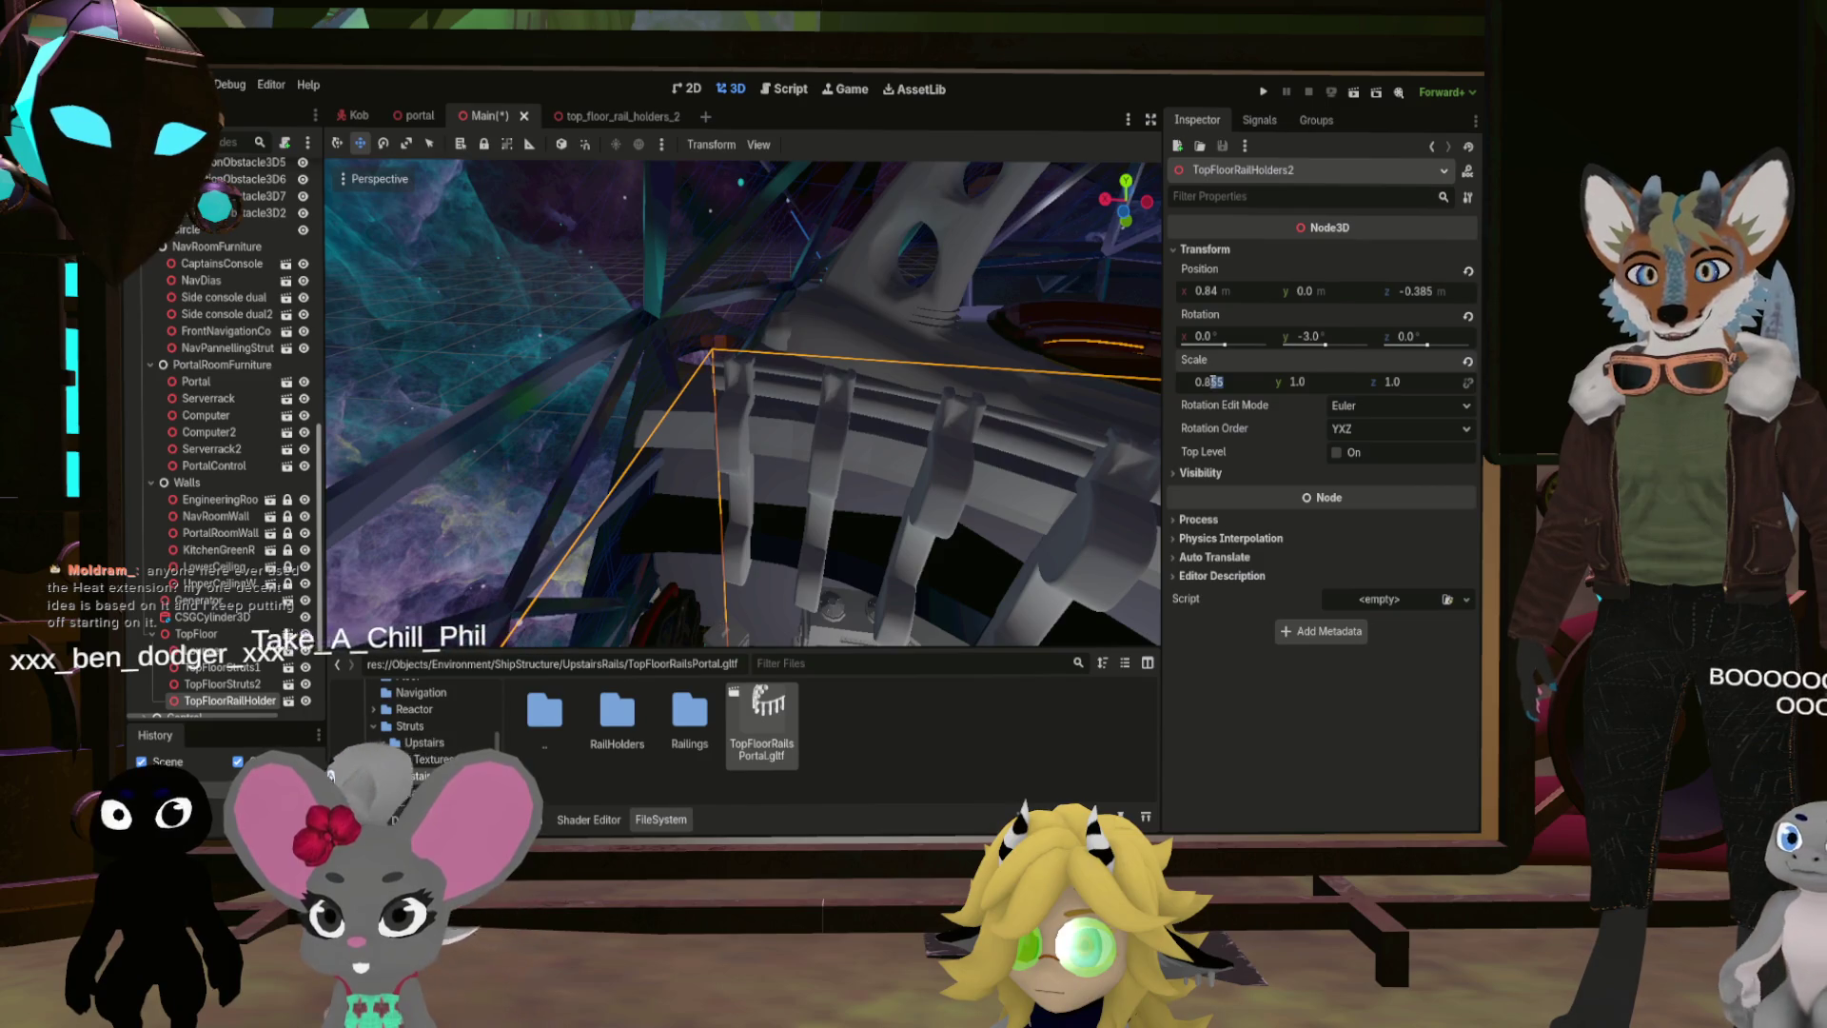
Step: Step TopFloorRailHolders2's X scale through 0.86 and 0.88 to a final value of 0.9
key(Return)
key(f)
text(0.88)
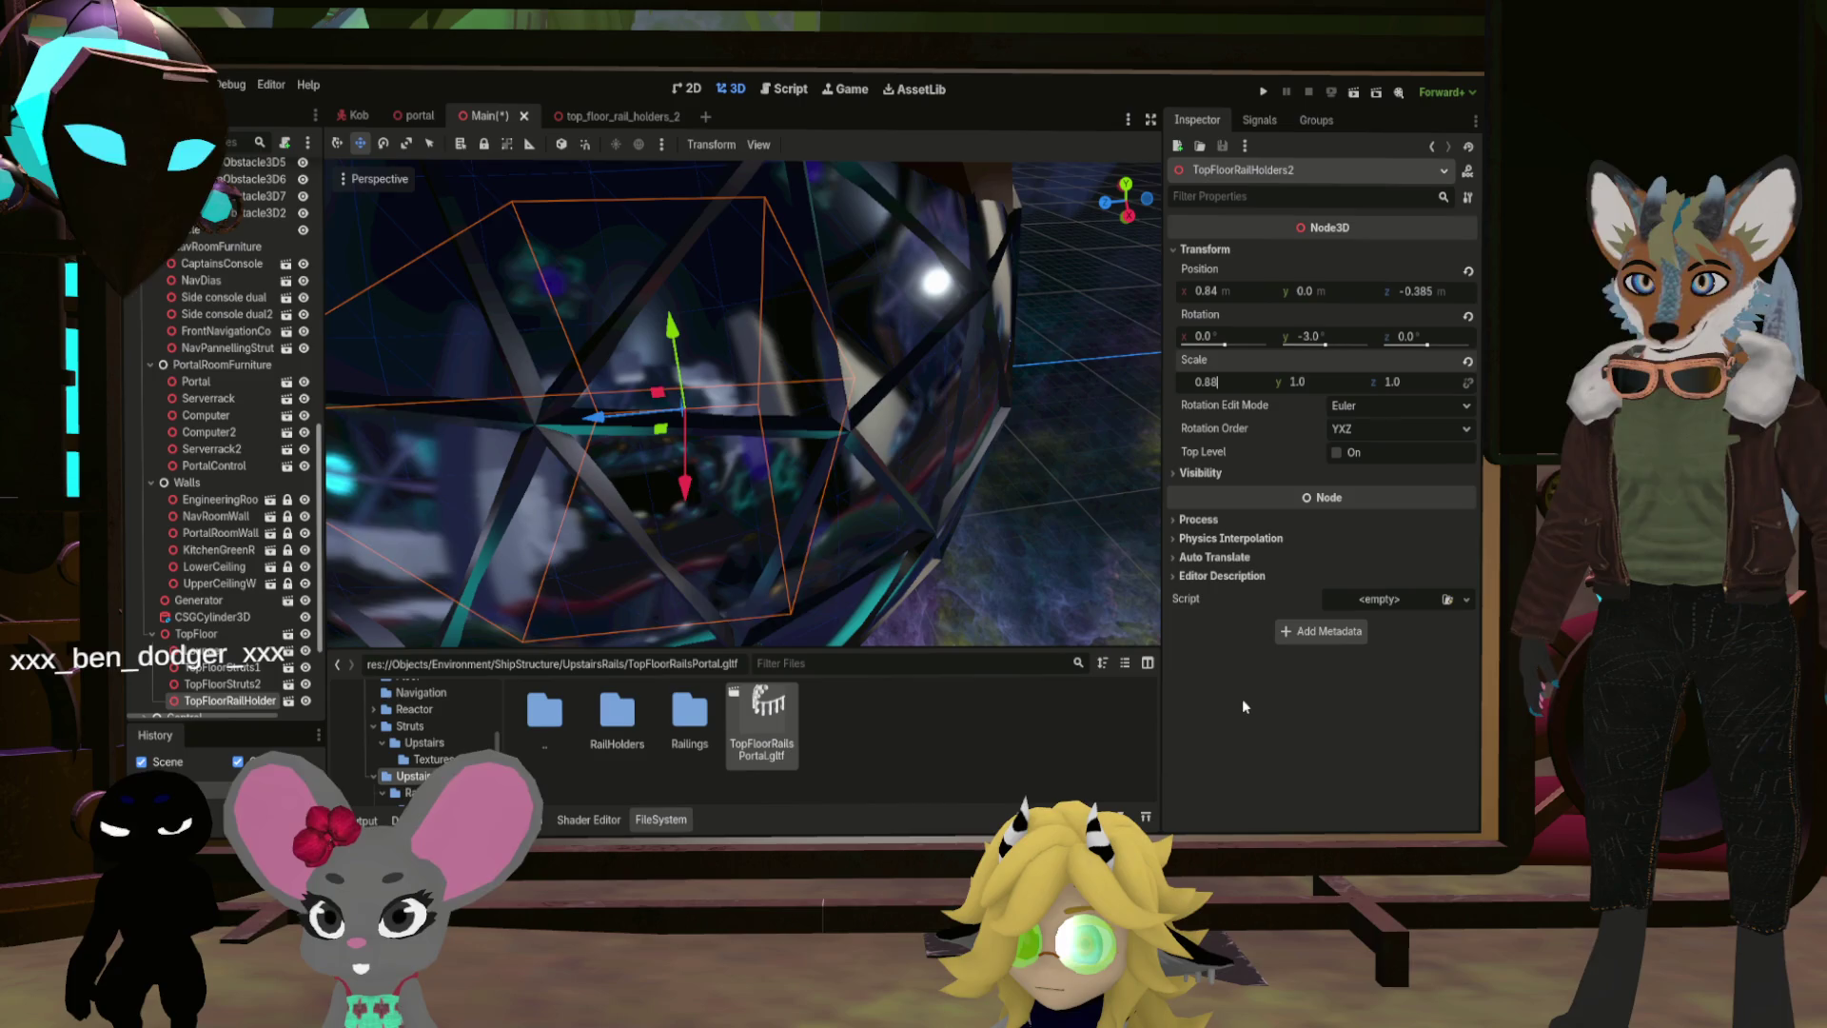
key(Return)
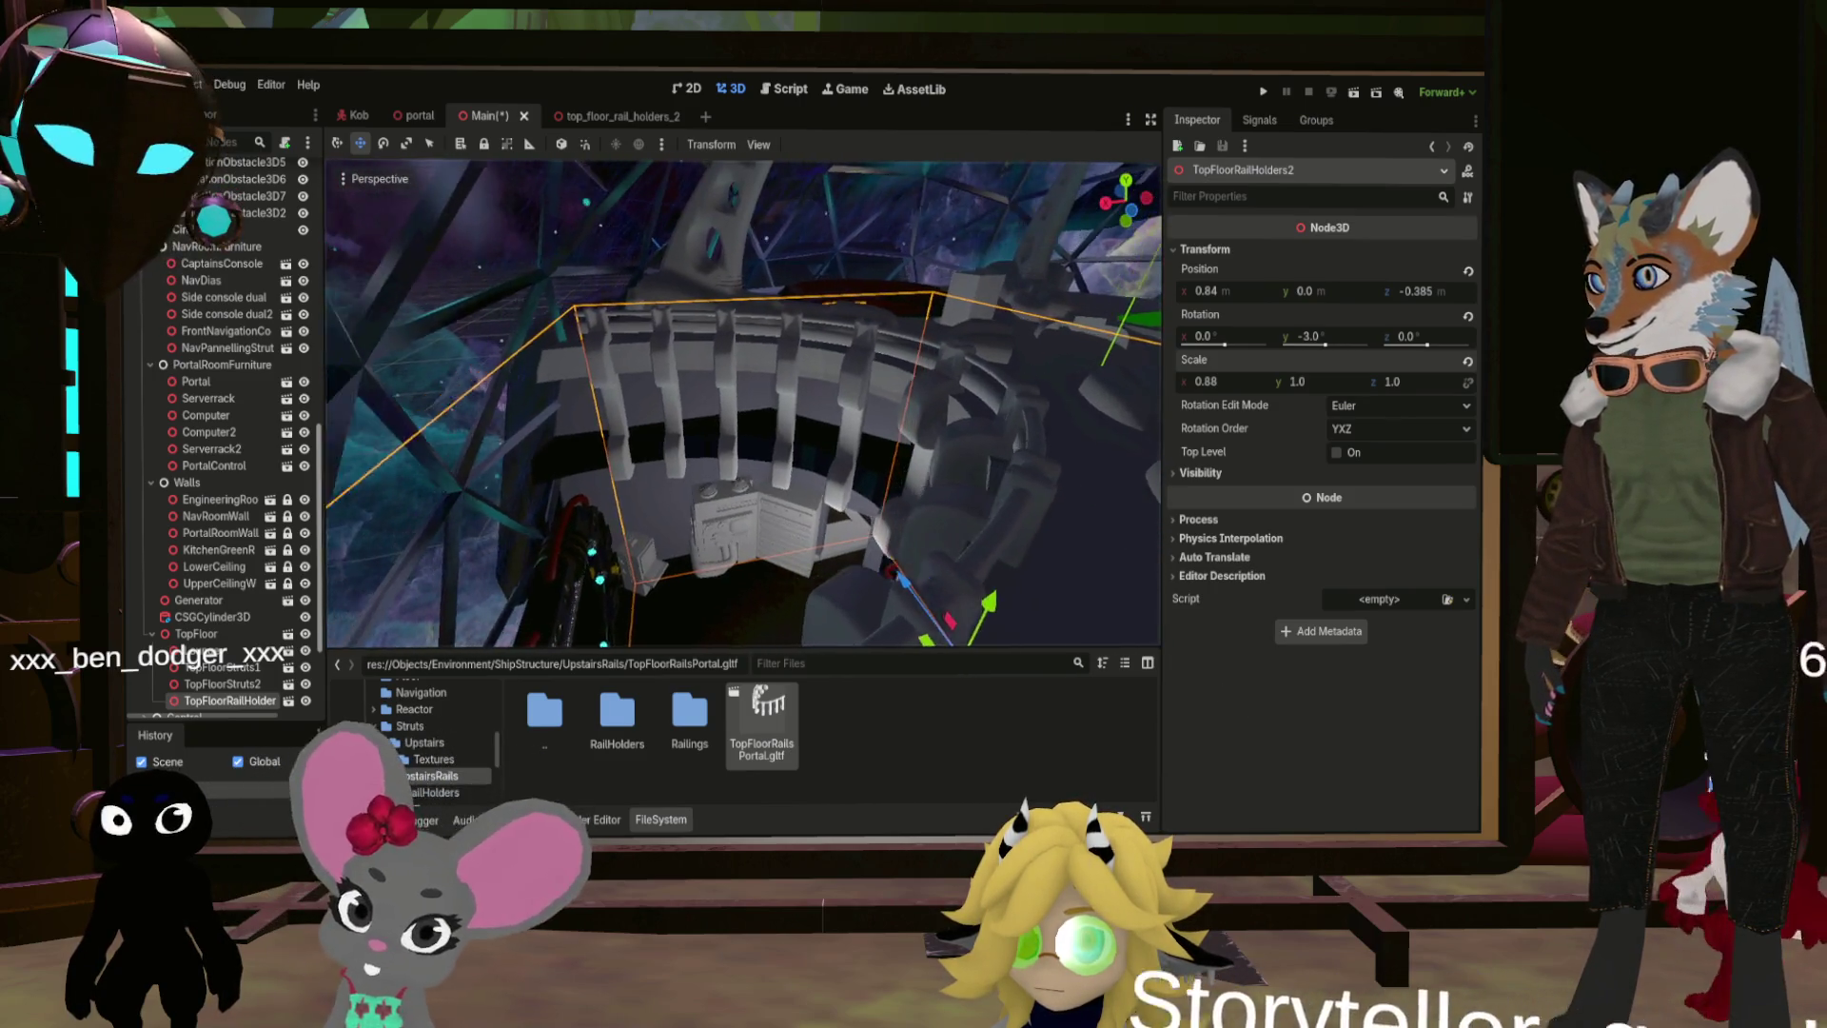
click(1223, 382)
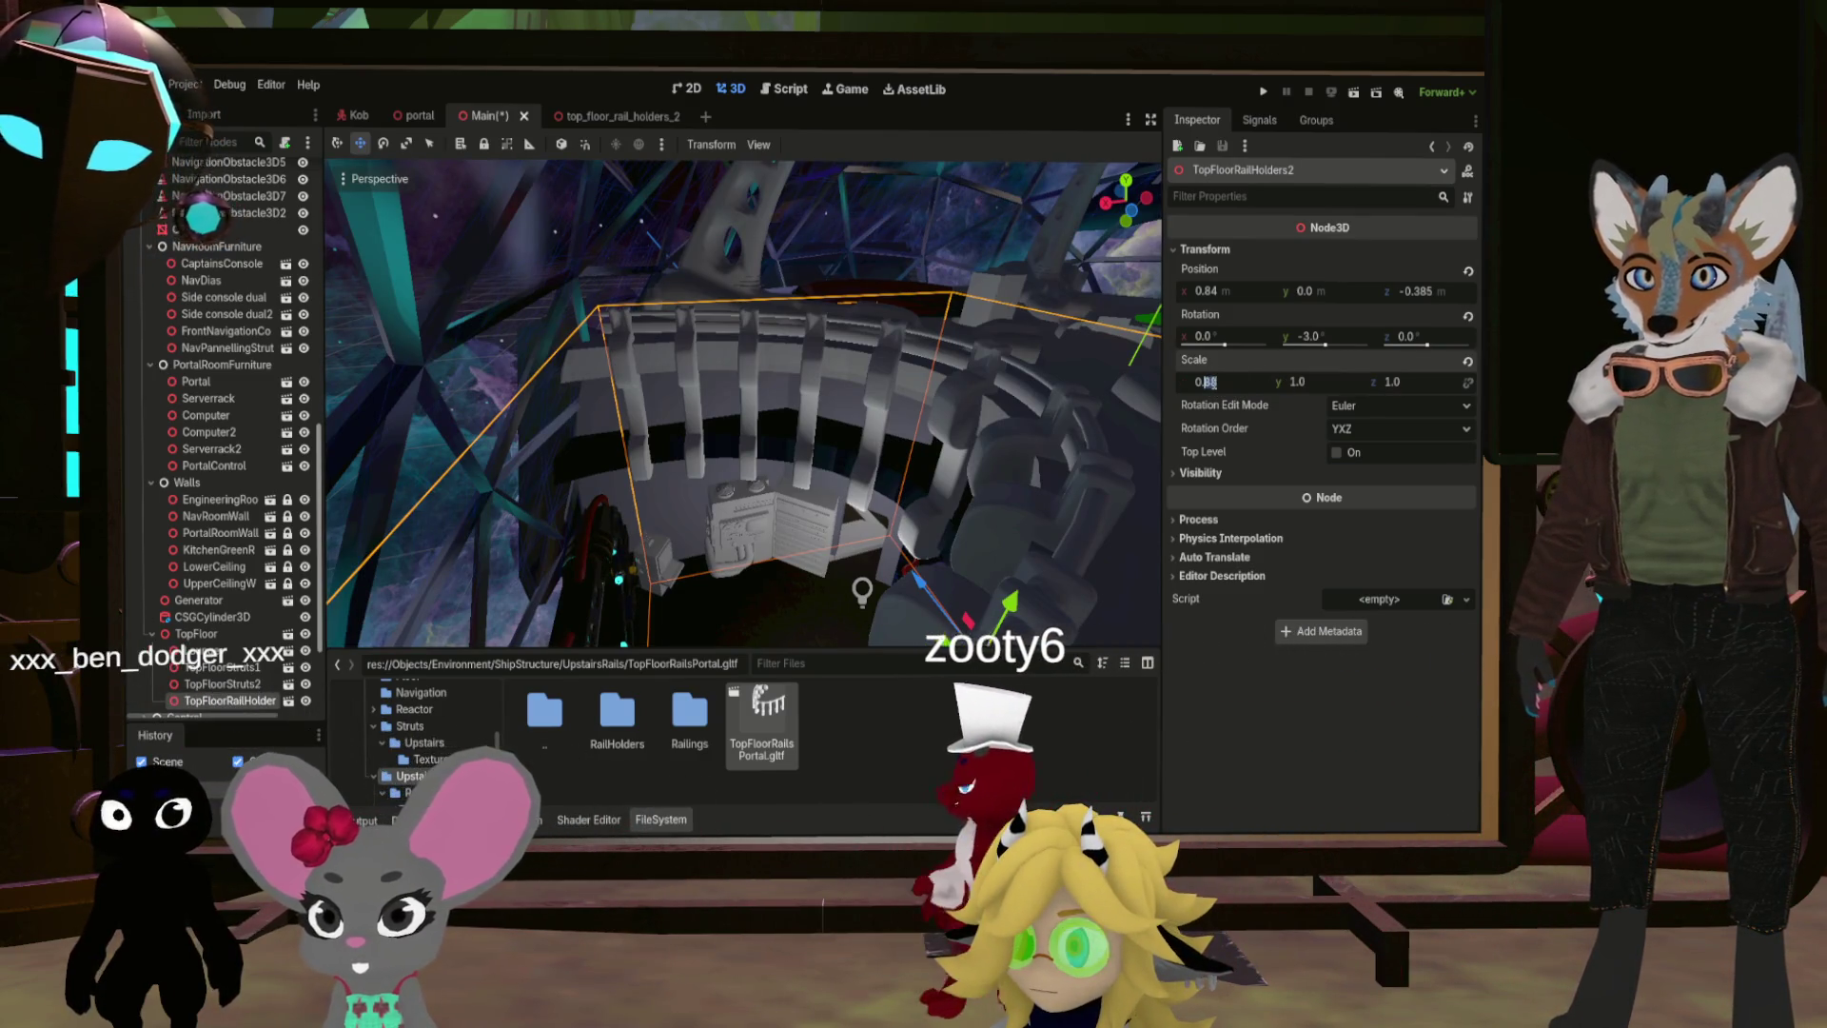
text(0.9)
key(Return)
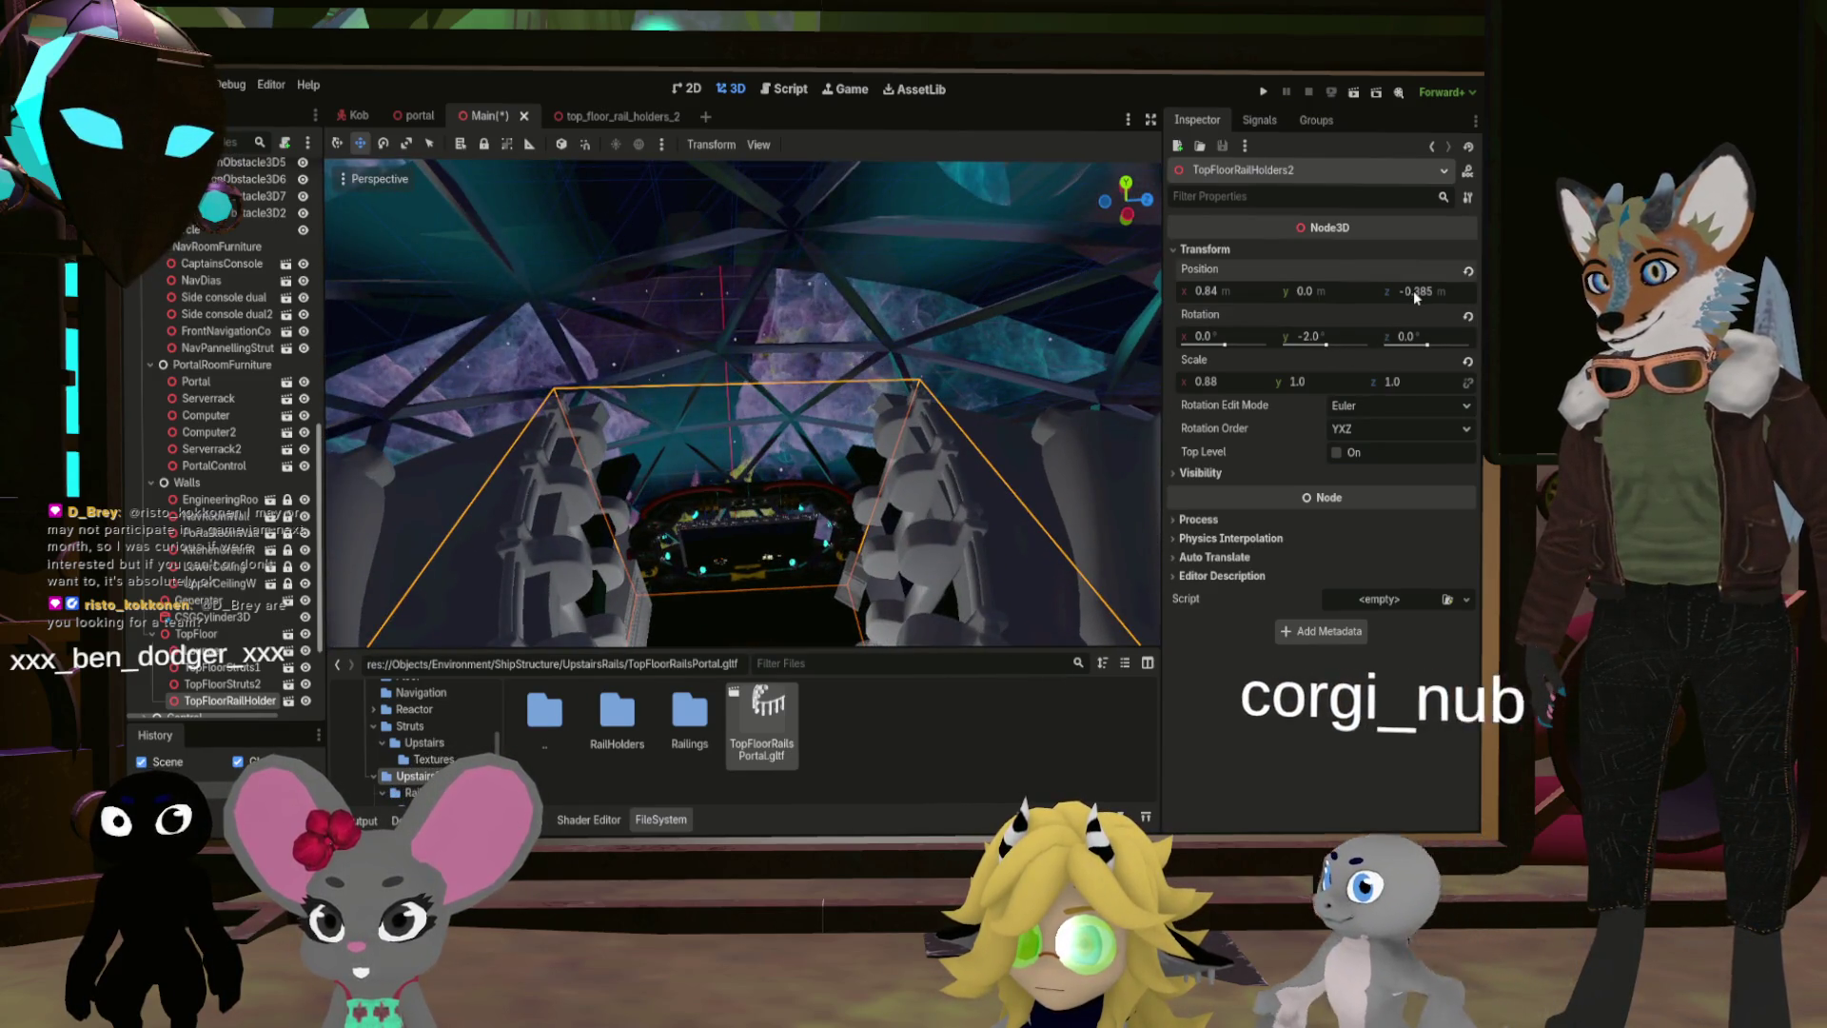
Step: Move TopFloorRailHolders2 from Z -0.385 to -0.285, then fly toward the railing to check its fit
mouse_move(1413, 290)
mouse_down()
mouse_move(1432, 290)
mouse_move(1412, 299)
mouse_up()
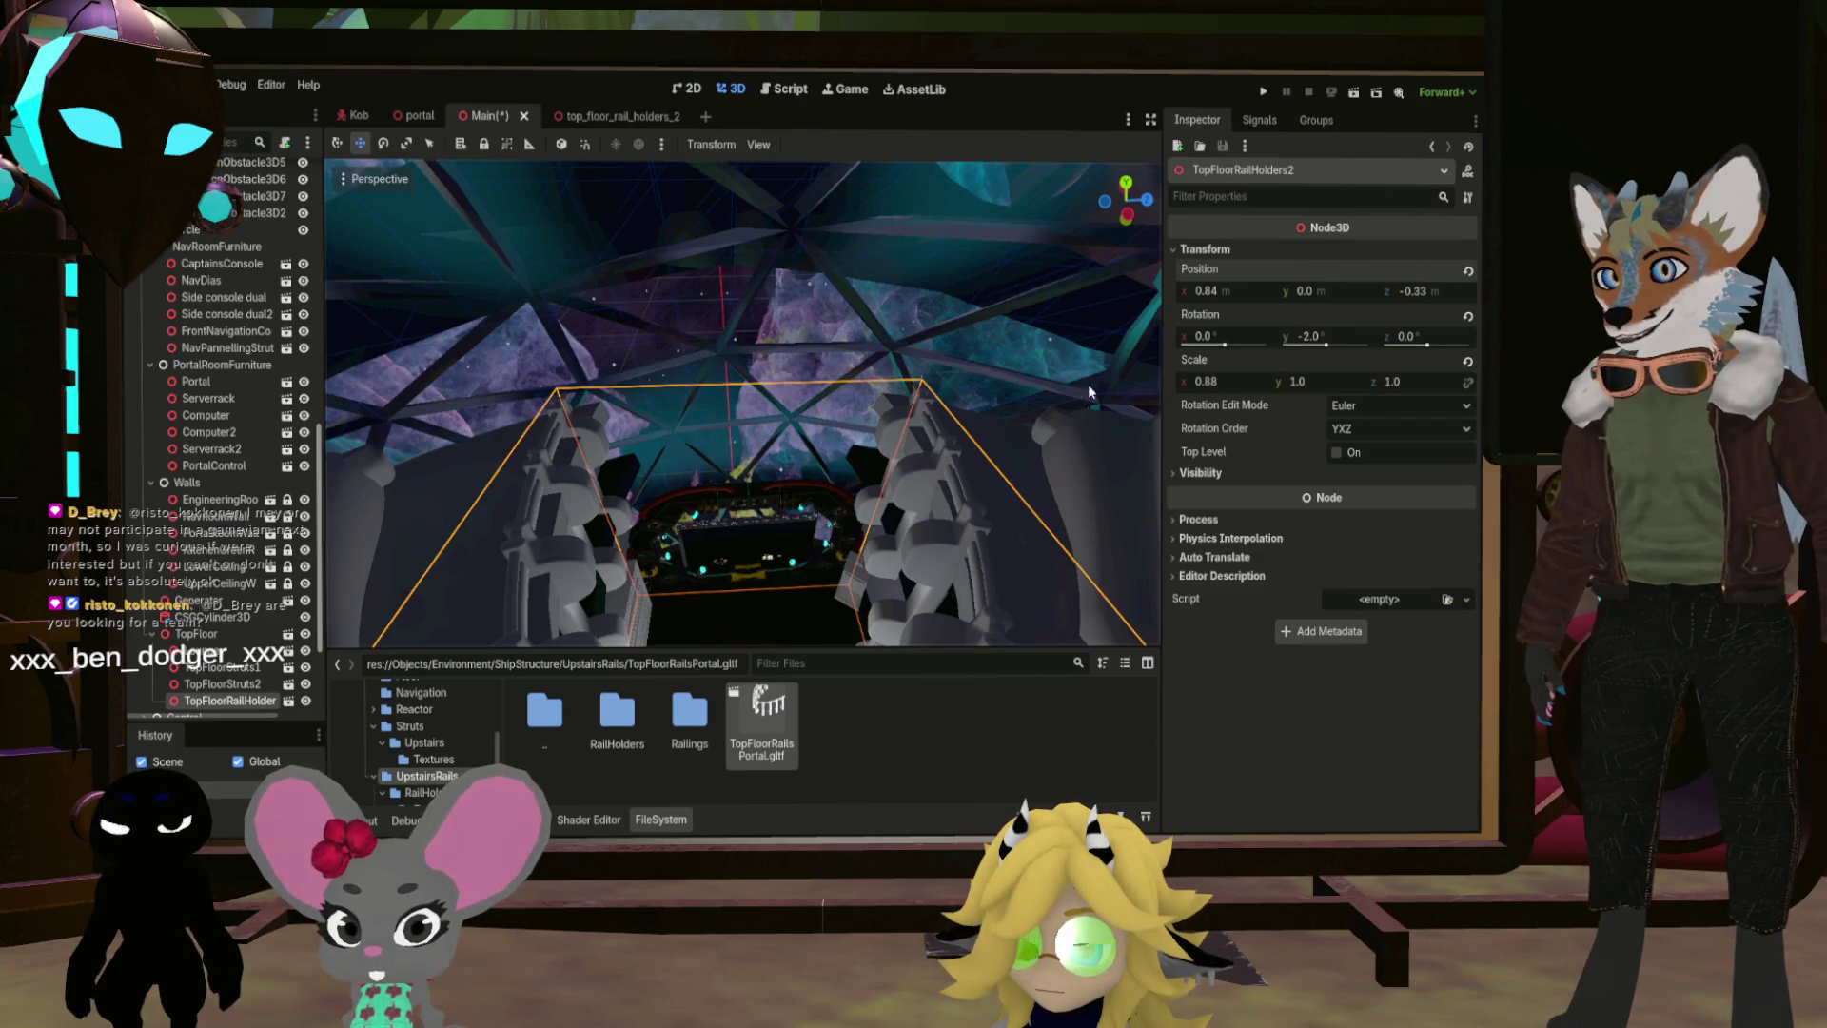
drag(1413, 301, 1424, 301)
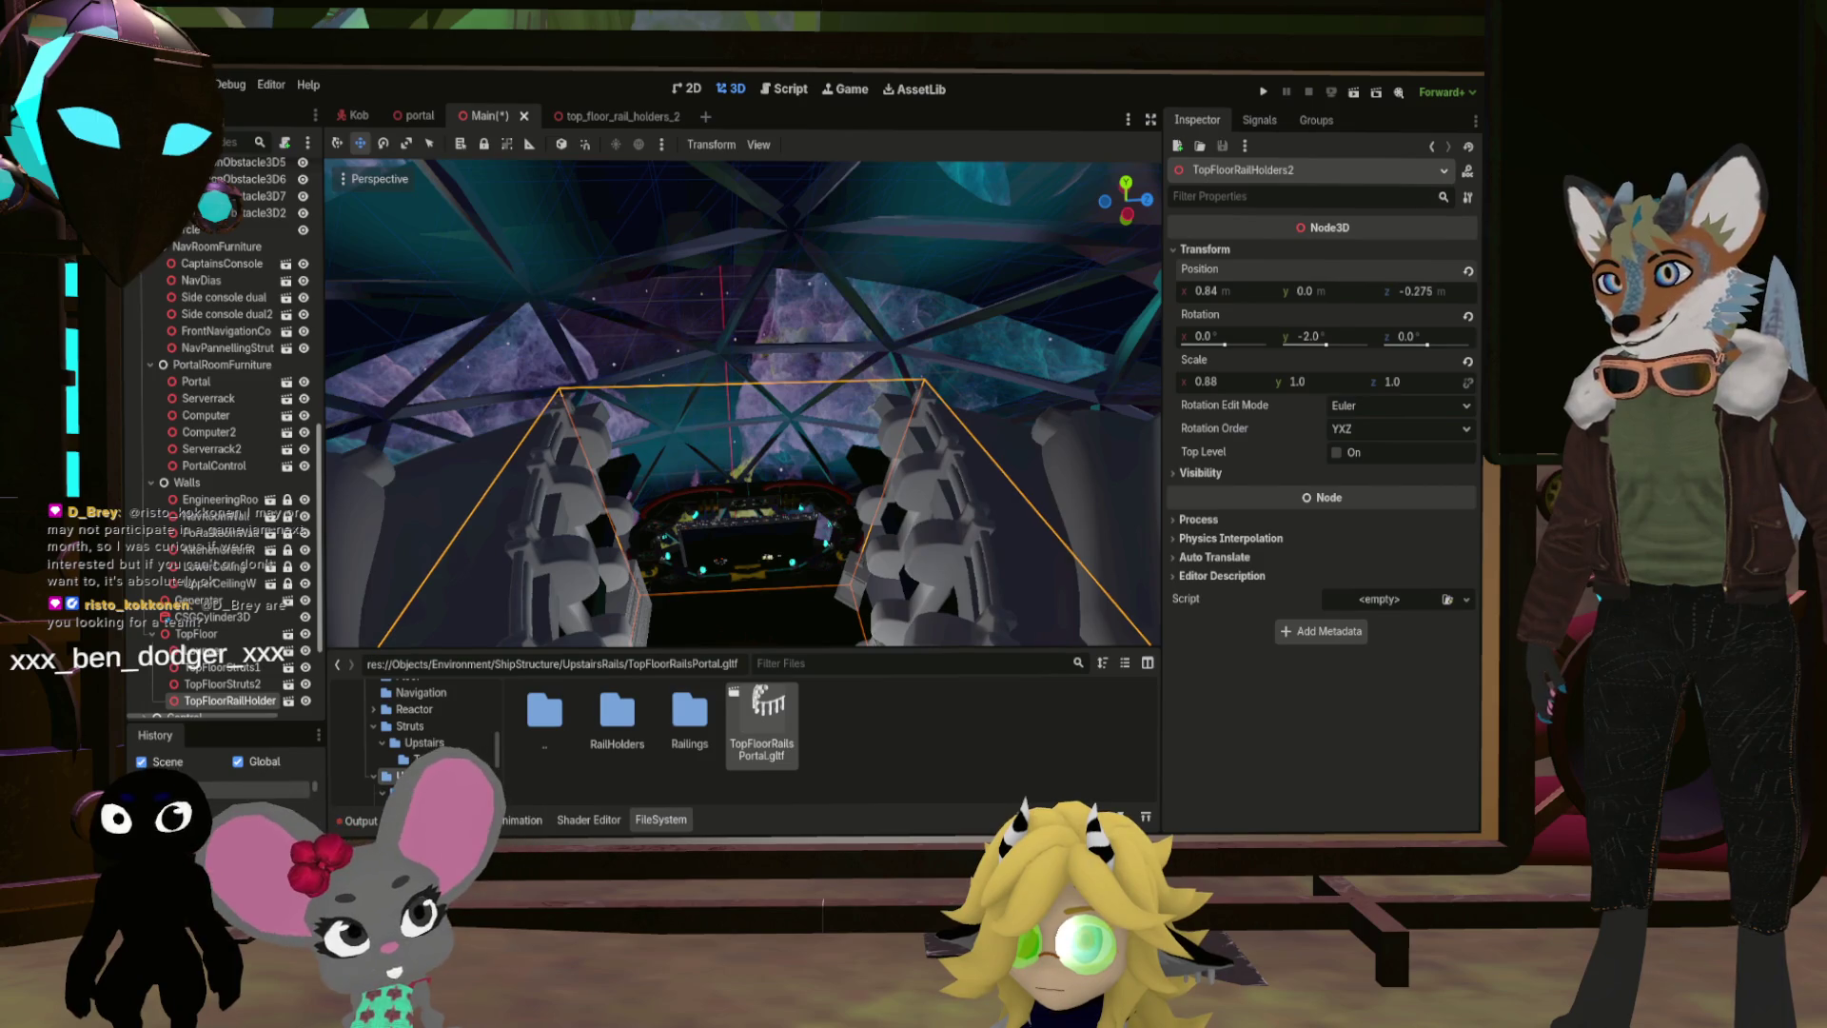
key(w)
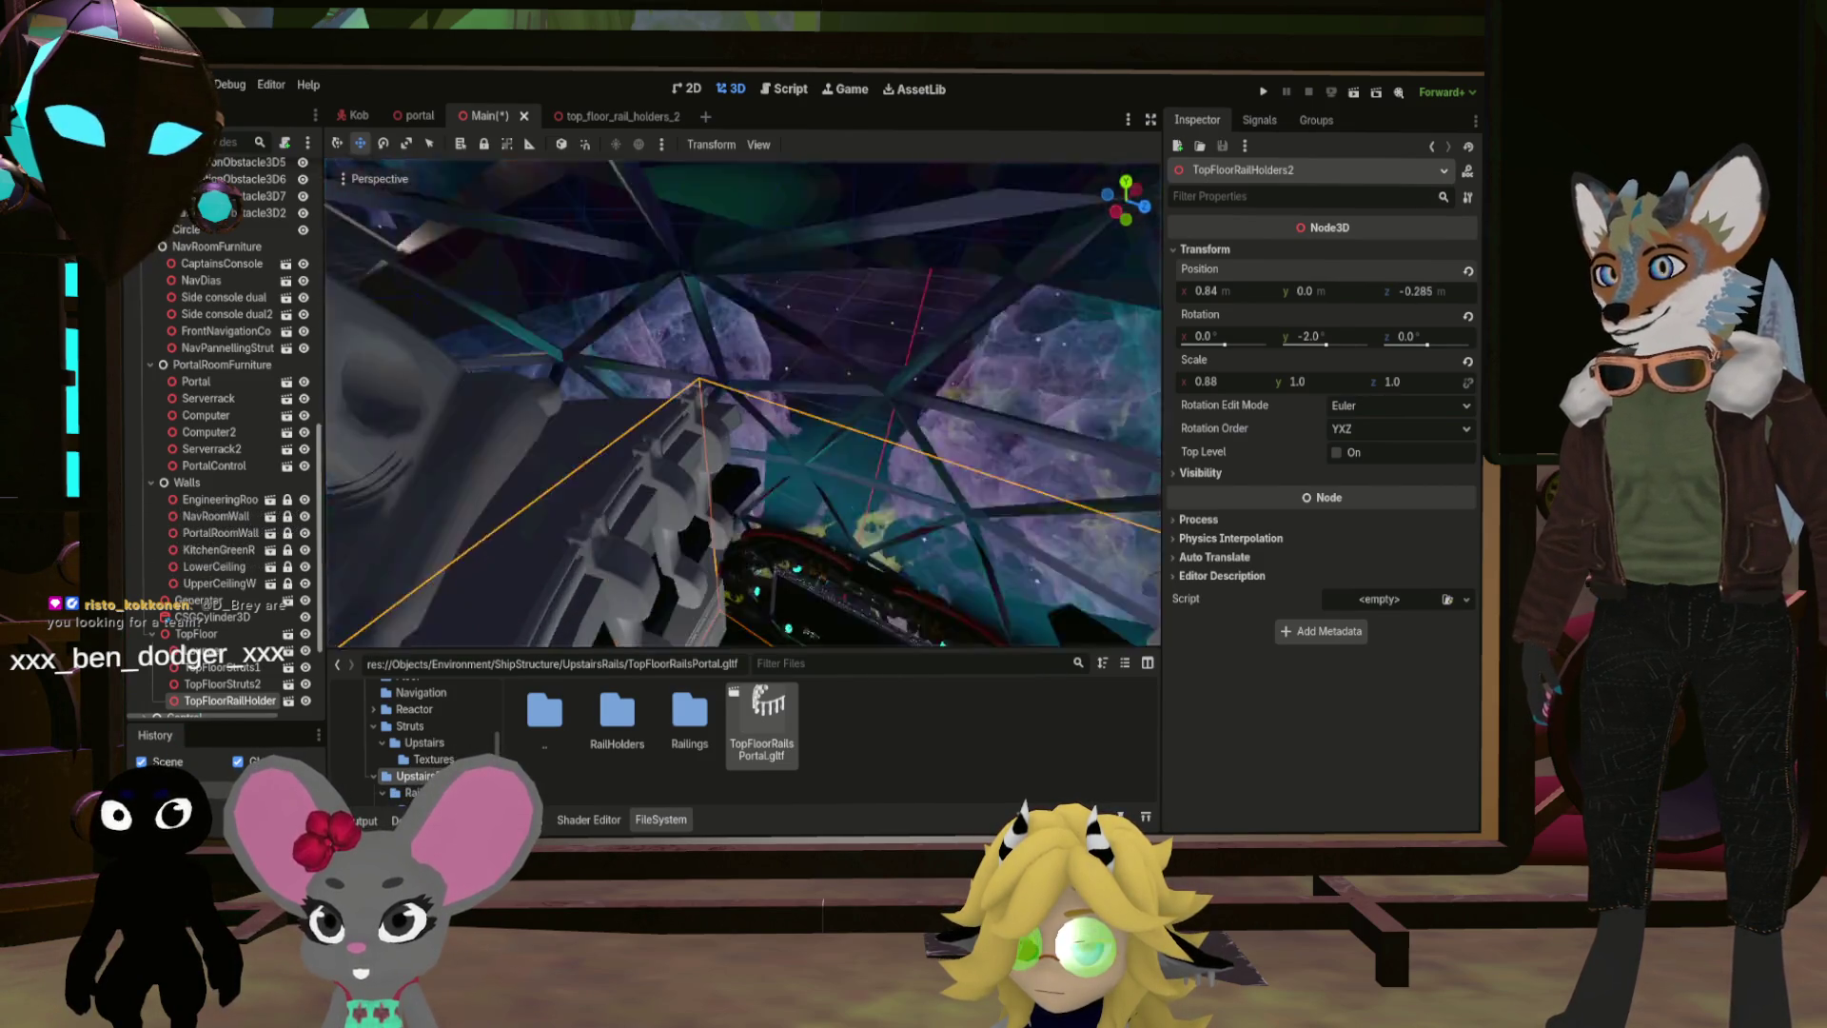
key(w)
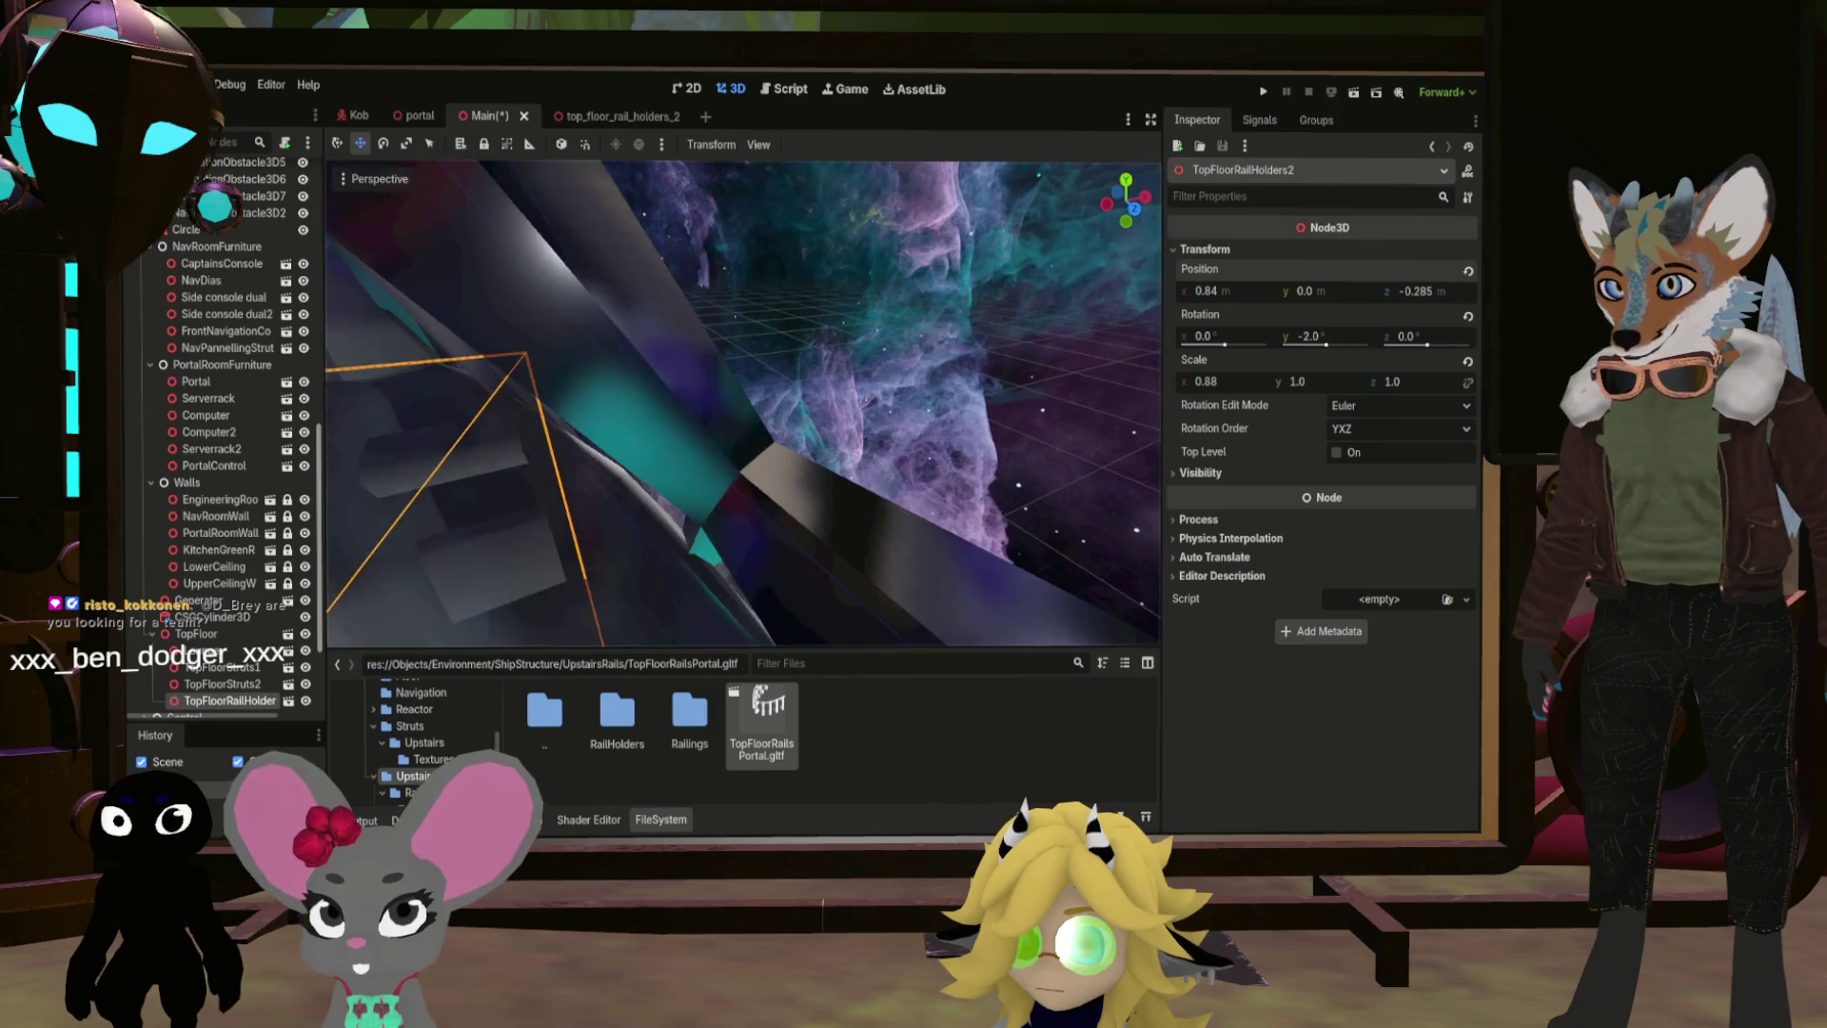
key(w)
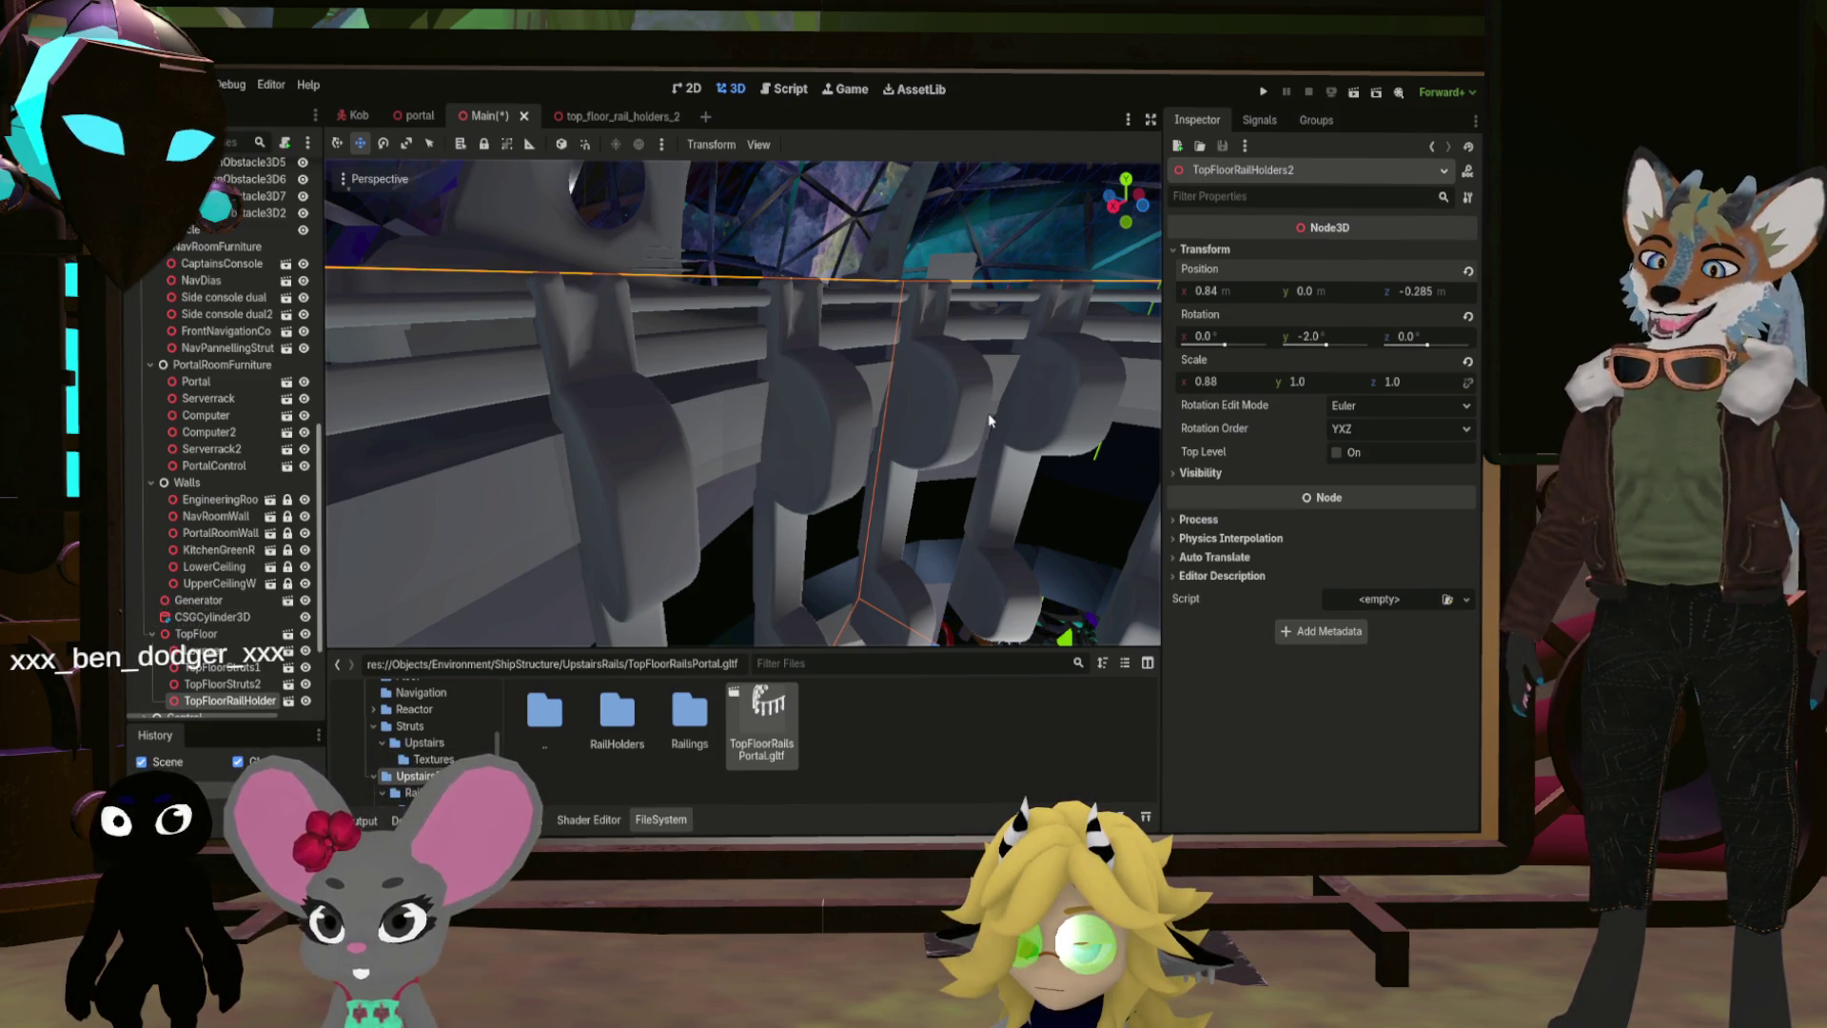
mouse_move(997, 470)
mouse_down()
mouse_move(856, 400)
mouse_move(819, 428)
mouse_up()
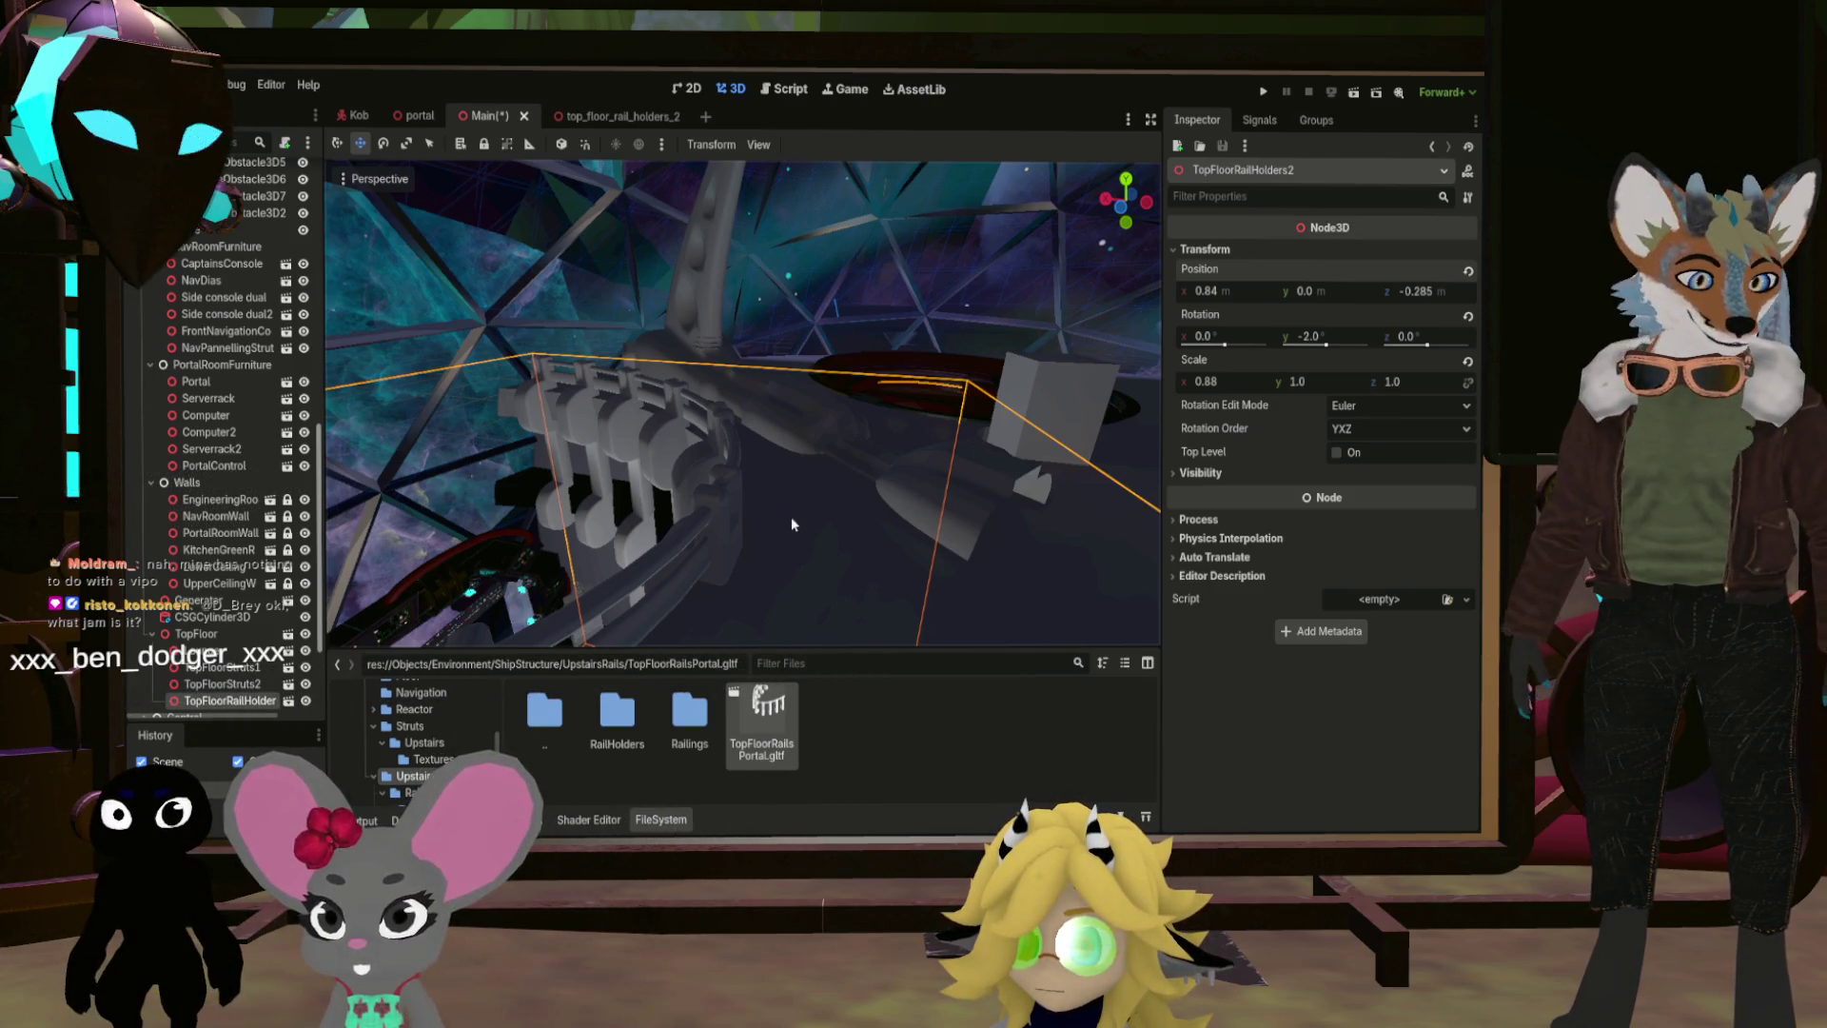
drag(788, 514, 831, 435)
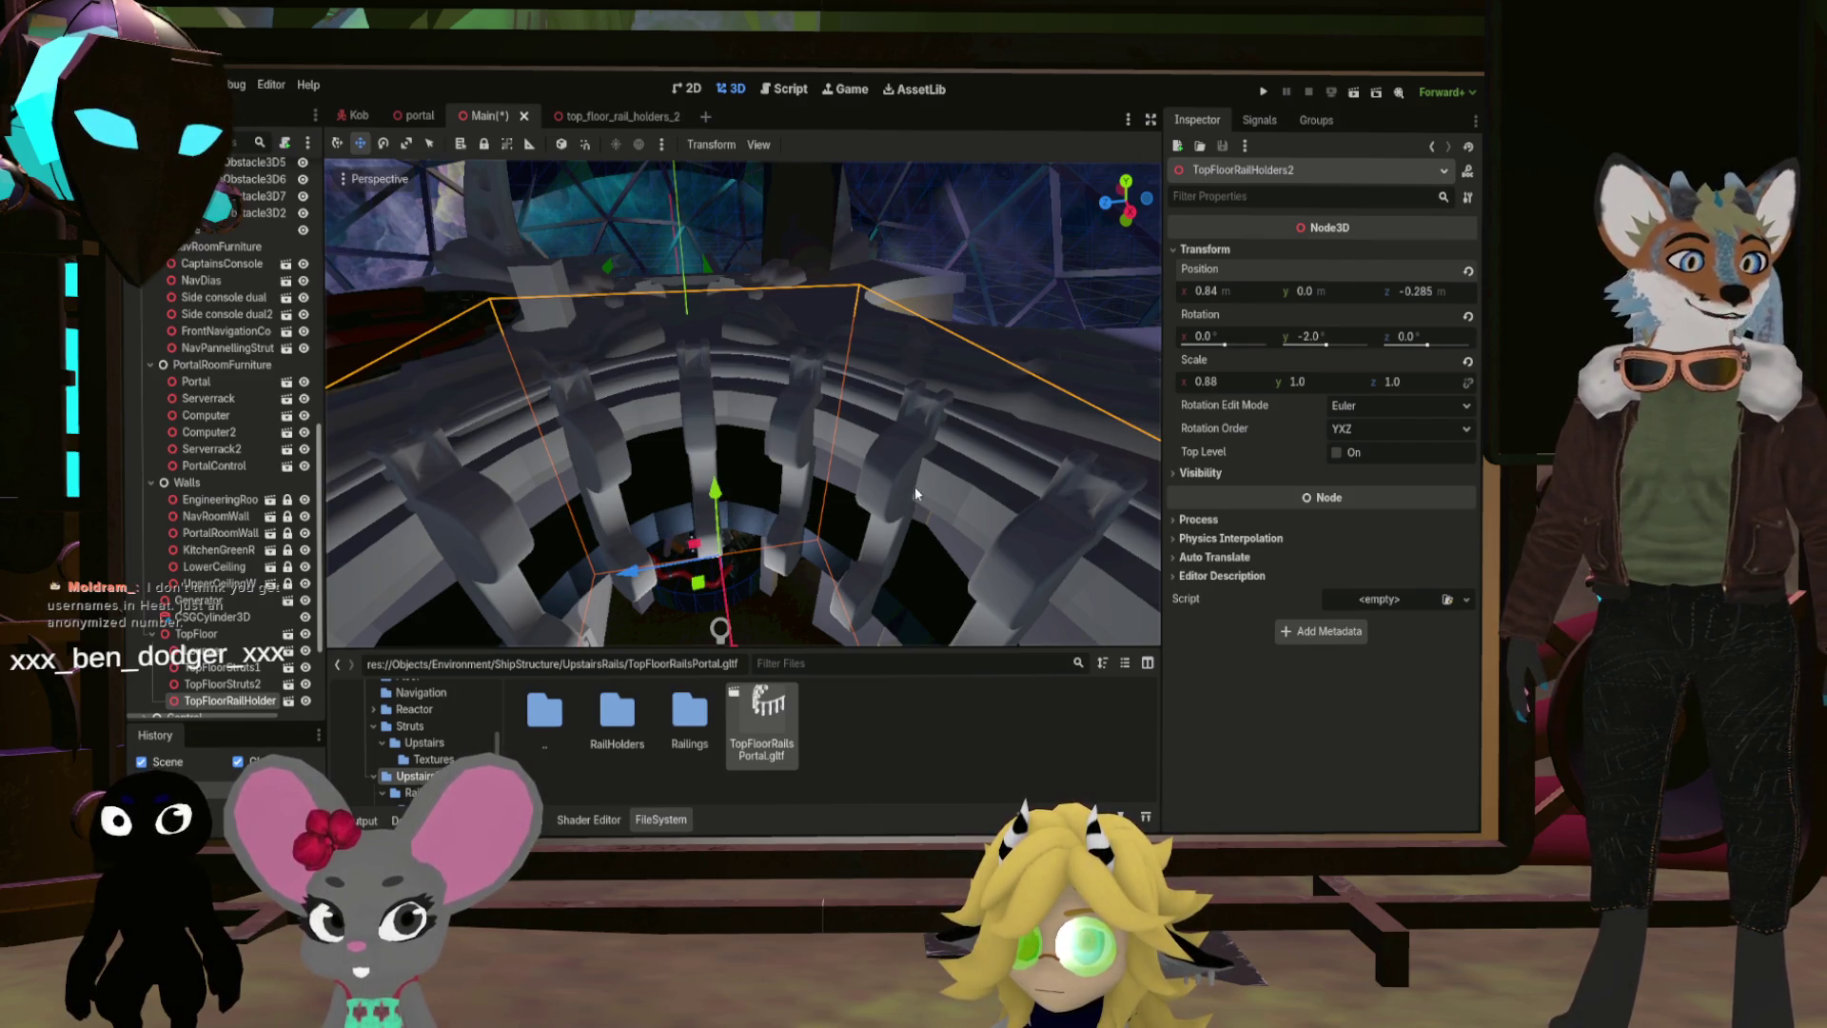
mouse_move(905, 495)
mouse_down()
mouse_move(909, 376)
mouse_move(824, 485)
mouse_up()
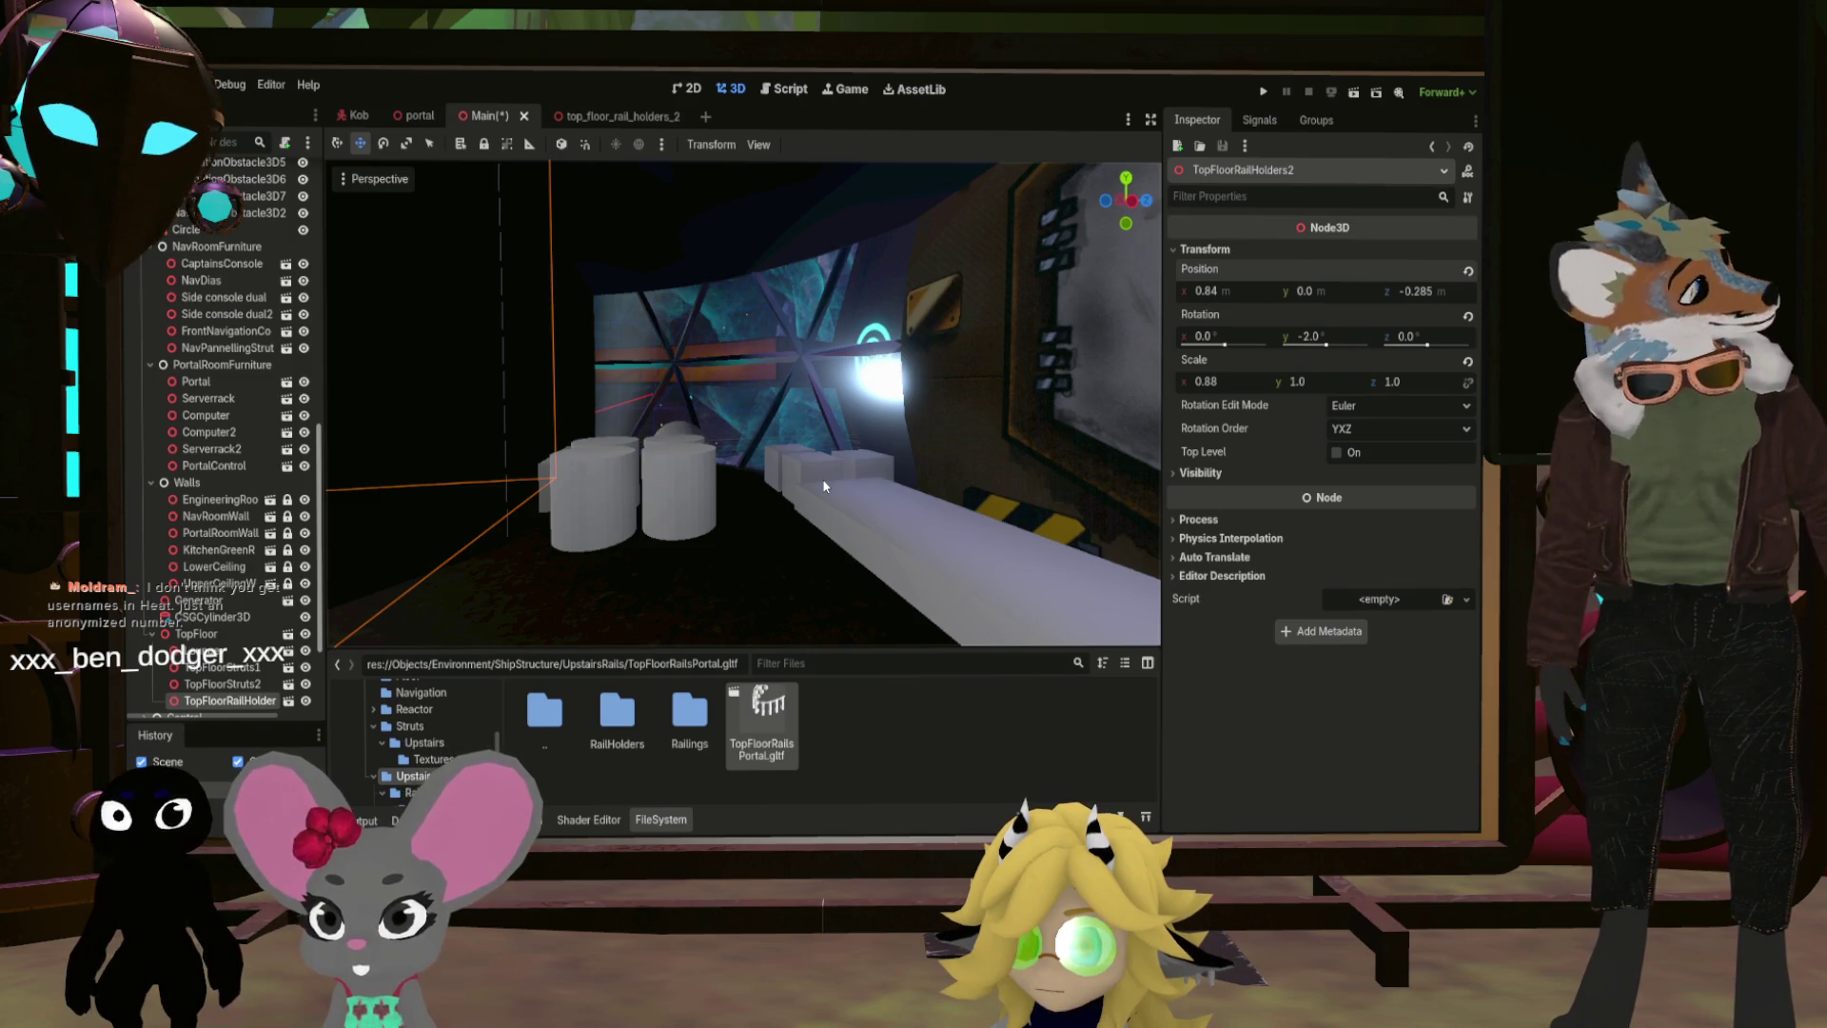
mouse_move(864, 505)
mouse_down()
mouse_move(815, 476)
mouse_move(805, 441)
mouse_up()
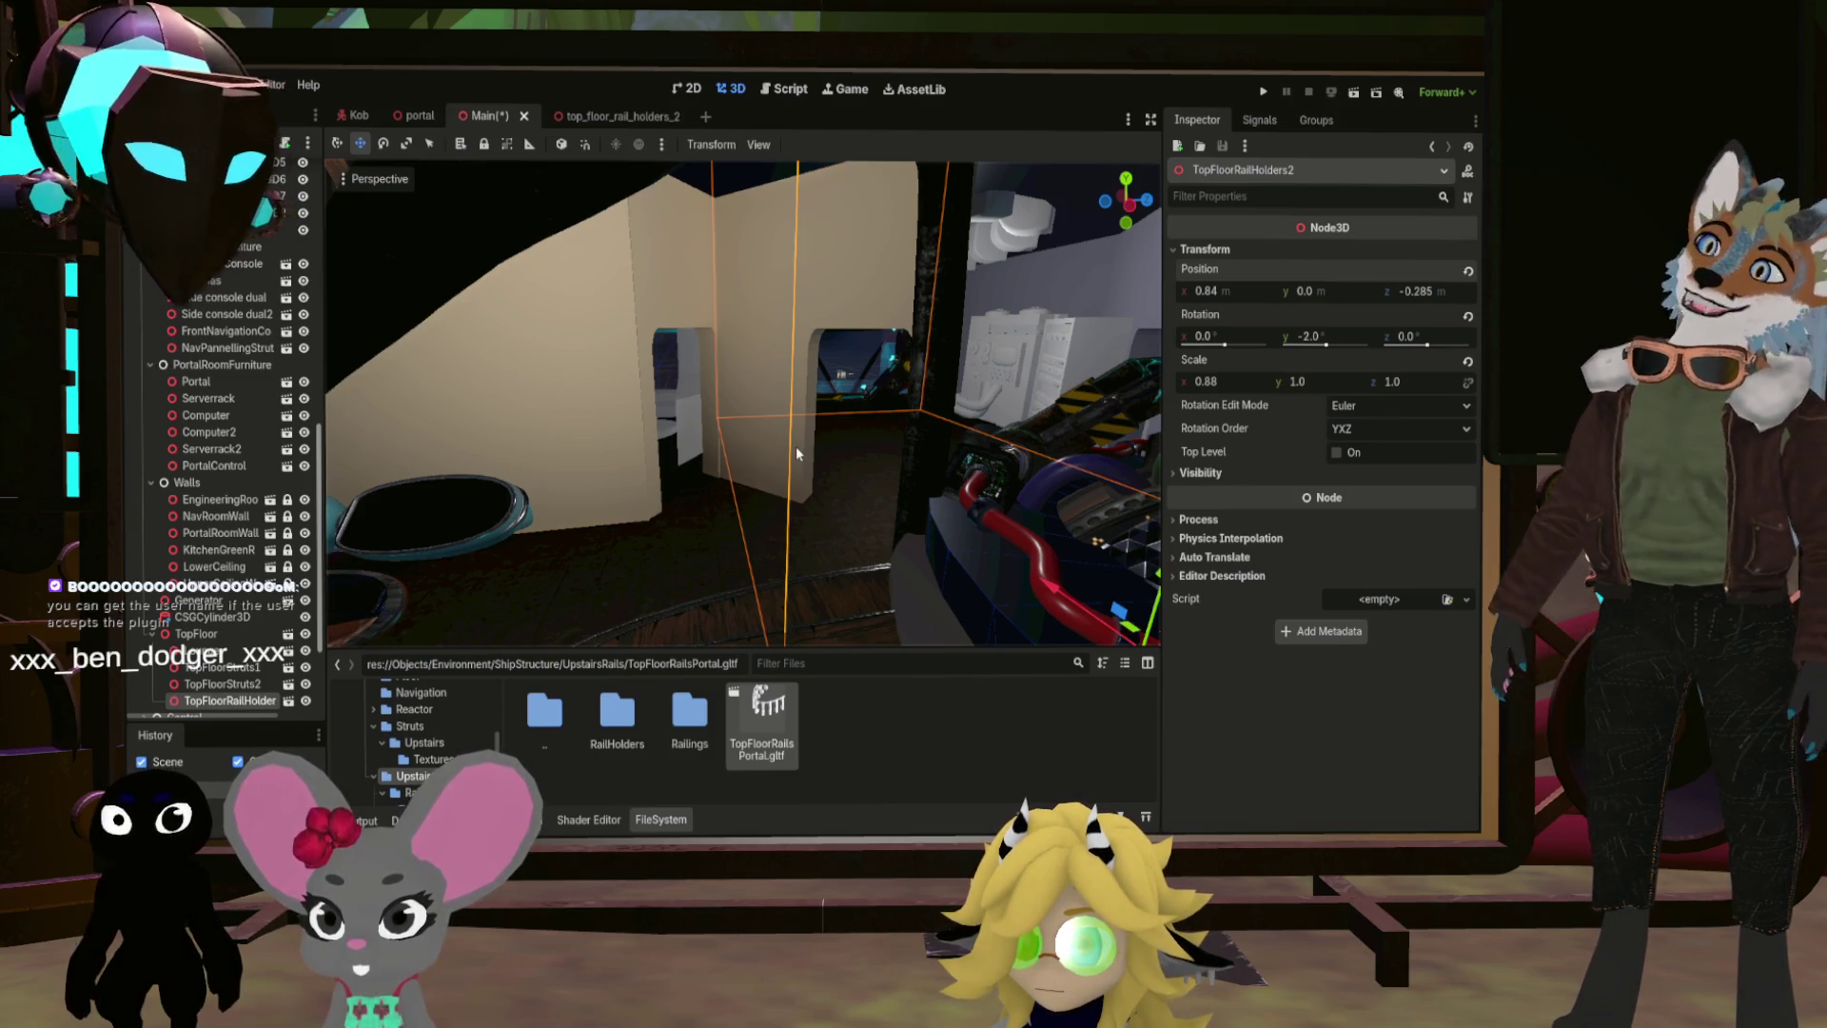
drag(796, 445, 795, 445)
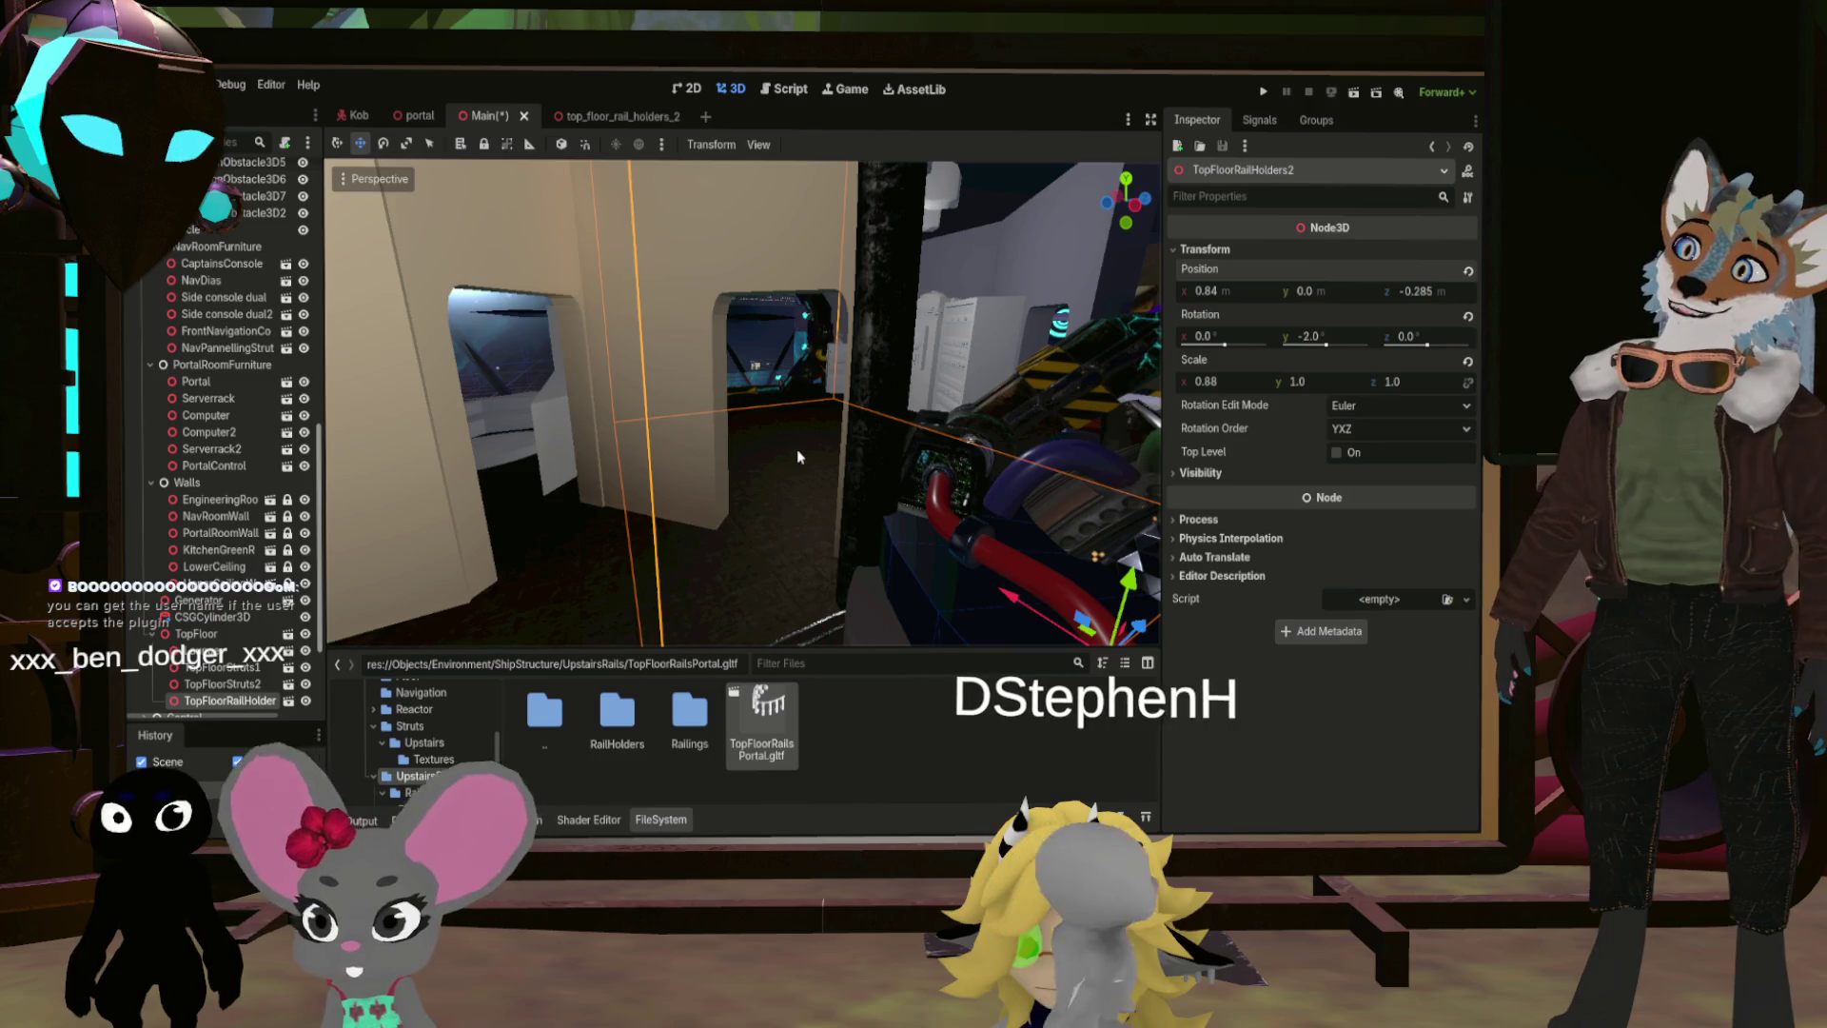
mouse_move(788, 453)
mouse_down()
mouse_move(721, 471)
mouse_move(752, 487)
mouse_up()
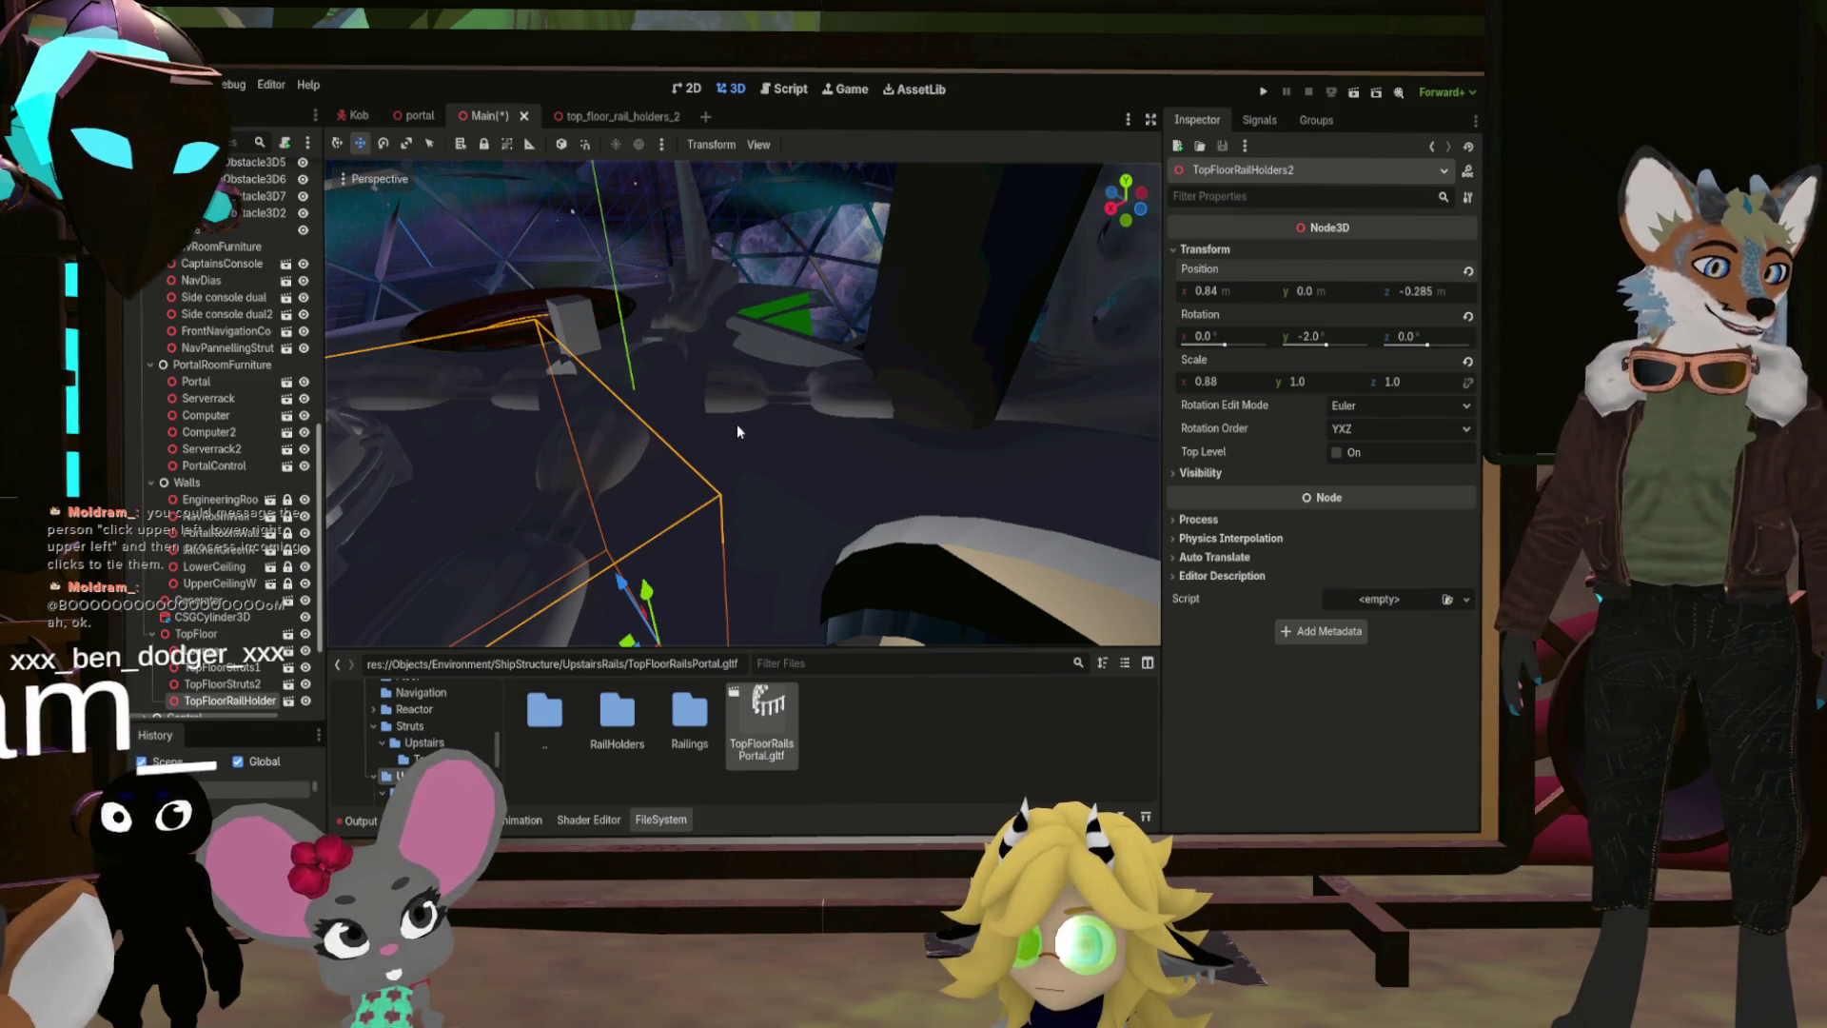
mouse_move(737, 431)
mouse_down()
mouse_move(700, 395)
mouse_move(752, 404)
mouse_up()
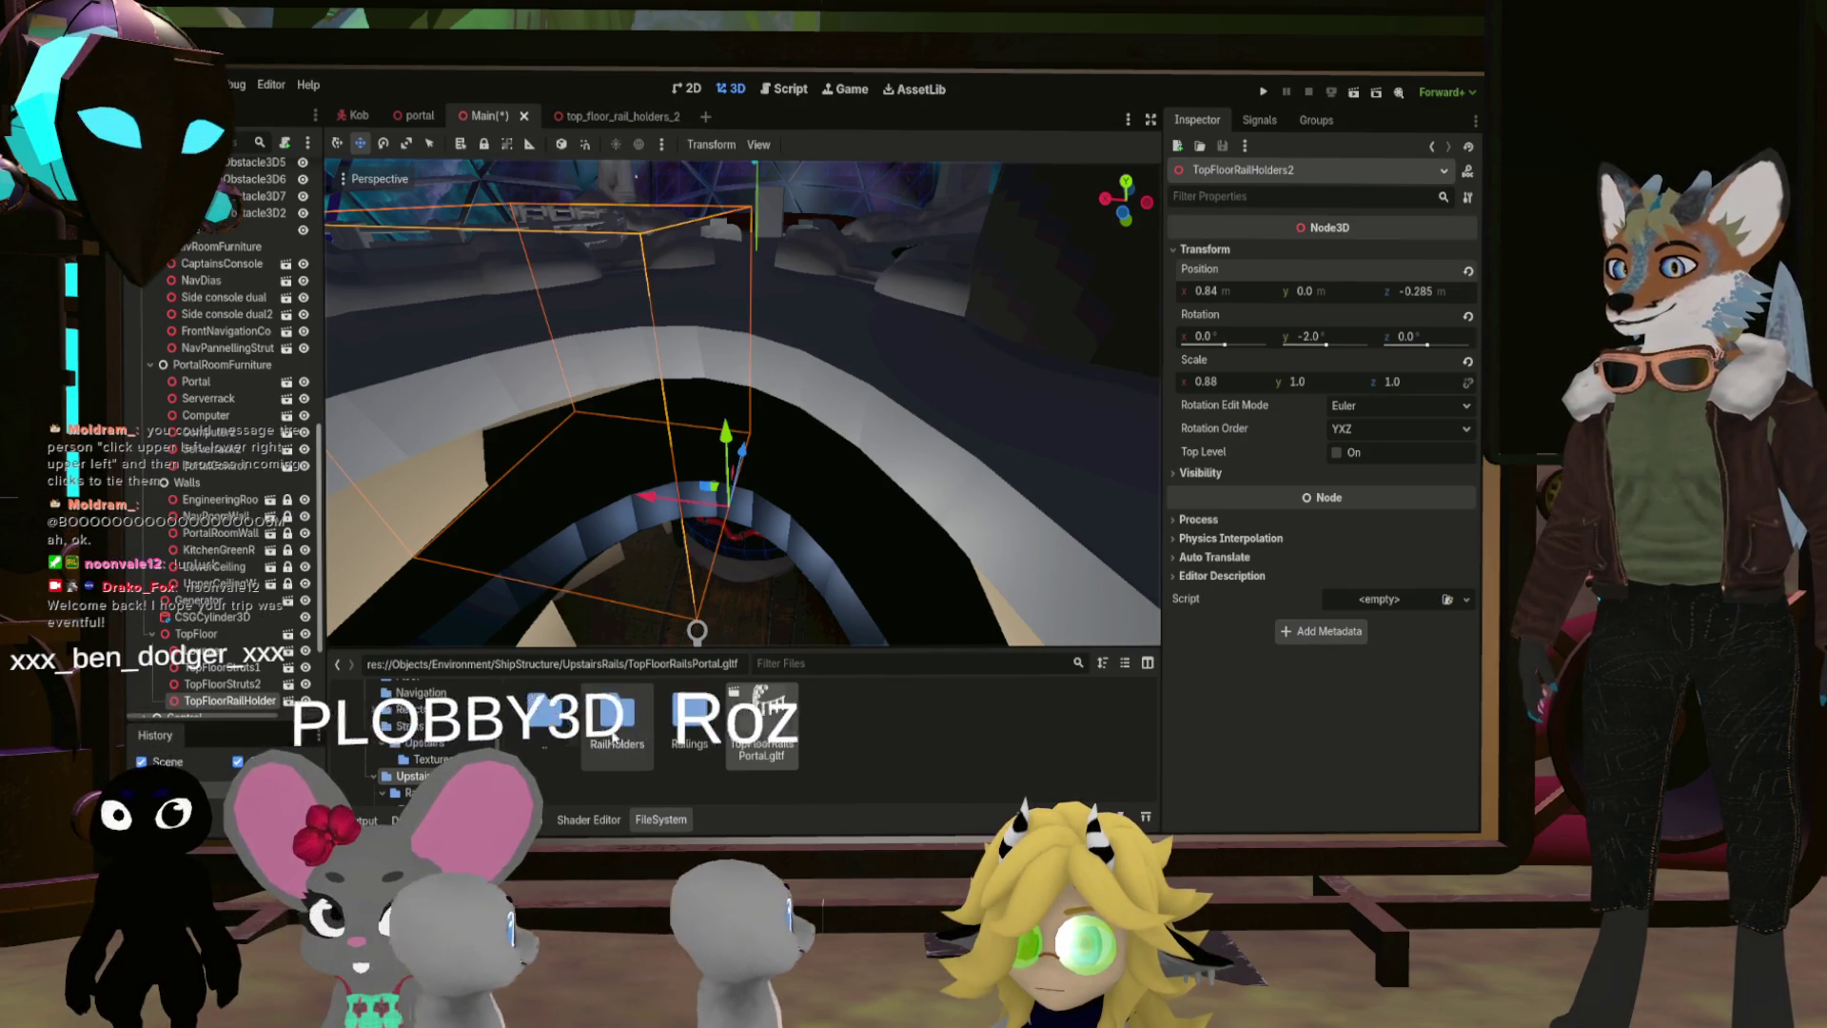
Step: Delete TopFloorRailHolders.fbx from the RailHolders folder
double_click(616, 716)
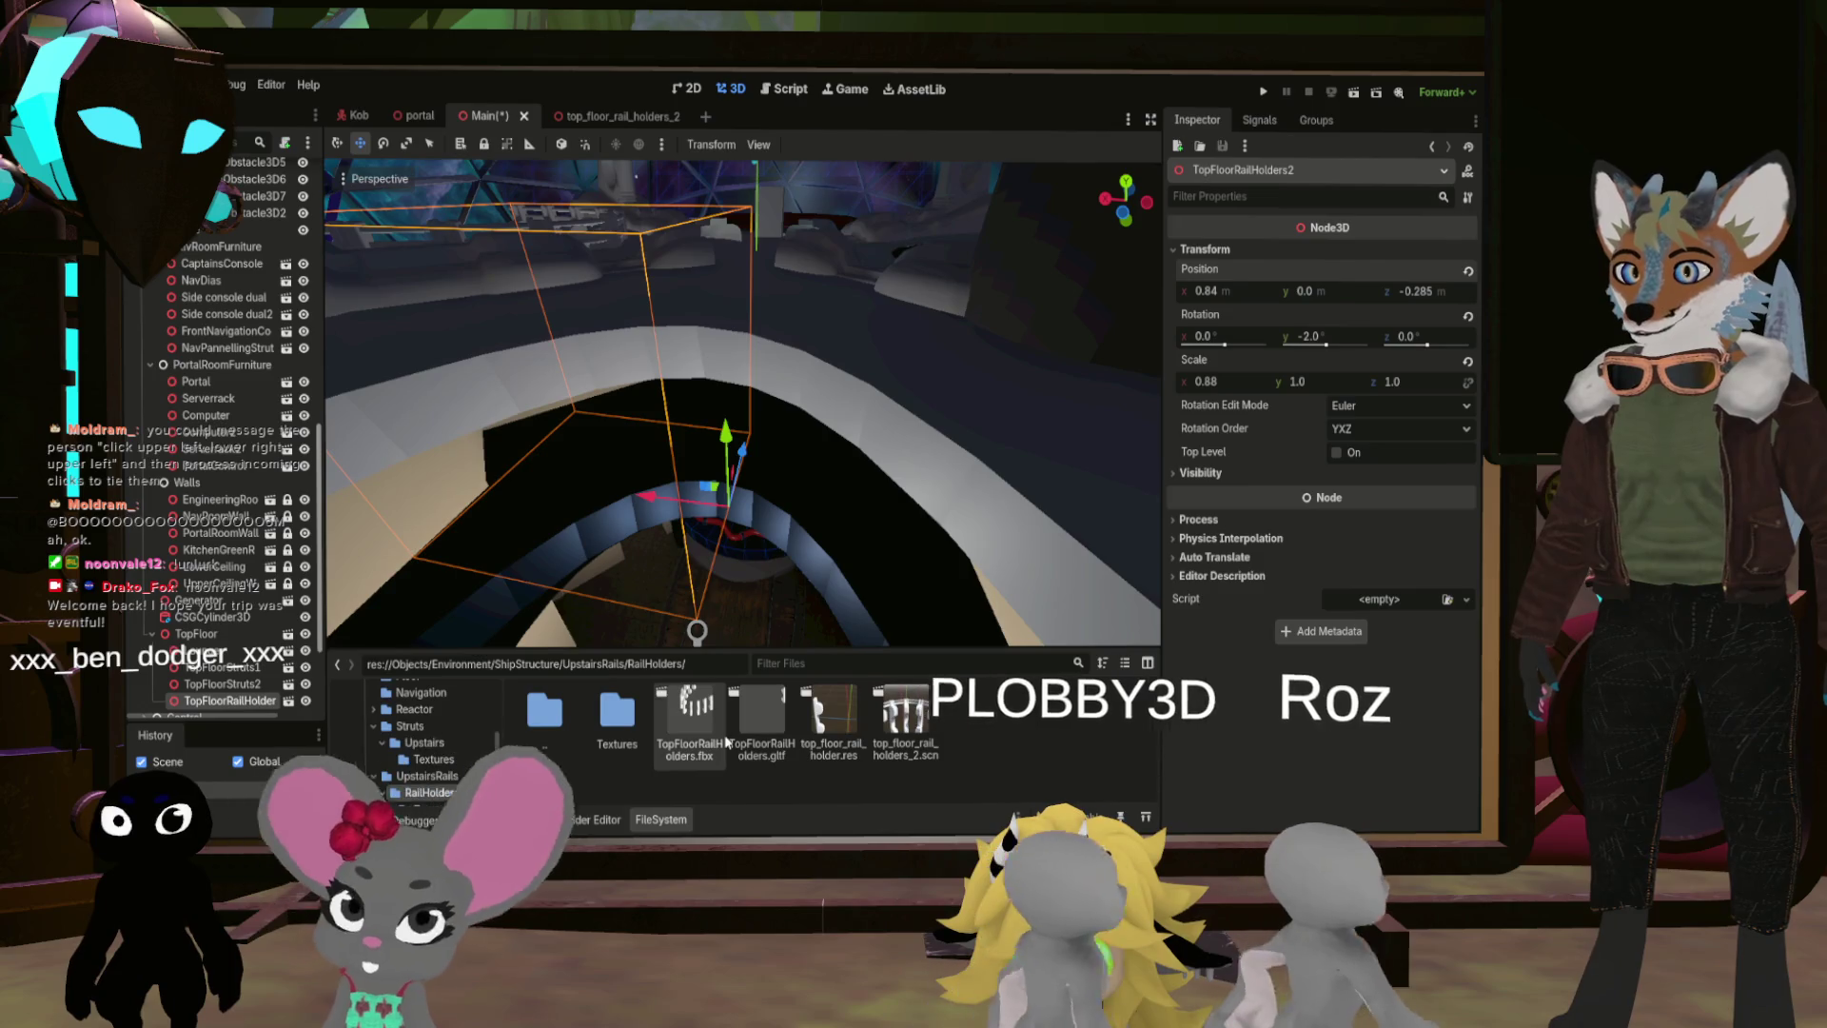
click(700, 712)
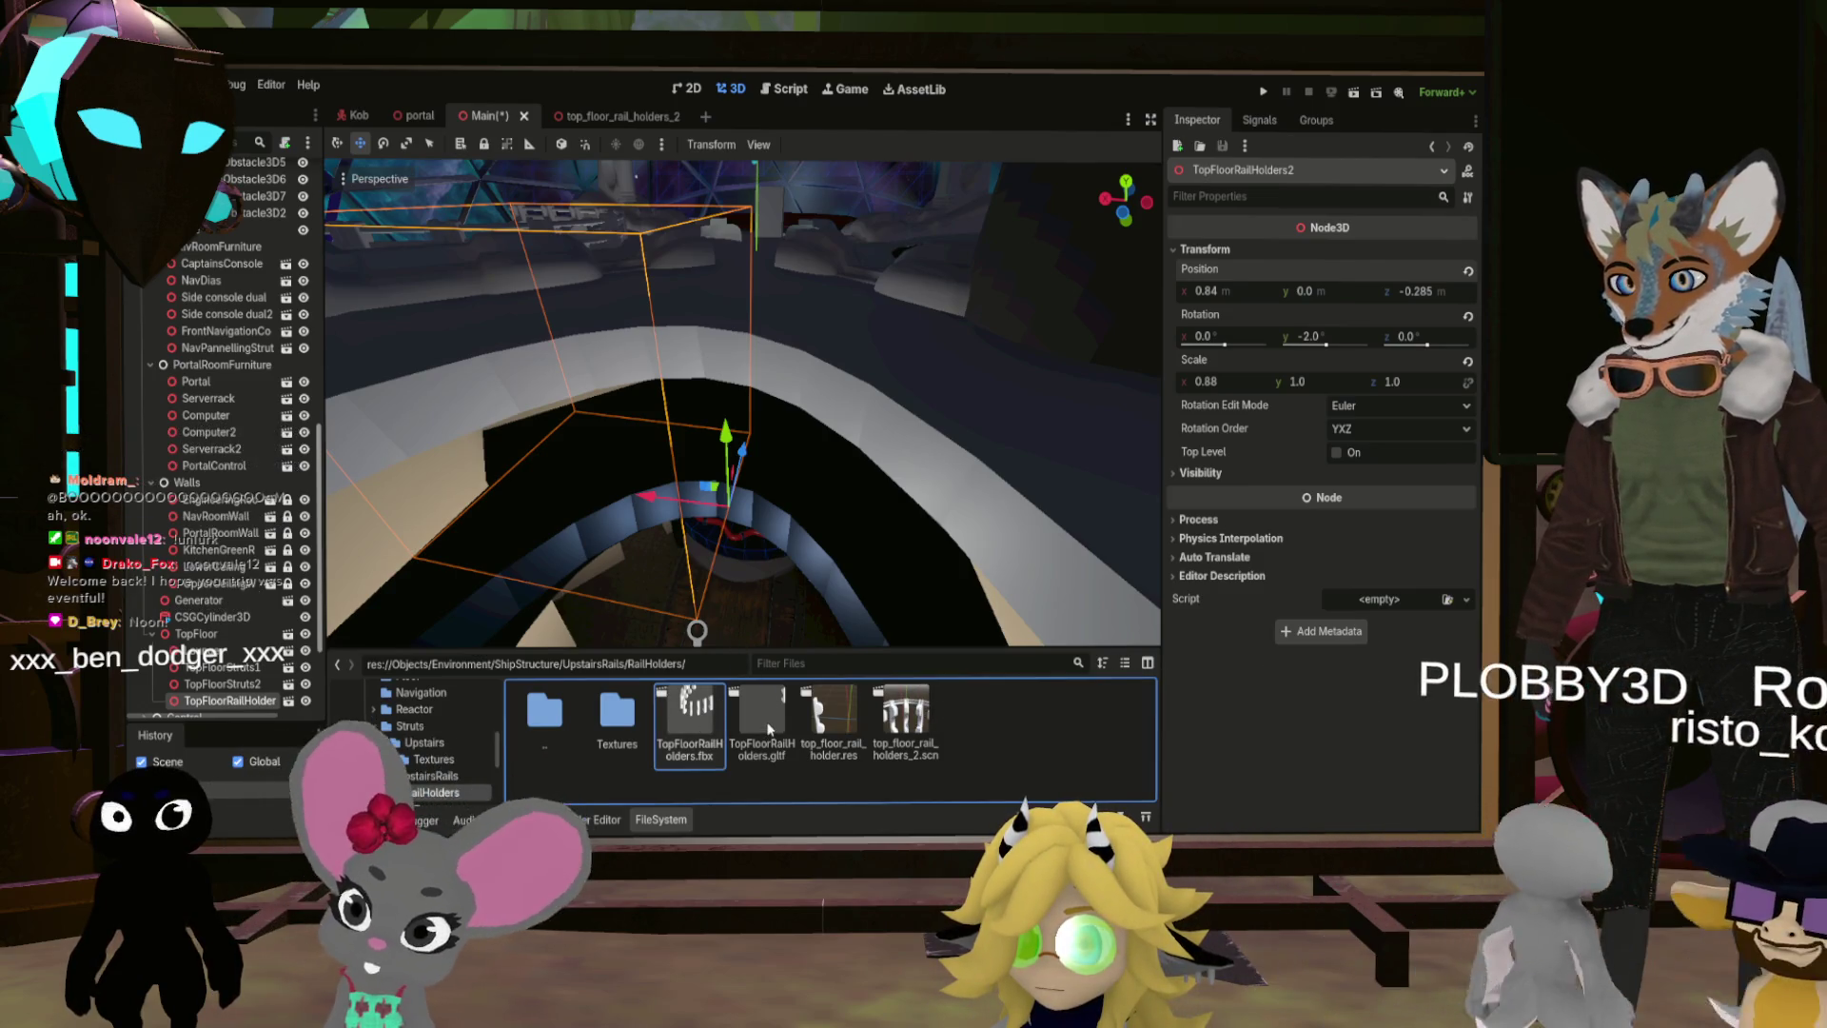
key(Delete)
click(693, 529)
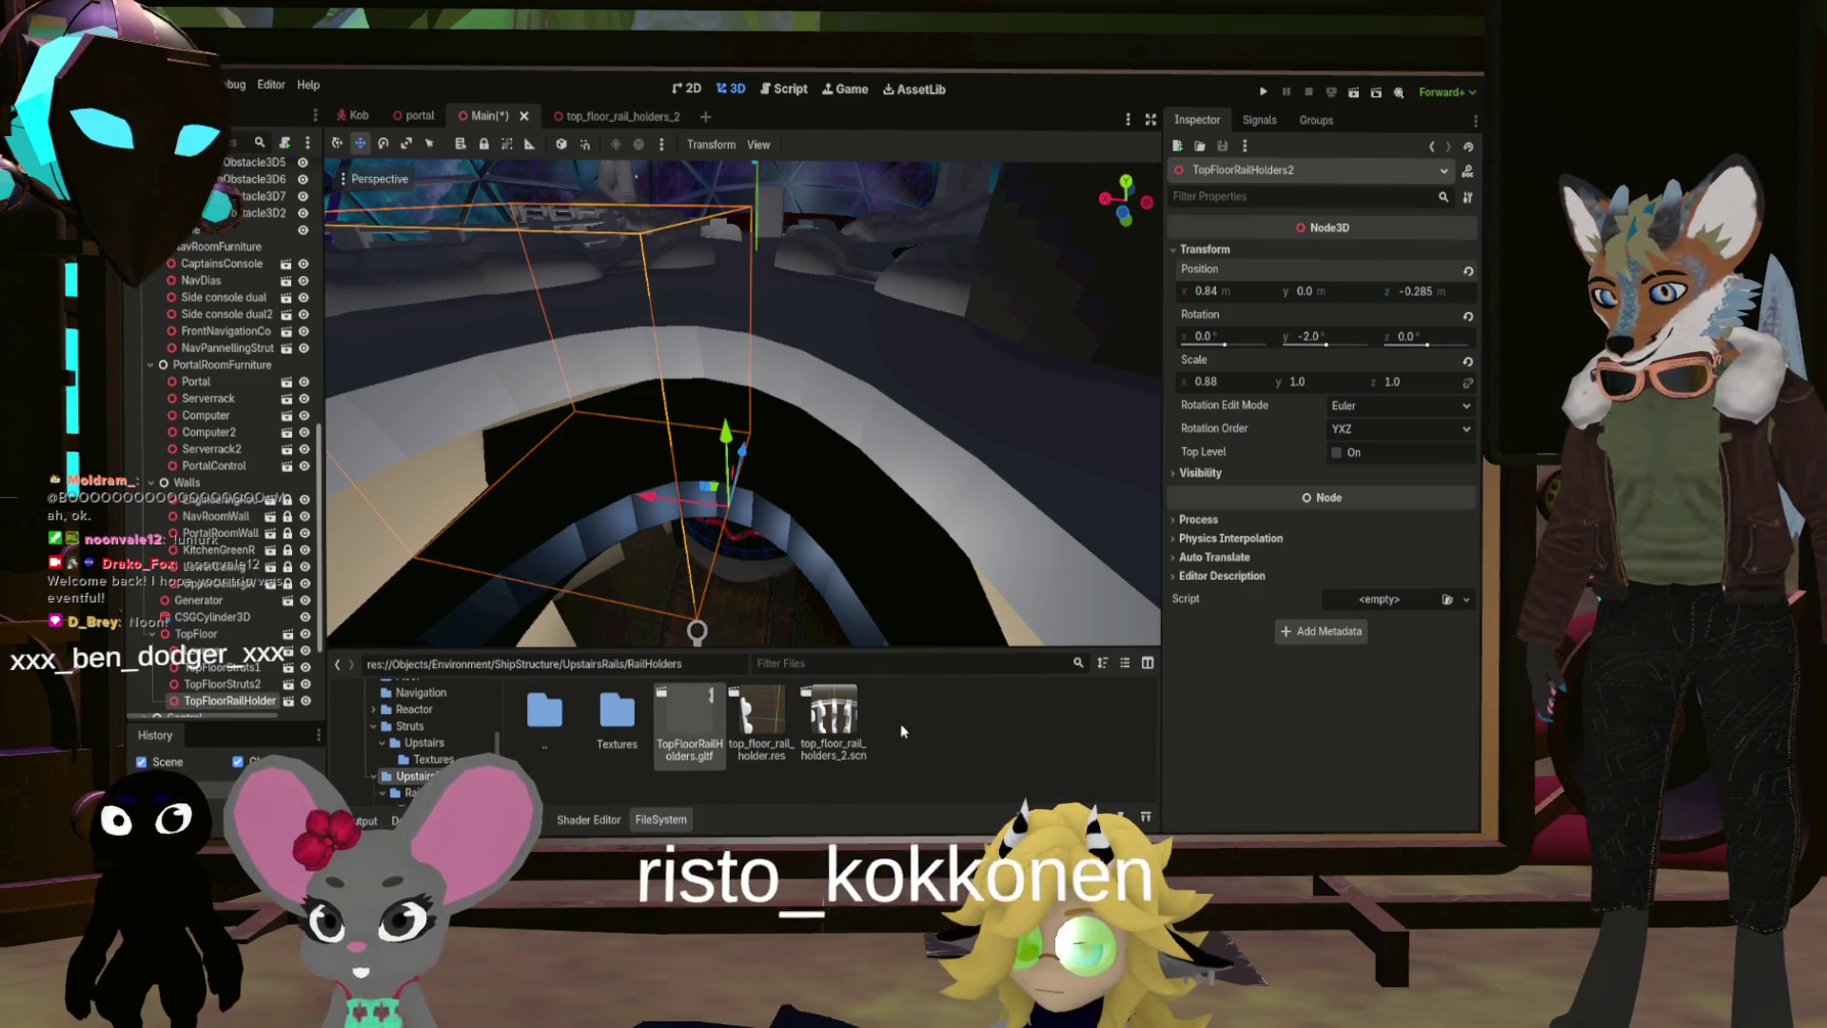
Step: Open top_floor_rail_holders_2.scn from the UpstairsRails folder for editing
click(705, 712)
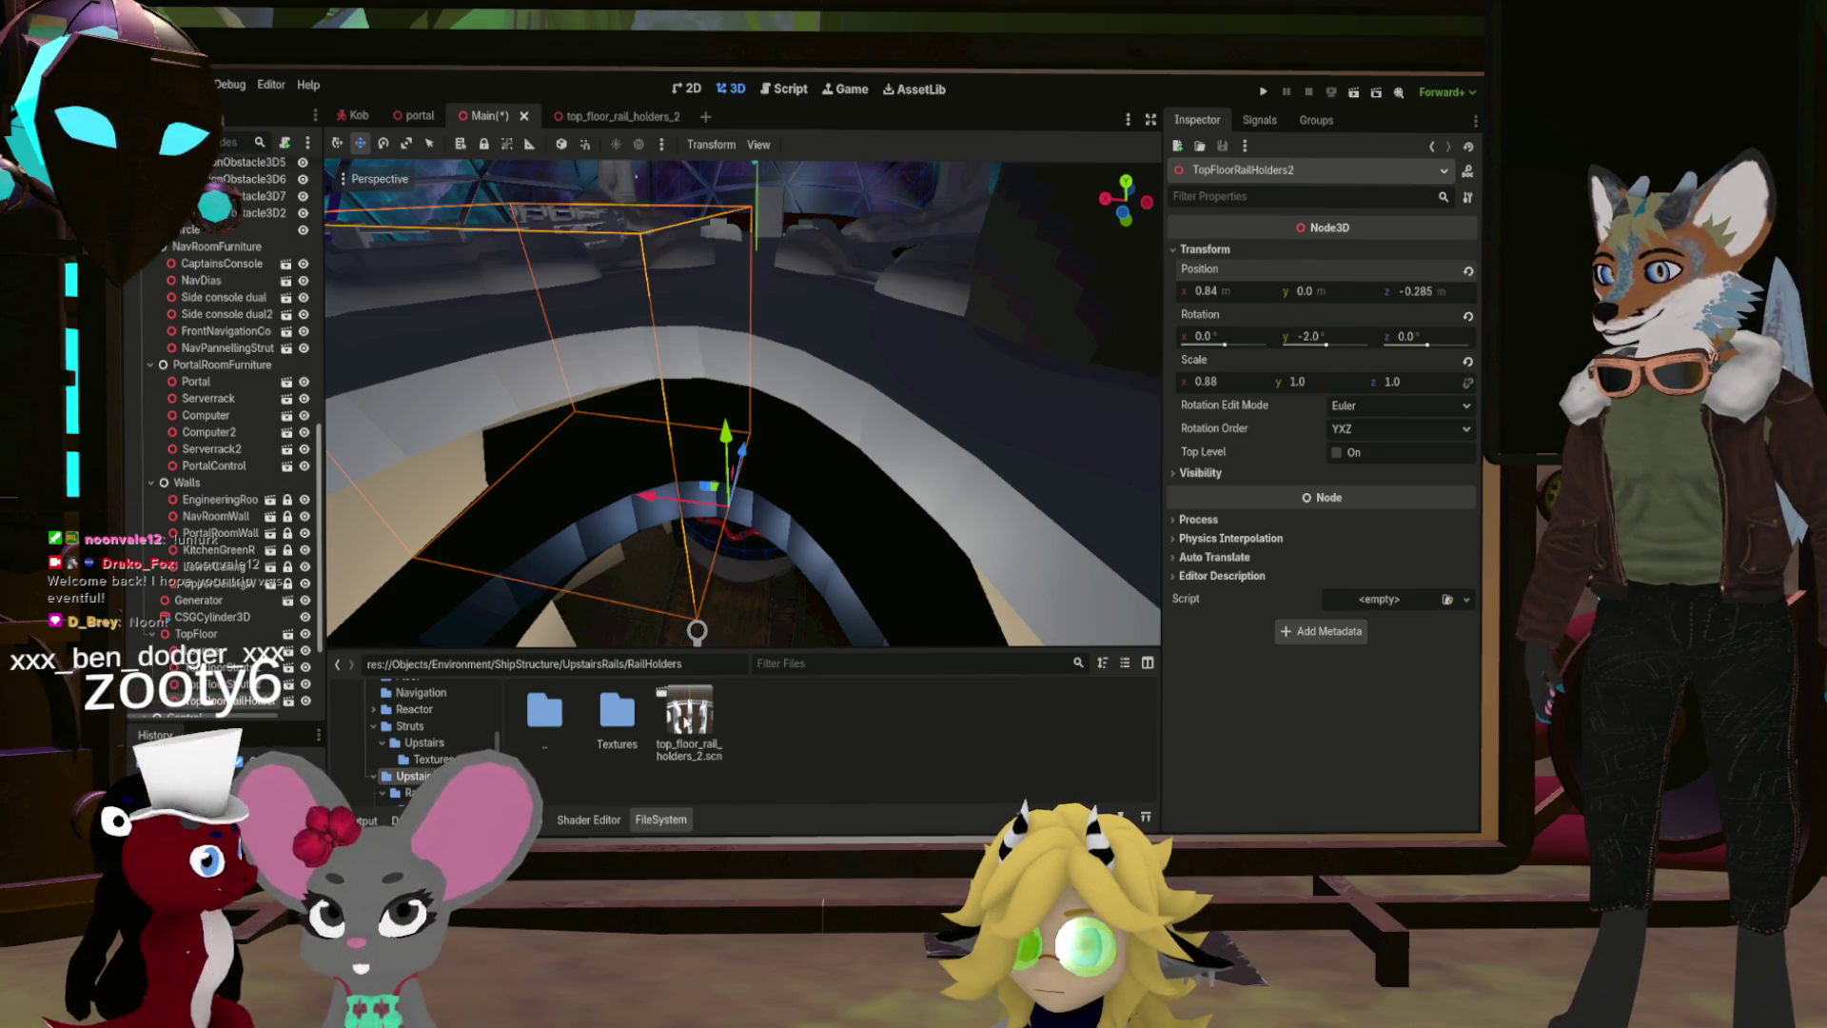
double_click(552, 716)
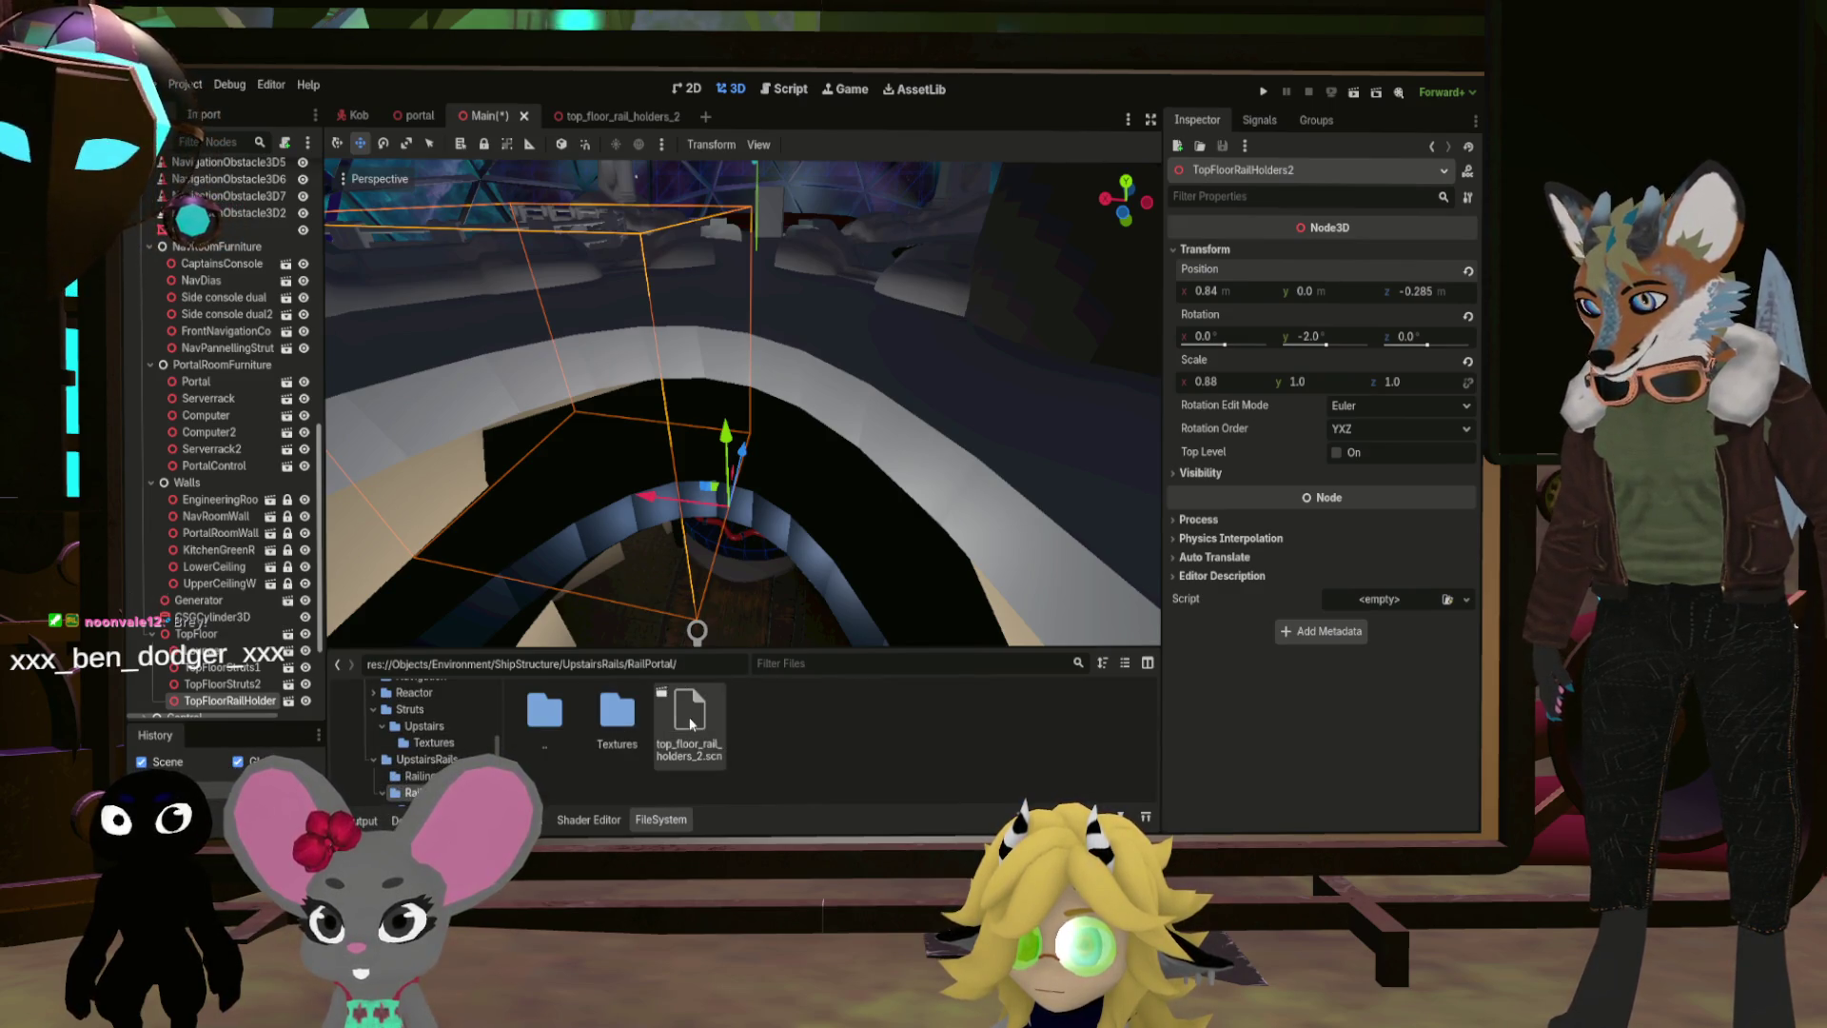
double_click(689, 717)
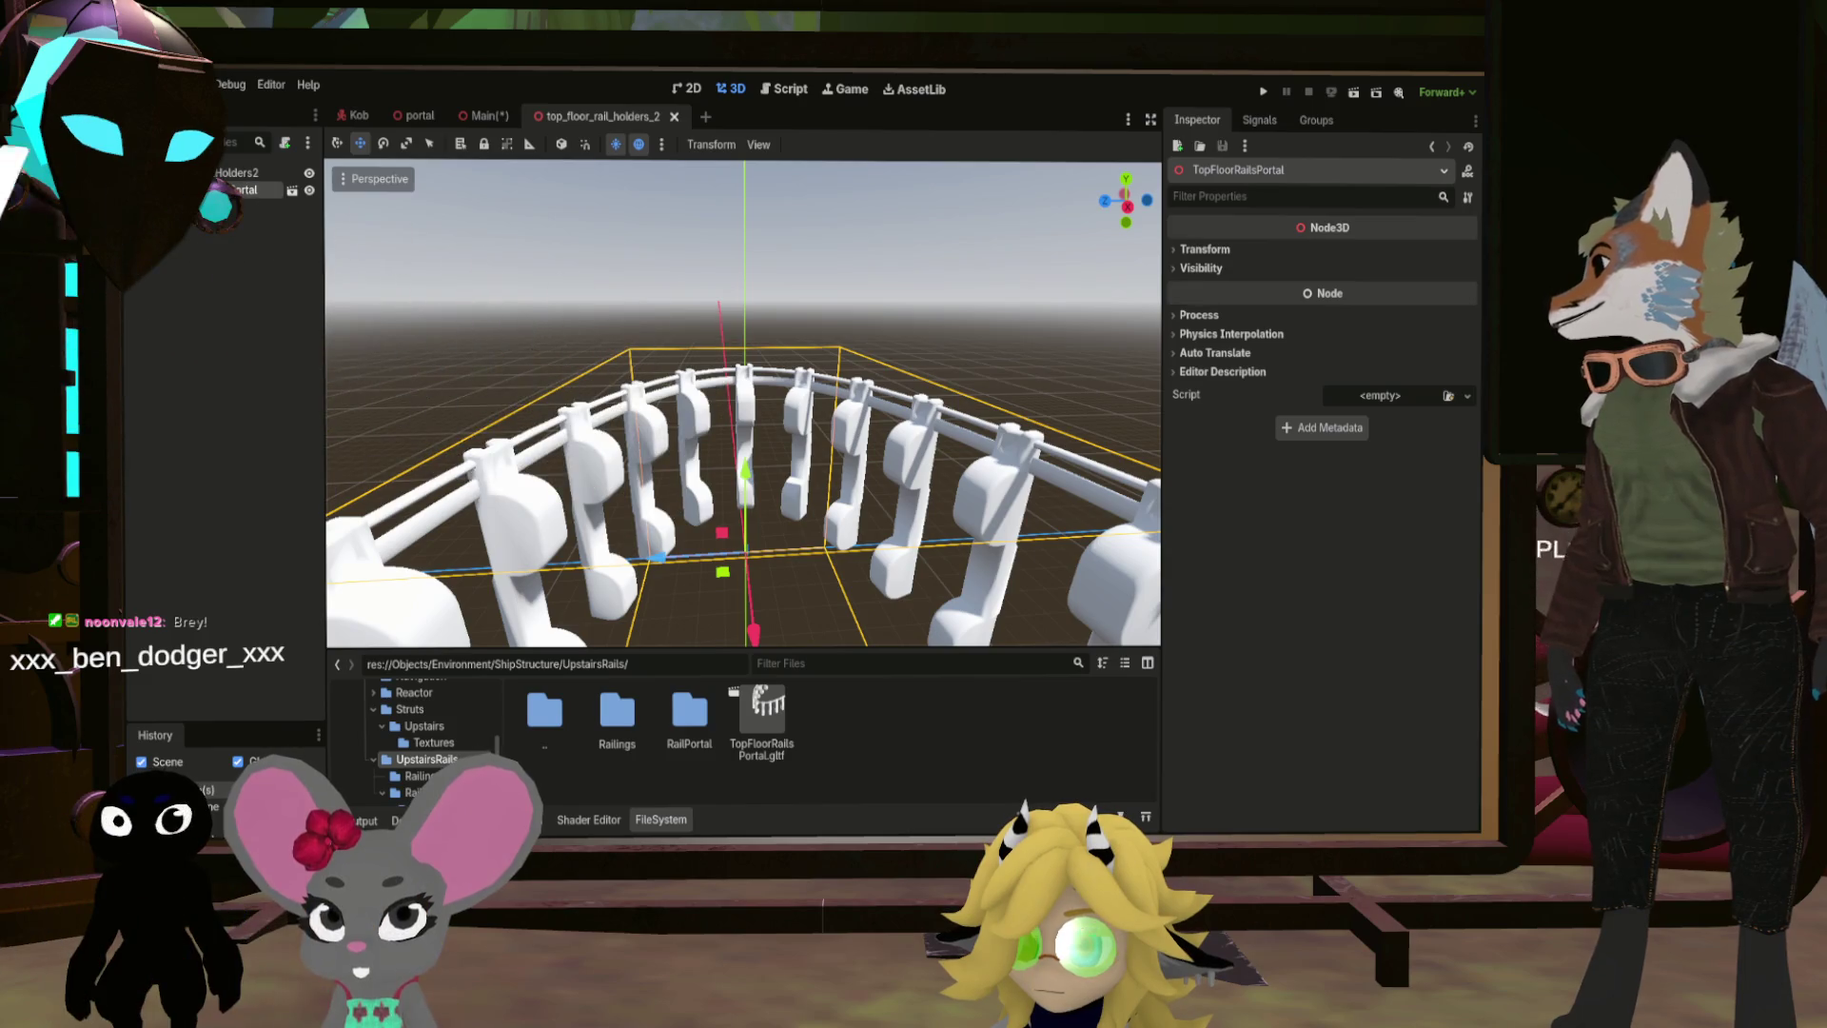
Step: In Blender, duplicate the curved railing array in place as Railing.002
key(alt+Tab)
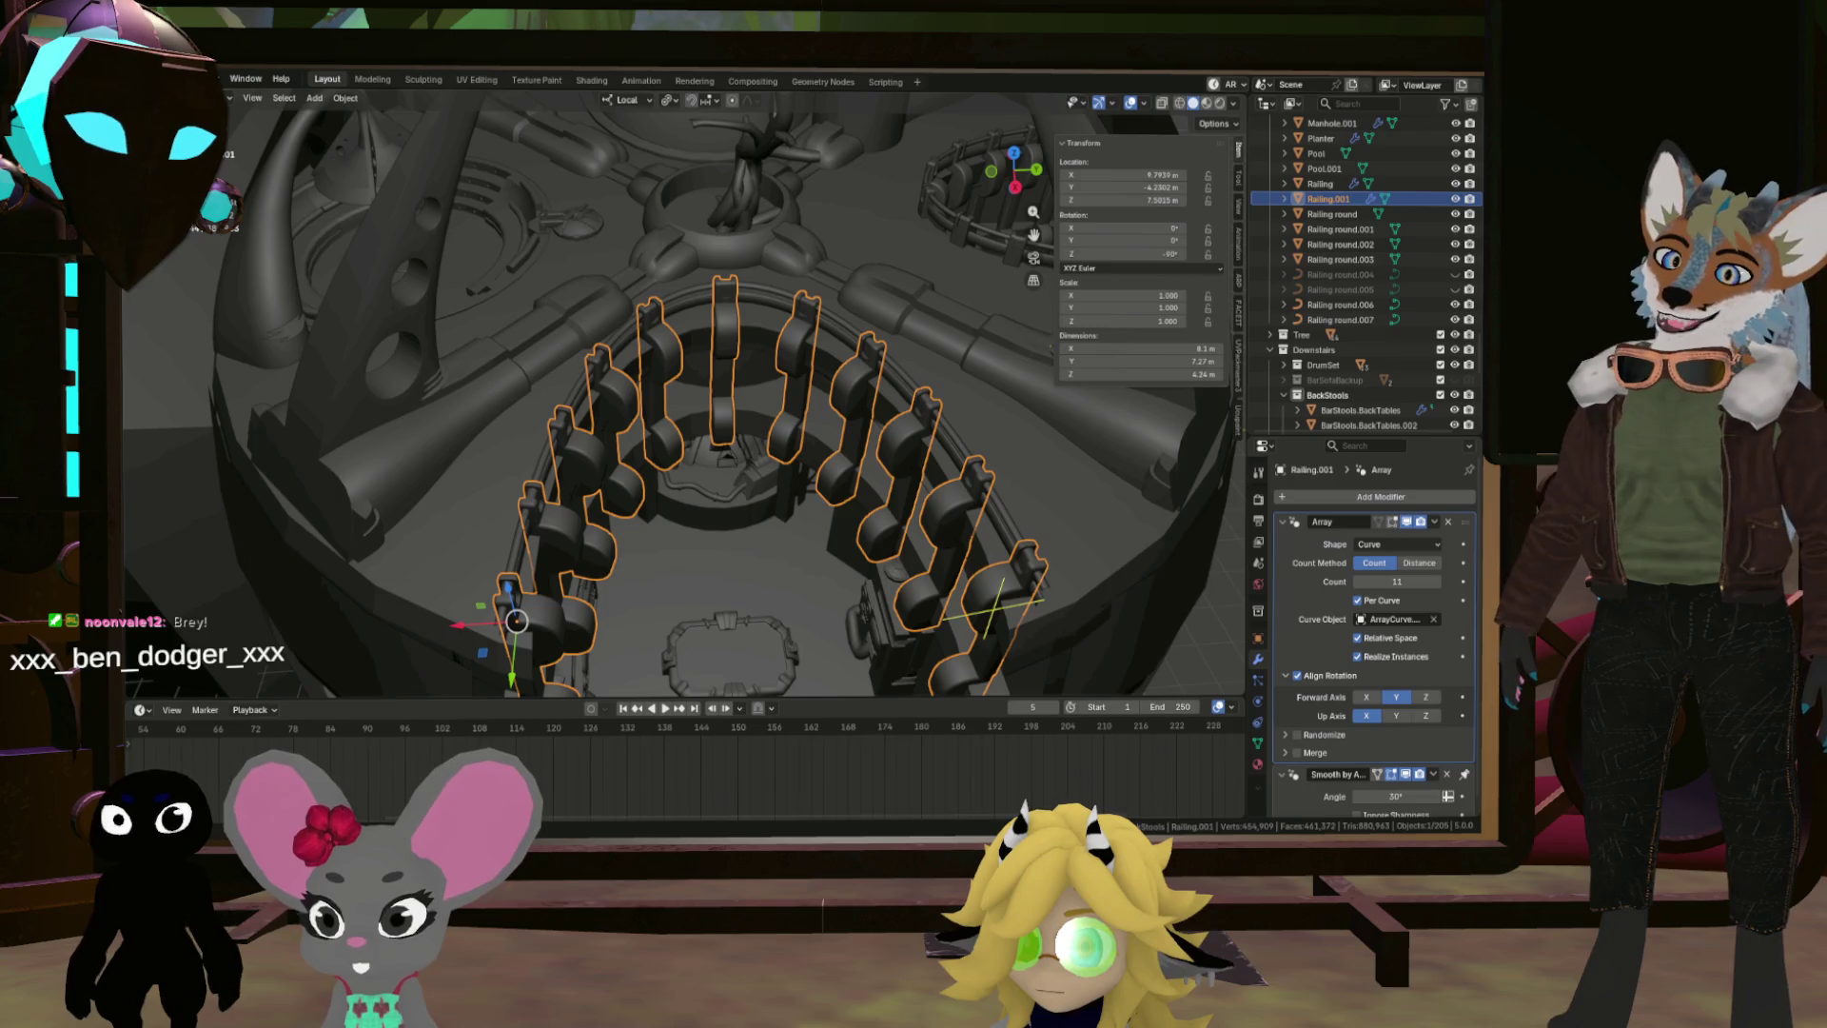
right_click(796, 529)
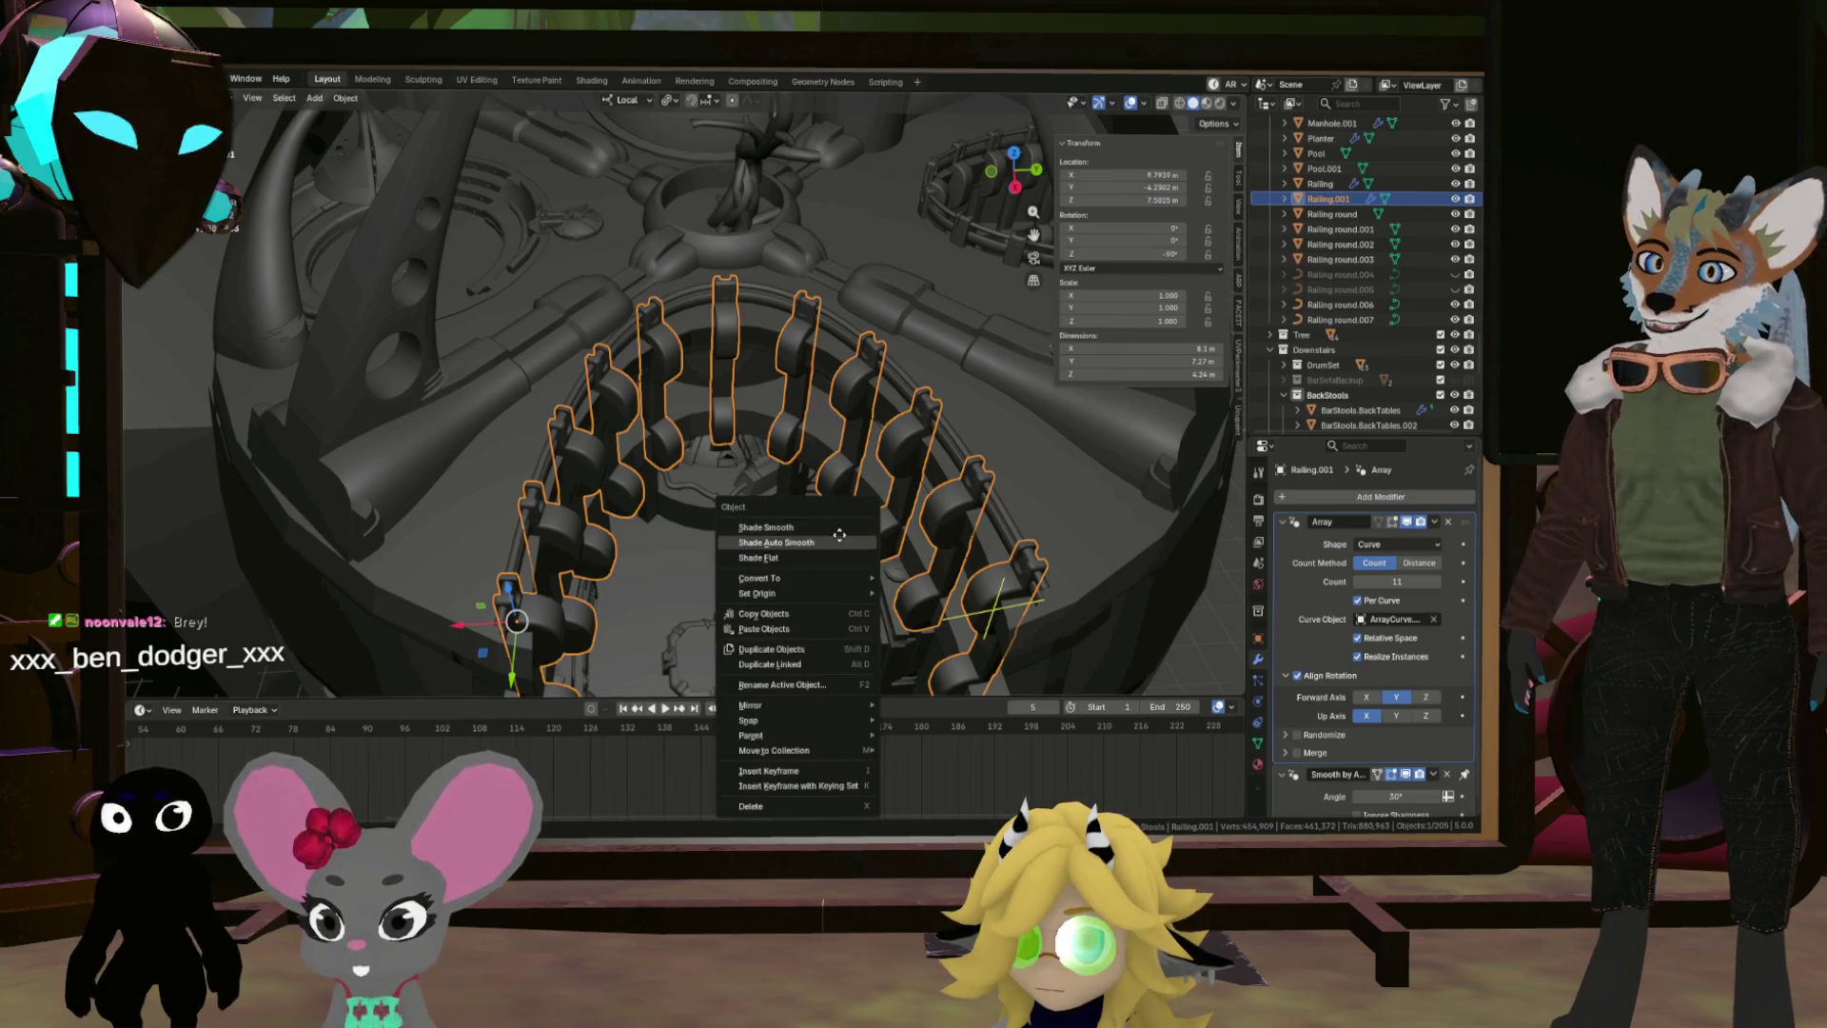
click(795, 534)
right_click(910, 519)
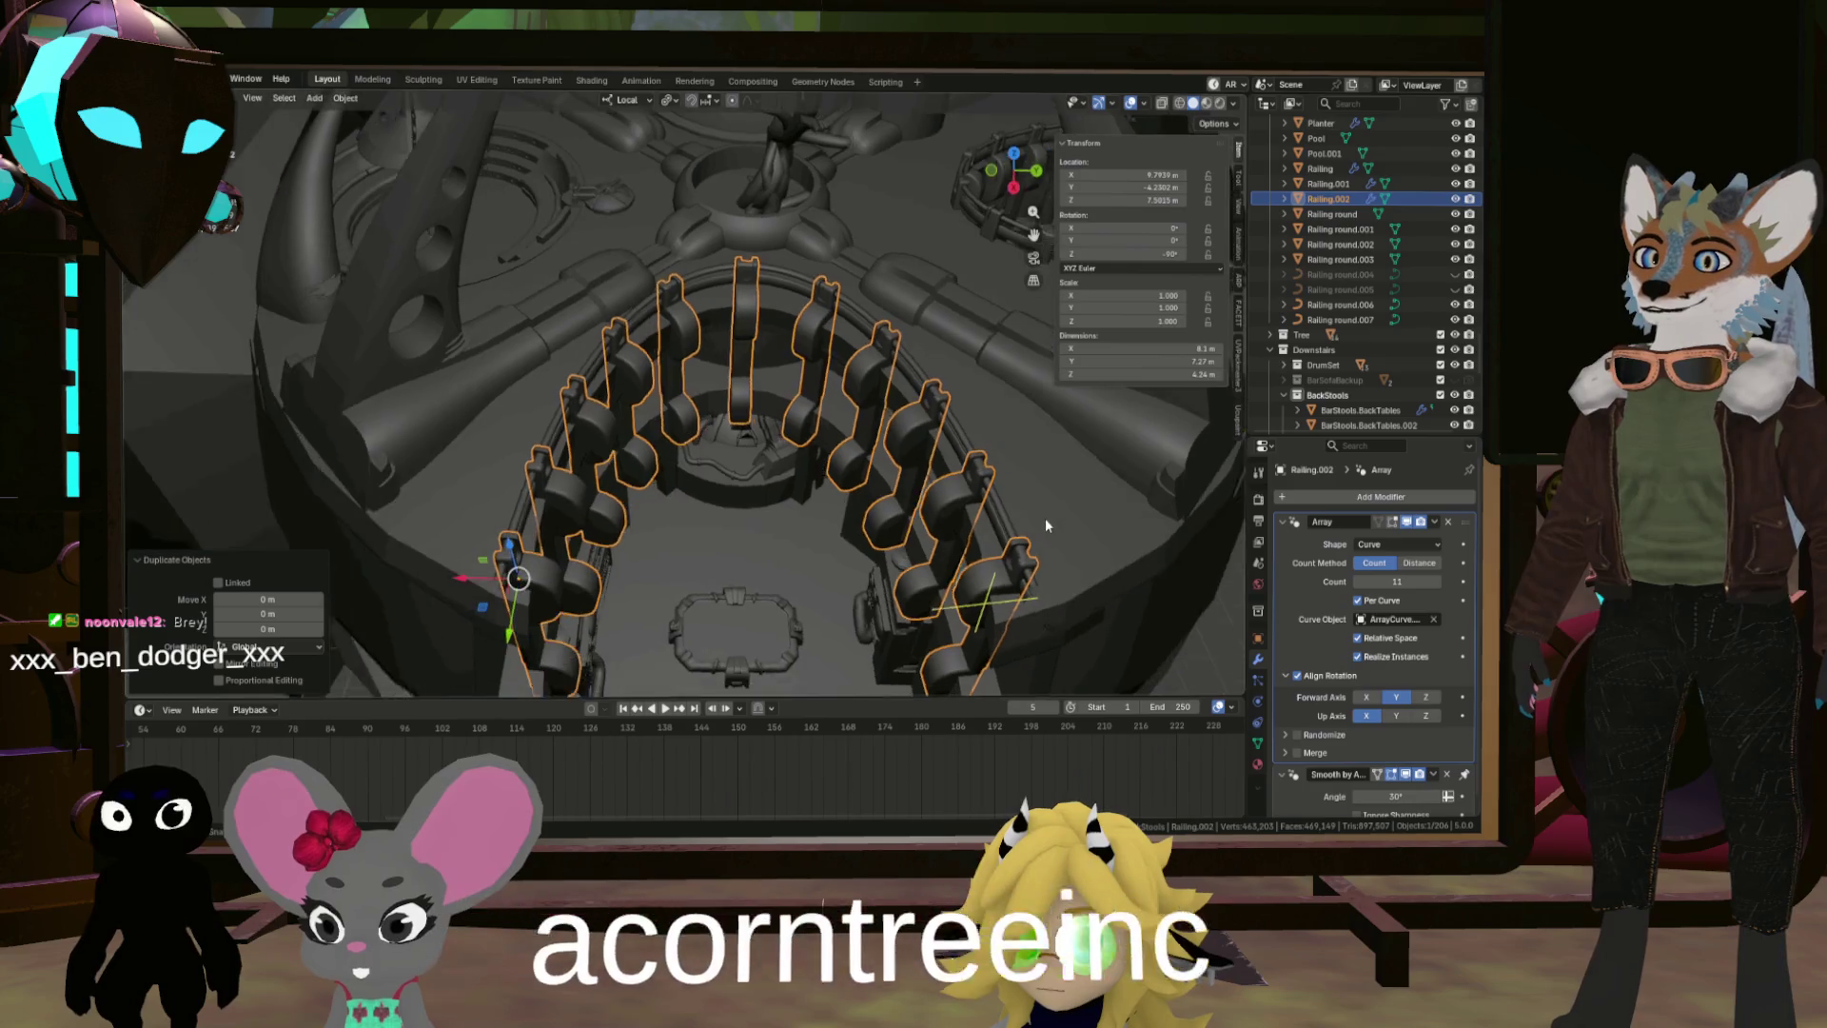
Step: From a top-down view, select the original Railing and the round rail pieces
scroll(910, 514, up, 5)
mouse_move(911, 514)
mouse_down()
mouse_move(624, 594)
mouse_move(491, 481)
mouse_move(449, 483)
mouse_move(579, 516)
mouse_move(594, 559)
mouse_up()
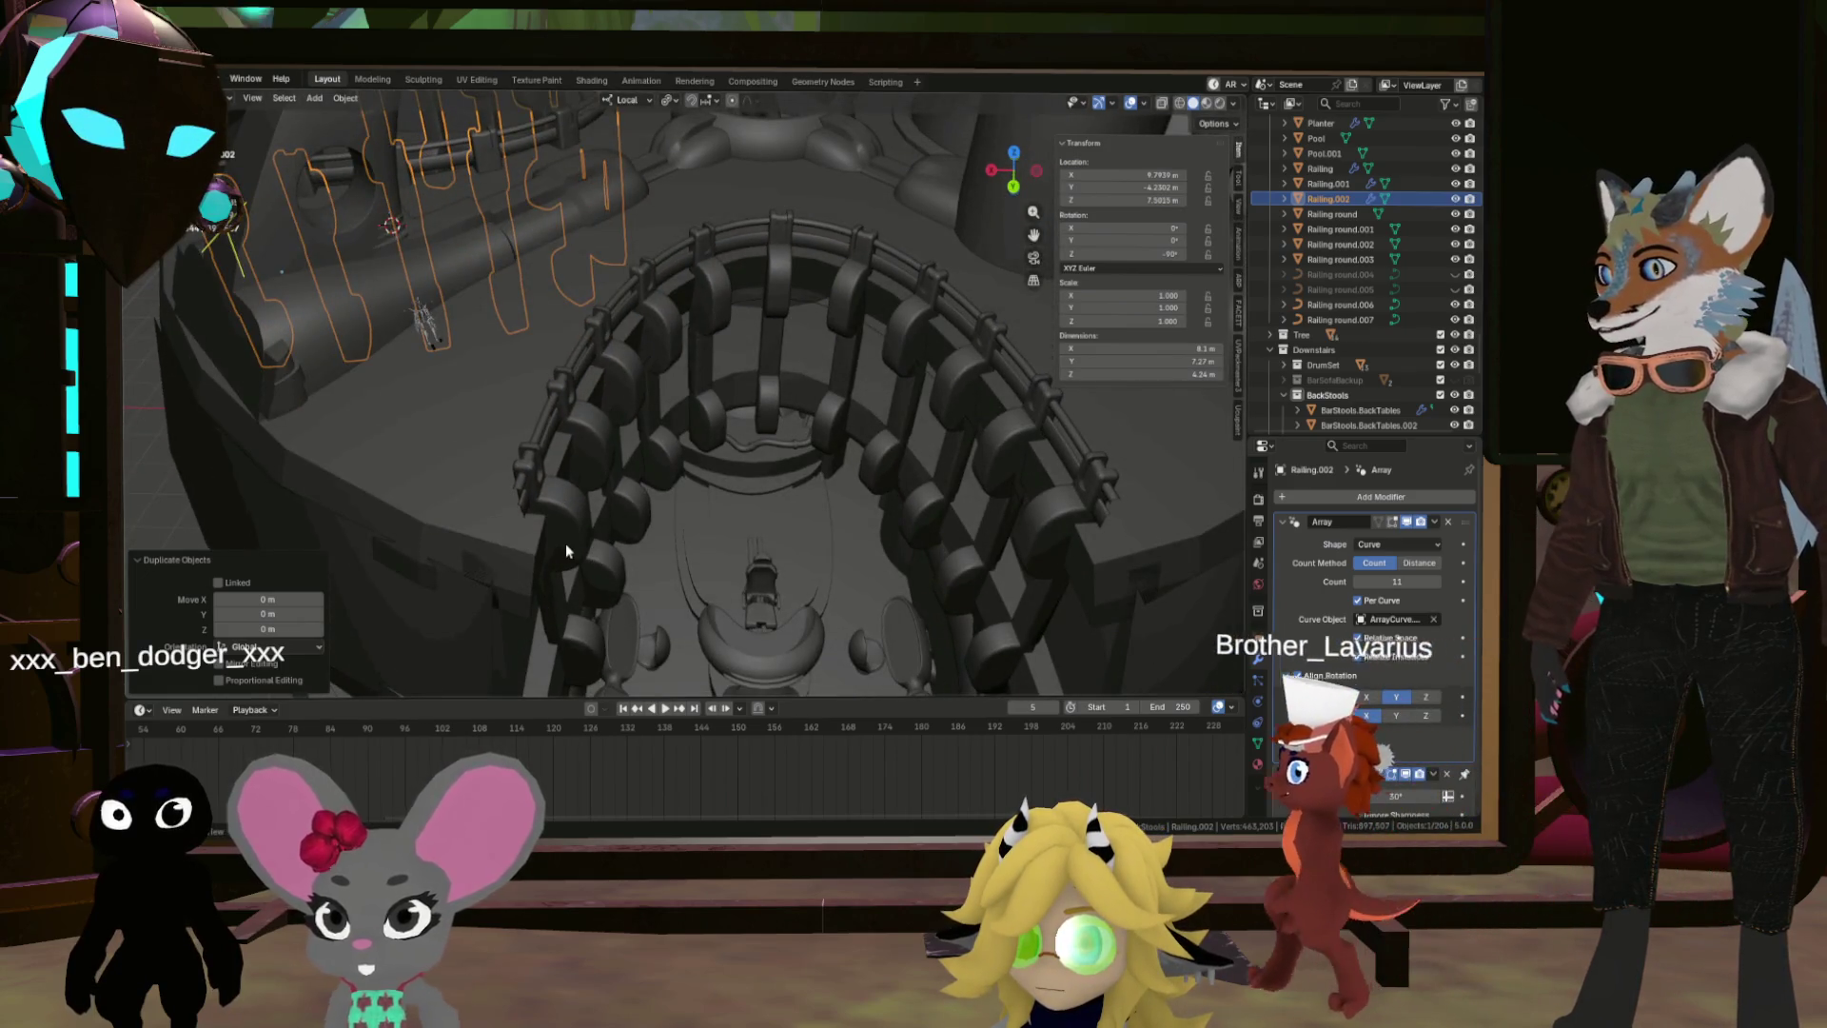
click(565, 543)
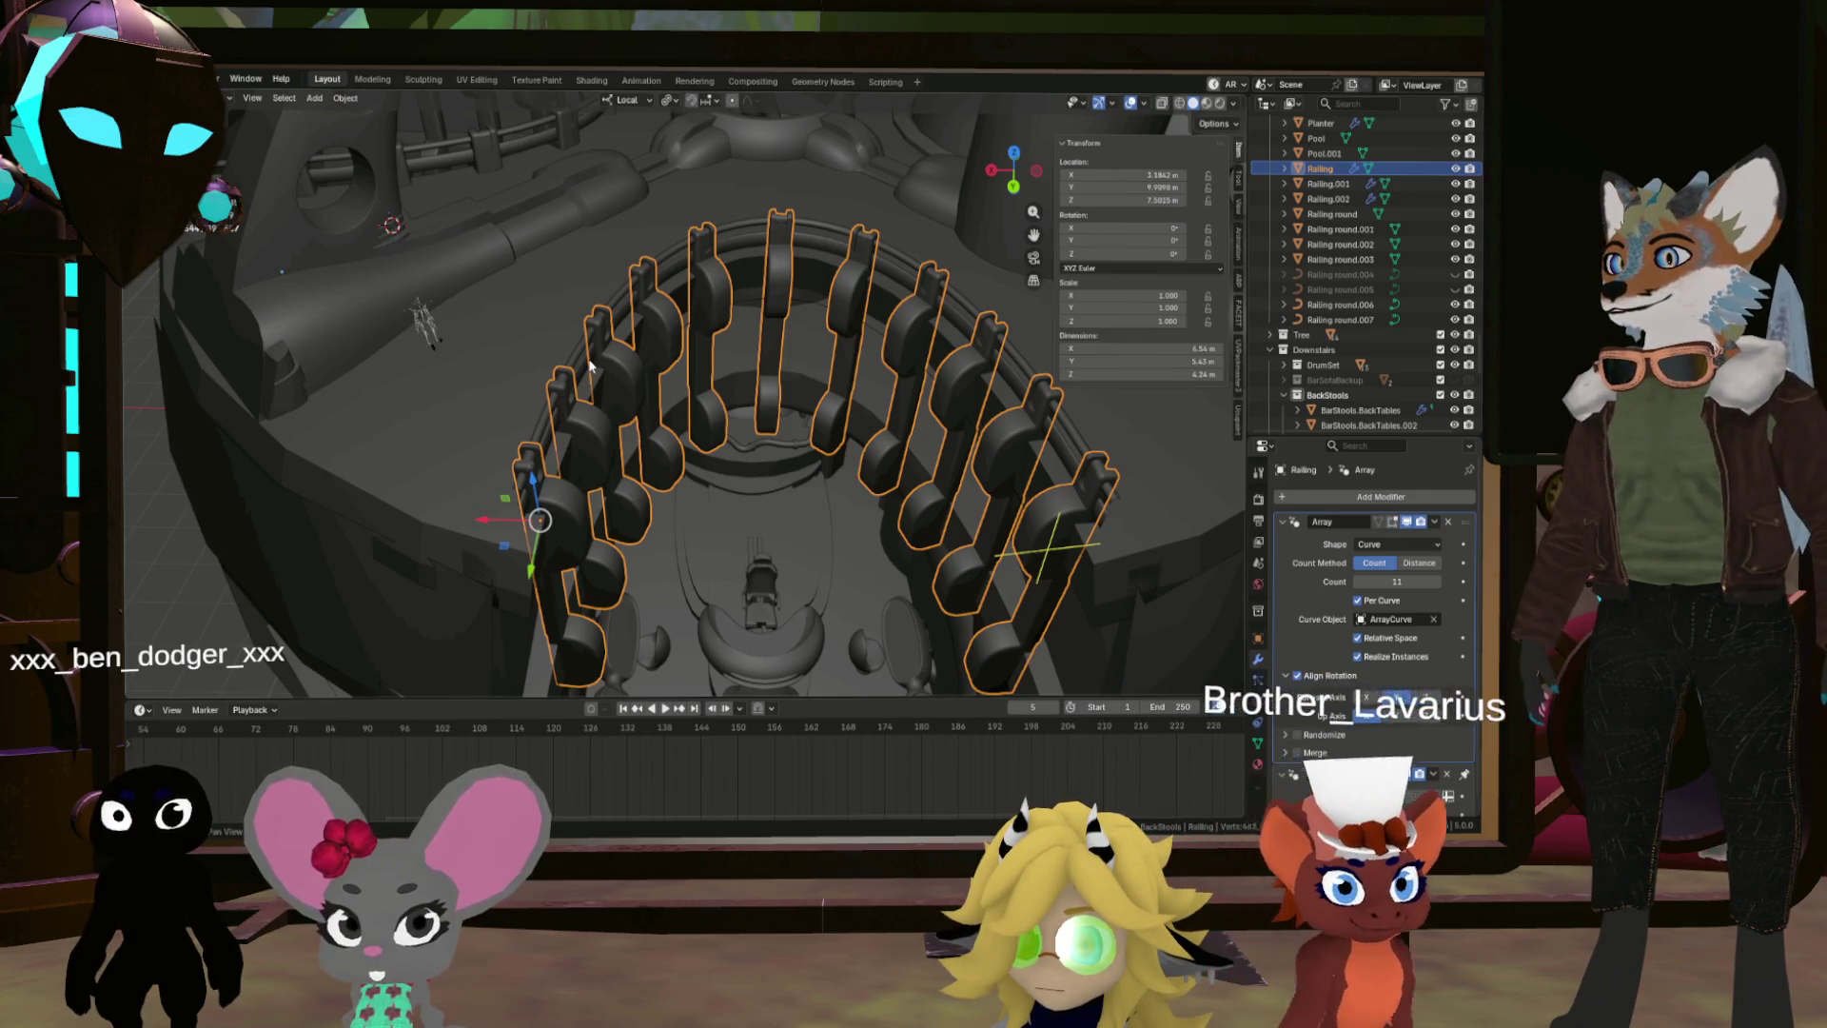
shift+click(1075, 430)
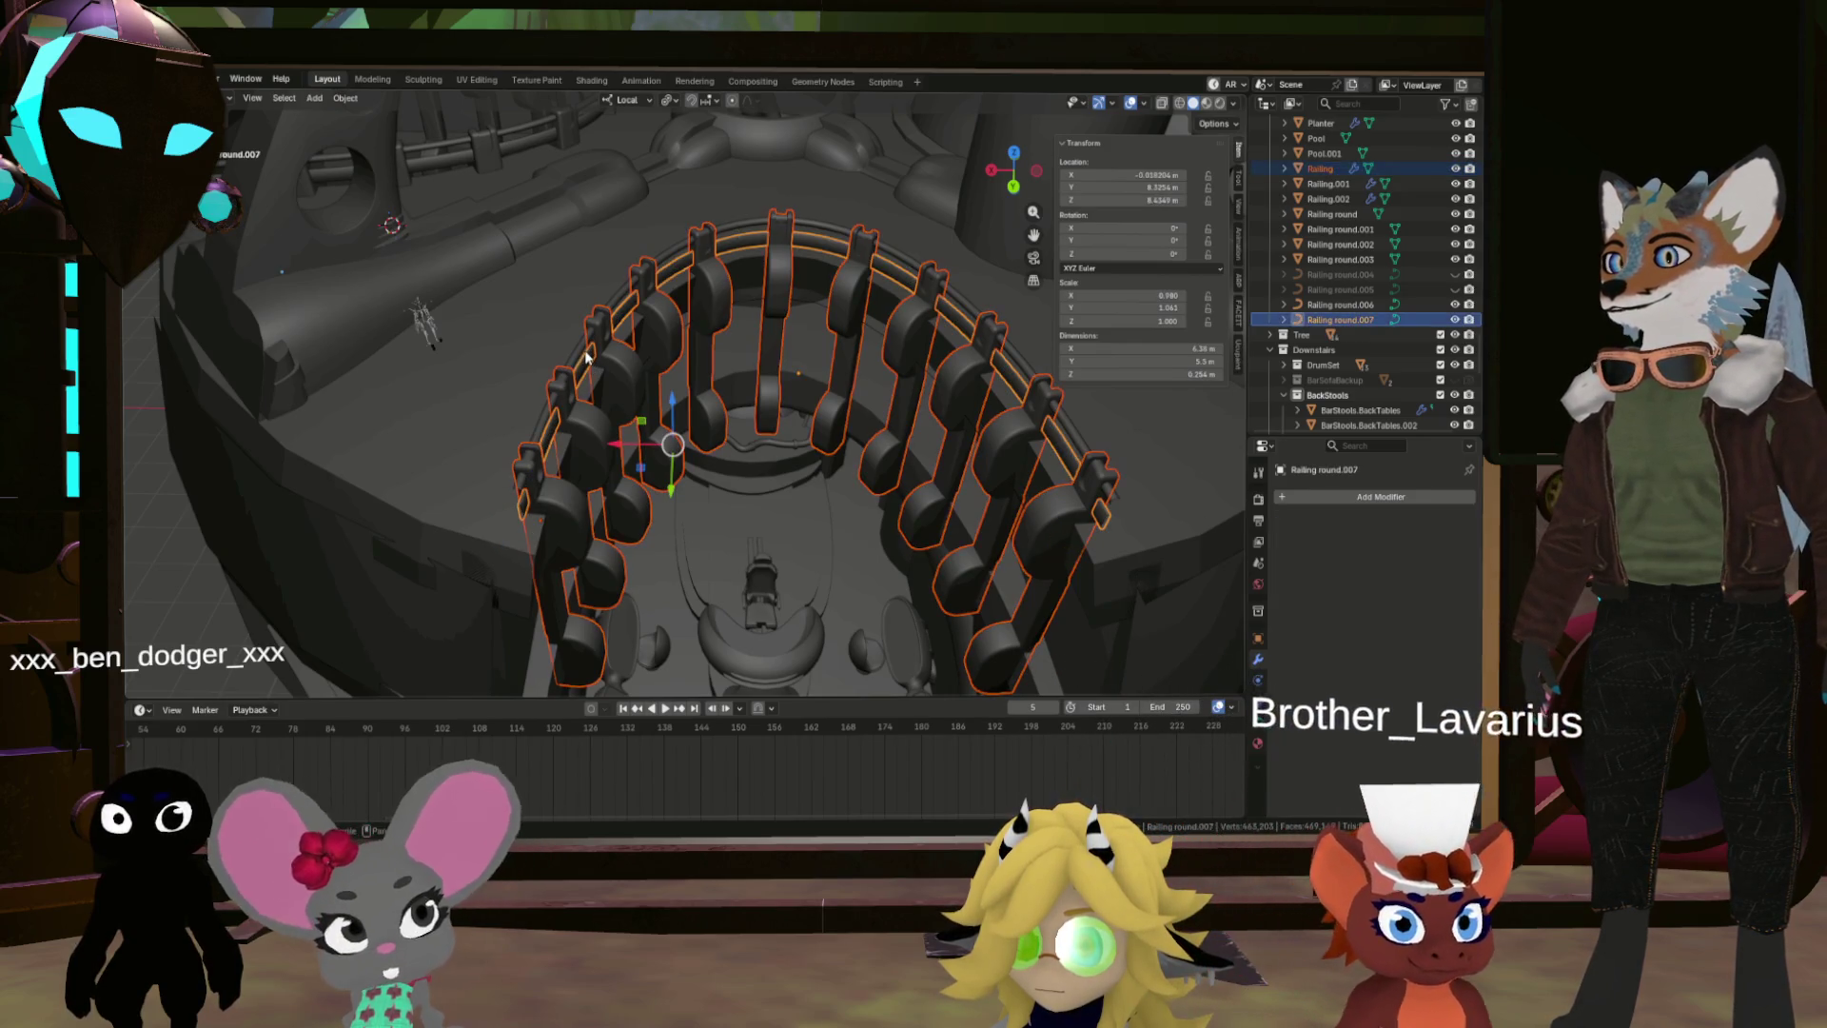
Step: Apply the Railing's curve Array modifier and add the round rail pieces to the selection
click(1351, 495)
mouse_move(1317, 601)
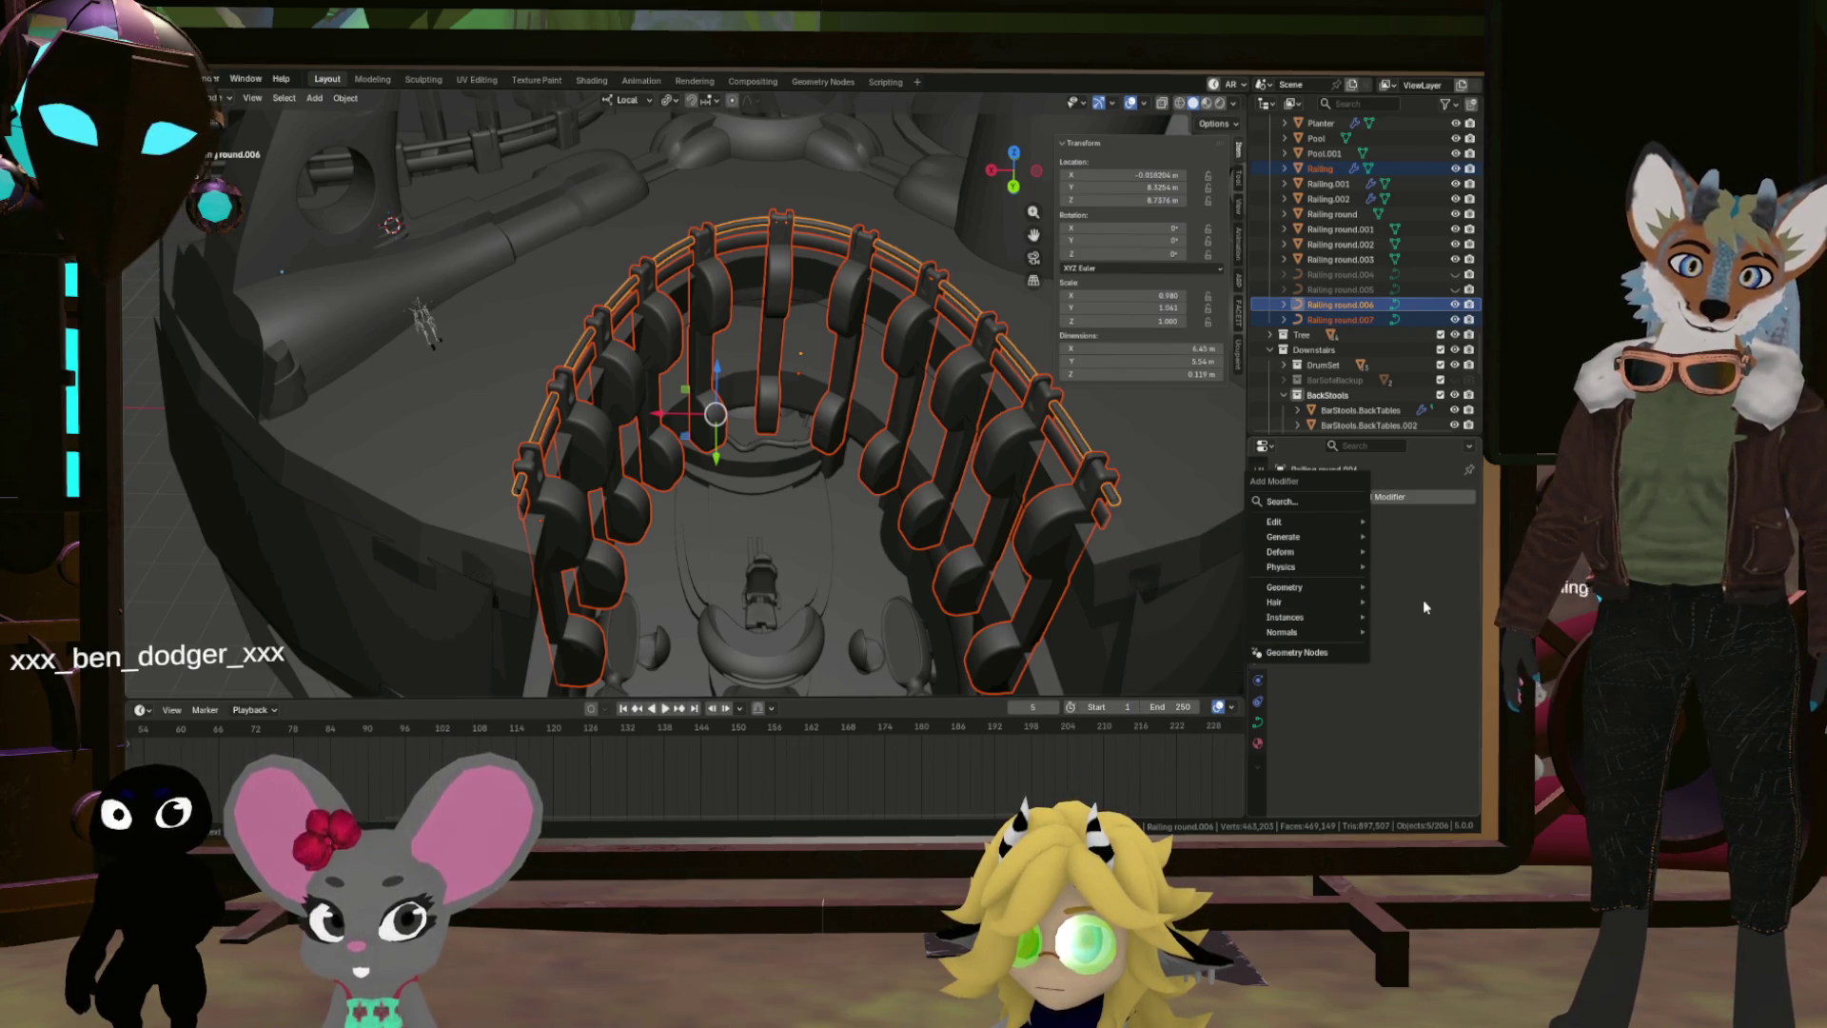
click(1026, 426)
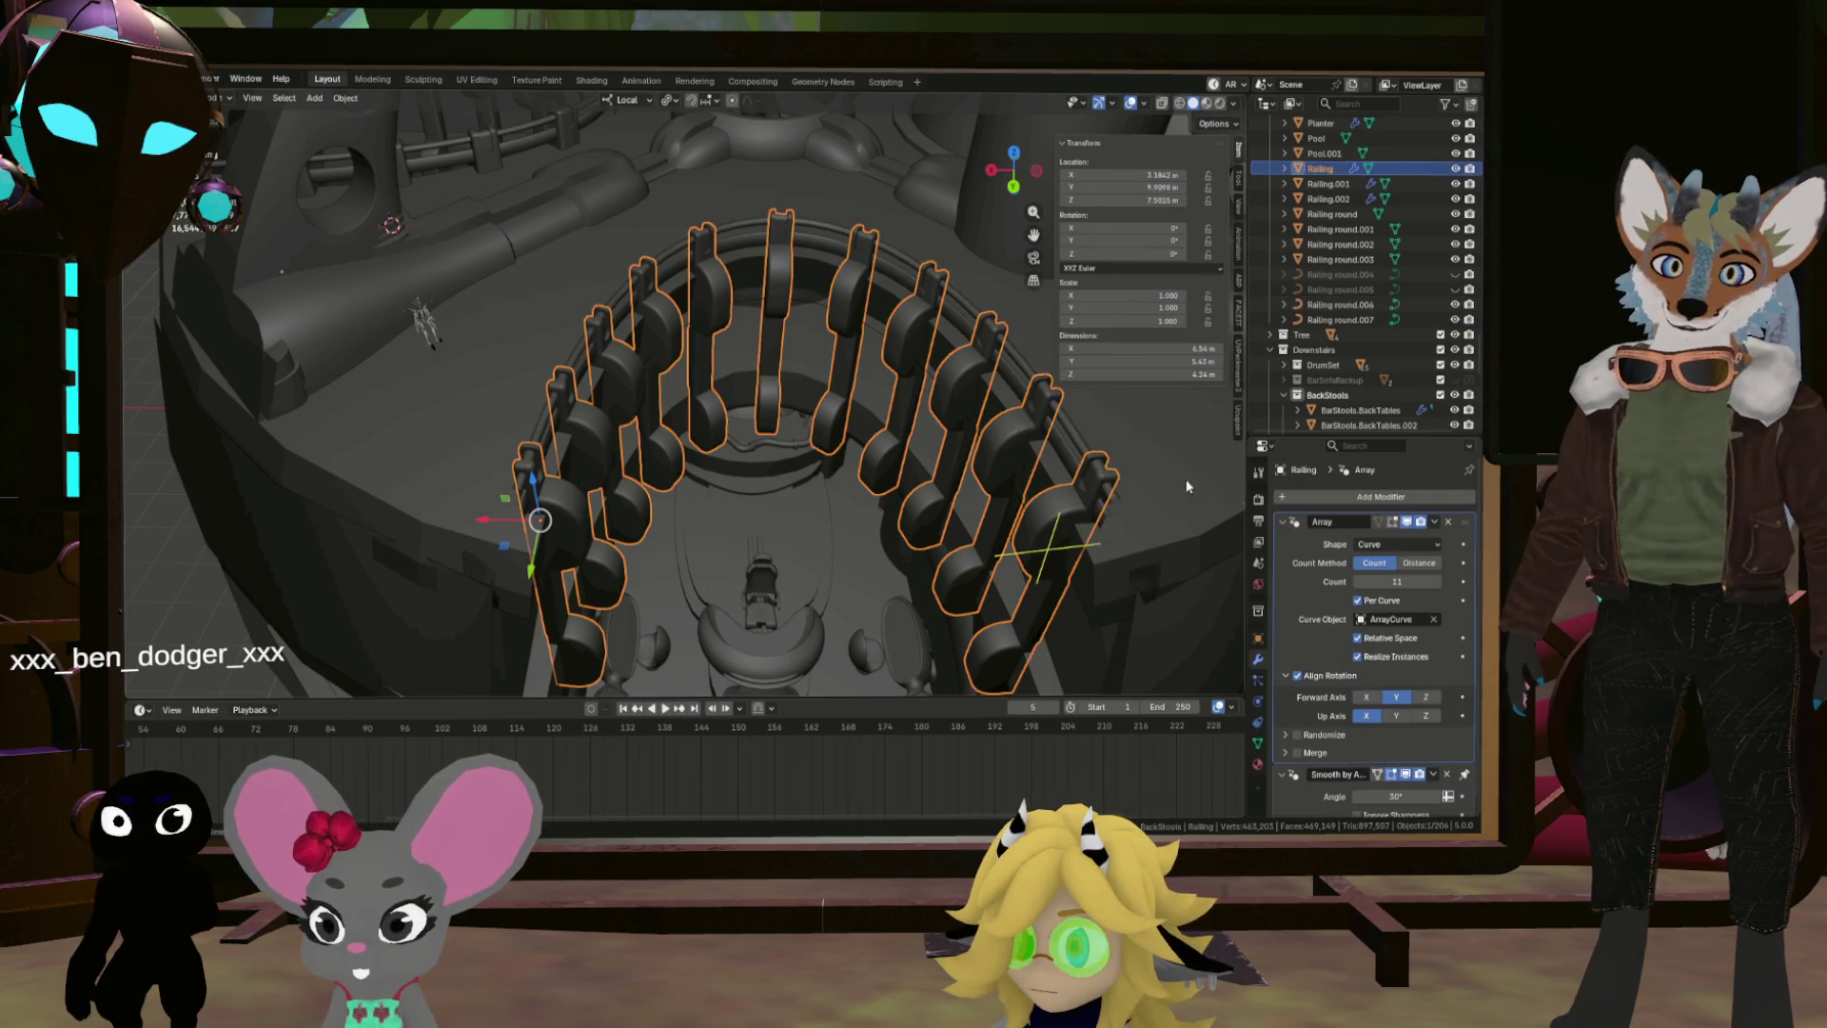
click(1434, 523)
click(1421, 539)
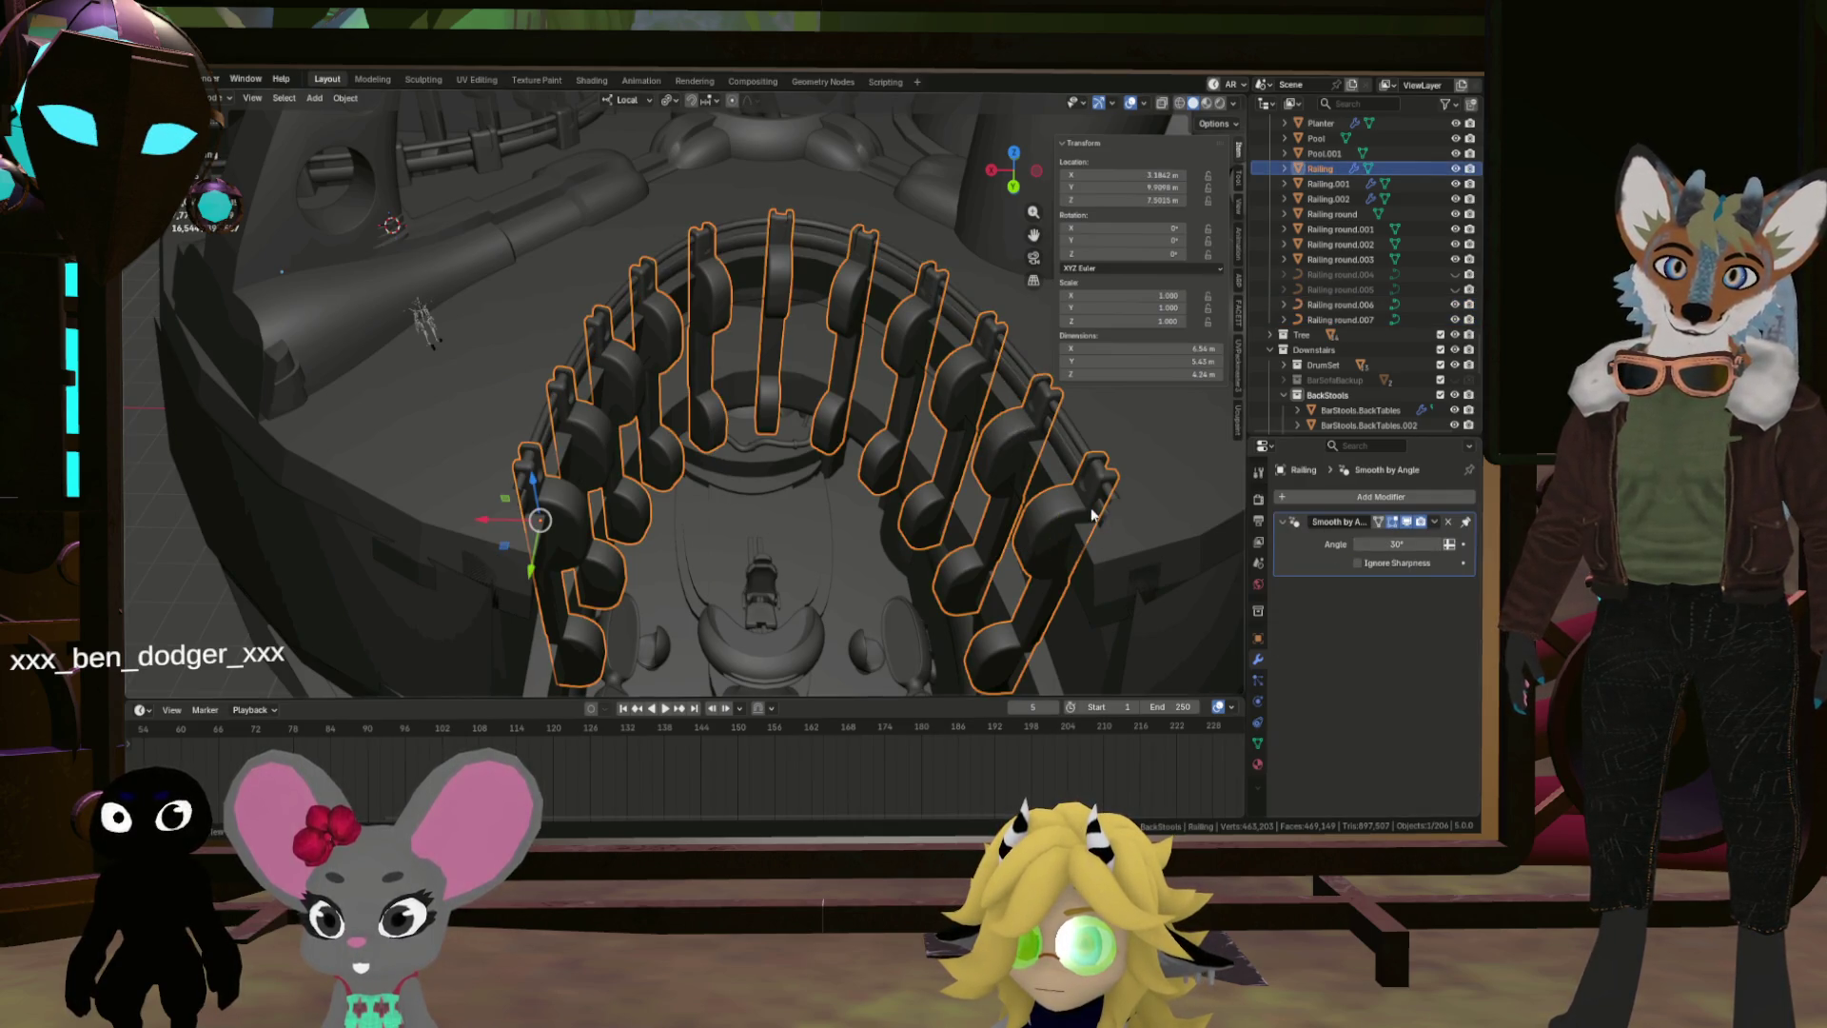
shift+click(1070, 436)
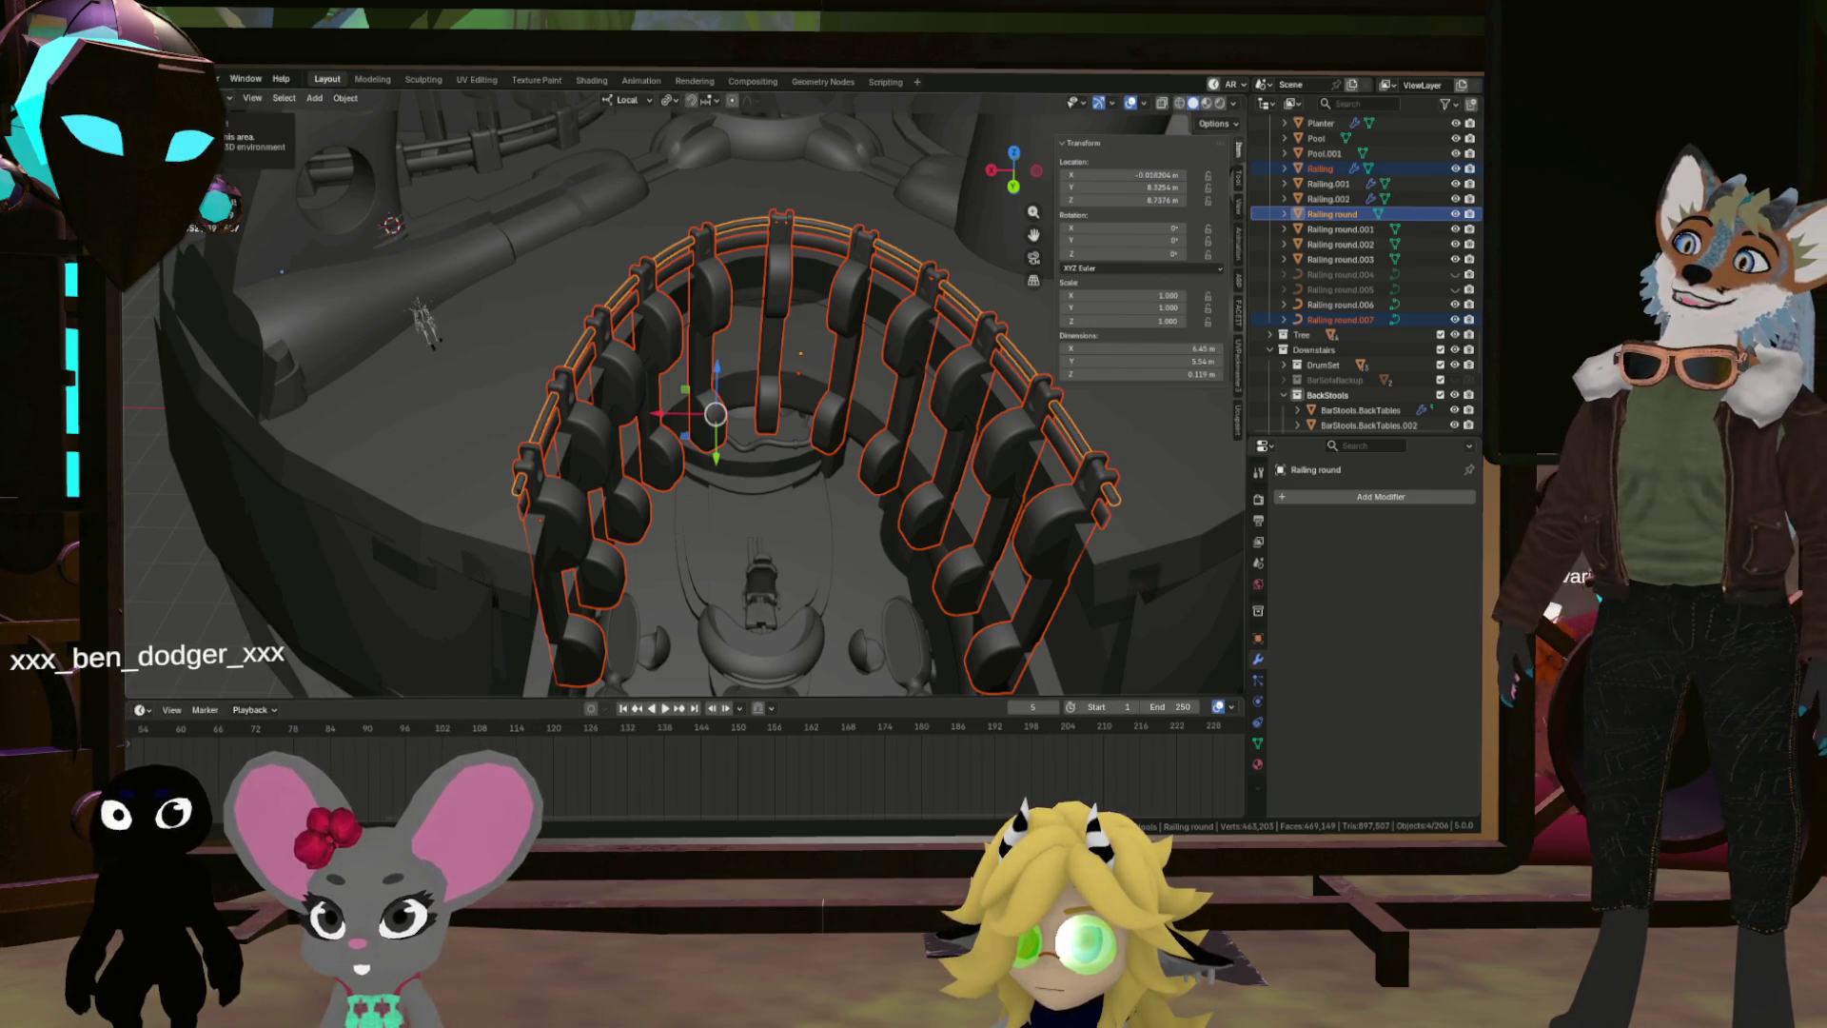
click(152, 79)
mouse_move(206, 310)
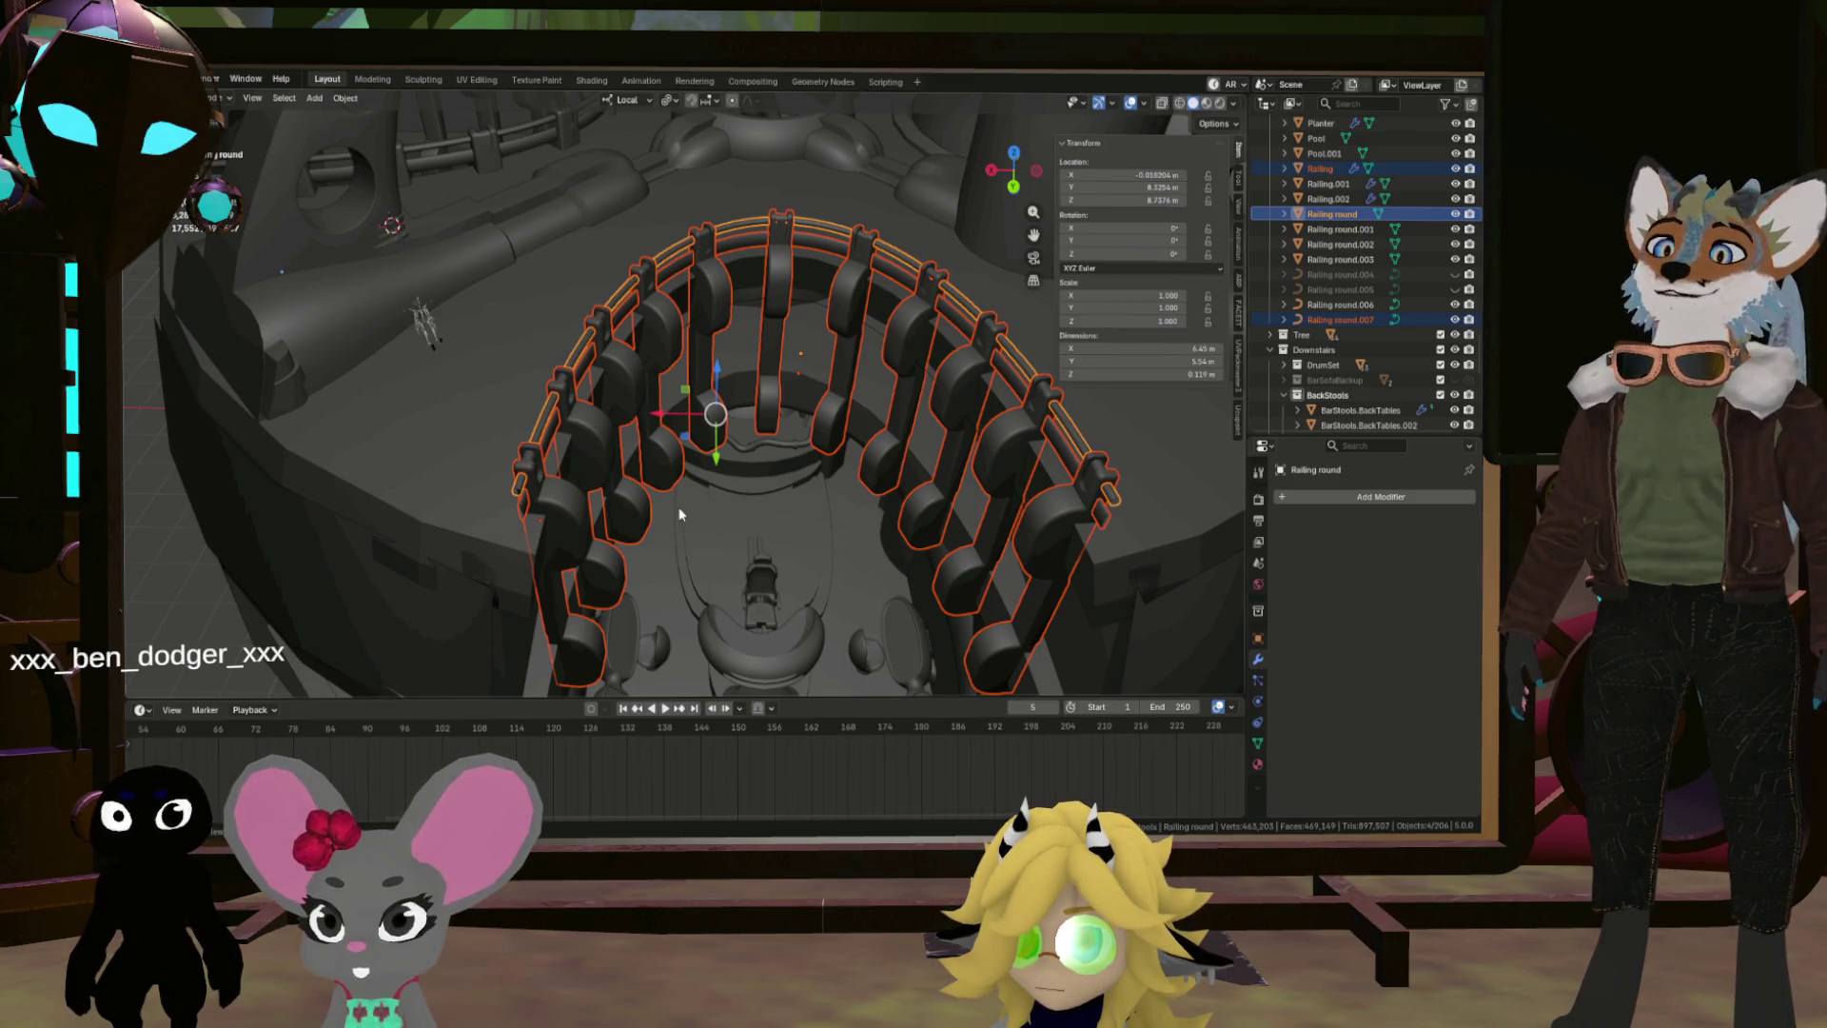
Step: Open File > Export to choose an export format for the railing
click(152, 79)
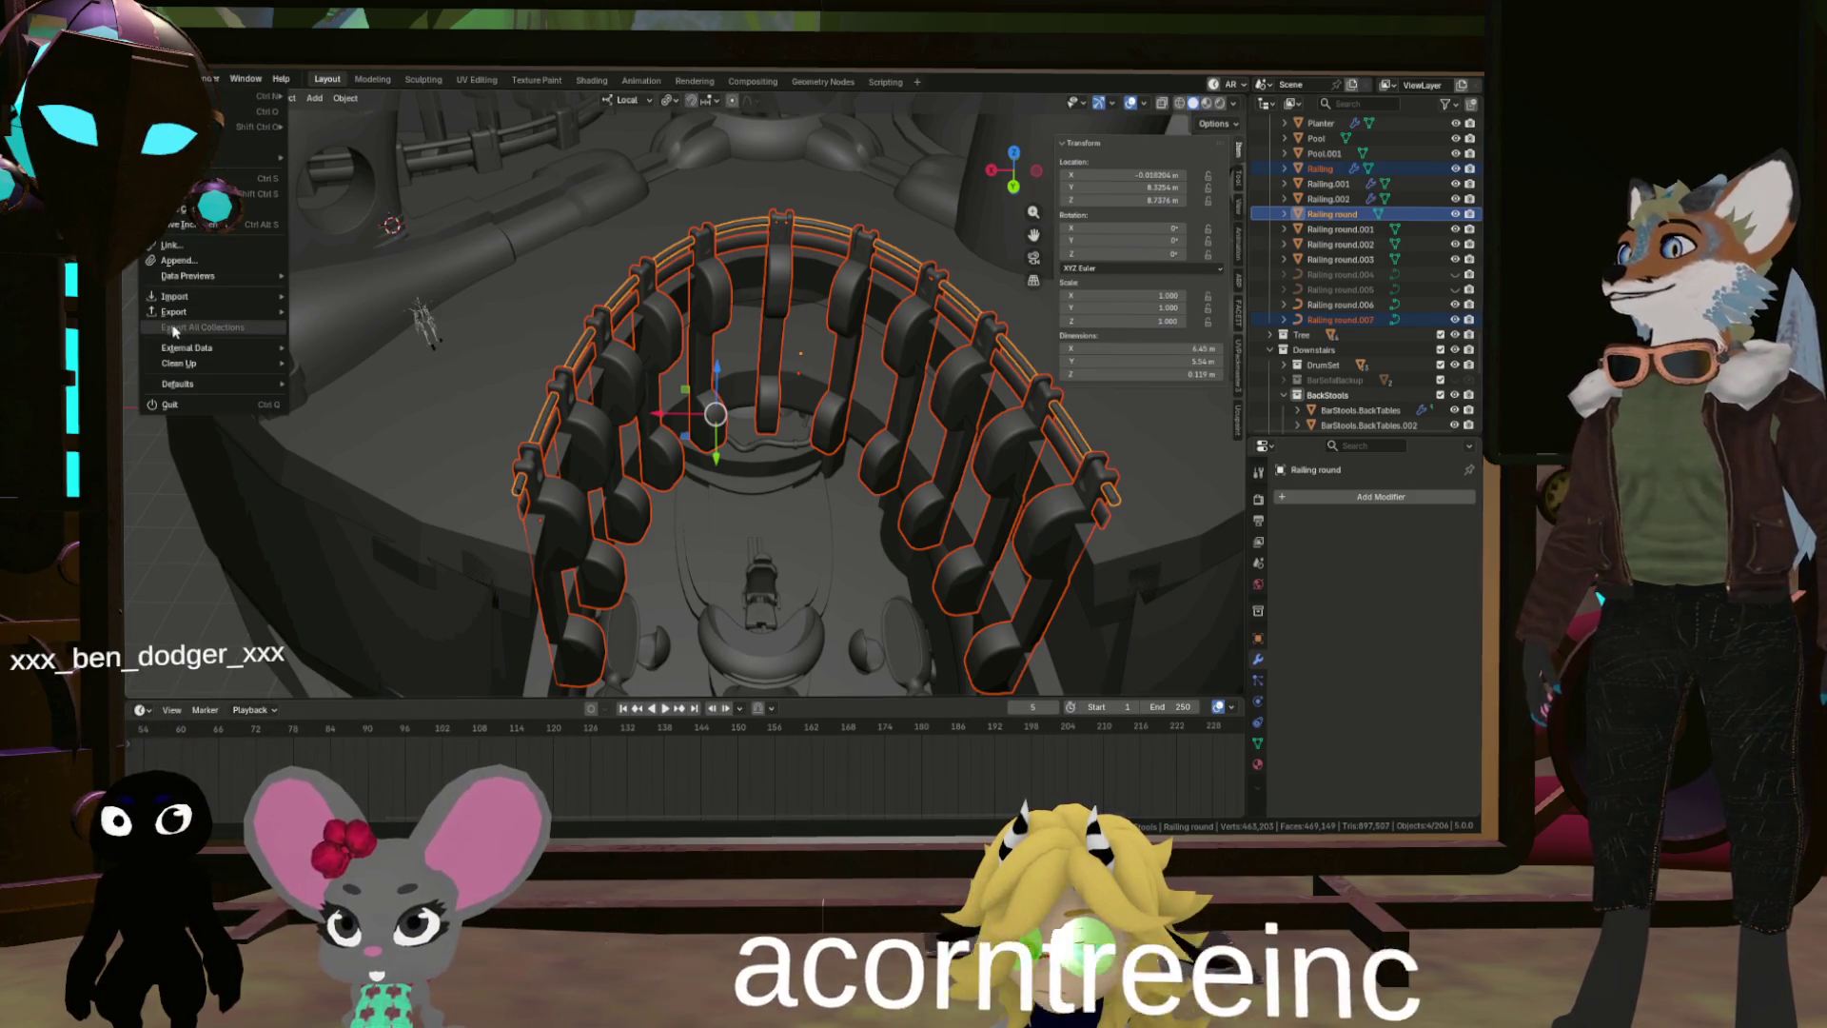
mouse_move(173, 314)
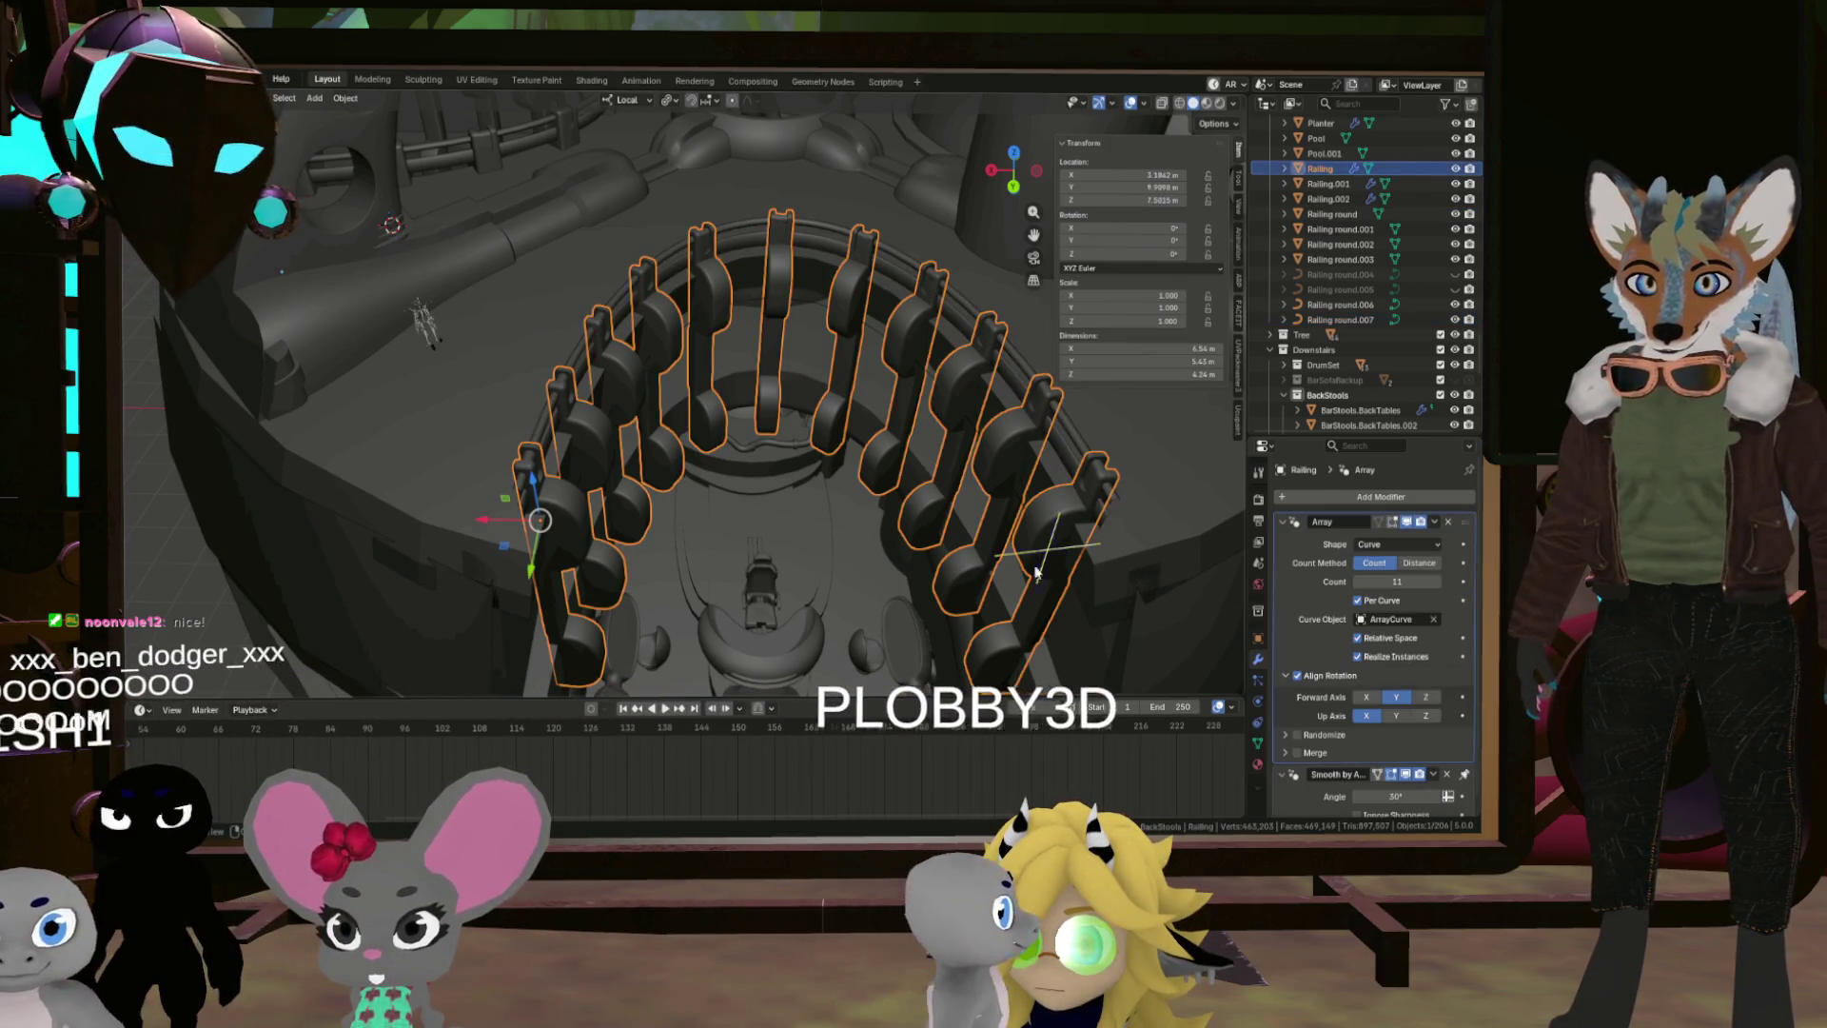
Step: Select the central Planter and enter the UV Editing workspace with all its geometry selected
key(KP_7)
click(841, 539)
scroll(841, 538, up, 10)
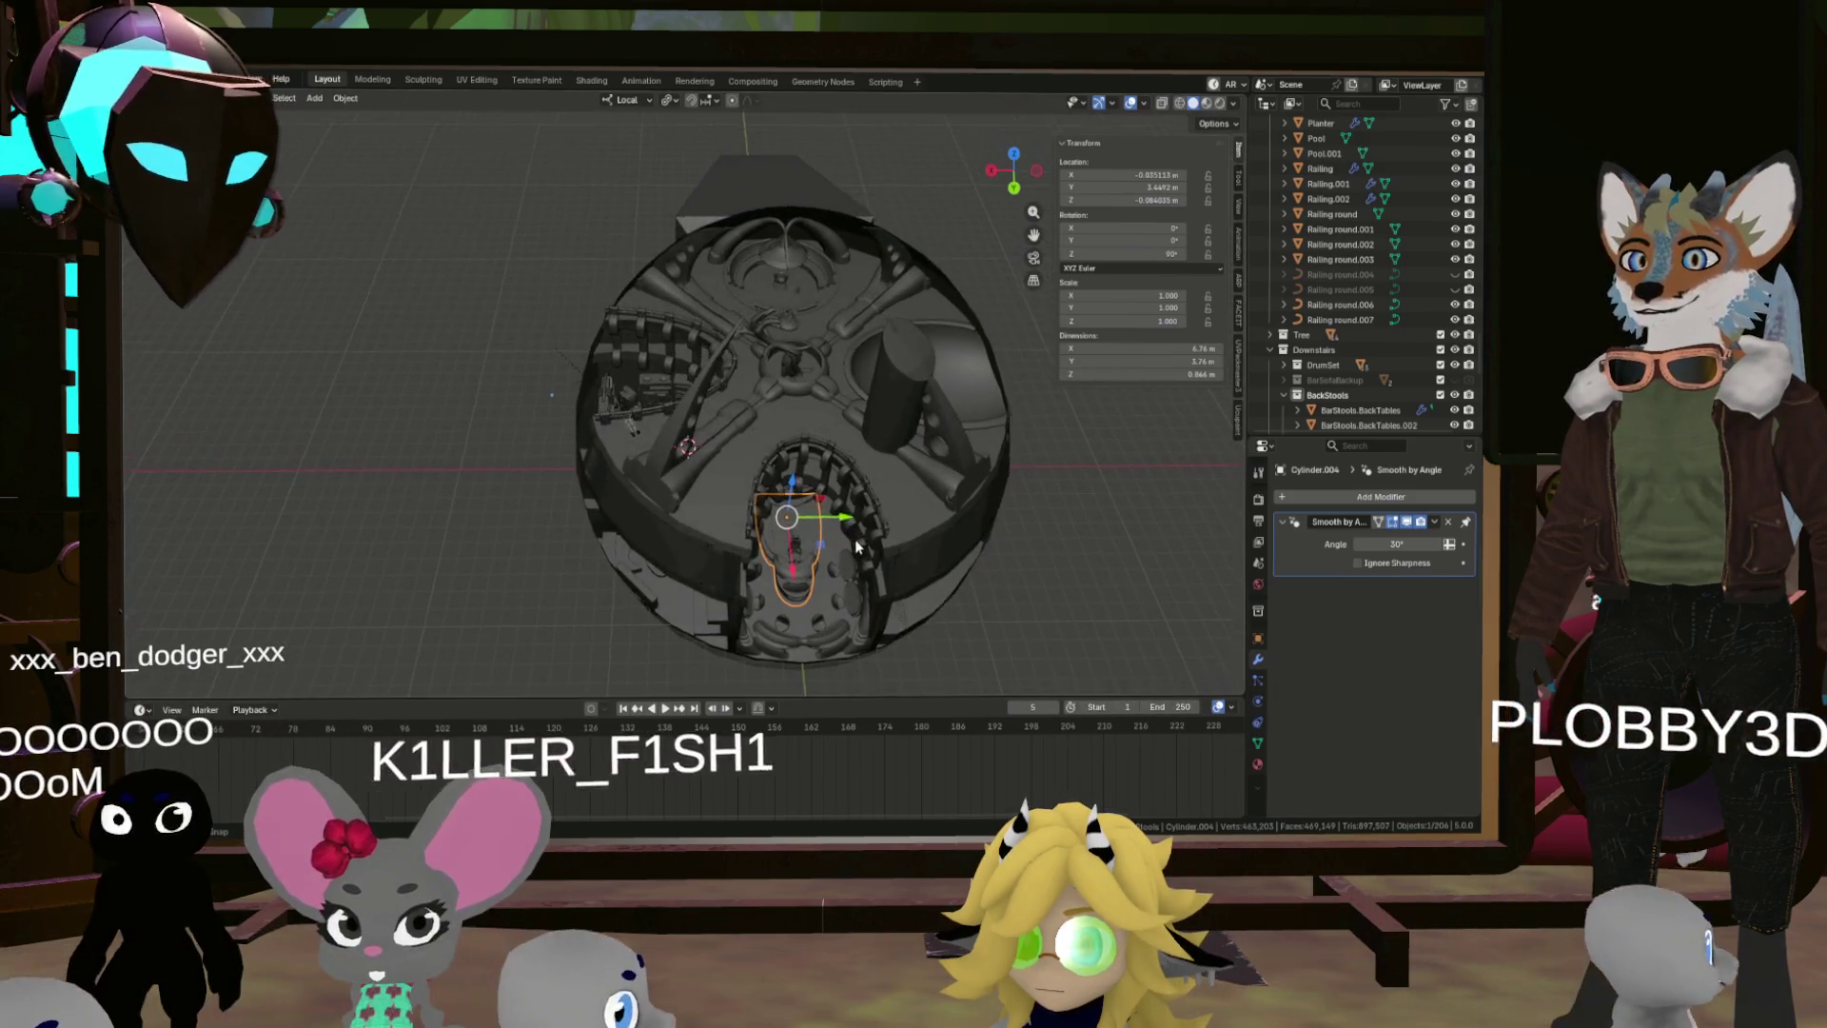
click(826, 396)
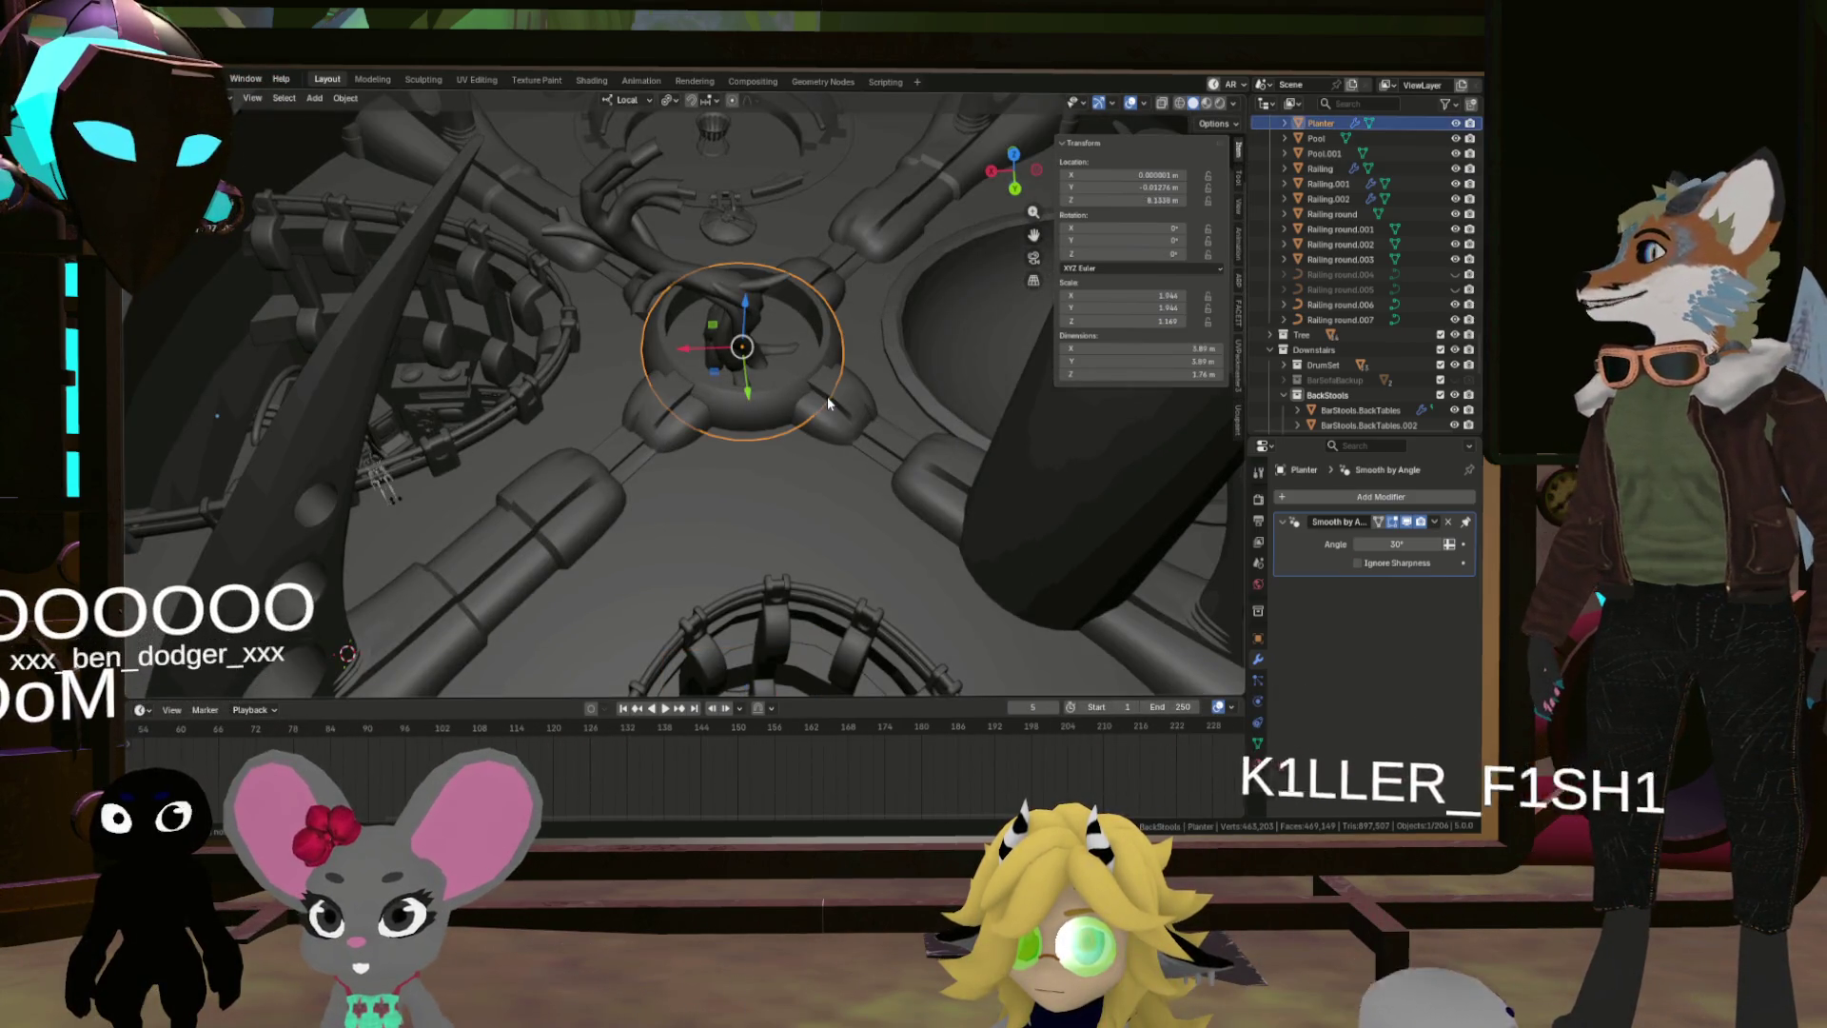
mouse_move(790, 416)
mouse_down()
mouse_move(777, 398)
mouse_move(763, 484)
mouse_move(659, 411)
mouse_up()
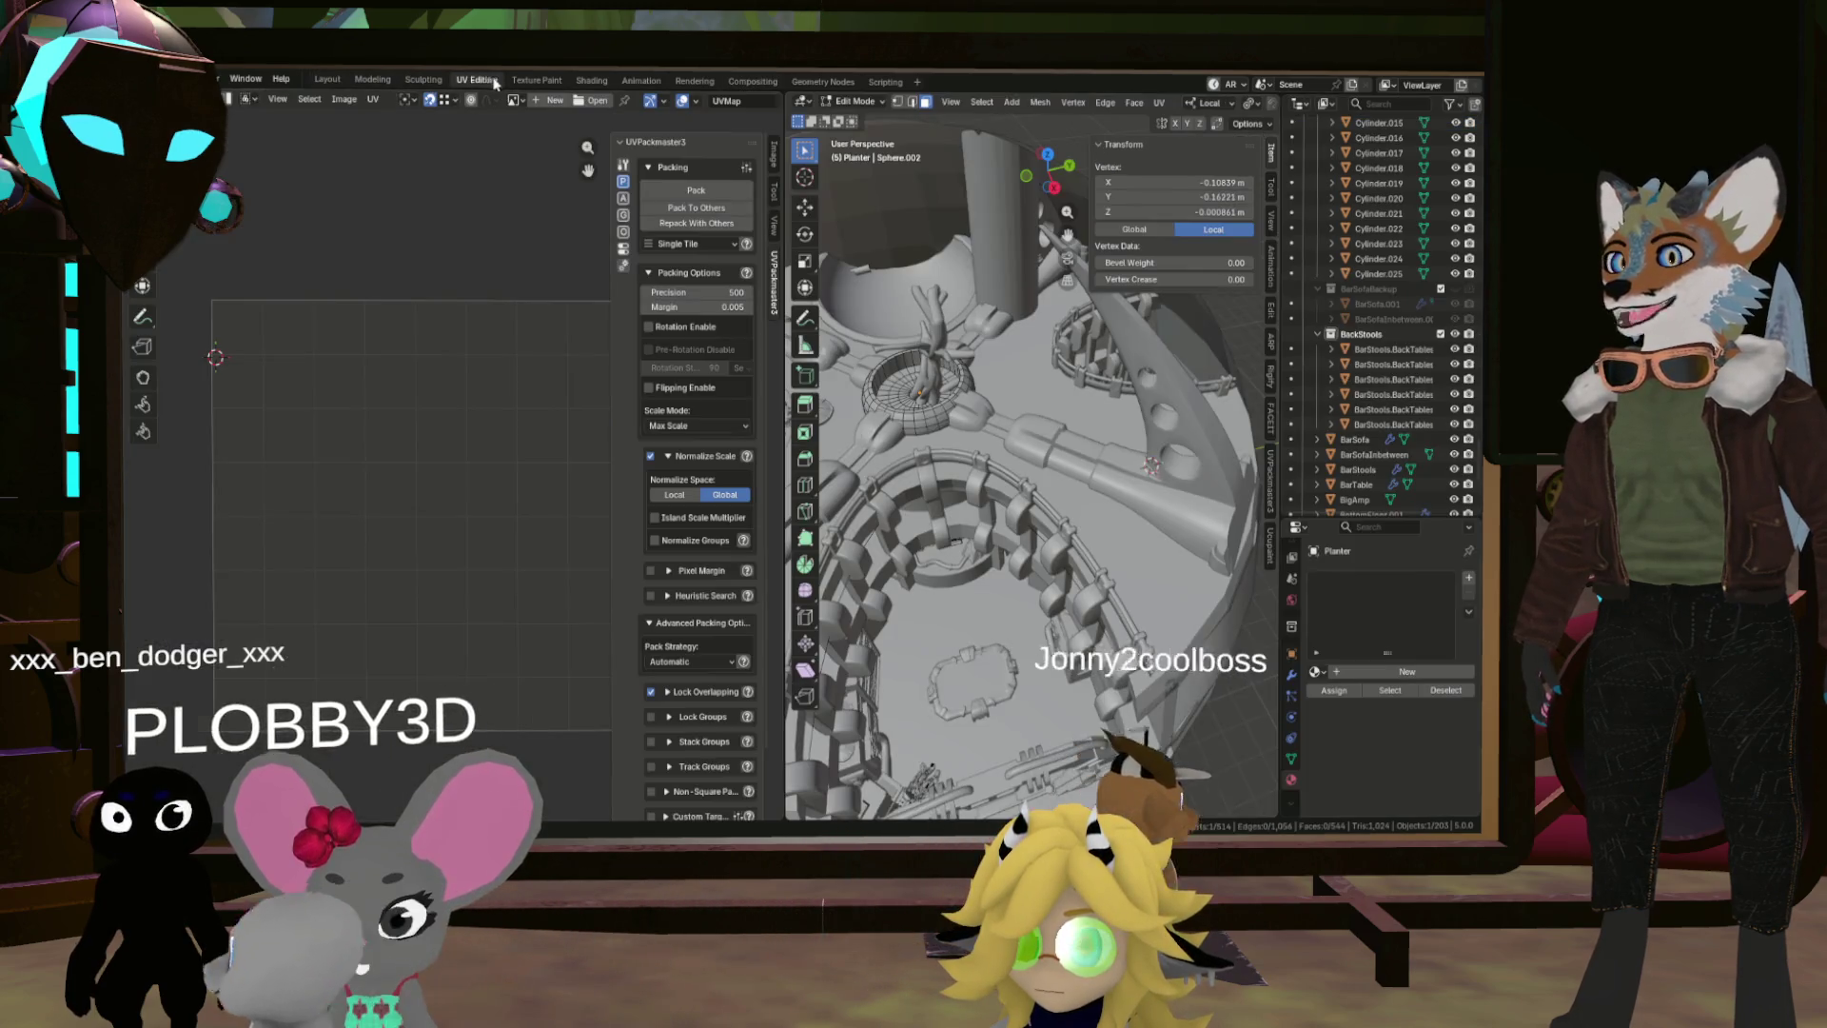
click(477, 80)
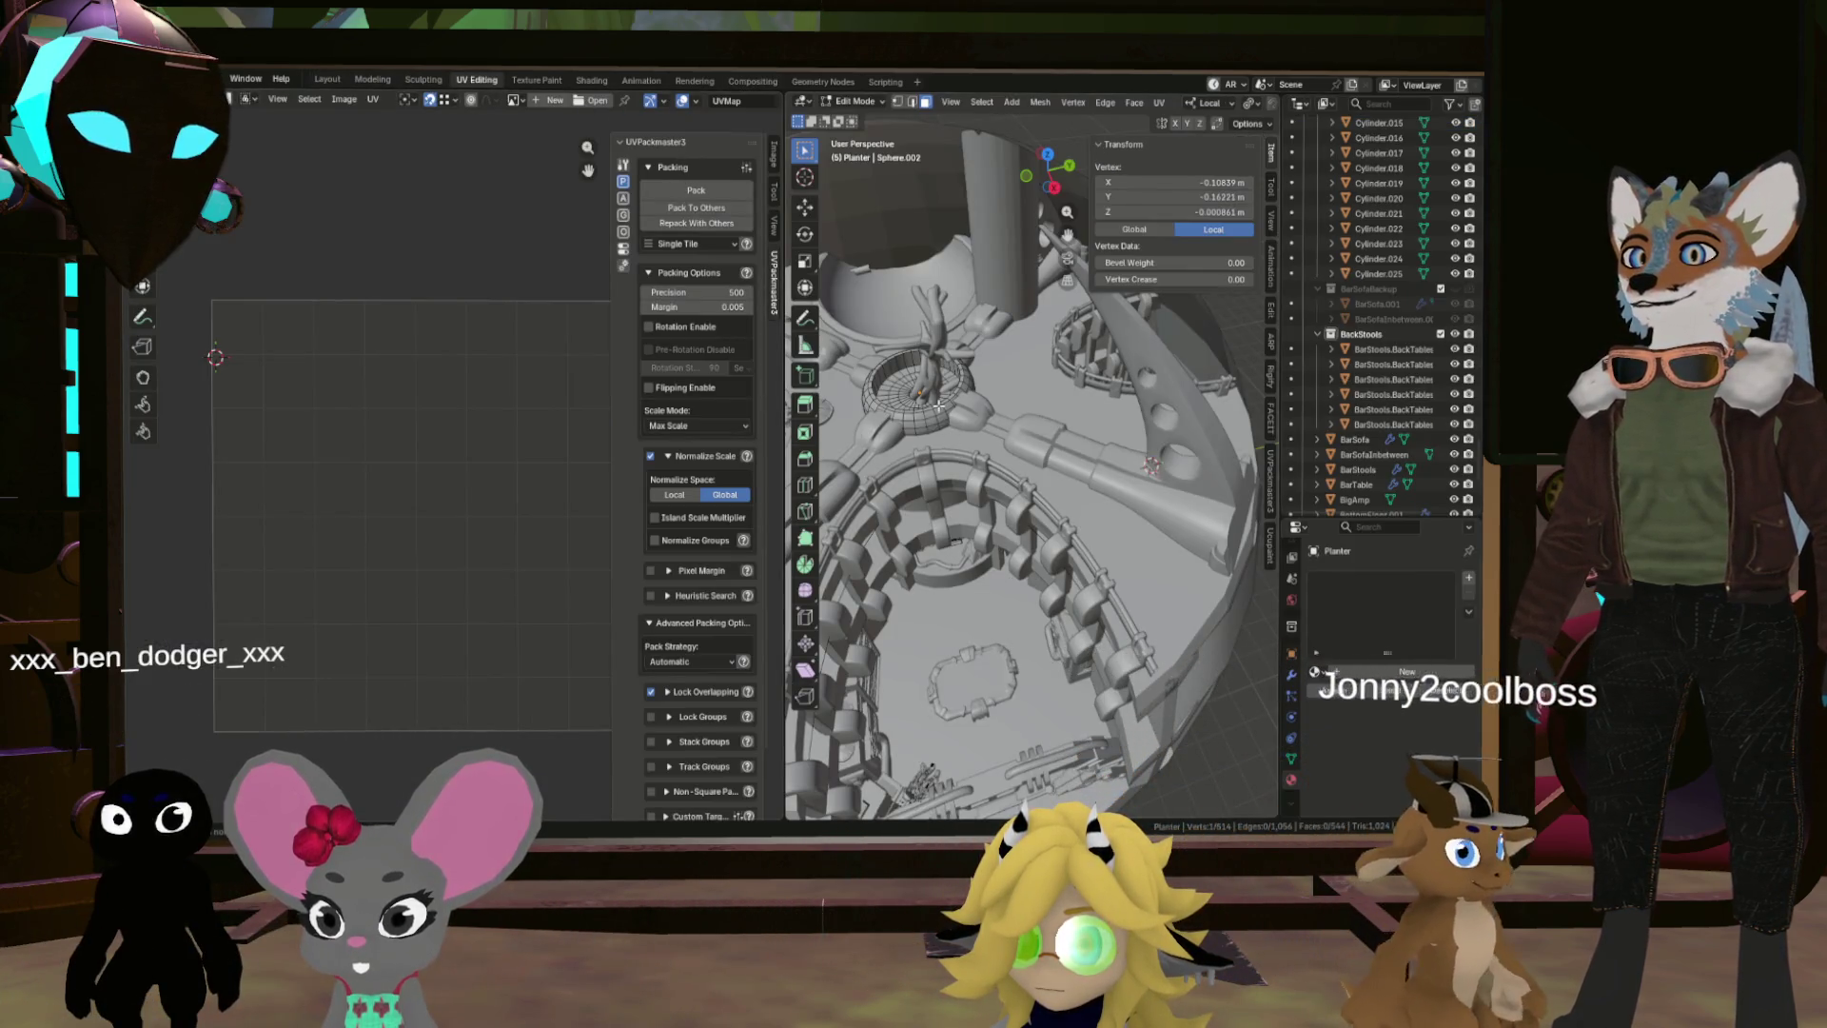
key(a)
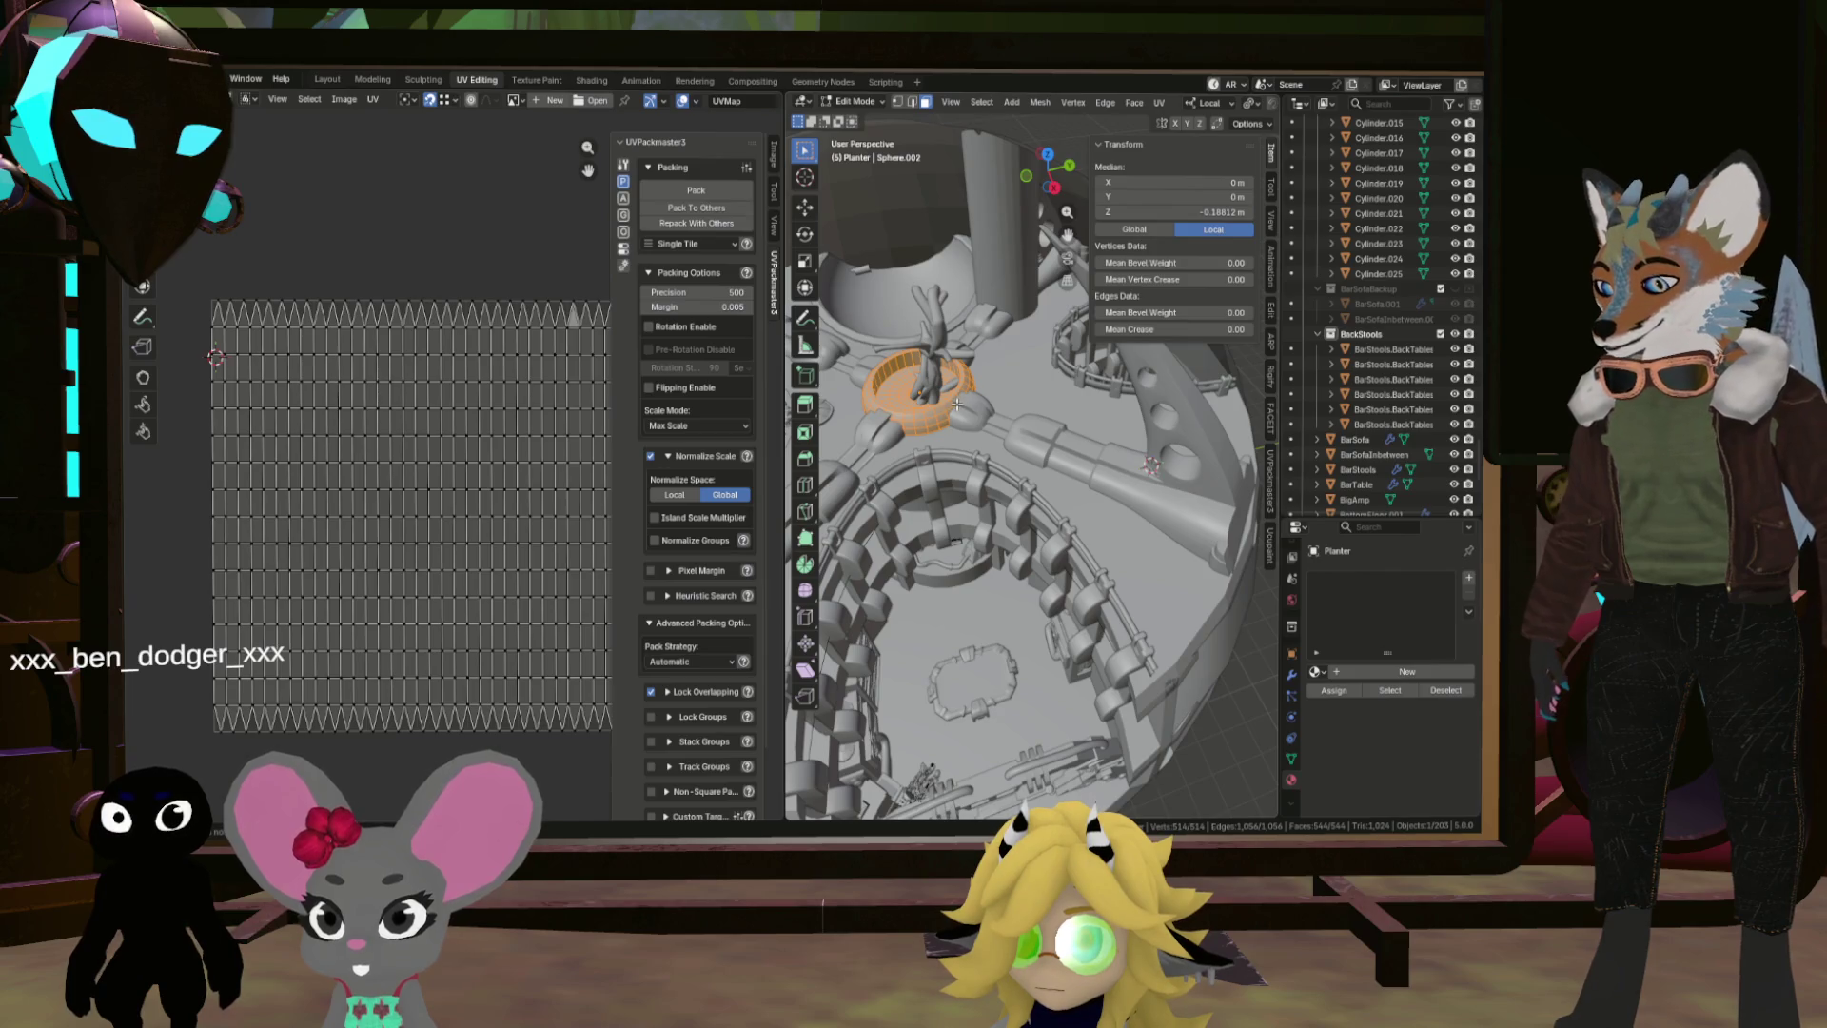
Step: Isolate the planter in local view and mark its inner rim edge loop as a seam
key(KP_Divide)
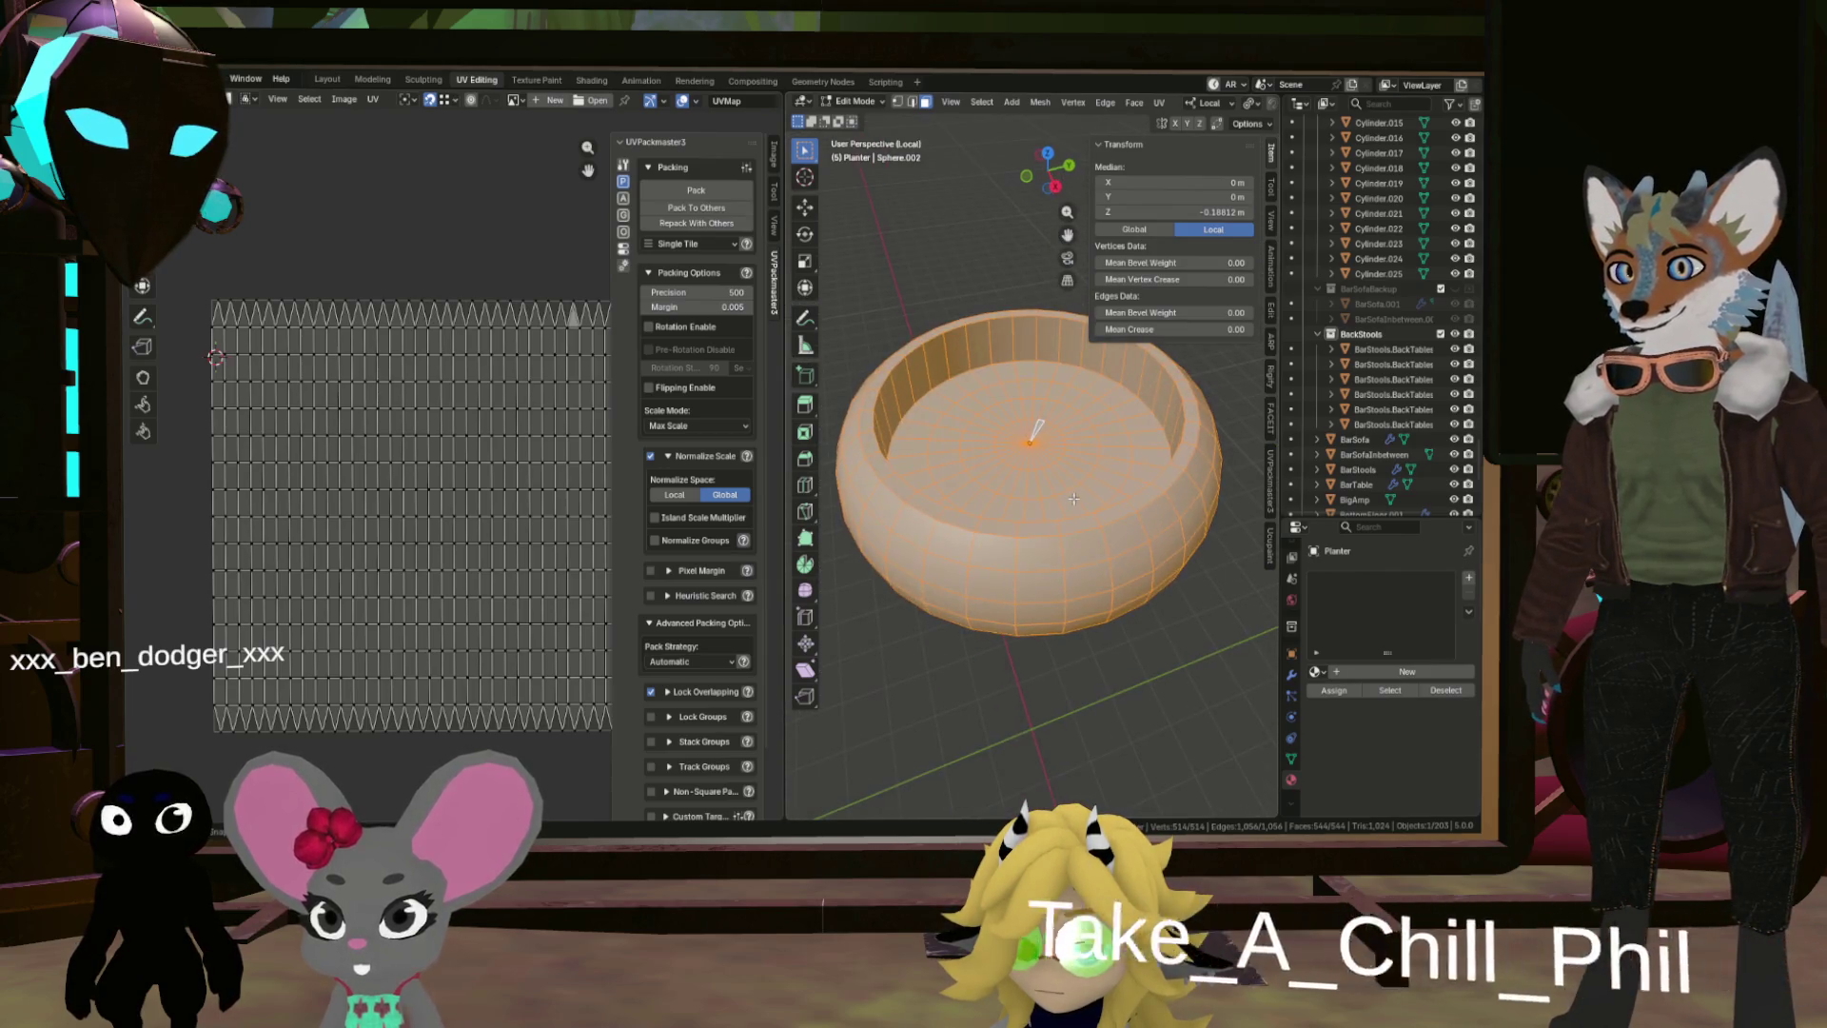
drag(1061, 442, 1056, 465)
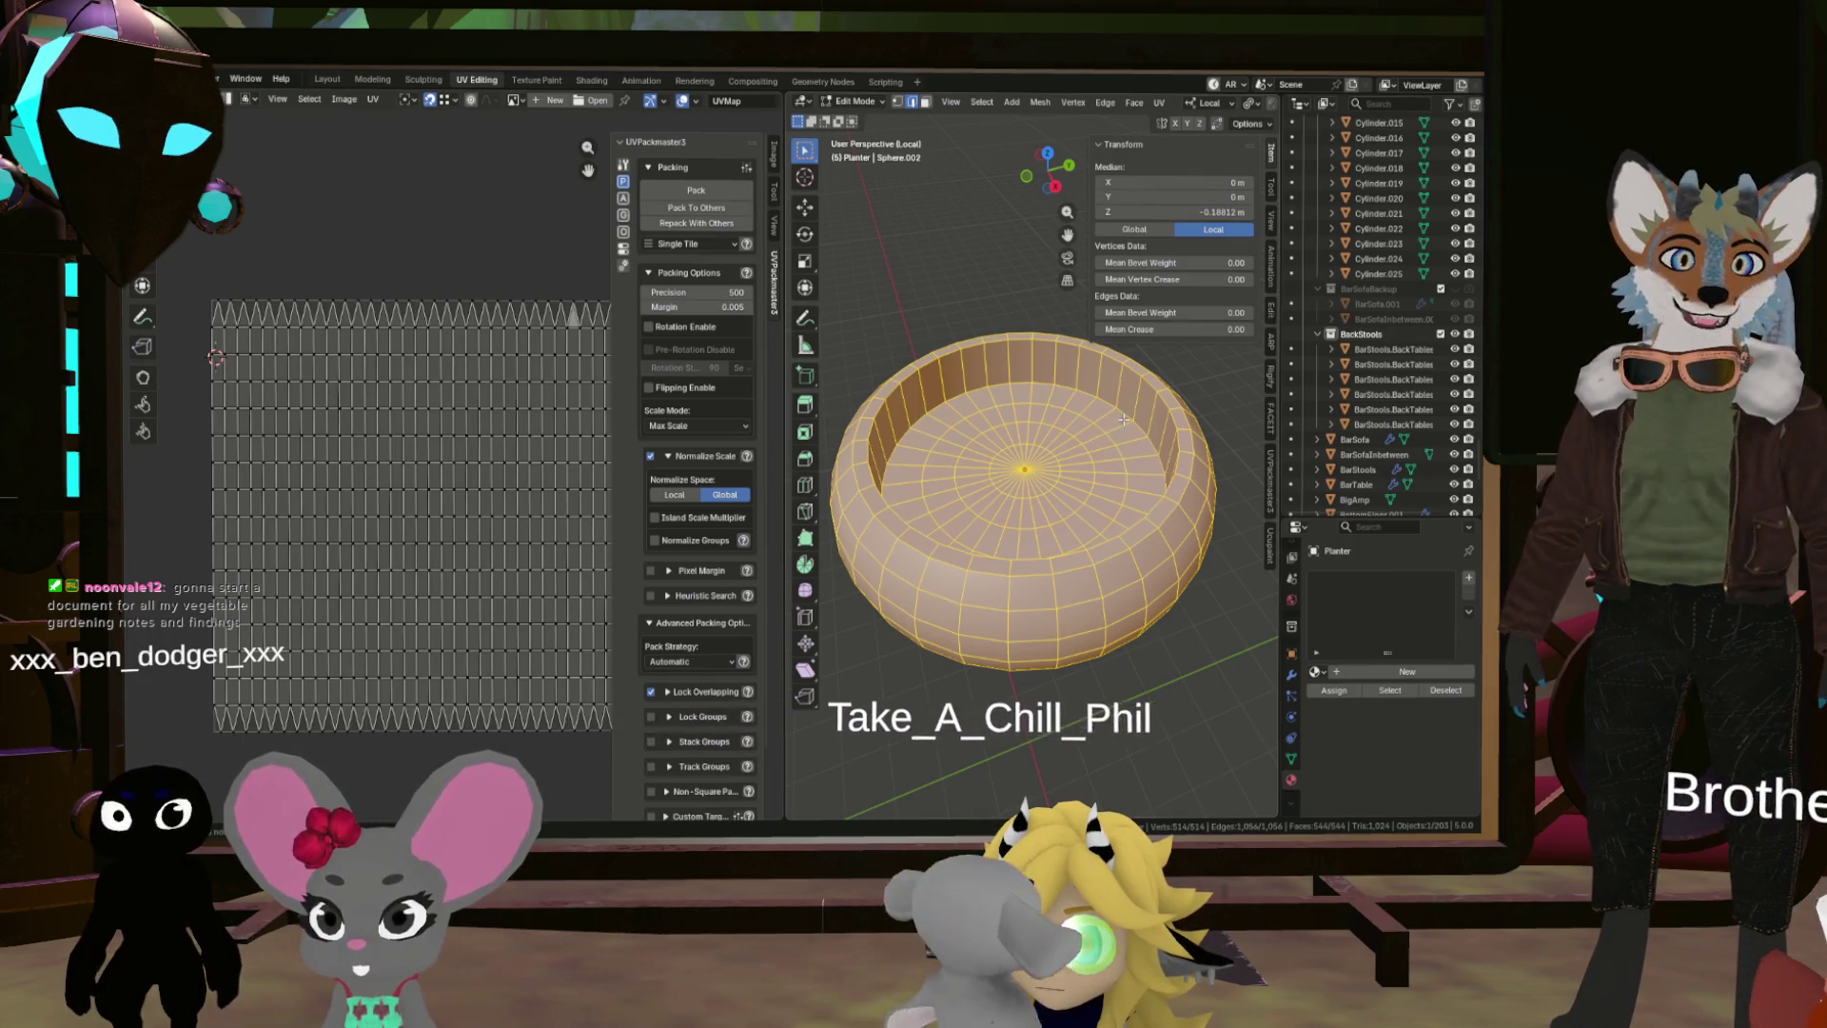
click(1123, 420)
alt+click(1122, 421)
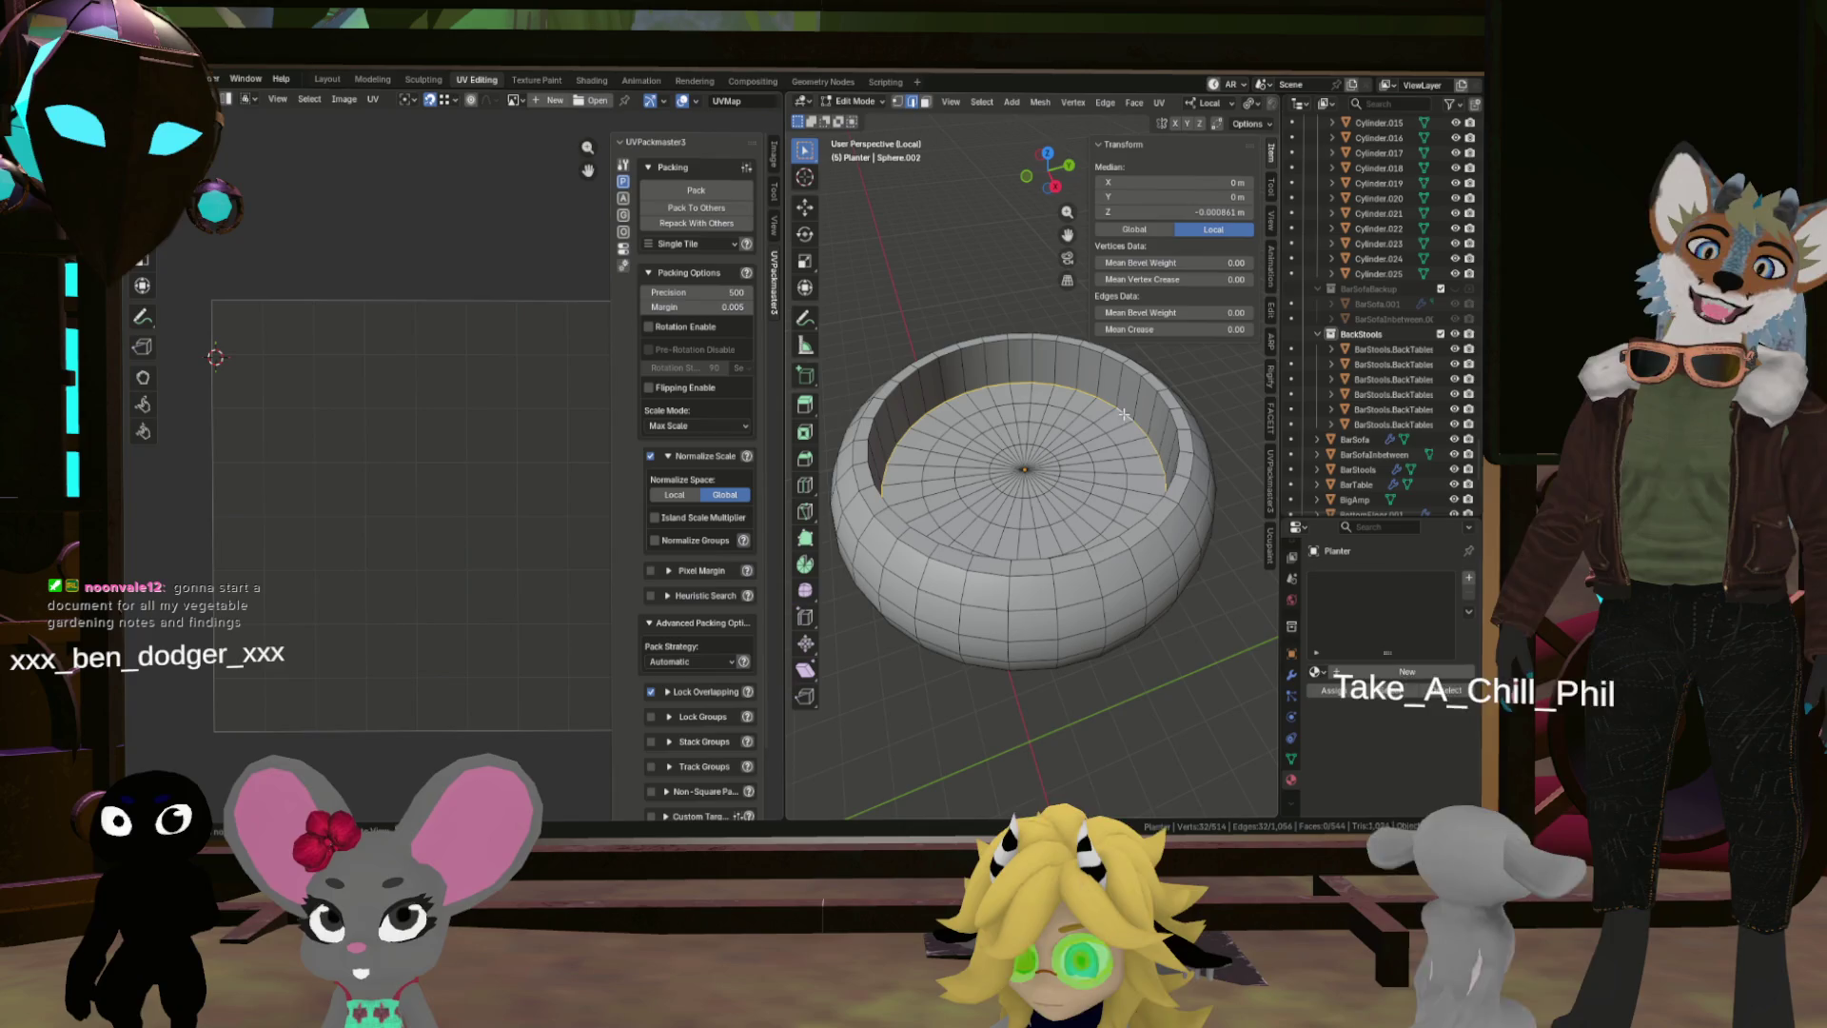
key(ctrl+e)
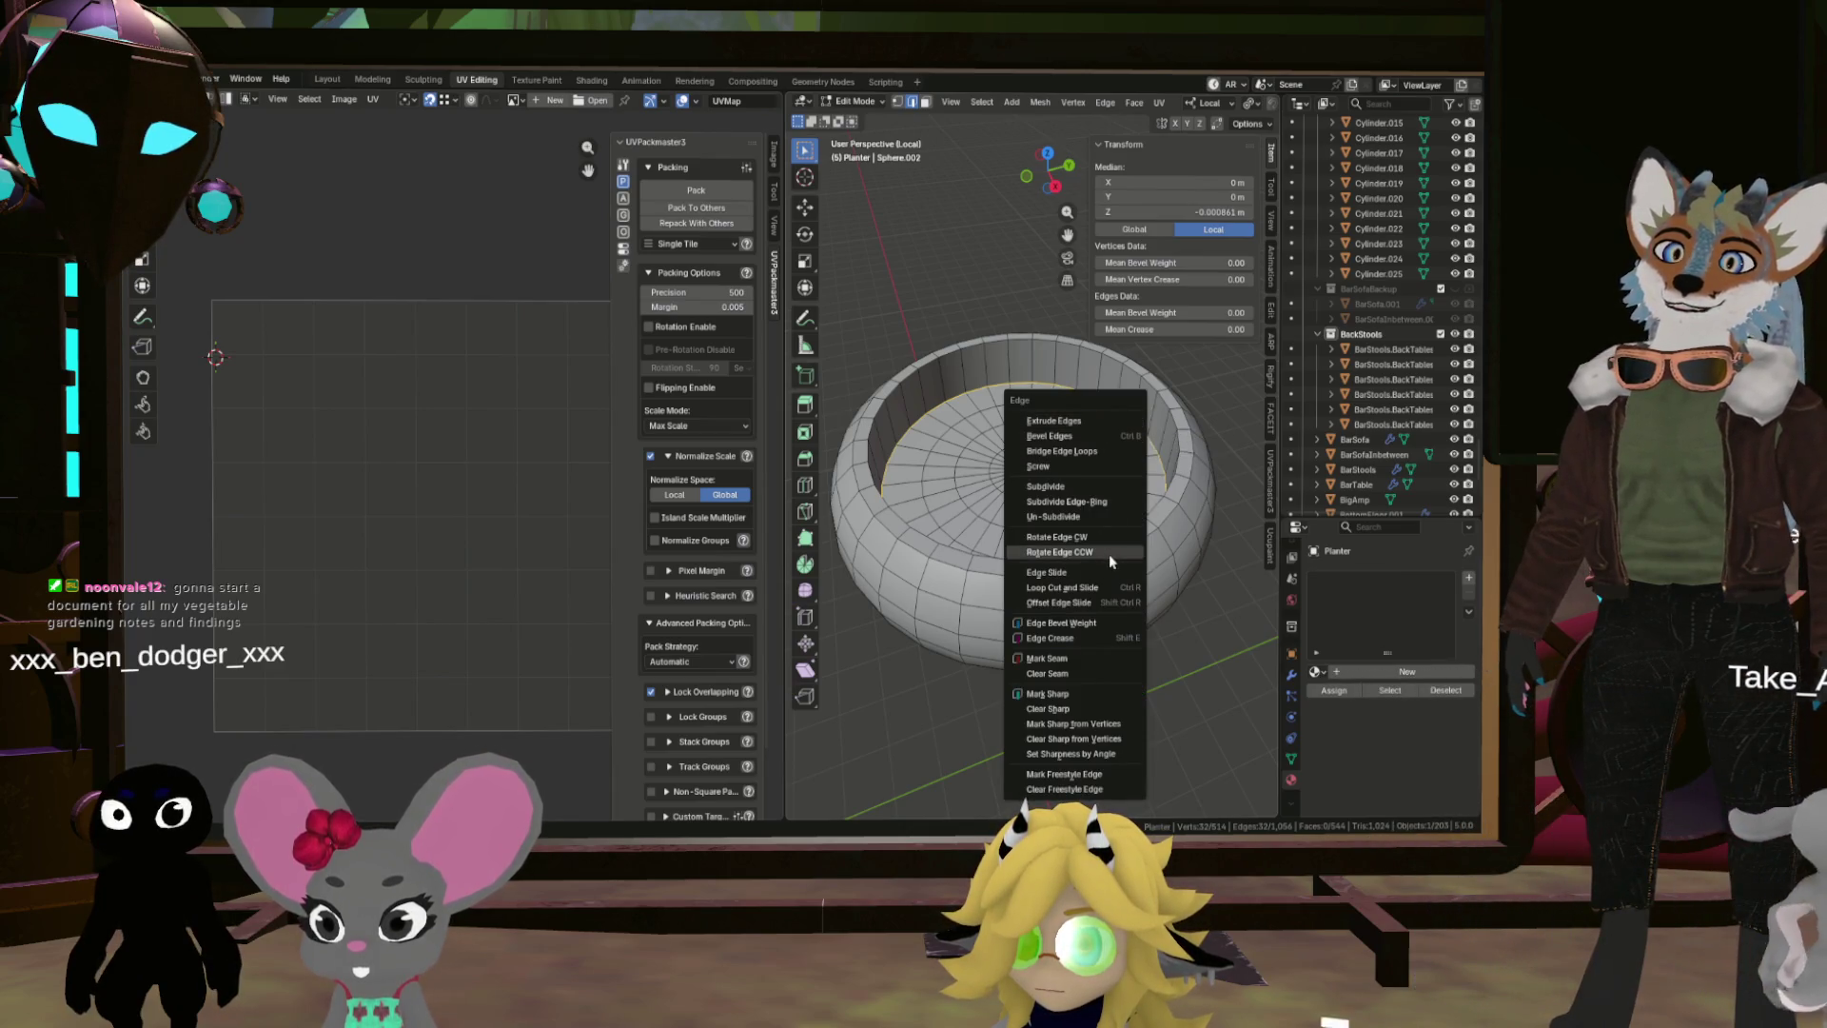
click(1044, 661)
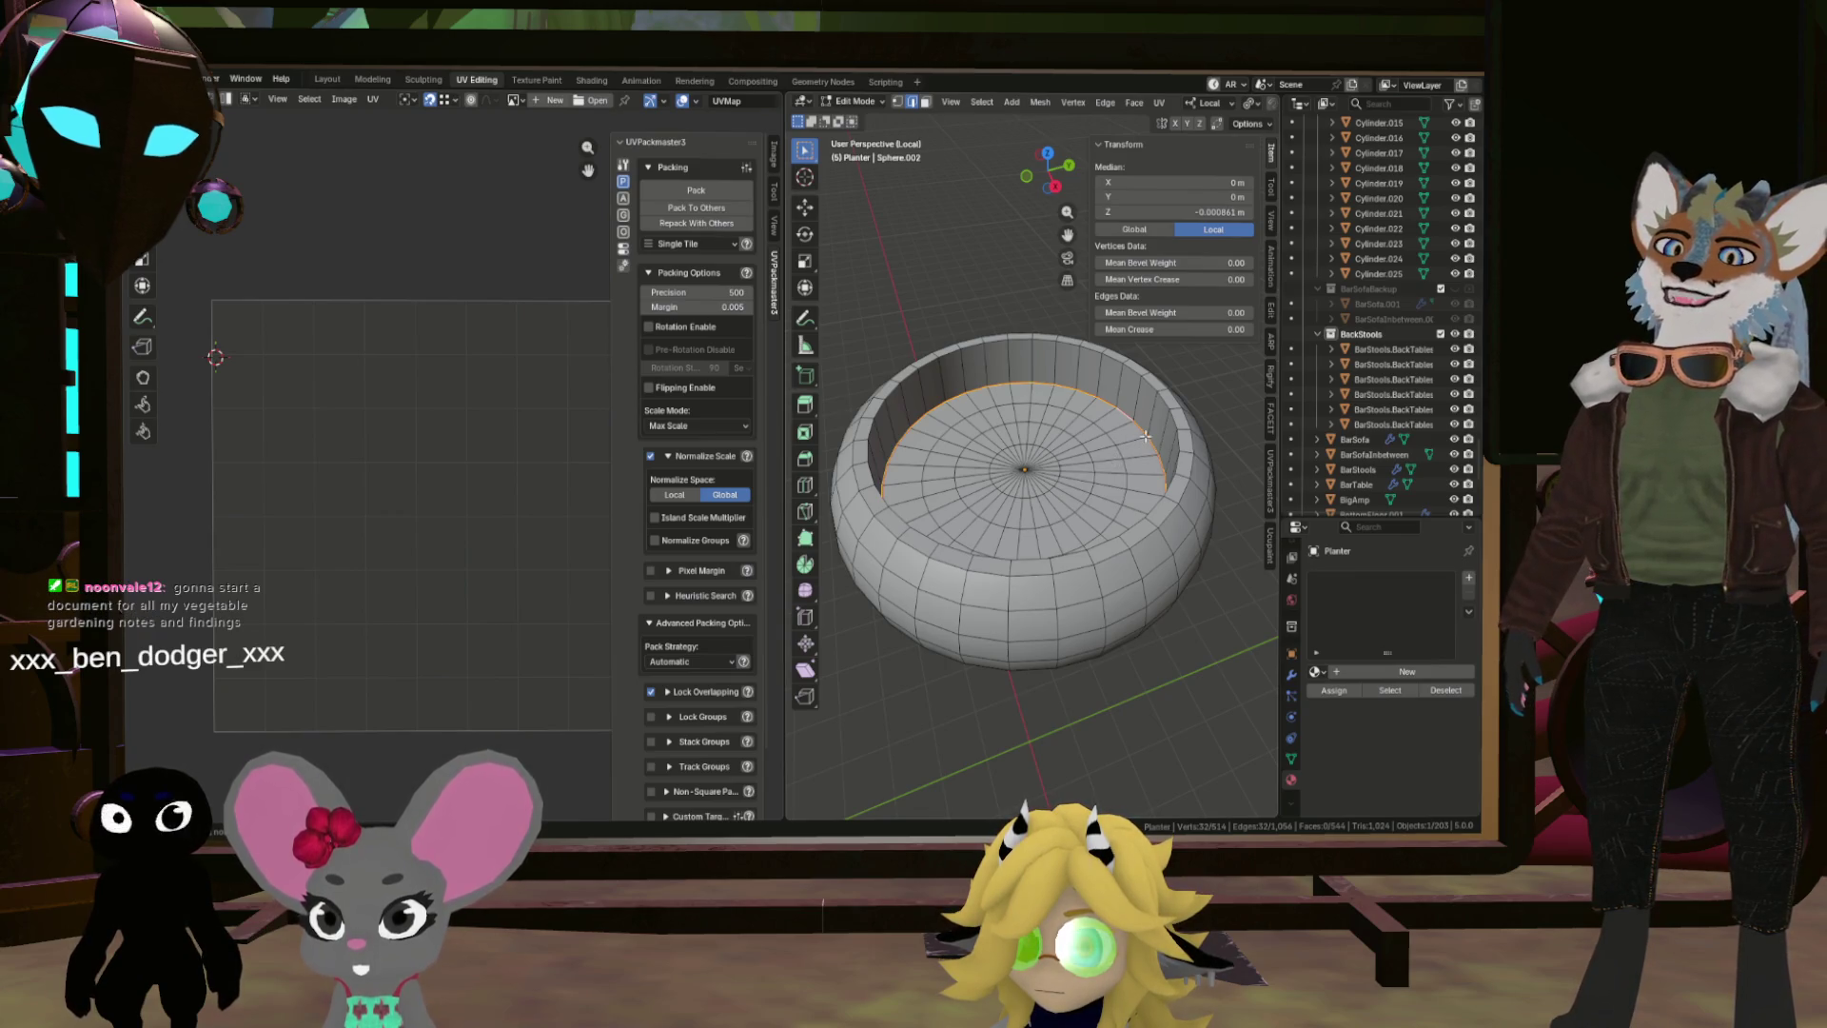
Step: Select the bowl's top rim loop, orbit to a lower side view and exit local view
scroll(1145, 436, up, 4)
scroll(1073, 441, down, 4)
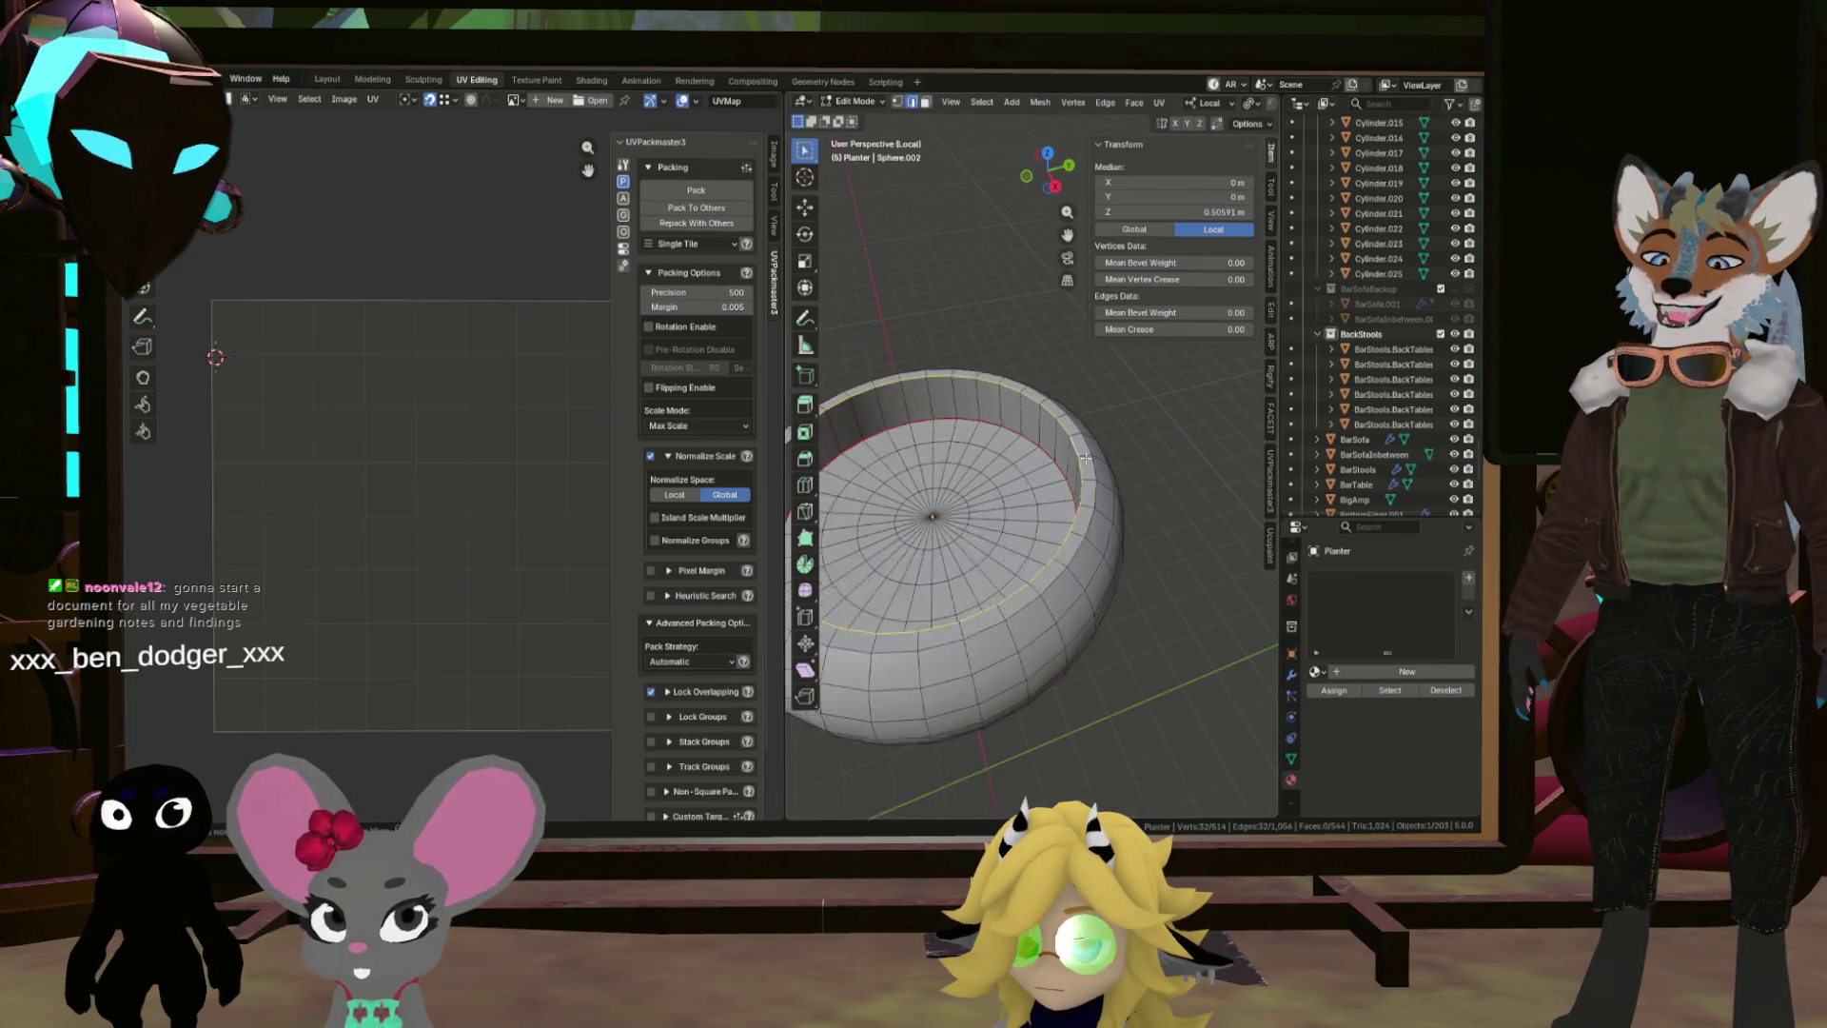
alt+click(1089, 467)
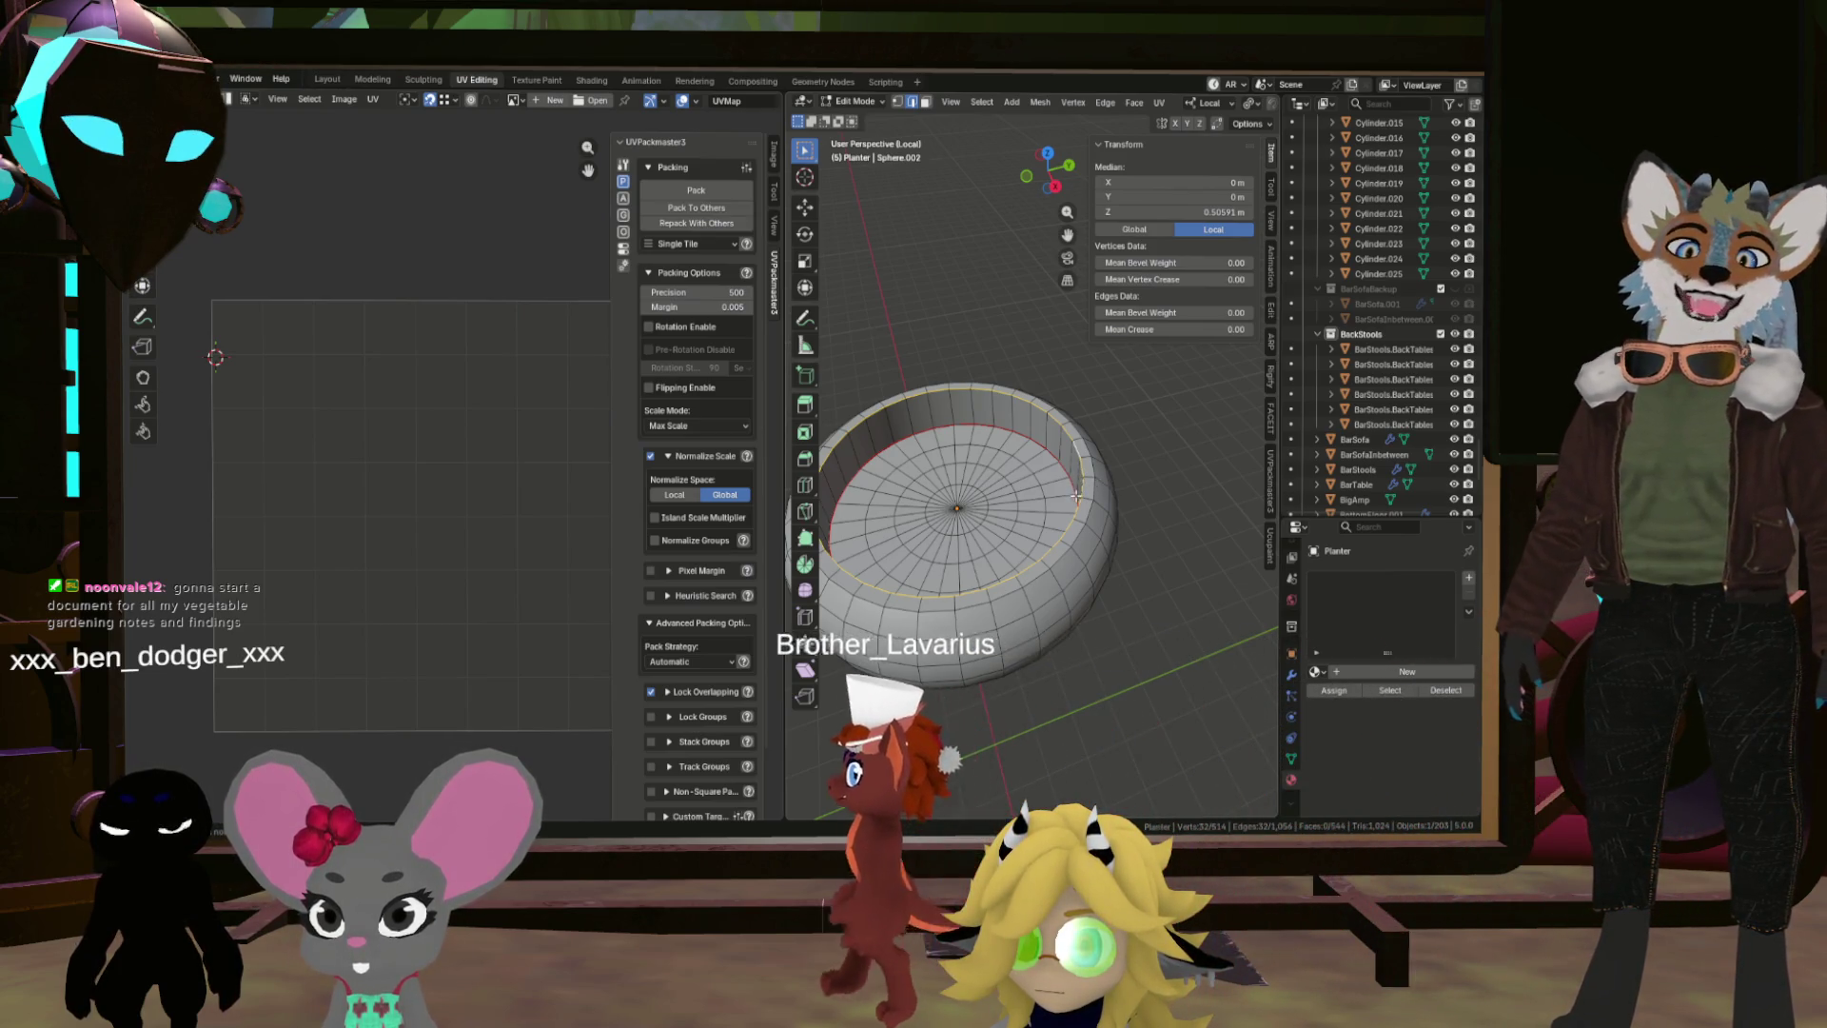
drag(1076, 483, 1121, 491)
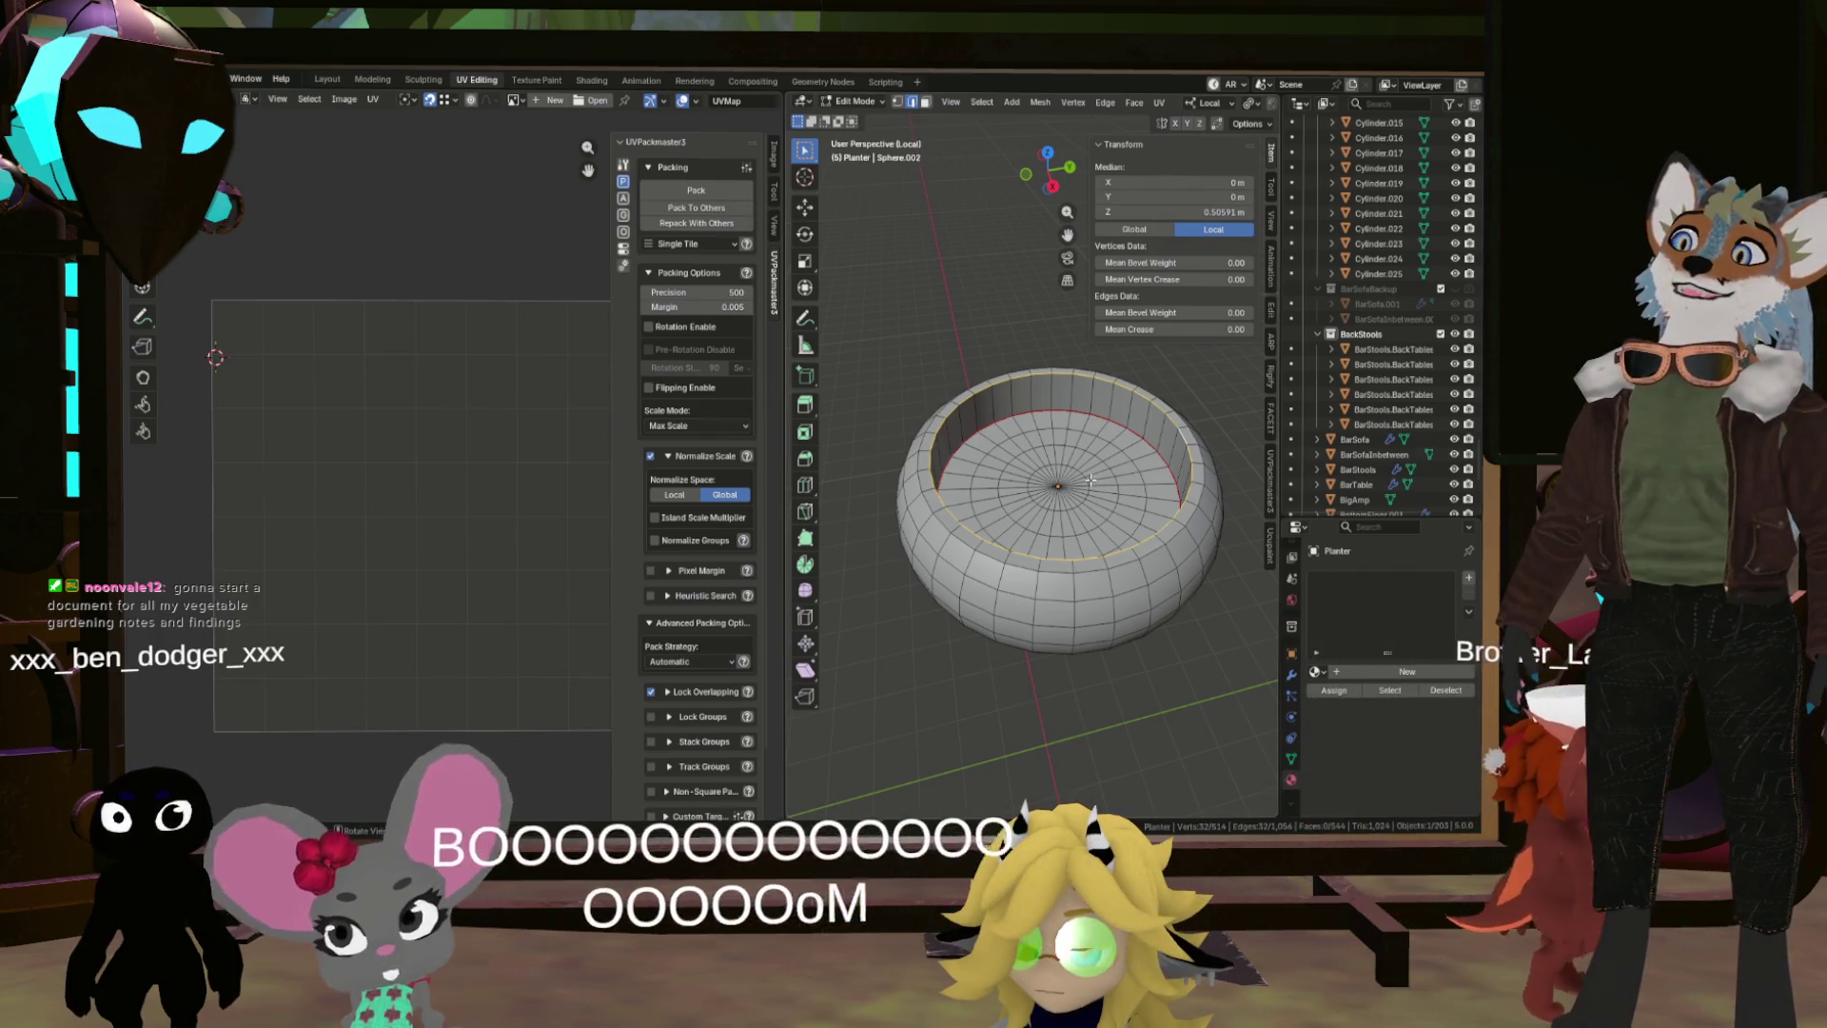
mouse_move(1089, 481)
mouse_down()
mouse_move(1104, 447)
mouse_move(1133, 531)
mouse_up()
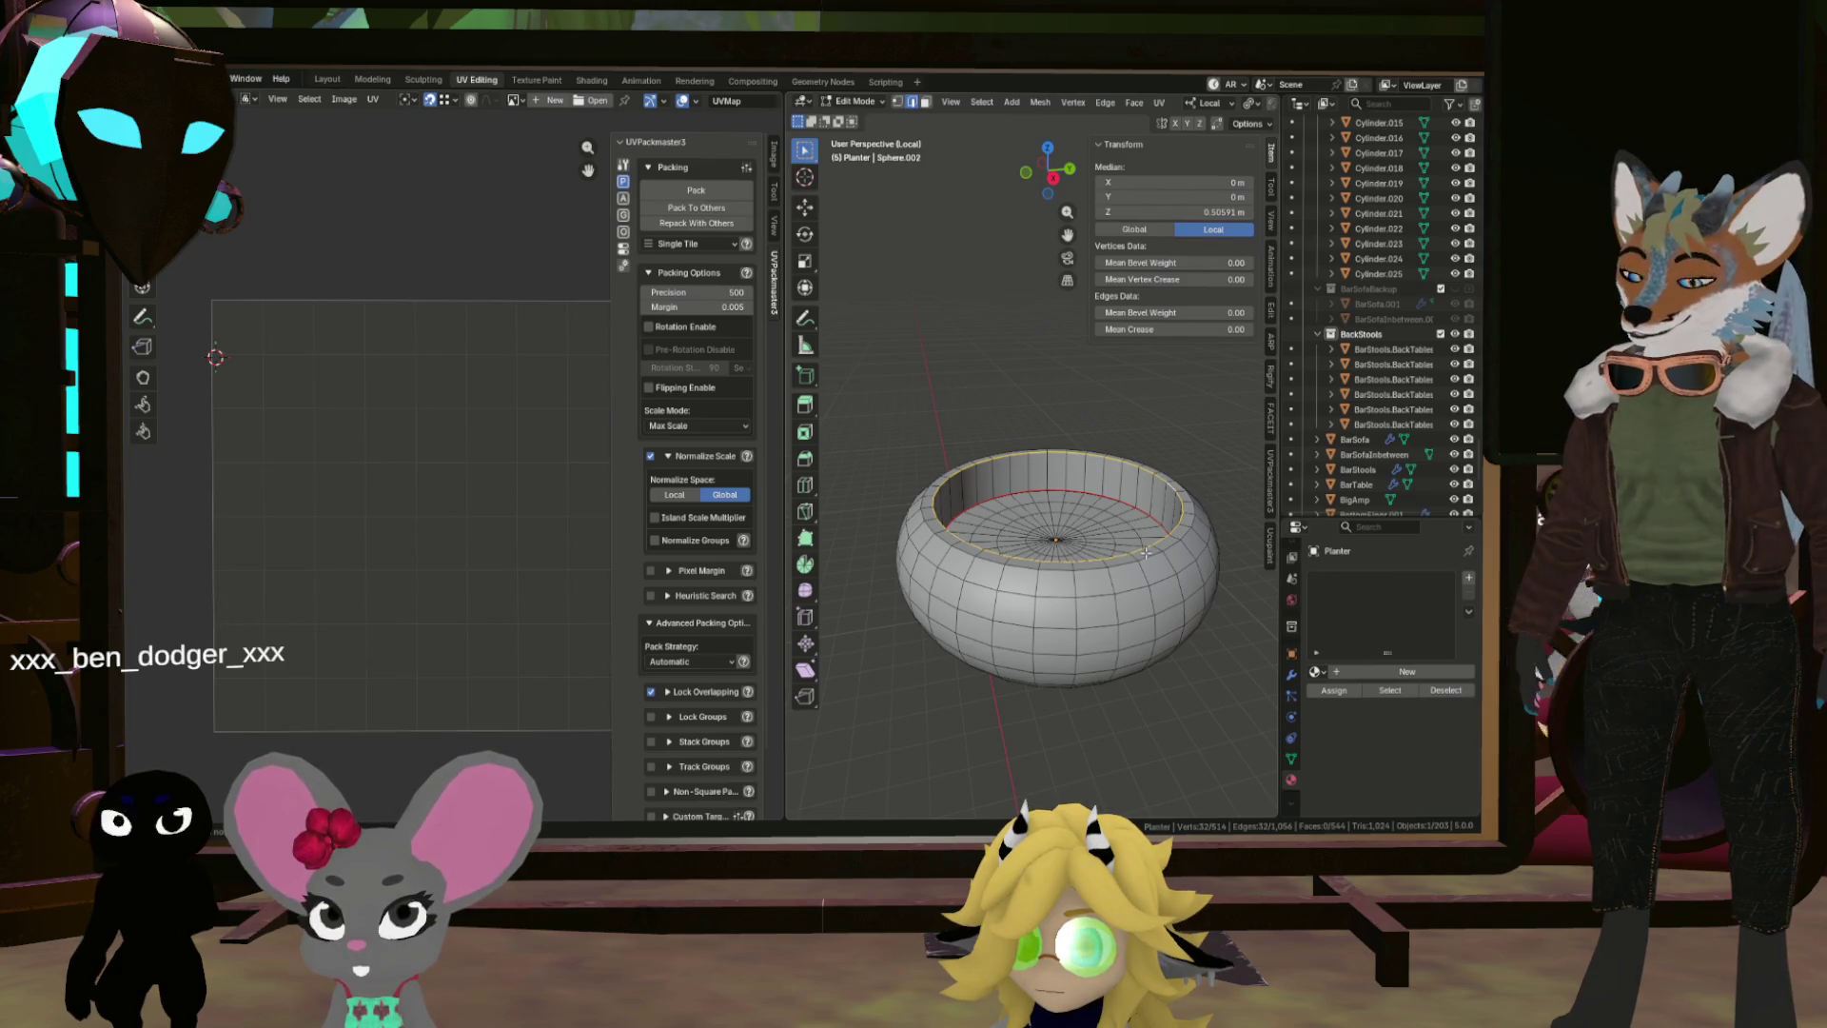
key(KP_Divide)
scroll(982, 424, up, 8)
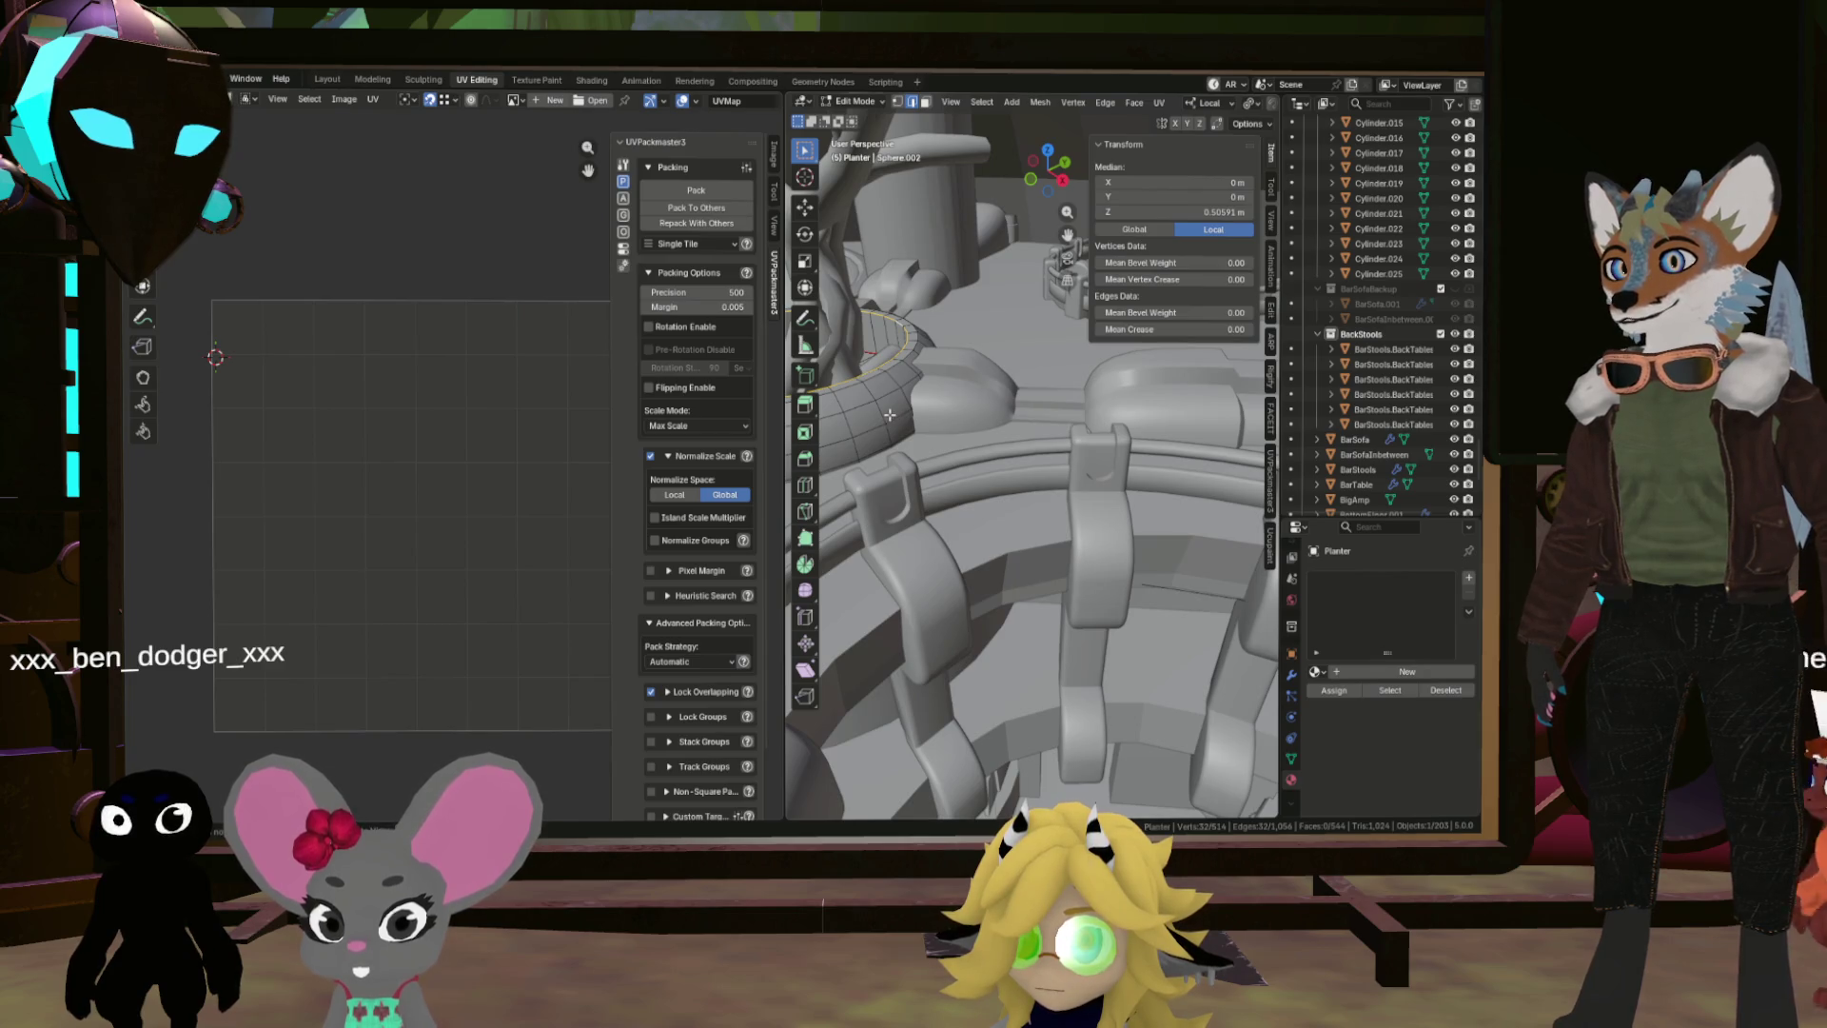
Step: Isolate the planter and select its band of side faces plus the bottom triangle fan
key(KP_Divide)
key(KP_8)
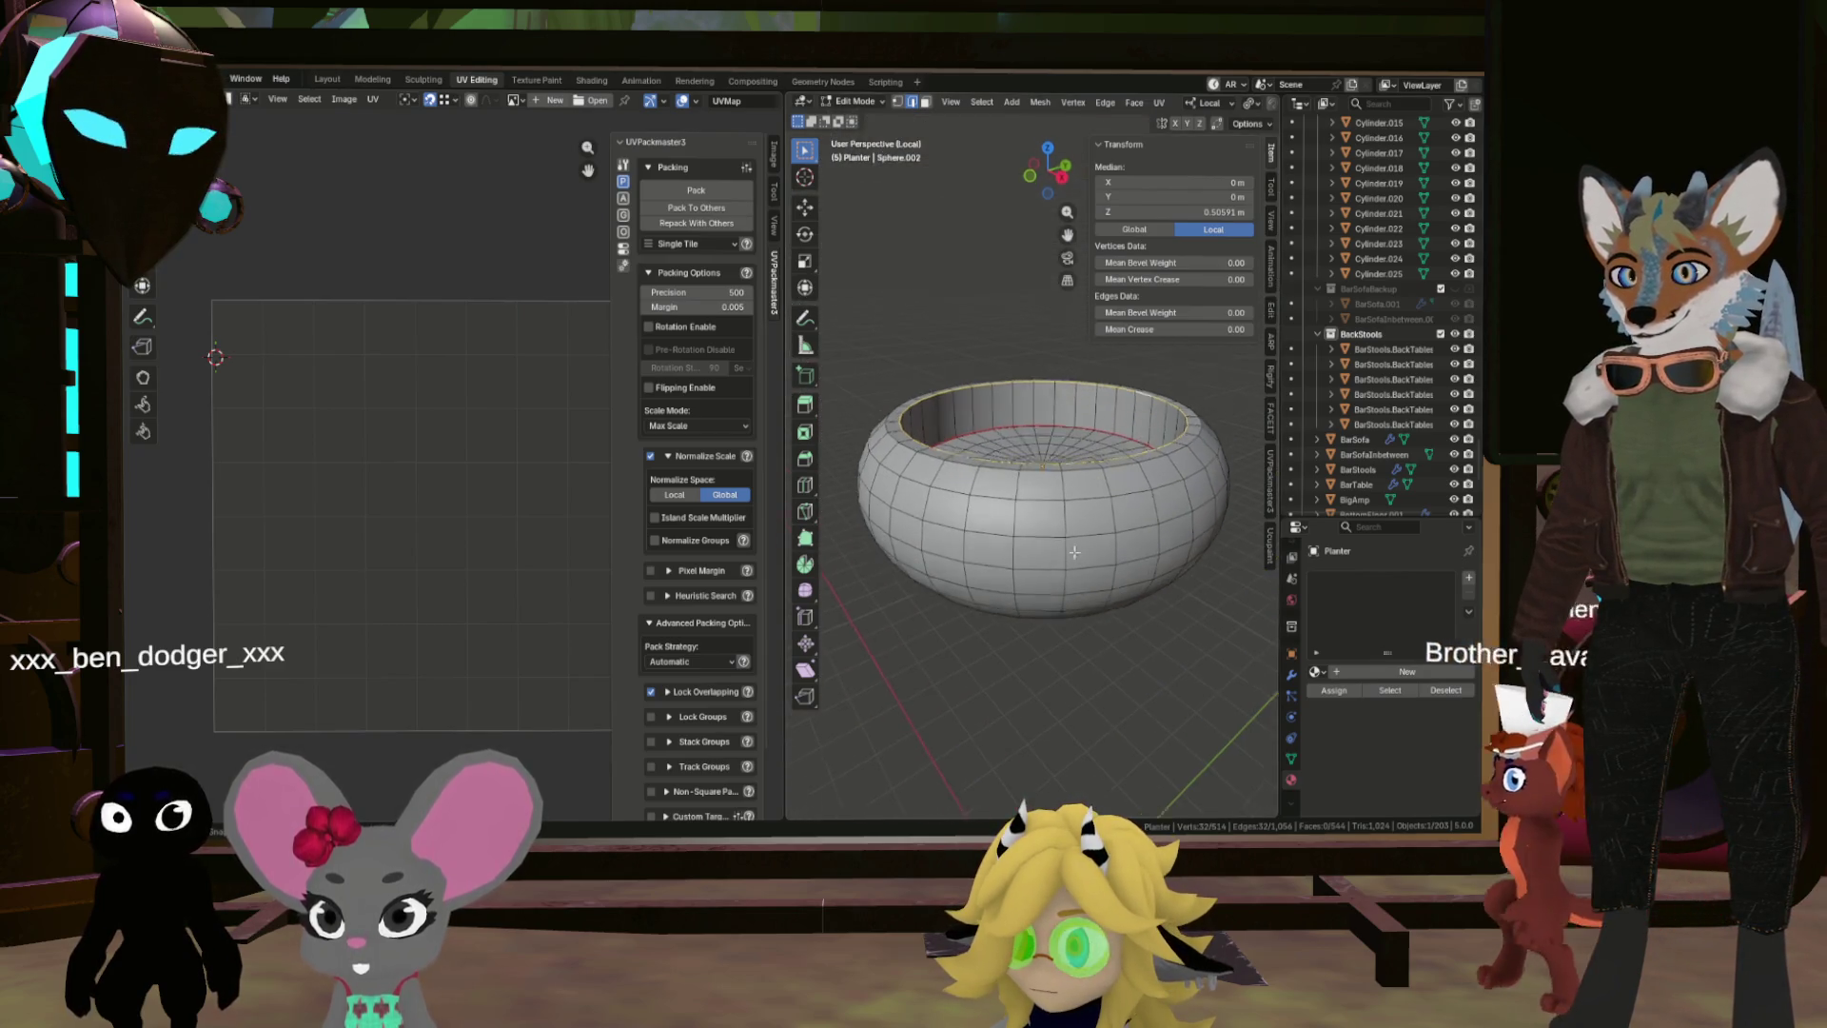
key(alt+a)
alt+click(1110, 576)
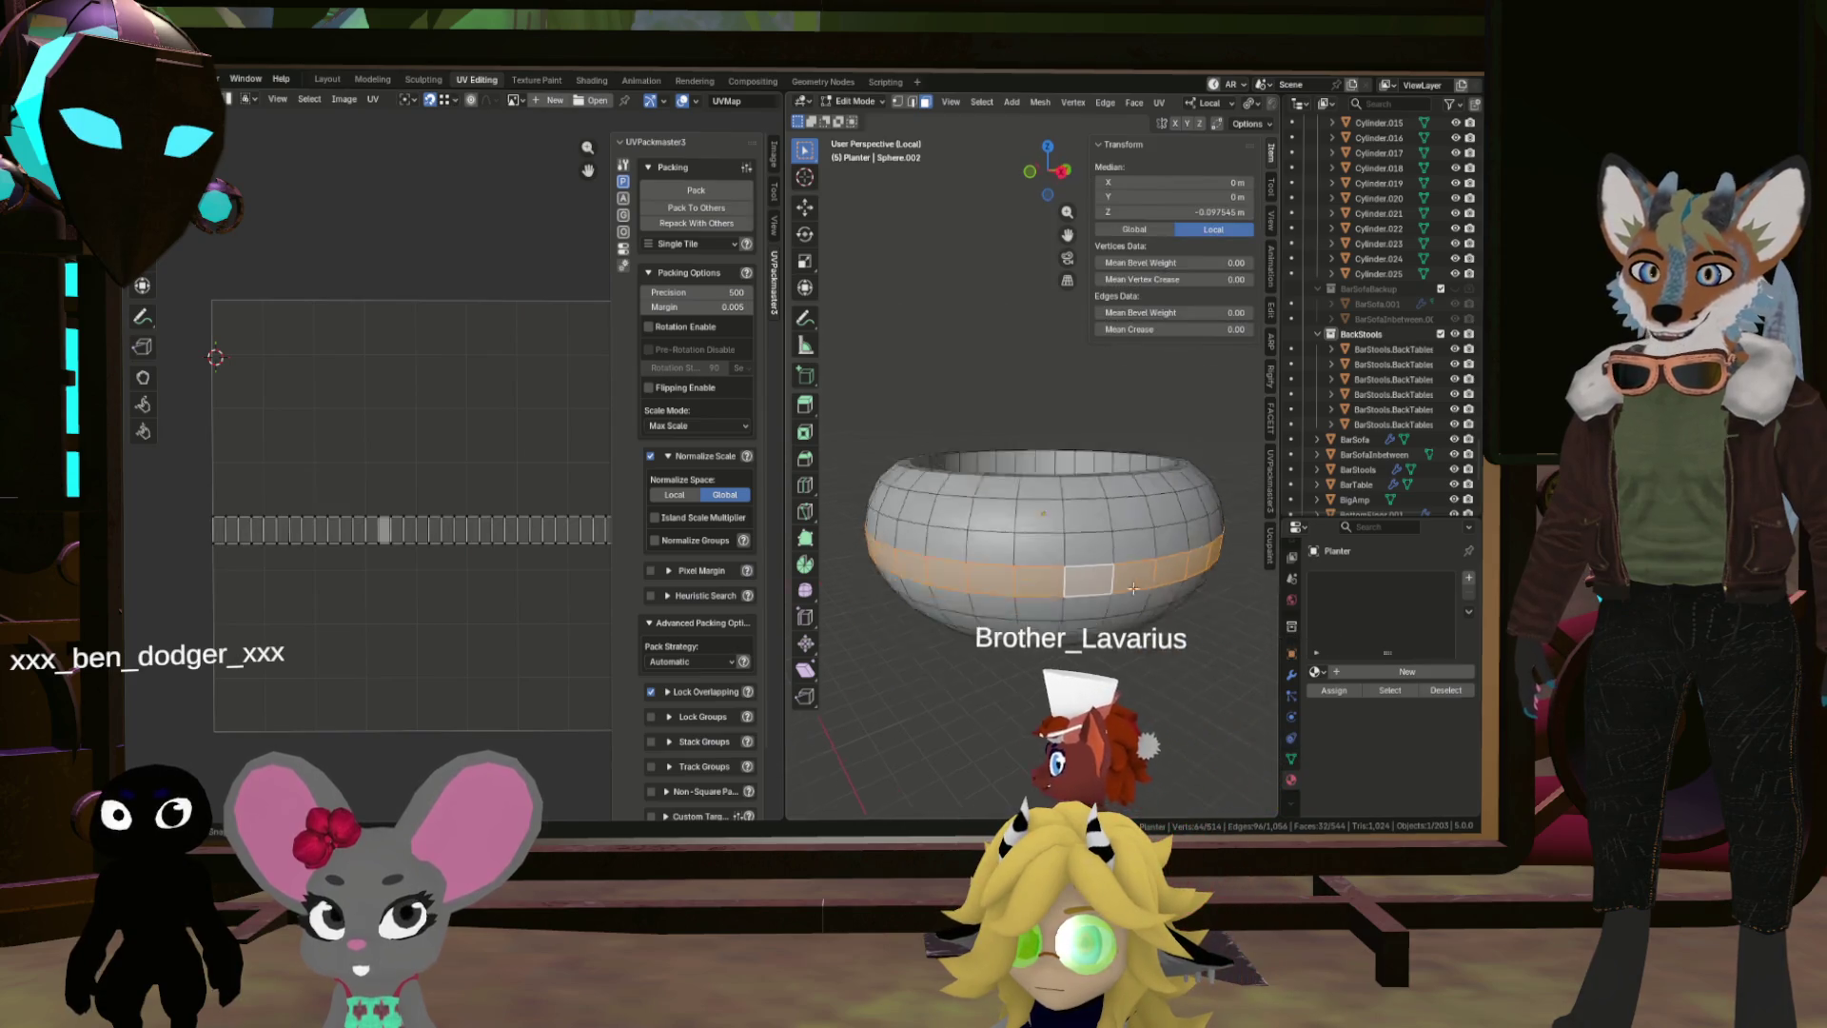
key(KP_Decimal)
key(KP_2)
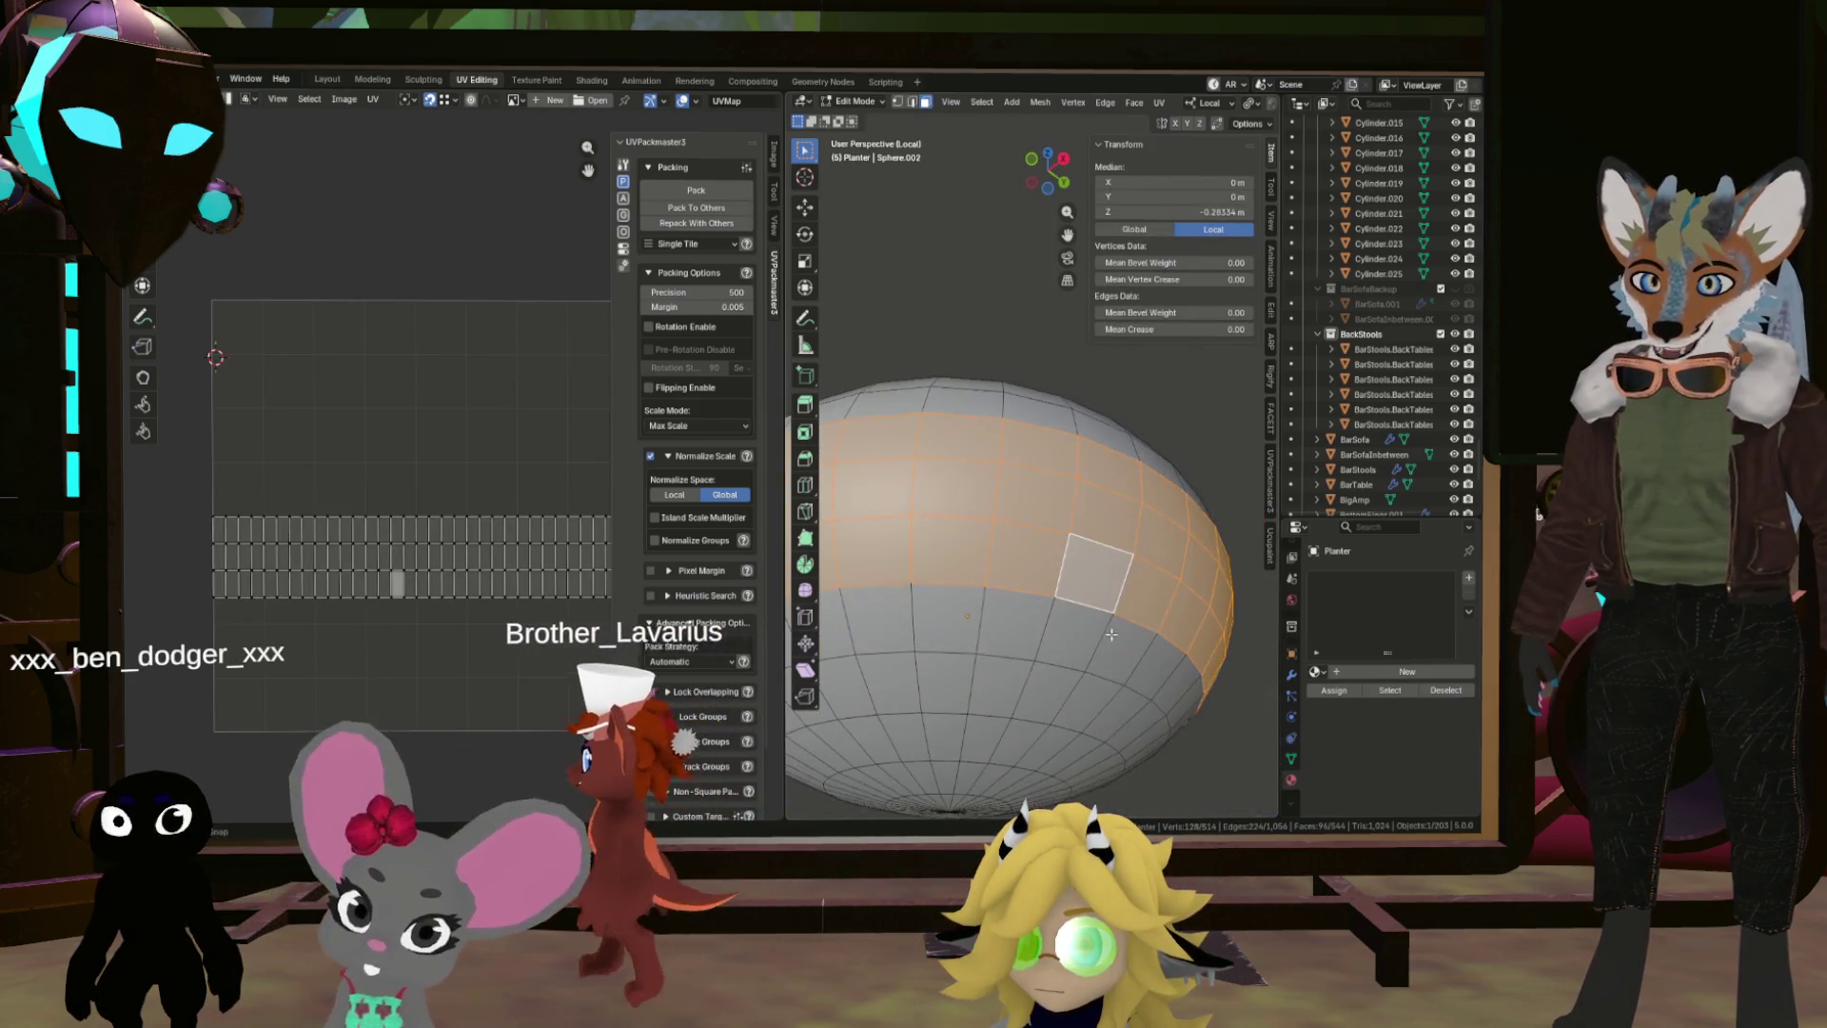
key(ctrl+KP_Add)
key(ctrl+KP_Add)
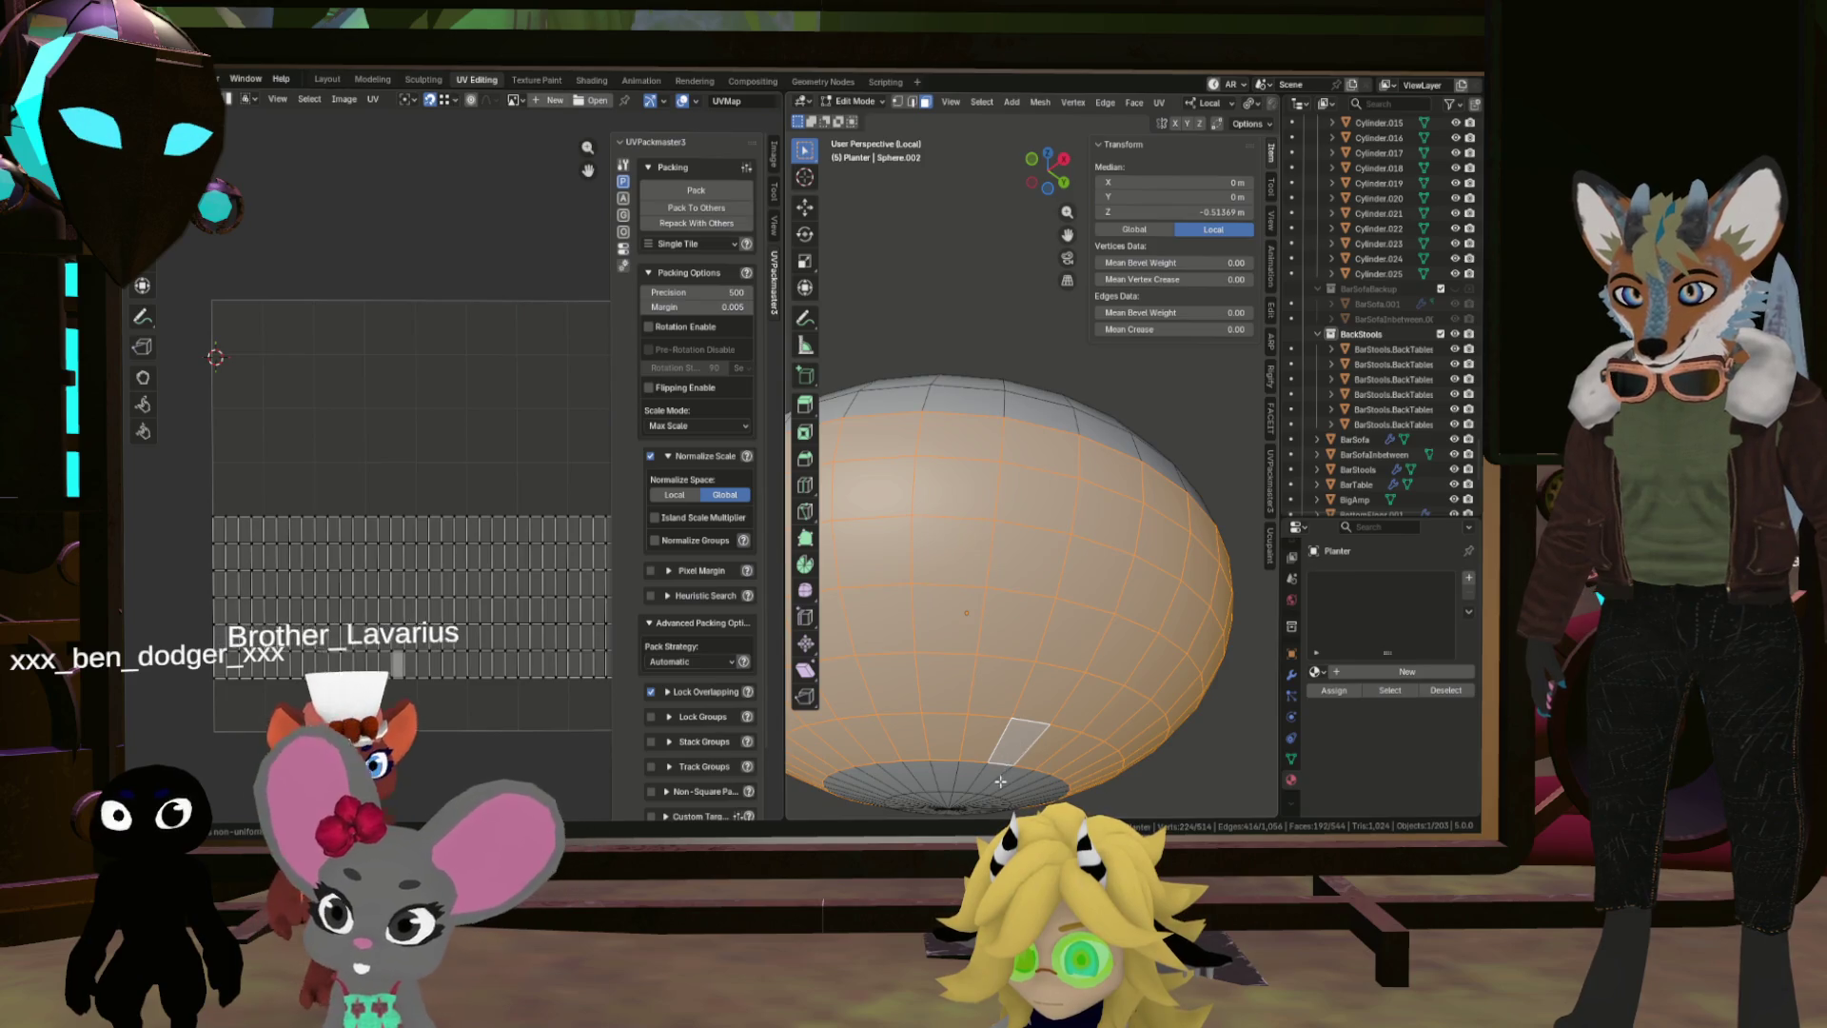
key(KP_2)
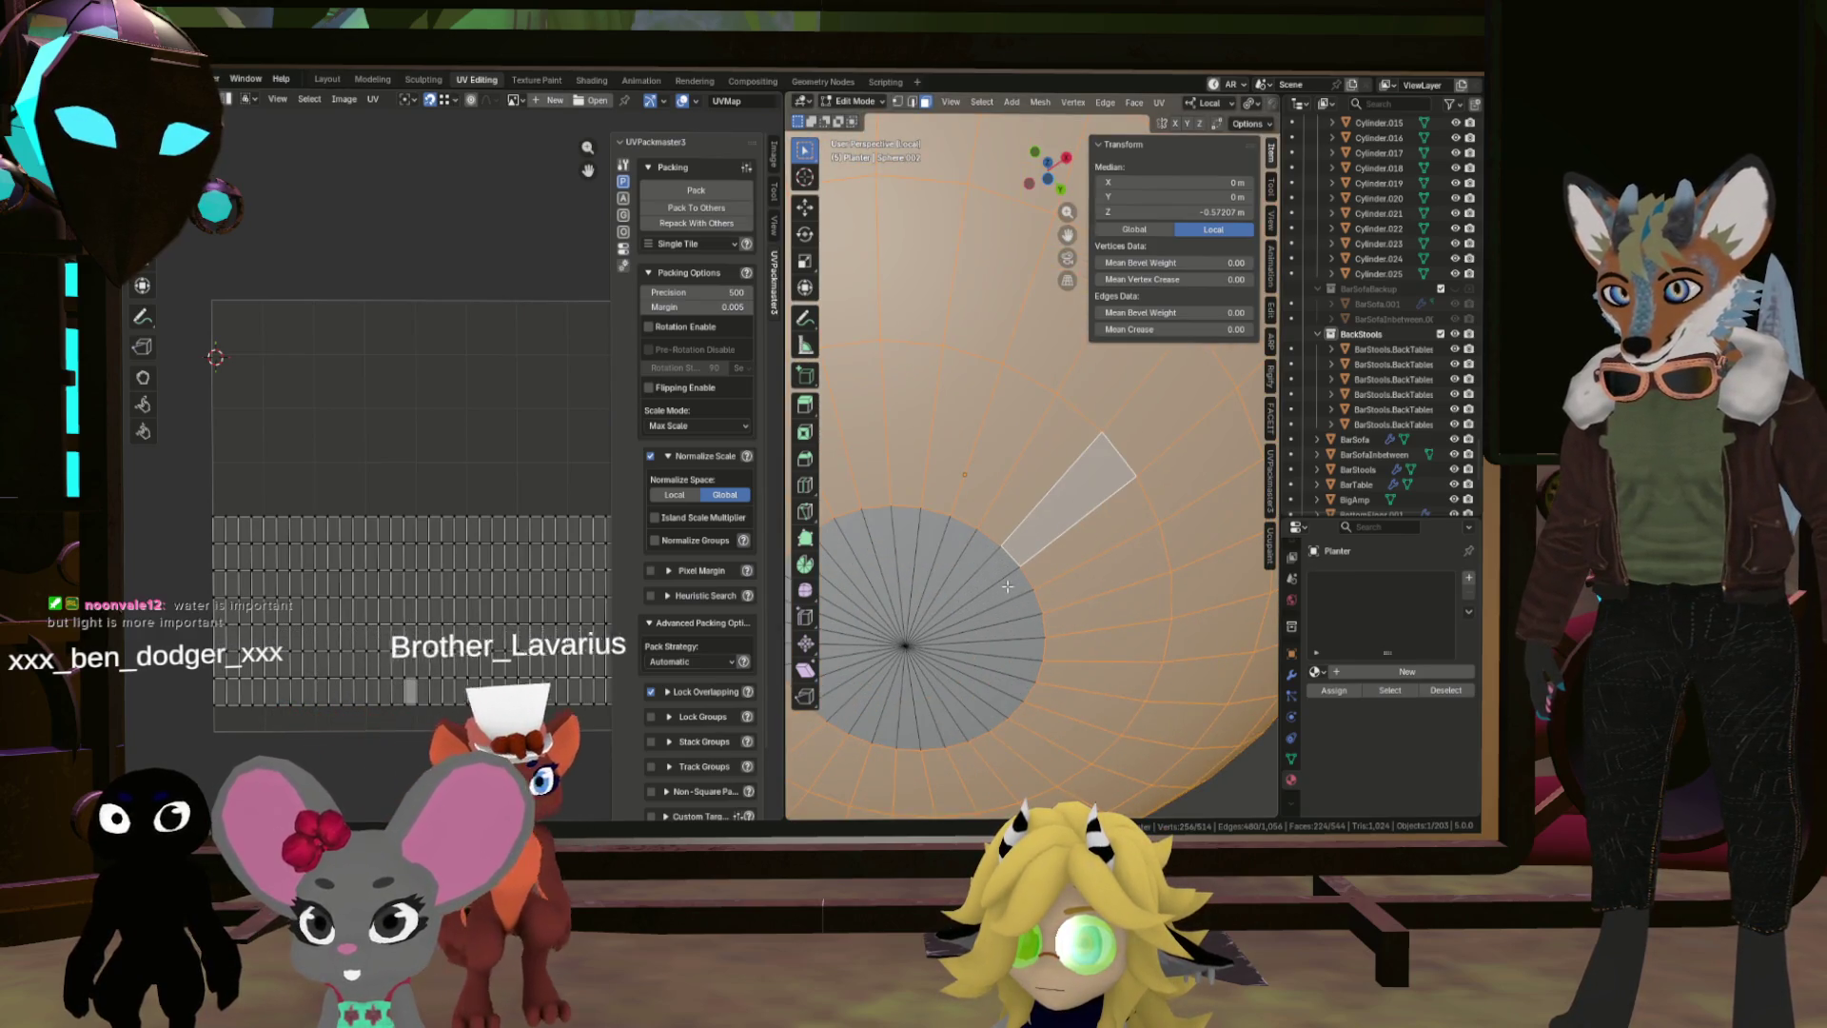
shift+click(1008, 597)
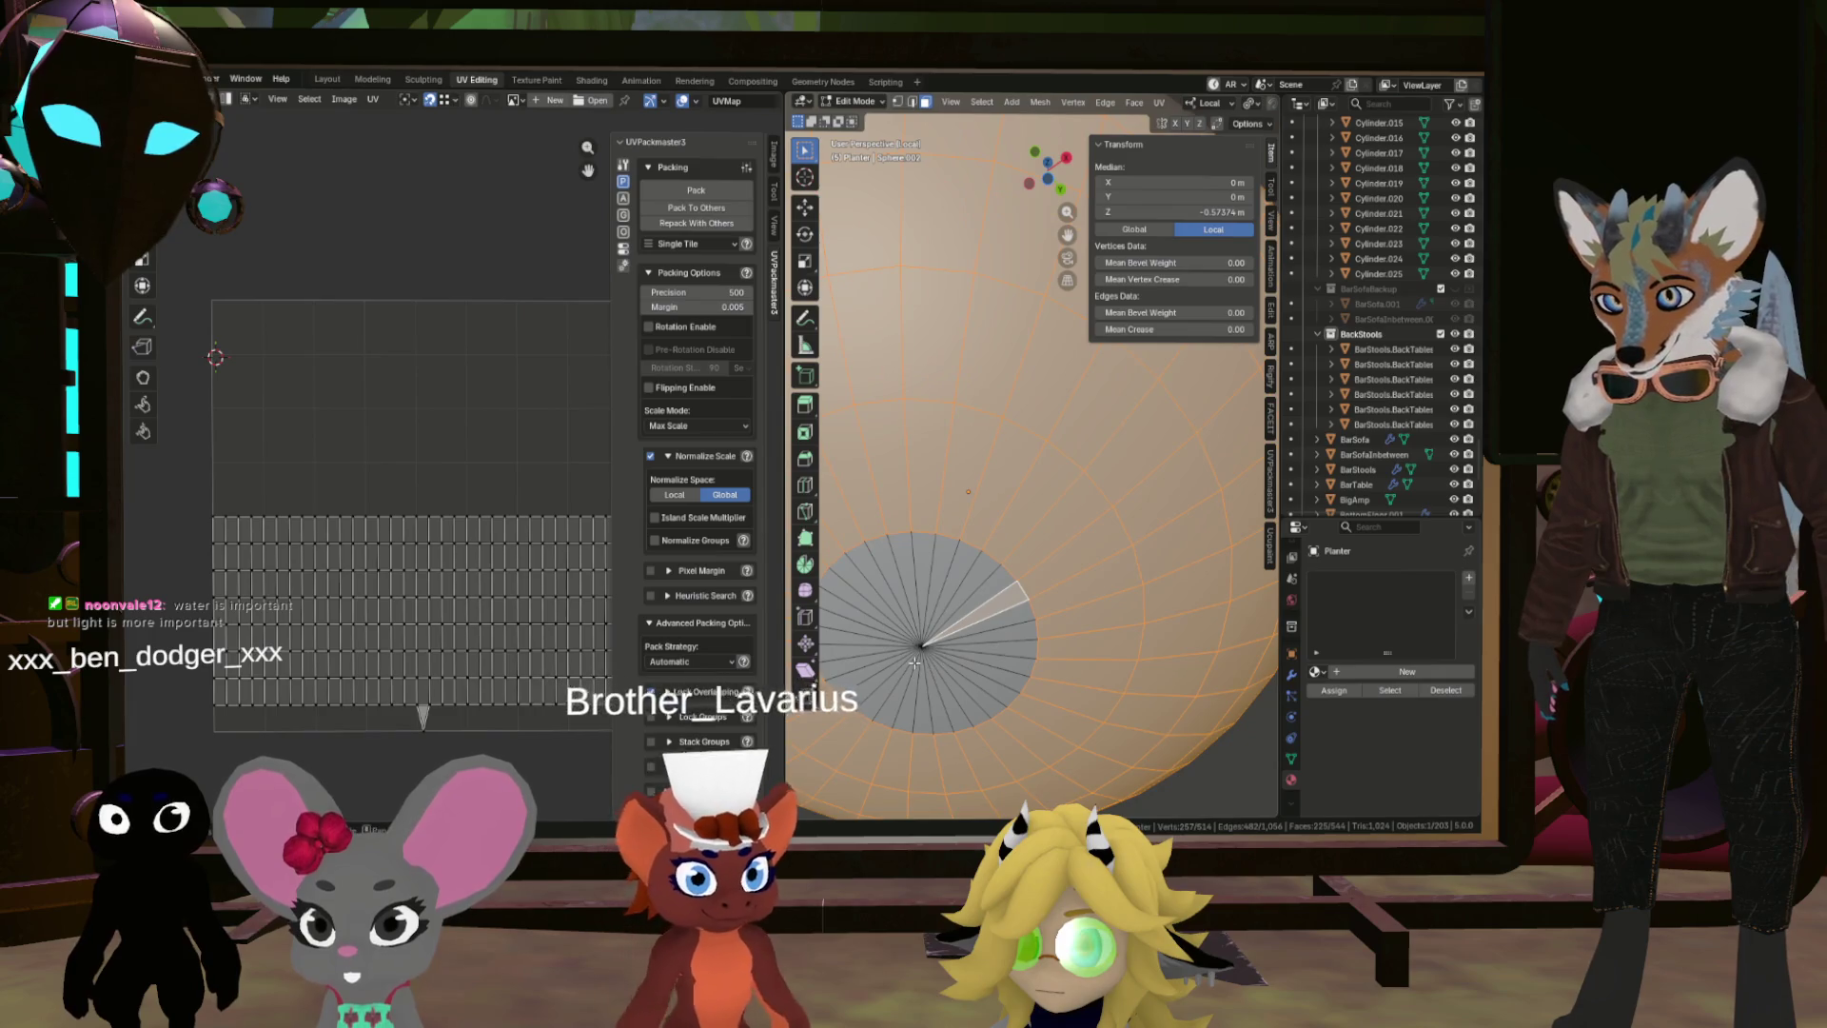
key(ctrl+KP_Add)
Step: Clear the face selection, exit local view and keep solid viewport shading
scroll(952, 630, down, 5)
key(KP_8)
key(KP_8)
key(KP_8)
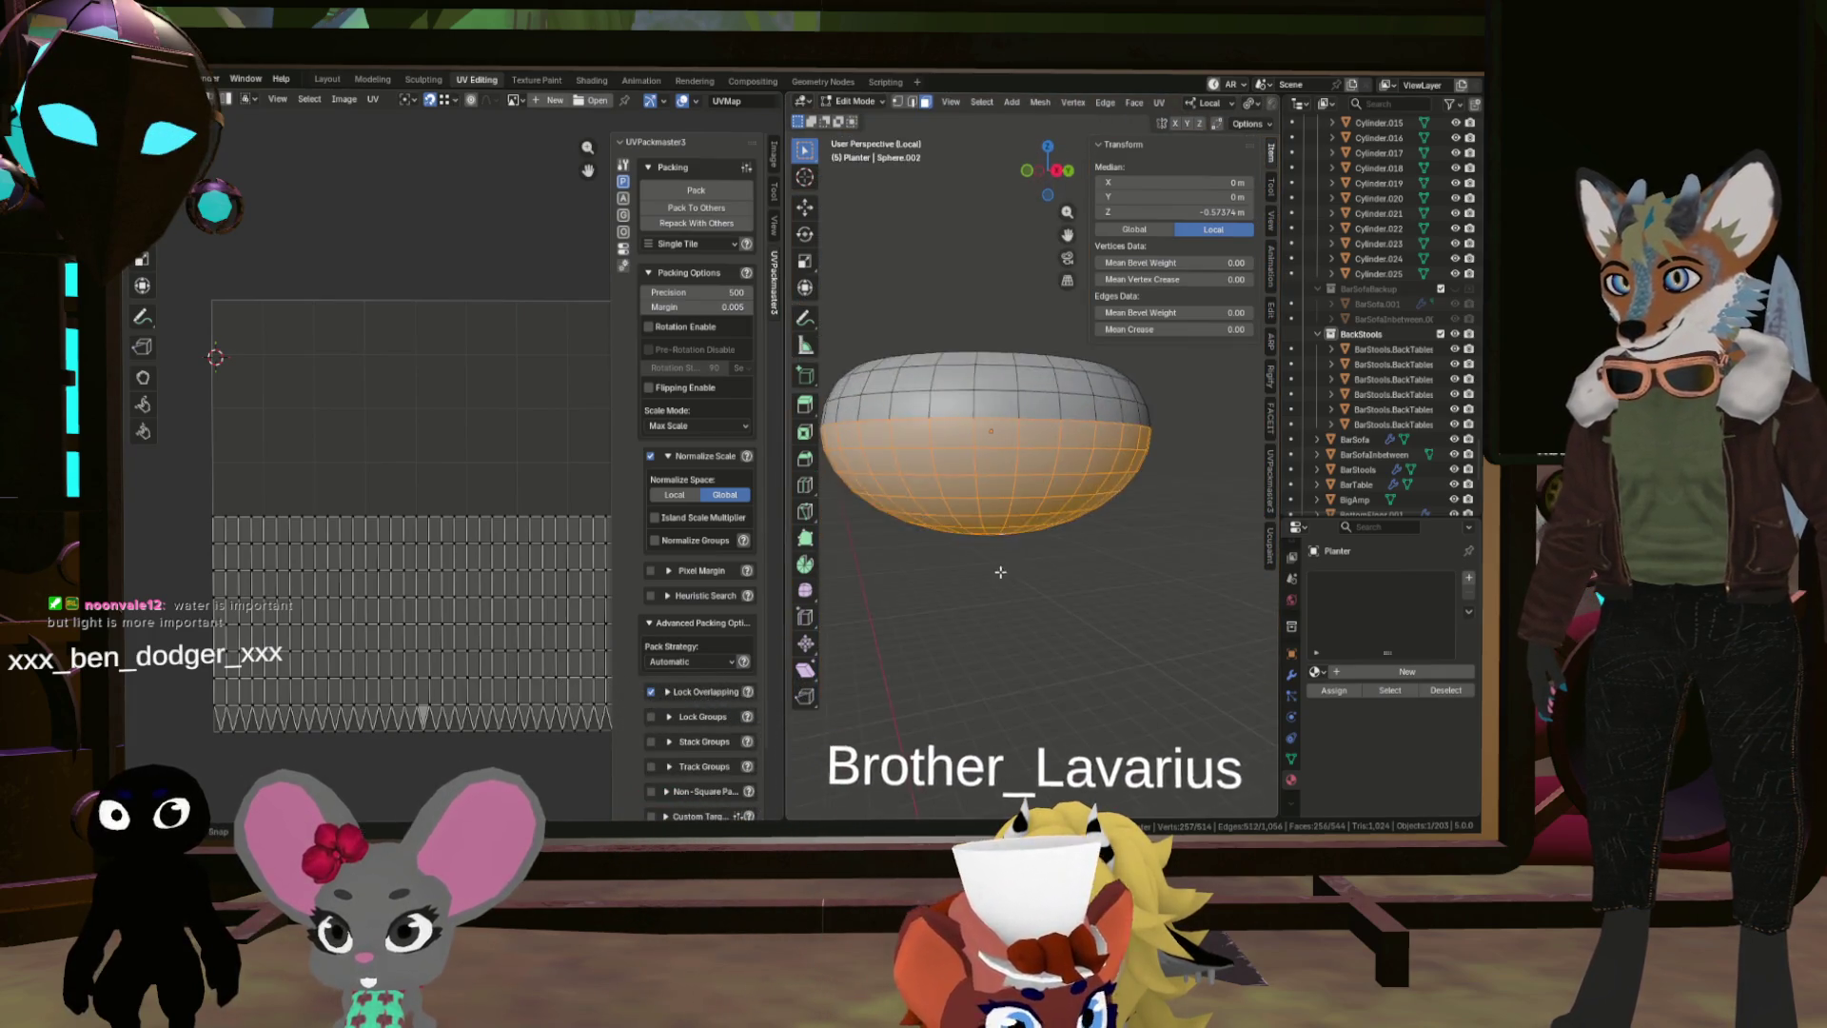
key(KP_8)
key(KP_8)
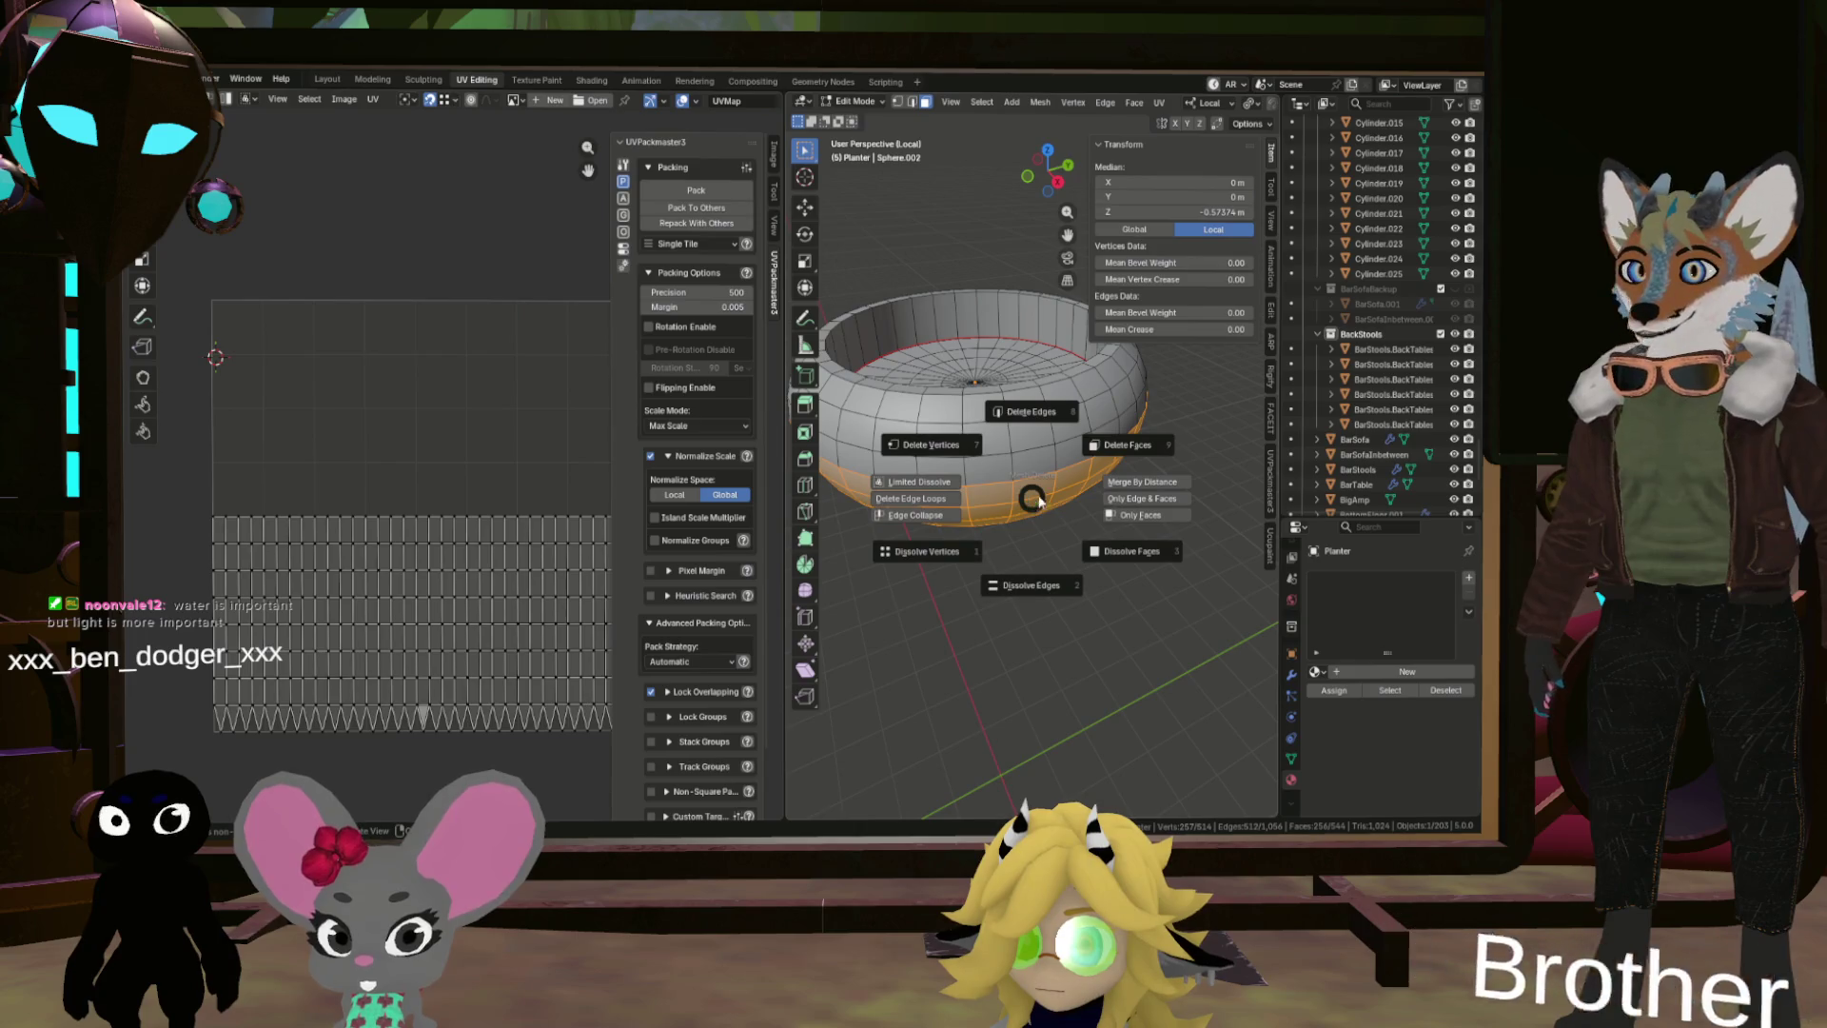
key(alt+a)
key(KP_Divide)
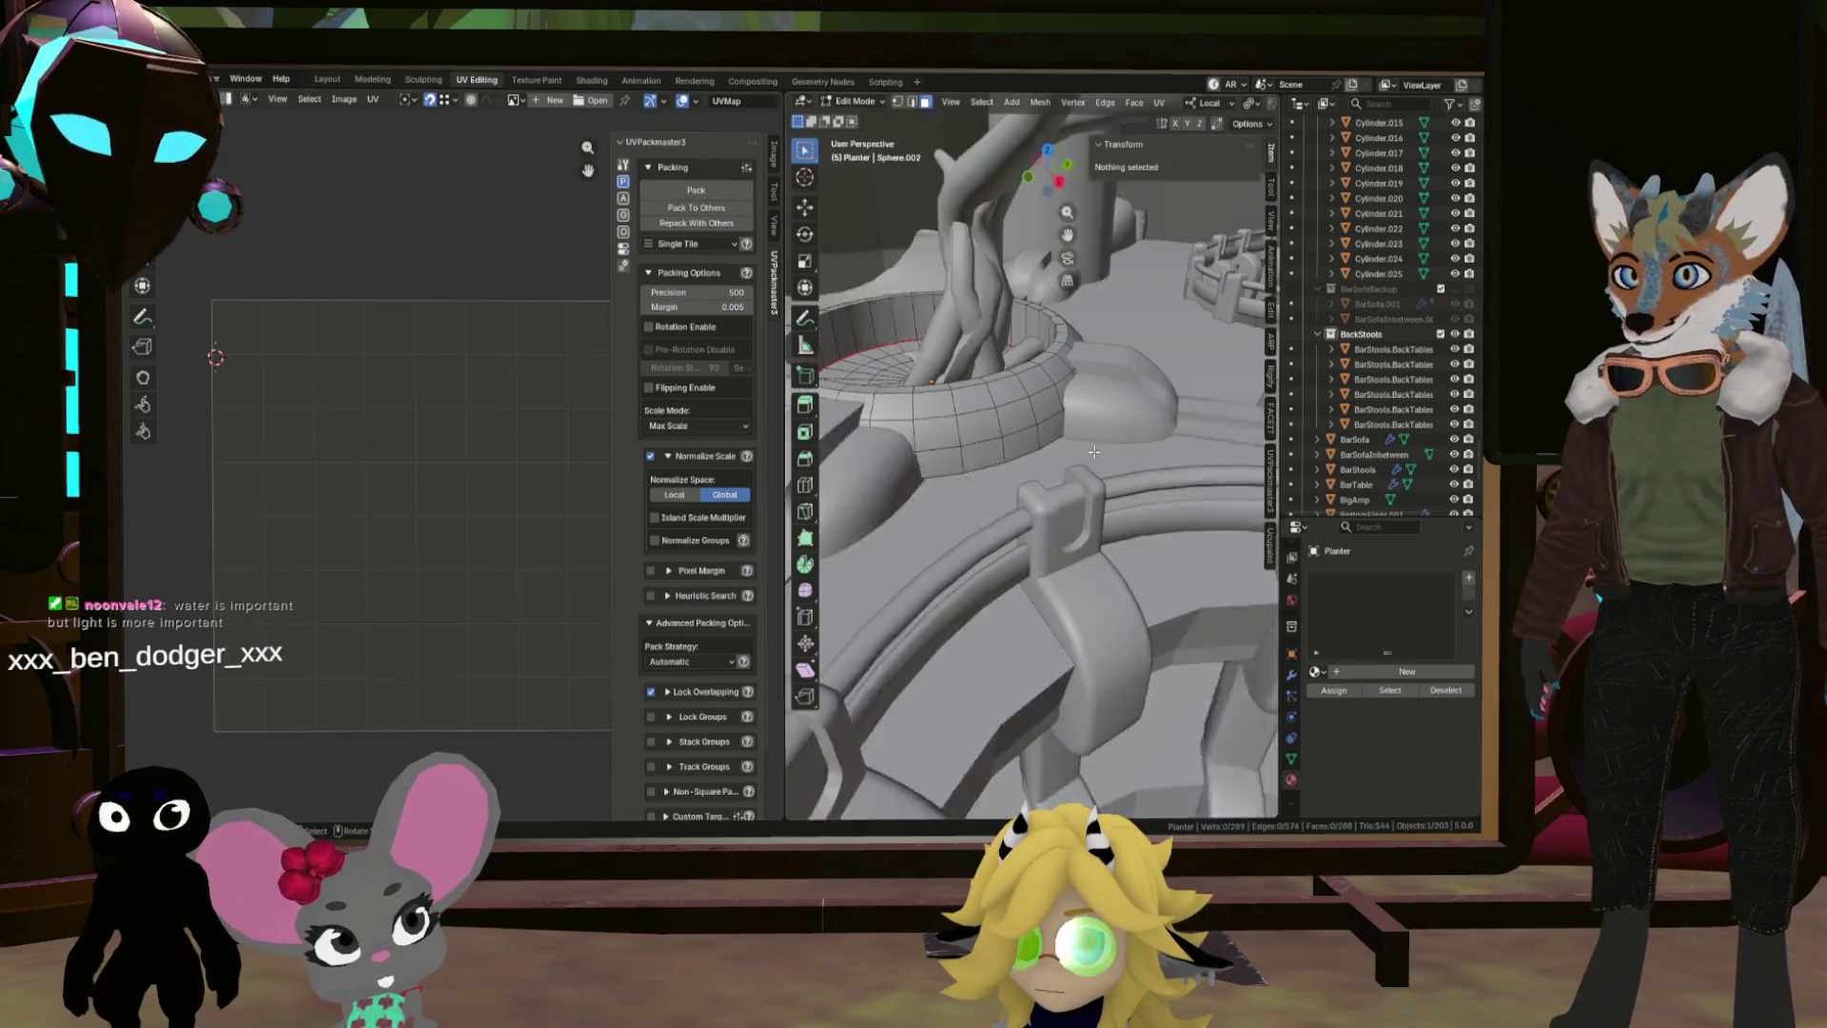
scroll(963, 453, up, 8)
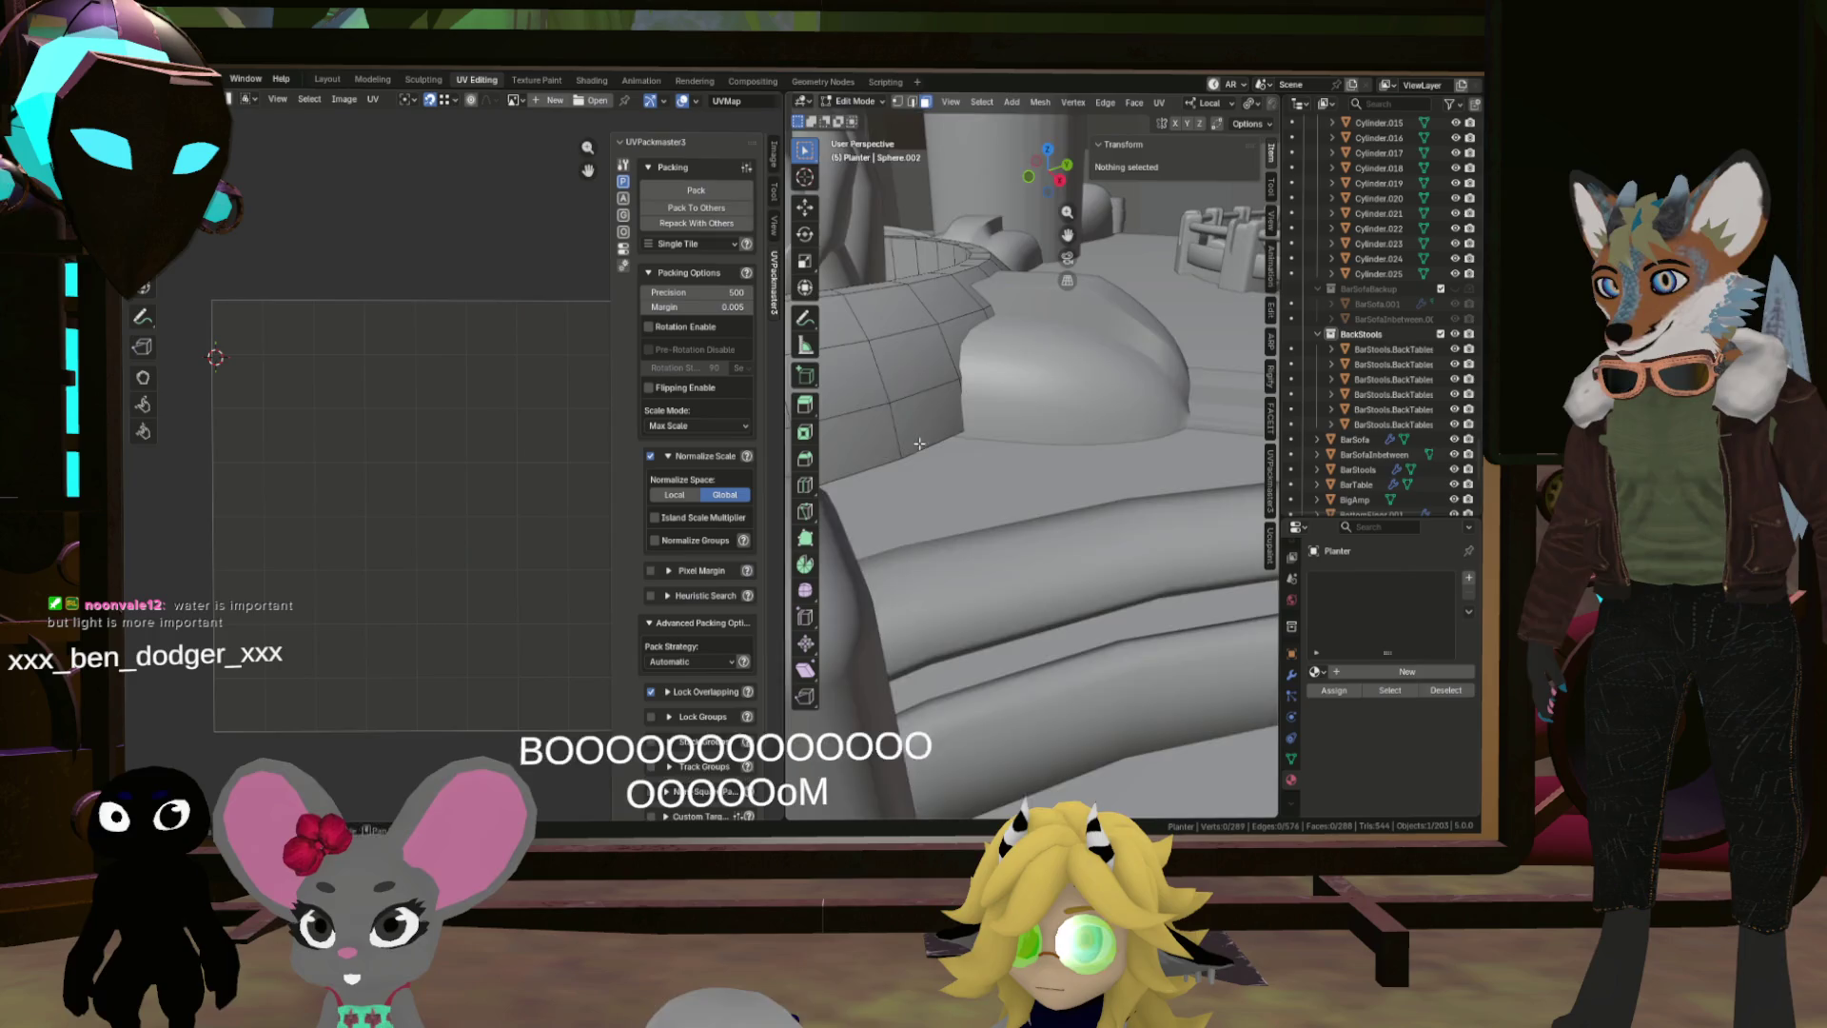
key(z)
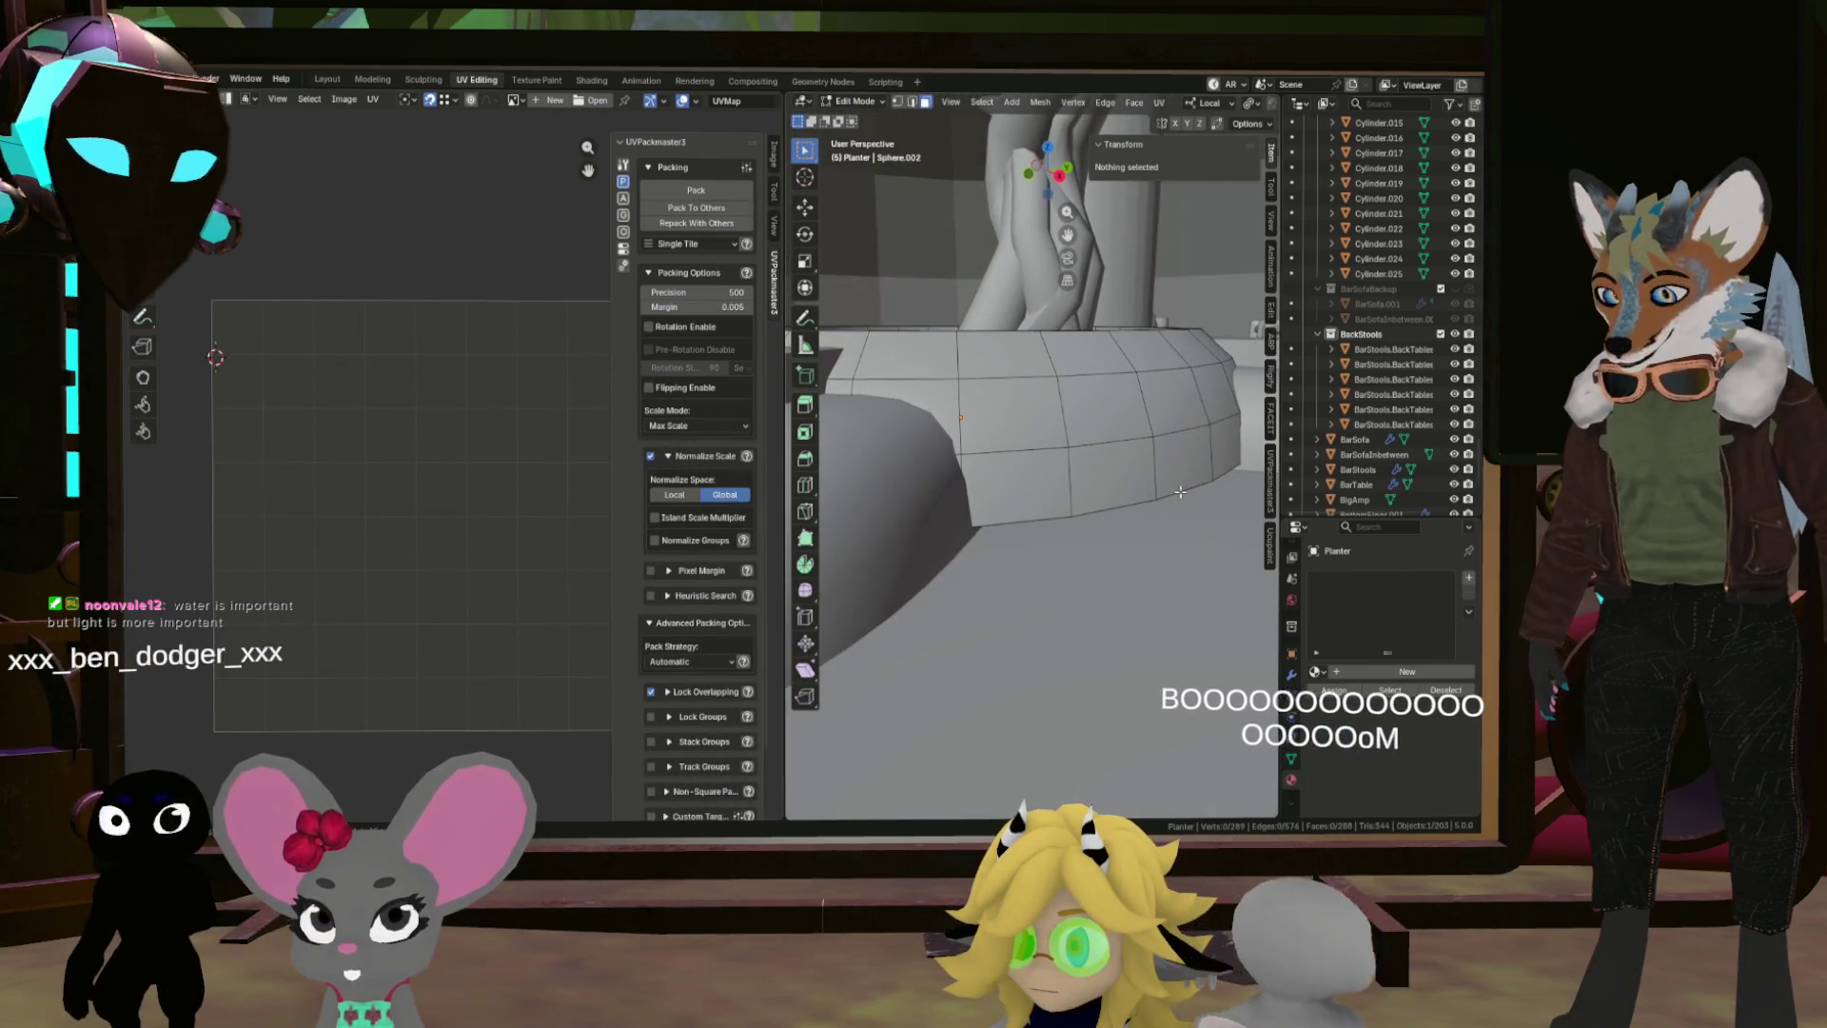
click(1178, 495)
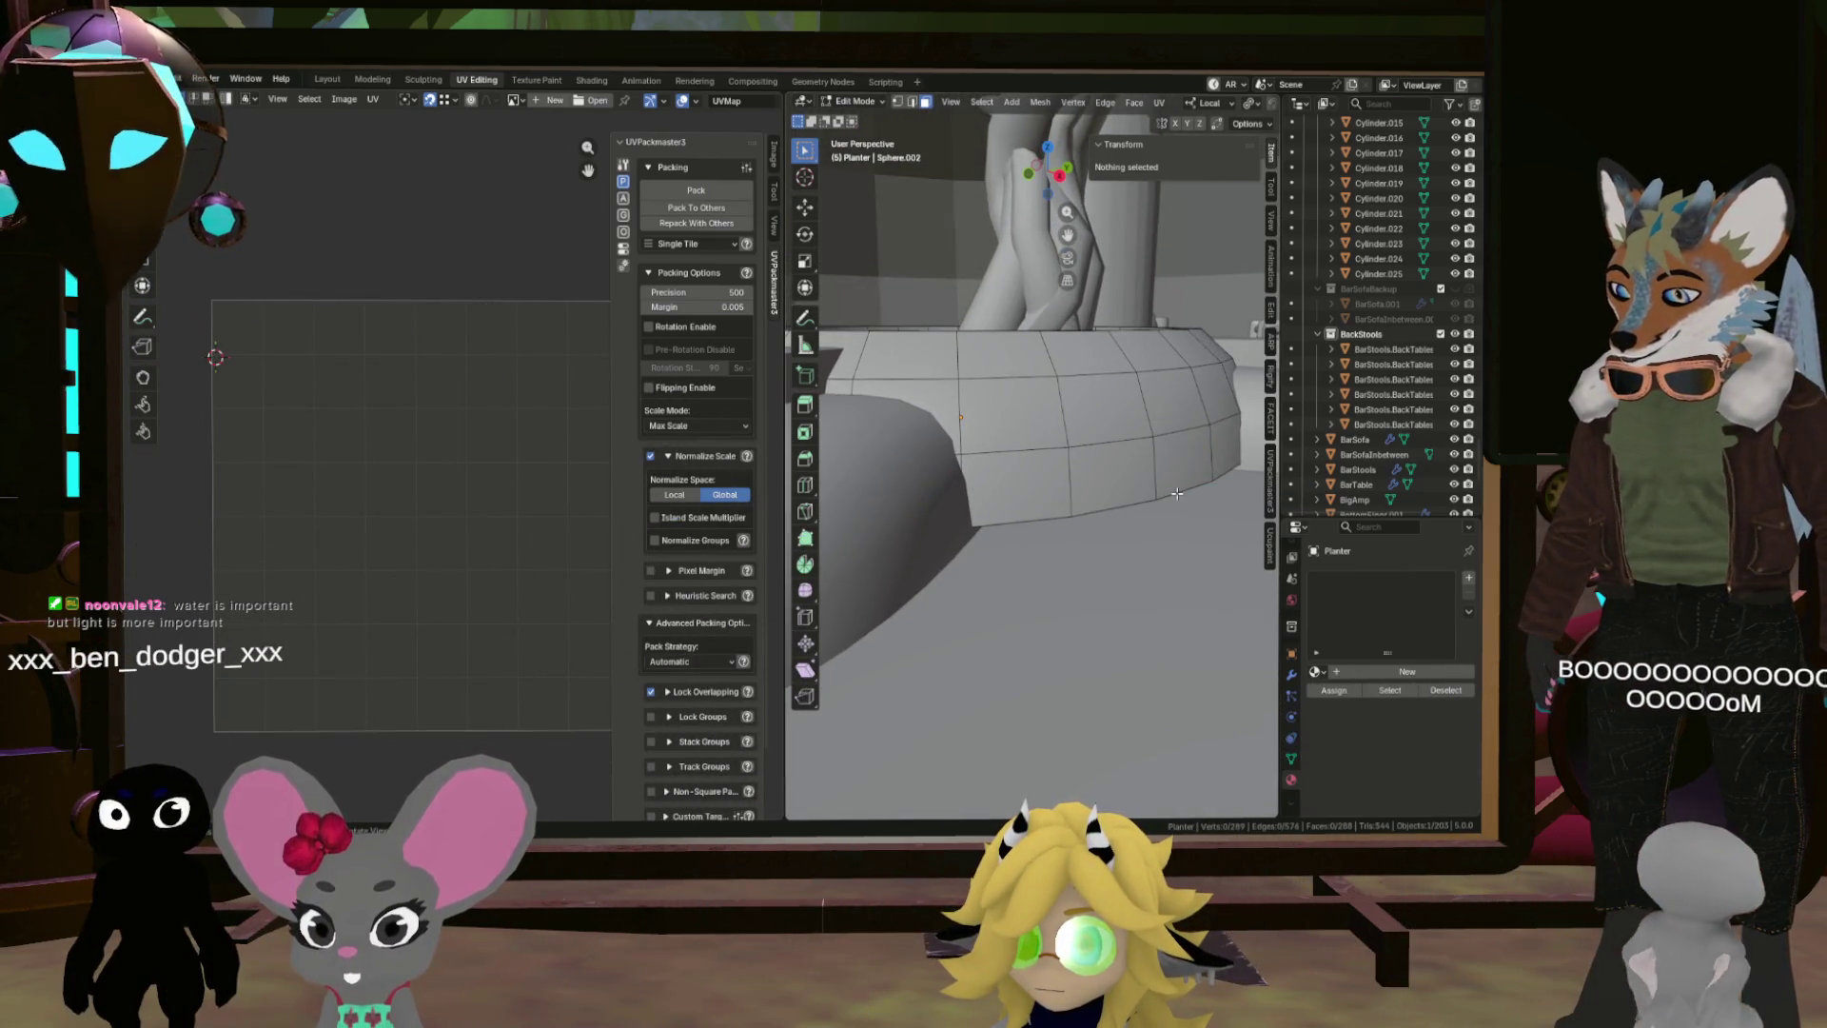
Step: Select the planter's lower faces, shrink by one ring and delete them, leaving an open ring
key(l)
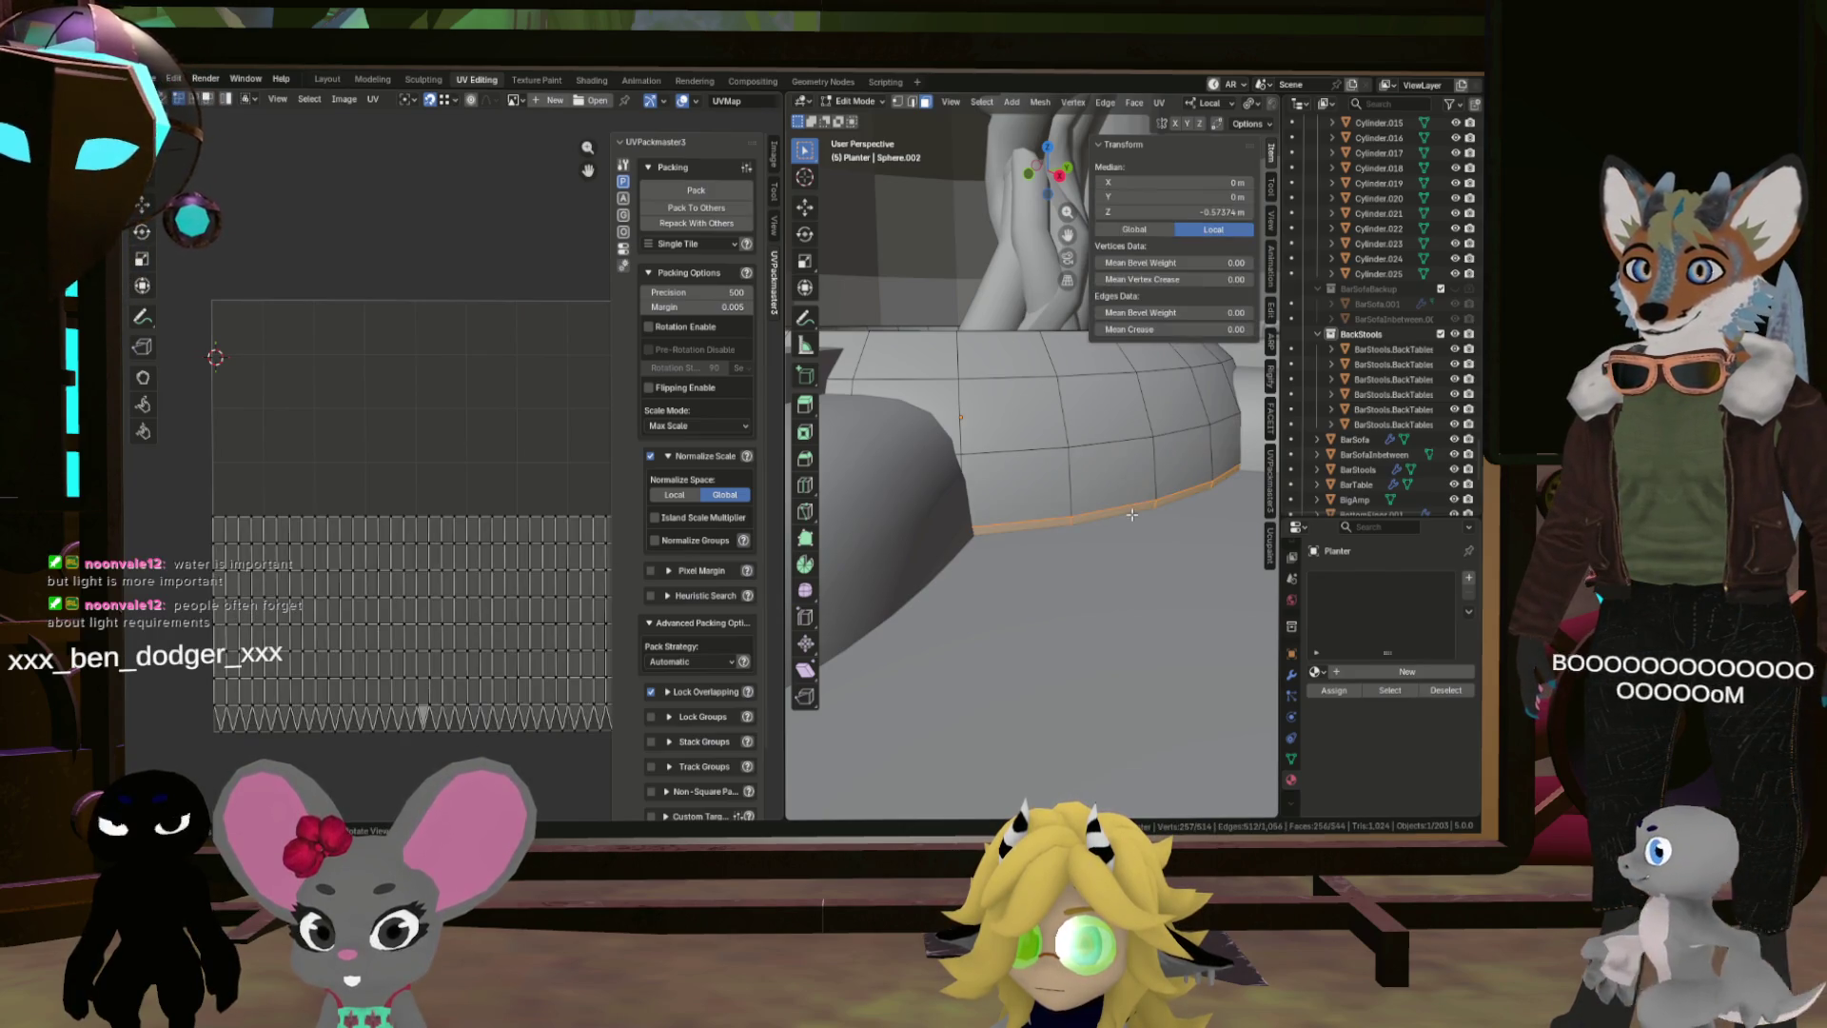
key(KP_Divide)
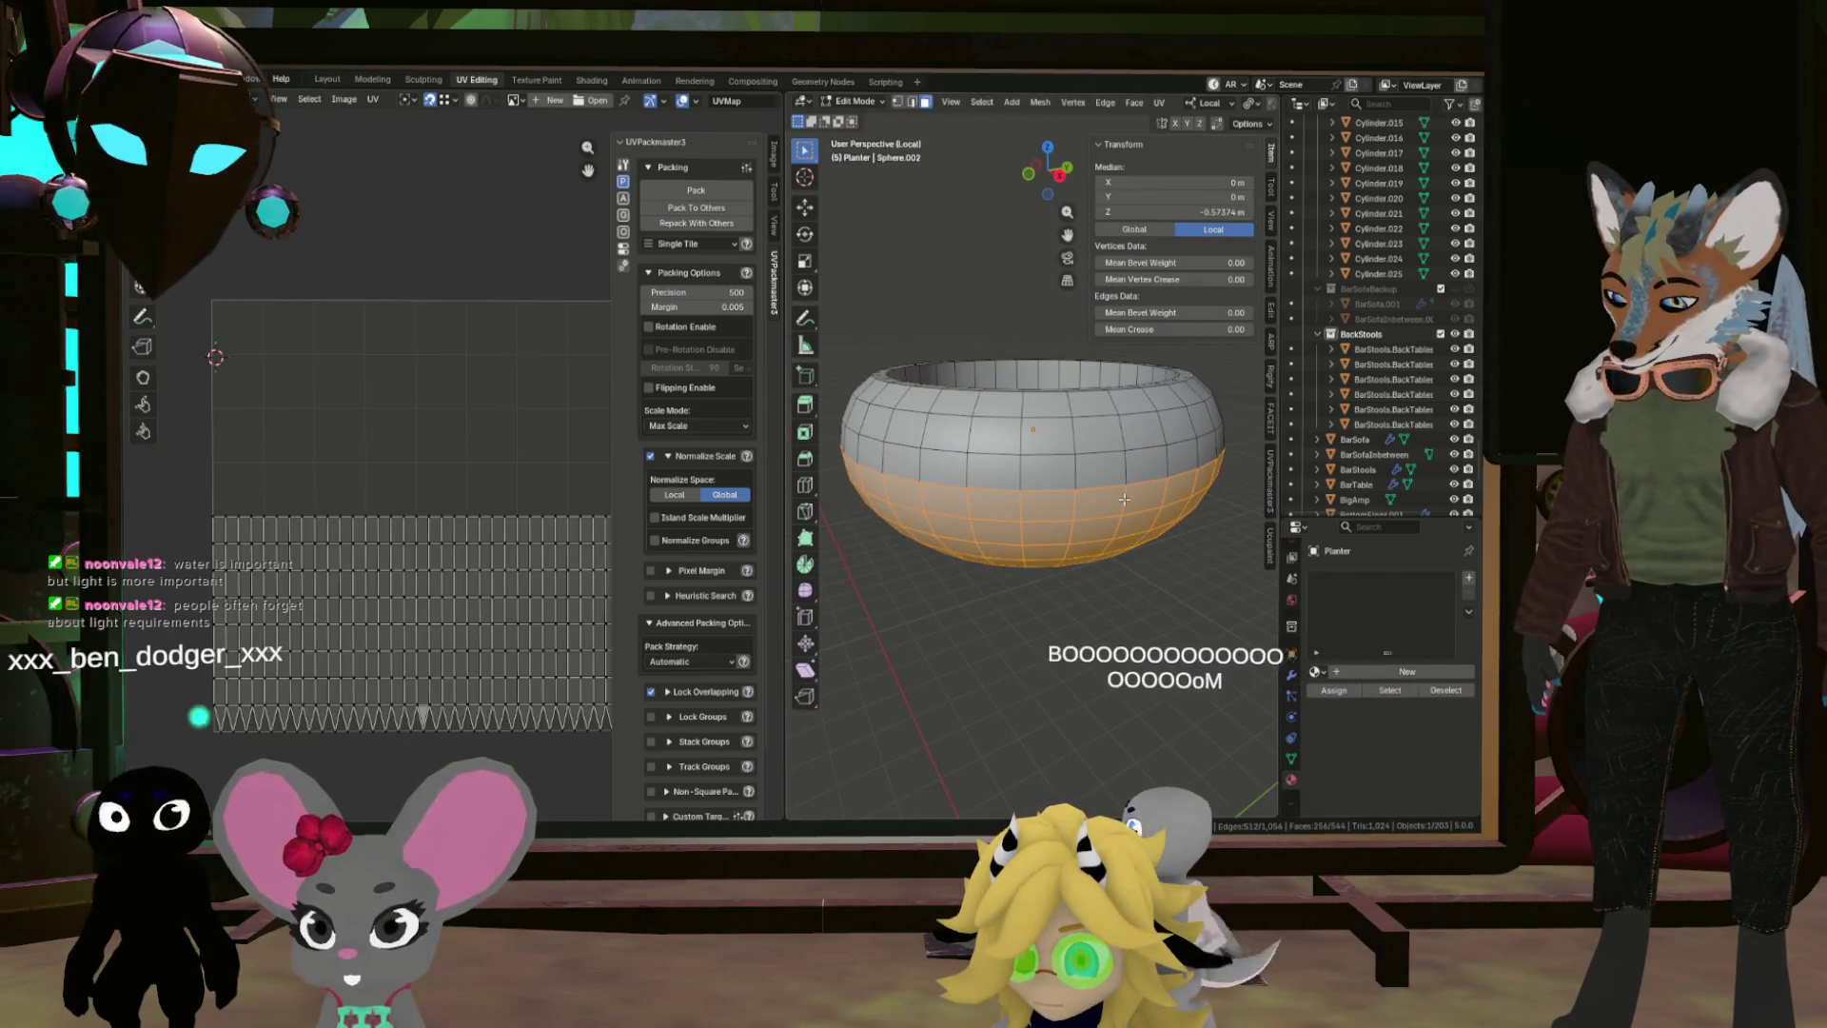
key(ctrl+KP_Subtract)
key(x)
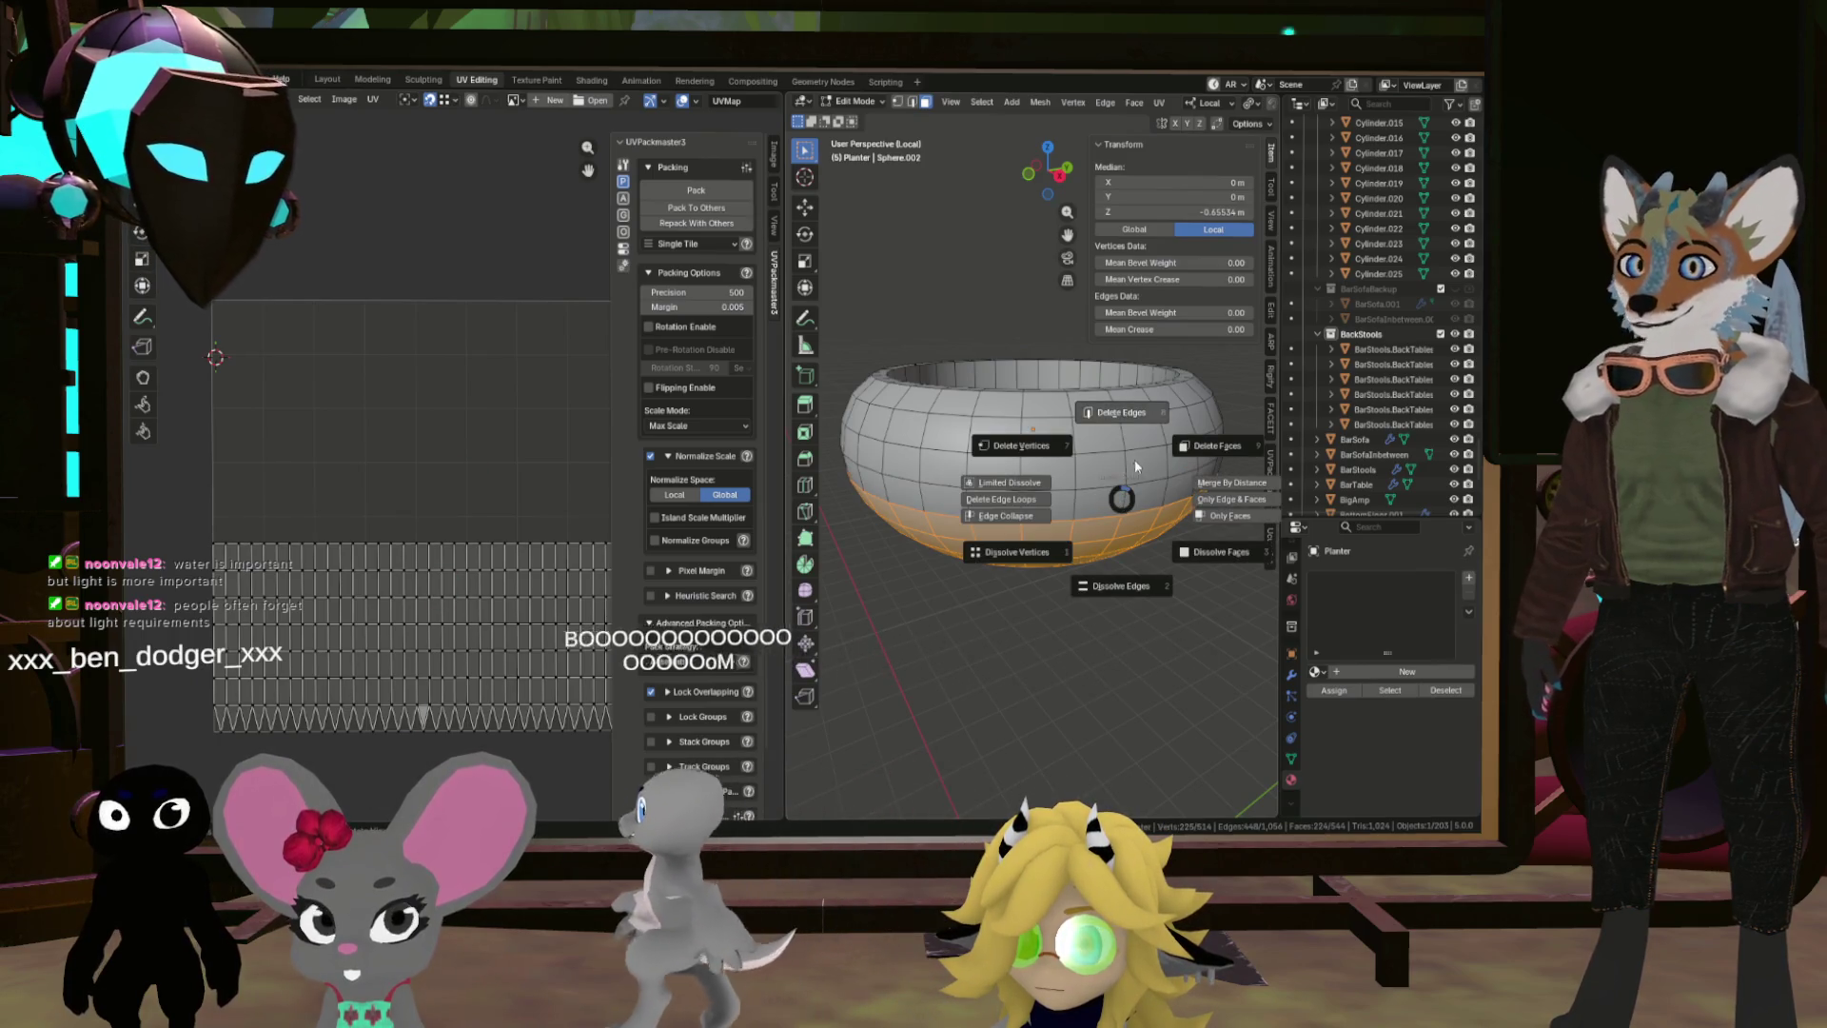
click(1220, 438)
mouse_move(1114, 451)
mouse_down()
mouse_move(1155, 536)
mouse_move(1096, 442)
mouse_up()
scroll(1156, 536, up, 5)
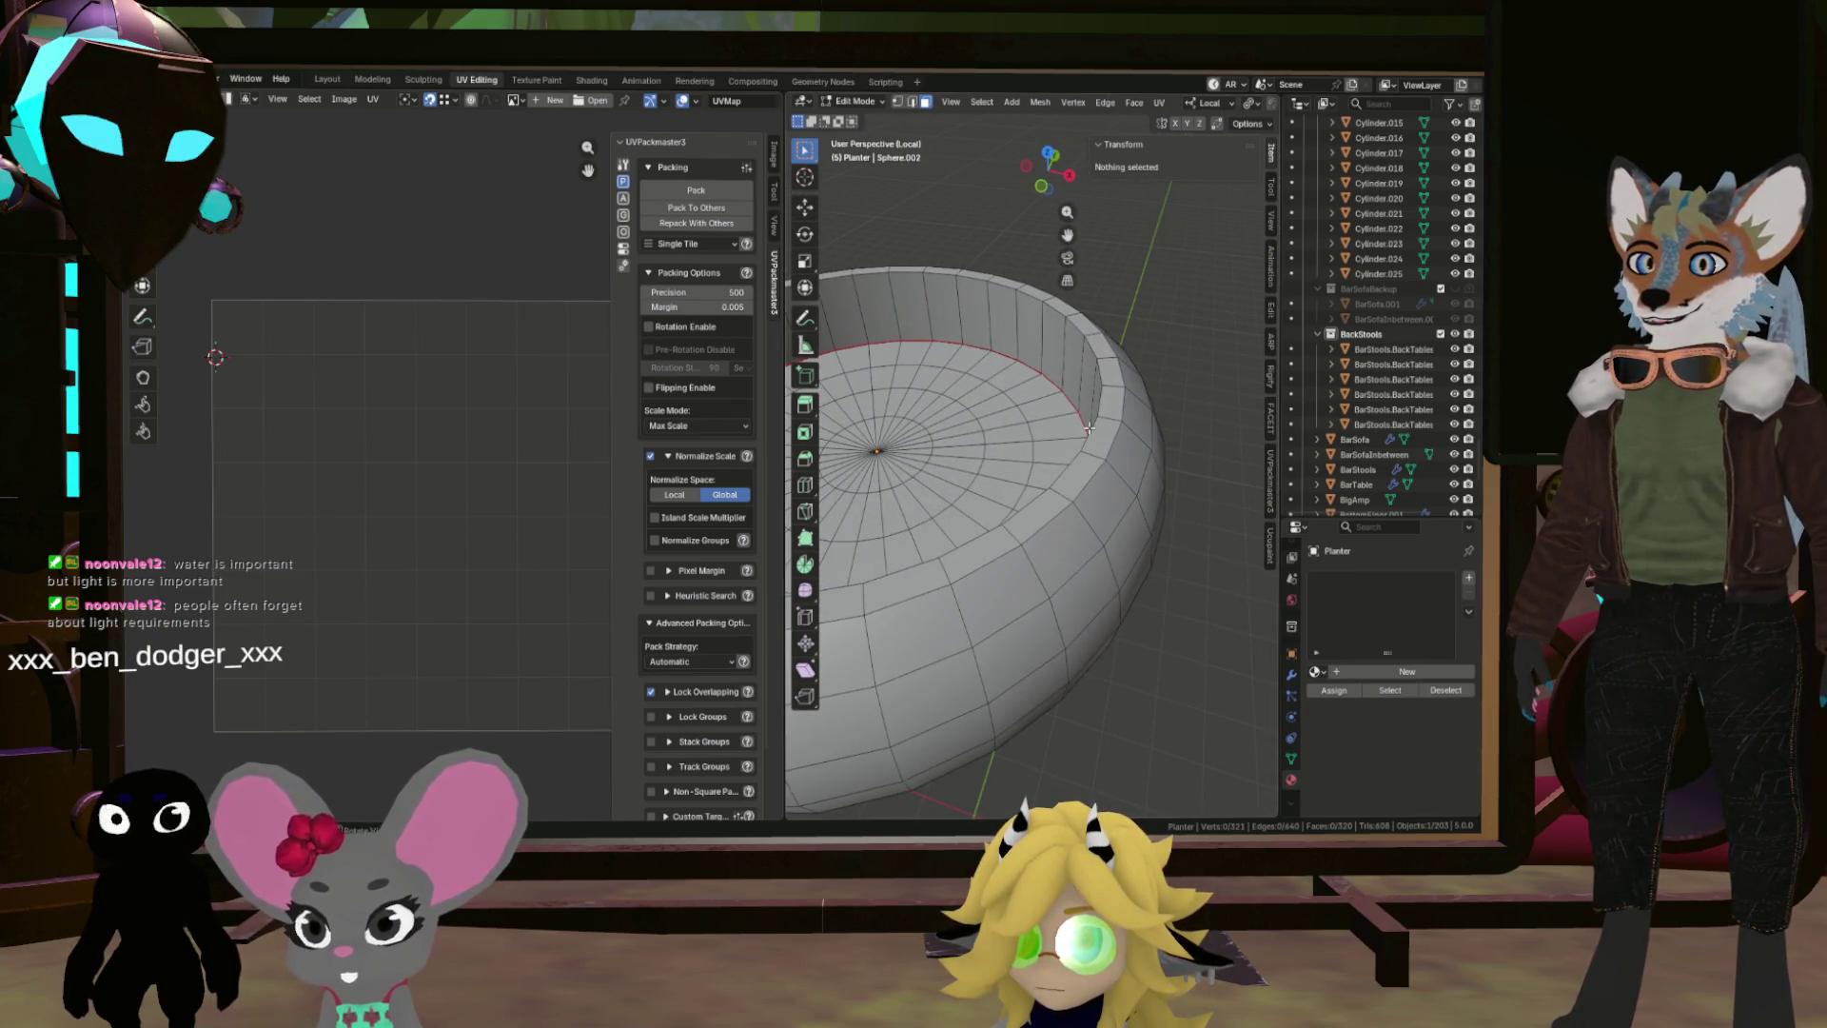
Step: Mark the planter's top rim loop and outer edge loop as UV seams
alt+click(1089, 429)
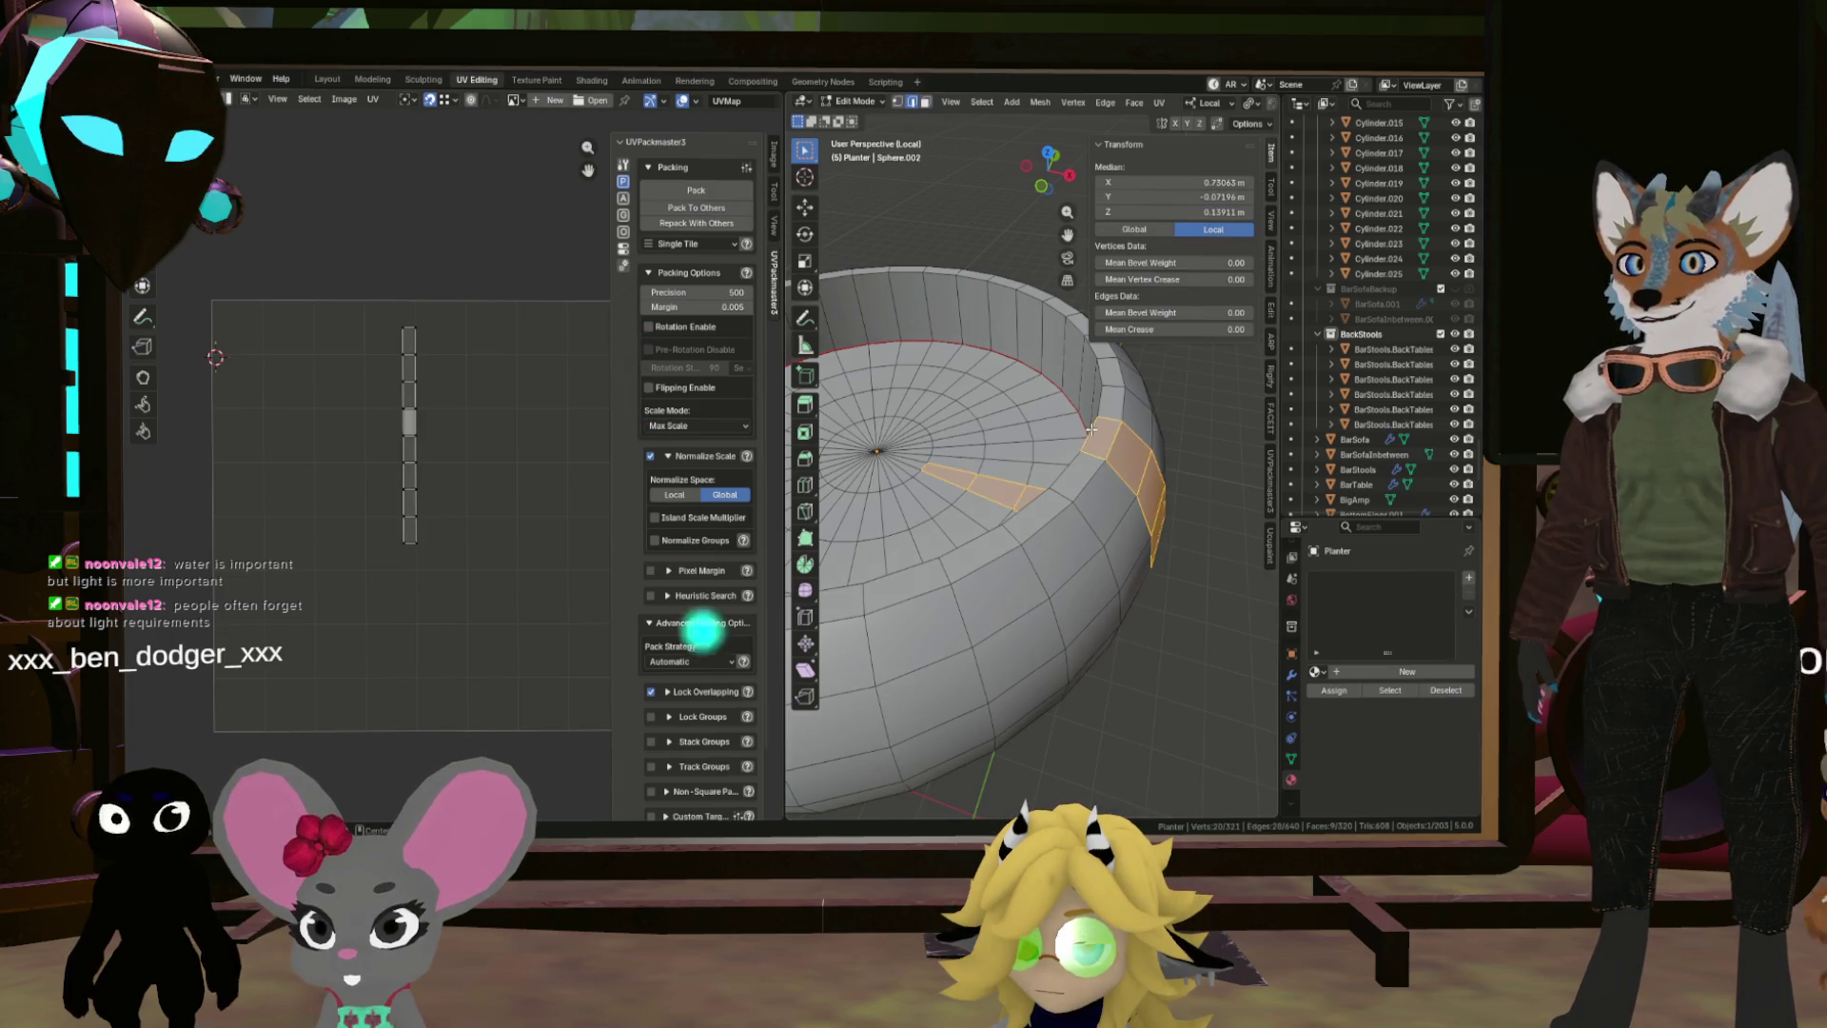
click(1101, 401)
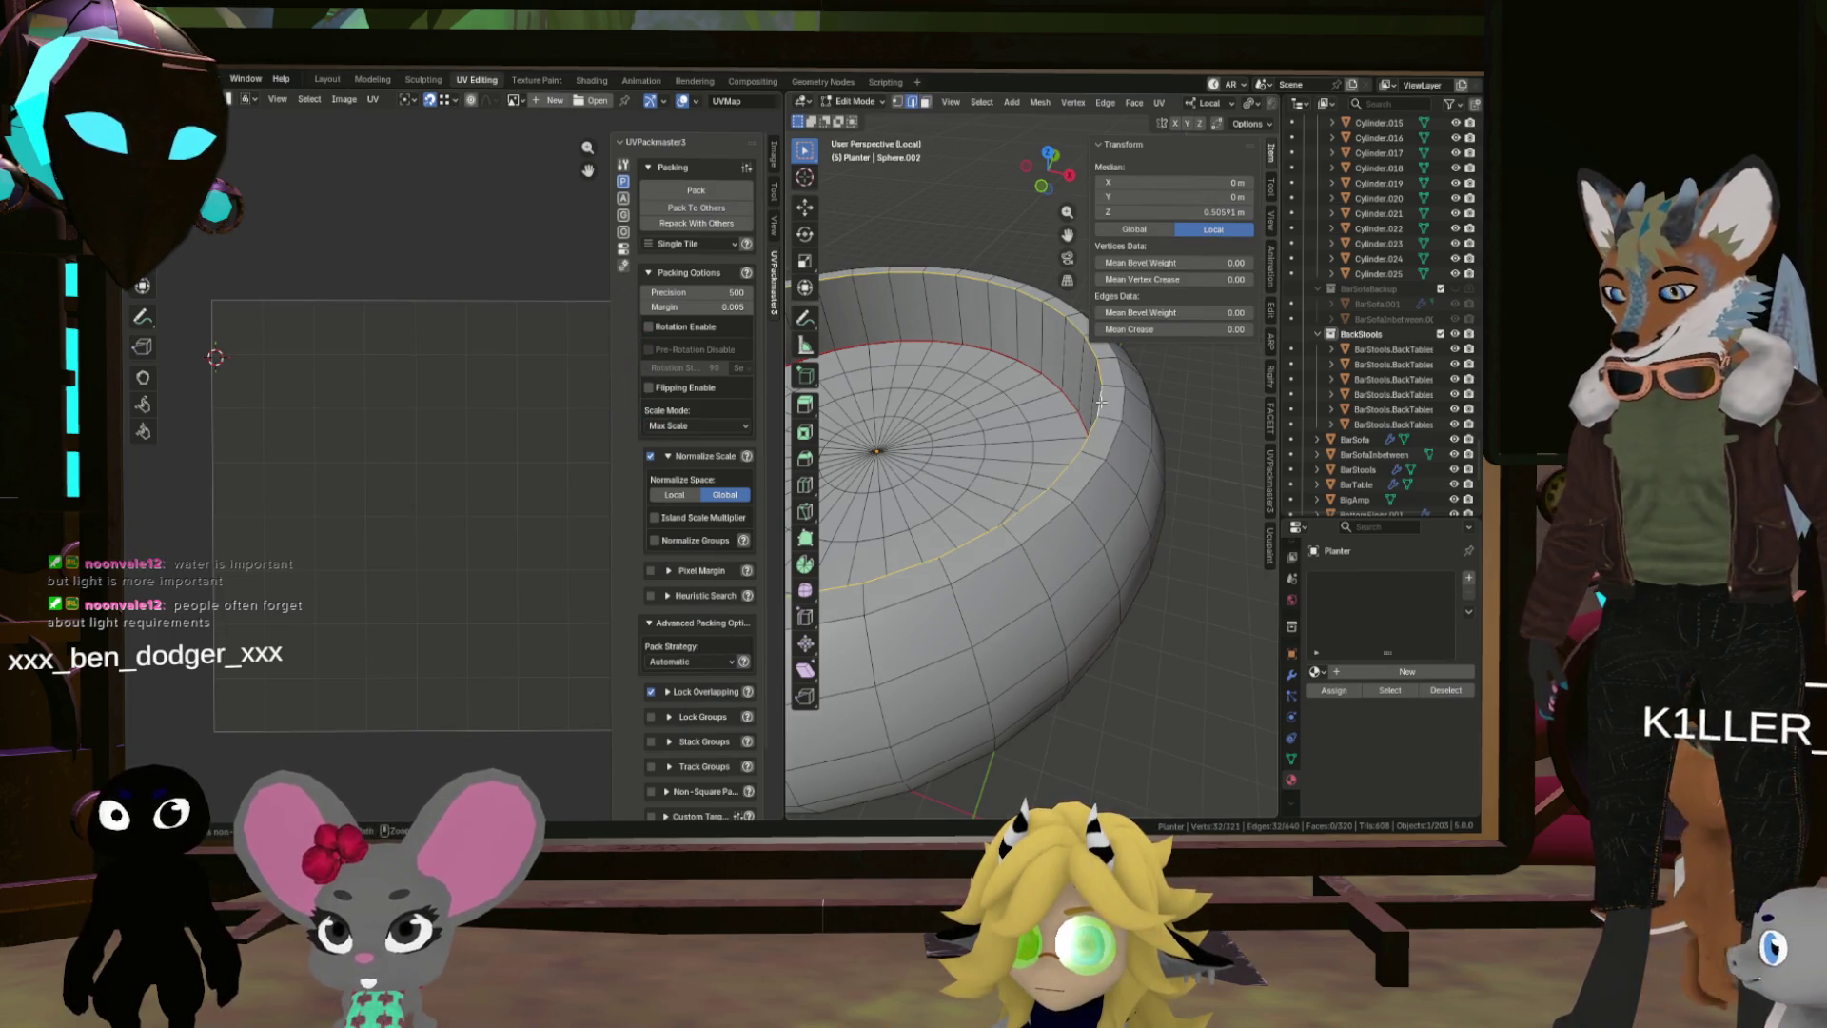
right_click(1101, 401)
click(1094, 402)
ctrl+click(1116, 418)
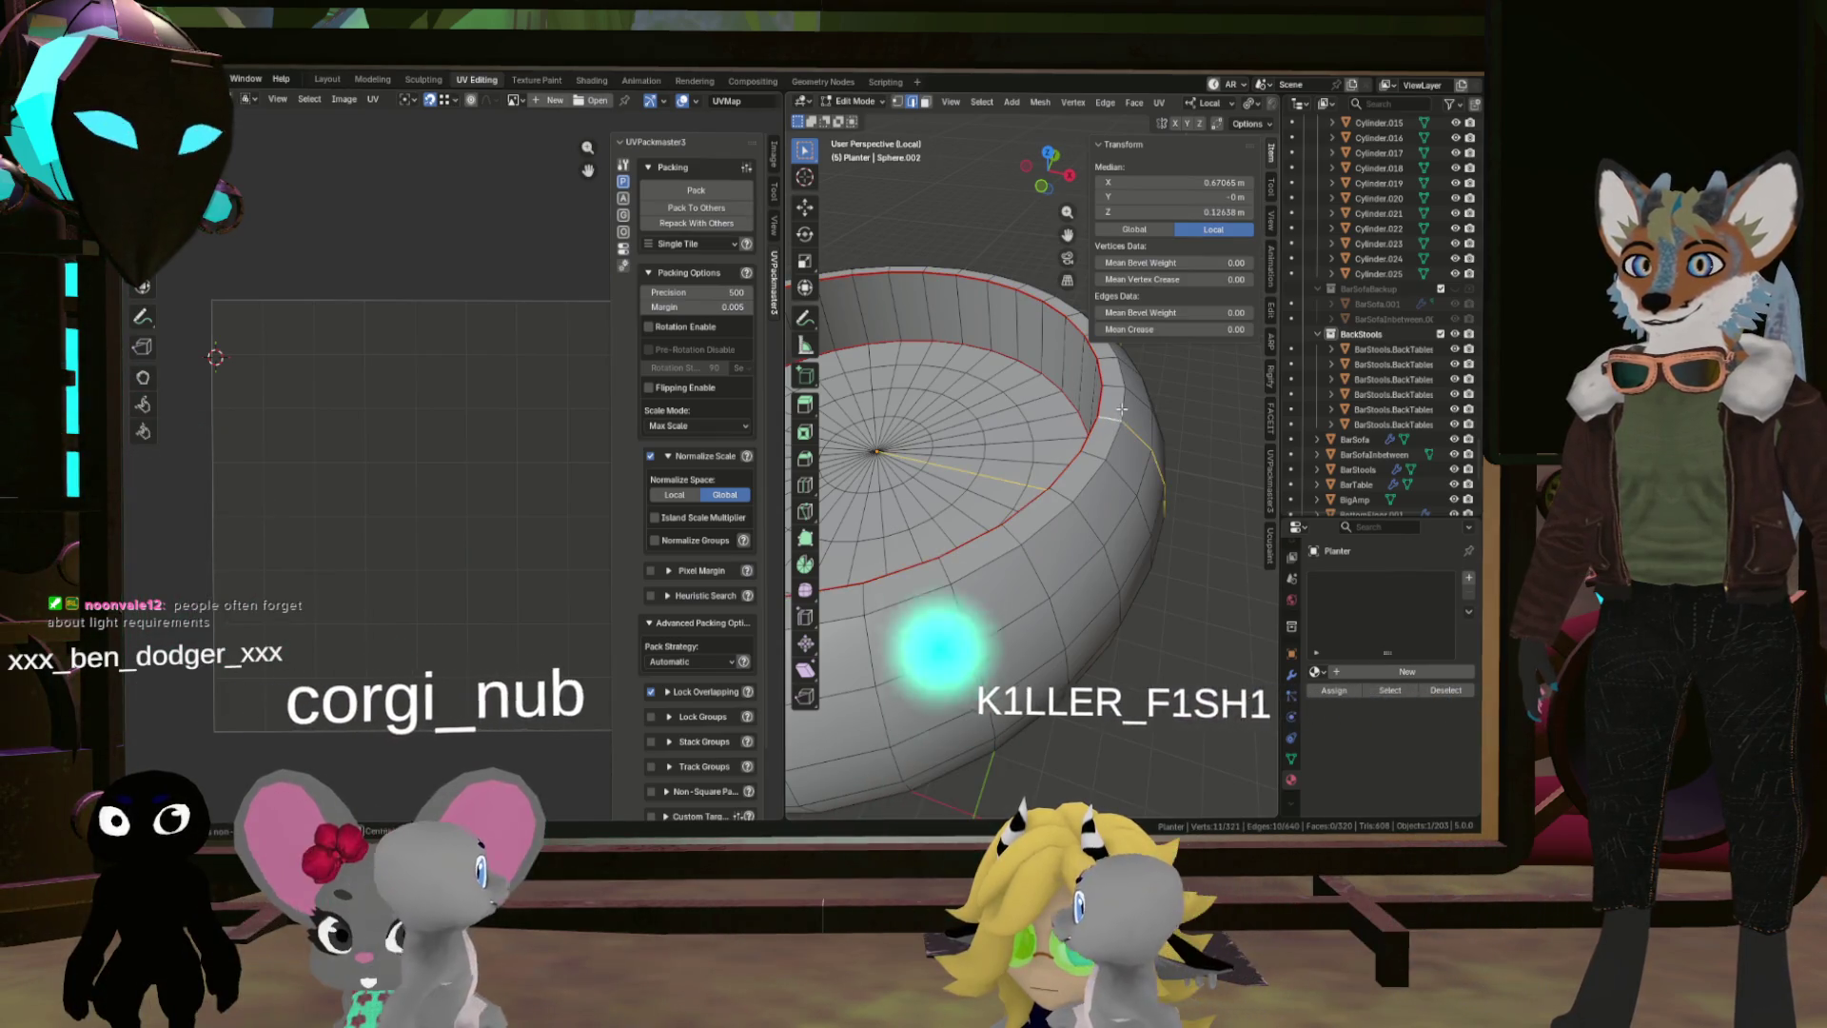
alt+click(1119, 410)
key(ctrl+e)
click(1121, 409)
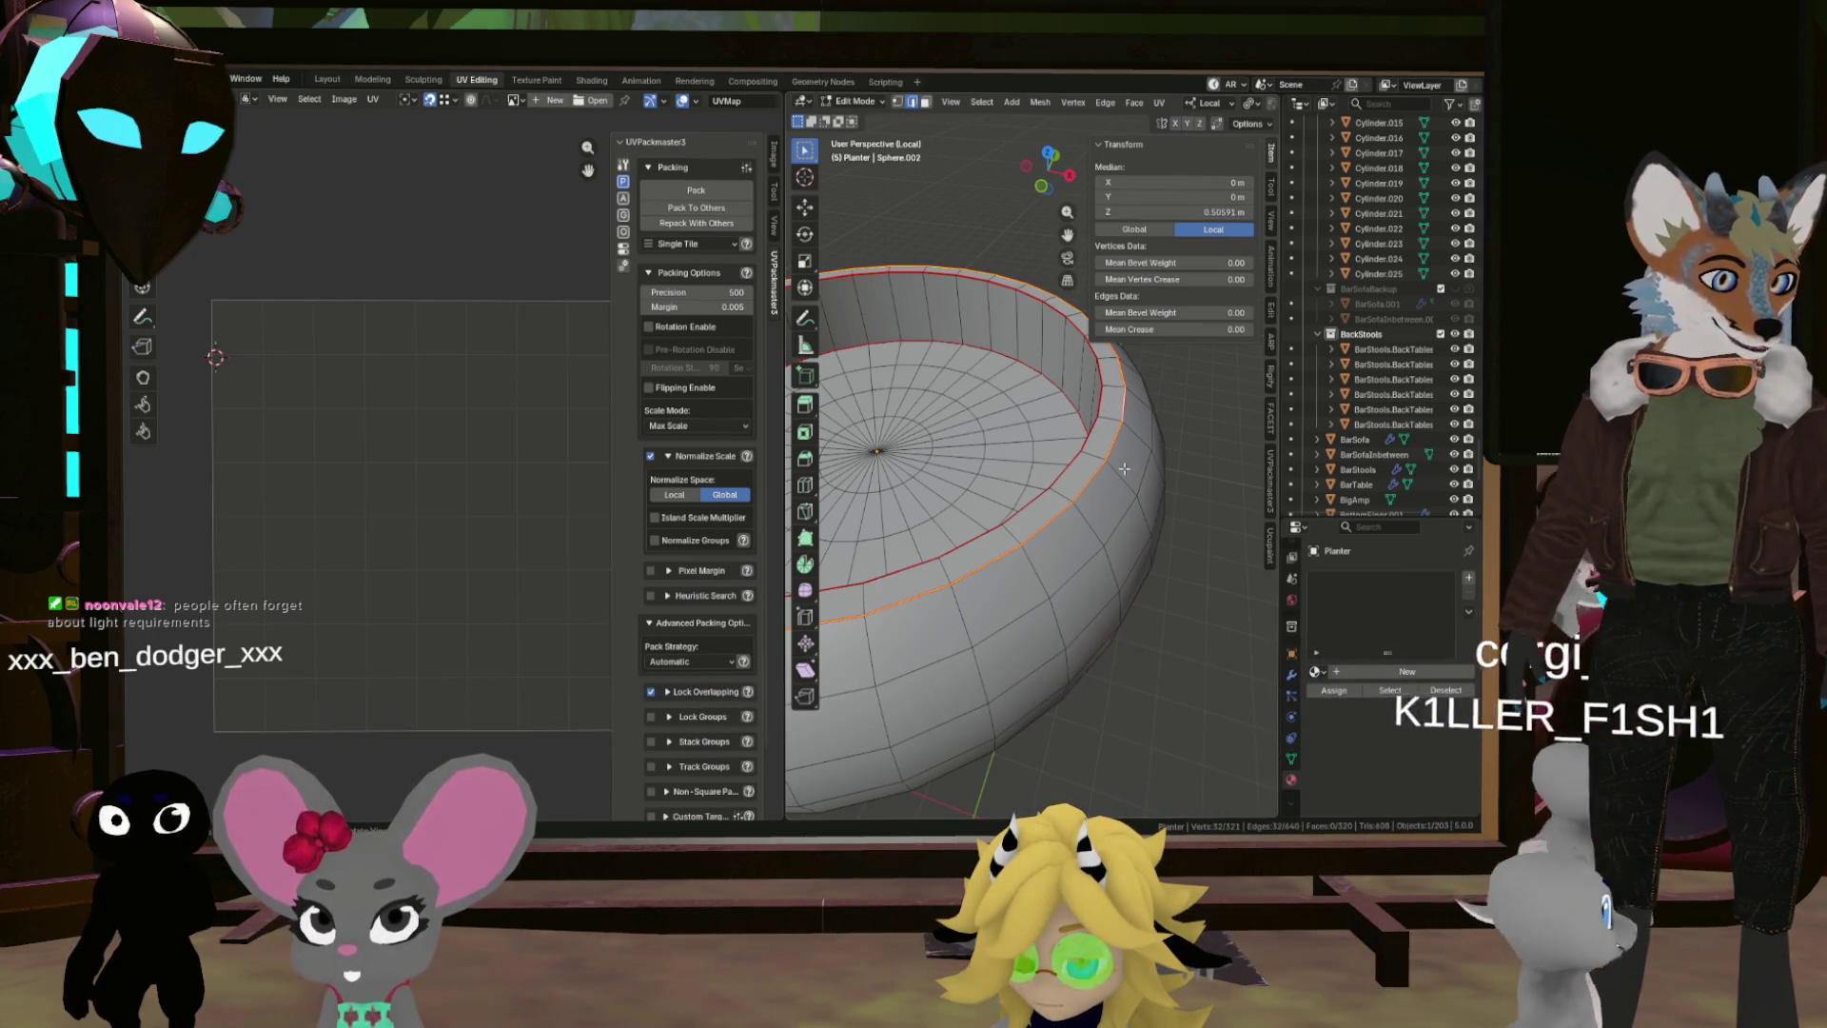
Step: Orbit between side and top-down views of the bowl to check the seams
scroll(1135, 461, down, 3)
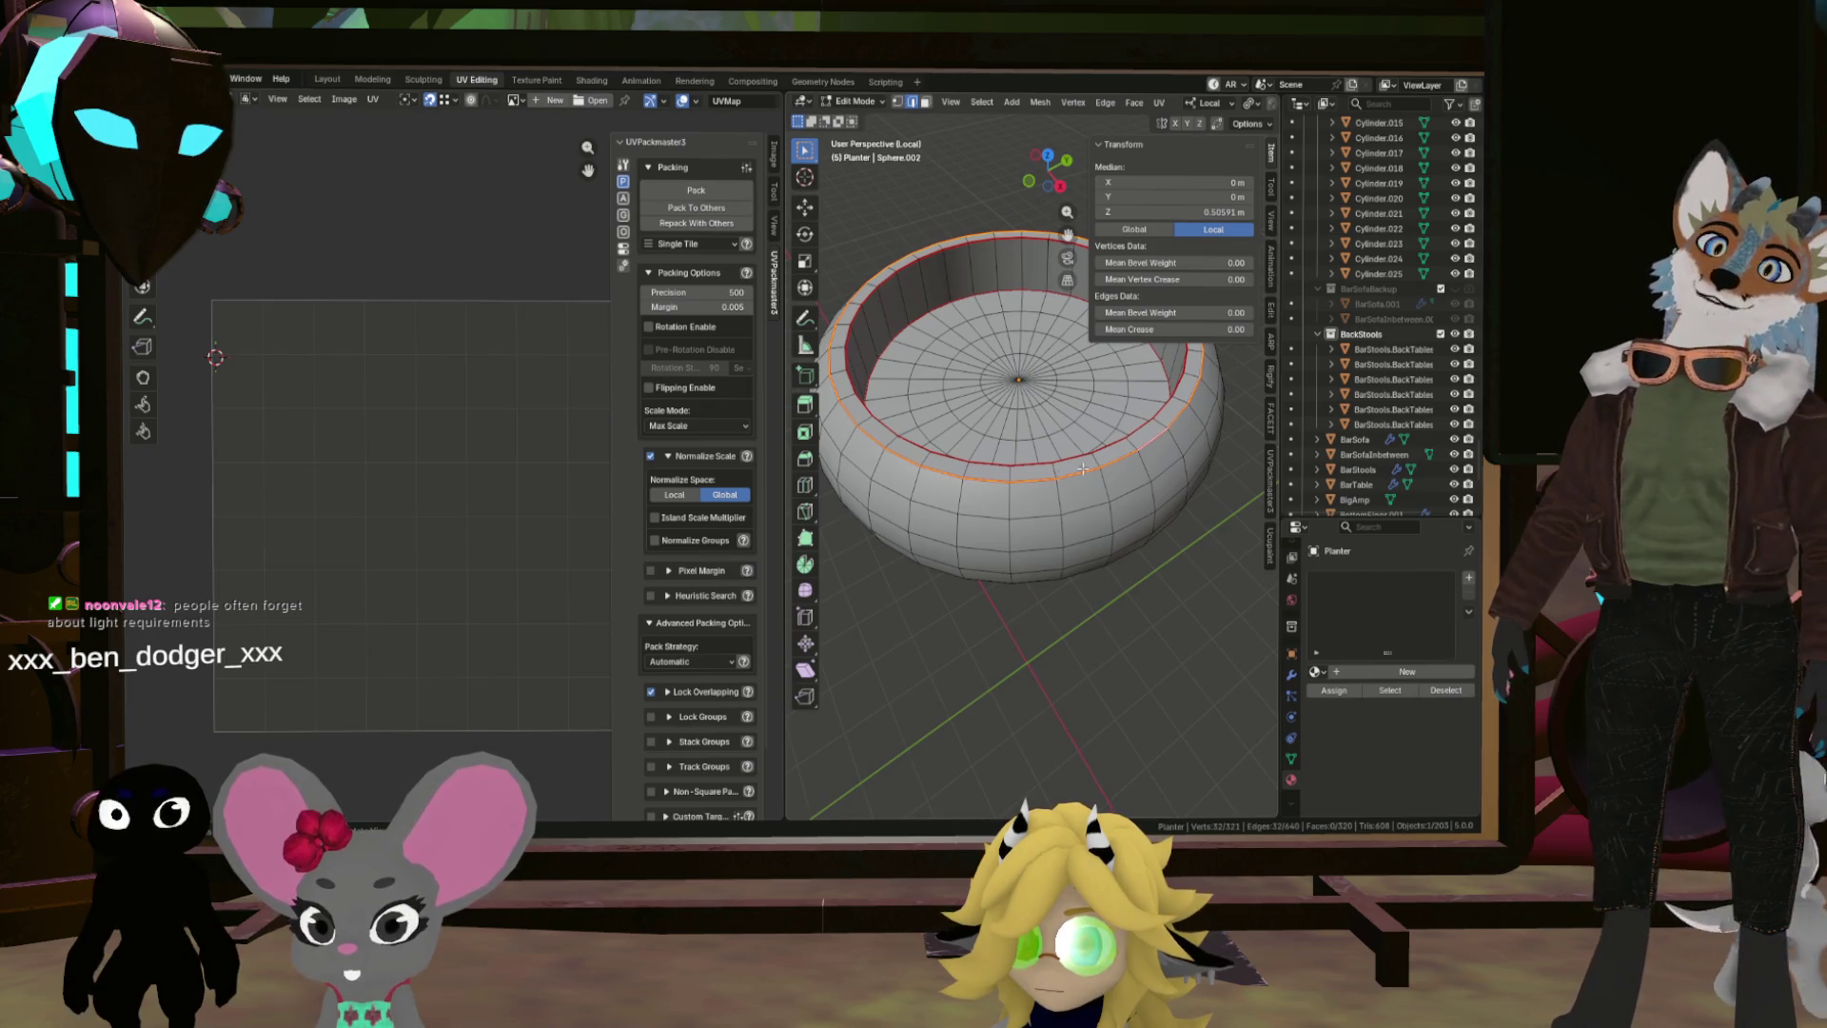
mouse_move(1060, 481)
mouse_down()
mouse_move(1068, 511)
mouse_move(1084, 399)
mouse_move(1118, 396)
mouse_up()
click(1060, 167)
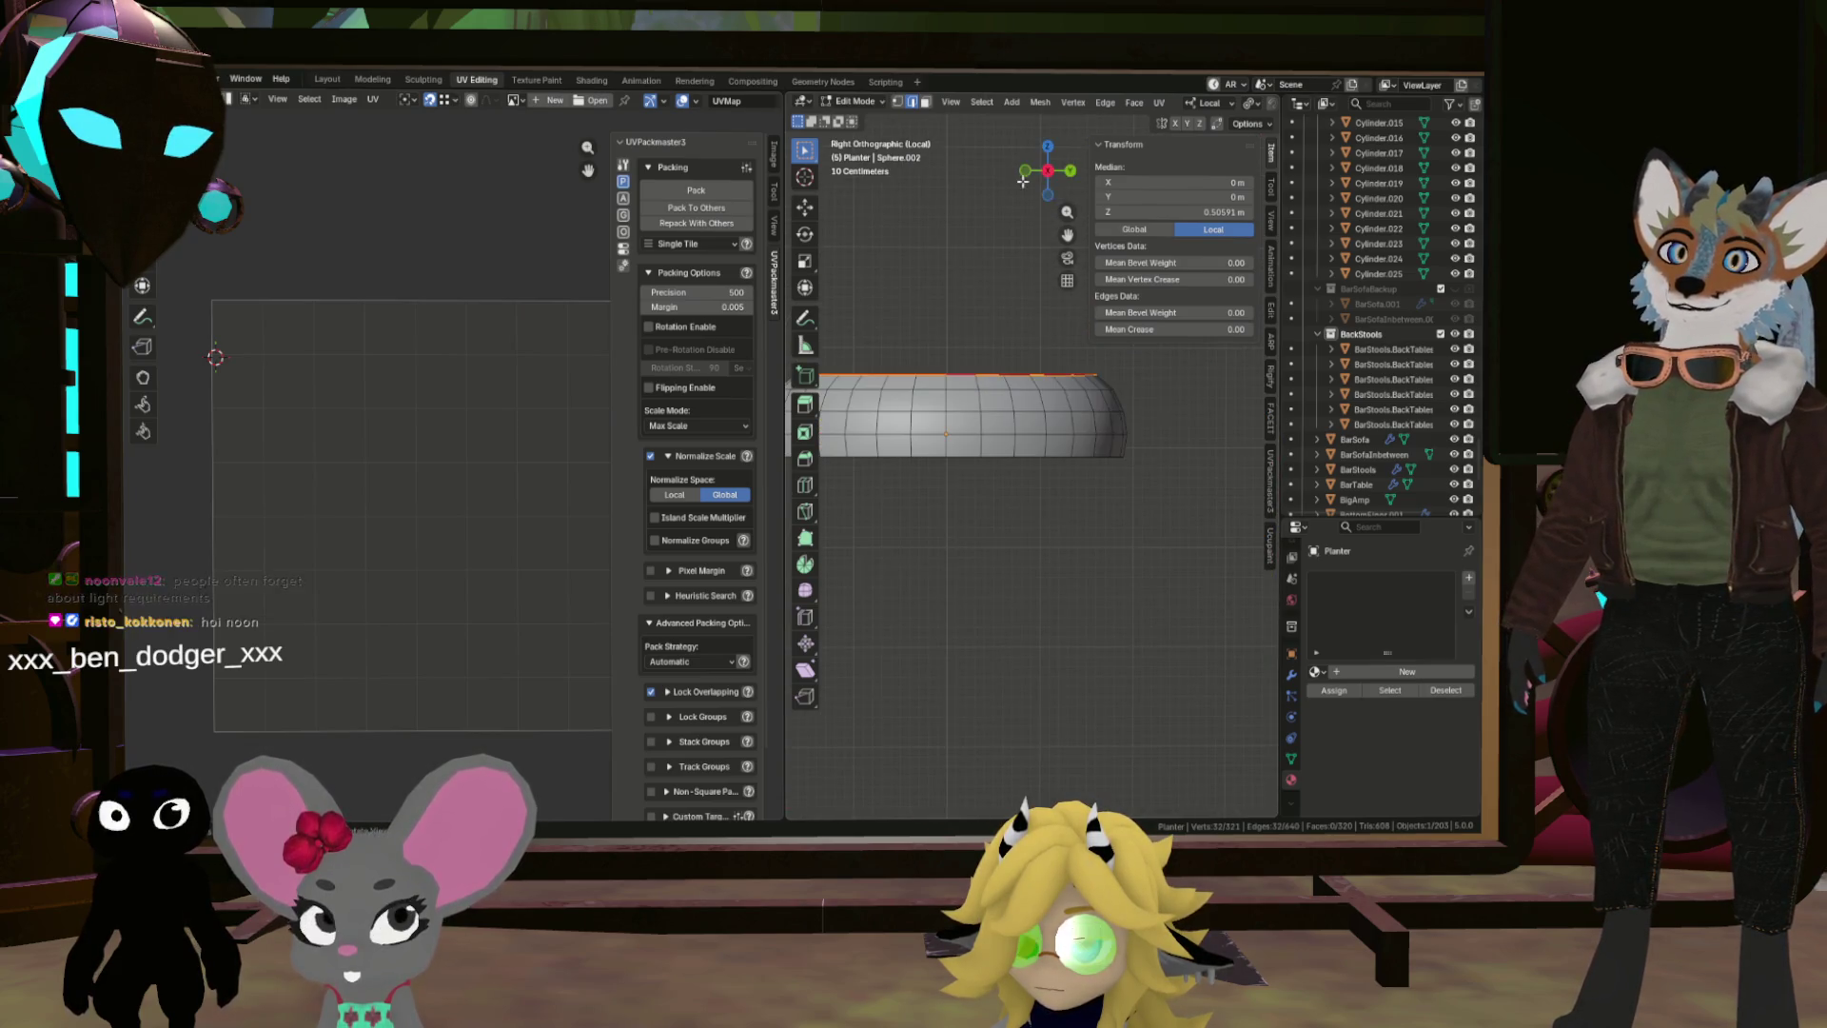
mouse_move(1069, 176)
mouse_down()
mouse_move(1057, 531)
mouse_move(1042, 350)
mouse_up()
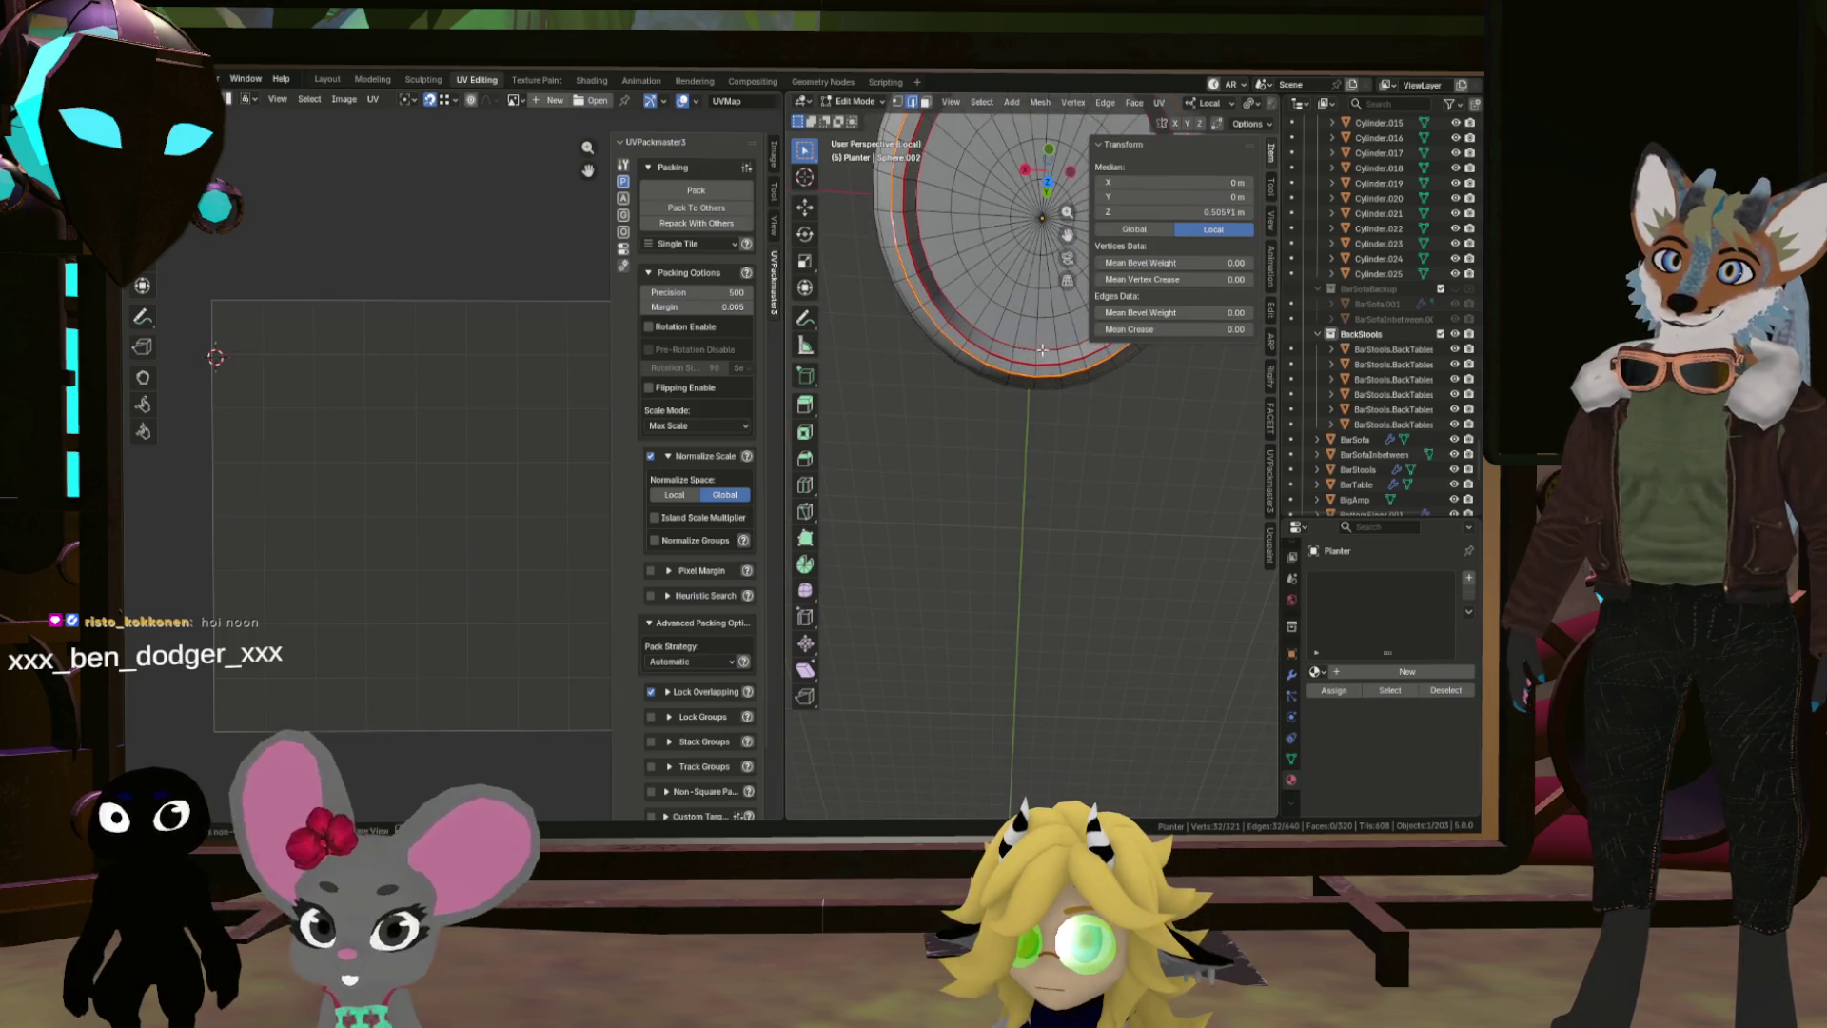
Step: Select all planter geometry and unwrap it, re-running Unwrap with Minimum Stretch
right_click(1042, 400)
key(Escape)
key(Home)
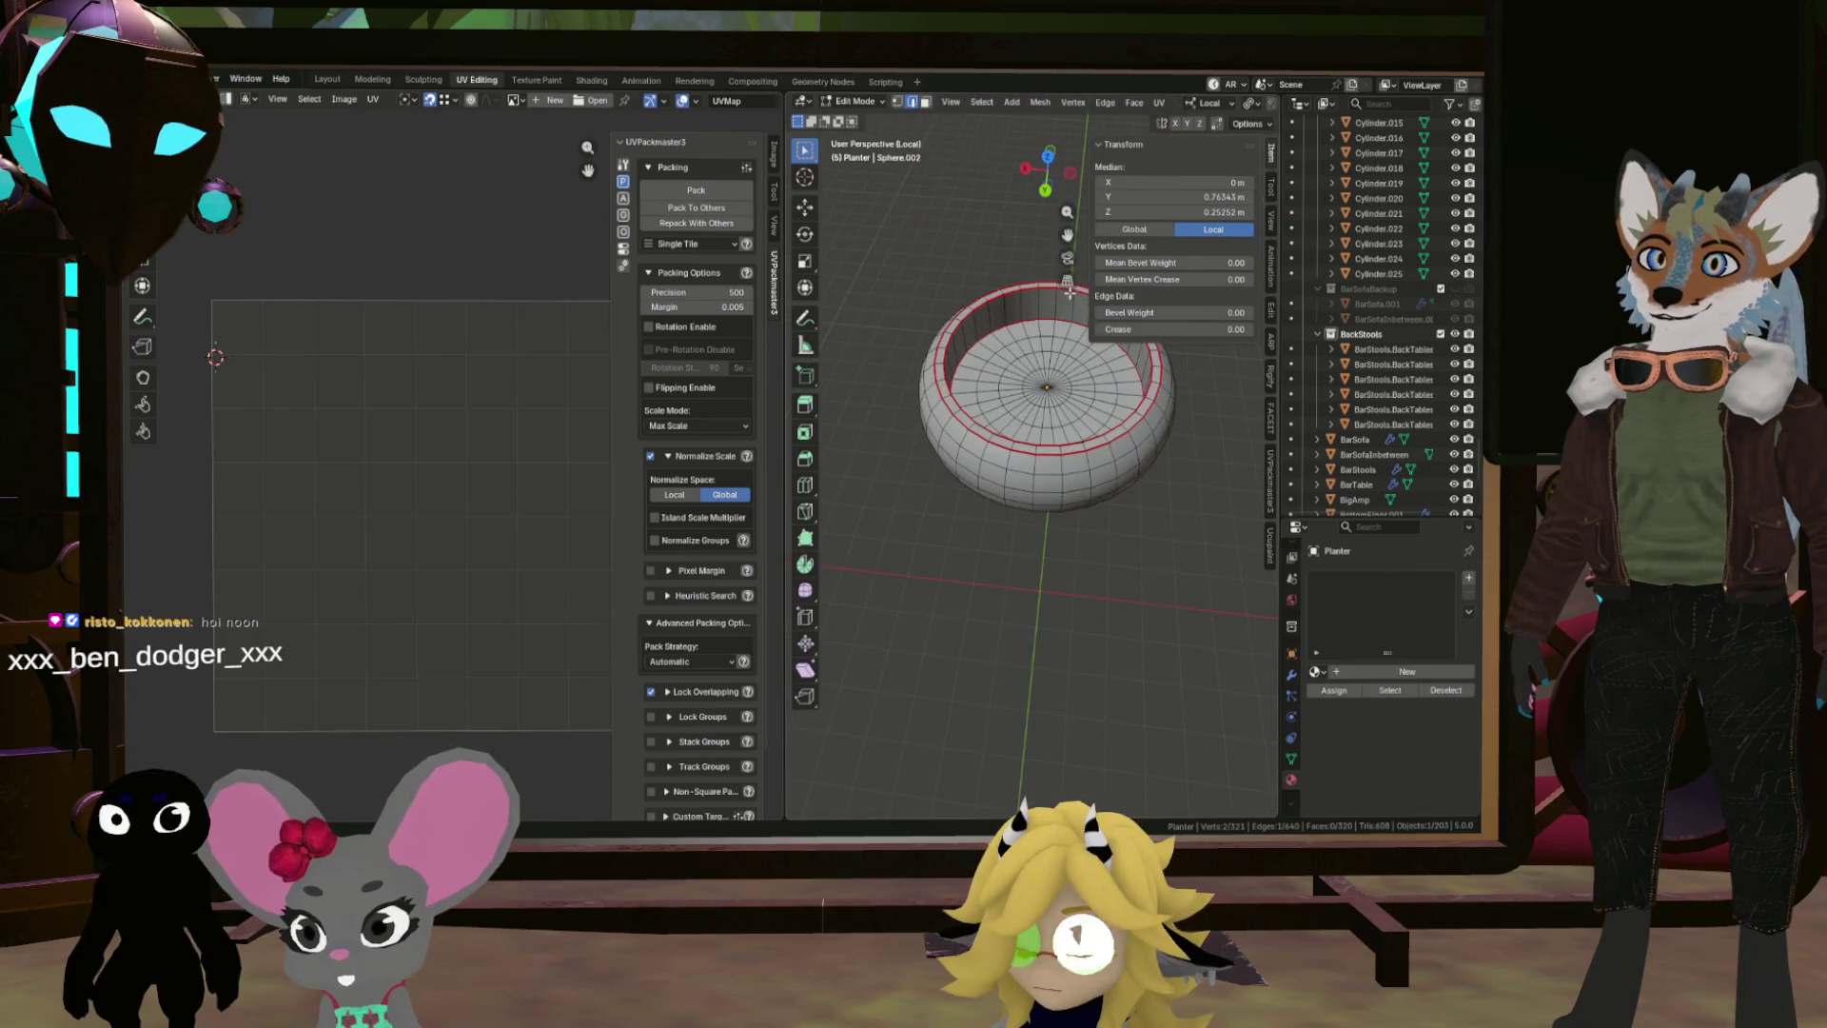
key(a)
key(u)
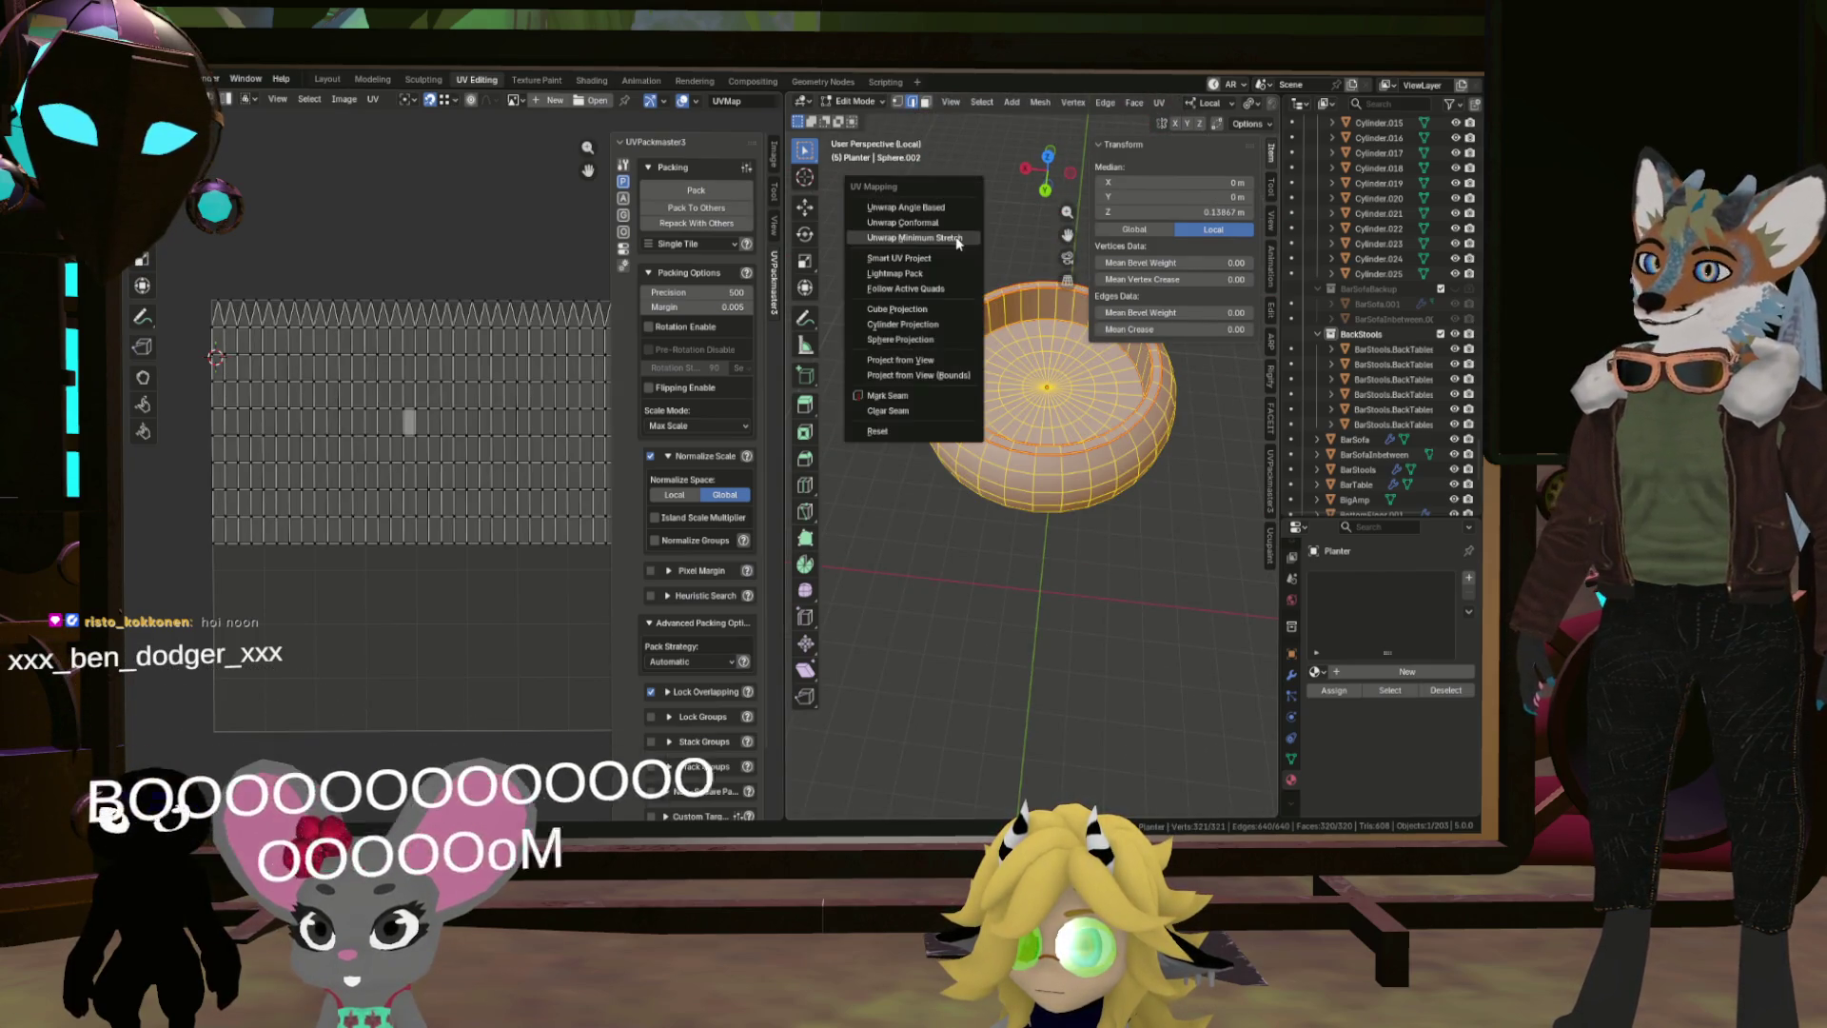
click(948, 259)
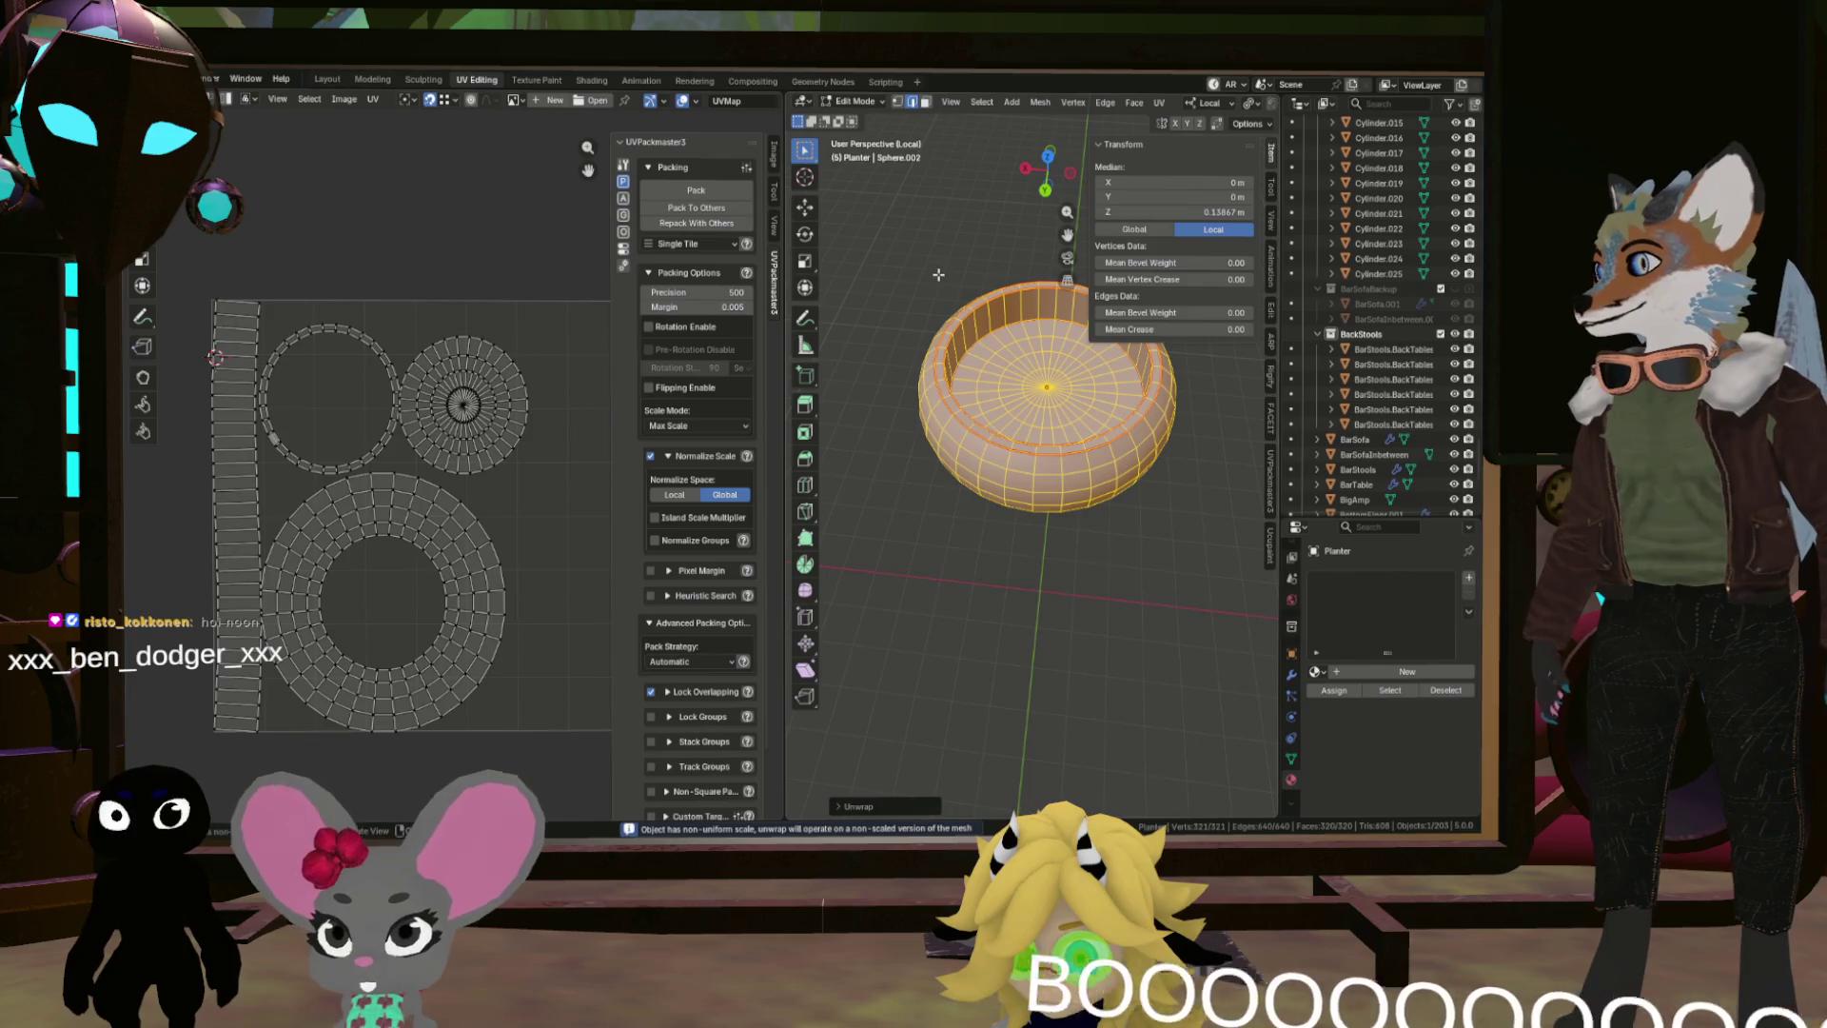
key(u)
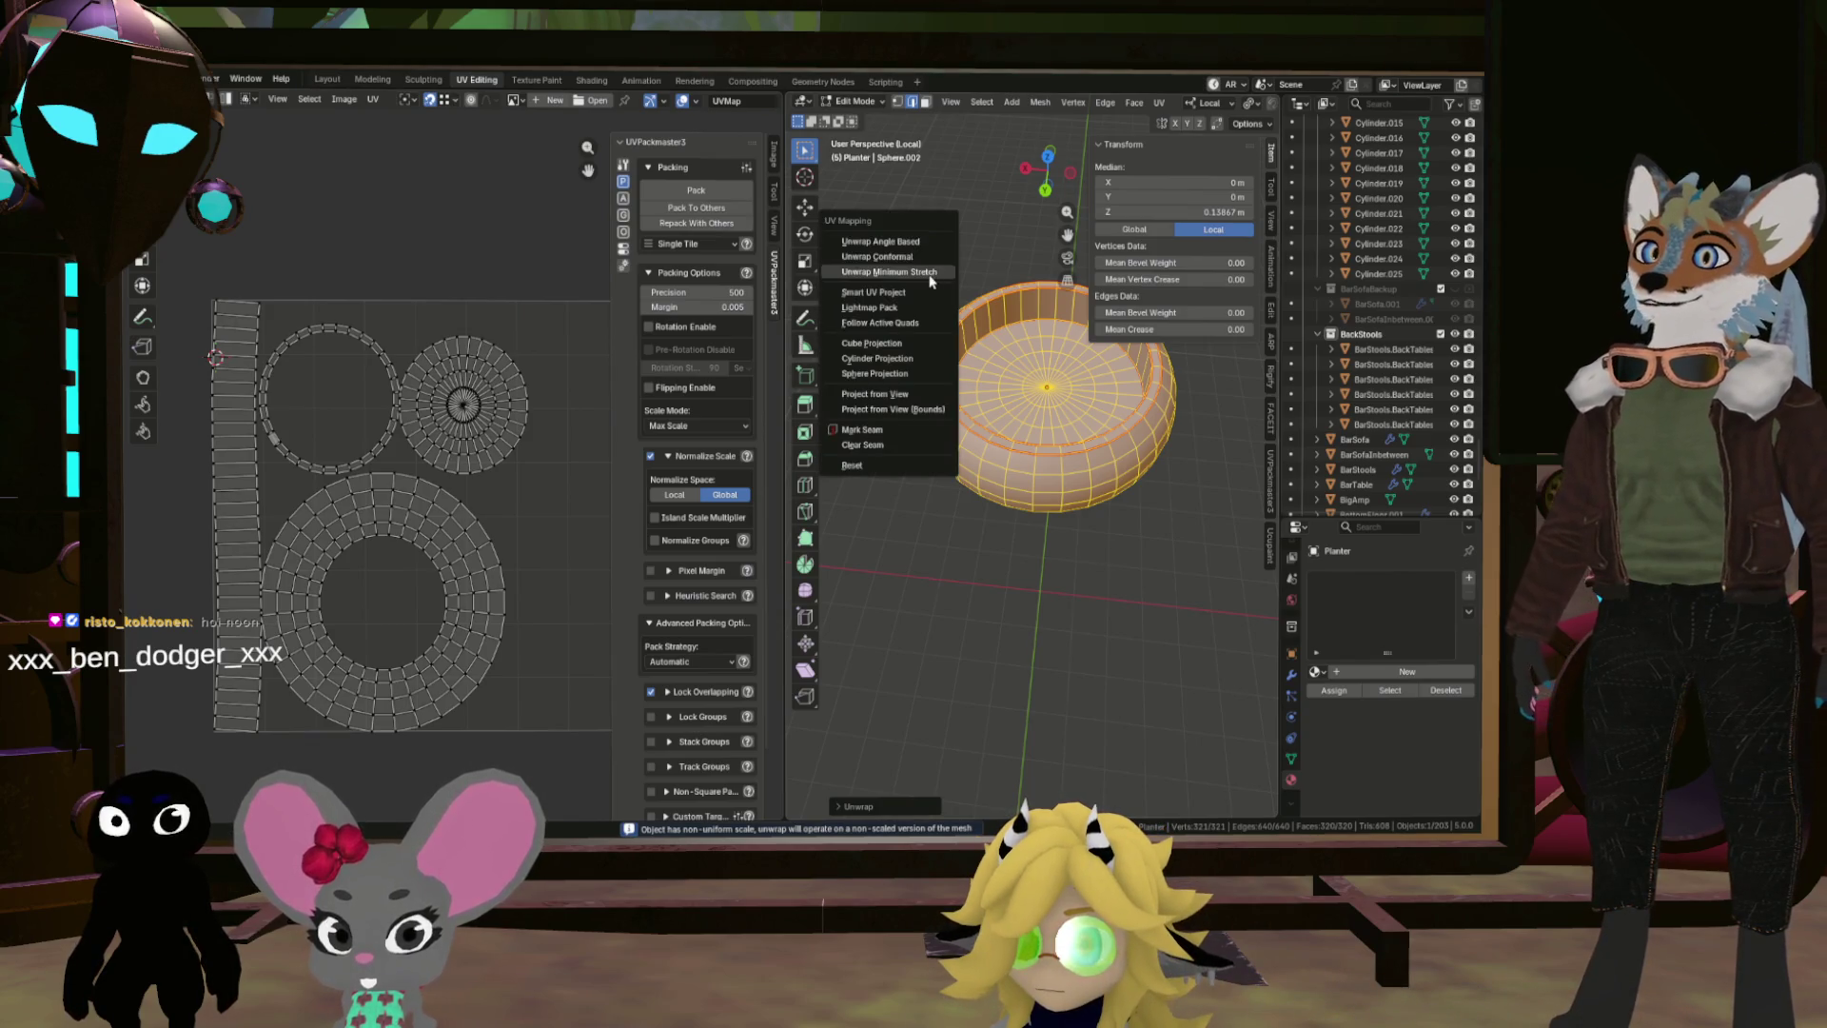
click(930, 258)
Step: Select all UV islands and pack them into the tile with UVPackmaster
scroll(466, 411, down, 1)
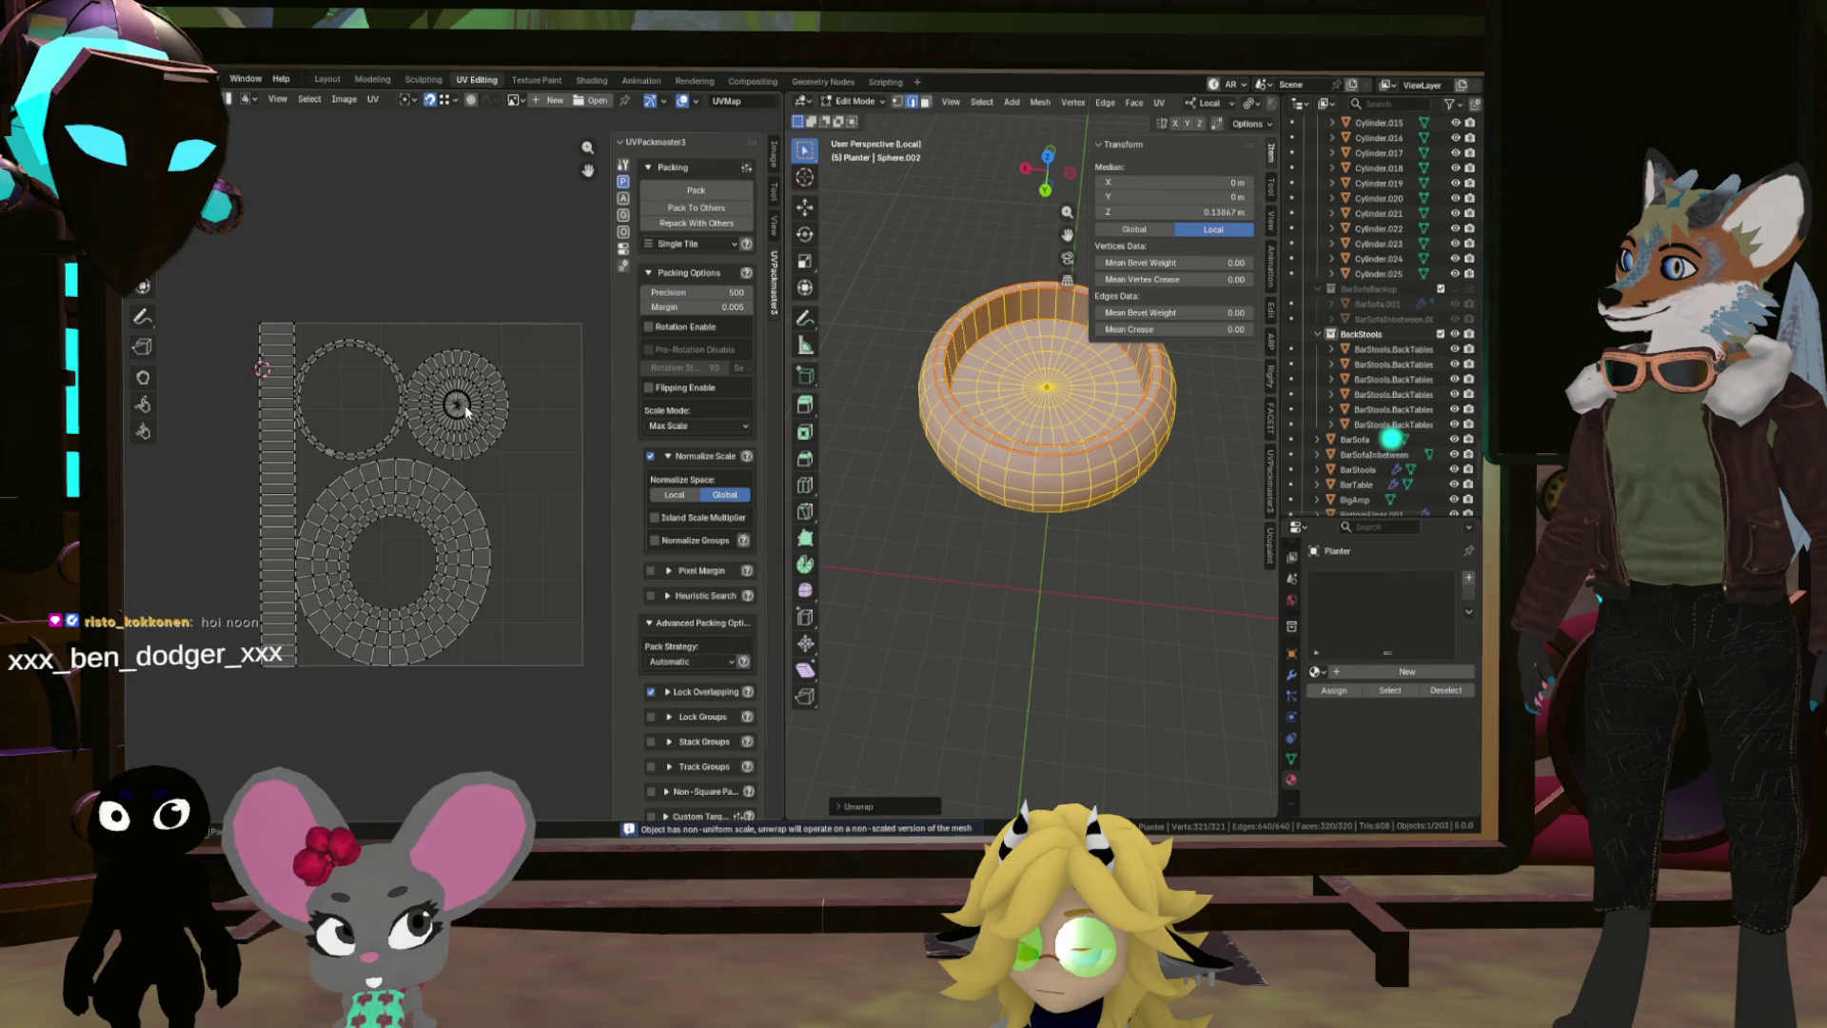
key(a)
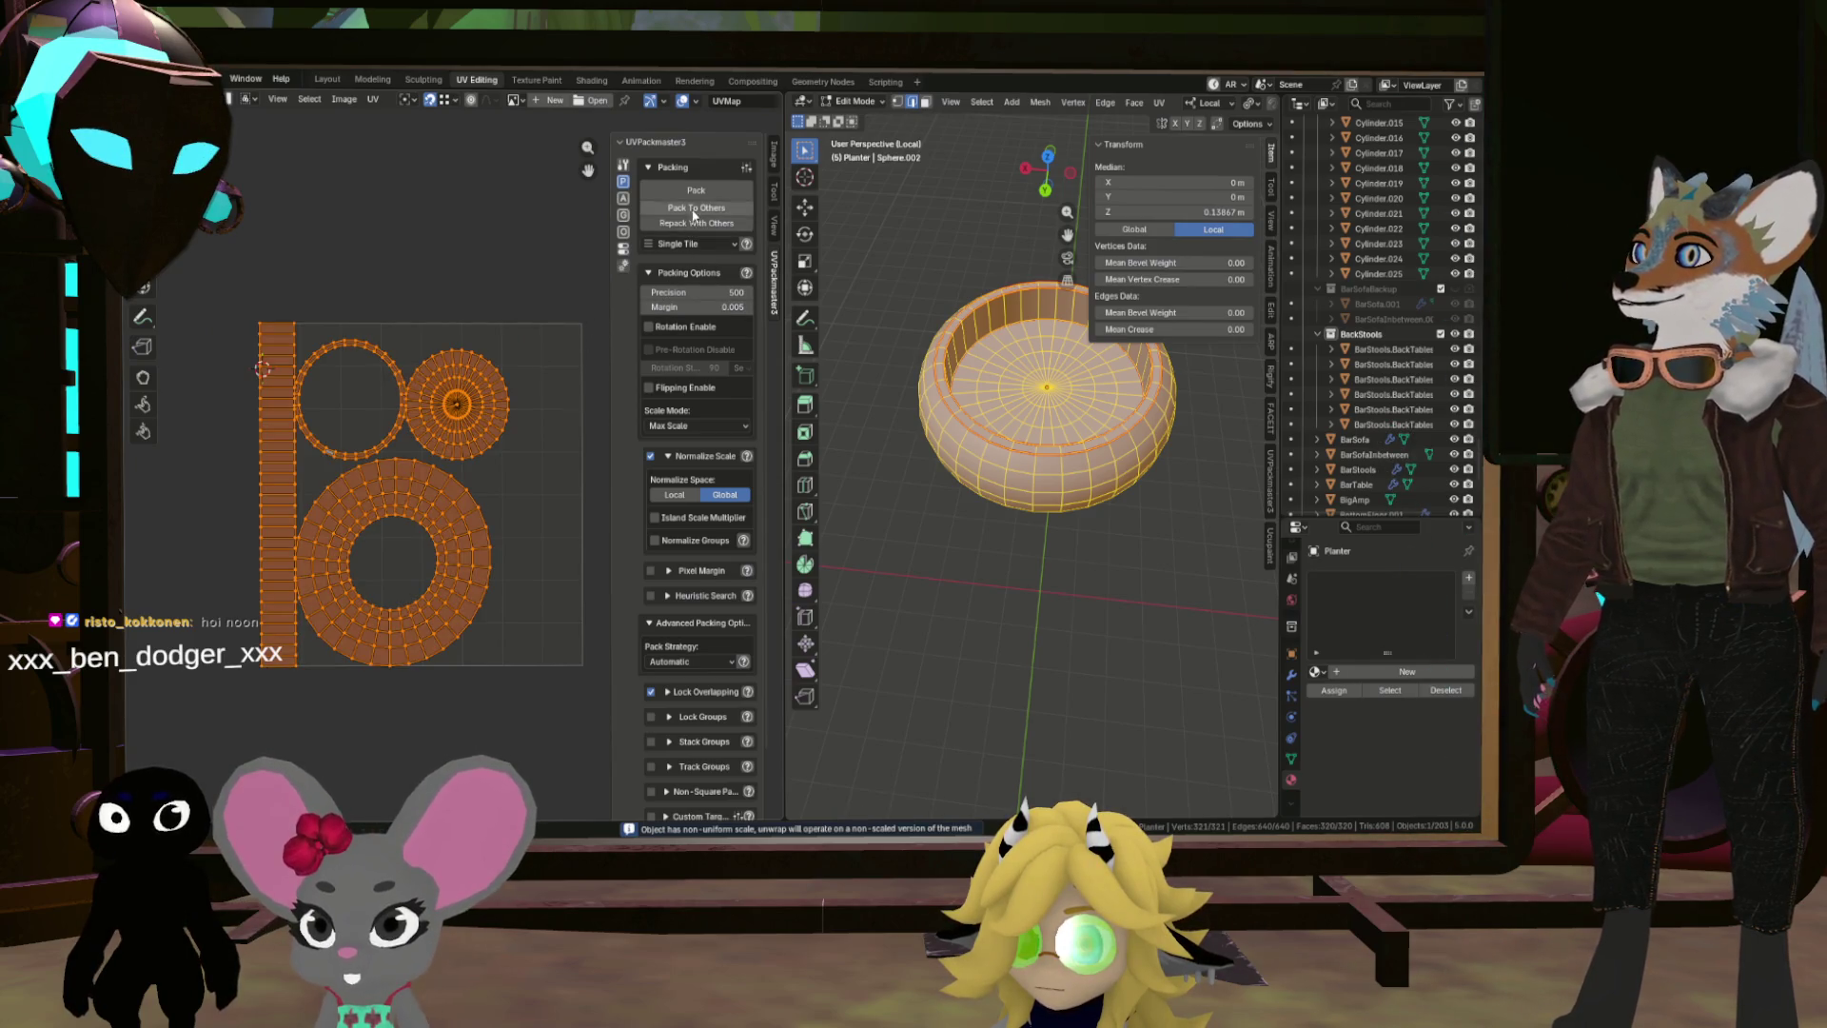
click(699, 191)
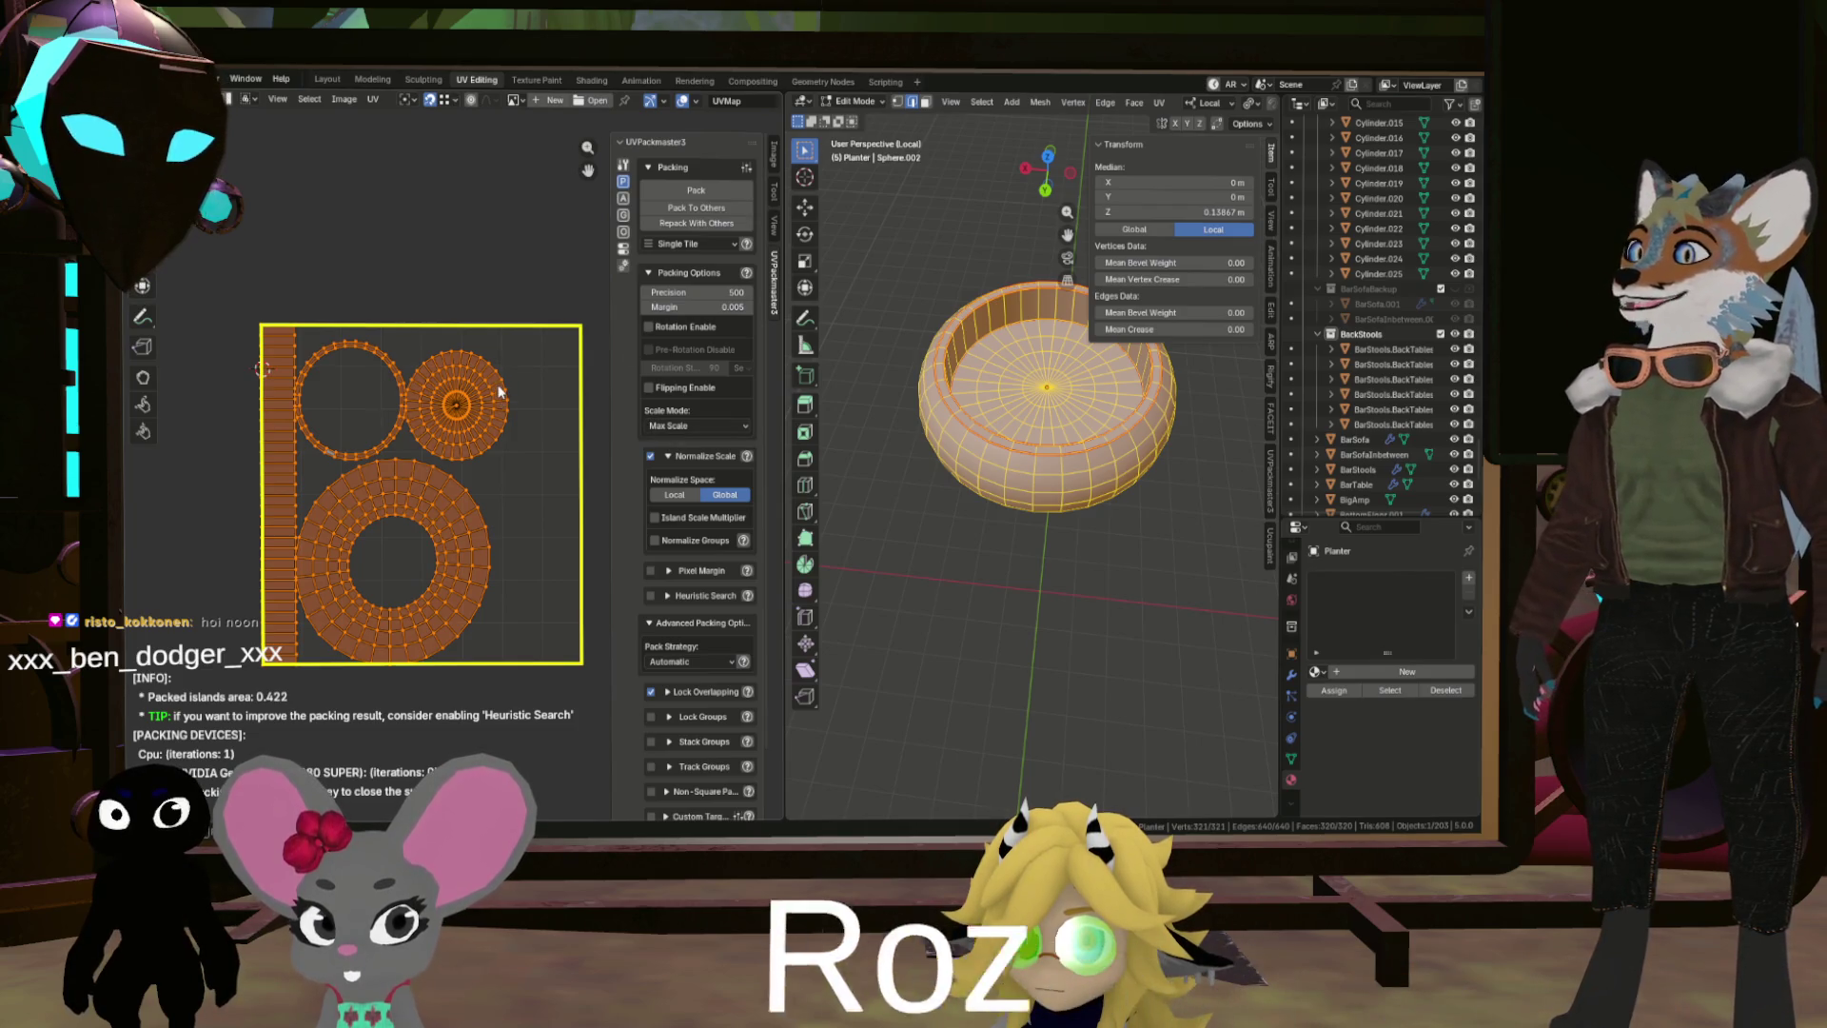
scroll(405, 407, up, 1)
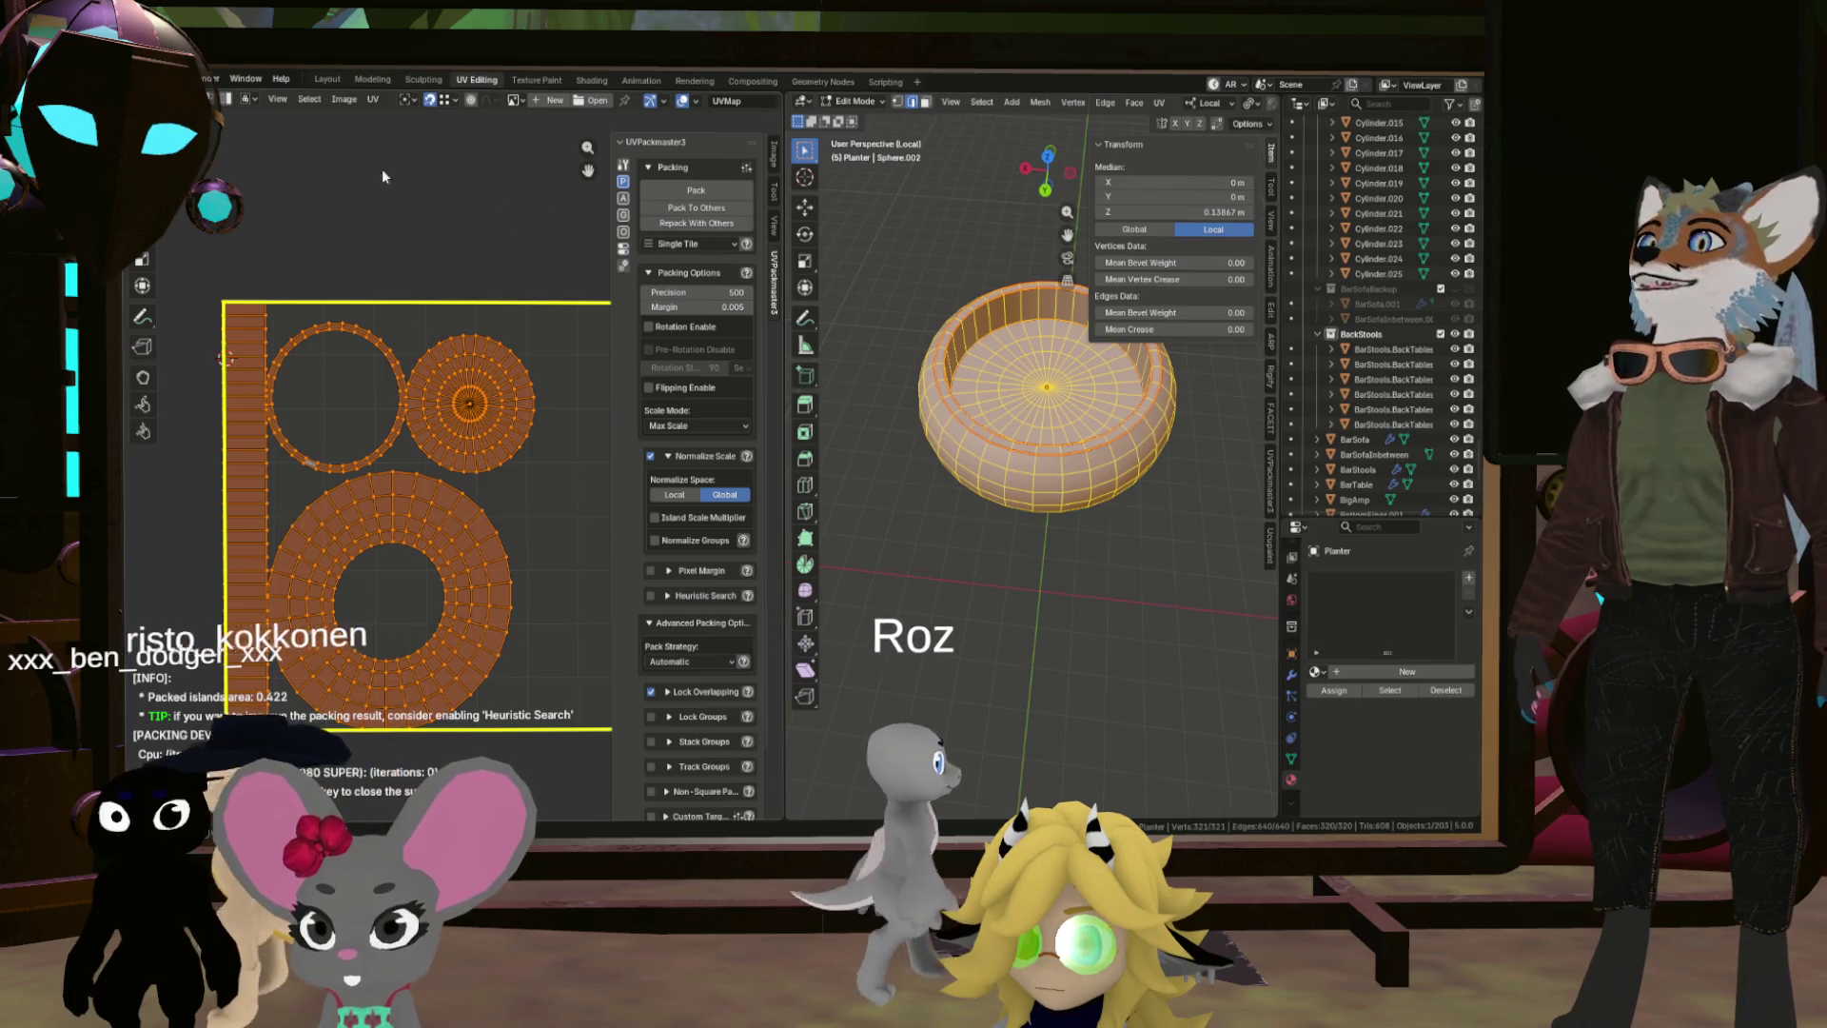
Step: Review the File > Export formats, then return the planter to Object Mode in a level view
click(155, 78)
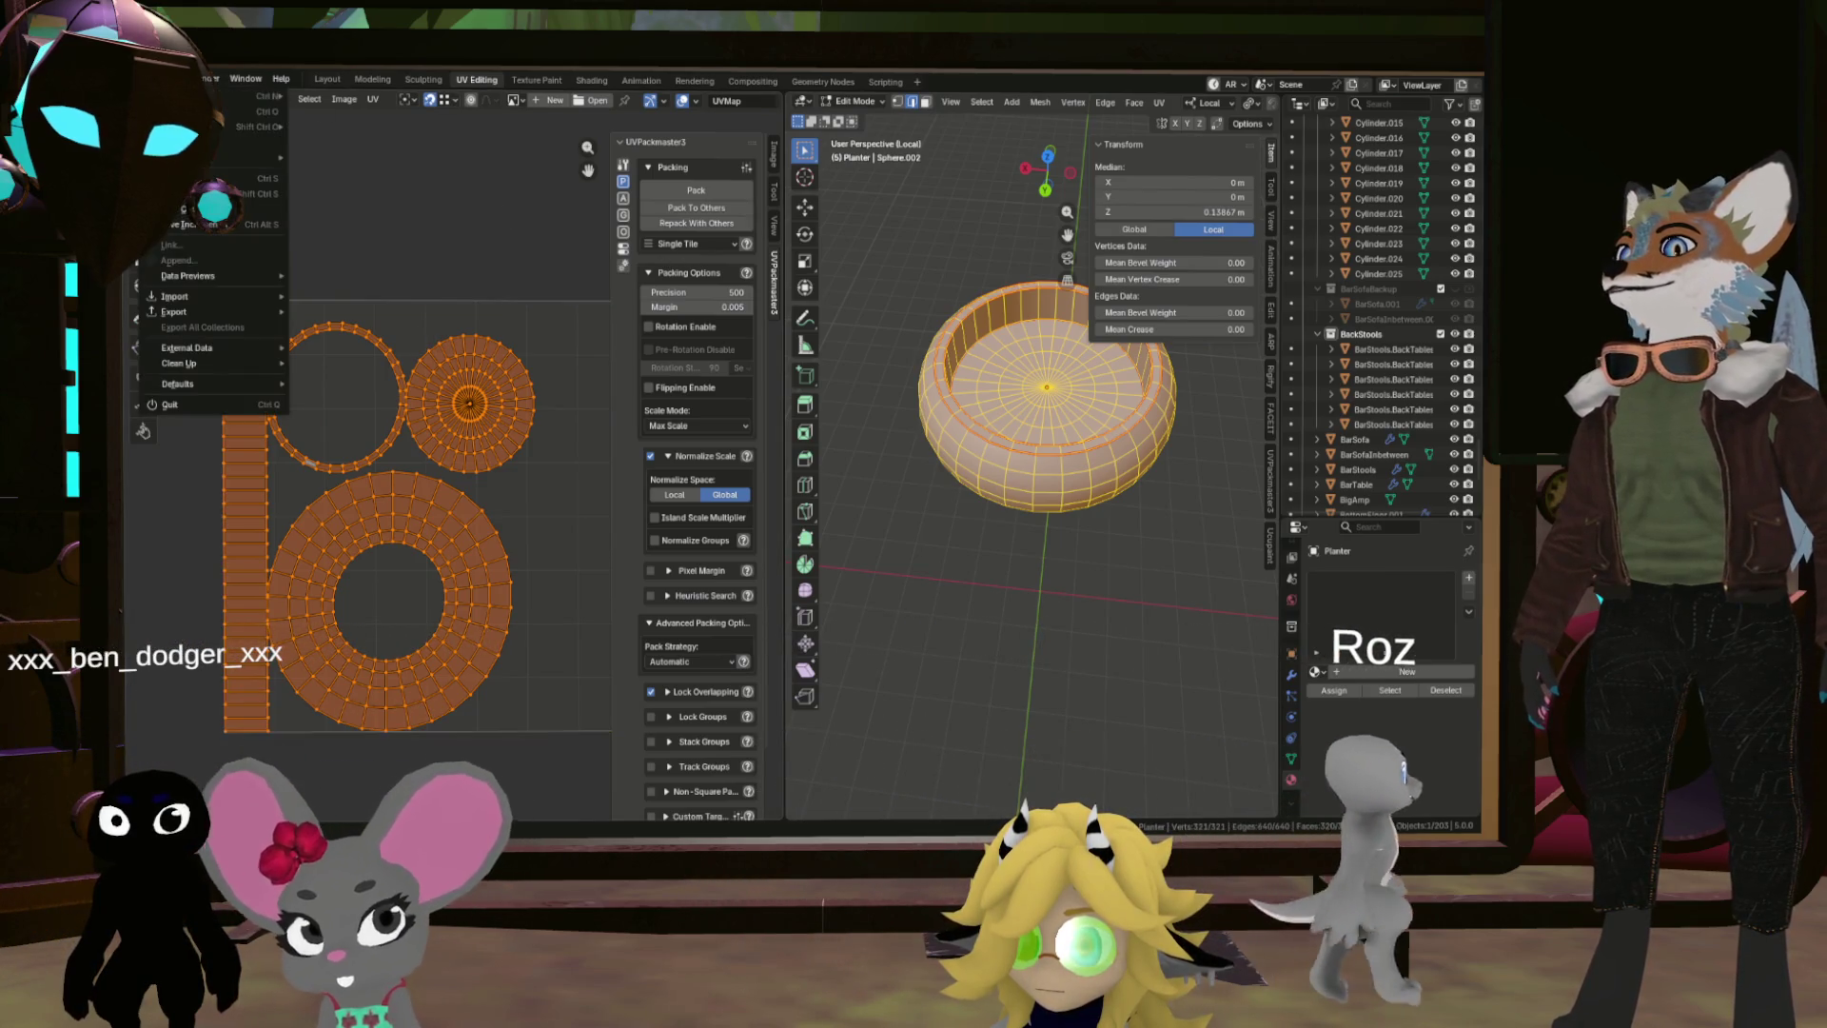
mouse_move(197, 311)
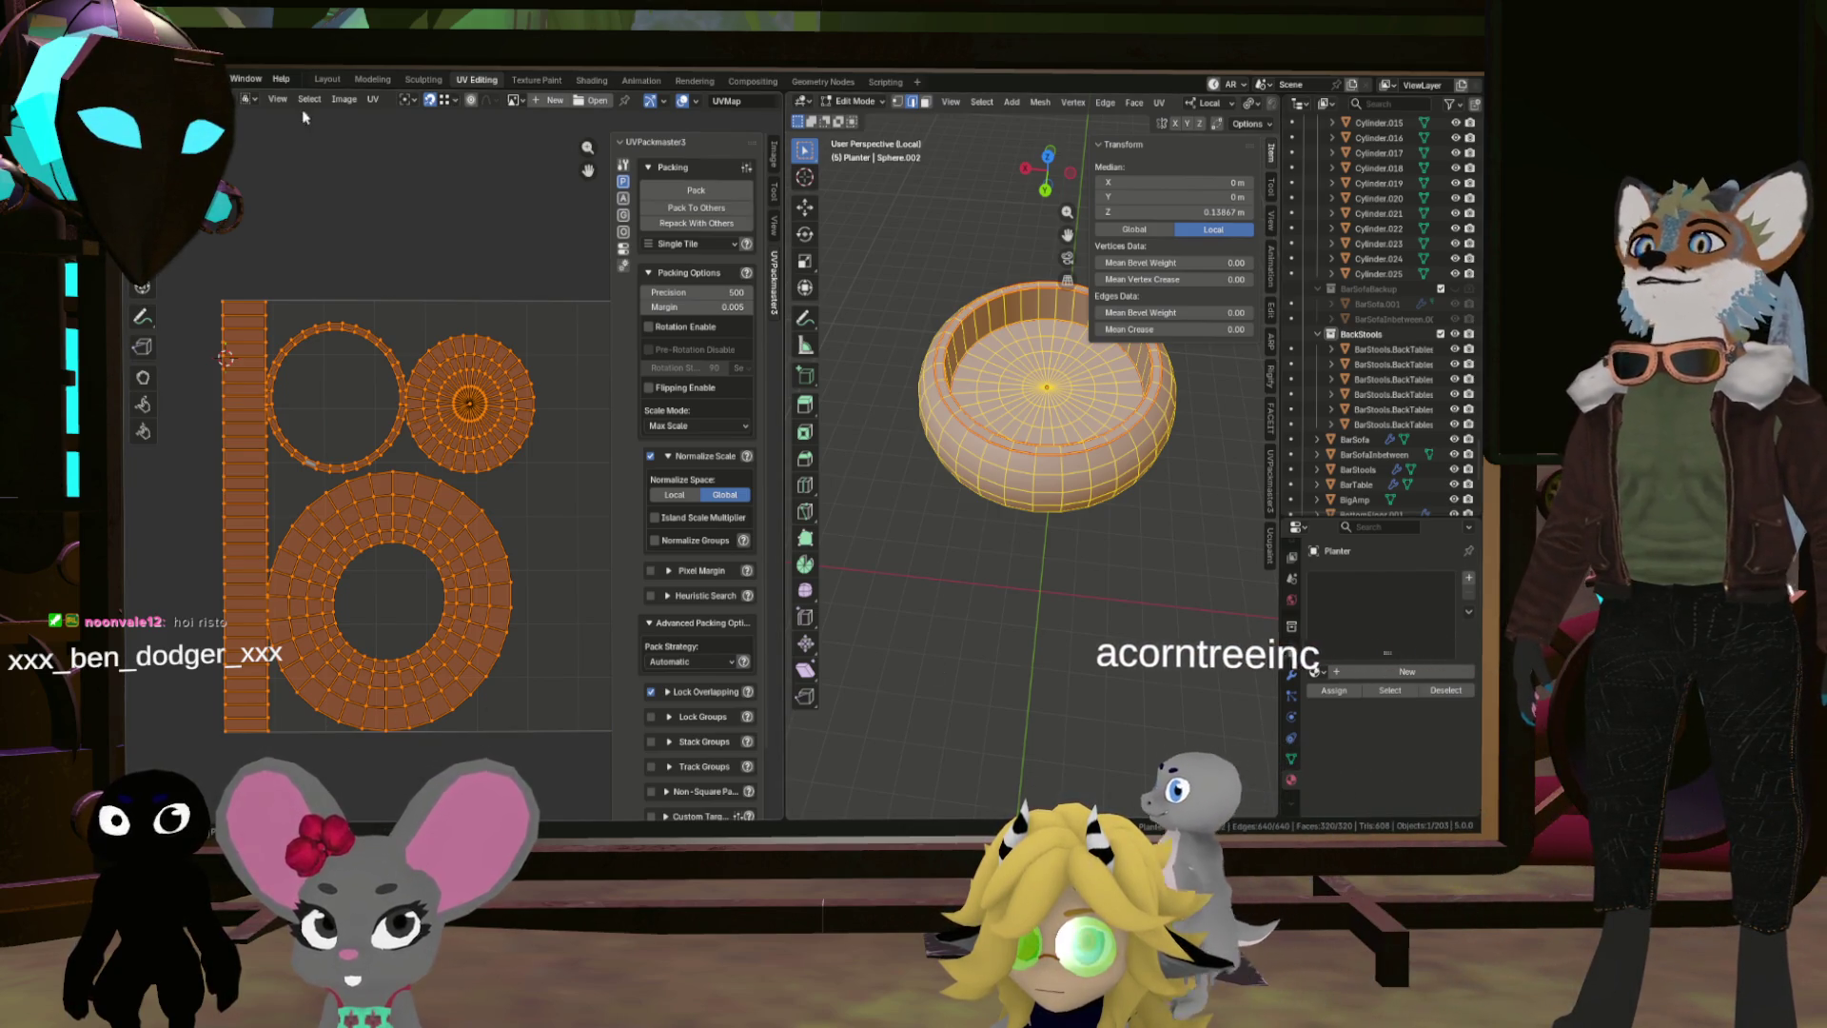
click(155, 79)
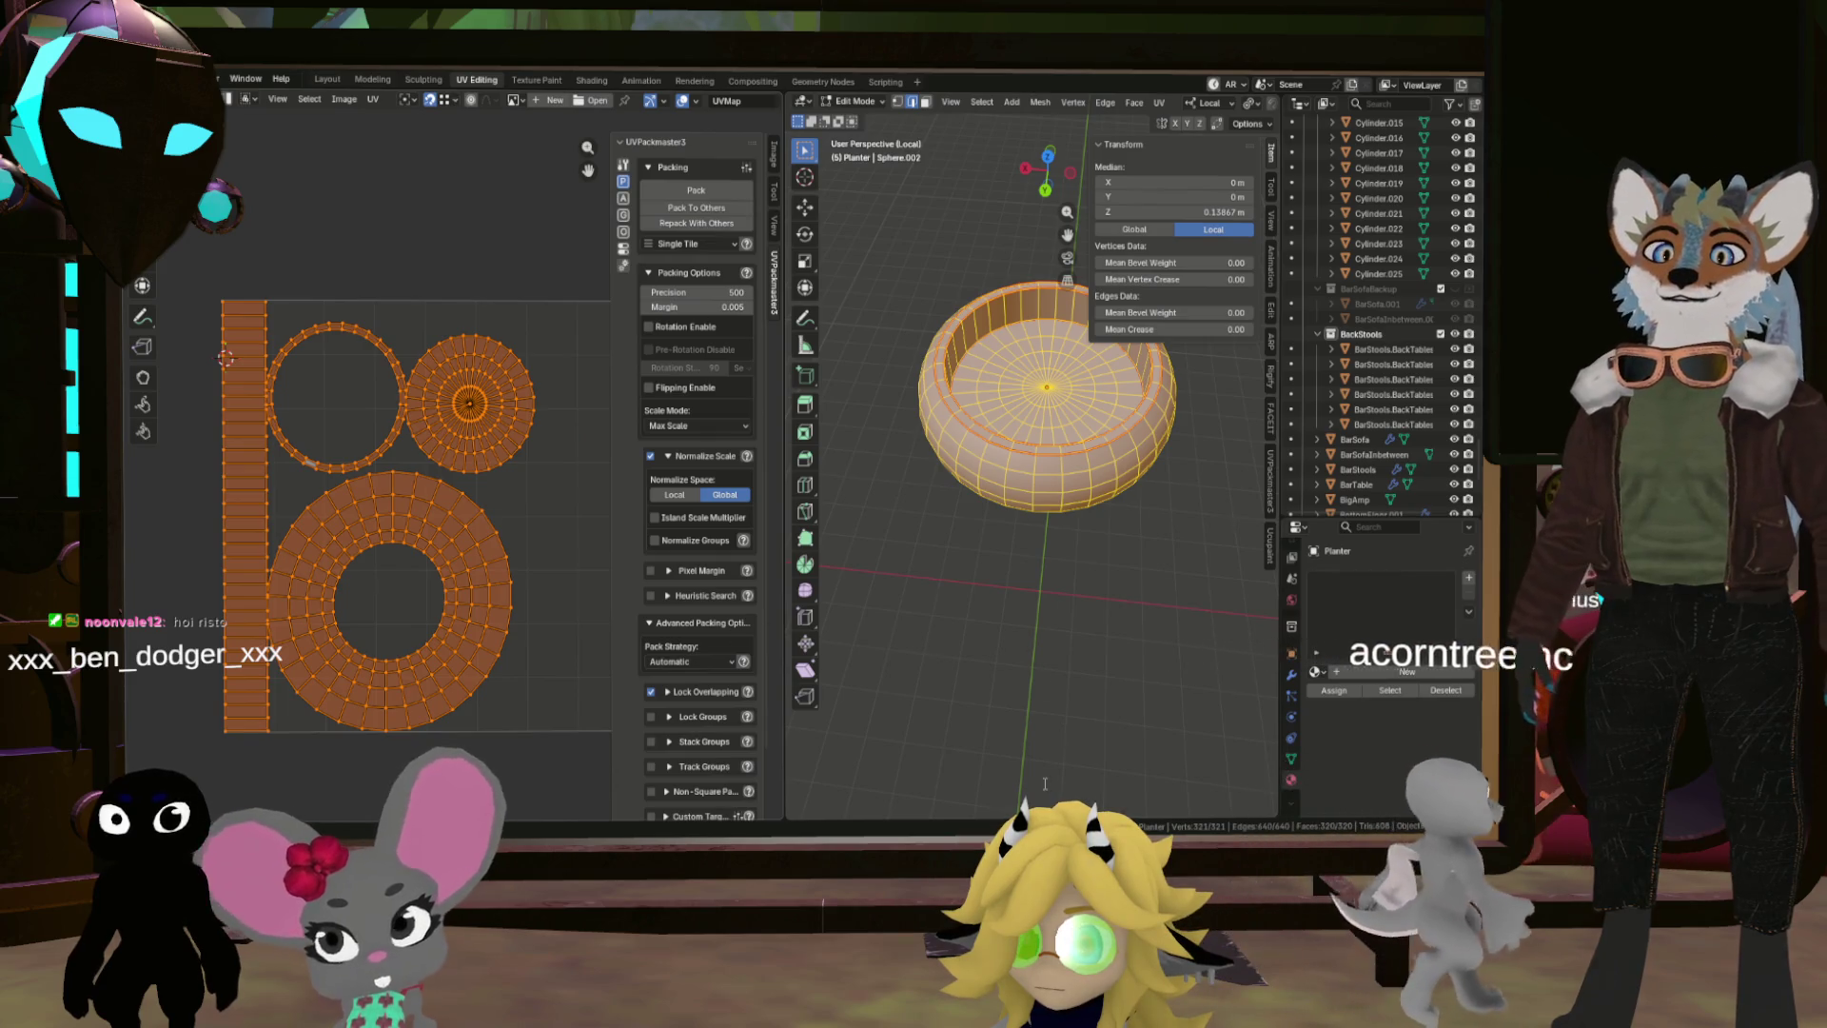
key(Tab)
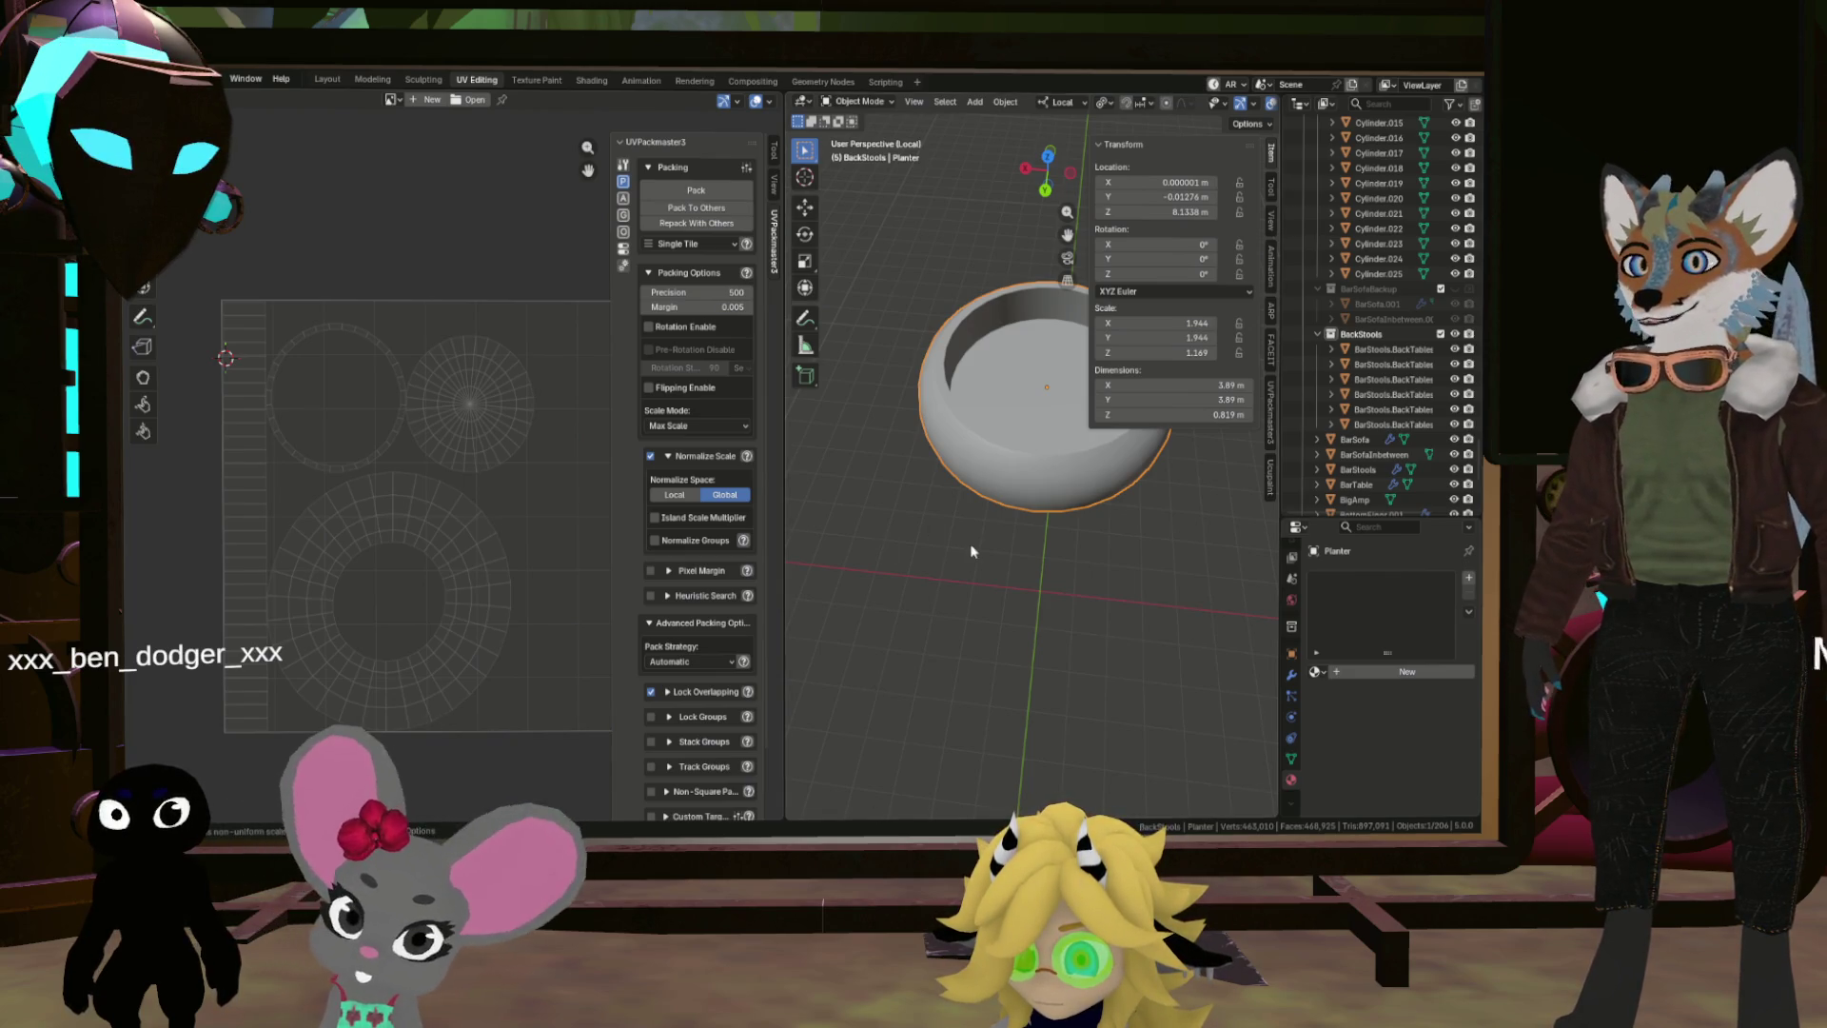
drag(969, 537, 951, 533)
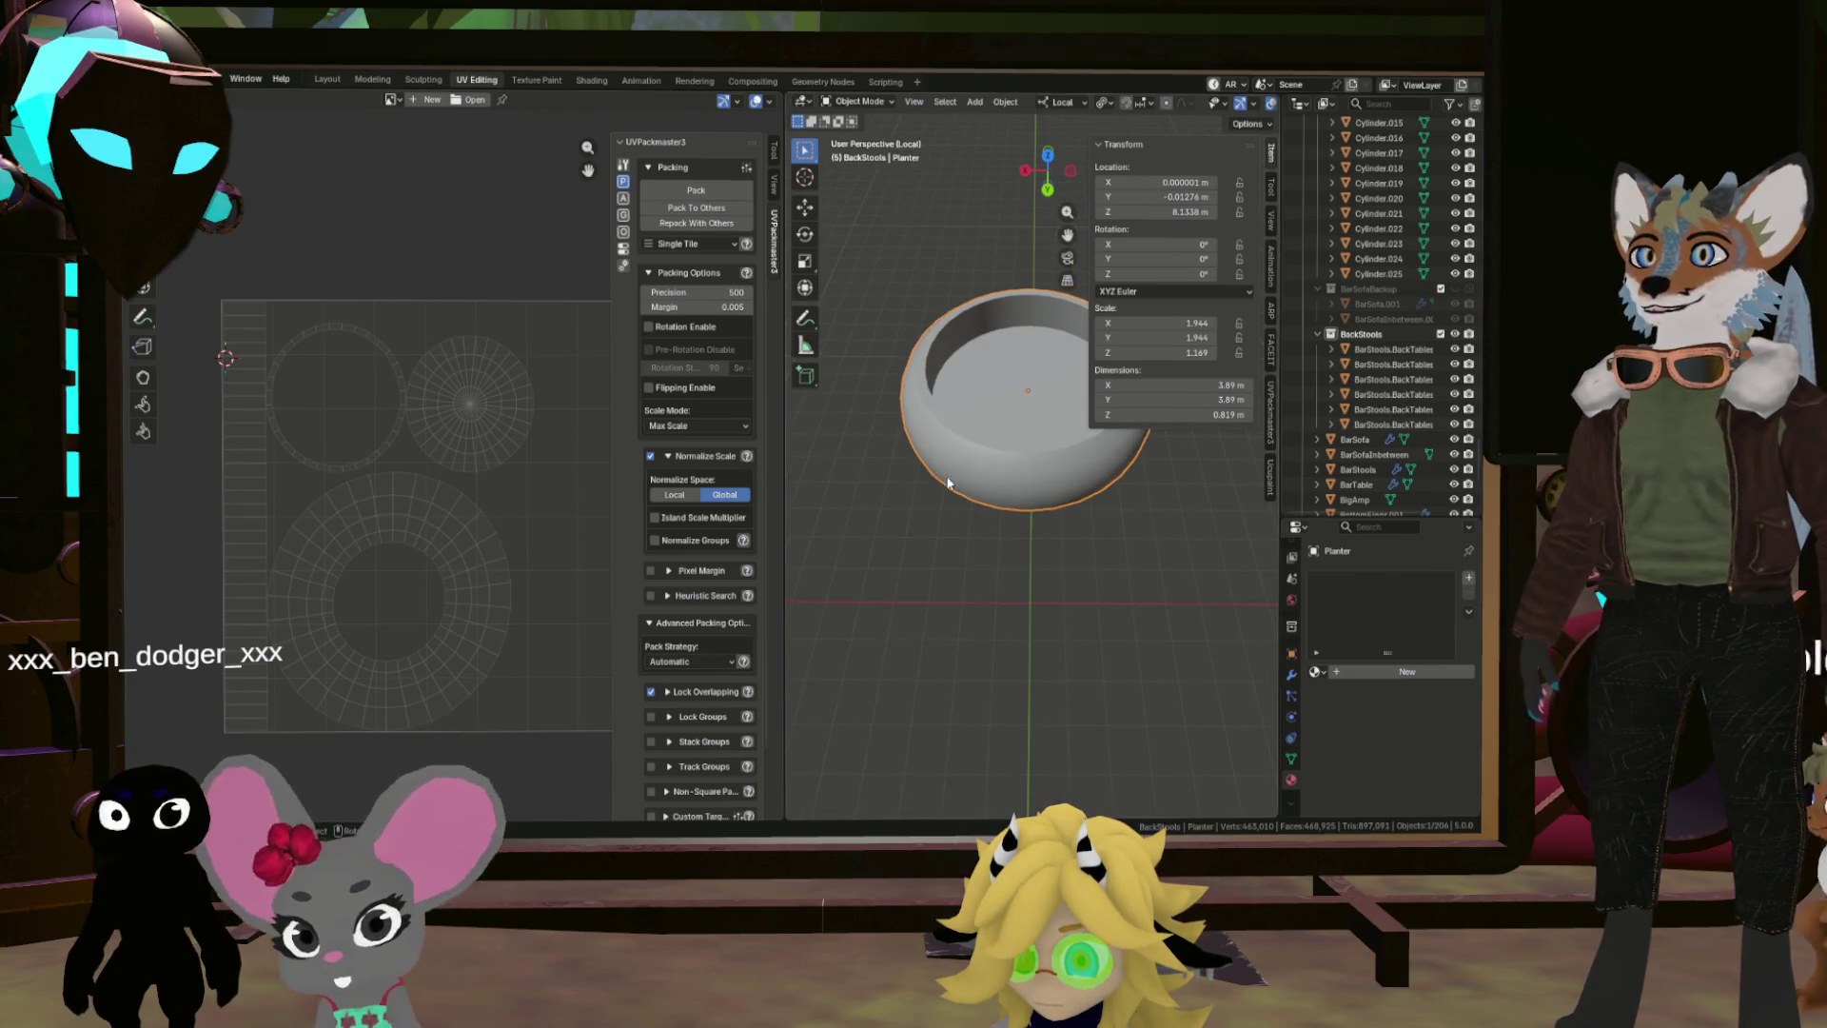
Step: Return to the Layout workspace and select the tube curves above the planter
click(327, 81)
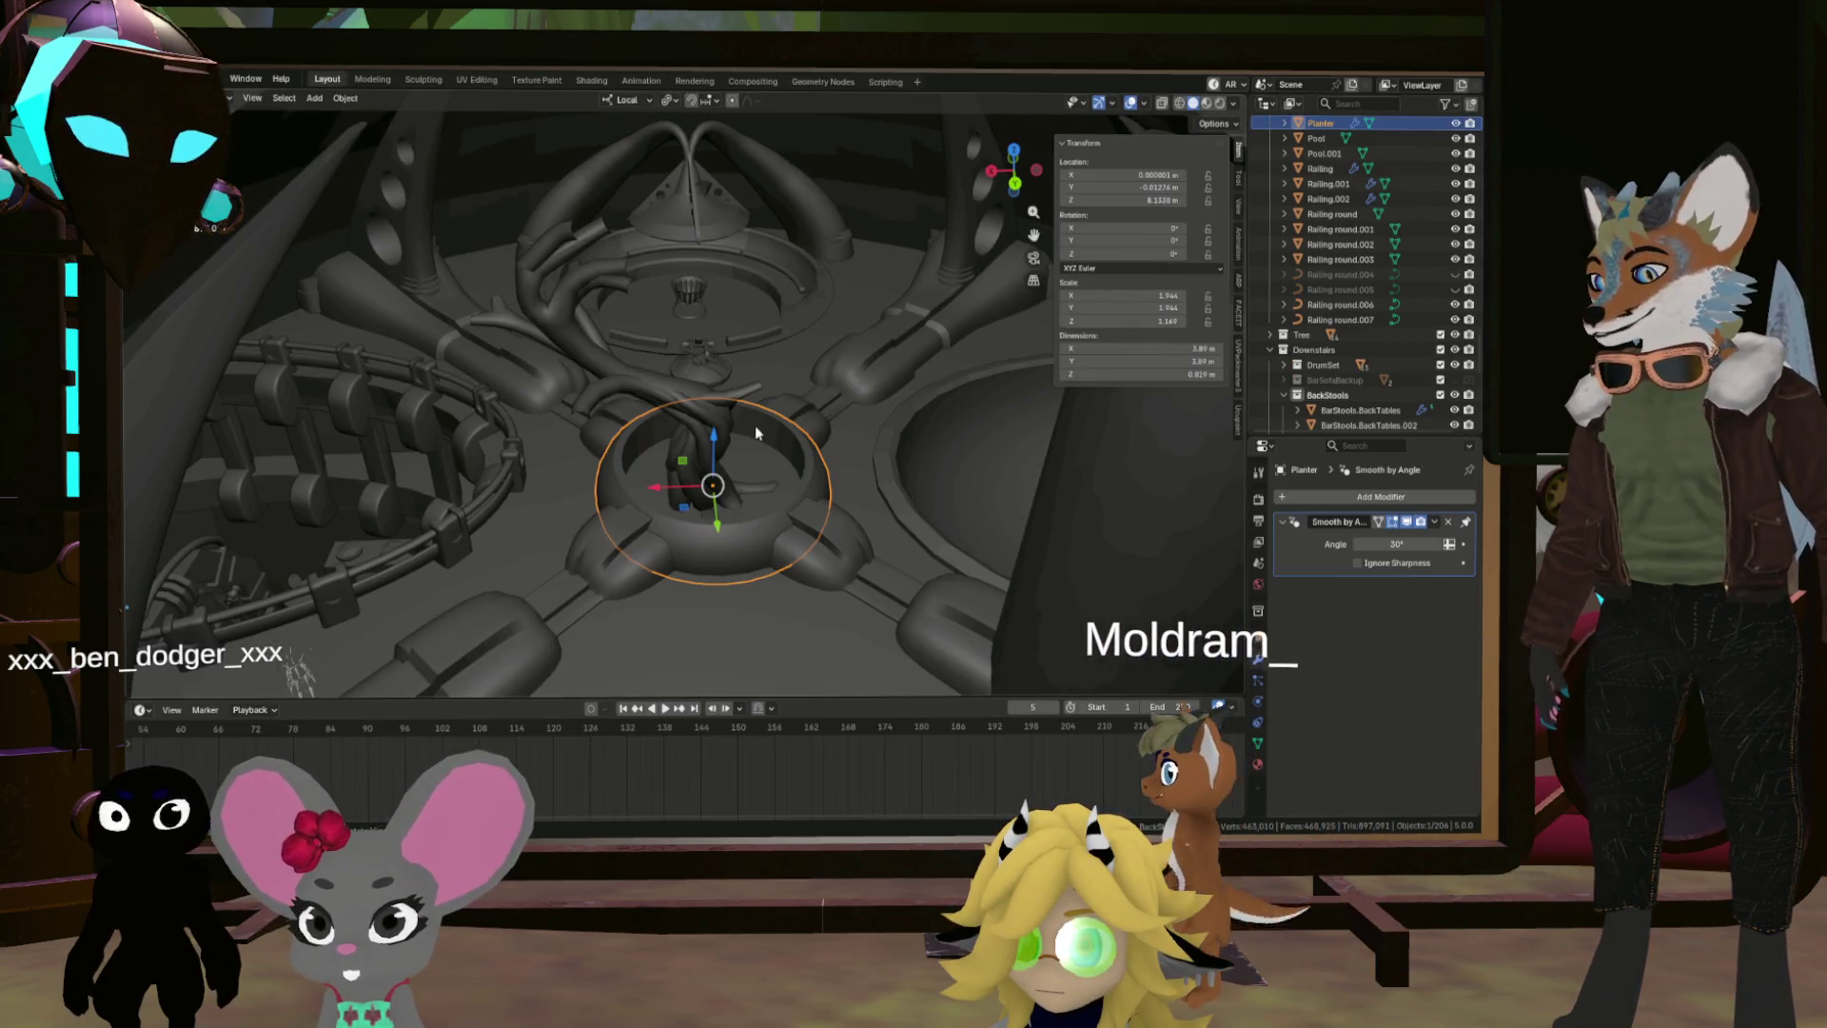
click(700, 232)
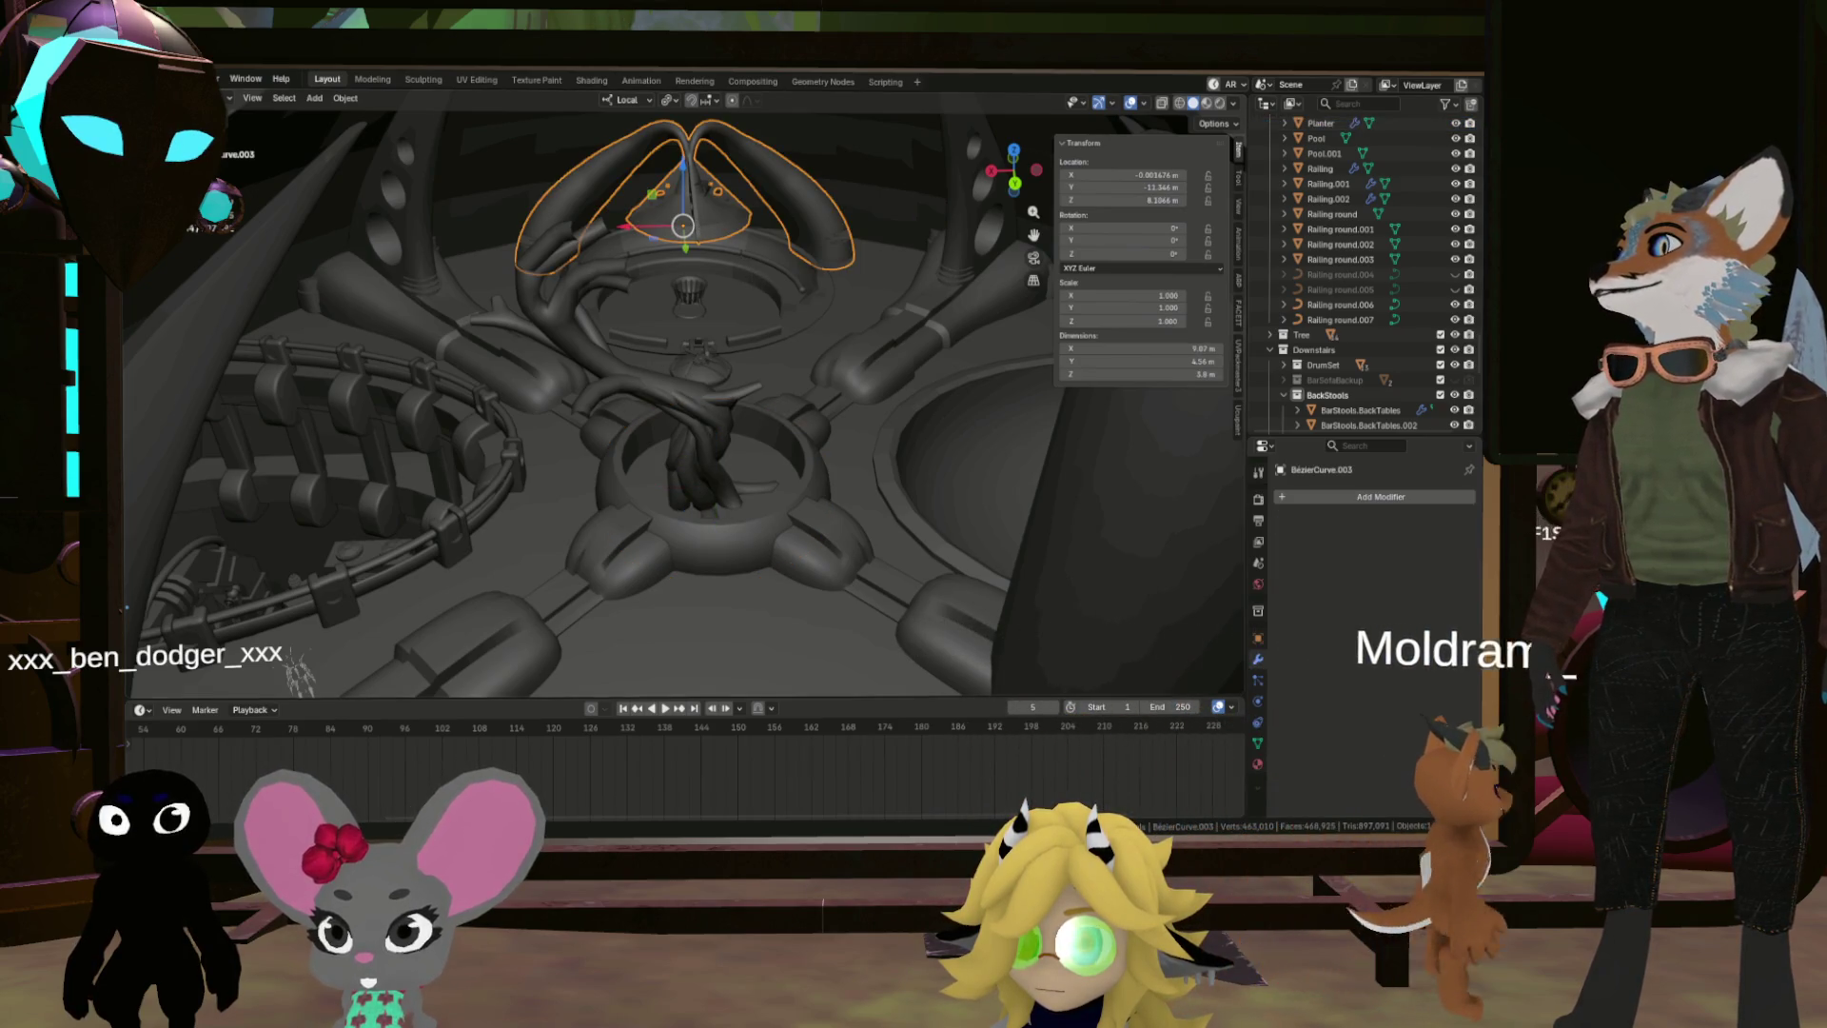
click(157, 80)
mouse_move(191, 312)
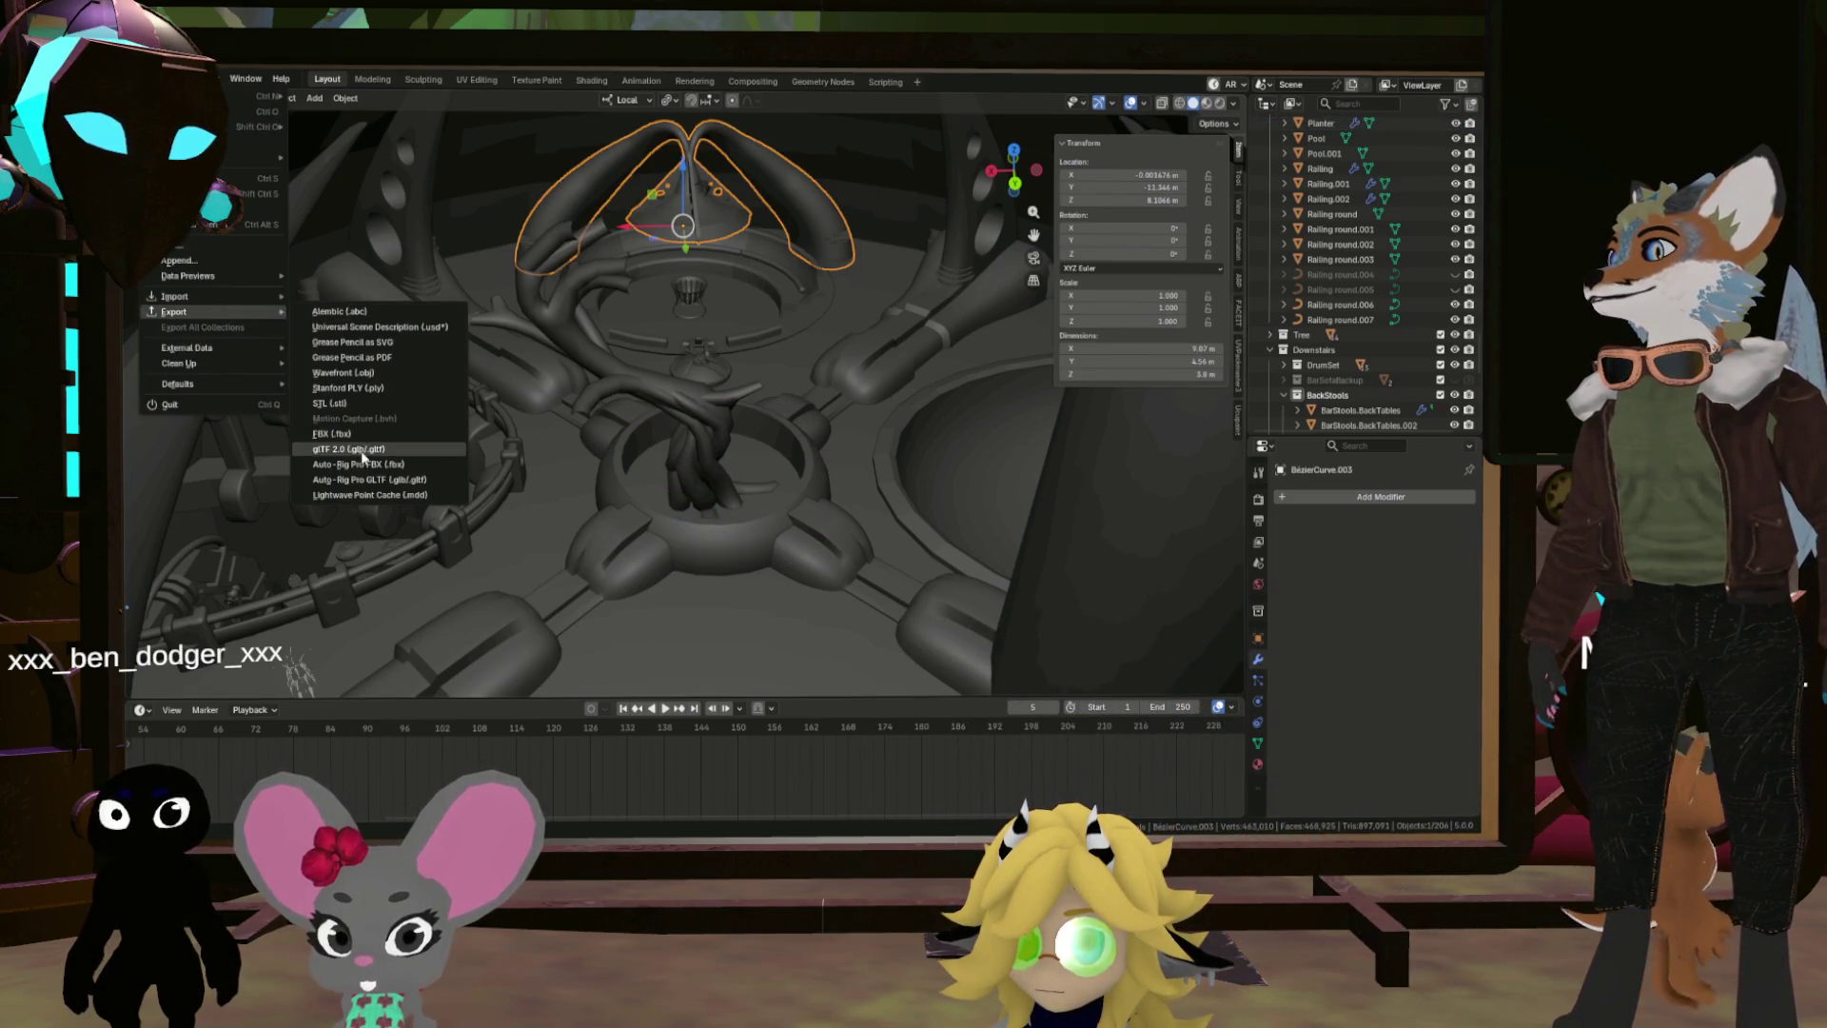
click(489, 82)
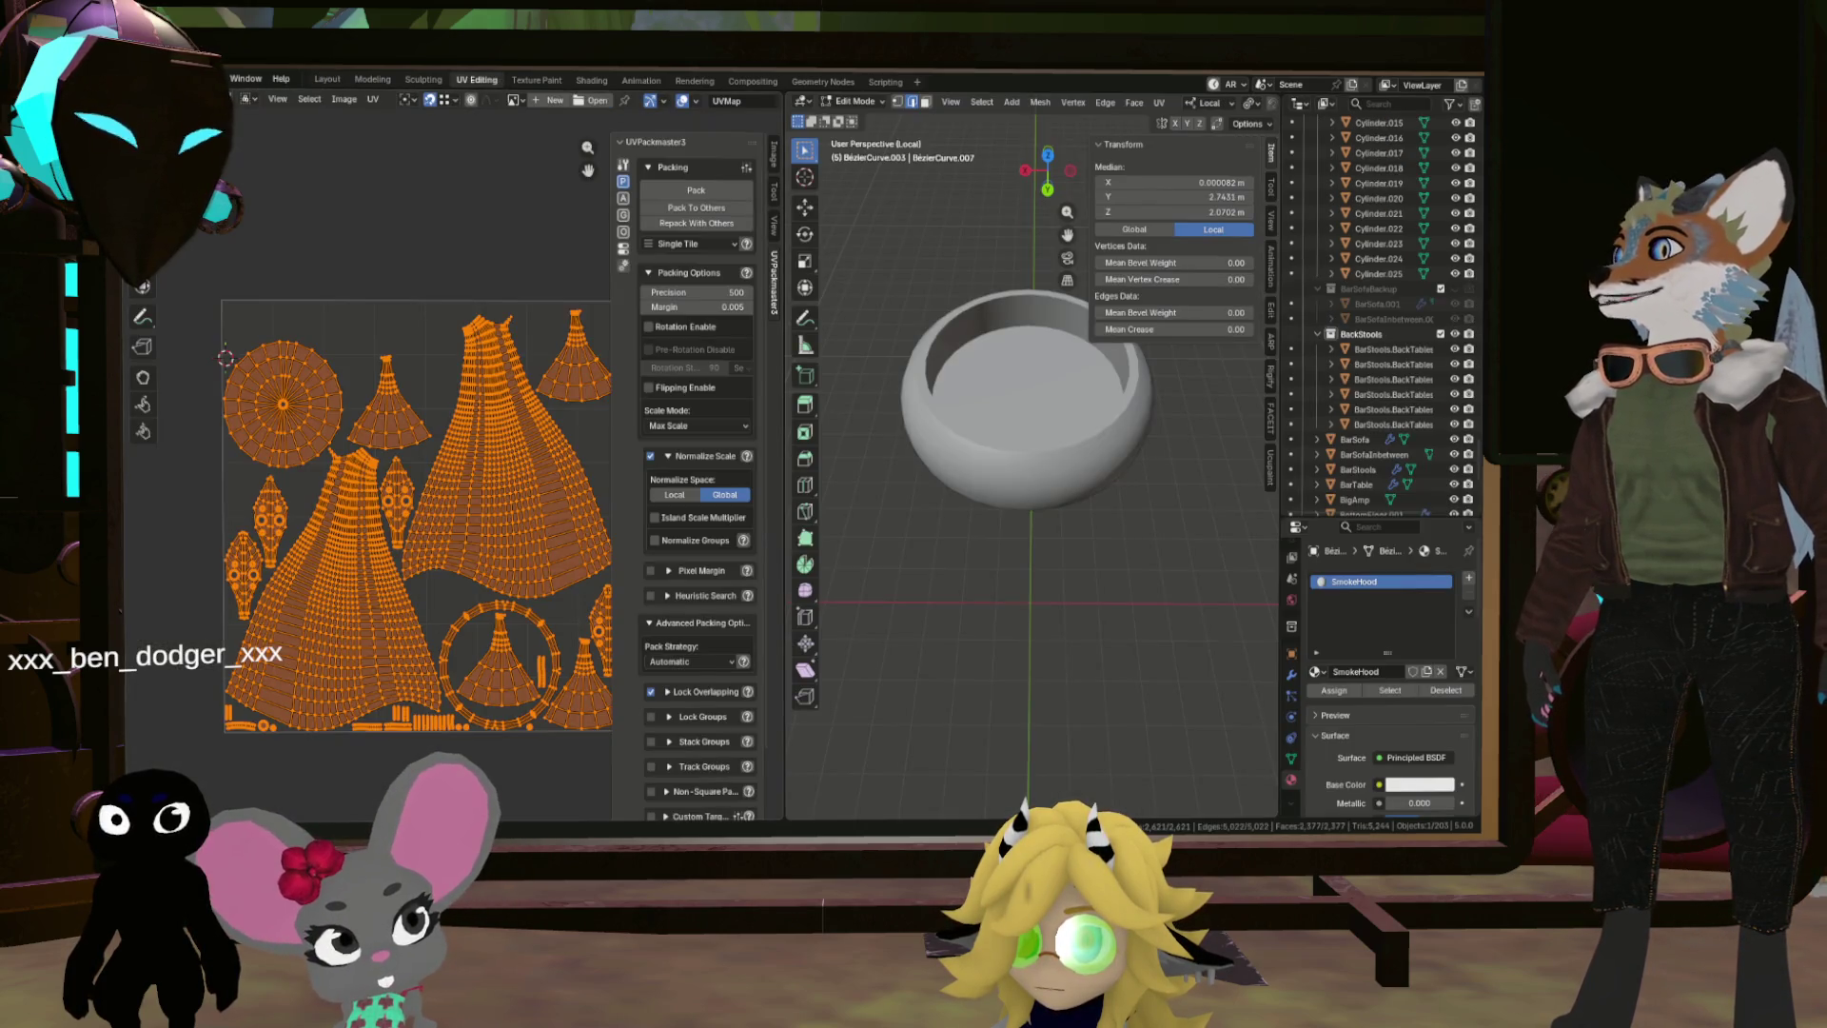
click(328, 80)
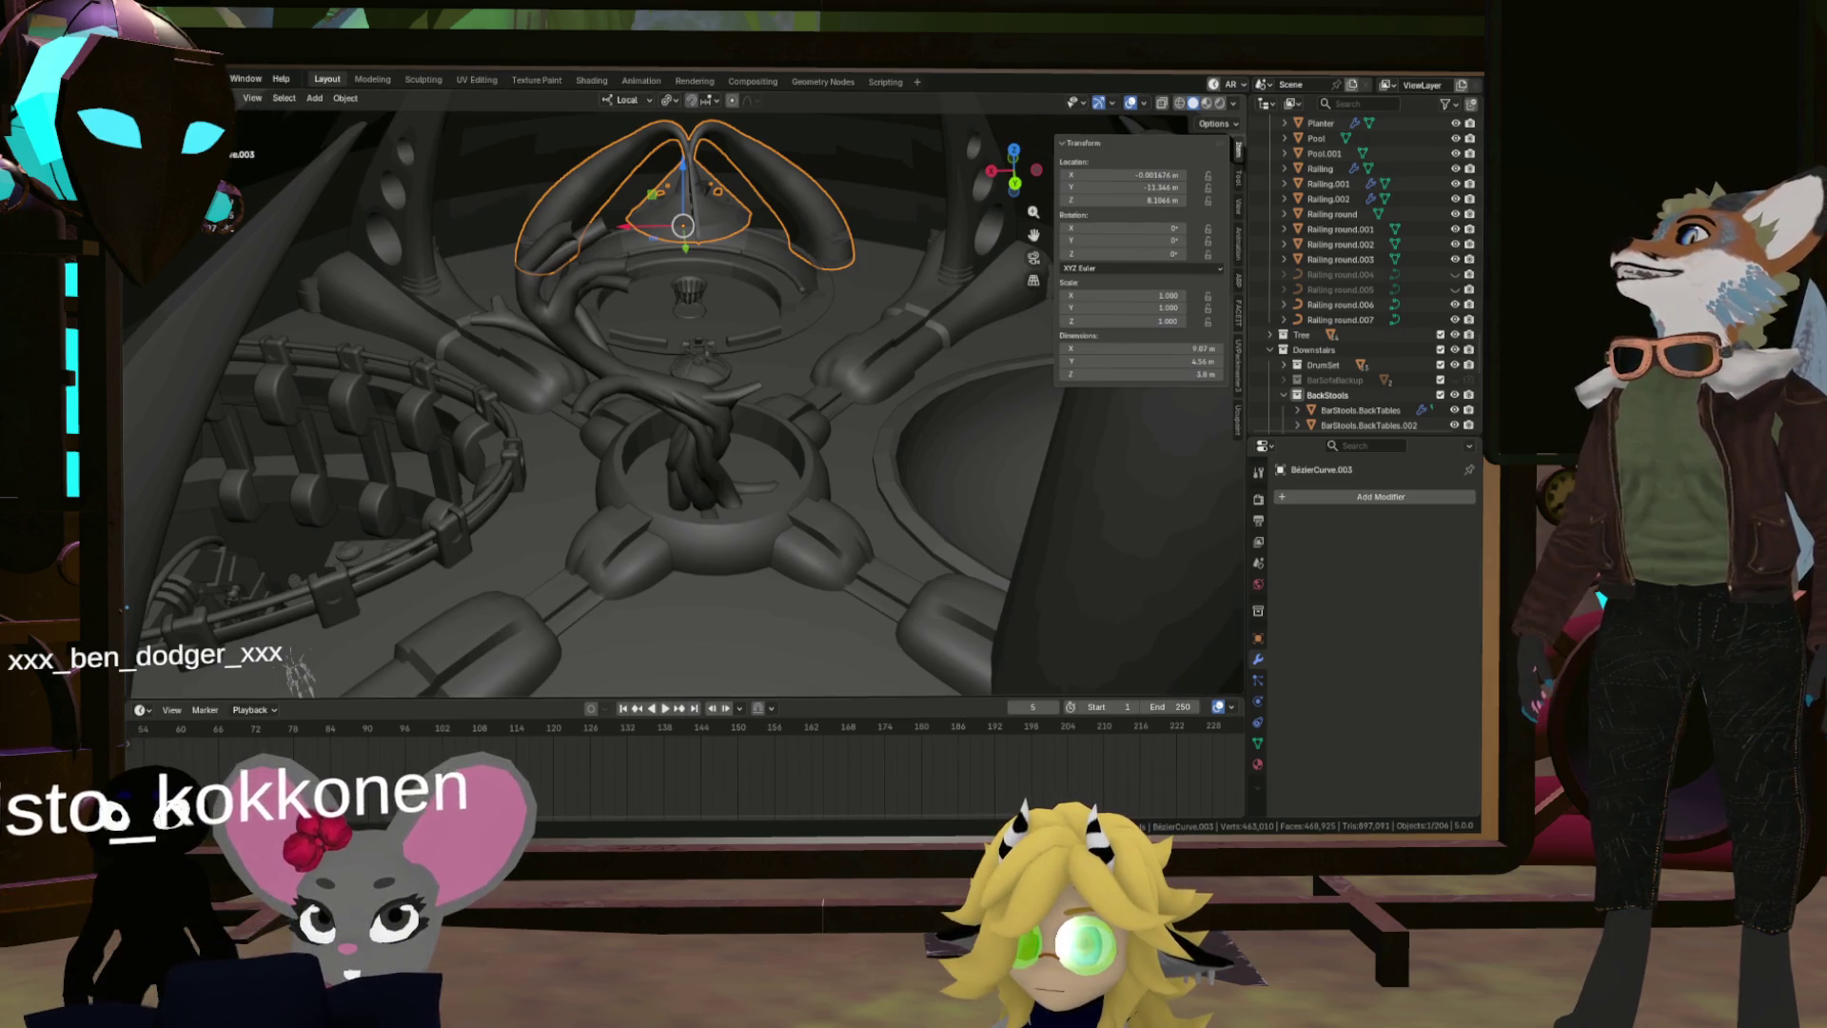
Step: Choose FBX (.fbx) as the export format from File > Export
click(157, 80)
mouse_move(190, 312)
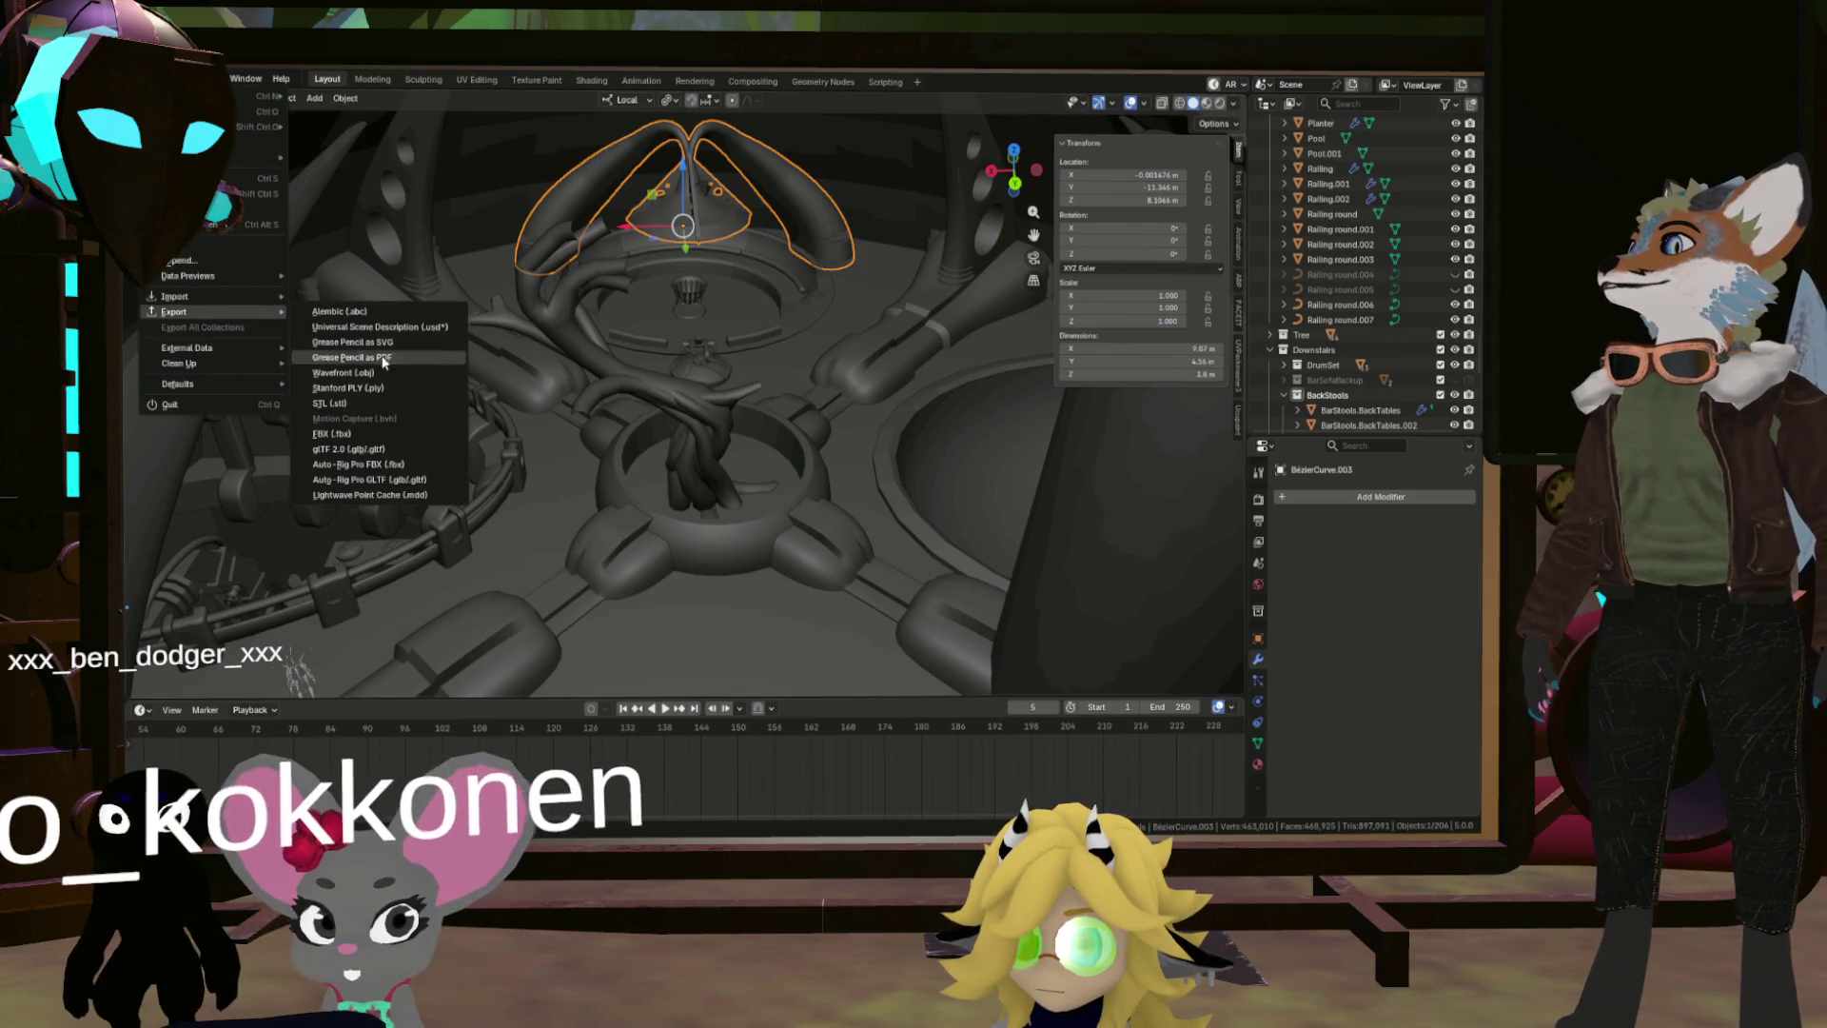
click(371, 436)
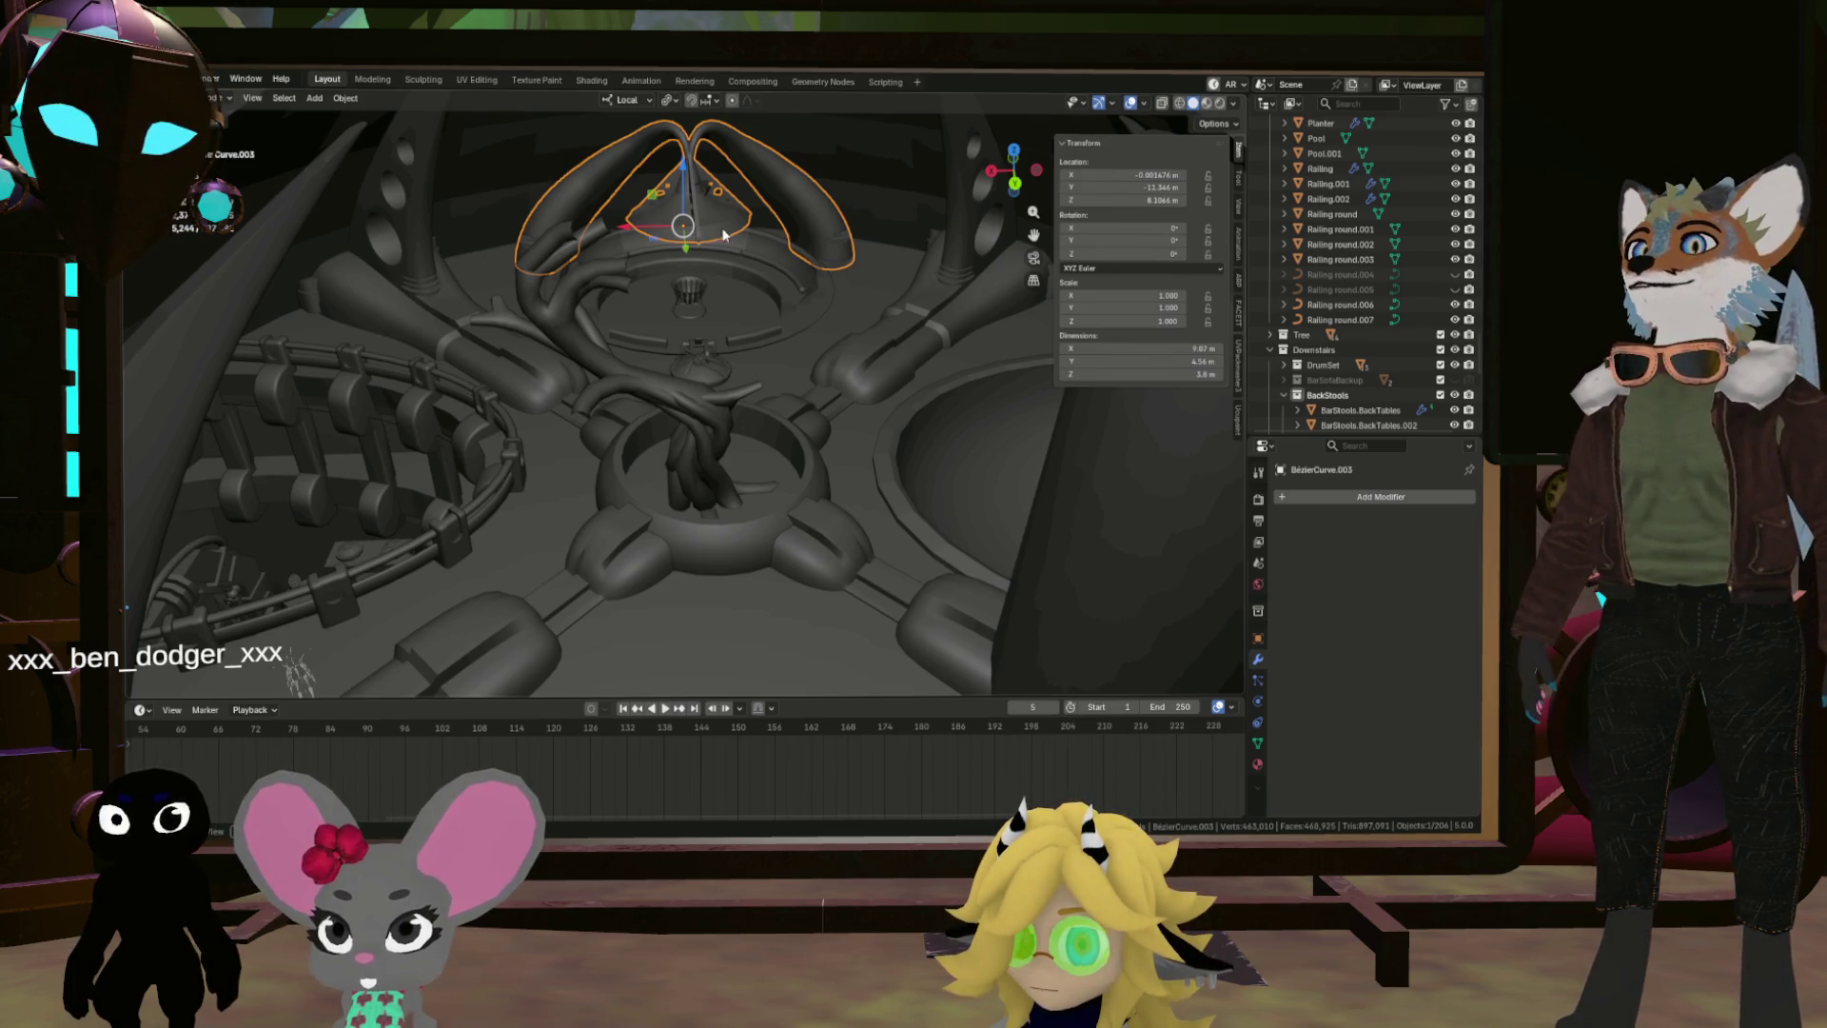
click(157, 79)
mouse_move(215, 317)
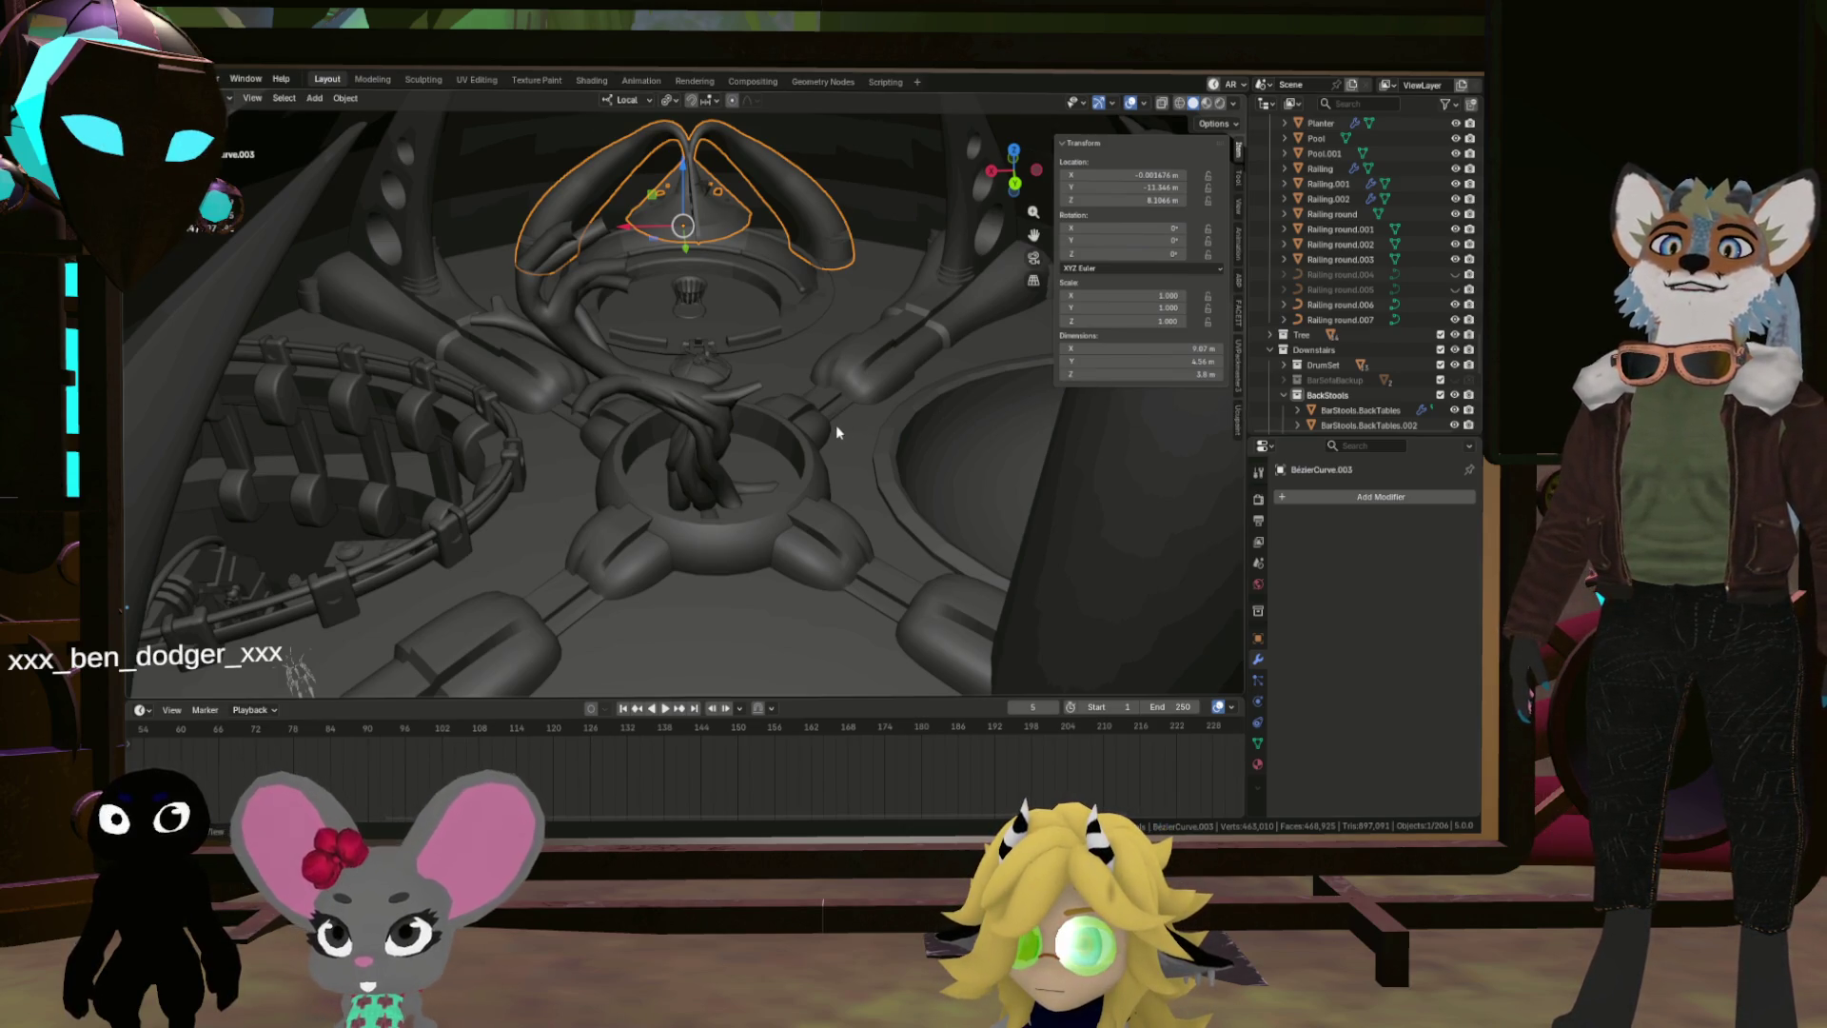
Step: Select the Pool.001 rim and undo its raise back to the original height
mouse_move(835, 424)
mouse_down()
mouse_move(944, 446)
mouse_move(968, 432)
mouse_move(866, 322)
mouse_move(907, 307)
mouse_move(905, 359)
mouse_move(934, 367)
mouse_move(787, 356)
mouse_move(752, 176)
mouse_up()
click(923, 451)
scroll(904, 310, up, 3)
click(898, 314)
scroll(786, 356, down, 6)
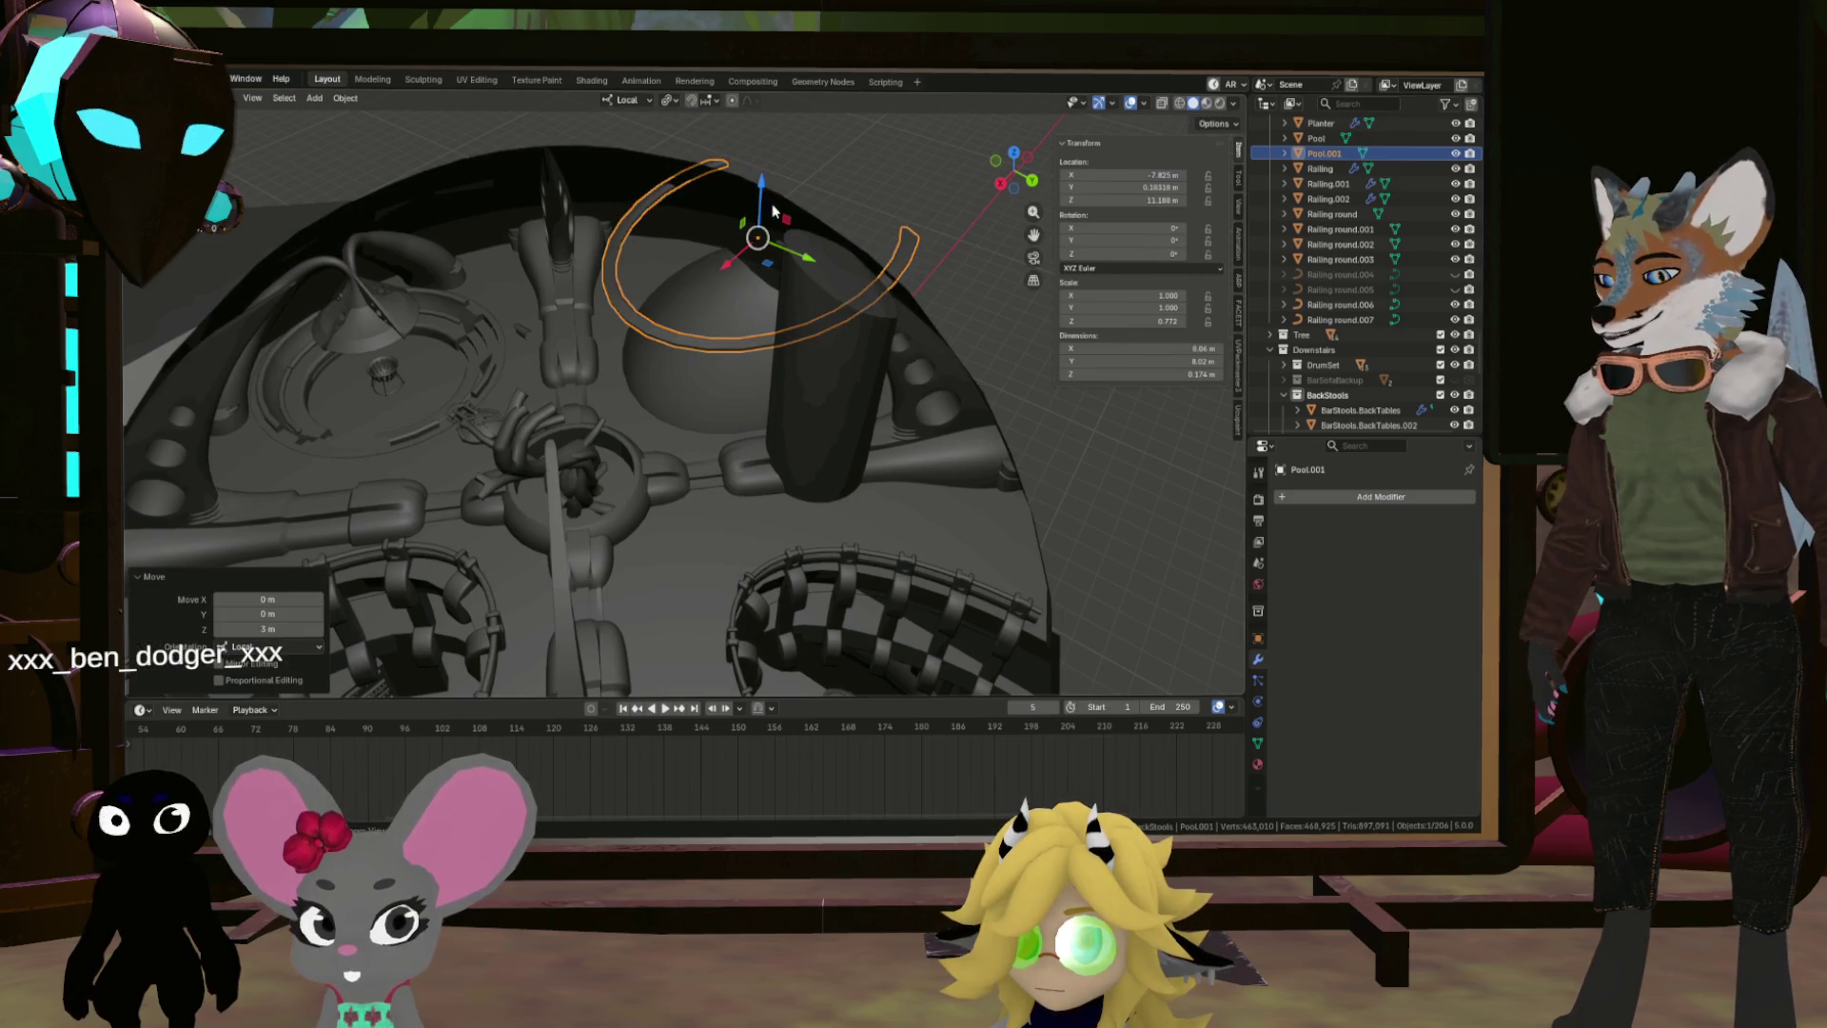
key(ctrl+z)
Step: Frame the Pool bowl and rim, then bring only the bowl into UV Editing
click(1316, 138)
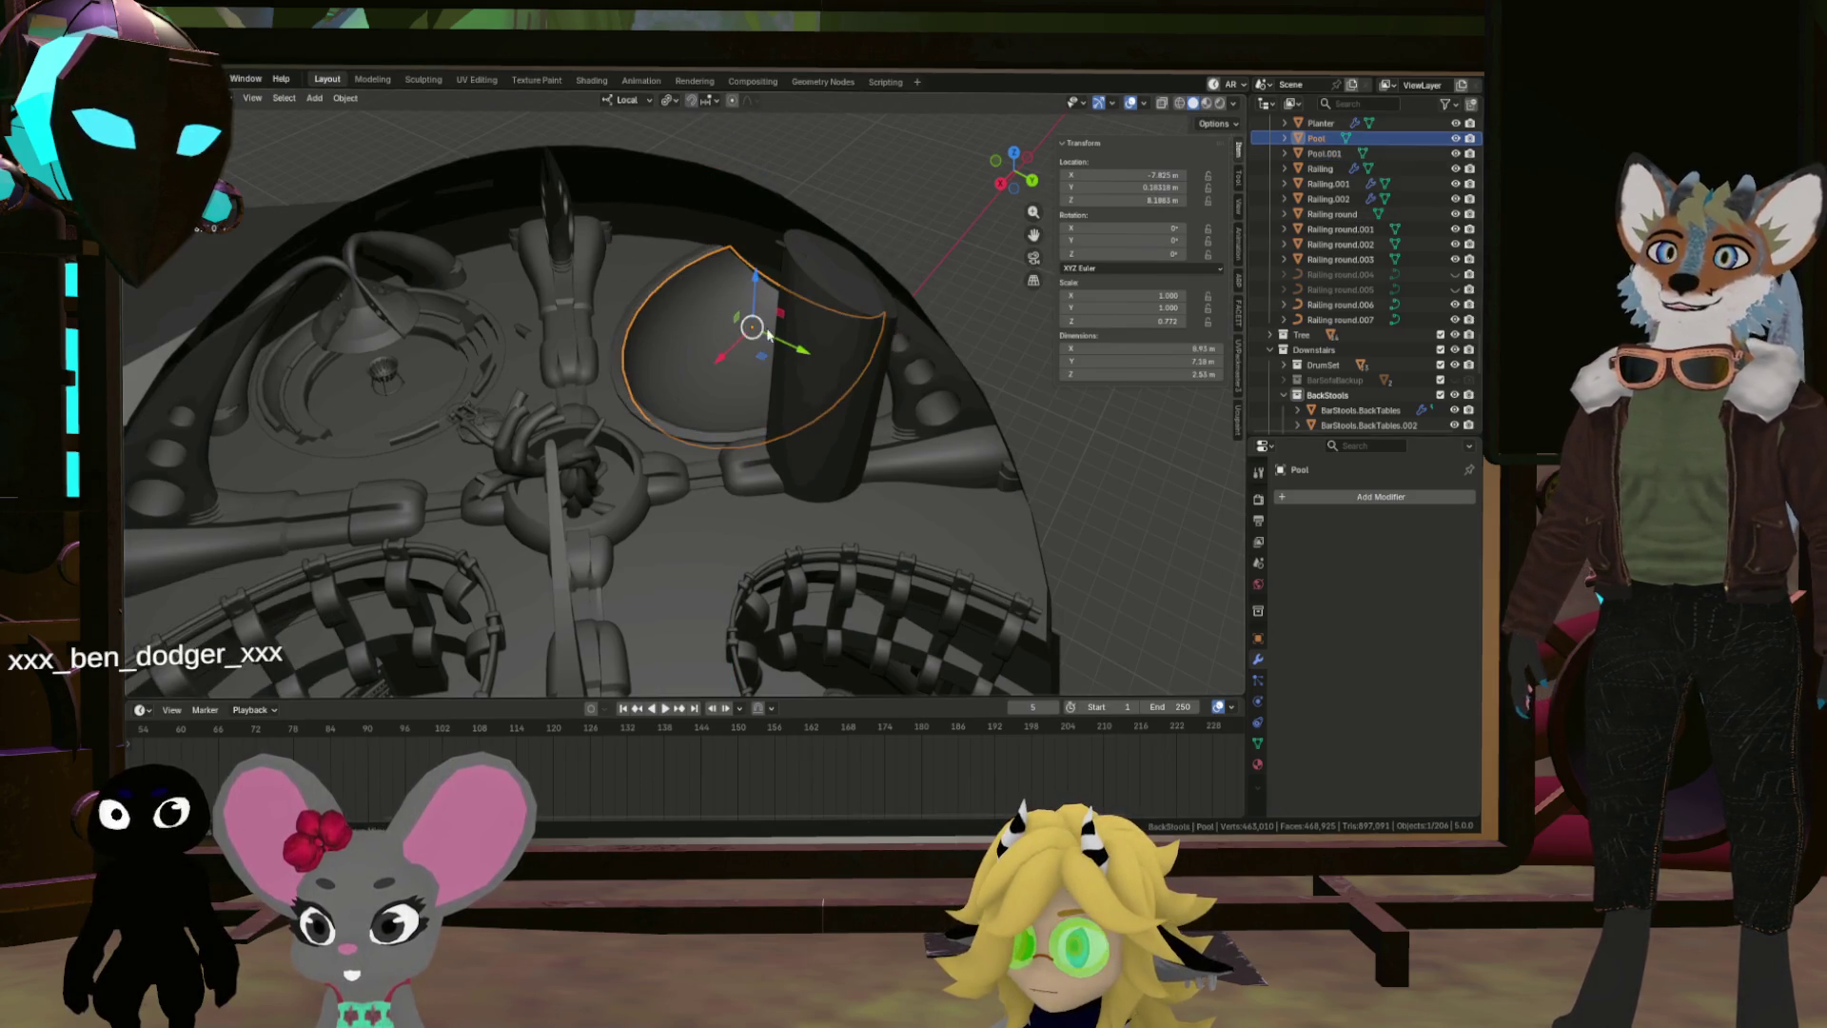
key(KP_Decimal)
shift+click(677, 264)
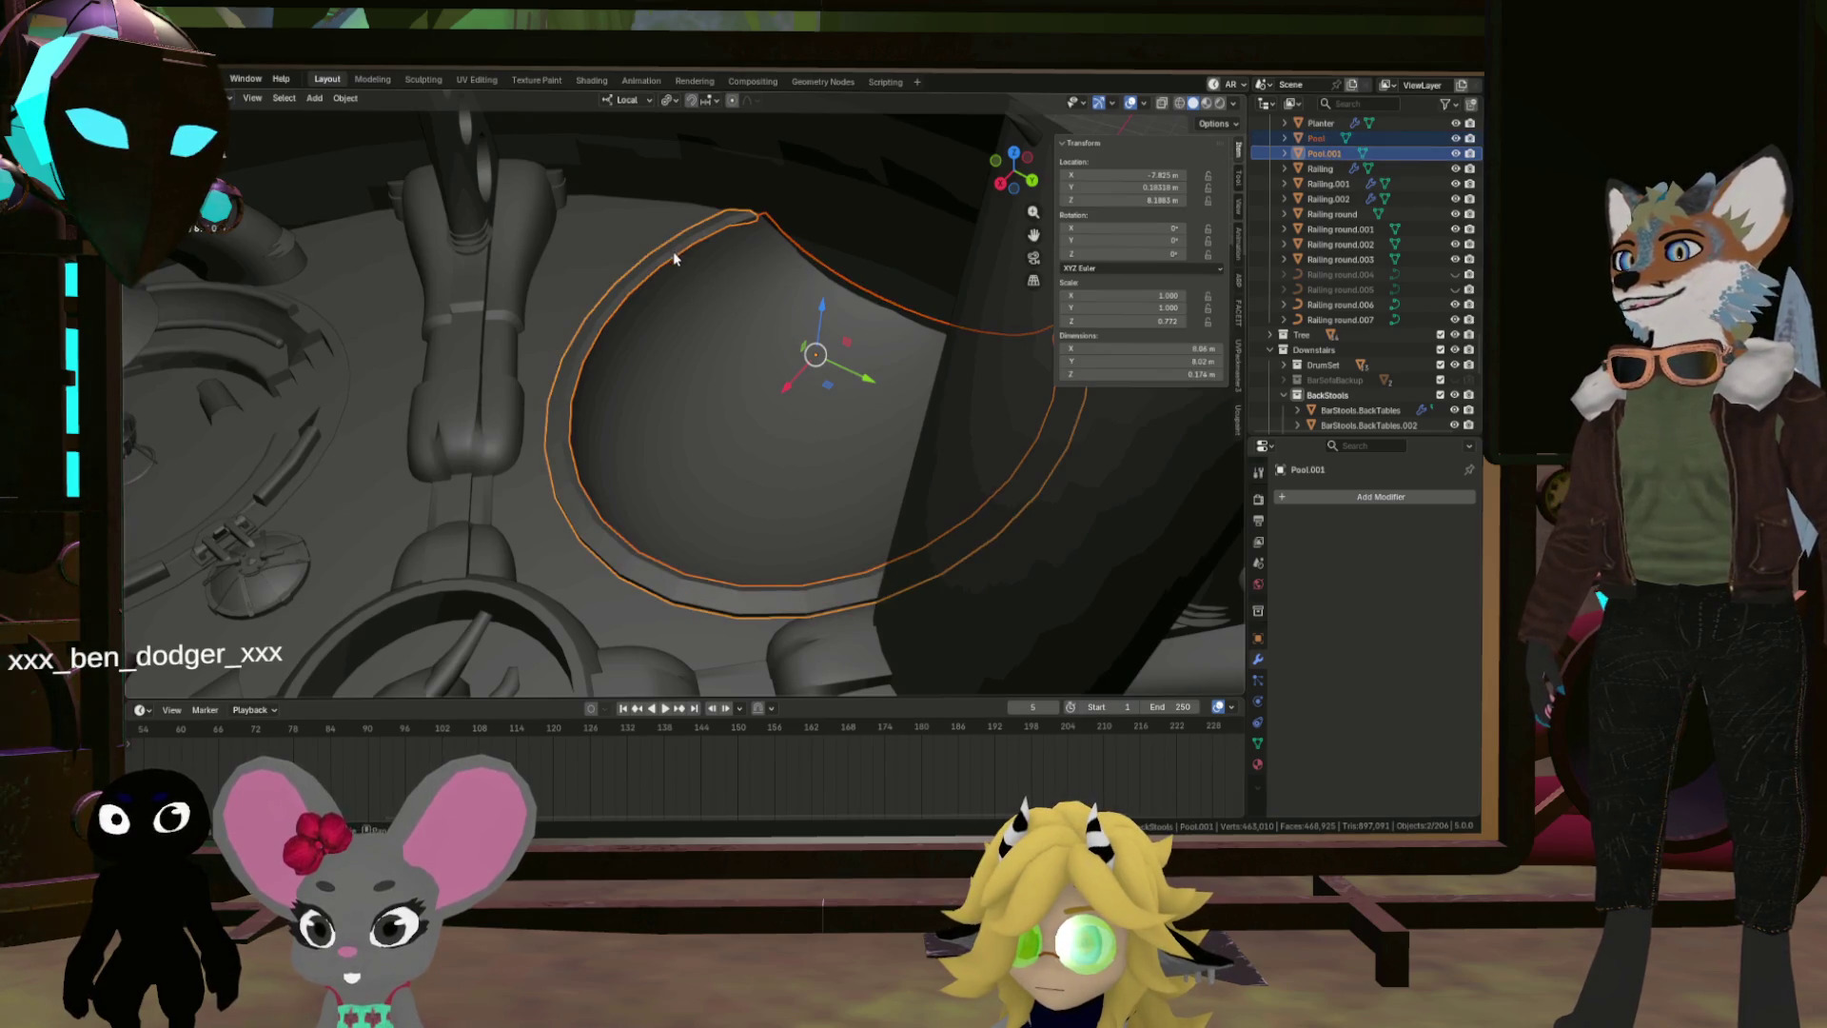
key(KP_Decimal)
scroll(719, 286, down, 10)
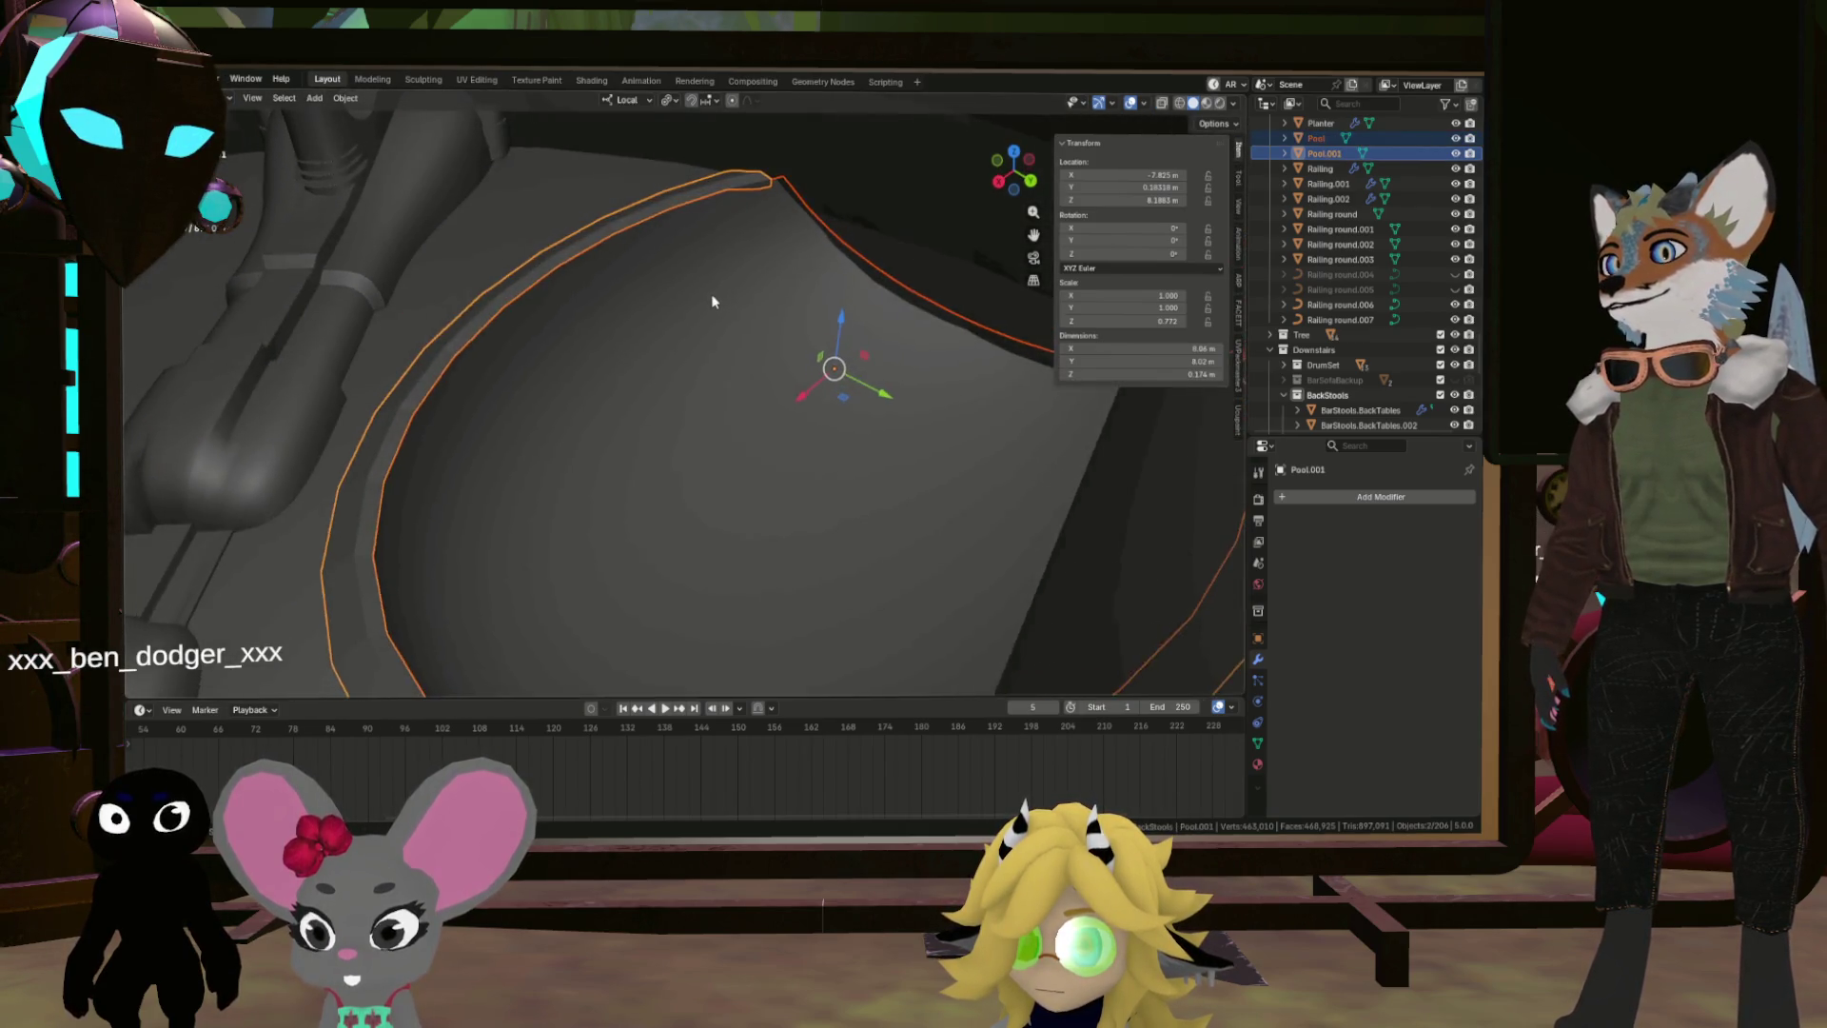
scroll(716, 338, up, 3)
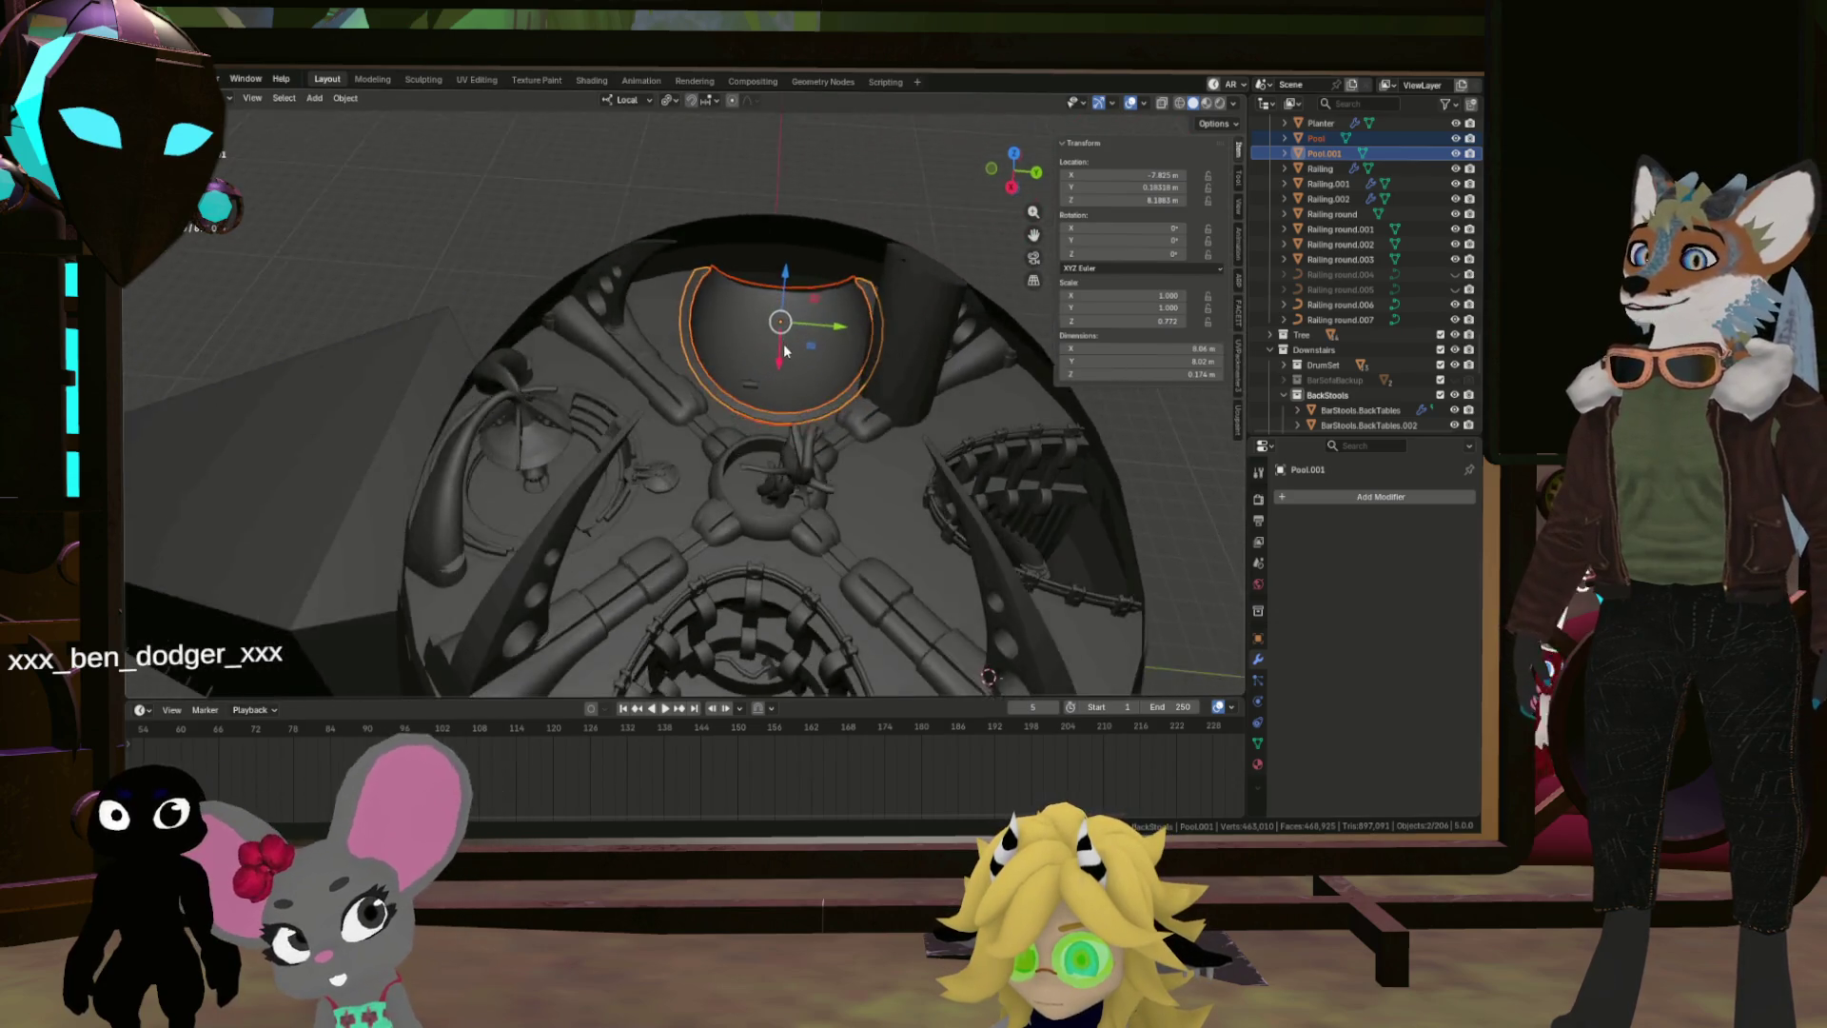
click(769, 340)
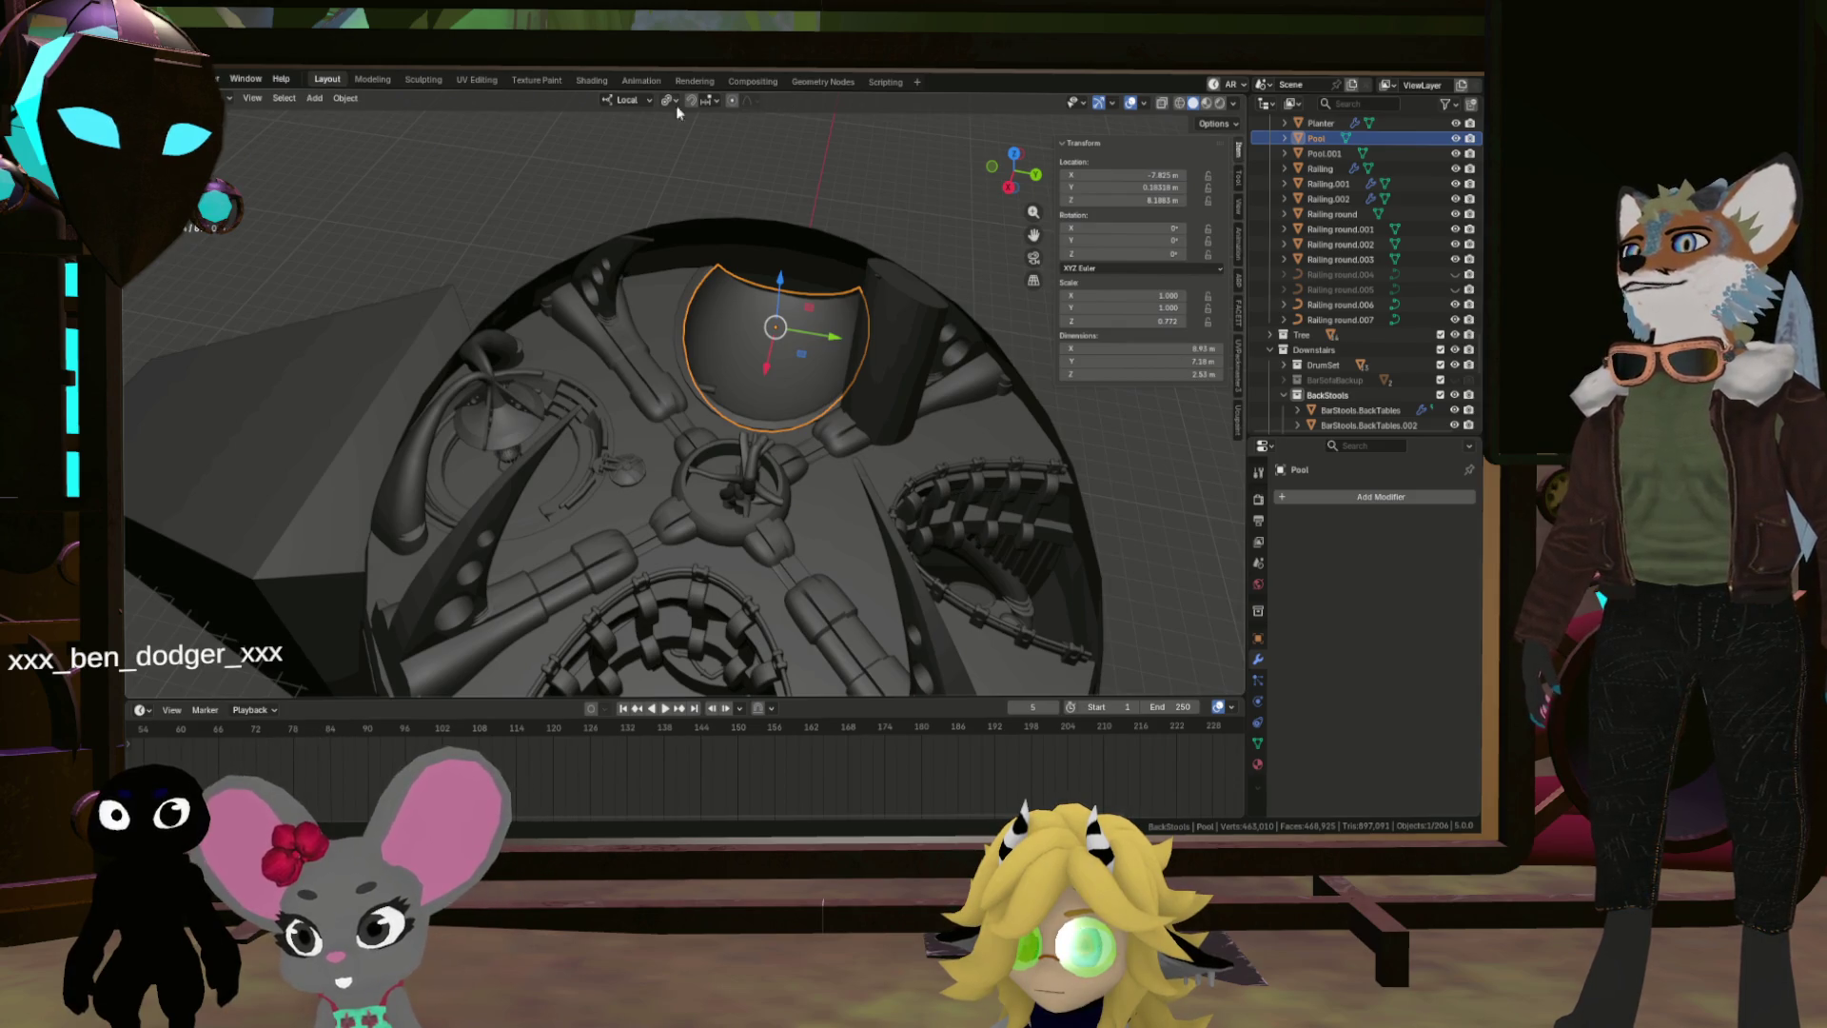
click(475, 80)
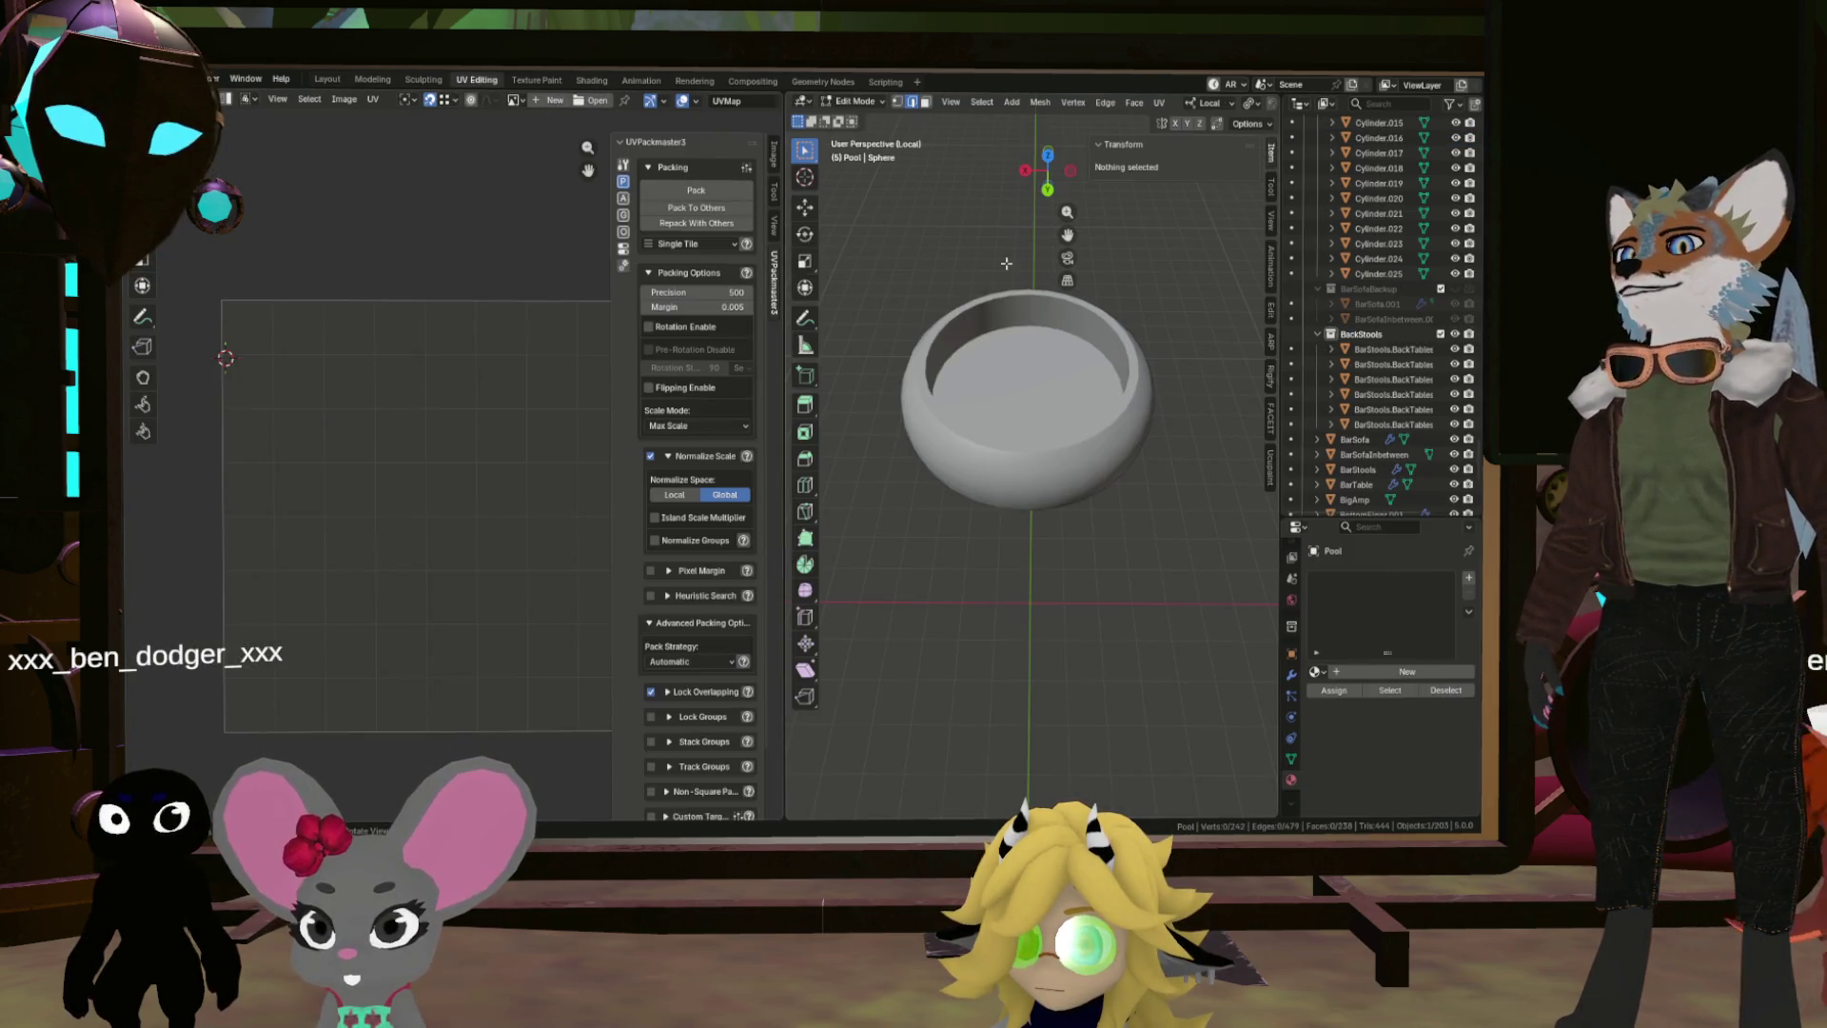
Step: Leave local view and unwrap all of the pool bowl's UVs
key(grave)
click(1084, 304)
scroll(1083, 304, down, 6)
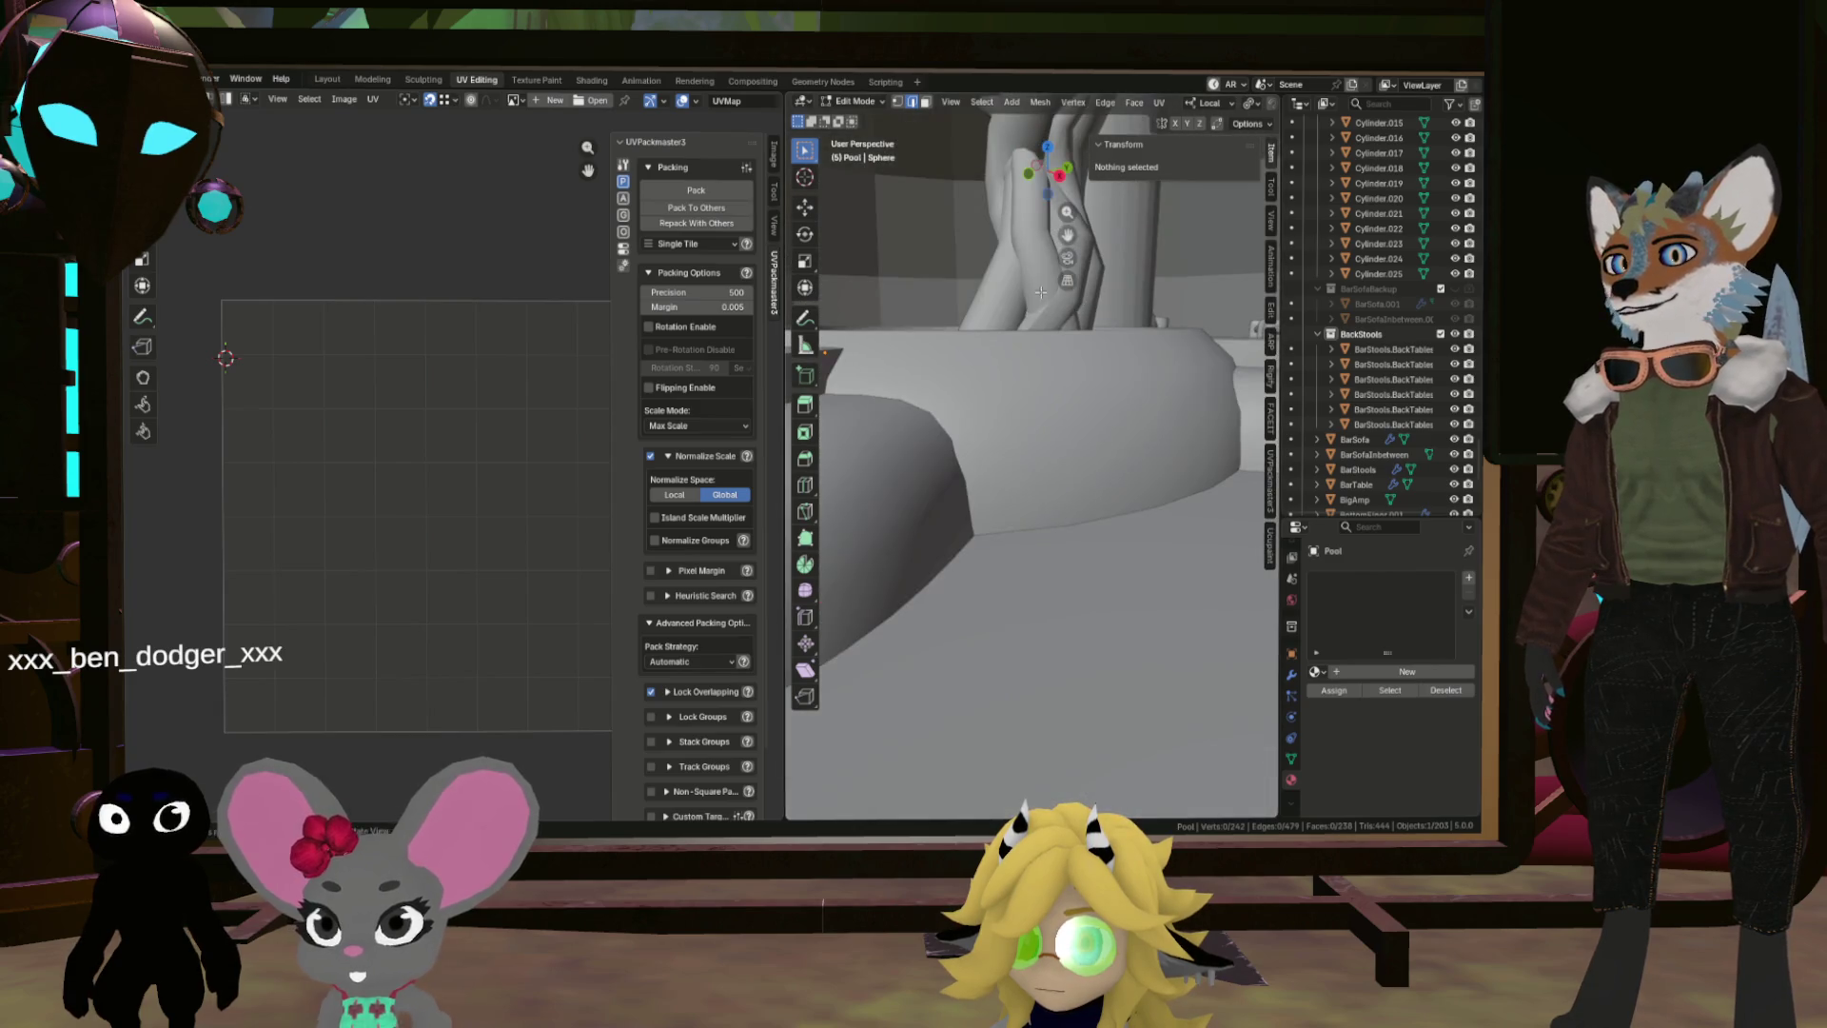
key(a)
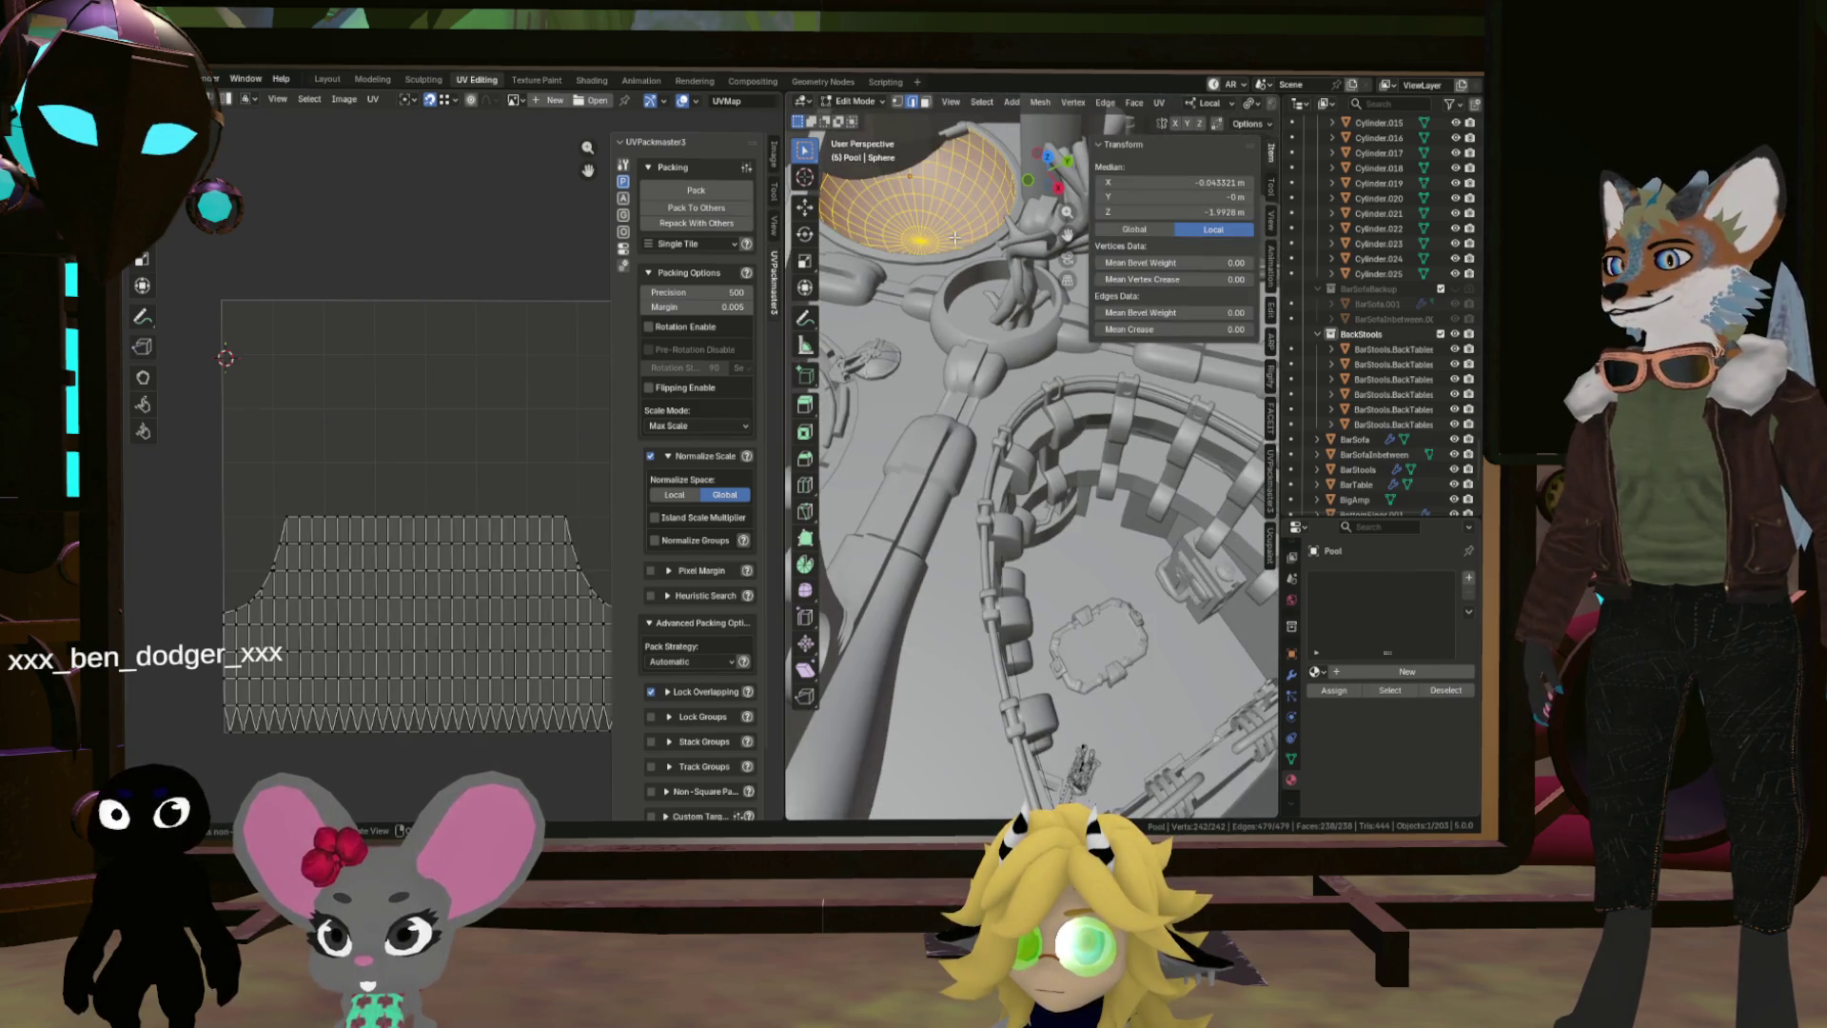
drag(953, 238, 973, 334)
key(u)
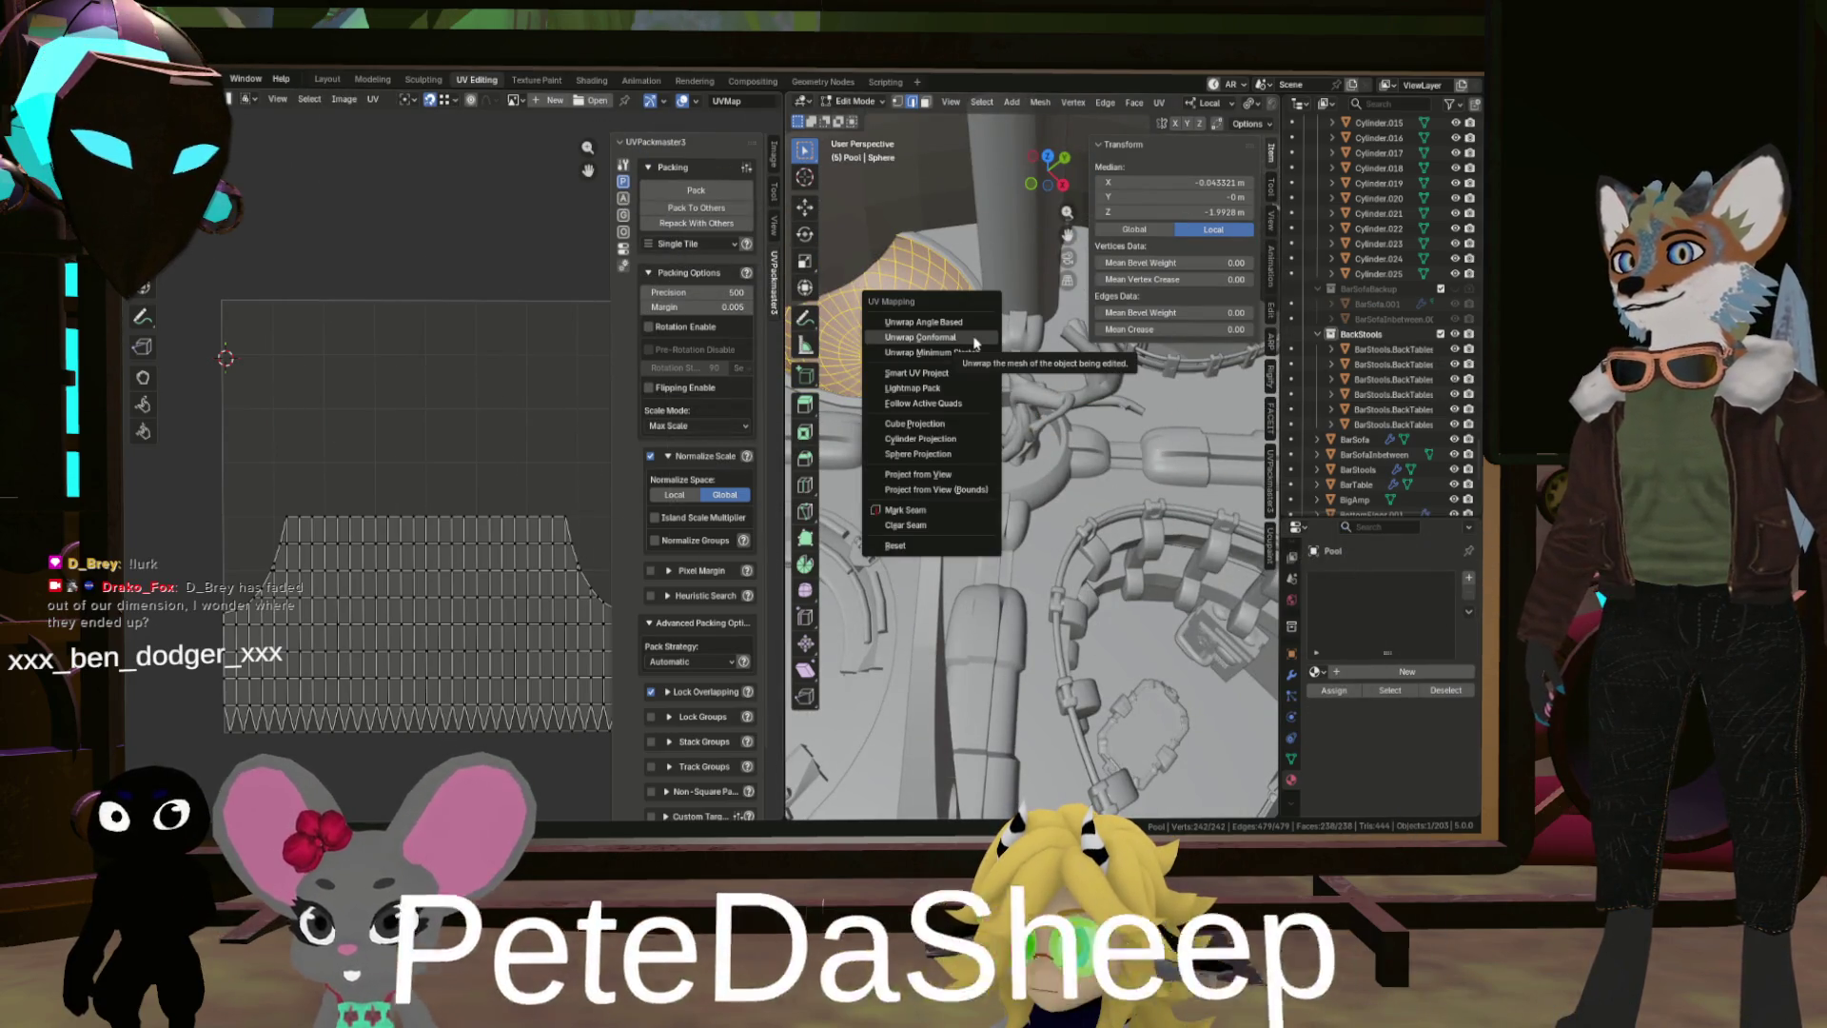
click(973, 335)
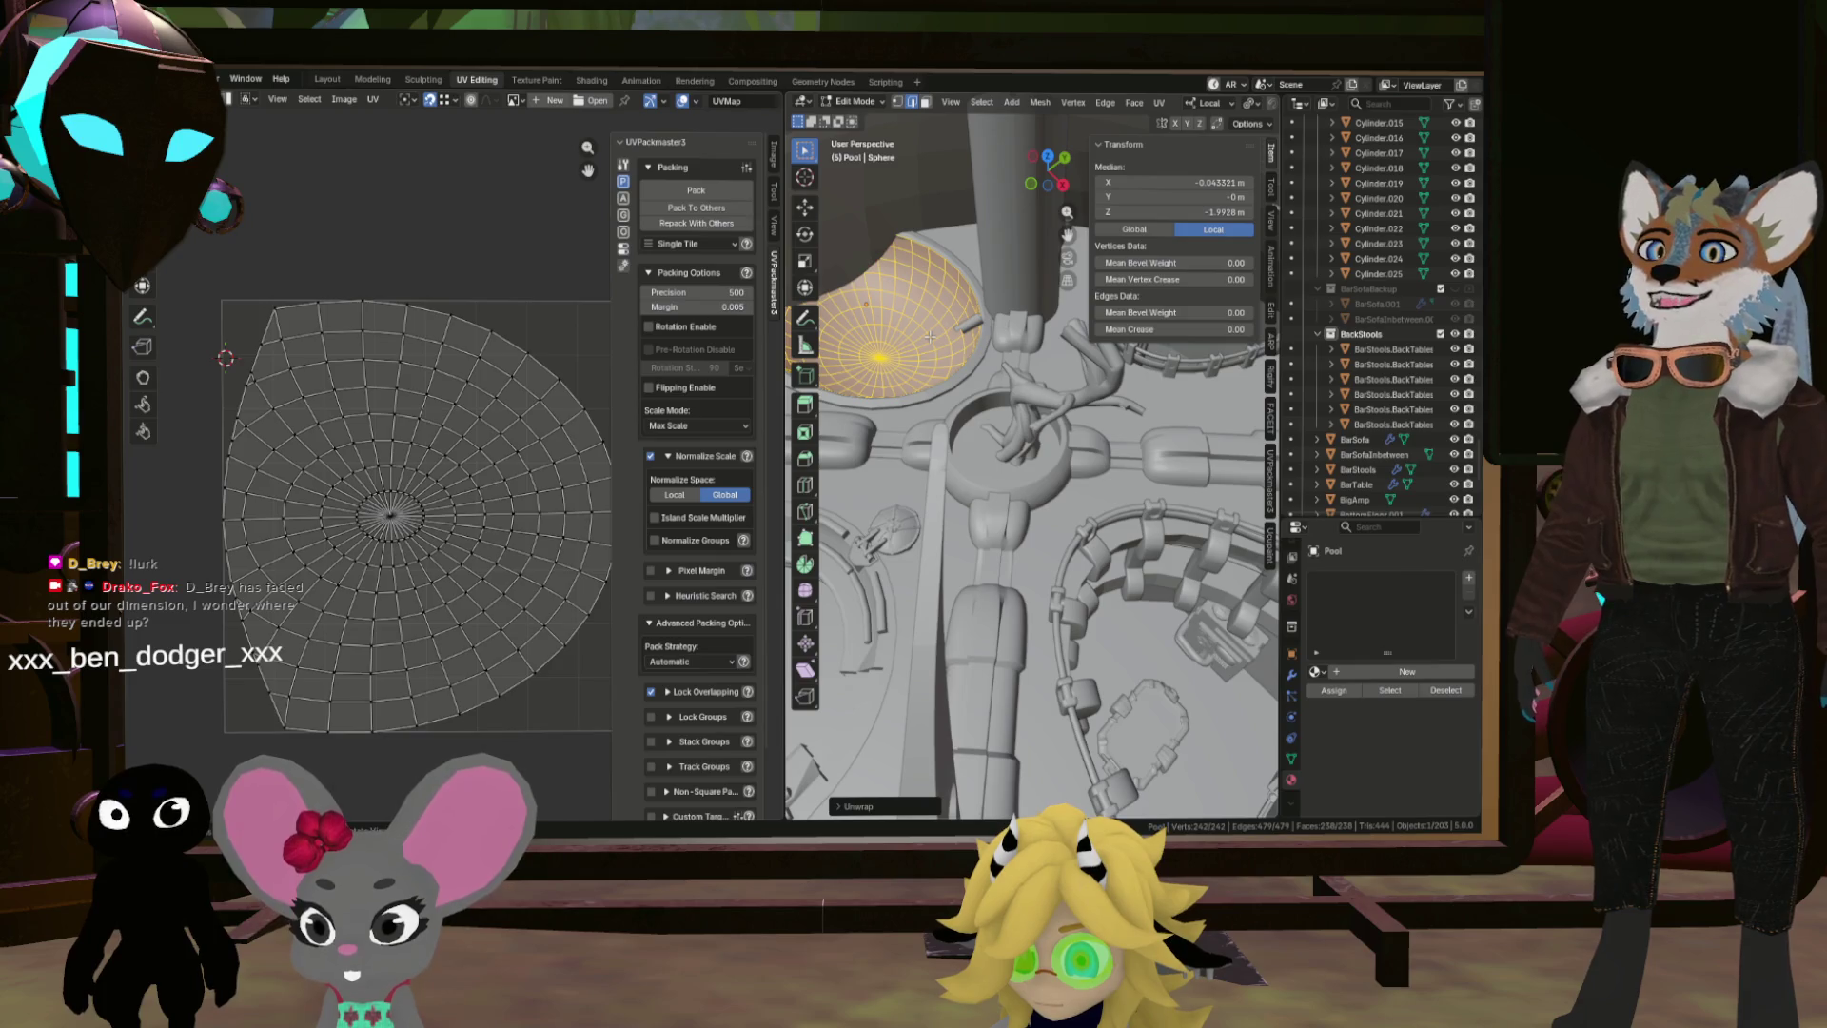
Step: Apply scale on Pool and Pool.001, then edit the Pool.001 rim mesh
key(Tab)
key(ctrl+a)
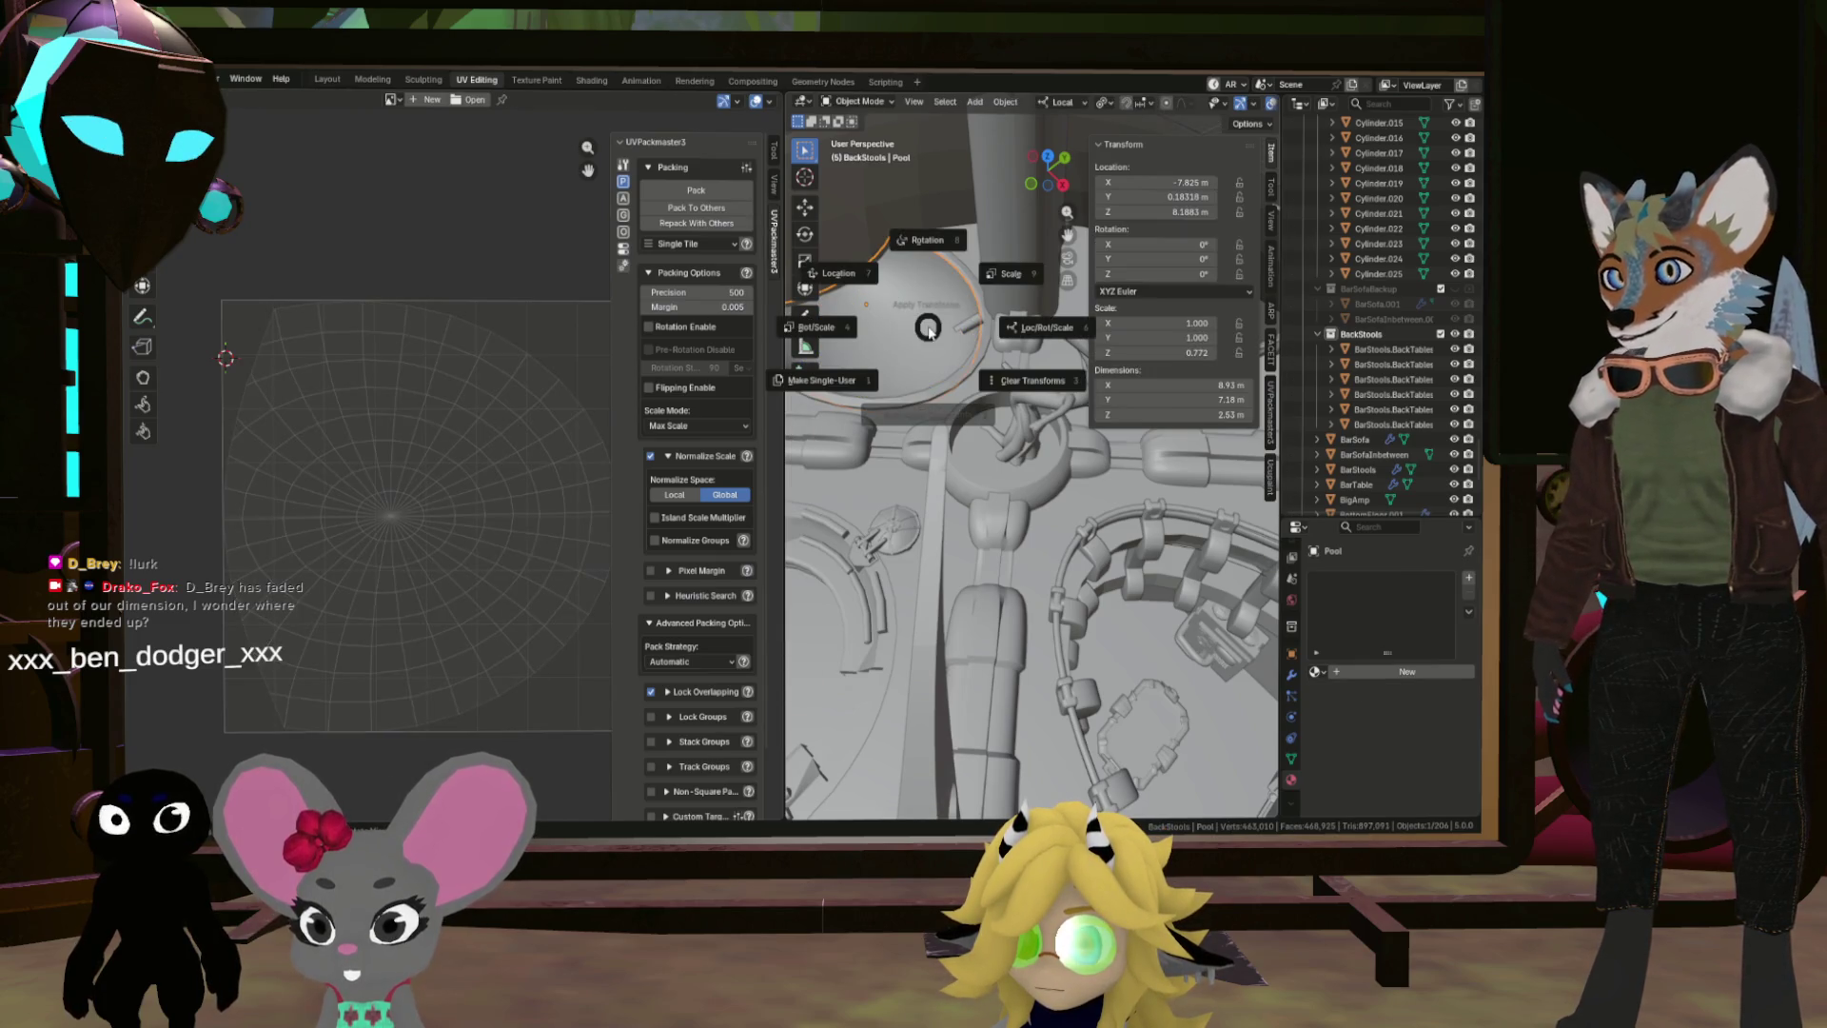
click(999, 272)
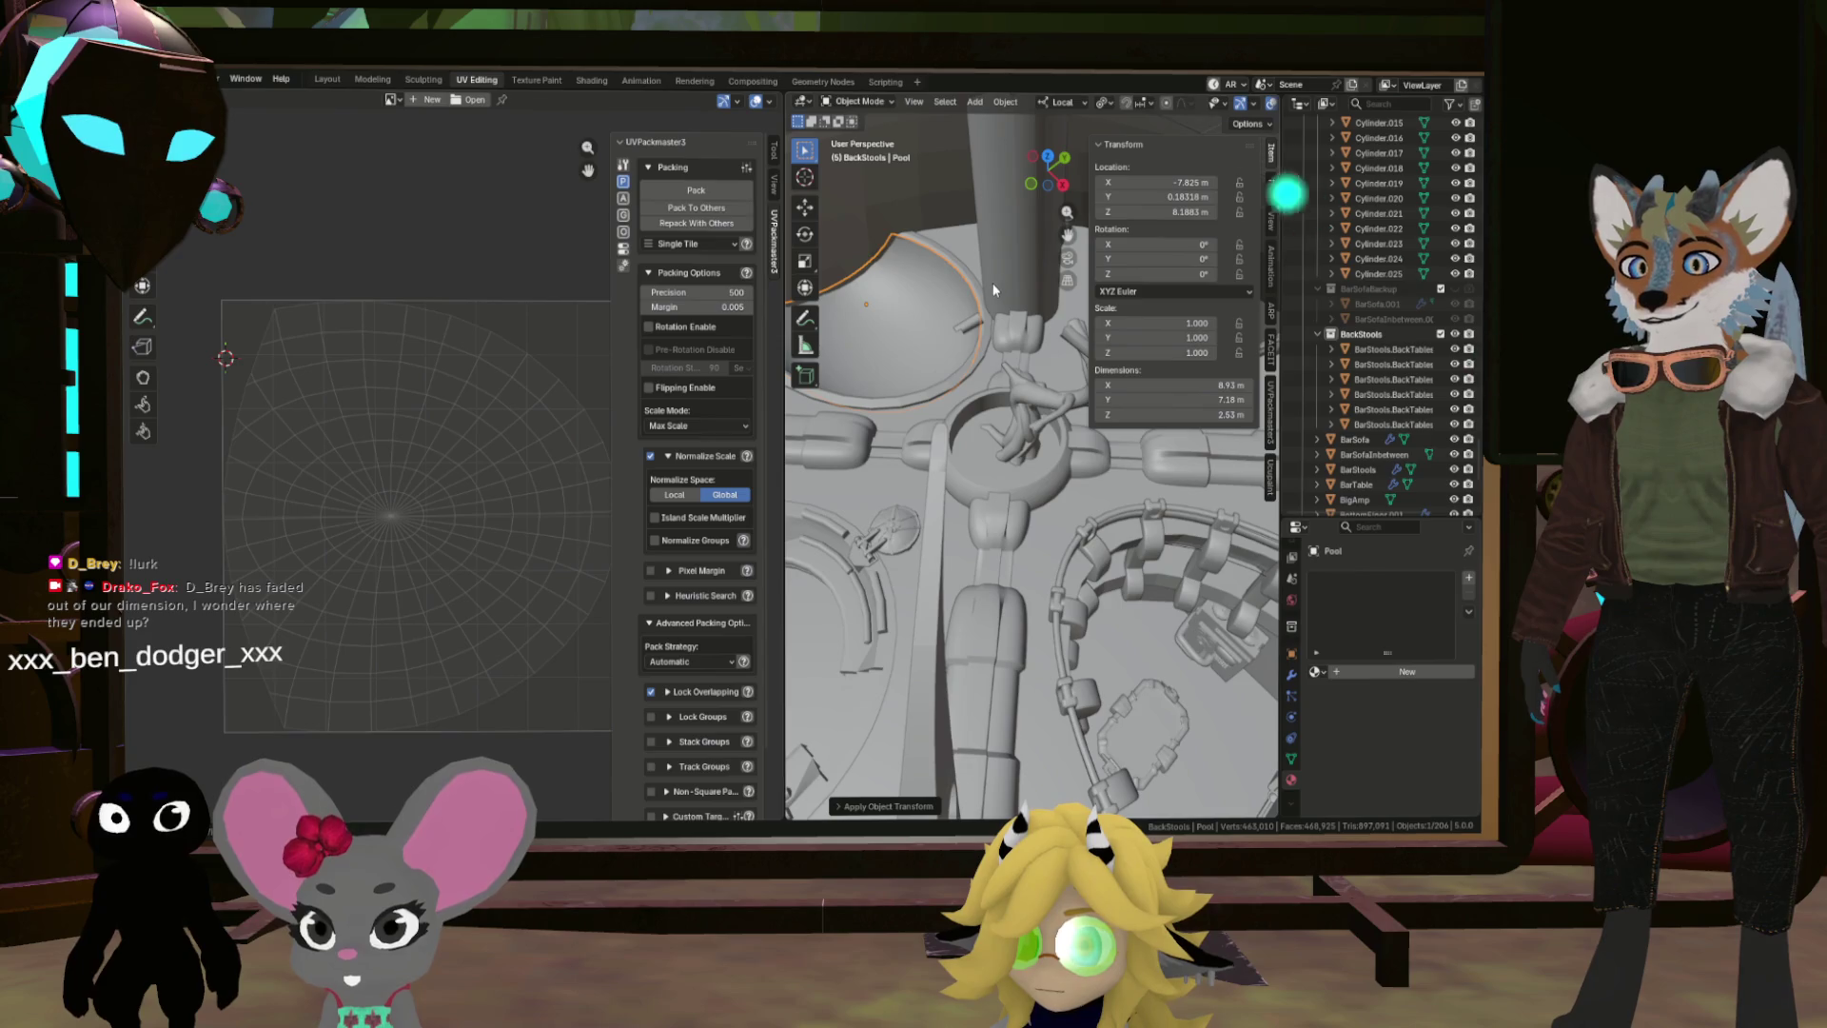
key(ctrl+a)
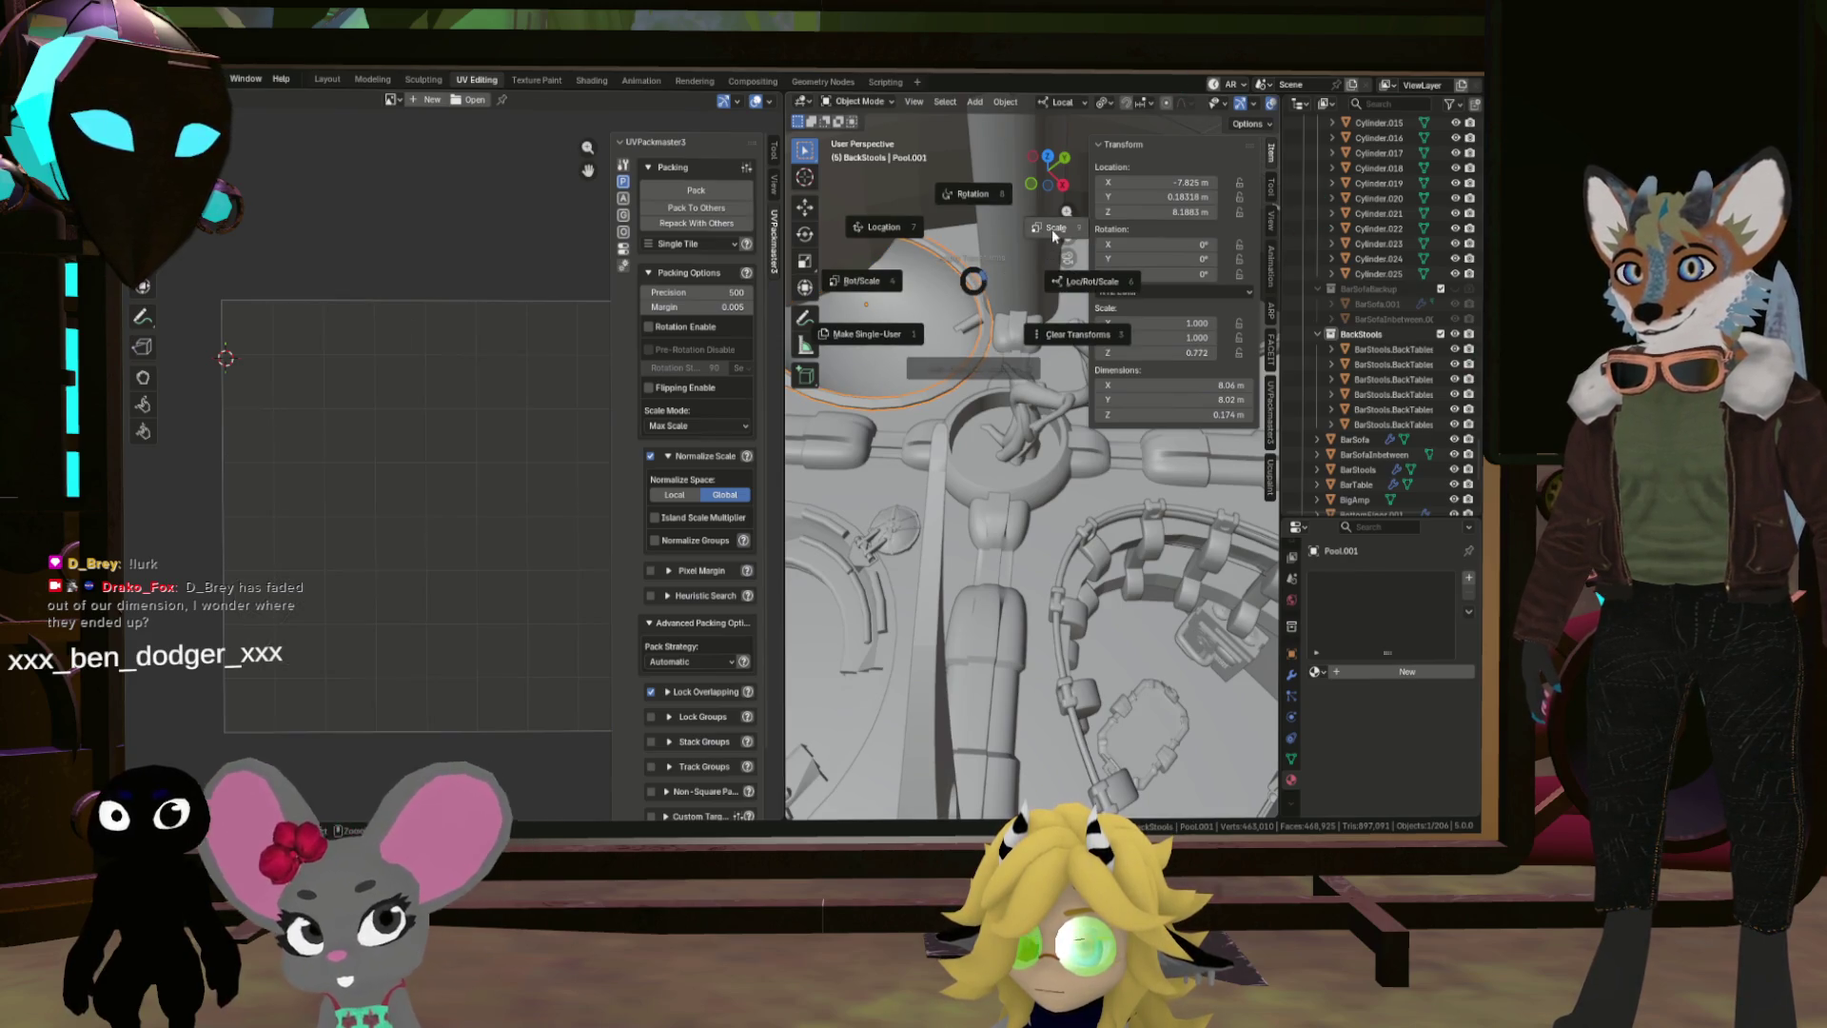
click(1052, 229)
click(958, 305)
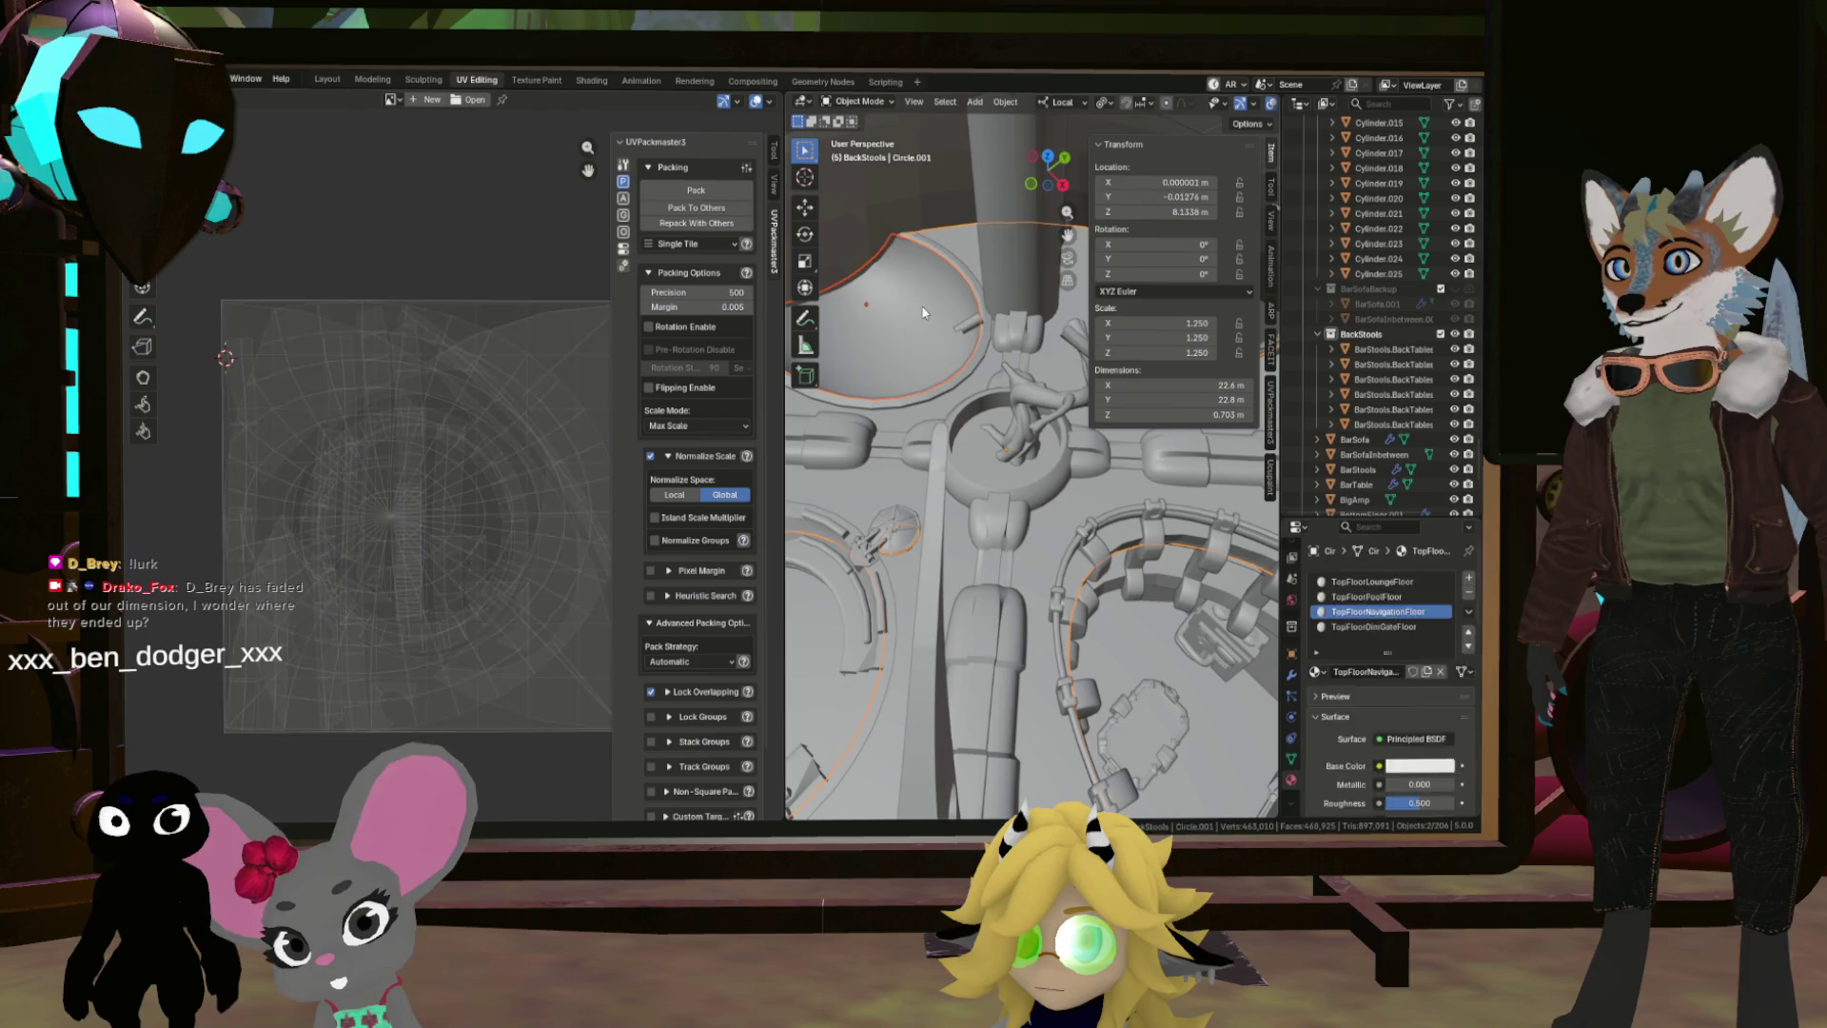
click(954, 266)
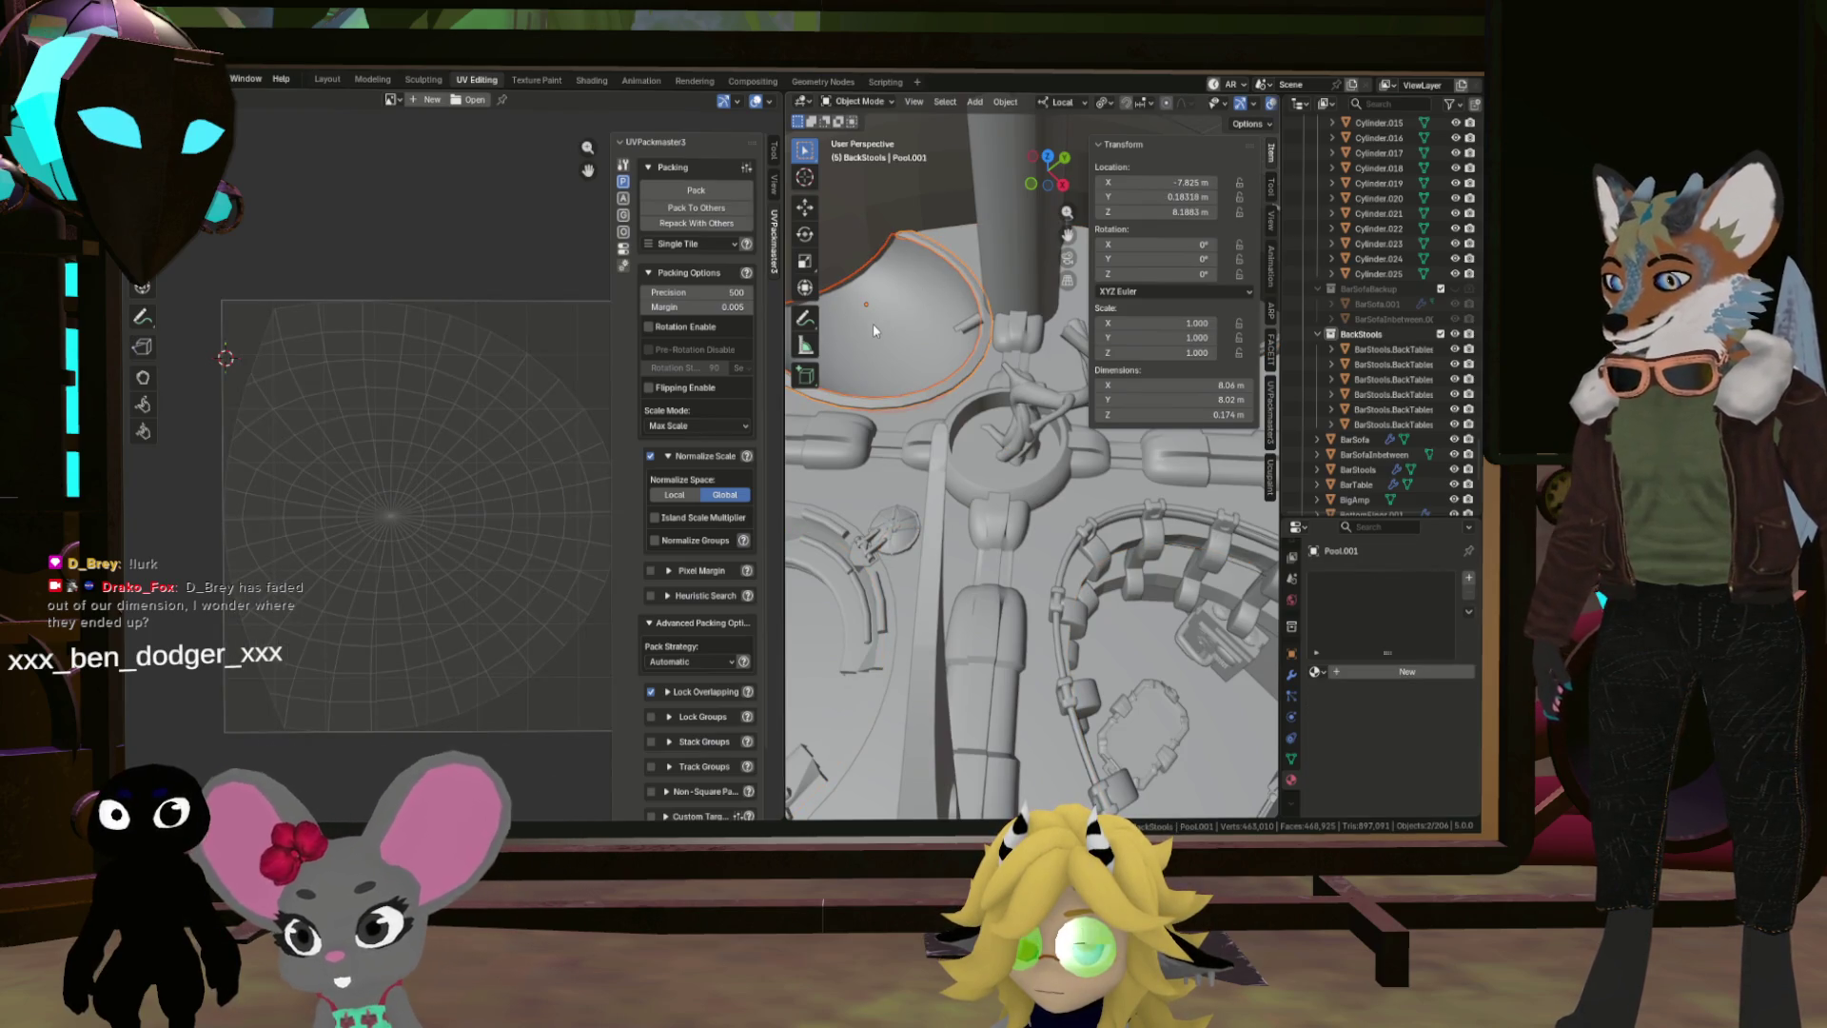
key(Tab)
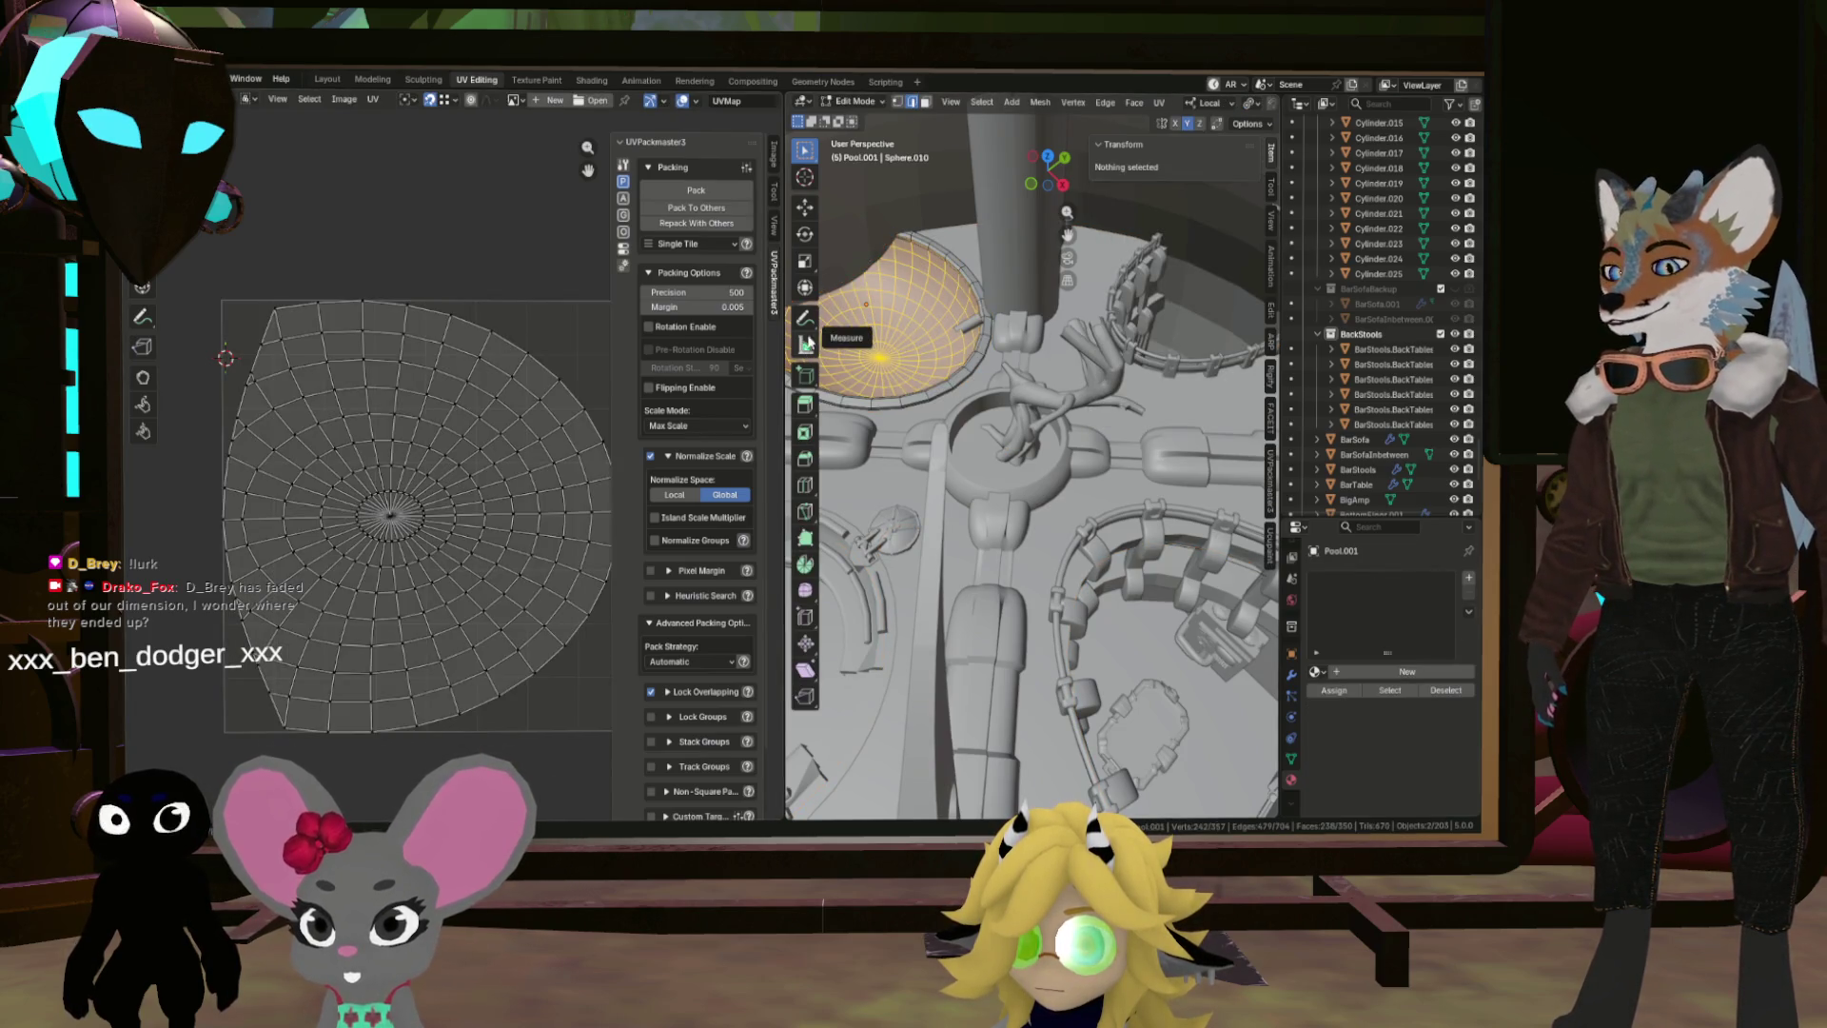
Step: Unwrap all of the rim's vertices and pick out a band of its faces
key(a)
key(u)
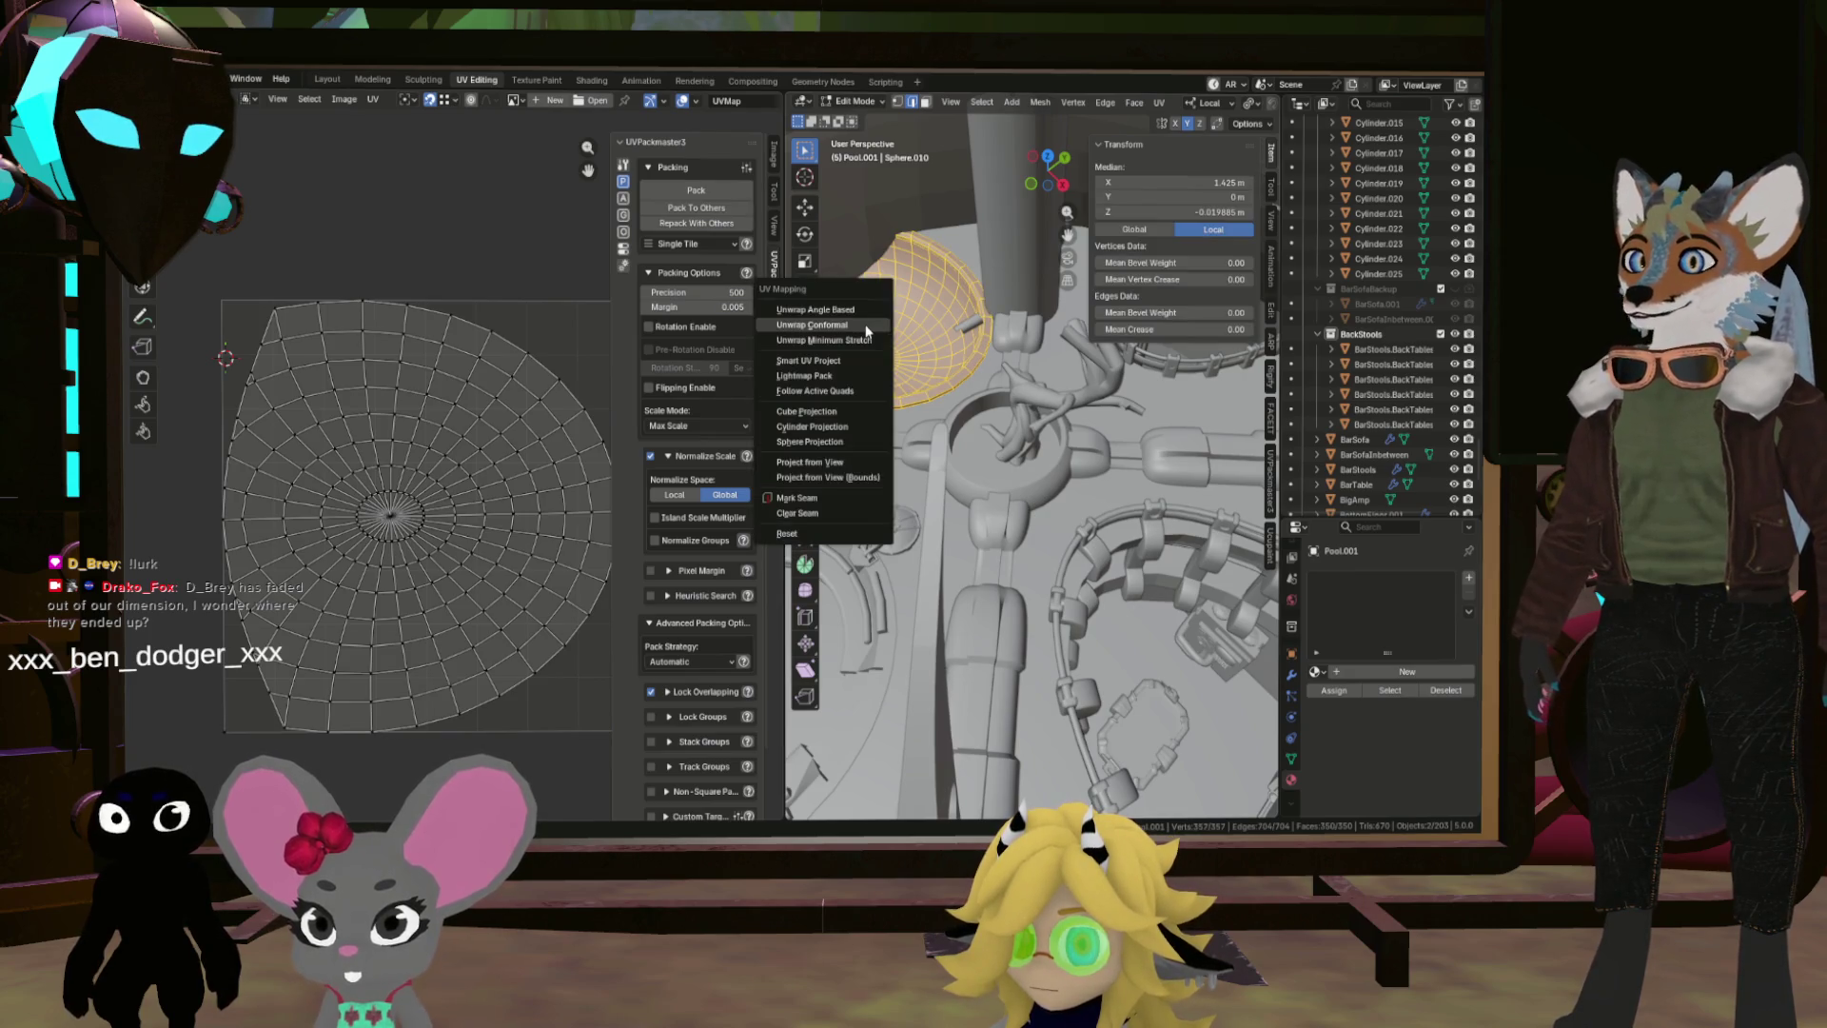
click(866, 314)
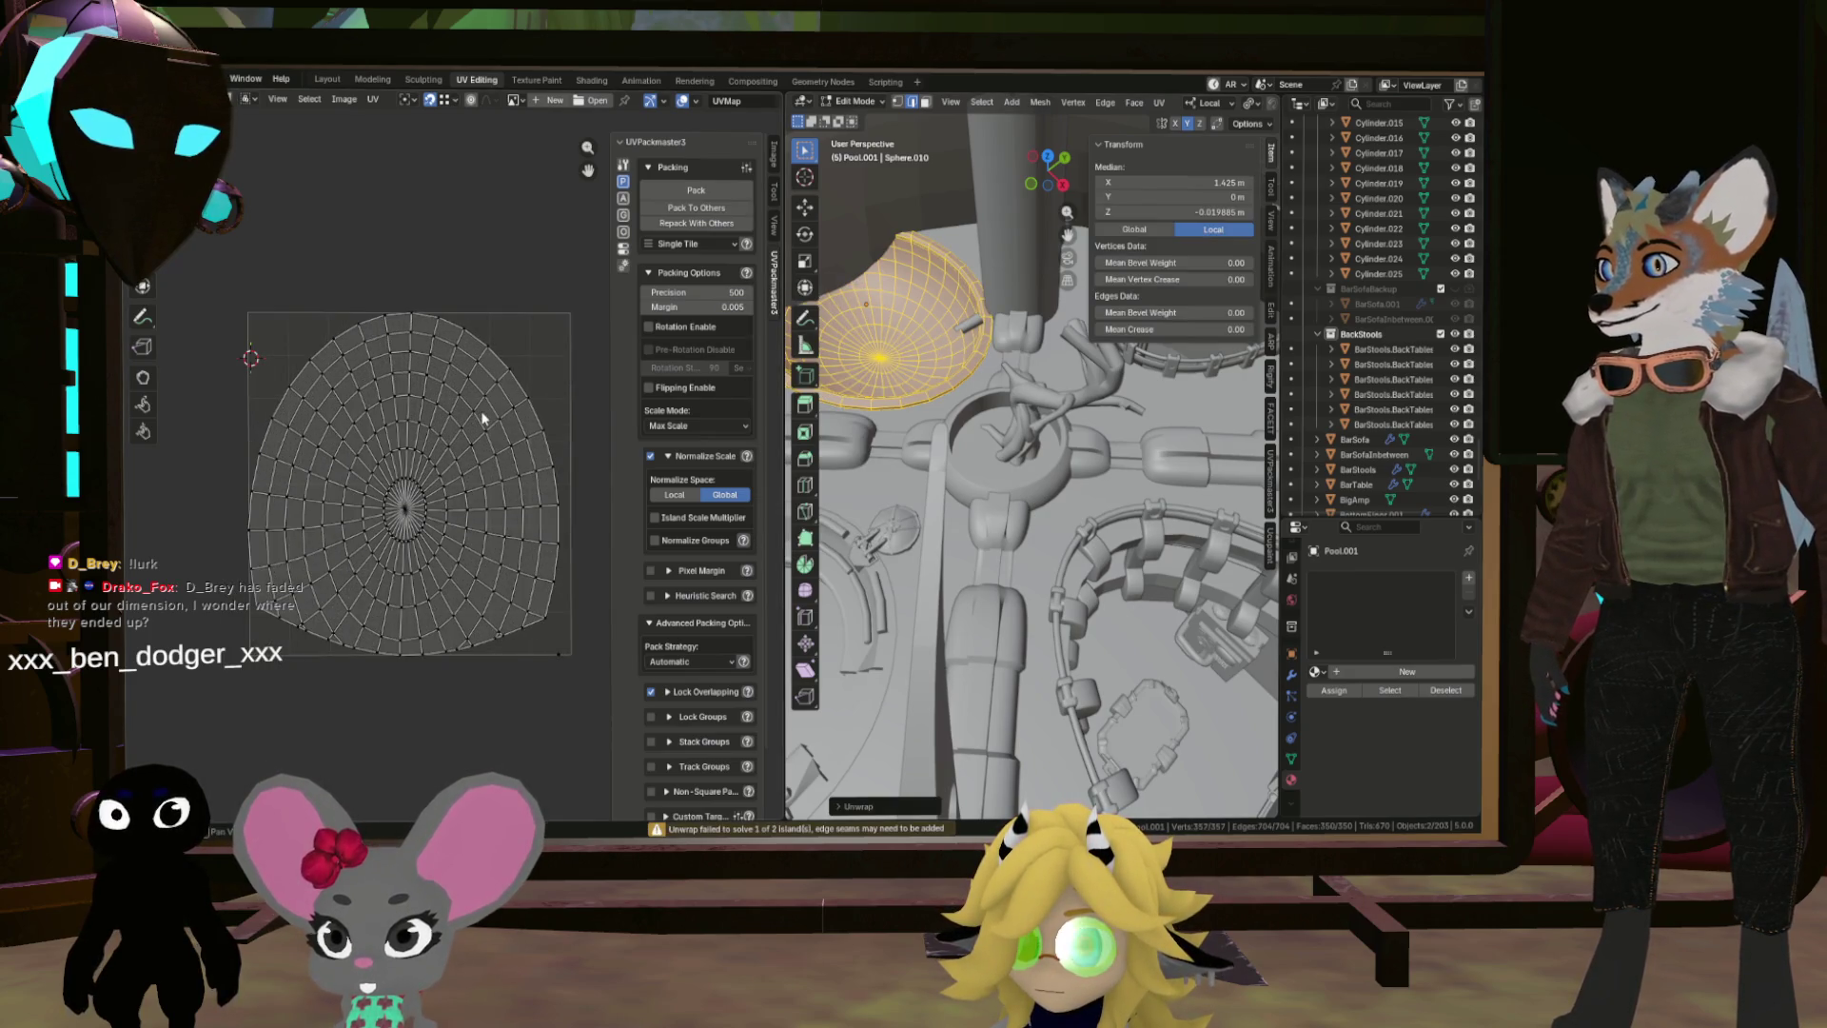
scroll(554, 631, up, 2)
scroll(971, 366, up, 6)
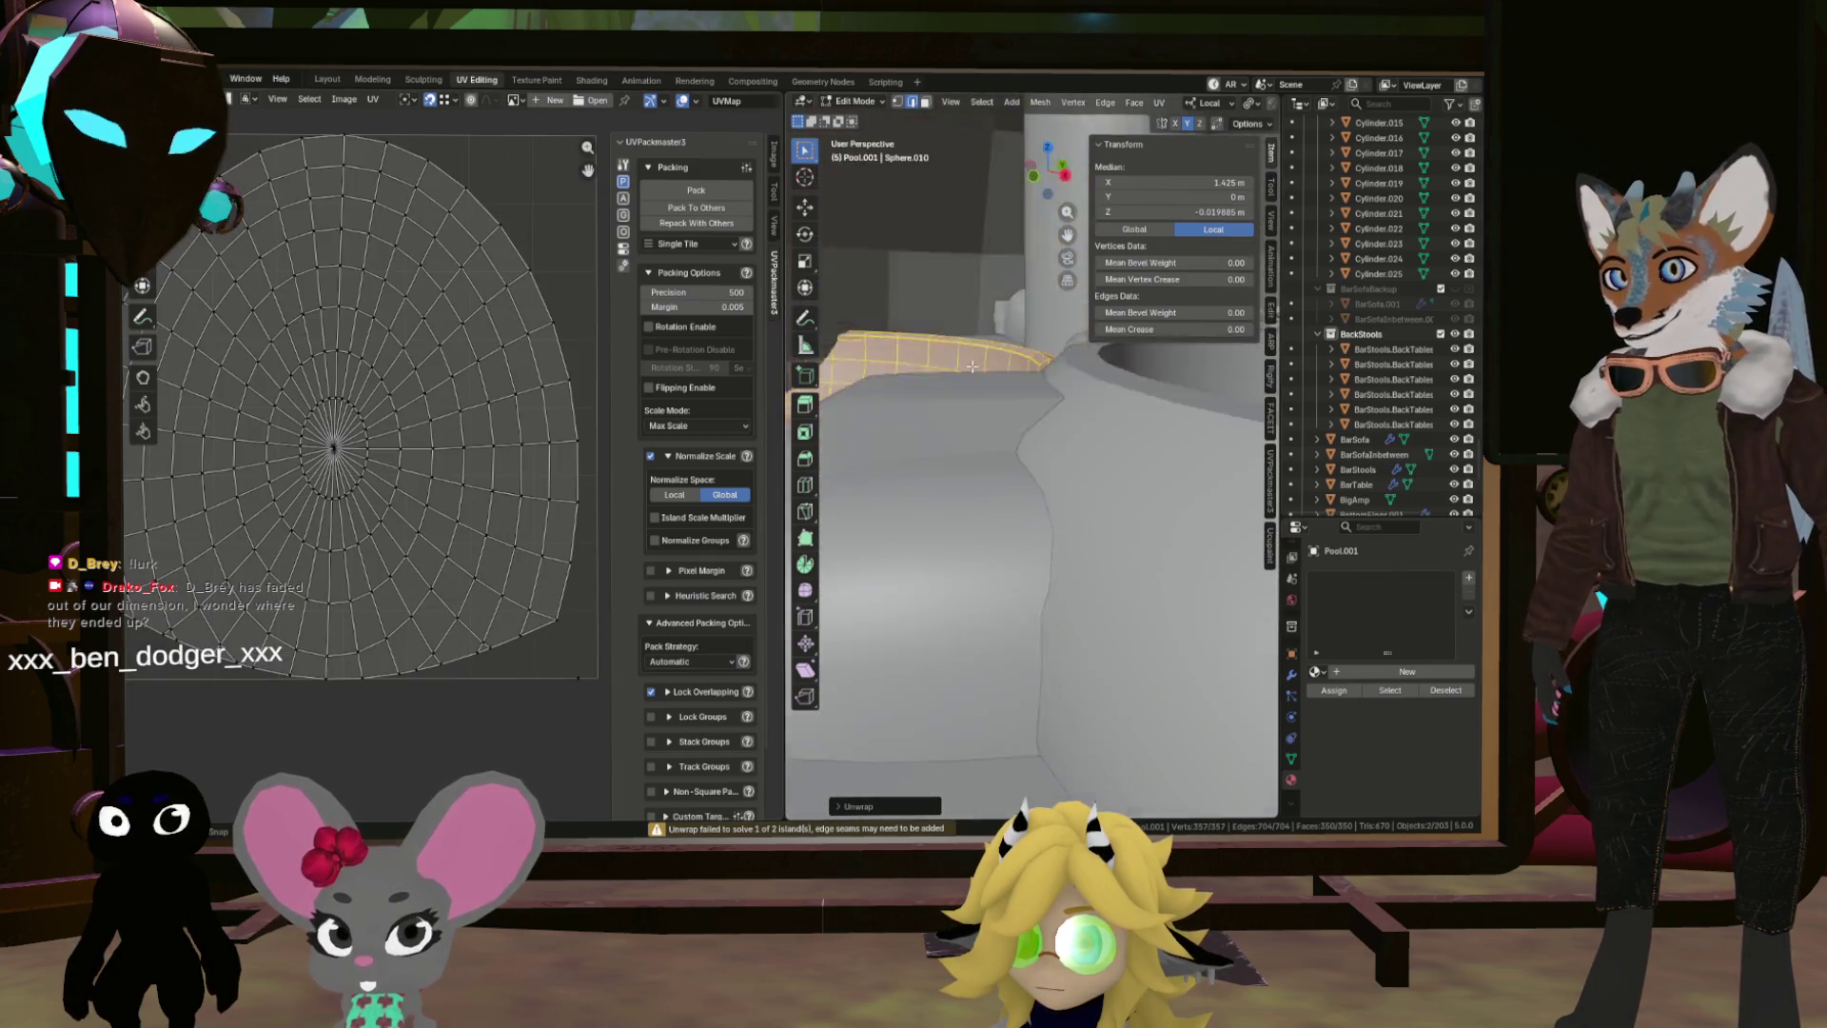
scroll(971, 367, up, 5)
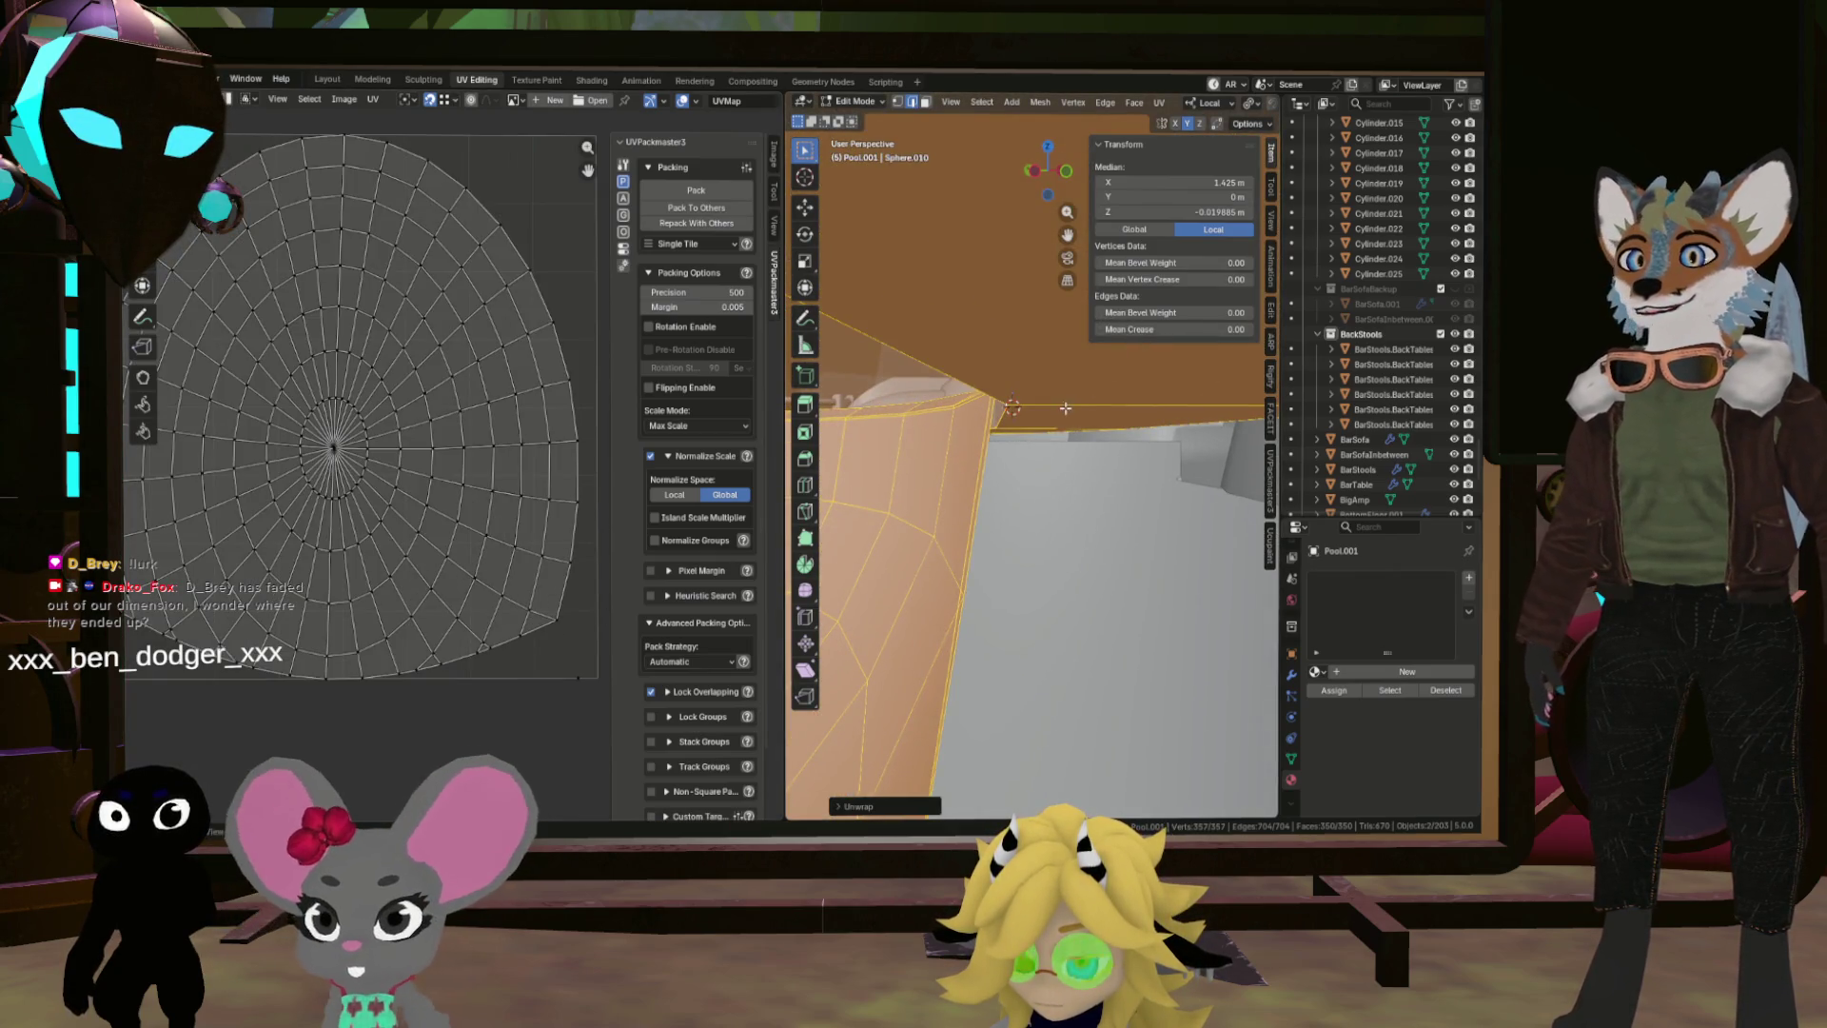
scroll(1065, 408, up, 3)
scroll(1067, 398, down, 4)
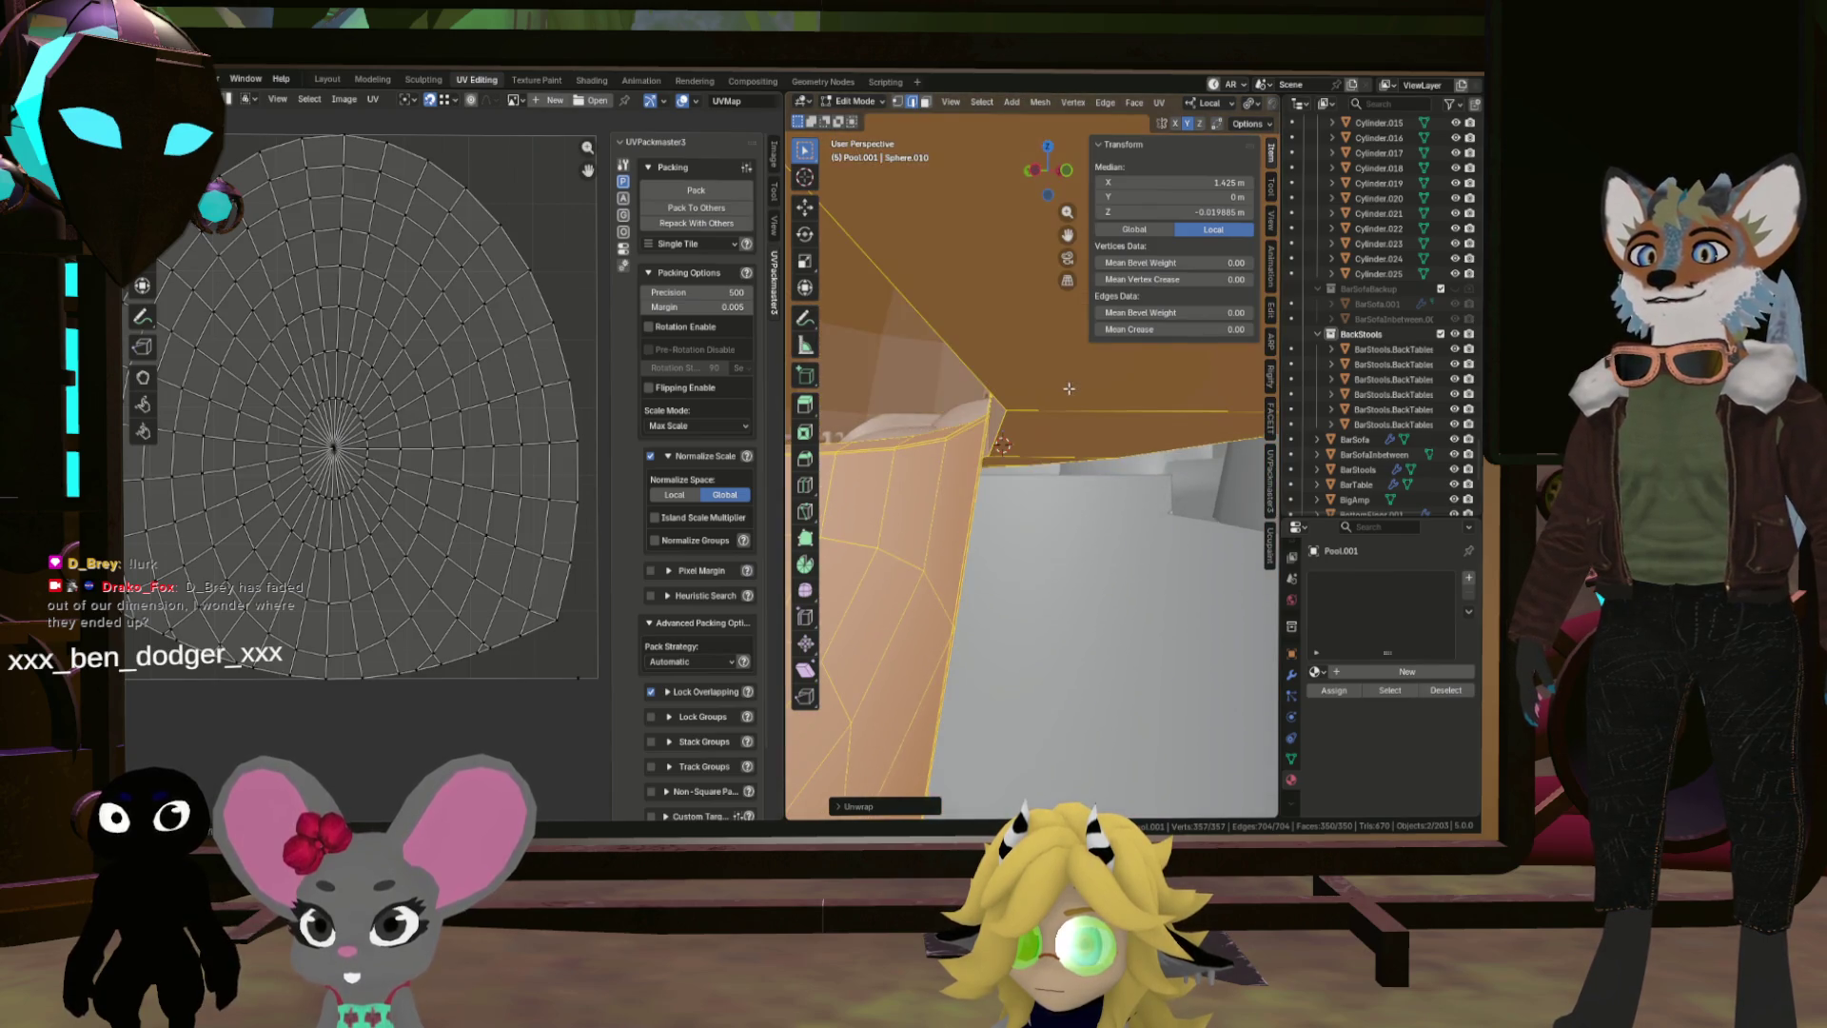
scroll(1065, 382, up, 2)
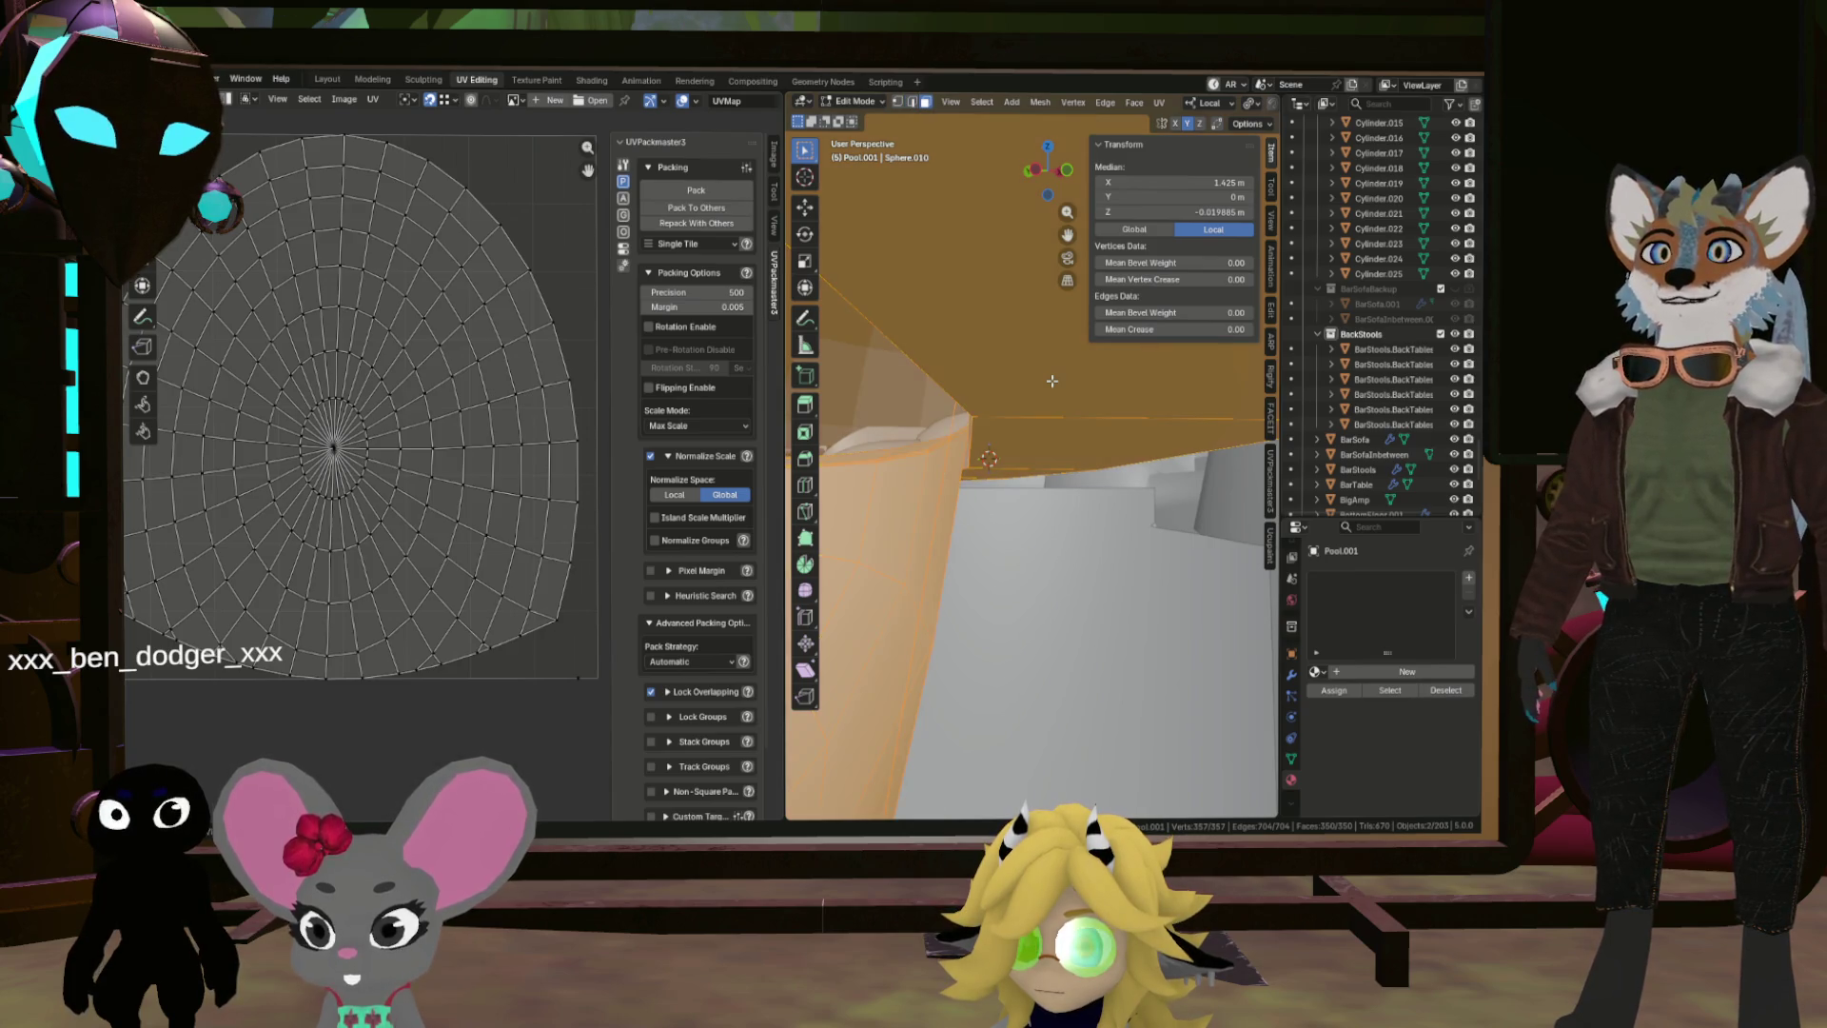
click(1051, 391)
scroll(1050, 396, up, 5)
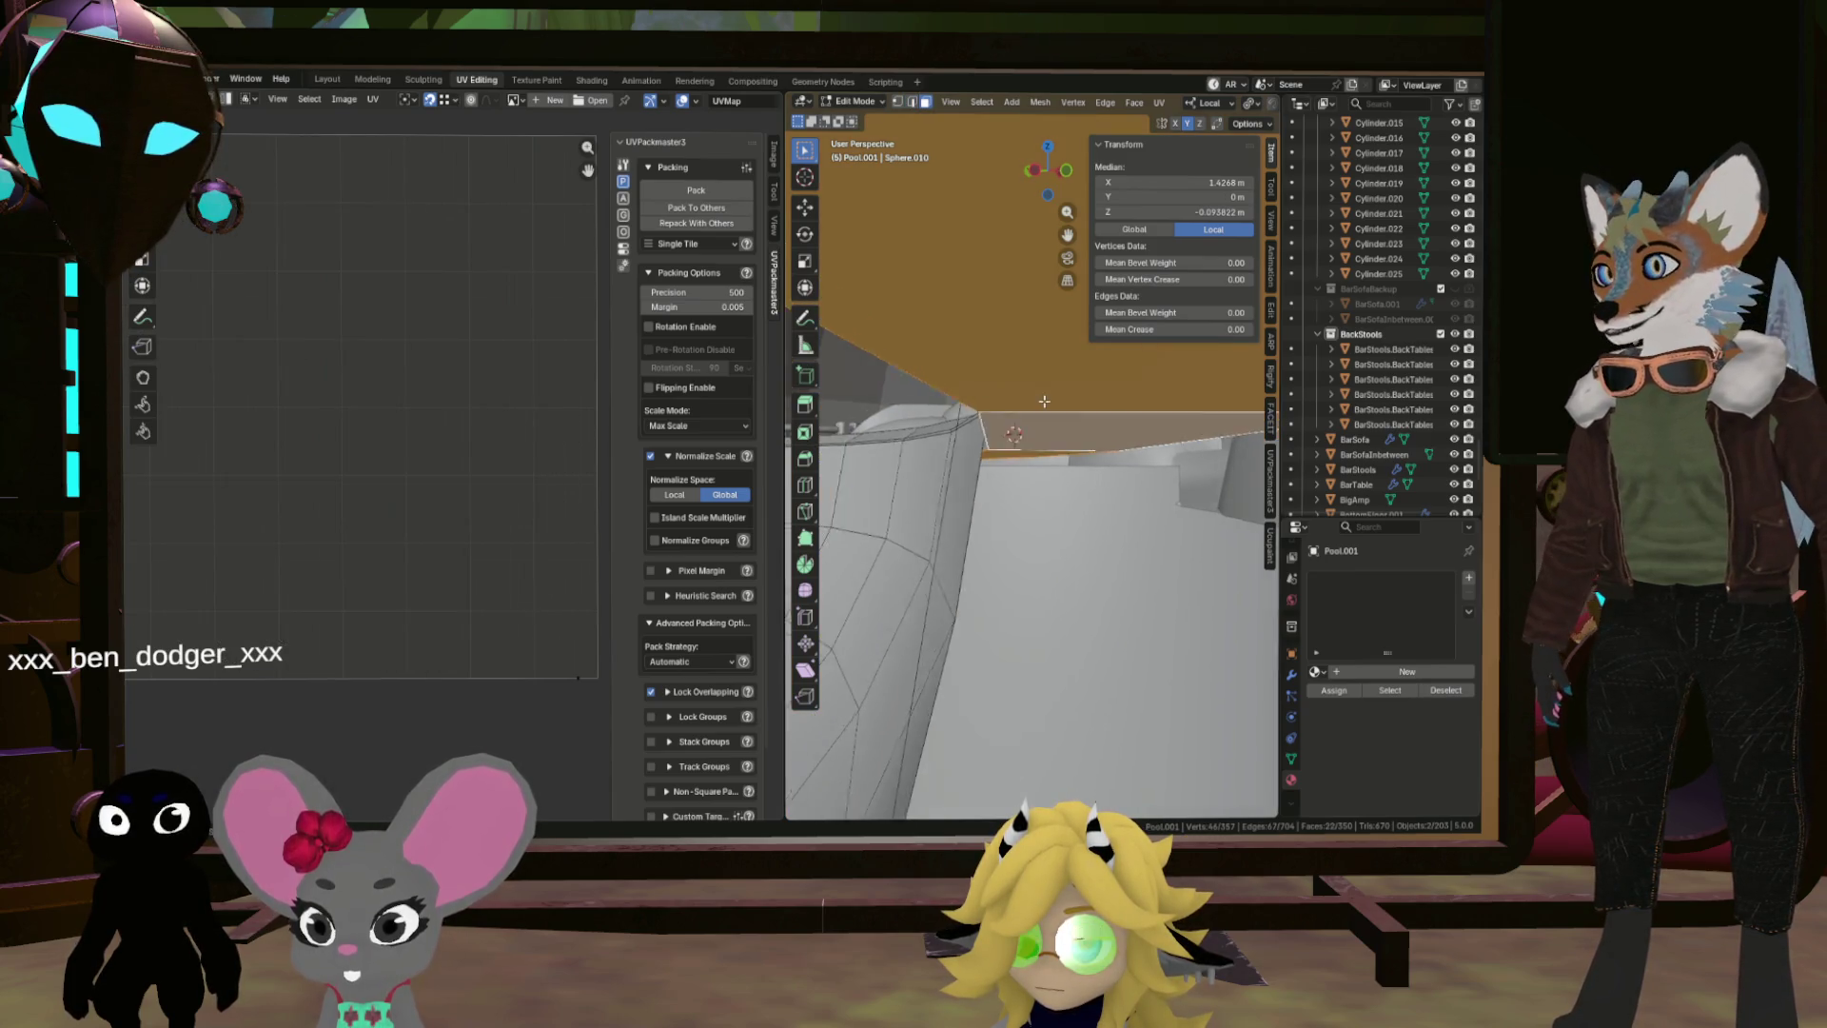
scroll(1011, 420, up, 4)
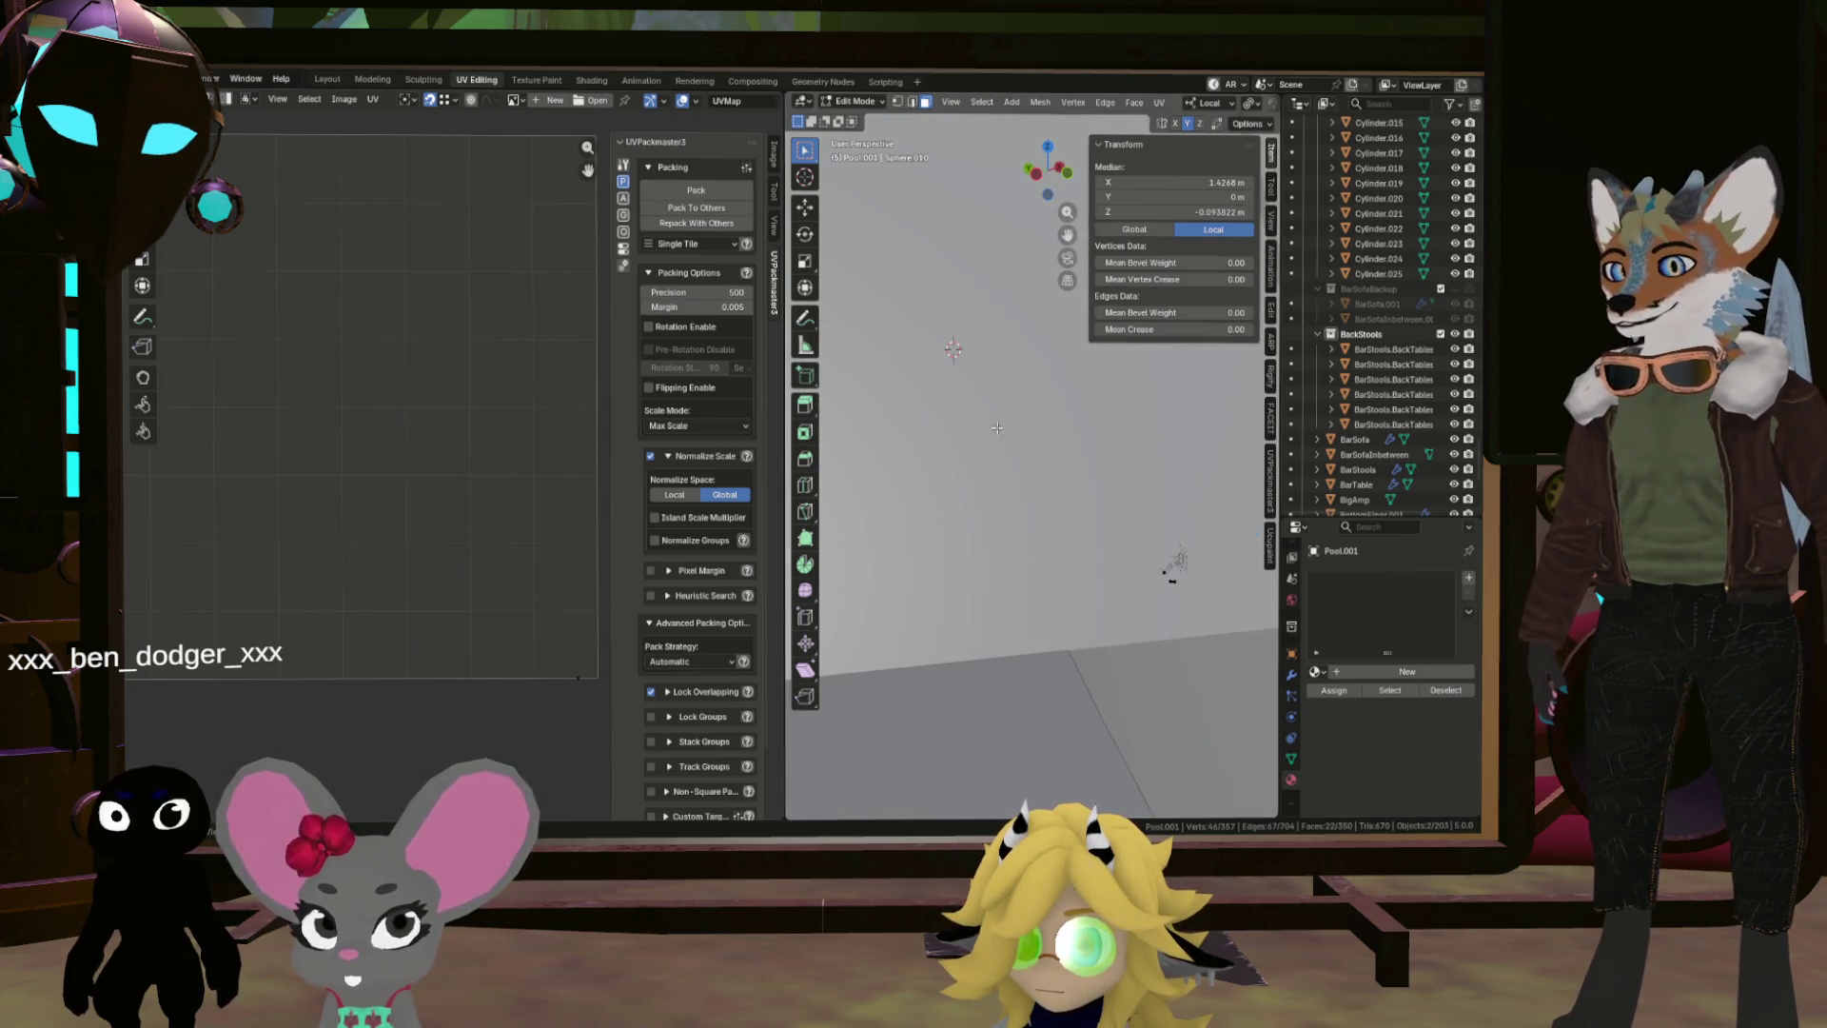
scroll(914, 390, down, 3)
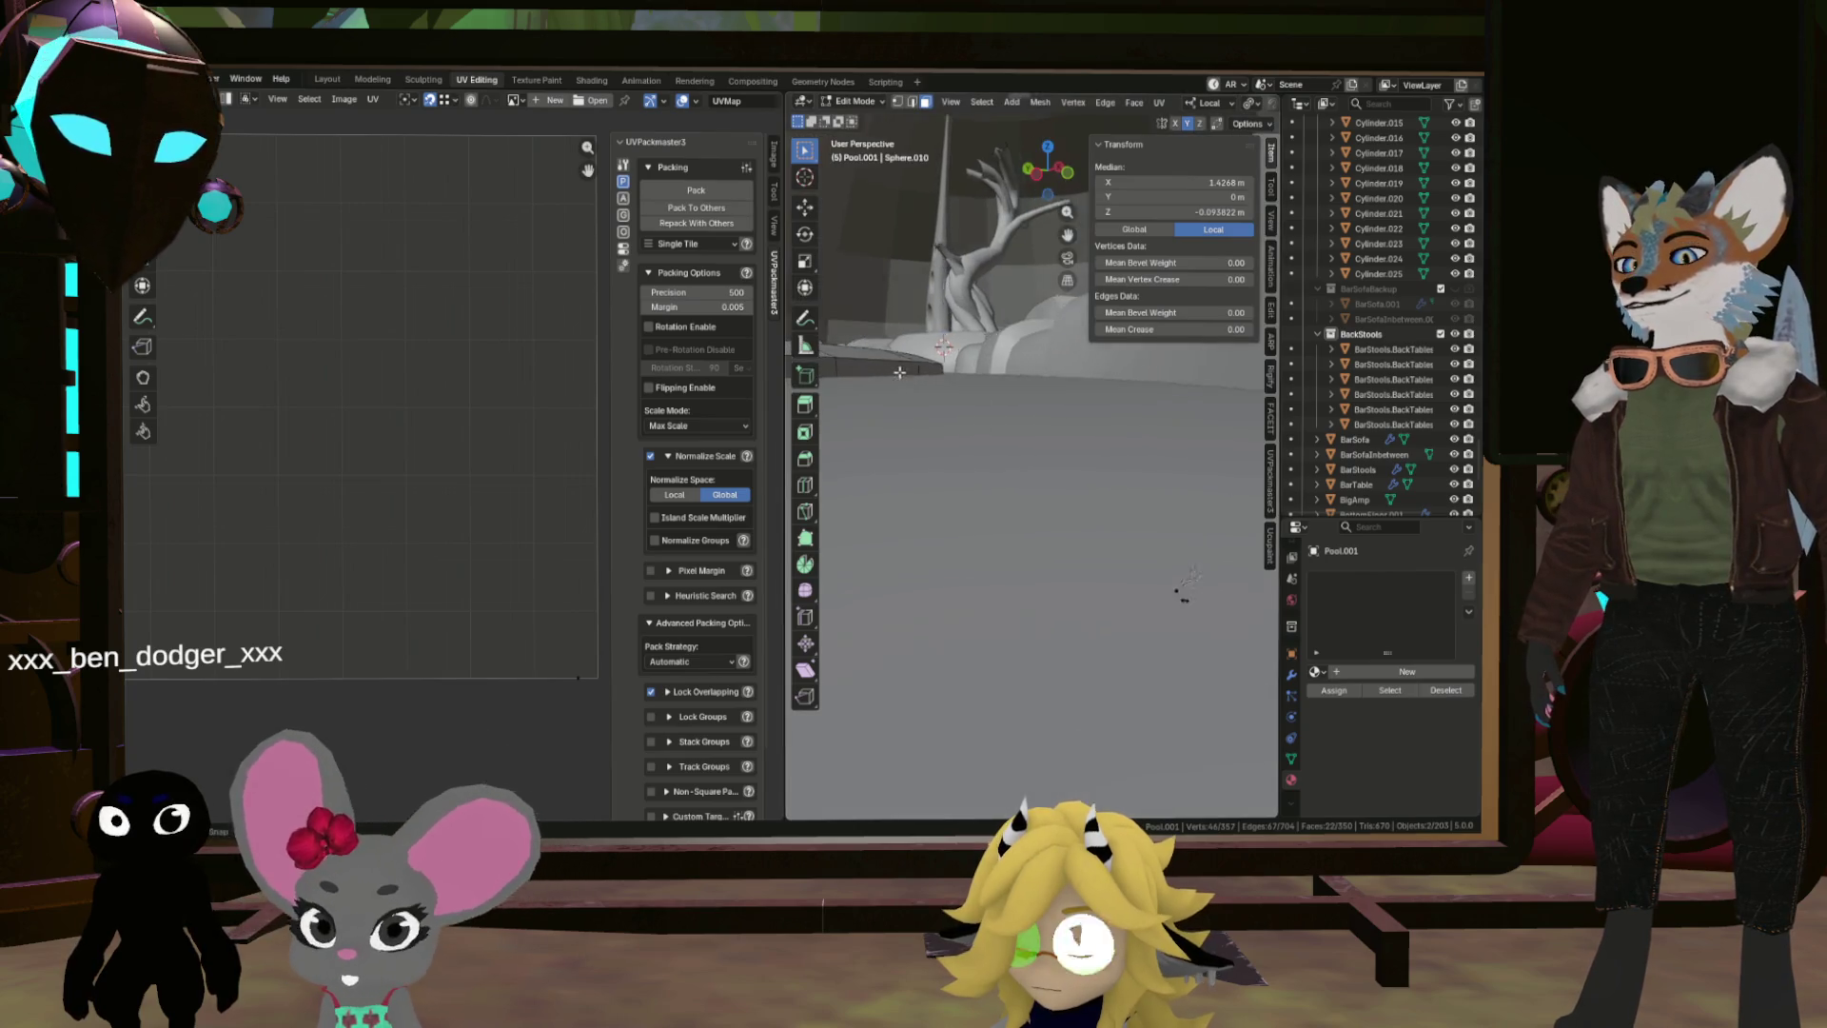
scroll(1032, 401, down, 4)
Step: Isolate the pool mesh in local view and delete a face loop from the rim
key(a)
key(slash)
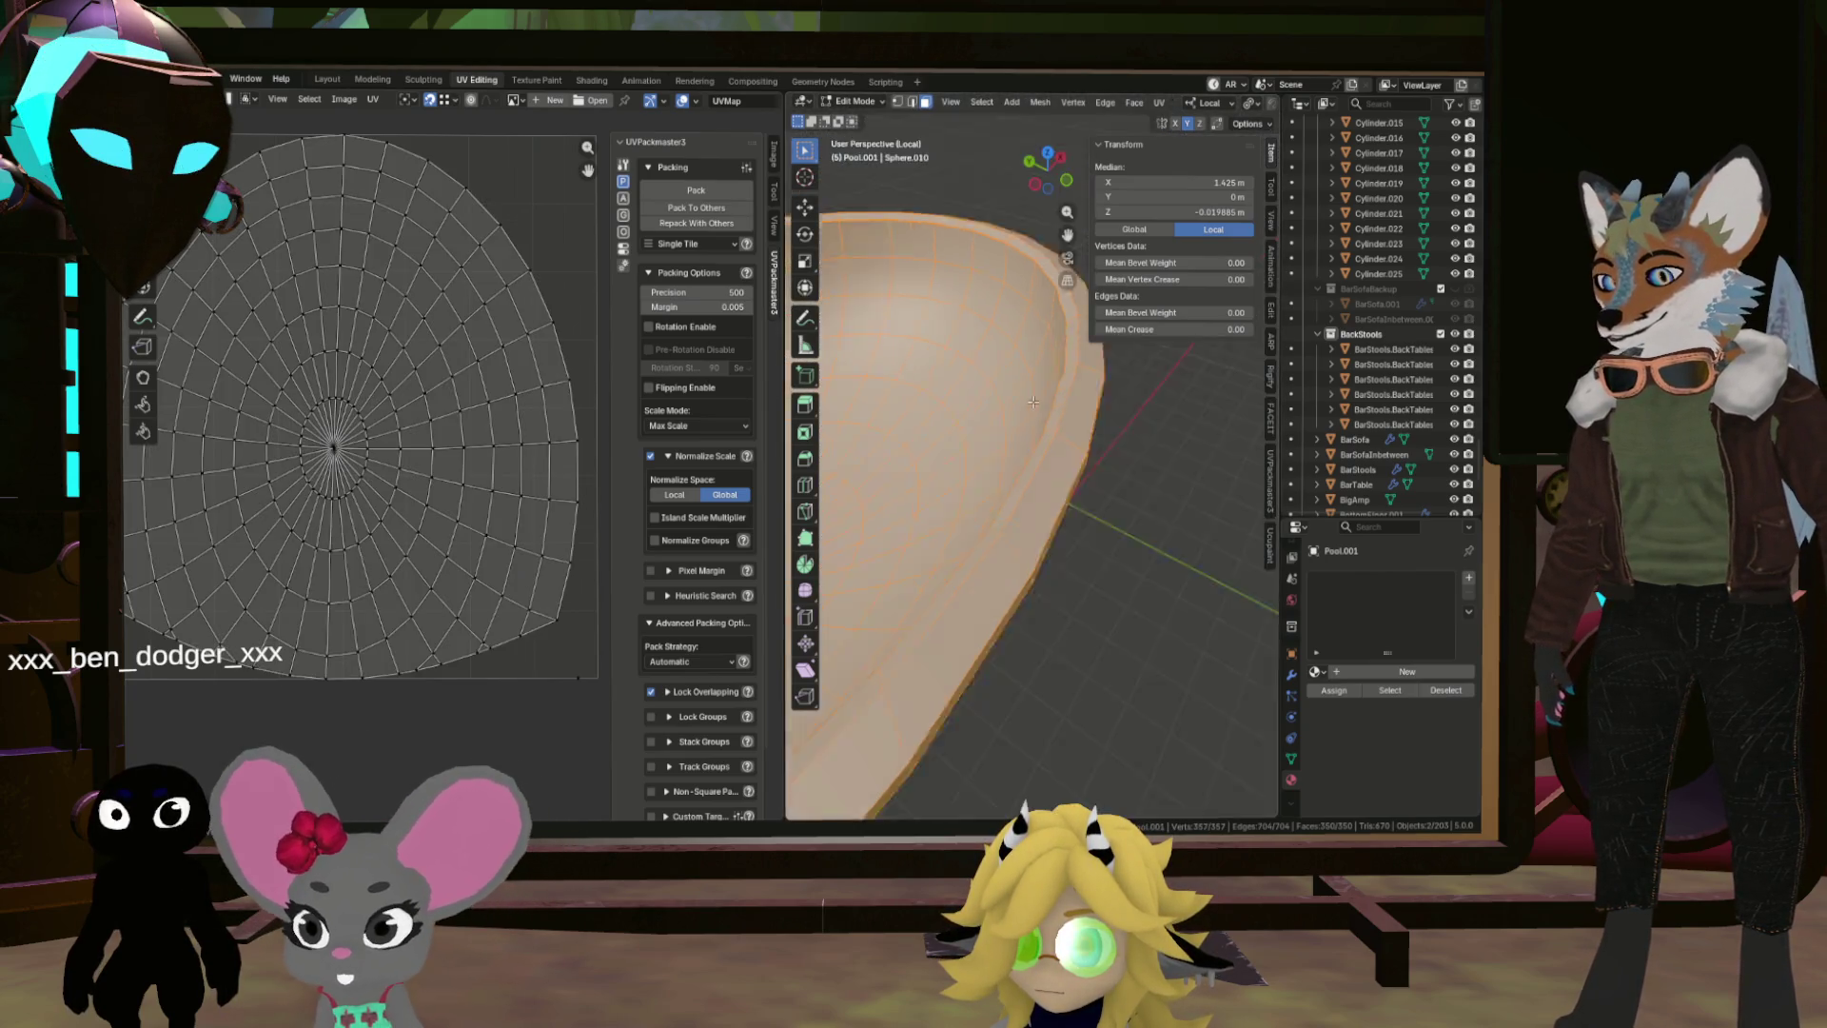
scroll(1057, 453, up, 2)
scroll(1057, 454, up, 2)
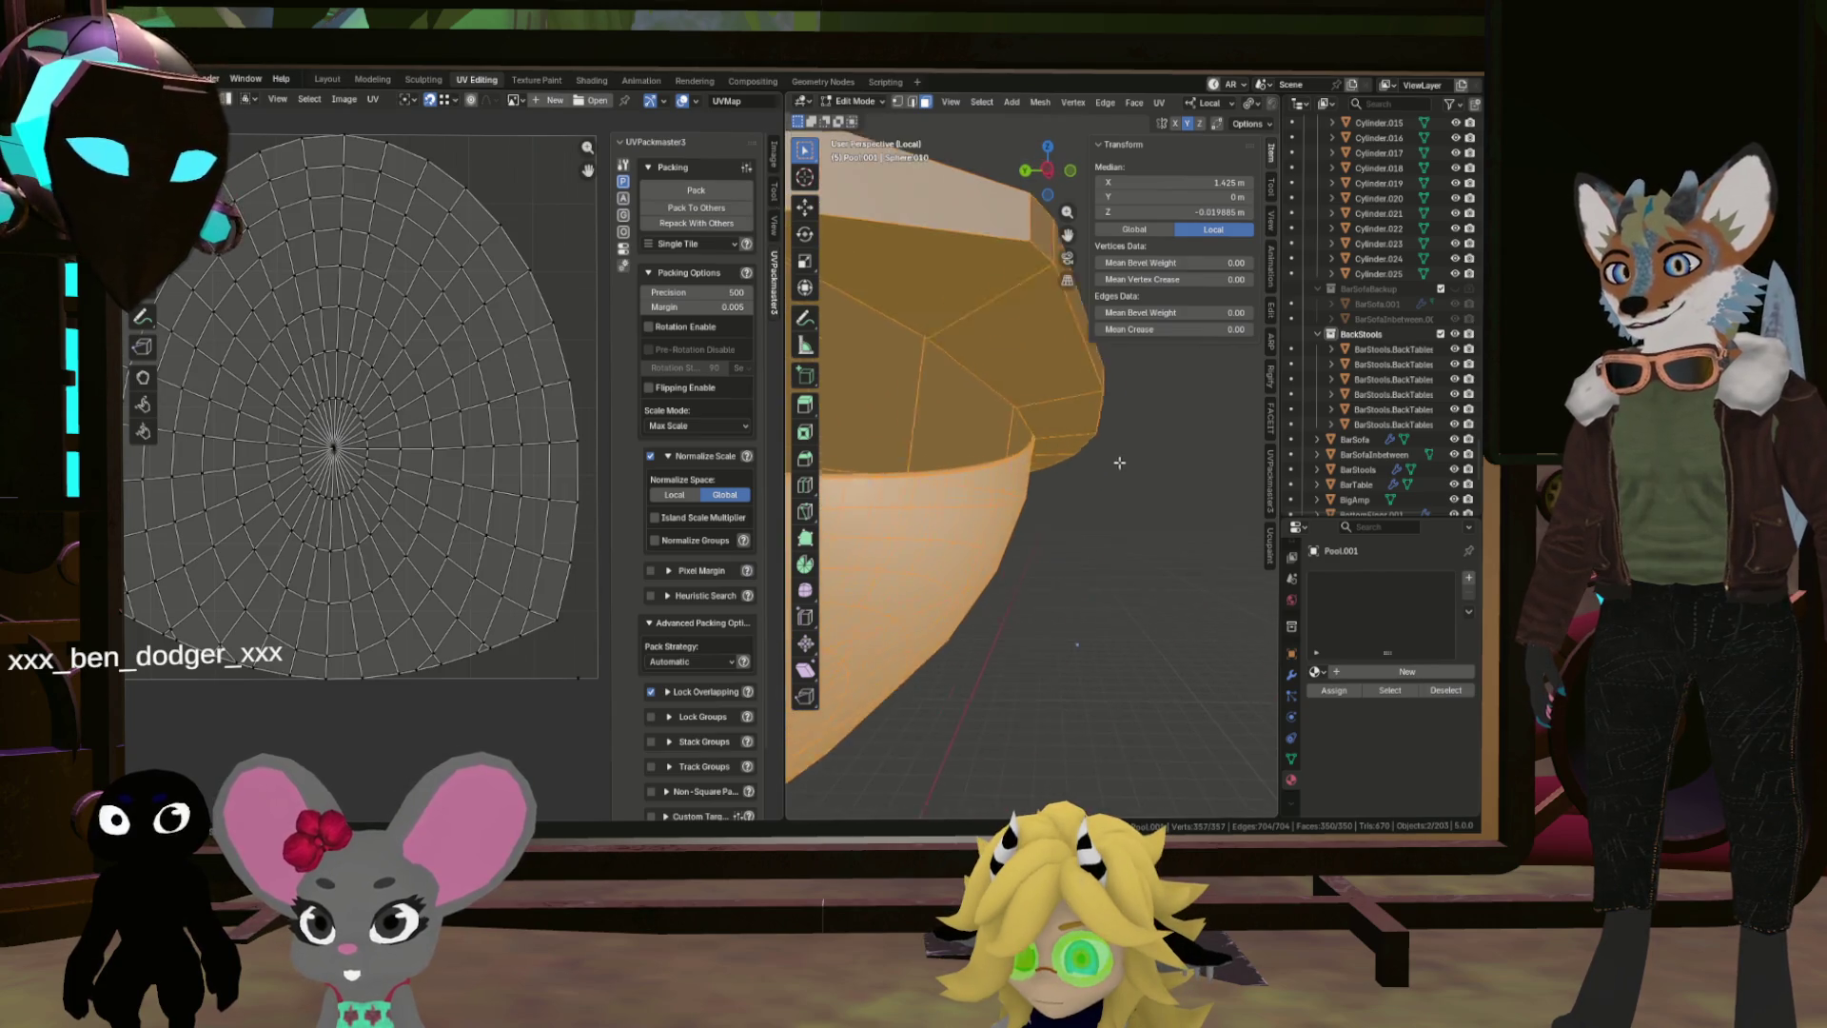
alt+click(1064, 414)
key(x)
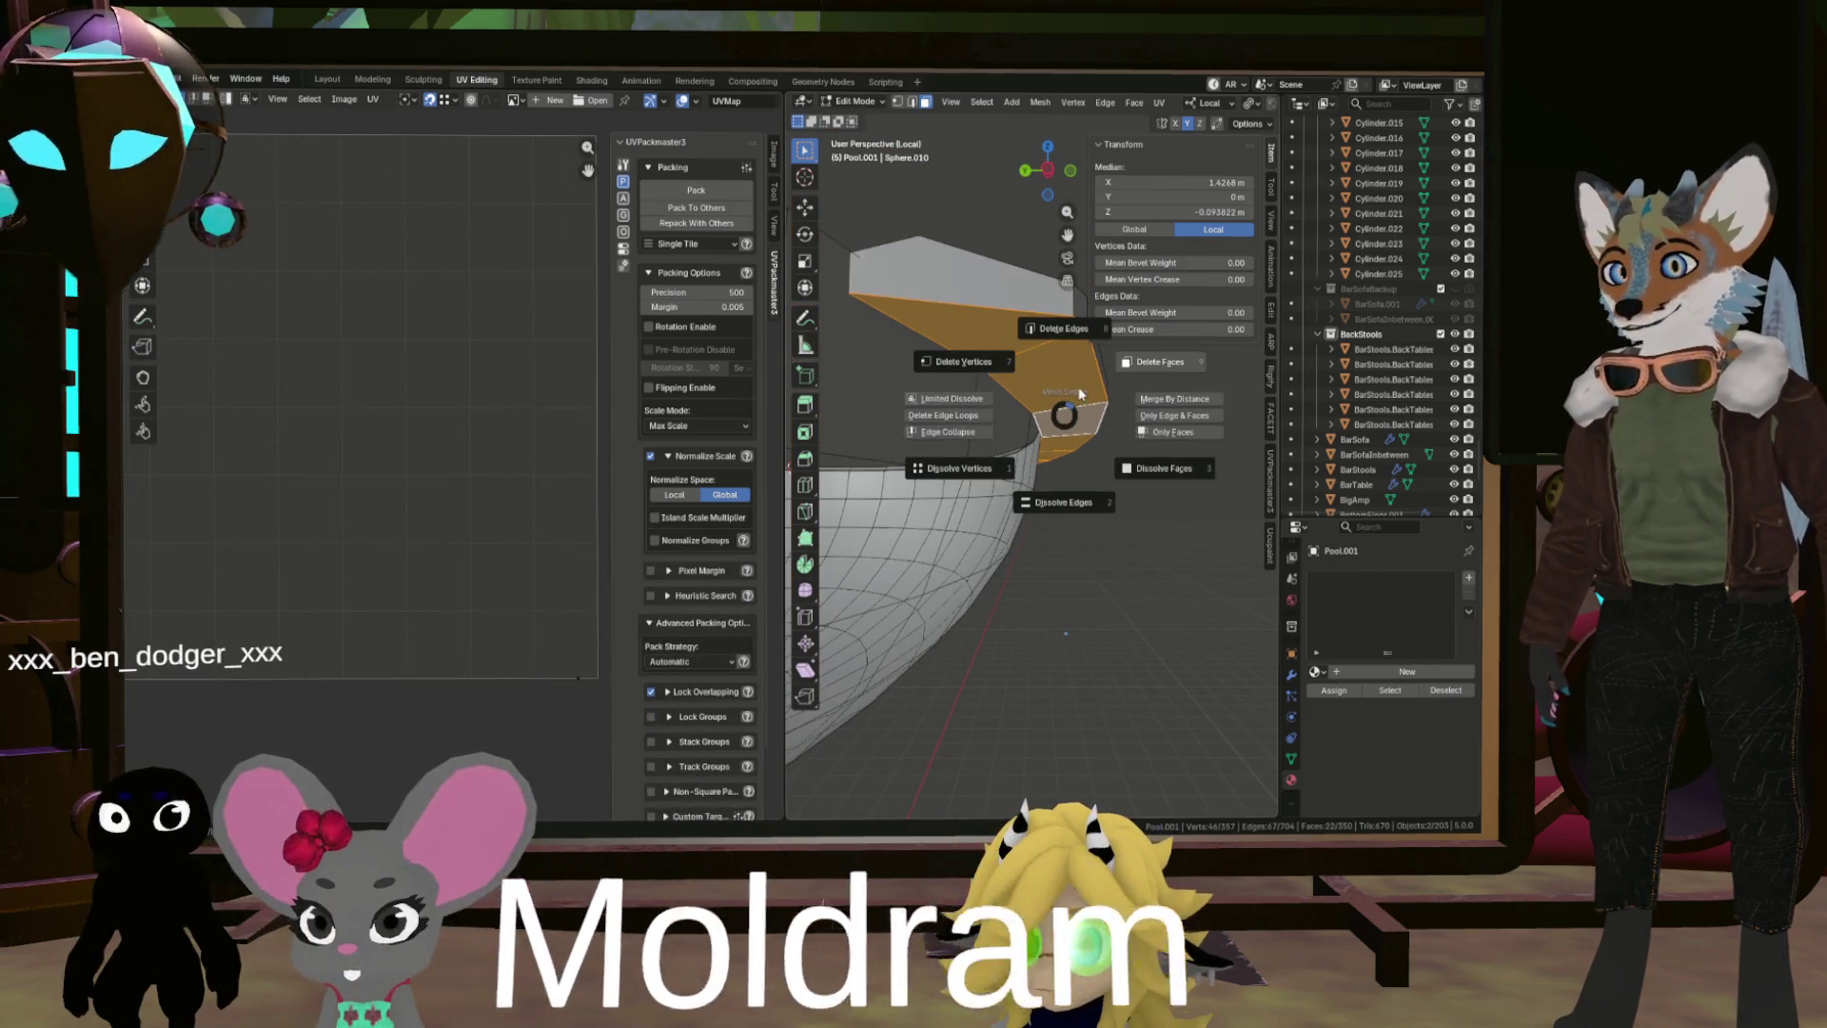
click(1012, 383)
Step: Select the whole pool mesh and unwrap it again
mouse_move(1012, 382)
mouse_down()
mouse_move(1053, 380)
mouse_move(1029, 442)
mouse_up()
key(a)
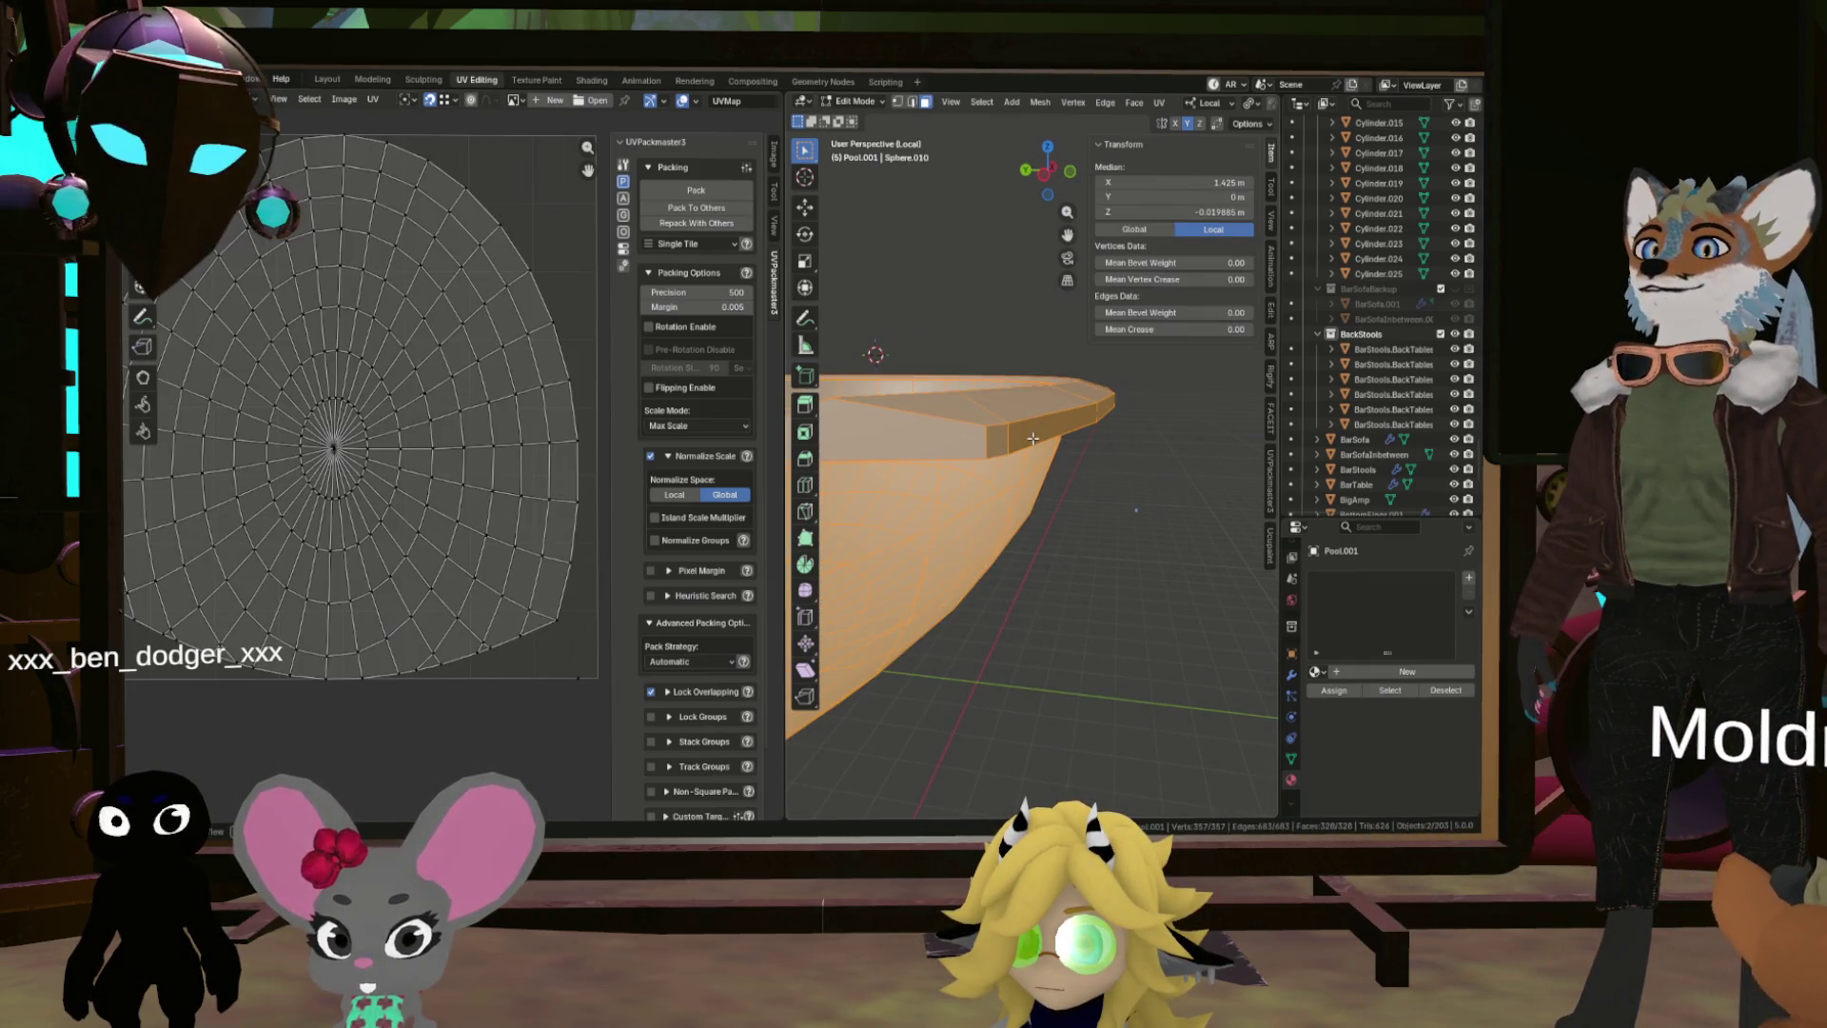
key(u)
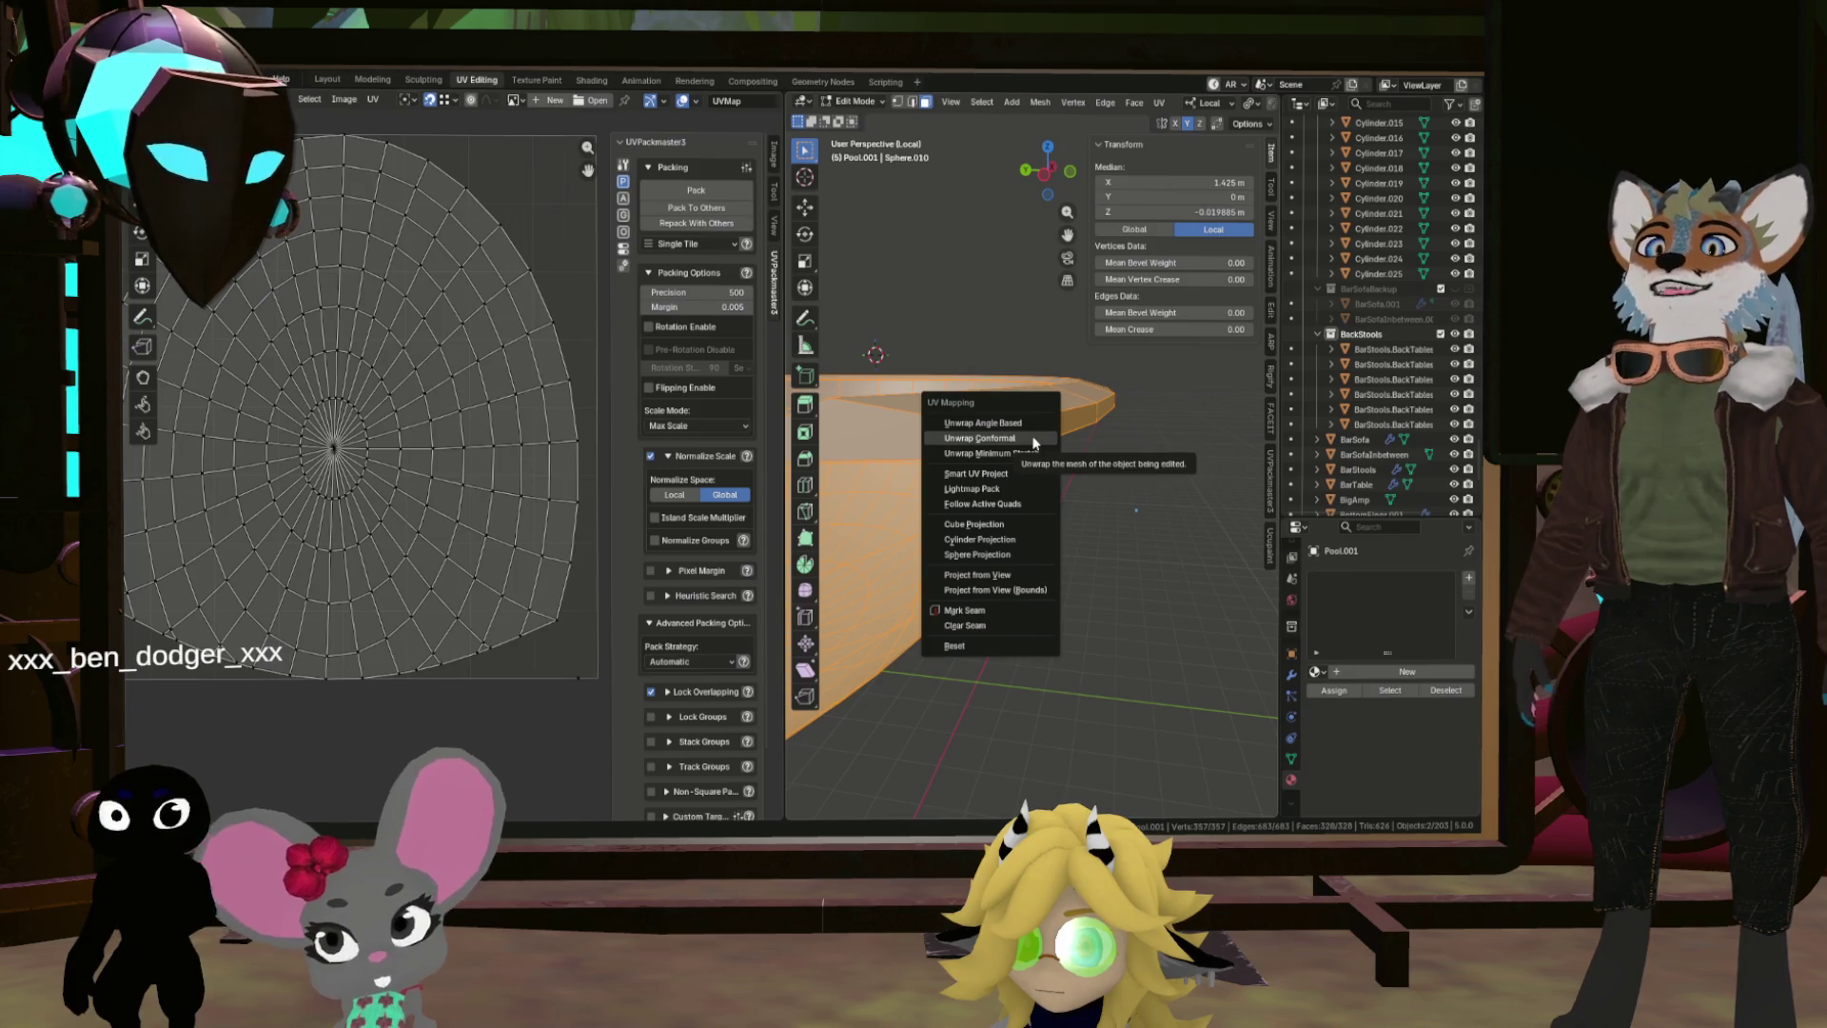
click(1034, 440)
scroll(284, 402, up, 1)
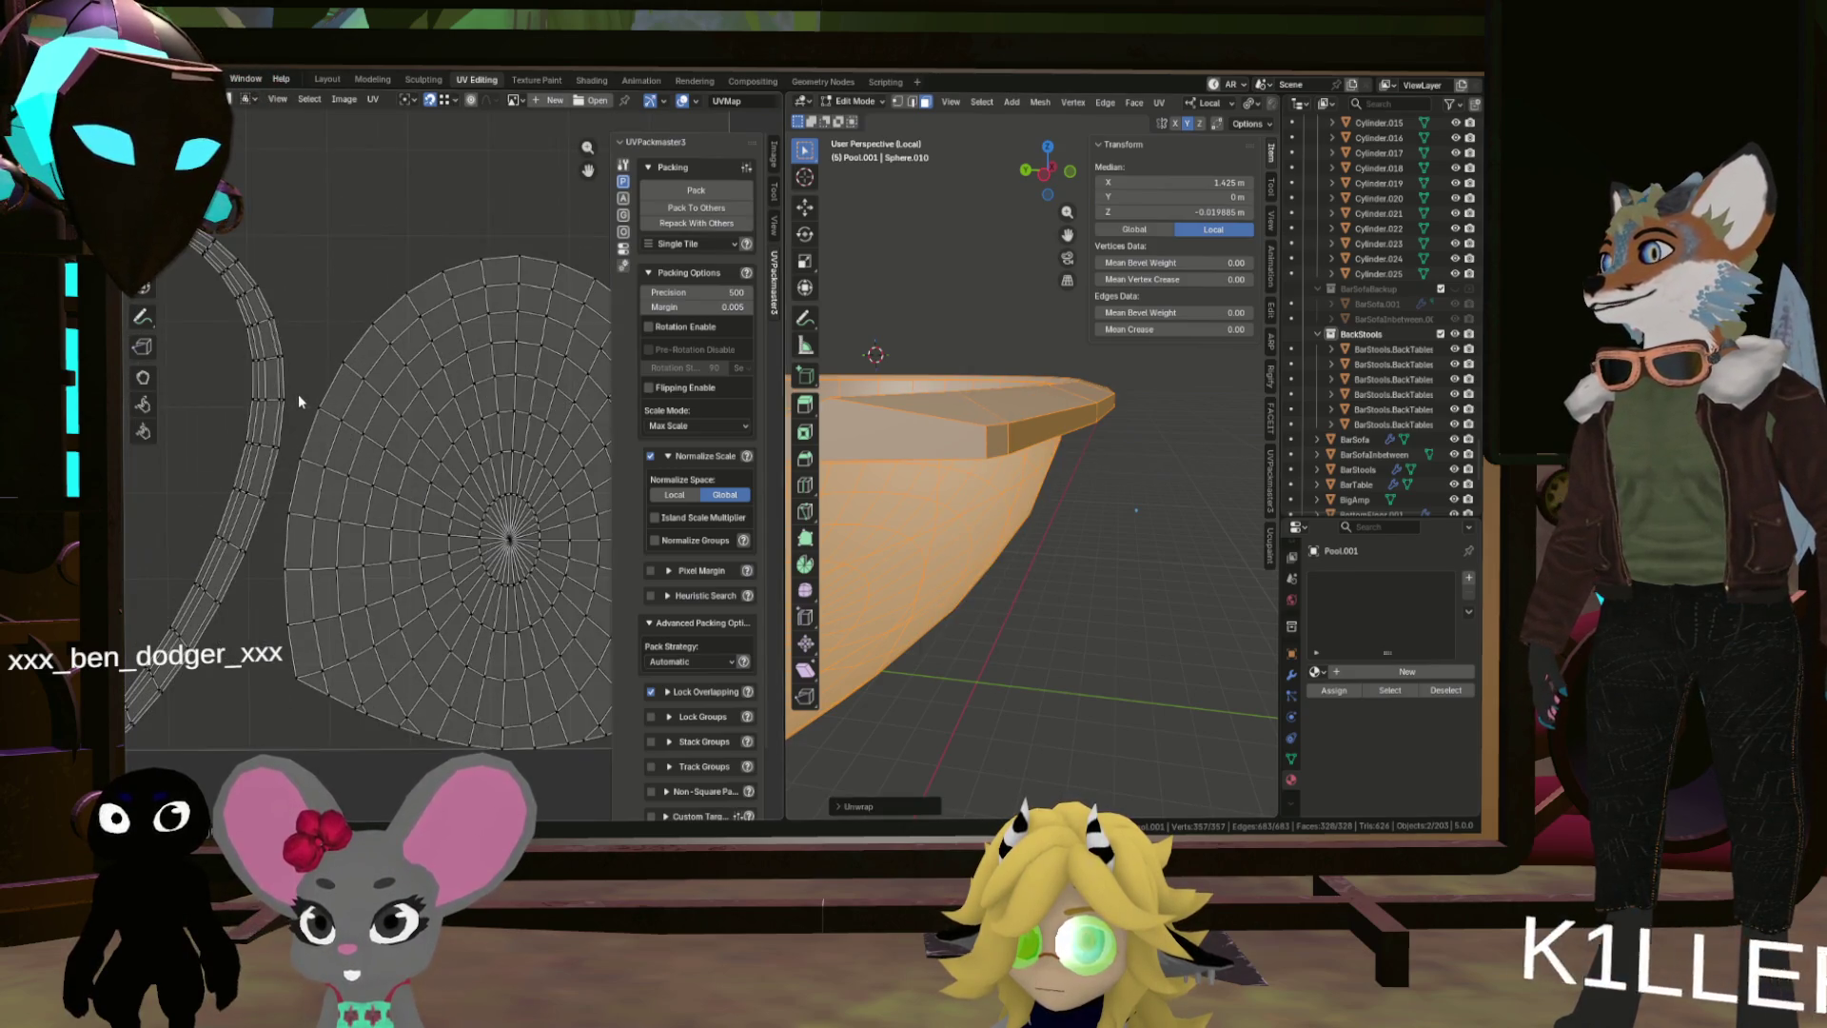
scroll(306, 392, up, 2)
scroll(515, 436, down, 1)
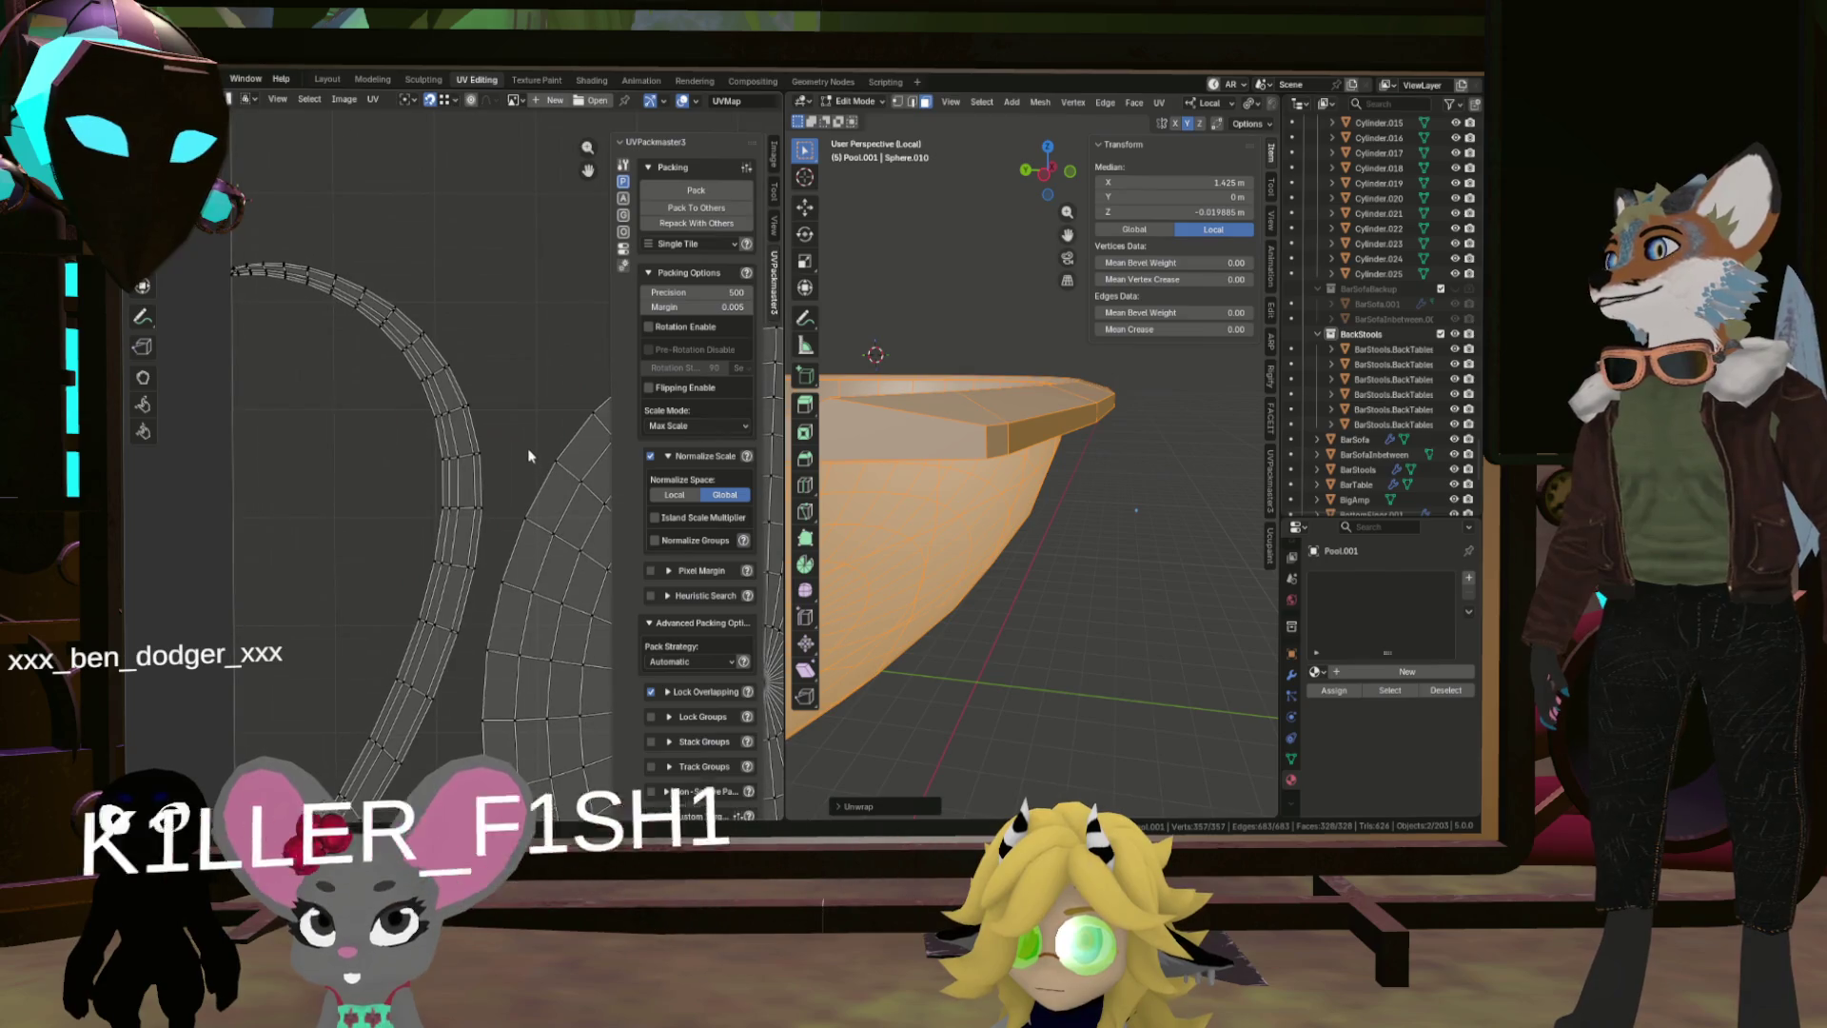
scroll(515, 436, down, 1)
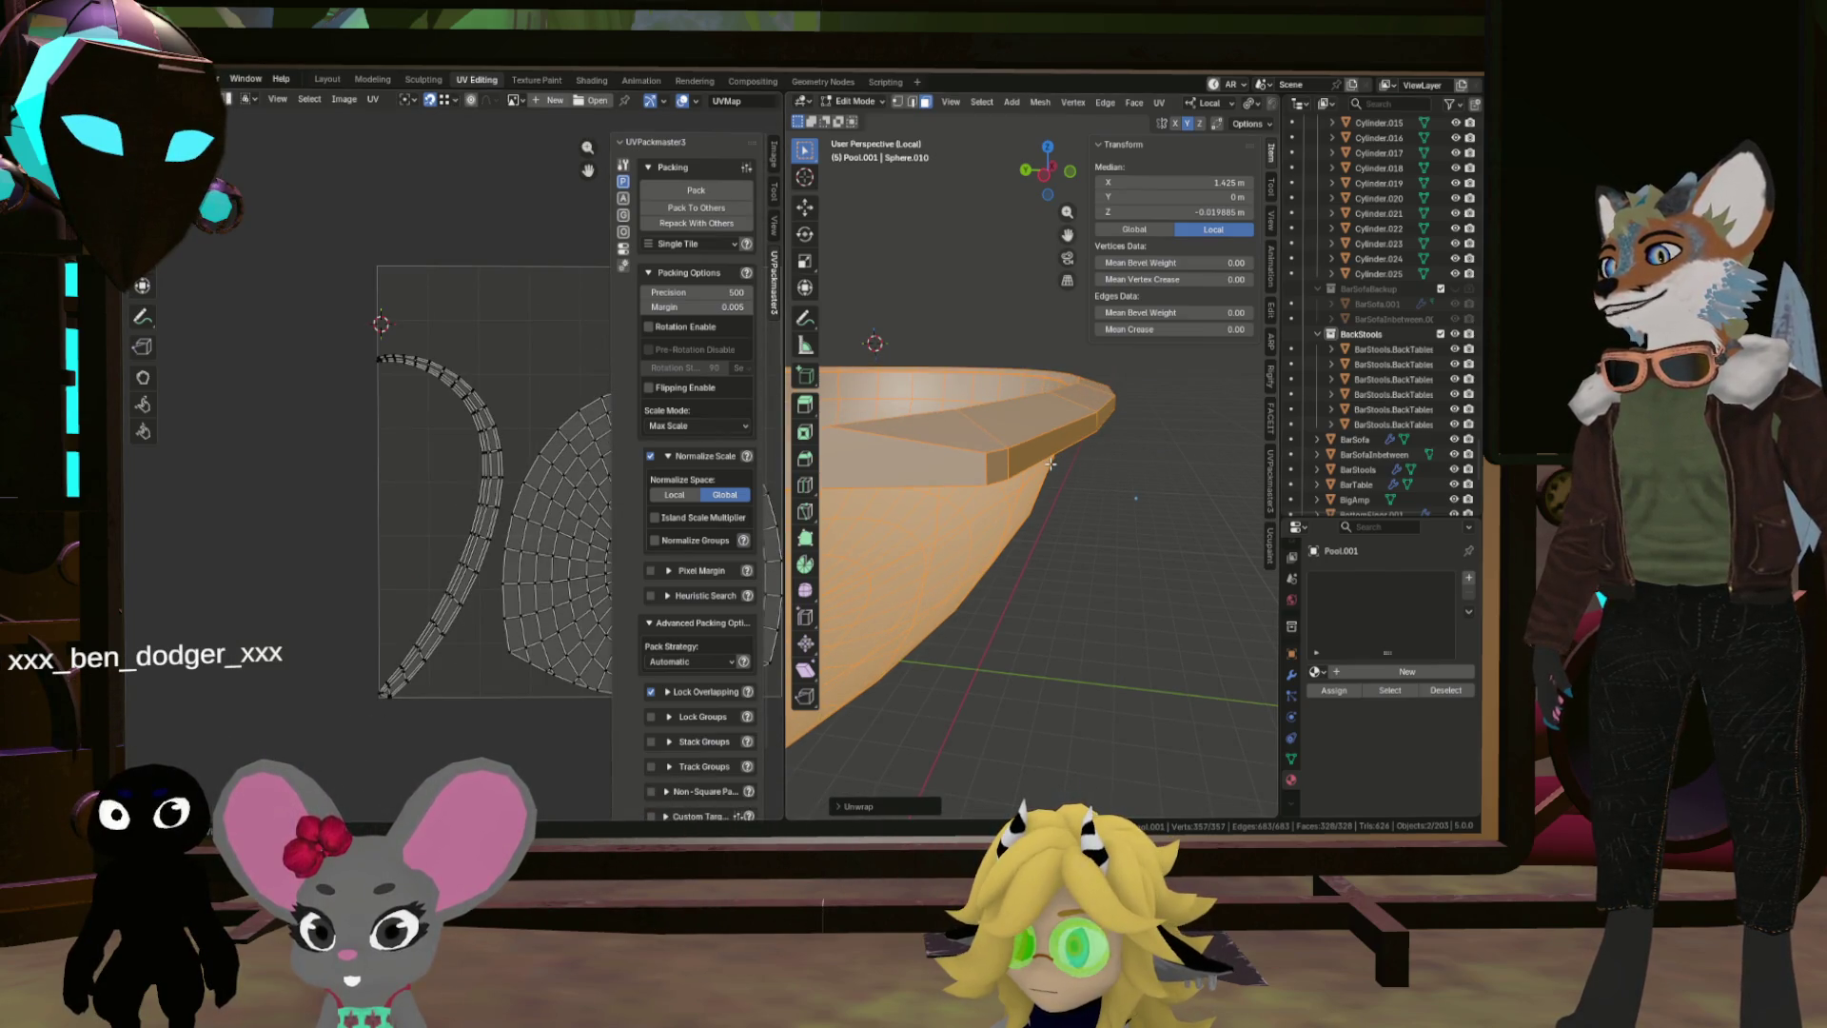
scroll(946, 175, up, 5)
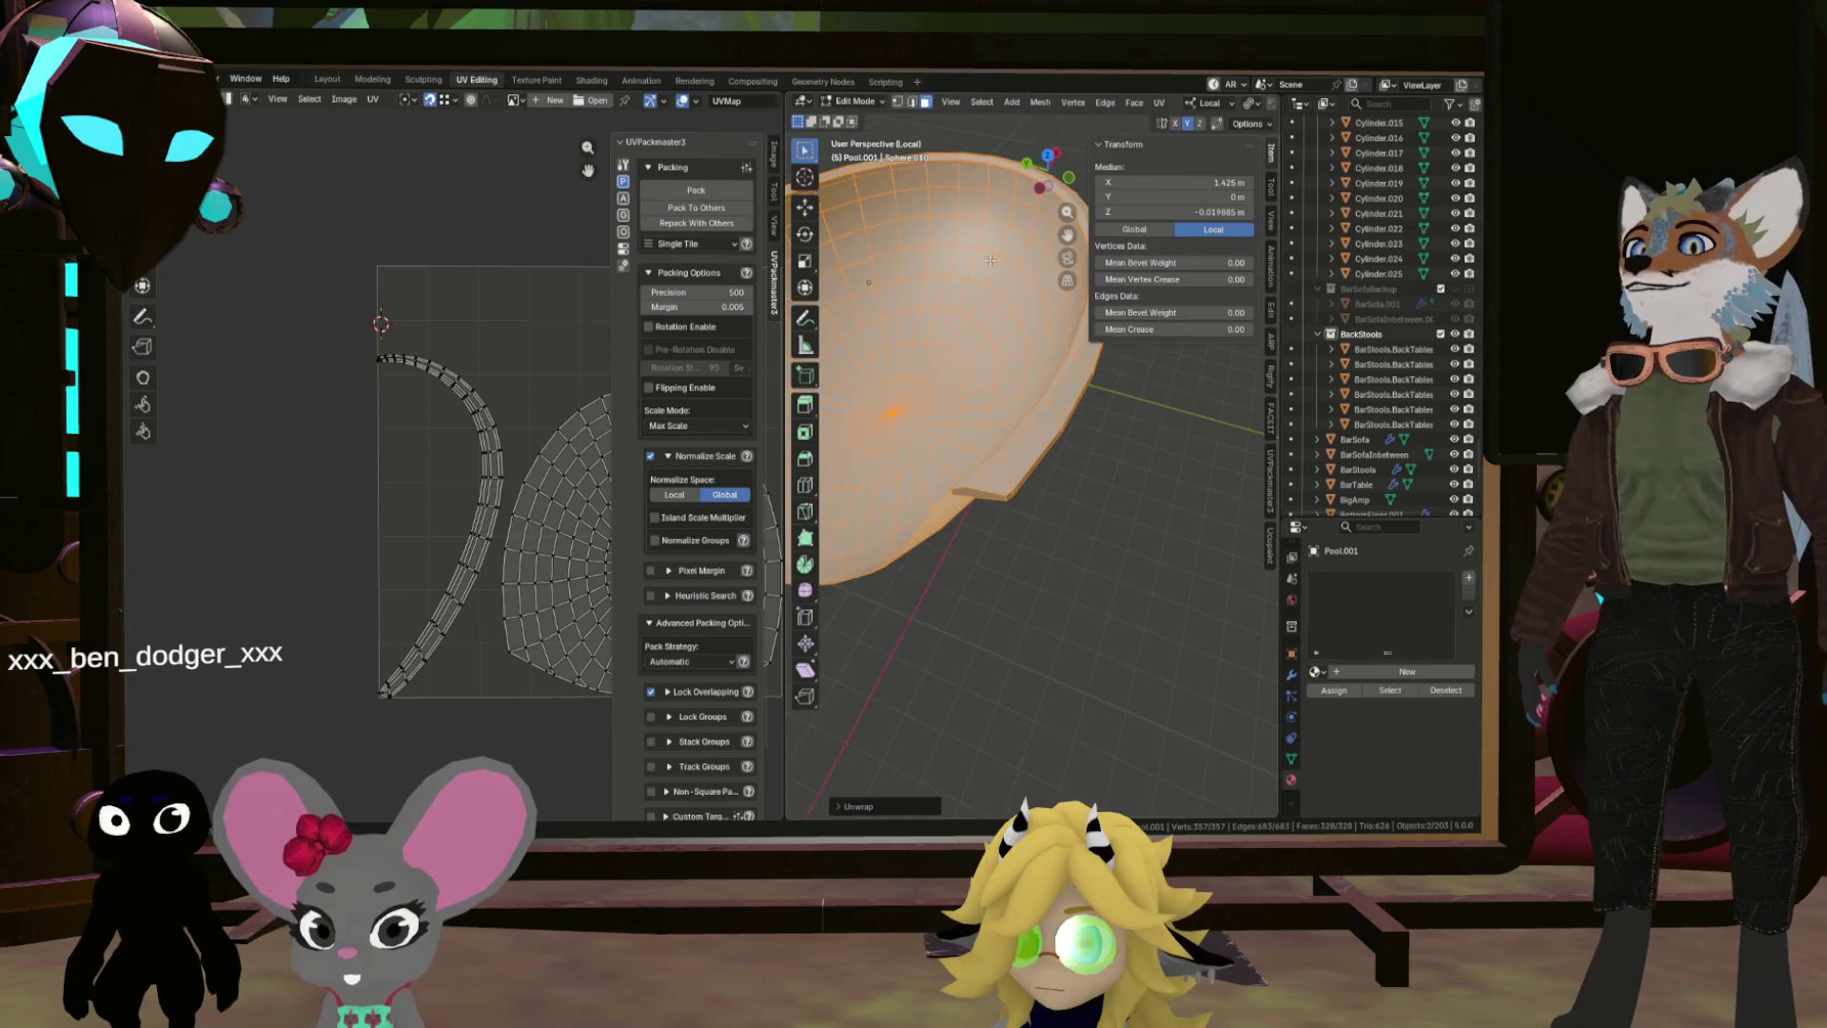
Step: Mark an edge loop across the rim as a seam
drag(946, 175, 1006, 445)
alt+click(1006, 445)
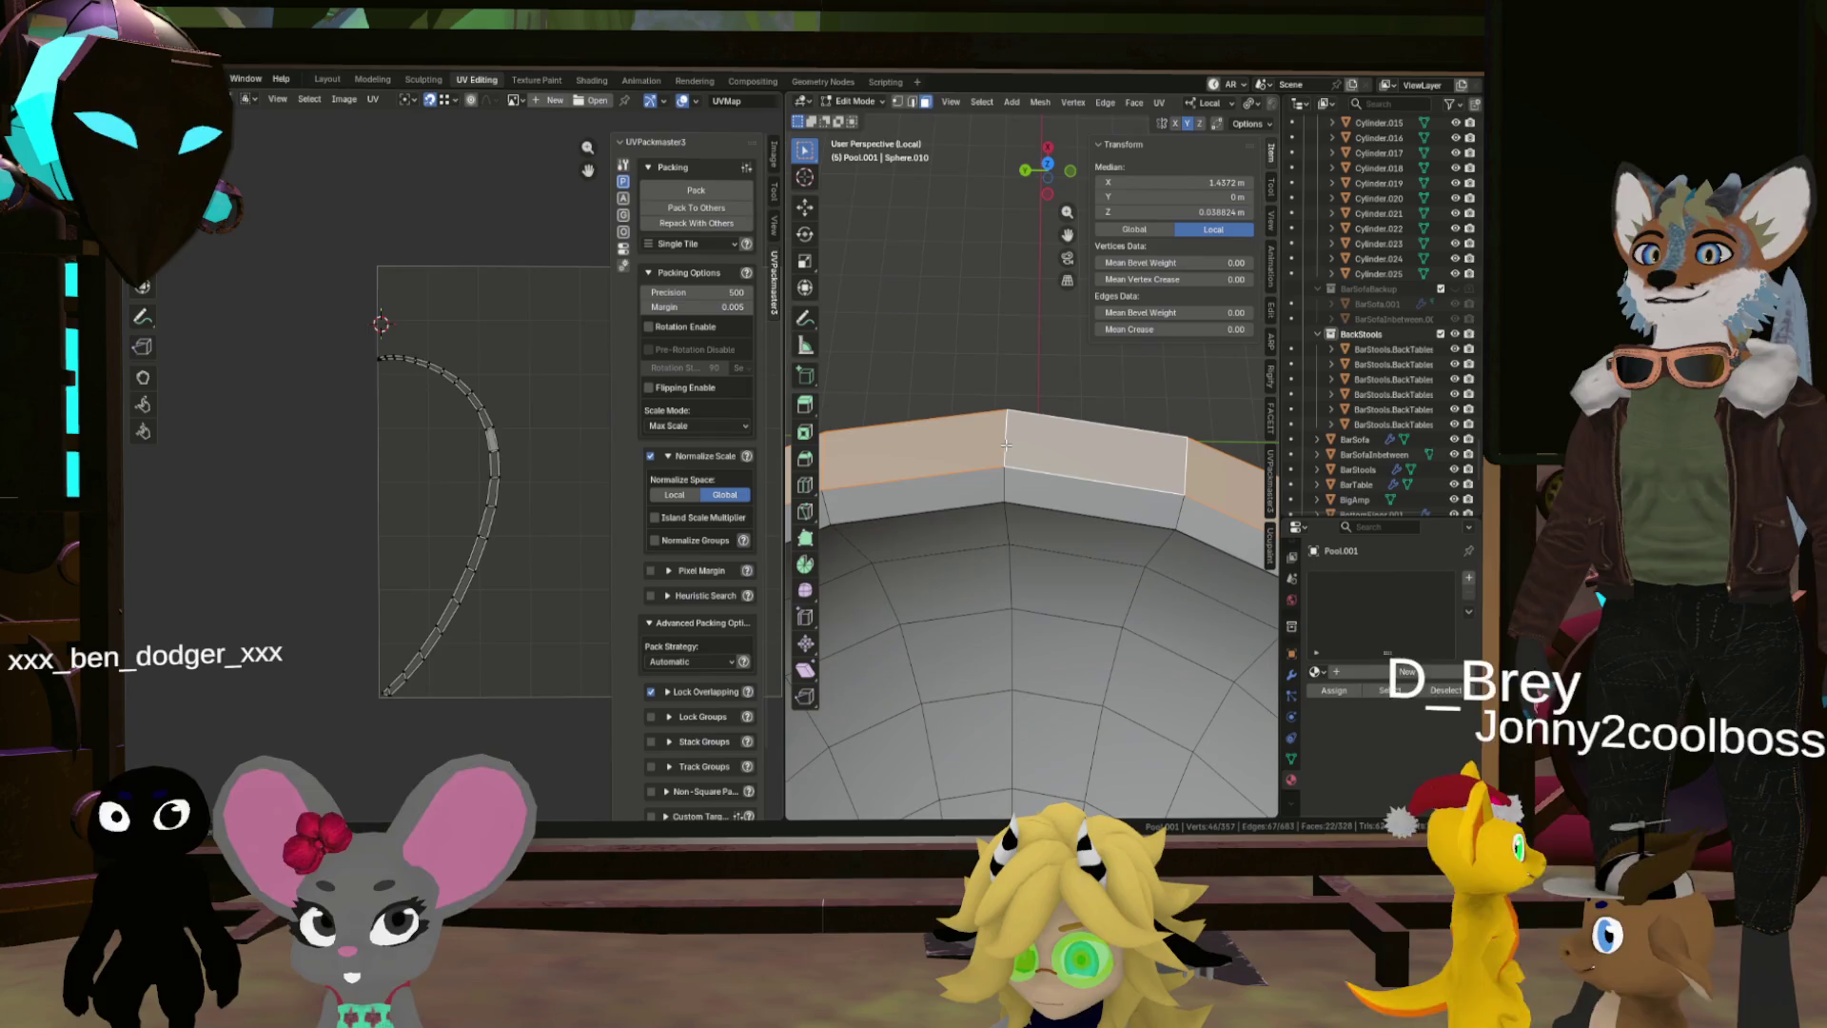
alt+click(1006, 445)
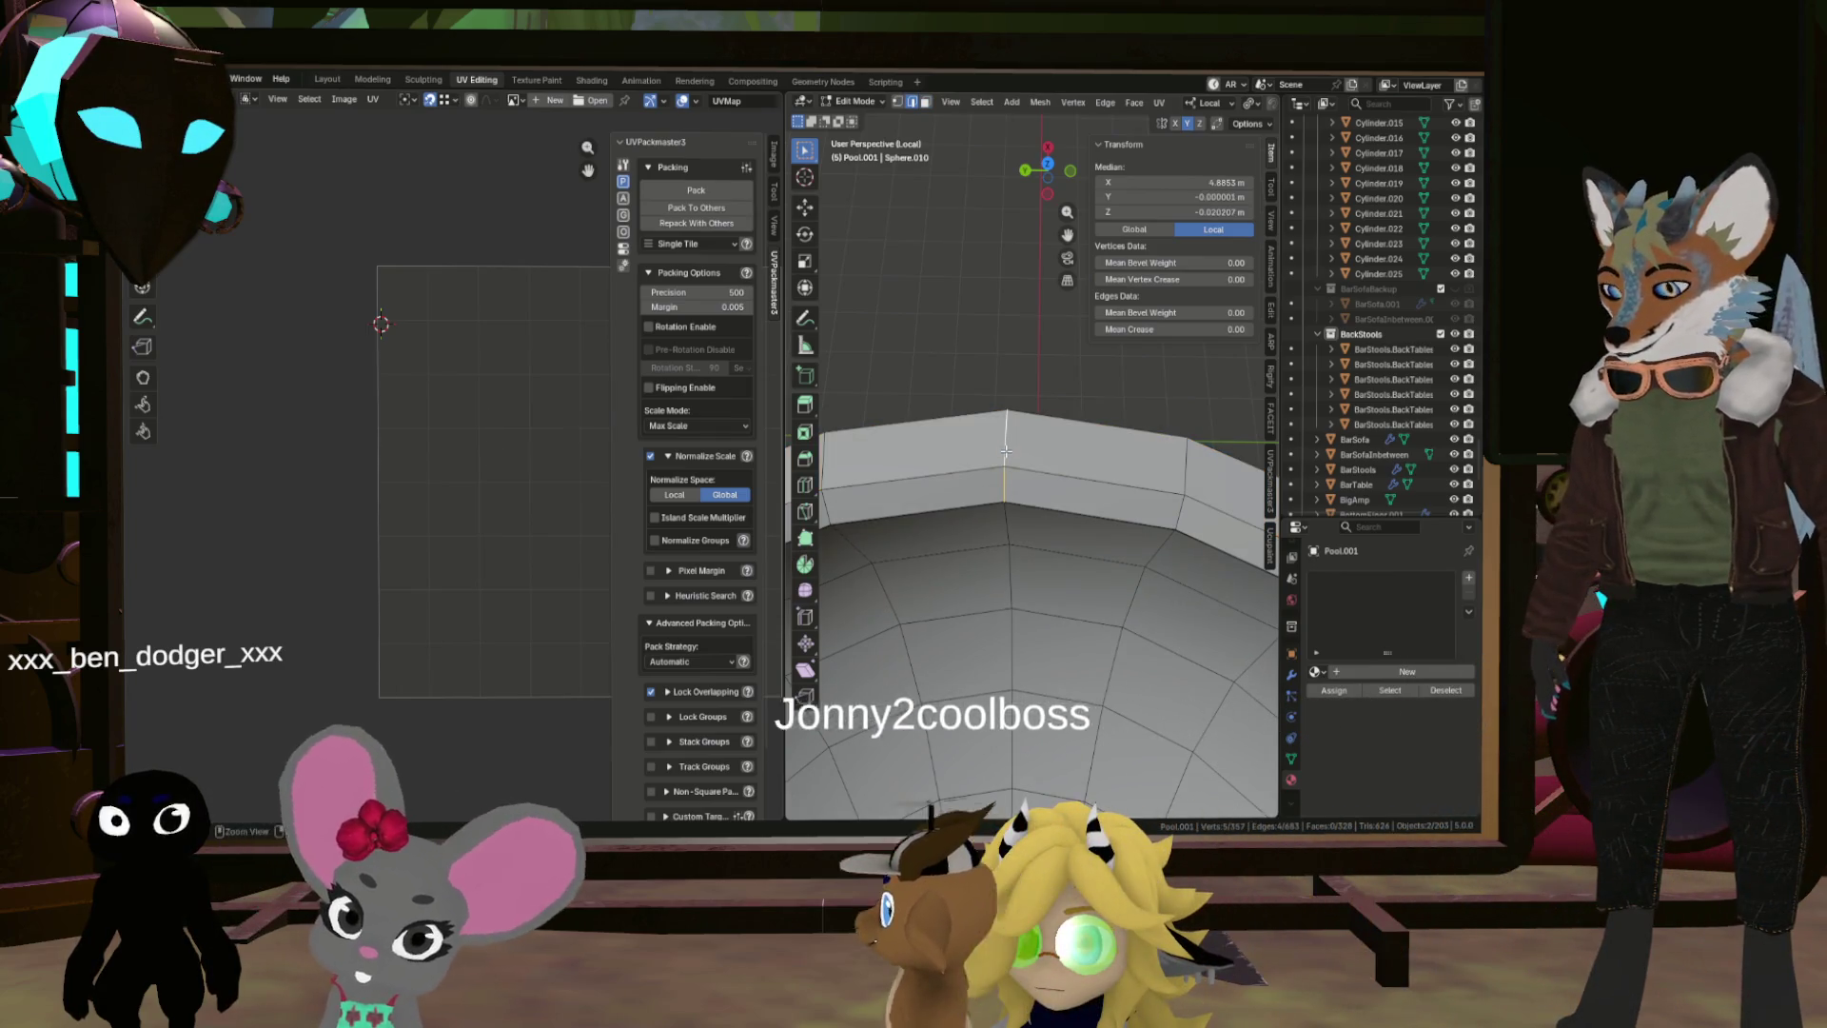
key(ctrl+e)
click(1002, 453)
scroll(983, 464, down, 5)
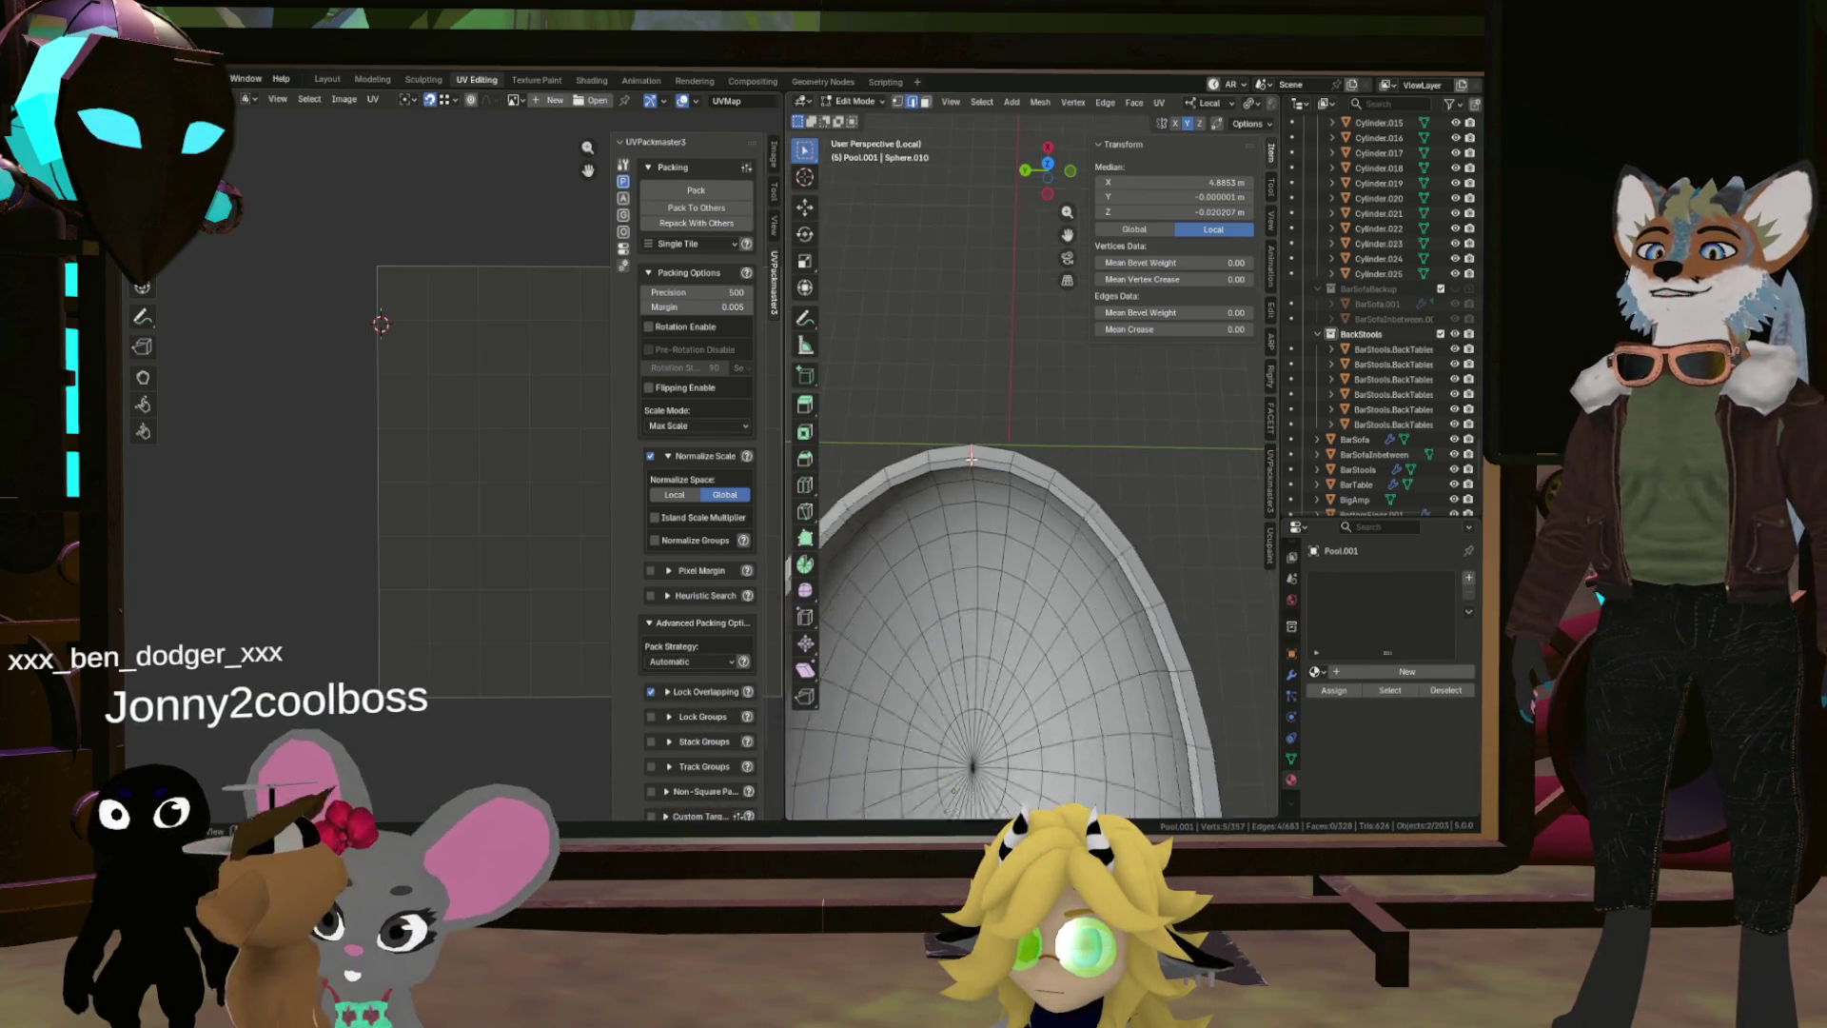
Step: Re-unwrap the whole pool mesh along the new rim seam
key(a)
key(u)
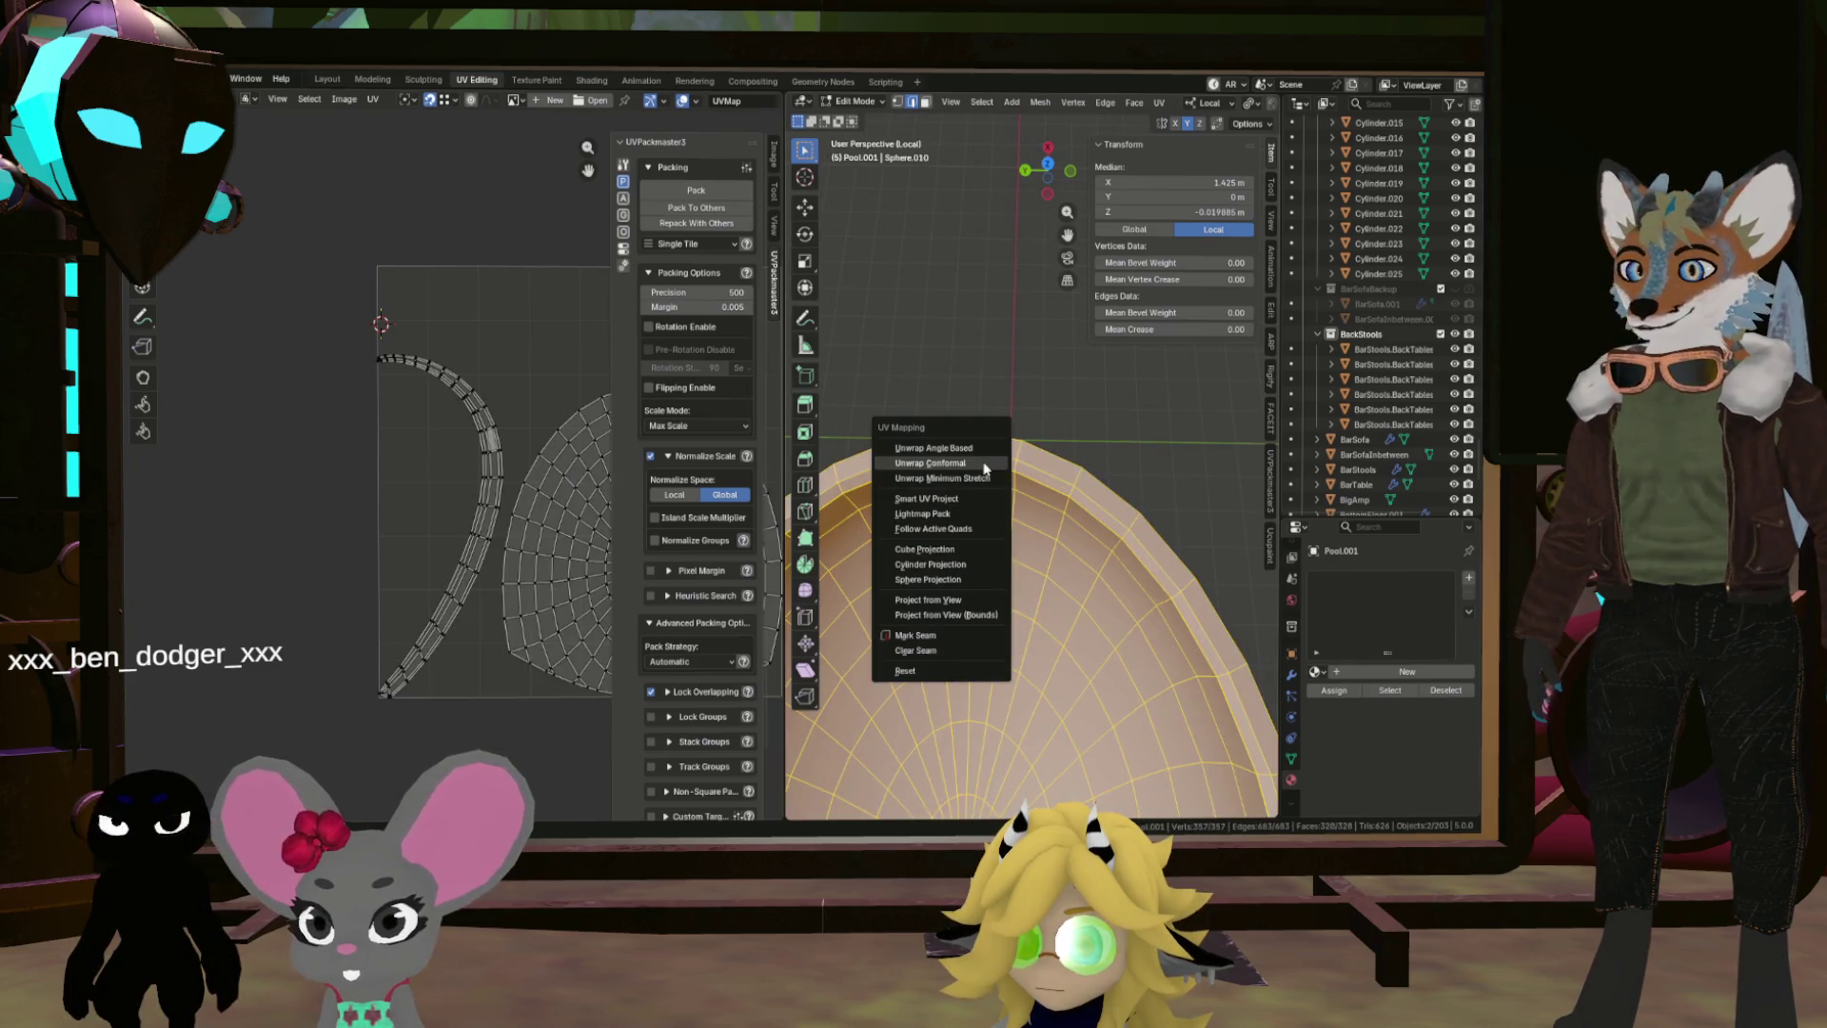
click(983, 463)
scroll(514, 447, up, 6)
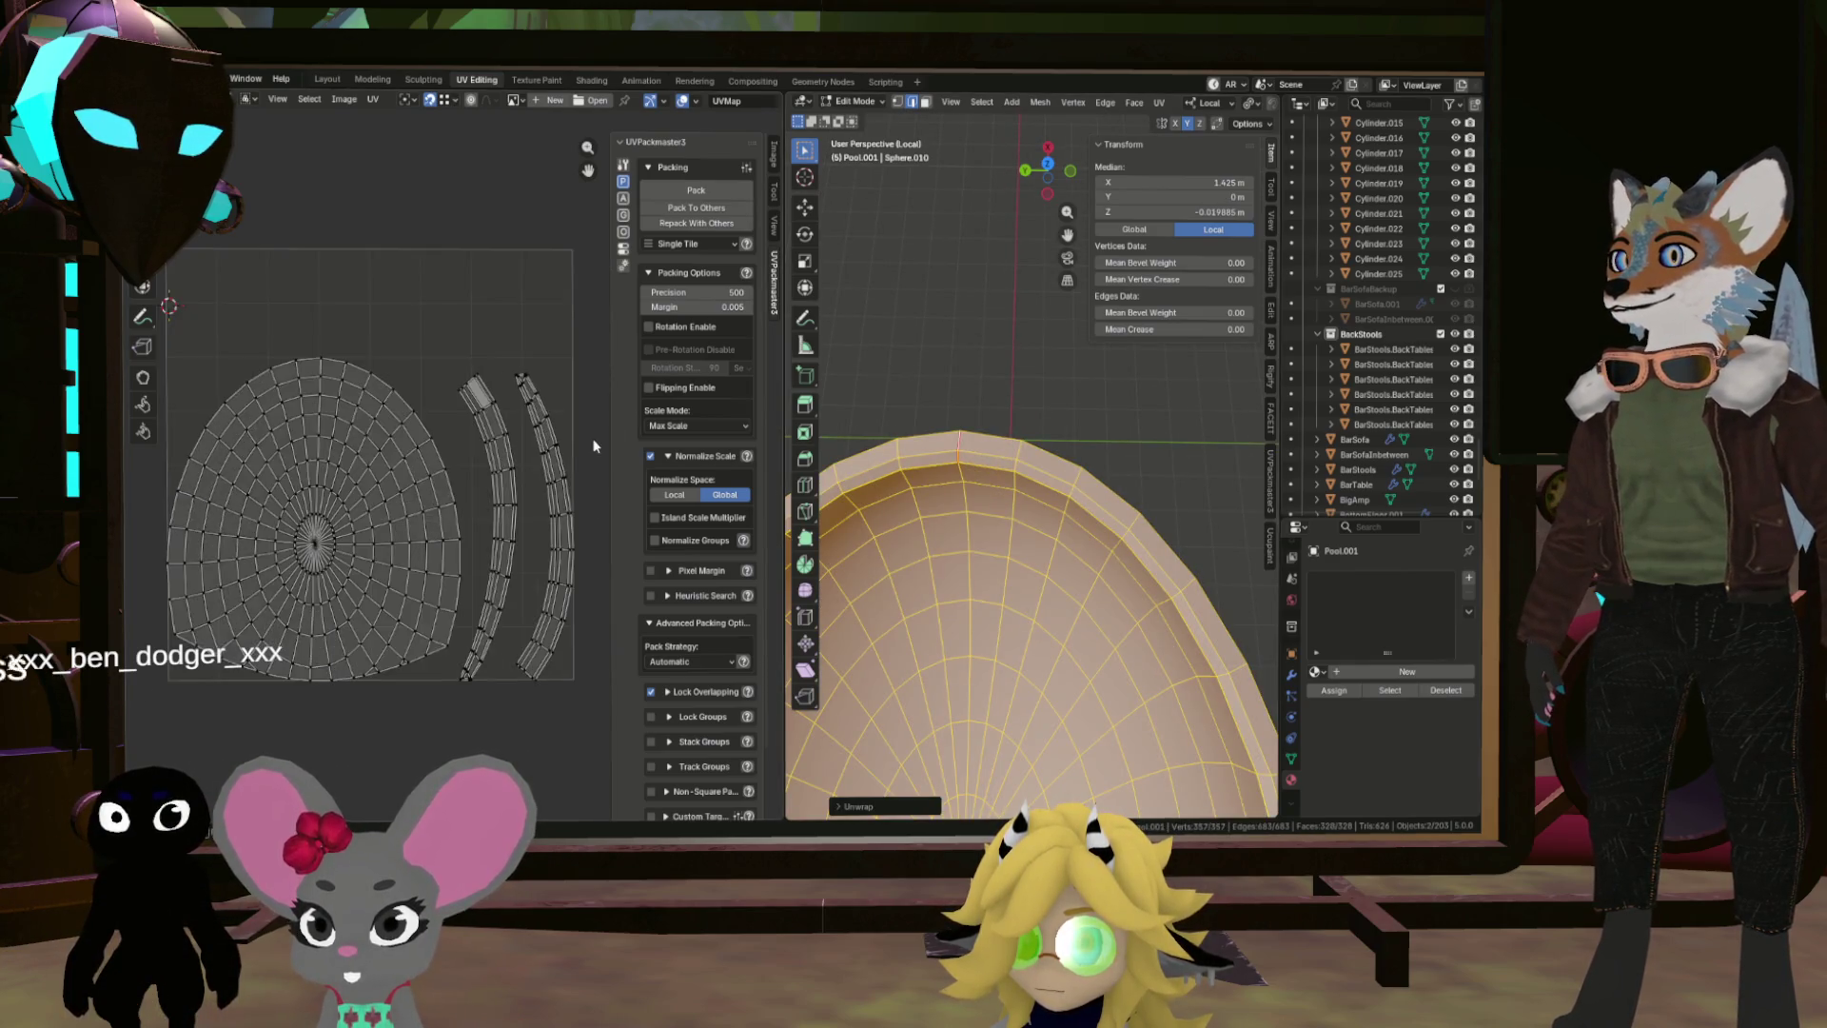
scroll(488, 618, up, 2)
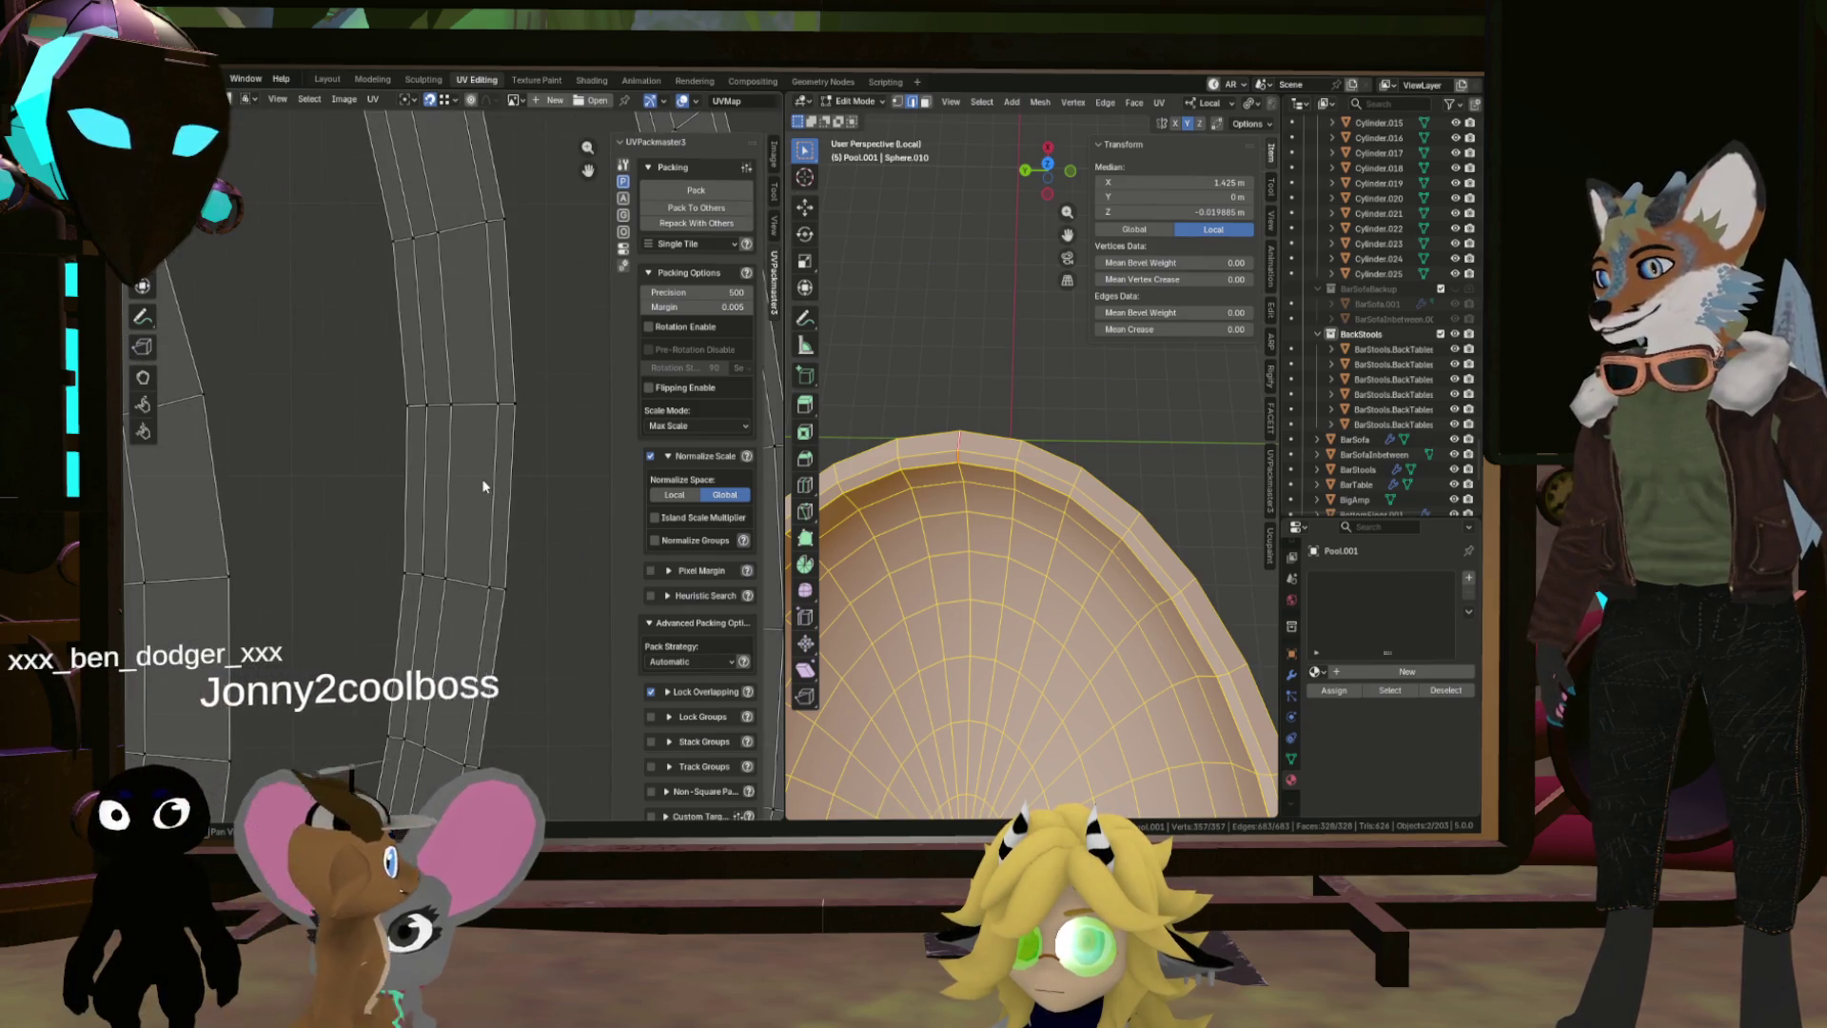
Step: Straighten a rim UV strip island with Follow Active Quads and frame the full UV layout
click(483, 405)
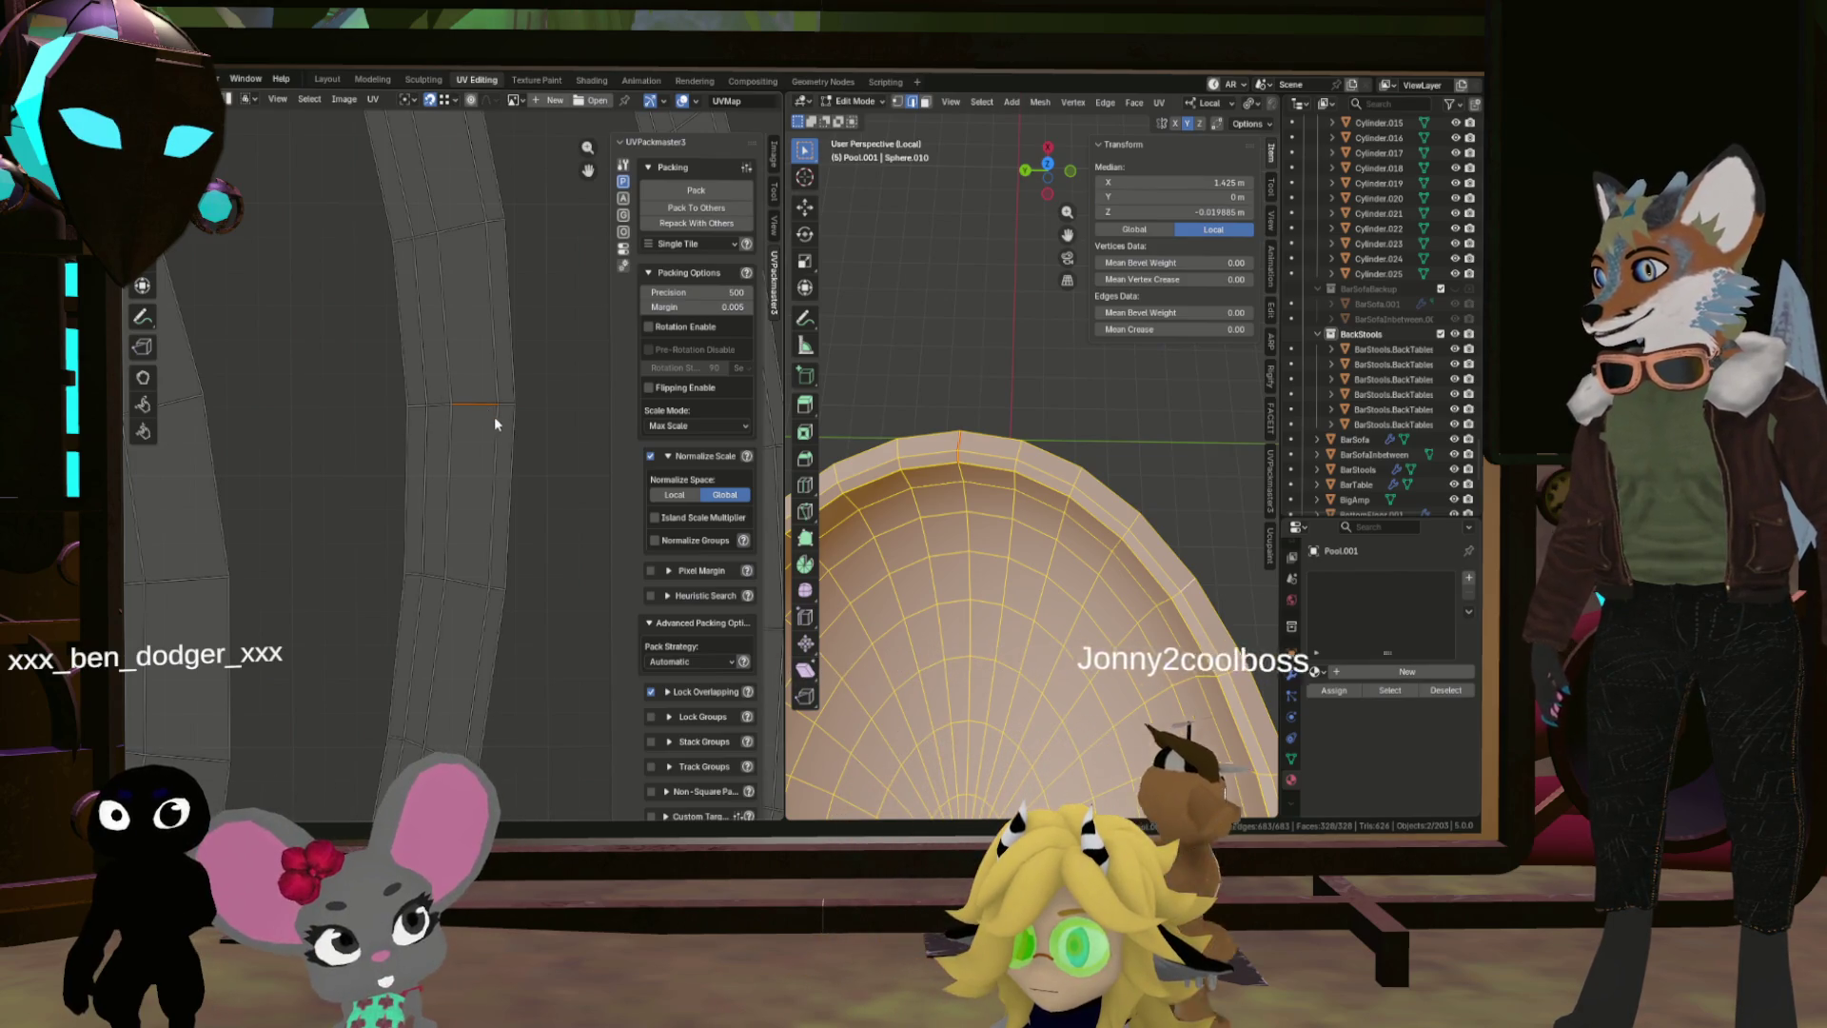
click(497, 424)
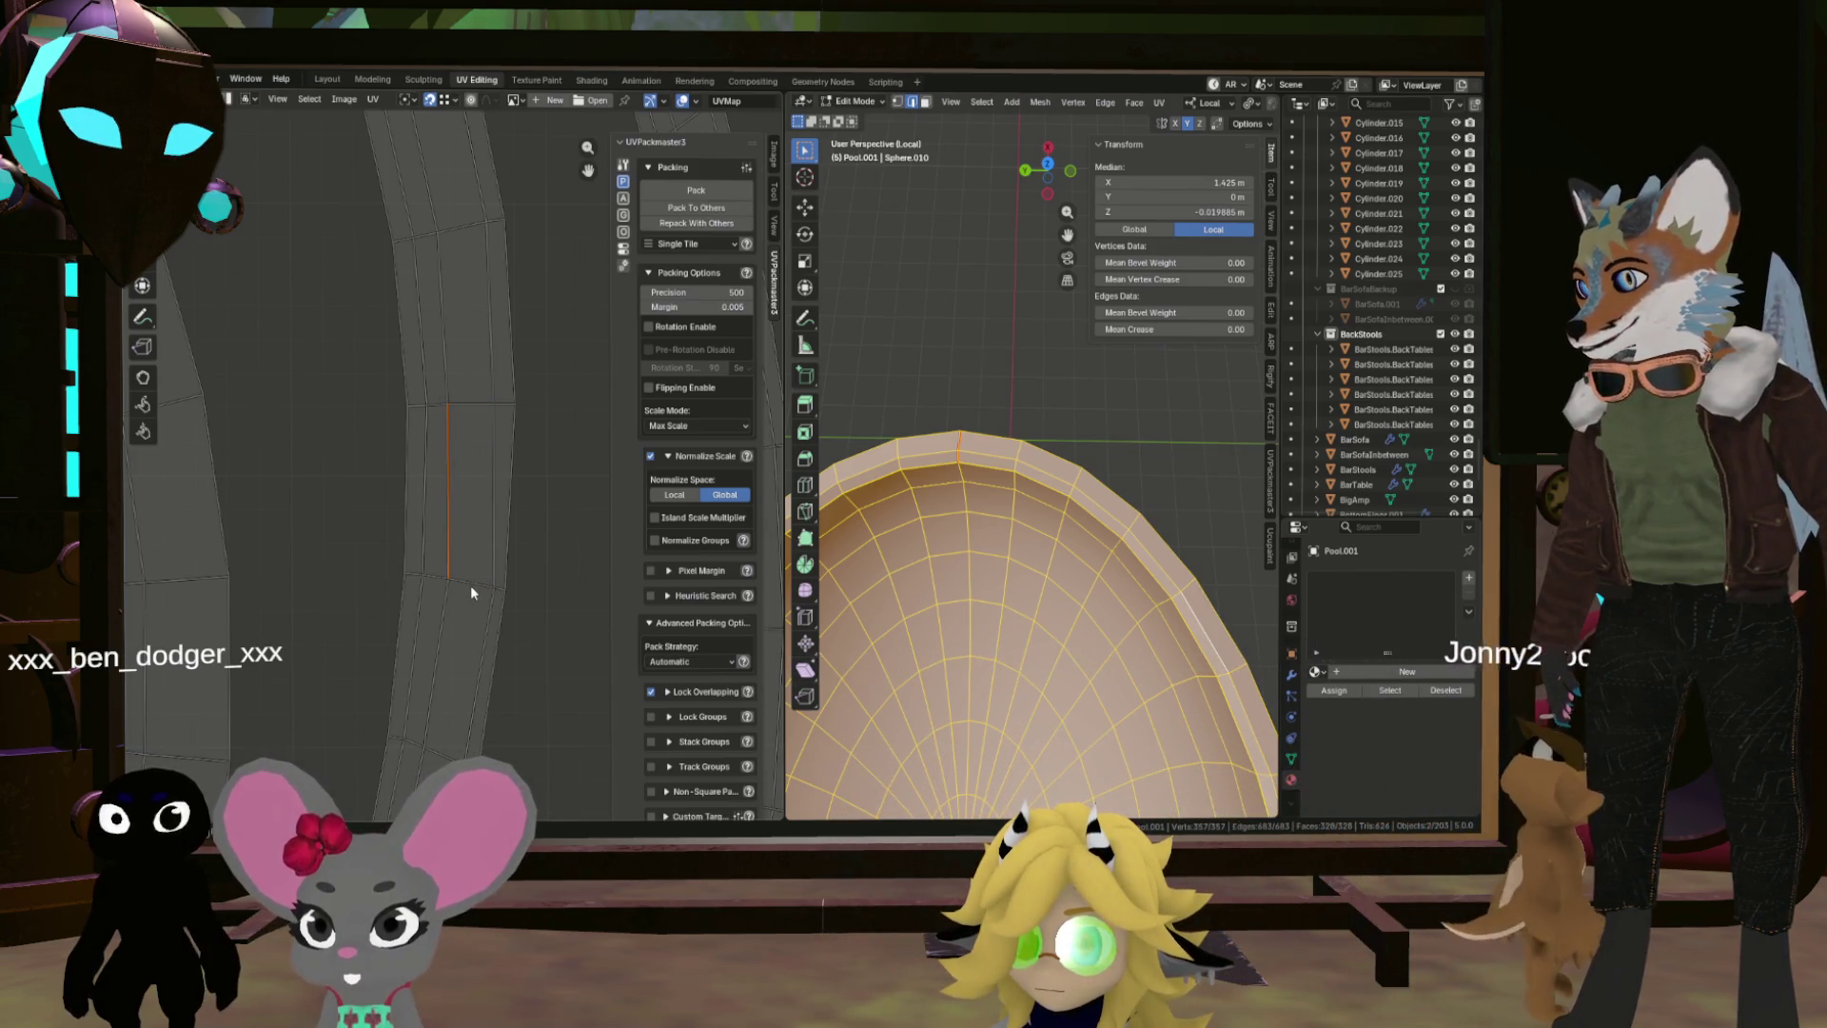
key(3)
click(471, 516)
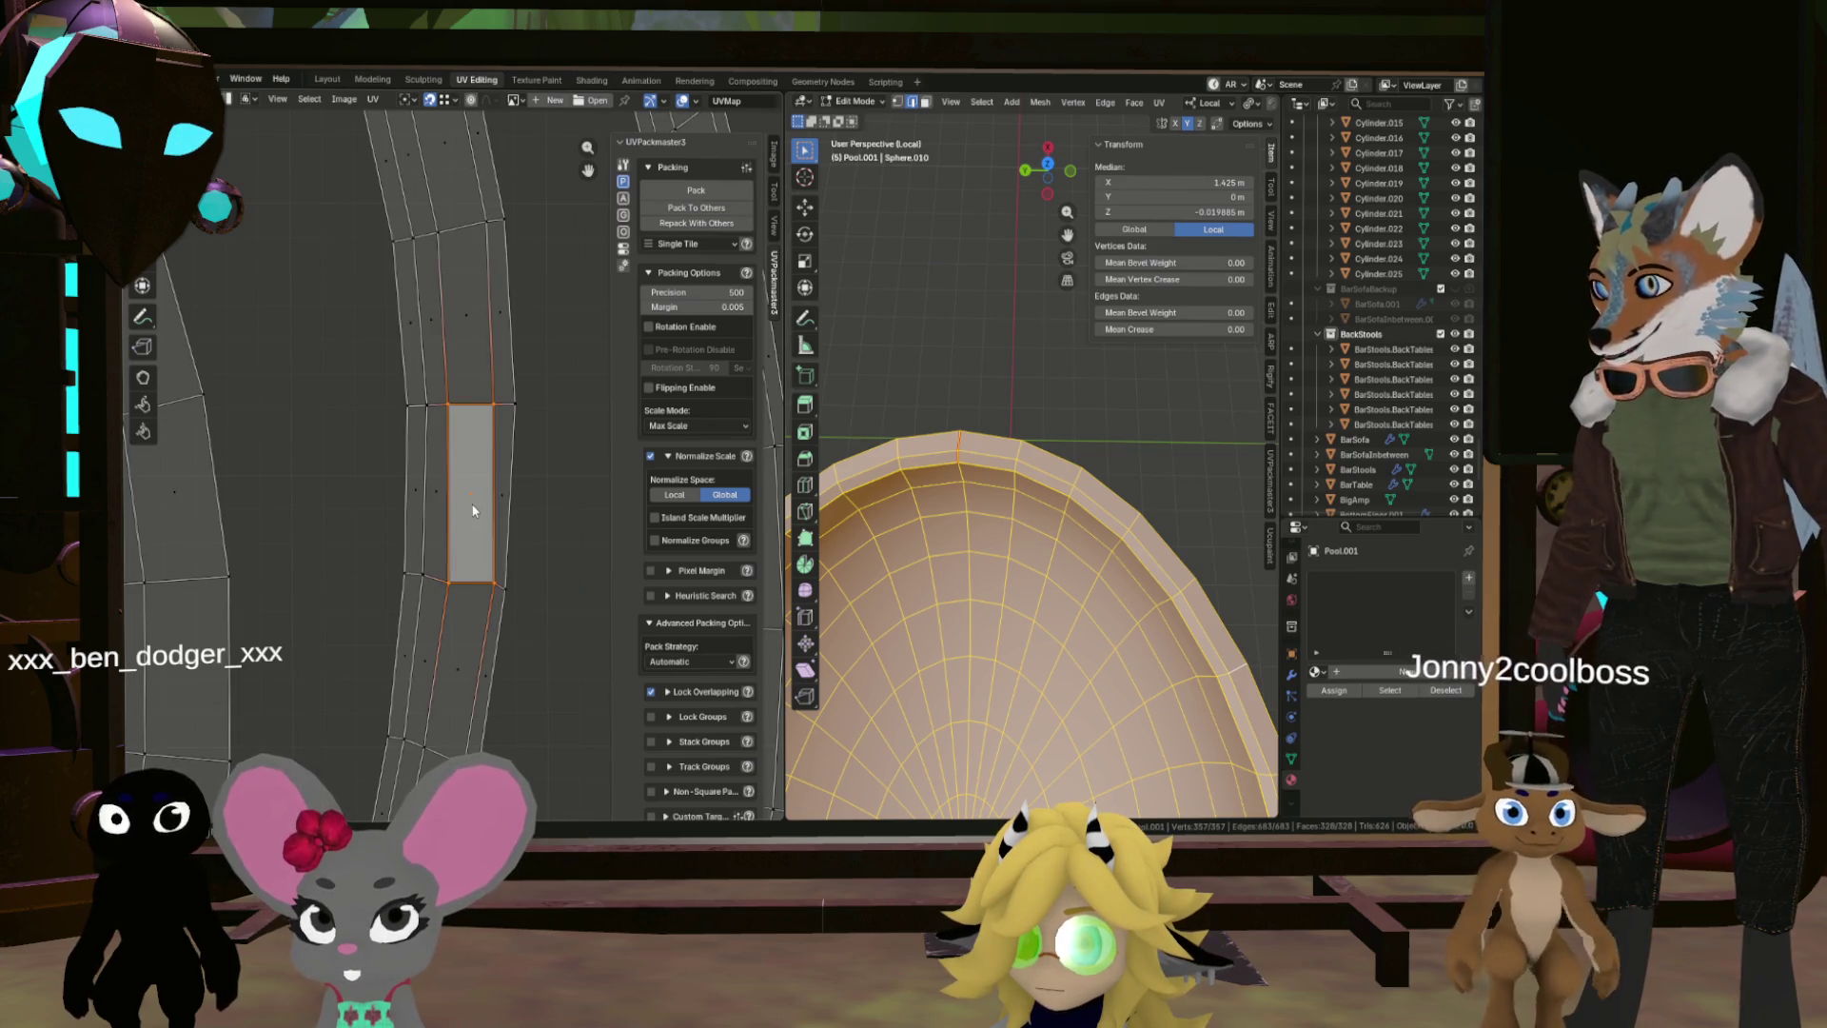
key(l)
key(u)
click(473, 511)
click(486, 521)
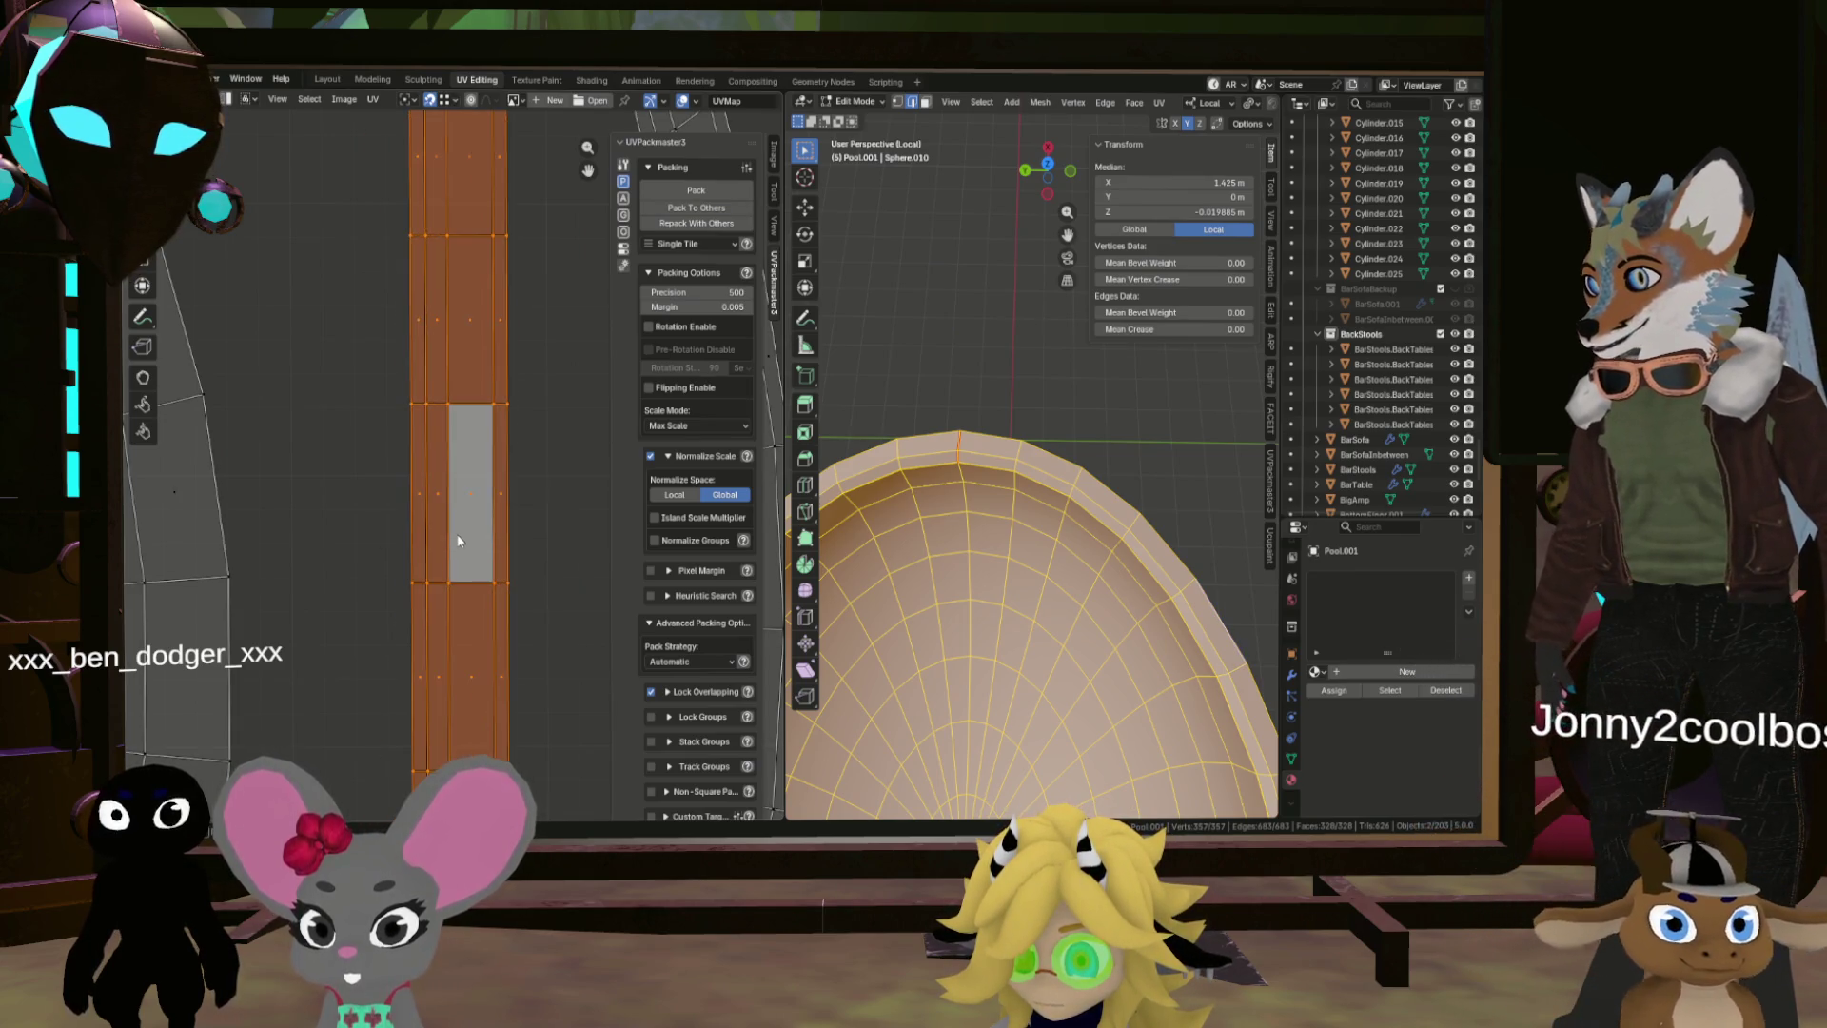
key(Home)
scroll(545, 544, up, 5)
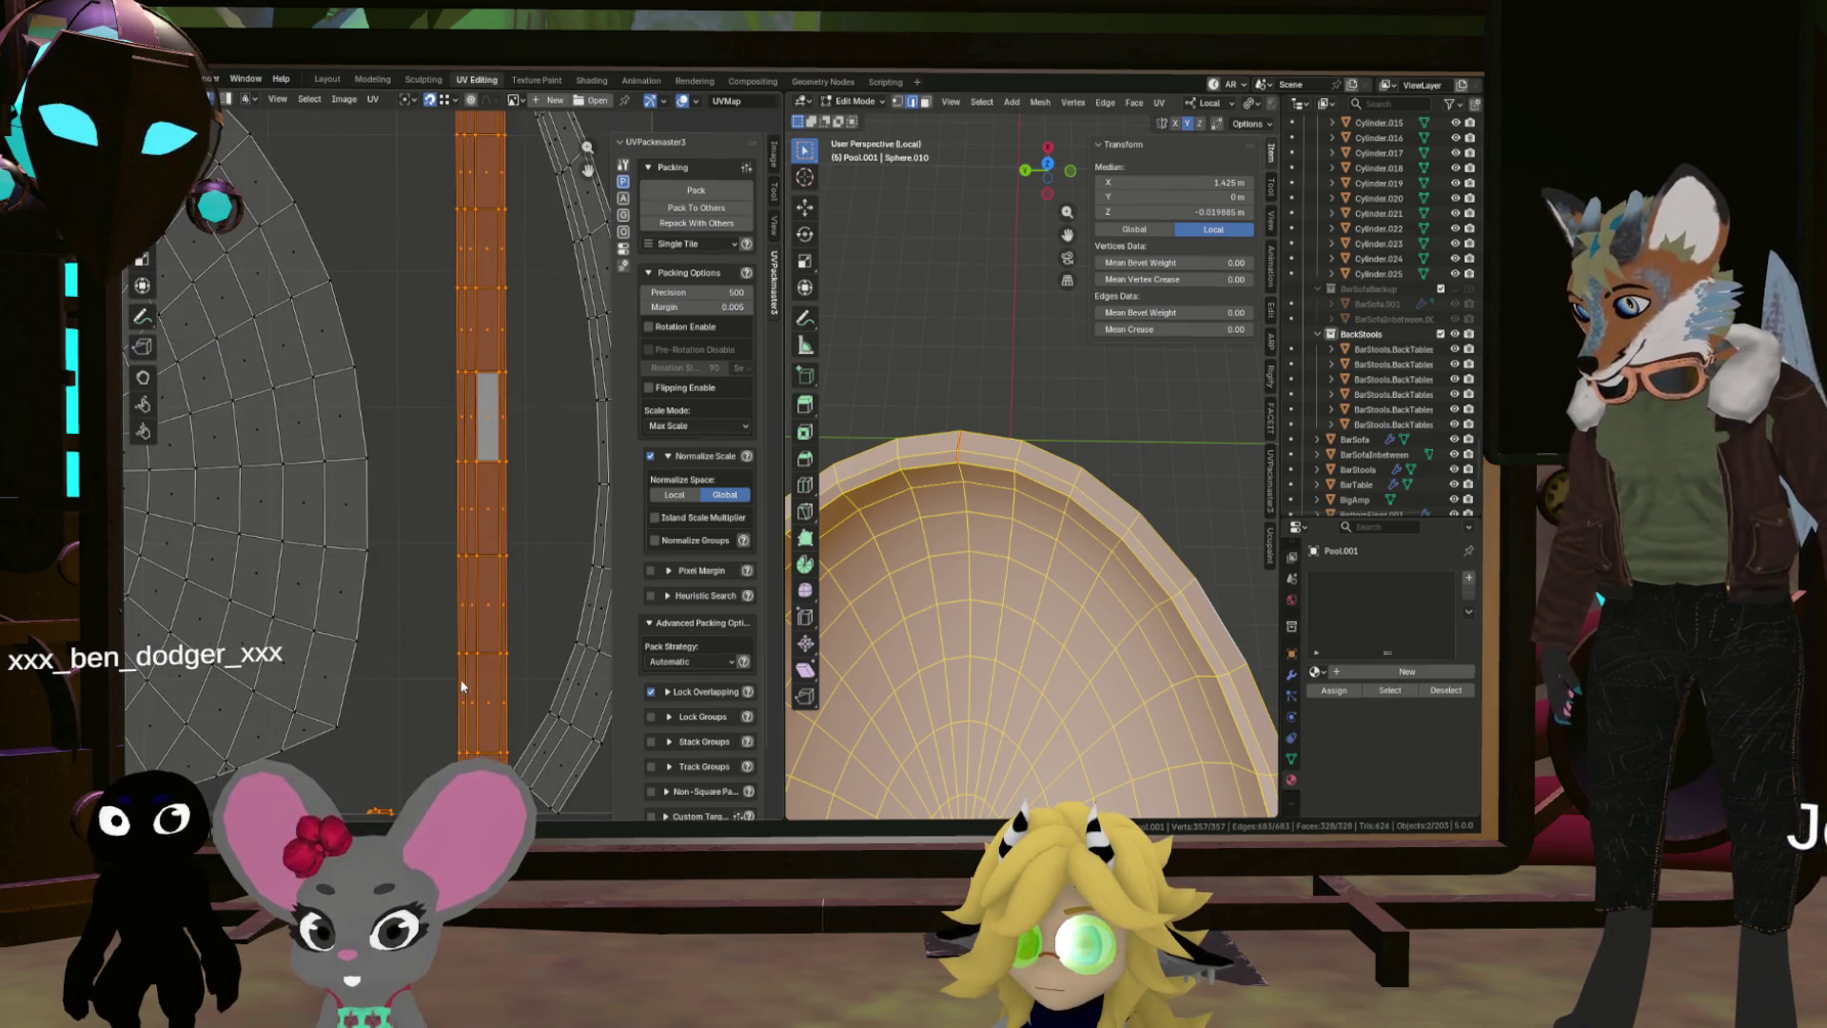
scroll(434, 562, up, 3)
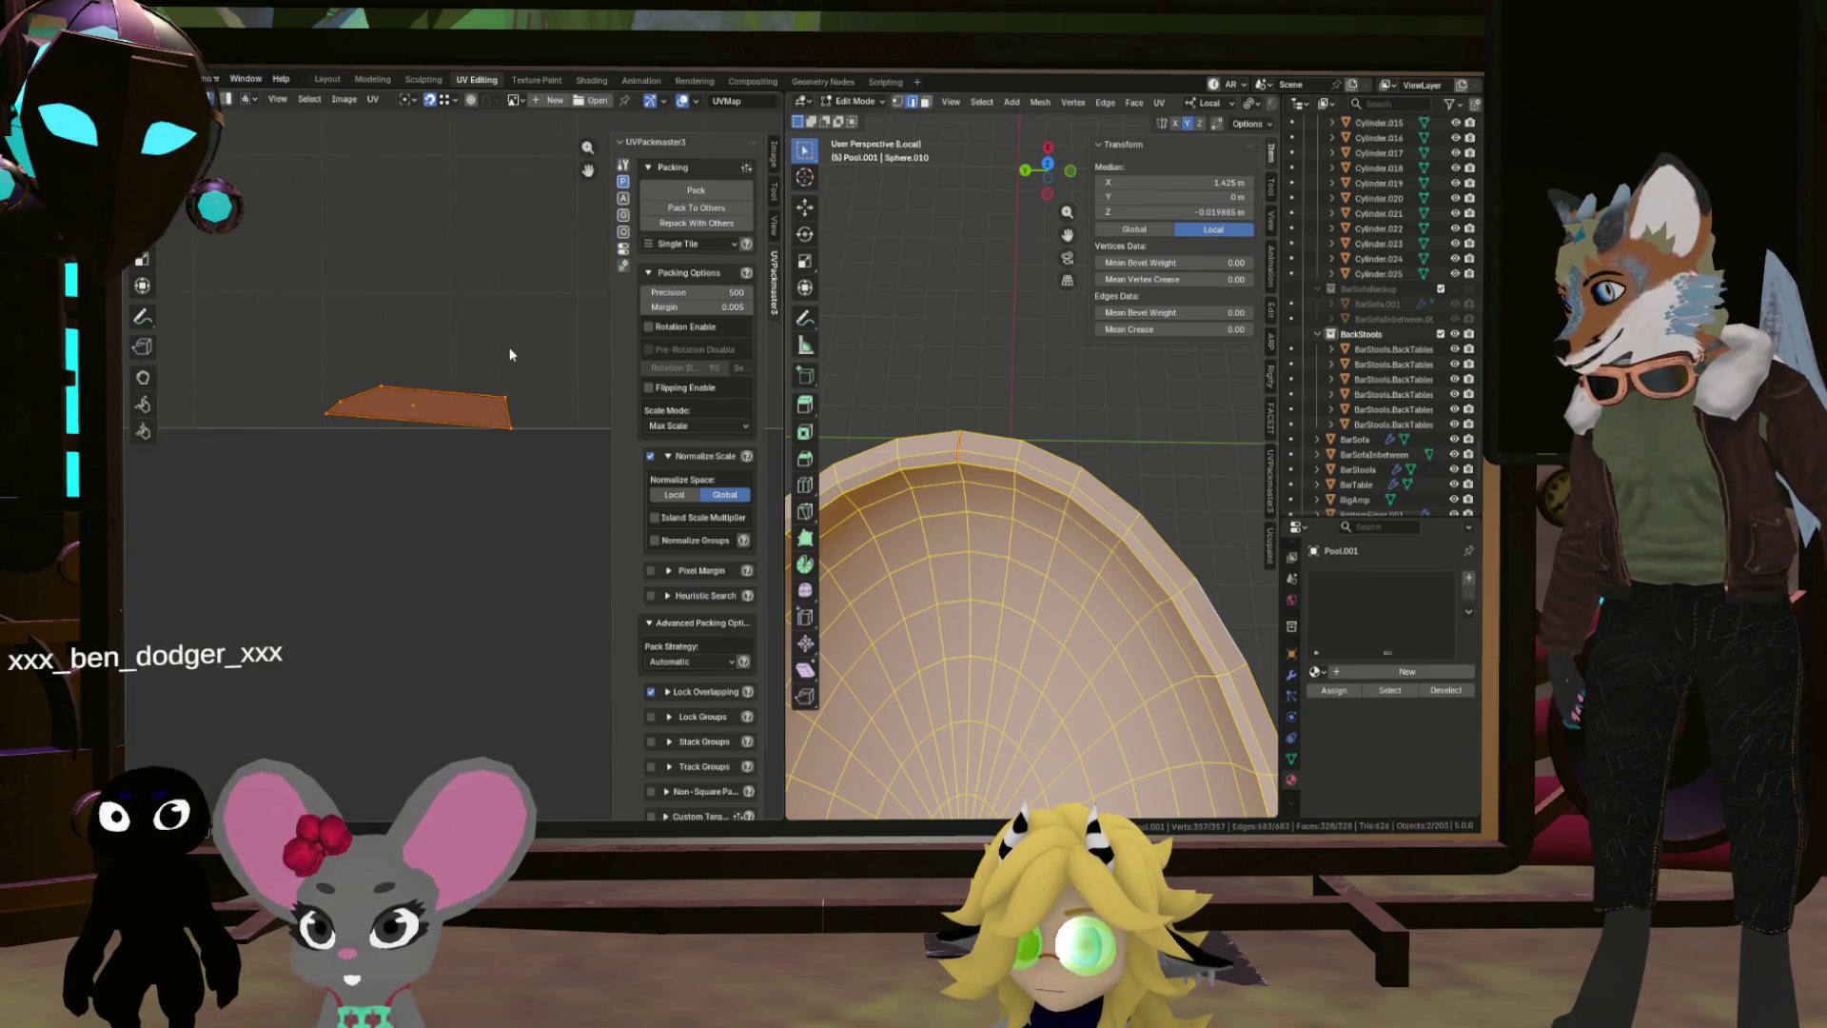
scroll(493, 429, down, 6)
scroll(514, 419, up, 6)
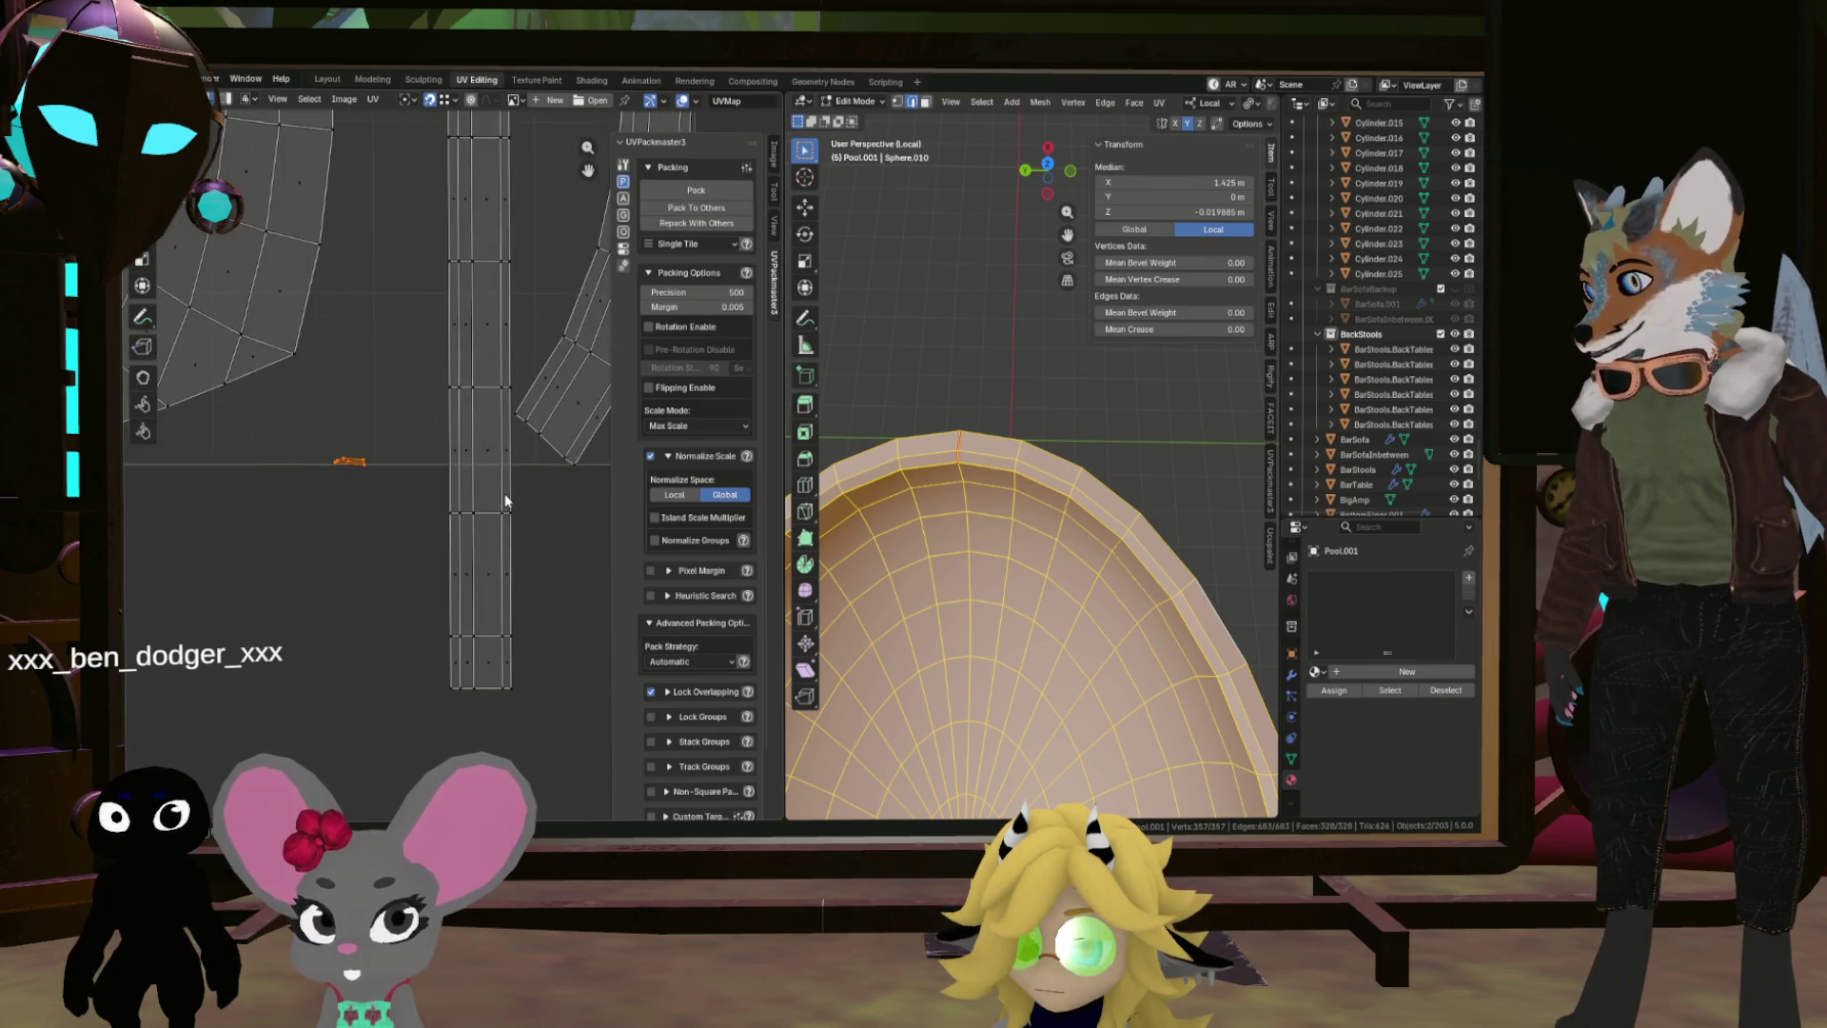
scroll(479, 339, up, 1)
scroll(471, 324, down, 4)
scroll(466, 305, up, 3)
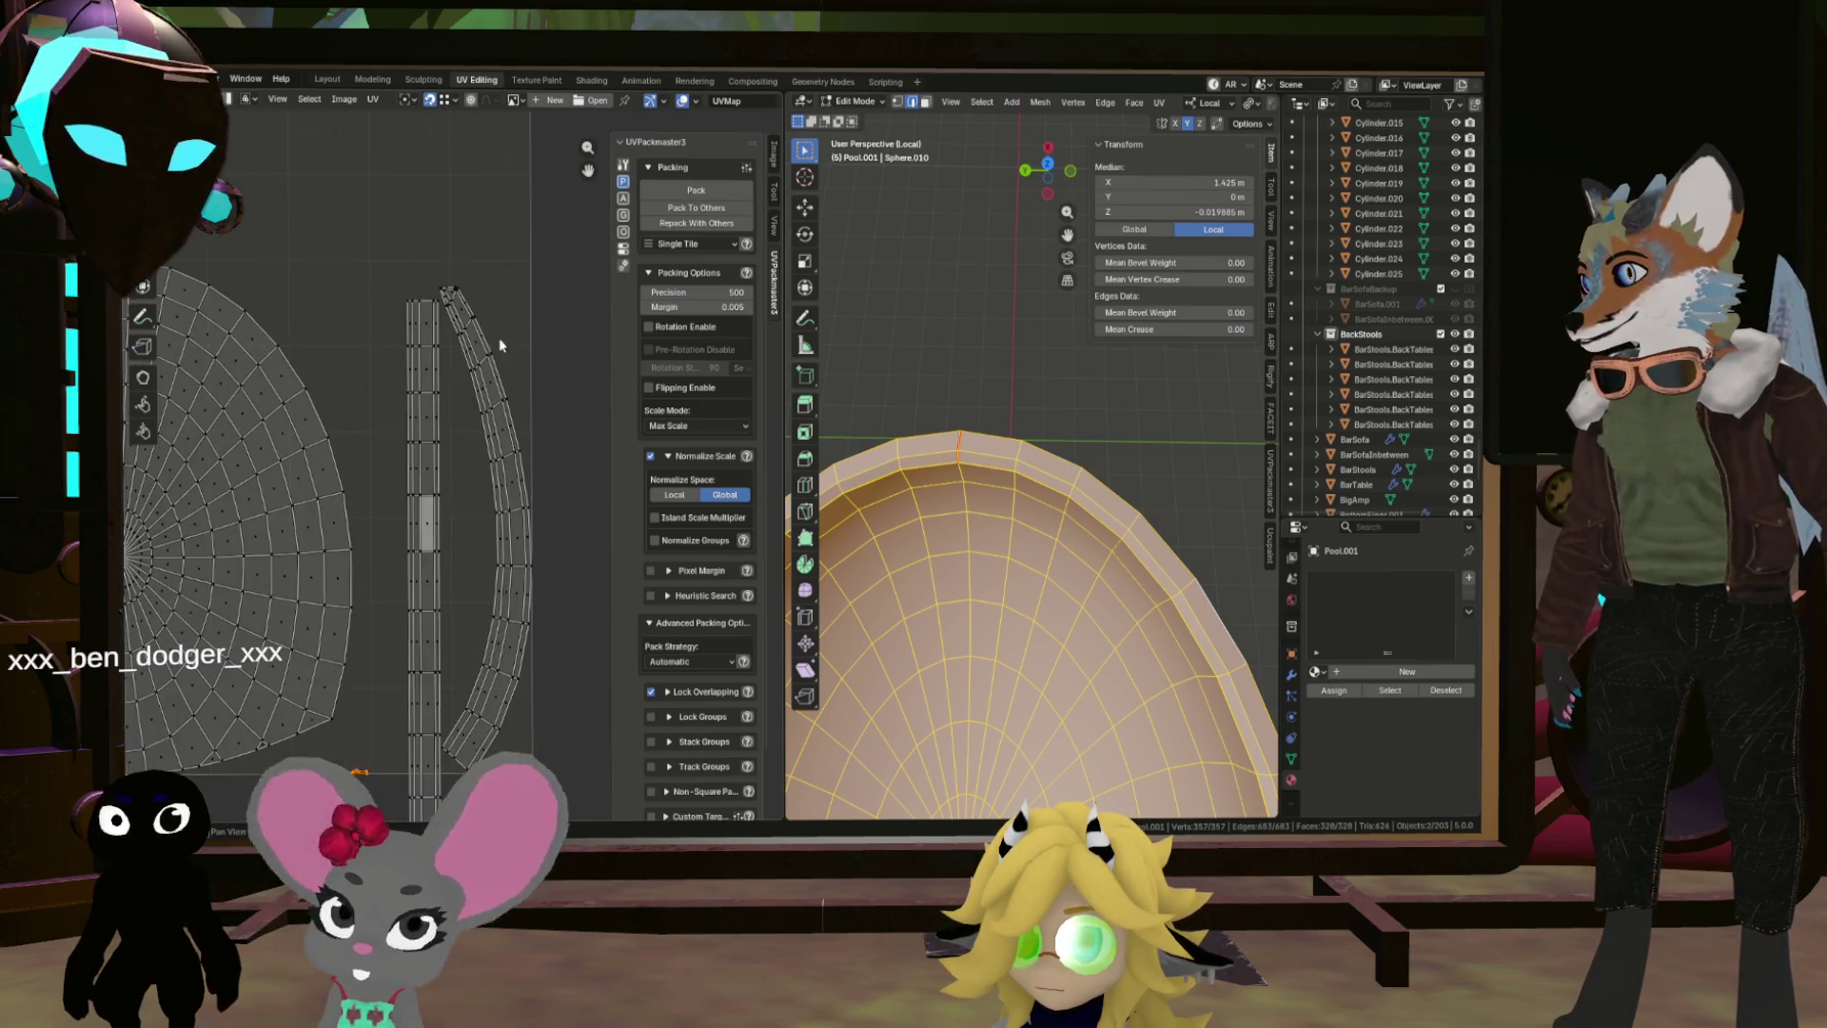
scroll(467, 323, down, 1)
scroll(477, 356, down, 3)
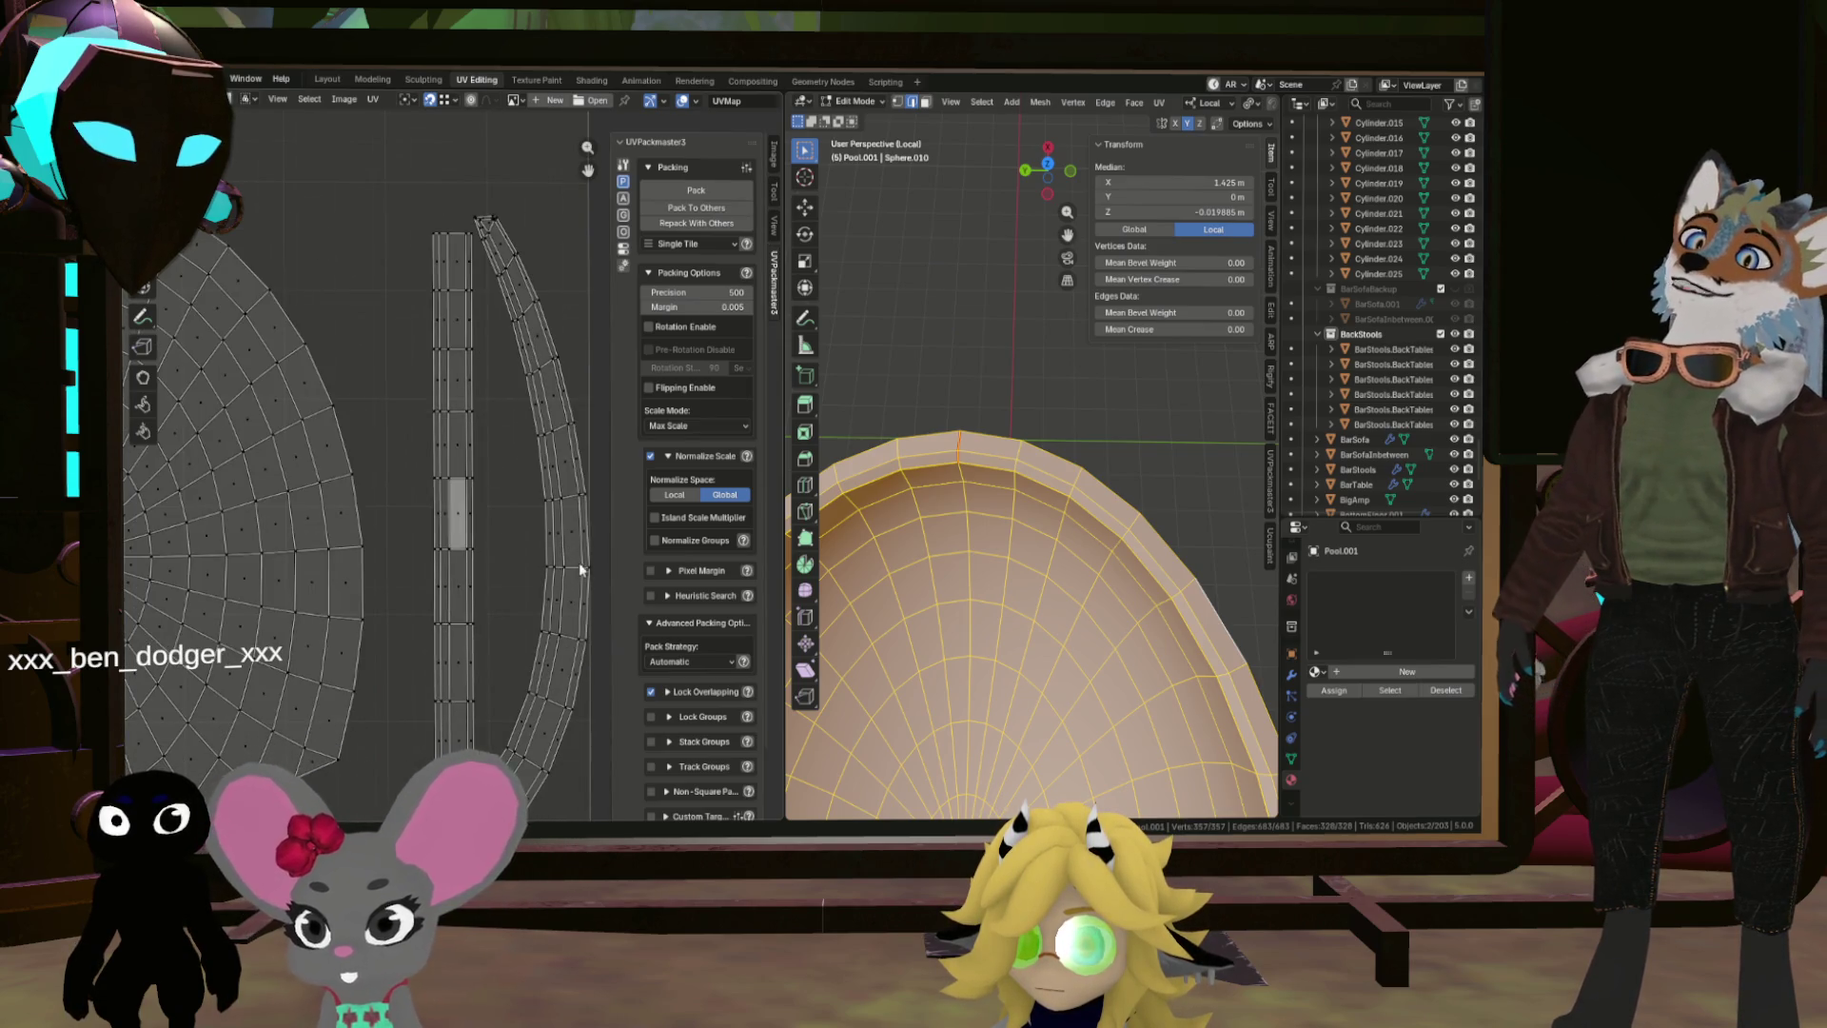
scroll(563, 540, up, 3)
scroll(554, 483, up, 3)
scroll(554, 483, down, 2)
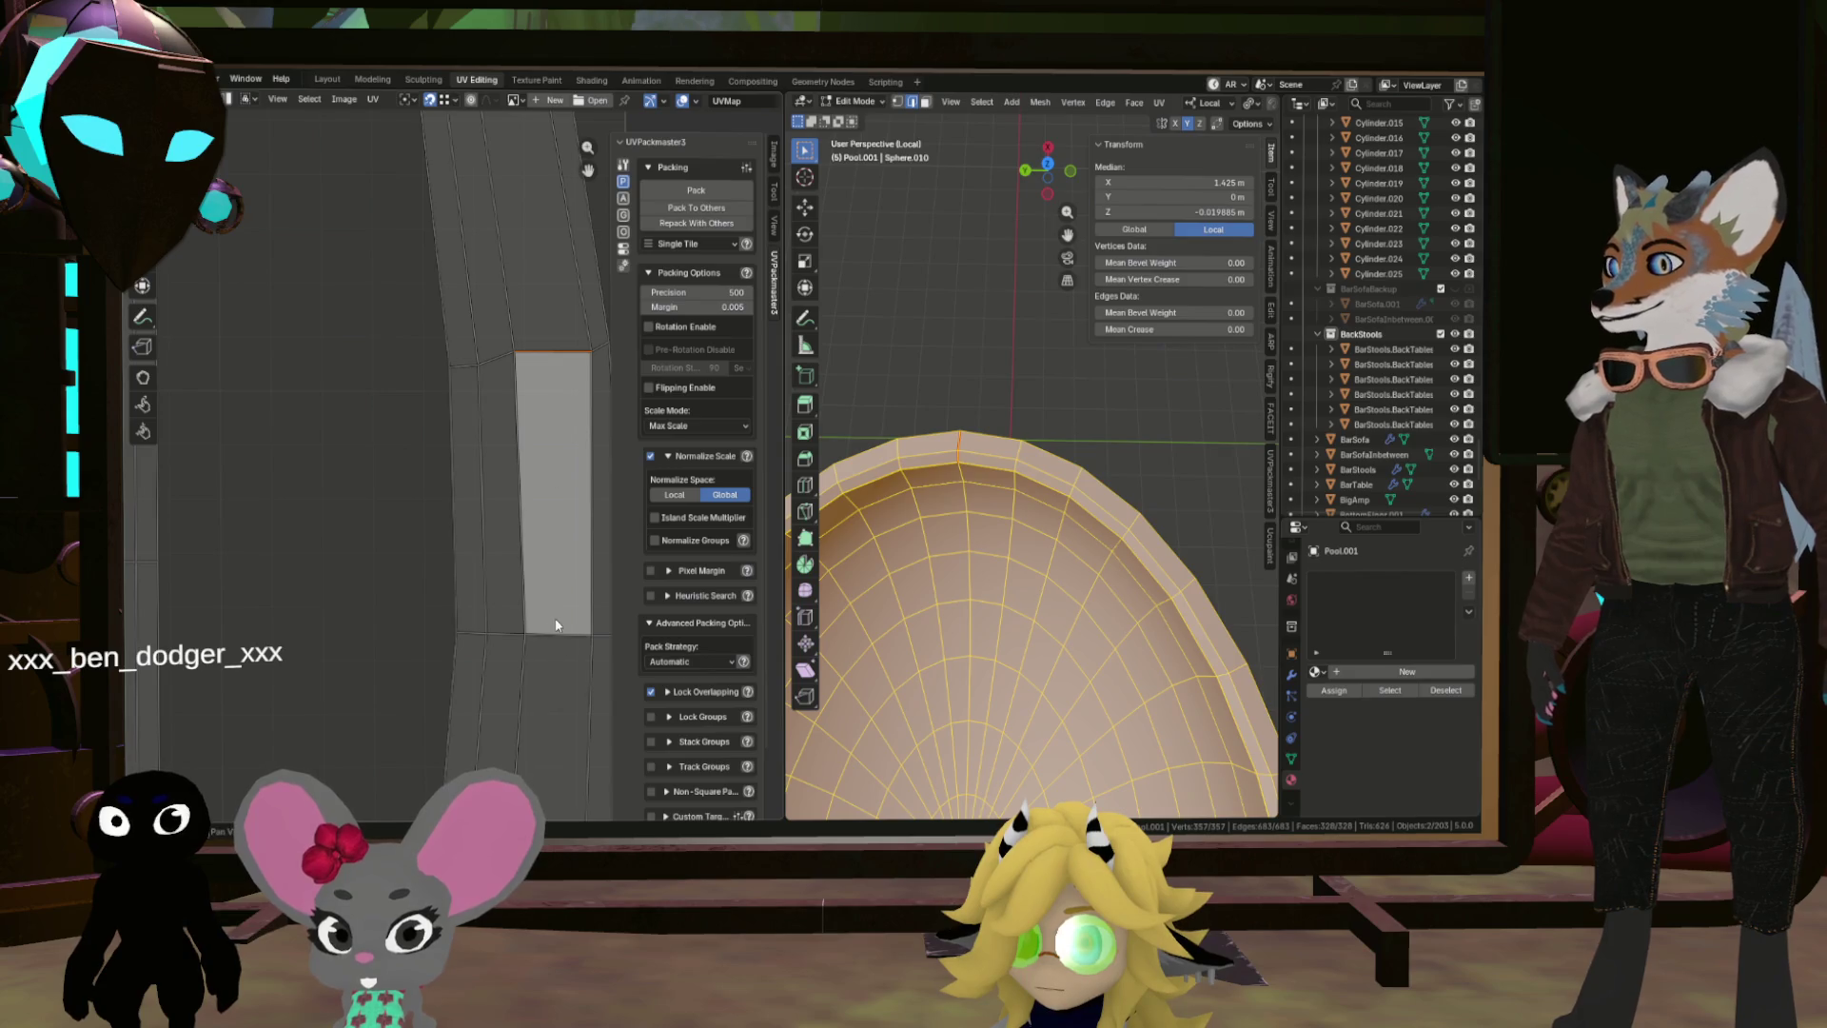
Step: Select another rim strip island, then repack all Pool.001 UV islands to fill the tile
click(543, 531)
key(ctrl+l)
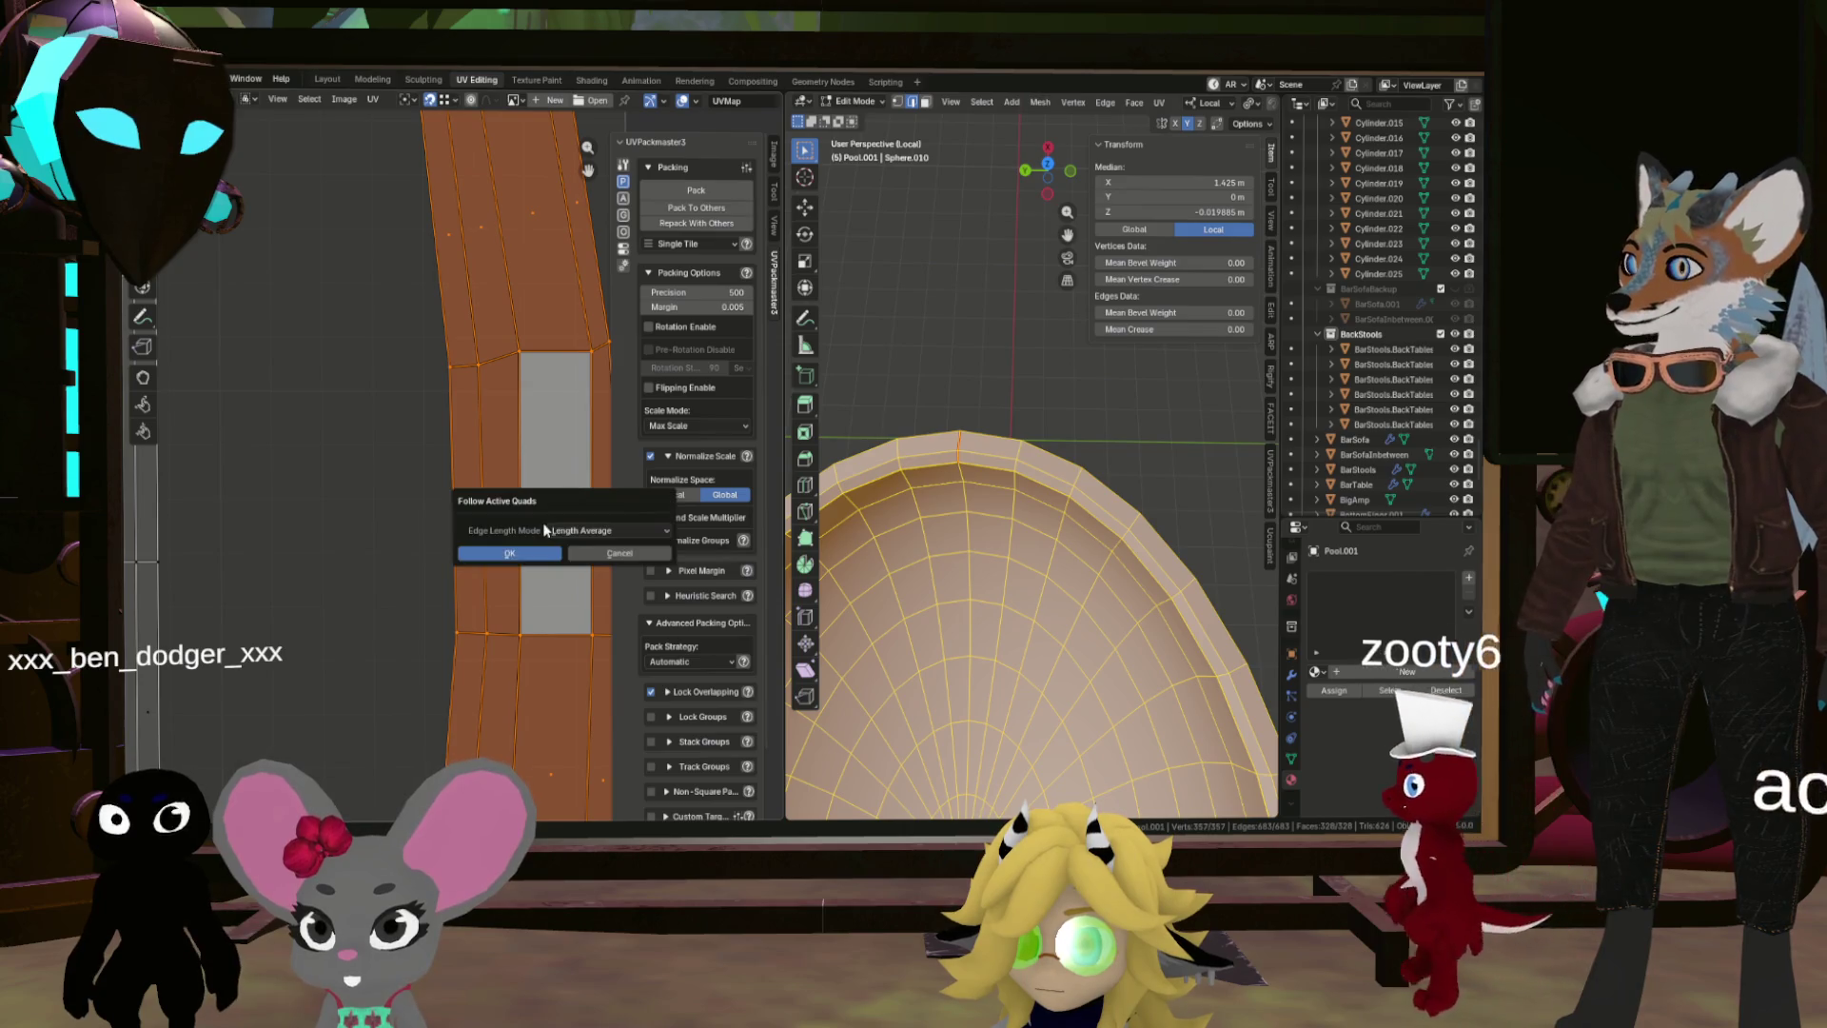
scroll(552, 547, down, 6)
scroll(552, 547, down, 5)
key(a)
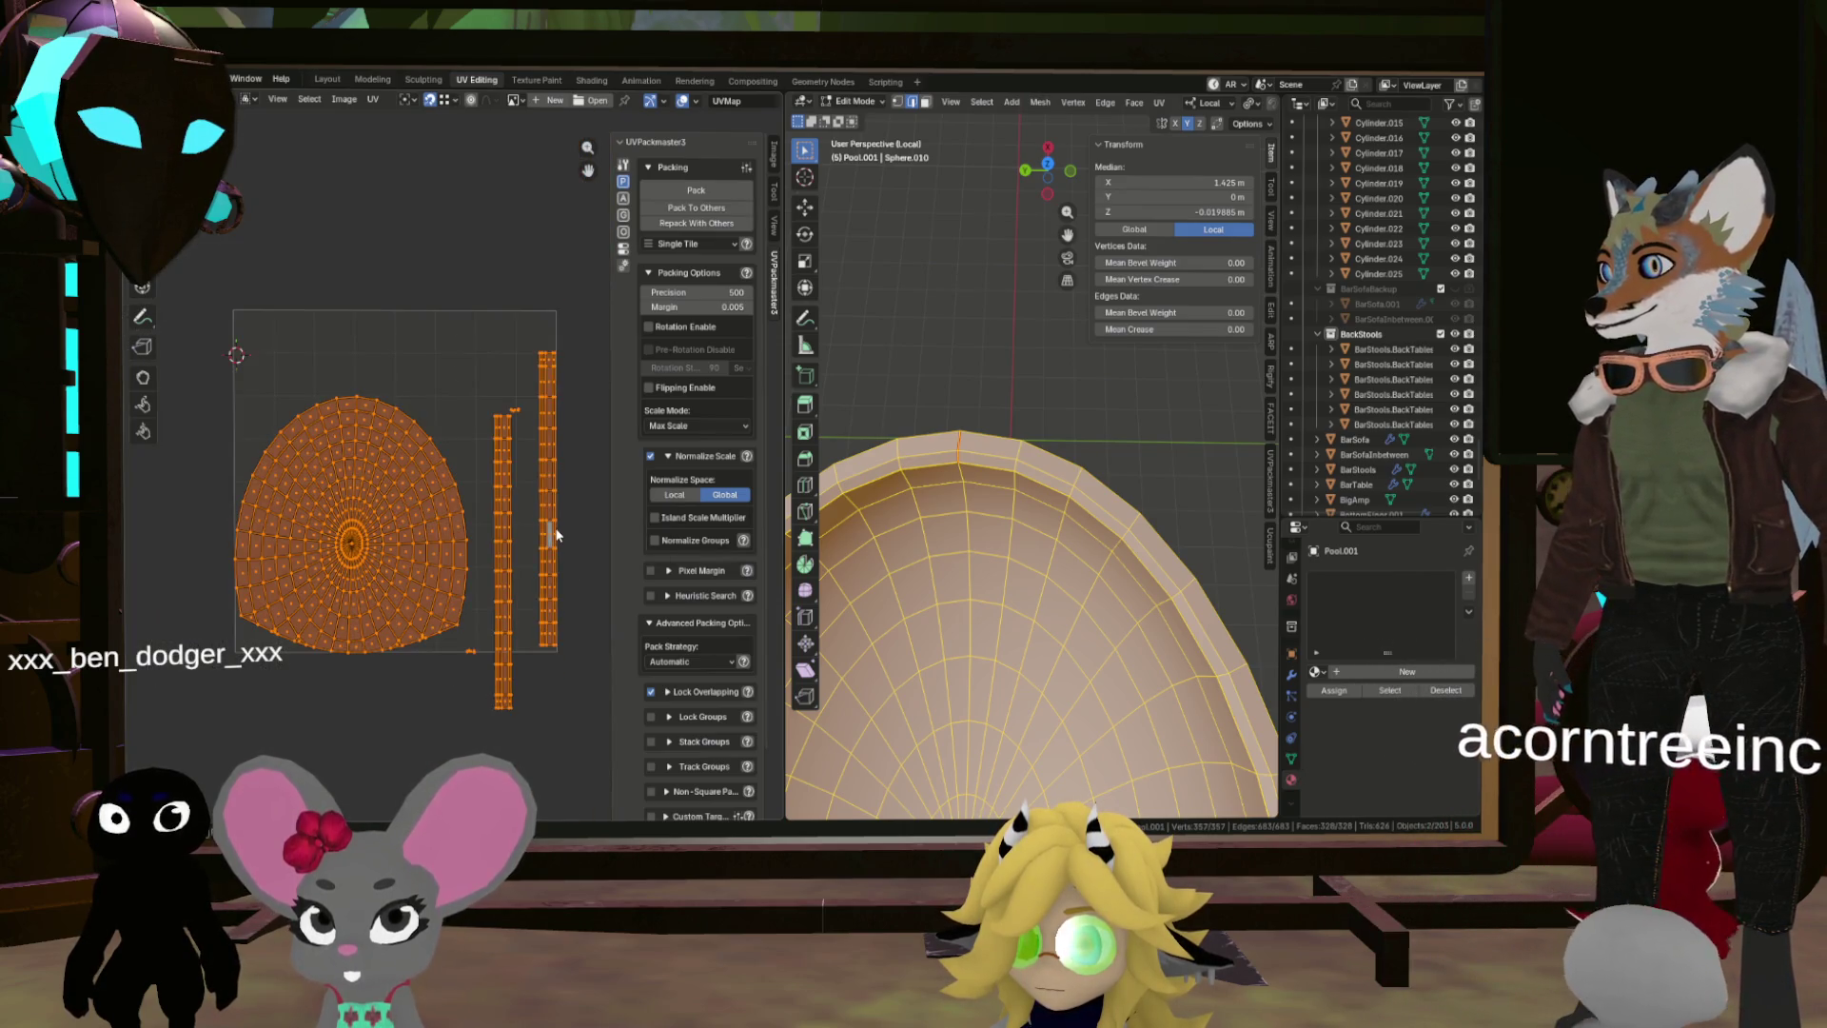
click(716, 189)
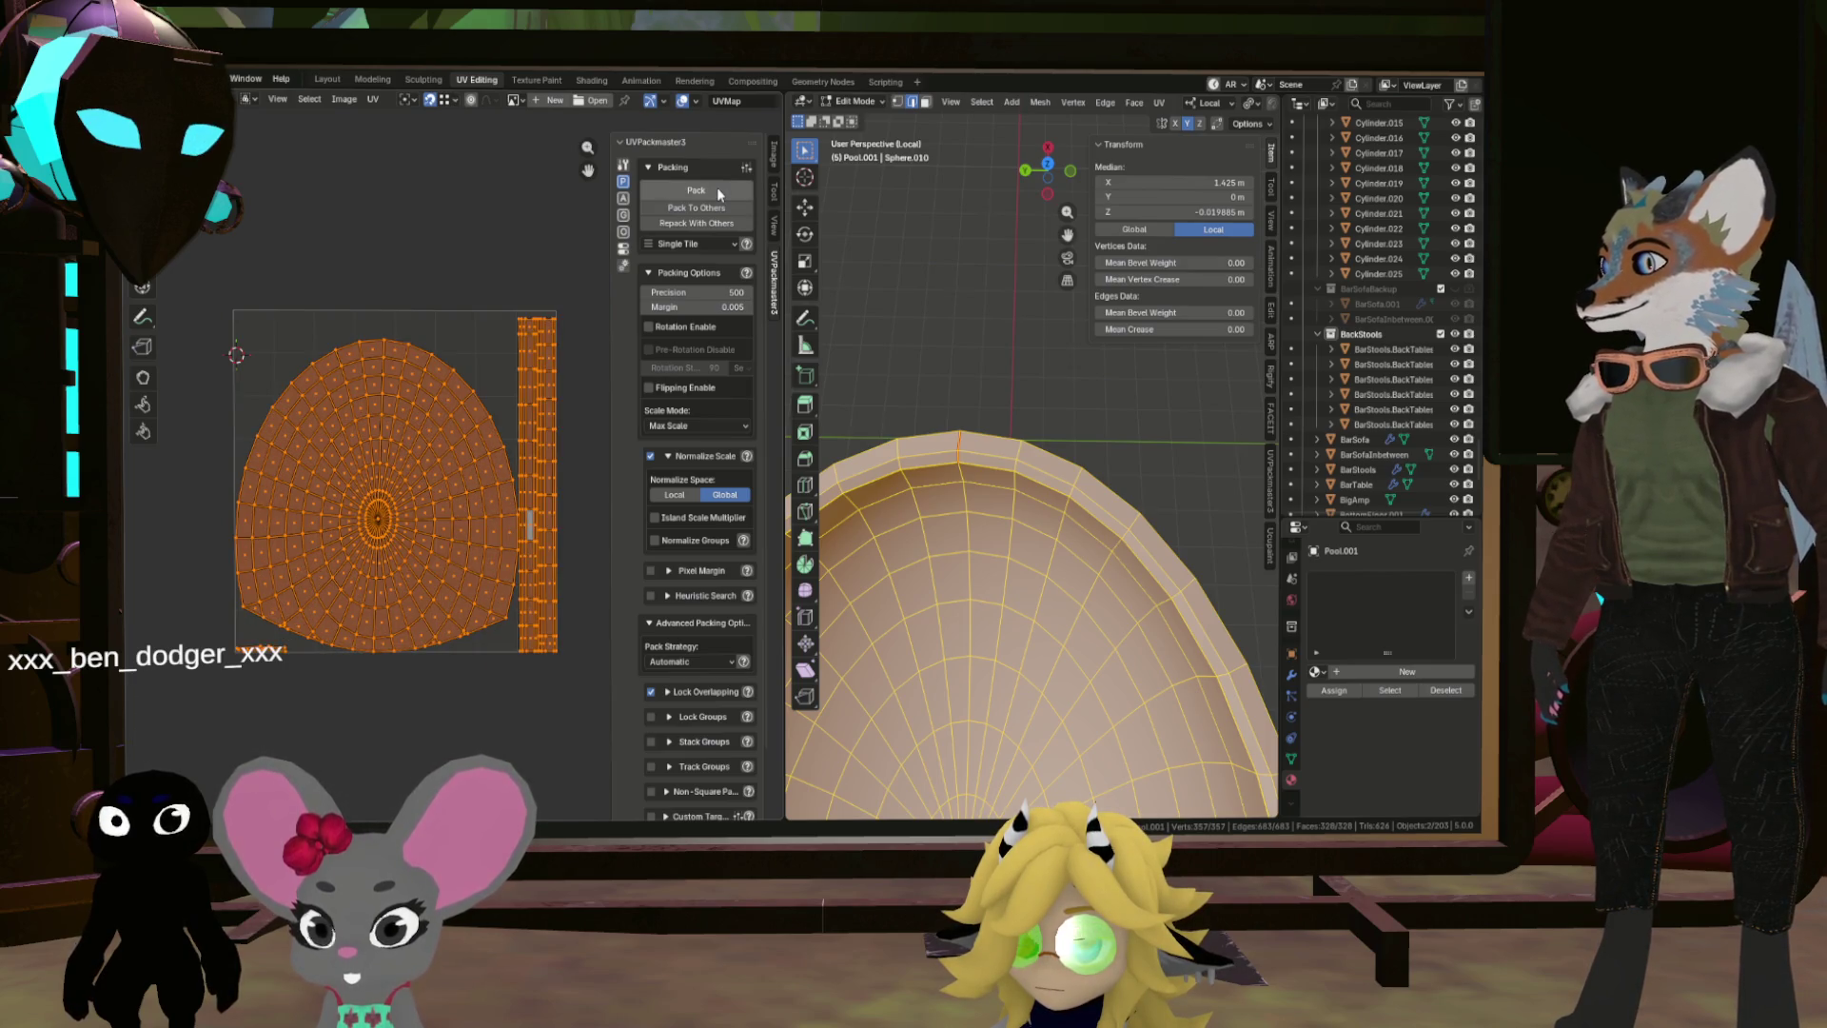
key(alt+a)
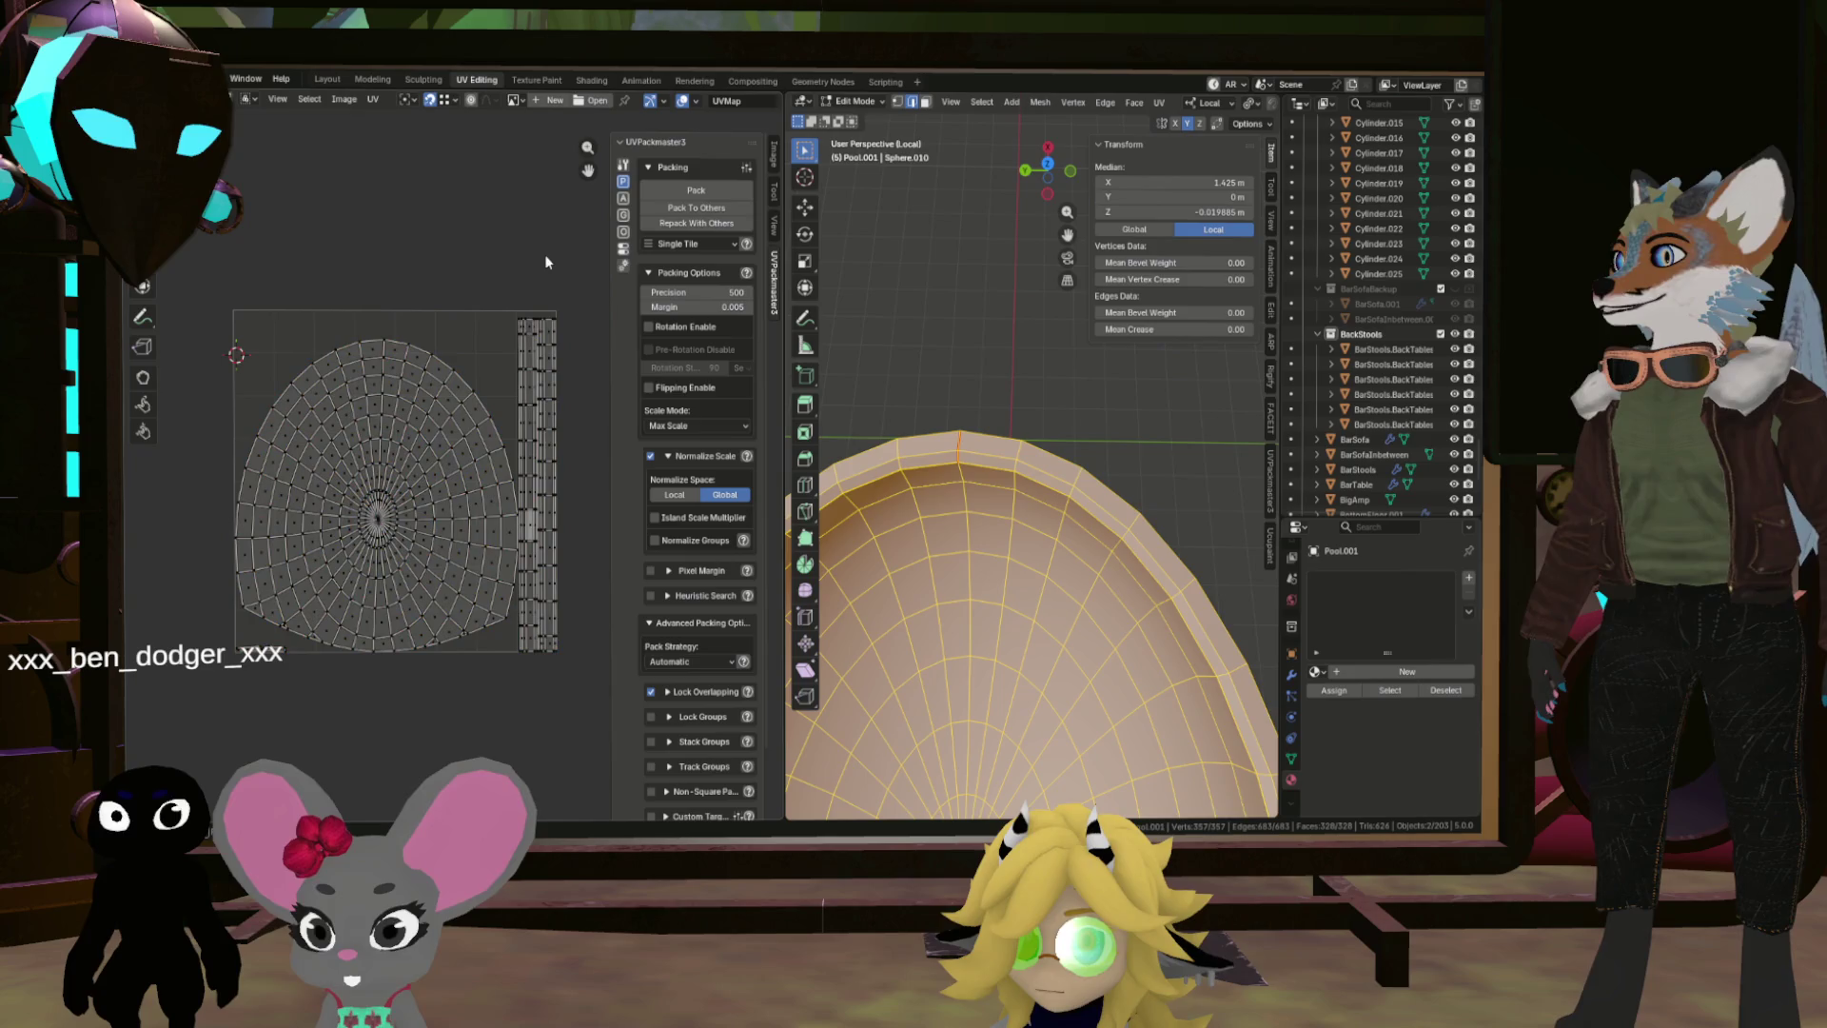
scroll(502, 397, up, 3)
scroll(490, 407, down, 3)
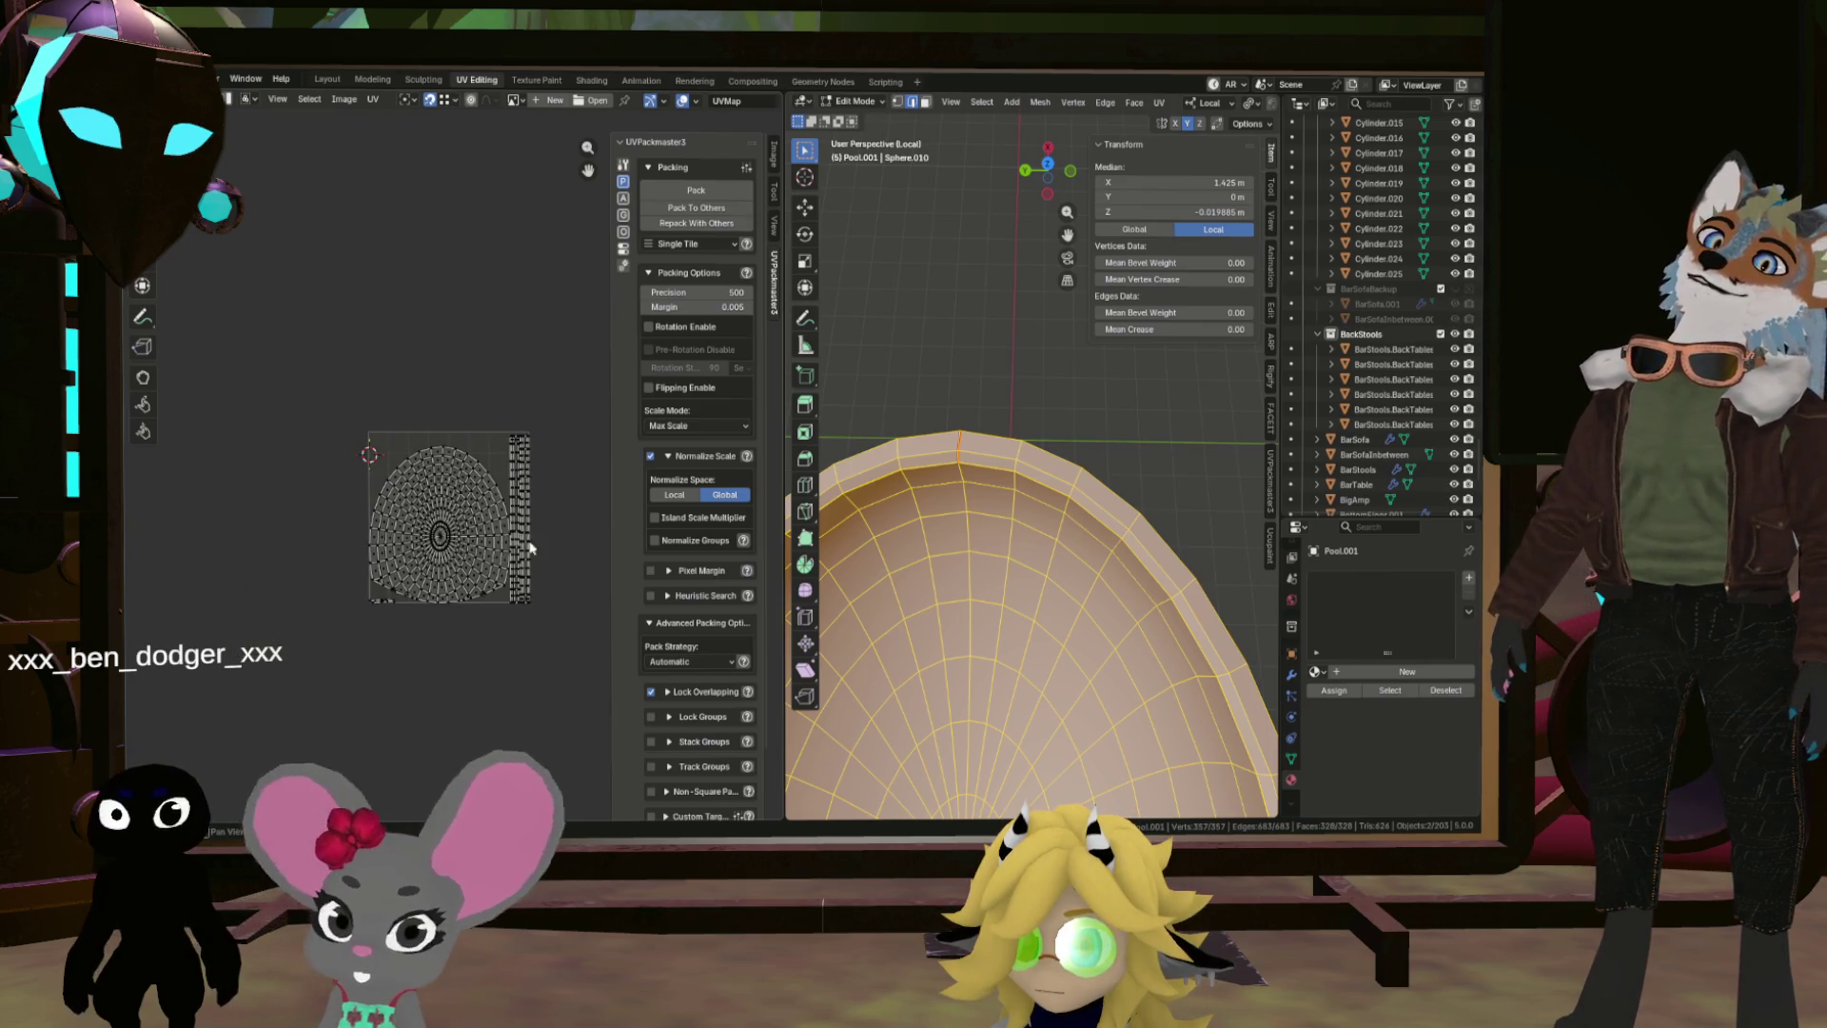
scroll(466, 581, up, 2)
scroll(563, 587, down, 2)
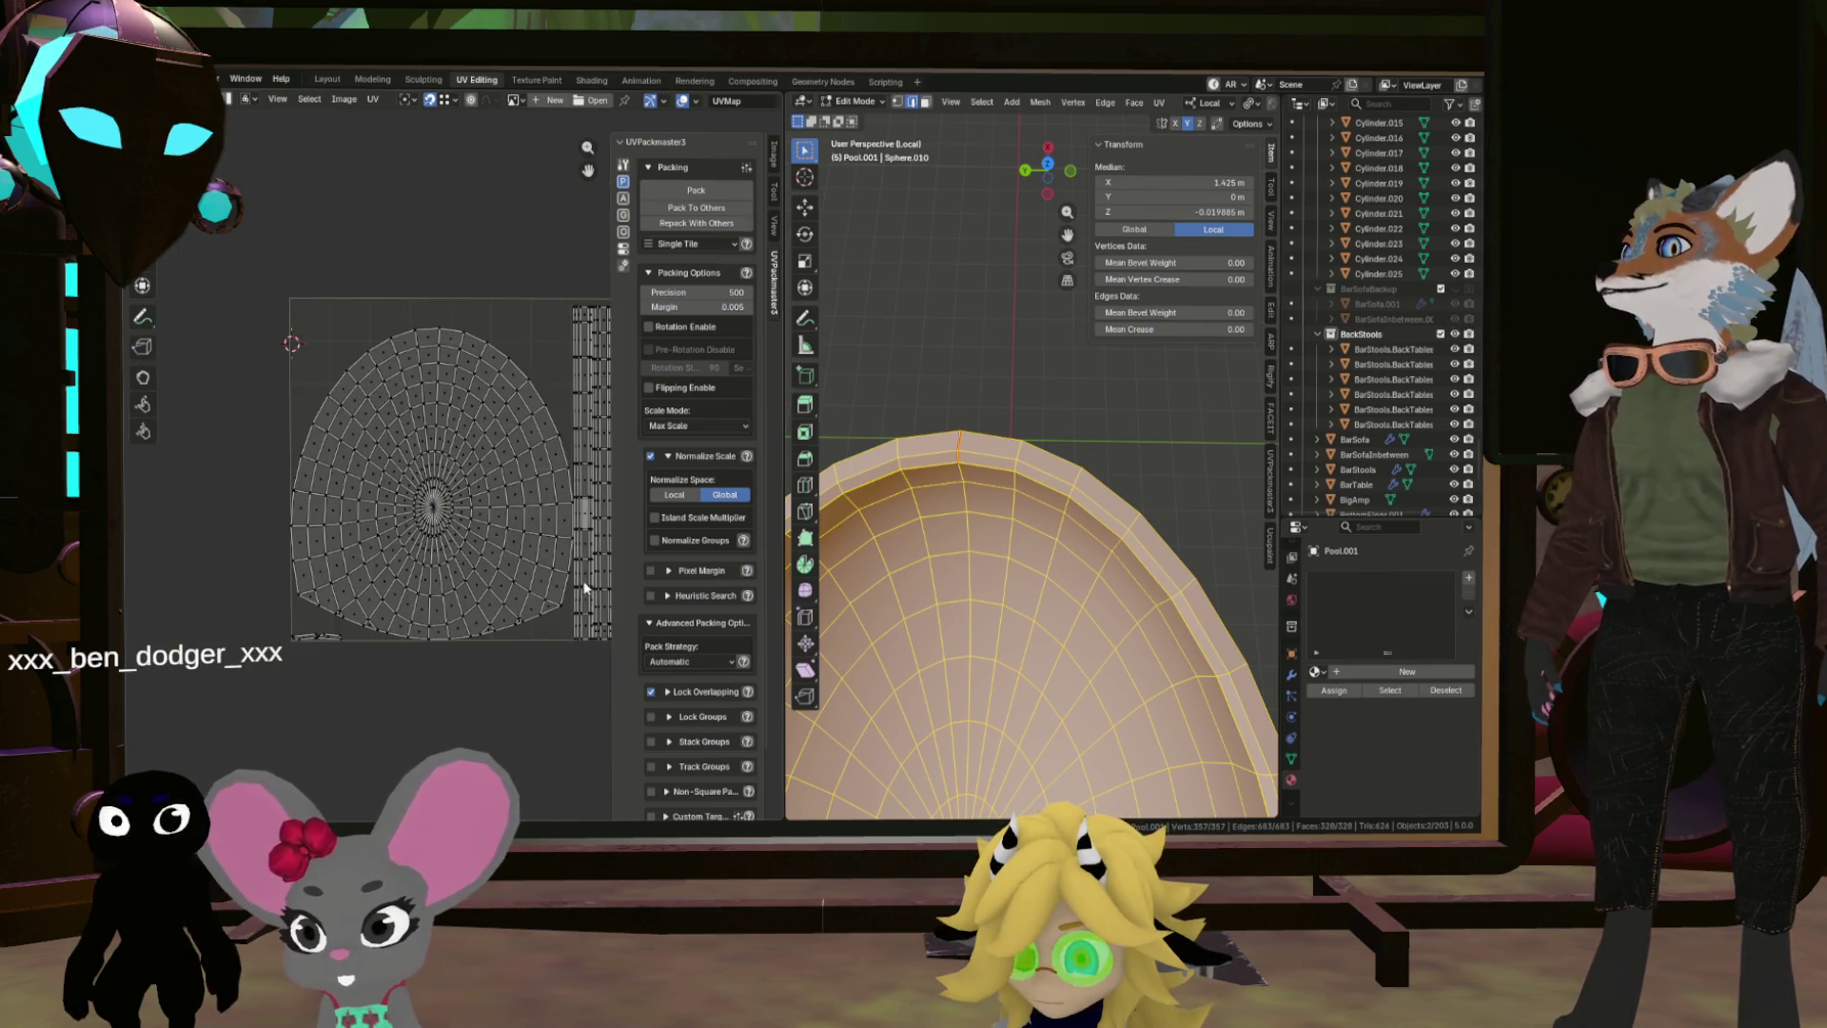
scroll(1028, 519, down, 3)
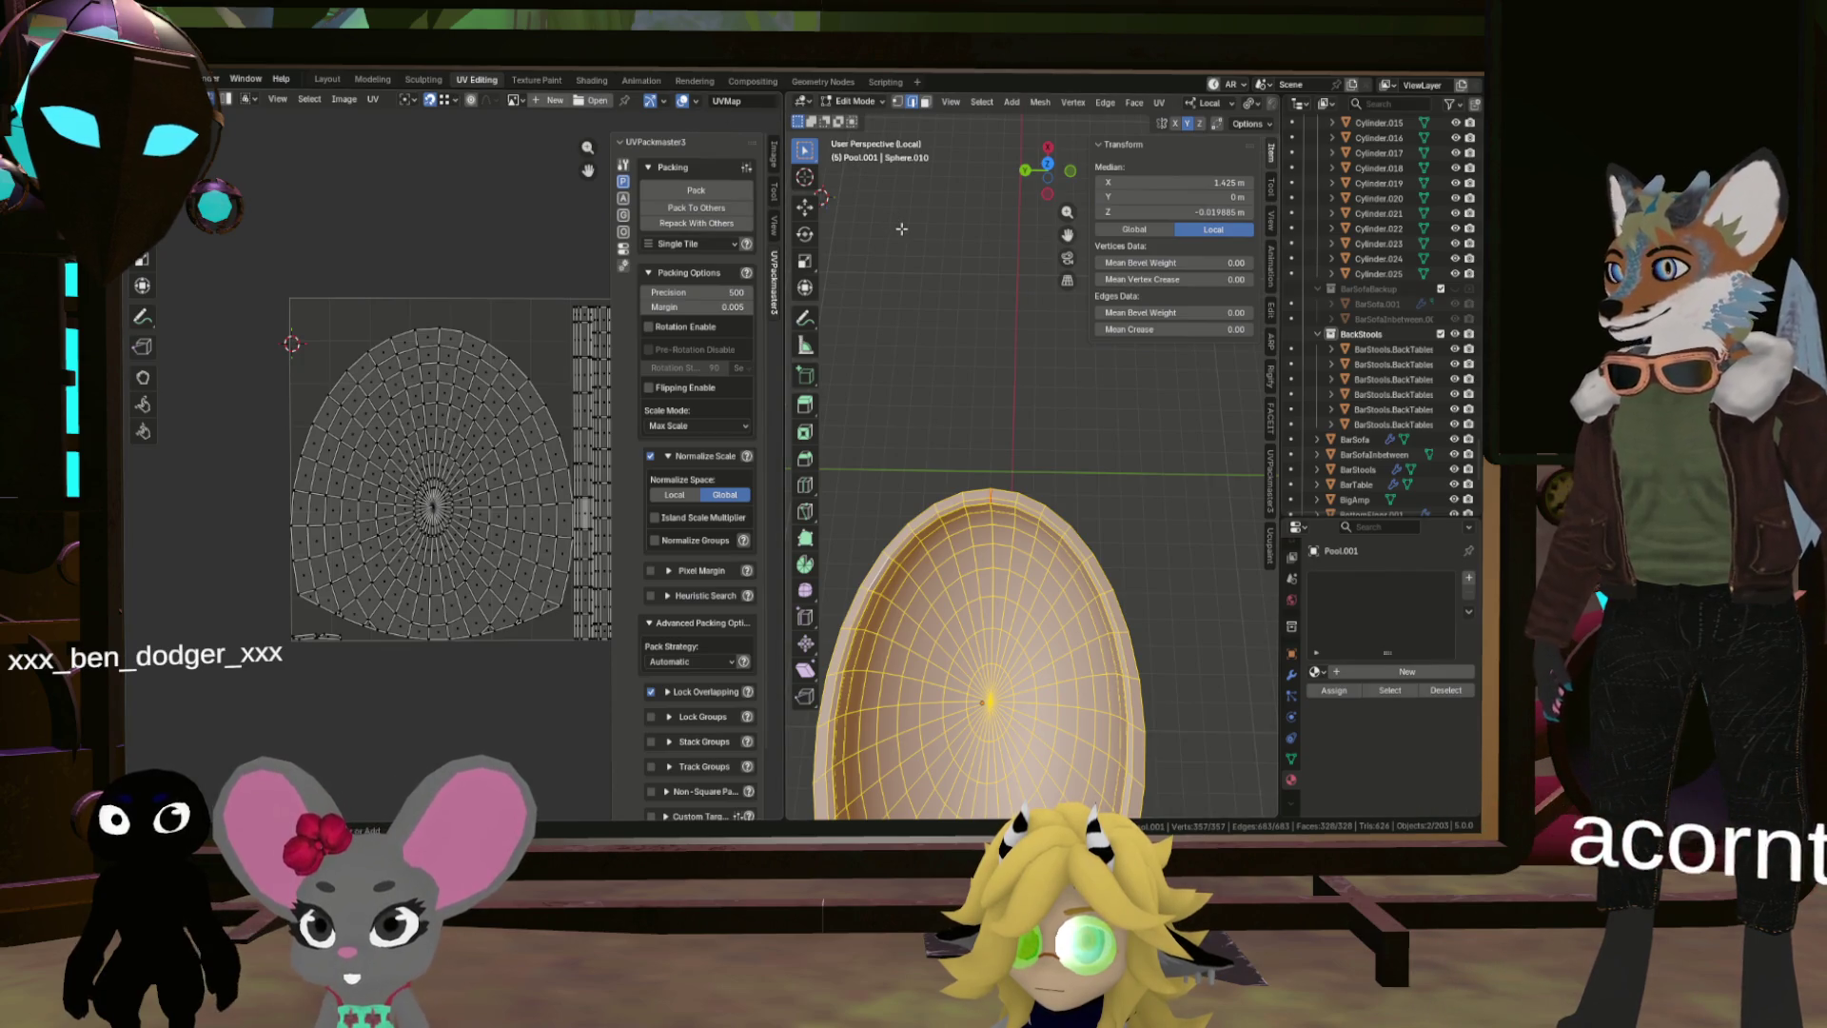
Step: Return to the Layout workspace and browse the File > Export formats
click(327, 80)
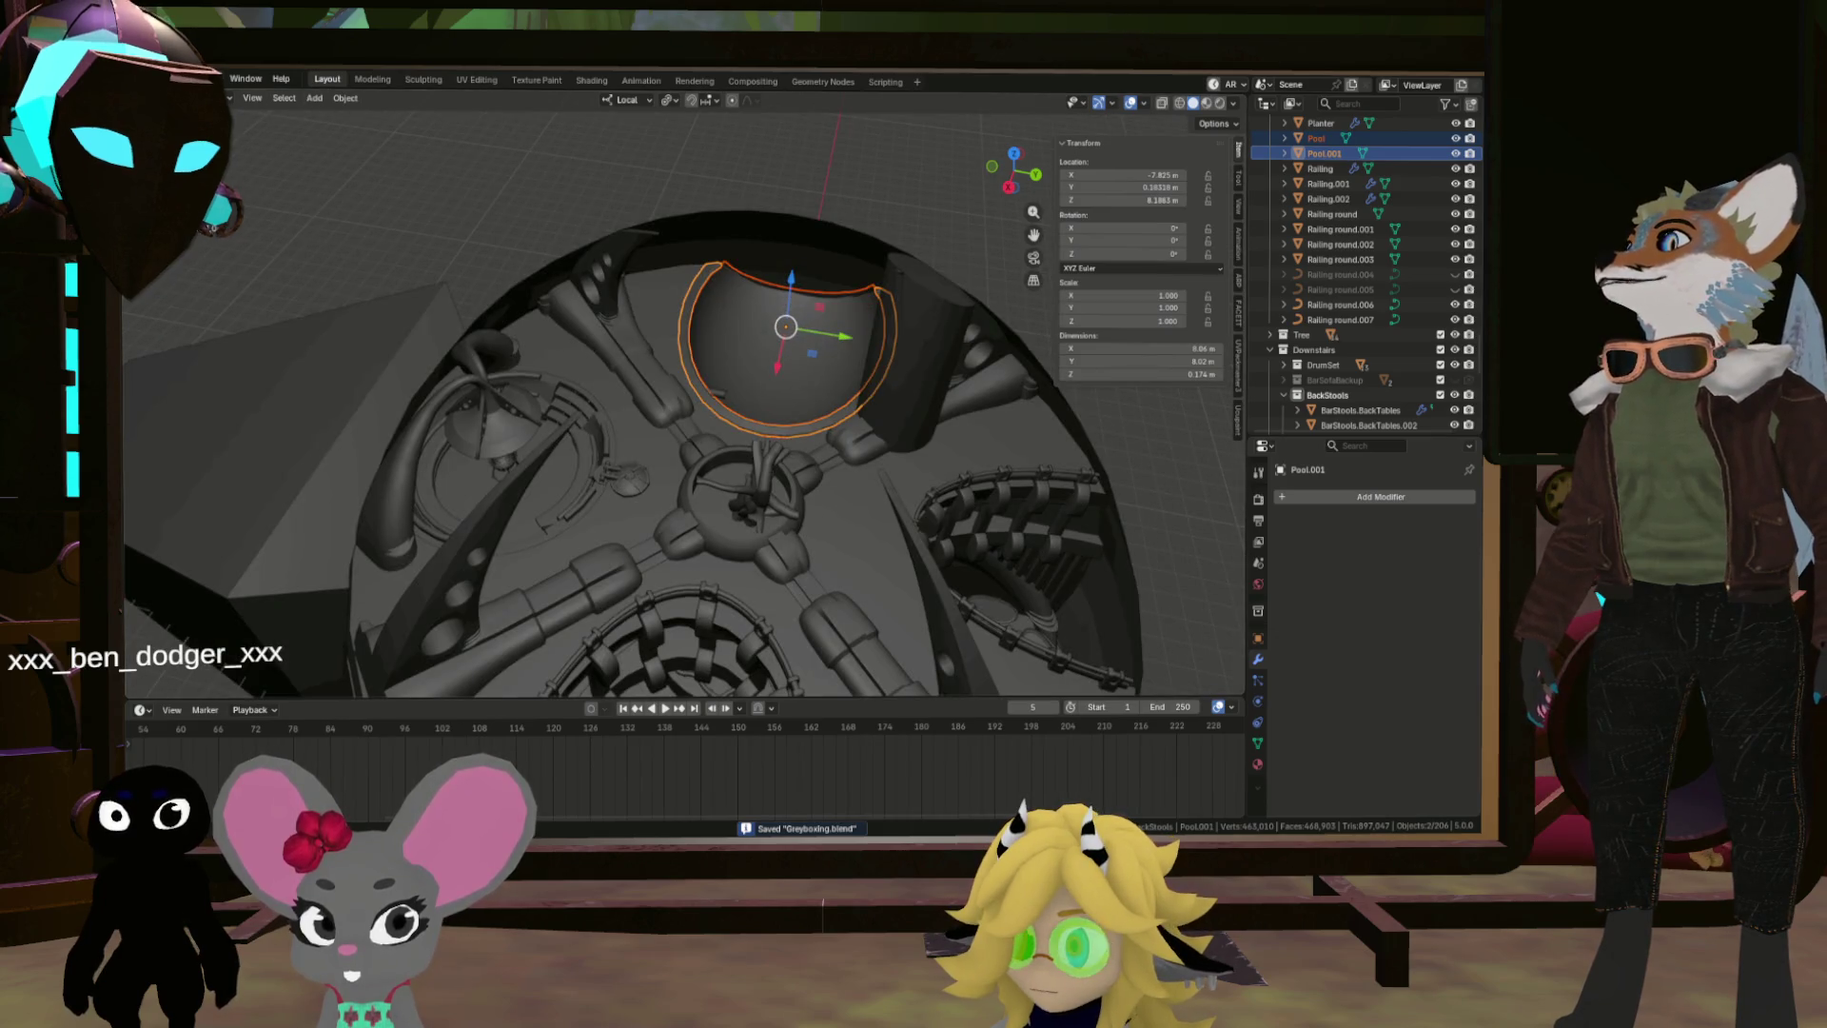
click(152, 79)
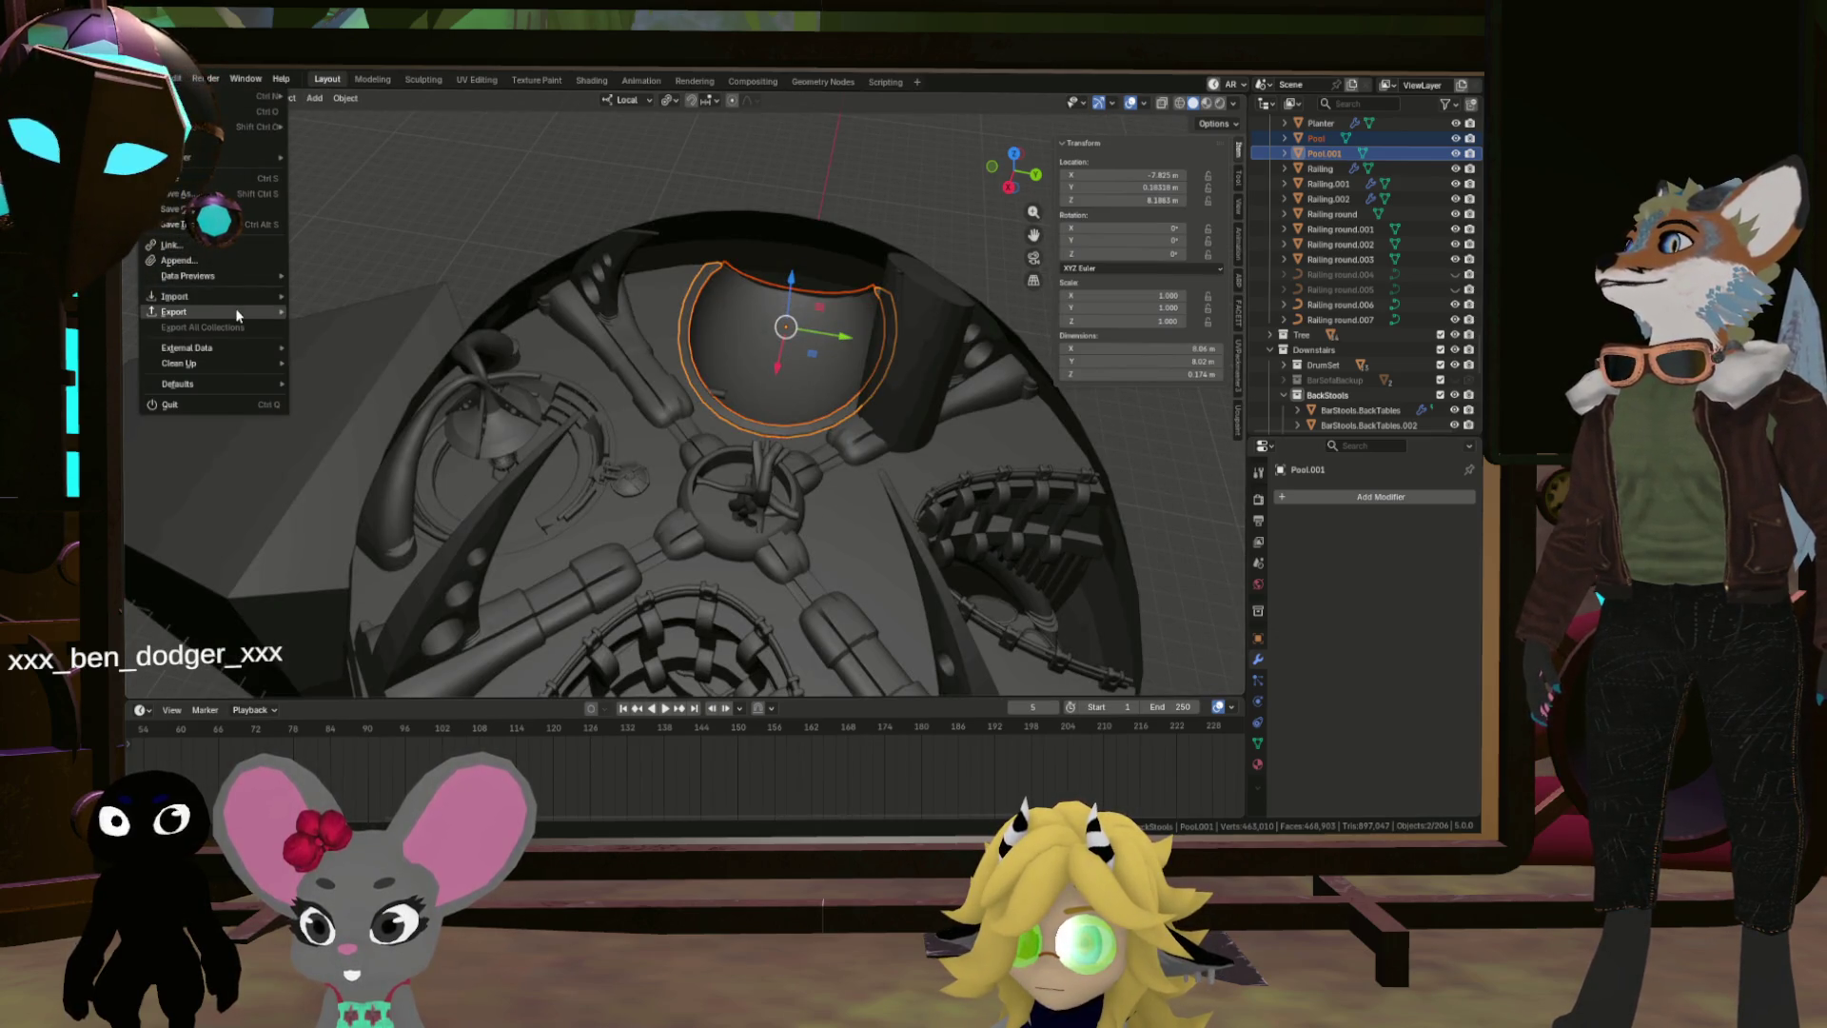
mouse_move(237, 311)
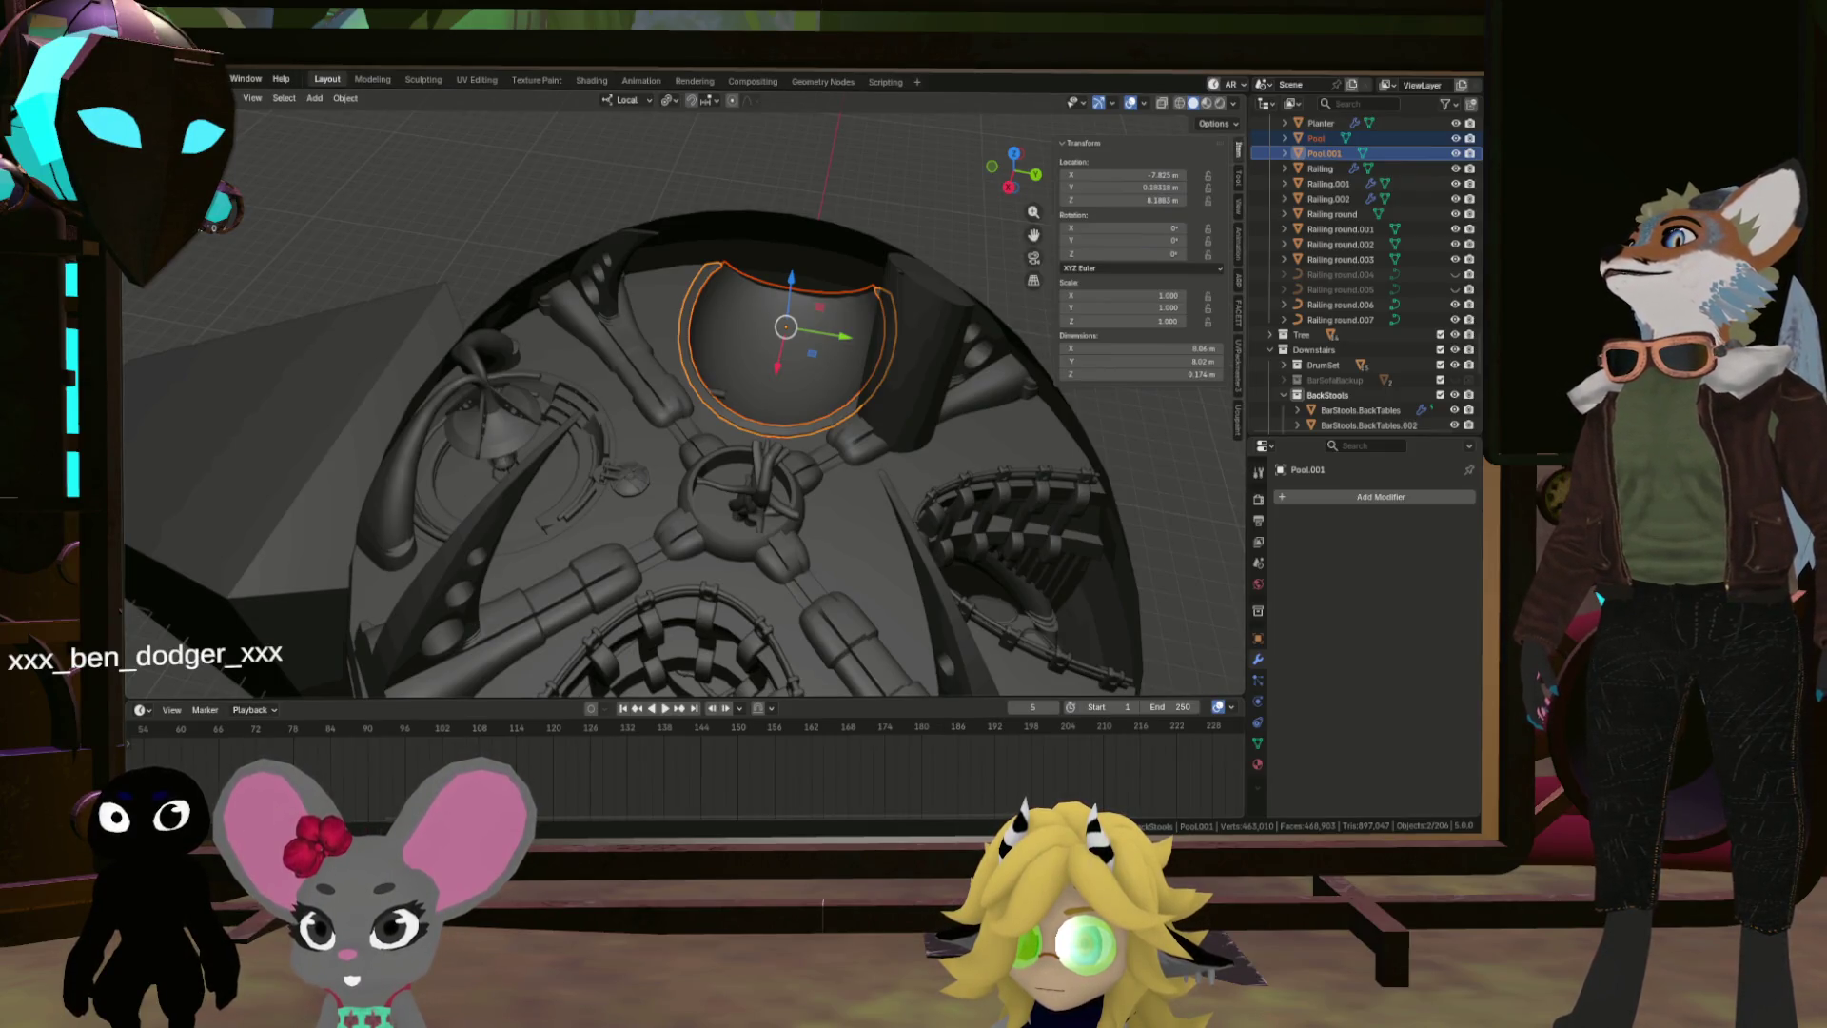
click(171, 79)
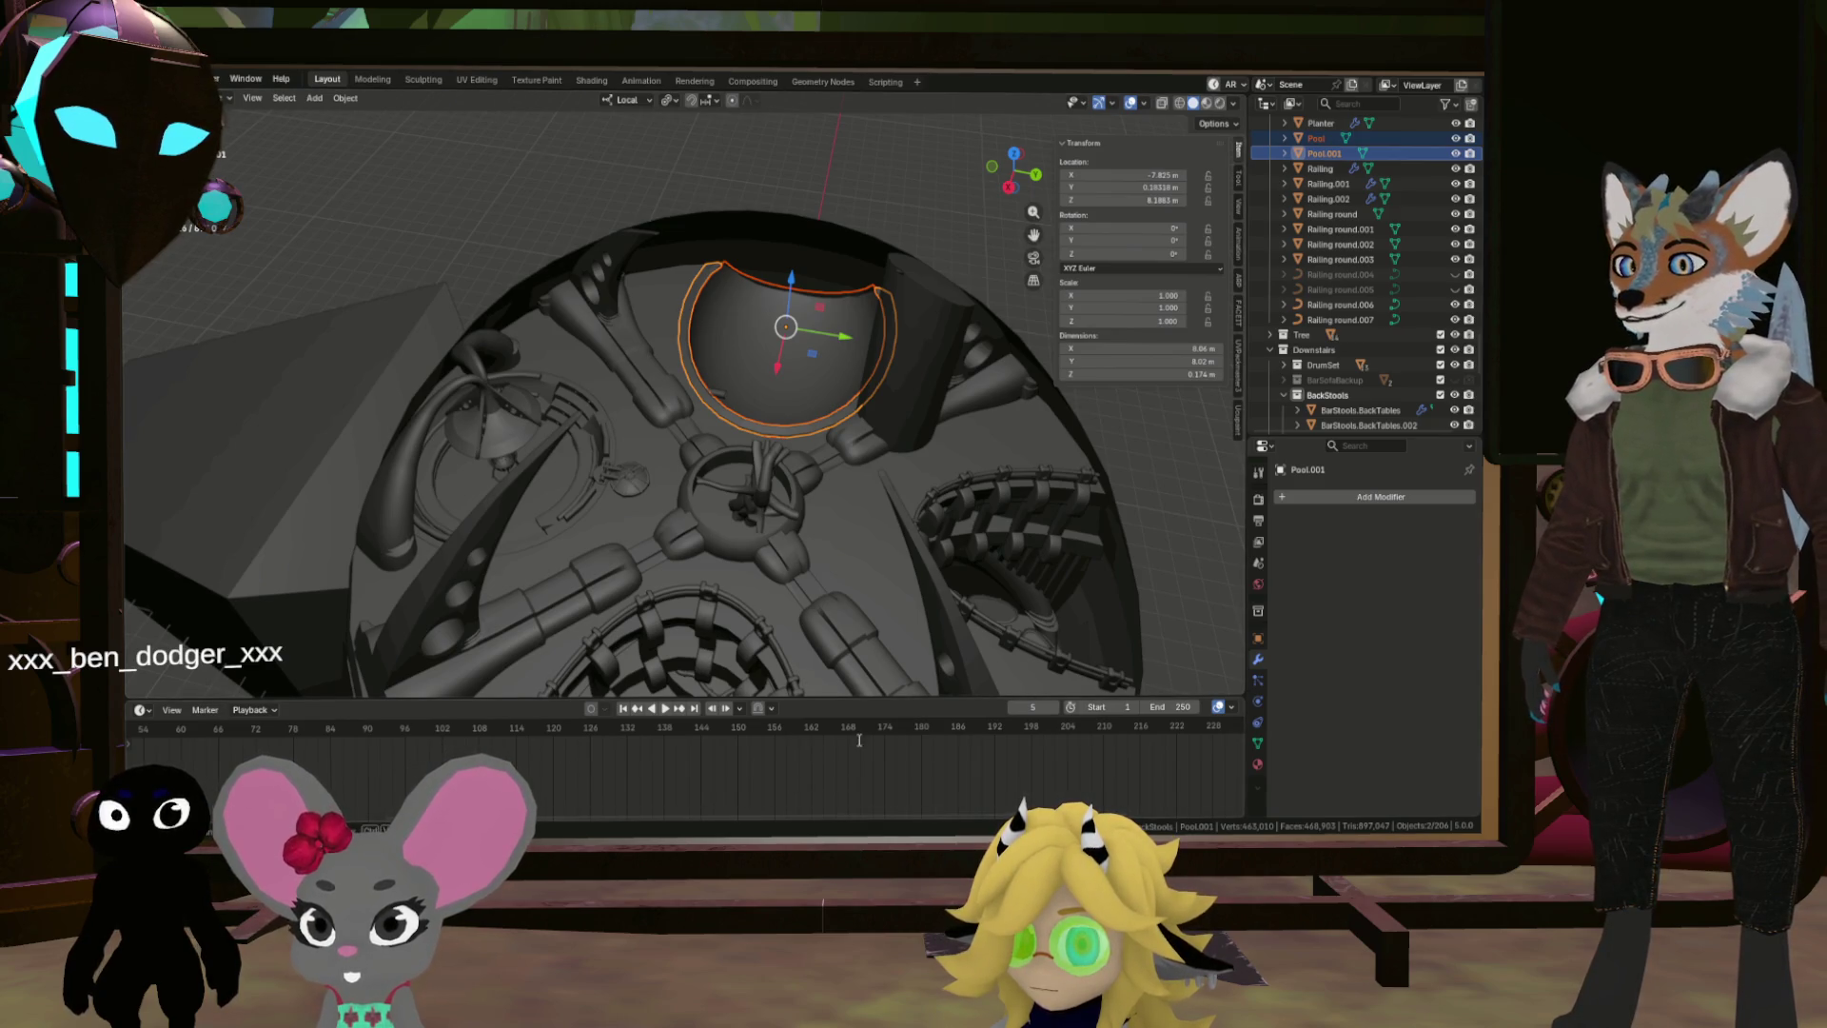
Step: Orbit and zoom around the Pool.001 dome, then switch over to Godot
mouse_move(952, 571)
mouse_down()
mouse_move(765, 515)
mouse_move(820, 521)
mouse_move(803, 530)
mouse_up()
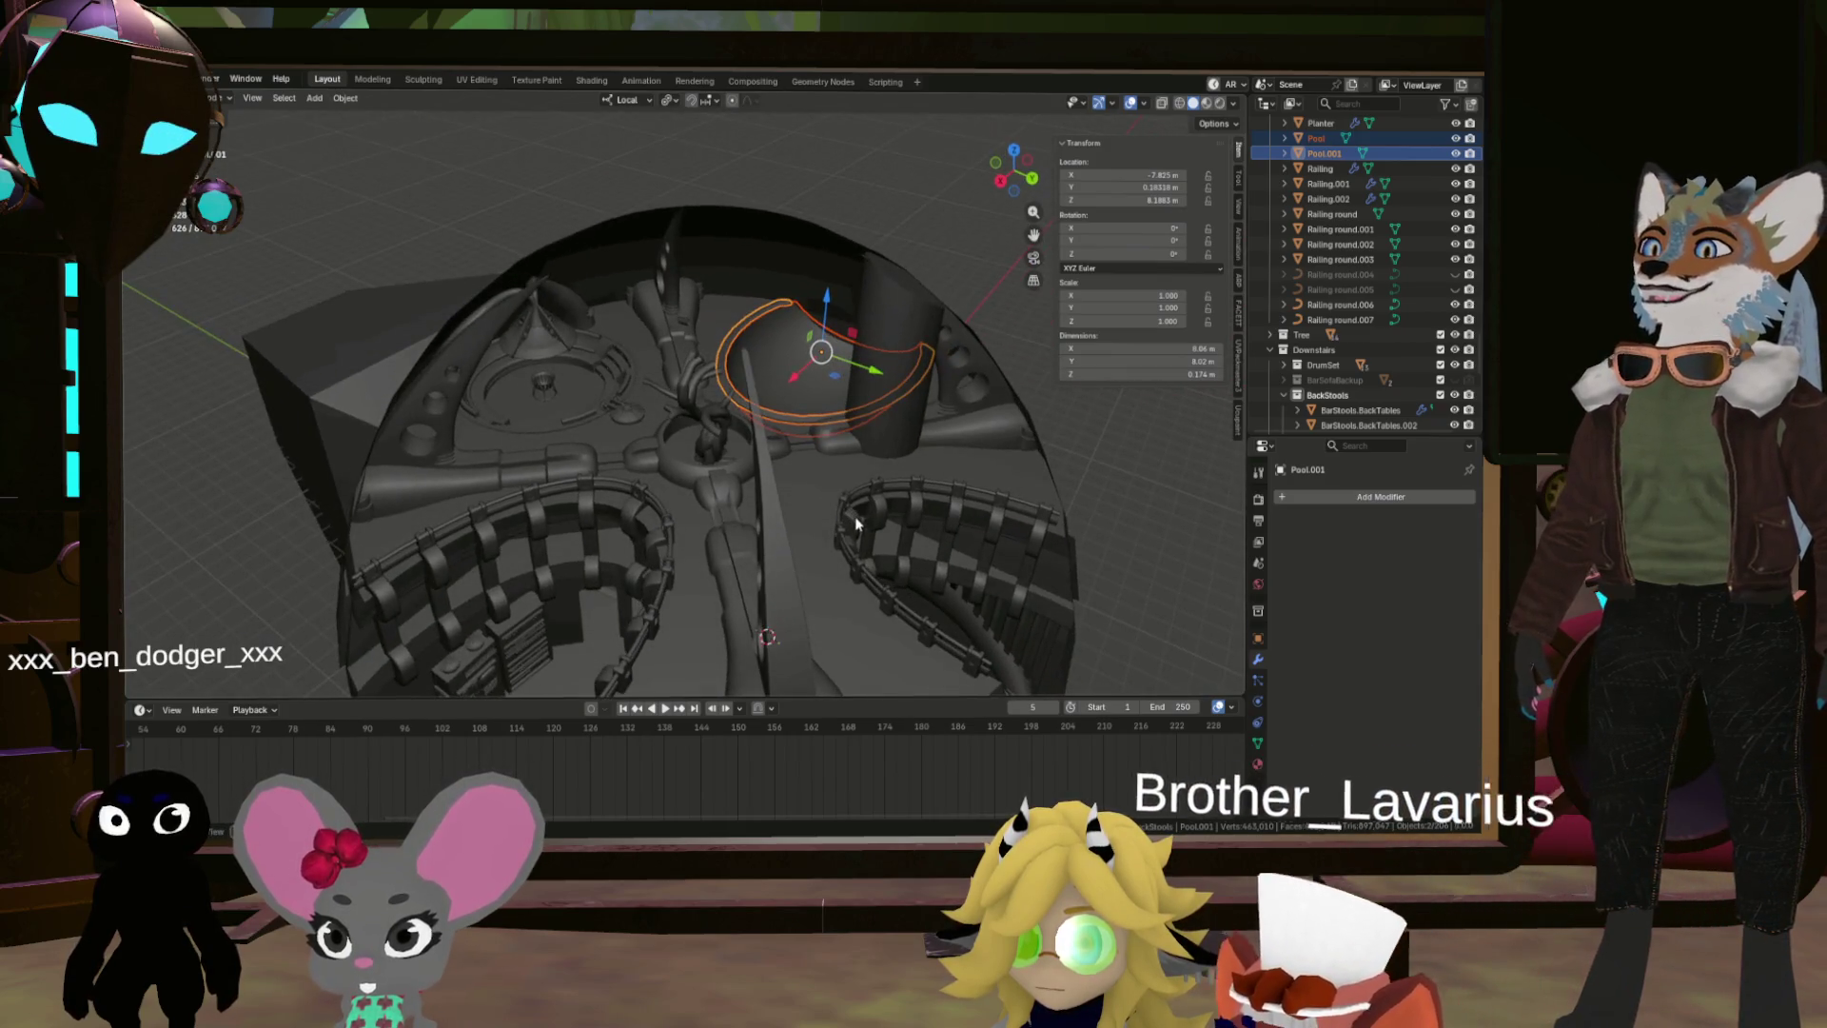
scroll(708, 470, up, 4)
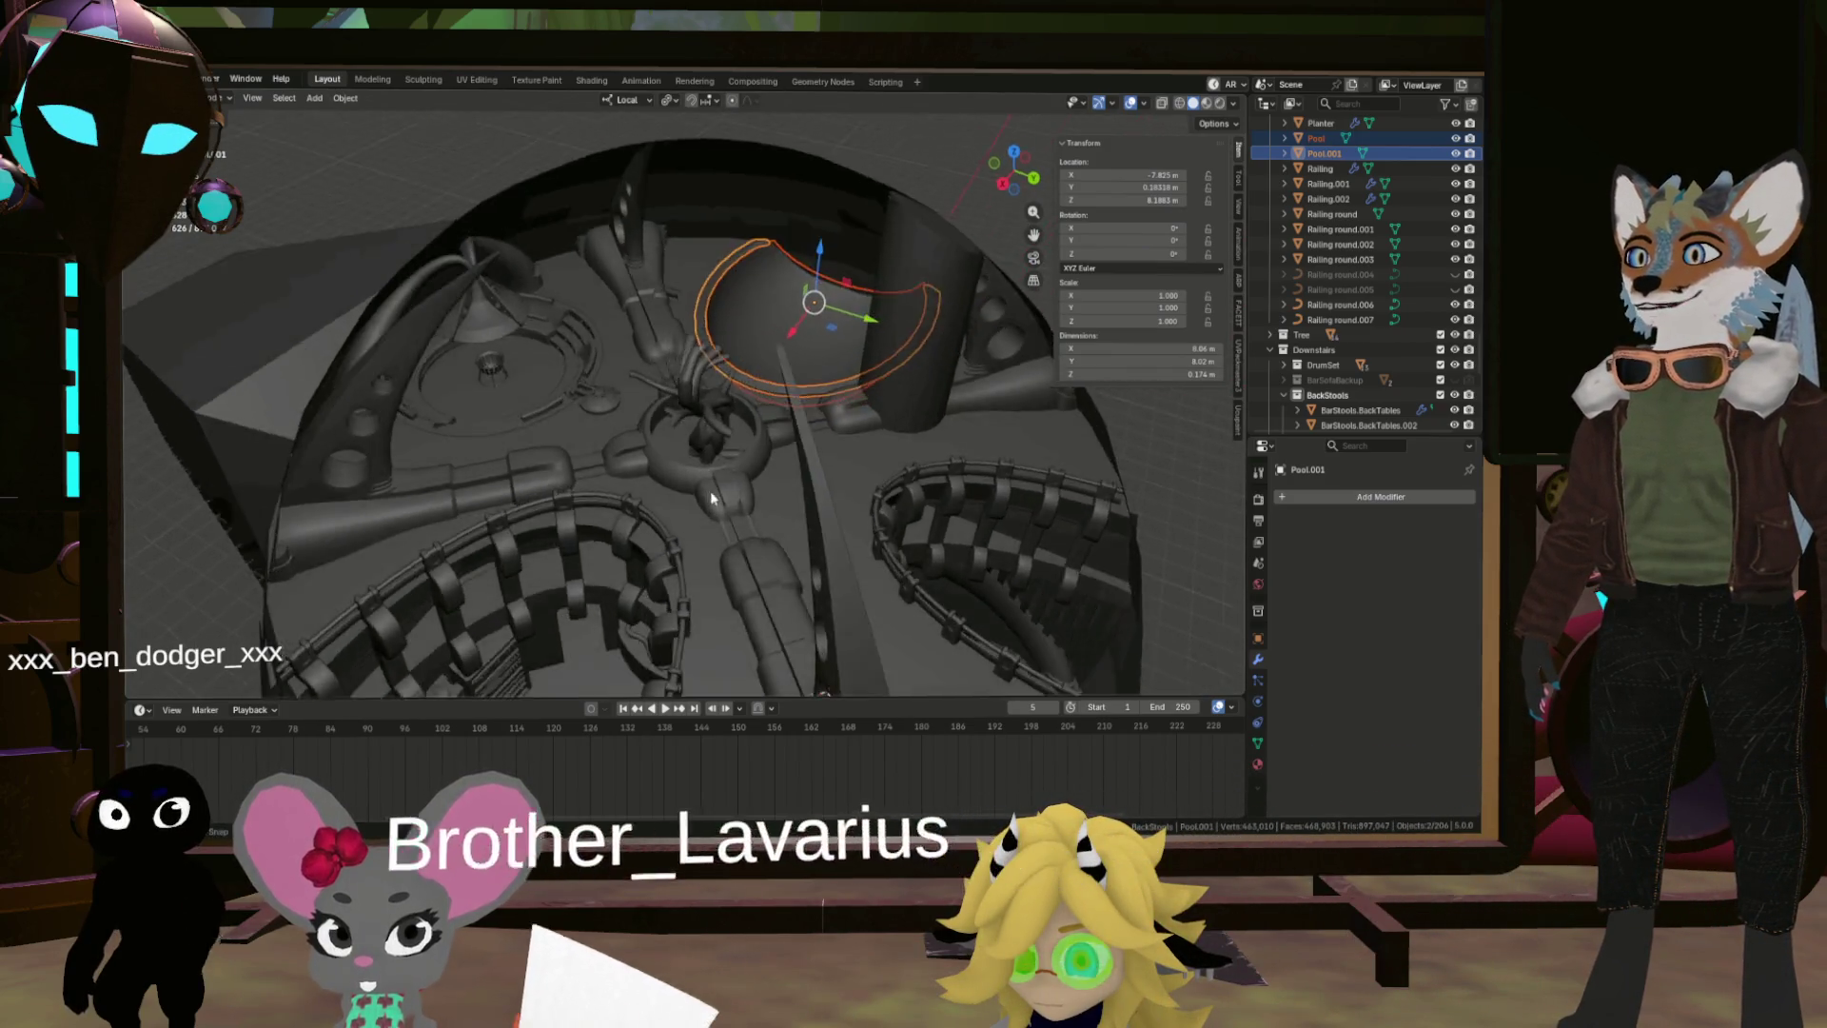
mouse_move(708, 470)
mouse_down()
mouse_move(837, 379)
mouse_move(764, 457)
mouse_move(849, 599)
mouse_up()
scroll(850, 600, down, 5)
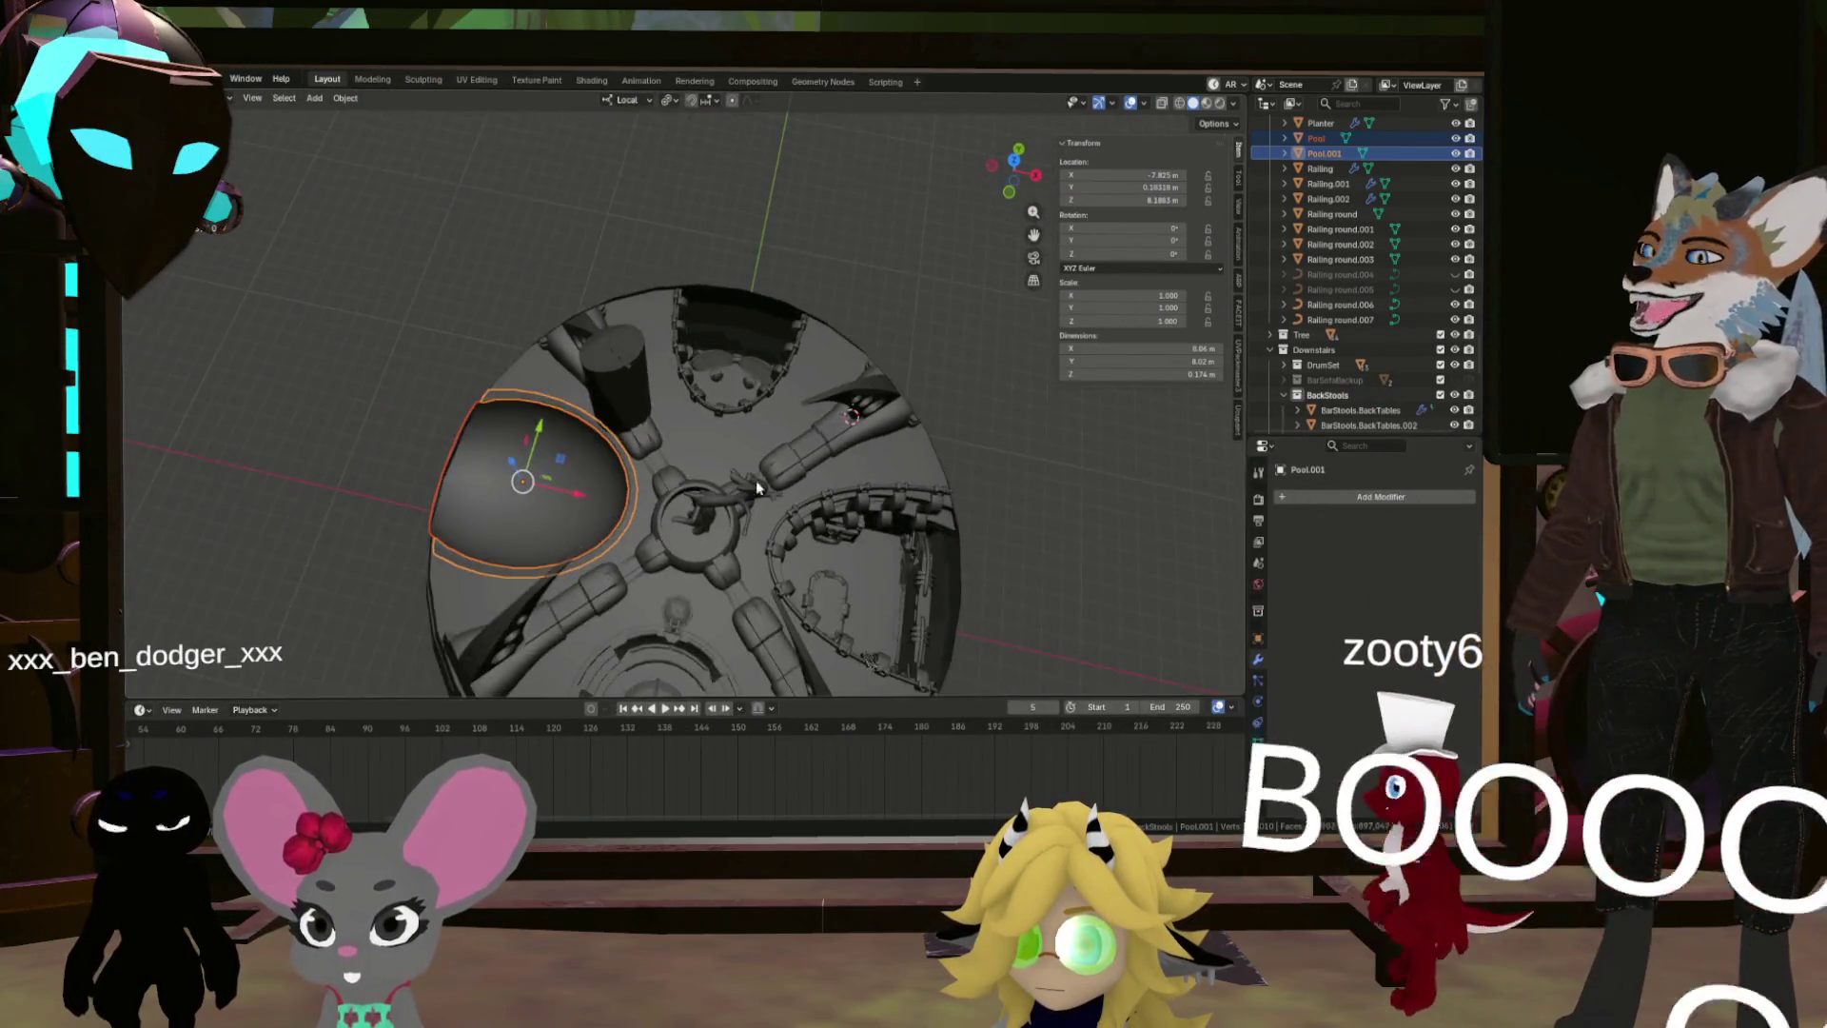
mouse_move(756, 479)
mouse_down()
mouse_move(613, 470)
mouse_move(905, 477)
mouse_move(818, 506)
mouse_move(868, 511)
mouse_move(850, 455)
mouse_move(789, 545)
mouse_move(816, 527)
mouse_up()
scroll(621, 469, up, 6)
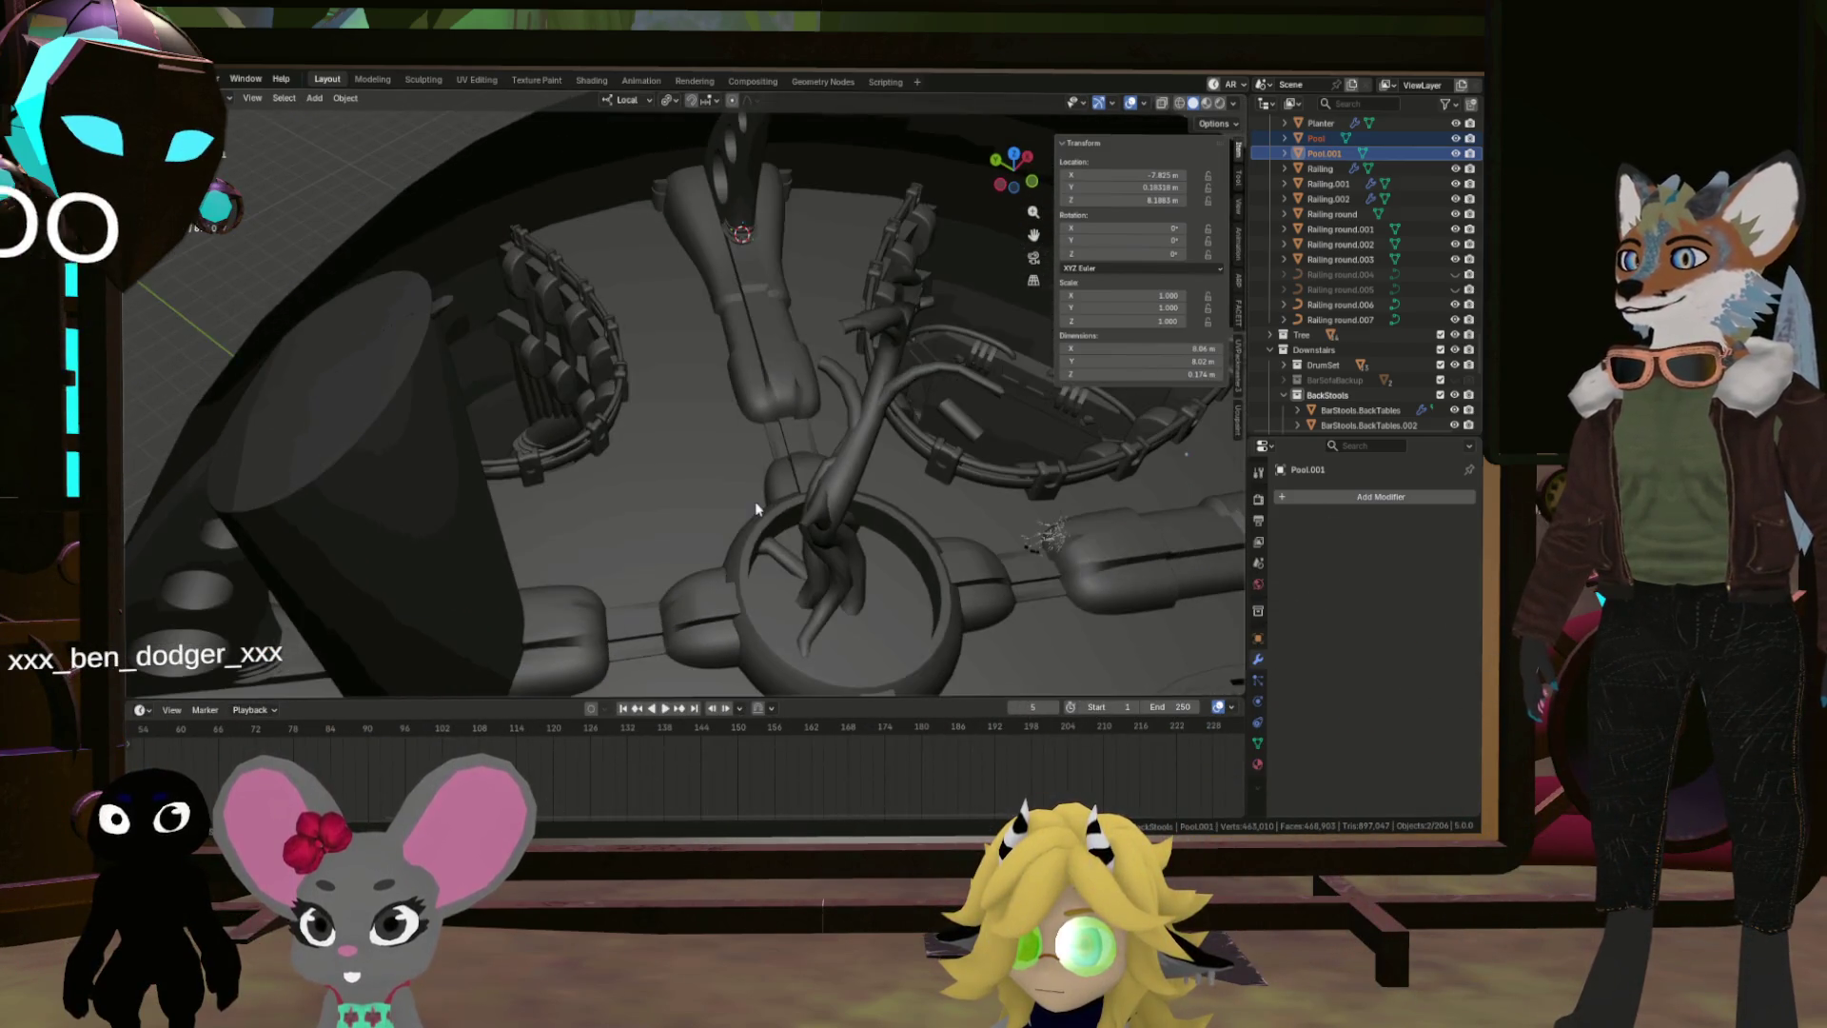
scroll(815, 526, down, 5)
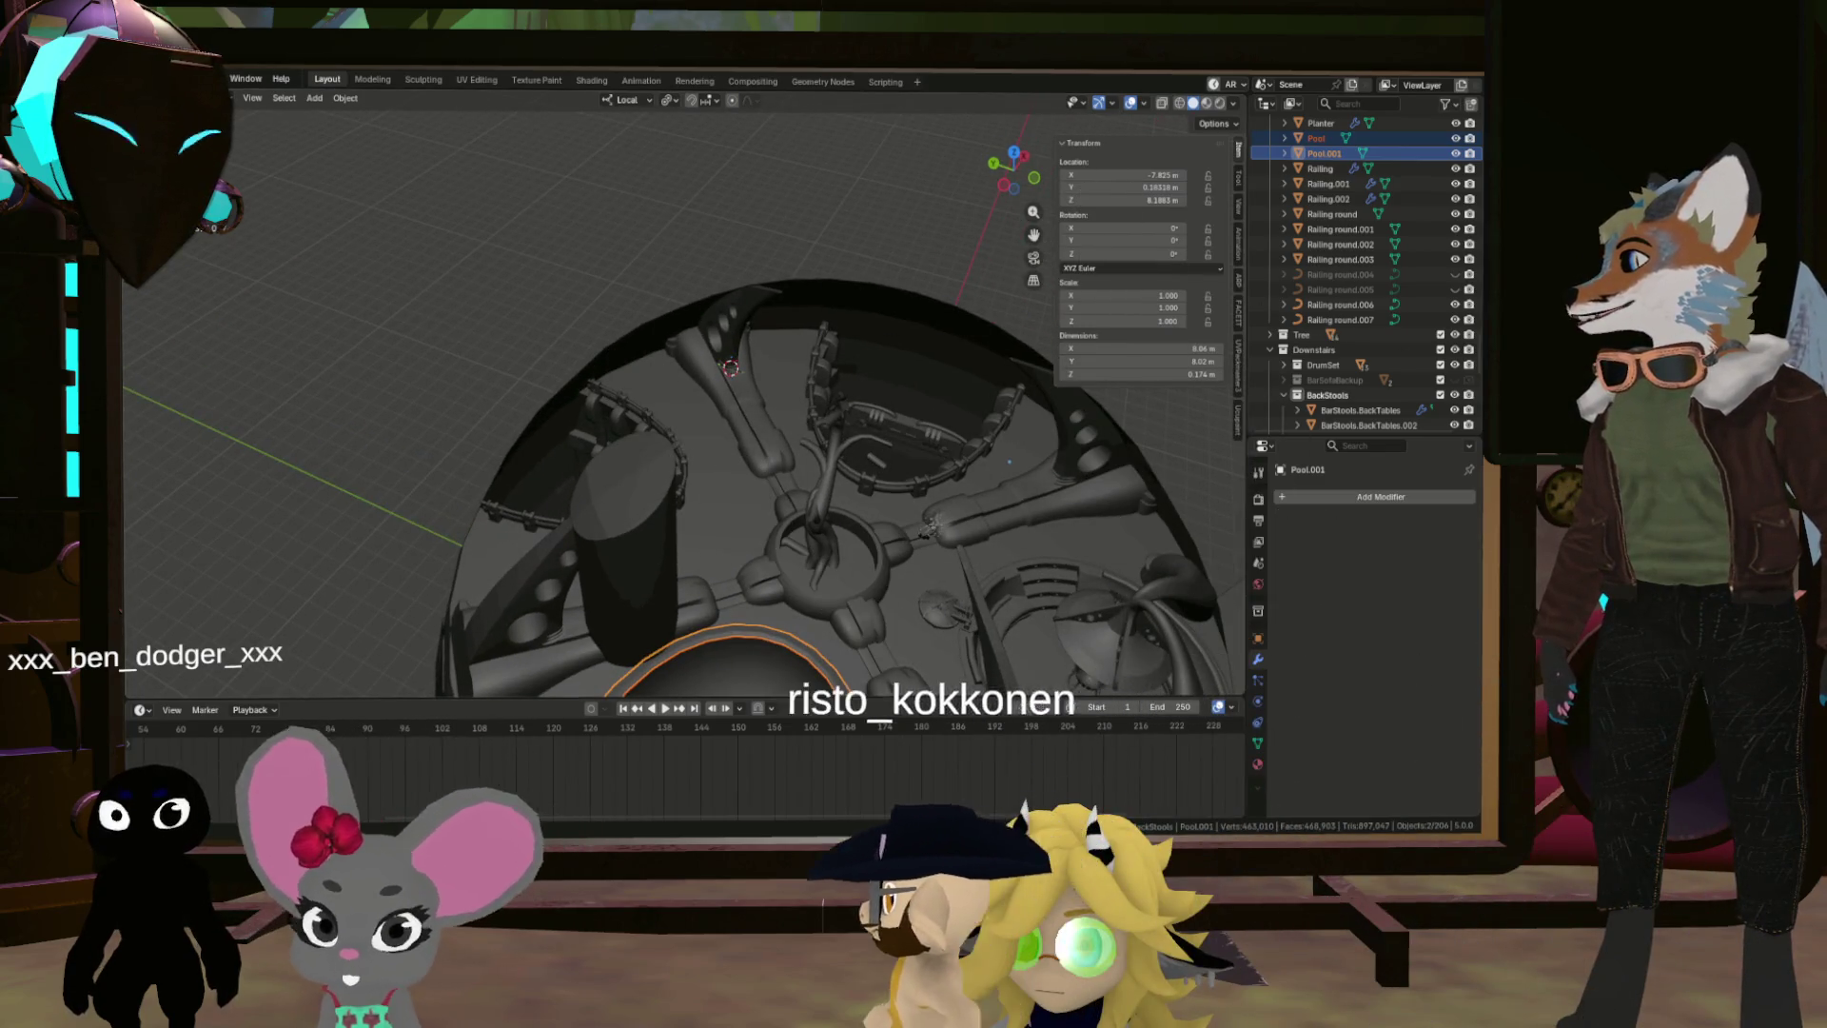
key(alt+Tab)
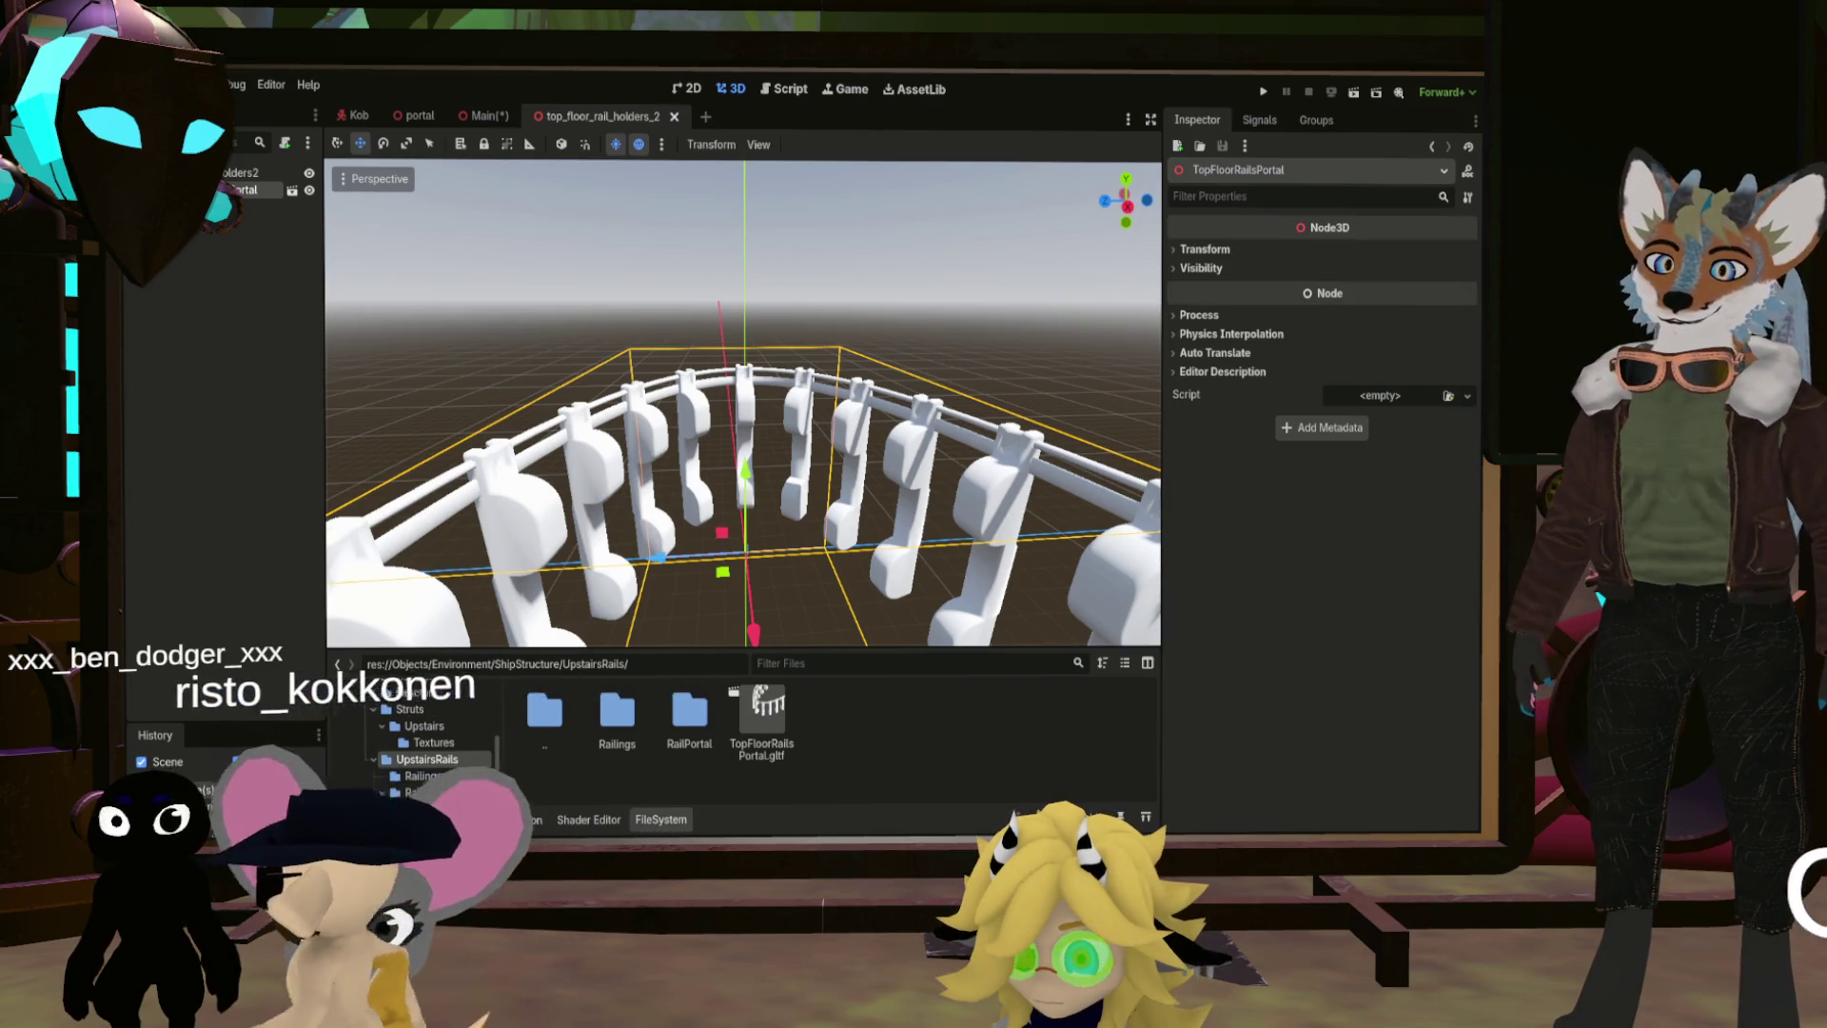
Step: Look down at the curved rail holders, then switch to the Main ship scene and zoom
drag(685, 448, 685, 507)
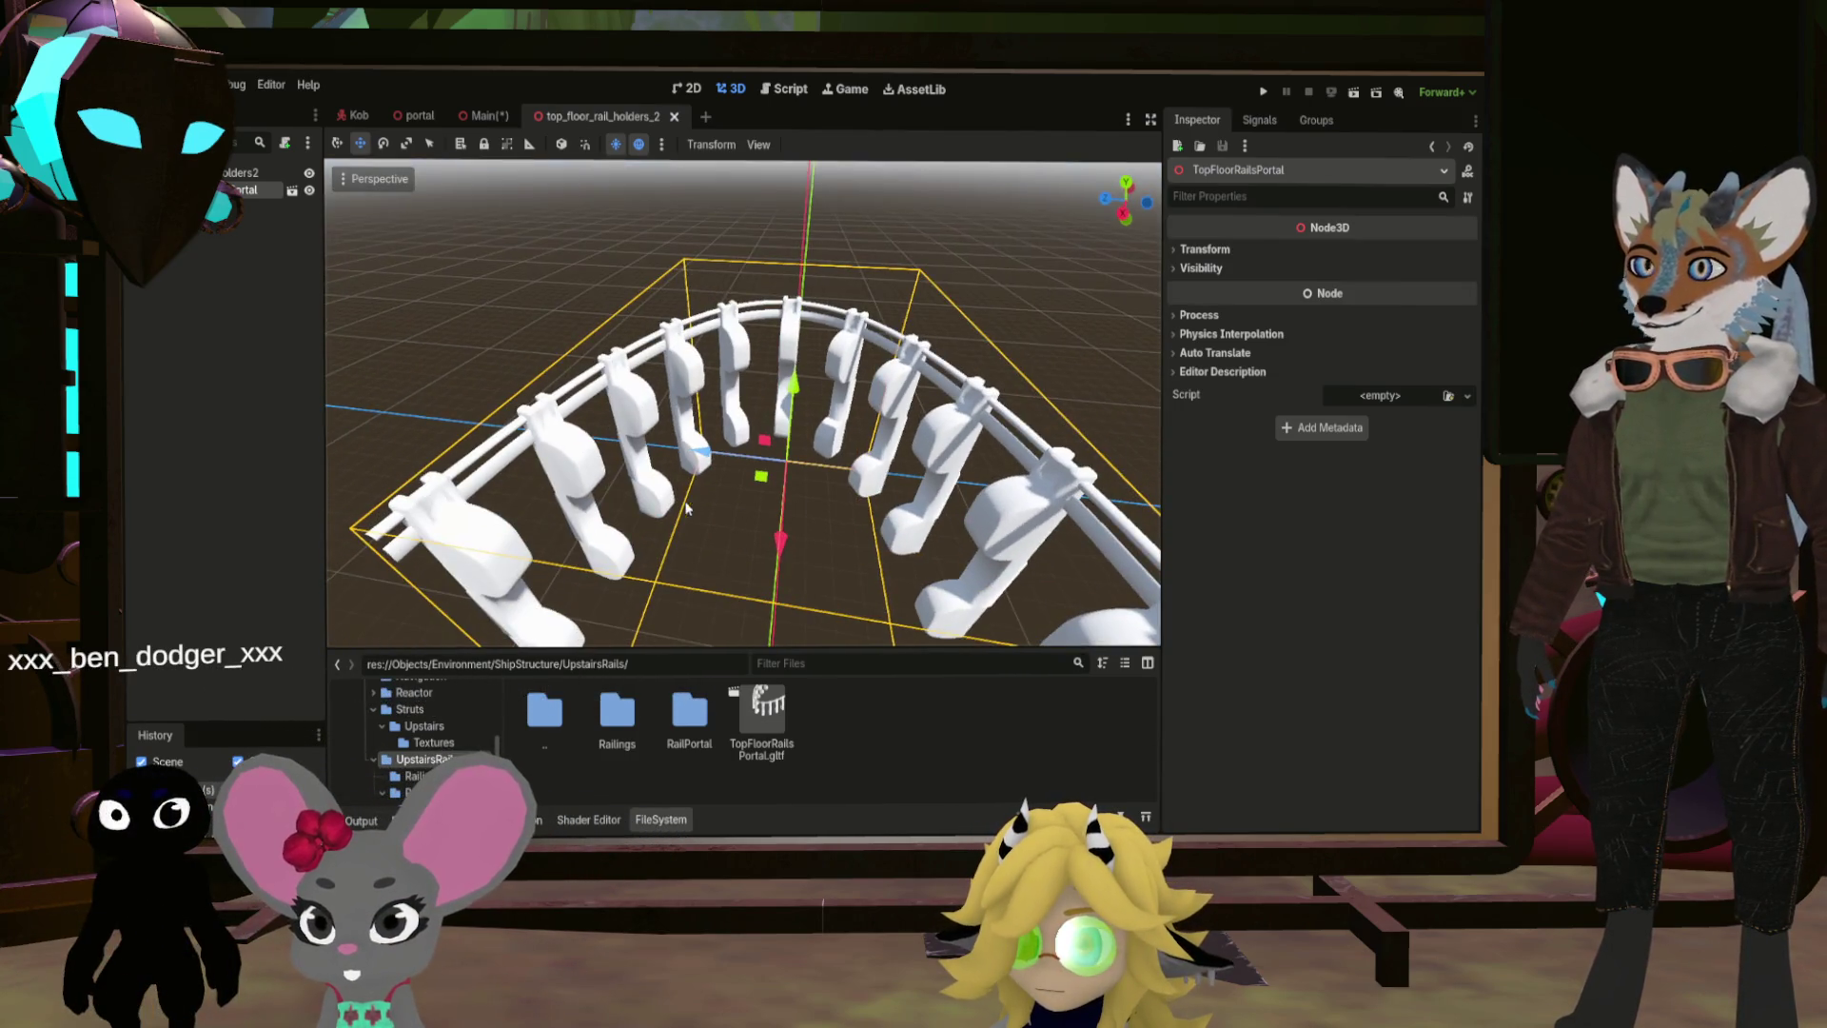
click(476, 114)
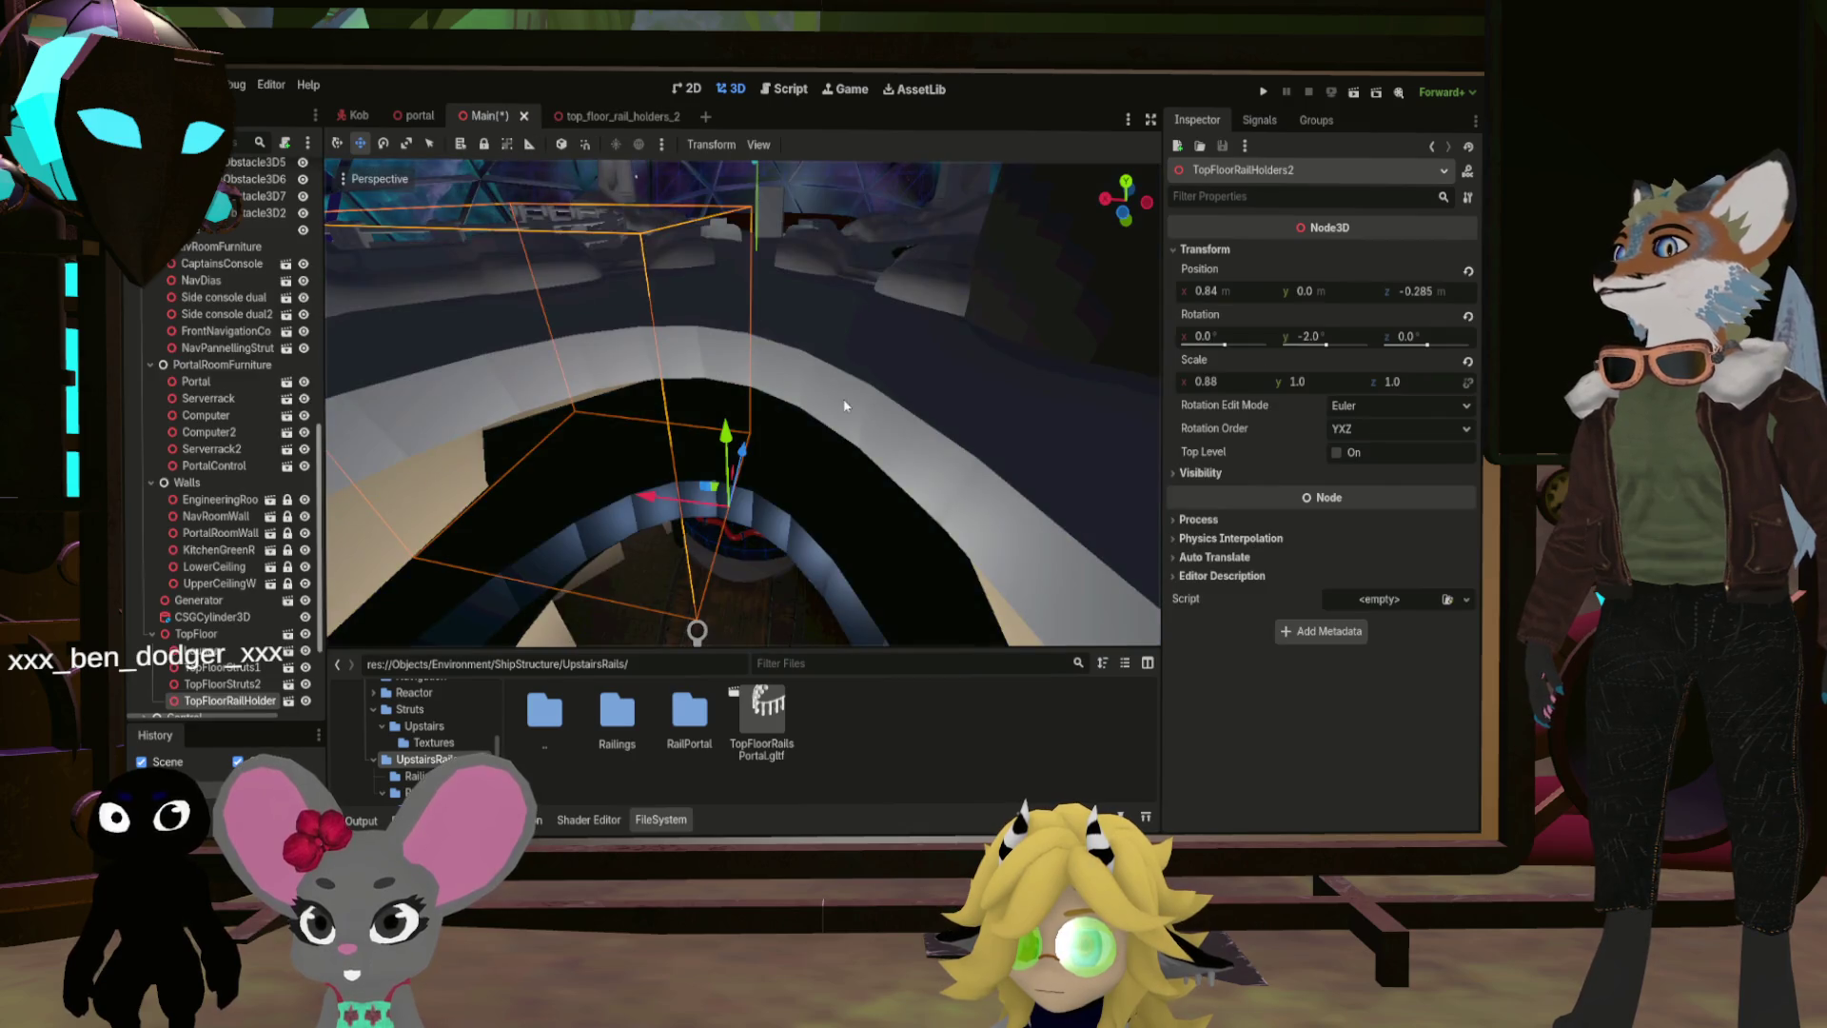
scroll(808, 397, down, 5)
scroll(747, 466, up, 10)
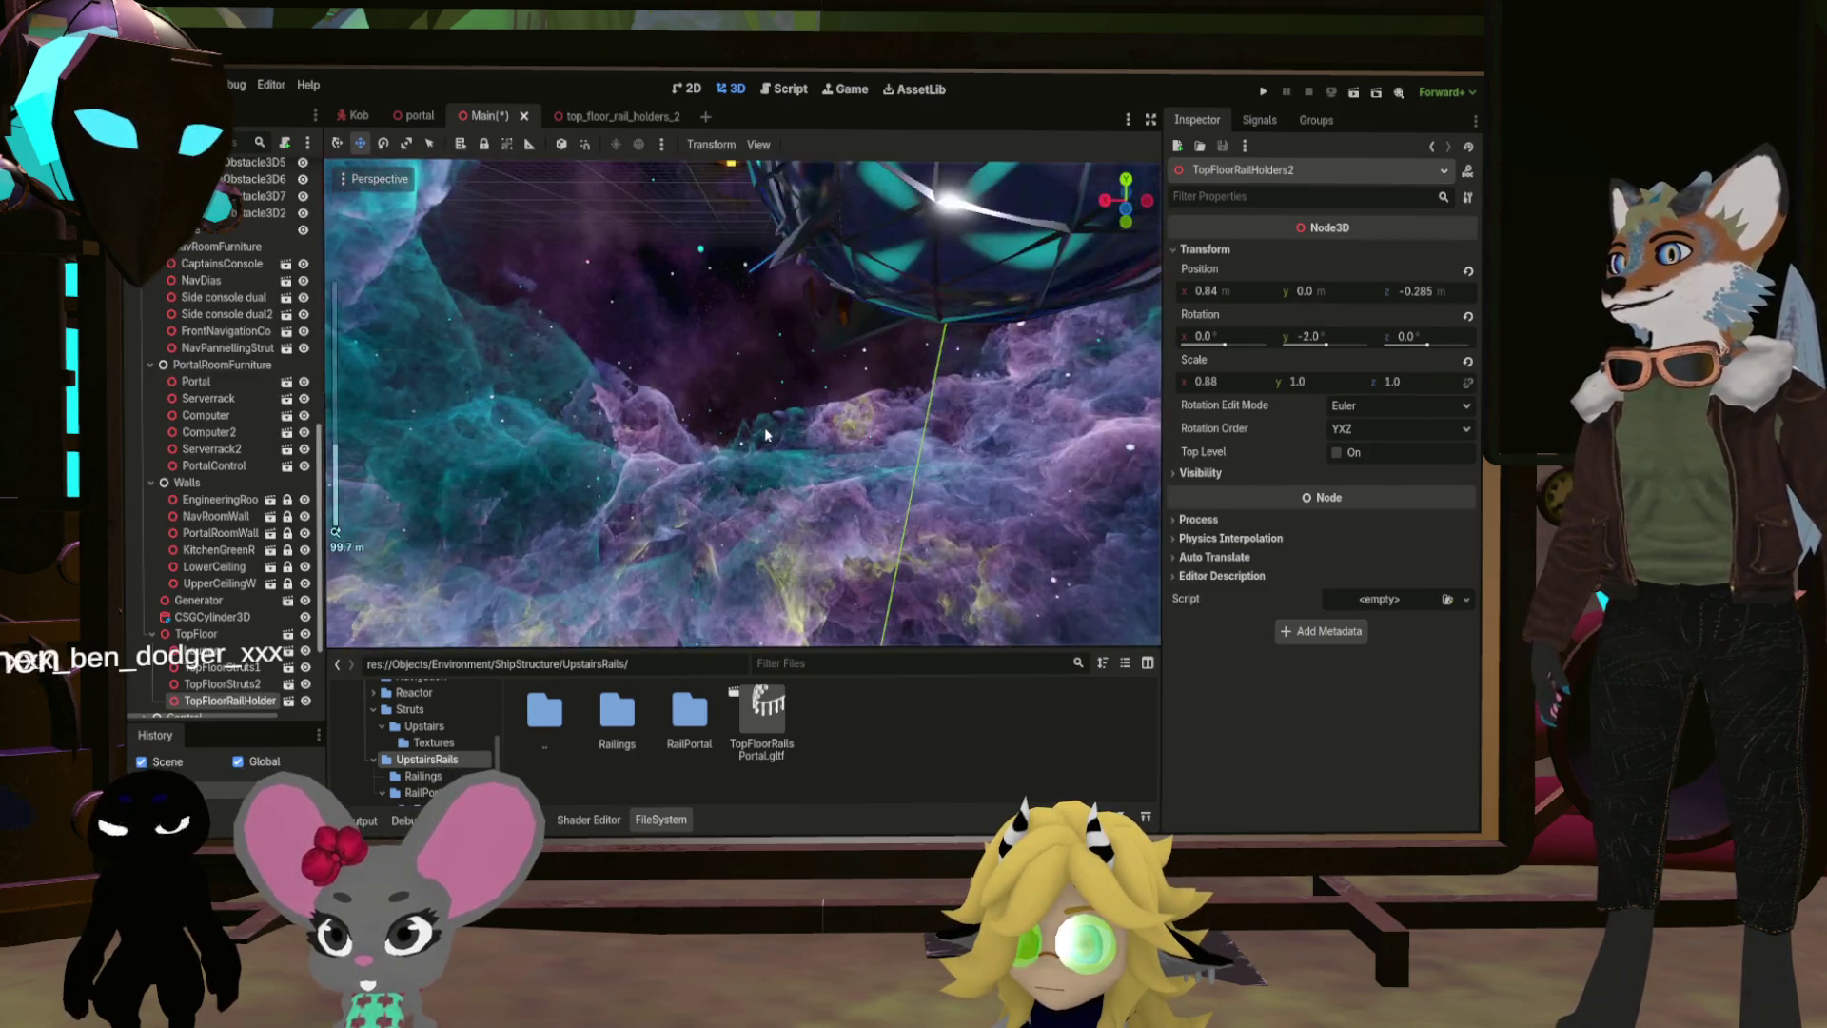
scroll(749, 463, down, 5)
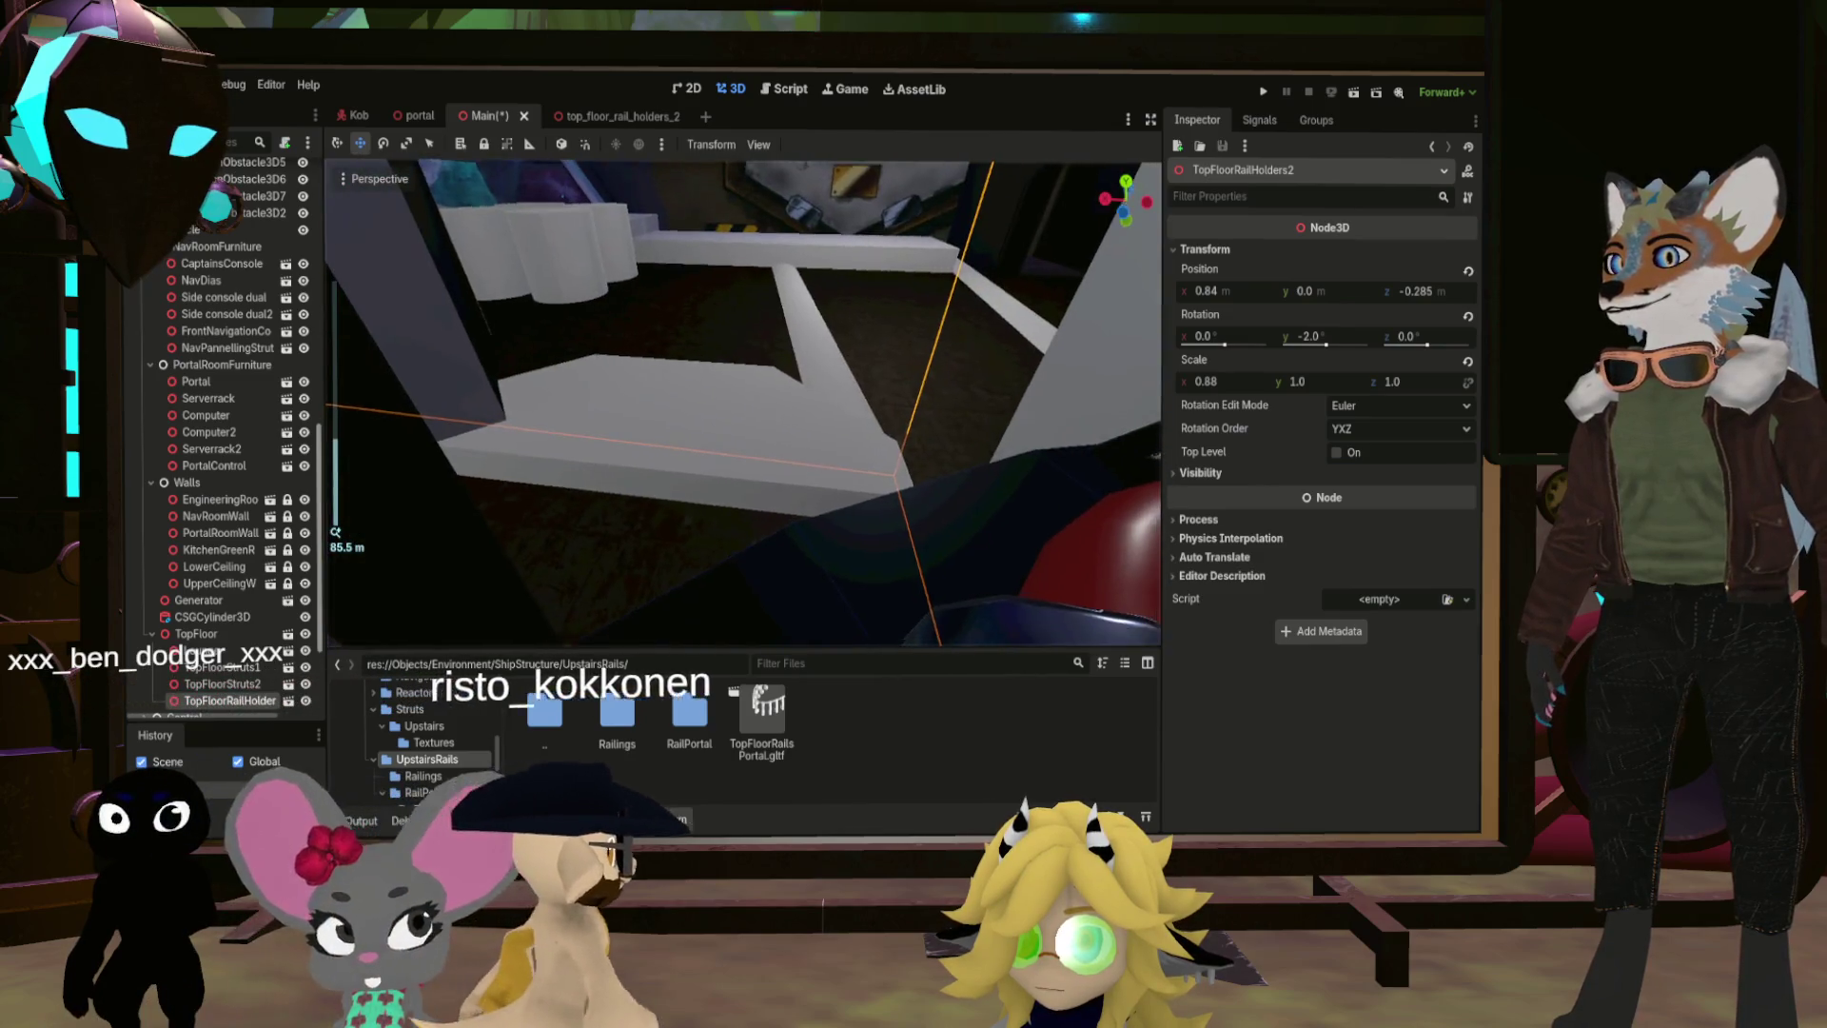
scroll(742, 400, down, 3)
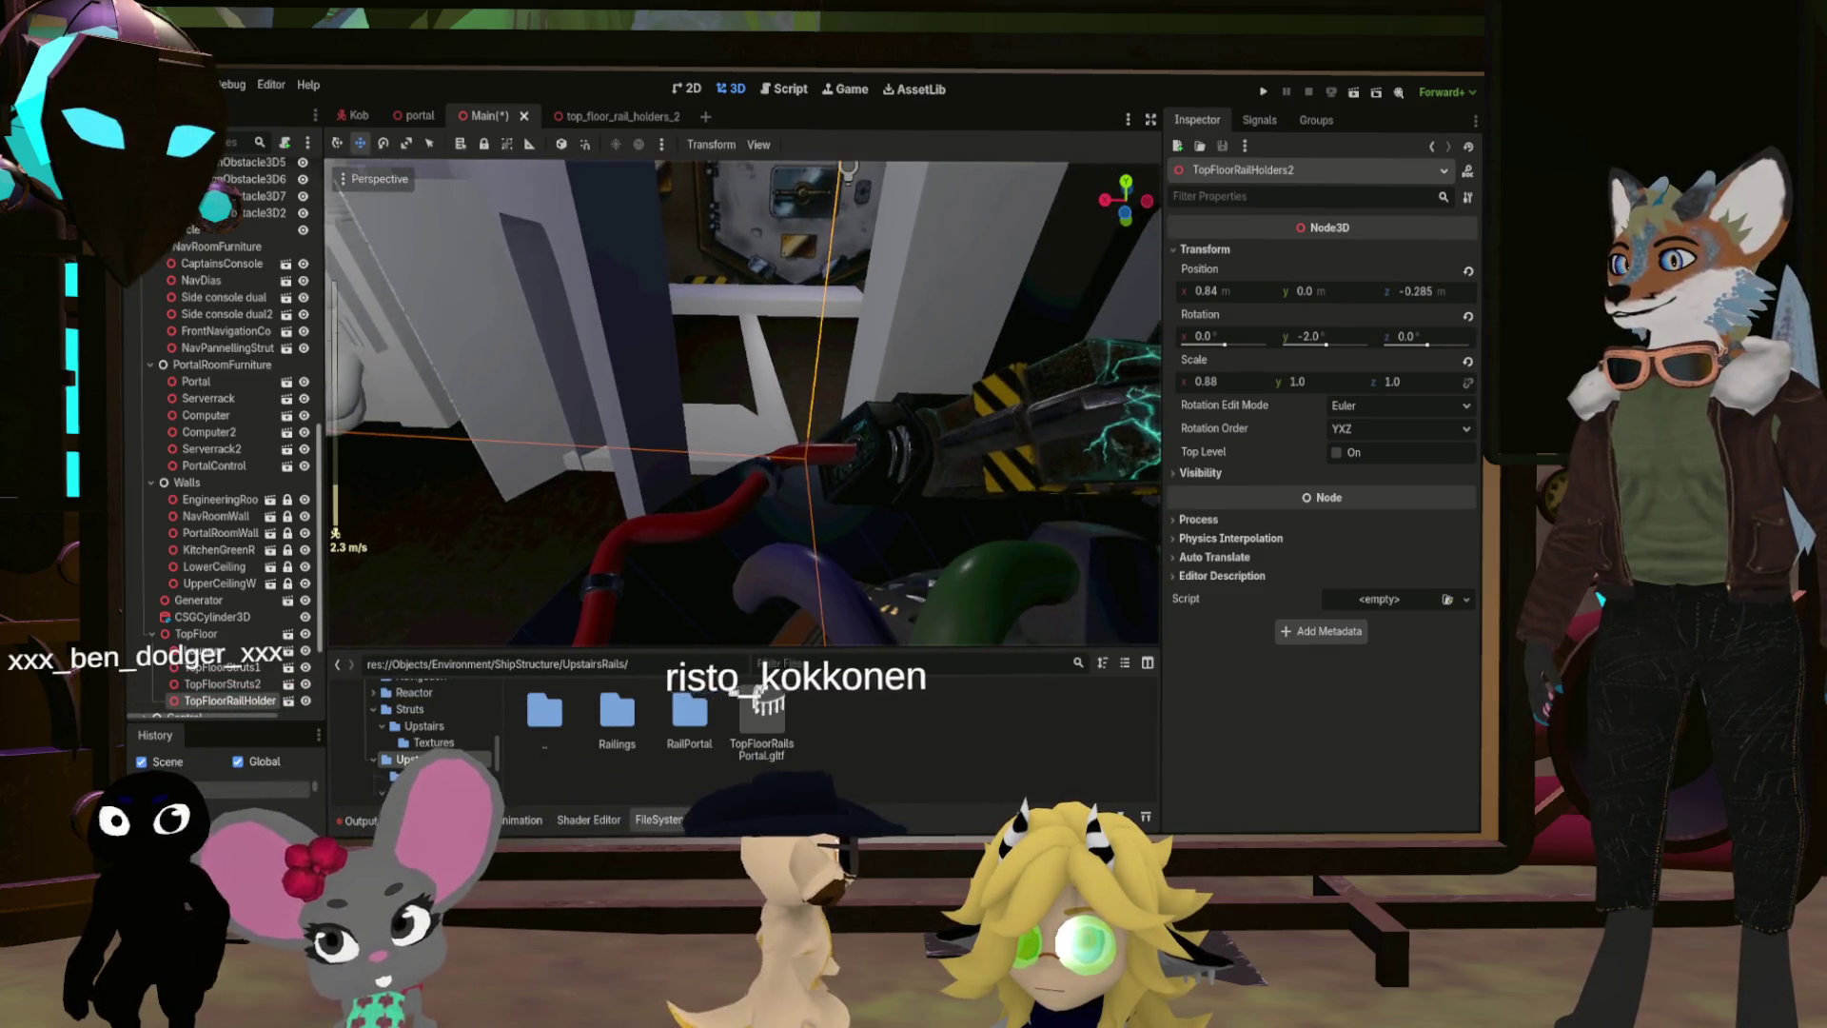
scroll(742, 400, up, 6)
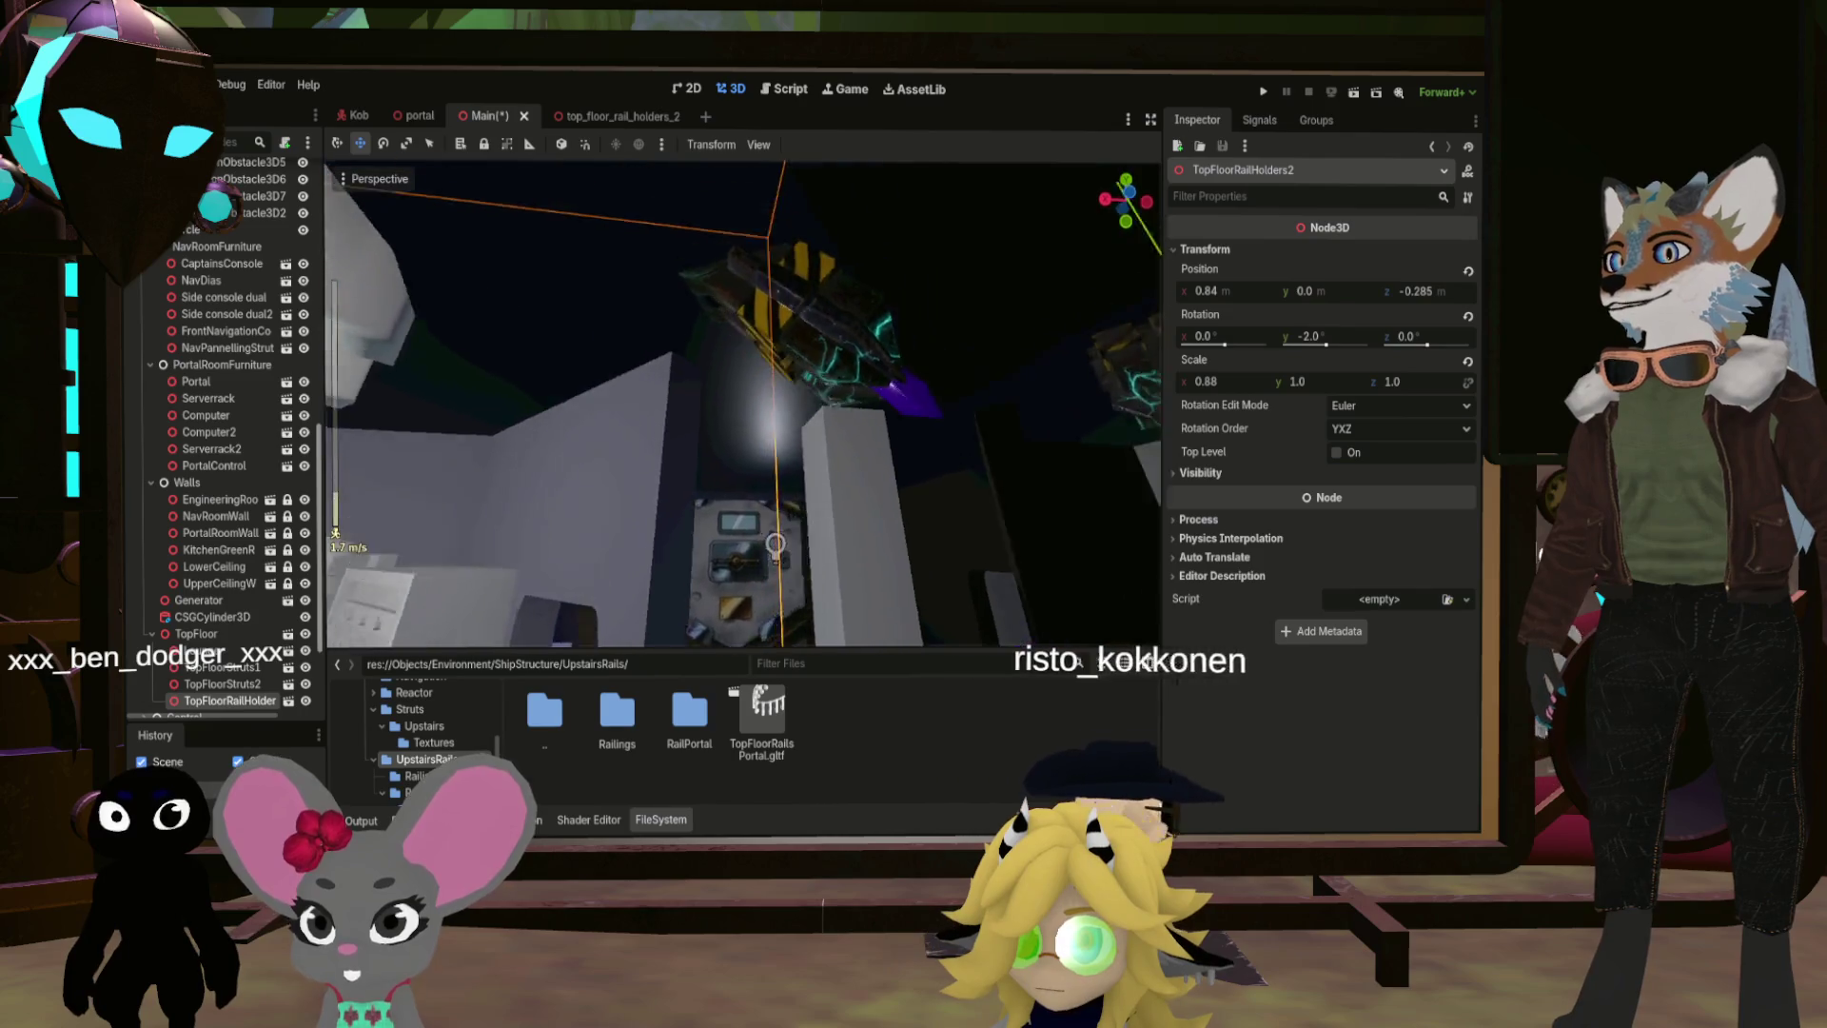
Step: Fly through the Main ship interior, then close the top_floor_rail_holders_2 scene
key(w)
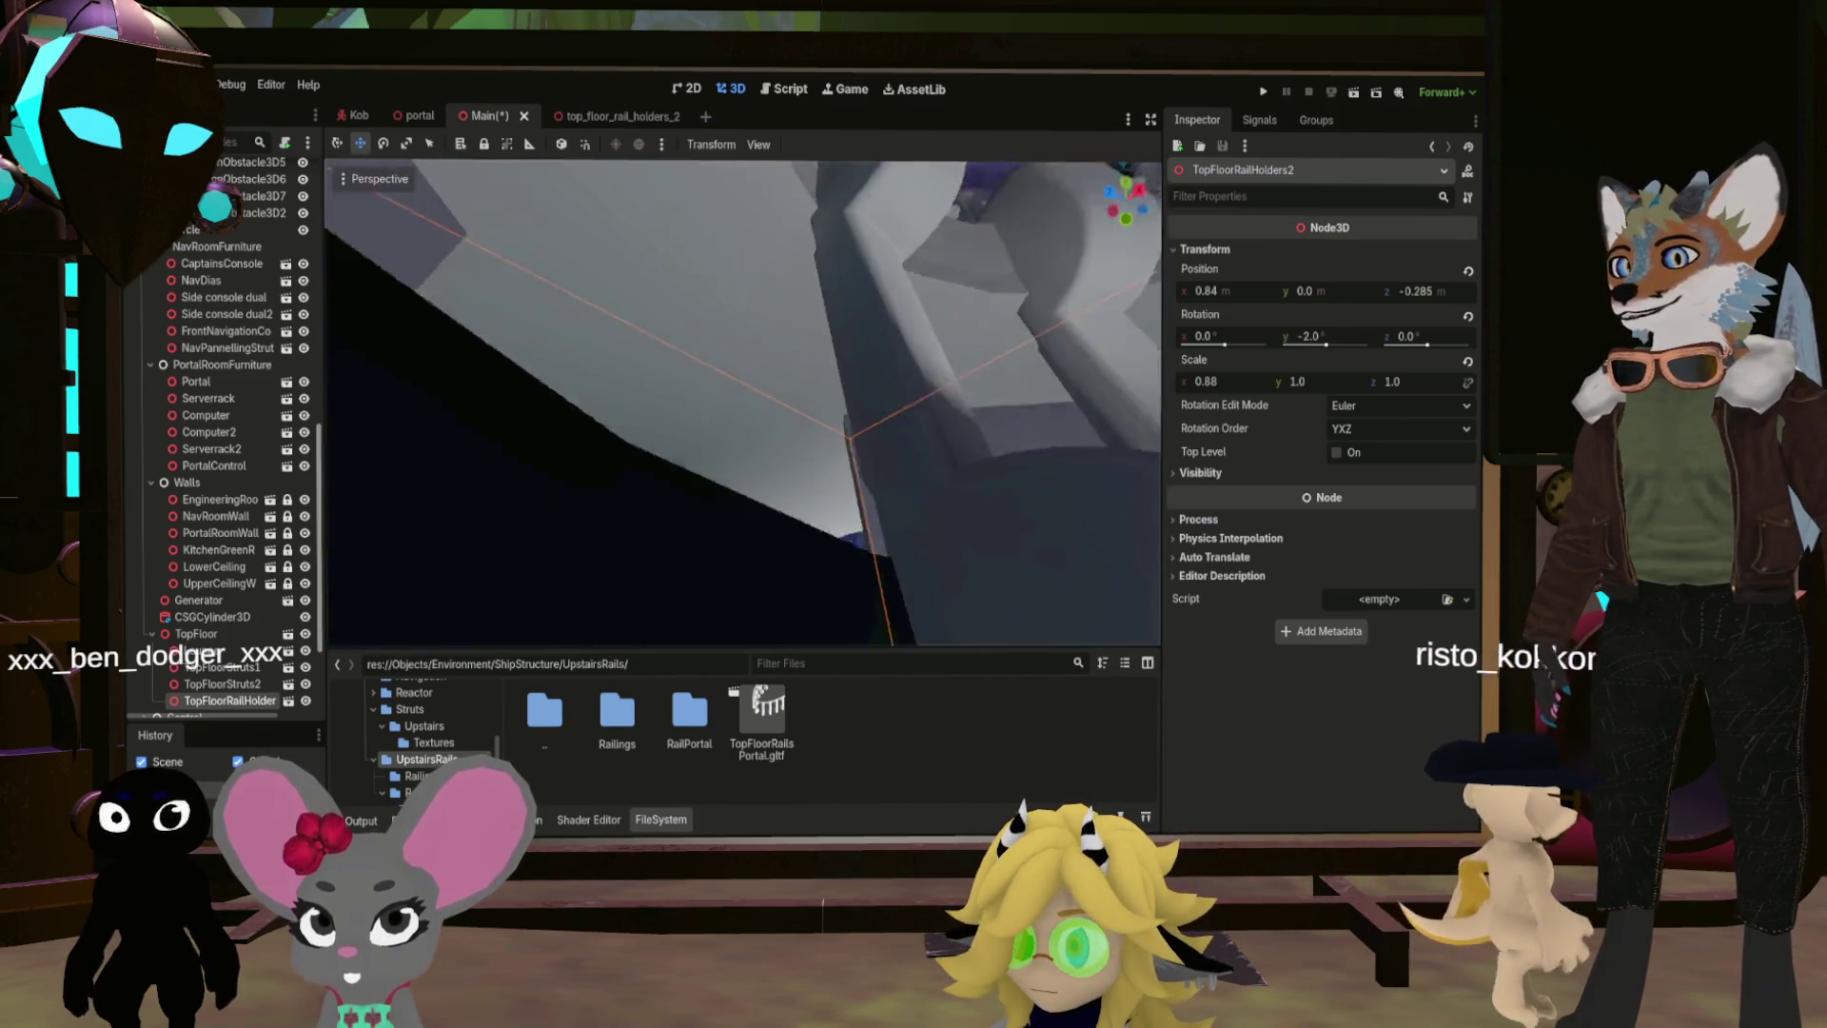
key(s)
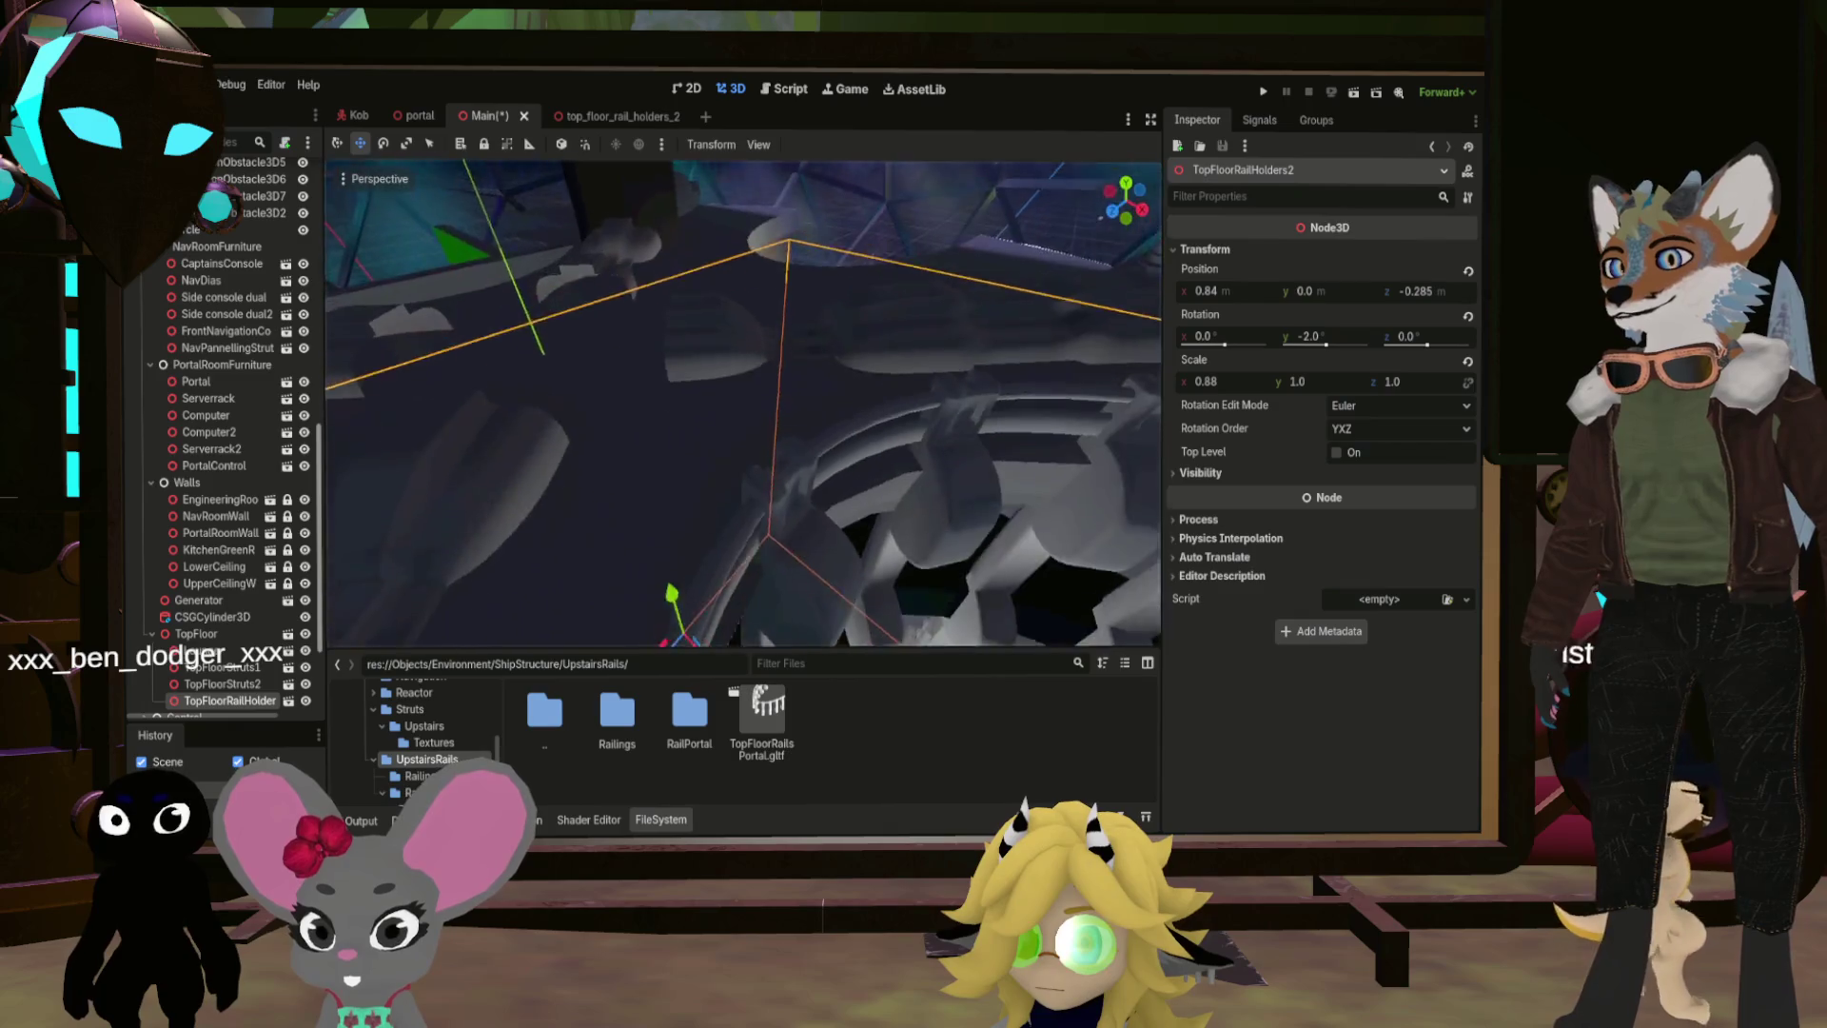
key(s)
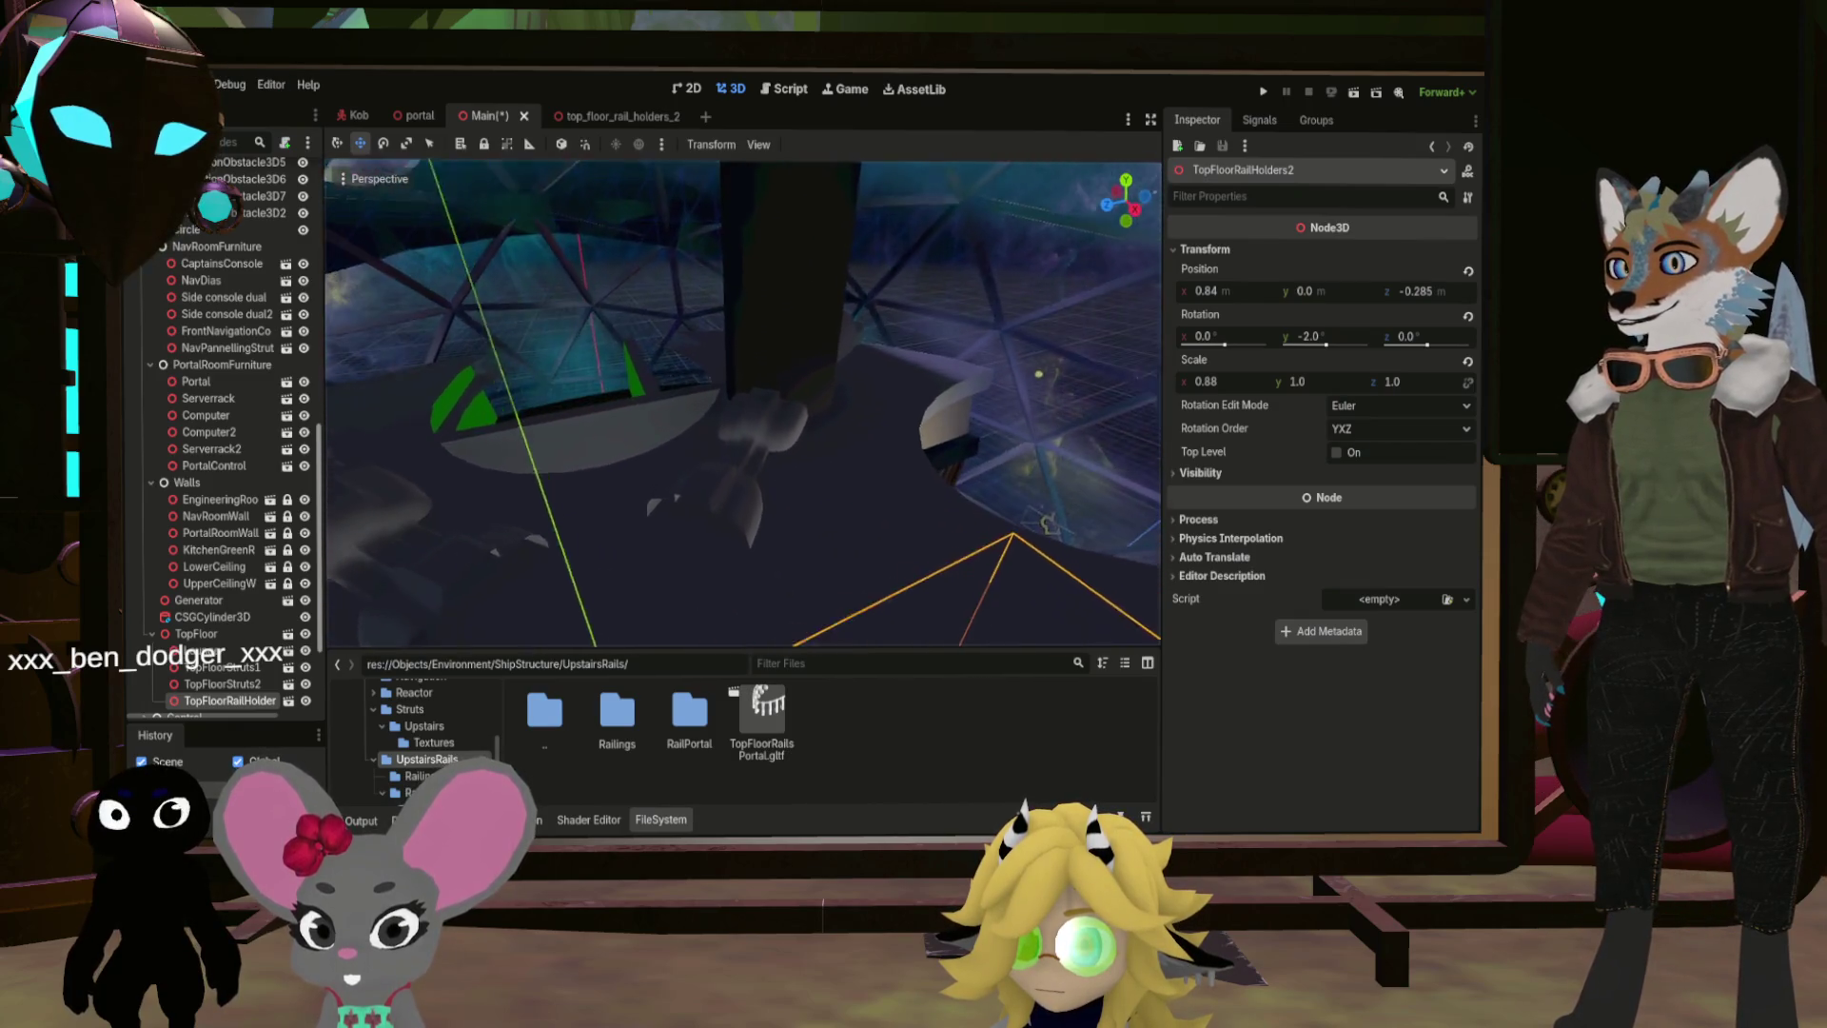
key(s)
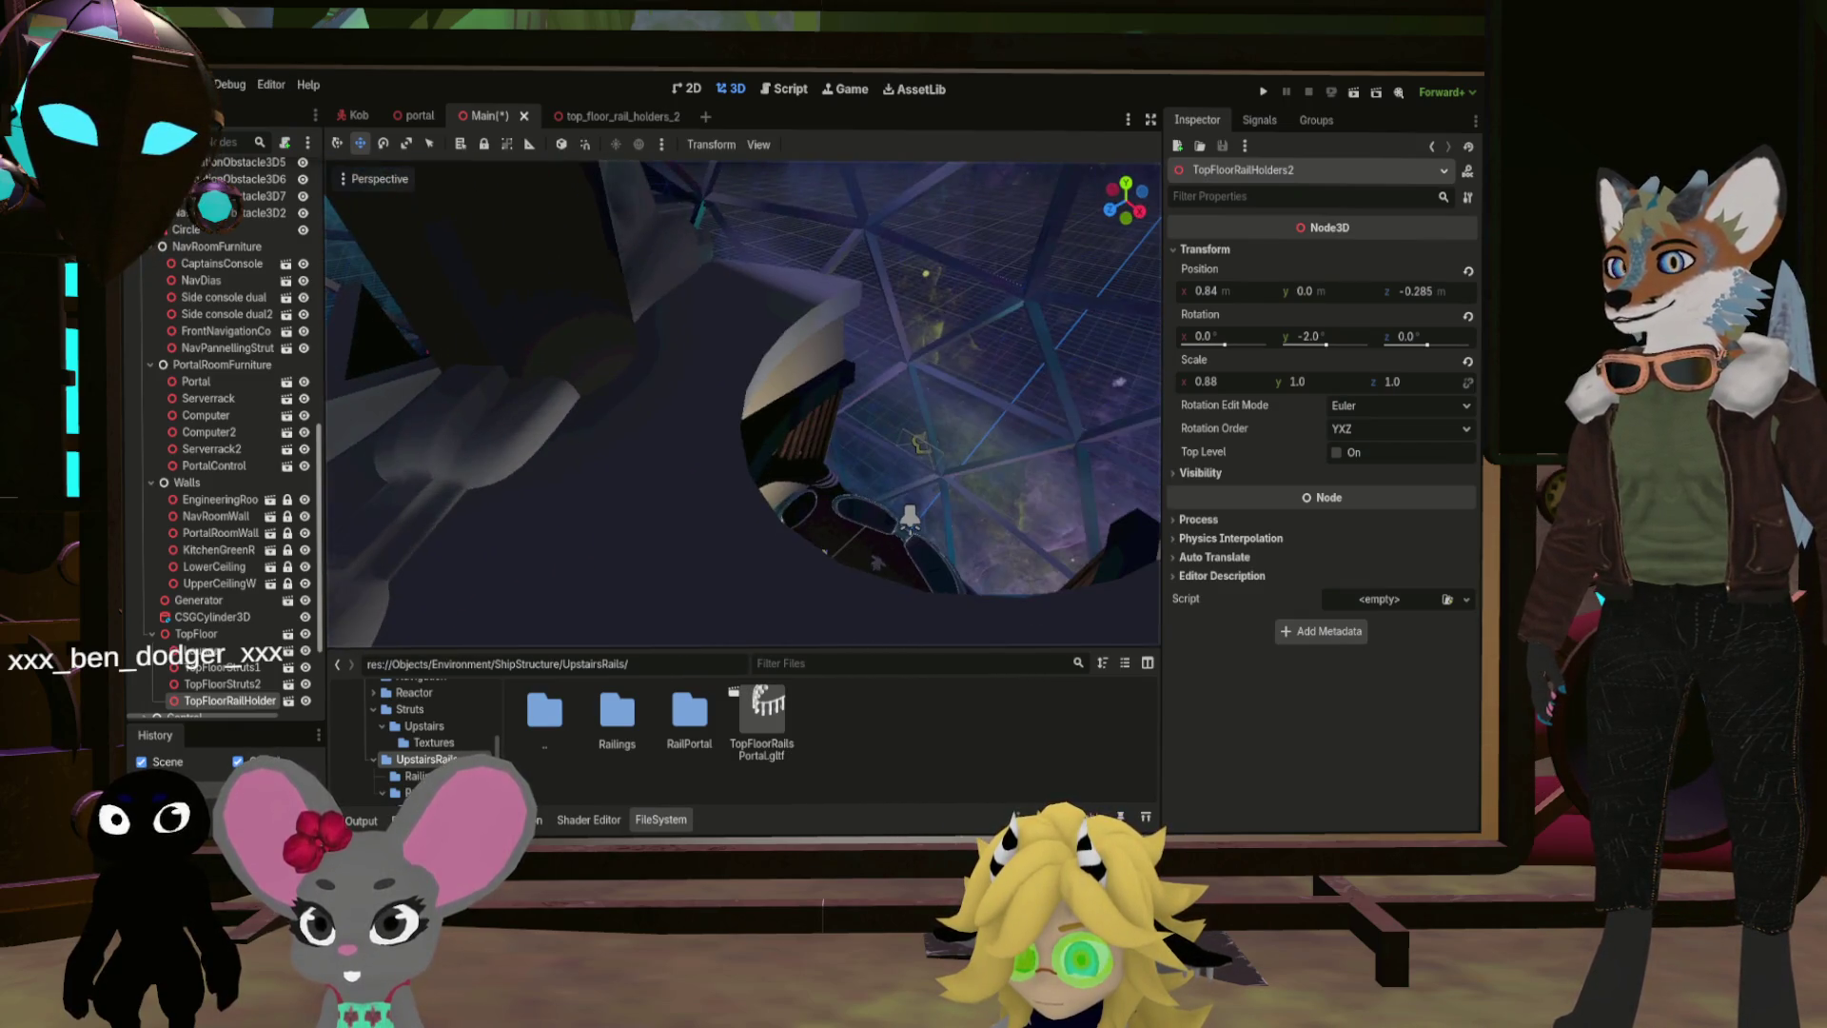
key(w)
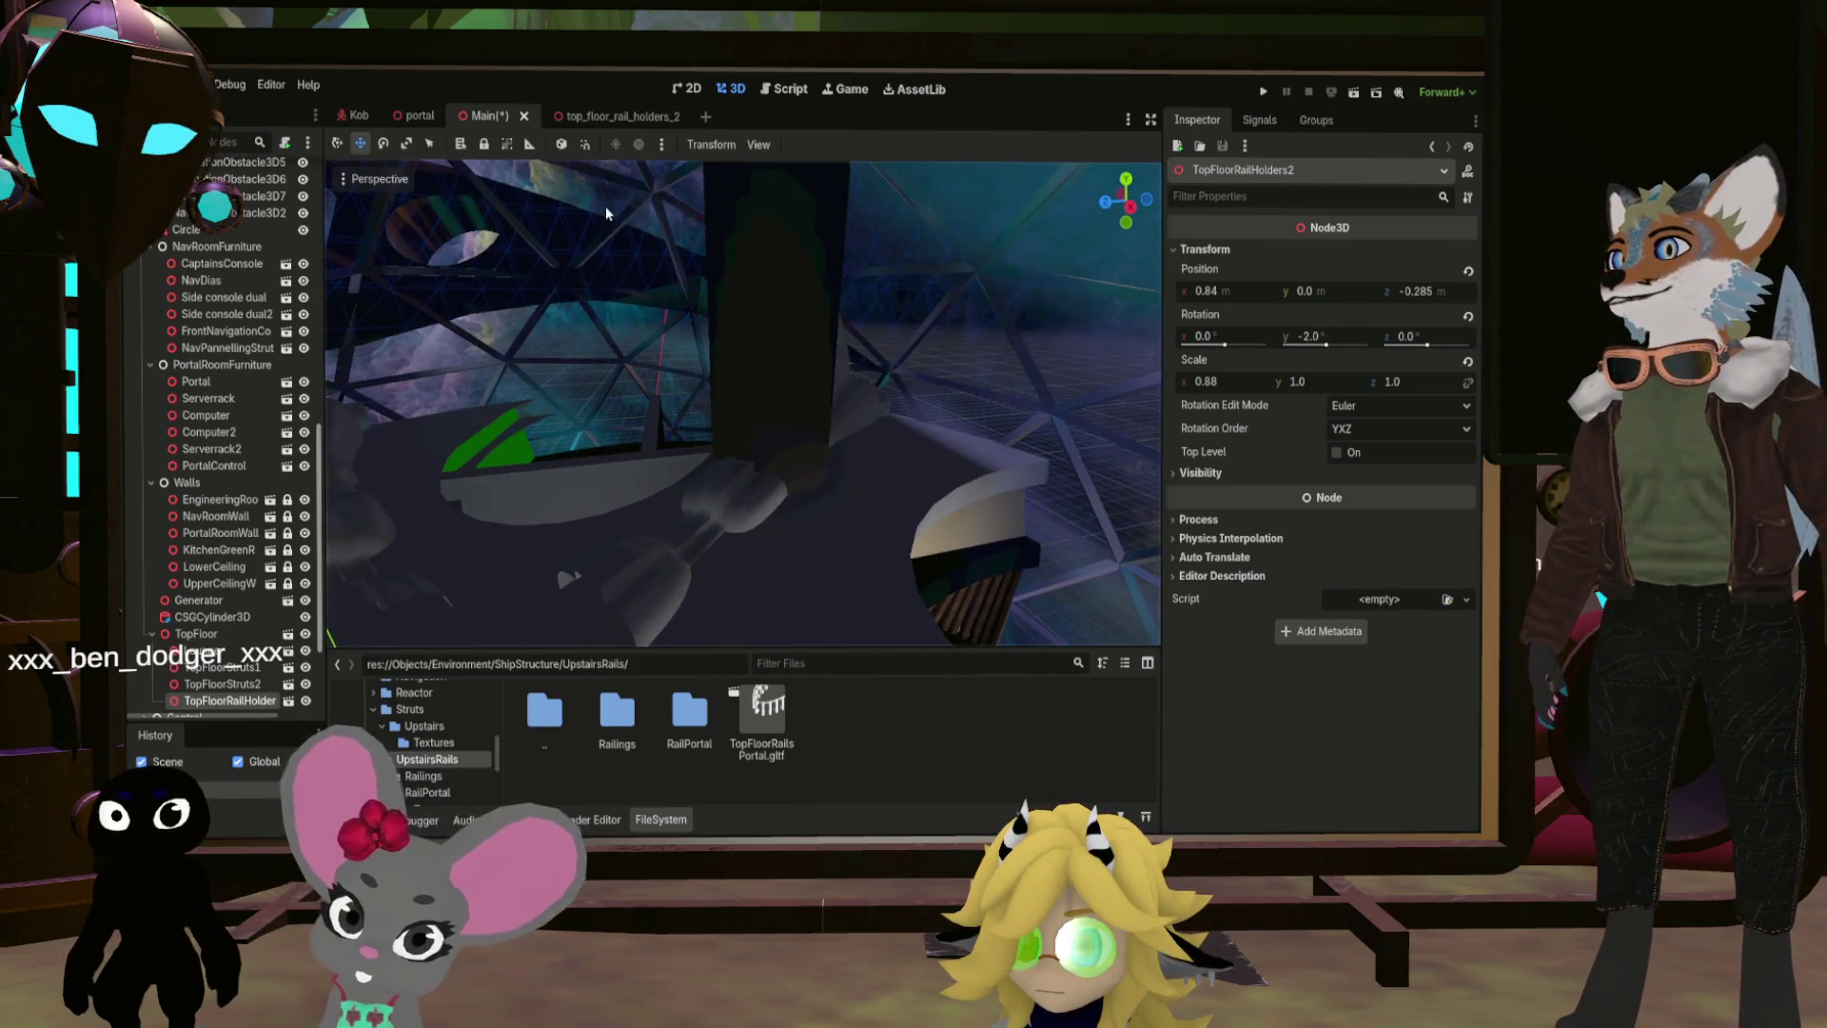
click(624, 117)
click(674, 117)
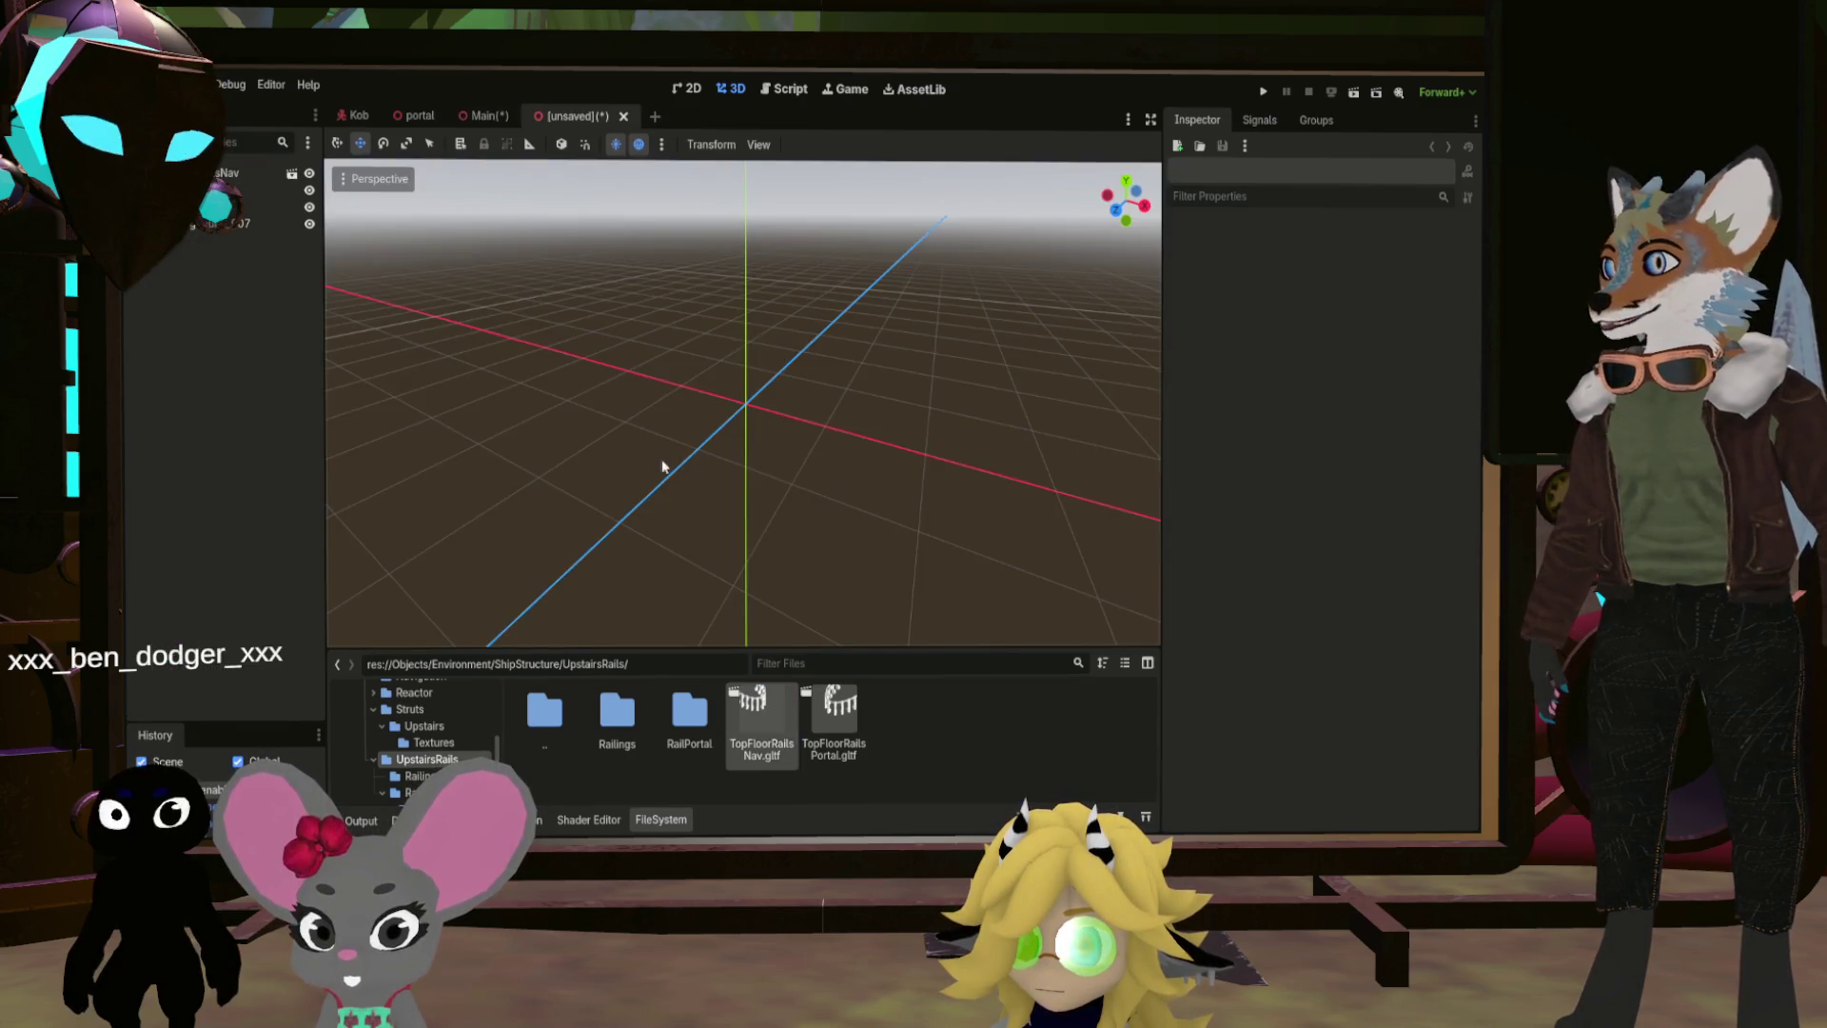
Step: Orbit and zoom around the imported TopFloorRailsNav model to view its row of struts
drag(400, 253, 704, 324)
scroll(743, 400, up, 10)
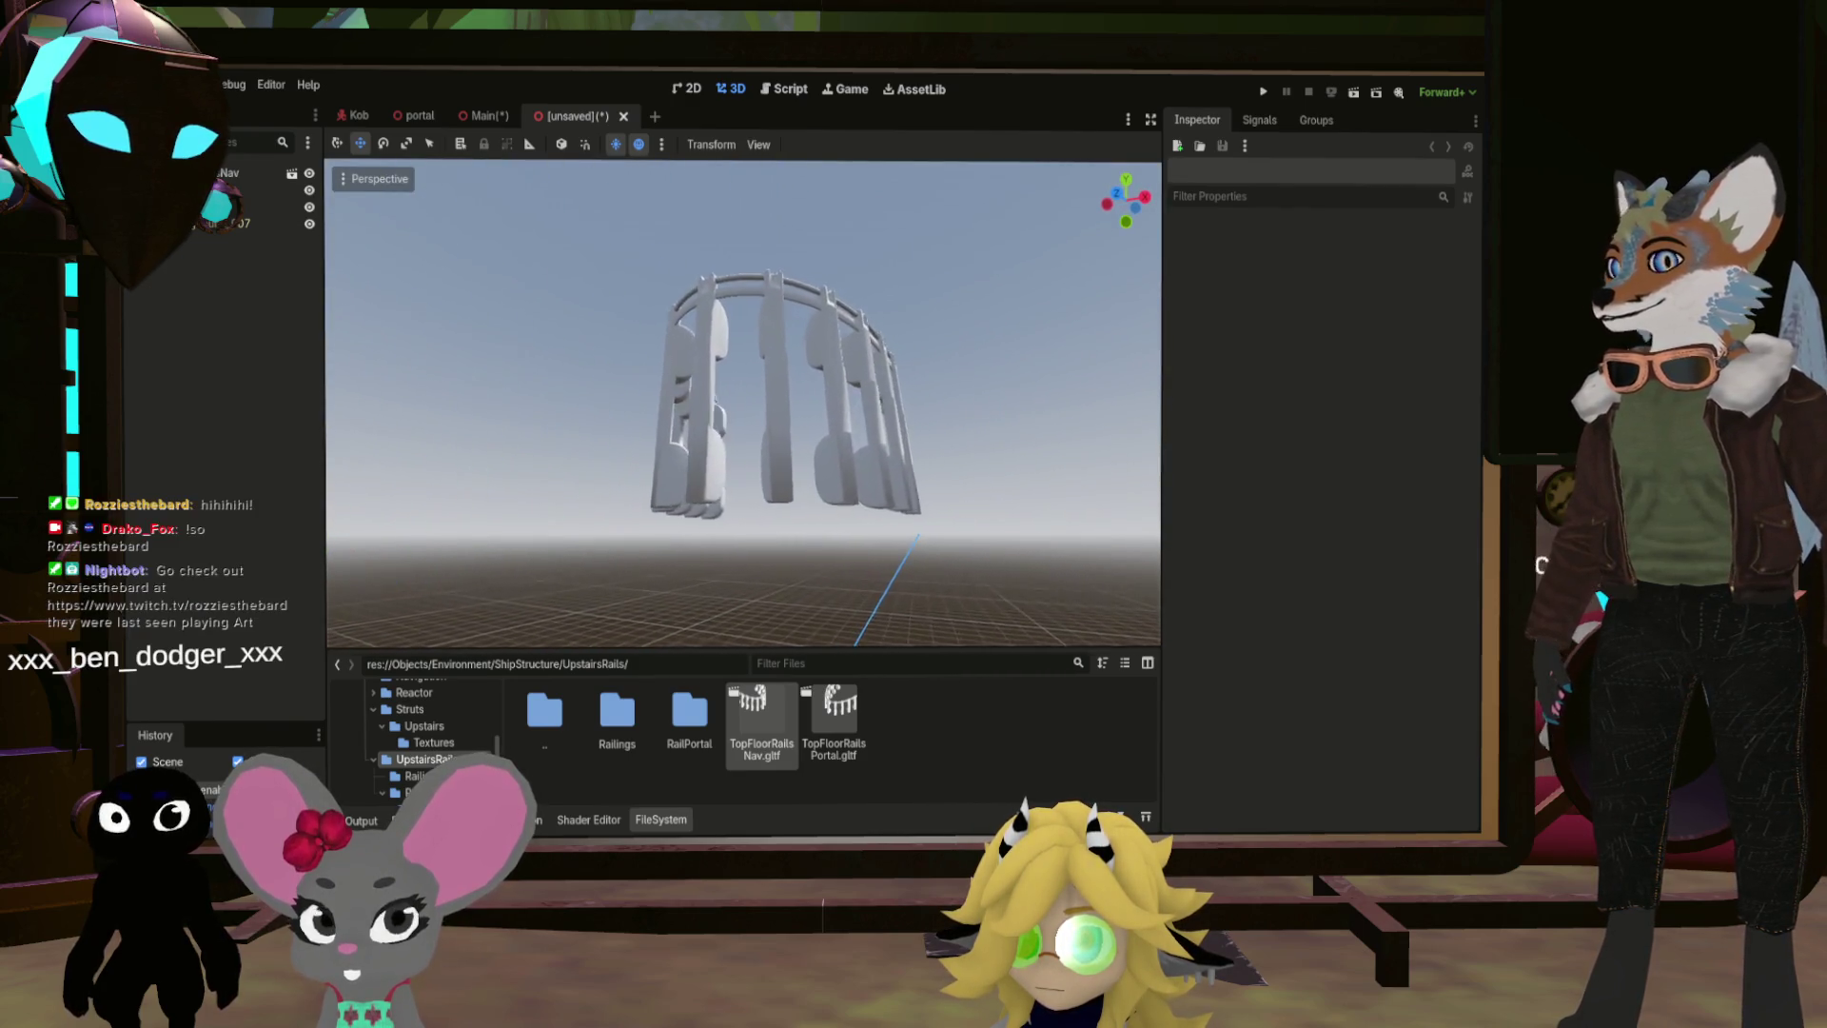
scroll(742, 399, up, 10)
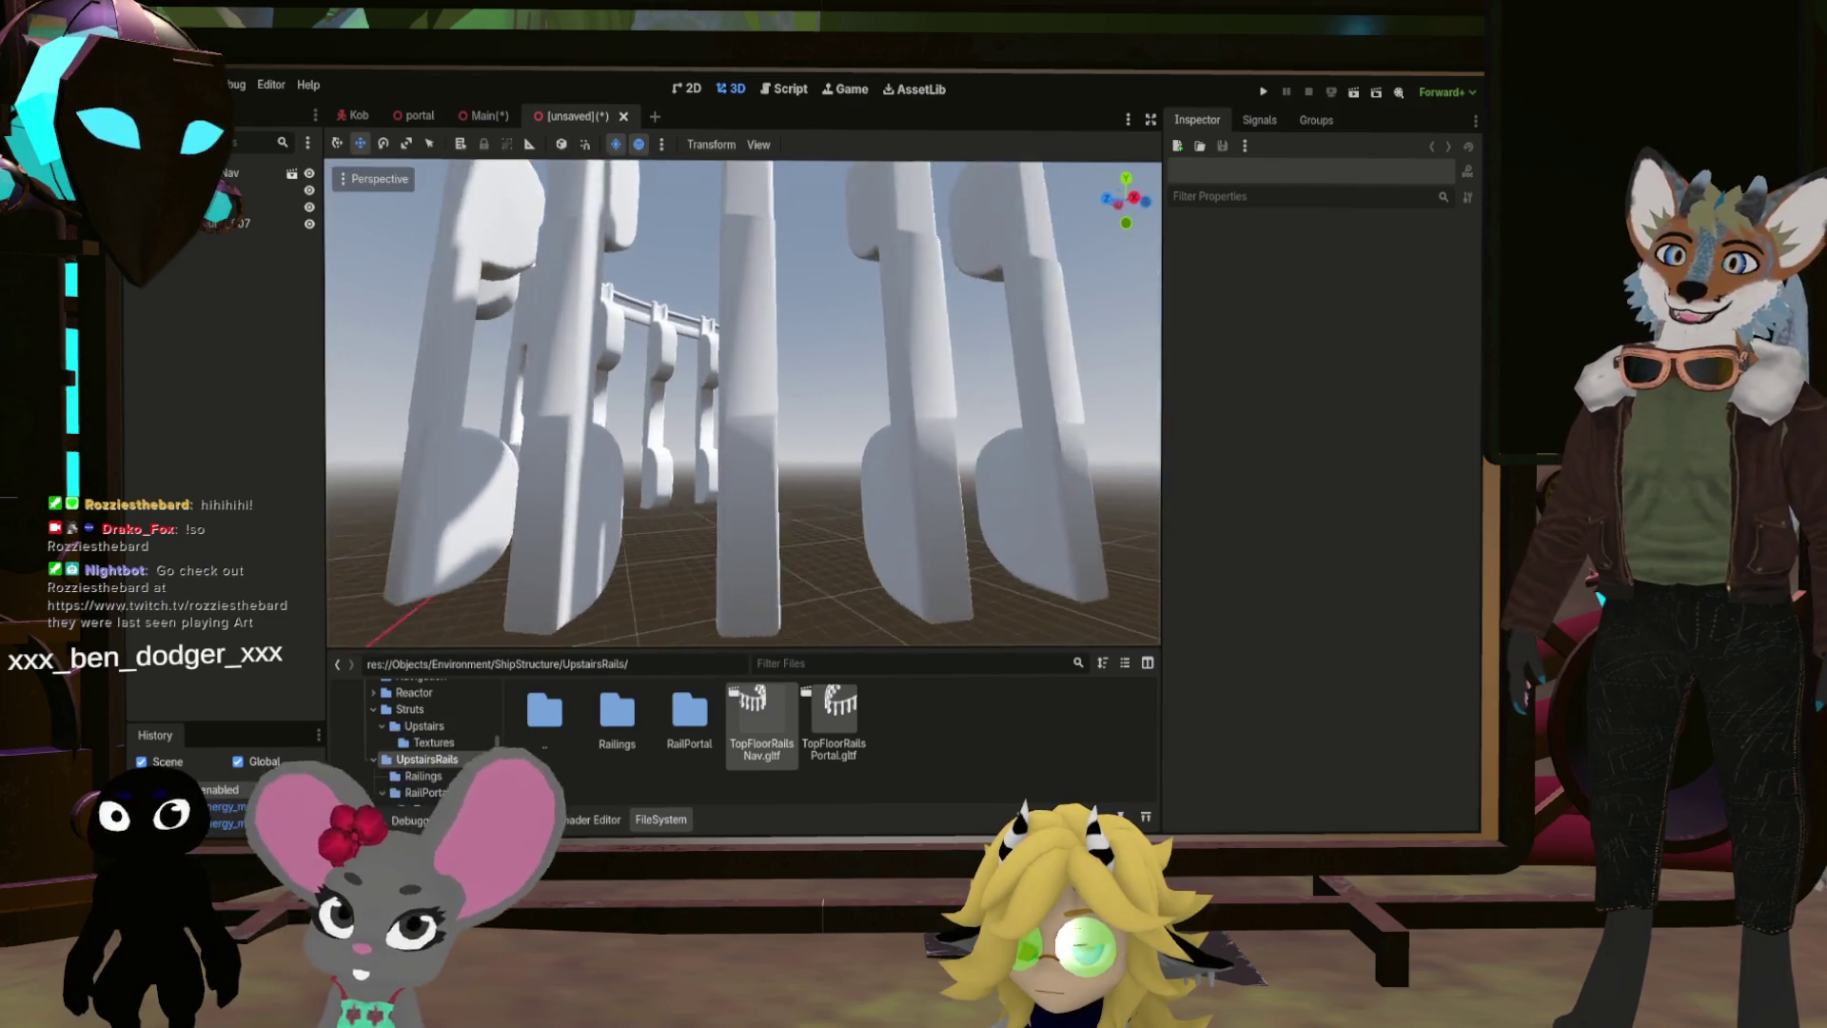
mouse_move(742, 400)
mouse_down()
mouse_move(638, 373)
mouse_move(726, 328)
mouse_up()
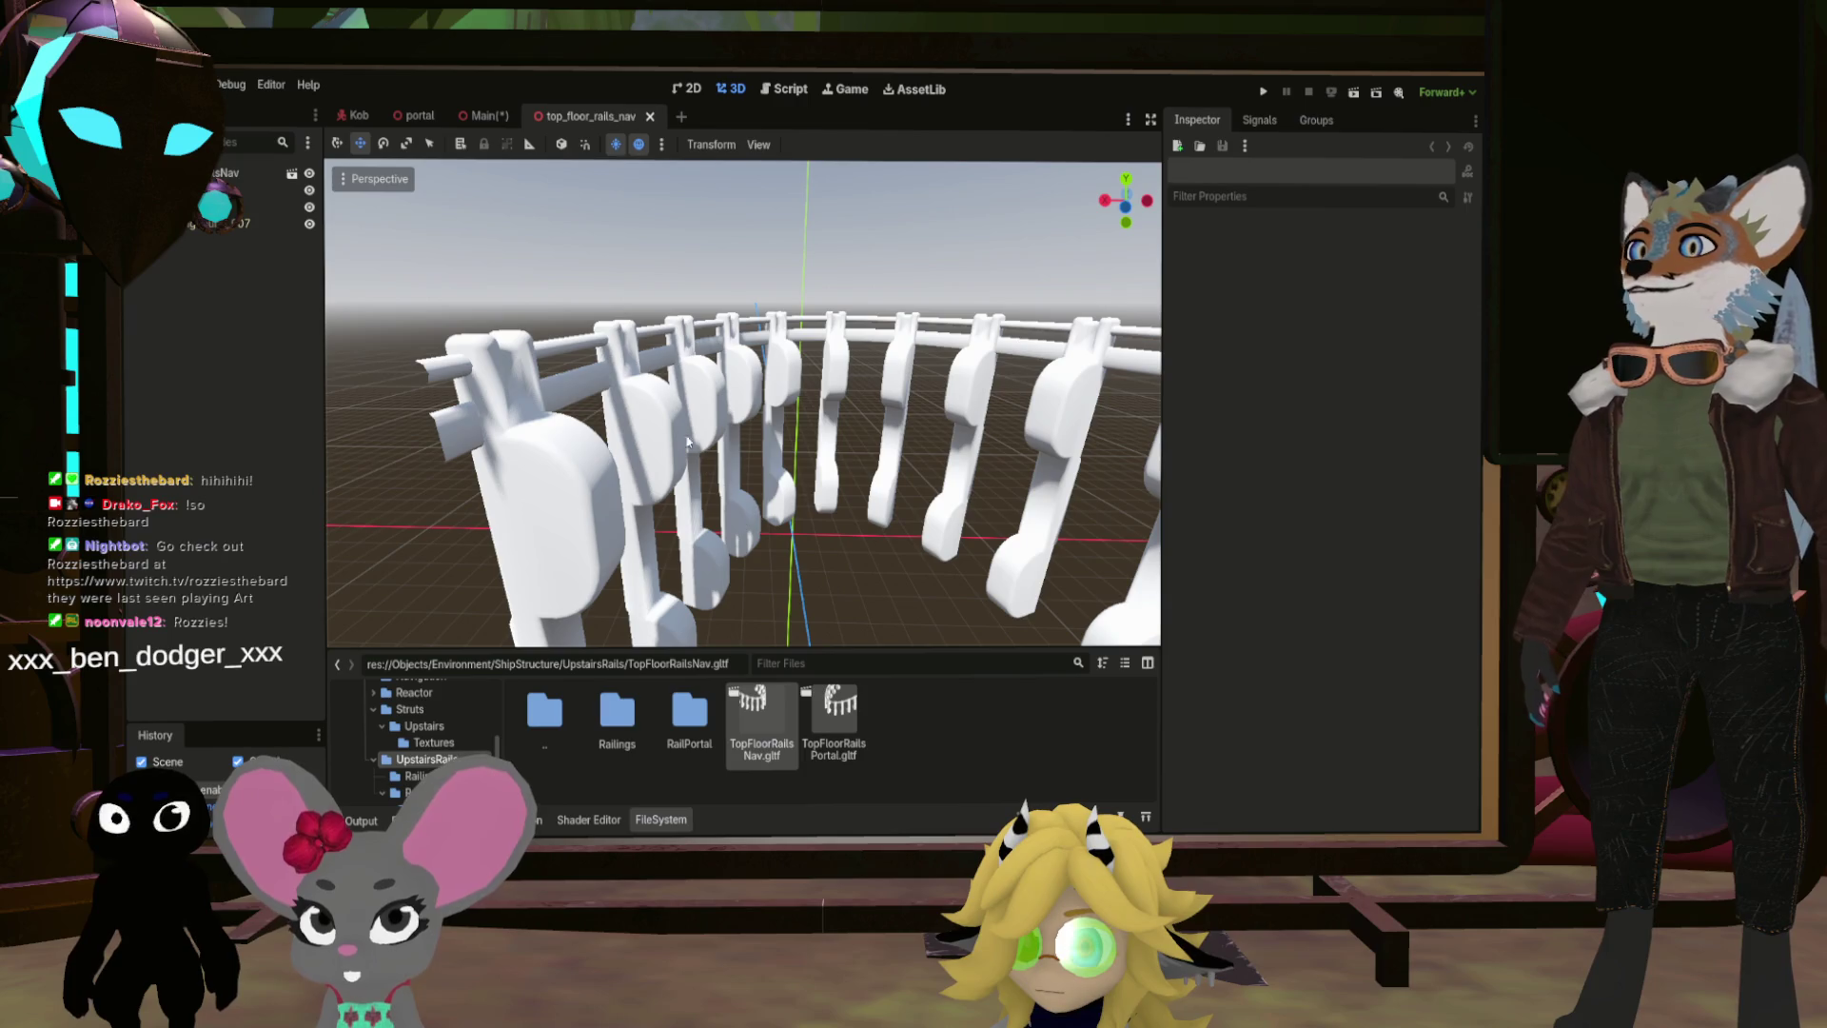
double_click(641, 734)
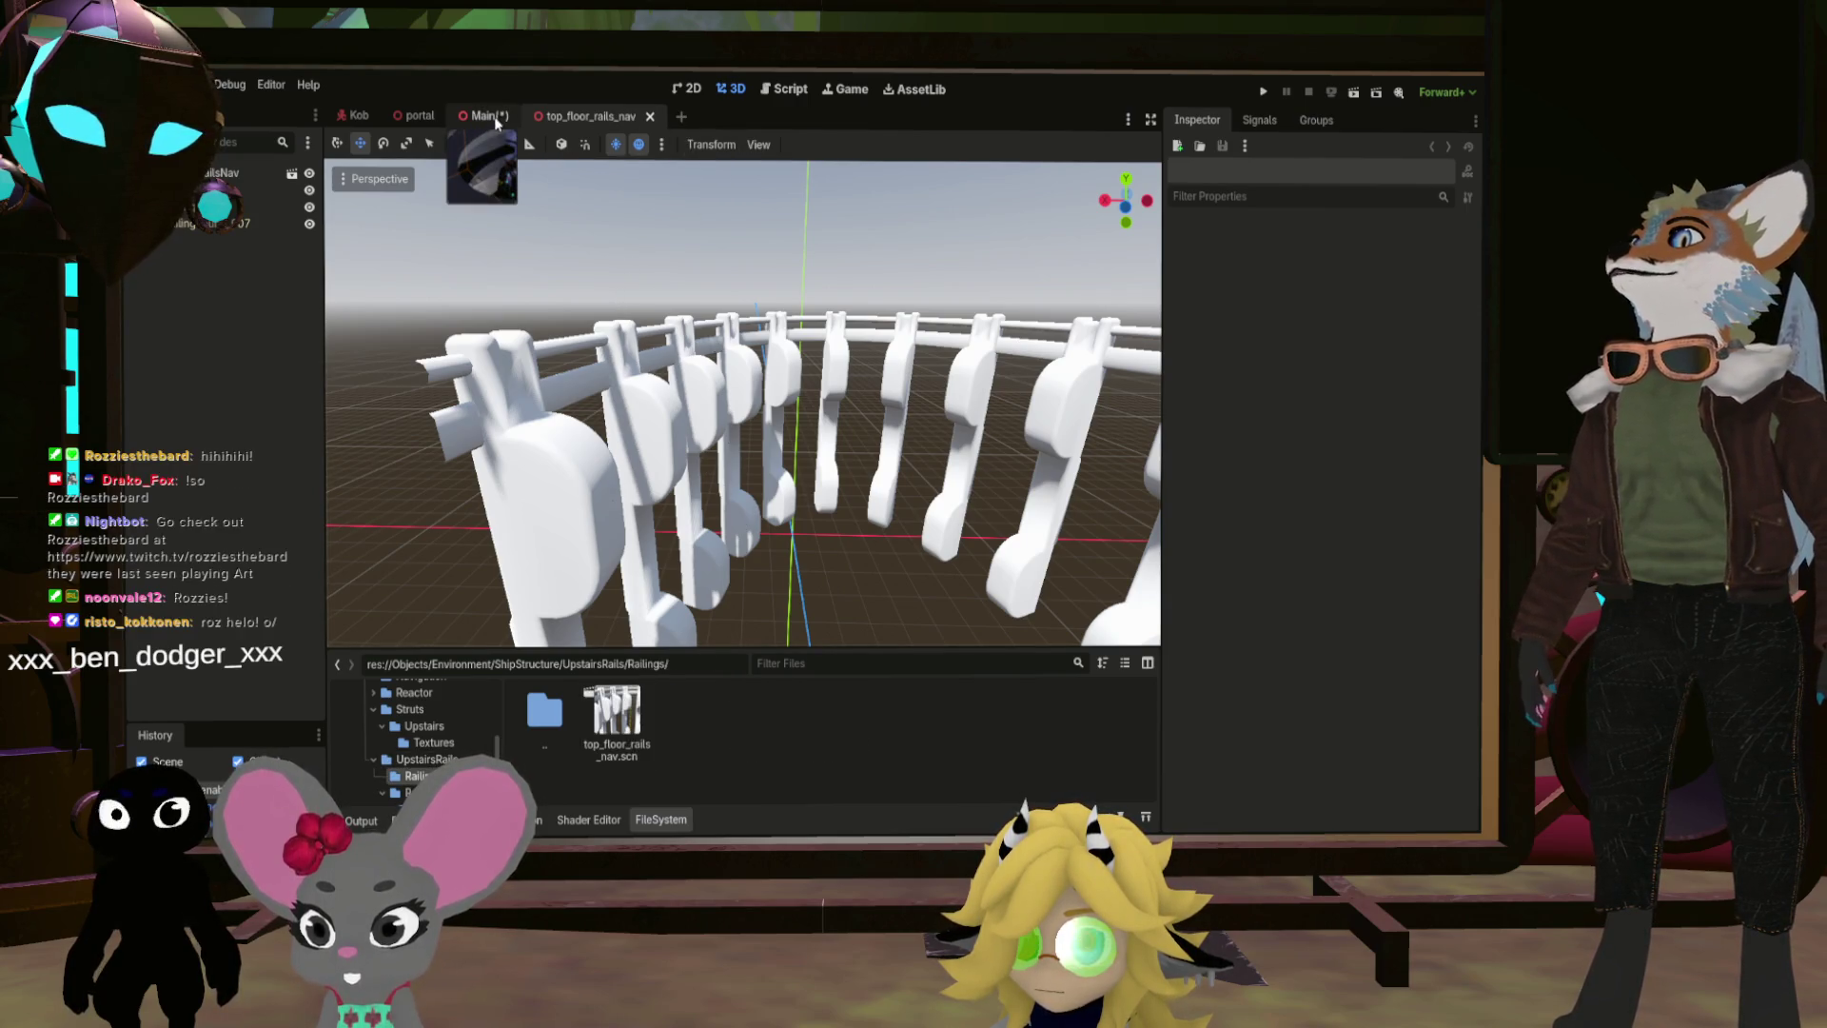
click(495, 120)
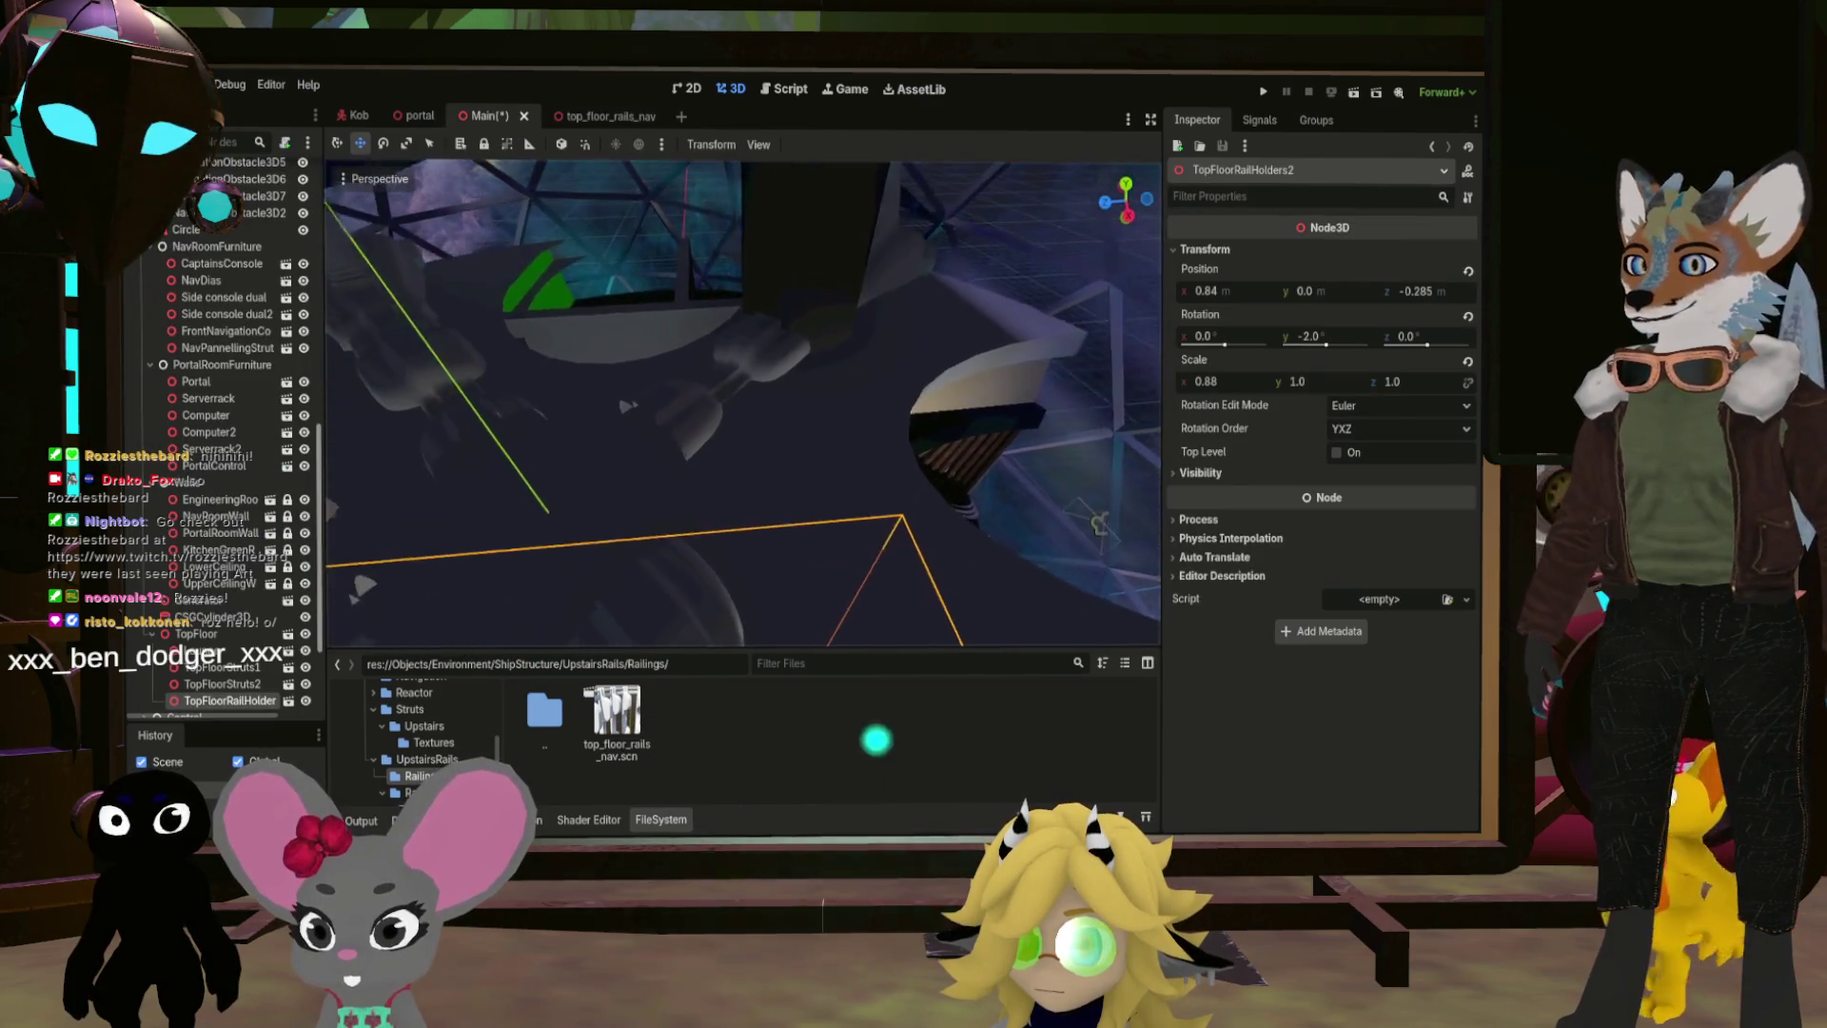
mouse_move(617, 718)
mouse_down()
mouse_move(561, 735)
mouse_move(283, 423)
mouse_move(287, 676)
mouse_up()
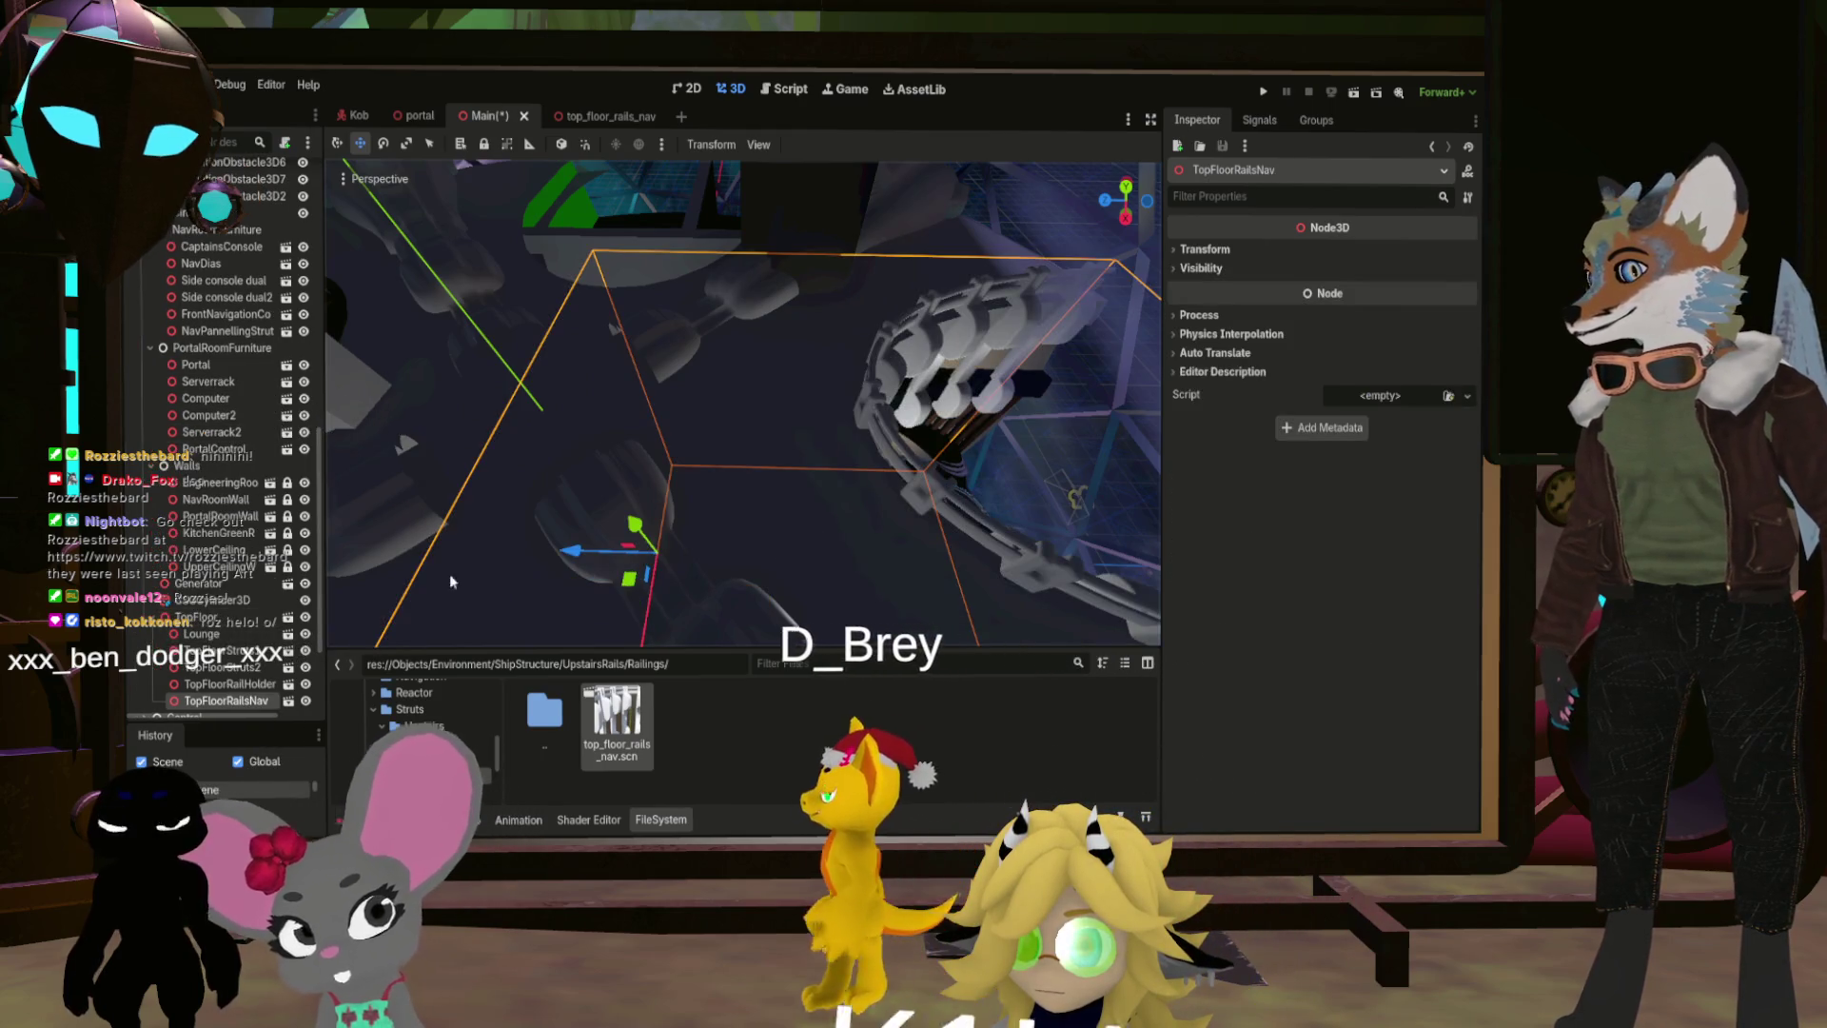
drag(450, 581, 325, 537)
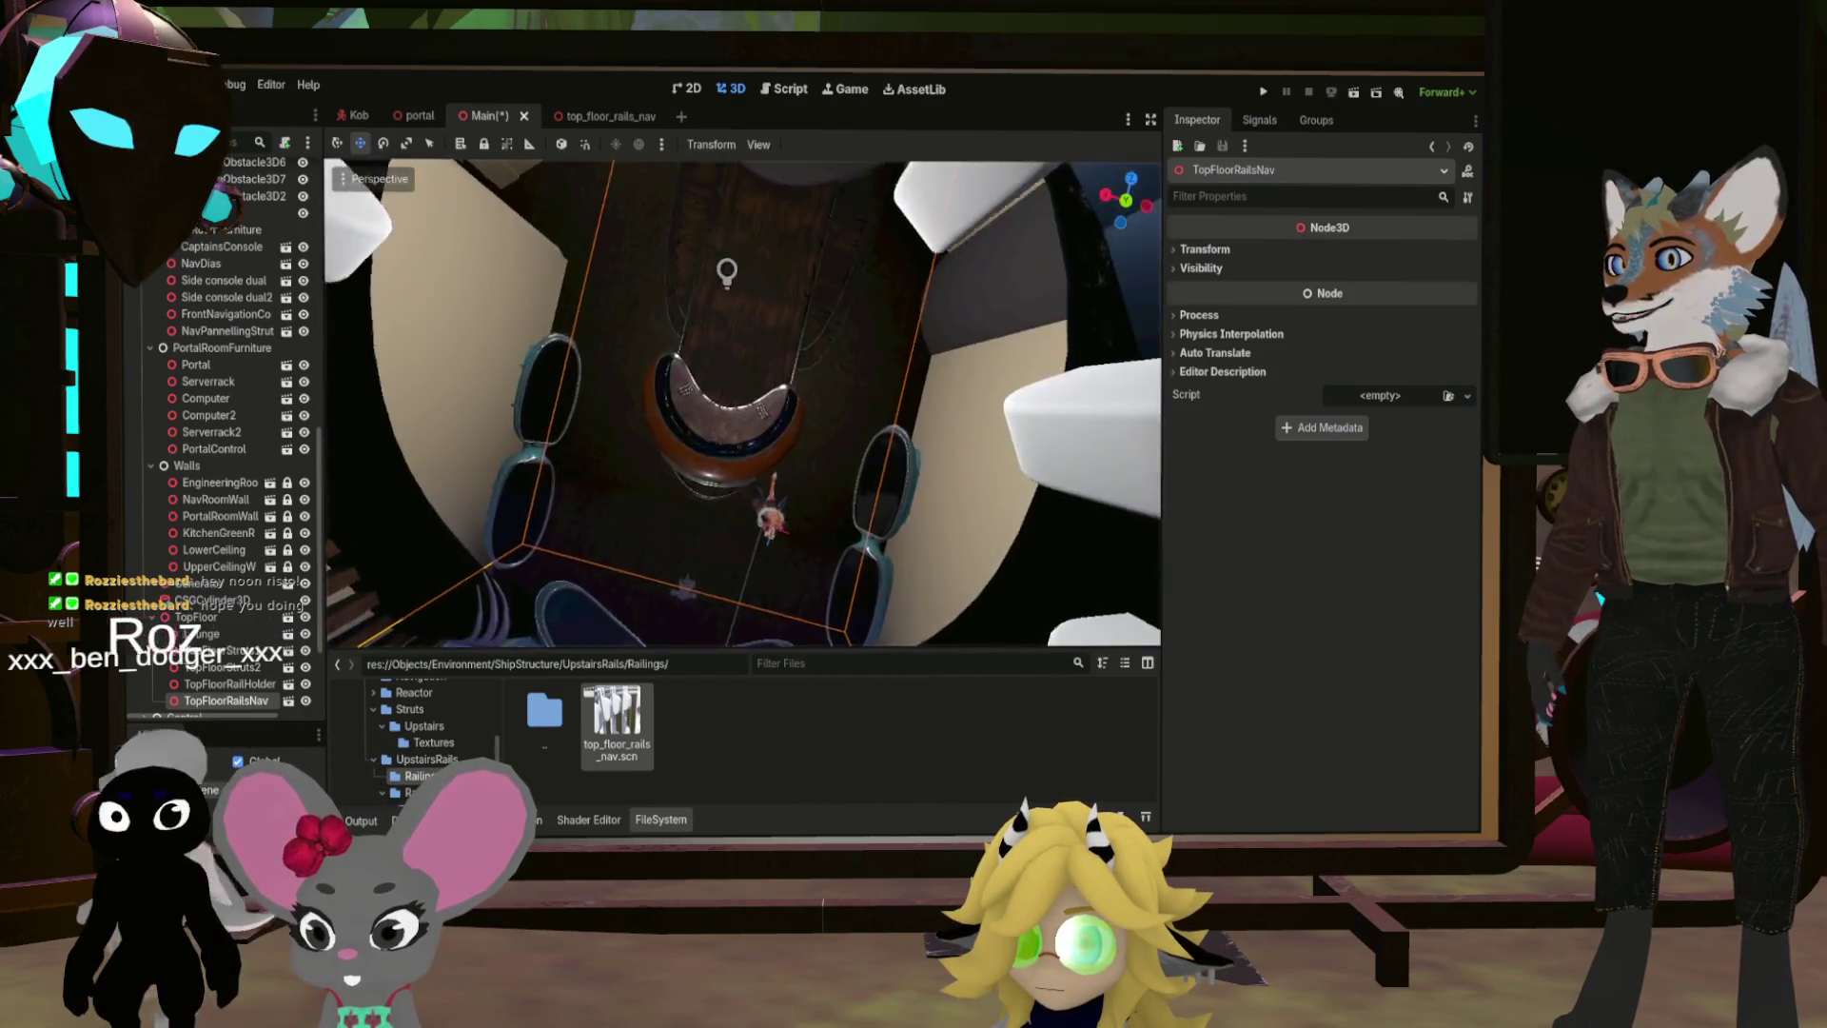
key(f)
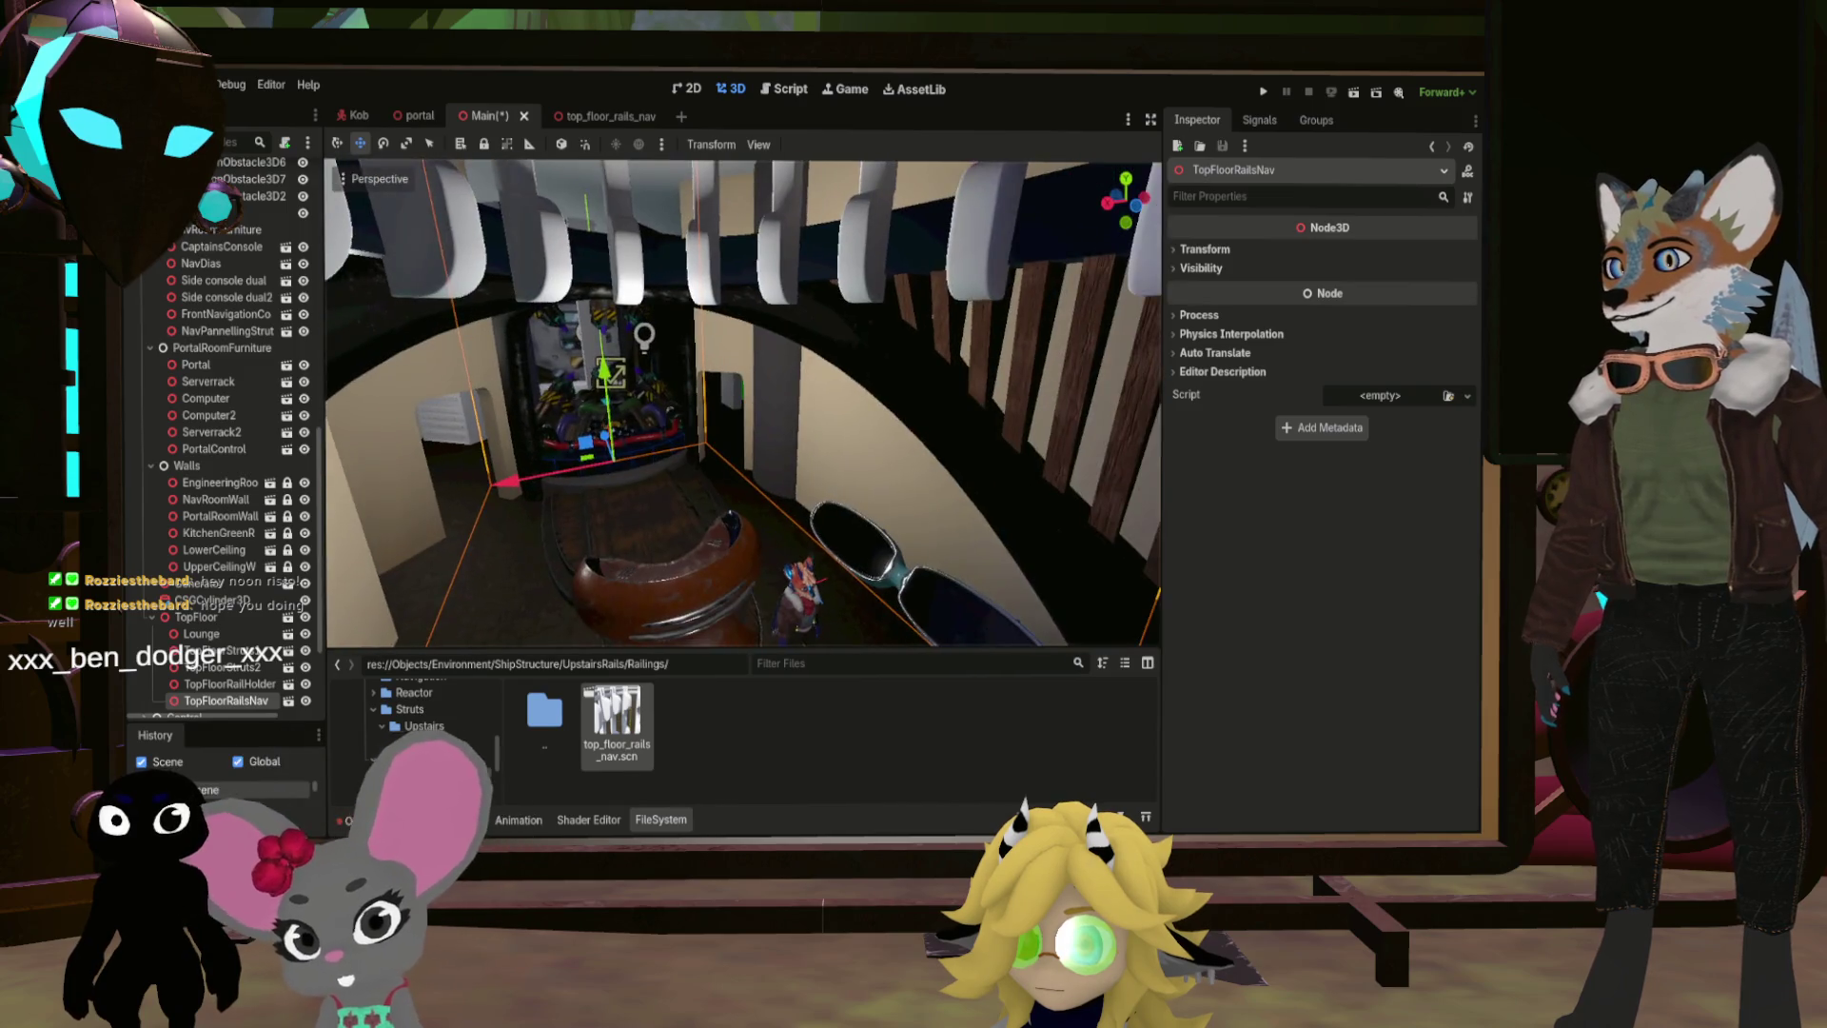
scroll(743, 400, up, 2)
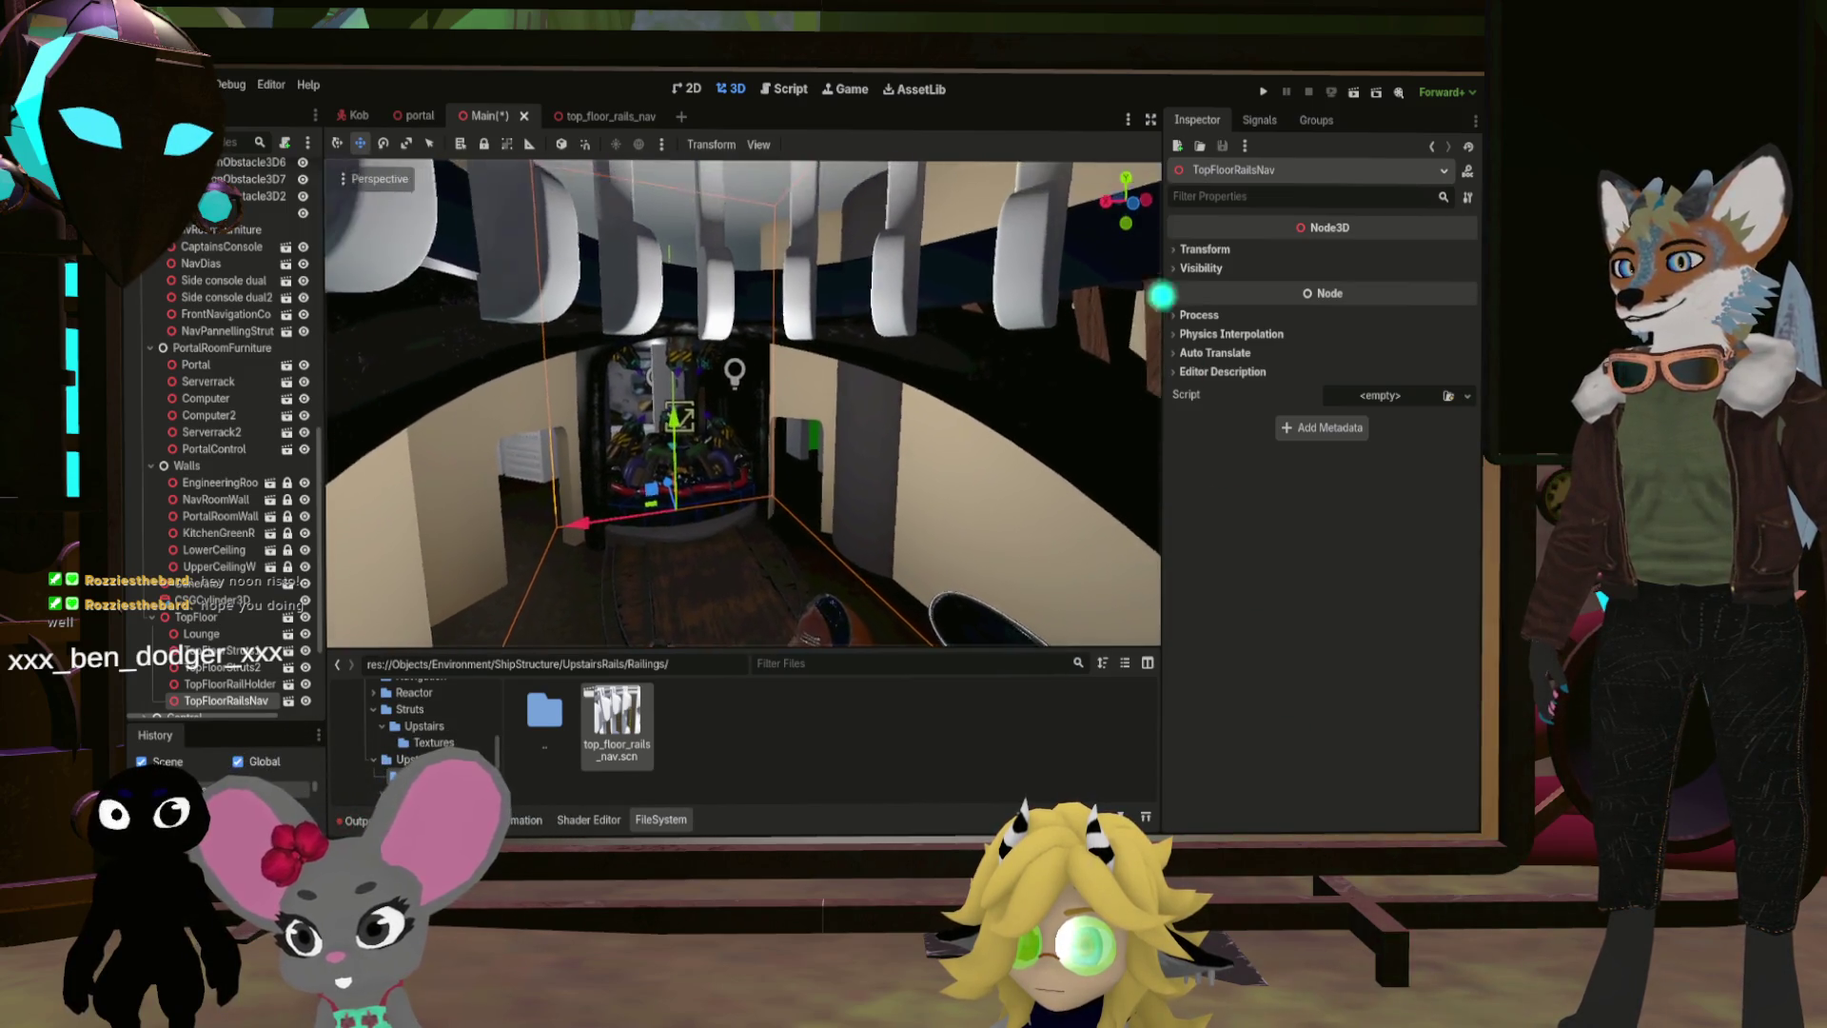
scroll(627, 388, up, 2)
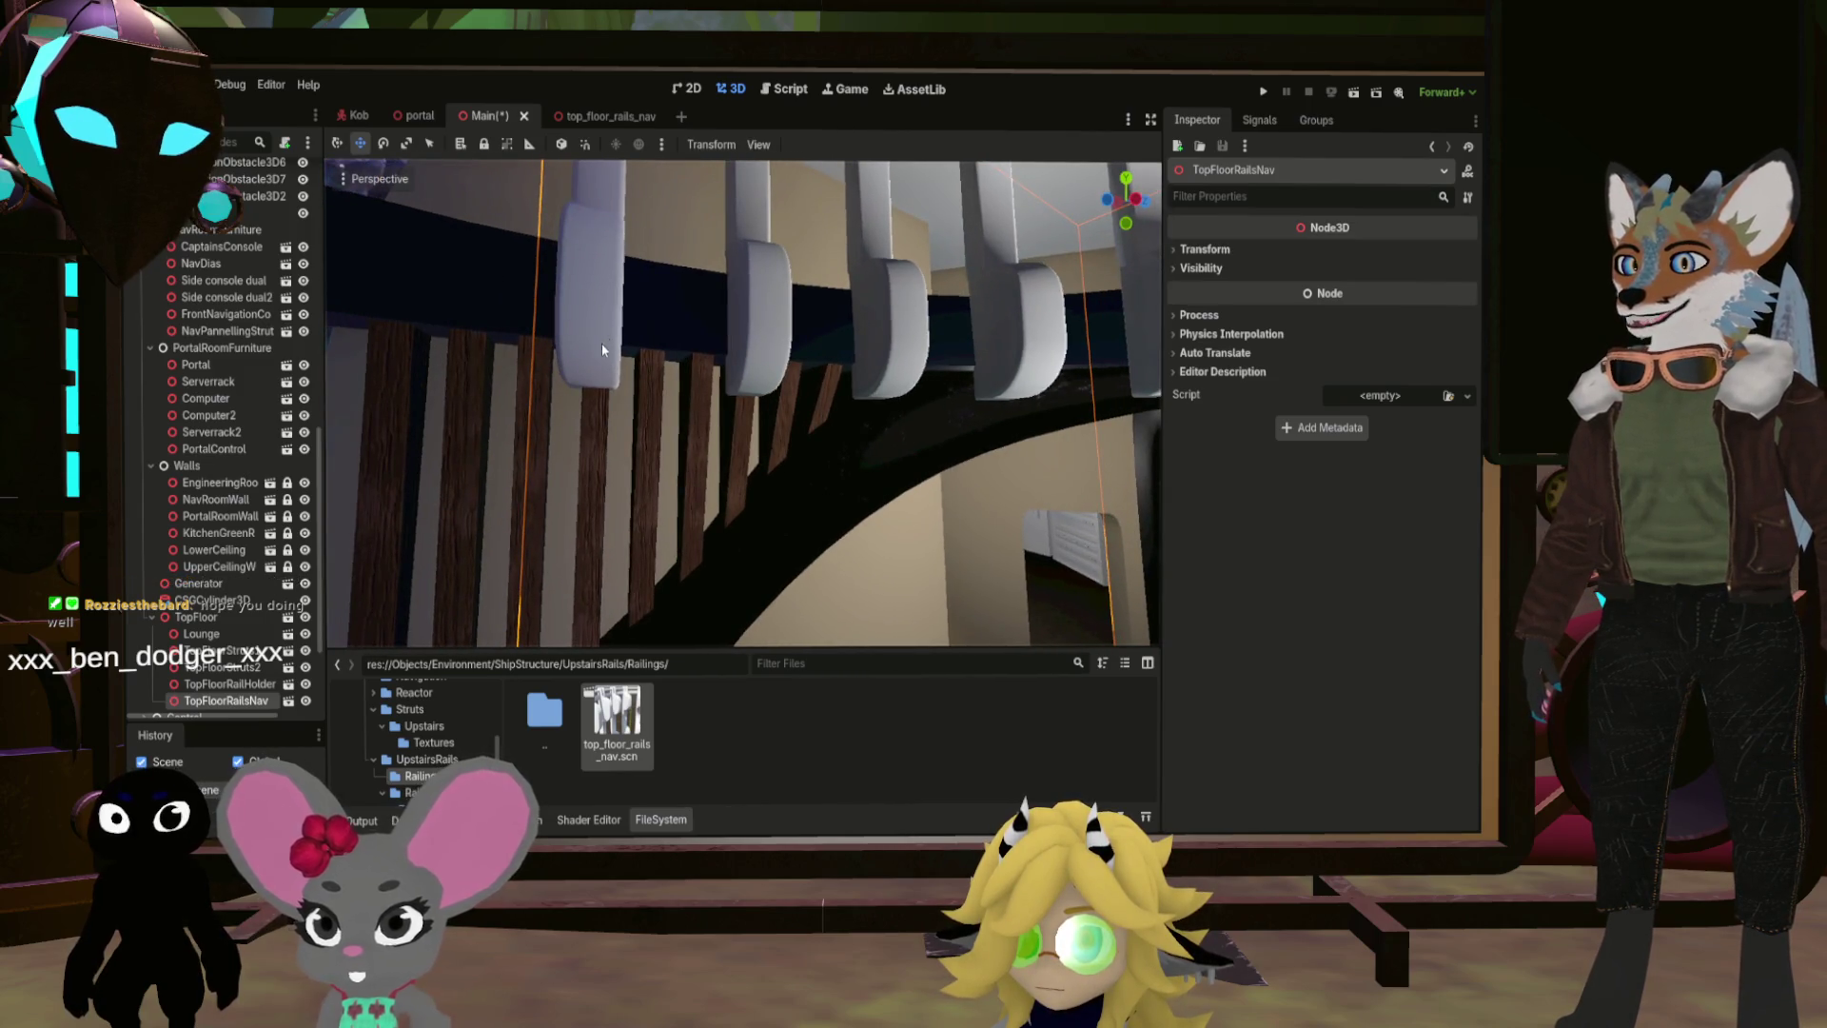
scroll(771, 327, down, 5)
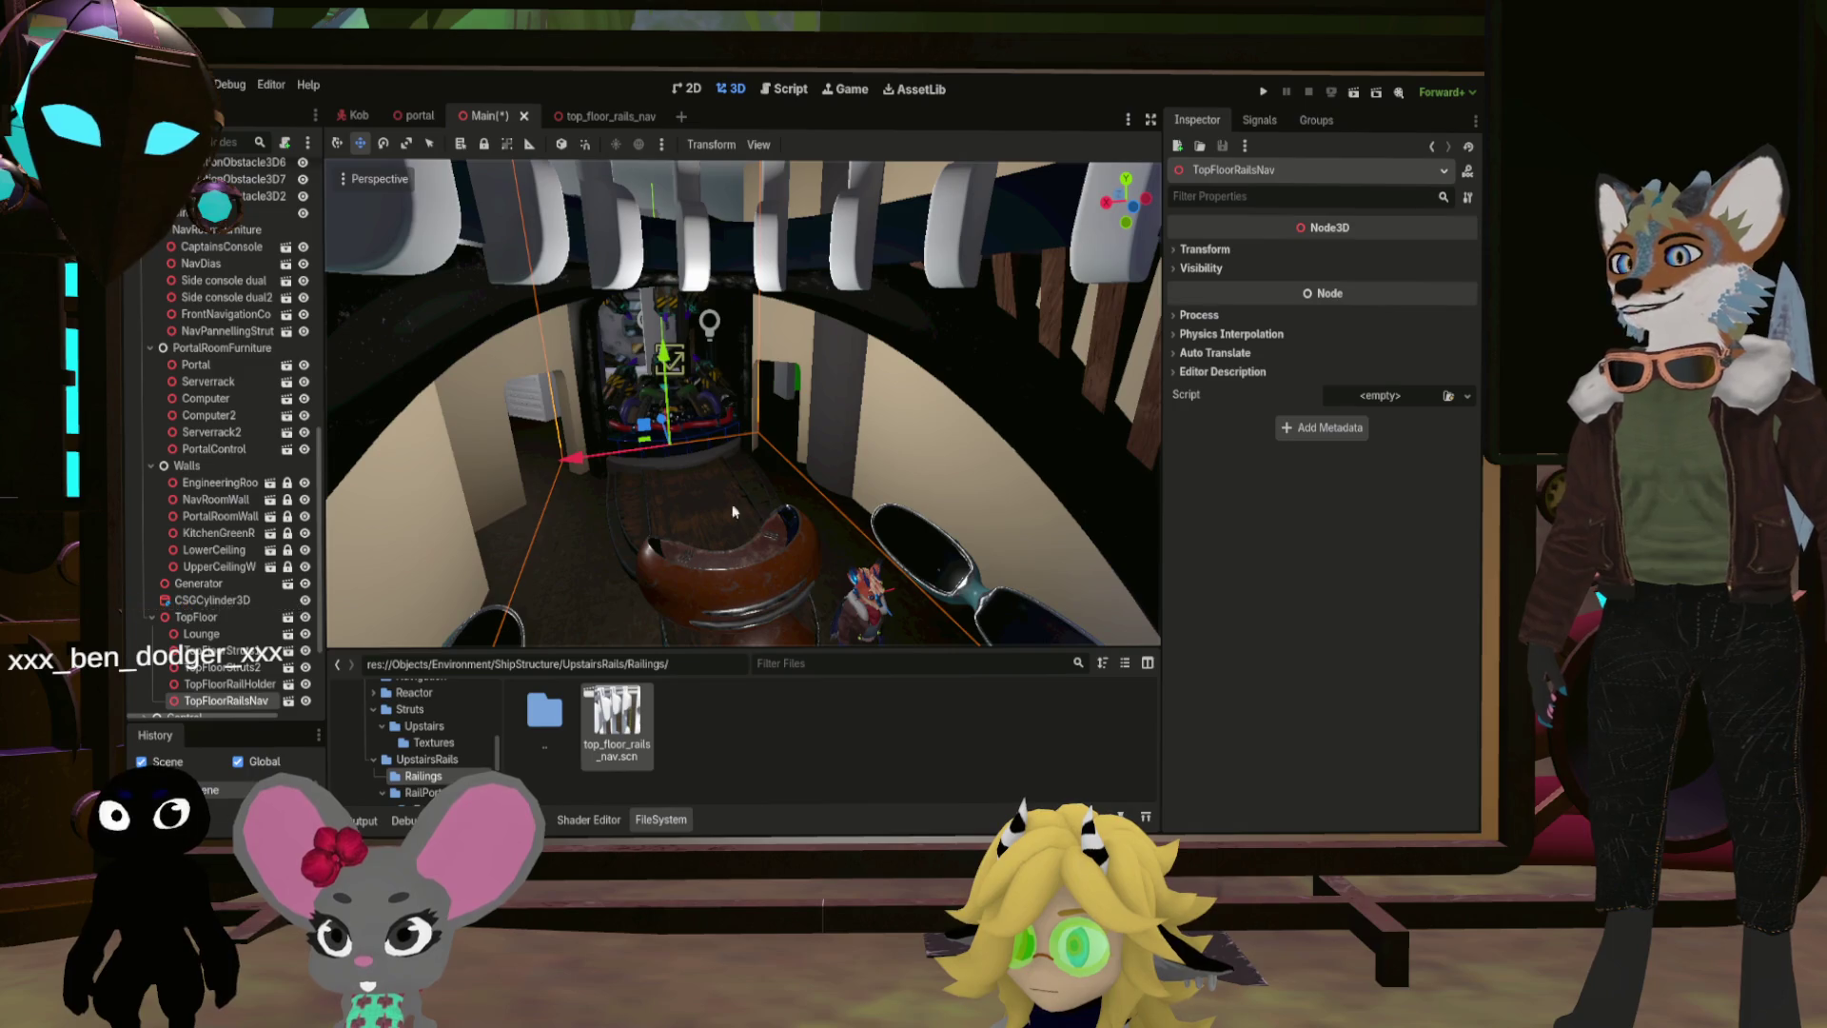
drag(628, 394, 1026, 481)
drag(1007, 561, 1070, 548)
mouse_move(951, 561)
mouse_down()
mouse_move(904, 569)
mouse_move(826, 528)
mouse_move(769, 430)
mouse_up()
drag(651, 549, 651, 549)
scroll(742, 404, up, 3)
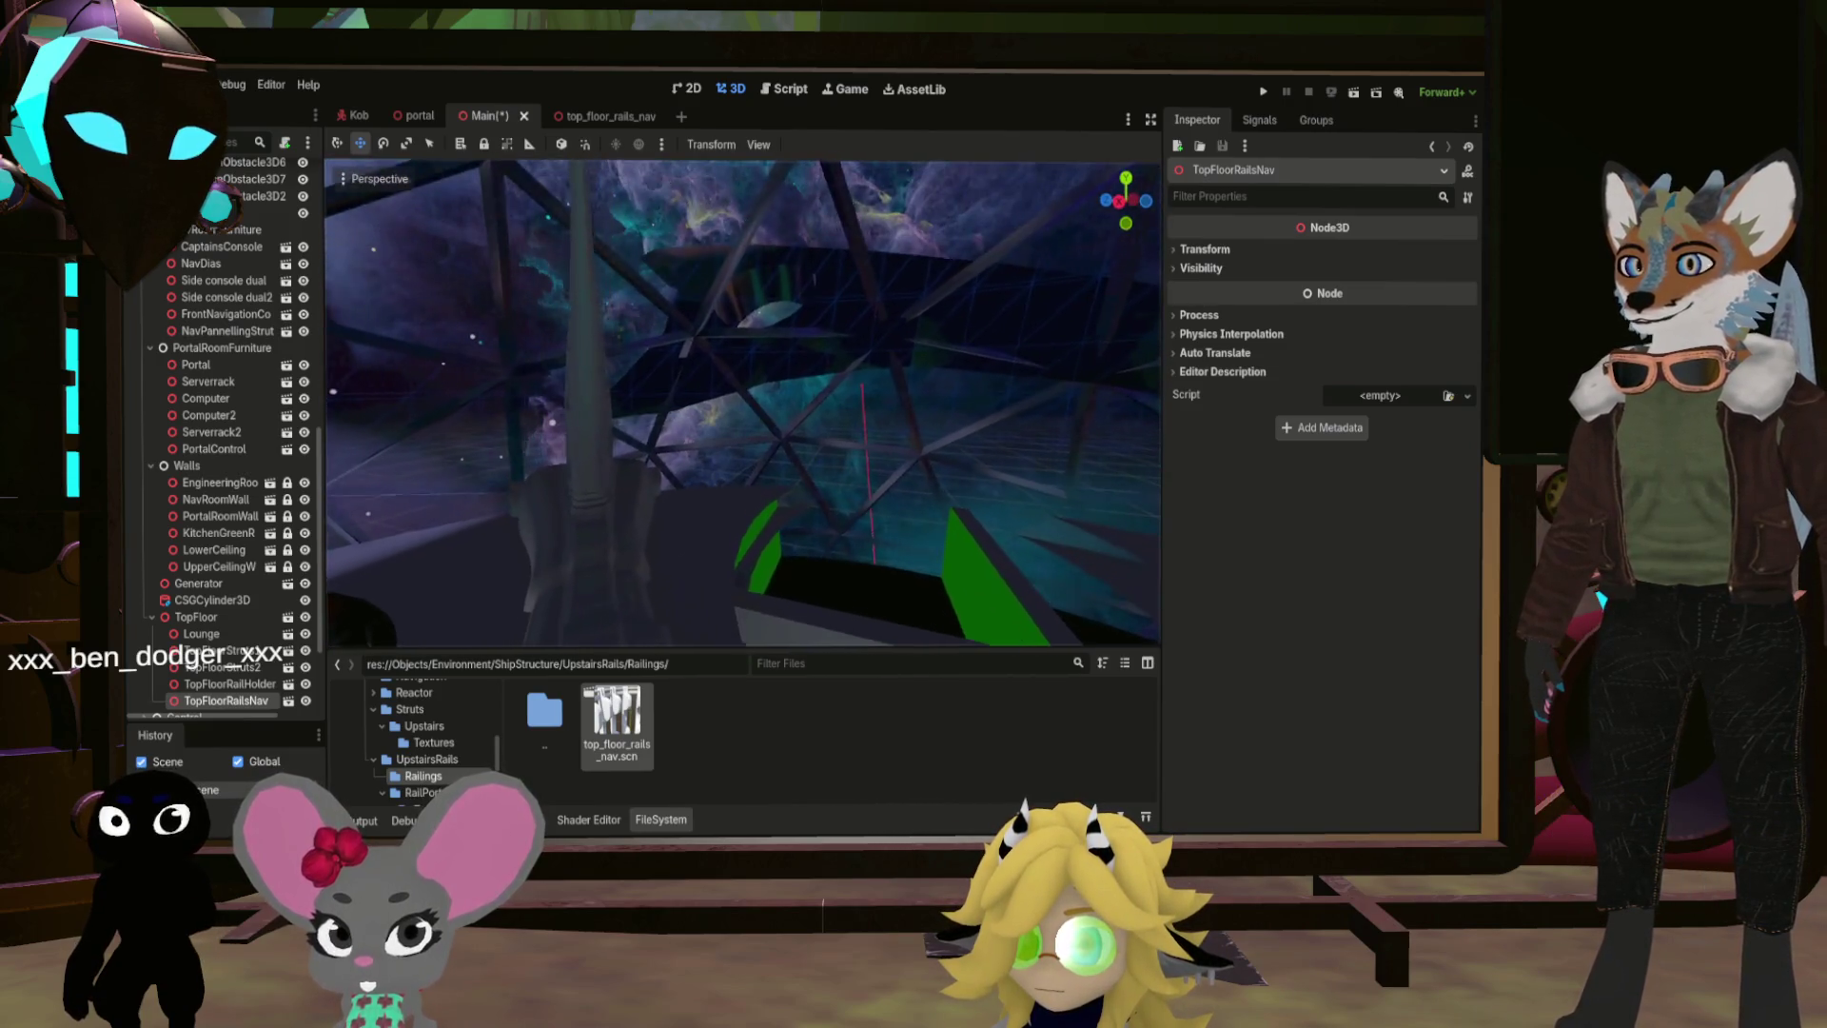
drag(651, 549, 650, 549)
drag(761, 521, 760, 521)
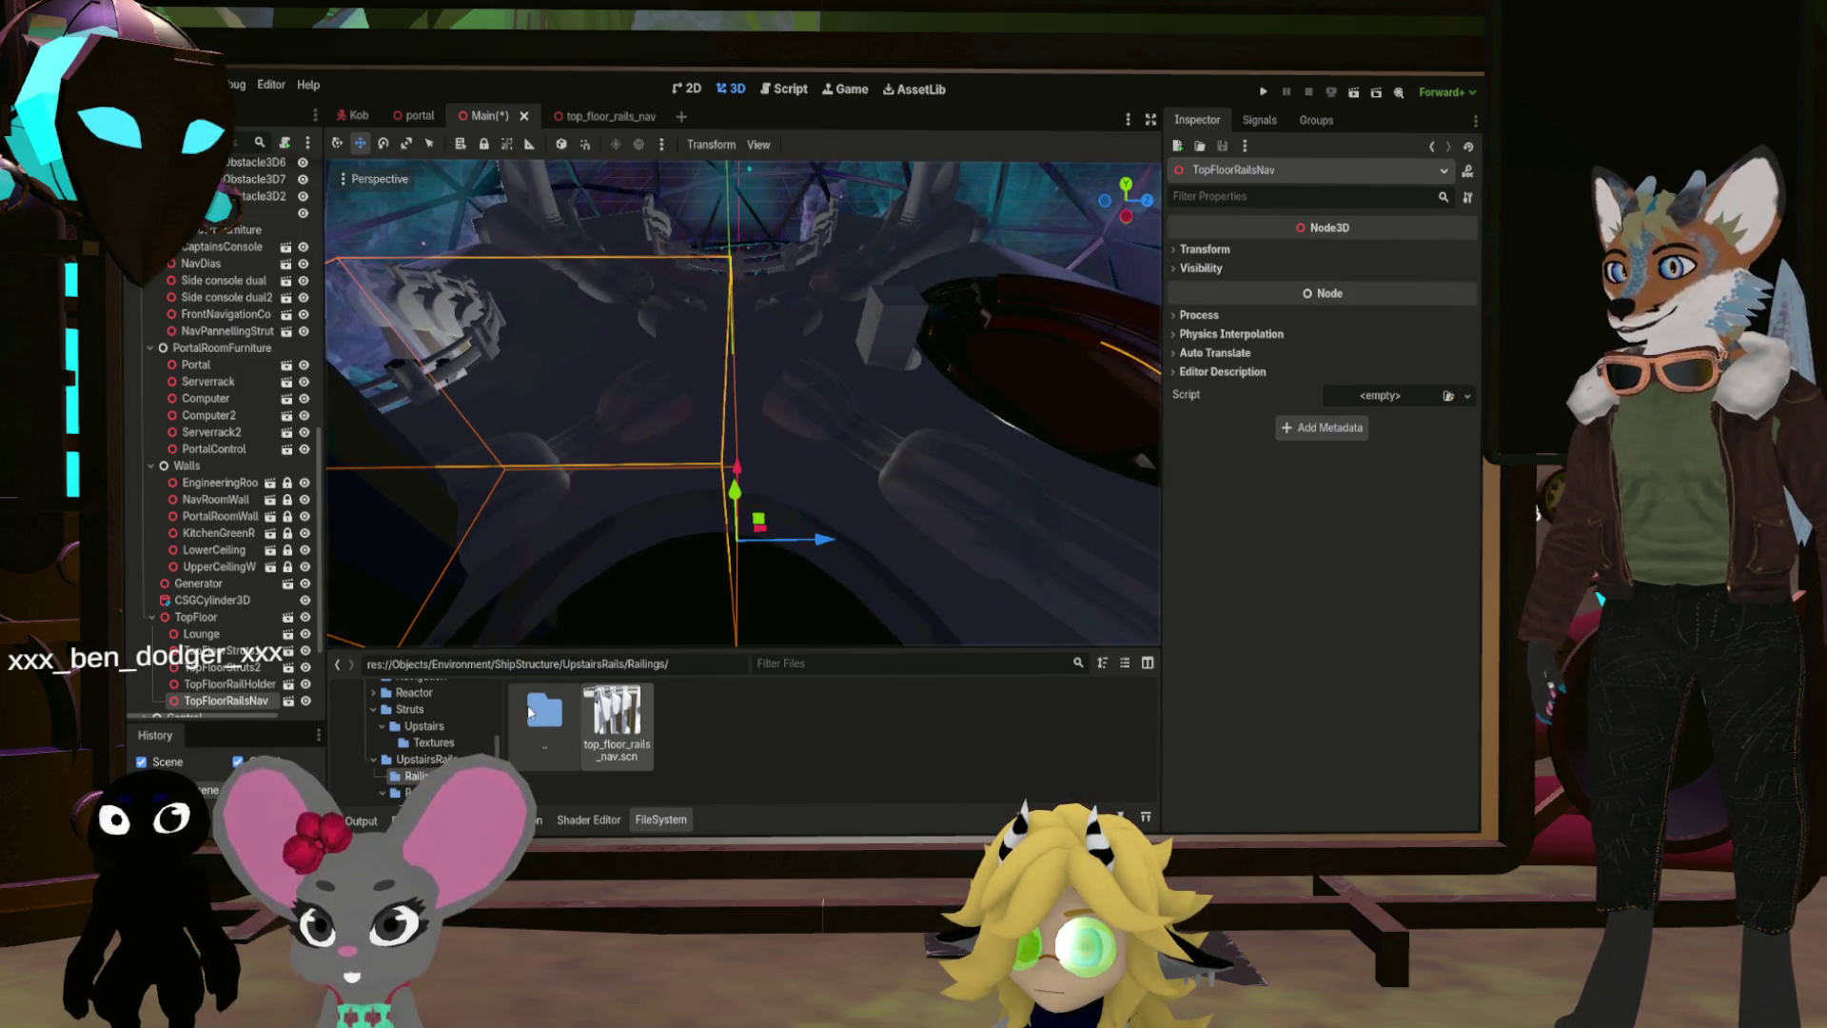
Step: Rename the Railings folder in UpstairsRails to Railnav
double_click(530, 712)
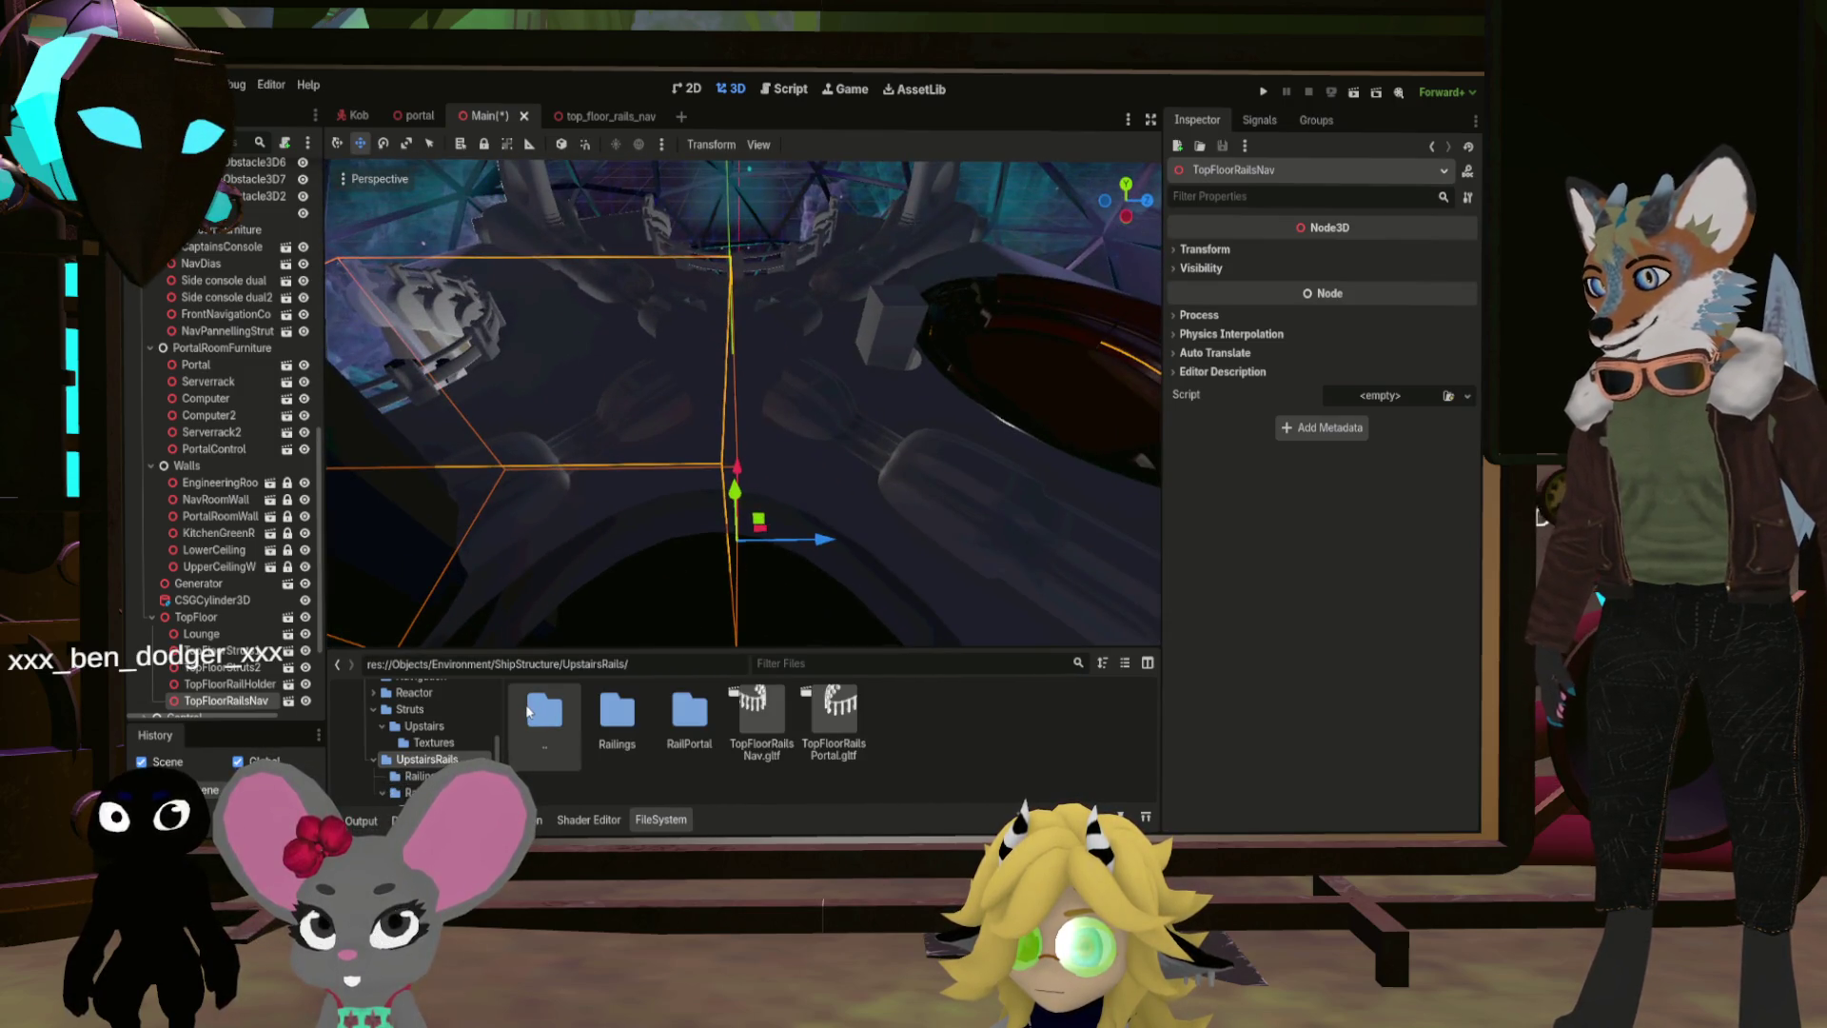
click(613, 746)
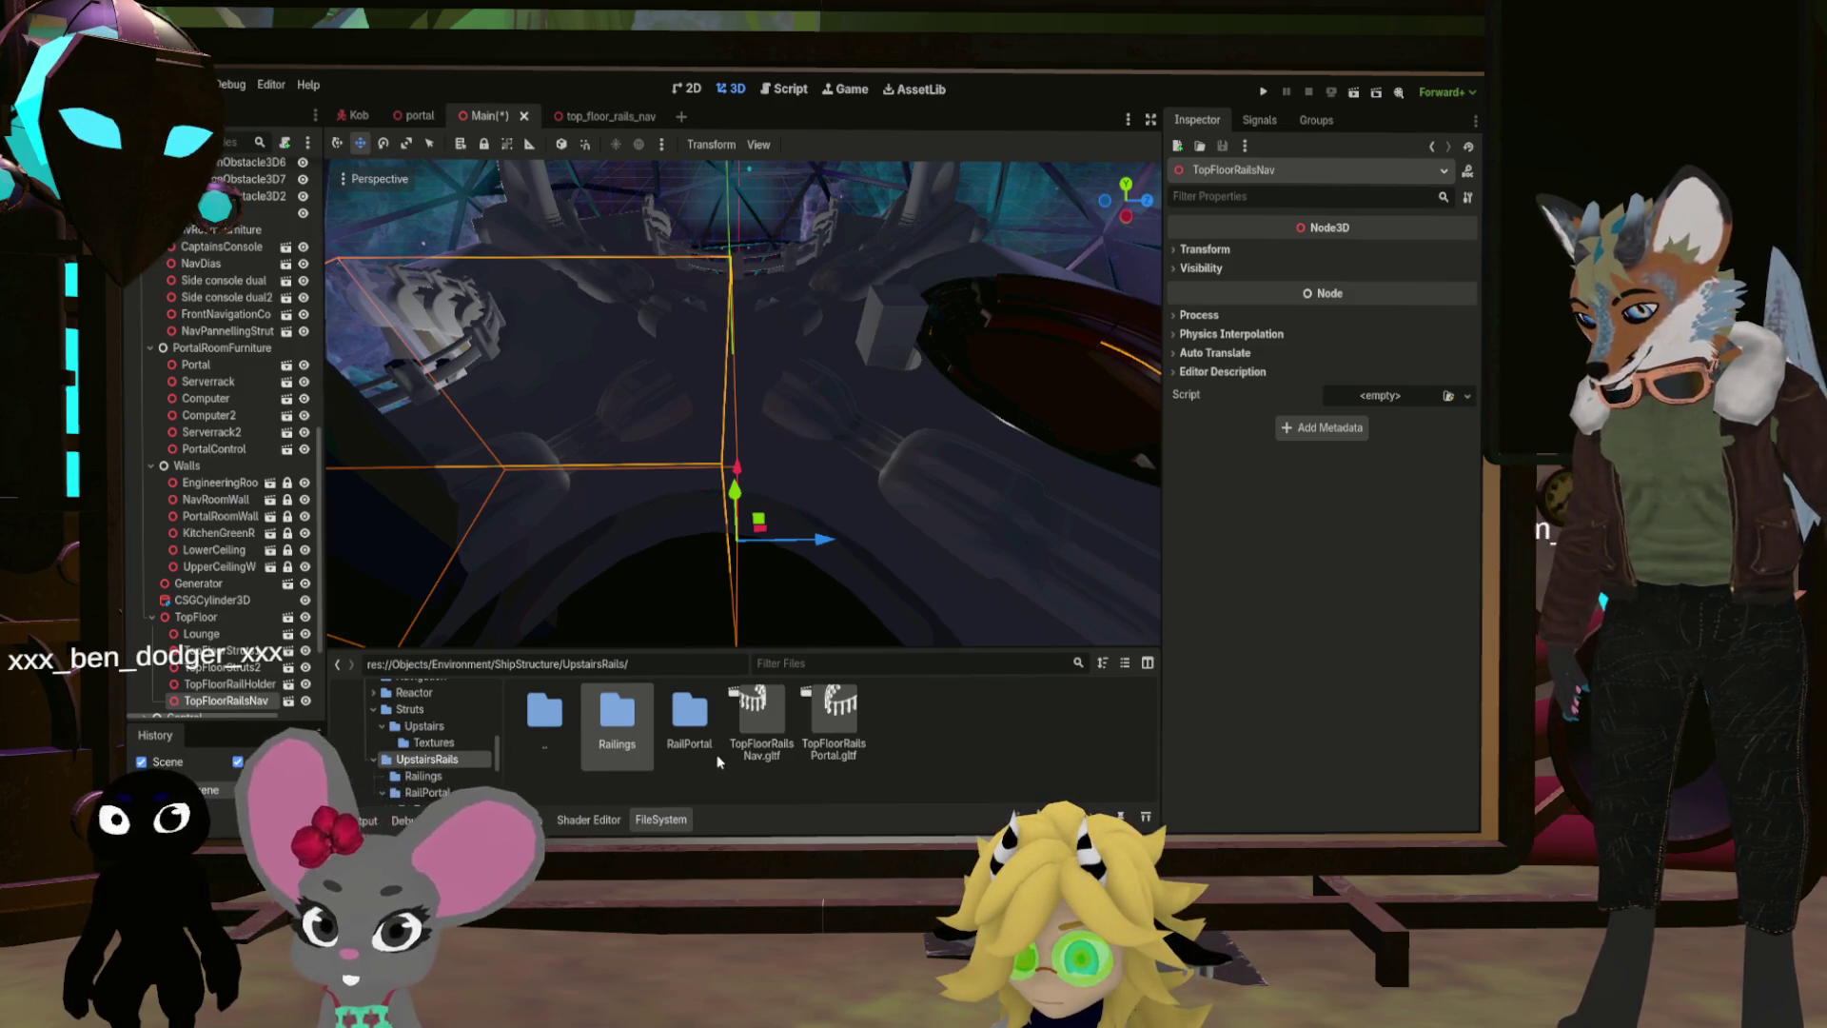
key(F2)
text(Railnav)
key(Return)
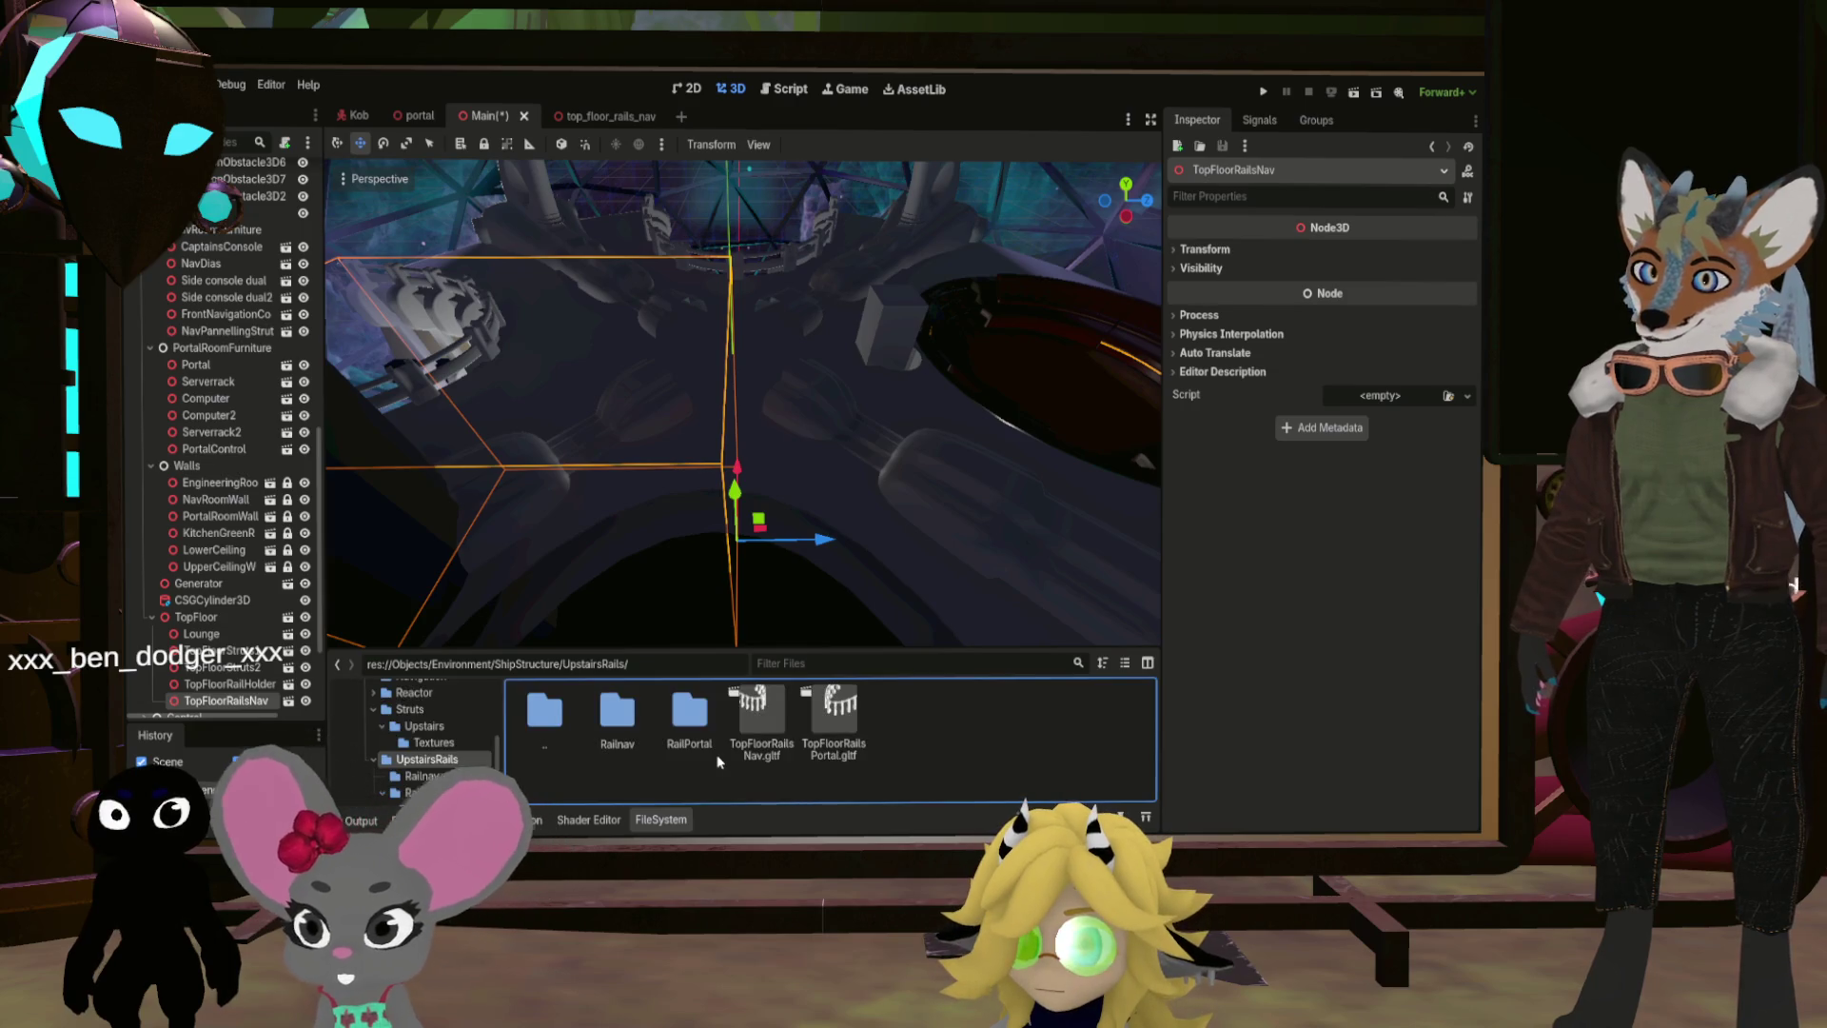
Step: Open the top_floor_rails_nav scene from Railnav, then go up to the ShipStructure folder
double_click(603, 714)
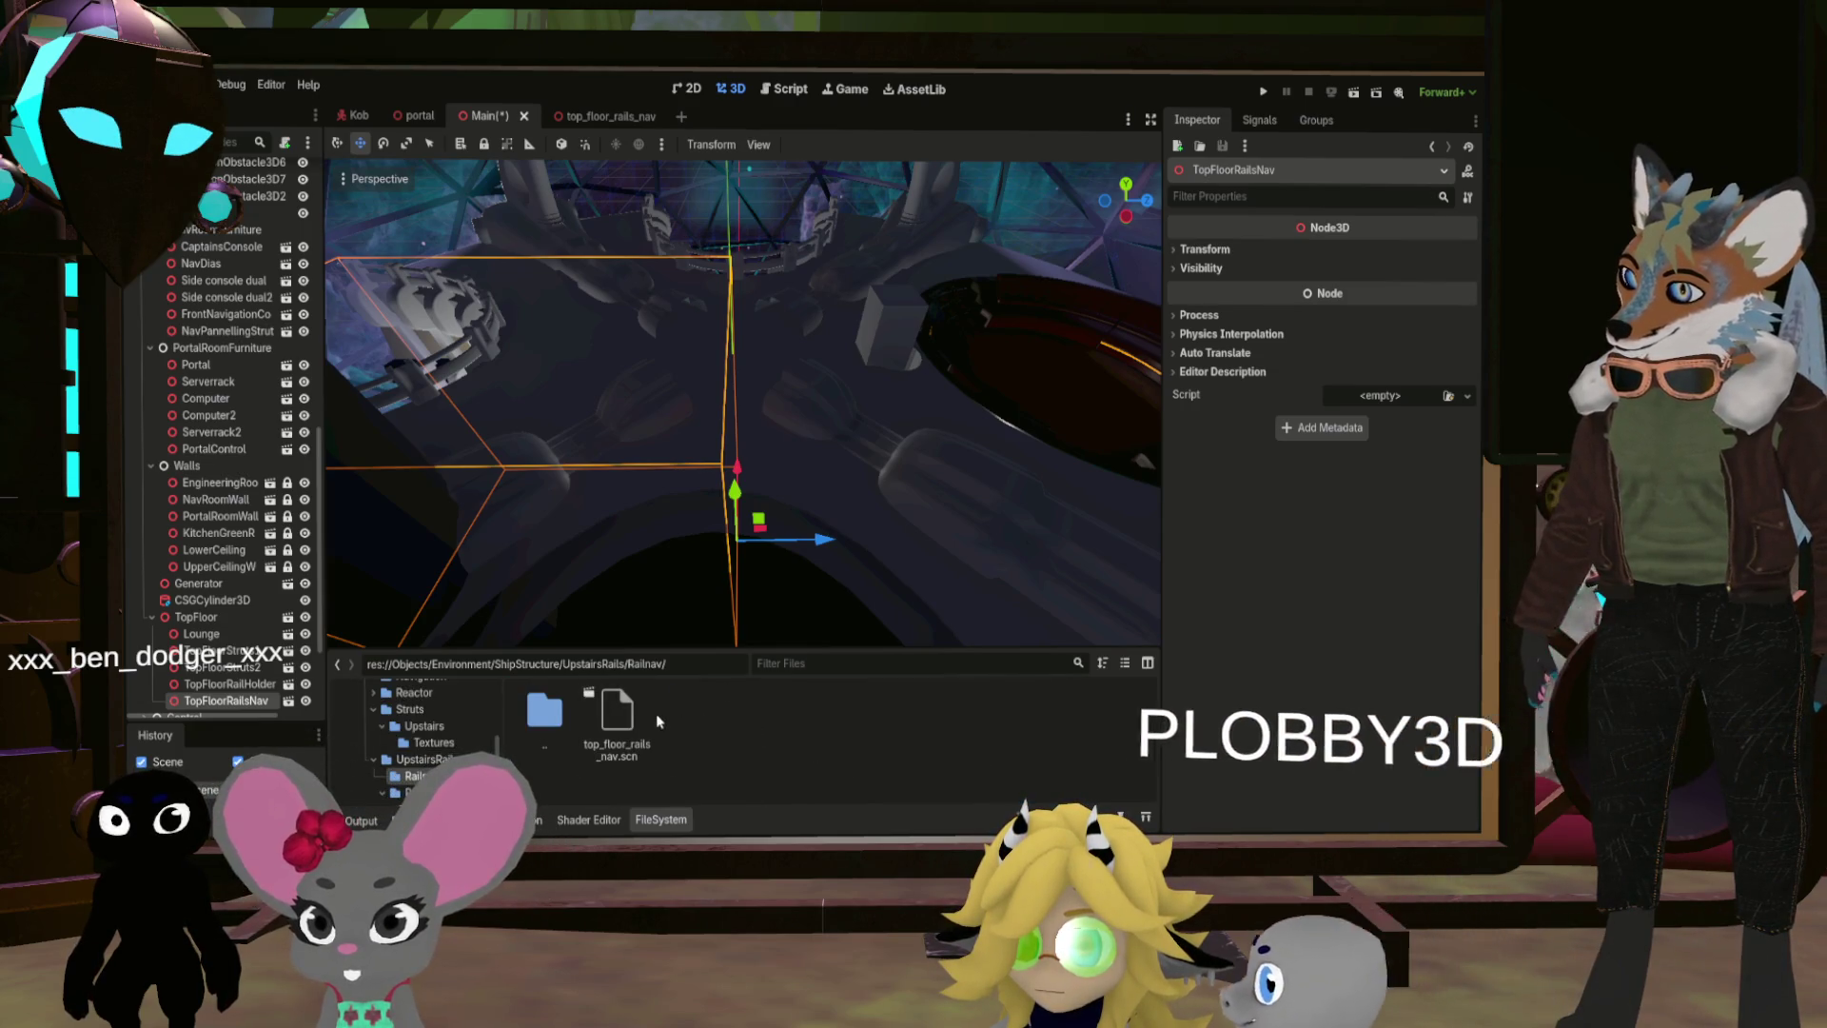
double_click(612, 717)
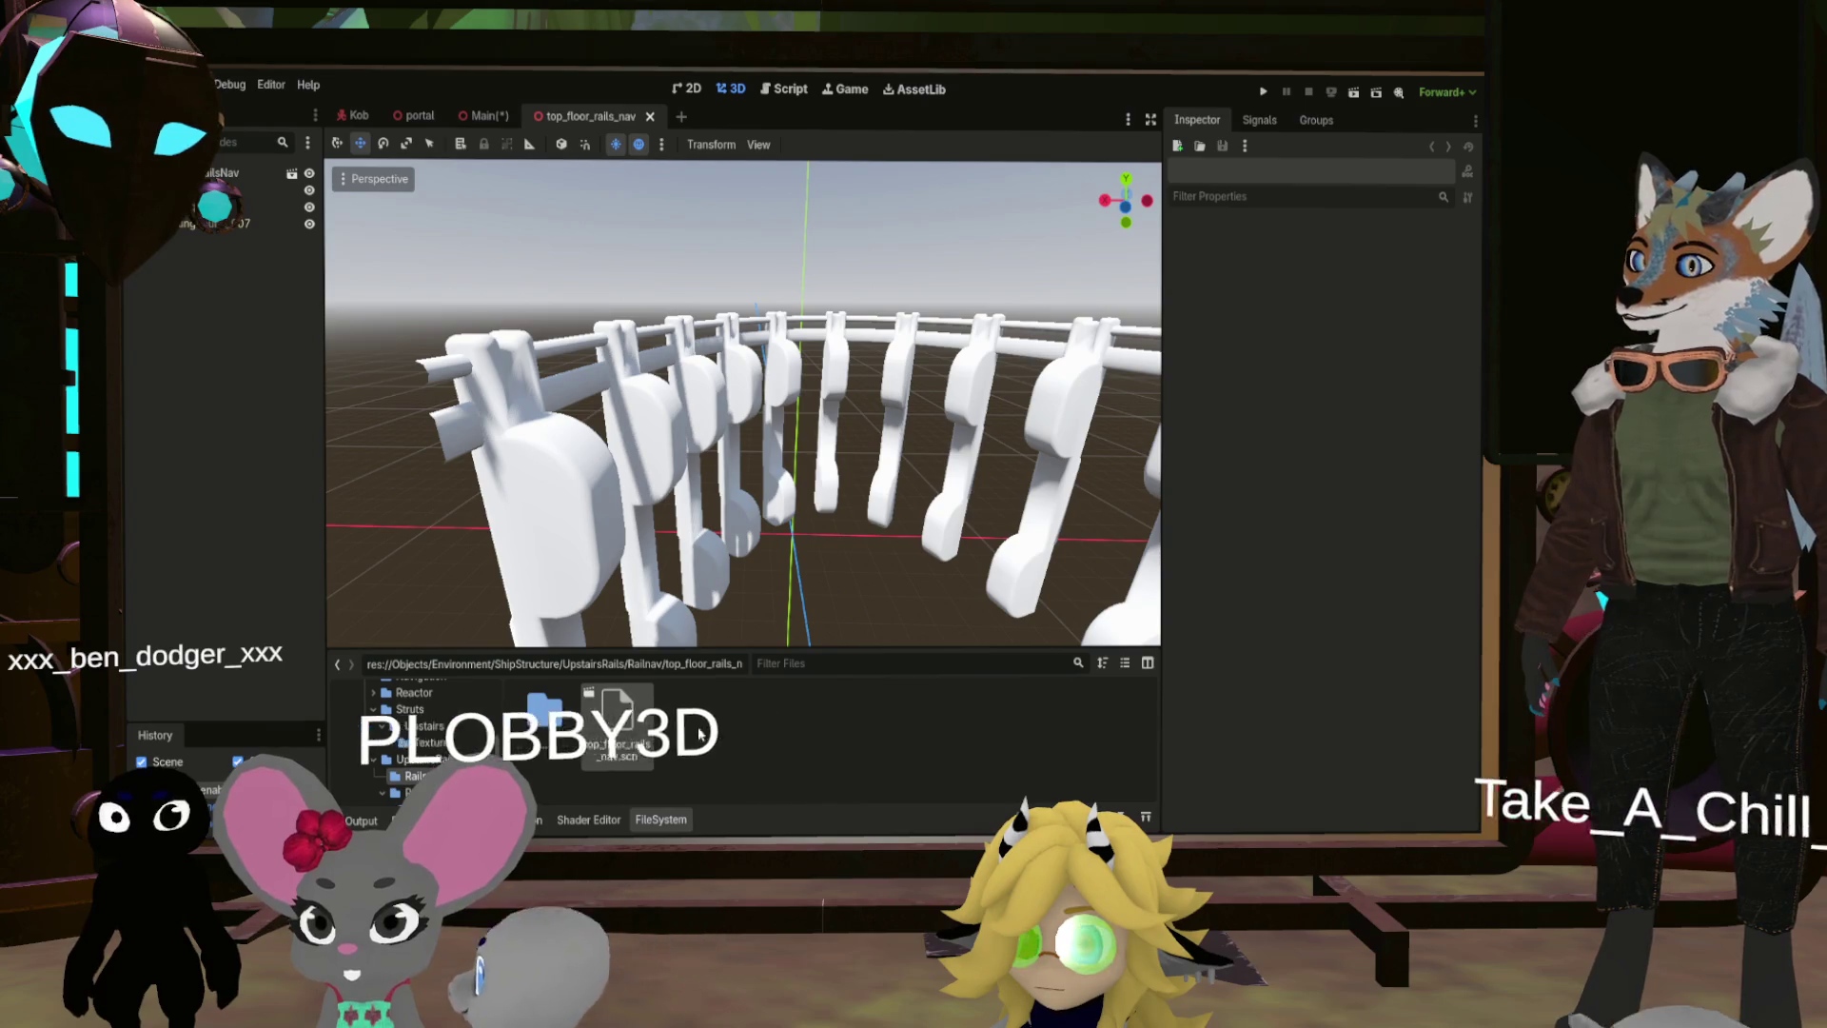
double_click(544, 724)
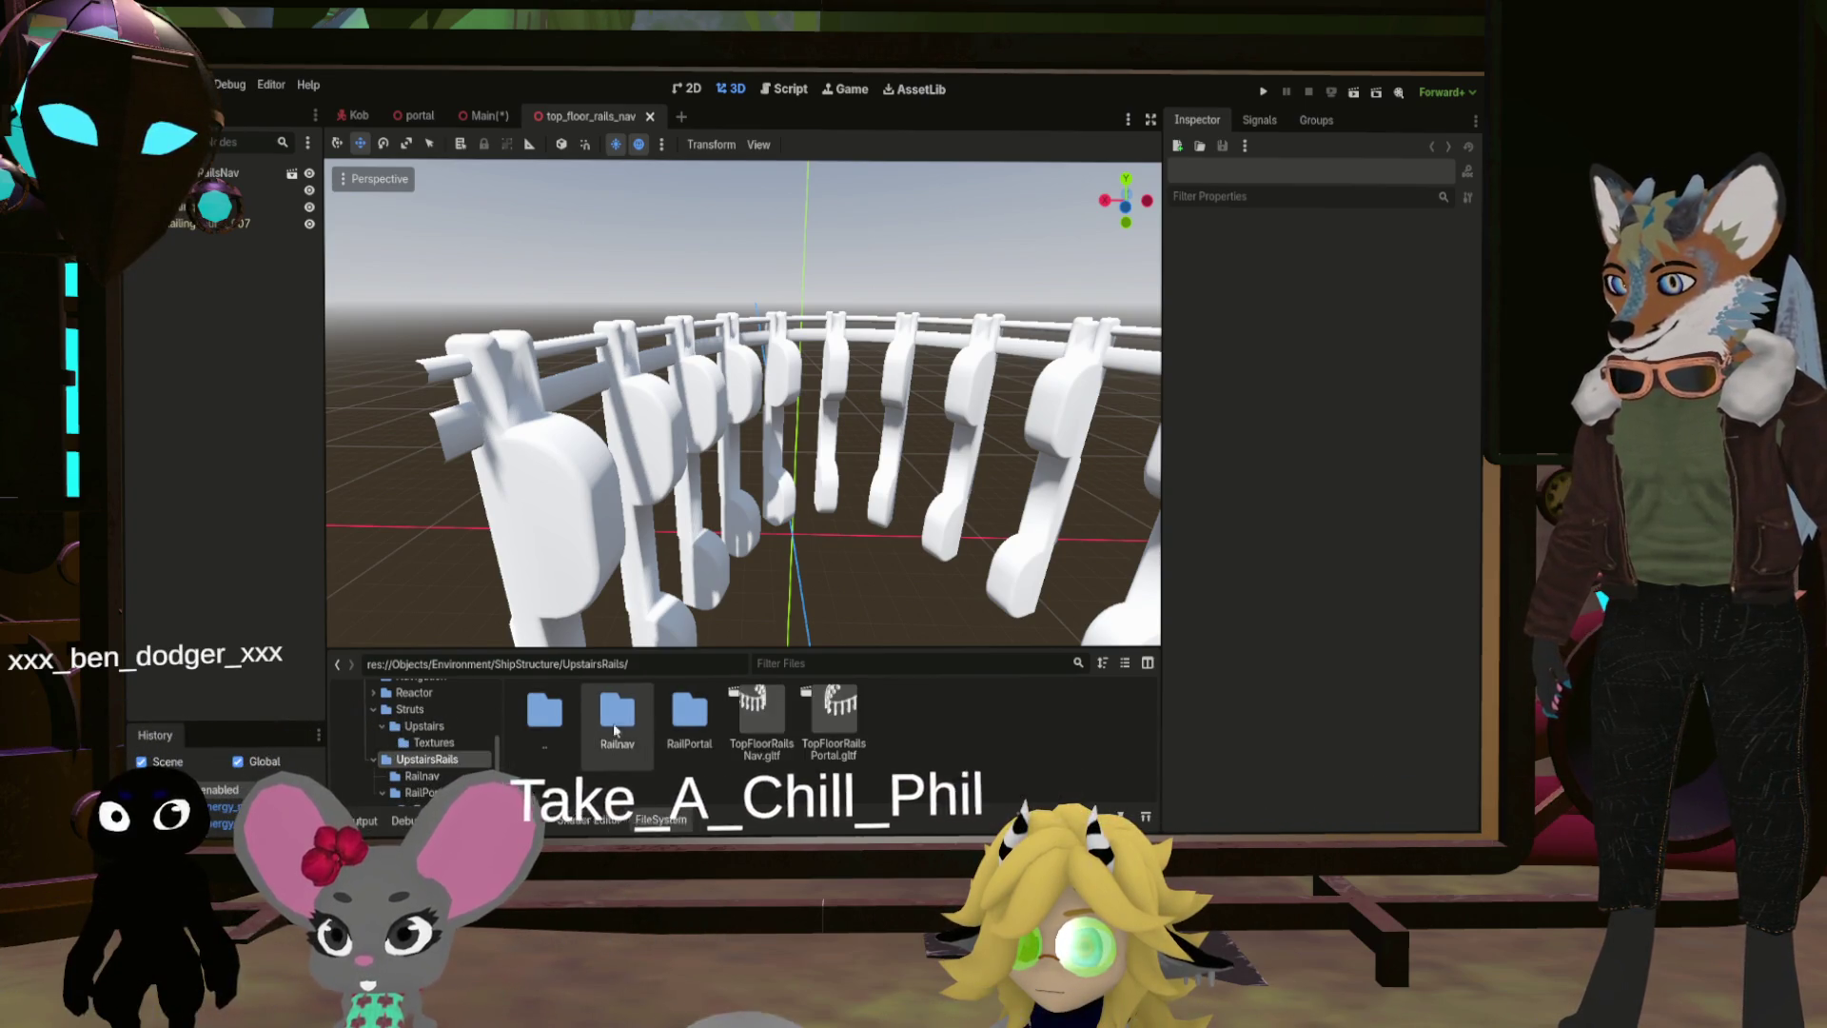
double_click(547, 724)
scroll(862, 784, down, 2)
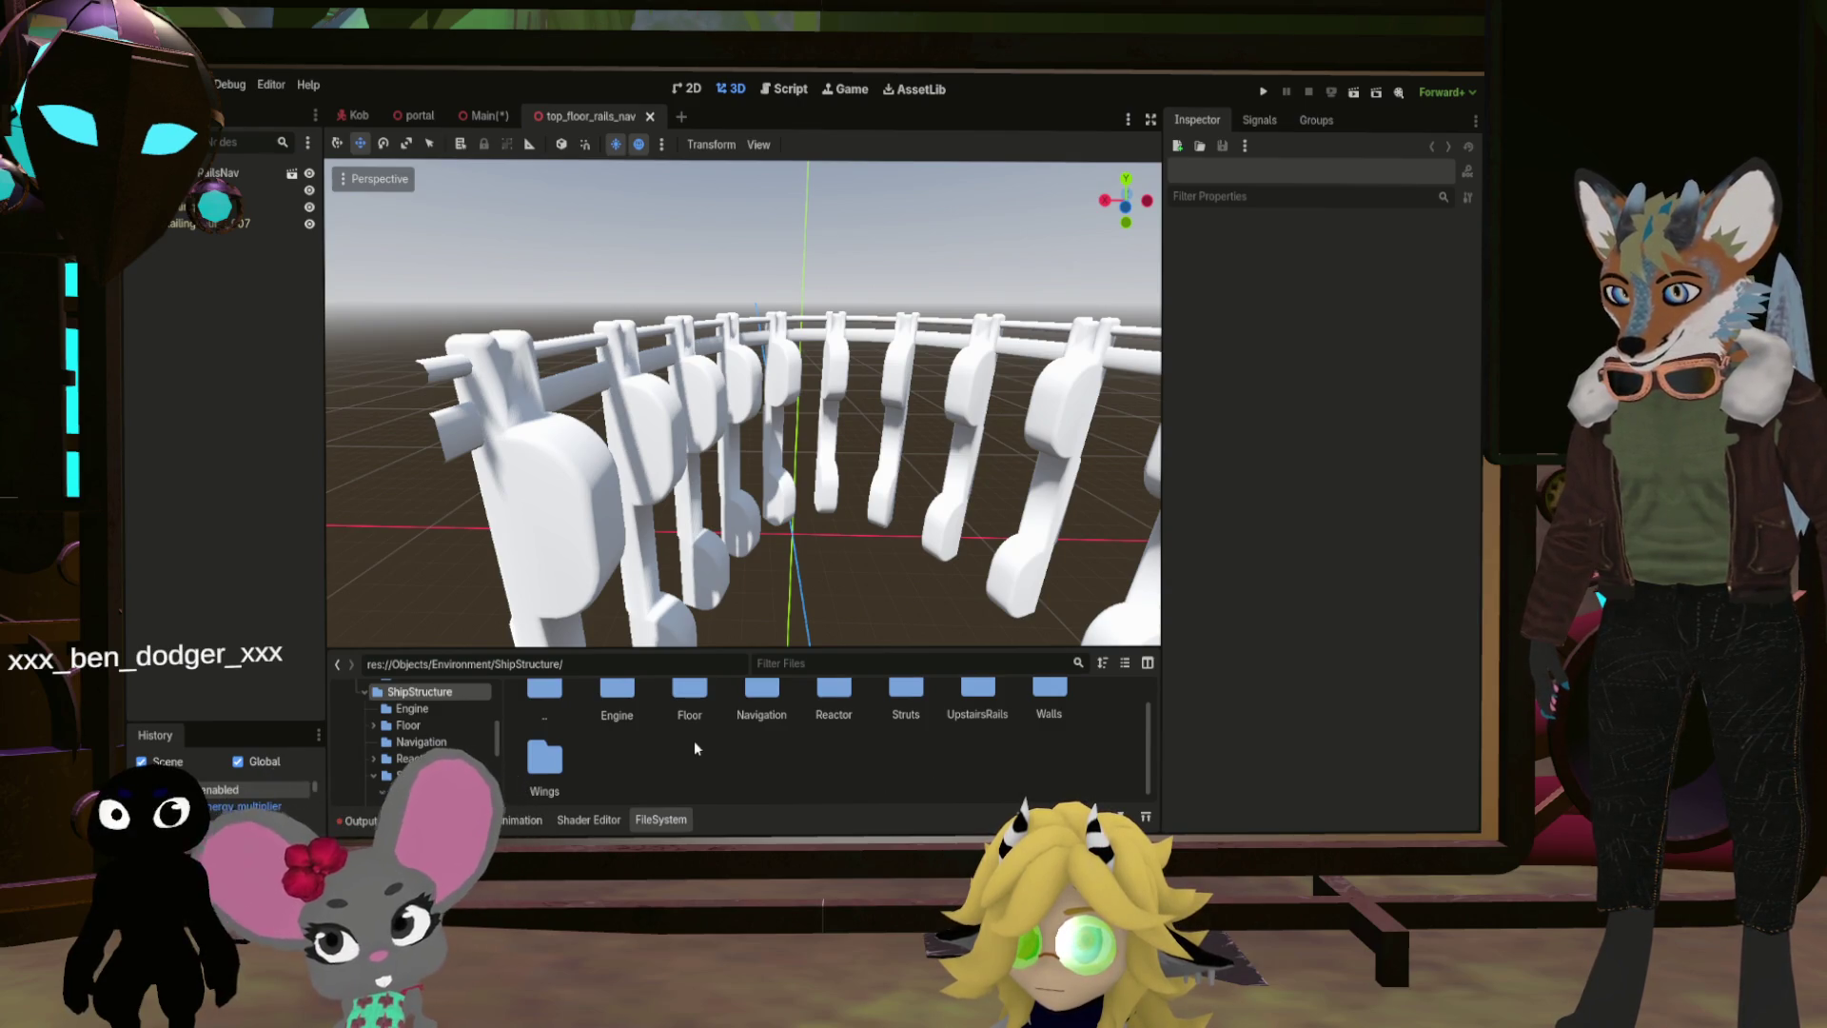
scroll(902, 752, up, 1)
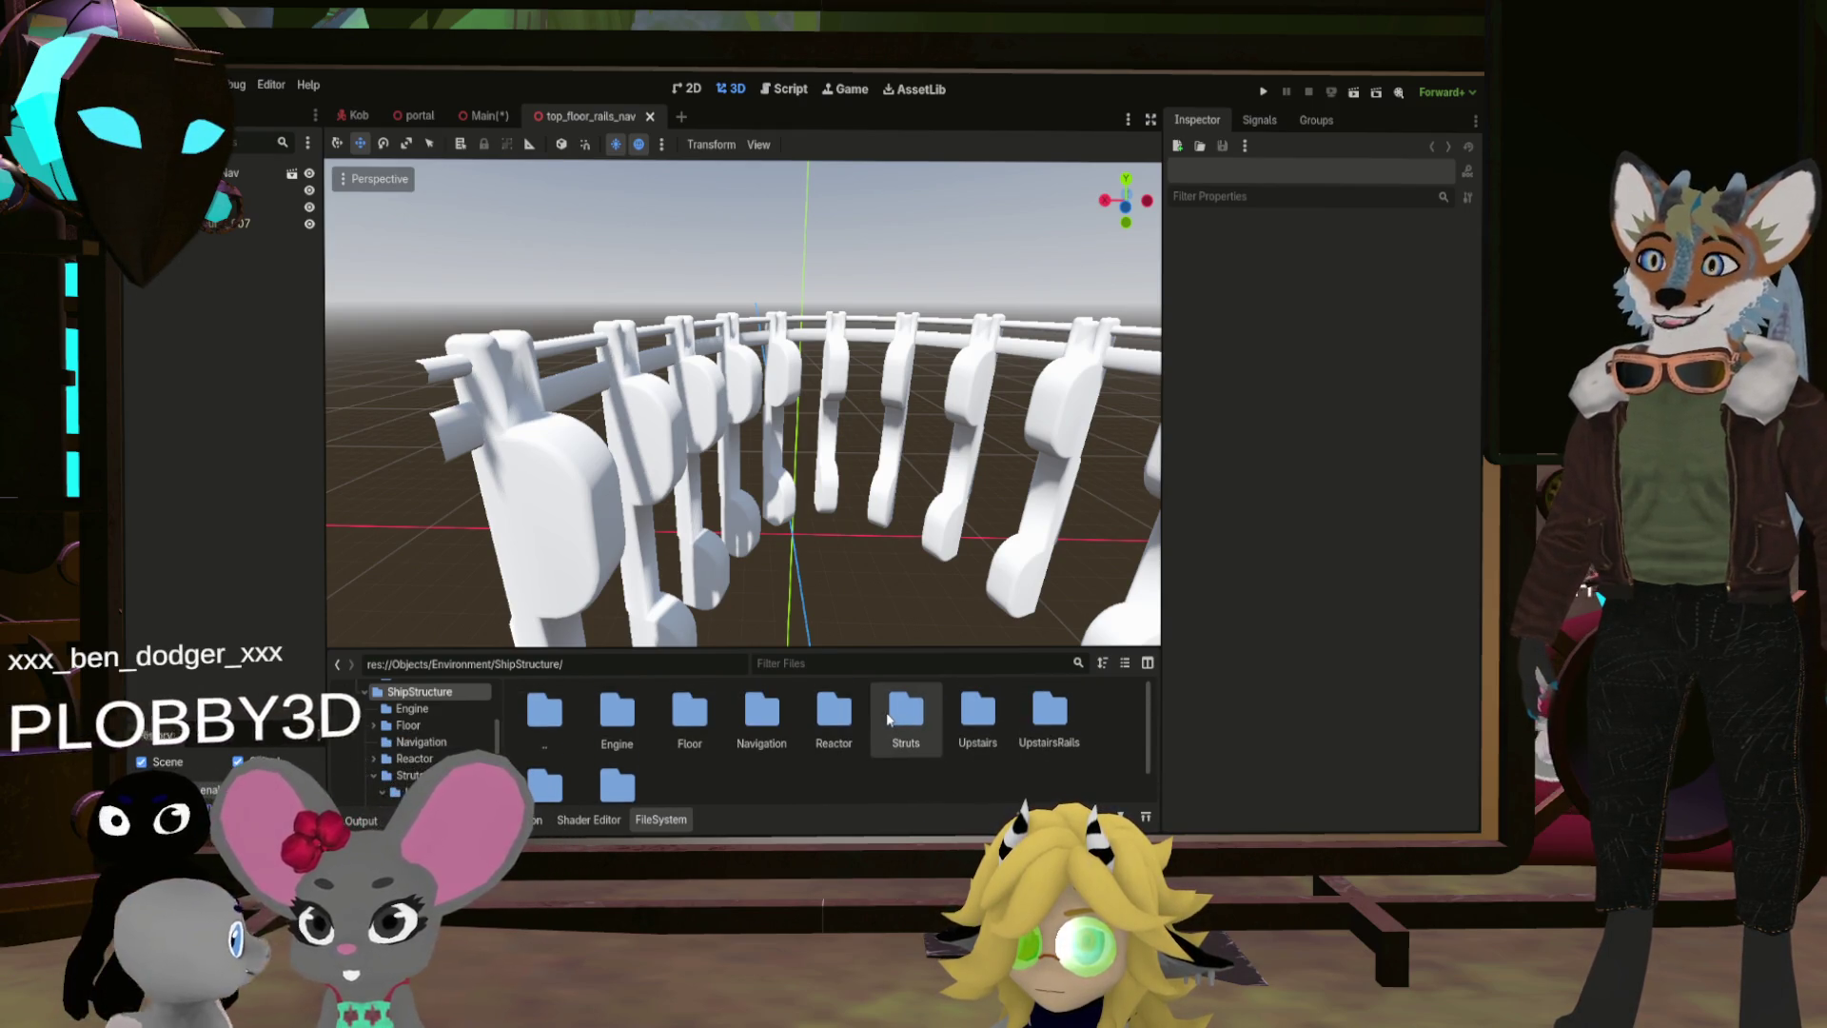
Step: Open the Upstairs folder in the FileSystem dock
double_click(978, 712)
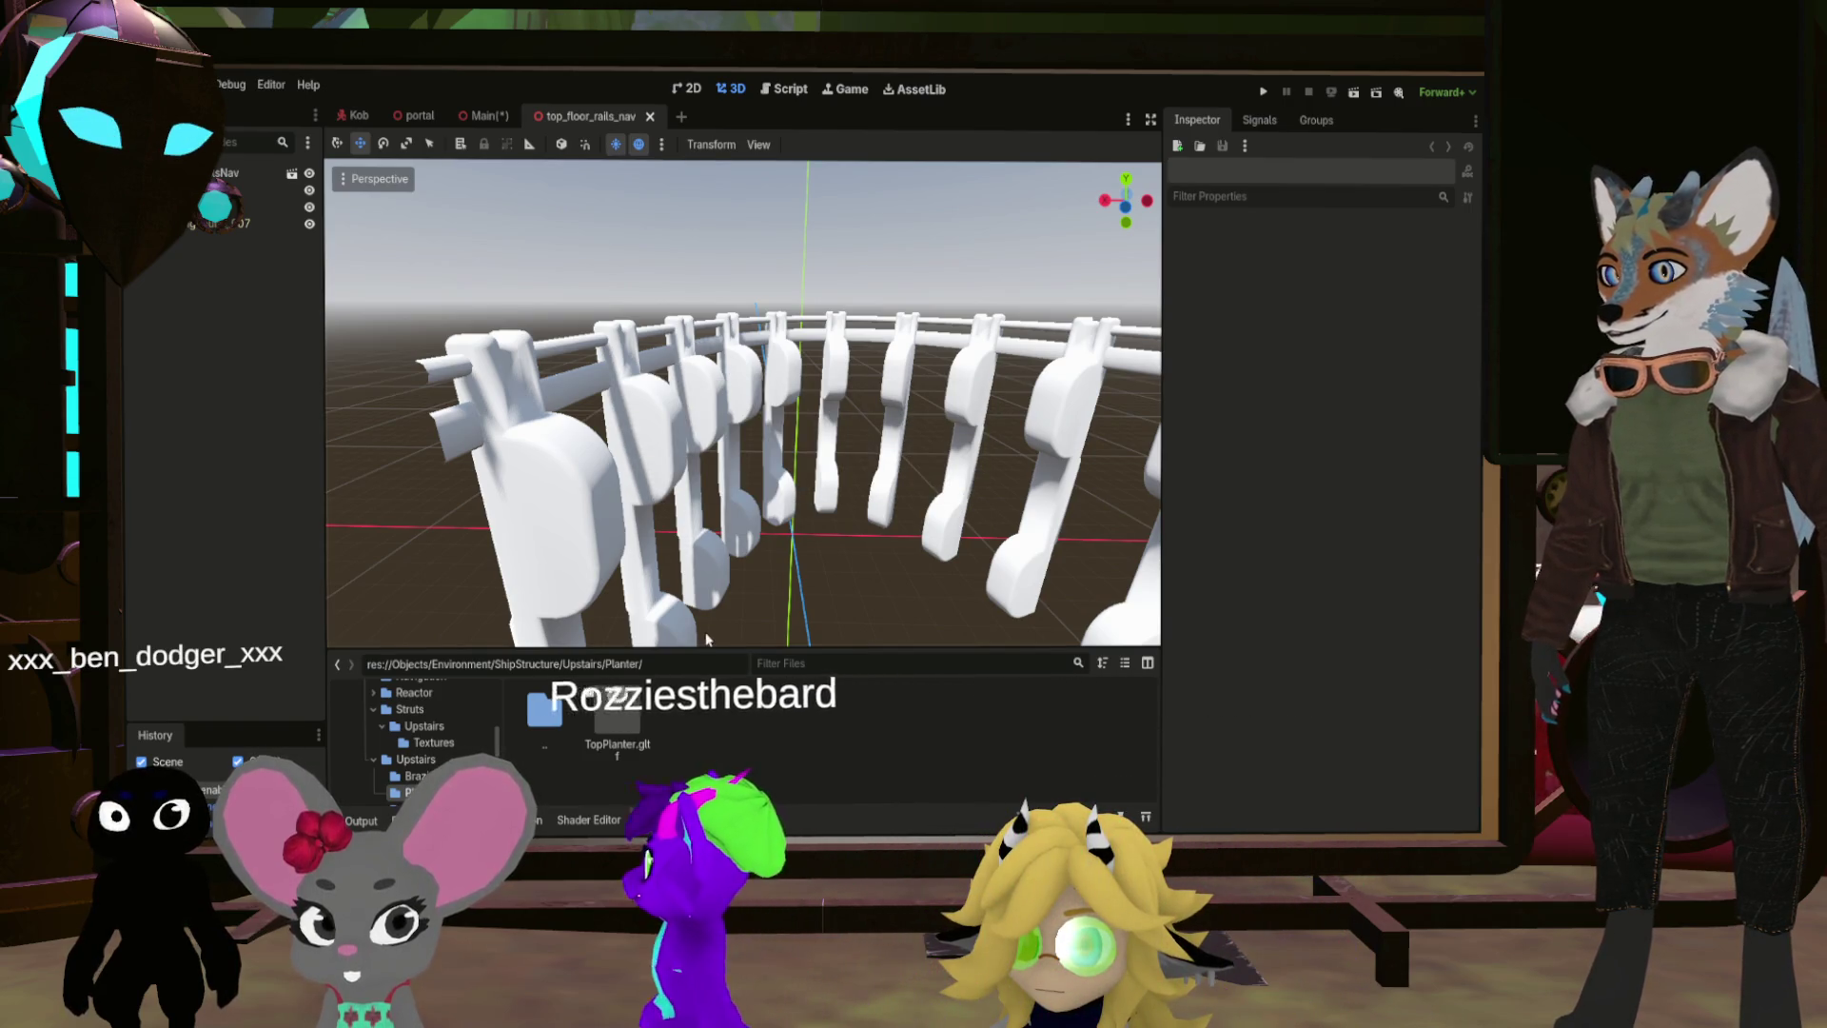
Step: Close top_floor_rails_nav, save a new top_planter scene, and drag it under Main's TopFloor node
click(650, 115)
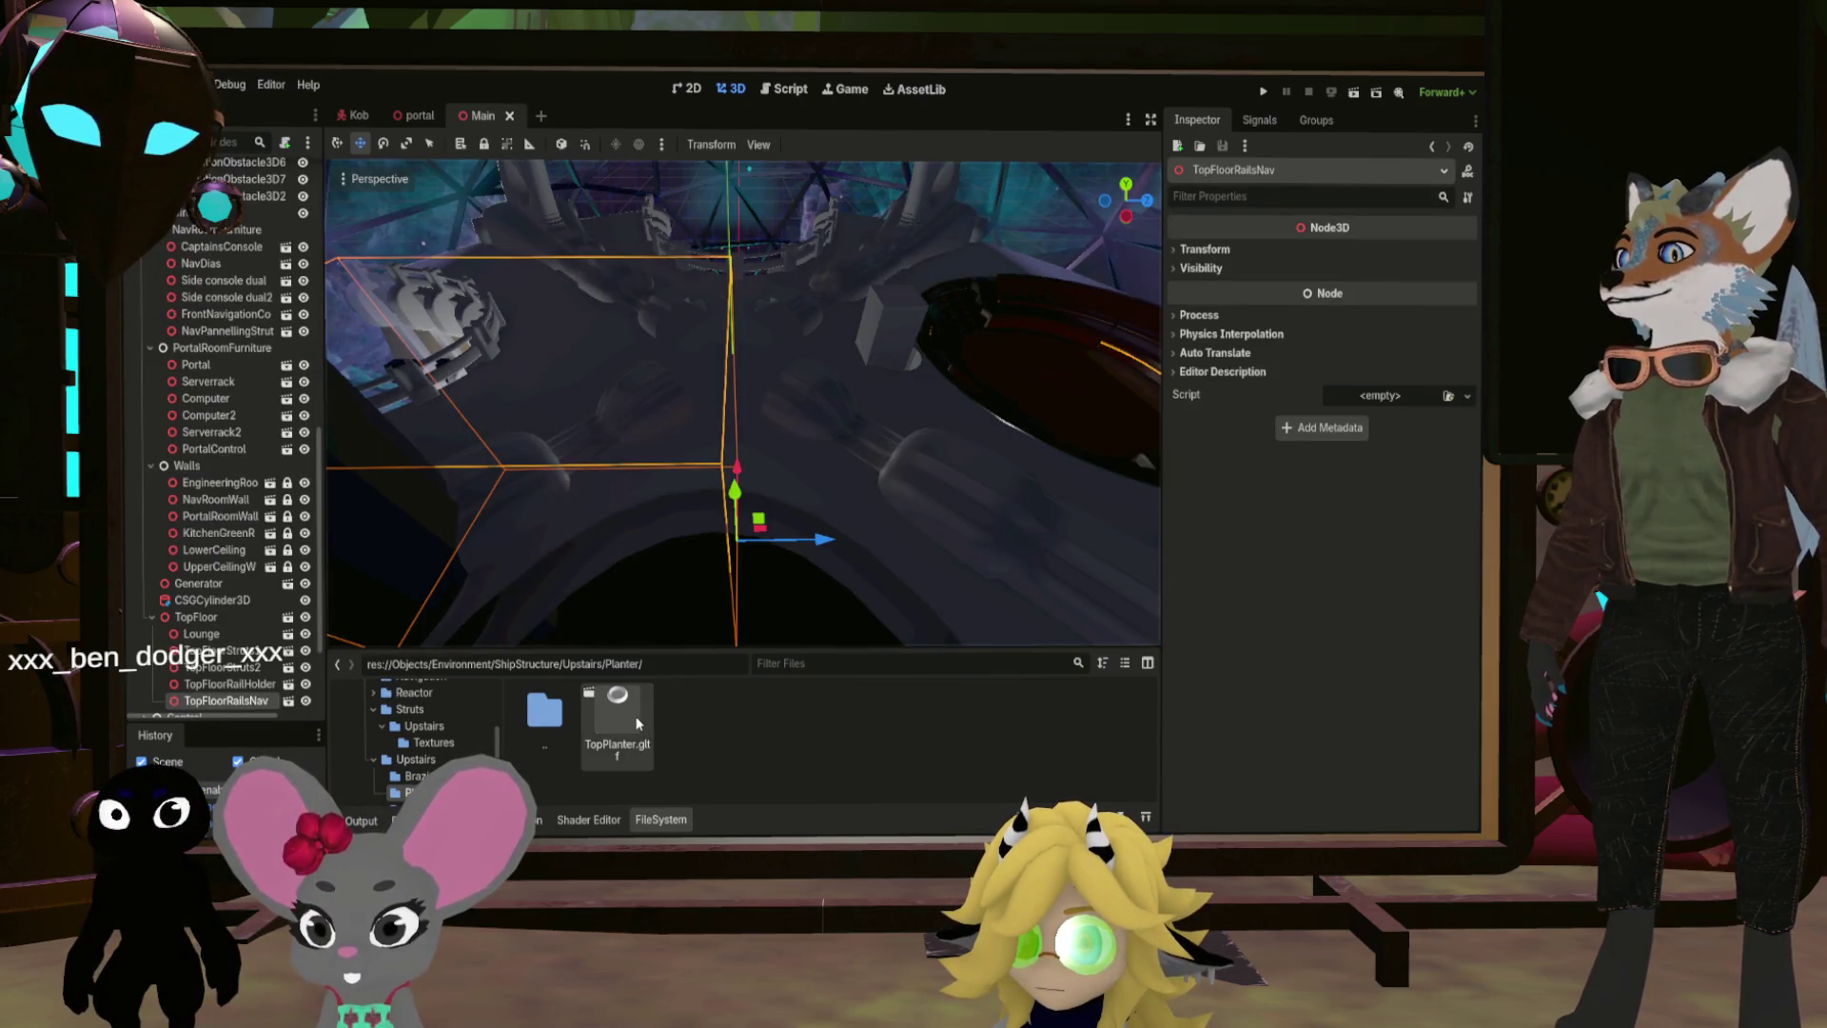
key(ctrl+n)
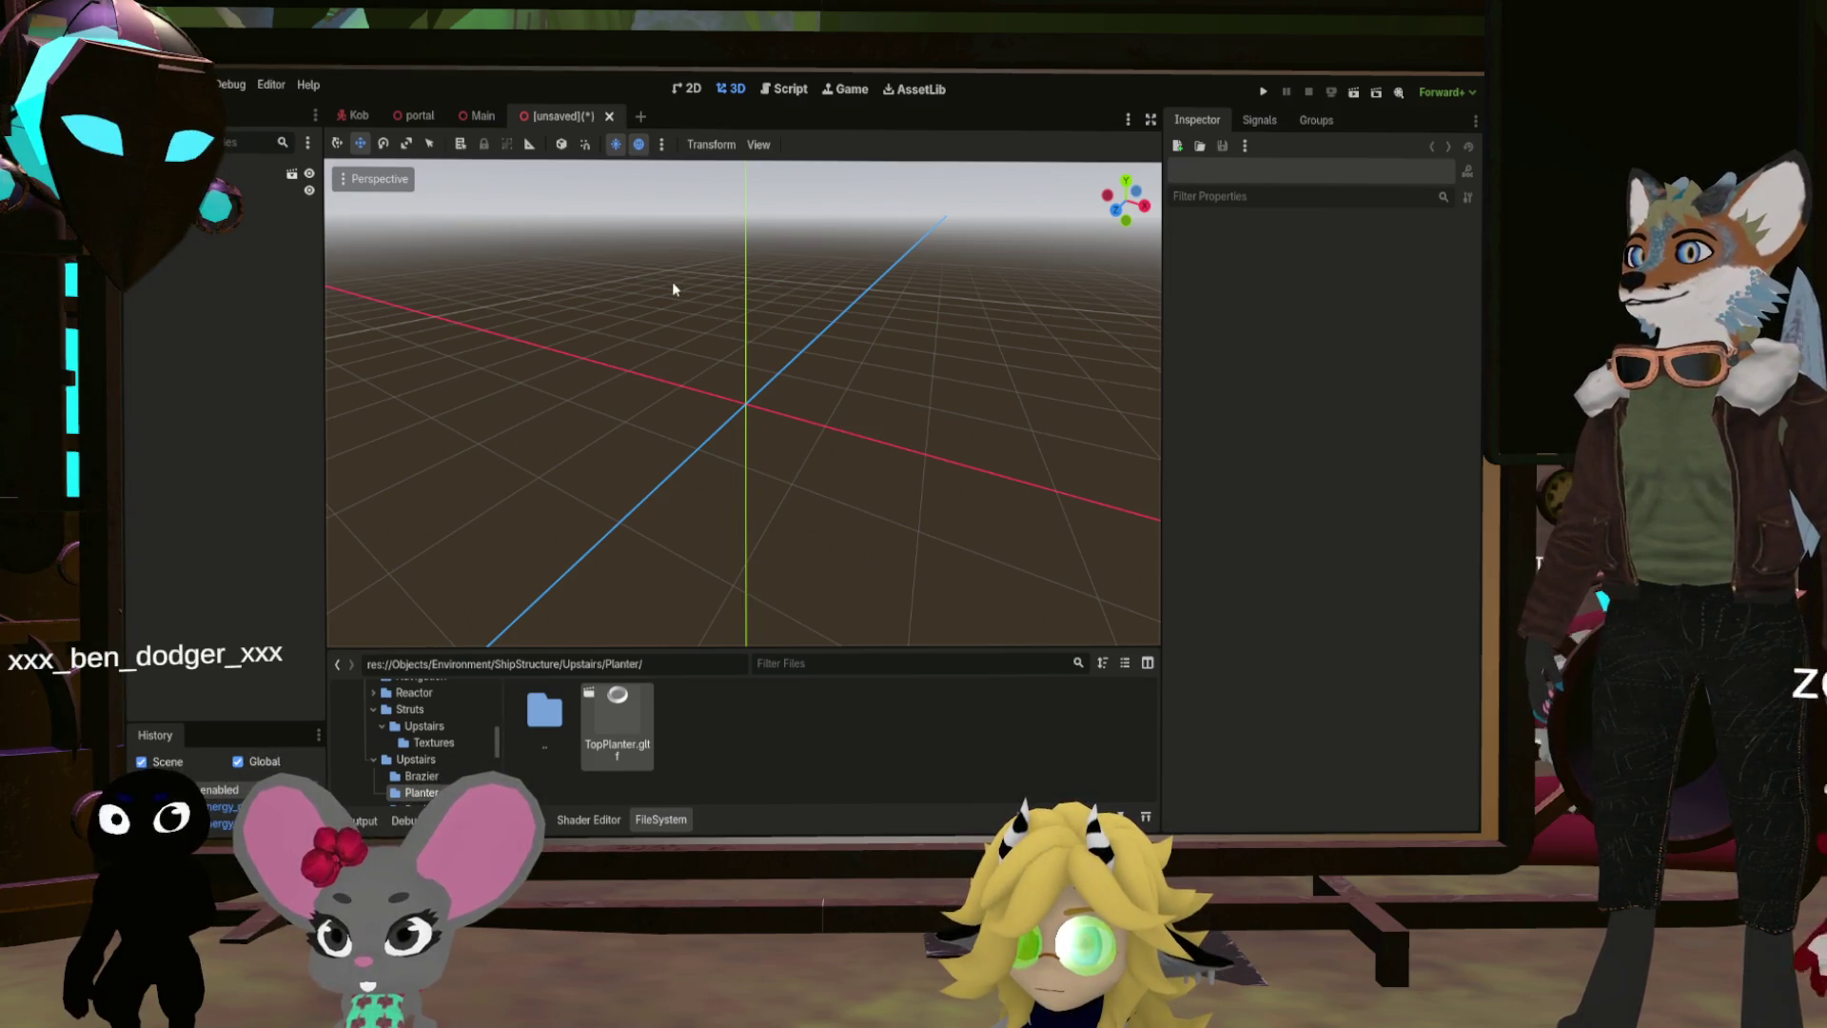
key(ctrl+s)
key(Return)
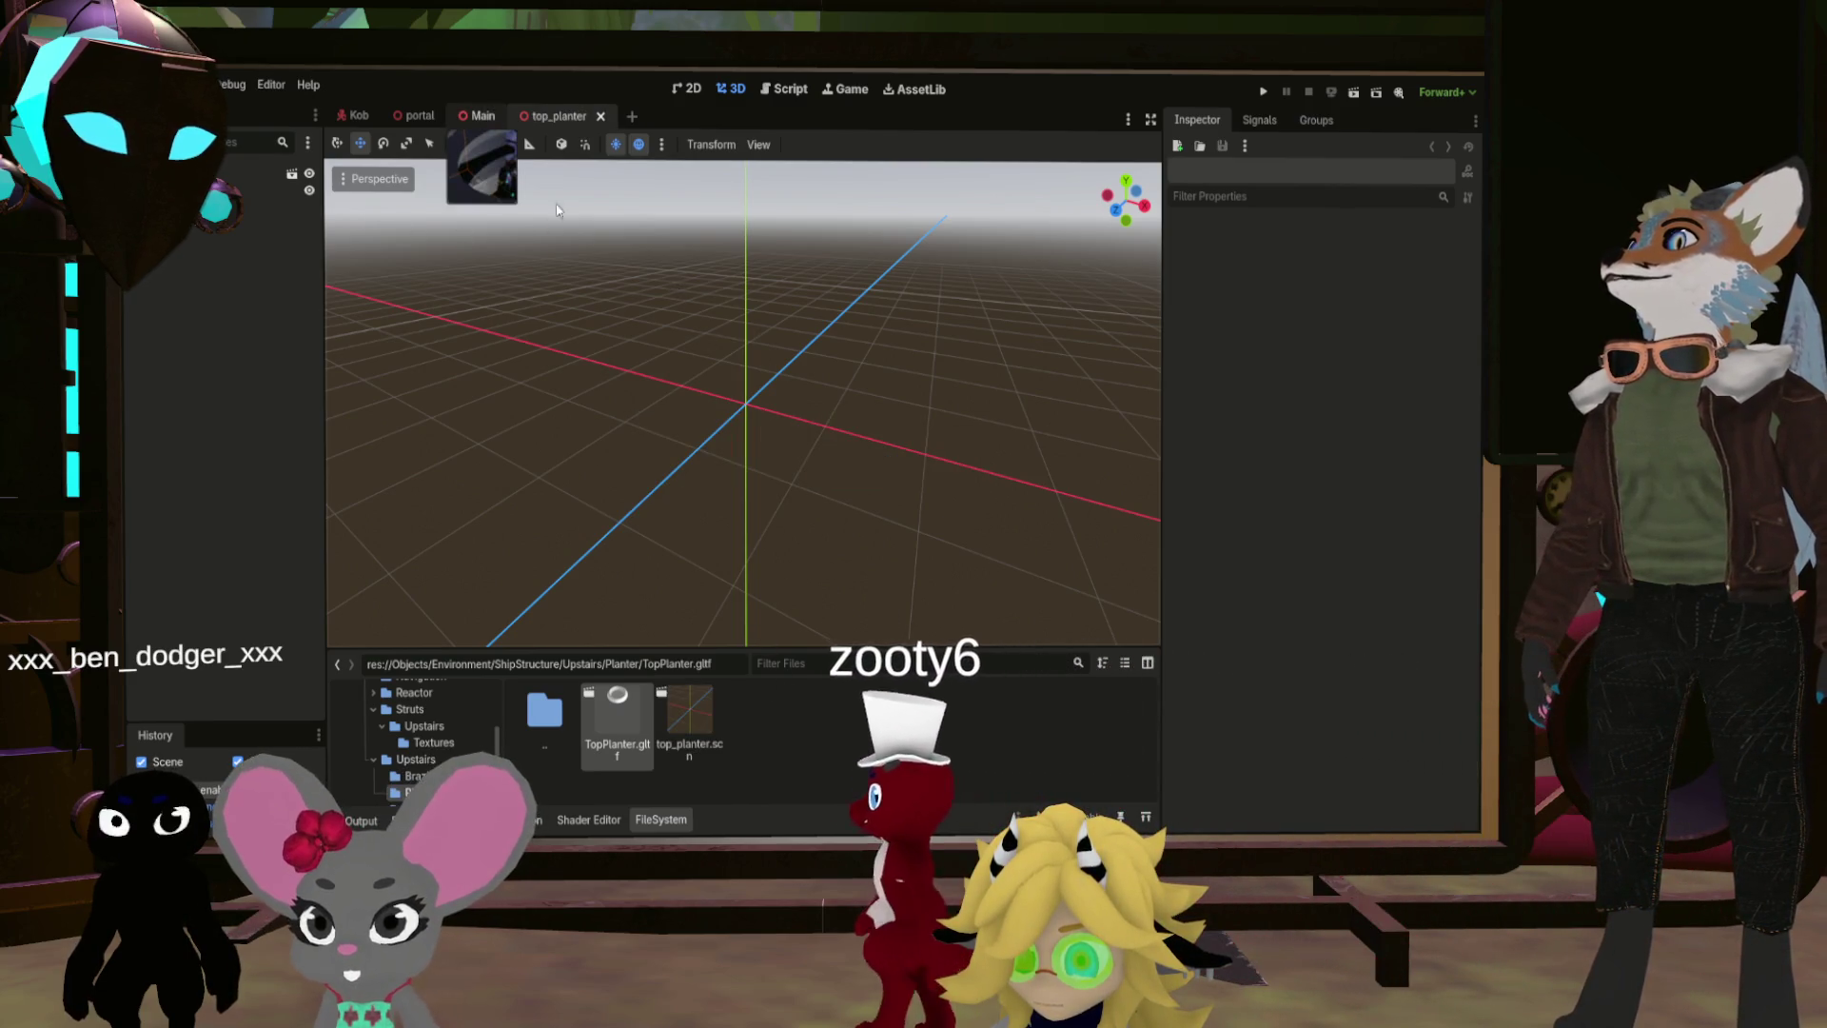
click(479, 115)
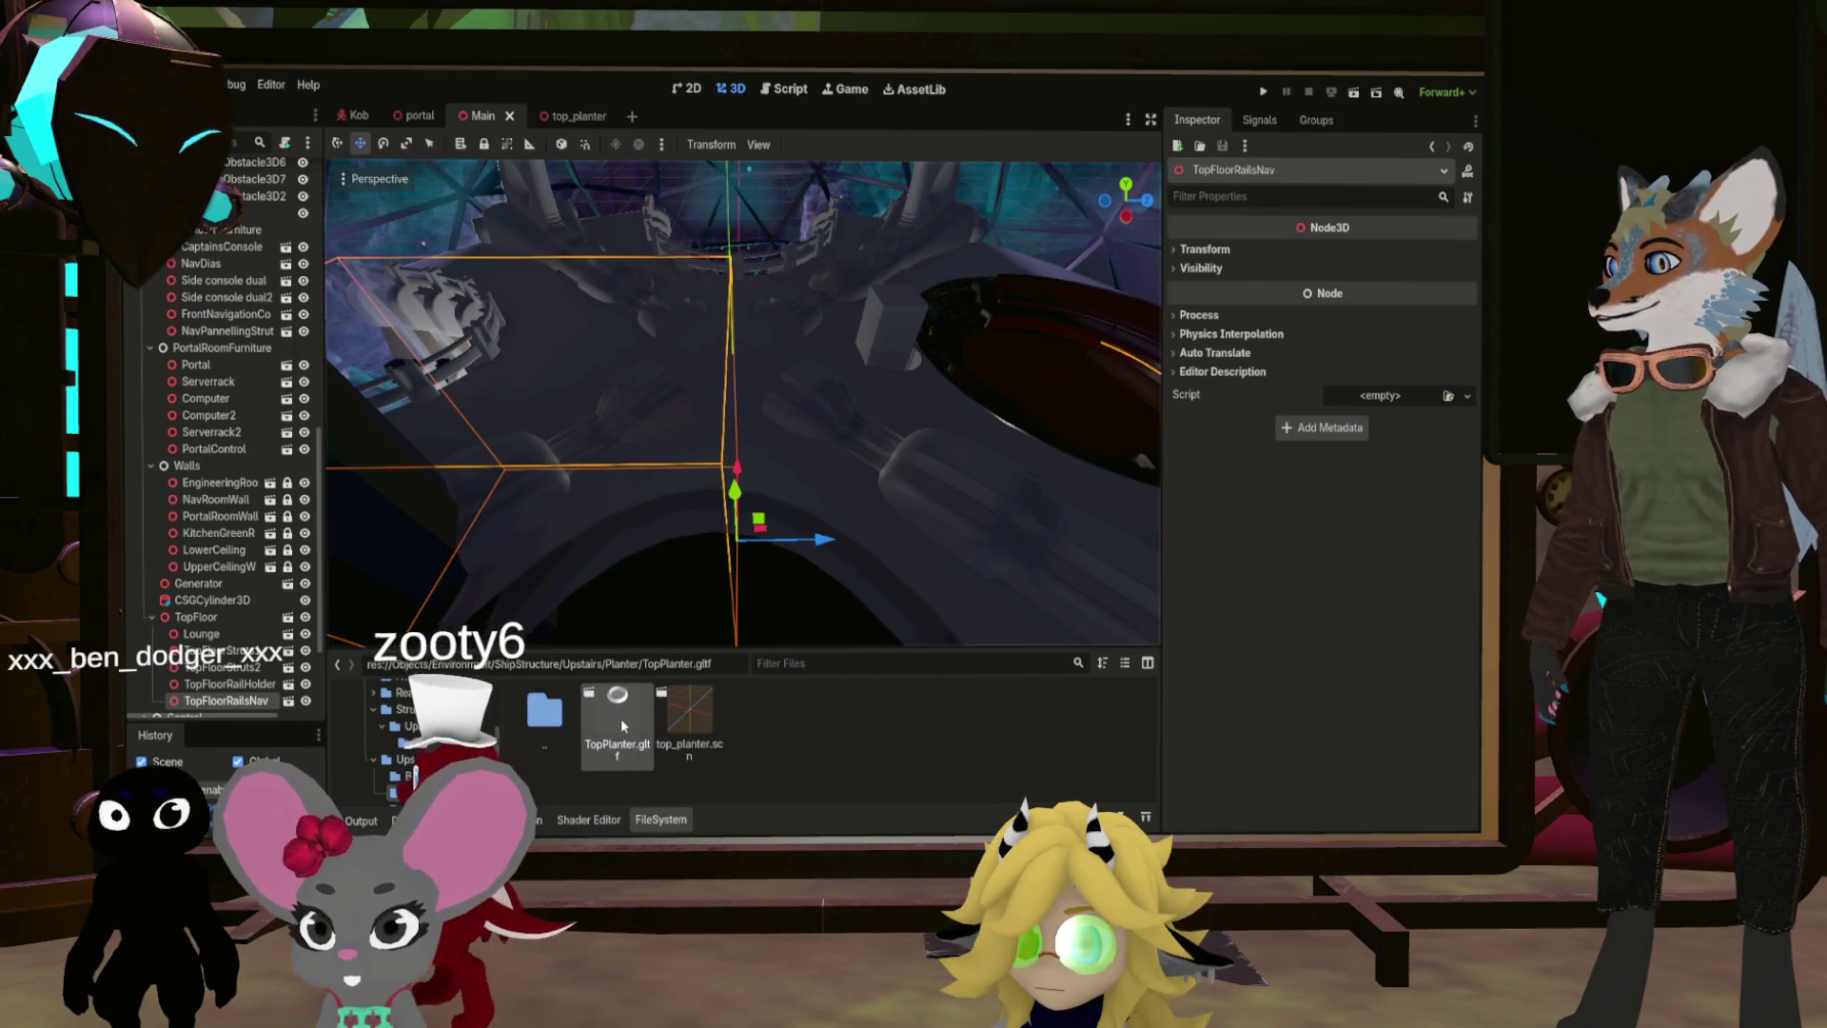
drag(689, 723, 212, 623)
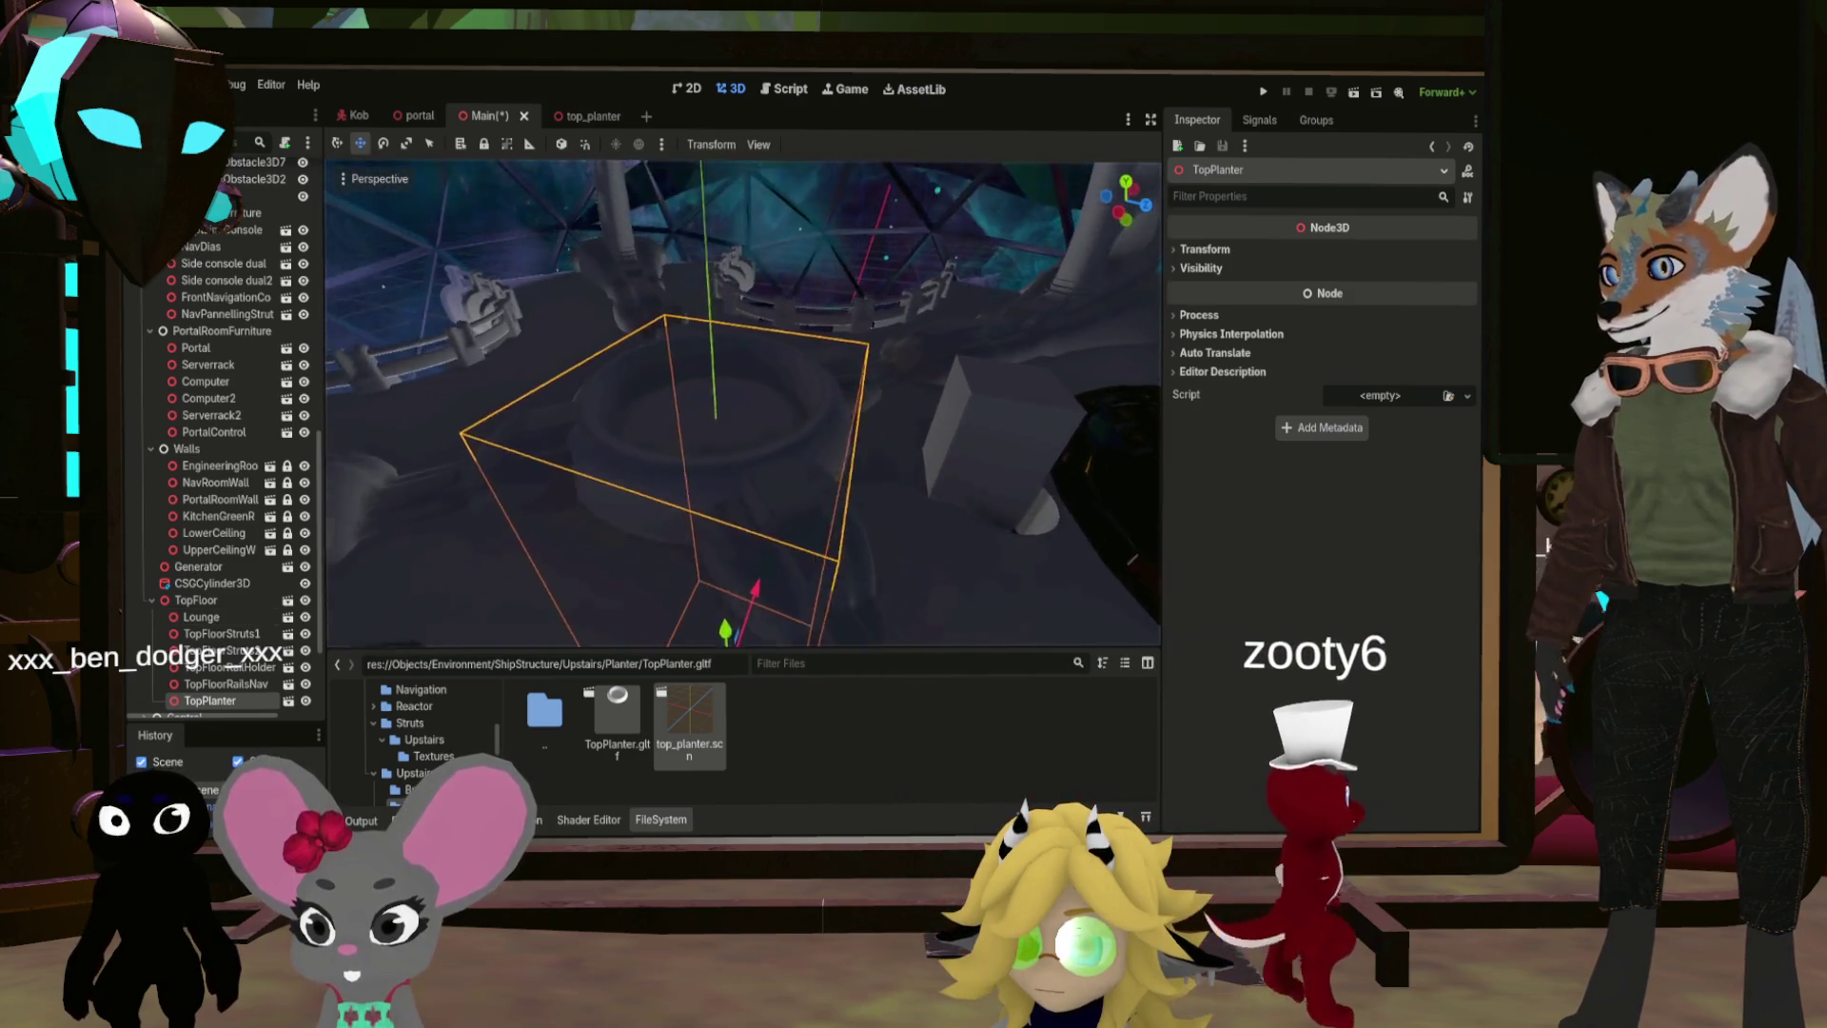
Step: Frame the new TopPlanter instance and select the tall box mesh beside it
key(f)
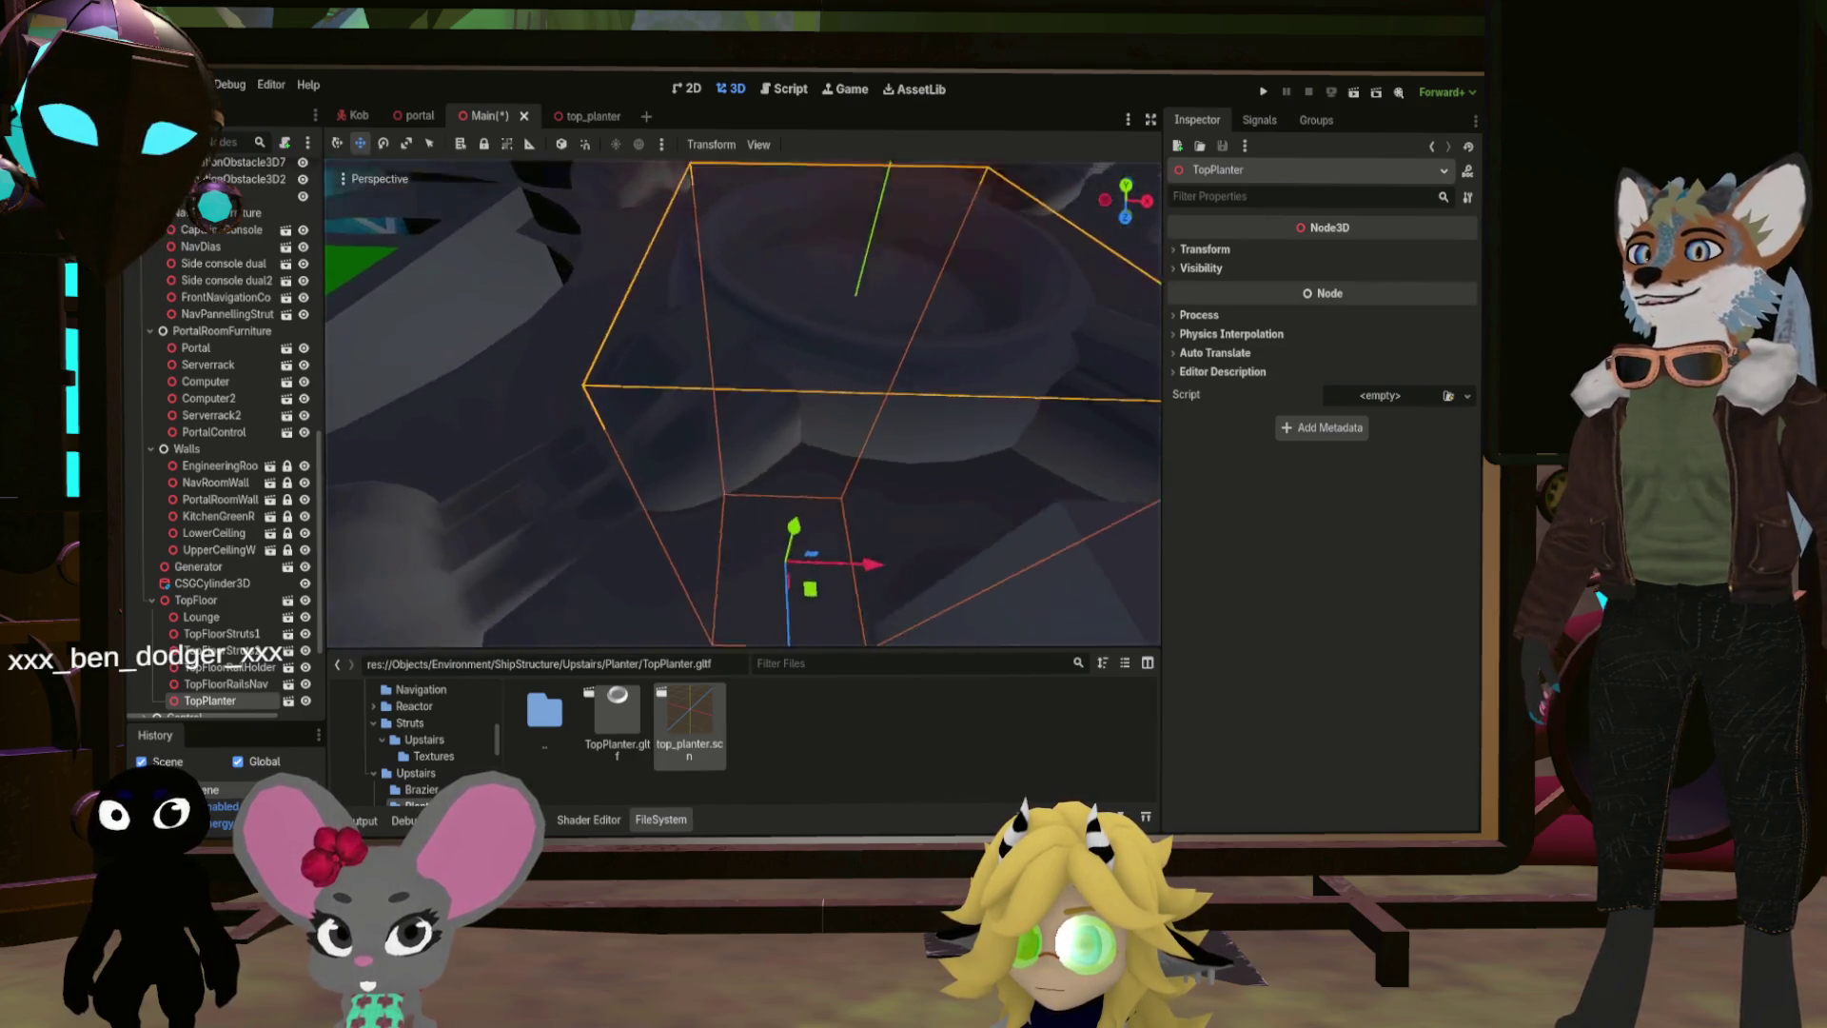
click(810, 469)
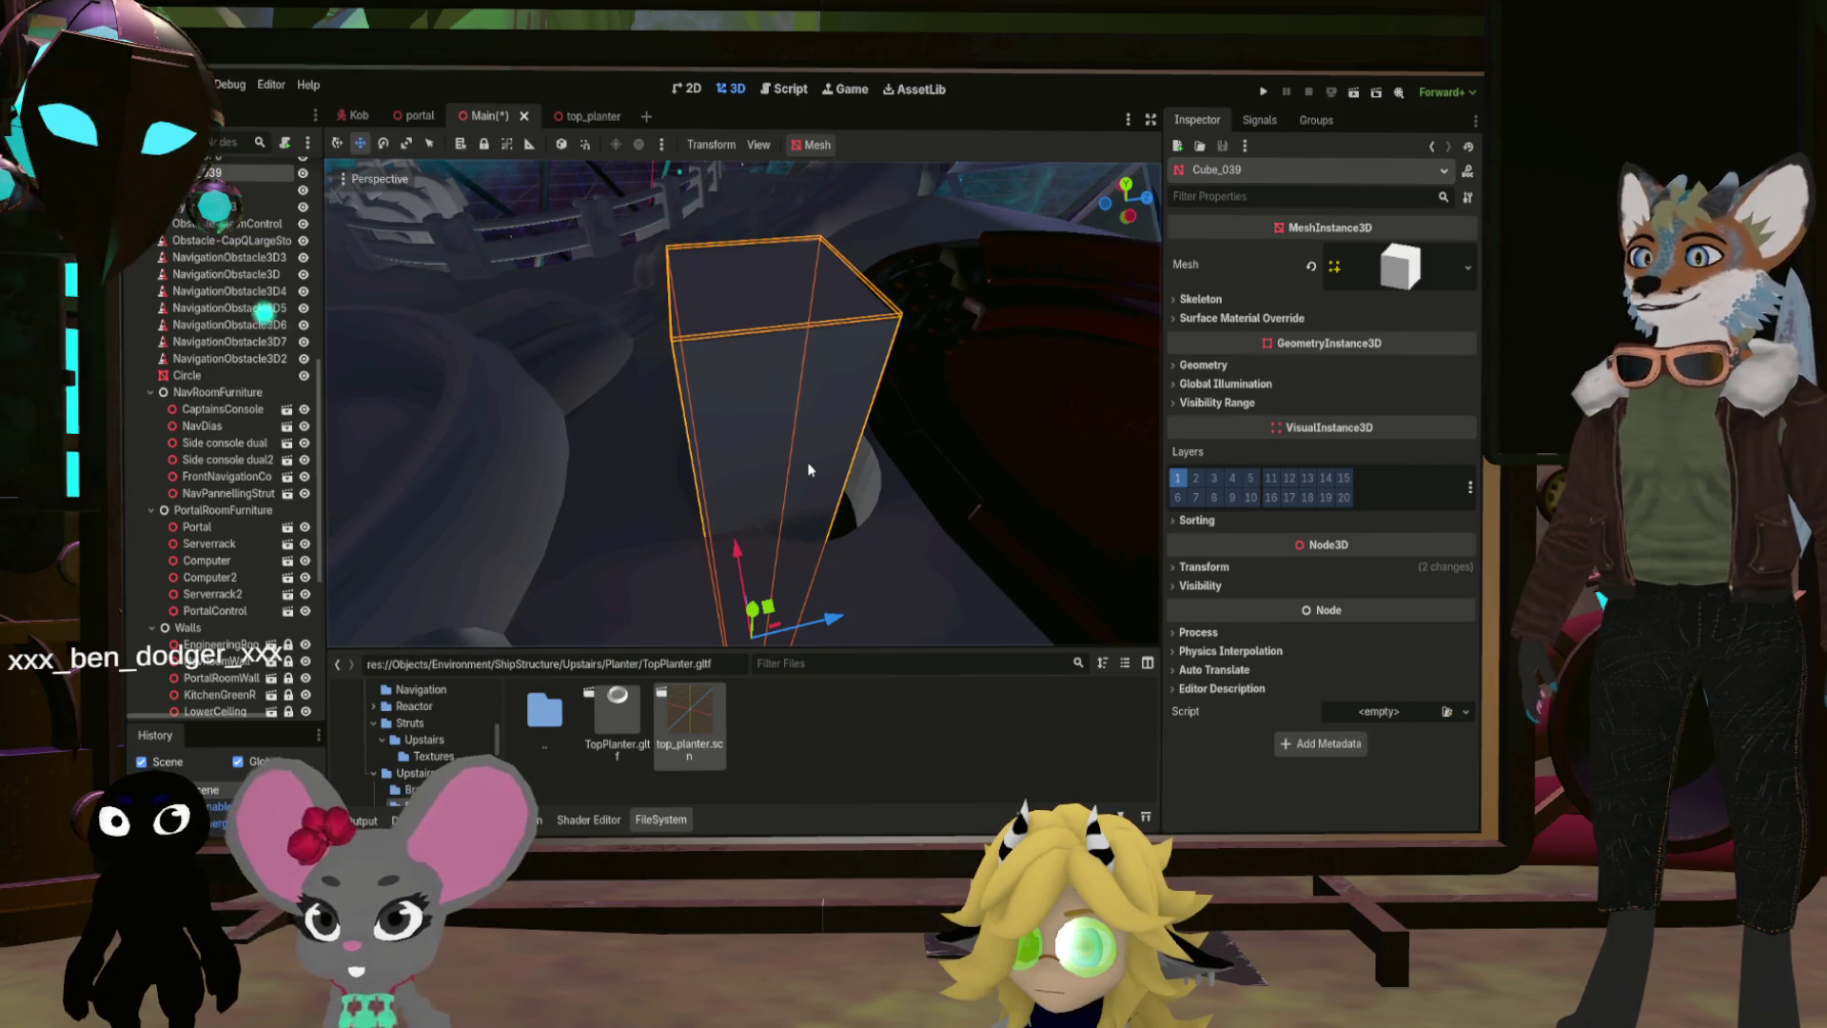
Step: Fly around the ship interior and return the FileSystem dock to the Upstairs folder
scroll(231, 468, up, 10)
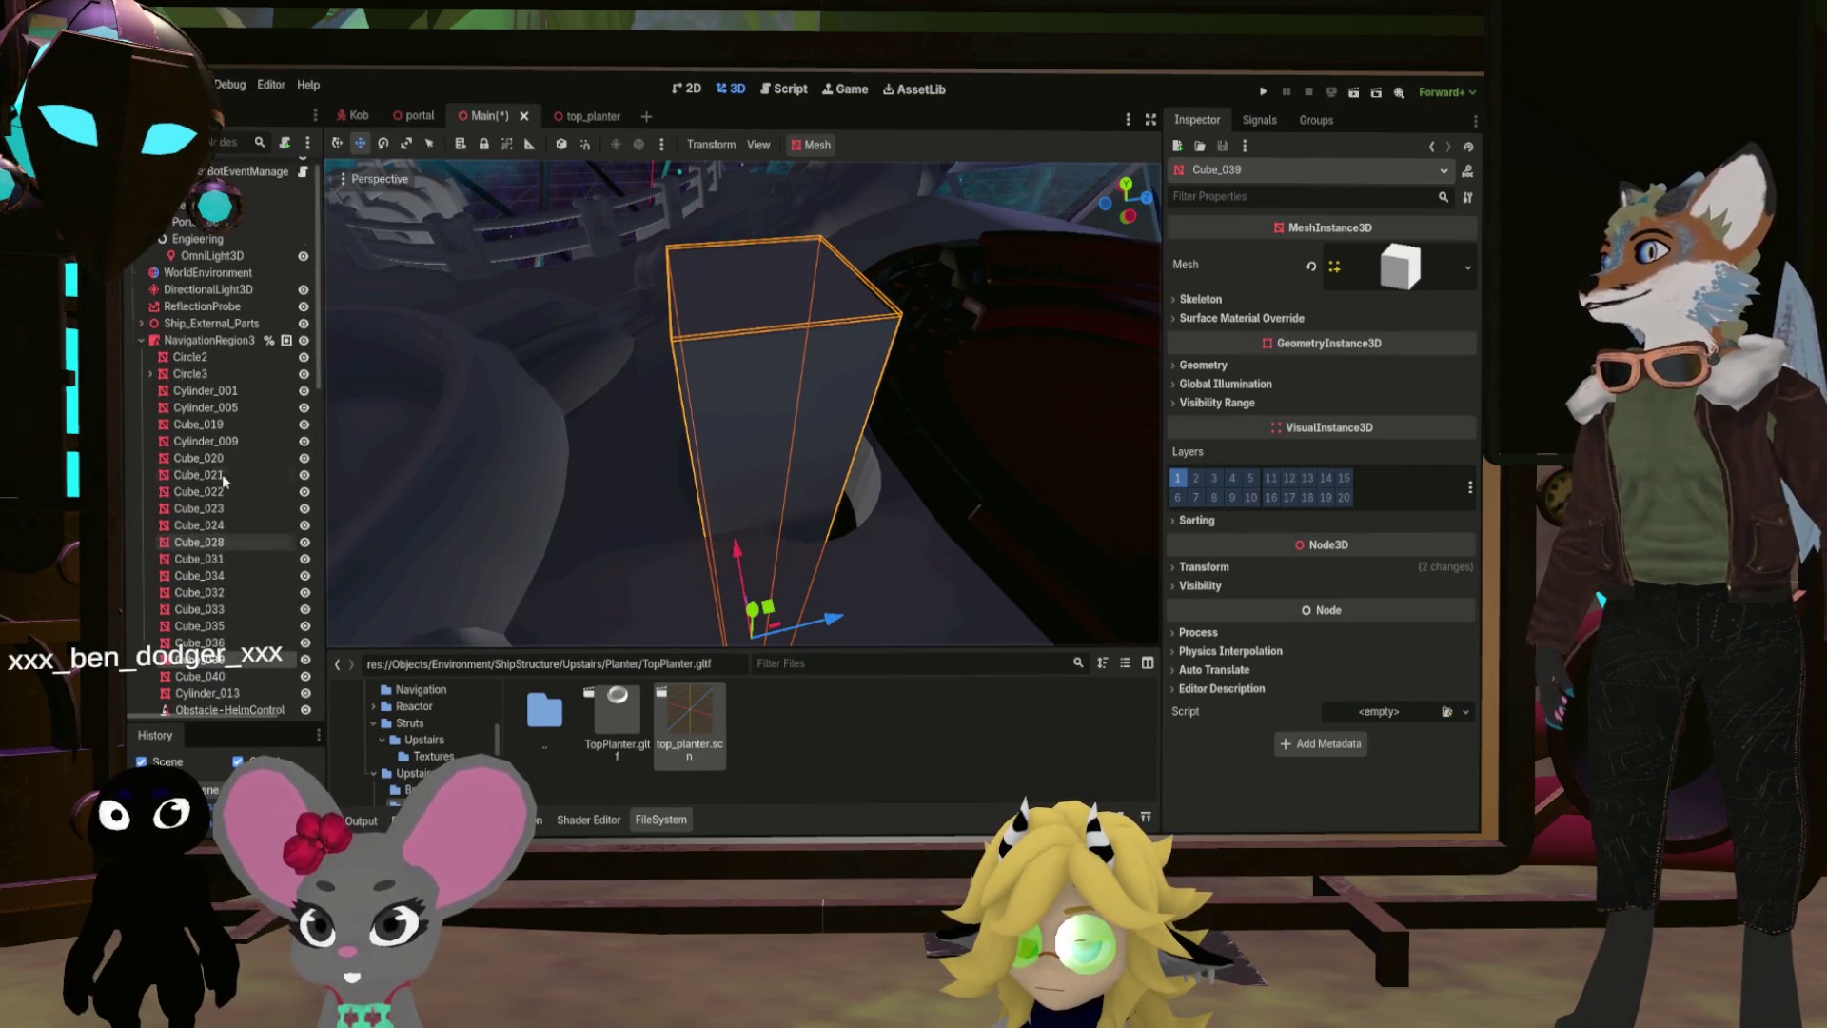
scroll(243, 525, down, 2)
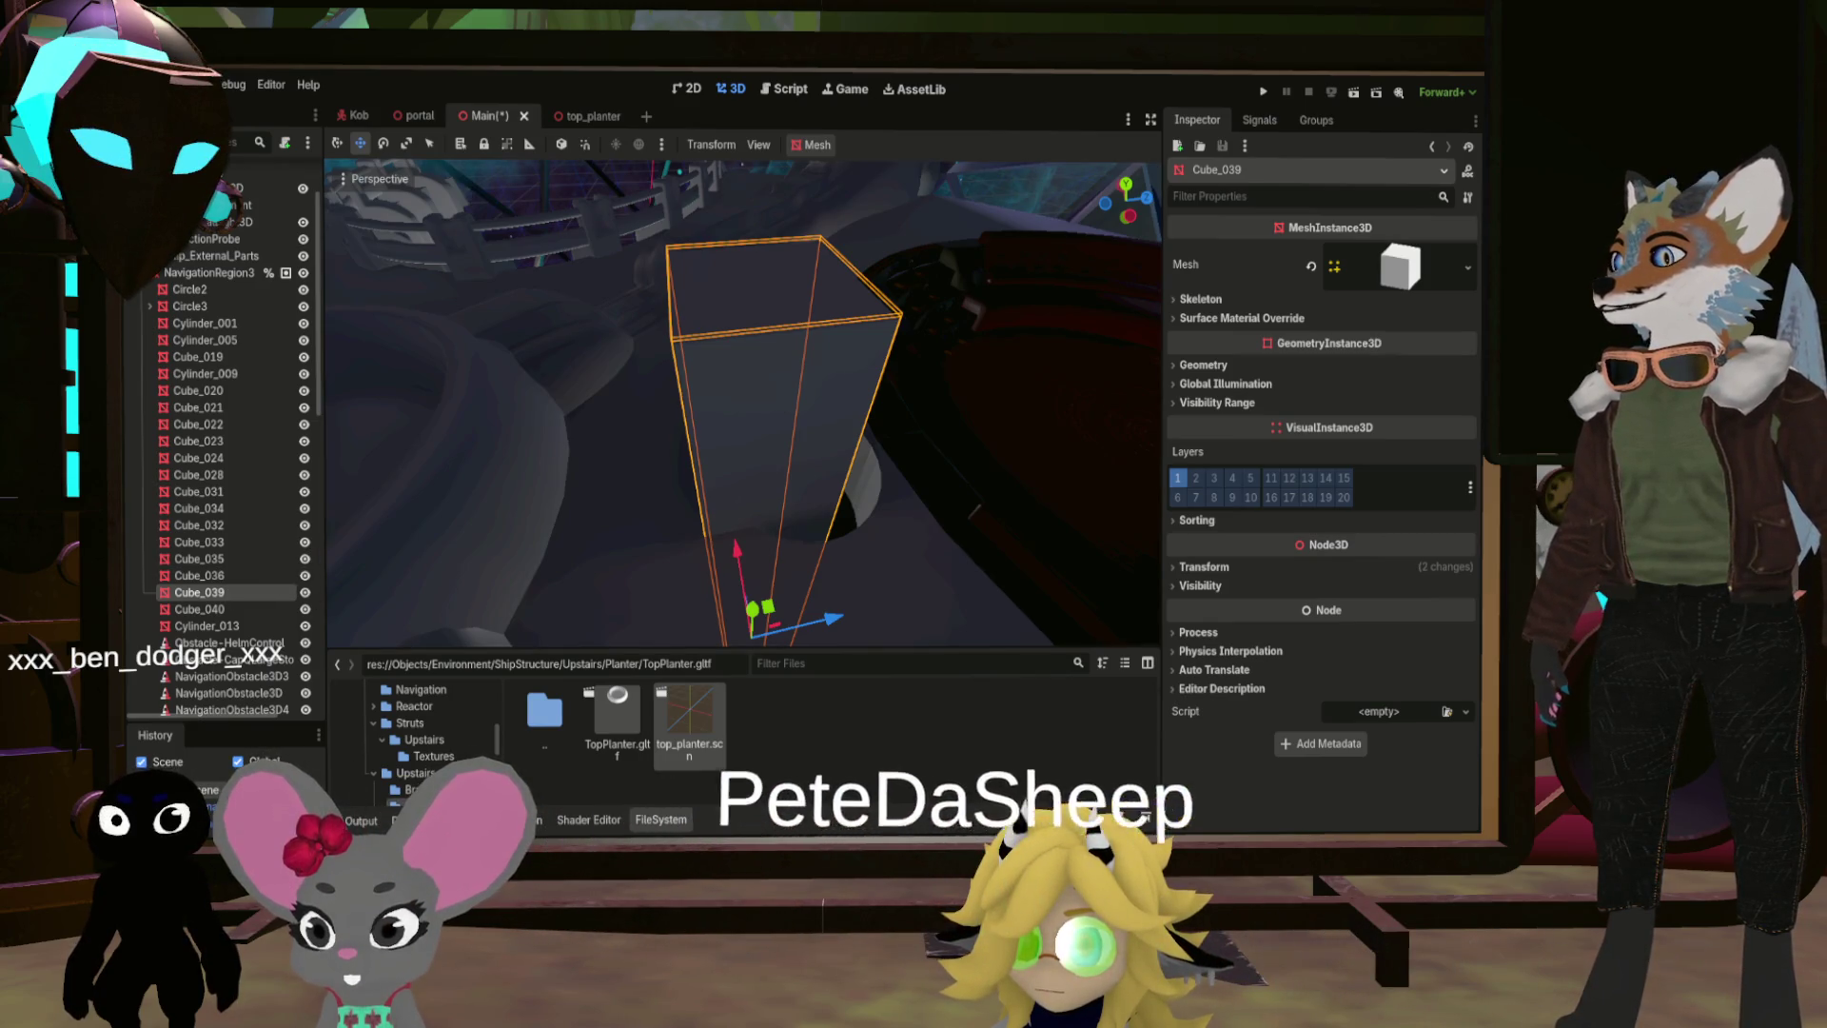
drag(786, 495, 666, 409)
drag(786, 533, 786, 533)
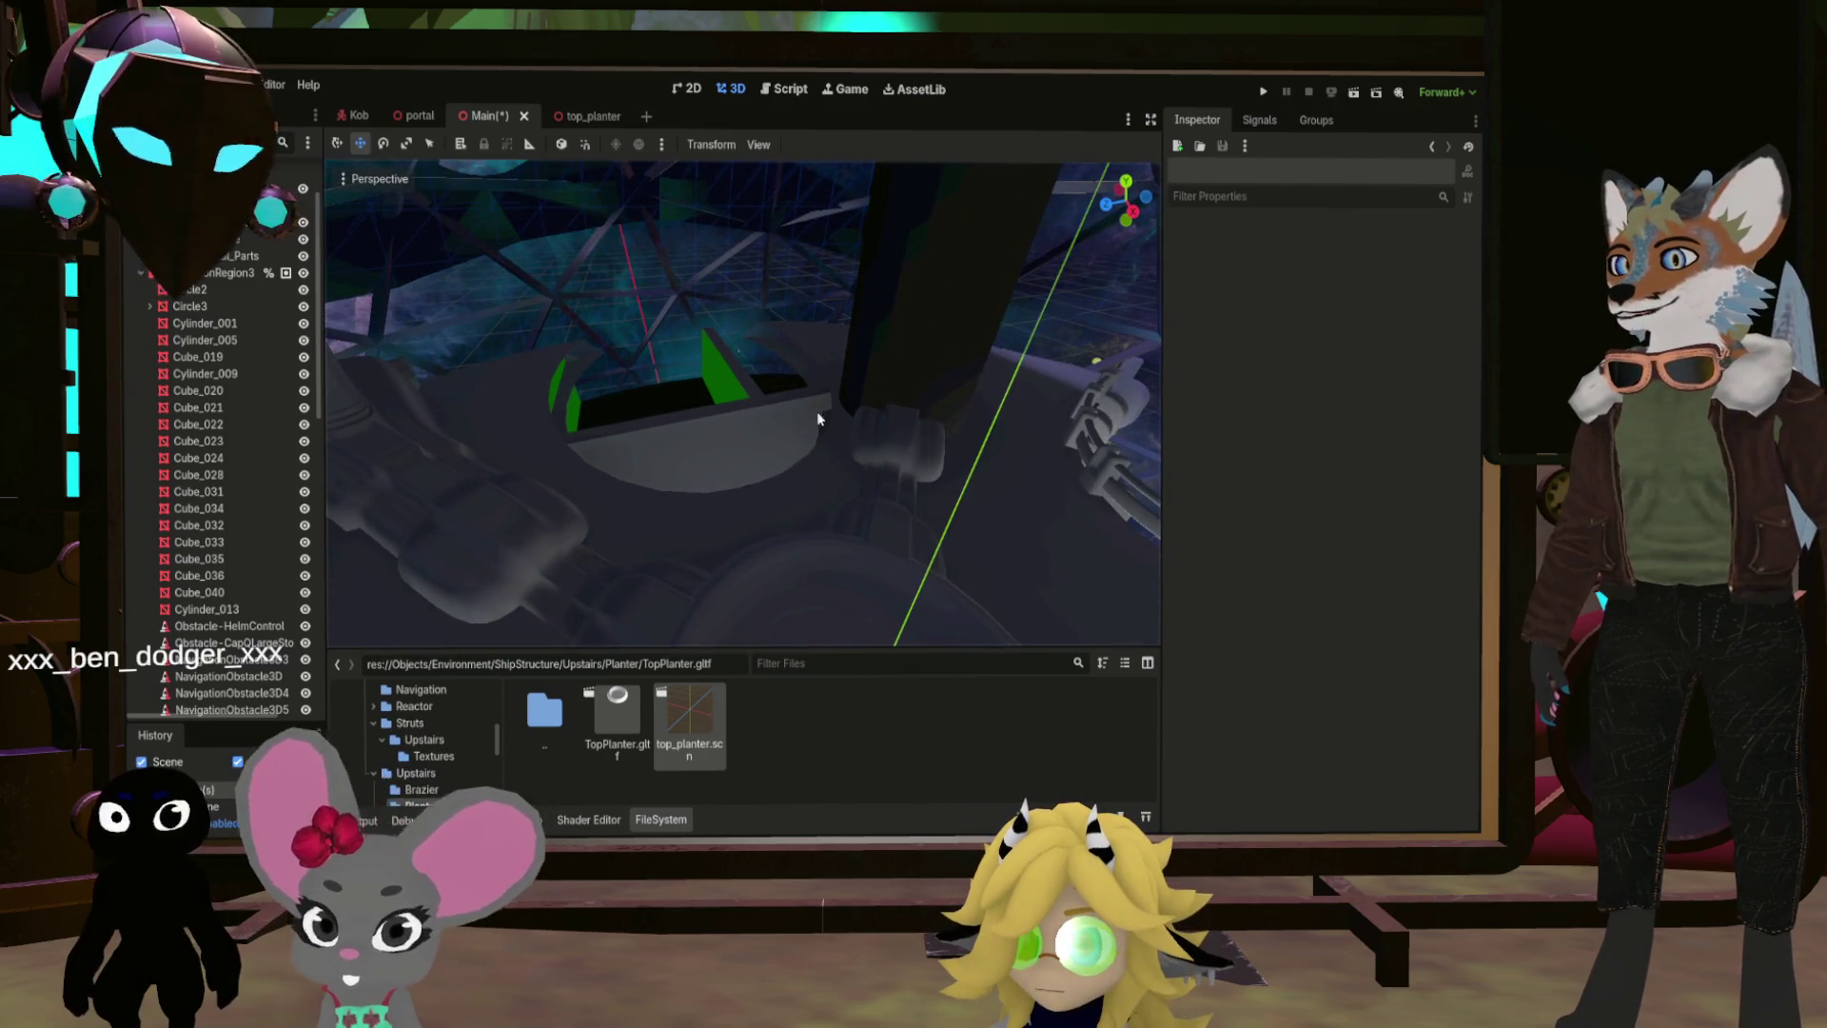
drag(818, 418, 799, 433)
double_click(547, 710)
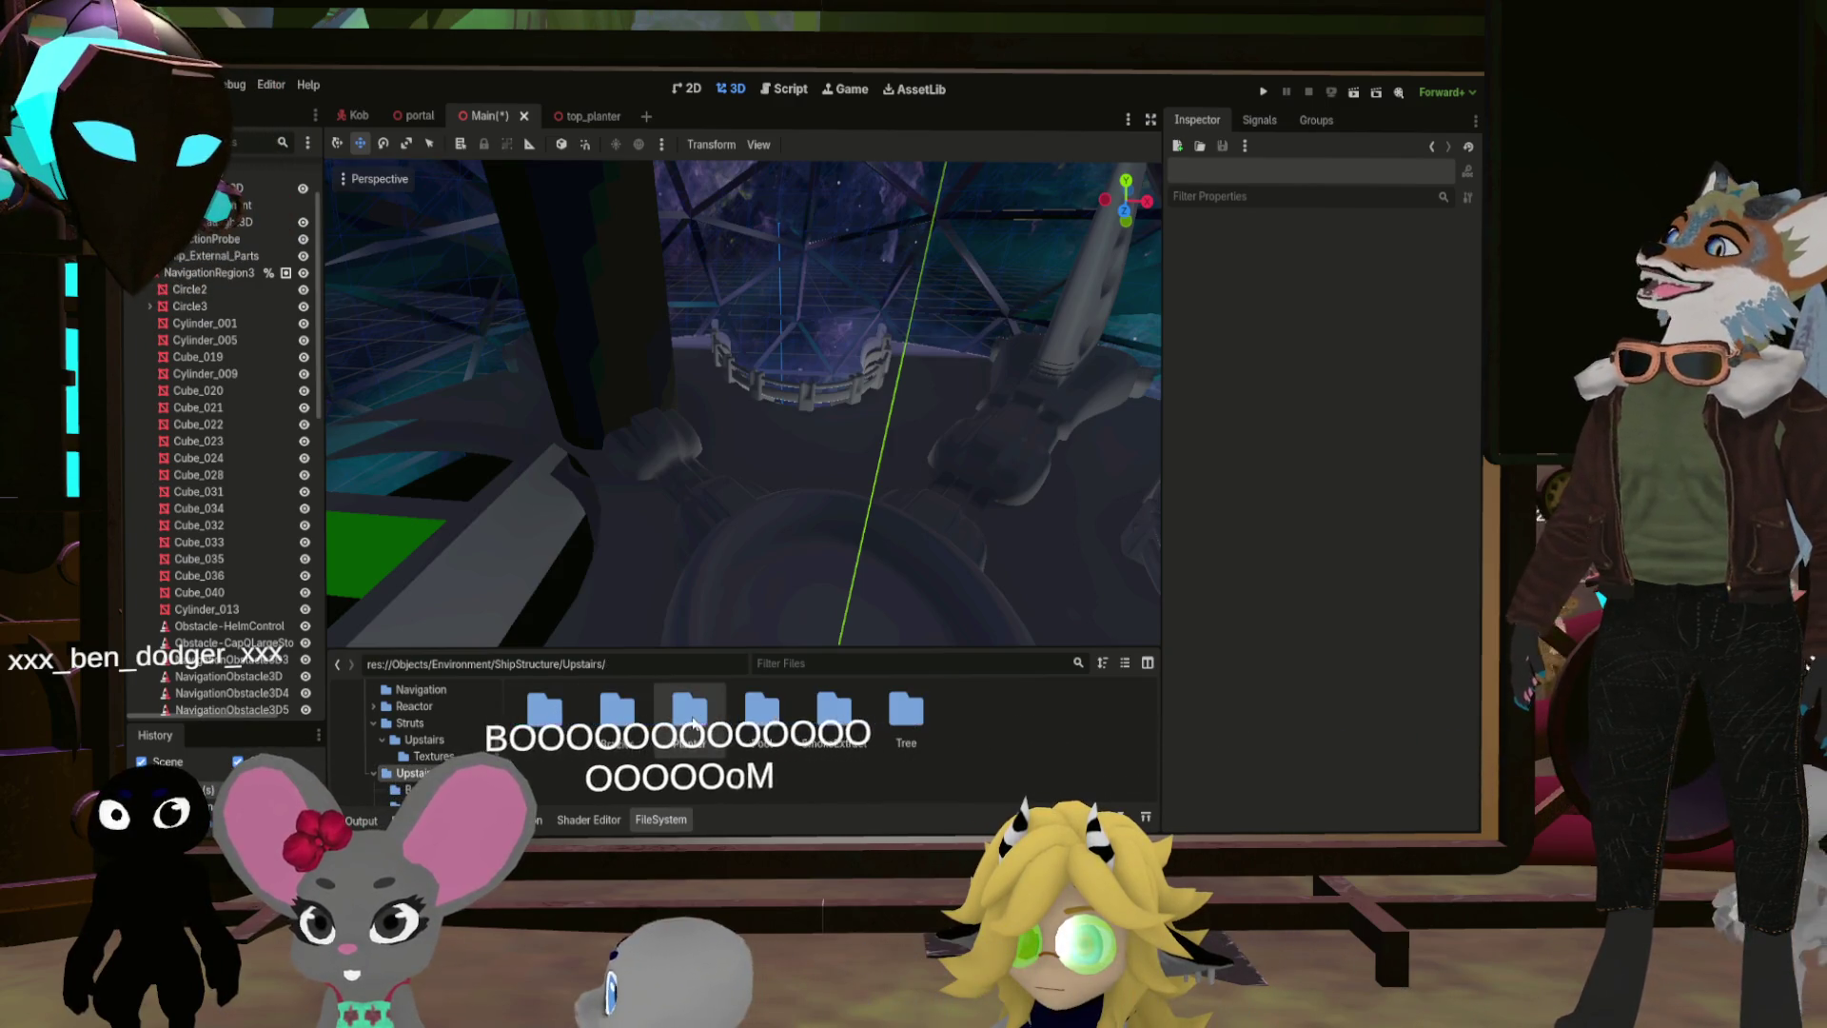
drag(723, 447, 668, 465)
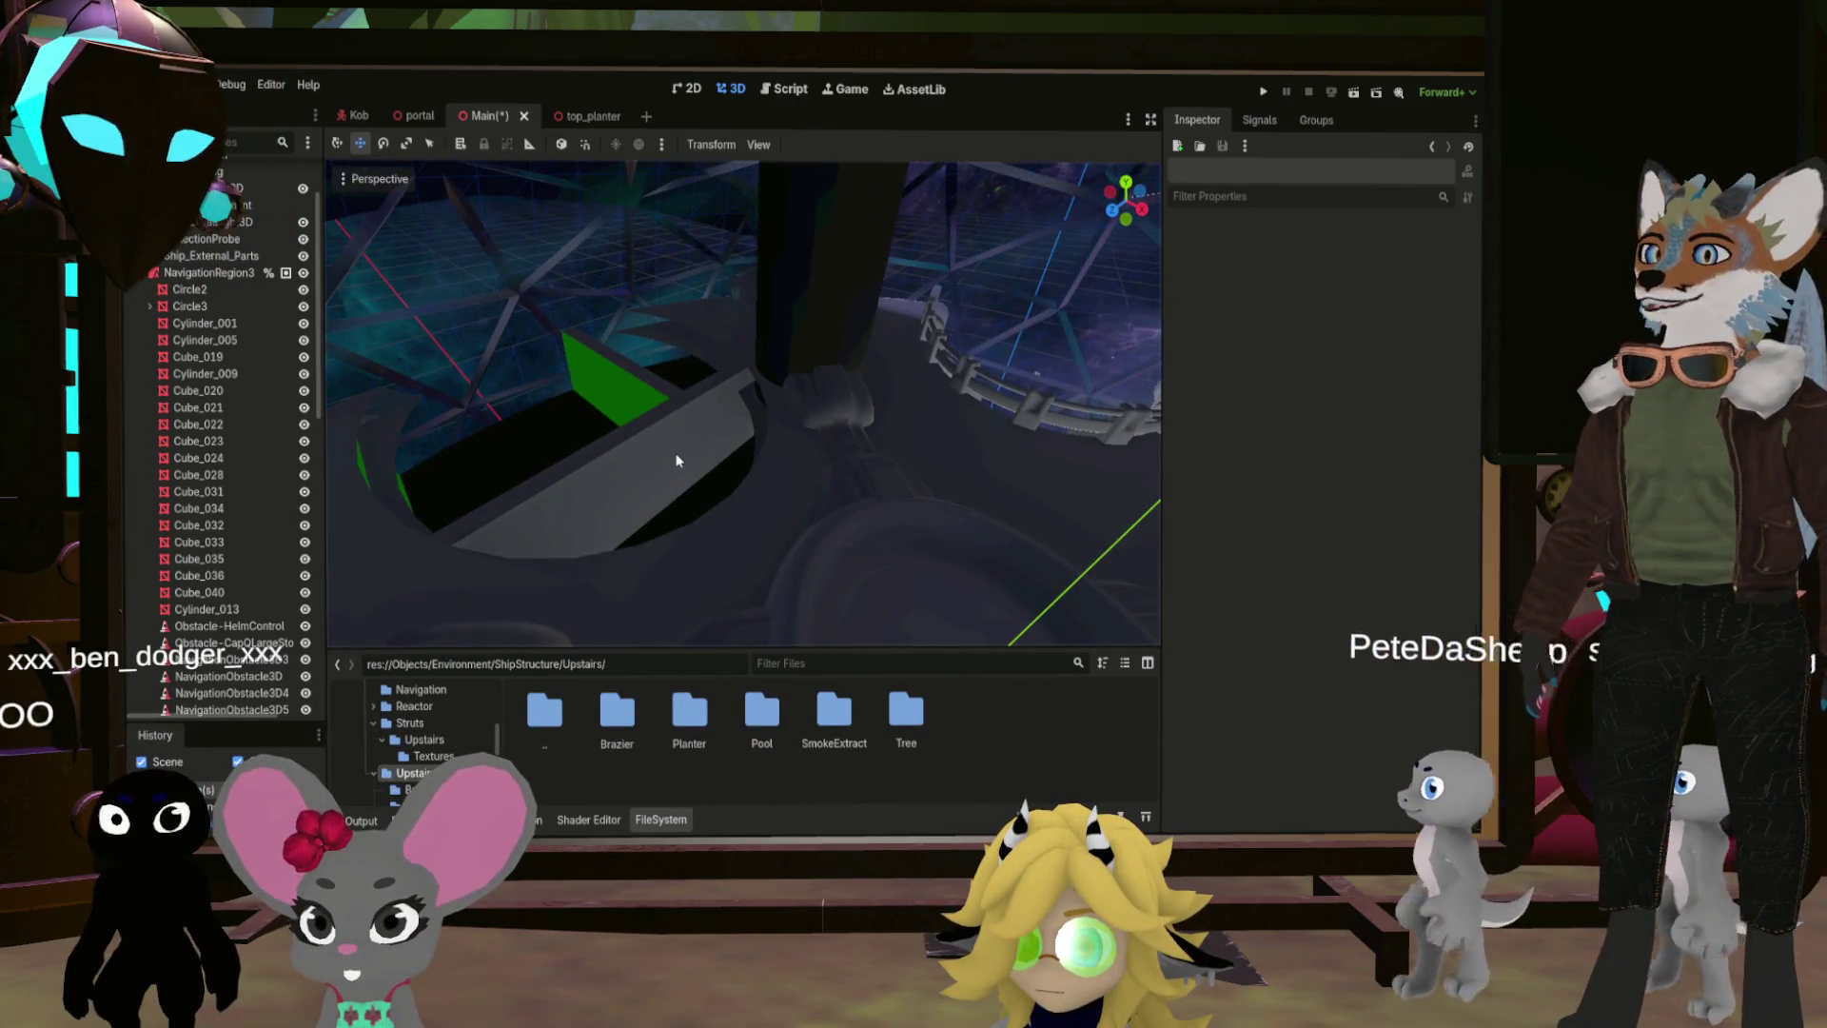
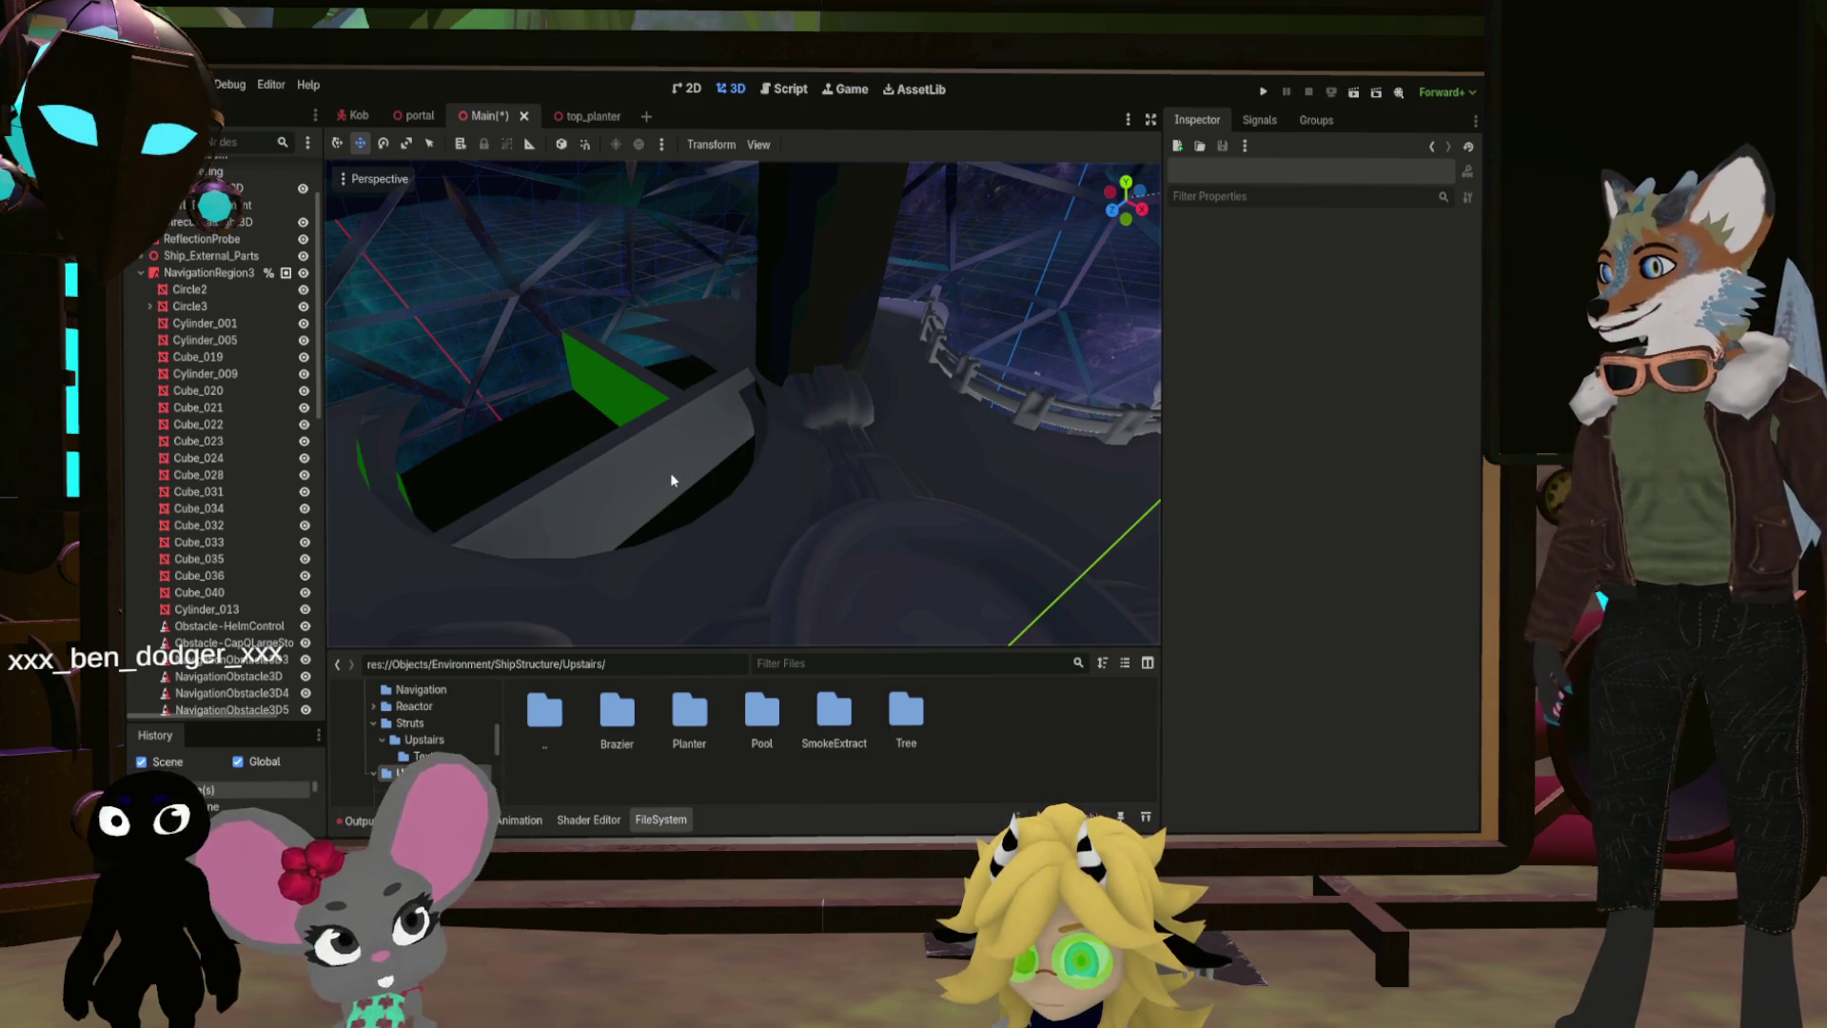
Step: Orbit the deck view and browse FileSystem into UpstairsRails > Railnav
drag(695, 470, 694, 470)
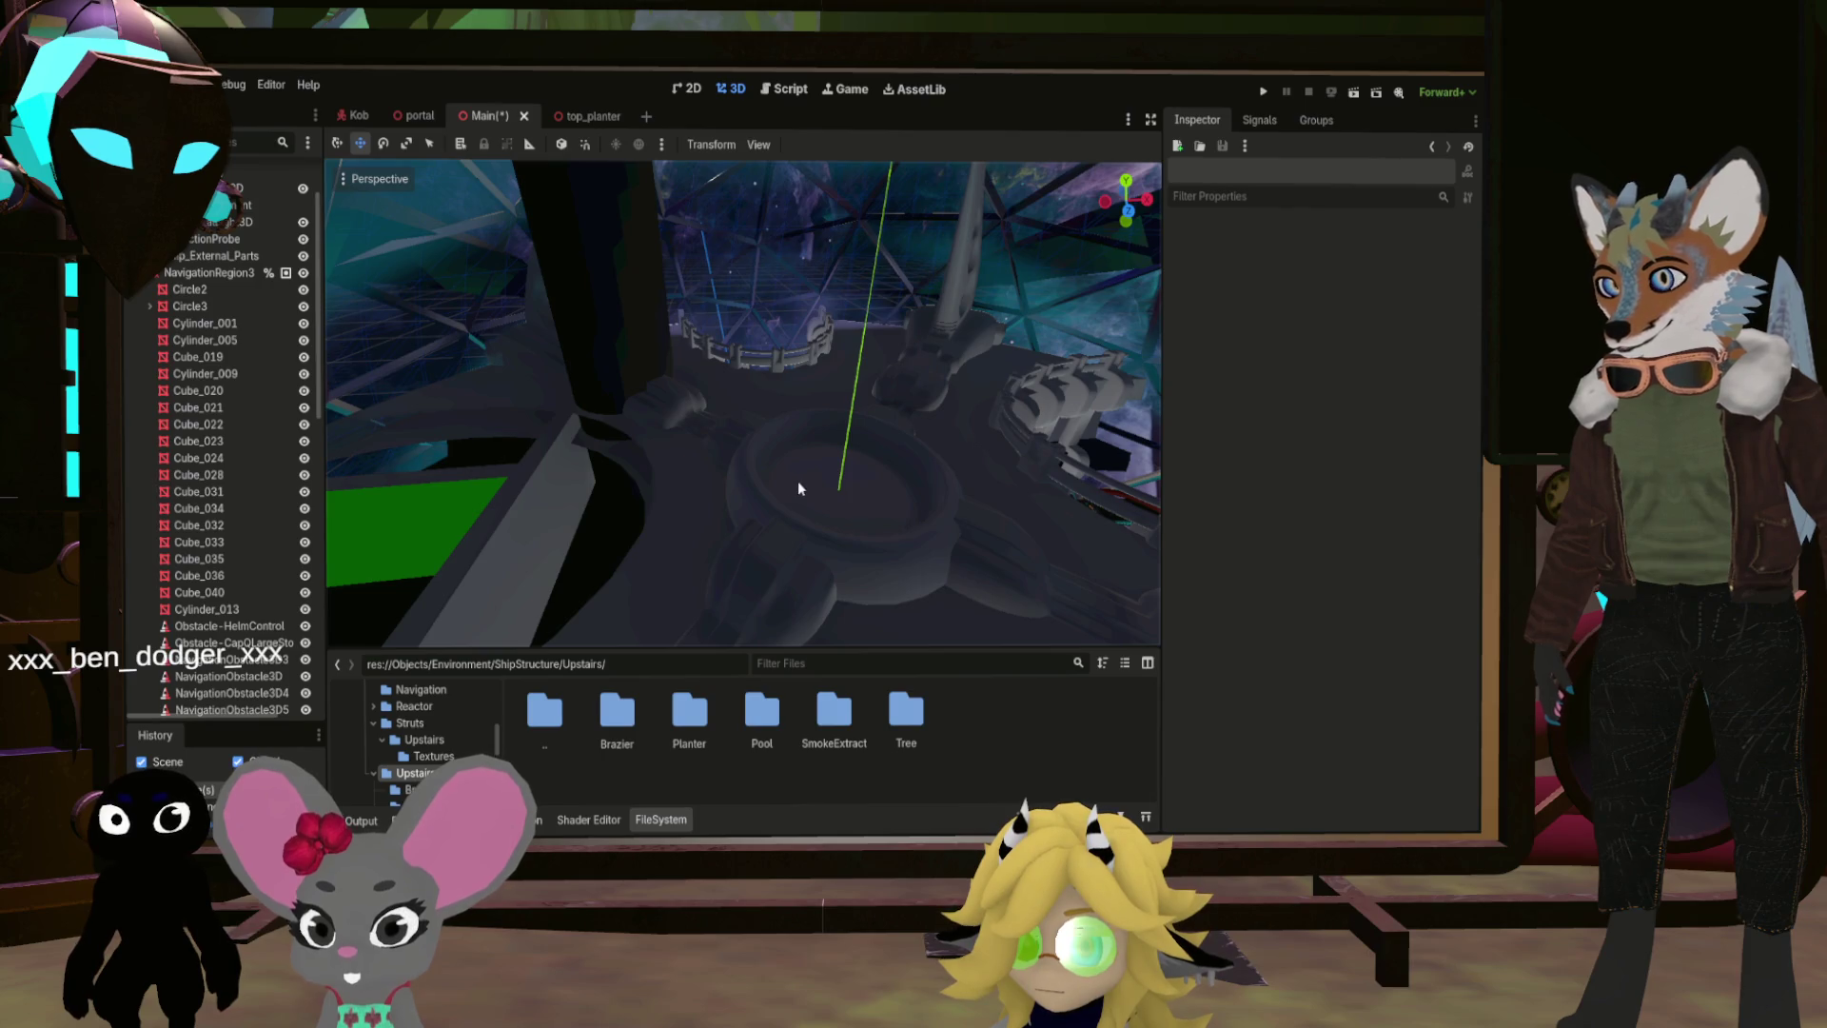
drag(670, 579, 746, 643)
scroll(287, 659, down, 8)
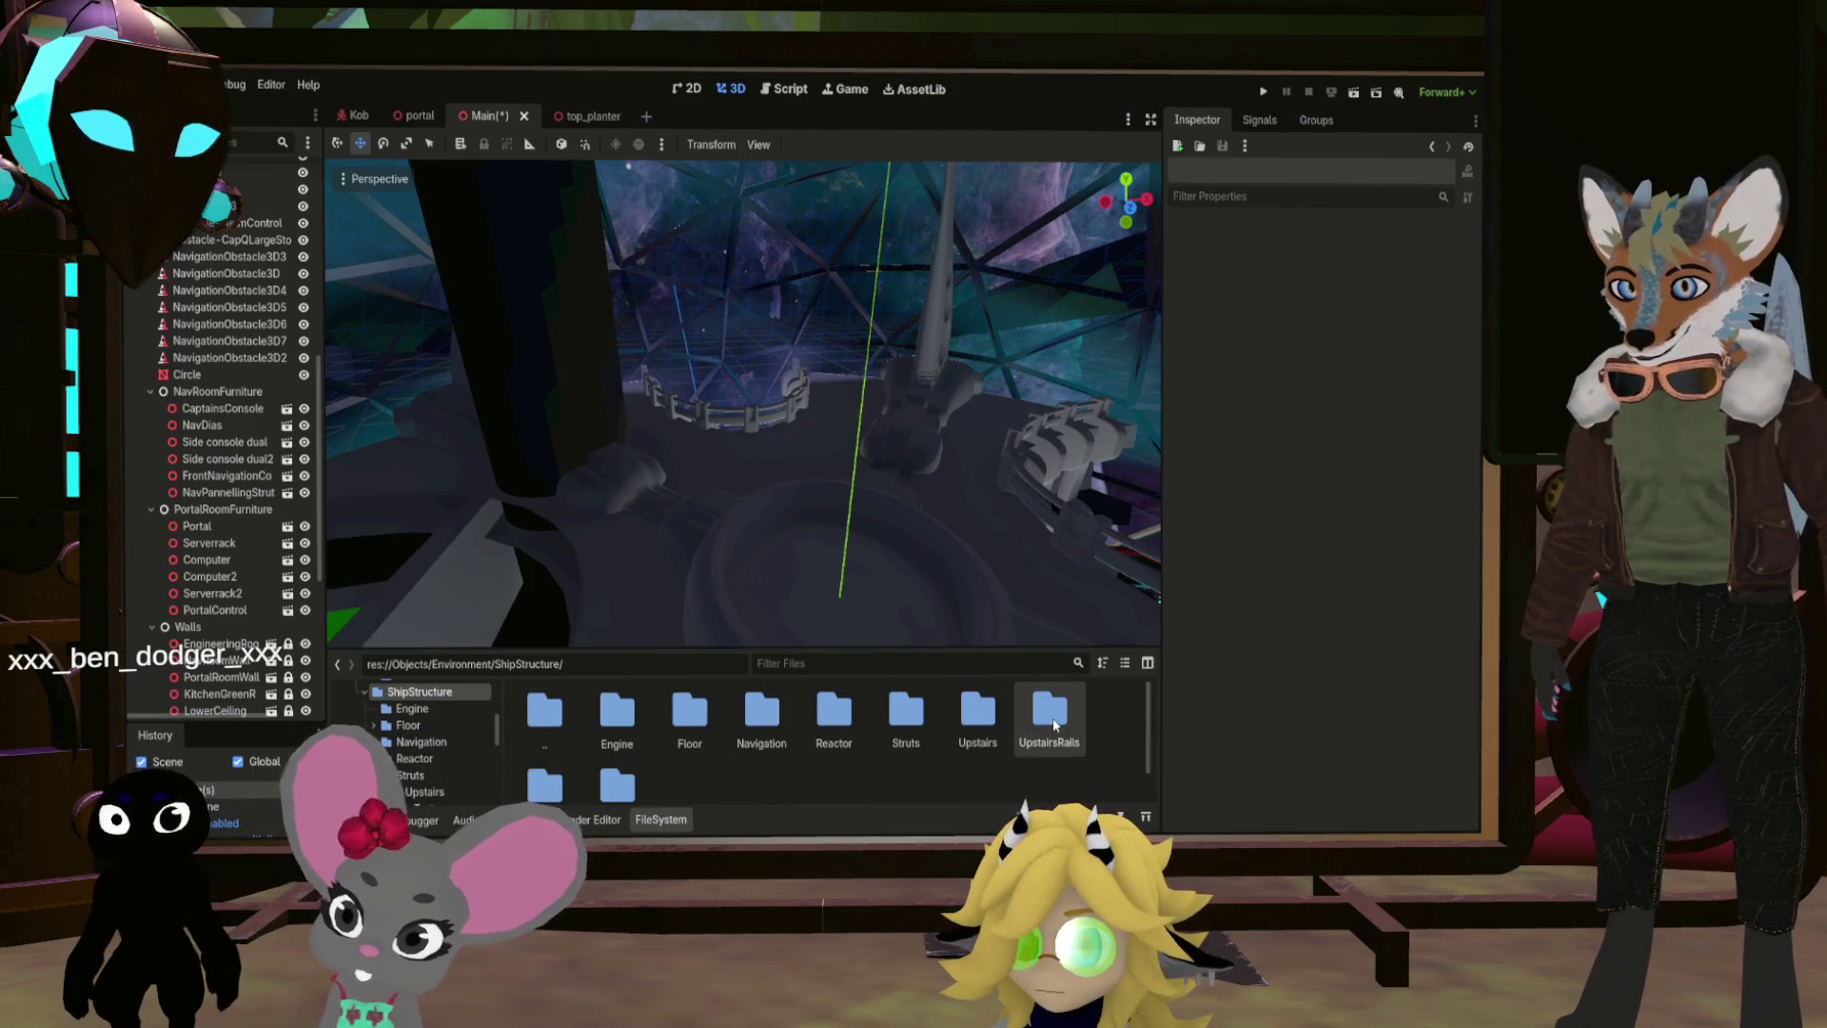
double_click(1051, 714)
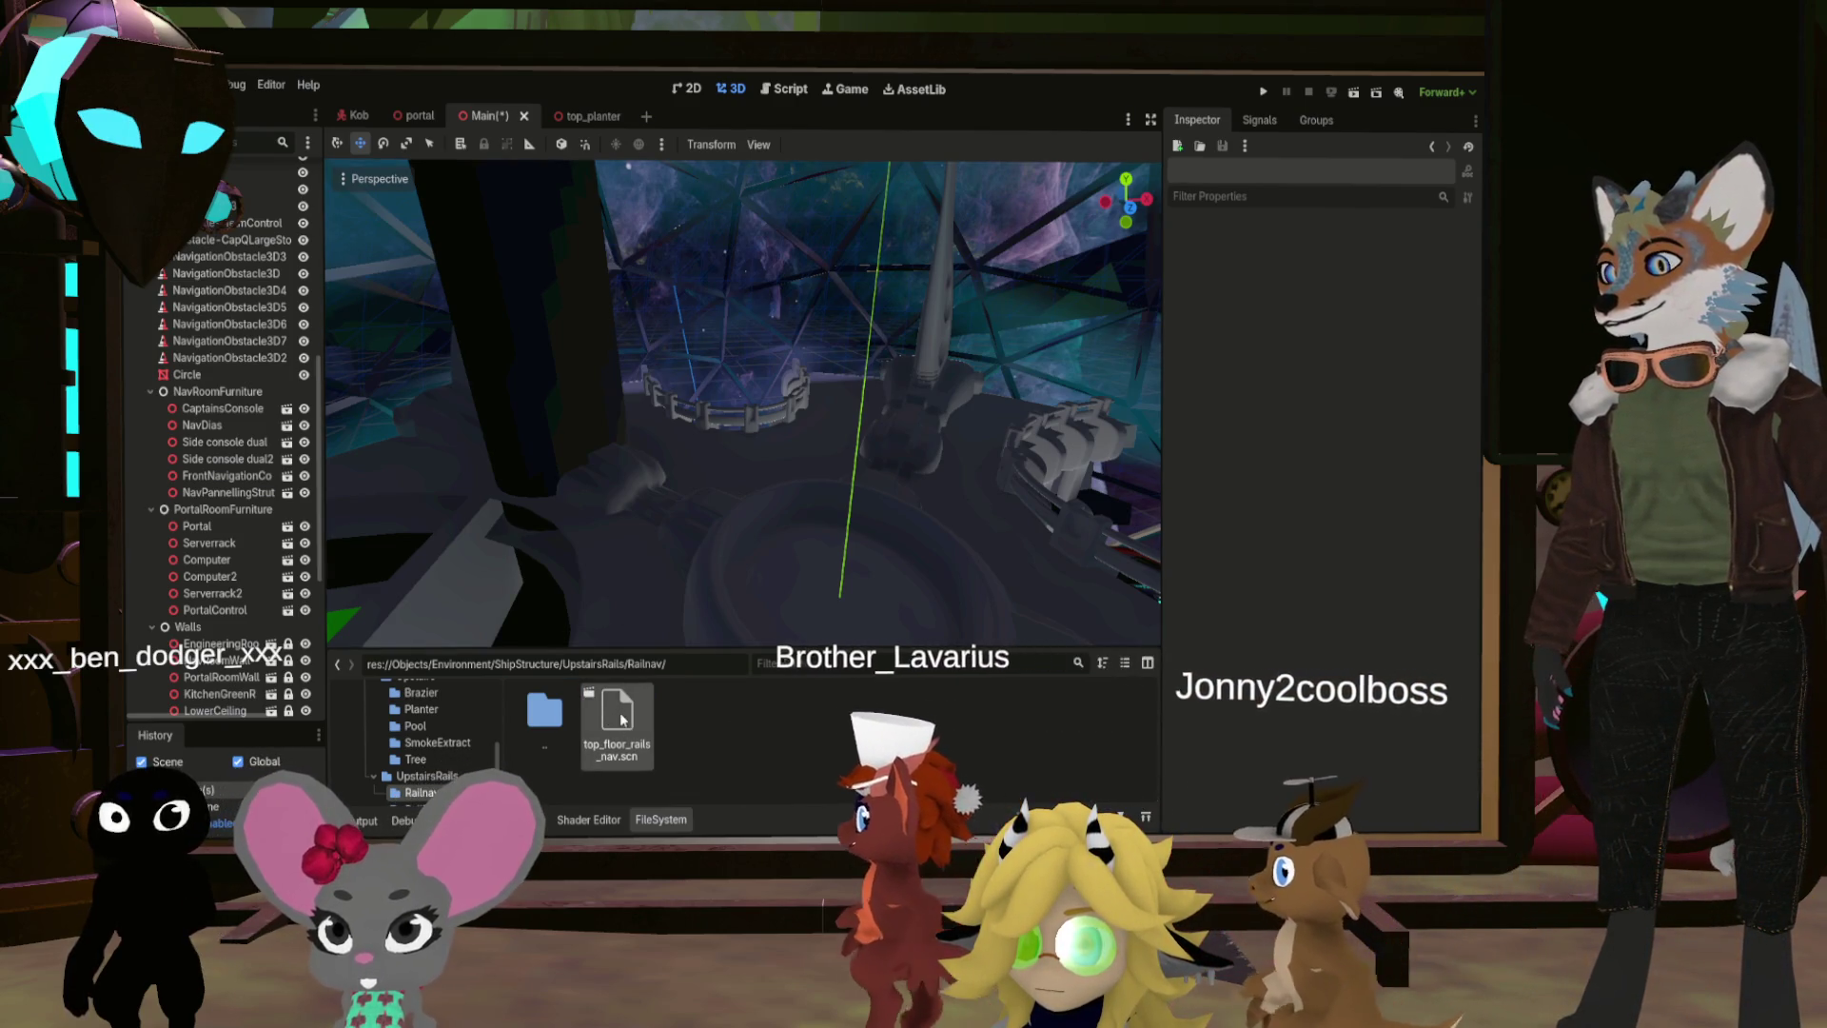
Step: Open top_floor_rails_nav.scn, select its three rail MeshInstance3D nodes, then go back to Main
double_click(621, 720)
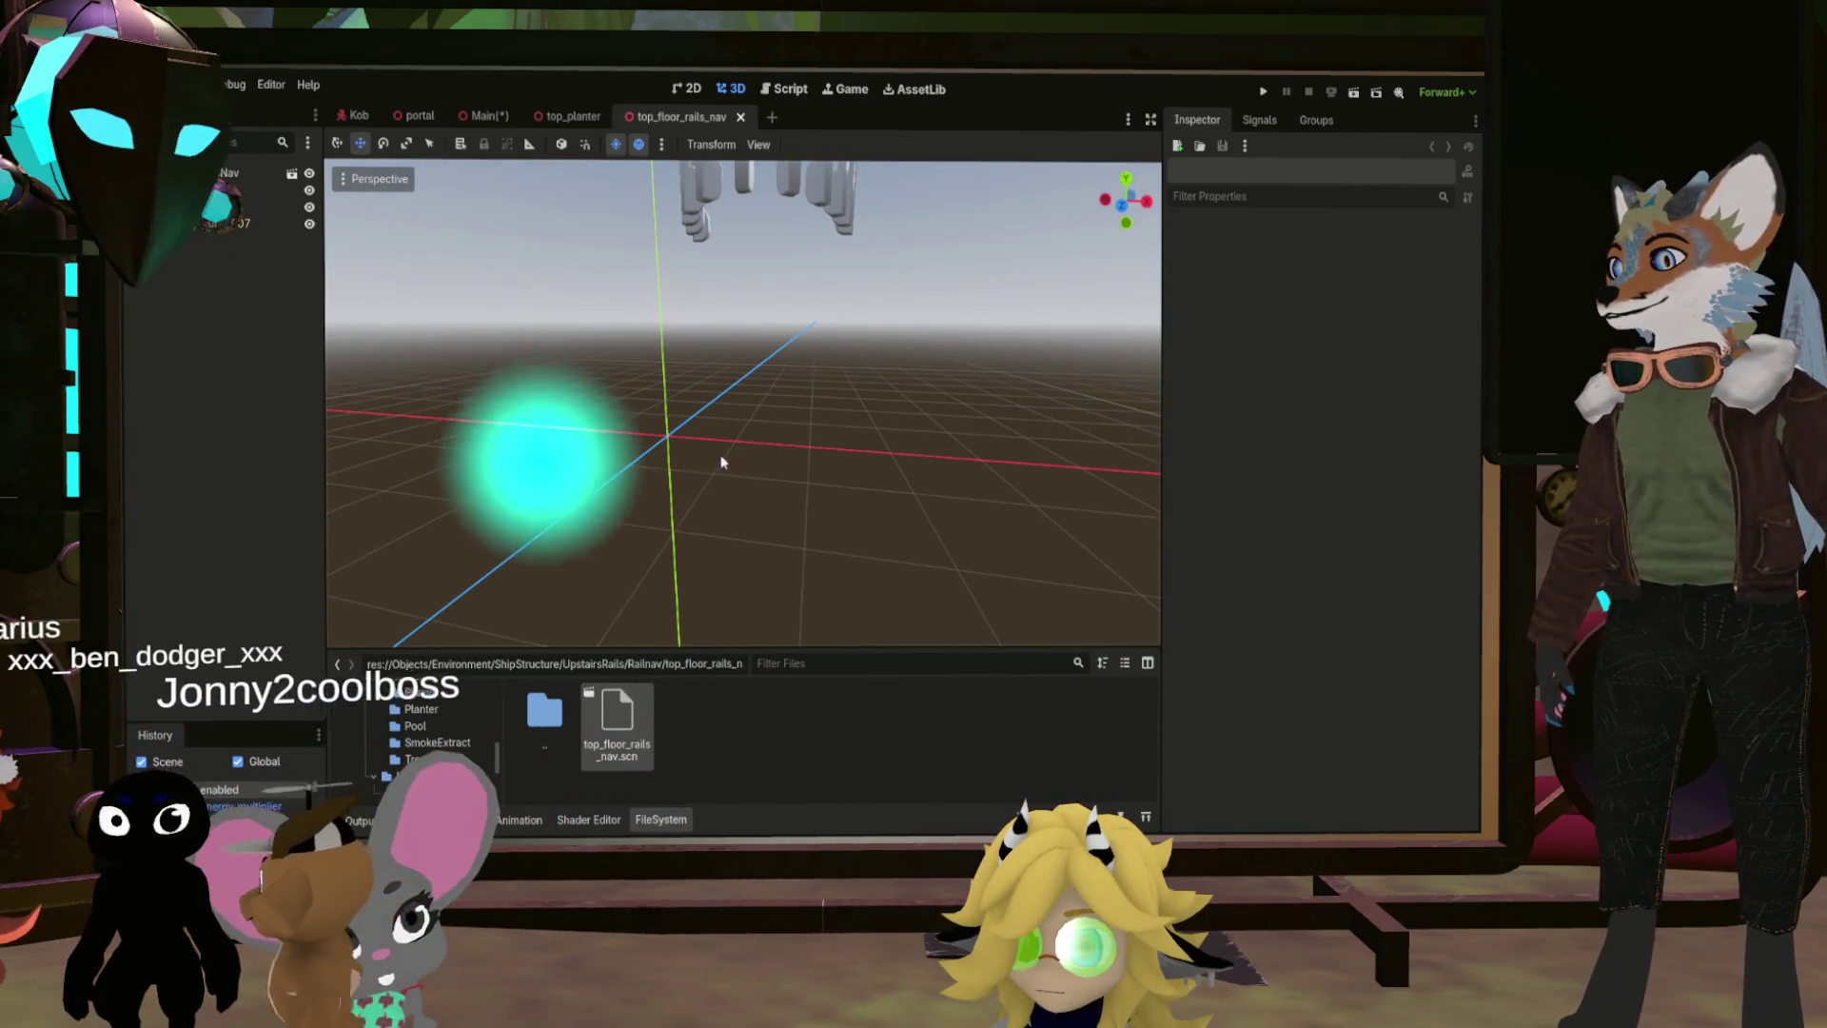
double_click(553, 717)
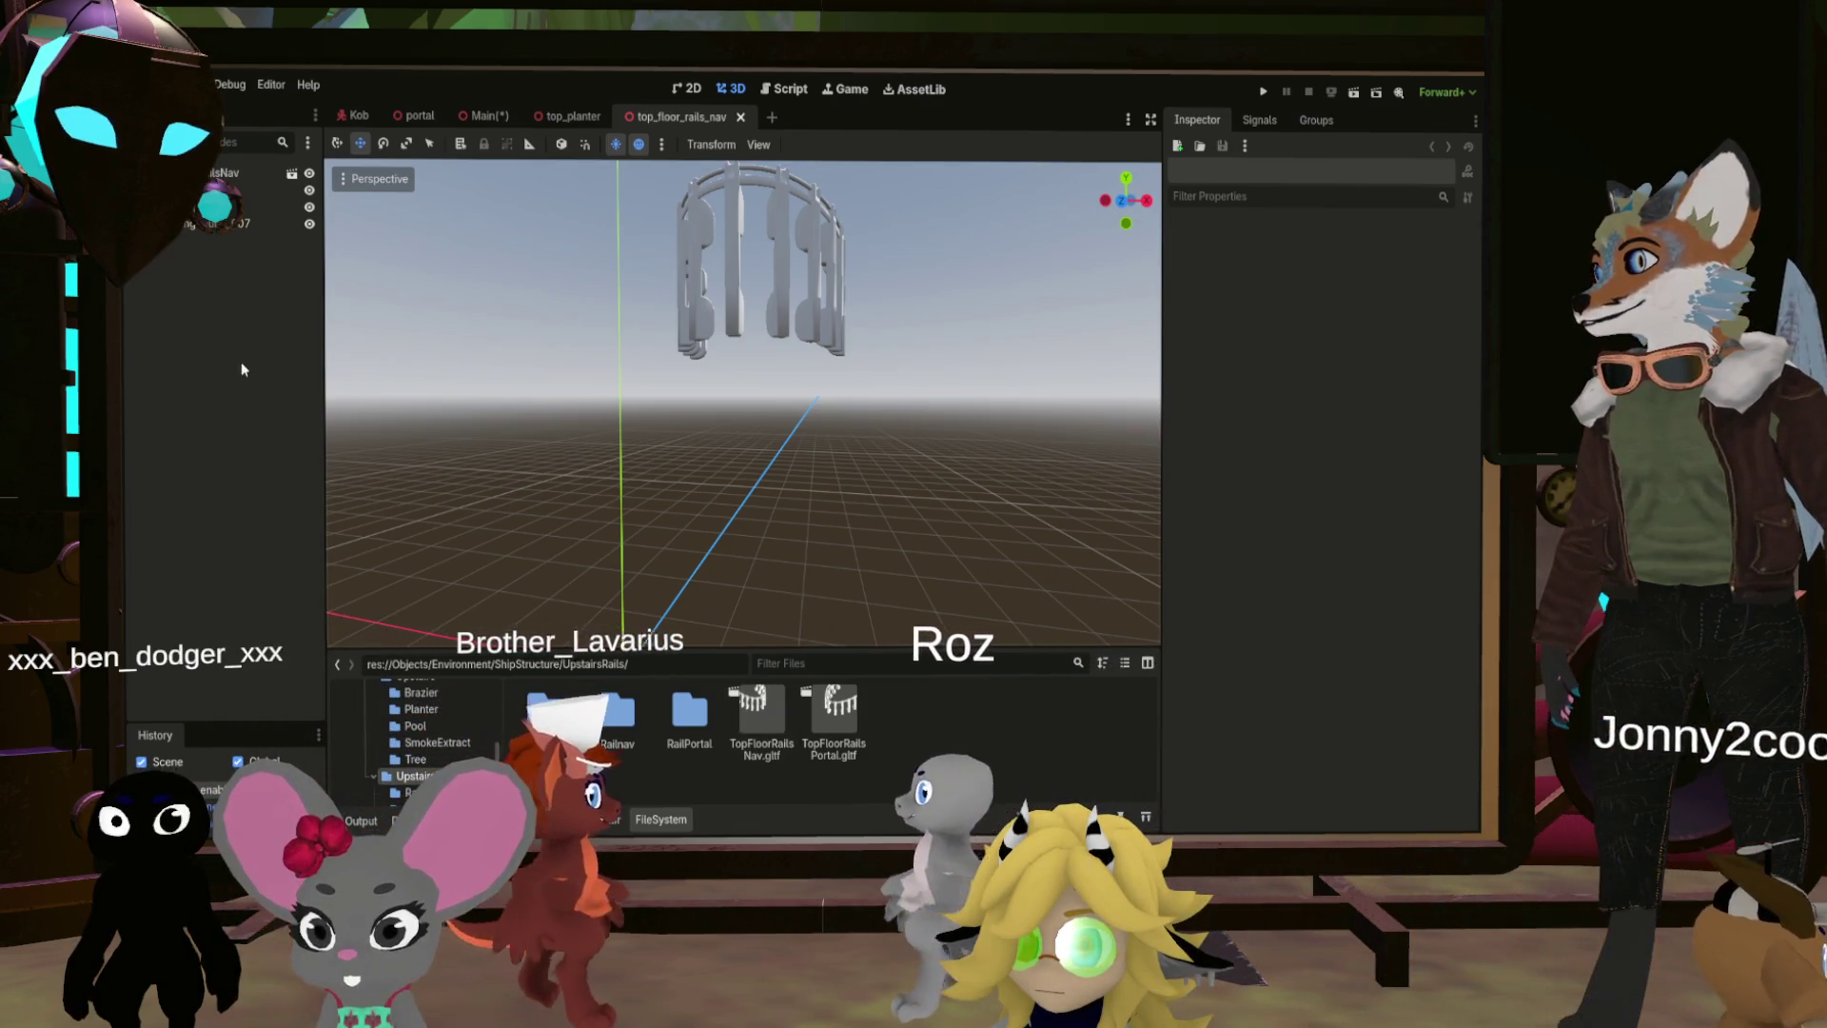
click(219, 190)
shift+click(219, 222)
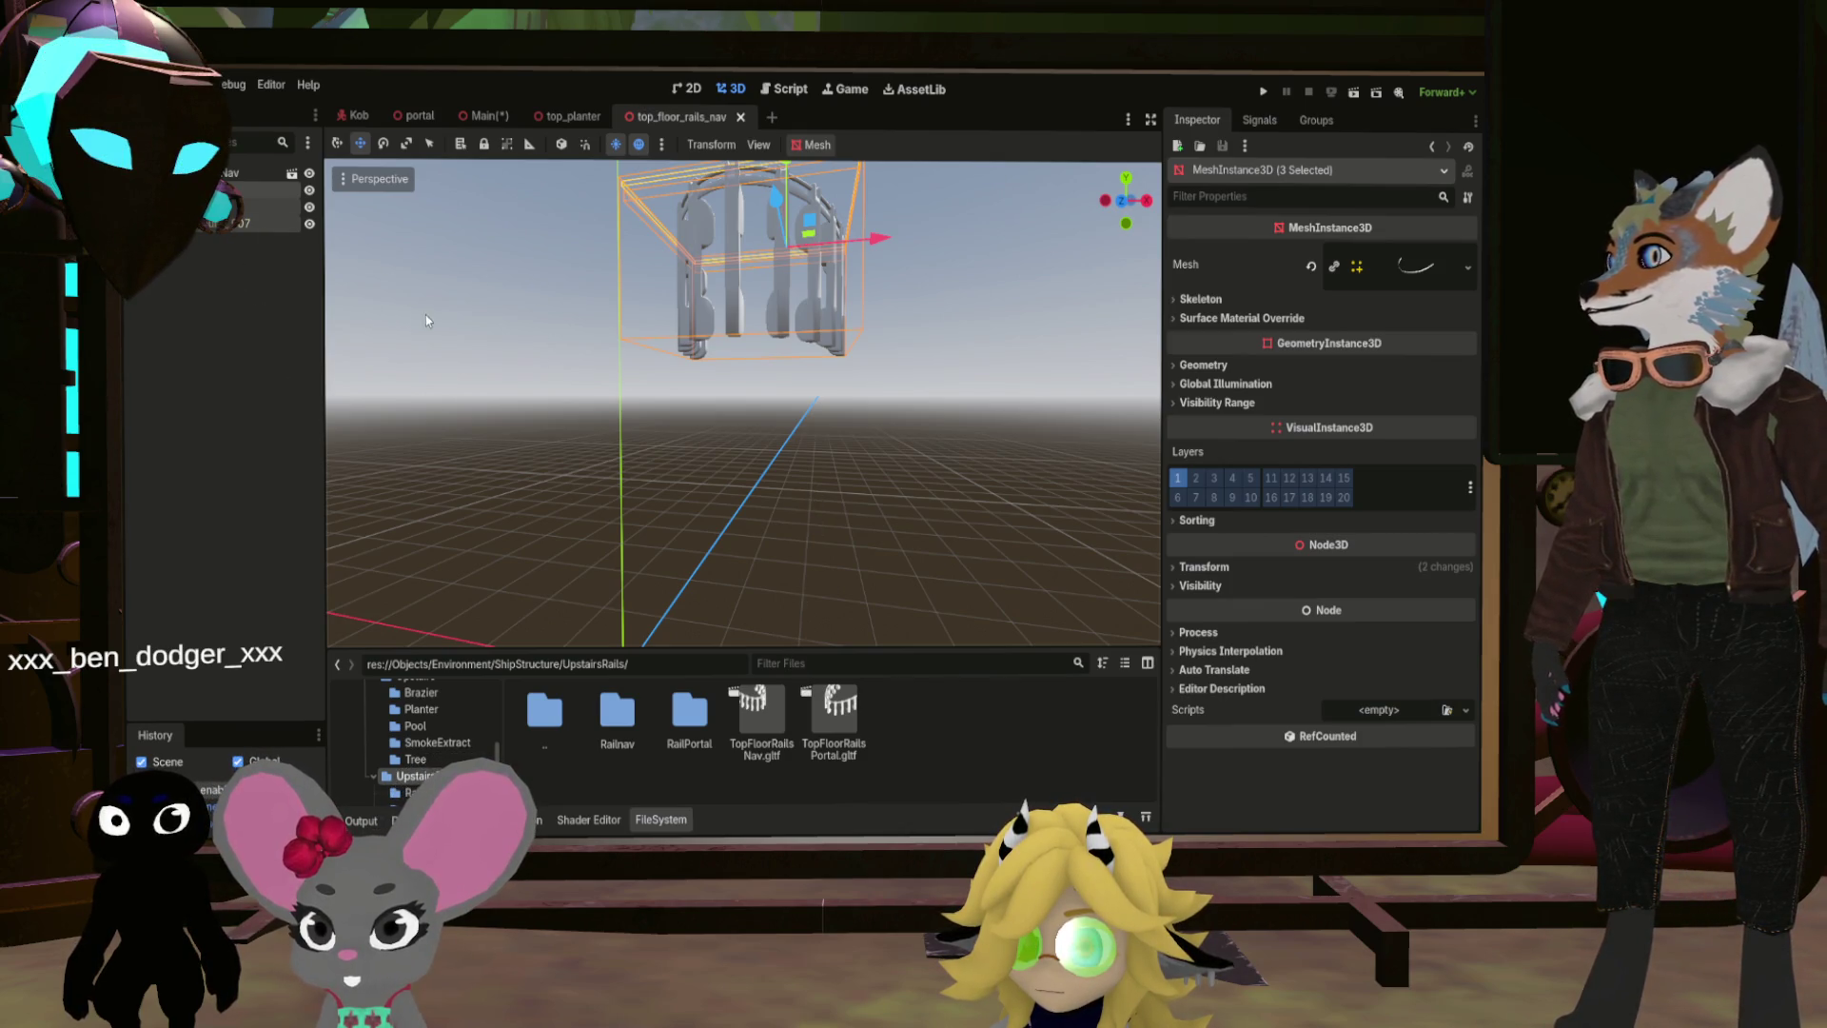
click(489, 118)
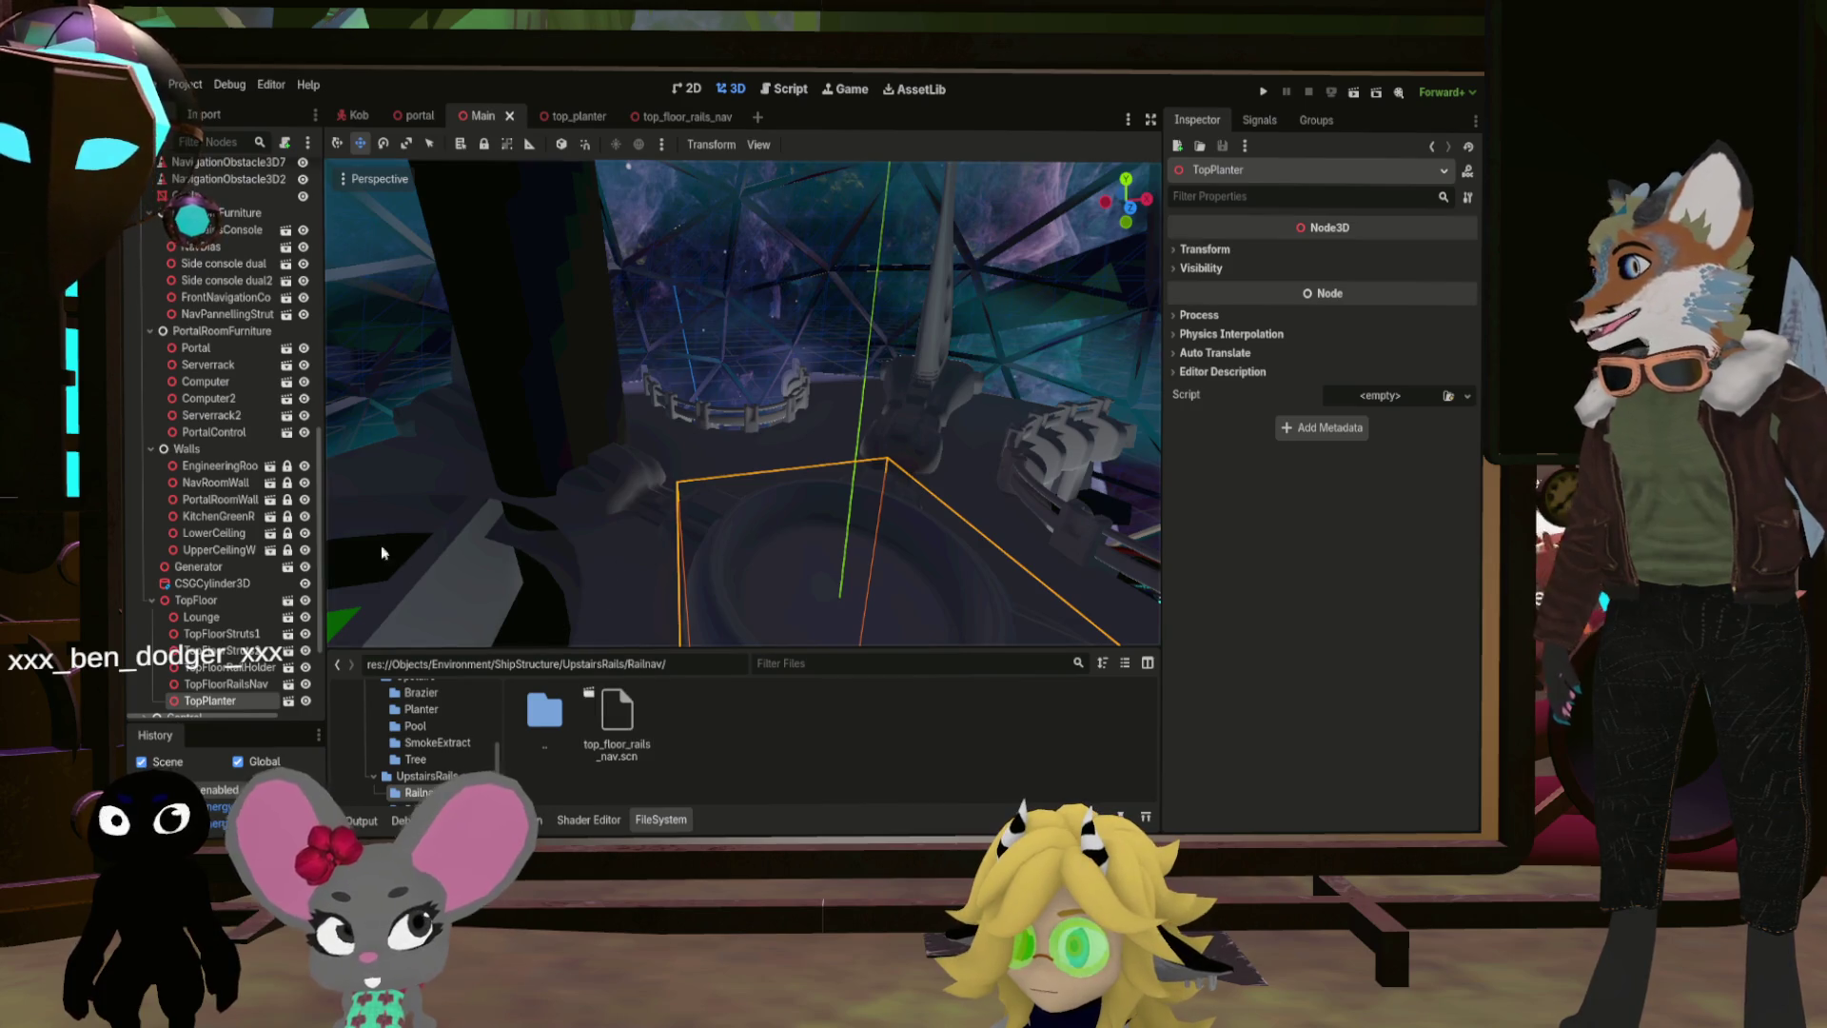
Step: Delete the old TopFloorRailsNav node from Main and save
scroll(231, 628, down, 3)
click(240, 552)
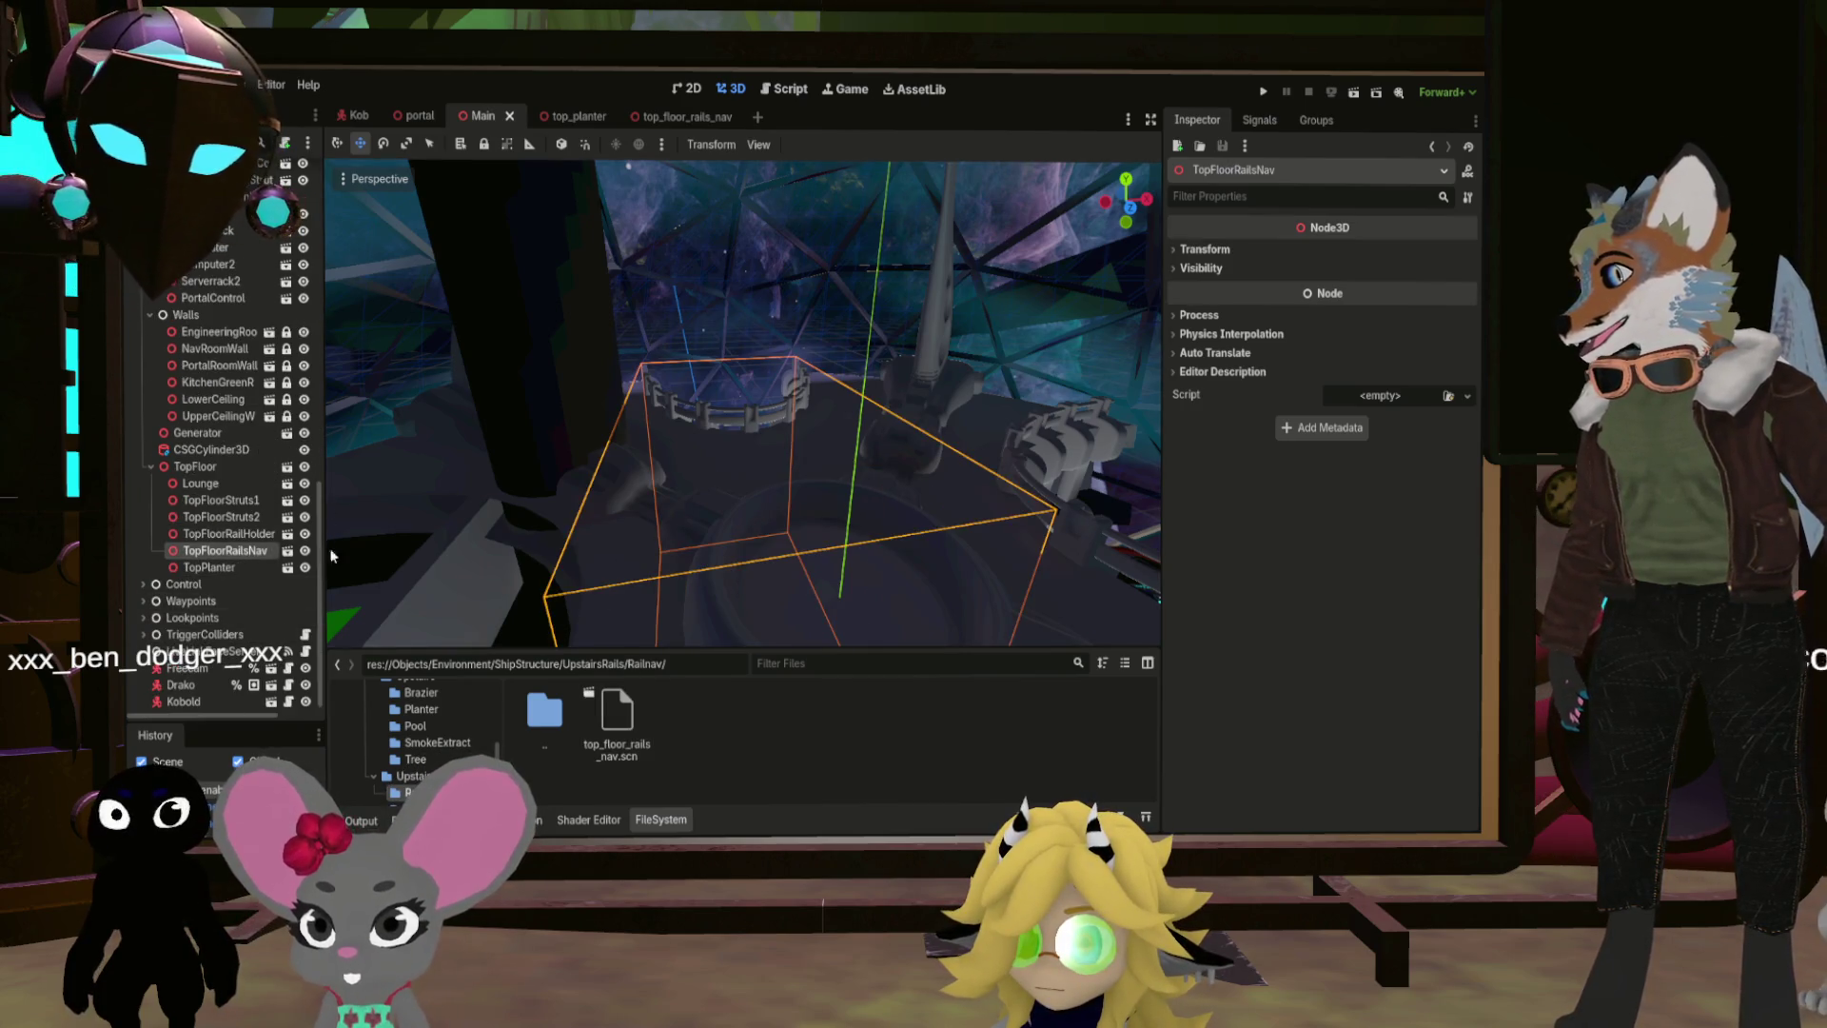
key(Delete)
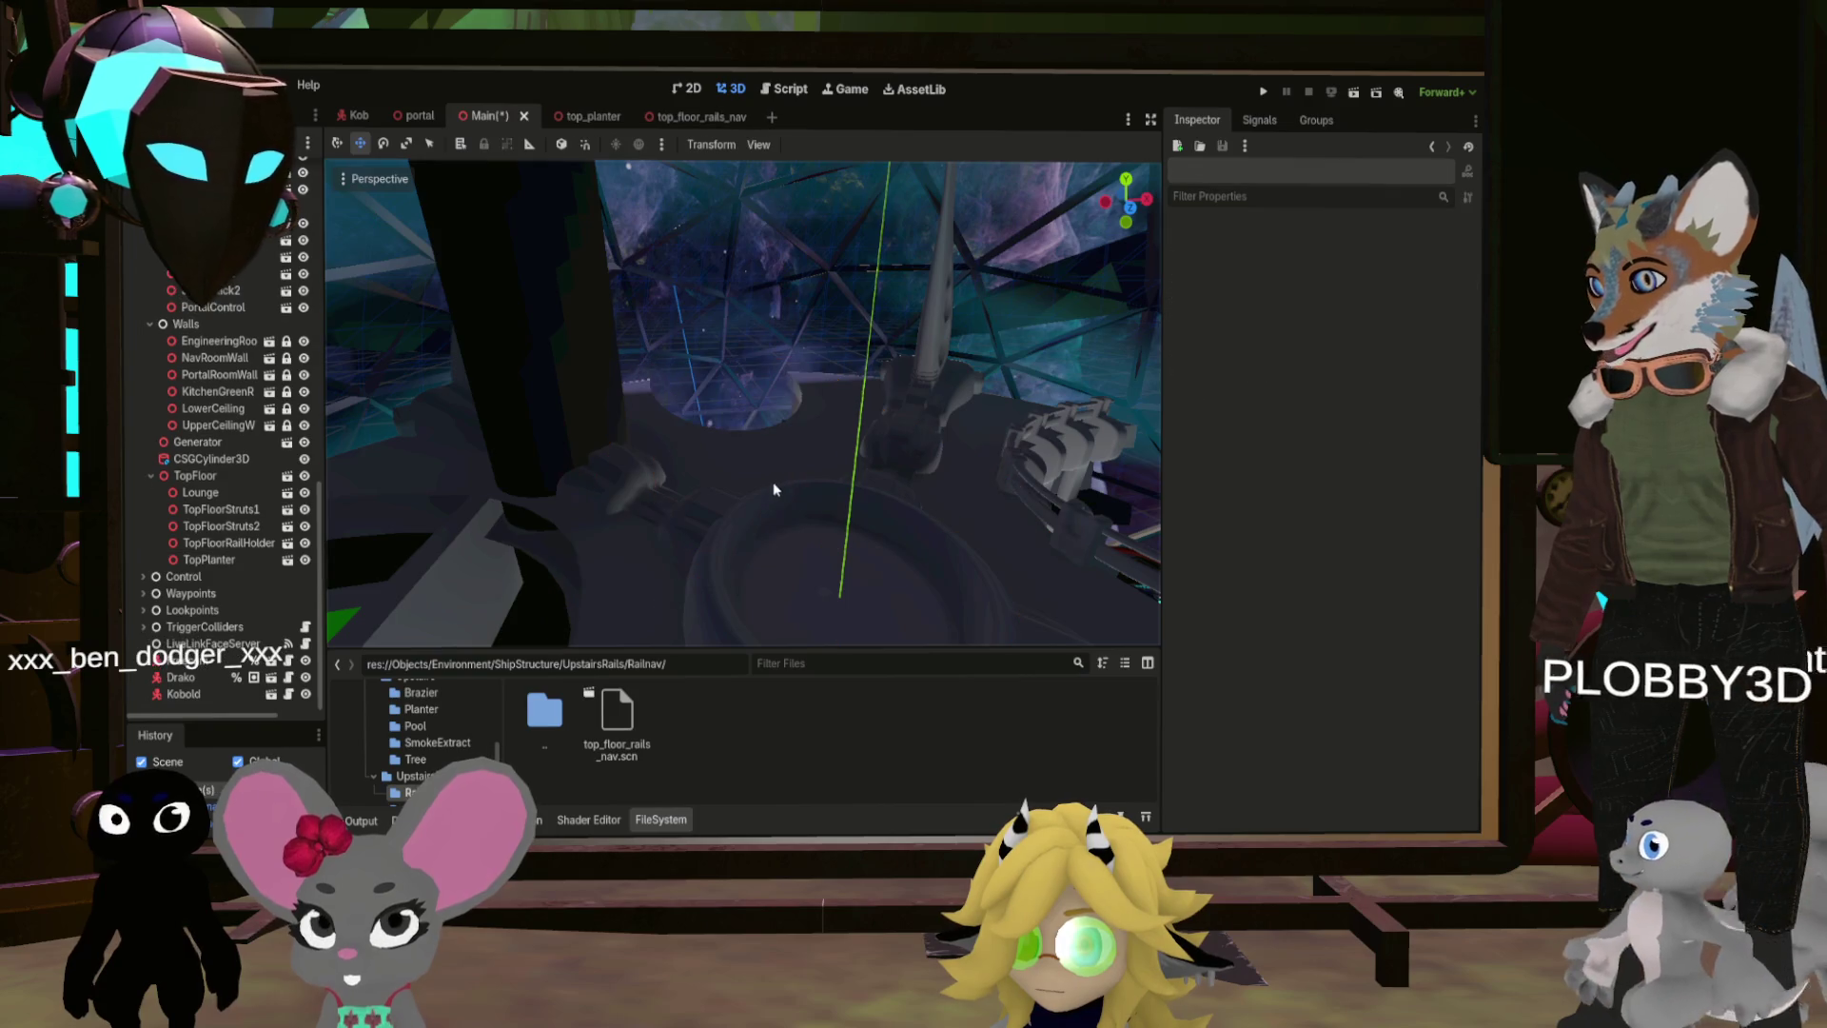
key(ctrl+s)
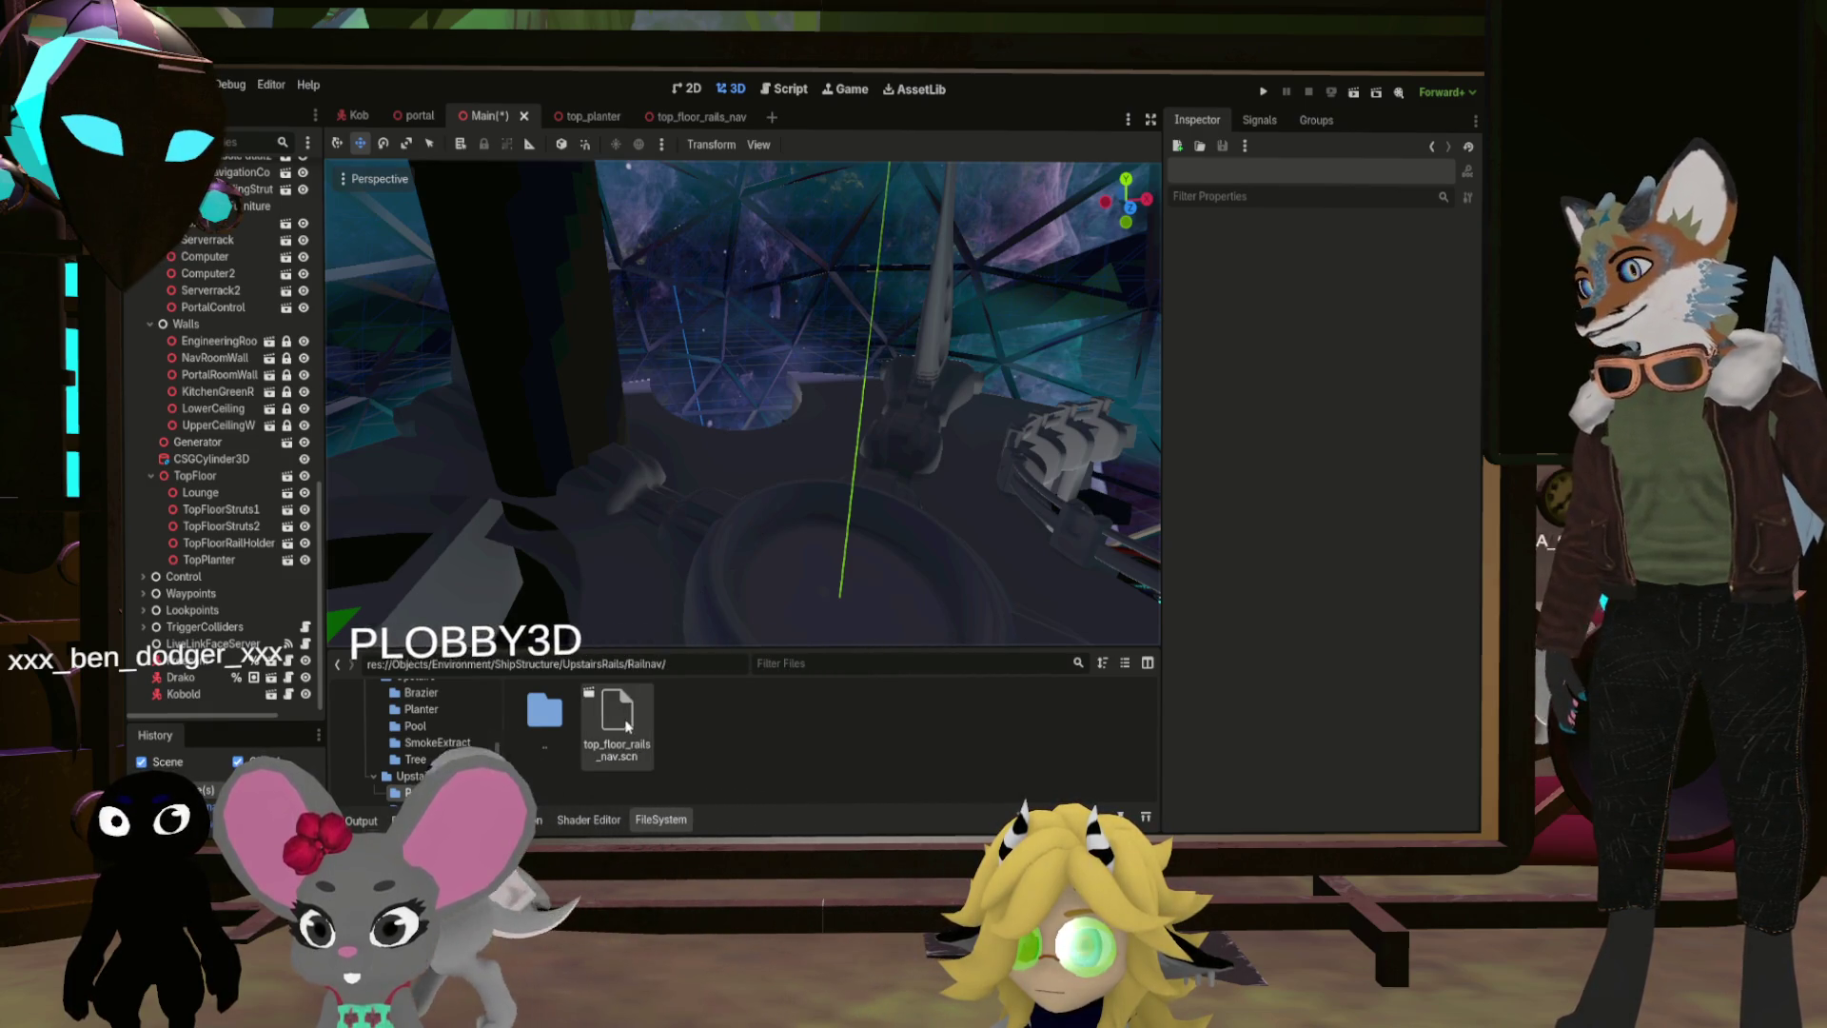
Step: Instance top_floor_rails_nav.scn under TopFloor and frame it in the viewport
mouse_move(626, 726)
mouse_down()
mouse_move(409, 495)
mouse_move(209, 484)
mouse_up()
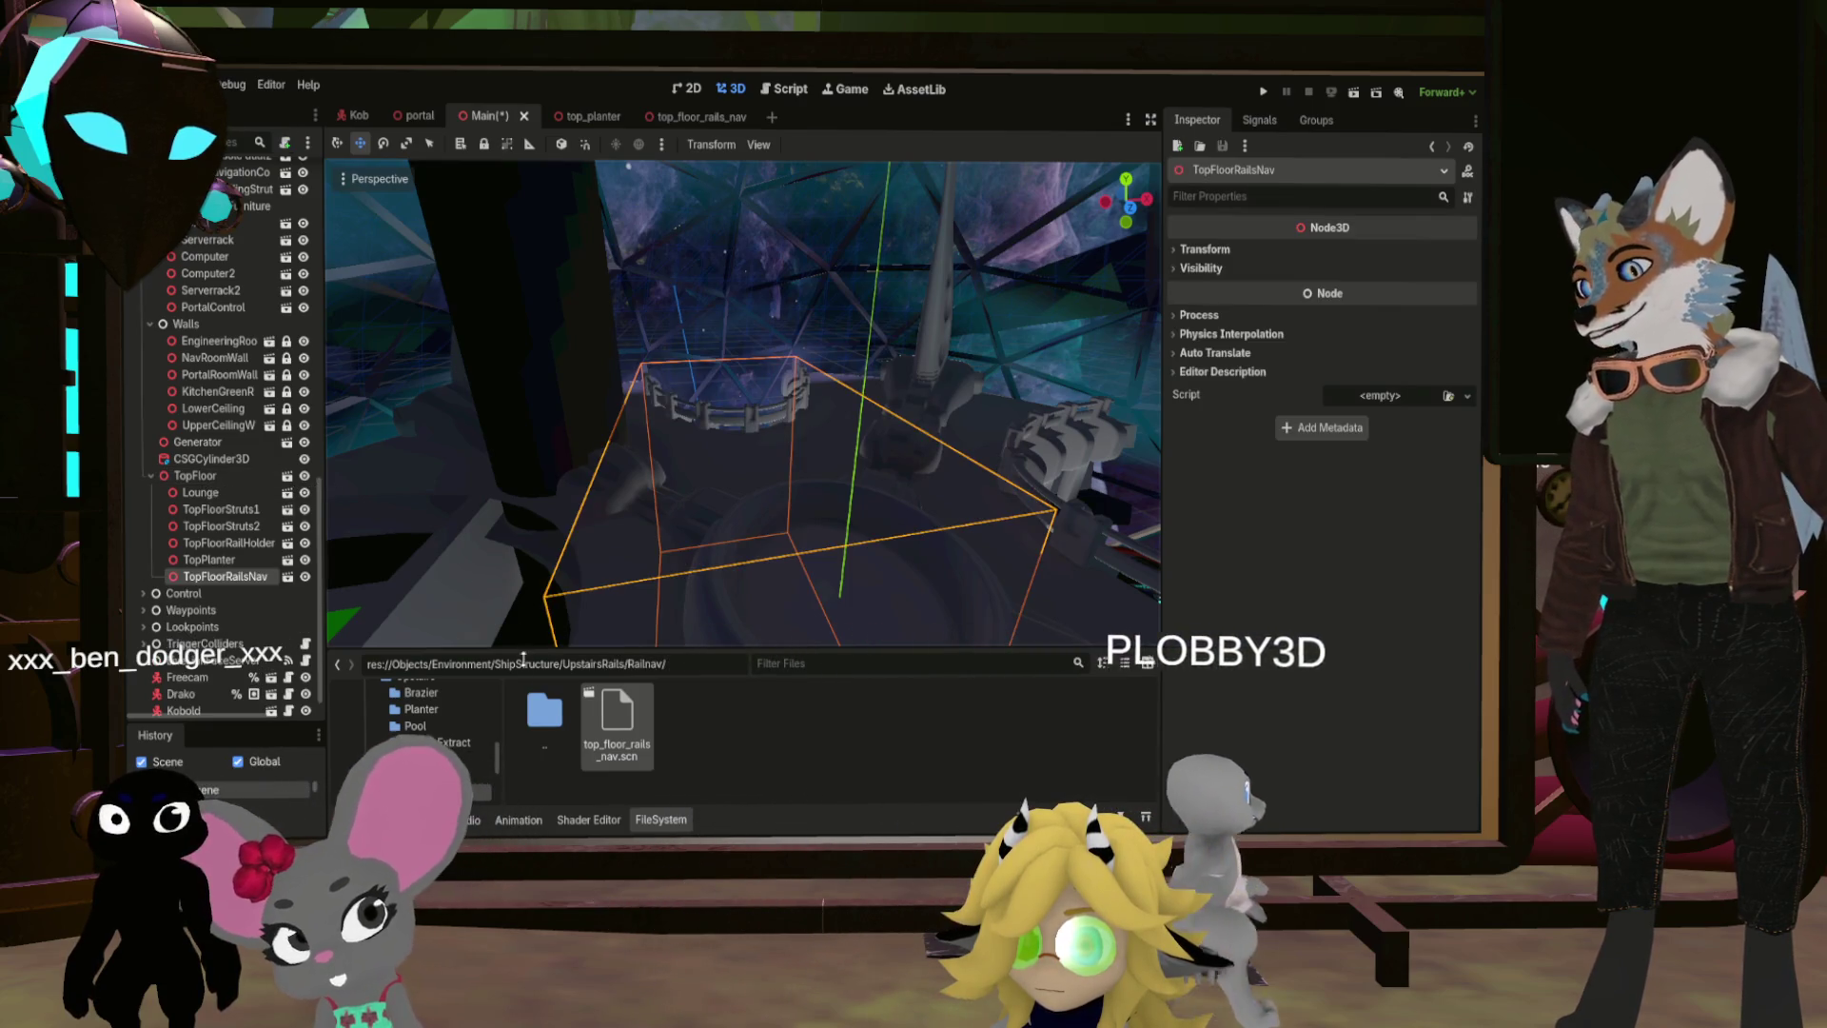
double_click(547, 714)
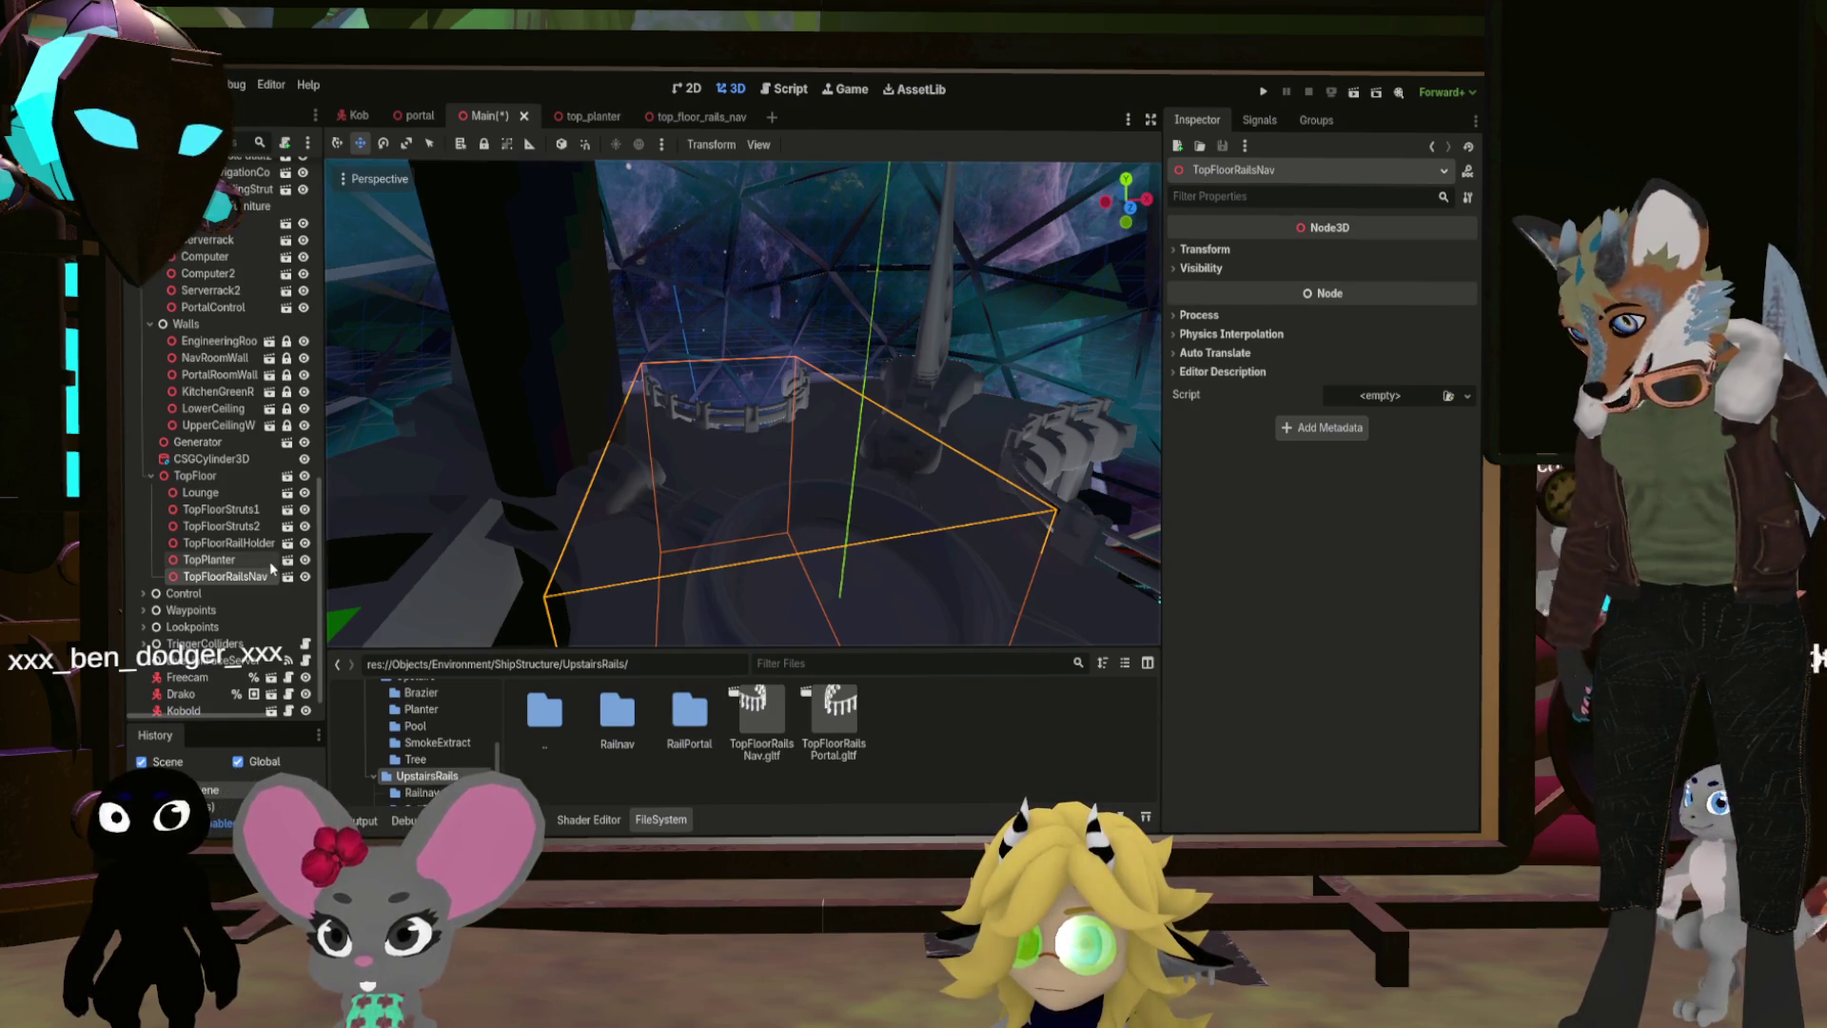
key(f)
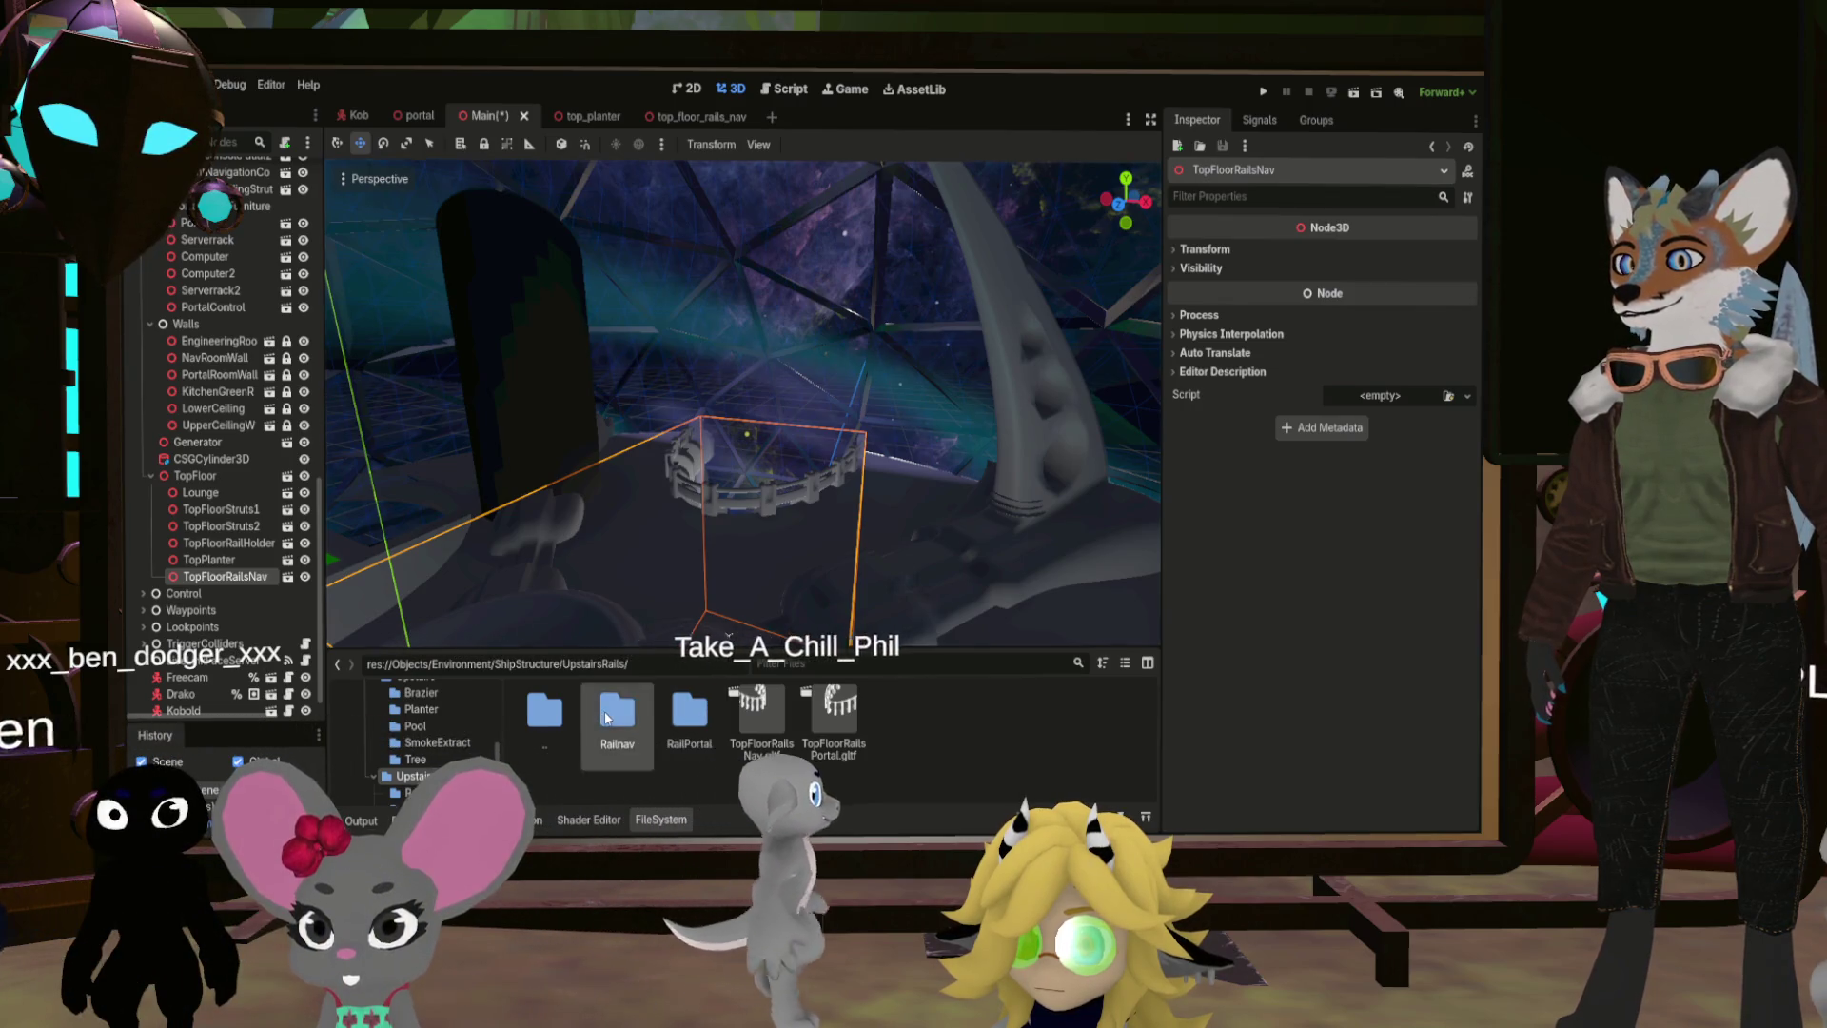
Step: Look through the Railnav and RailPortal folders, return to UpstairsRails, and frame the rail ring
double_click(617, 709)
double_click(544, 709)
double_click(689, 709)
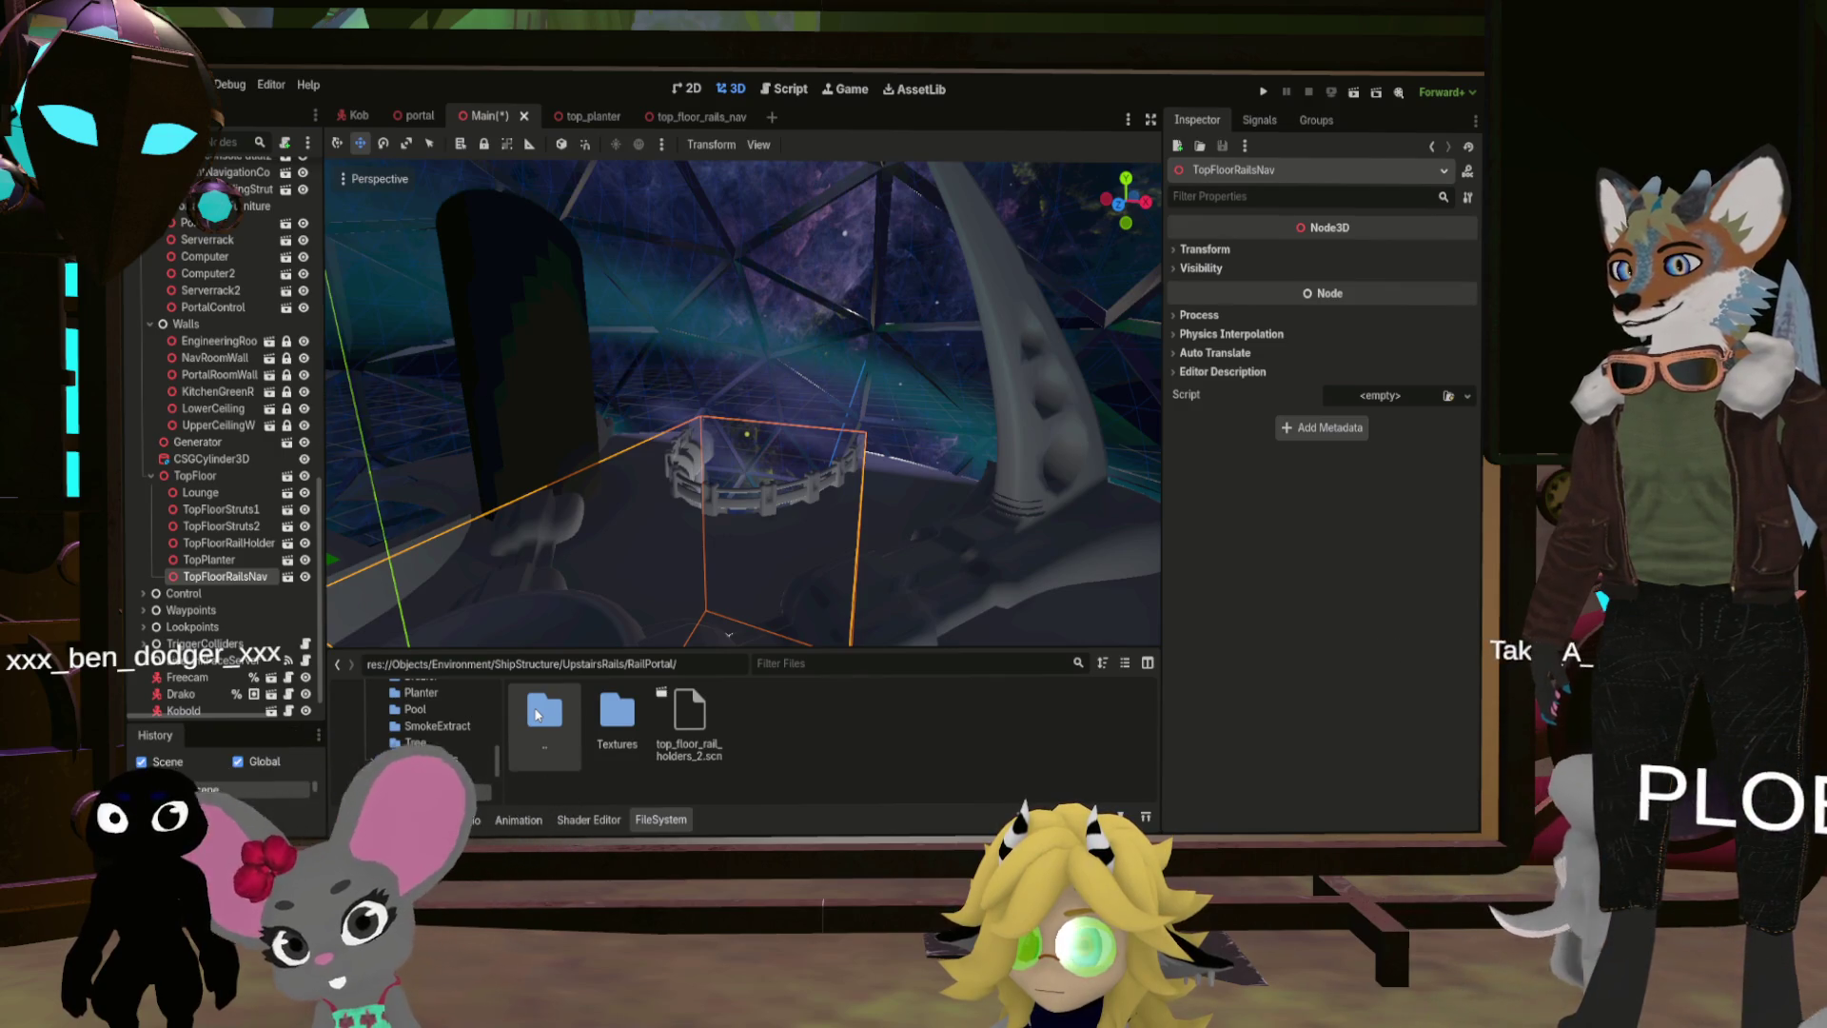
double_click(541, 714)
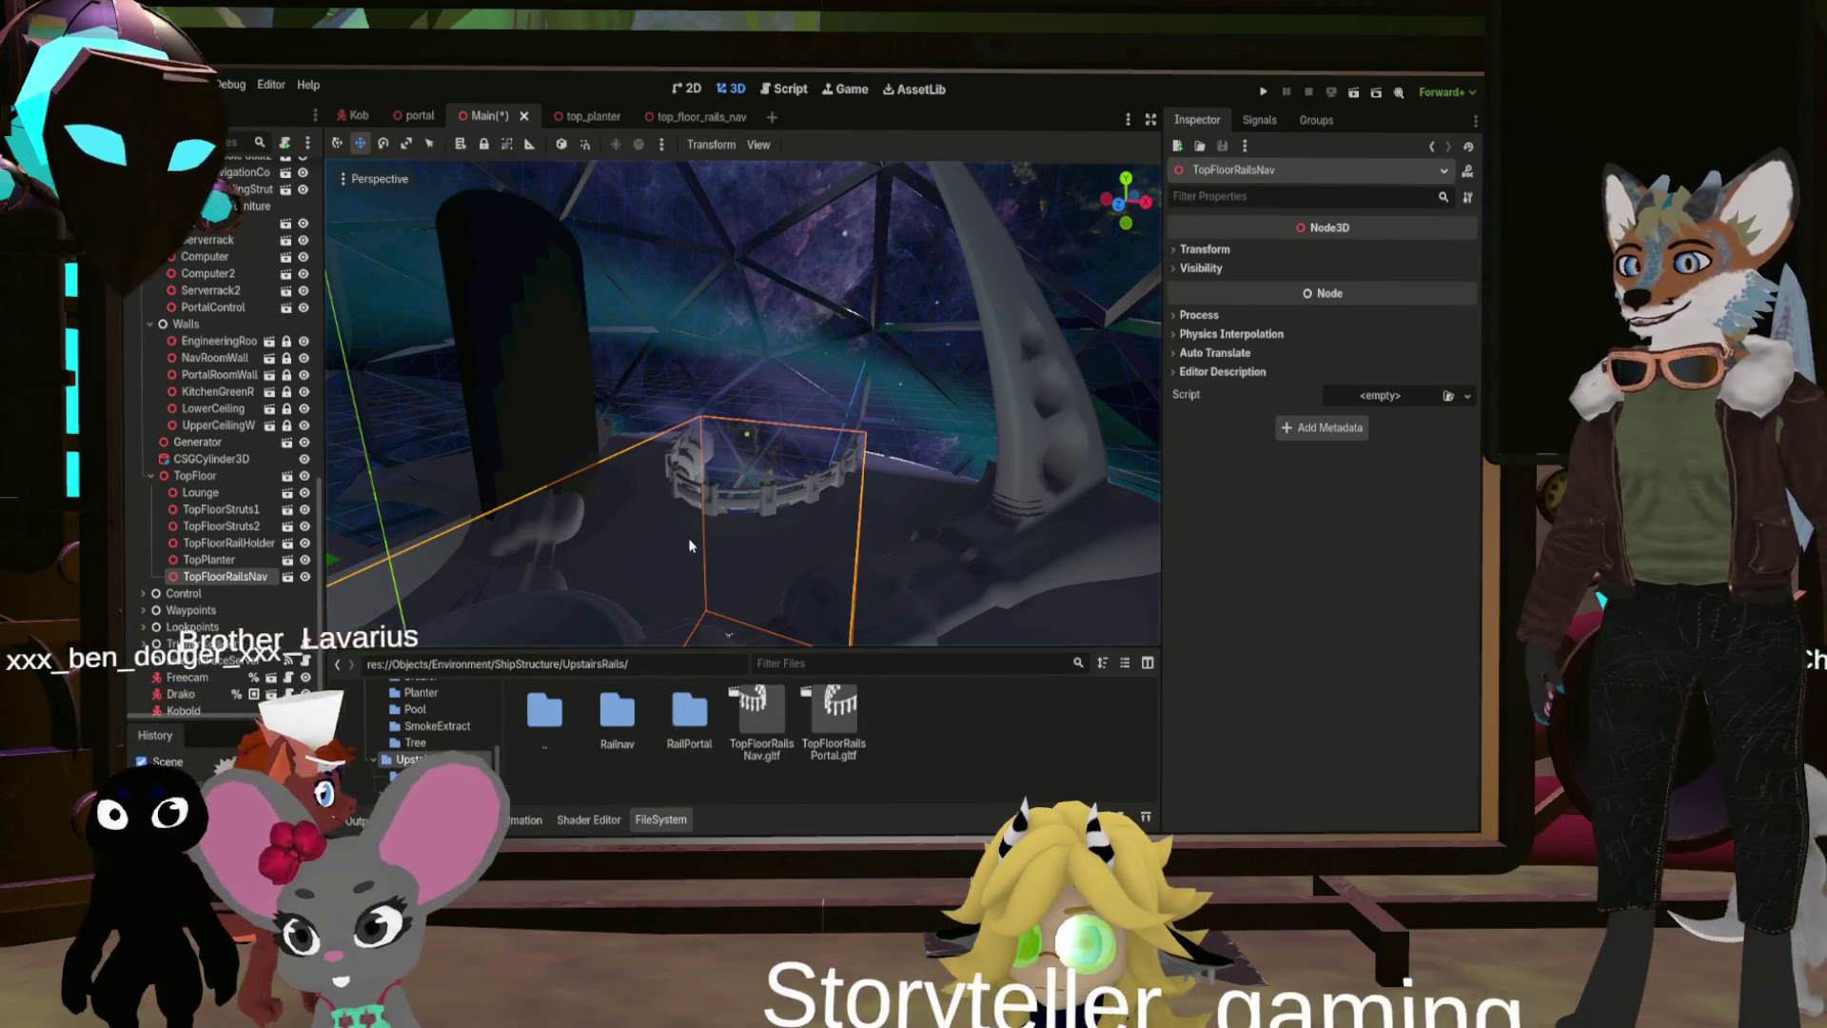
key(f)
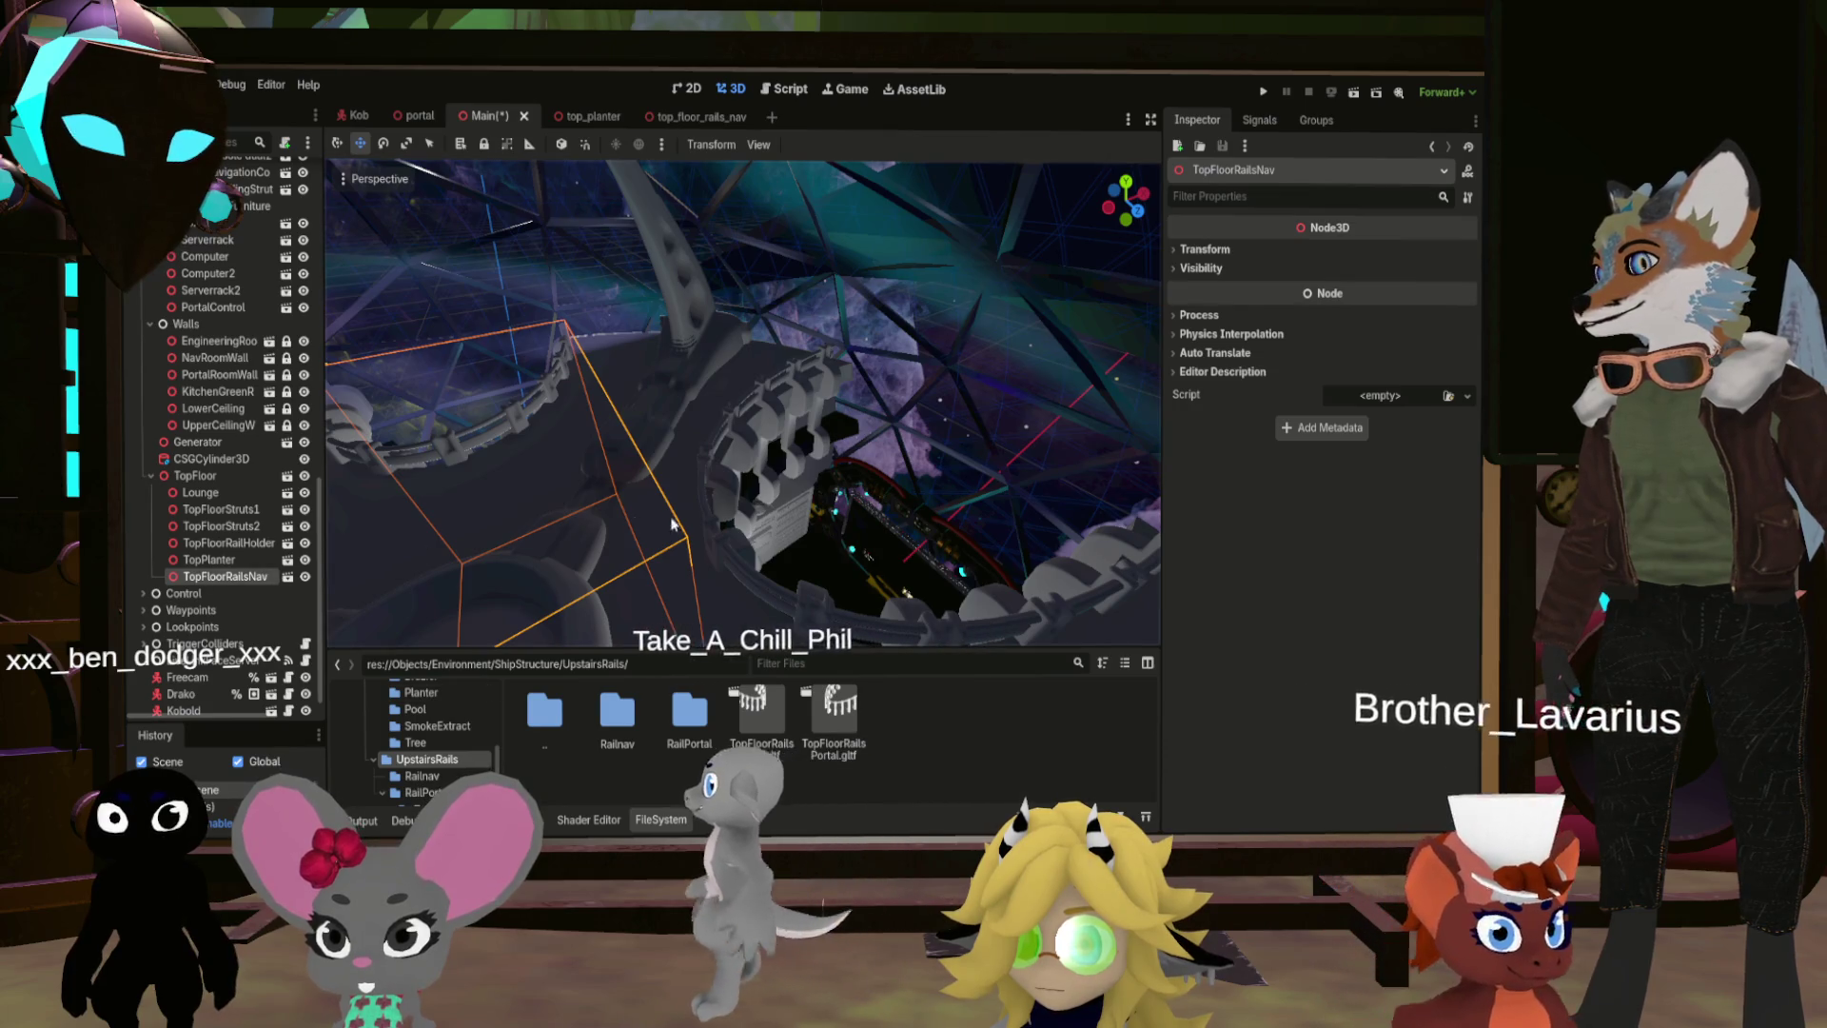
Step: Delete TopFloorRailHolder from TopFloor and save the Main scene
click(217, 545)
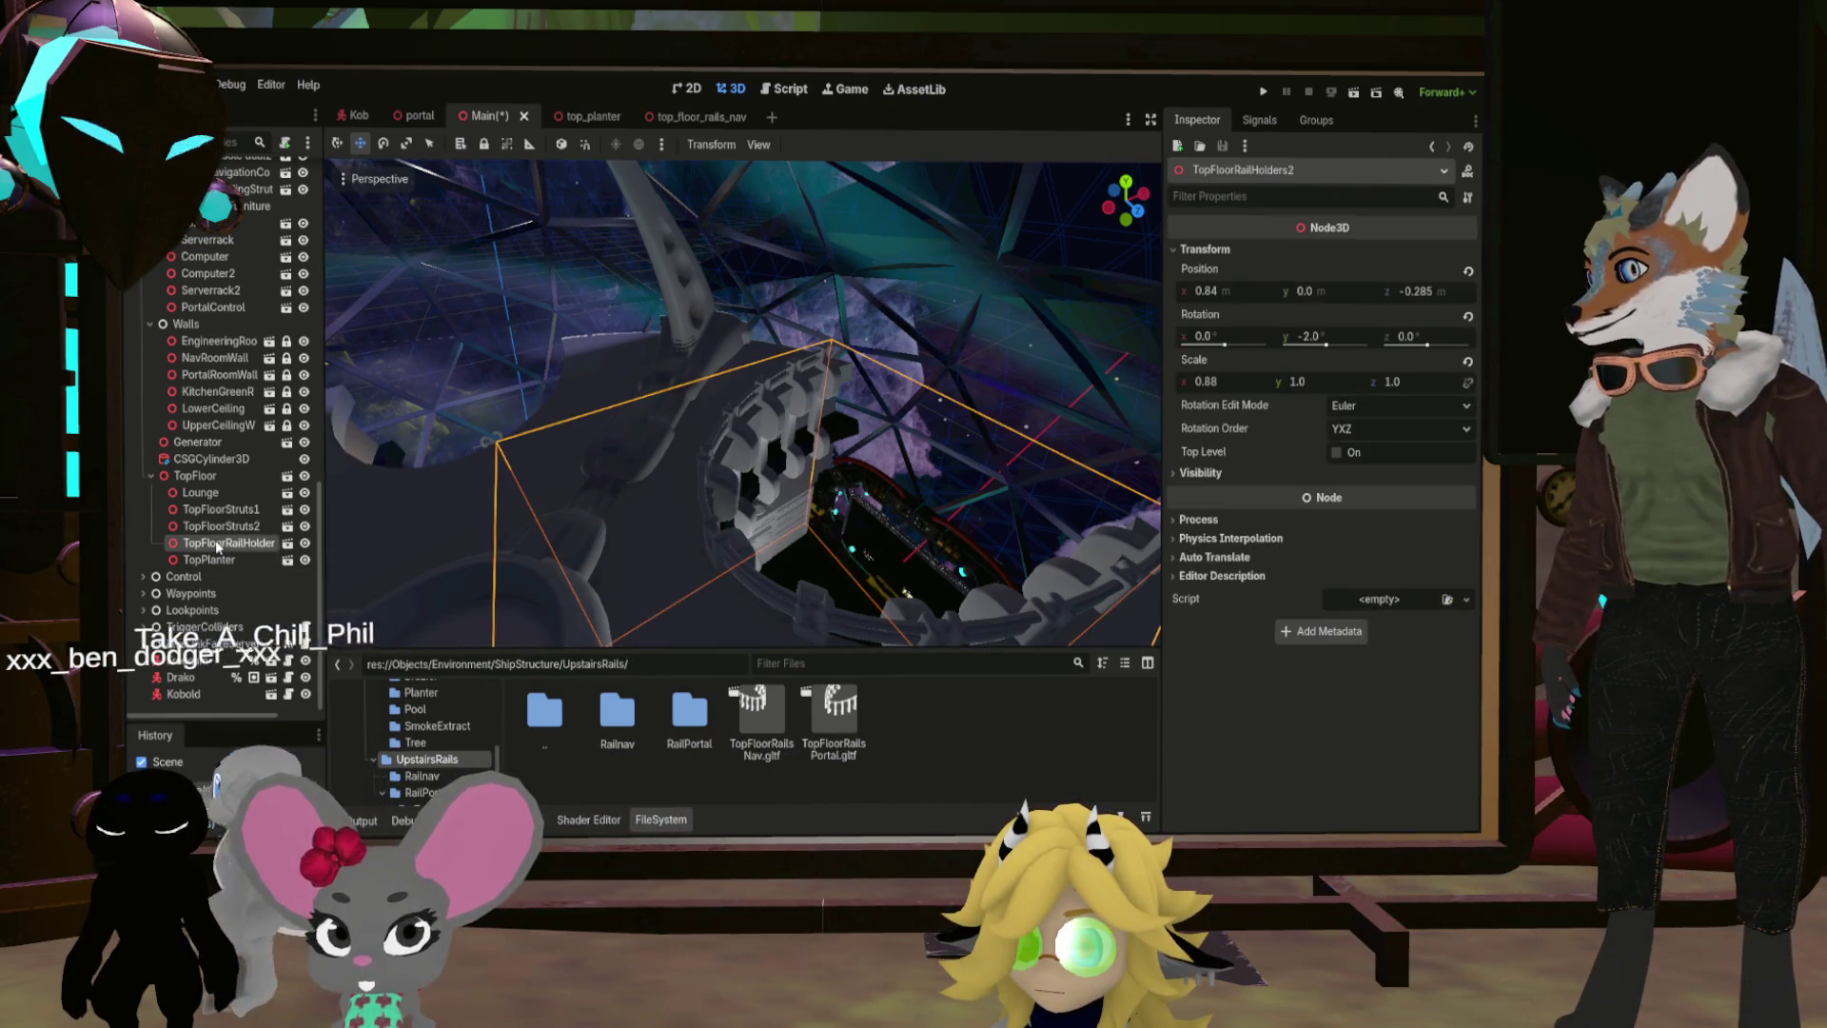
key(Delete)
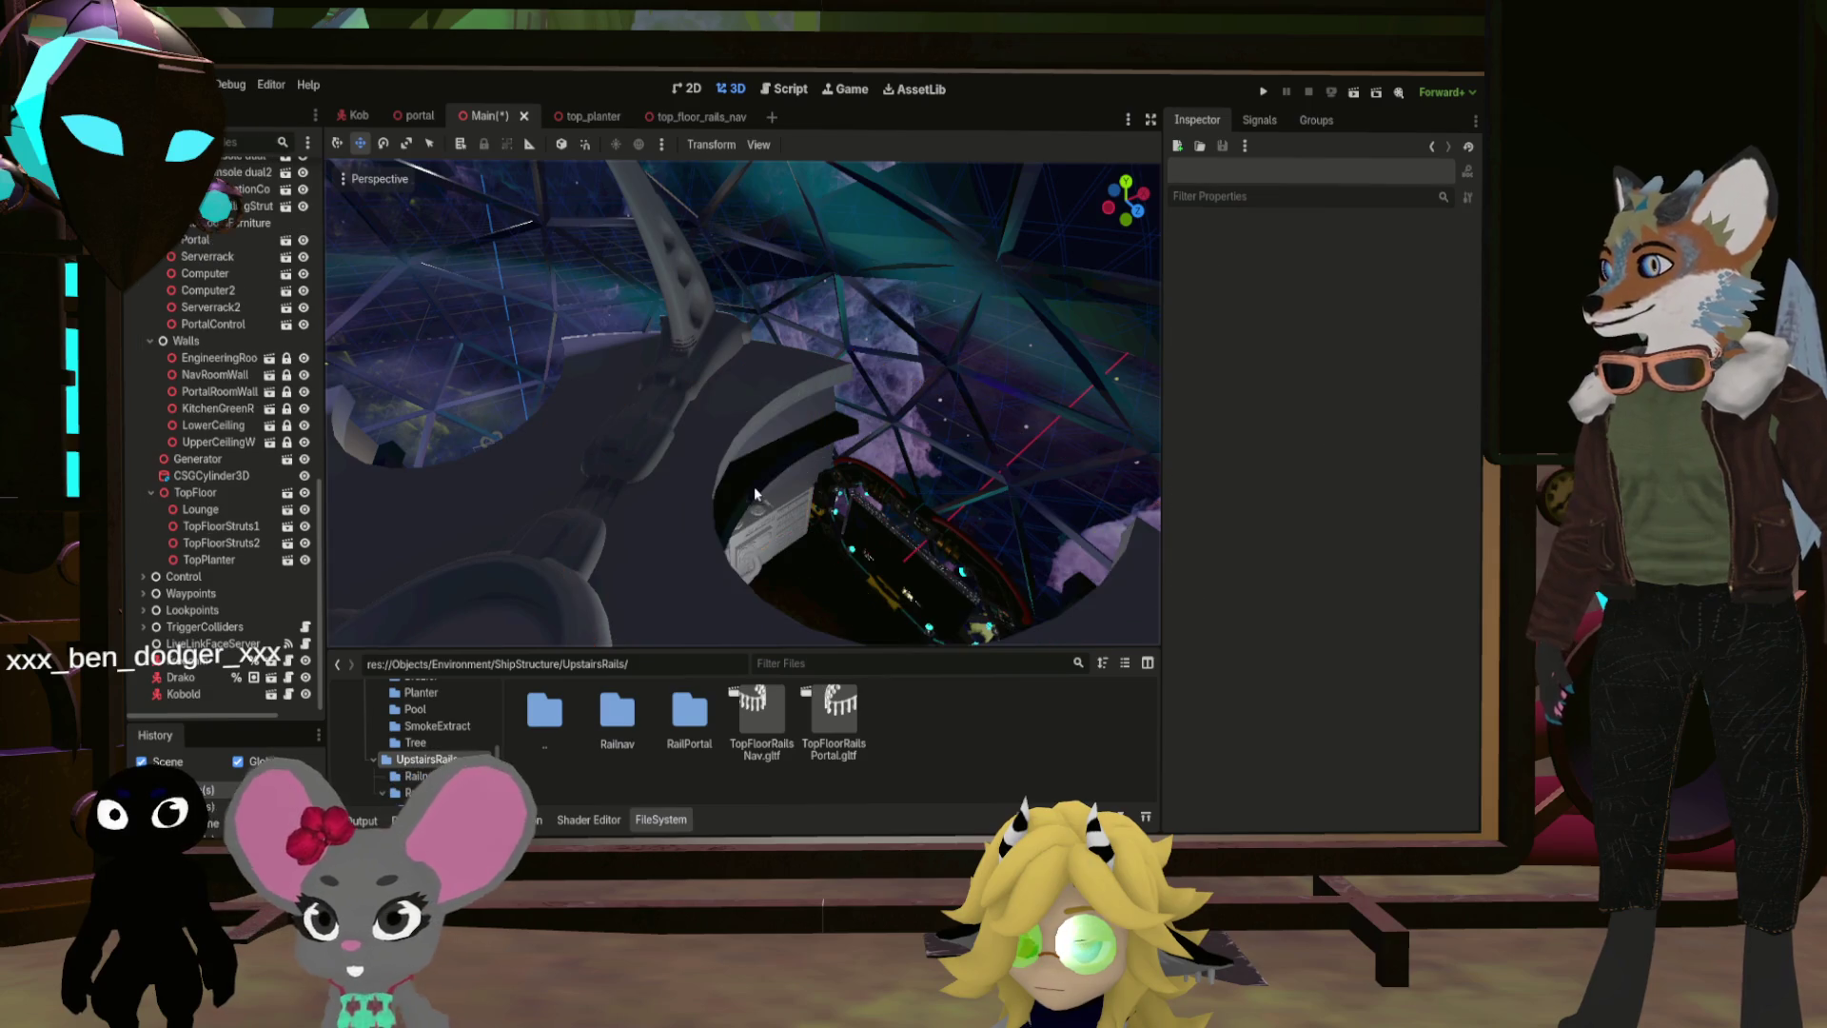
drag(739, 504, 671, 487)
key(ctrl+s)
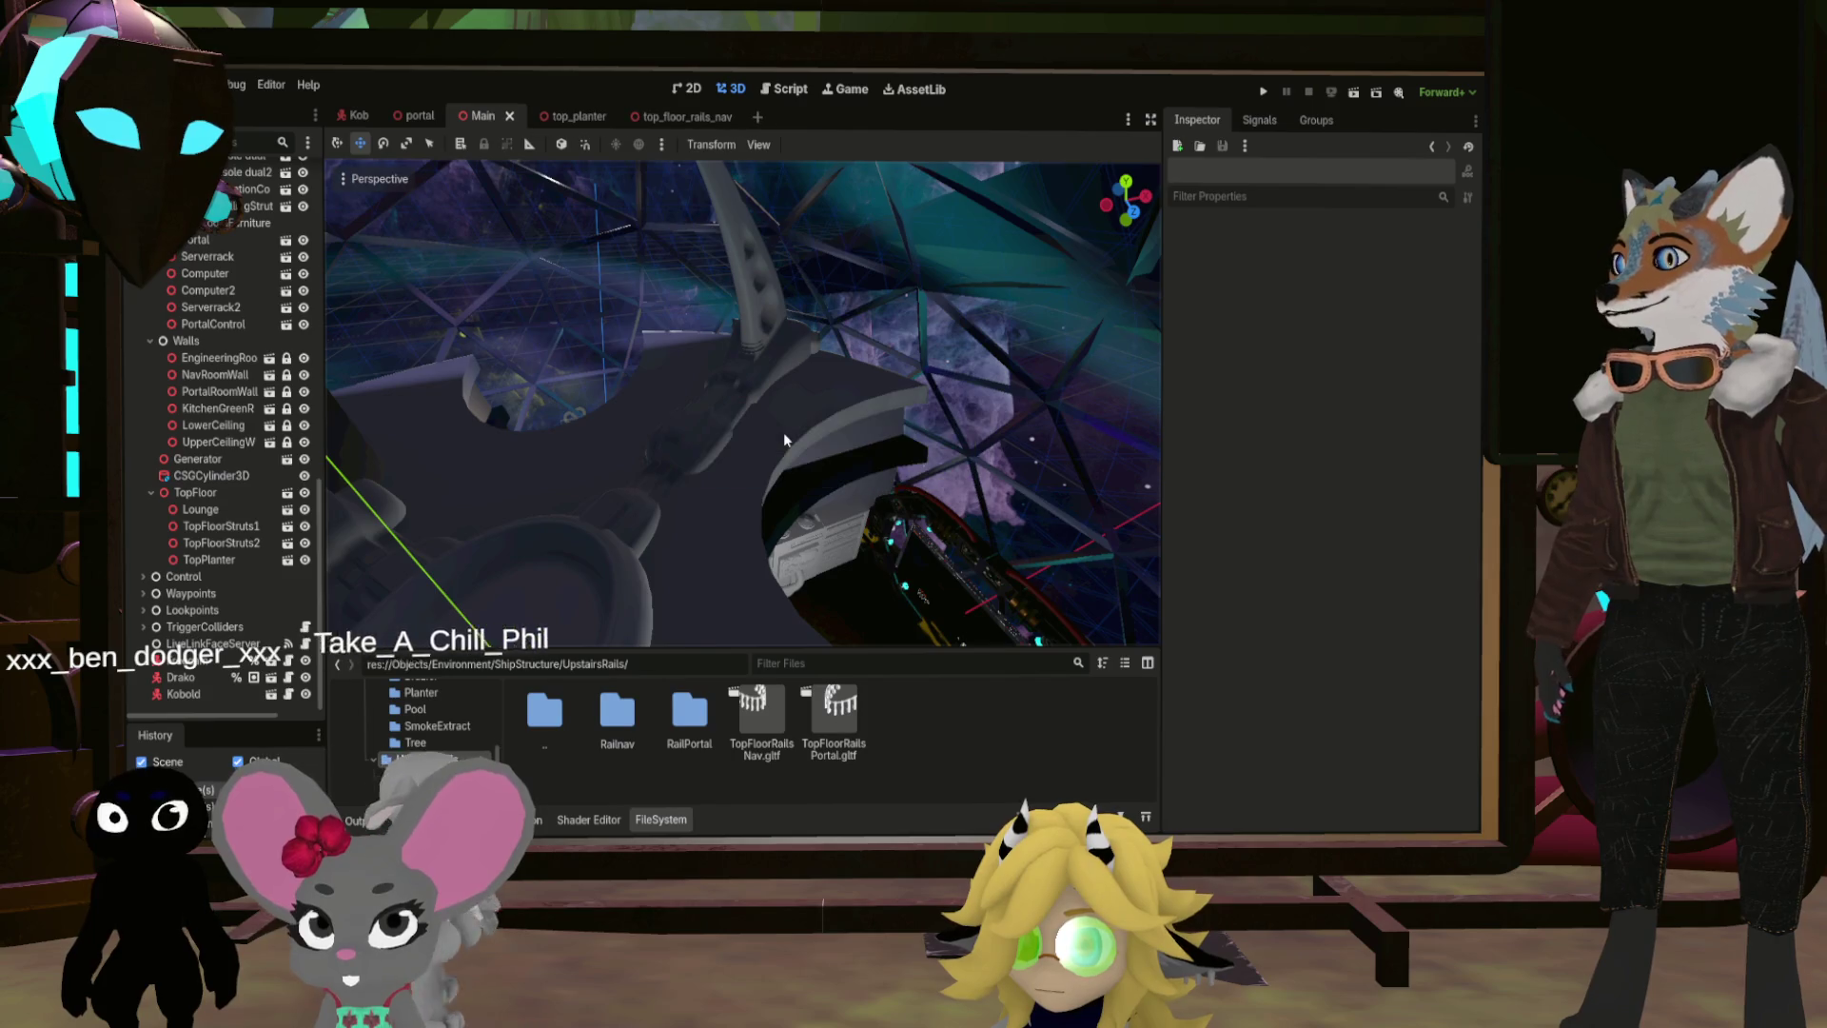
drag(784, 439, 662, 410)
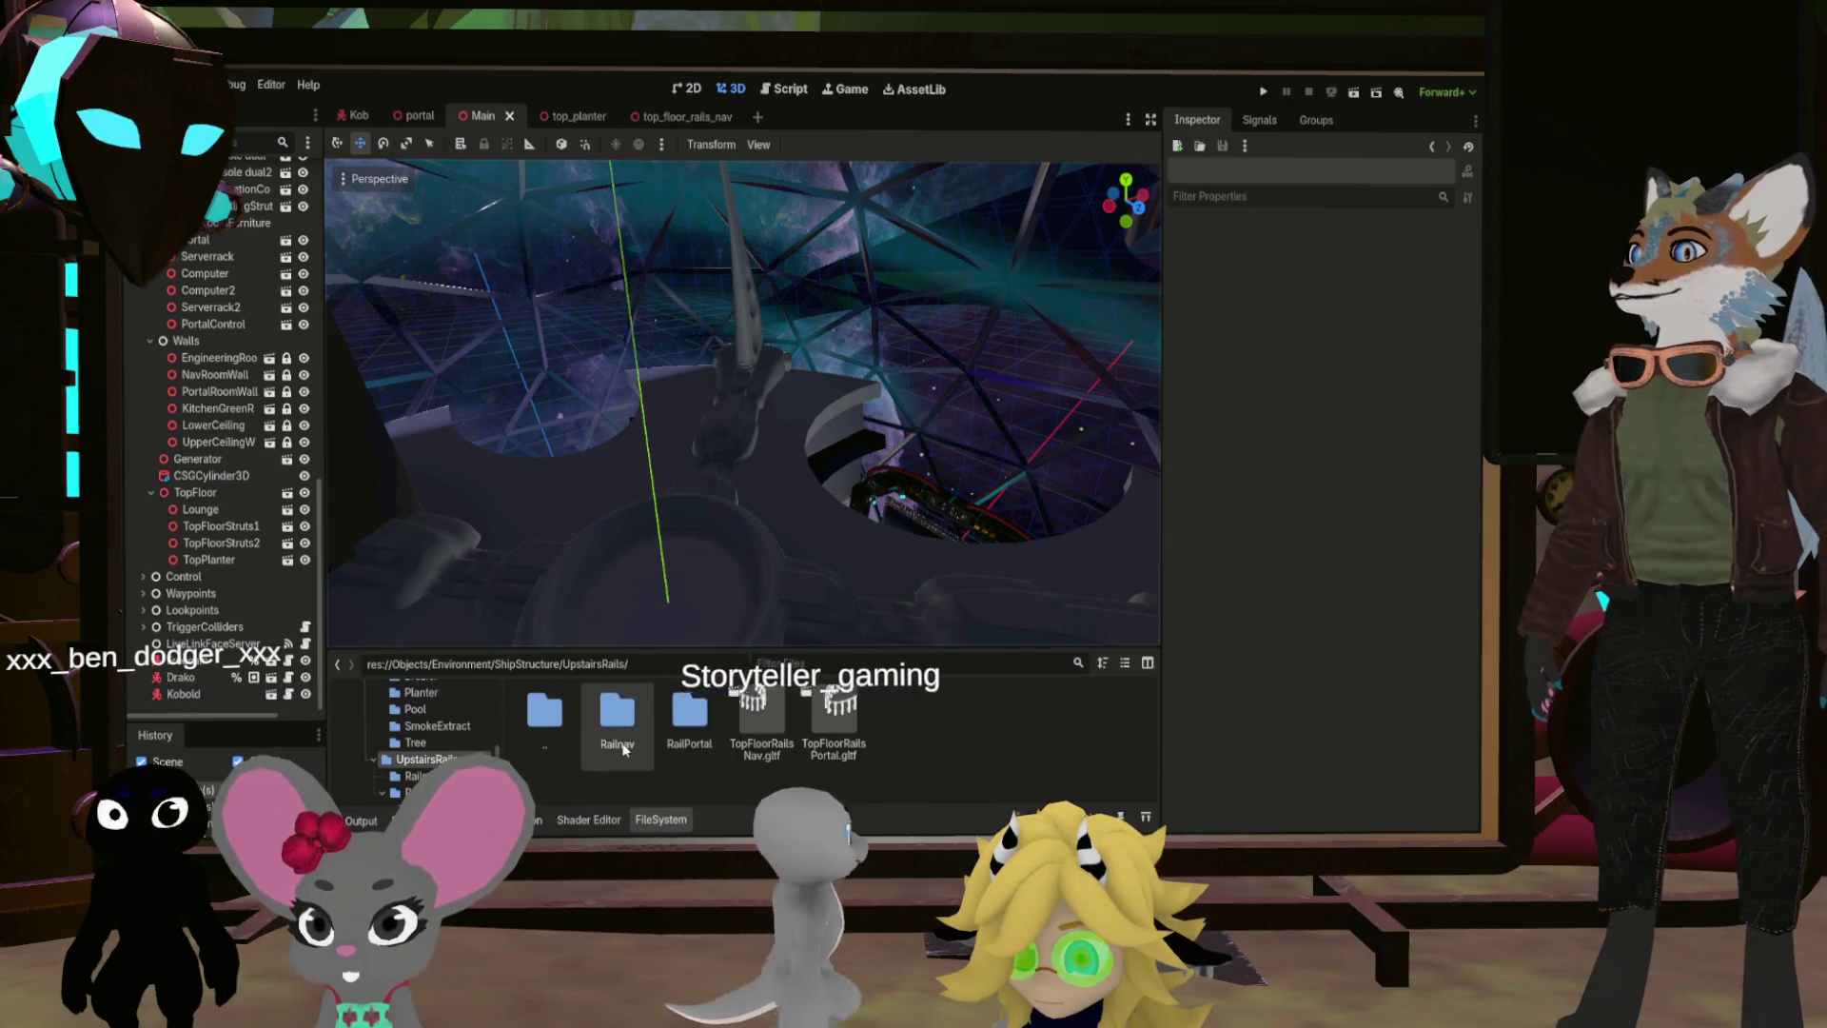
drag(666, 409, 590, 377)
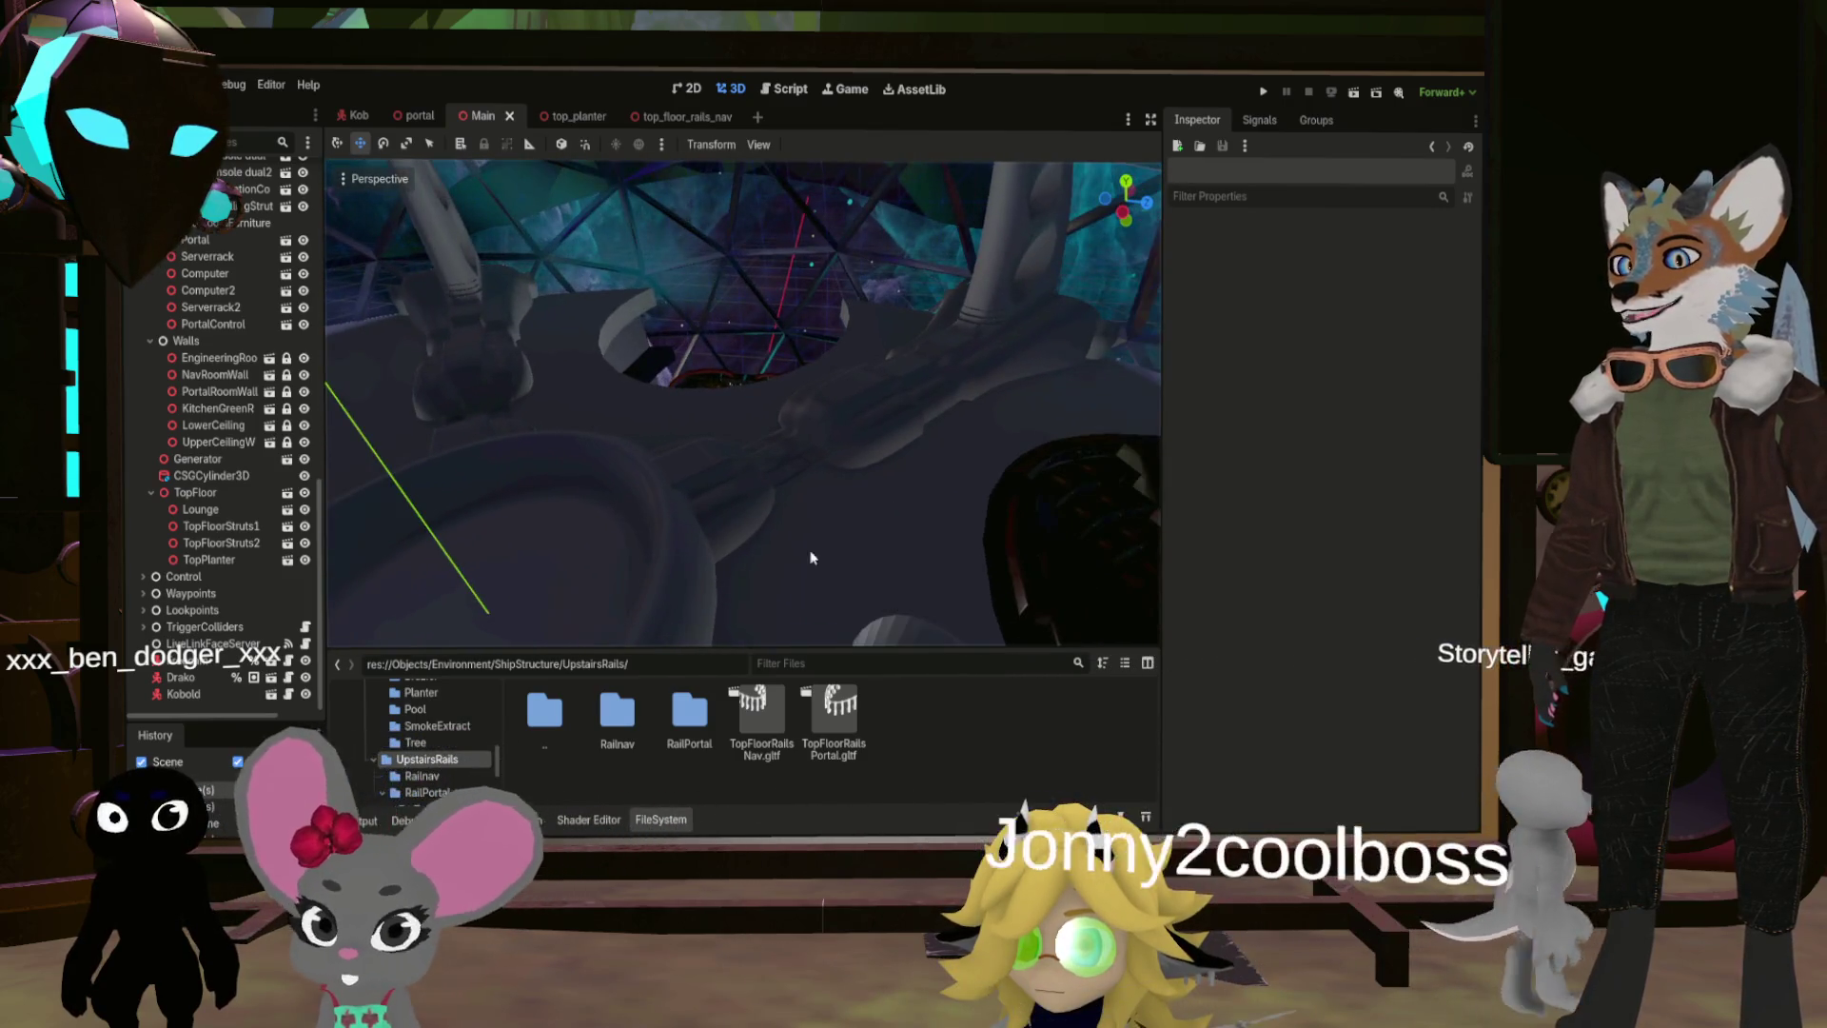
click(833, 723)
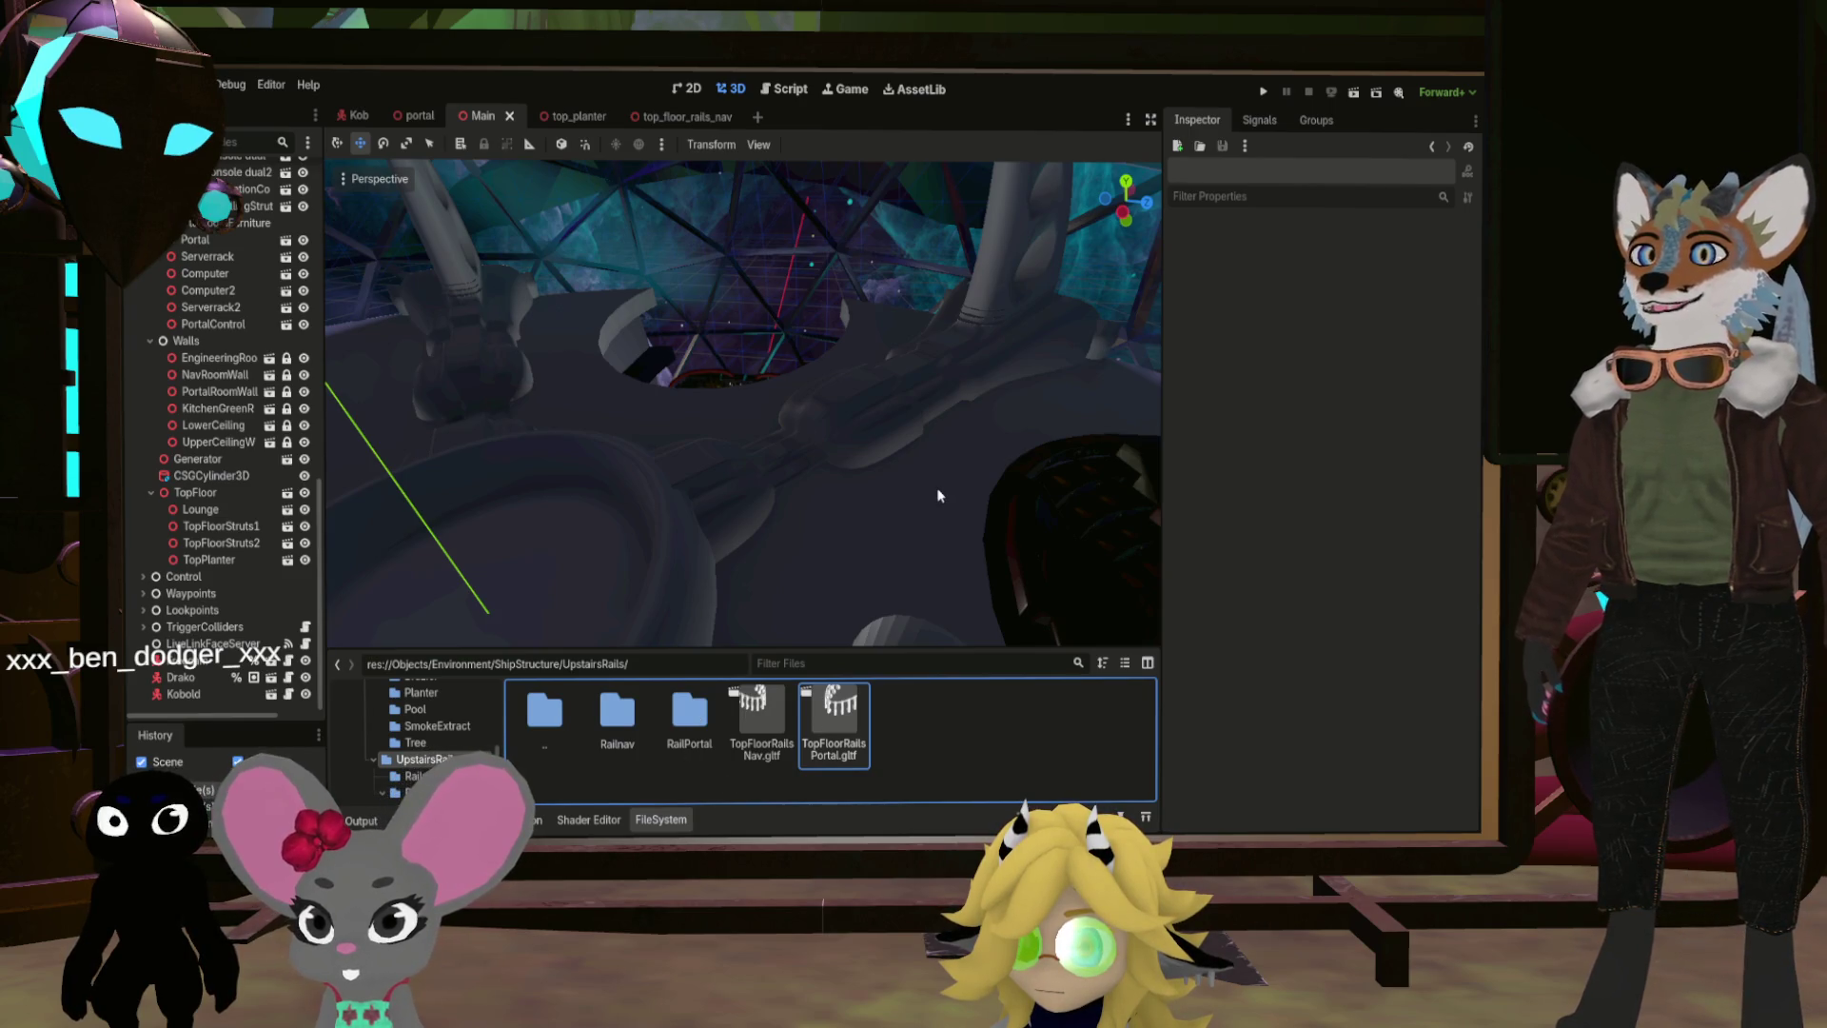
Step: Make inherited scenes from the portal and nav rail glTFs, save top_floor_rails_portal, and close the outdated rail tabs
key(Return)
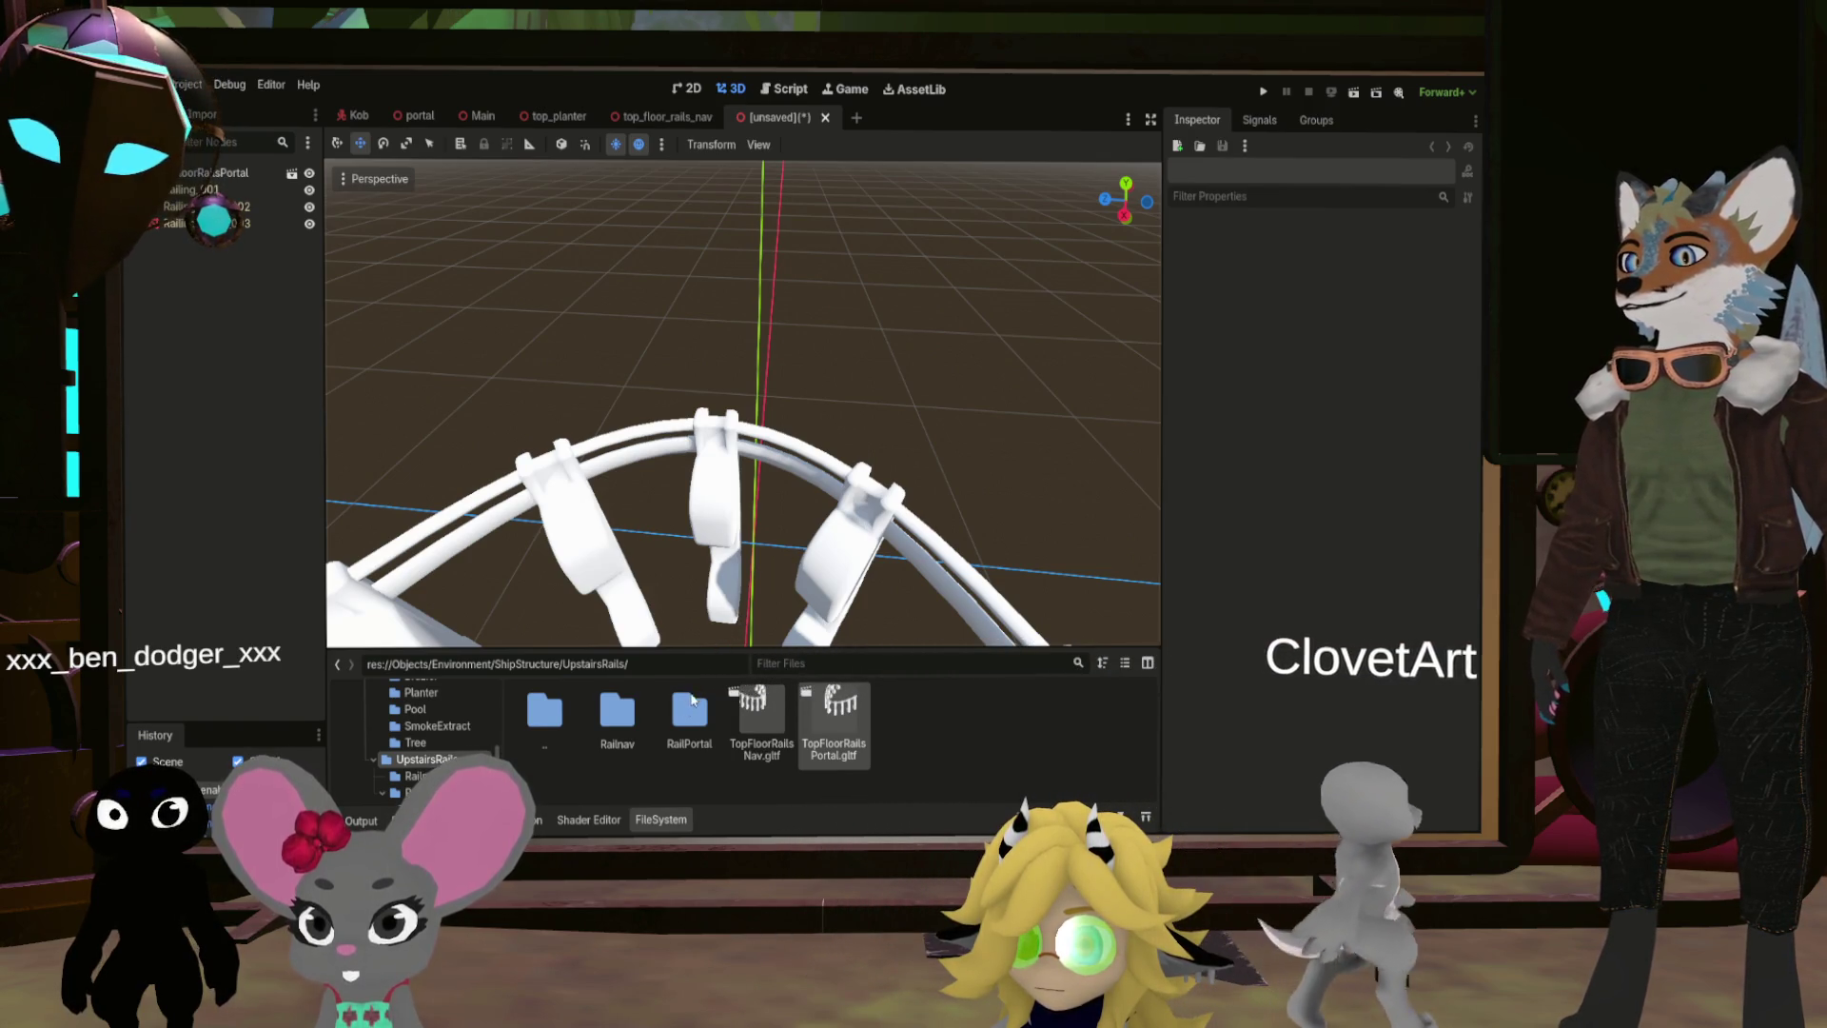
key(ctrl+s)
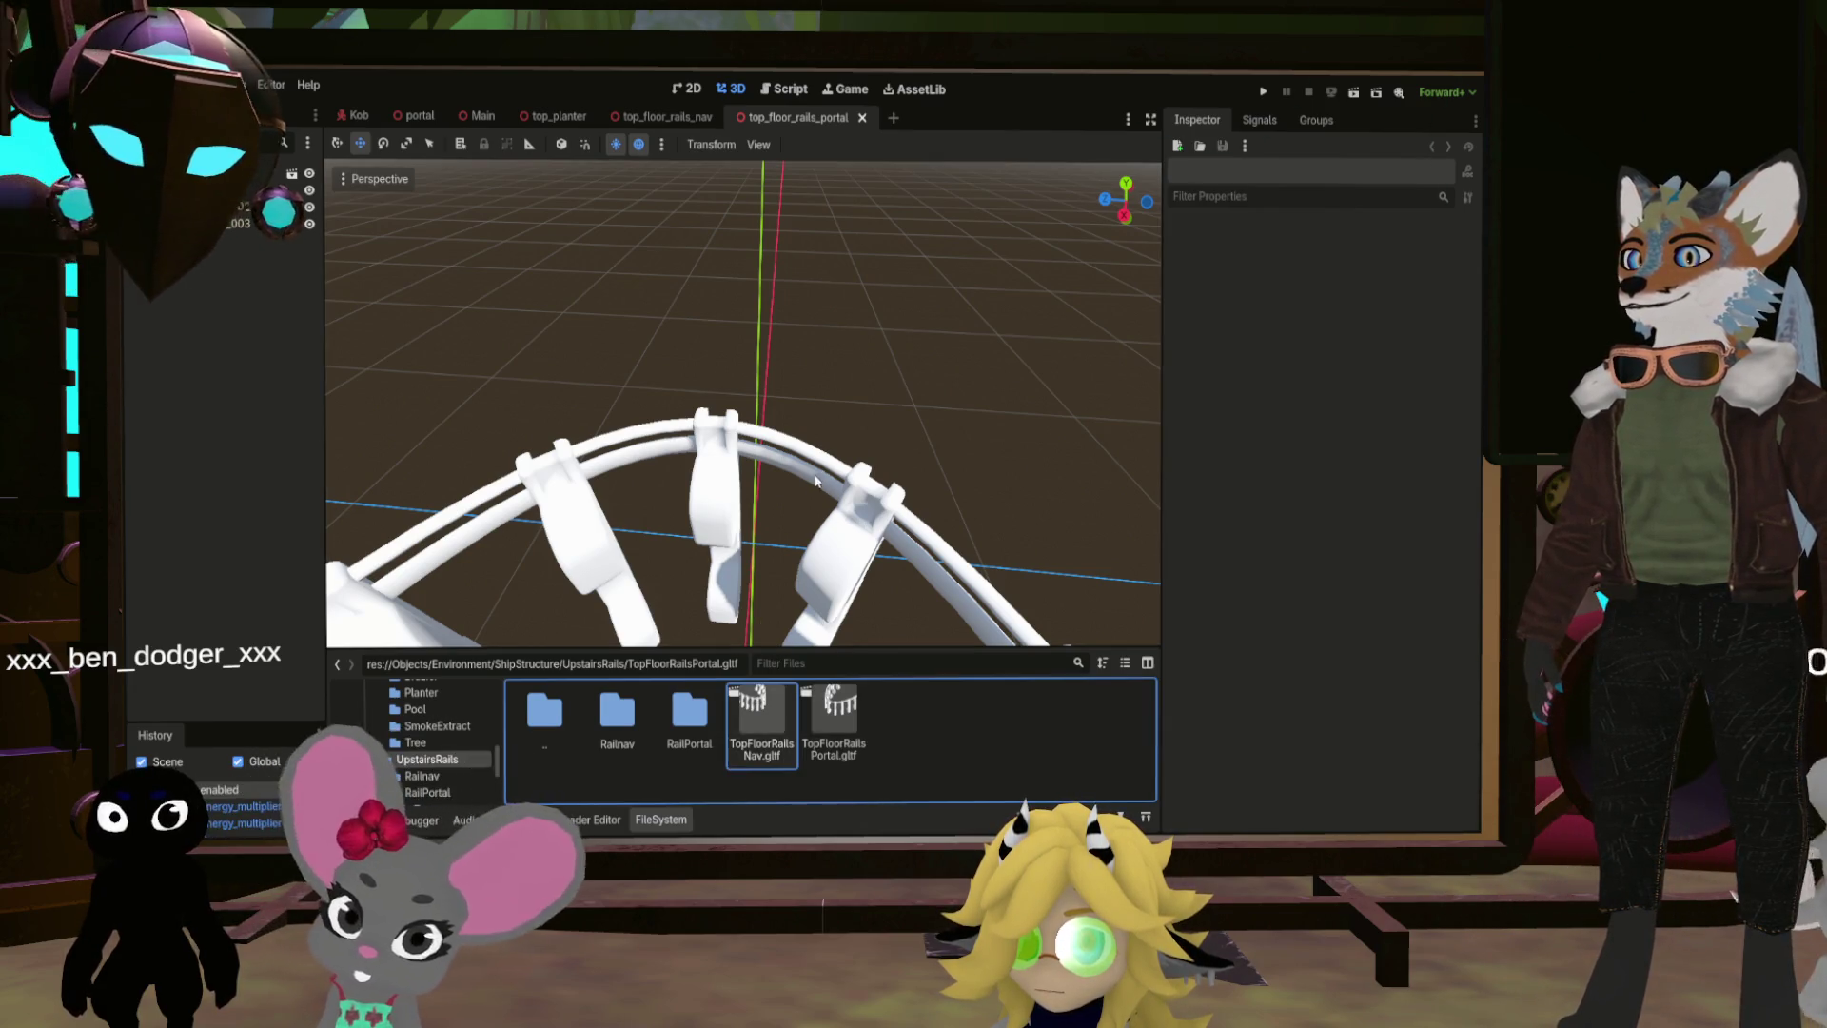
key(ctrl+n)
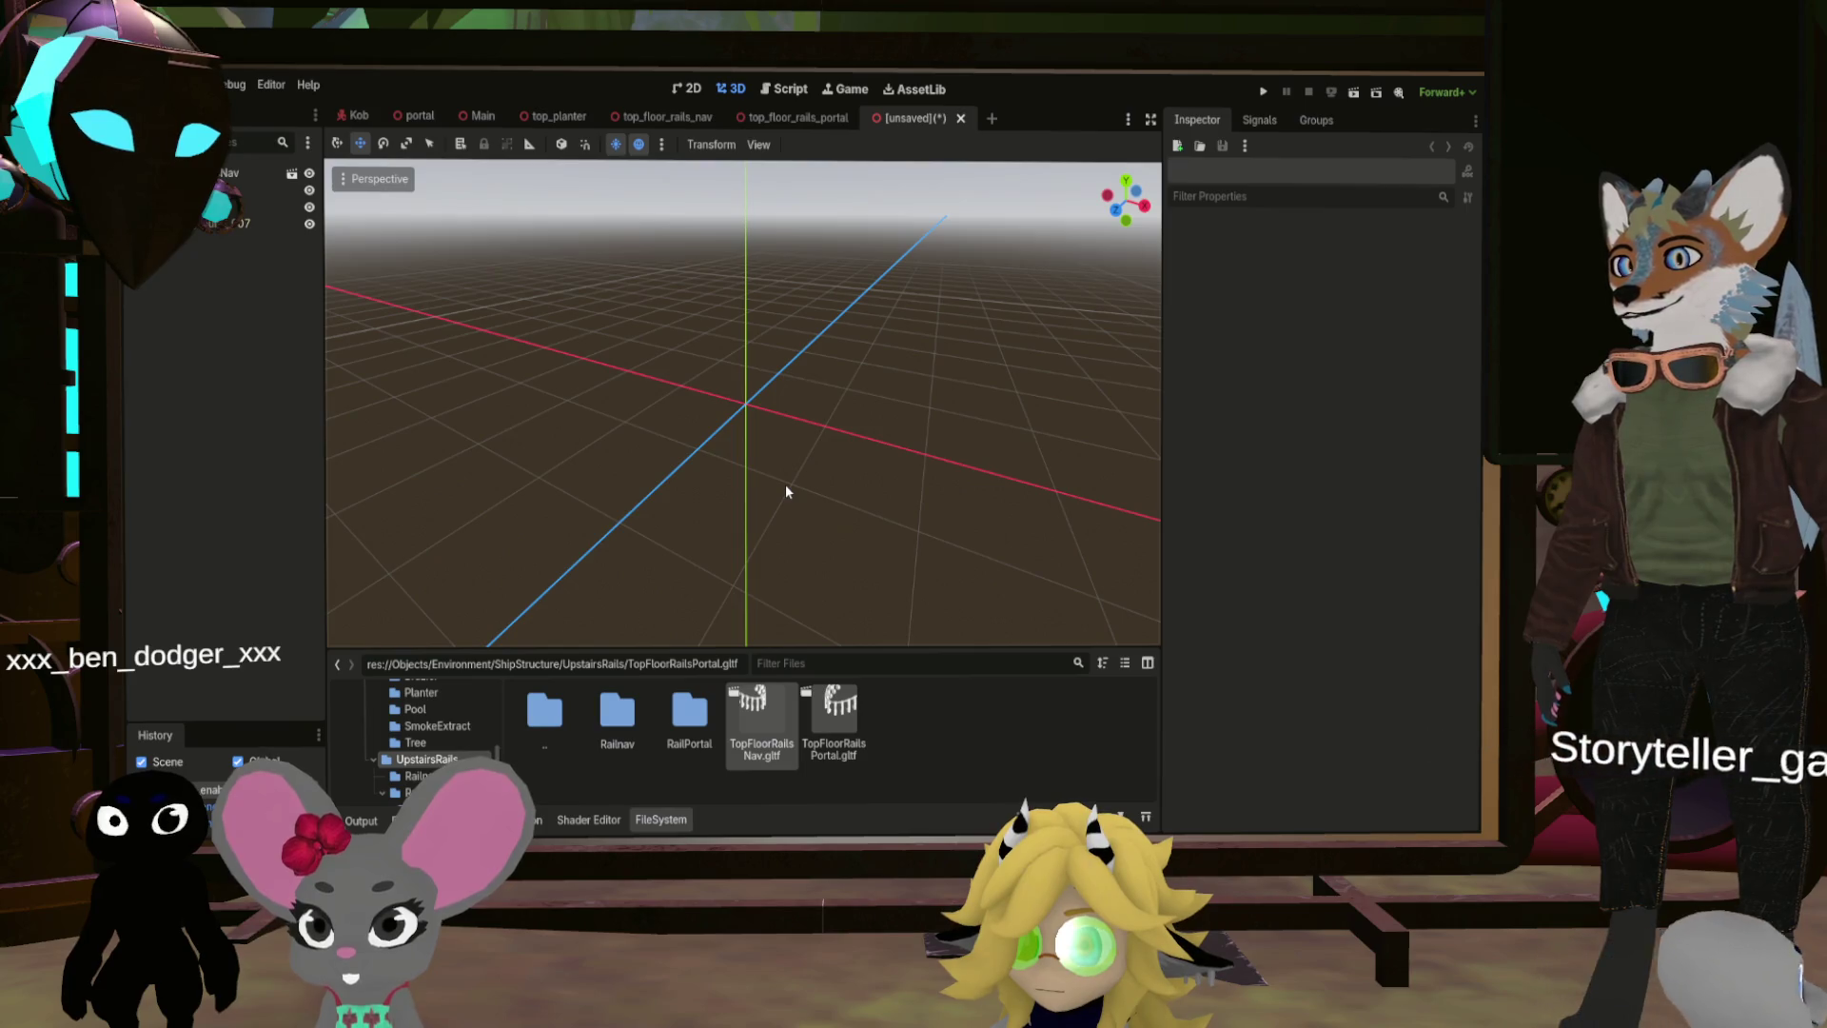
click(715, 116)
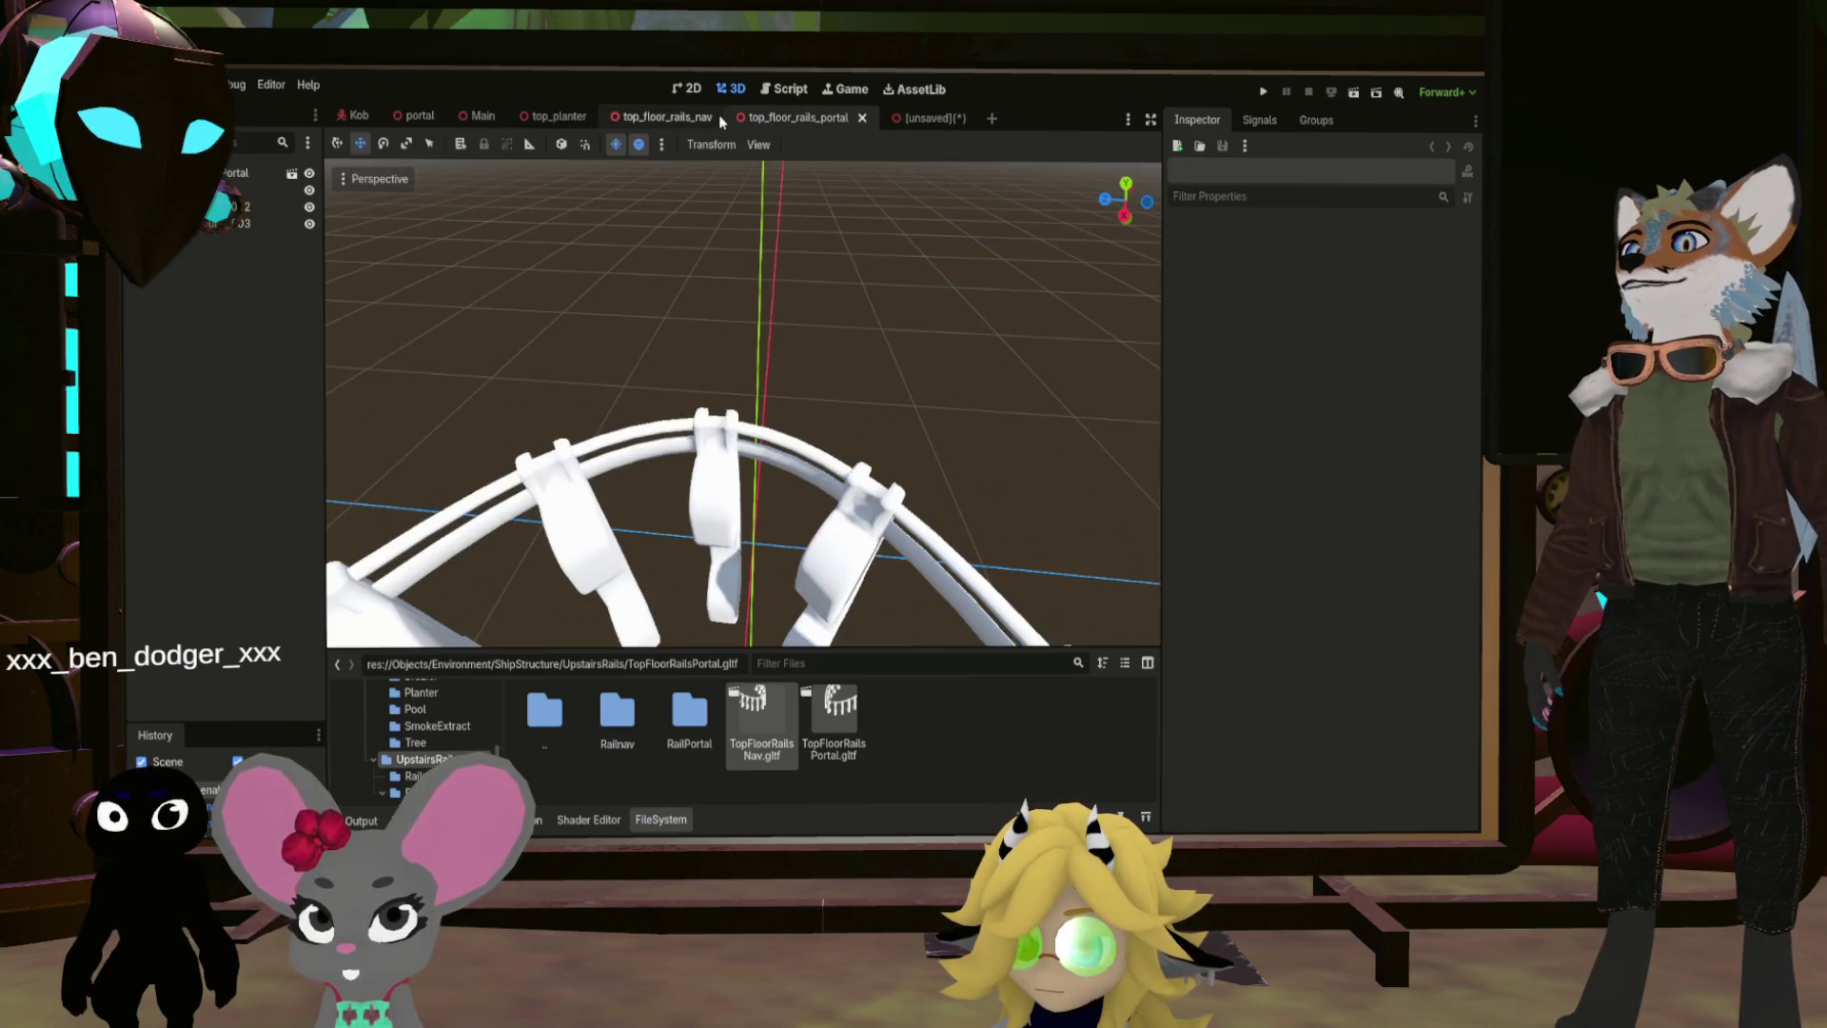
click(726, 117)
click(735, 117)
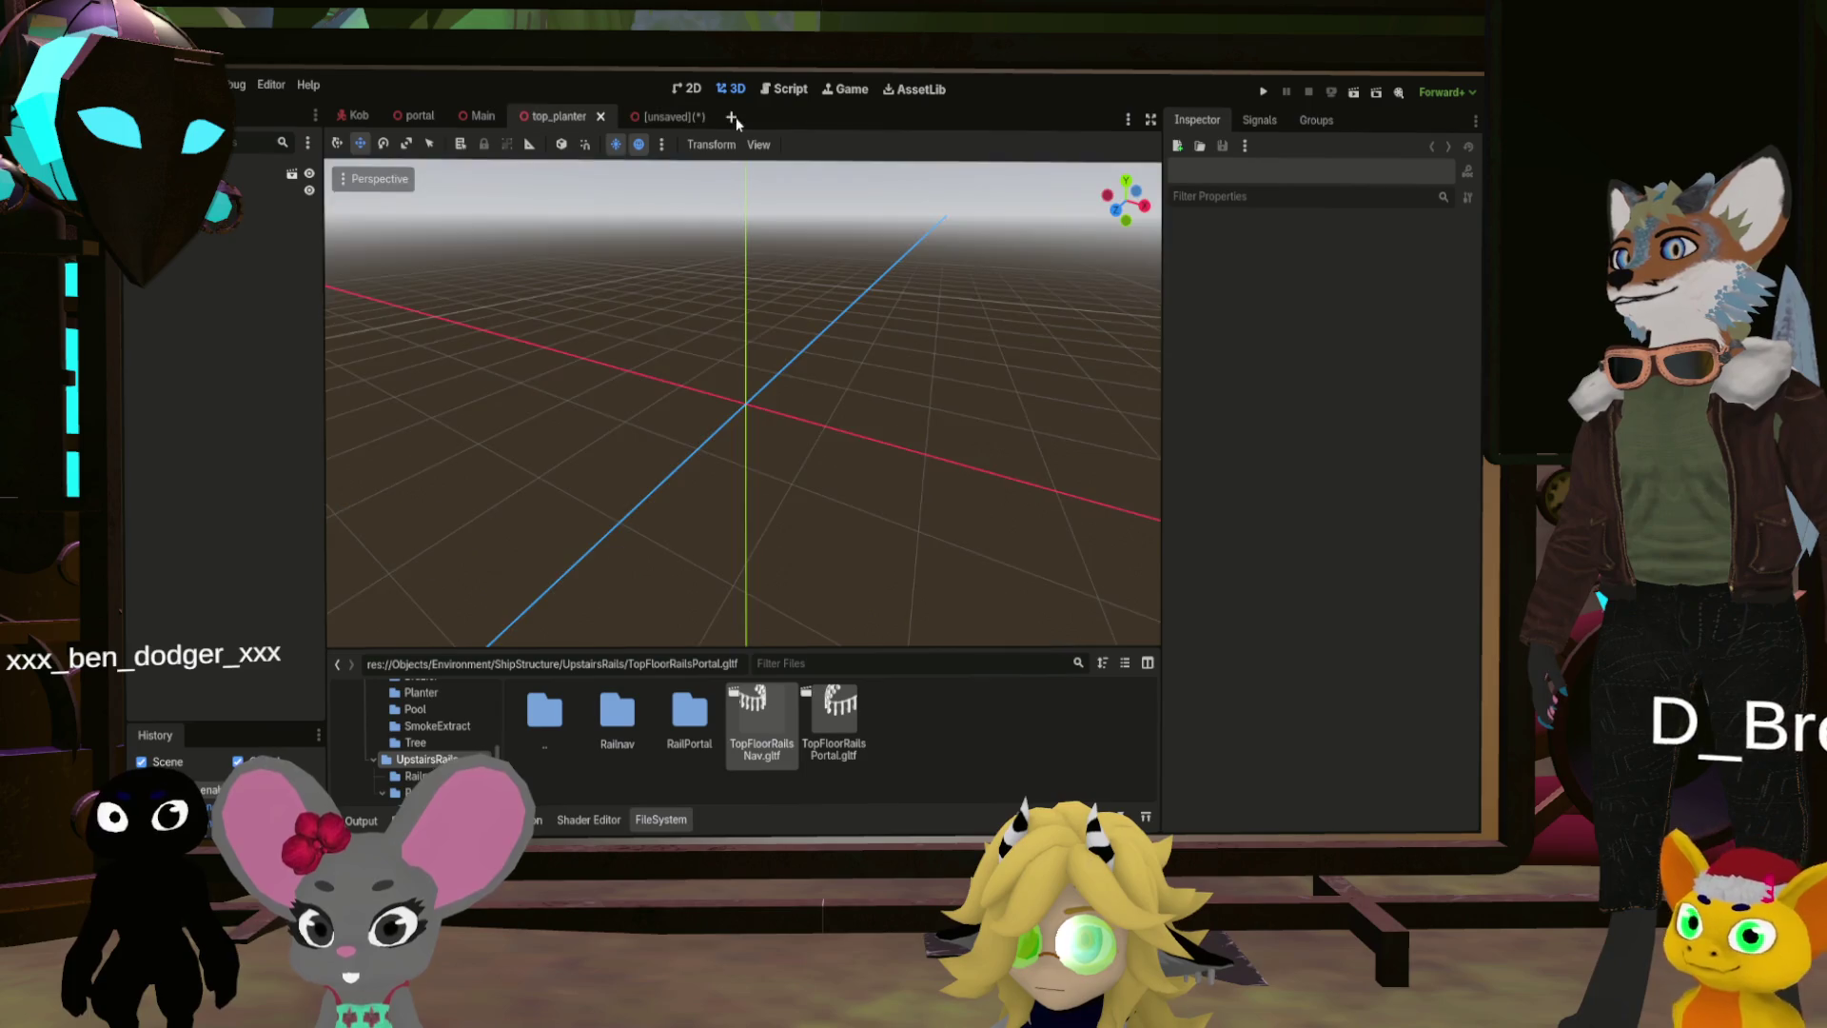
key(ctrl+s)
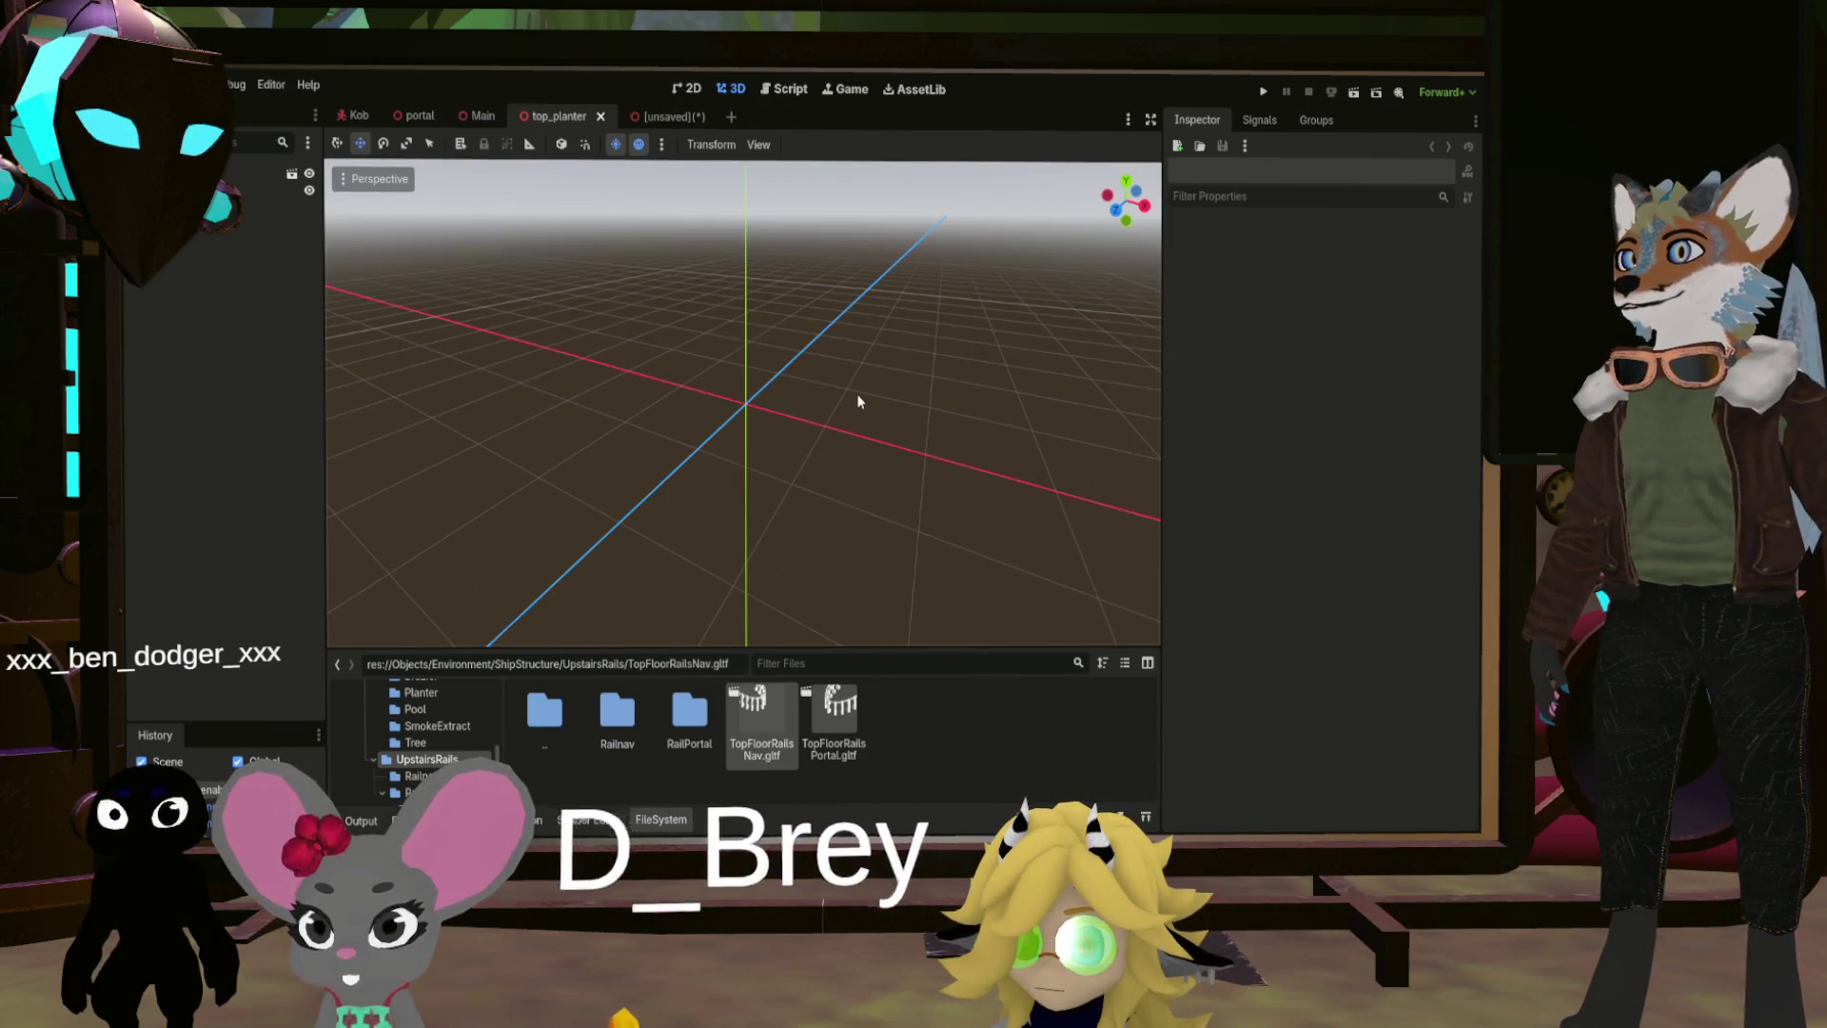
drag(858, 402, 699, 200)
click(666, 116)
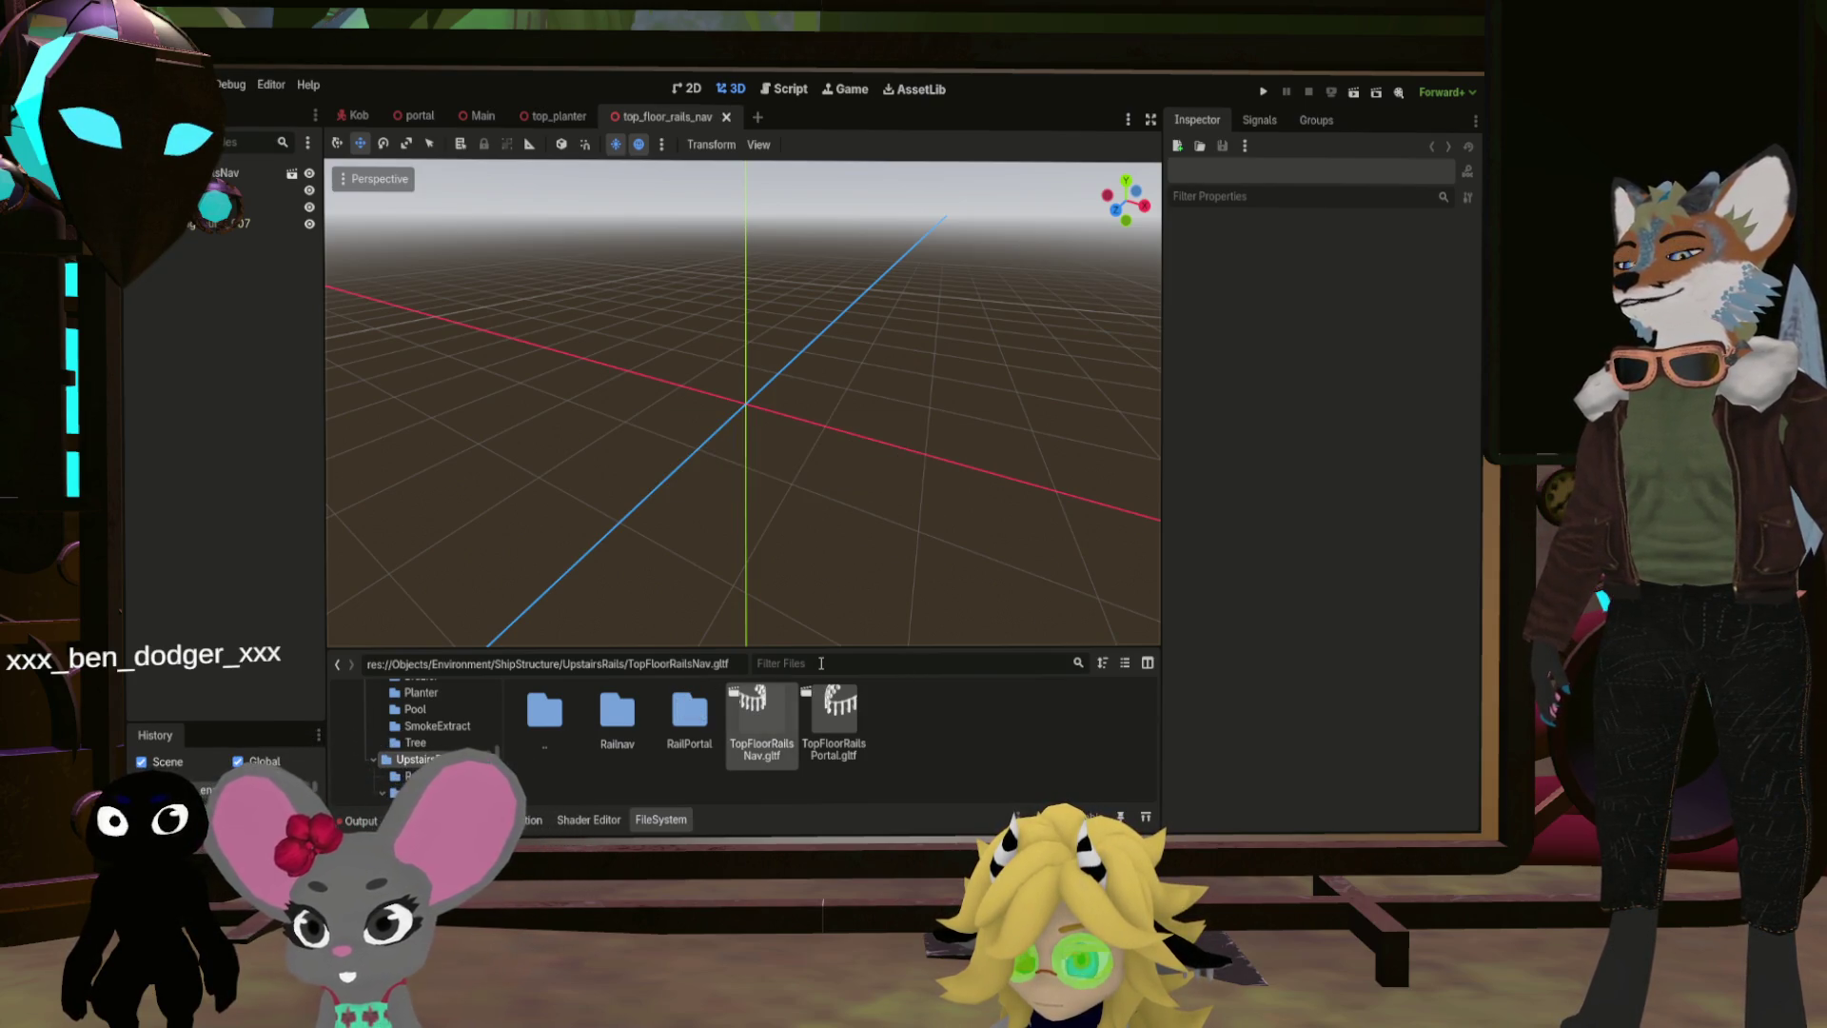
Step: Save the new scene as top_floor_rails_nav and open top_floor_rails_portal from RailPortal
key(ctrl+s)
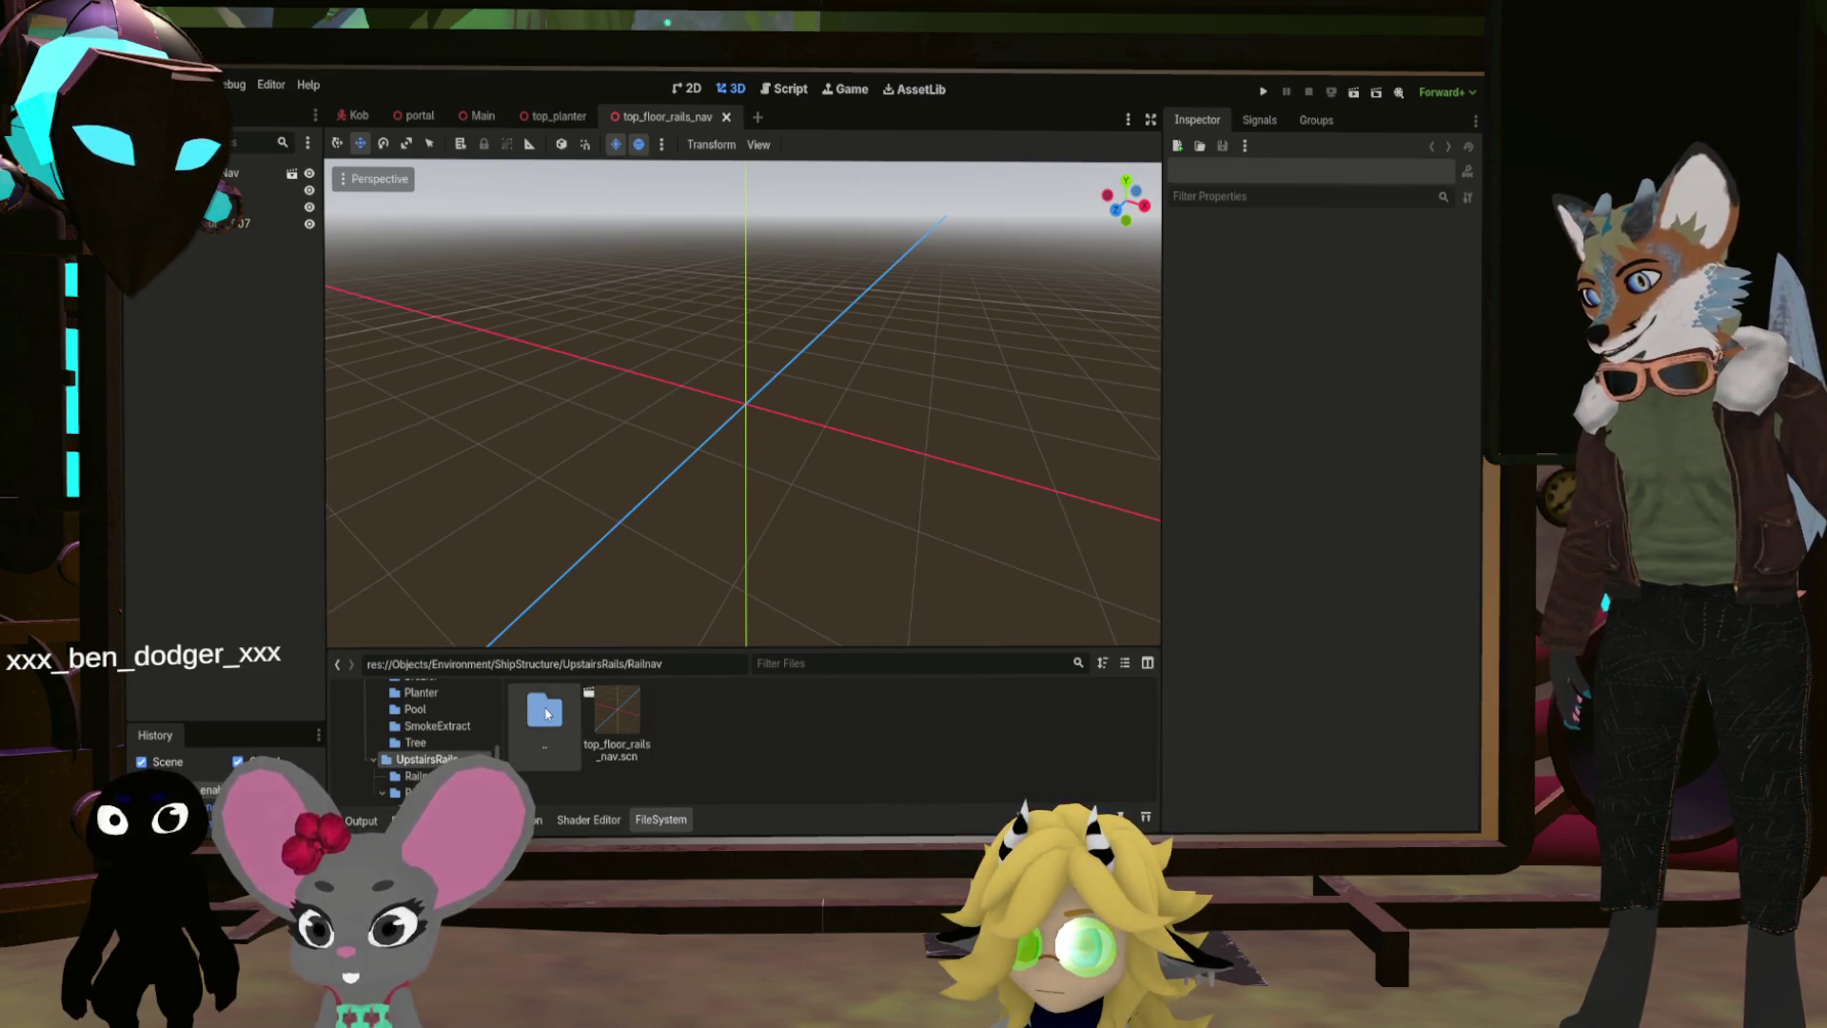
double_click(693, 728)
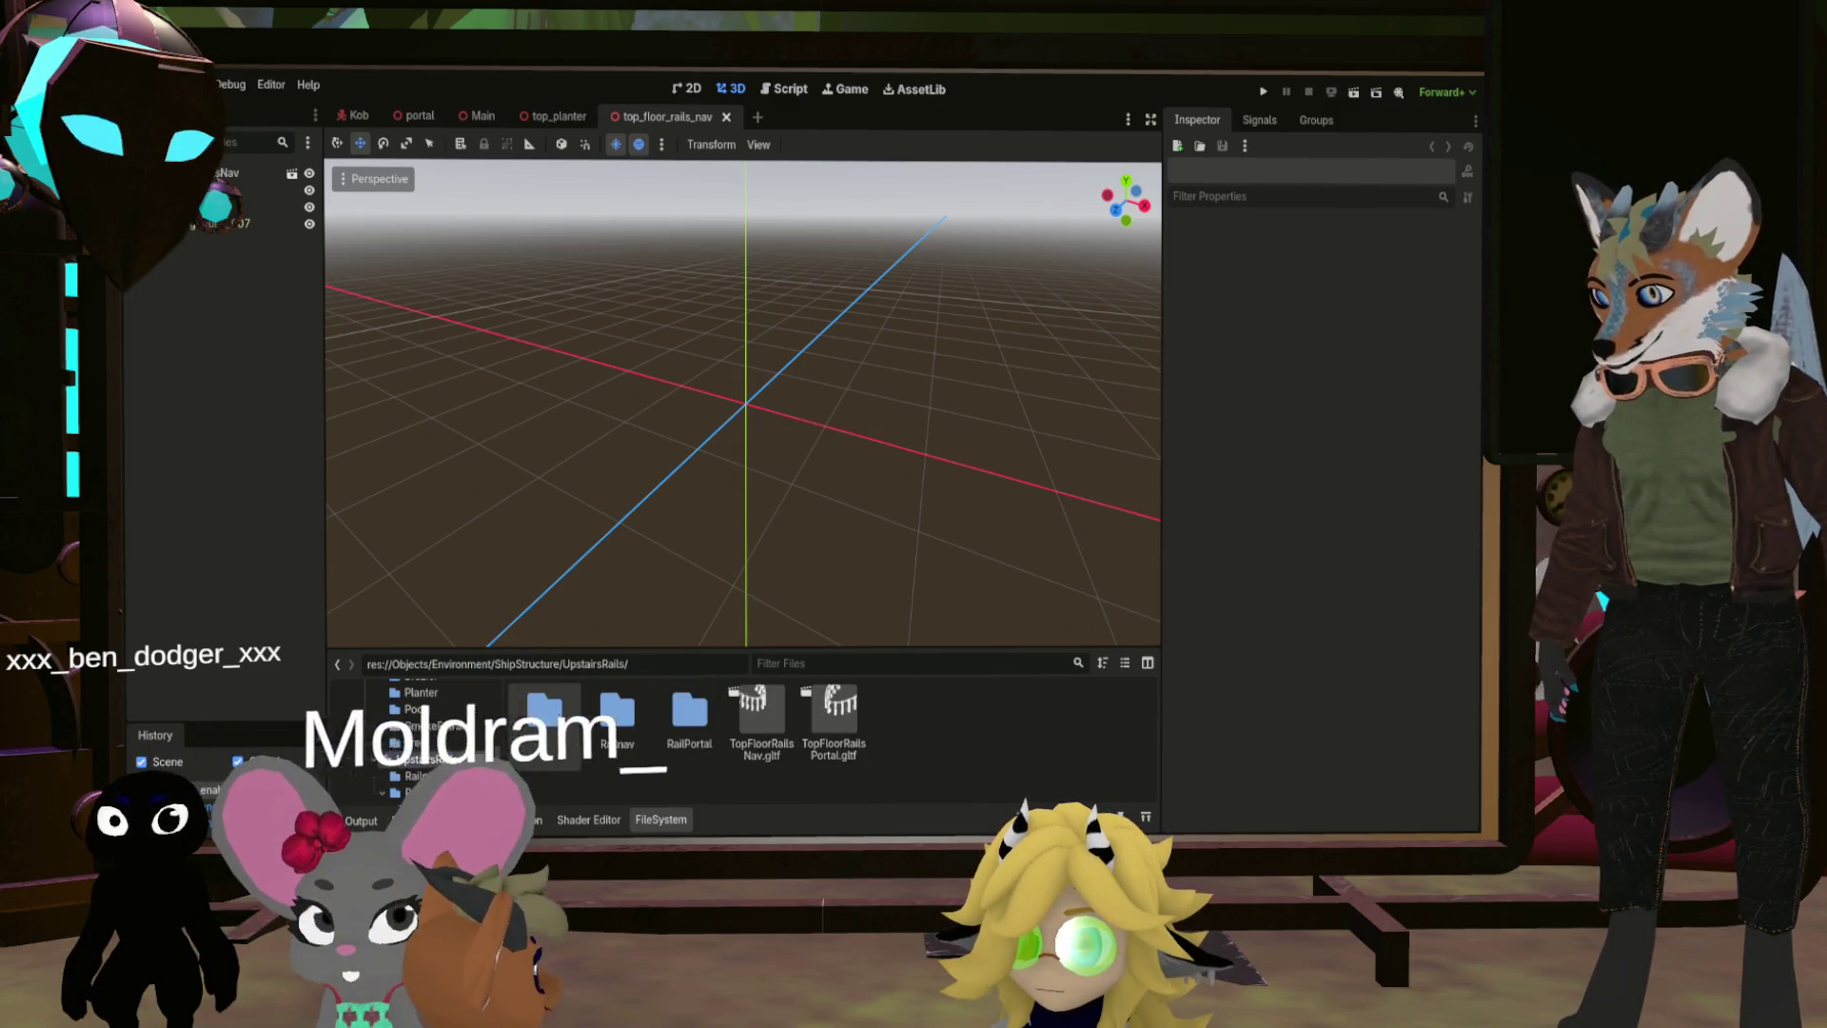
double_click(693, 726)
double_click(691, 723)
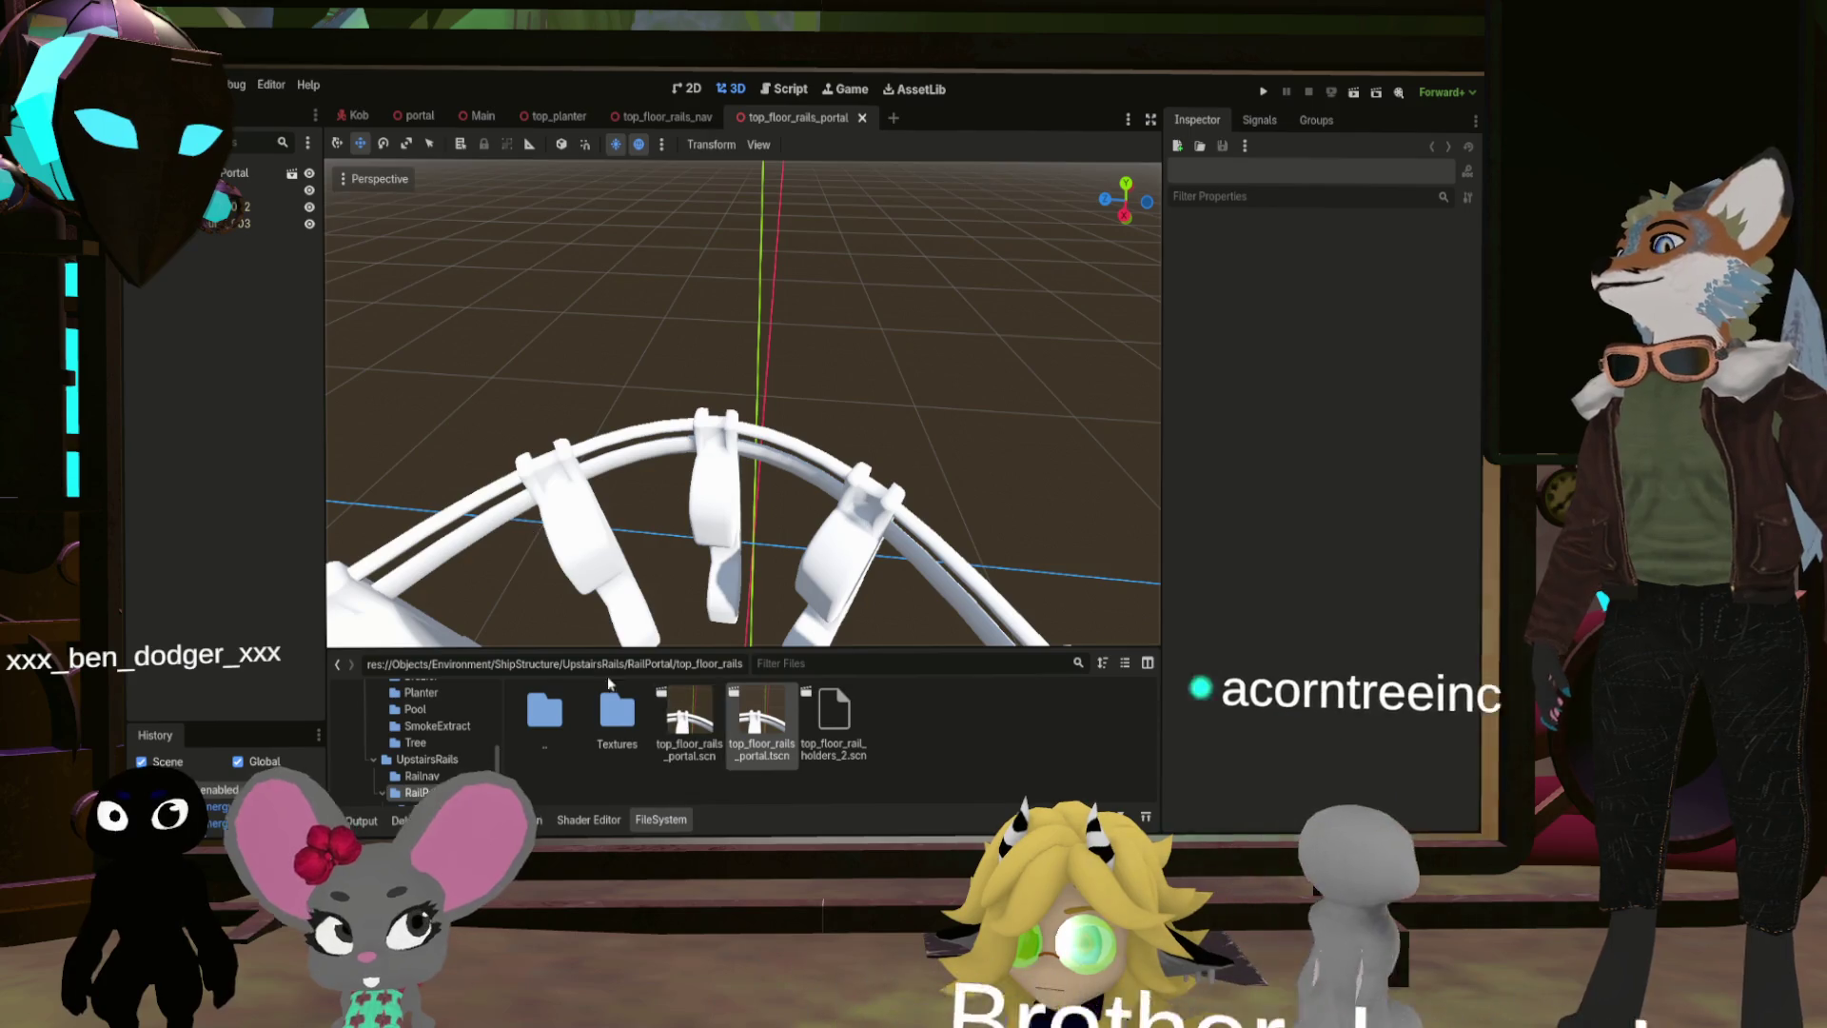
Step: Browse up to UpstairsRails > Railnav and close the portal rails scene tab
click(617, 718)
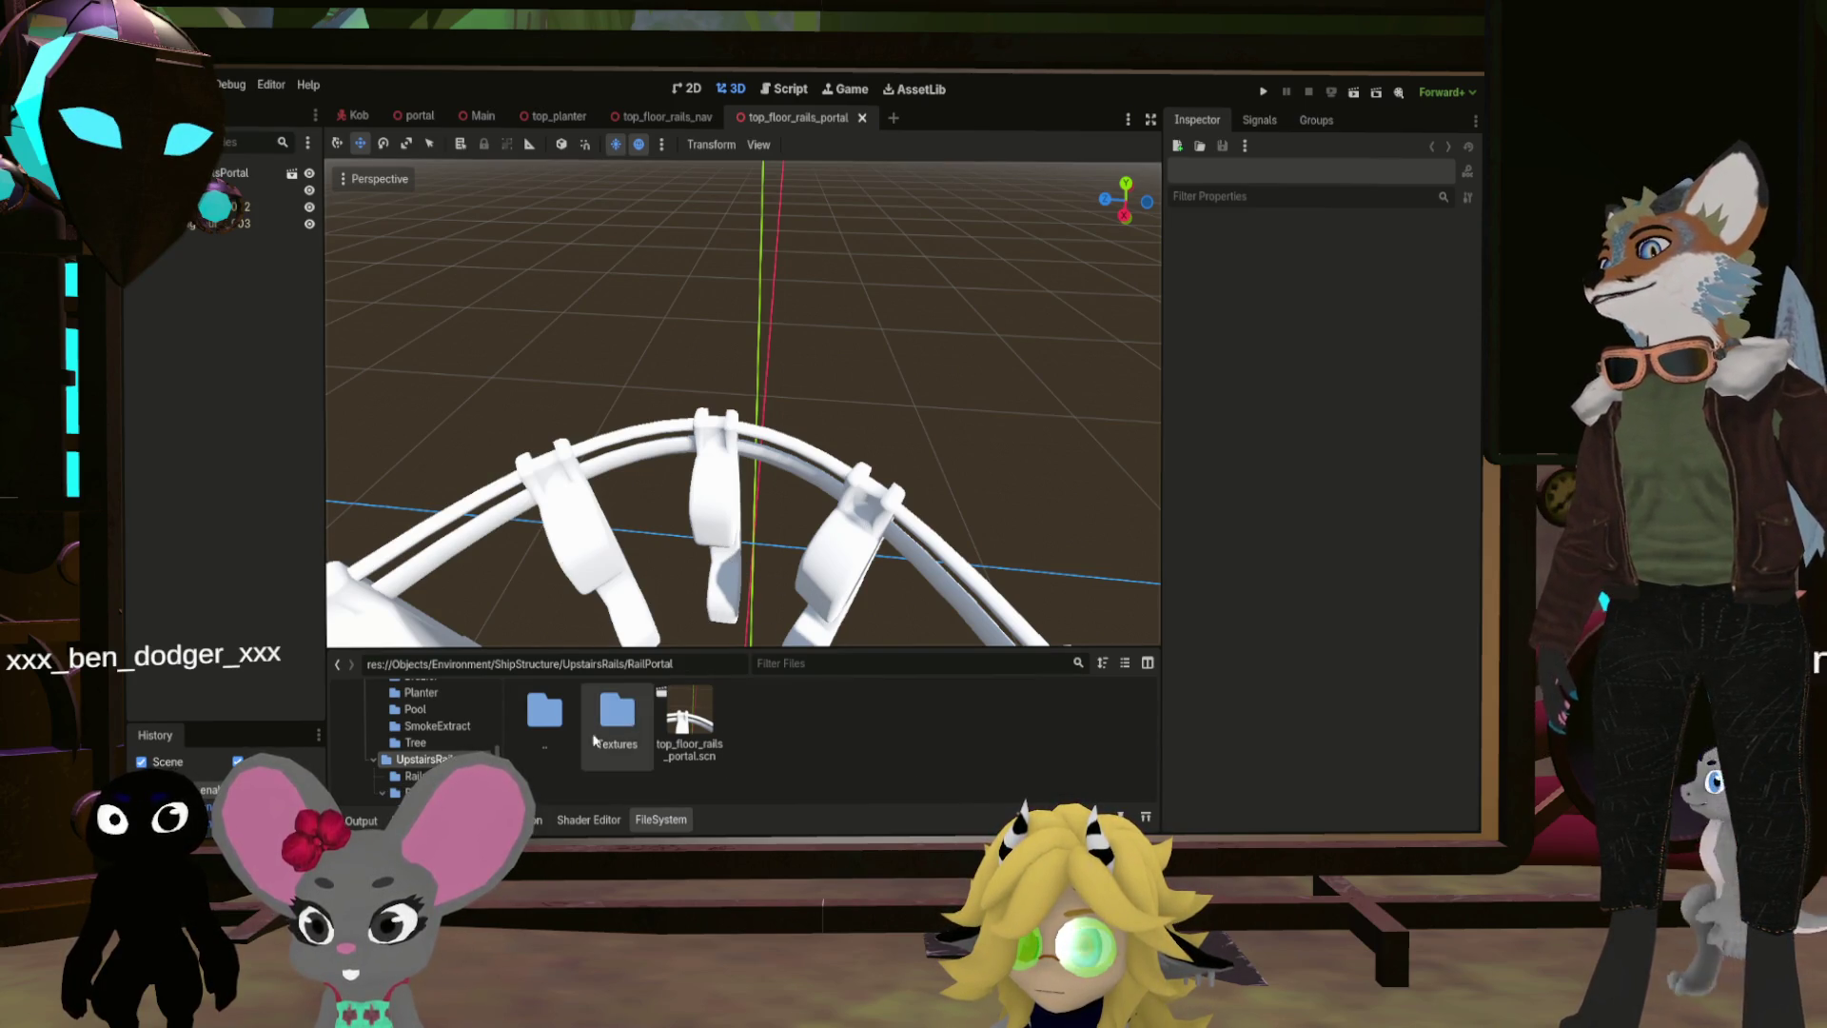
double_click(544, 713)
double_click(617, 714)
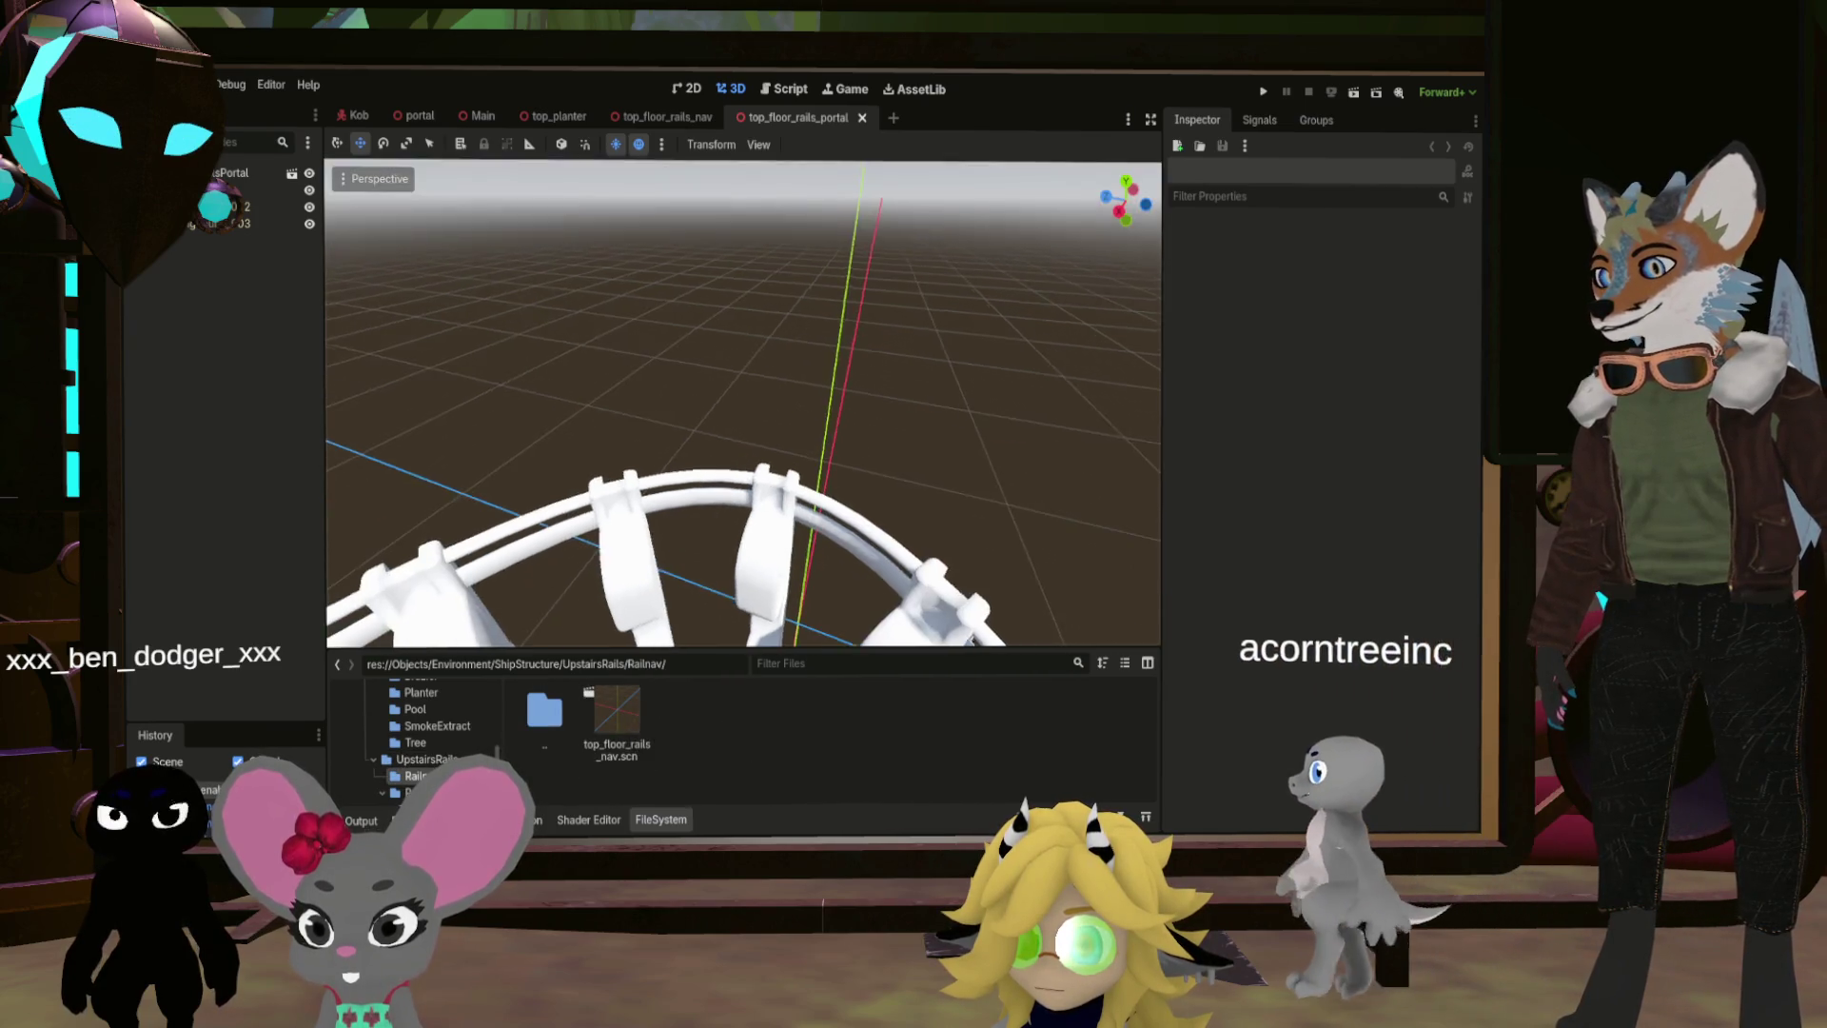
click(861, 116)
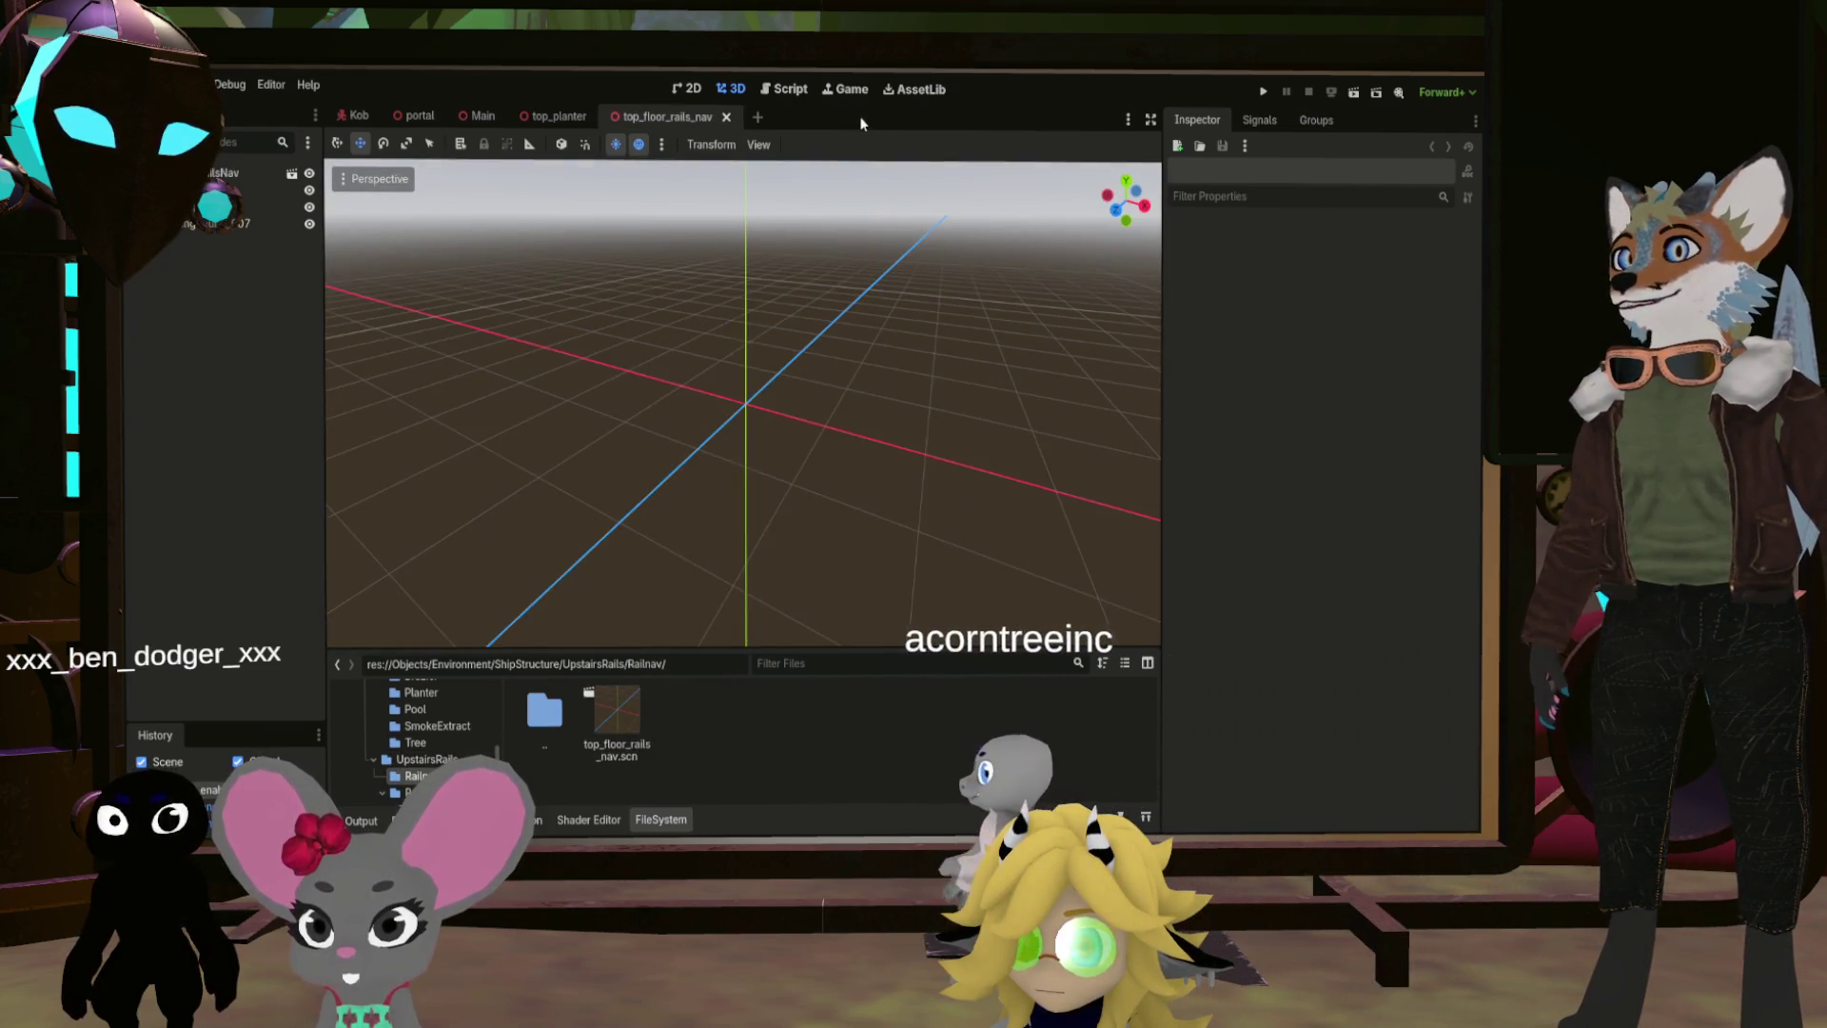
Step: Close the rails nav and top_planter tabs to get back to Main
click(728, 118)
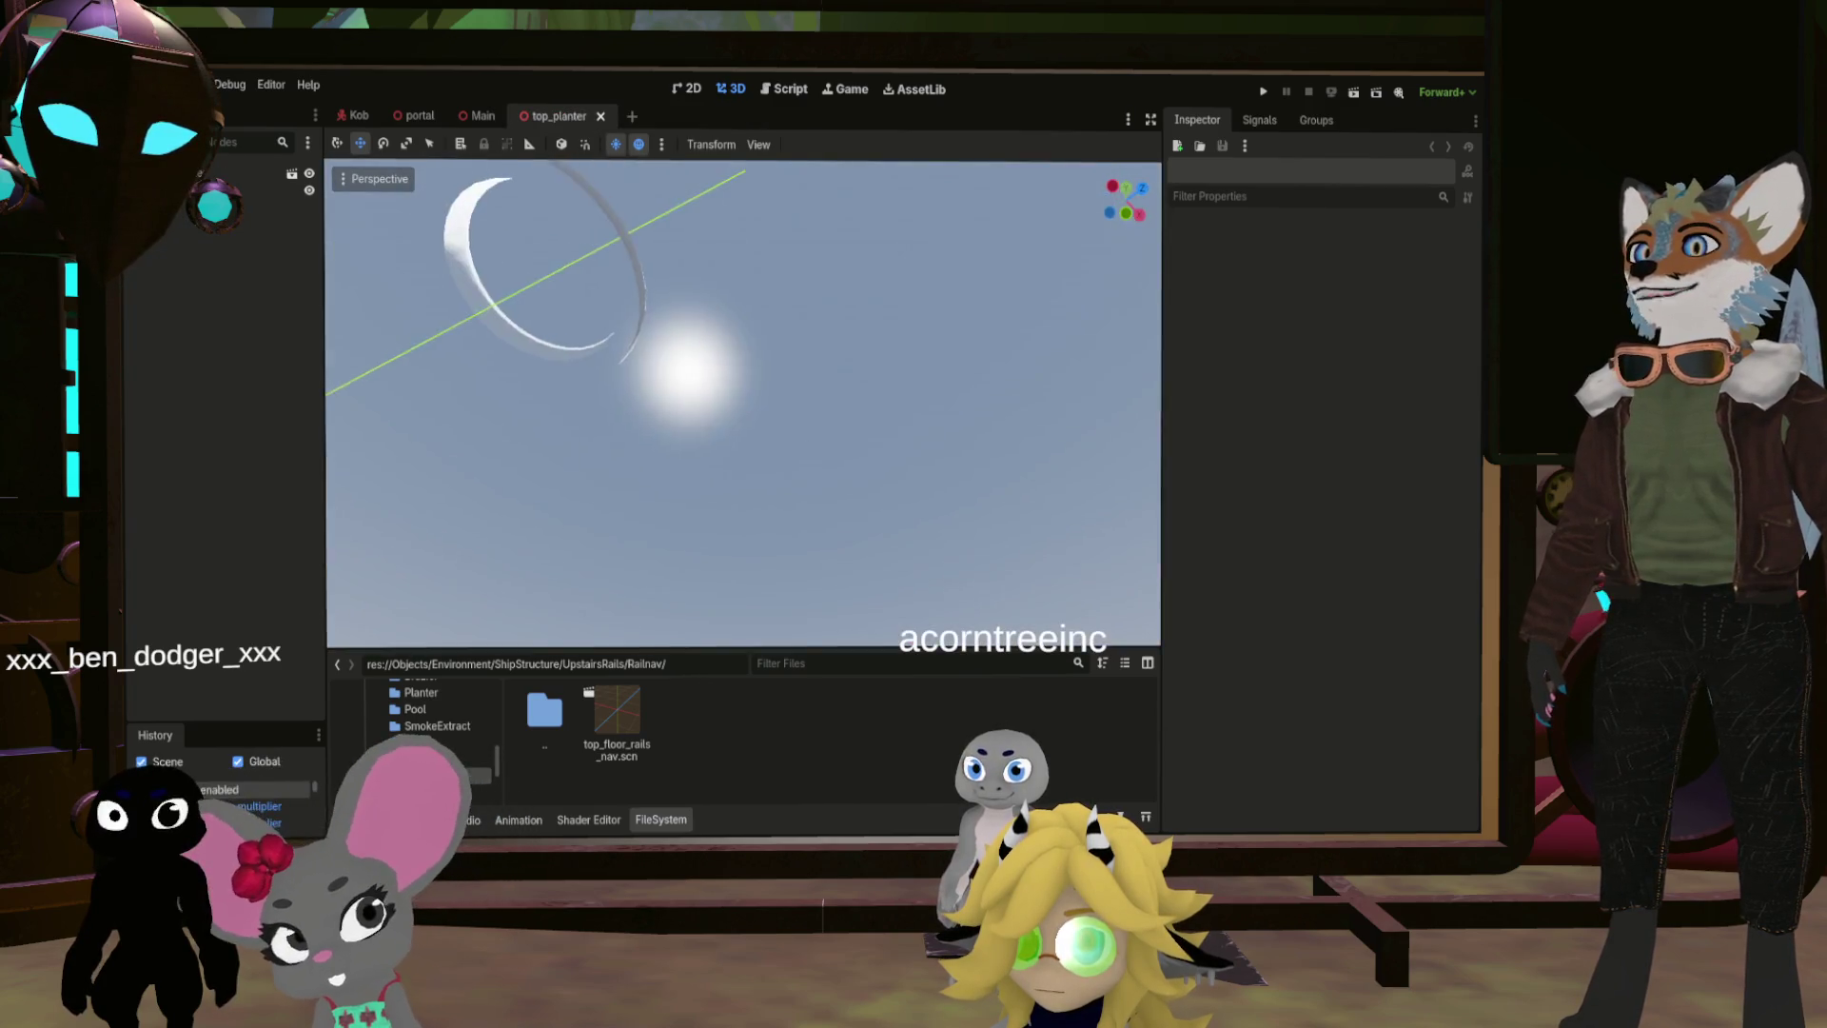
drag(627, 342, 627, 342)
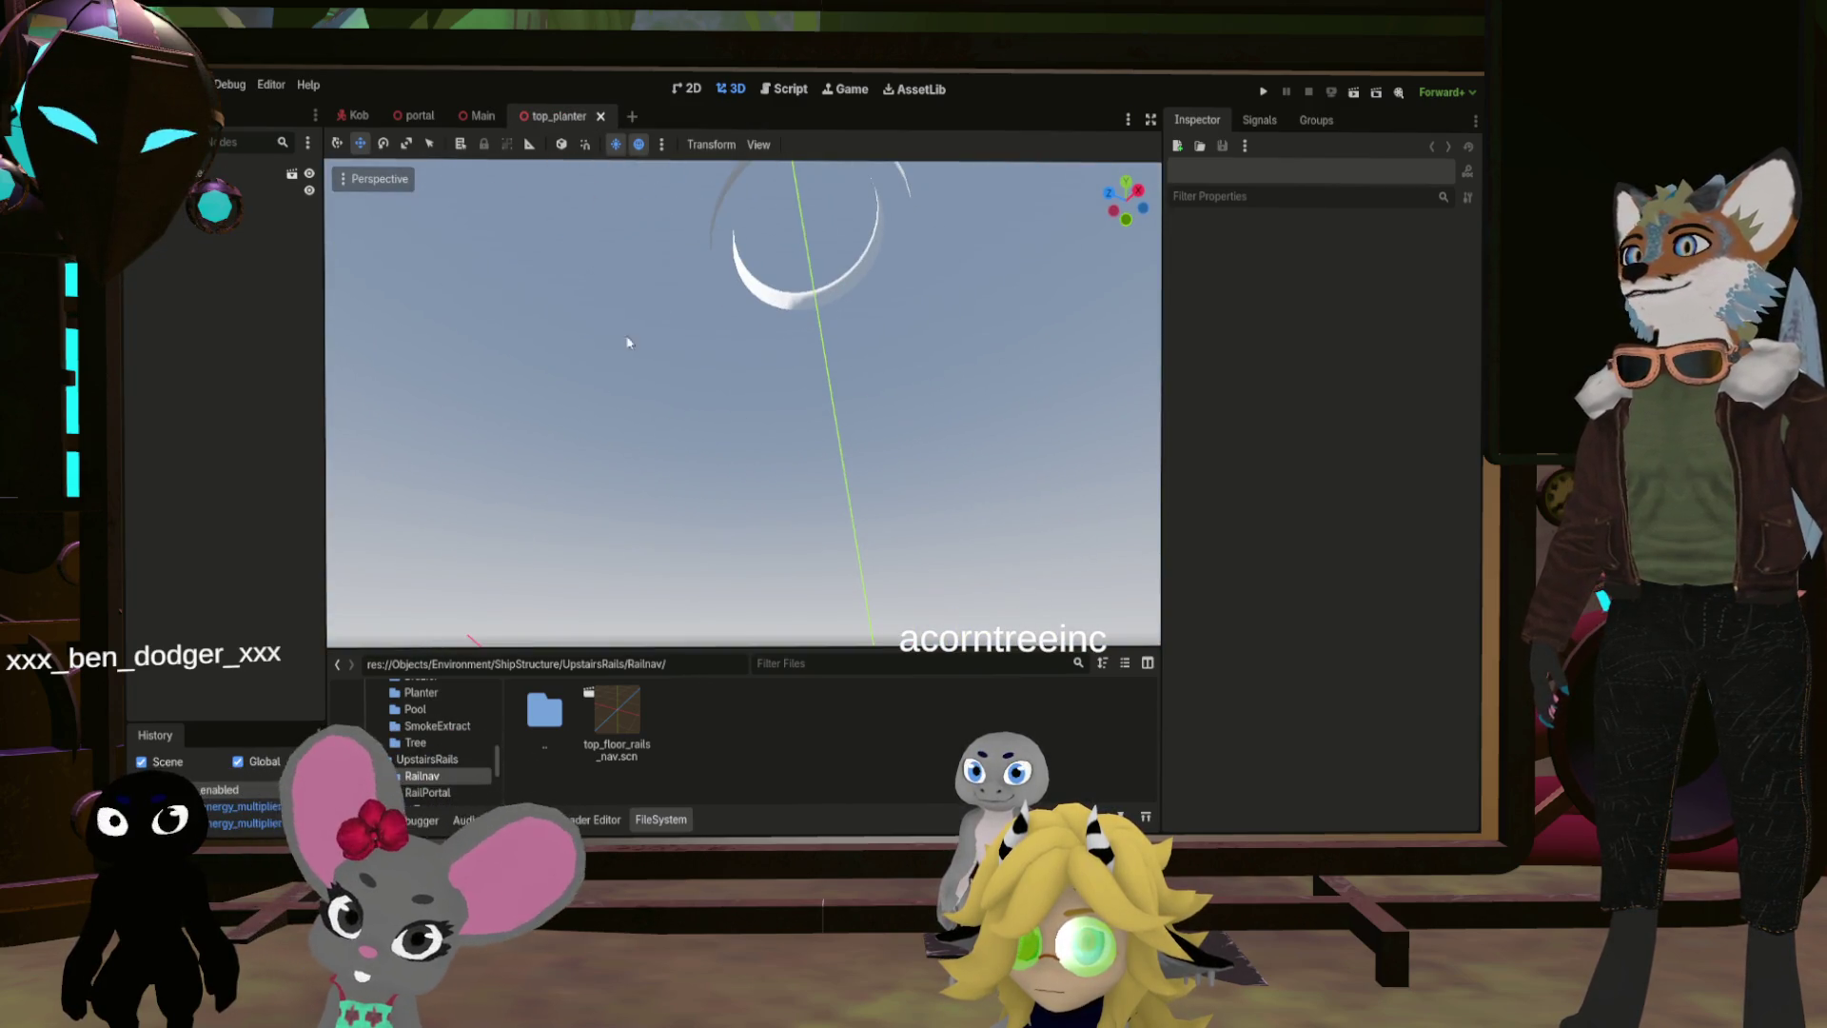
click(600, 116)
drag(742, 399, 743, 400)
Step: Instance top_floor_rails_nav.scn and top_floor_rails_portal.scn under TopFloor in the Scene tree
mouse_move(617, 723)
mouse_down()
mouse_move(208, 458)
mouse_move(214, 495)
mouse_up()
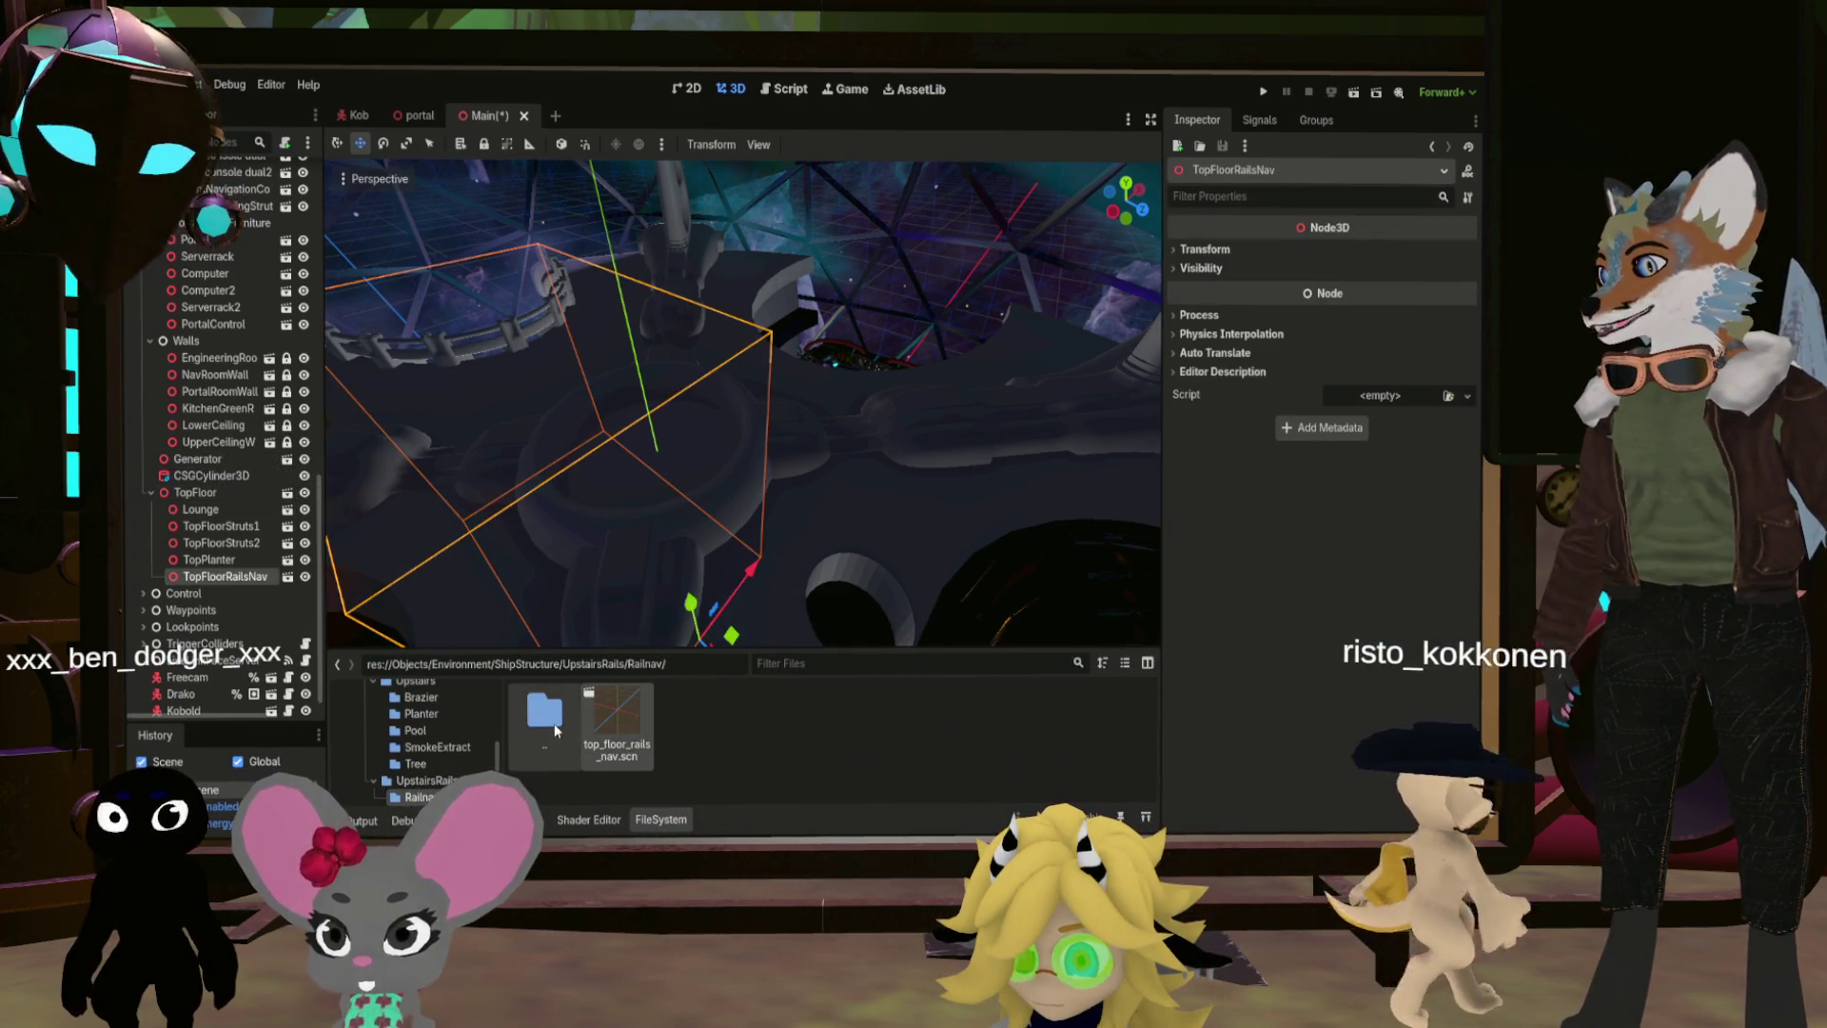
double_click(544, 712)
double_click(690, 712)
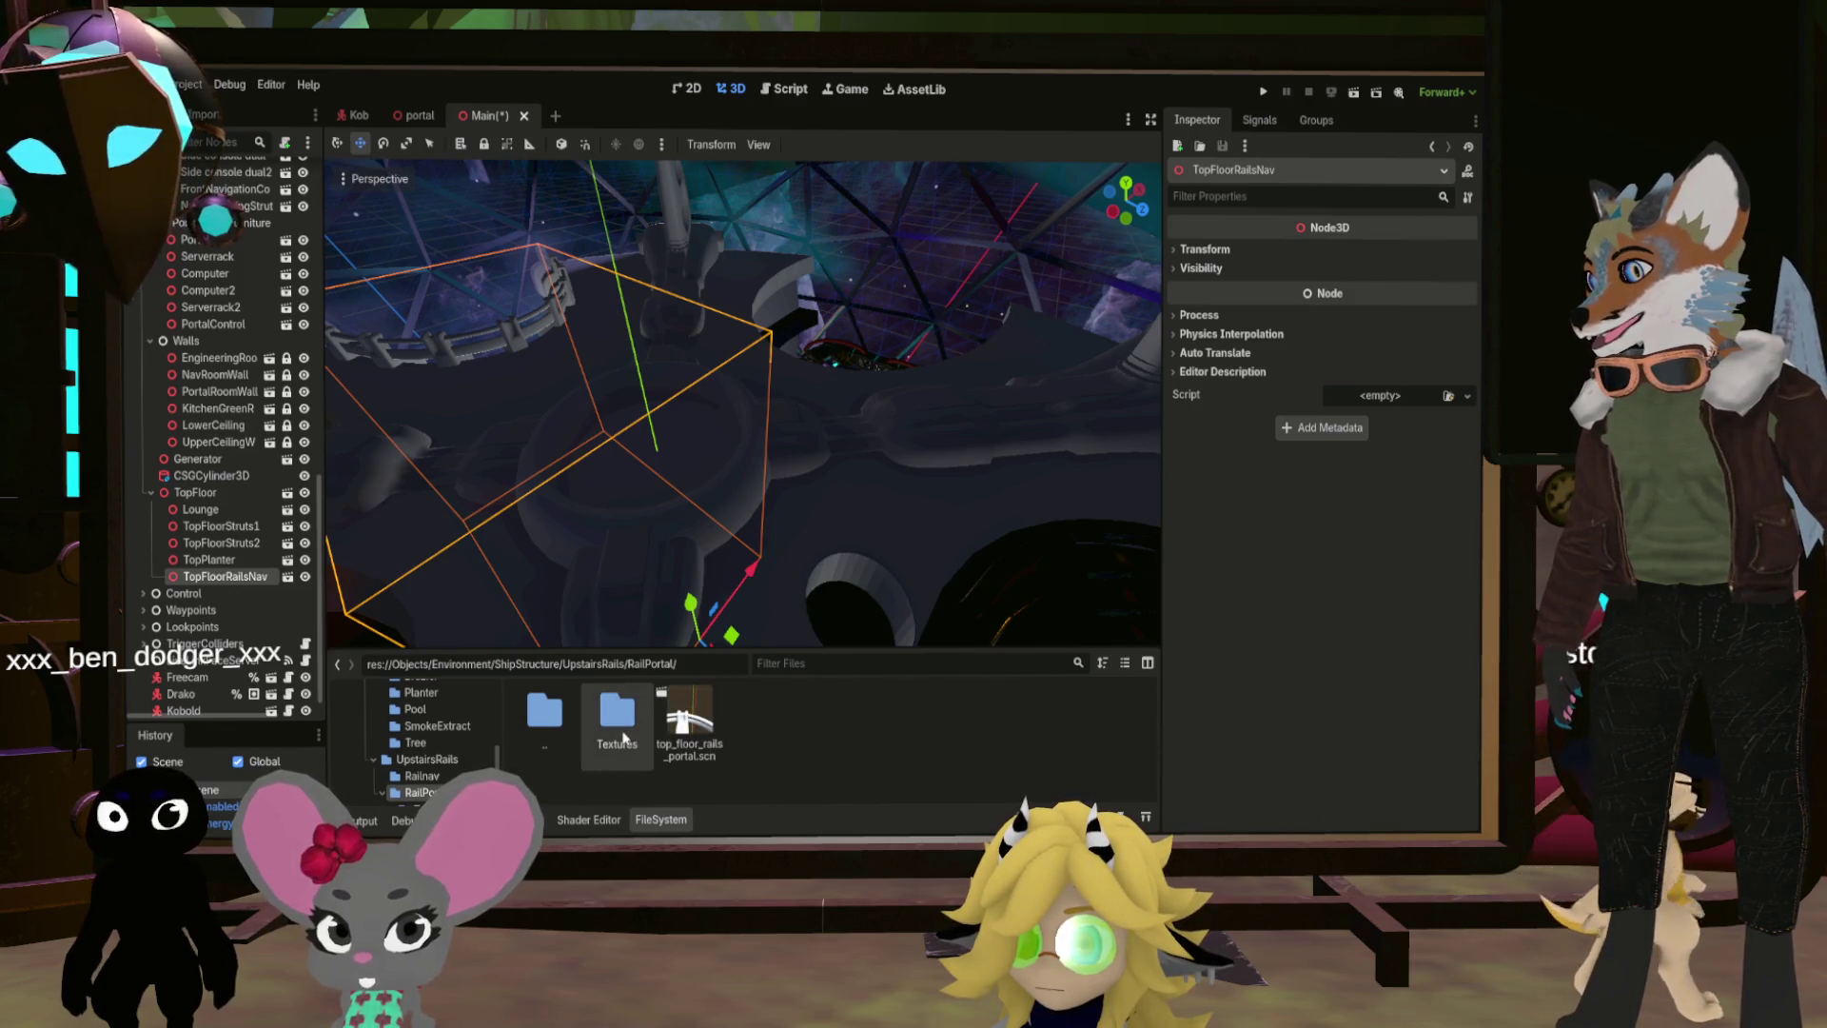
drag(689, 721, 203, 497)
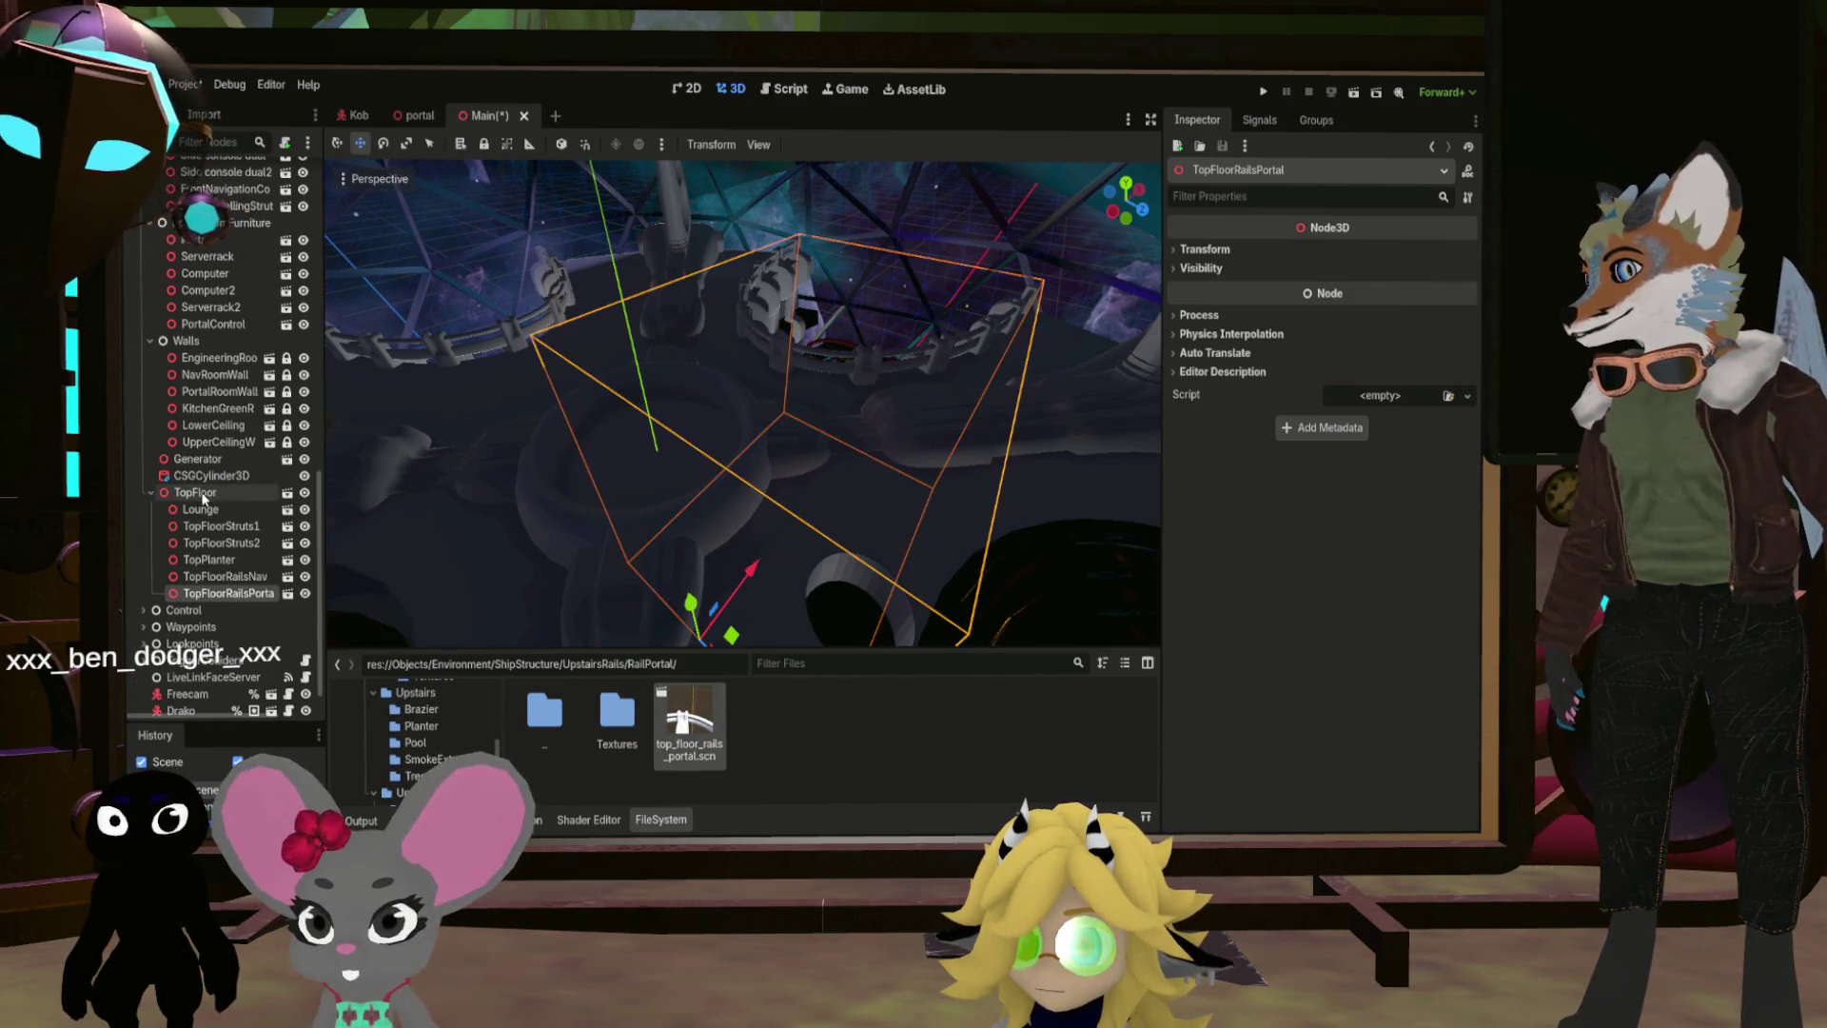
mouse_move(928, 396)
mouse_down()
mouse_move(757, 452)
mouse_move(855, 385)
mouse_up()
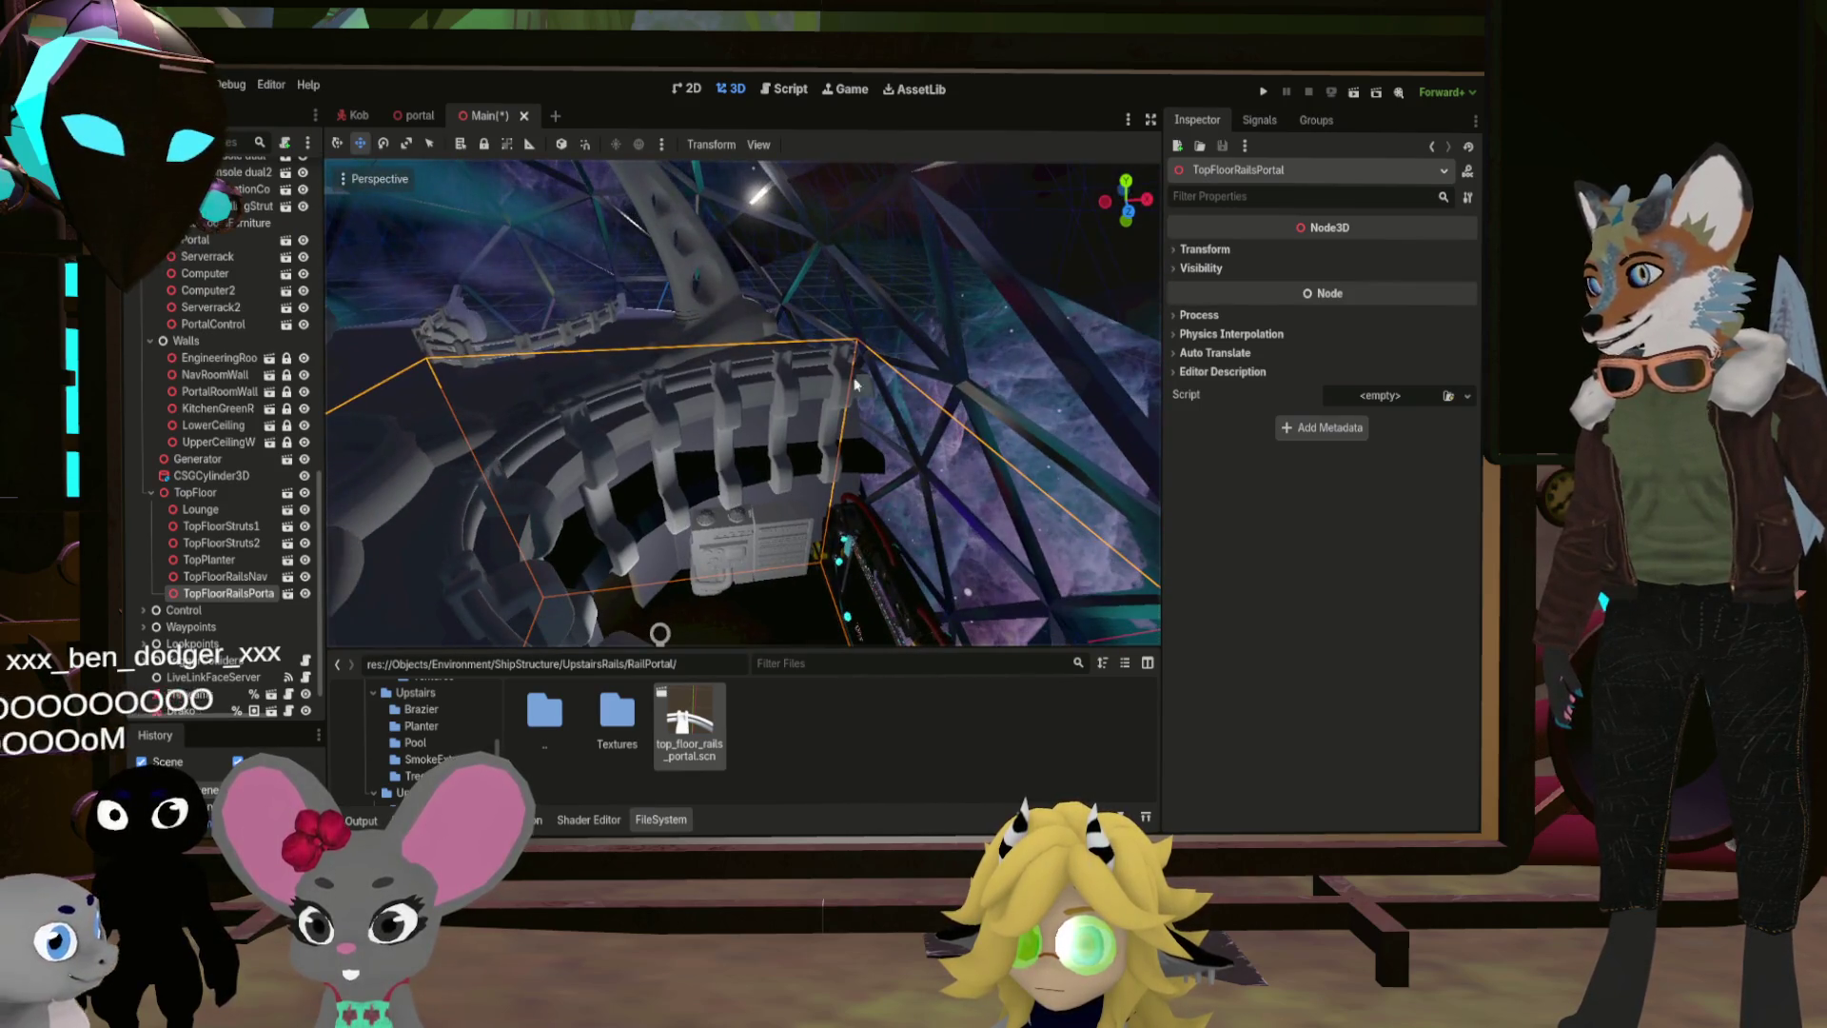
Step: Open top_floor_rails_portal and select its three rail meshes with their Transform values shown
double_click(681, 723)
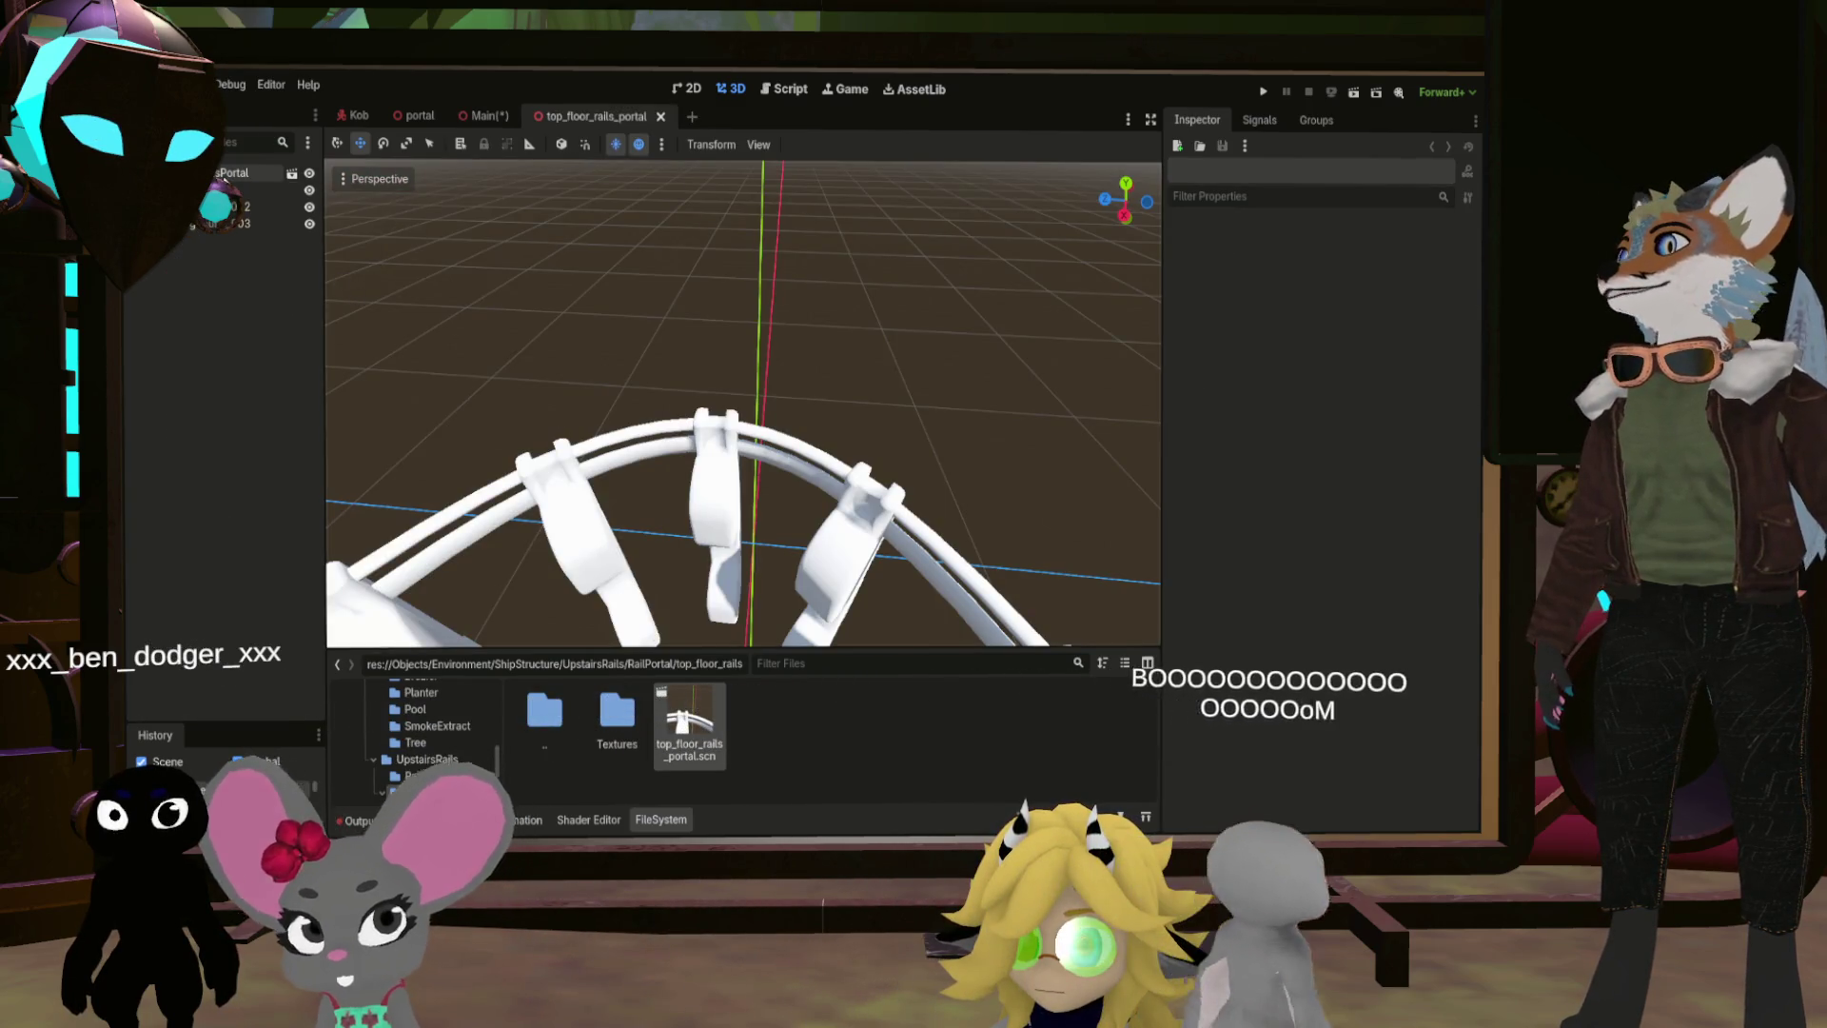
click(229, 190)
shift+click(228, 223)
drag(857, 447, 828, 471)
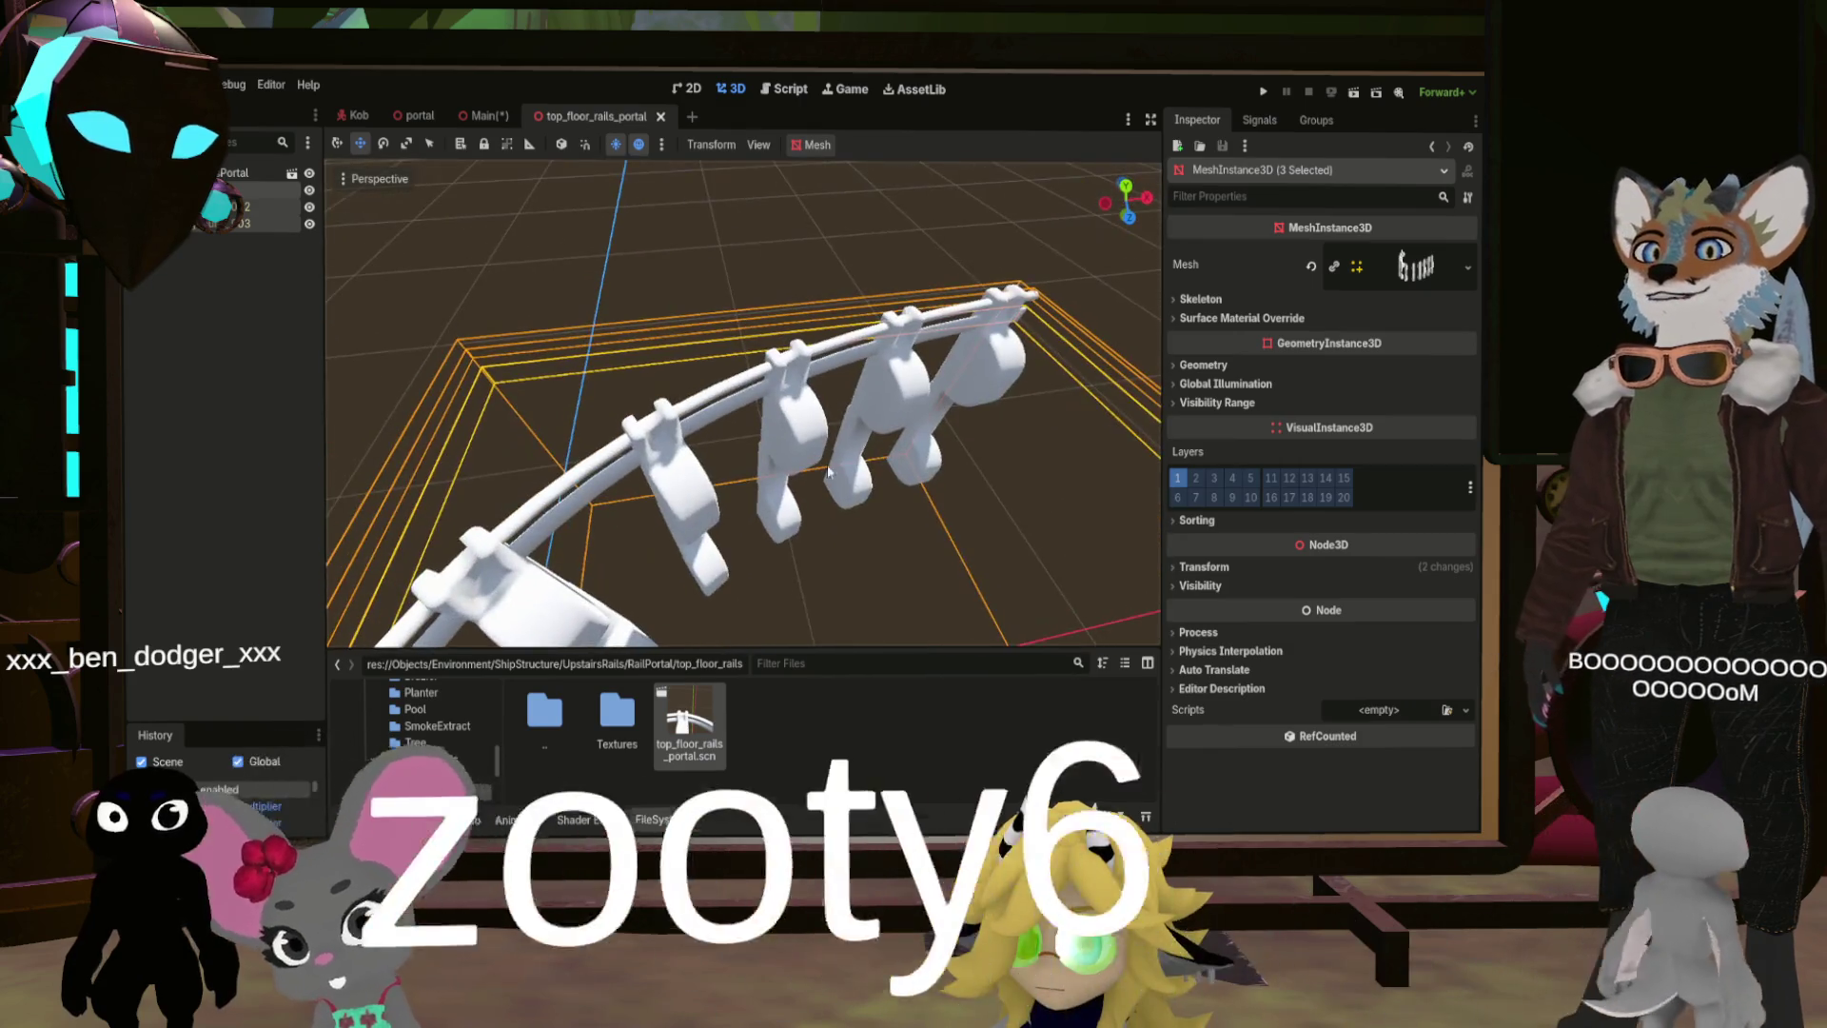
click(1183, 568)
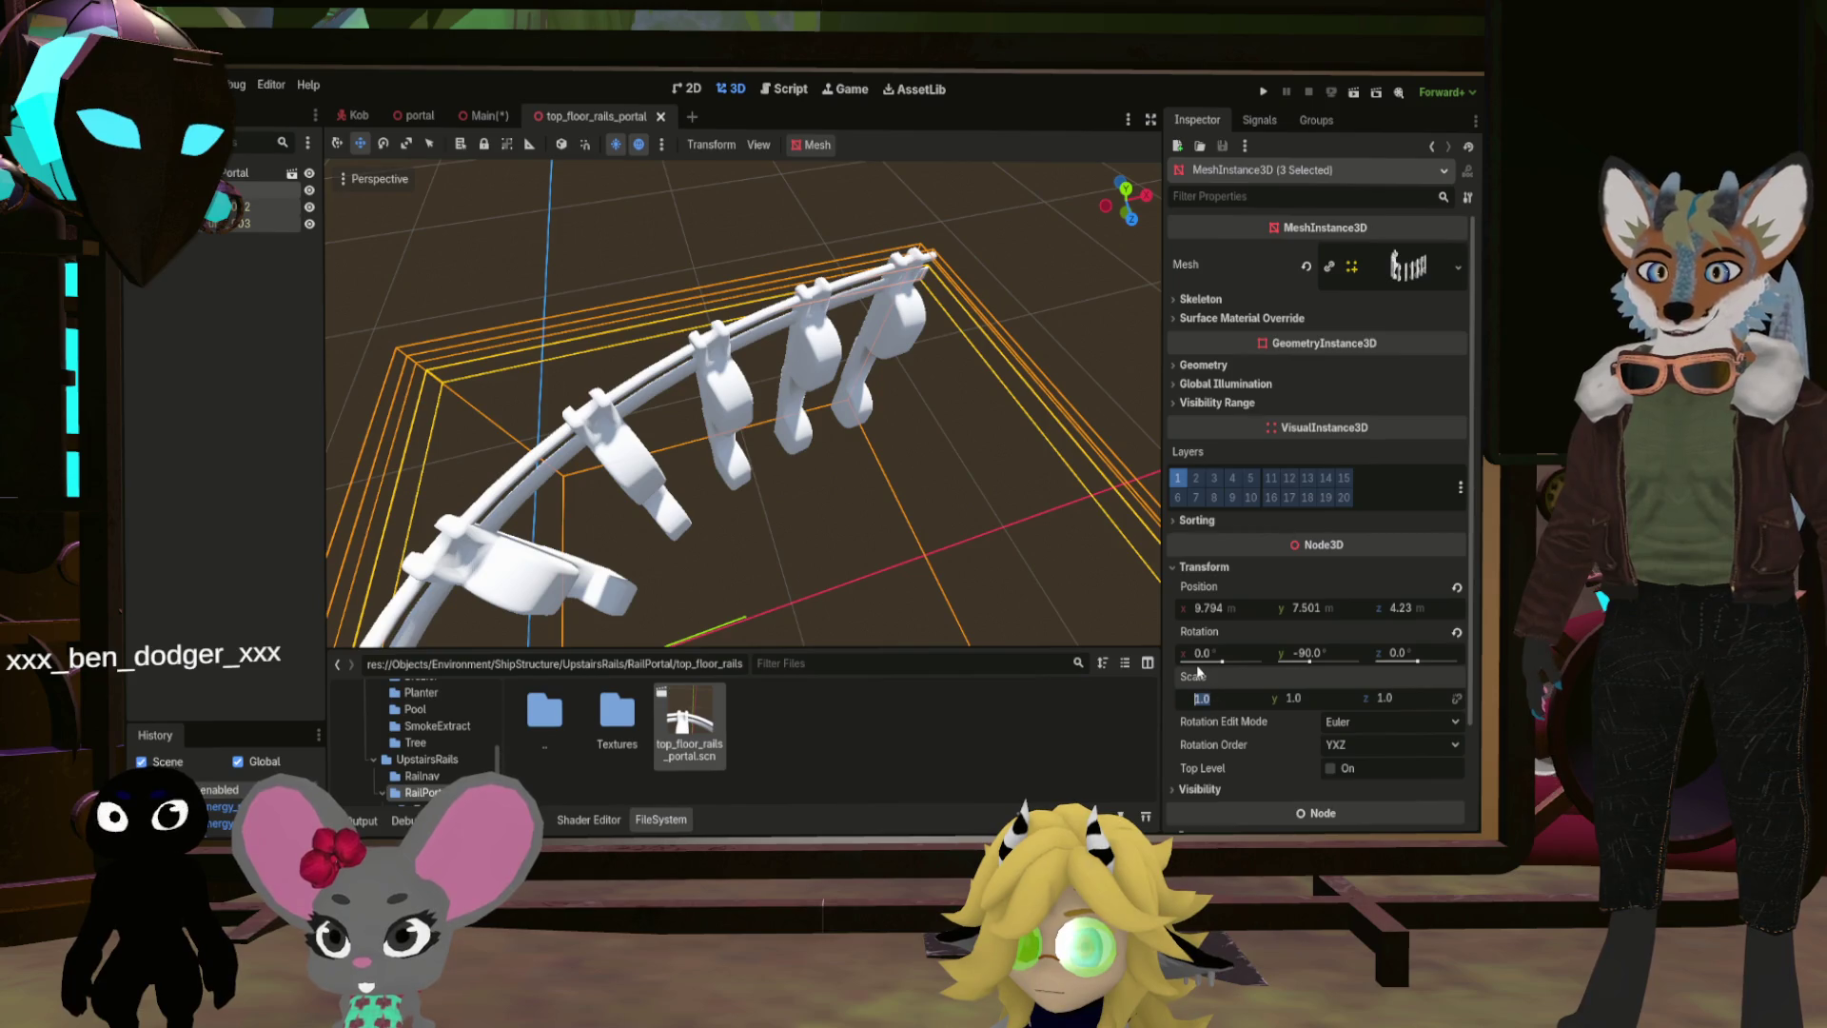
Step: Set the rails' Z scale to 0.88, undoing trial X changes, and save the scene
text(88)
key(Return)
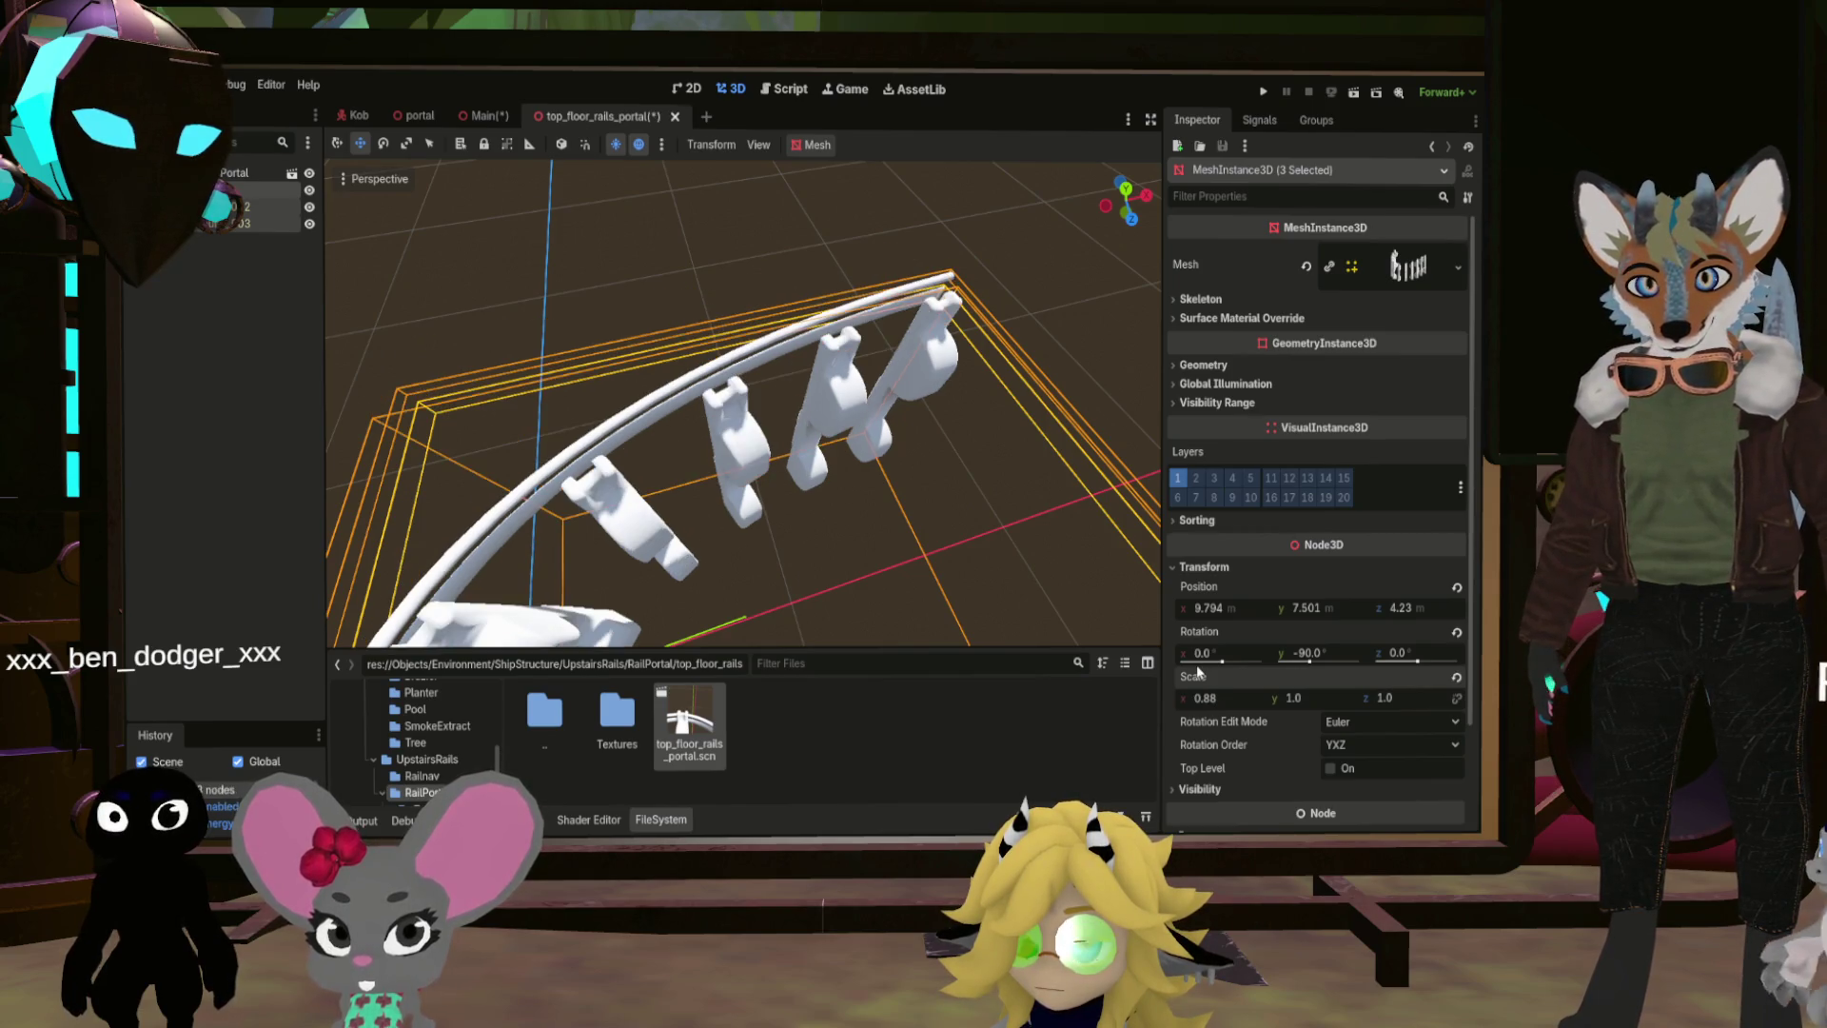
key(ctrl+z)
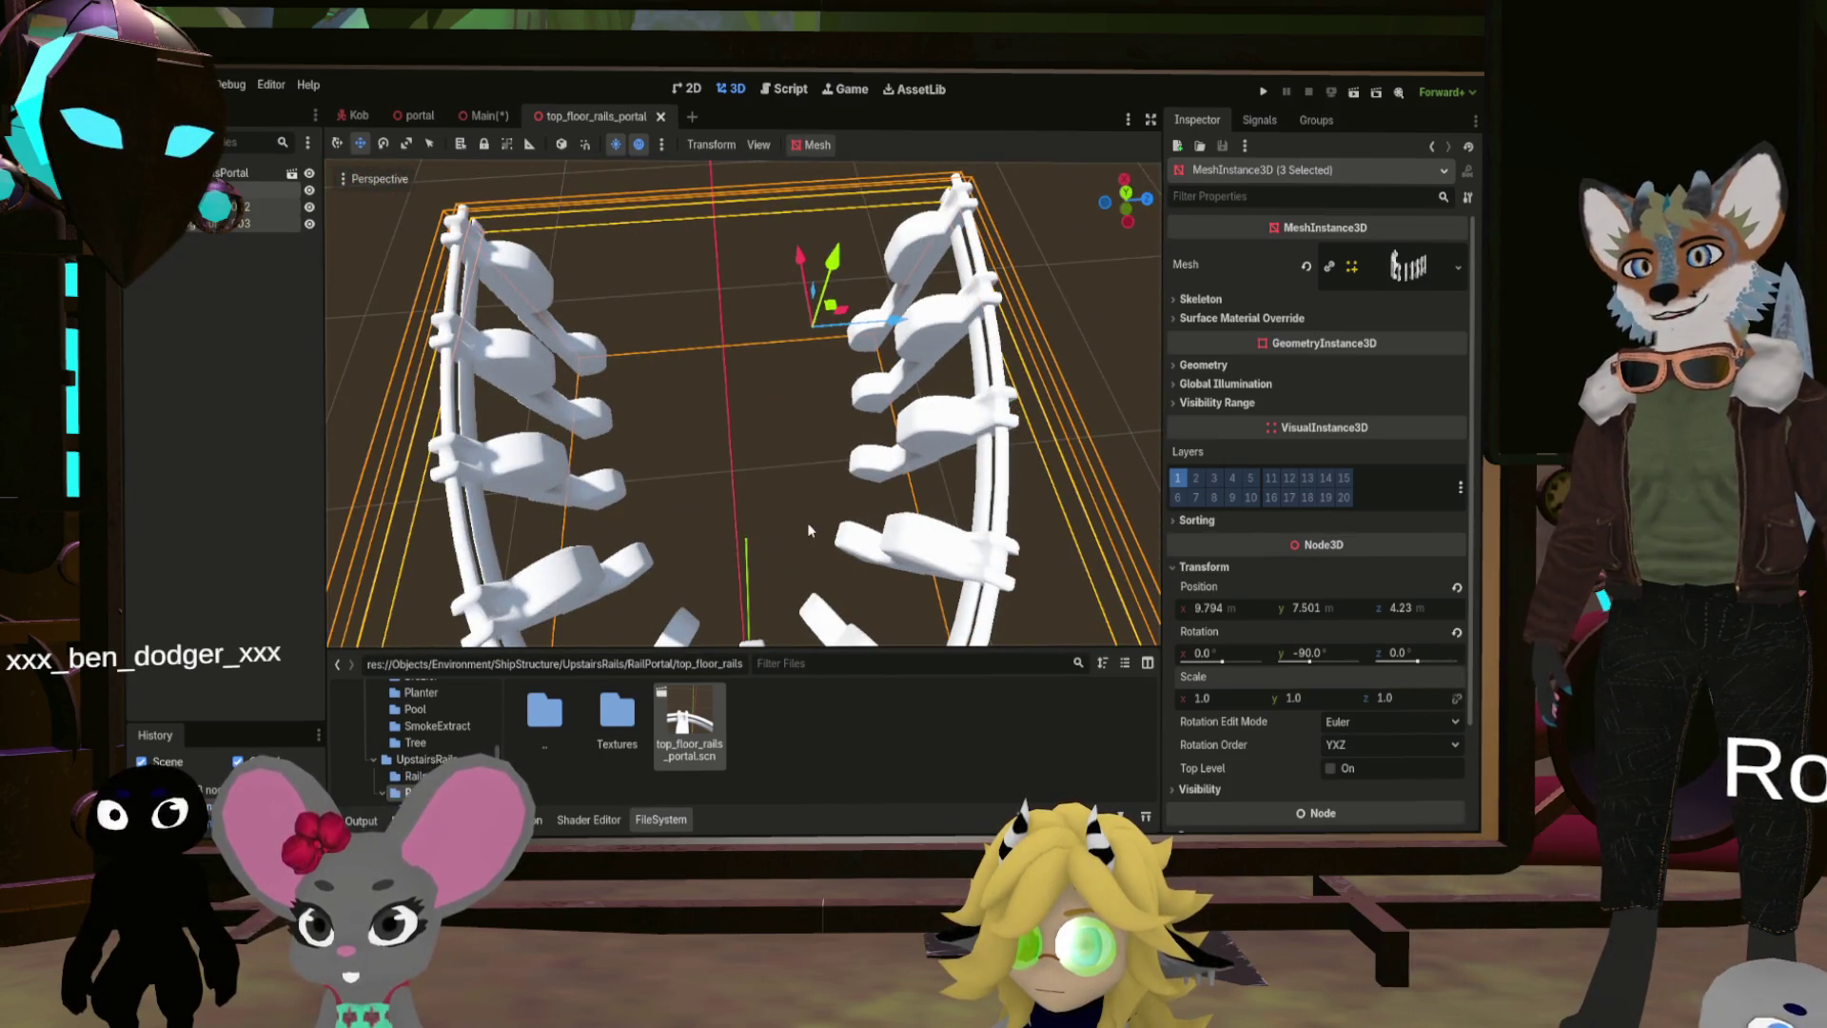
drag(1204, 697, 1132, 697)
key(ctrl+z)
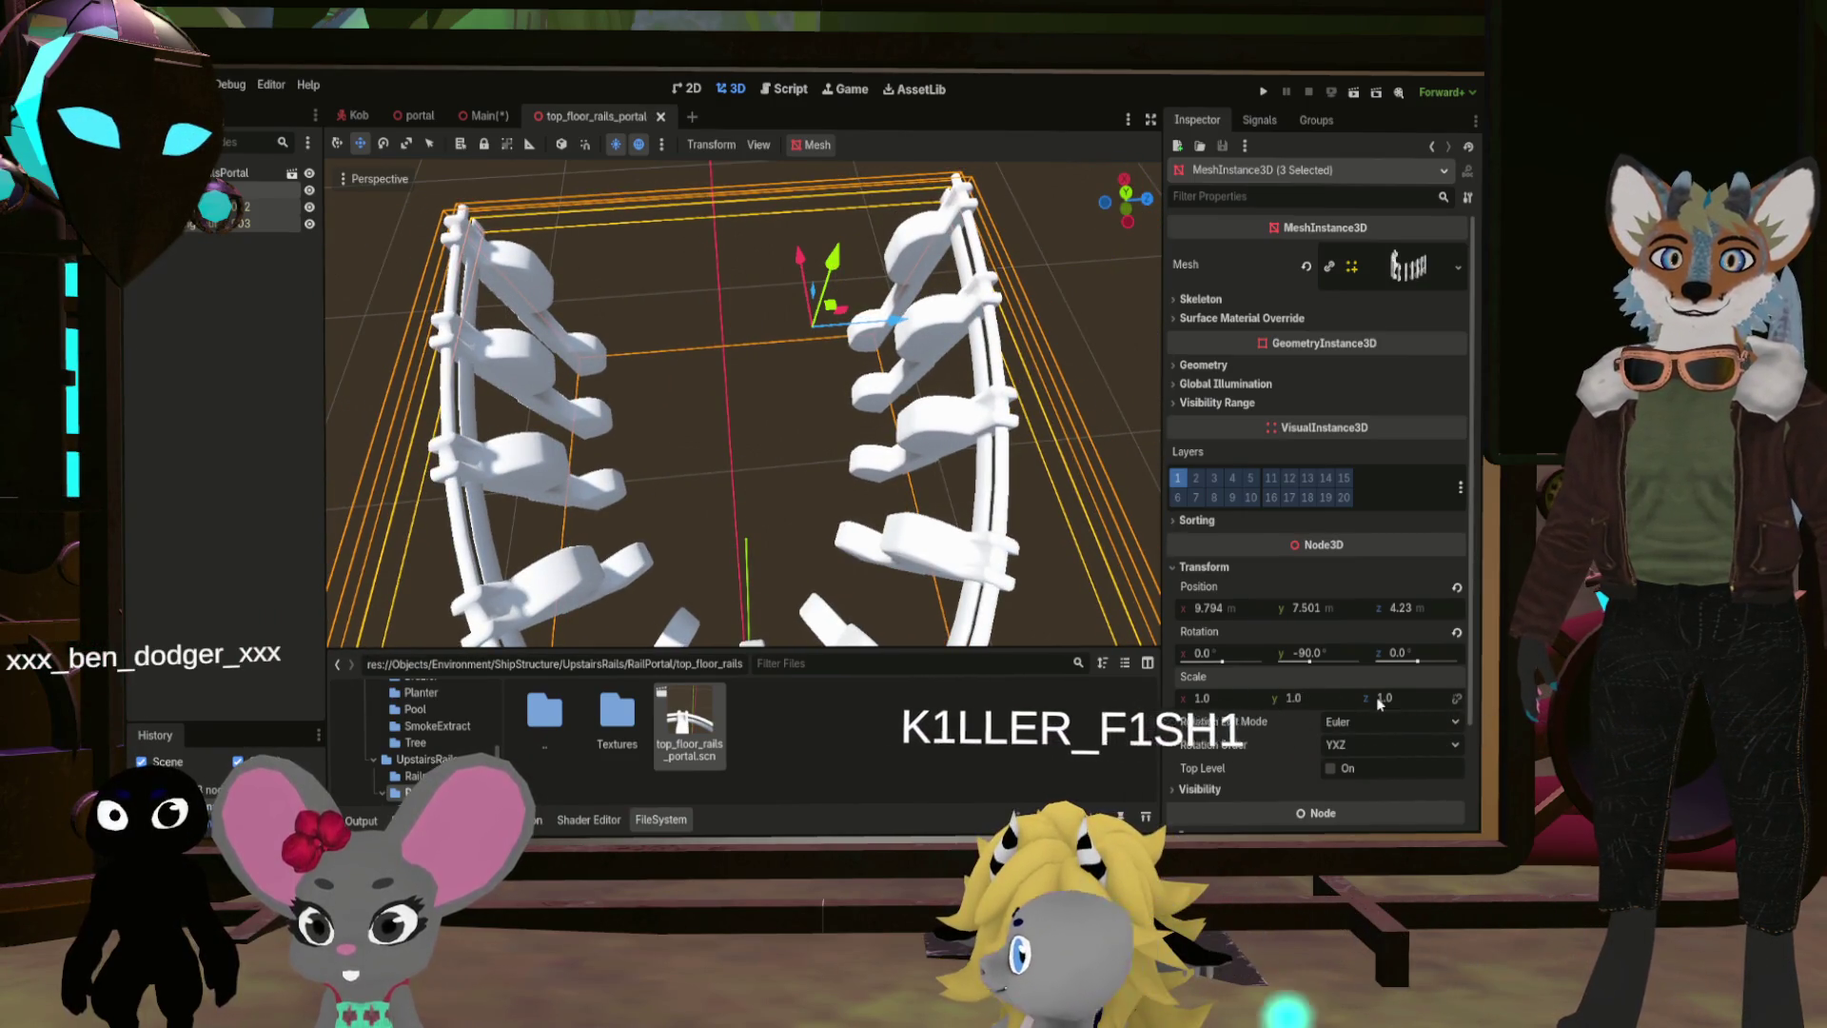
mouse_move(1380, 702)
mouse_down()
mouse_move(1332, 702)
mouse_move(1371, 704)
mouse_up()
key(ctrl+z)
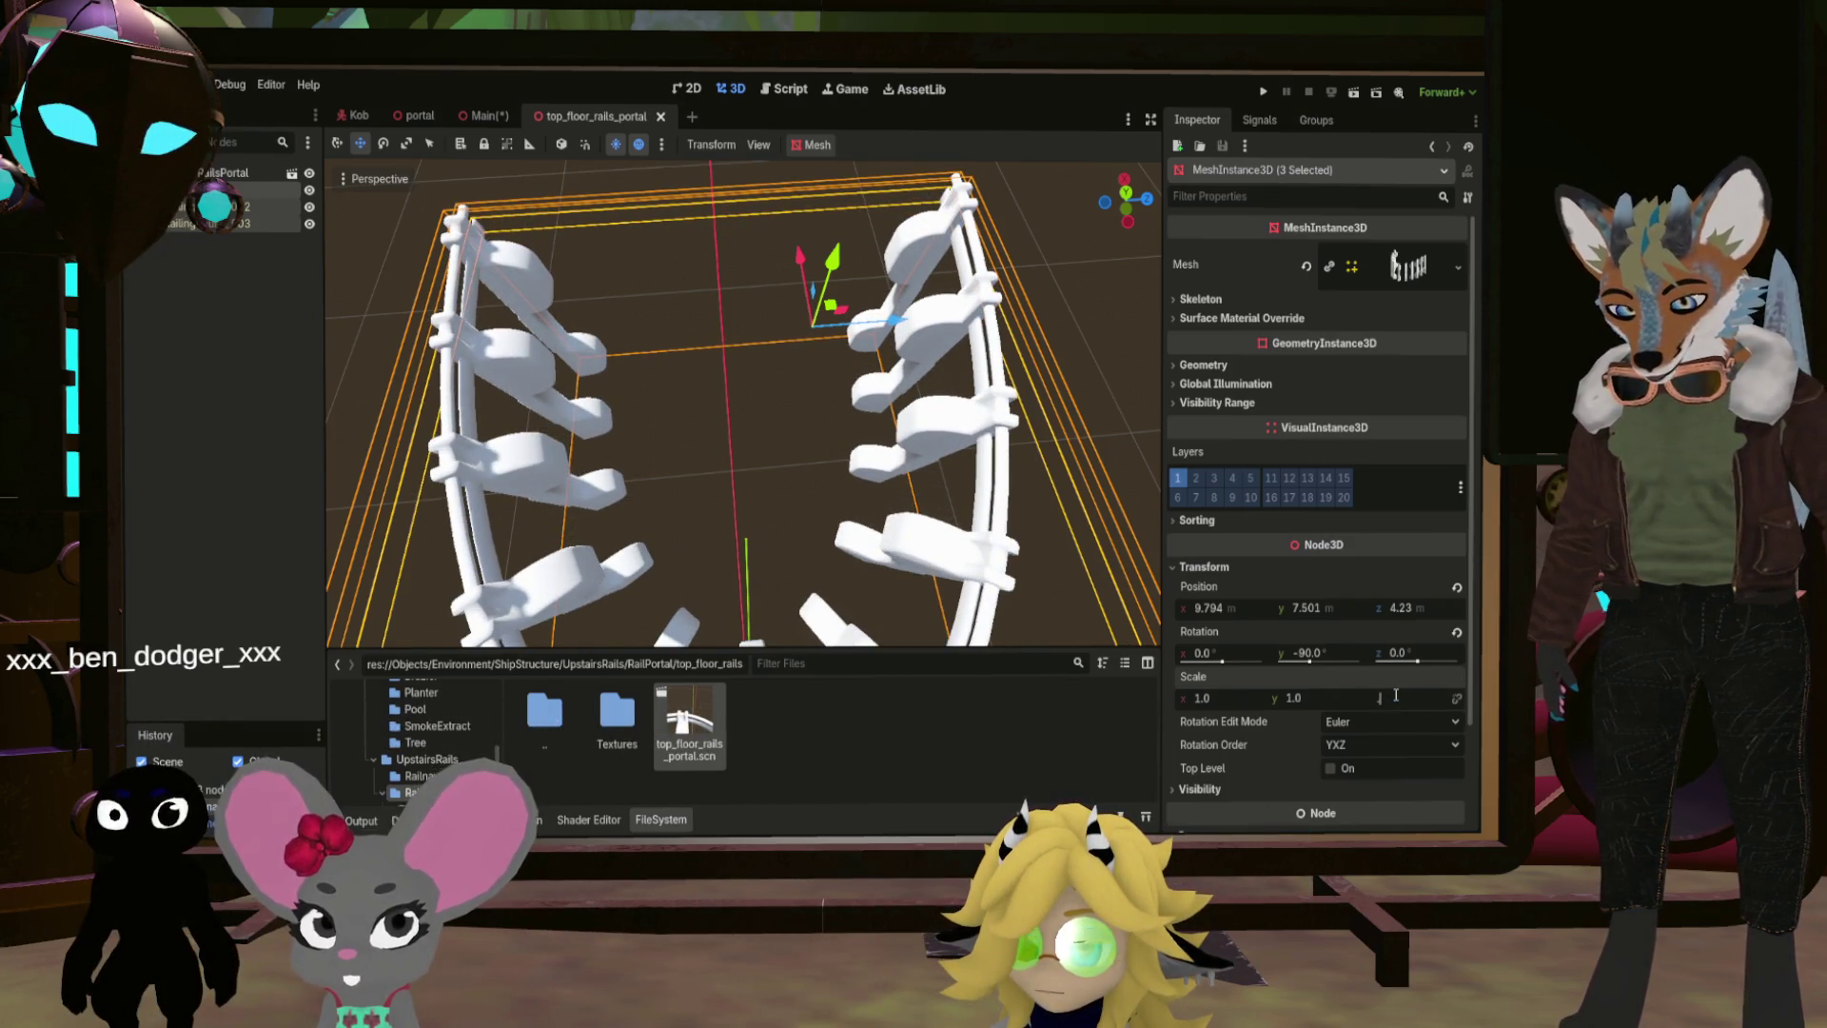
text(.88)
key(Return)
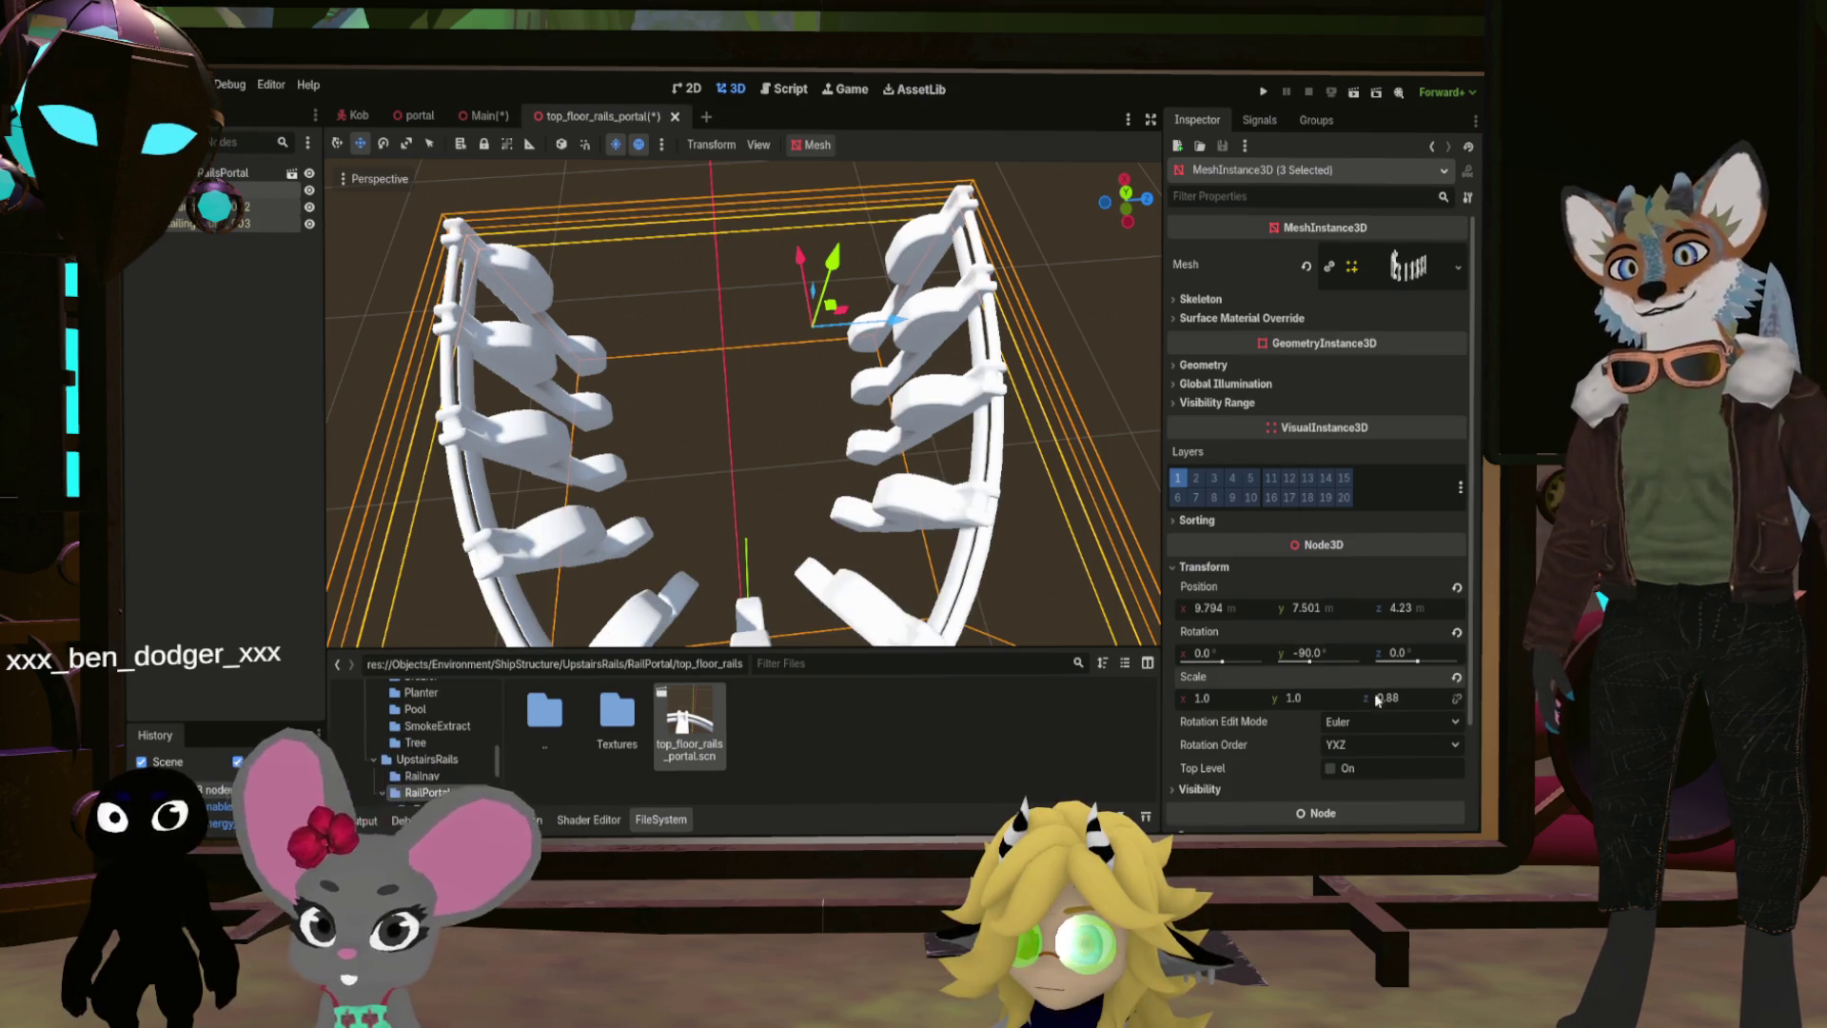
key(ctrl+s)
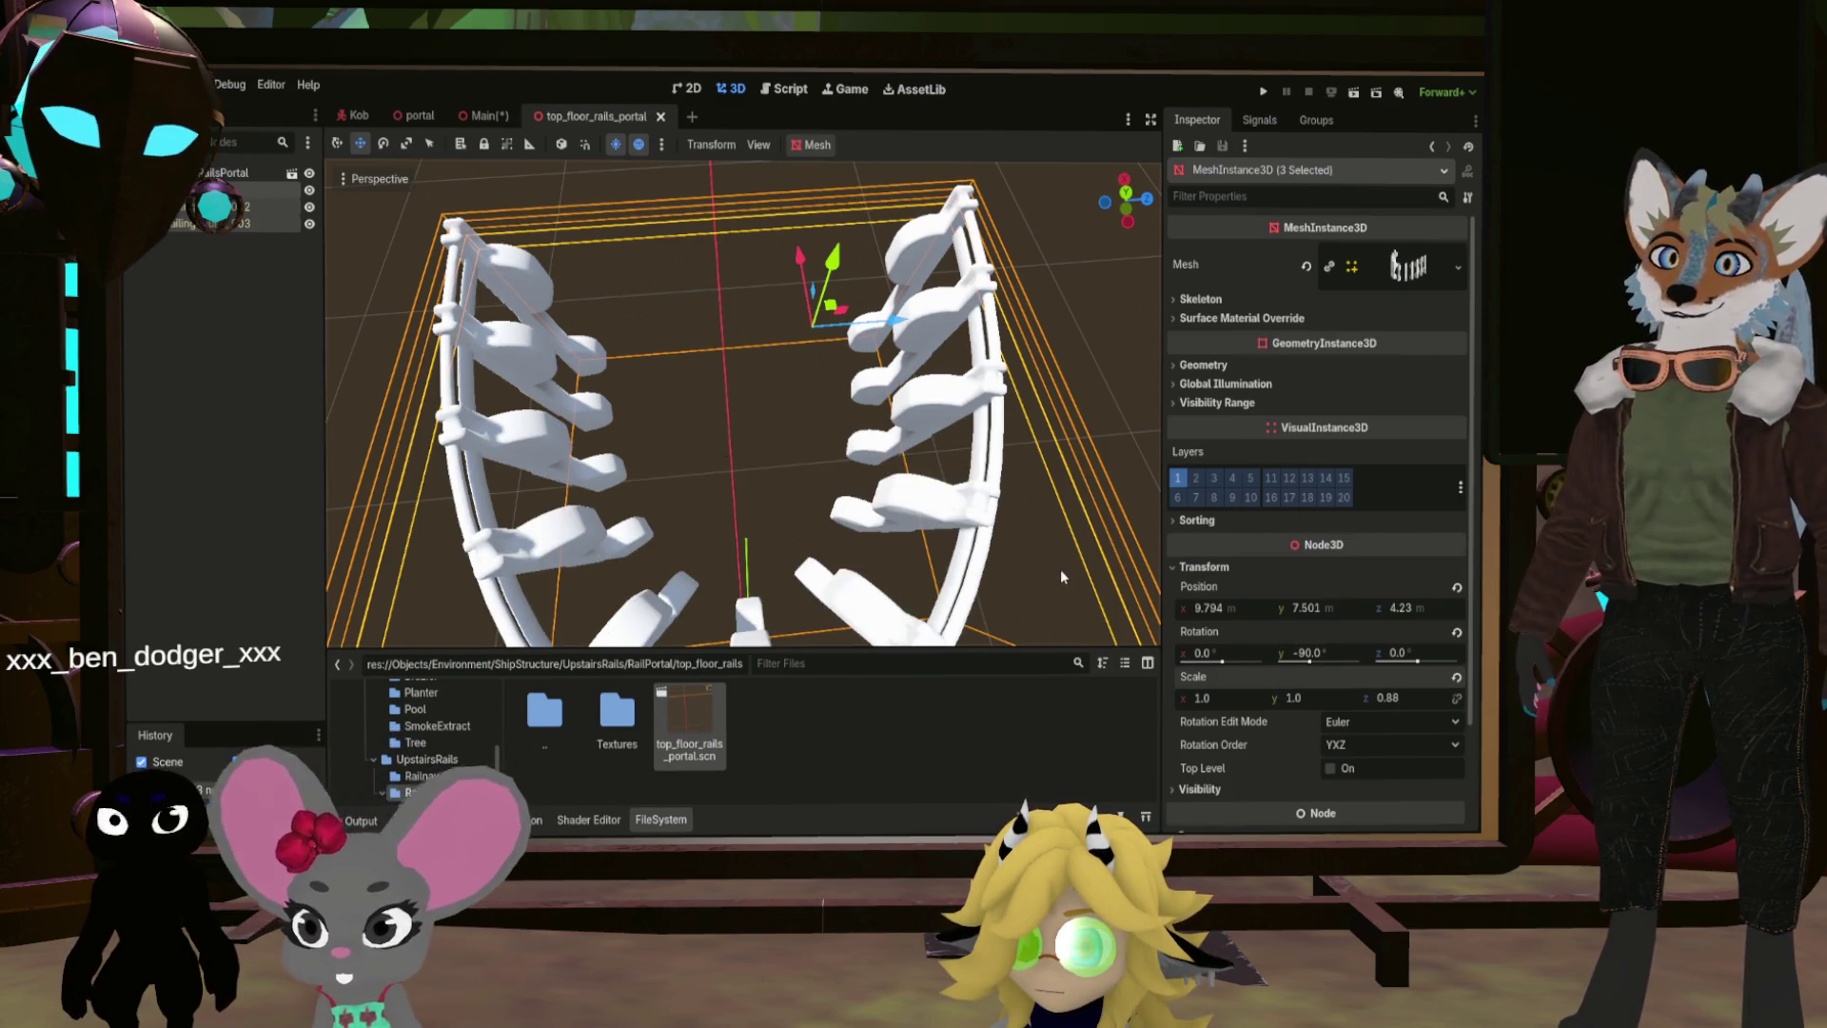
Step: Return to Main and orbit and zoom in on the narrowed portal rails
click(483, 116)
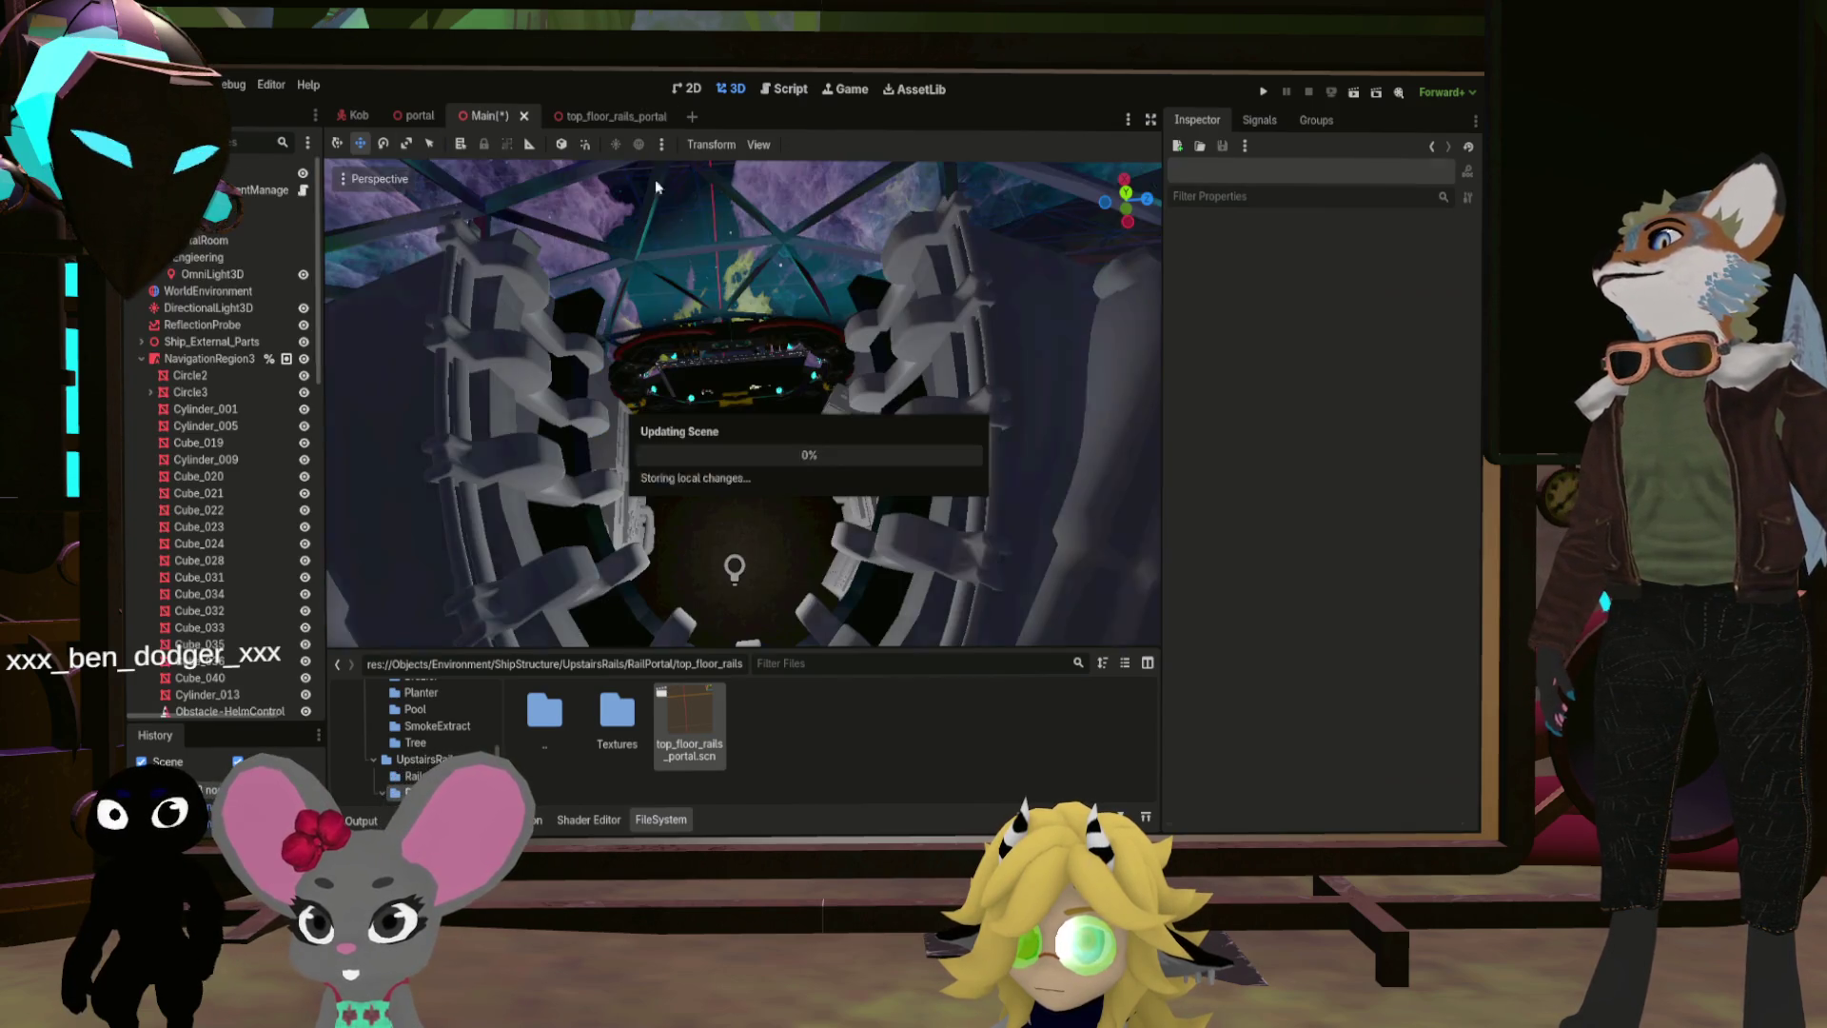
mouse_move(764, 396)
mouse_down()
mouse_move(750, 389)
mouse_move(766, 394)
mouse_move(766, 633)
mouse_move(575, 569)
mouse_move(713, 514)
mouse_up()
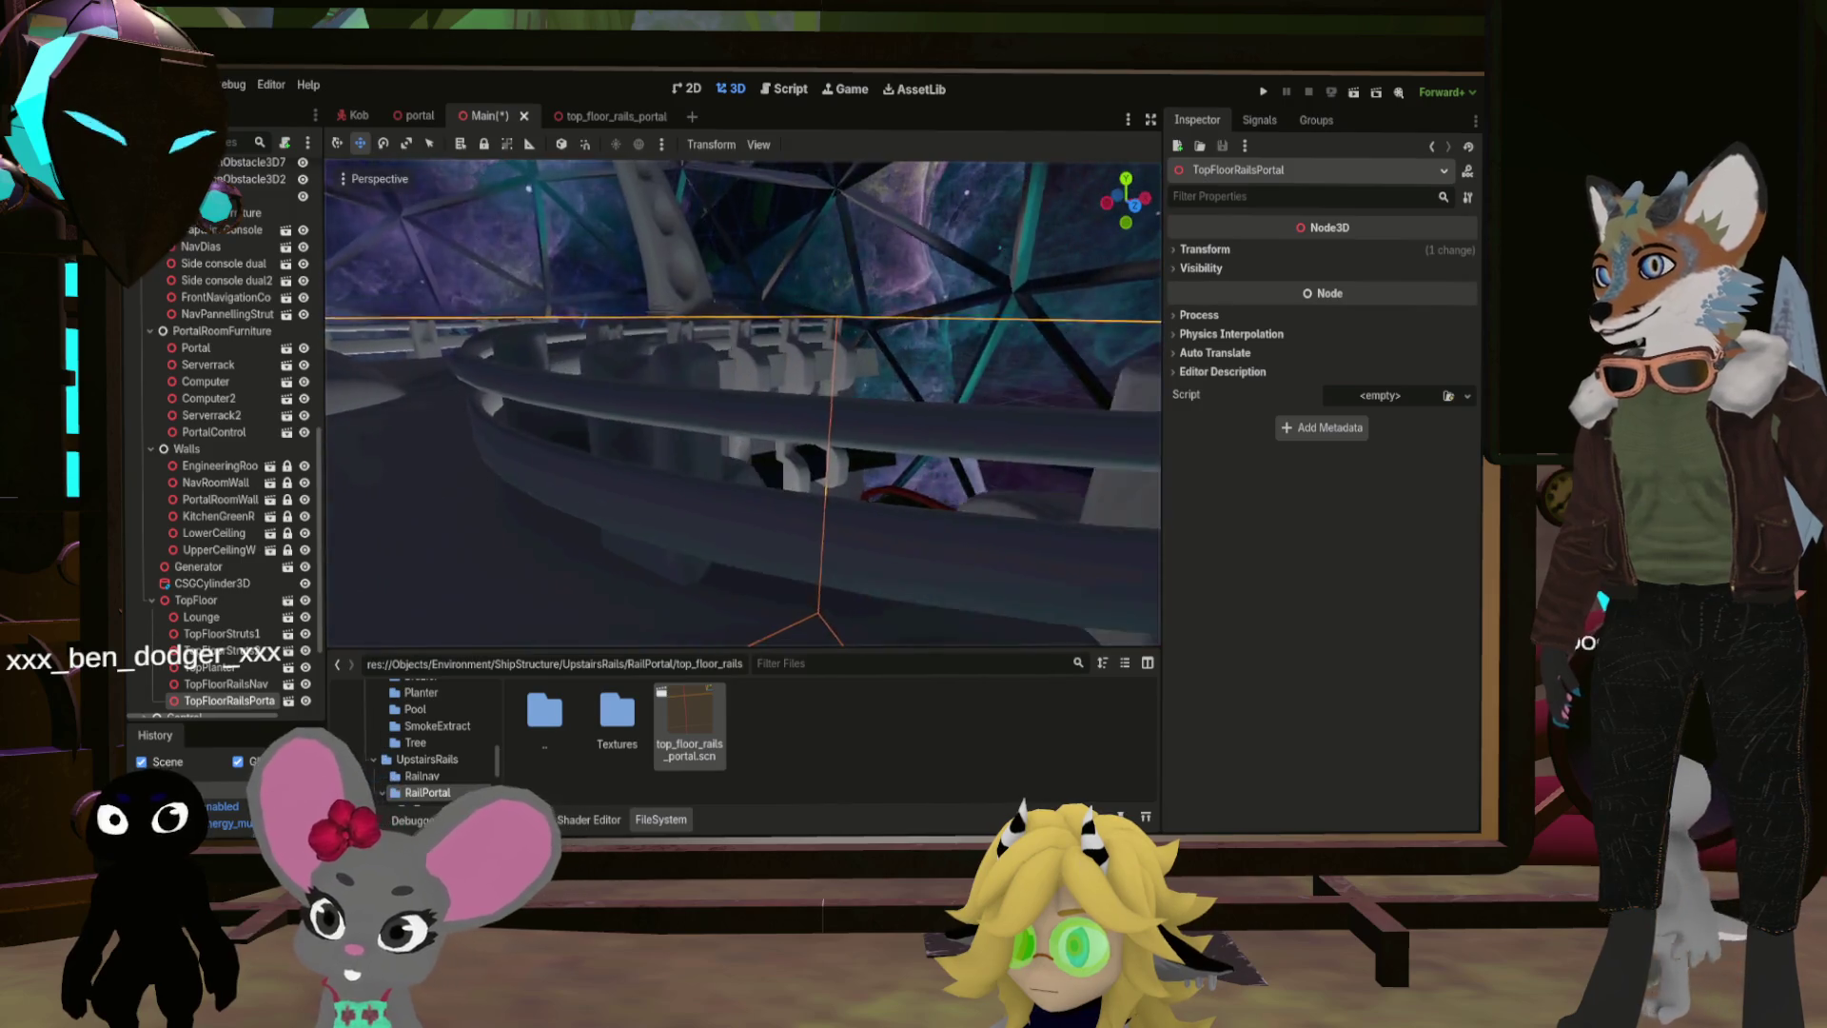
drag(714, 514, 752, 495)
scroll(742, 405, up, 5)
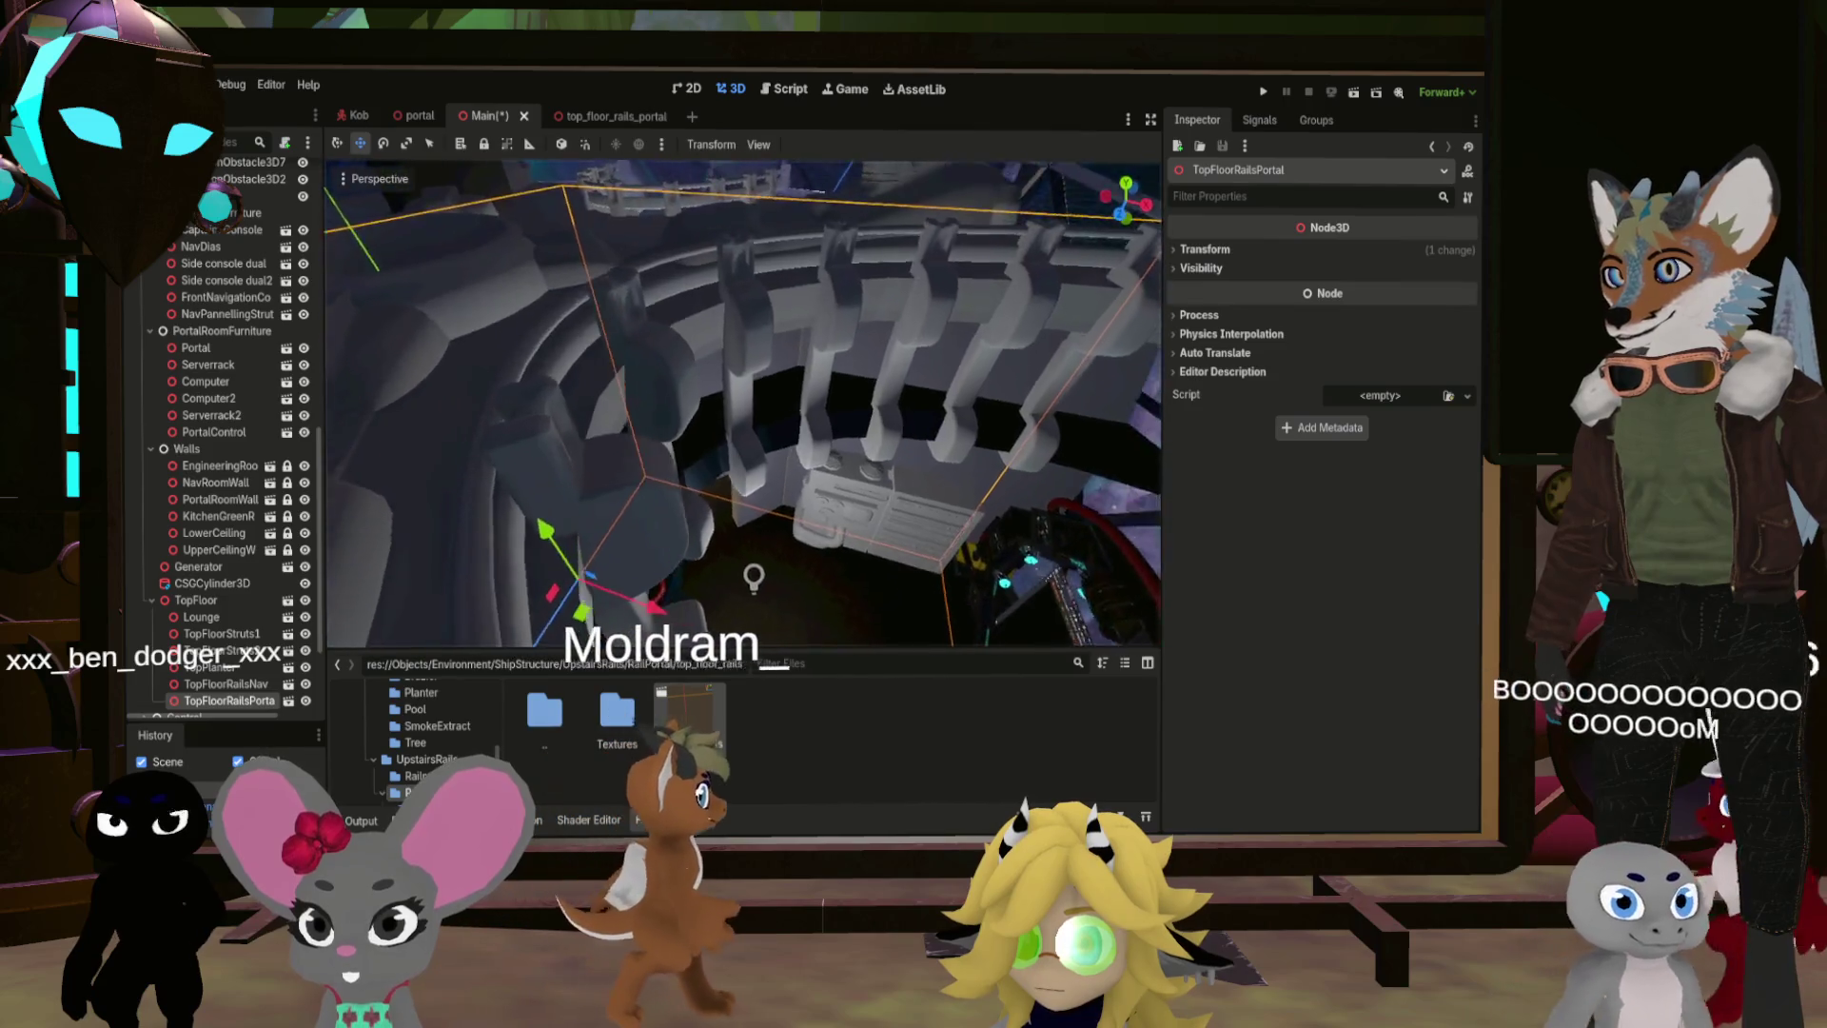
scroll(742, 404, down, 10)
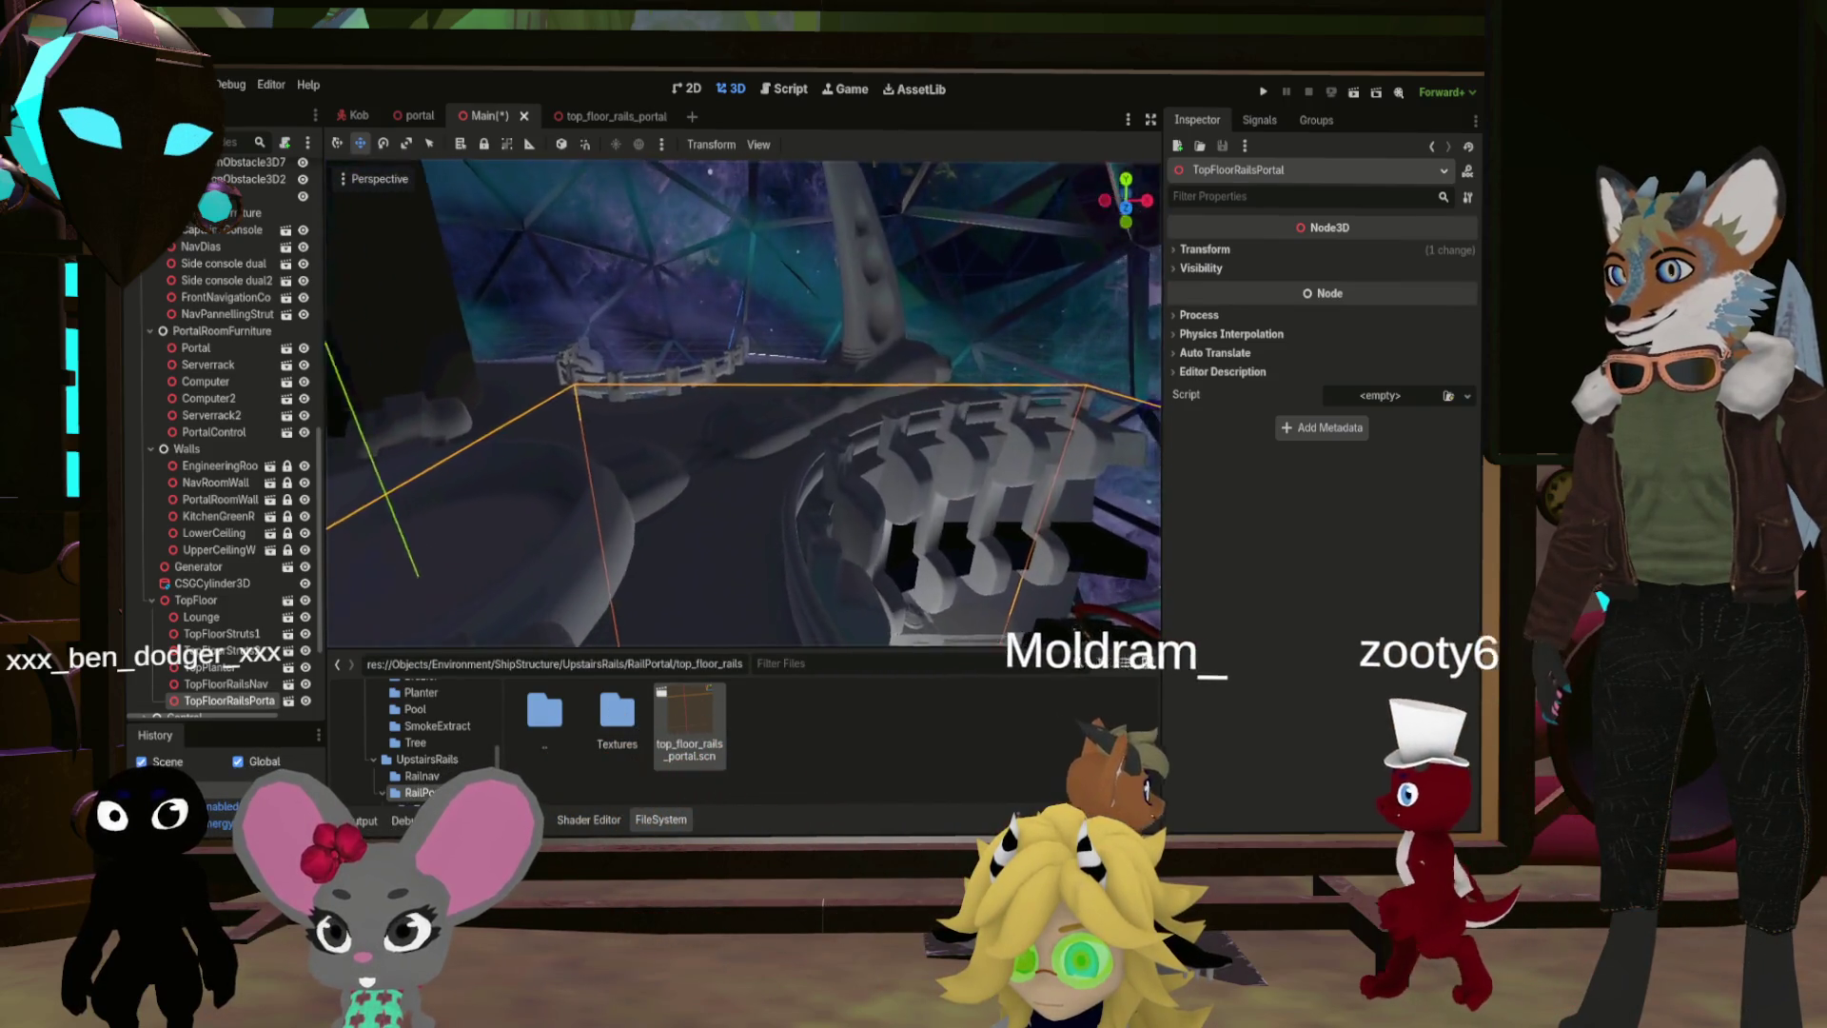
drag(743, 404, 780, 405)
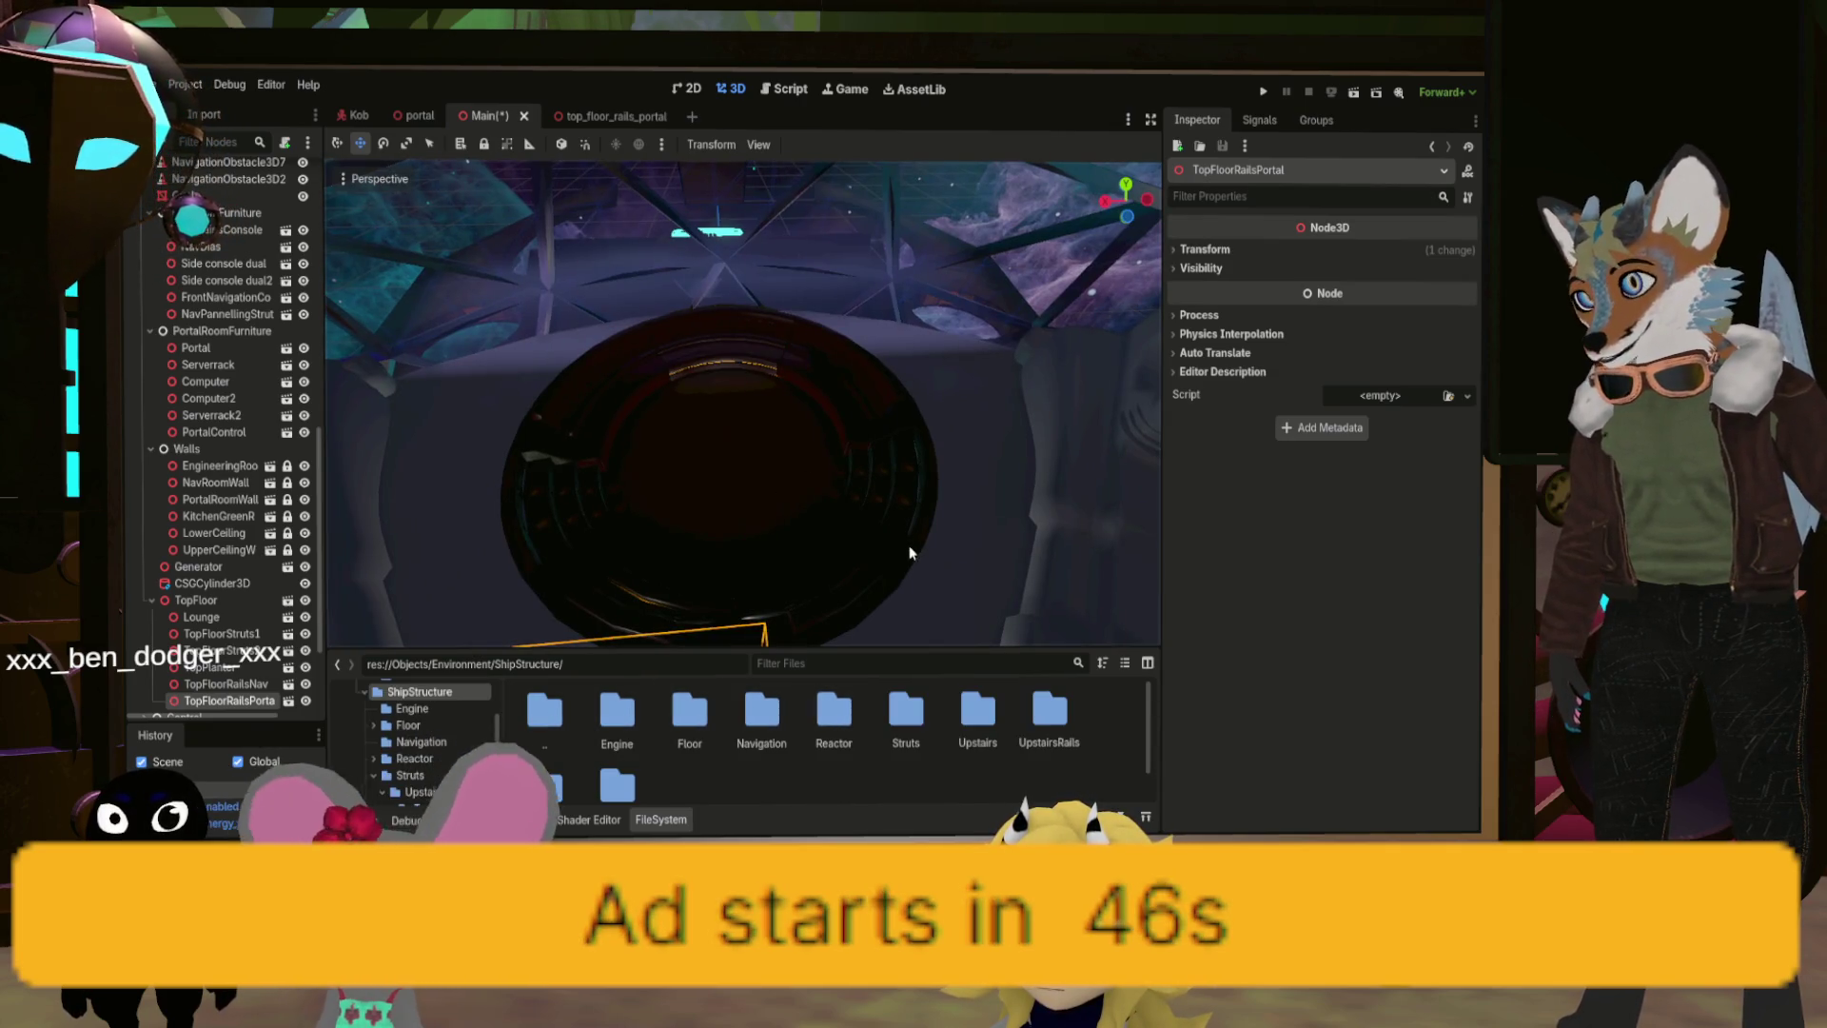
Step: Save Main and browse FileSystem to ShipStructure/Upstairs/SmokeExtract
key(ctrl+s)
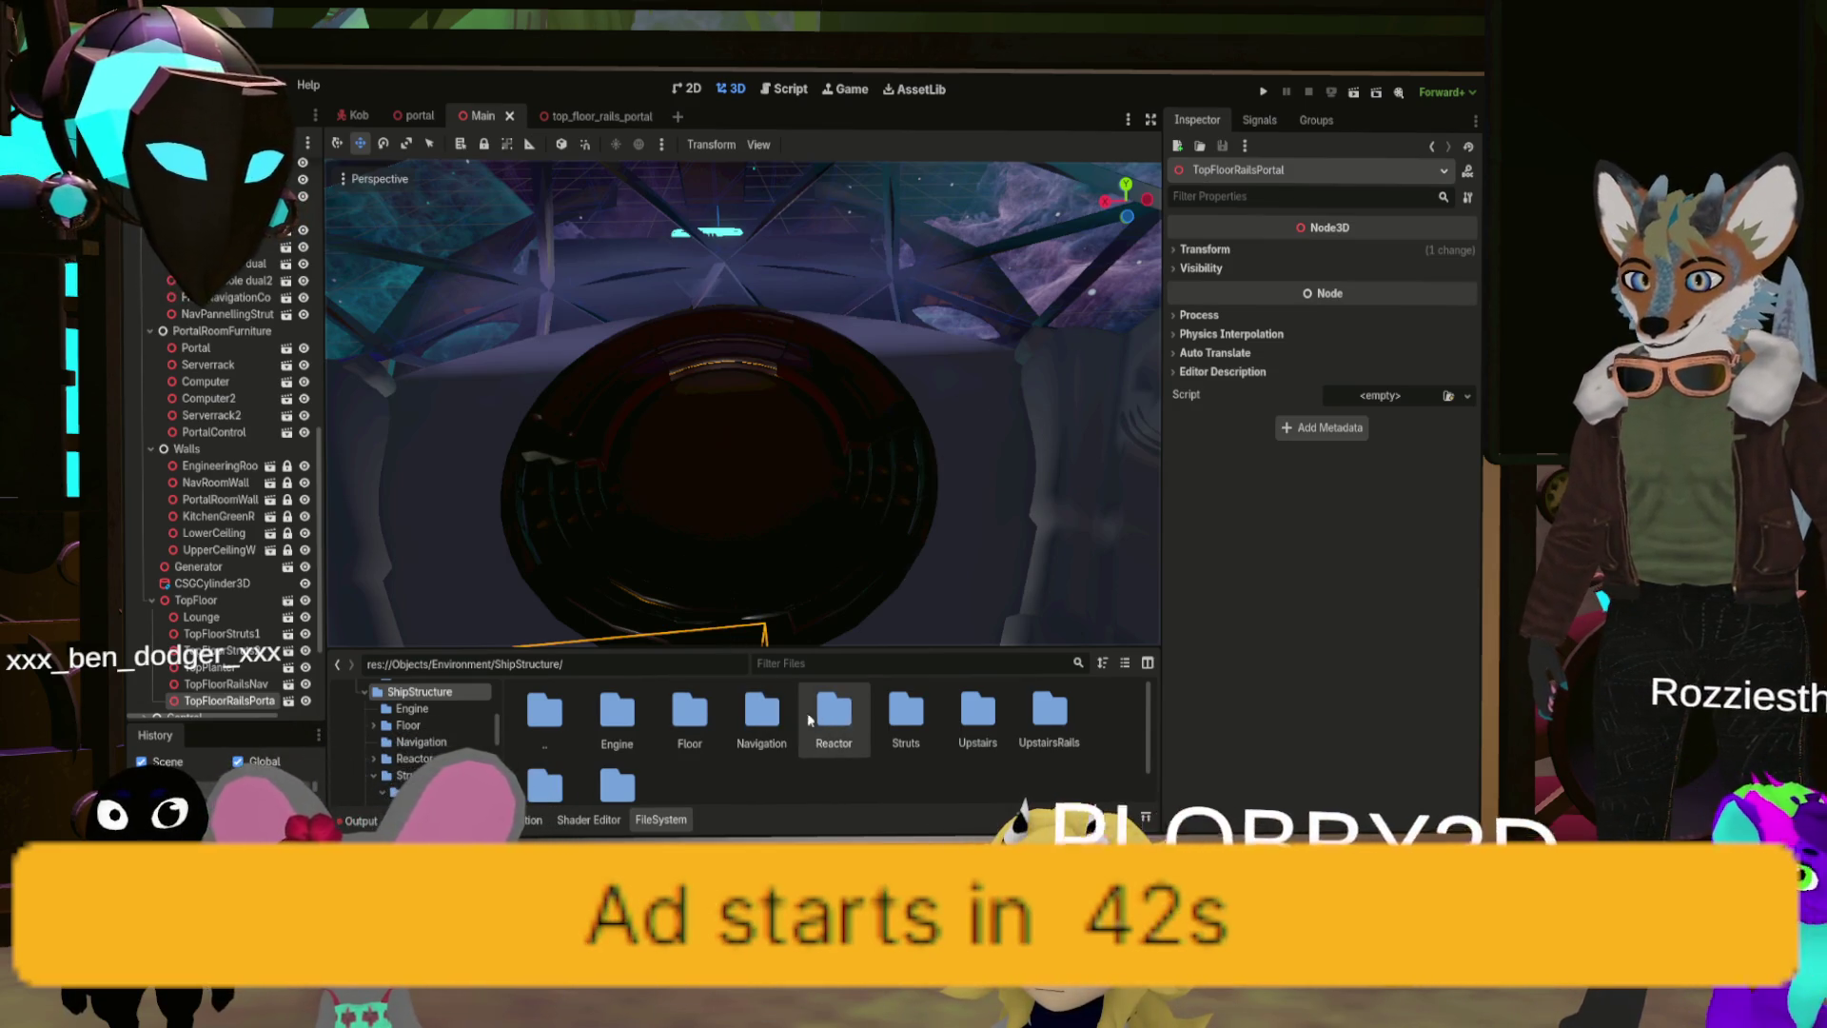
double_click(977, 714)
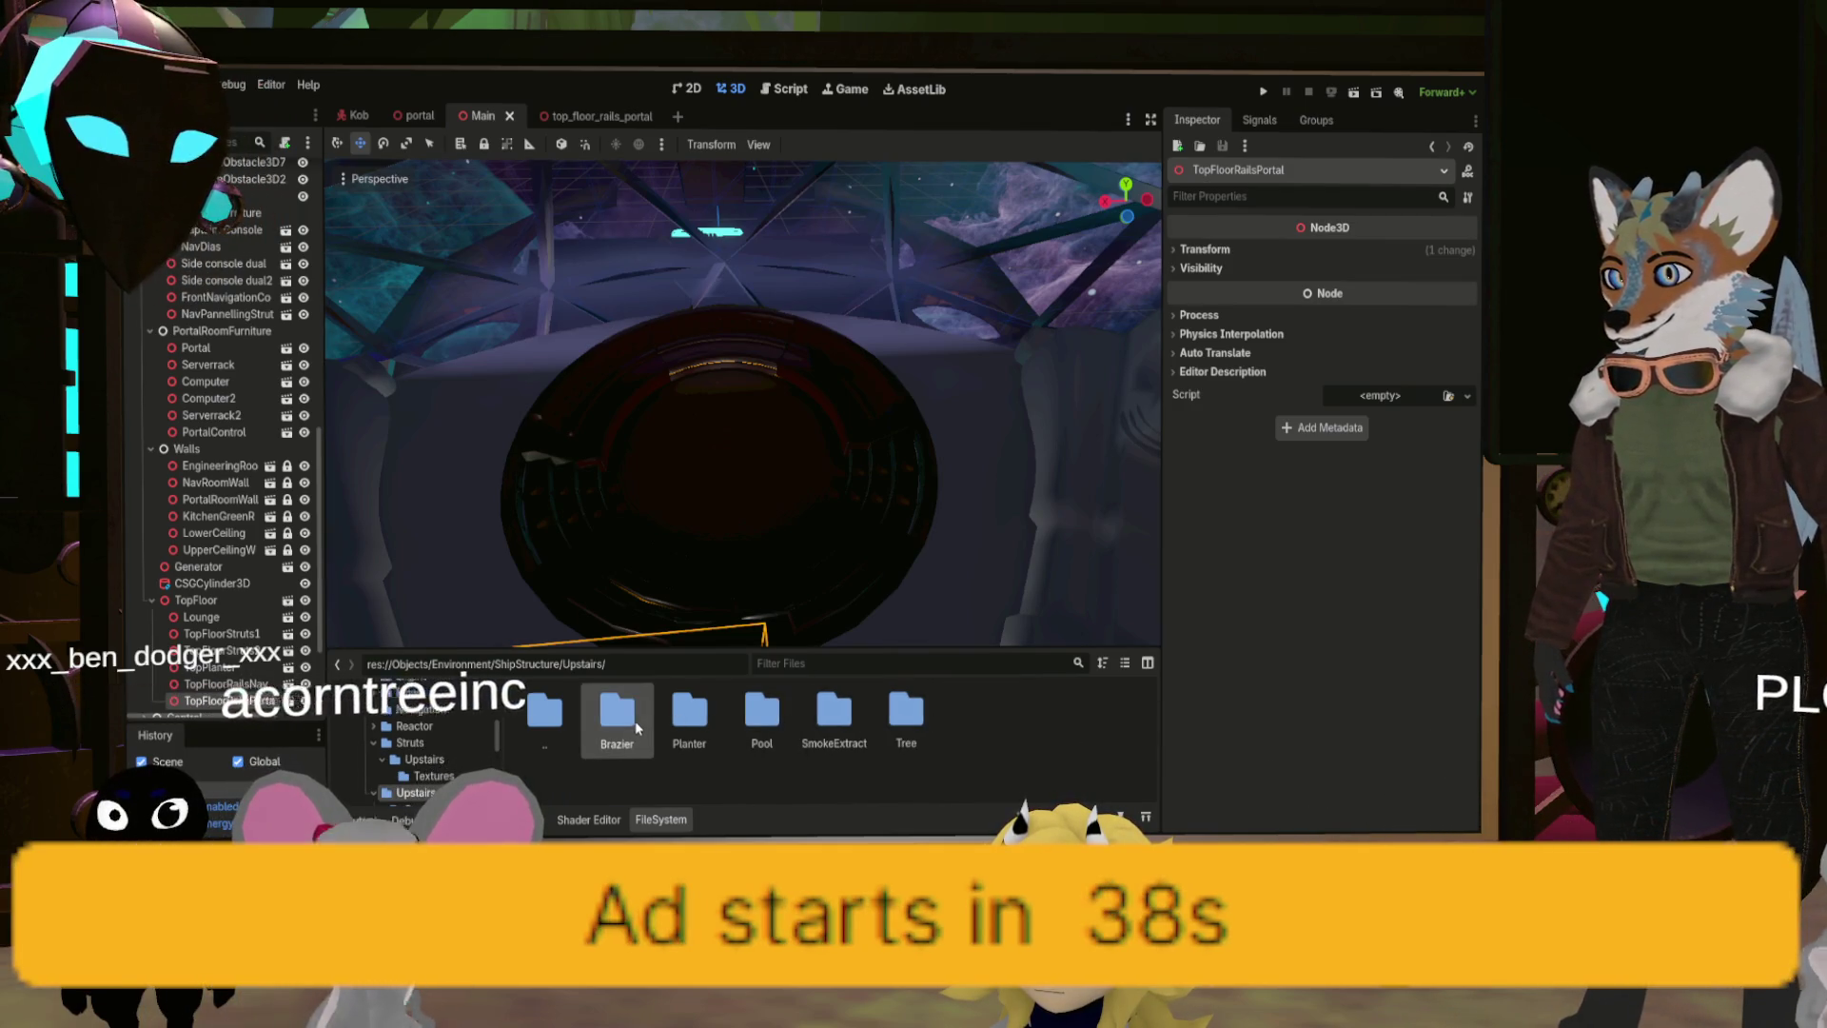
double_click(814, 715)
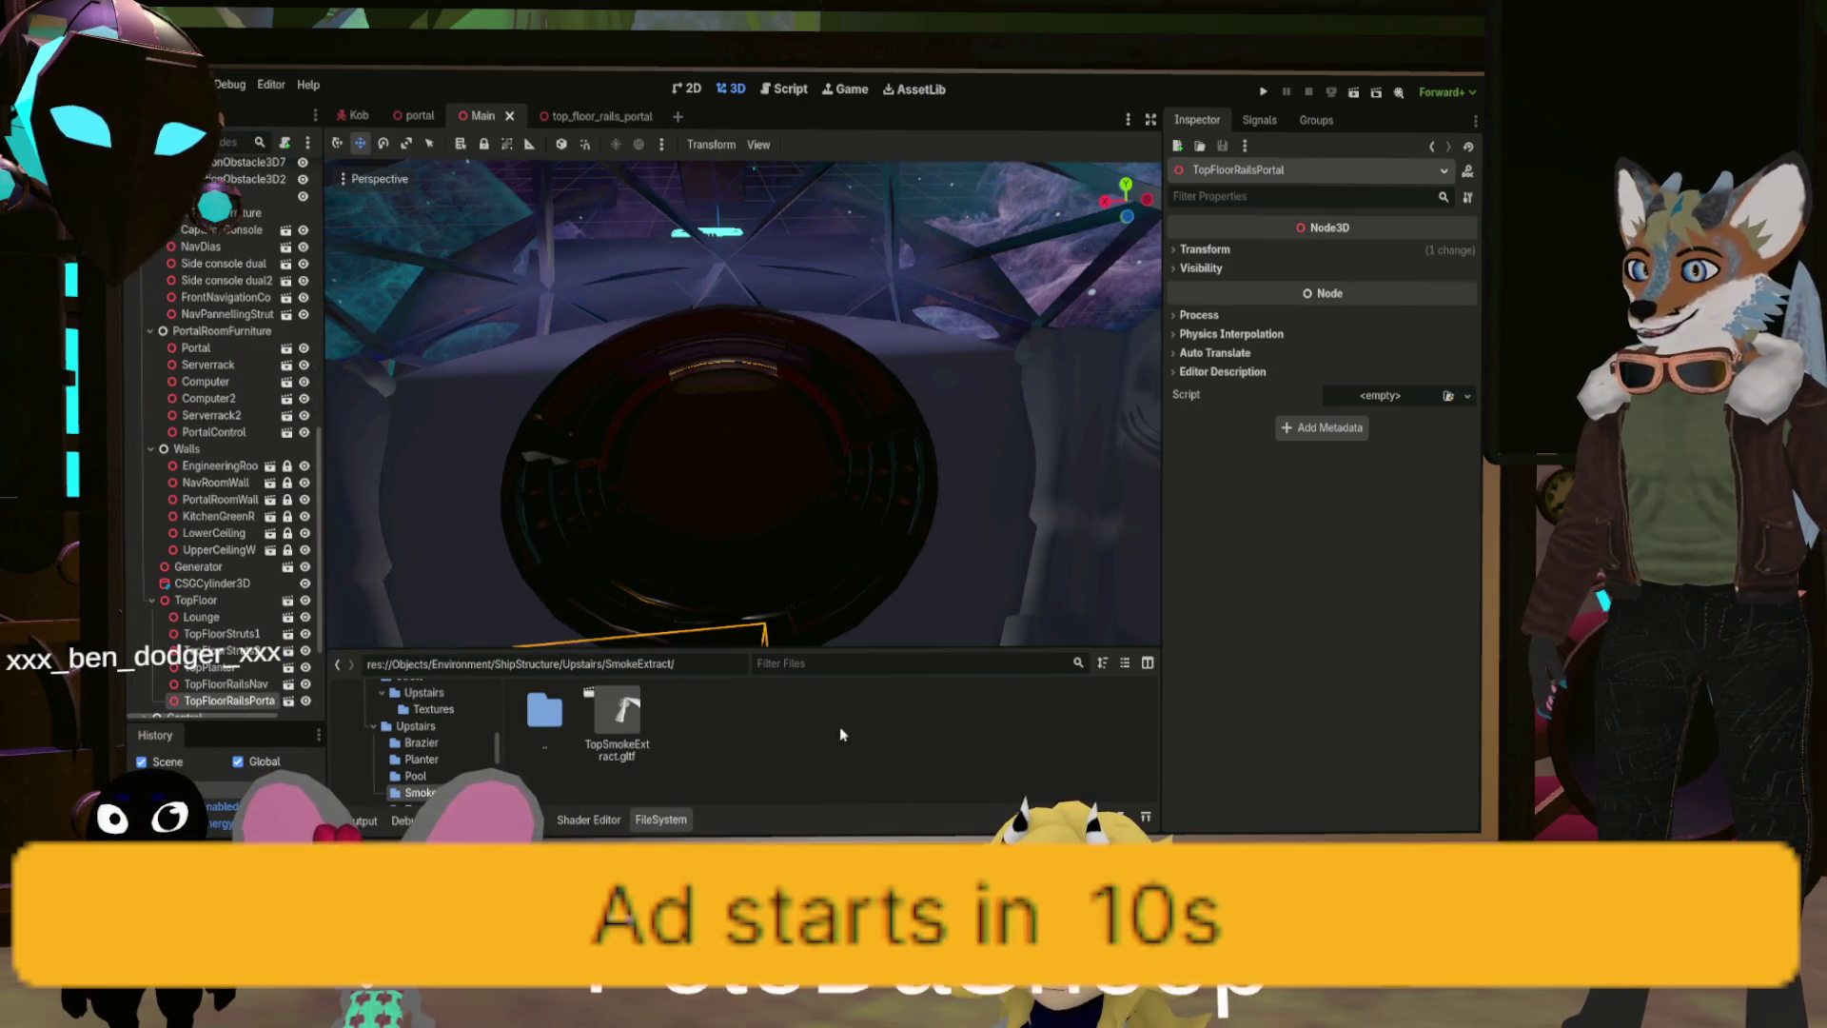
Step: Save TopSmokeExtract.gltf as top_smoke_extract.tscn and drop it into the Main scene
double_click(628, 715)
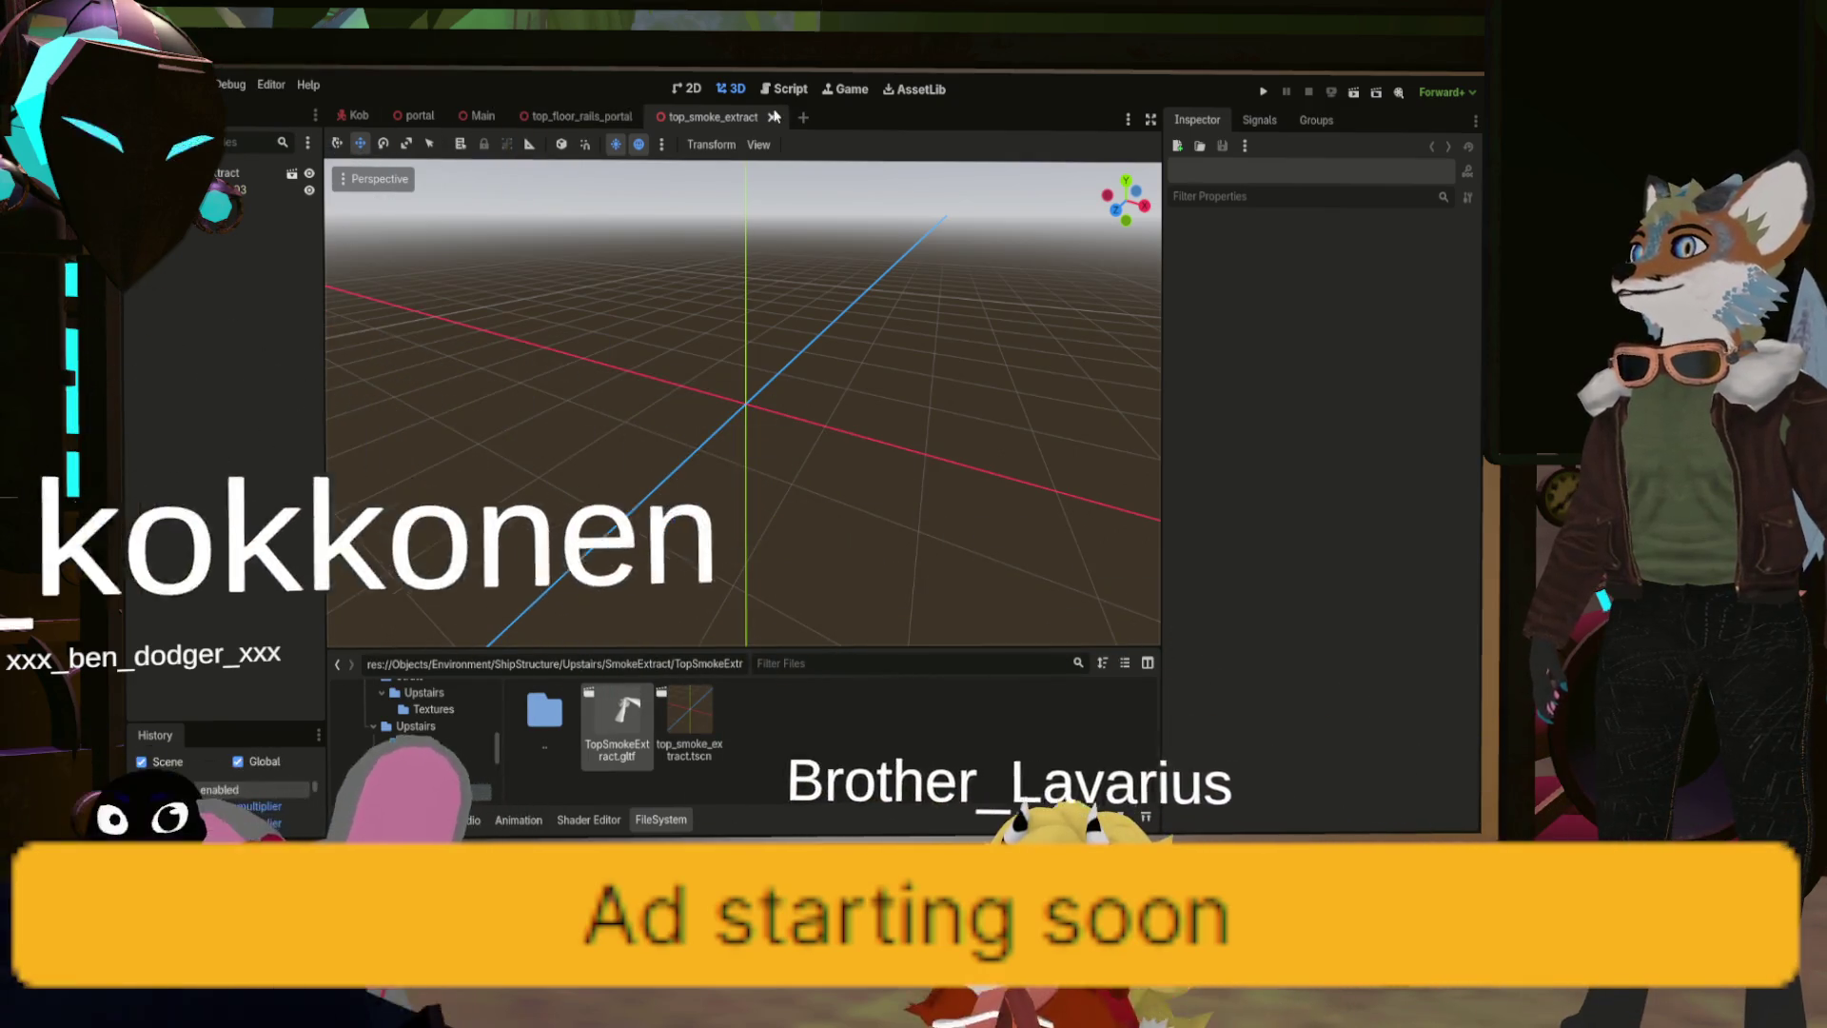
click(774, 116)
click(649, 116)
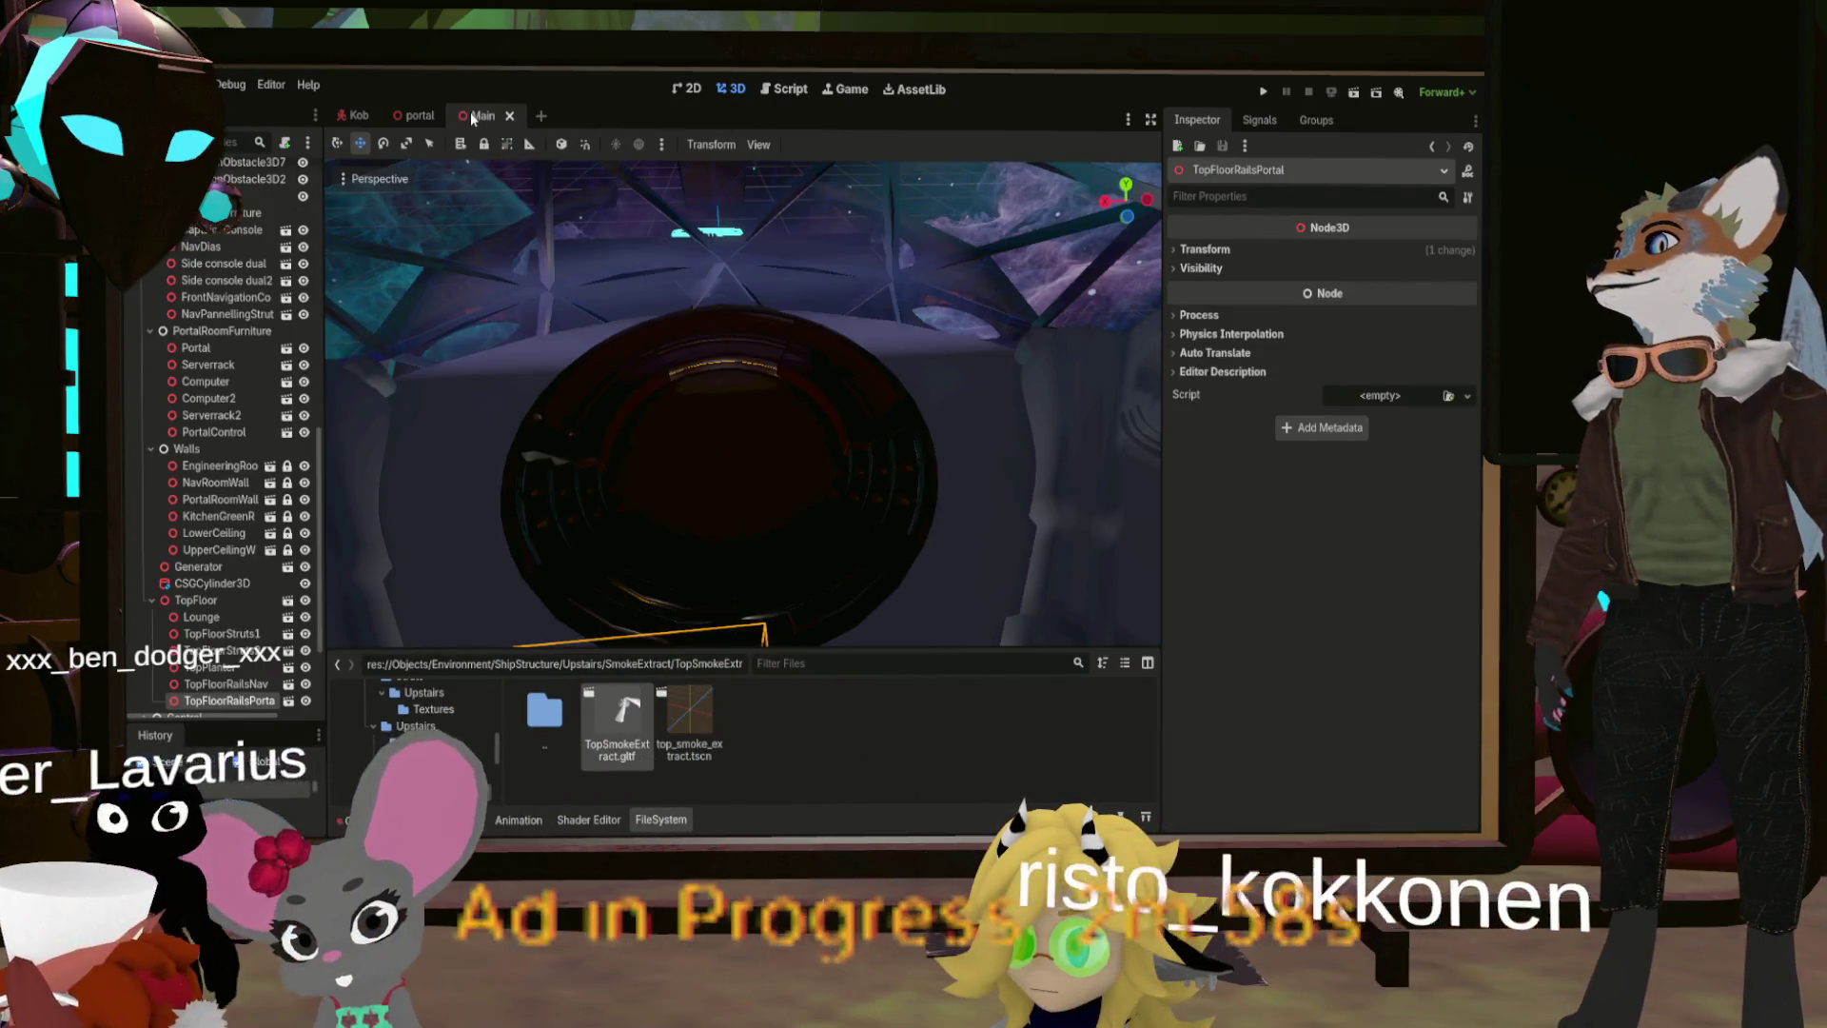
click(690, 713)
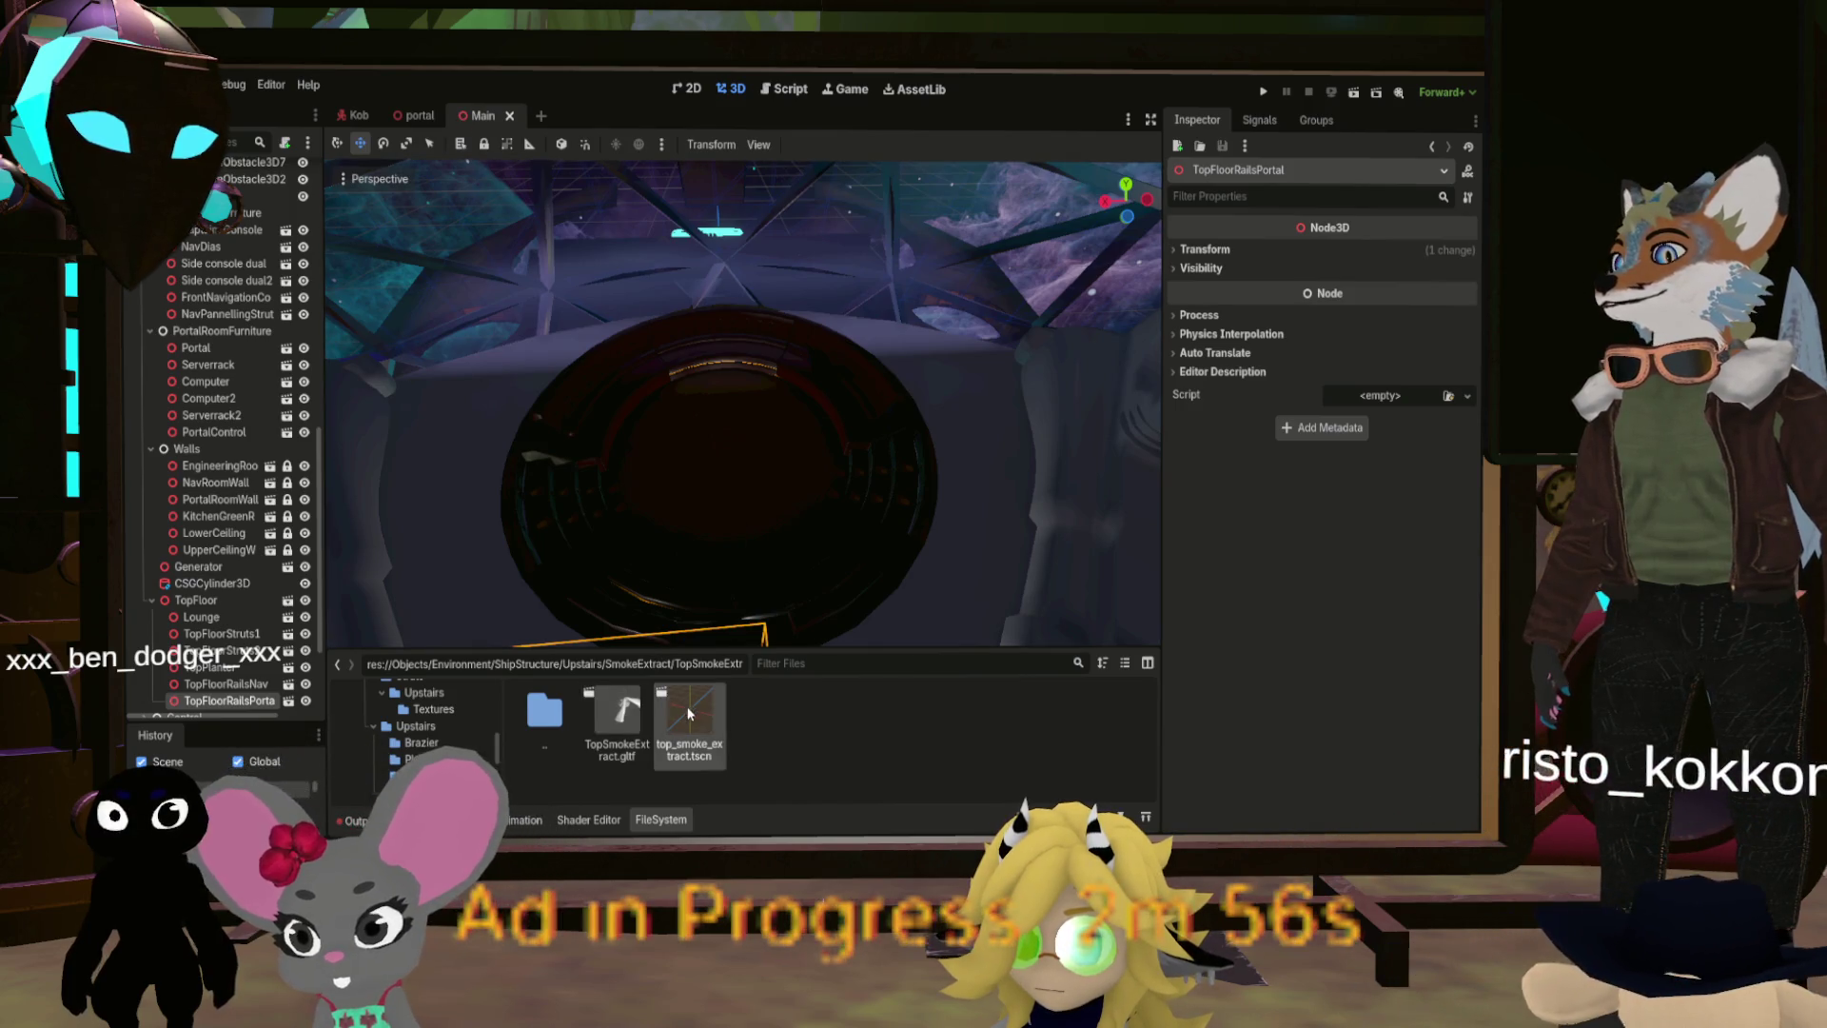
drag(690, 714, 700, 552)
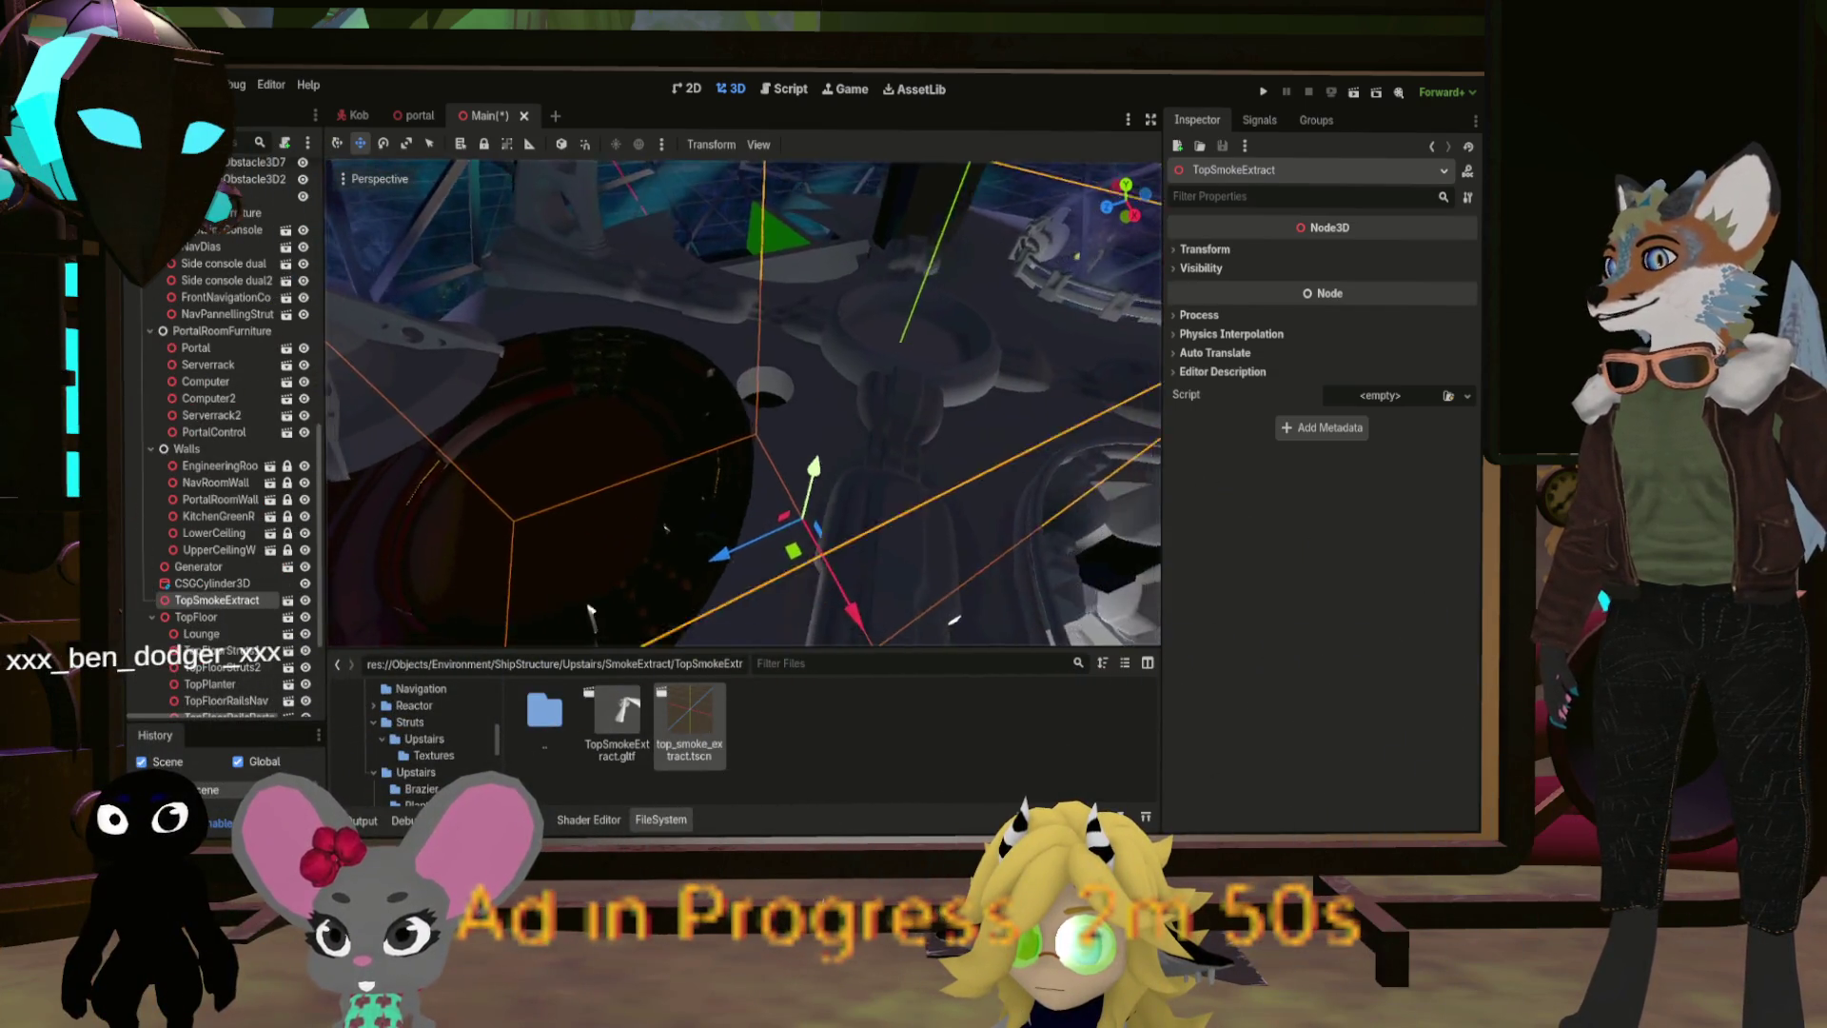
Step: Move TopSmokeExtract to about x 0.63, z -1.15 and expand its Inspector Transform values
mouse_move(761, 584)
mouse_down()
mouse_move(790, 590)
mouse_move(755, 579)
mouse_move(856, 509)
mouse_move(832, 567)
mouse_move(709, 602)
mouse_up()
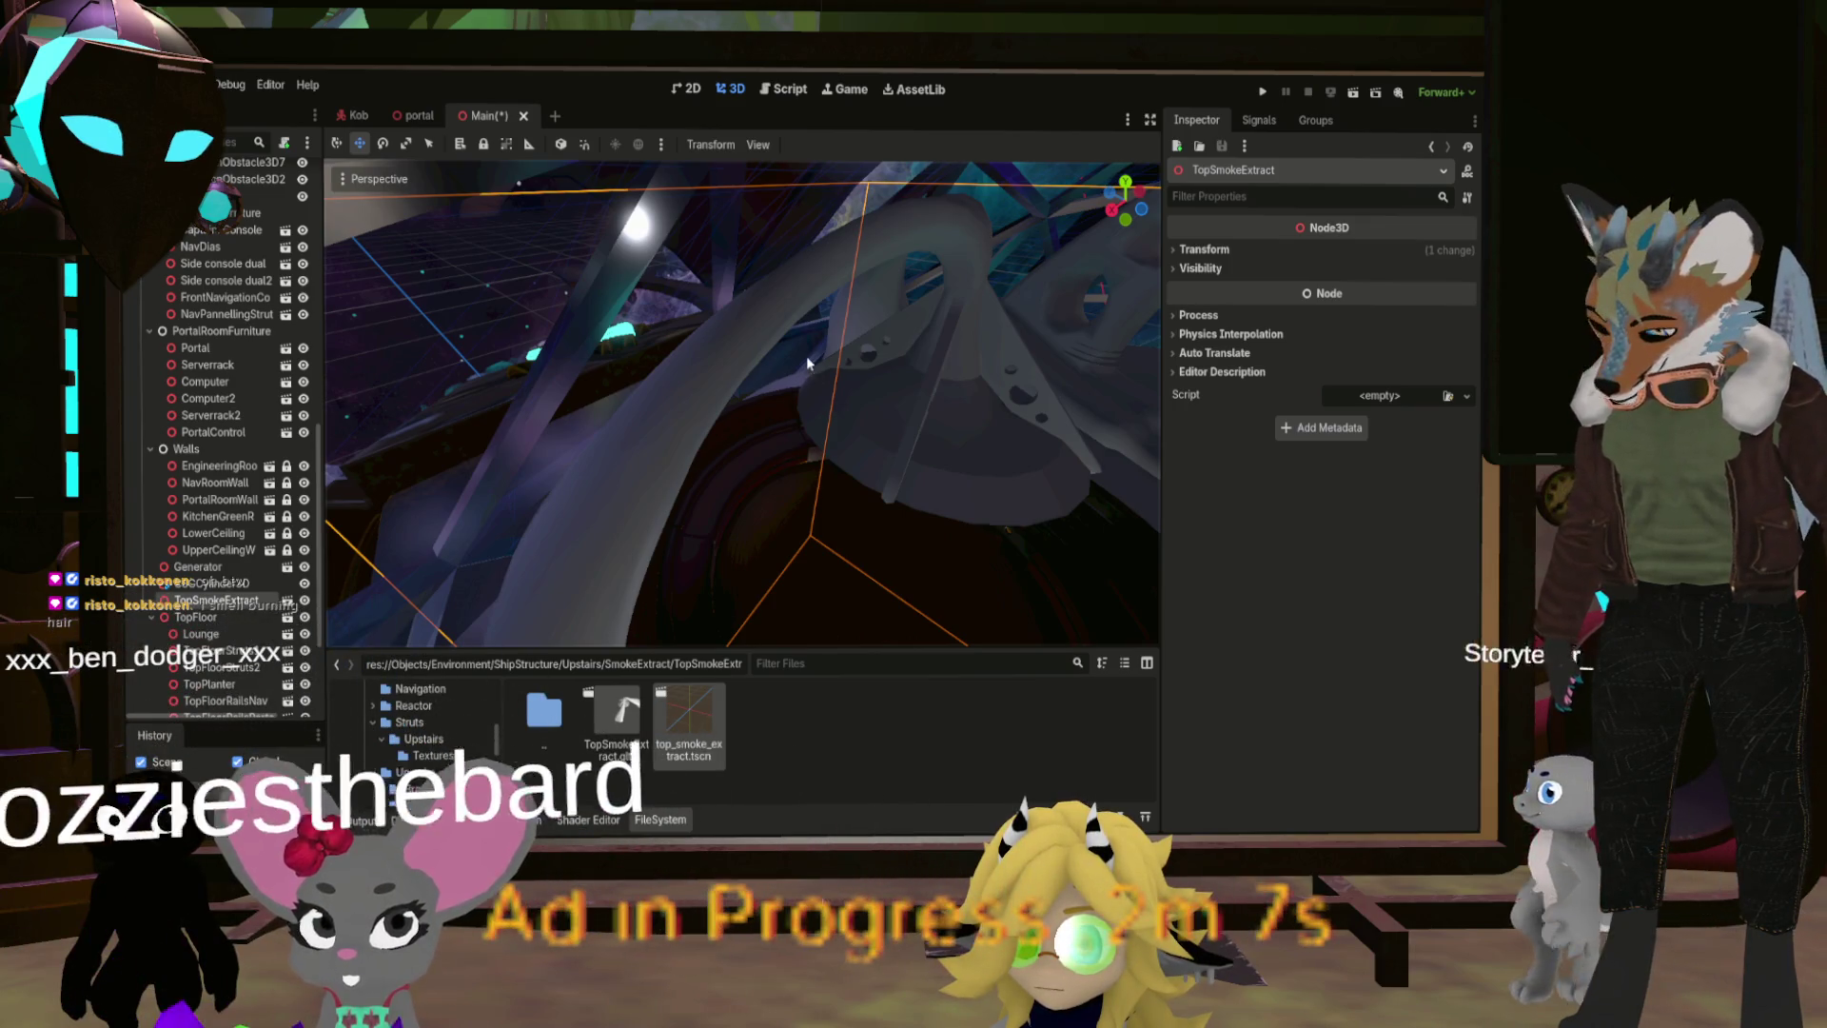
mouse_move(889, 451)
mouse_down()
mouse_move(932, 495)
mouse_move(919, 473)
mouse_up()
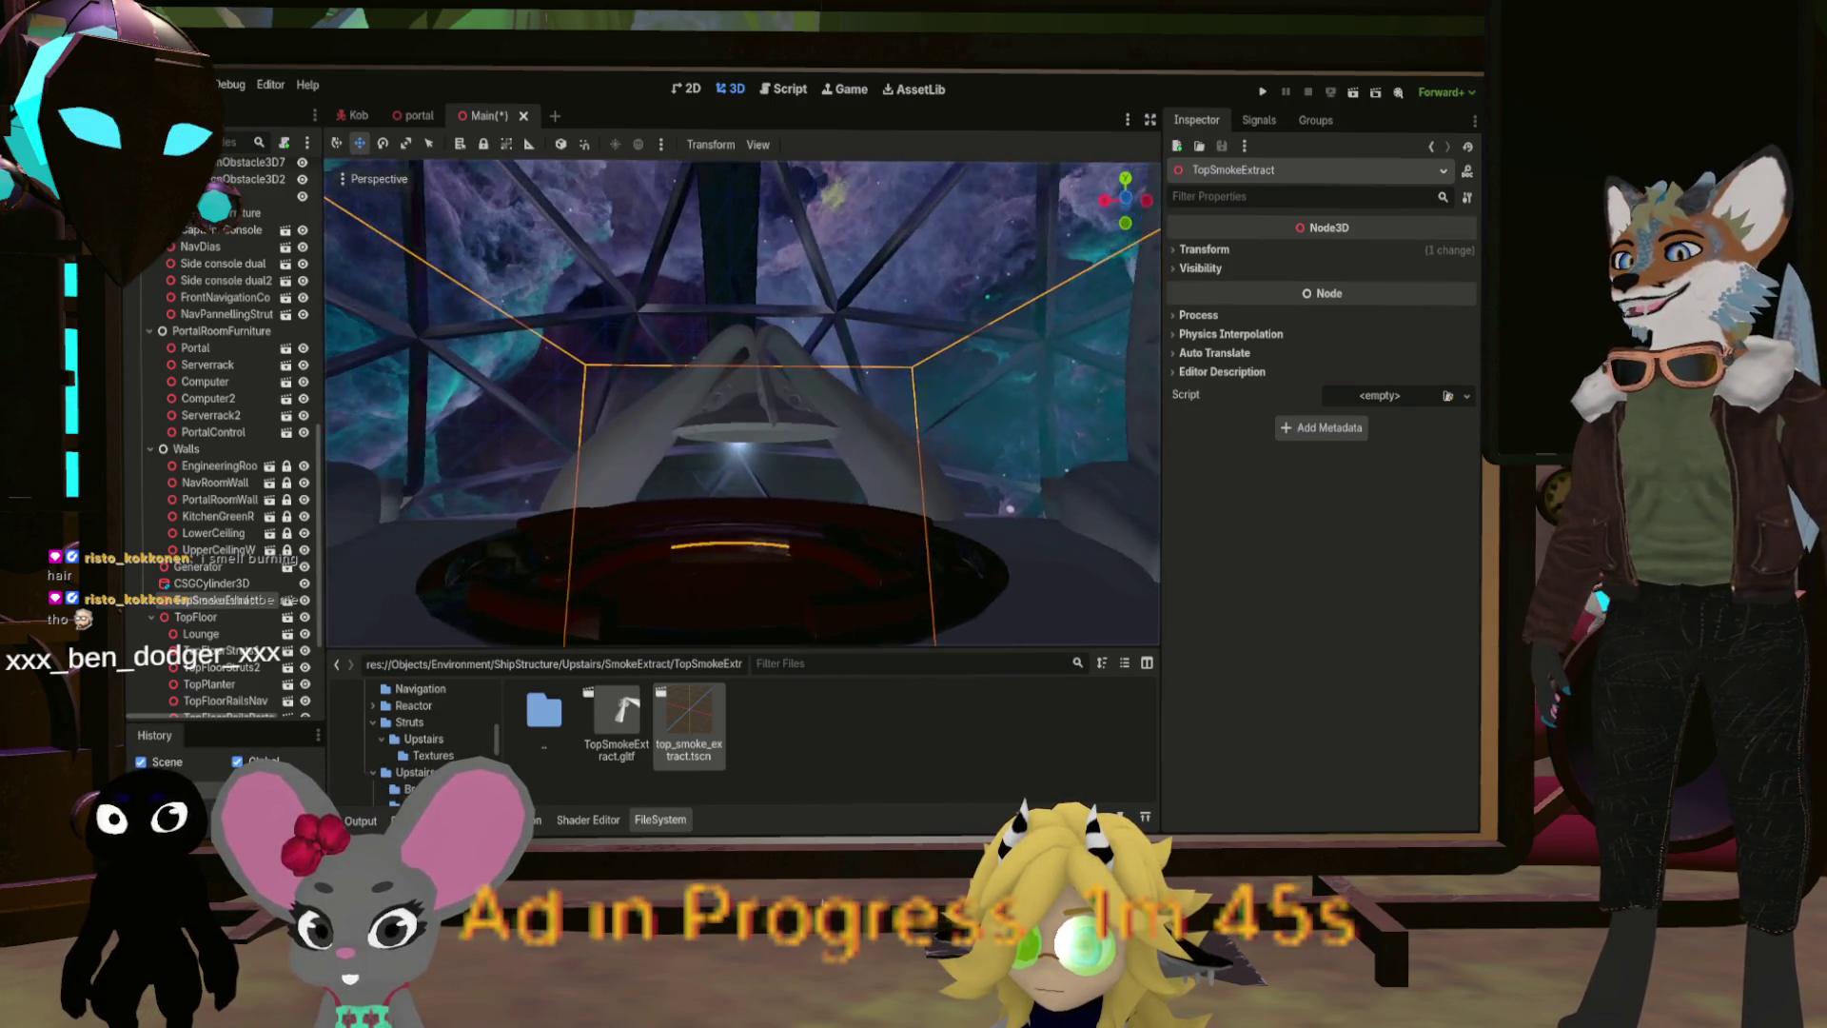
click(1201, 250)
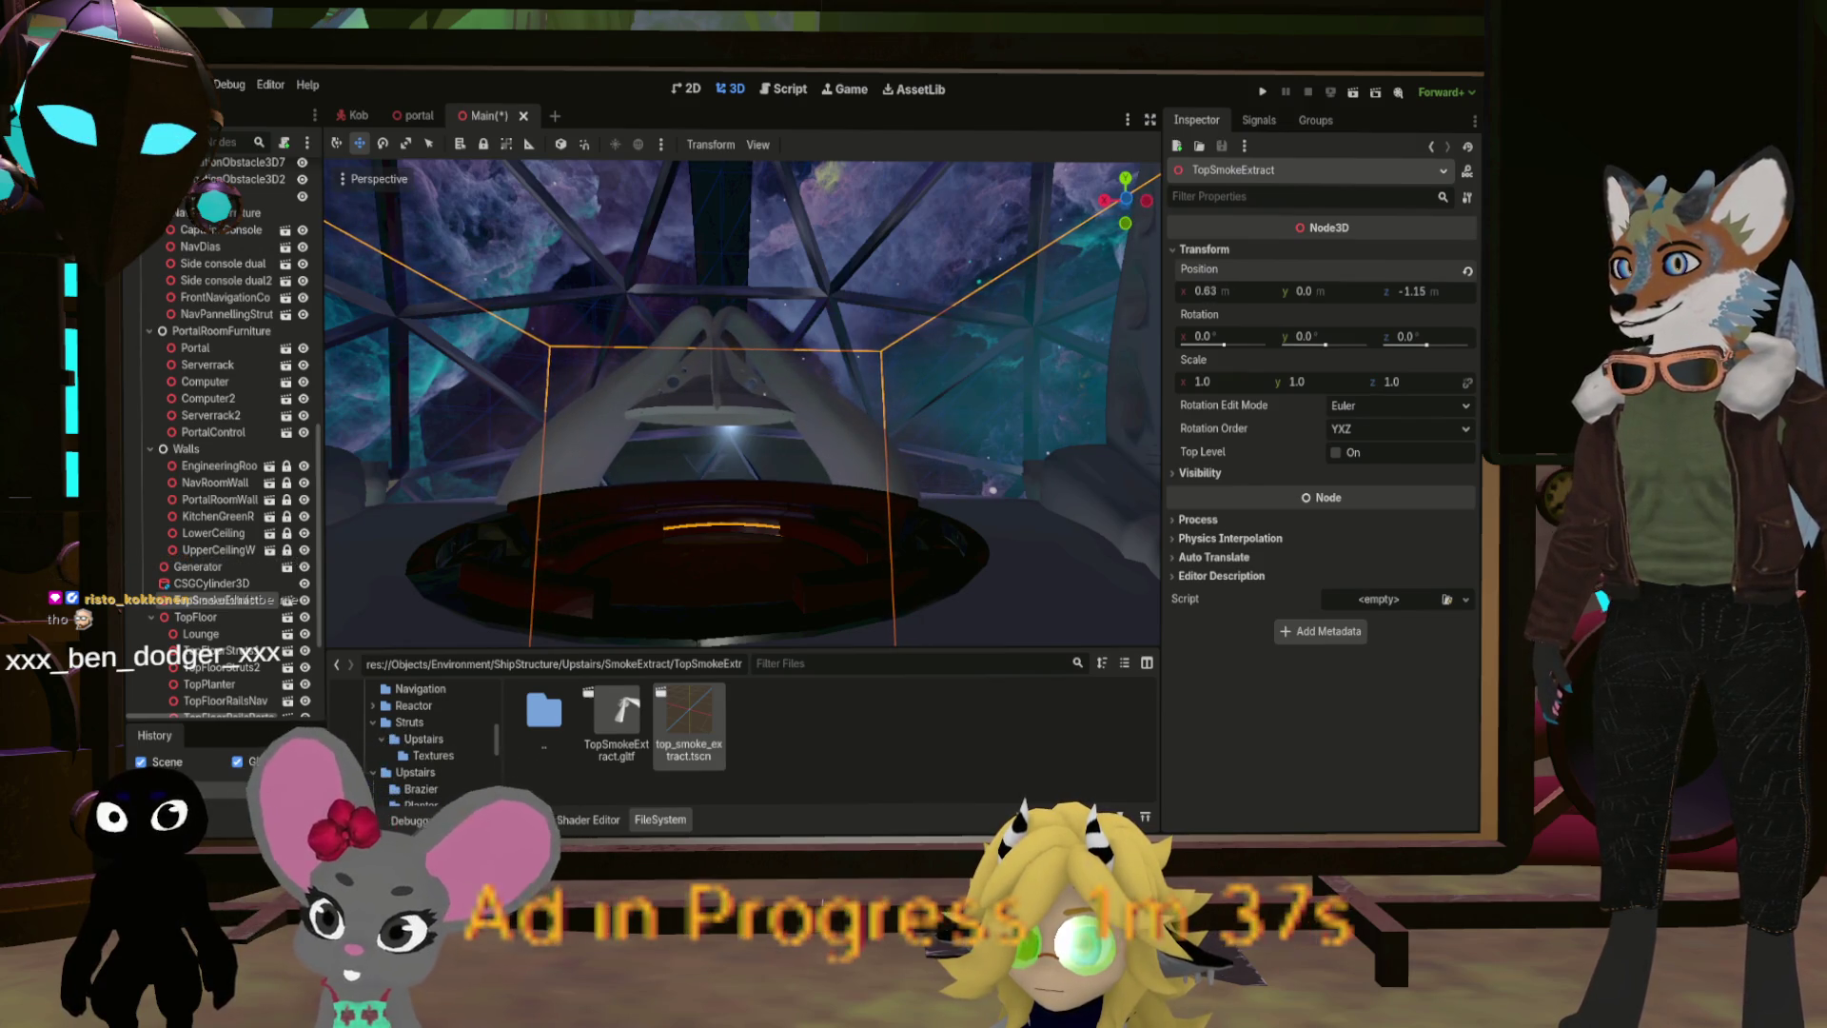
Step: Frame TopSmokeExtract and drag its Position X to 0.505 m
click(1130, 202)
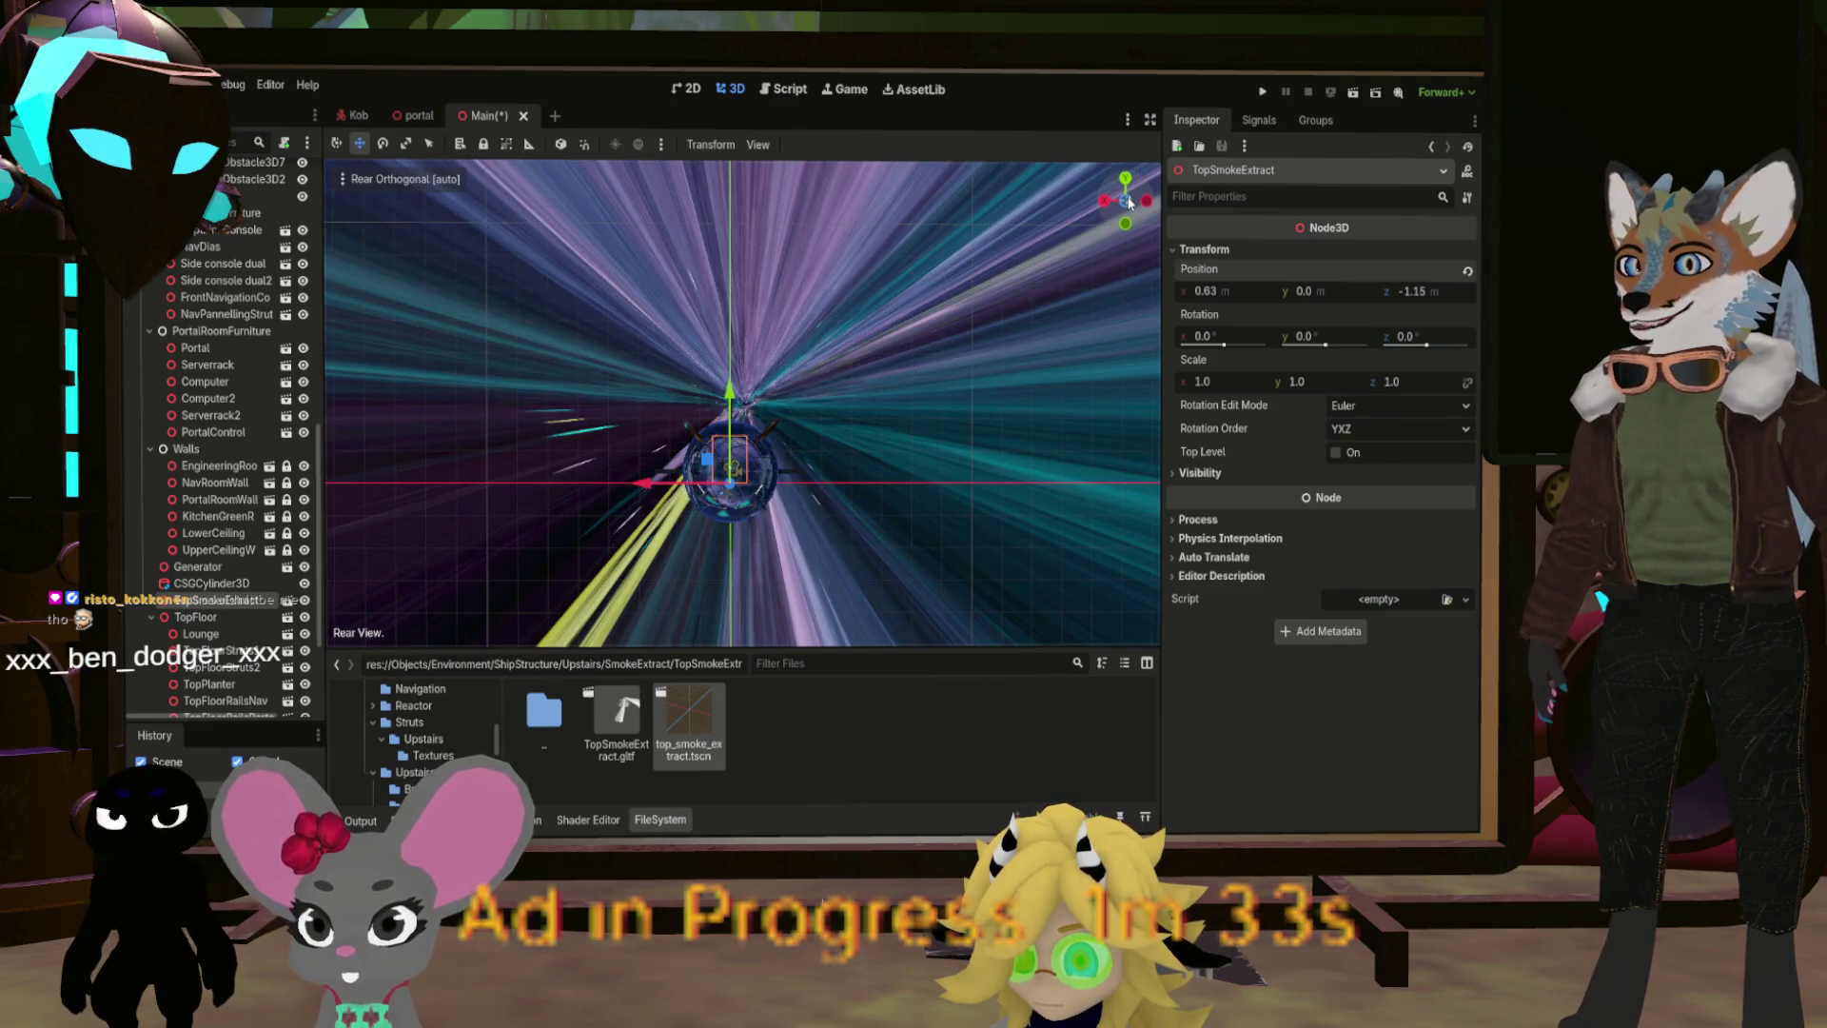
scroll(837, 407, up, 5)
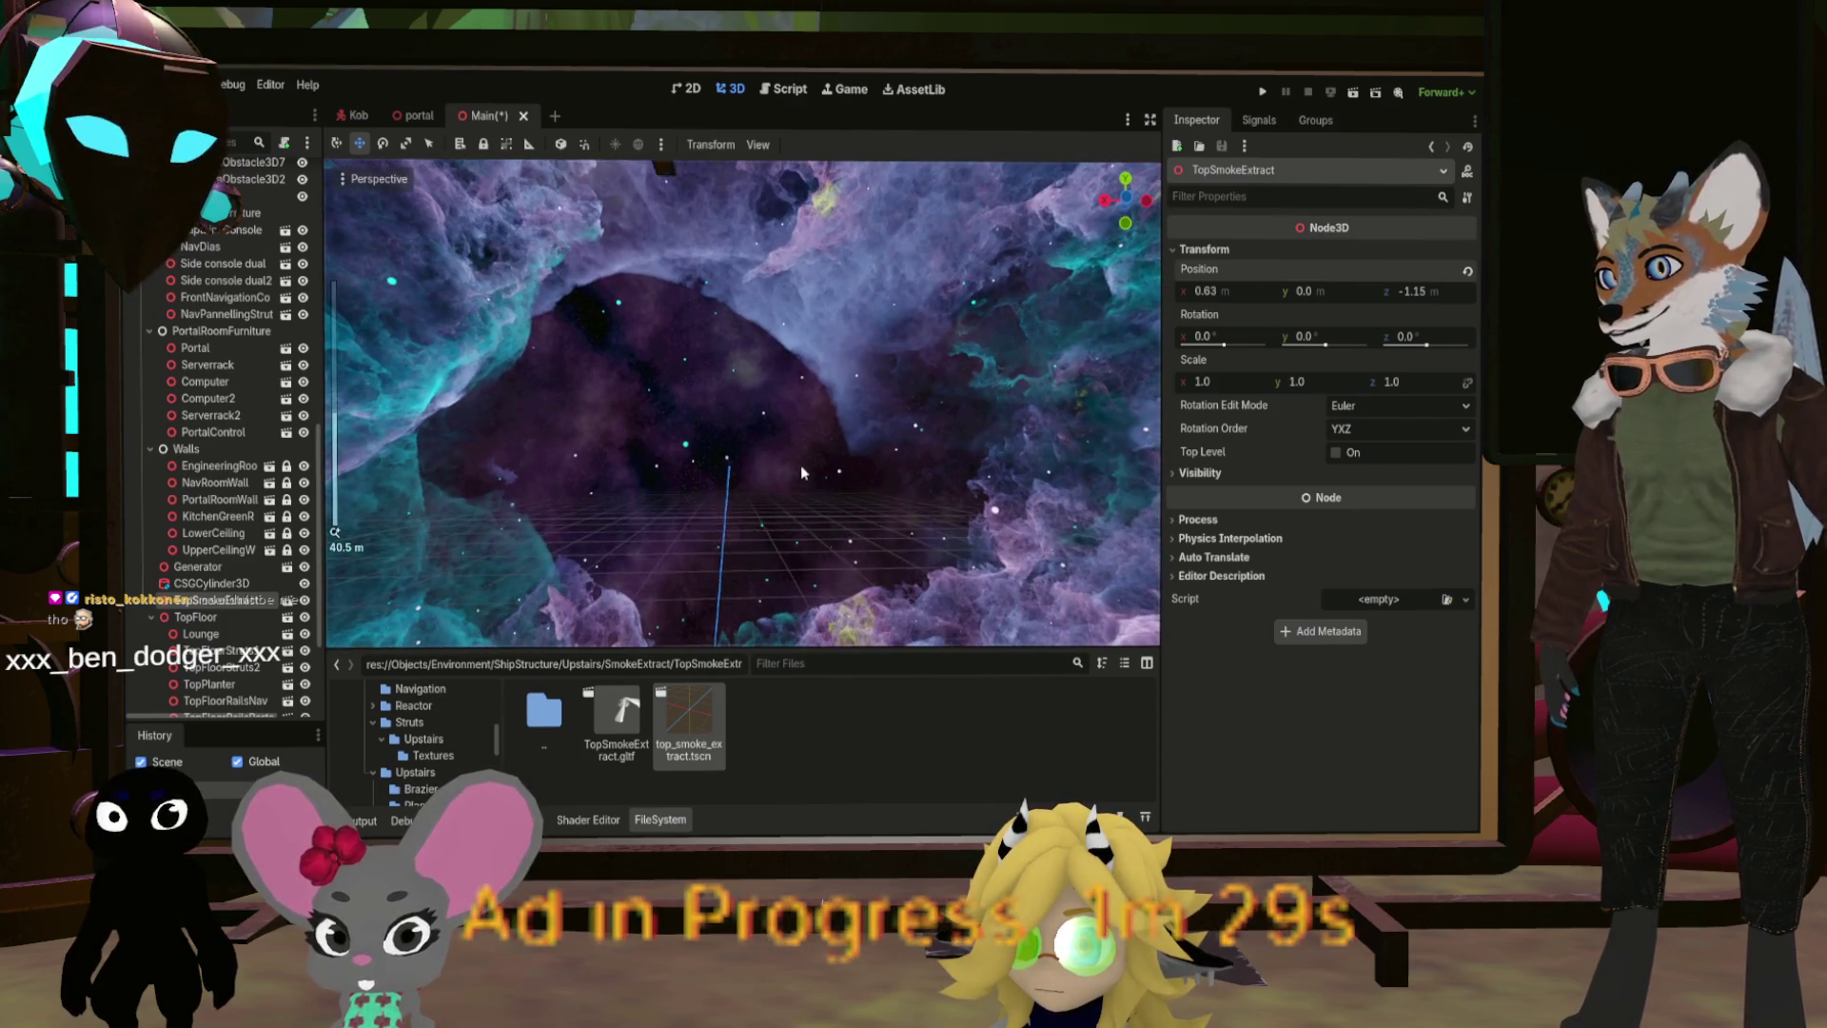
key(f)
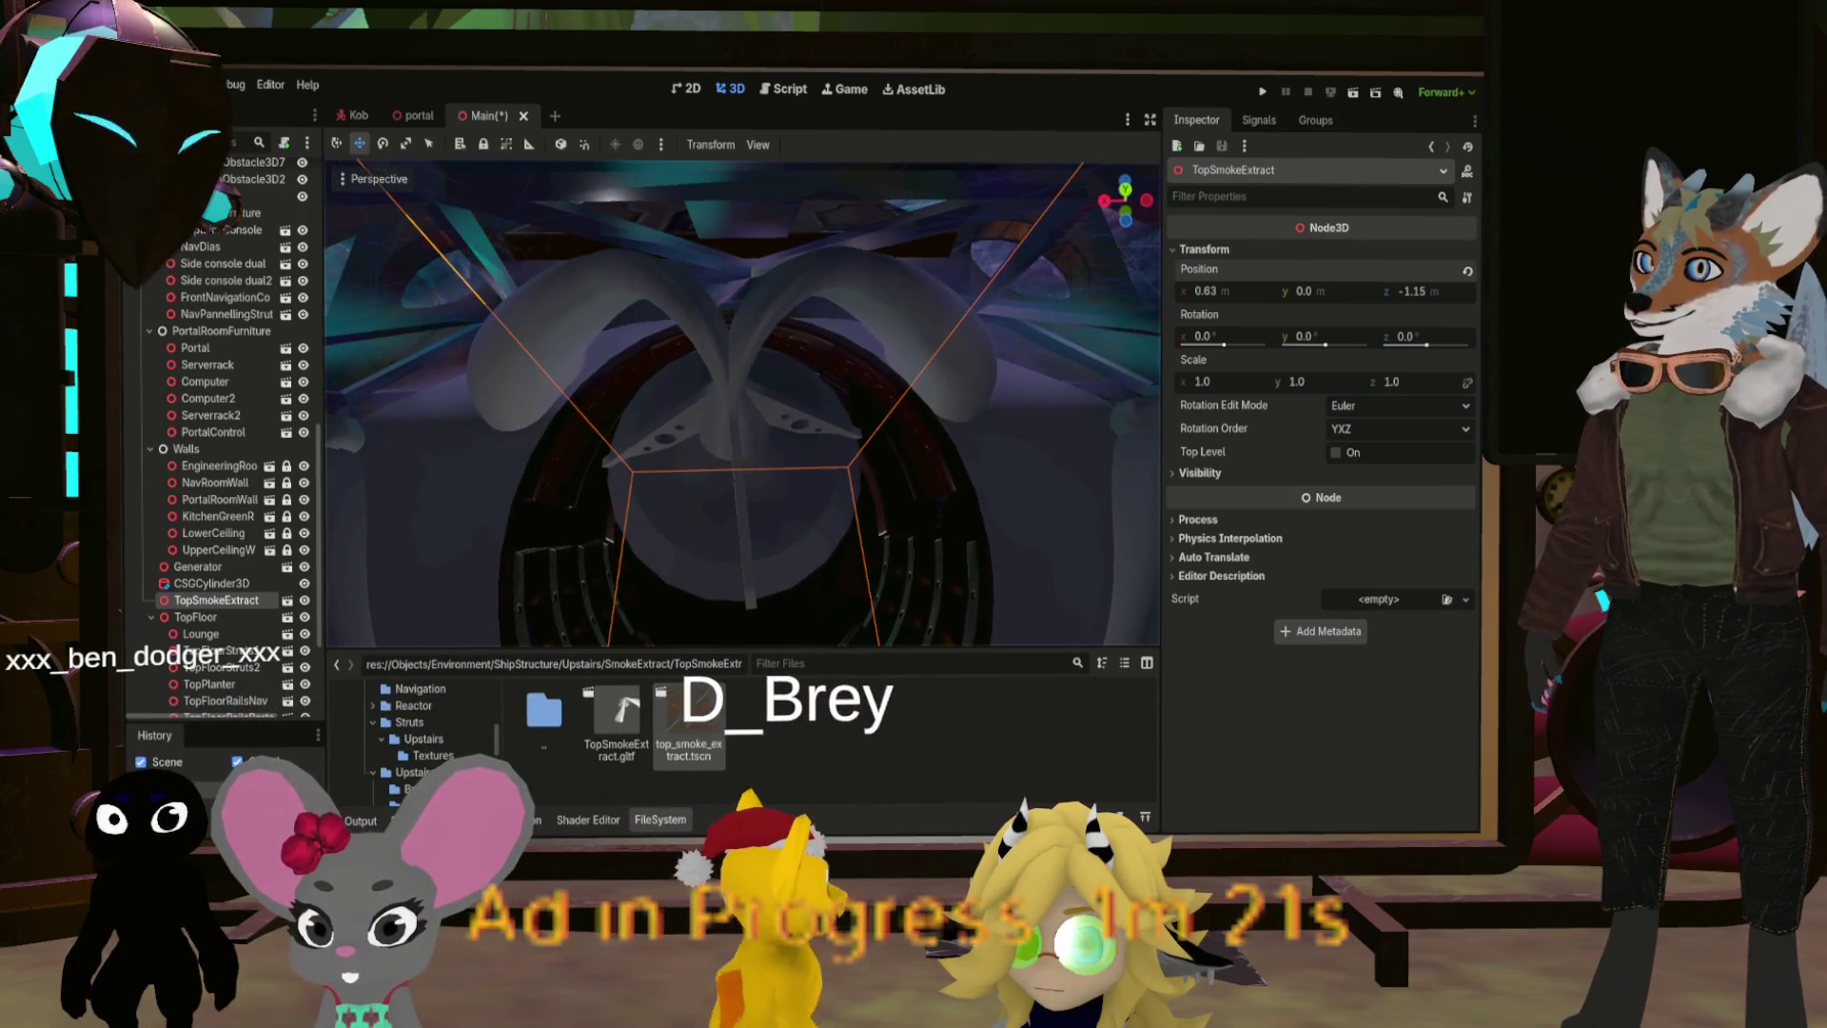
drag(1210, 291, 1190, 291)
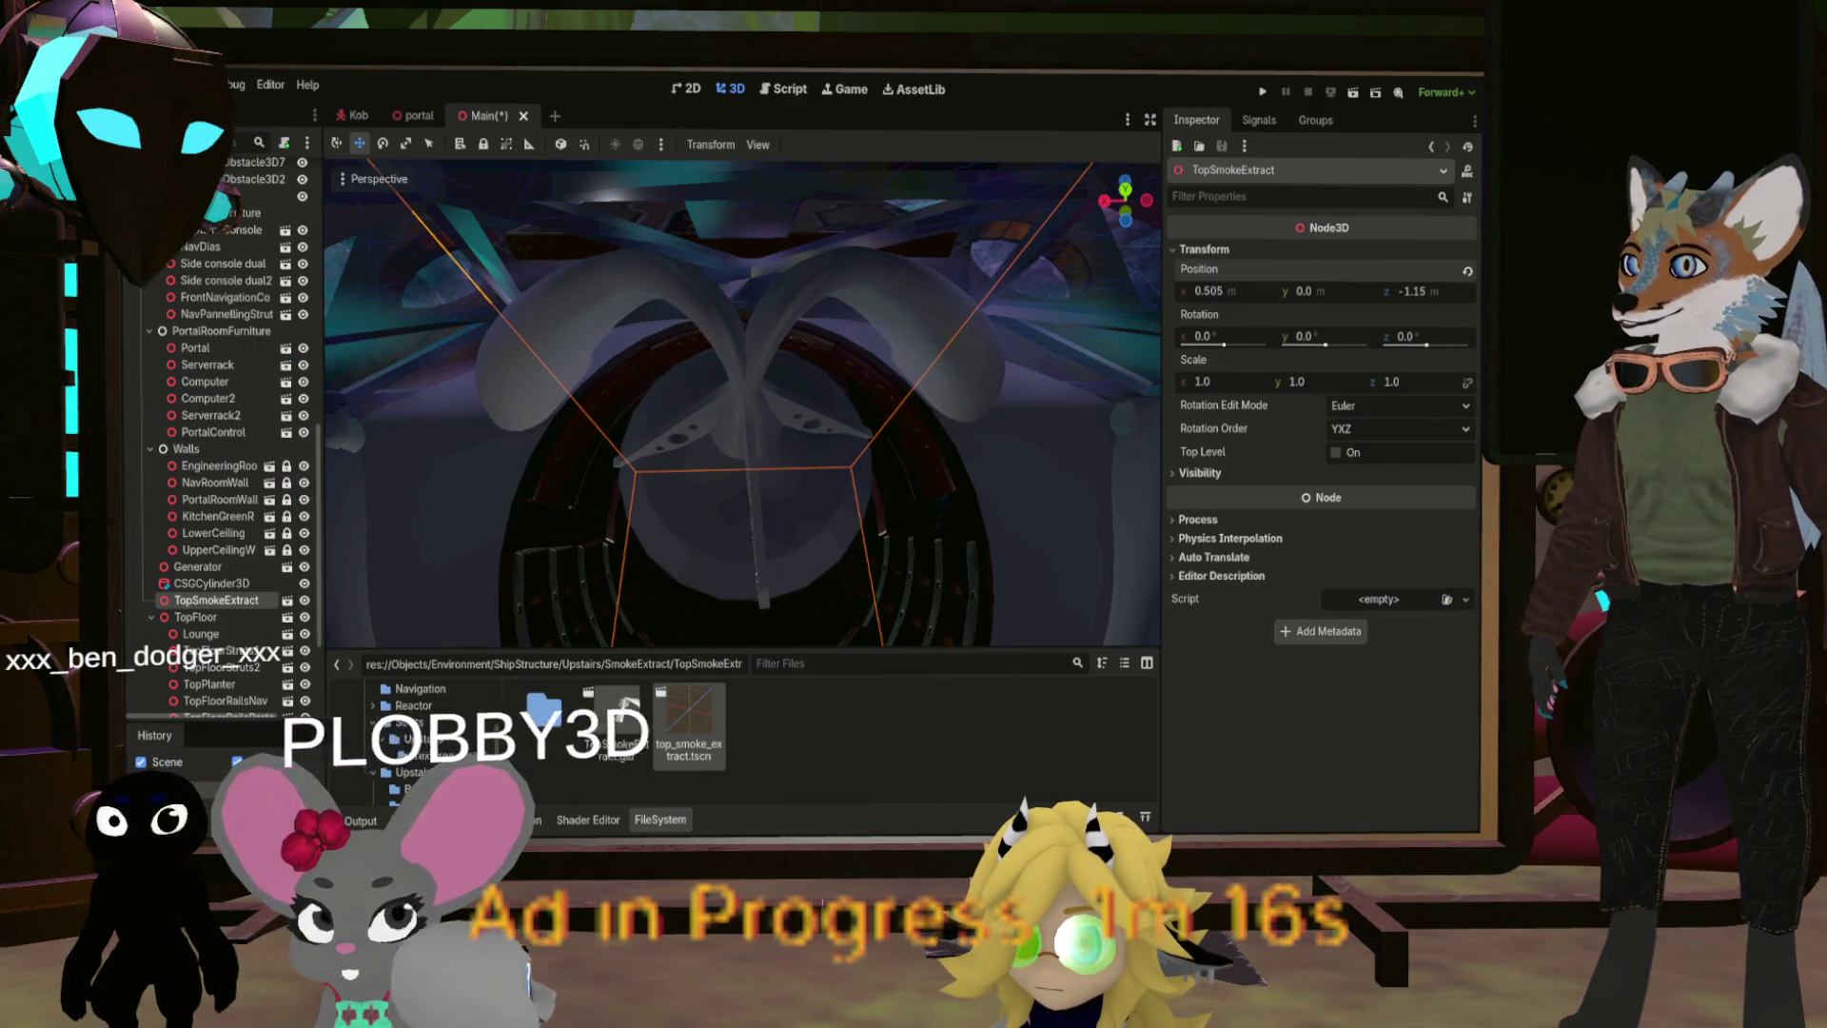
Step: Orbit in close to the hole and set TopSmokeExtract's Position Z to -1.3 m
mouse_move(742, 400)
mouse_down()
mouse_move(685, 428)
mouse_move(532, 391)
mouse_move(805, 544)
mouse_move(1063, 381)
mouse_up()
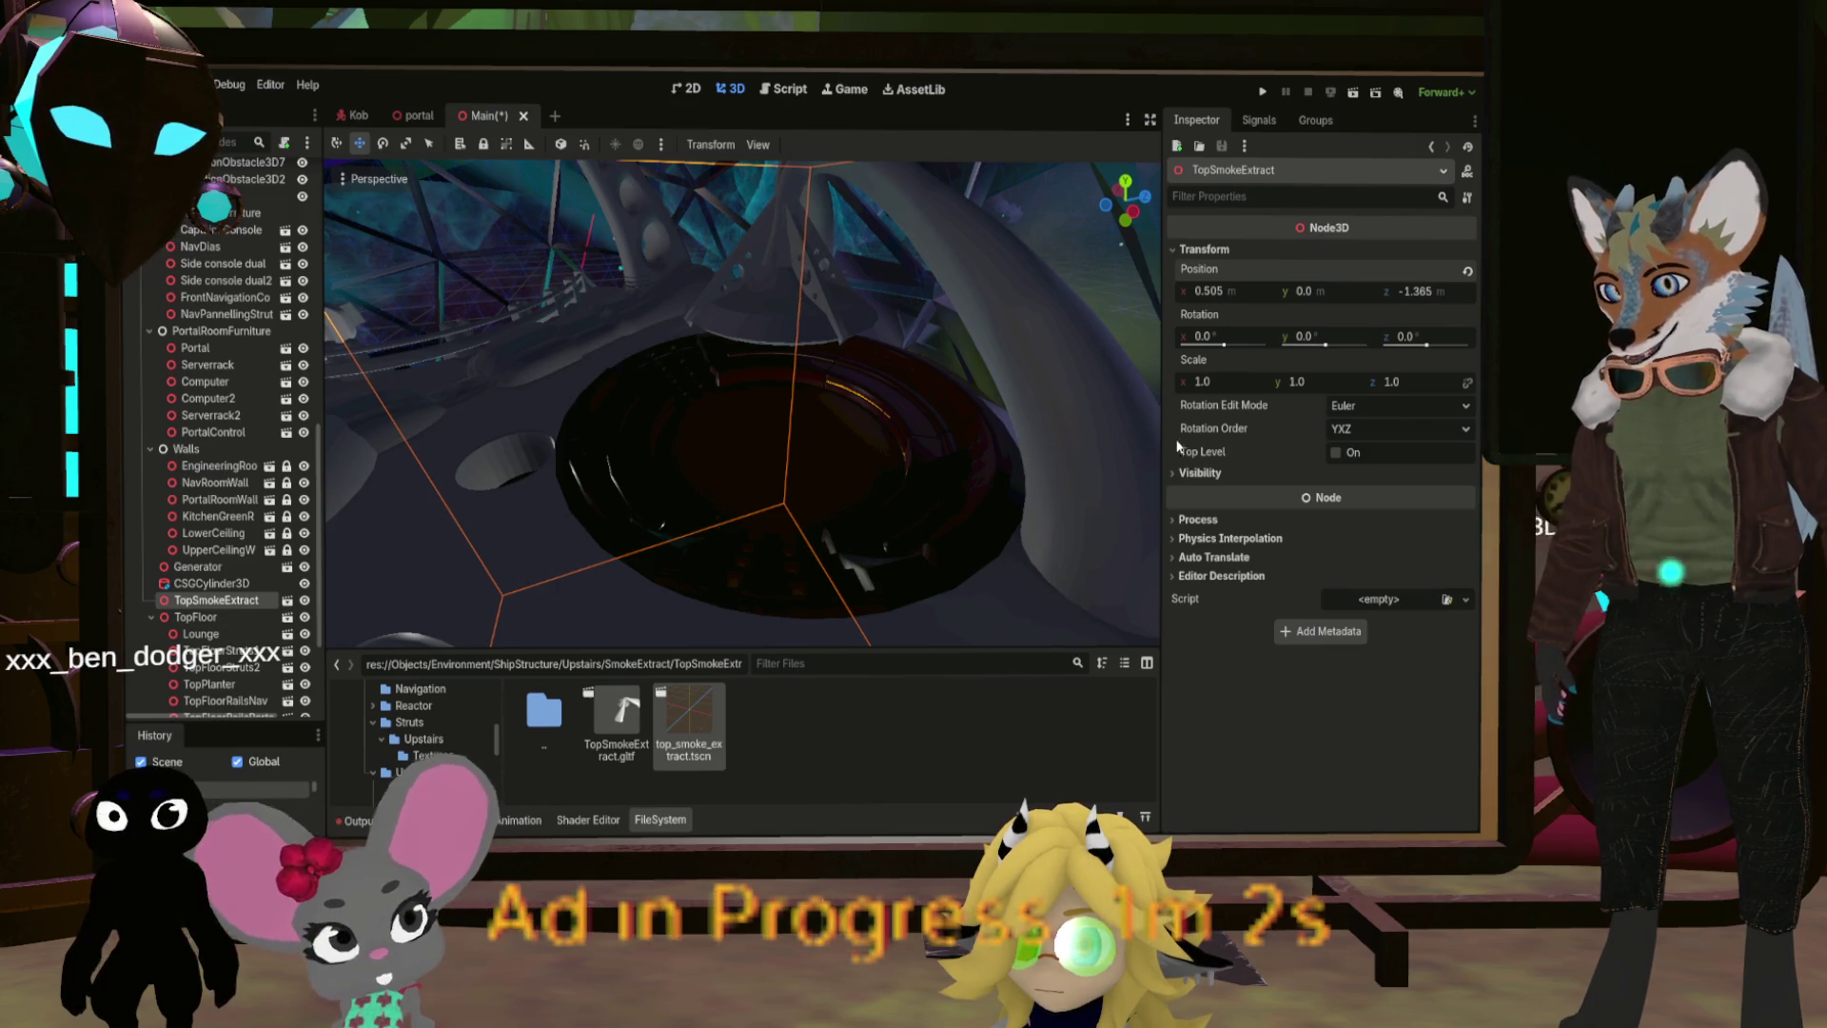
drag(985, 460, 433, 254)
mouse_move(903, 518)
mouse_down()
mouse_move(858, 449)
mouse_move(1134, 405)
mouse_up()
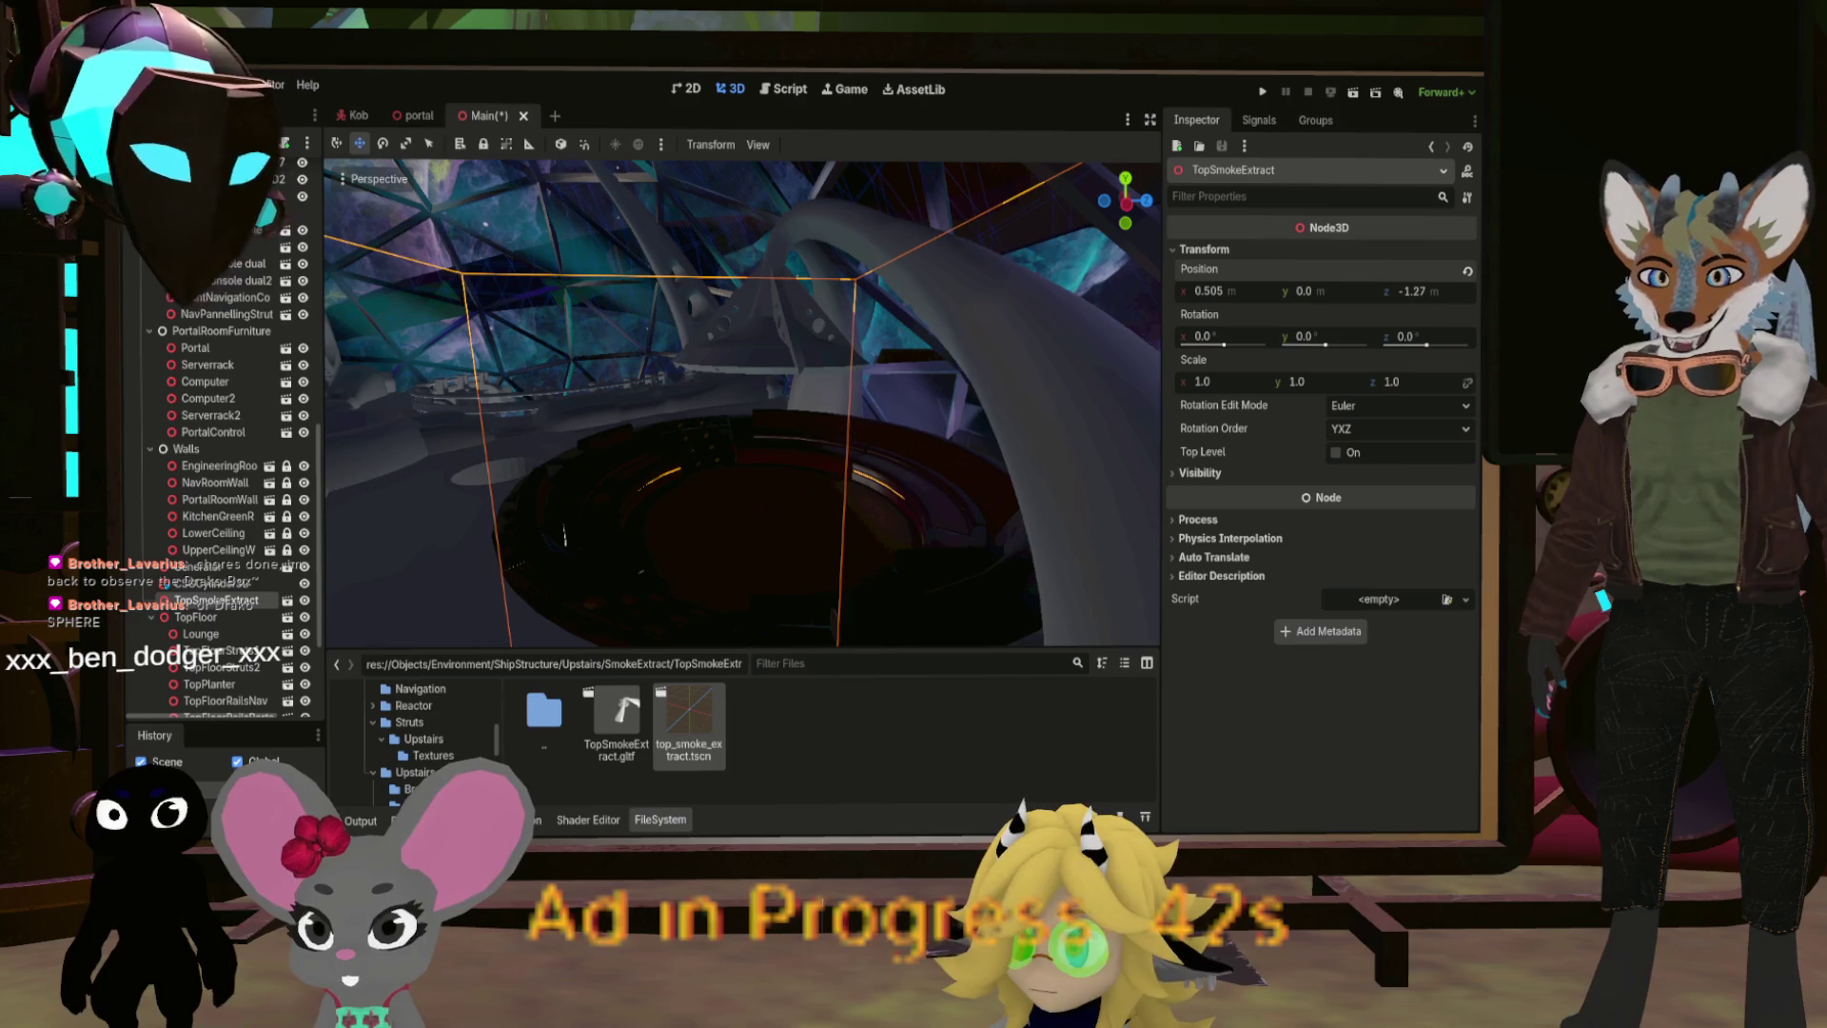
drag(807, 461, 915, 437)
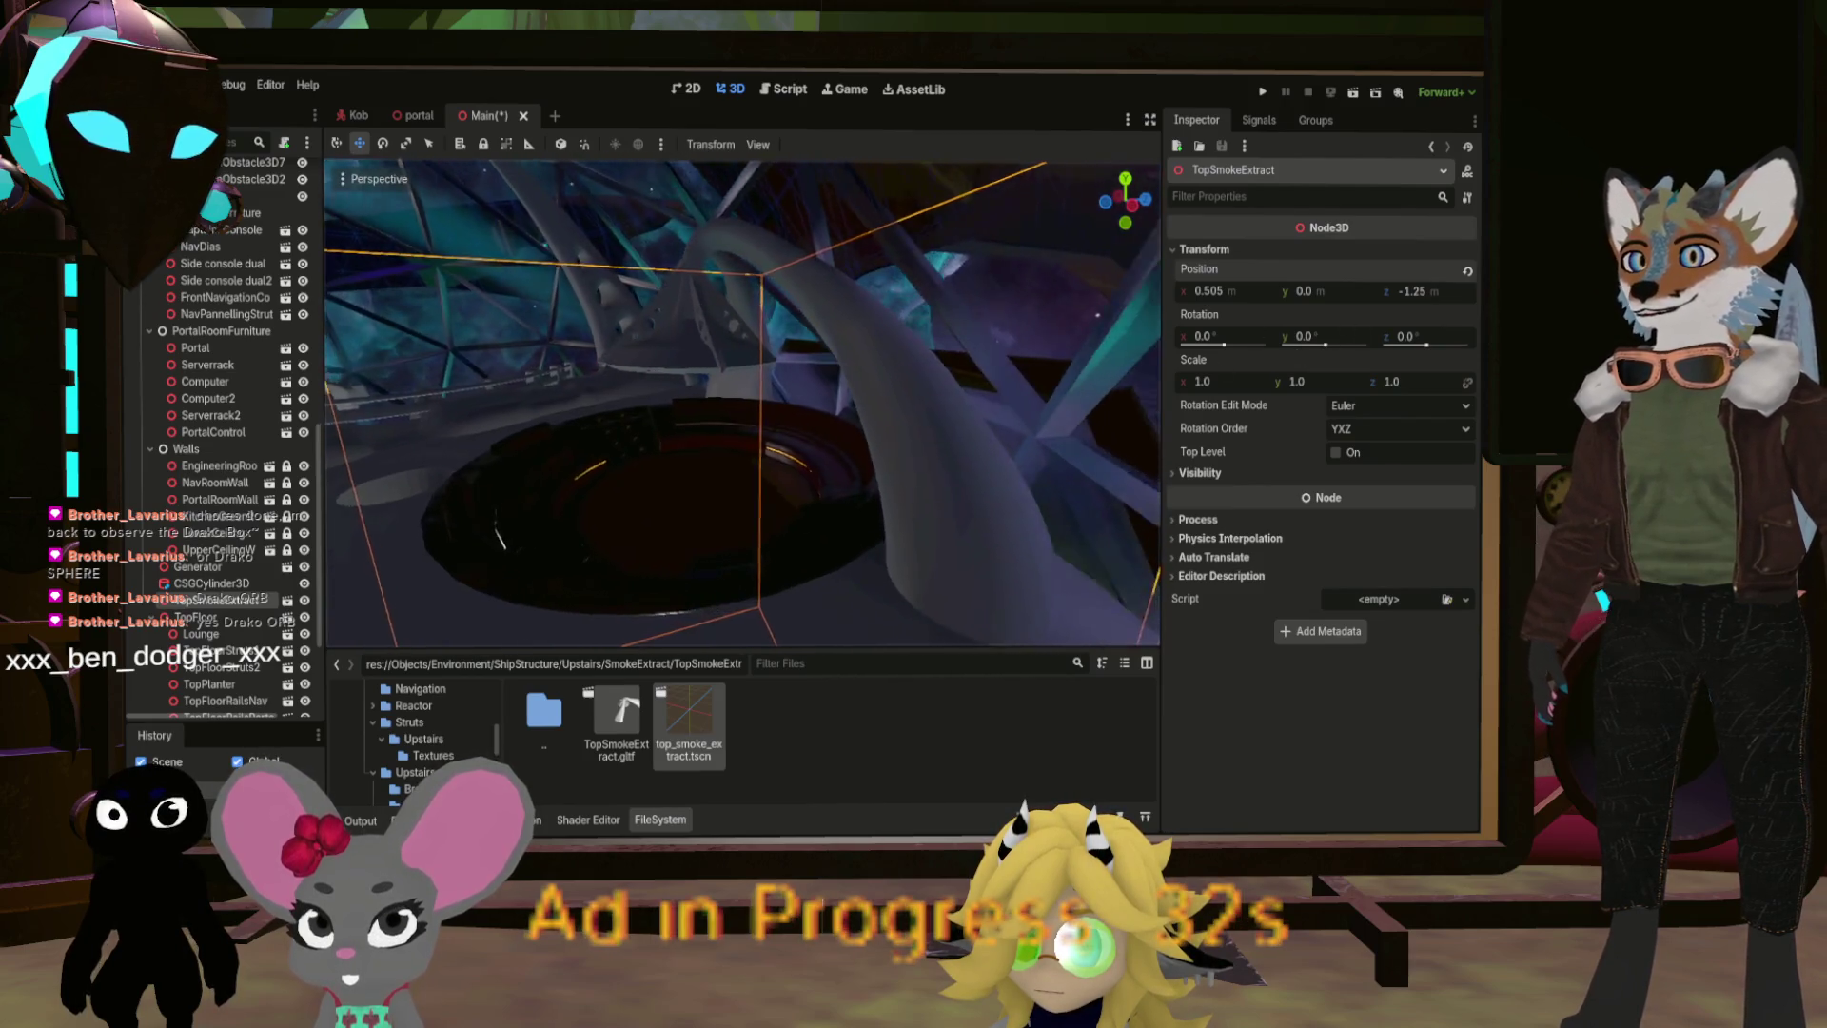
double_click(1419, 293)
text(-1.3)
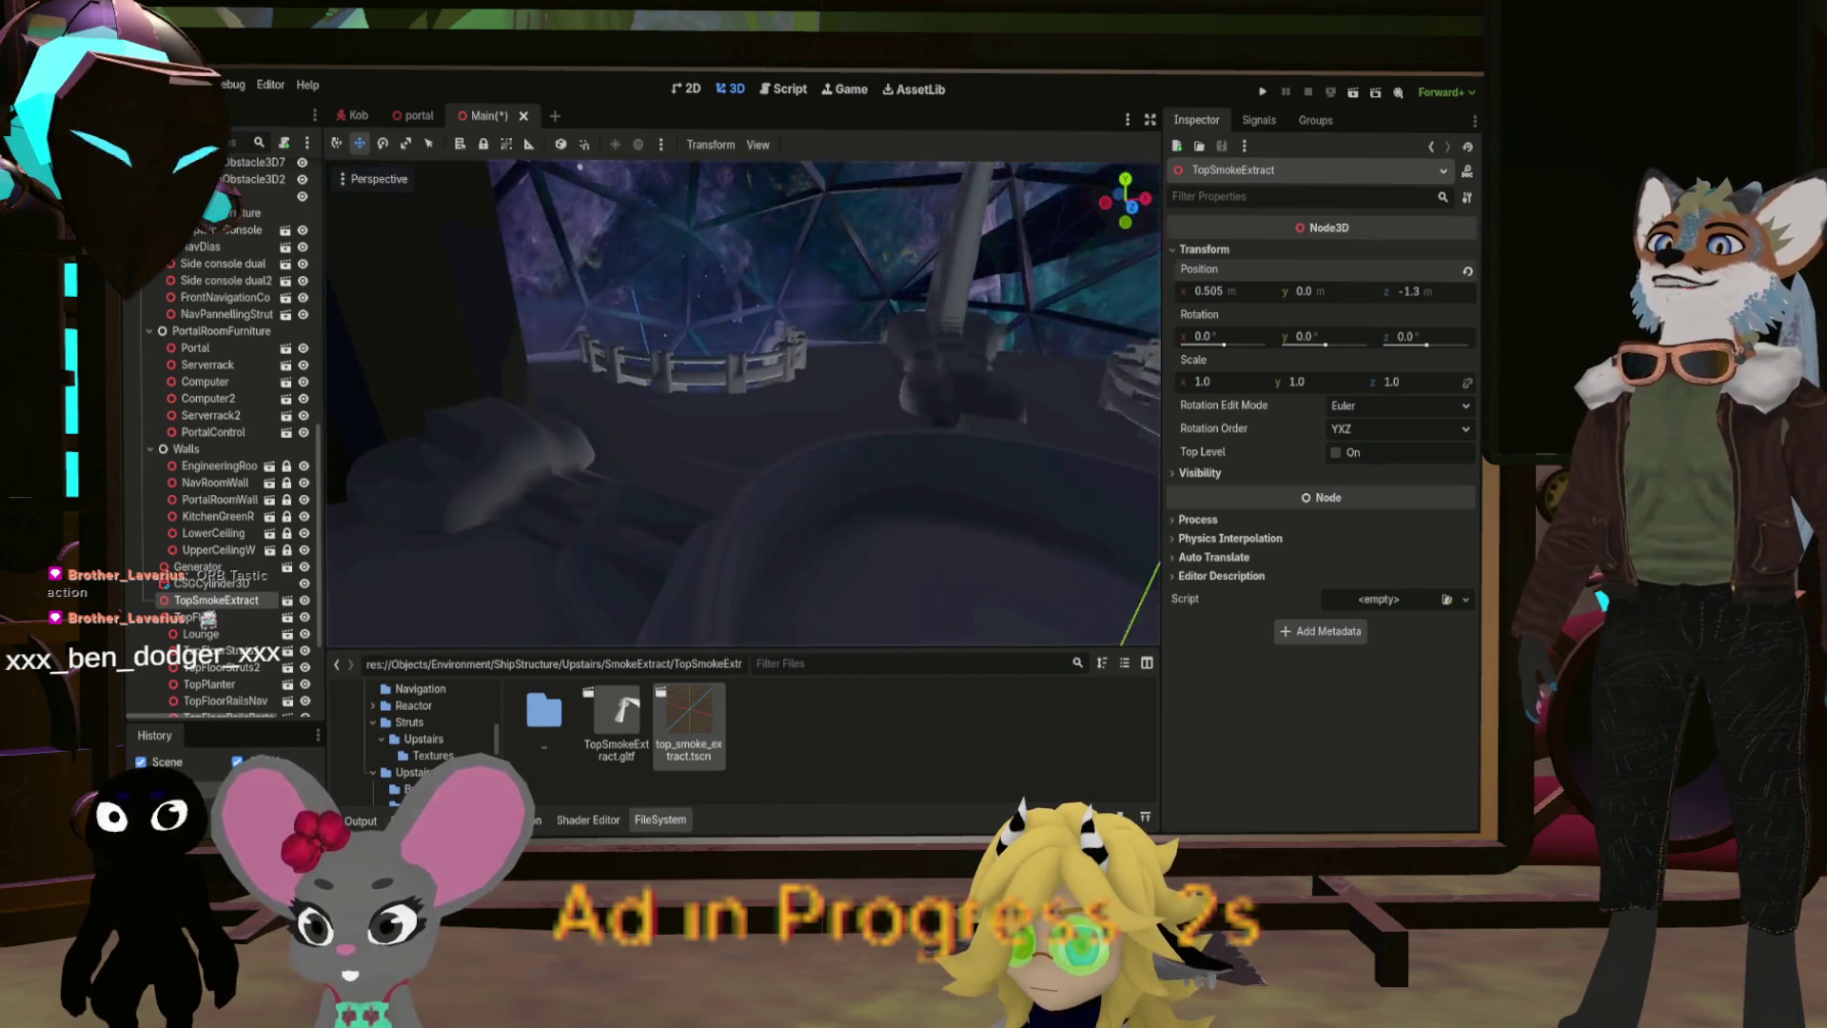
Step: Fly around the dome and railing to inspect TopSmokeExtract, then save the Main scene
key(w)
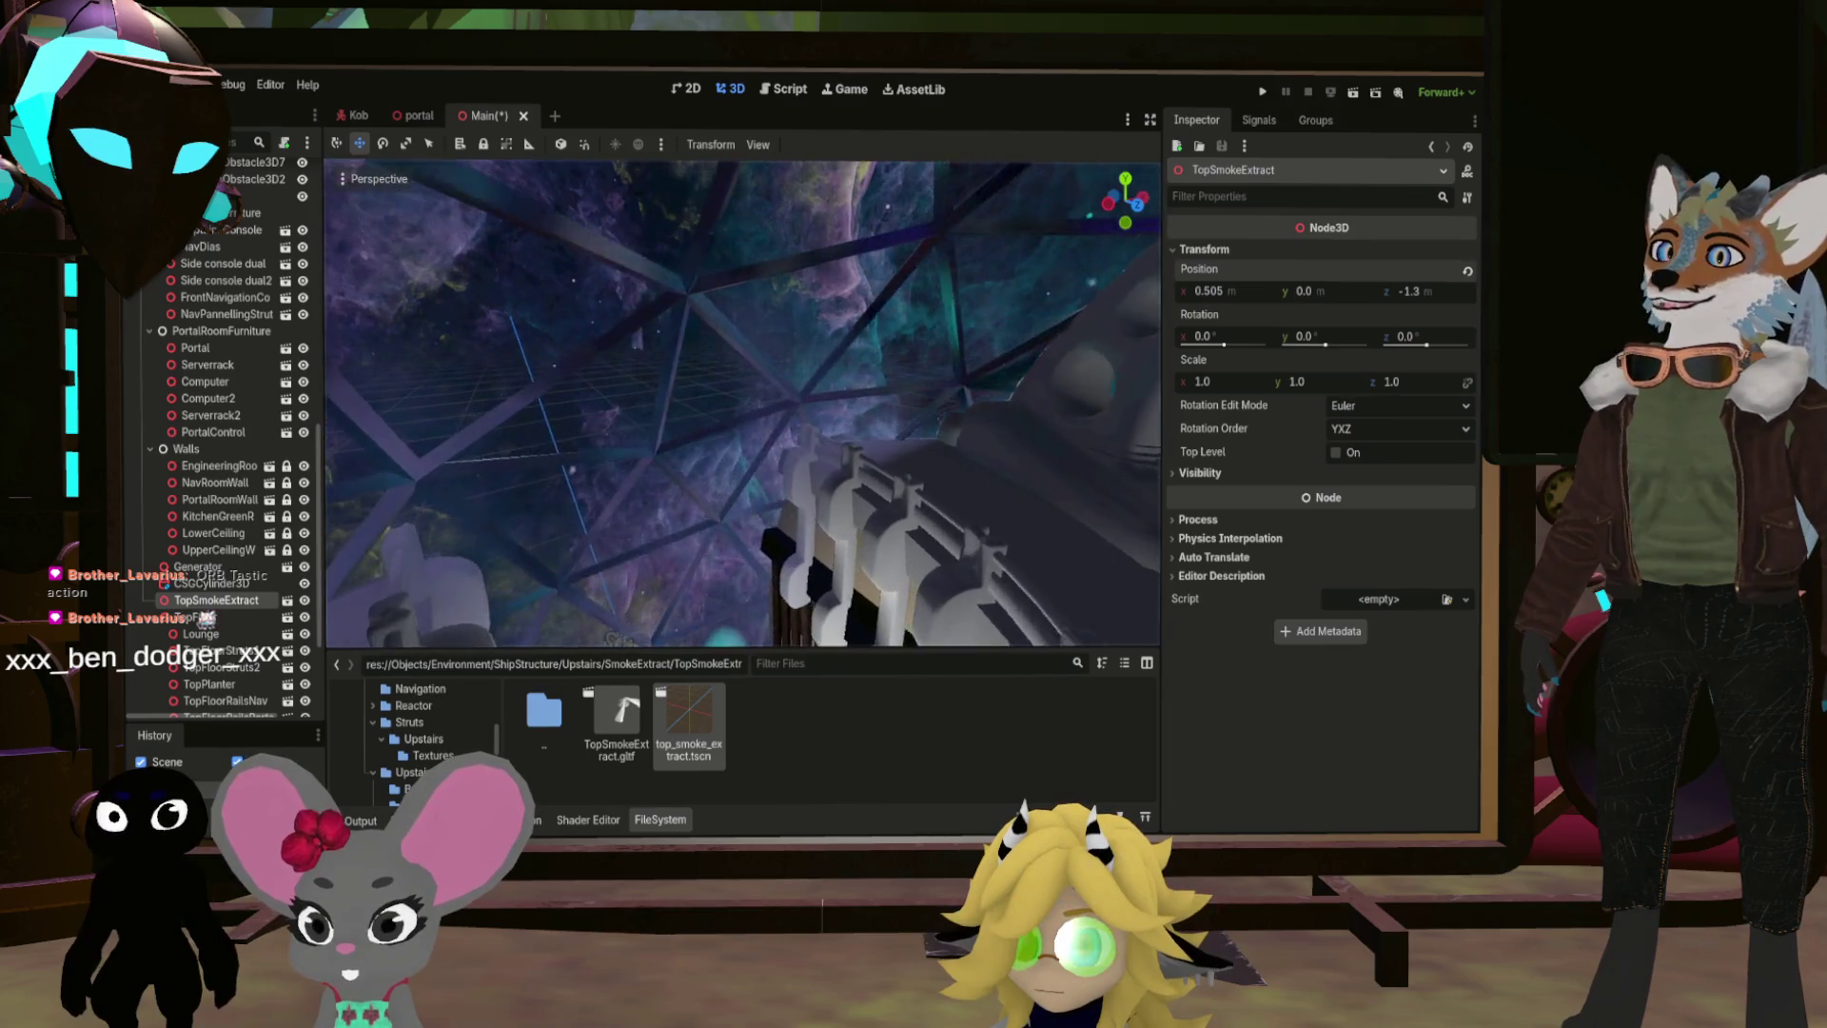
key(w)
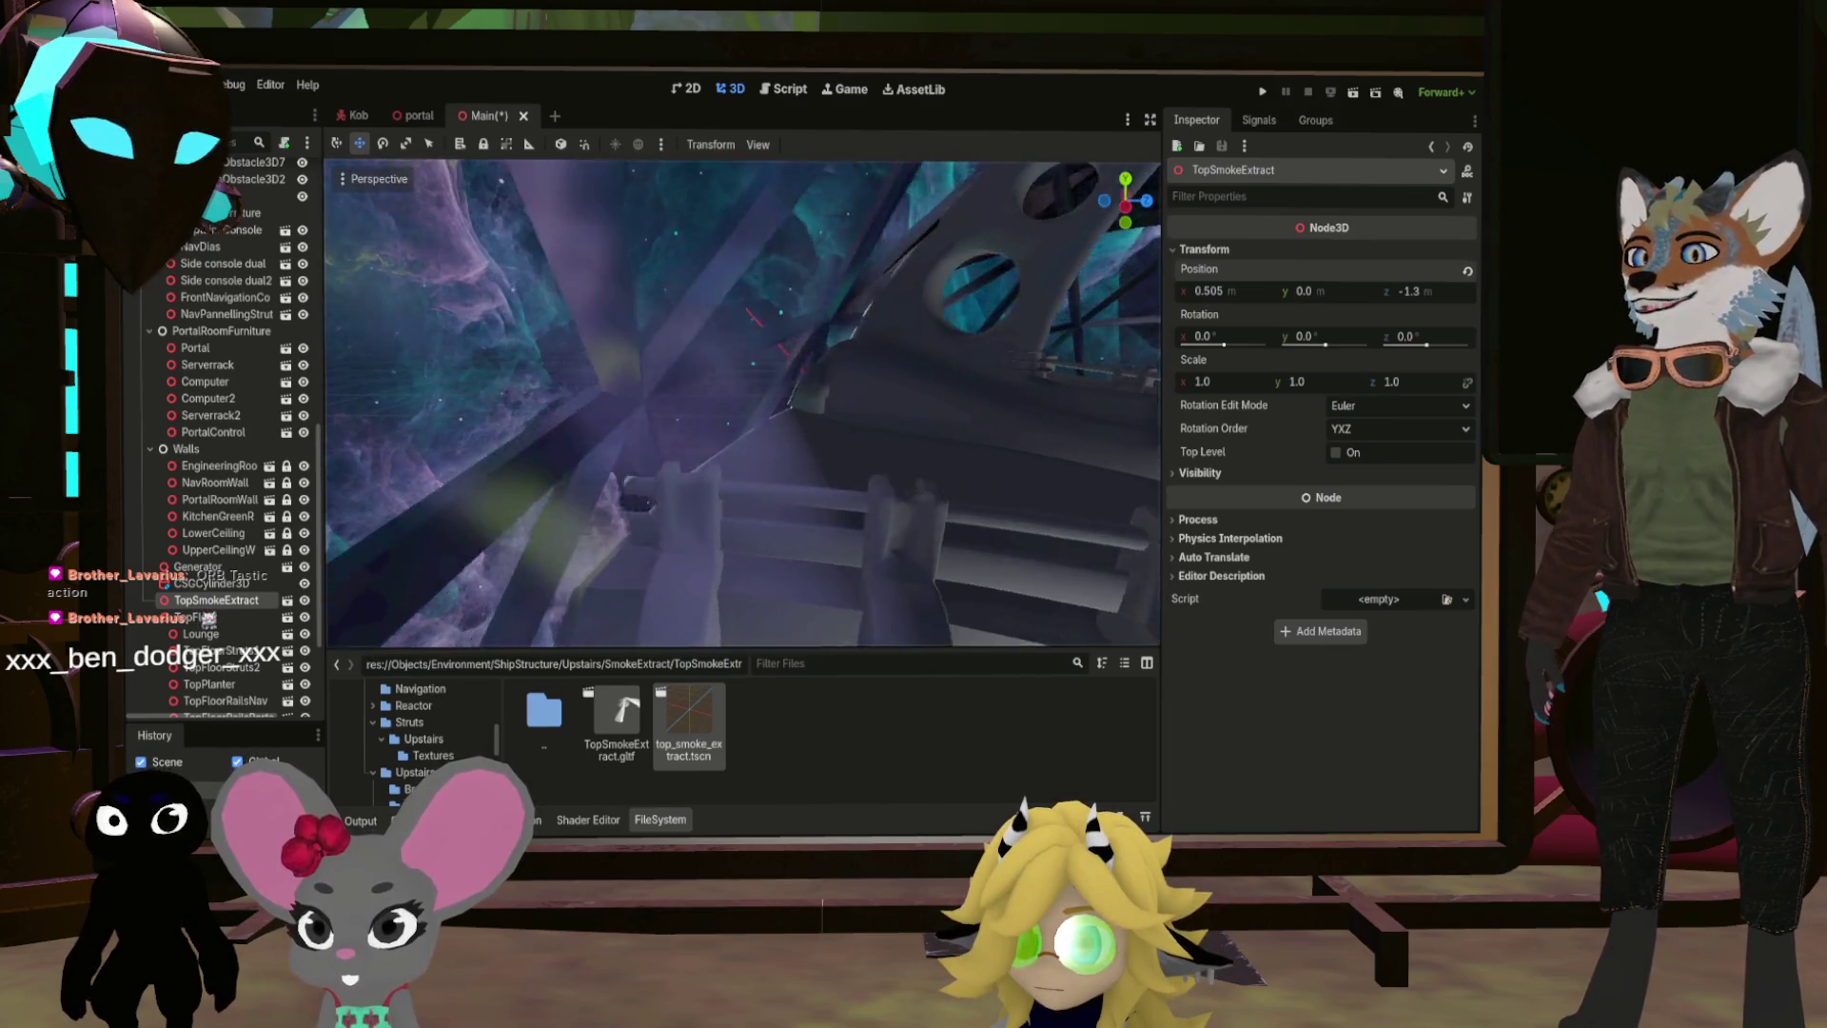
key(w)
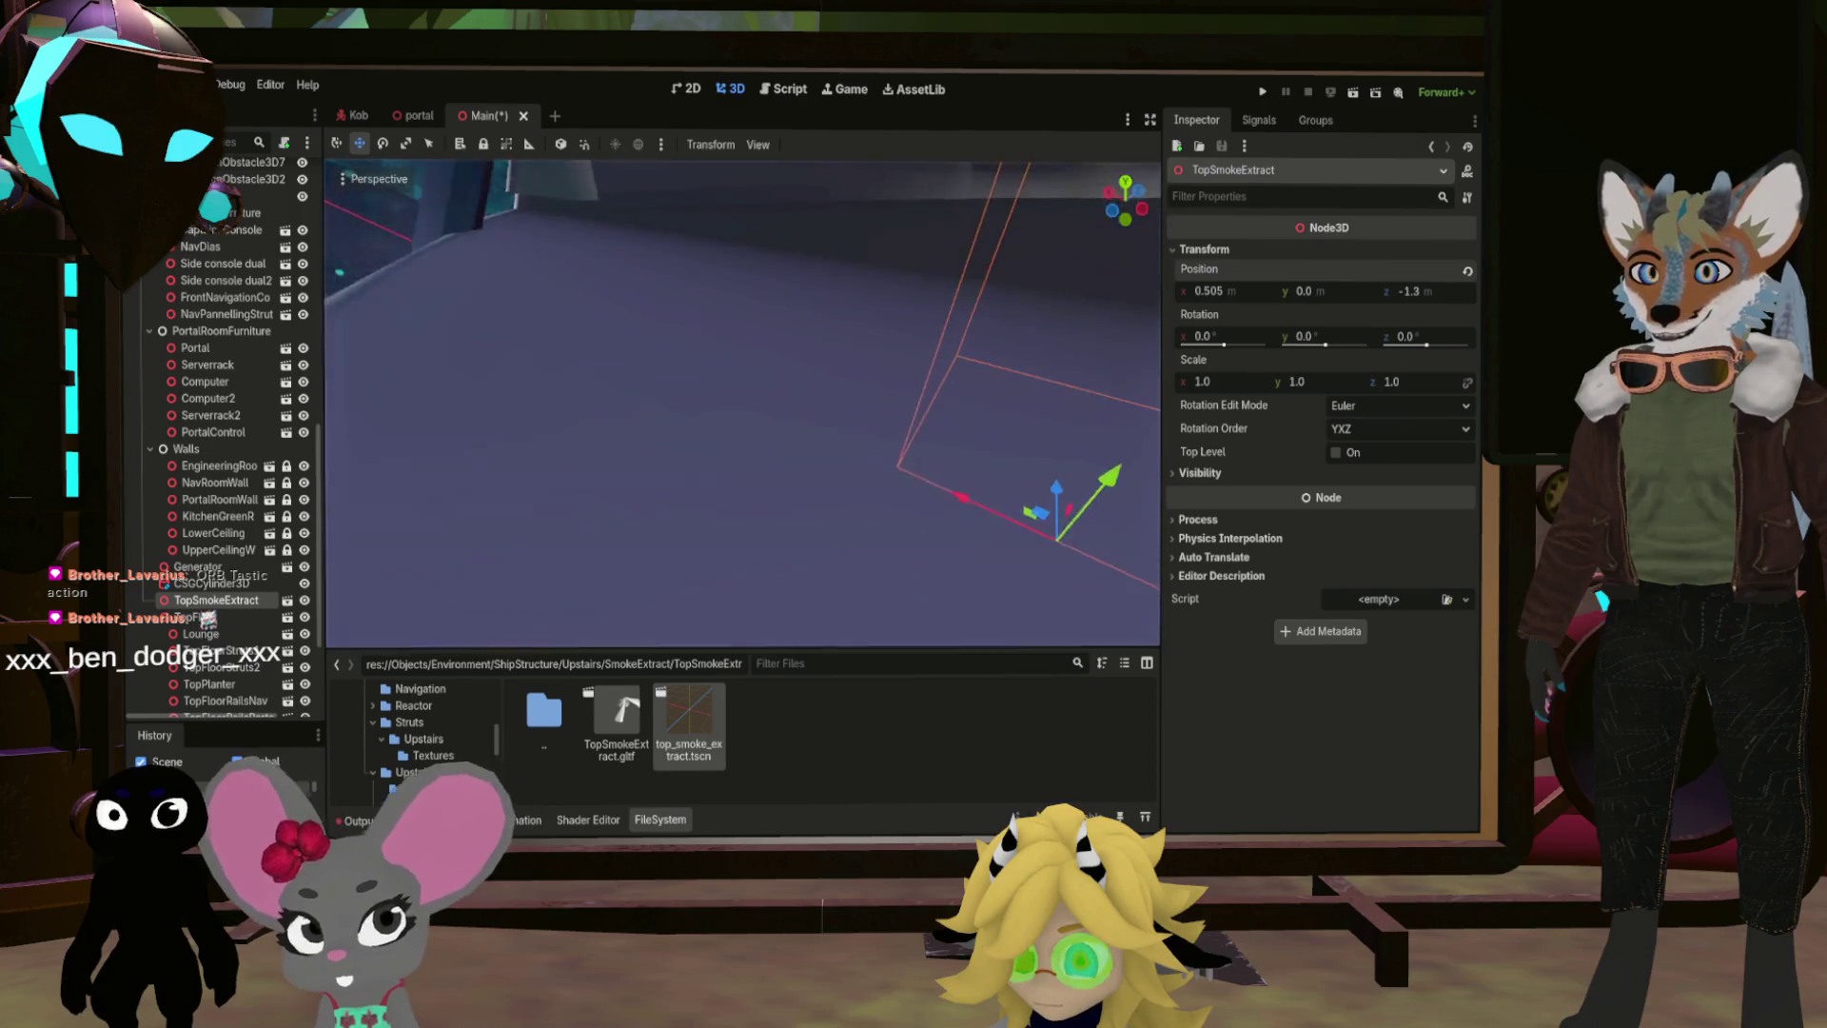
key(w)
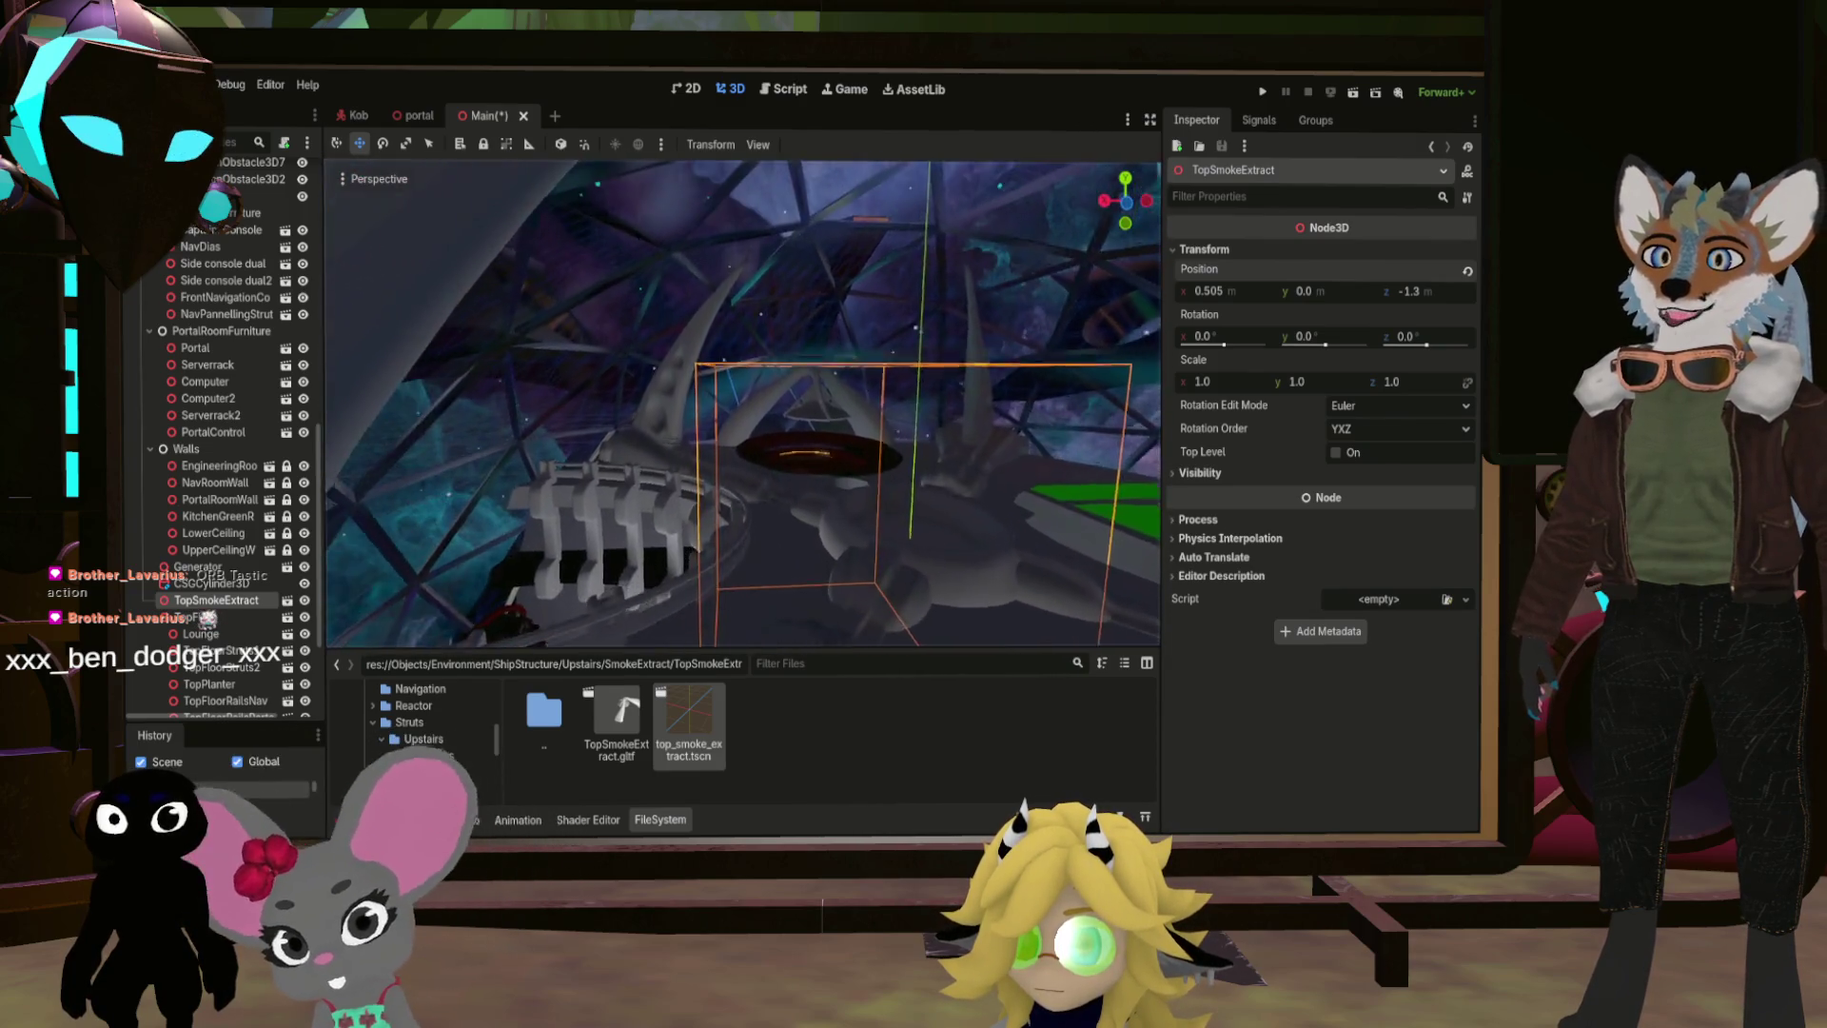
key(w)
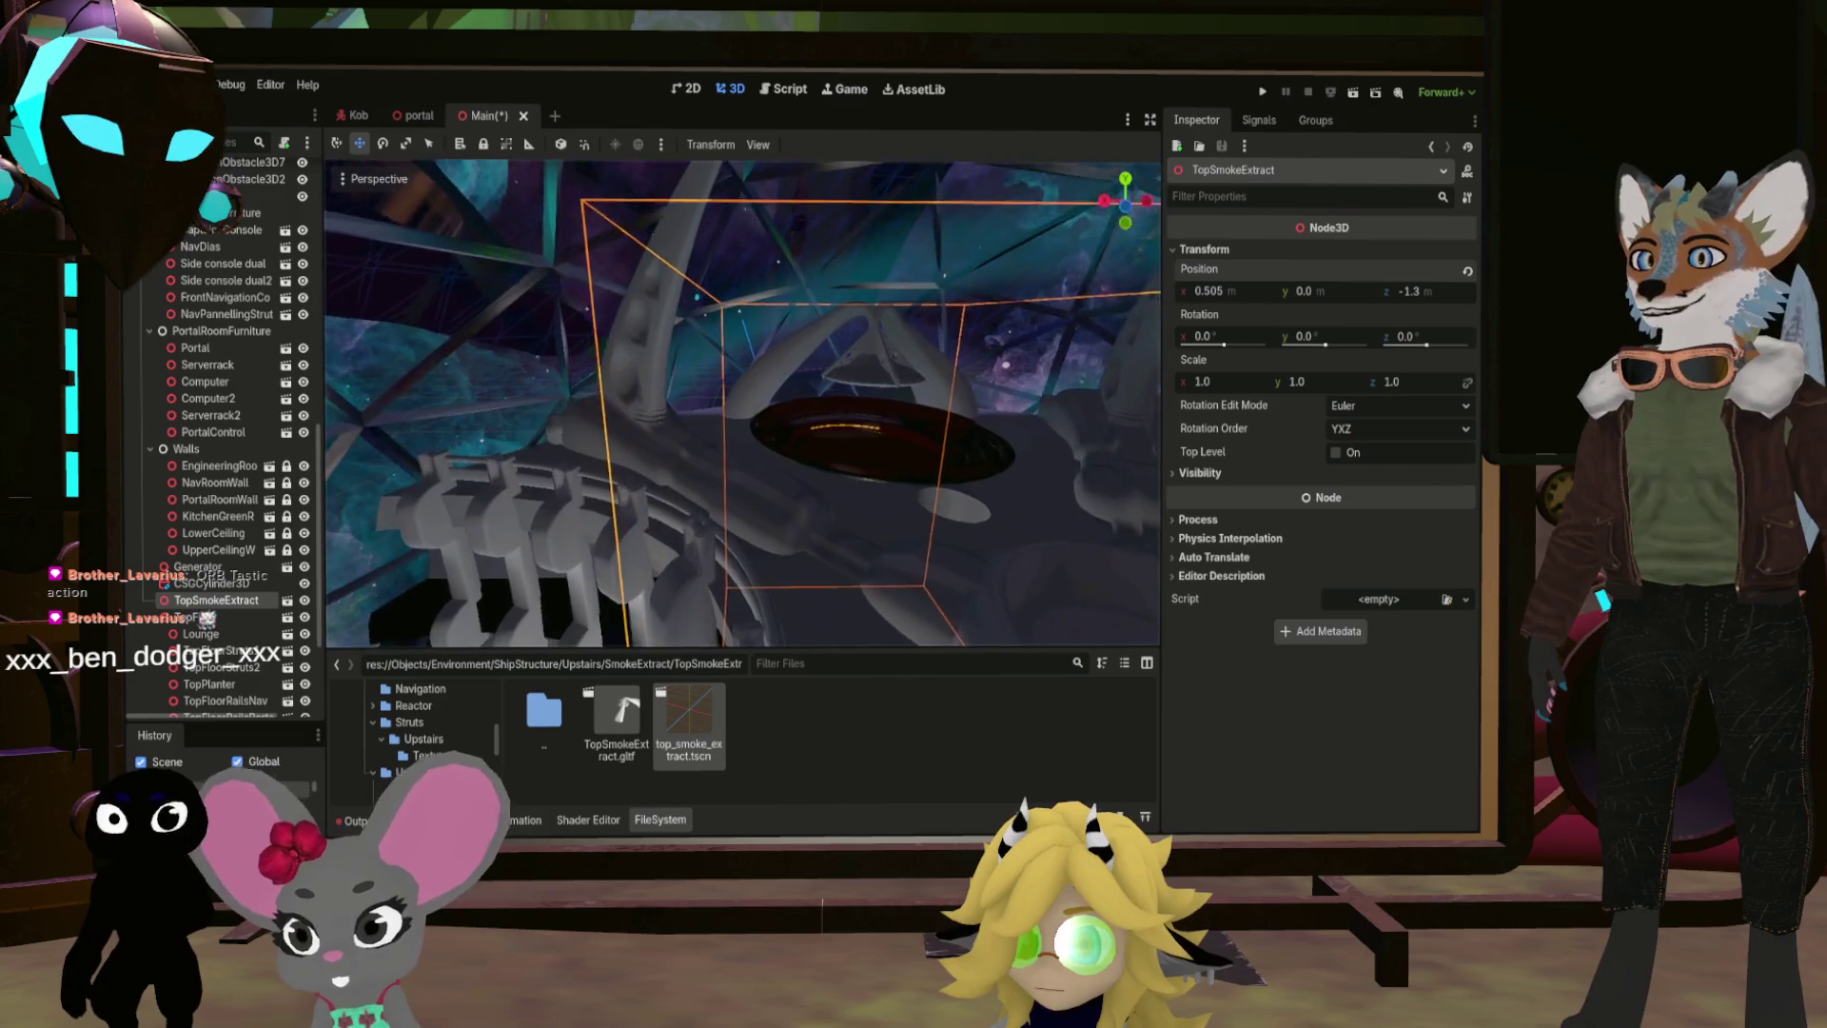
key(w)
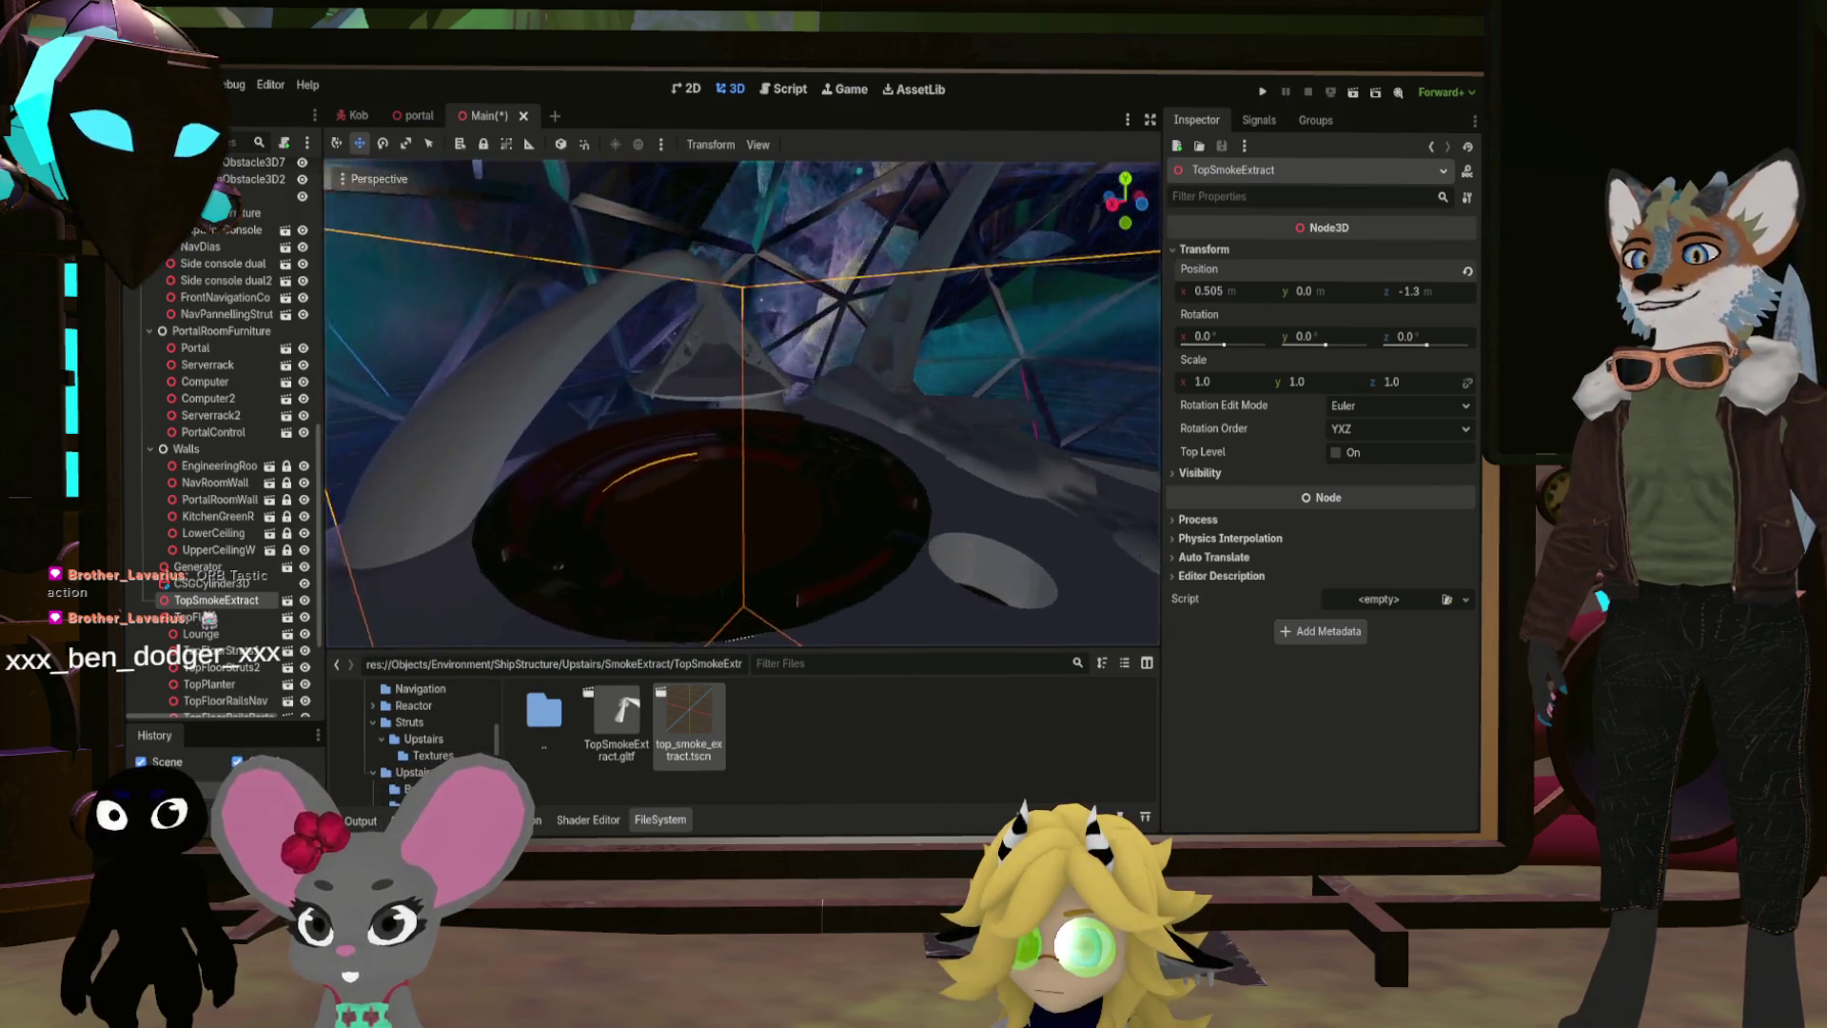
key(w)
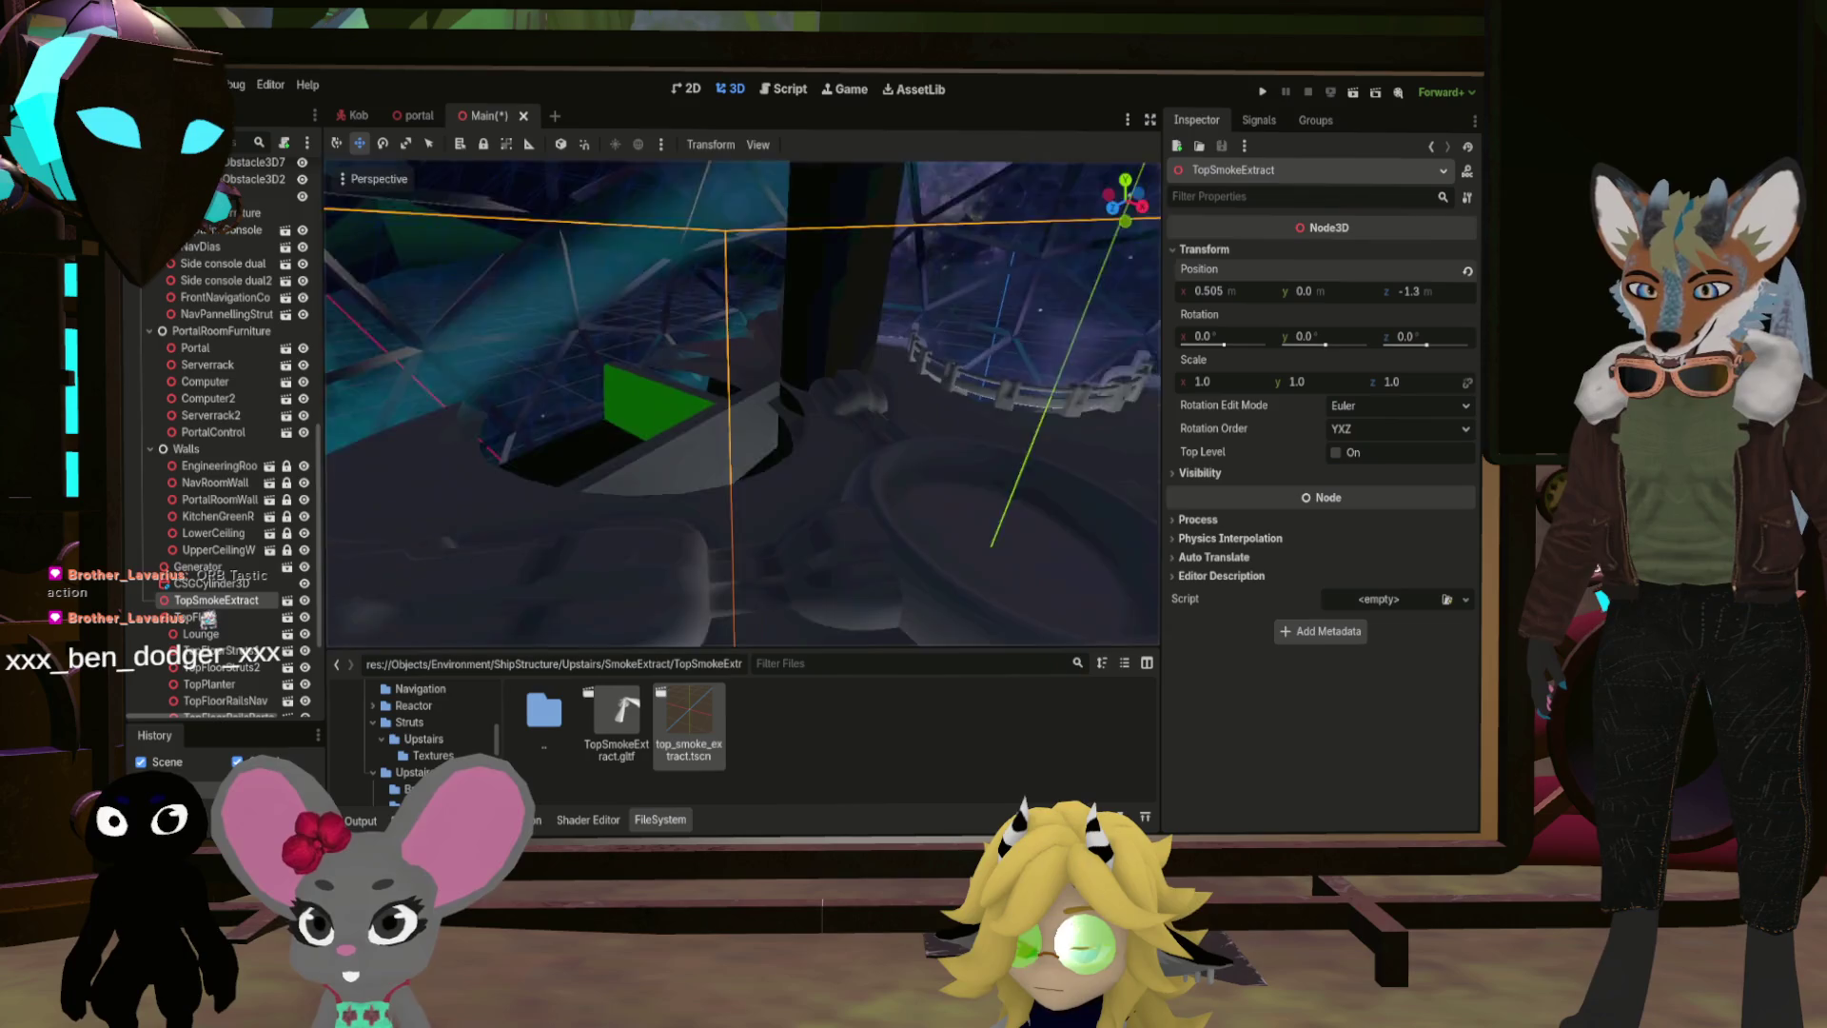
key(s)
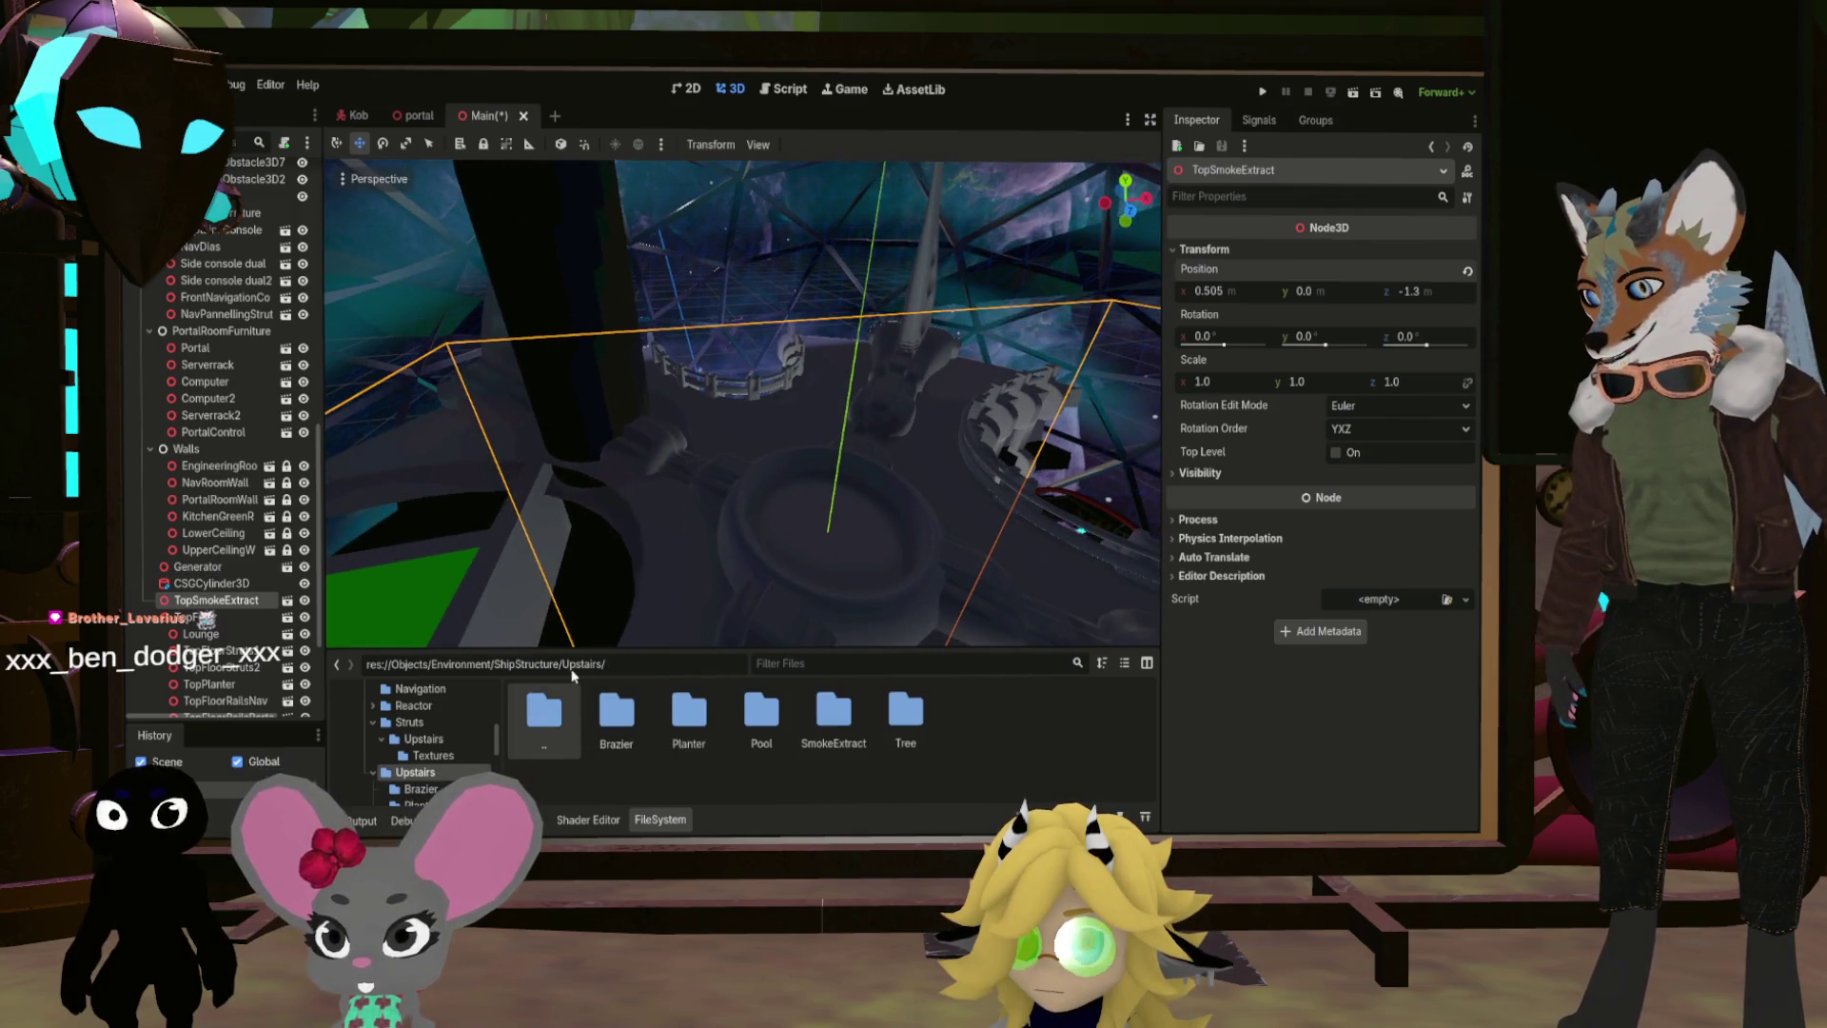
key(ctrl+s)
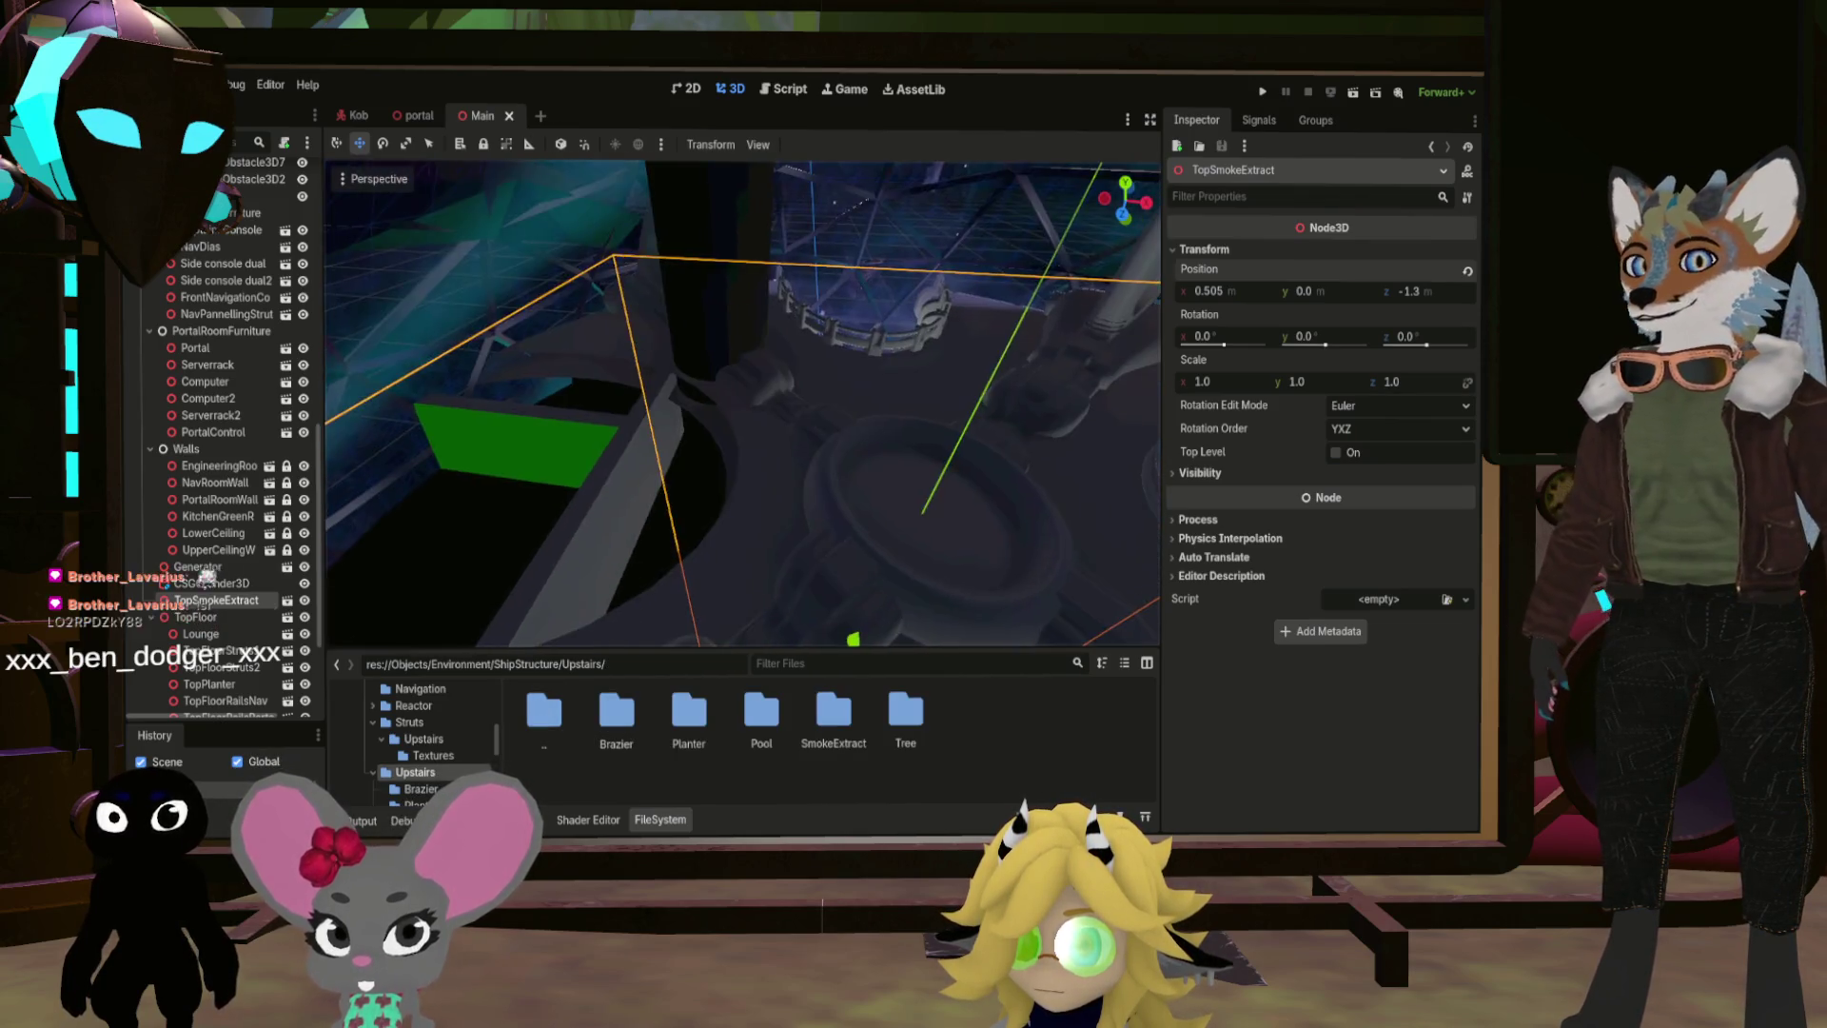
key(w)
key(w)
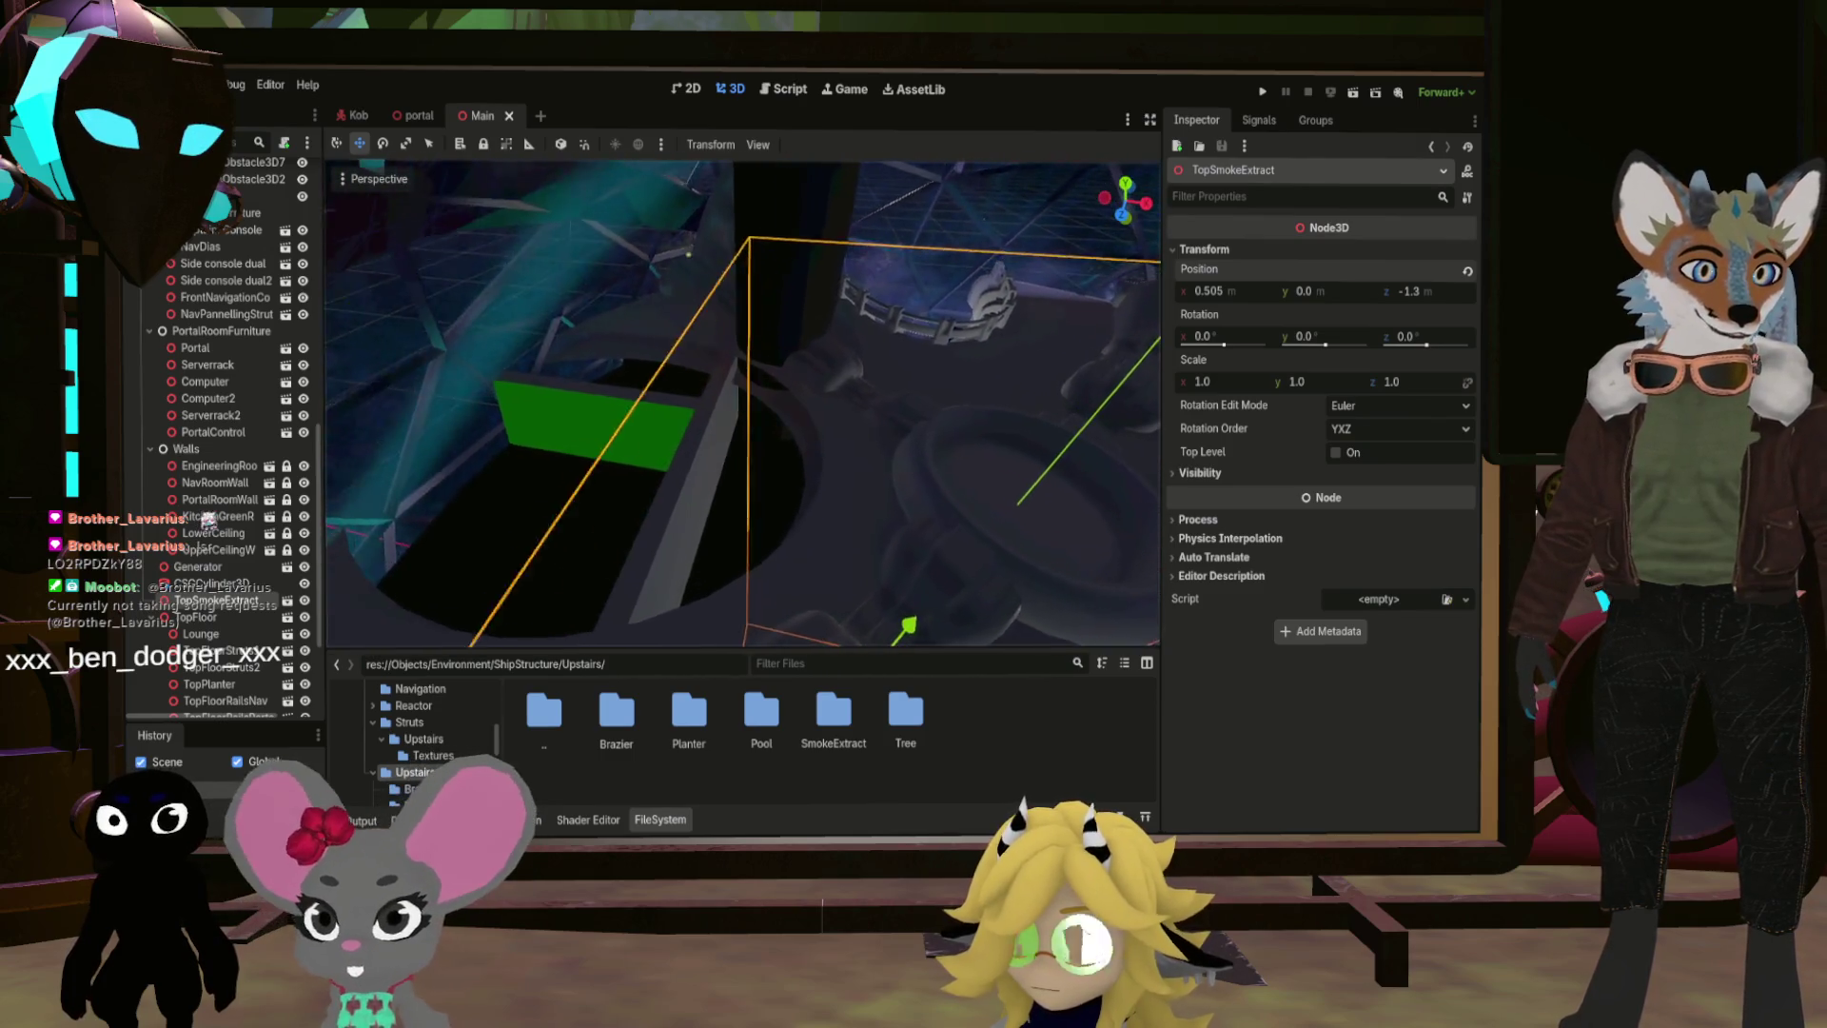
Step: Parent TopSmokeExtract under the TopFloor node and frame it in the view
key(s)
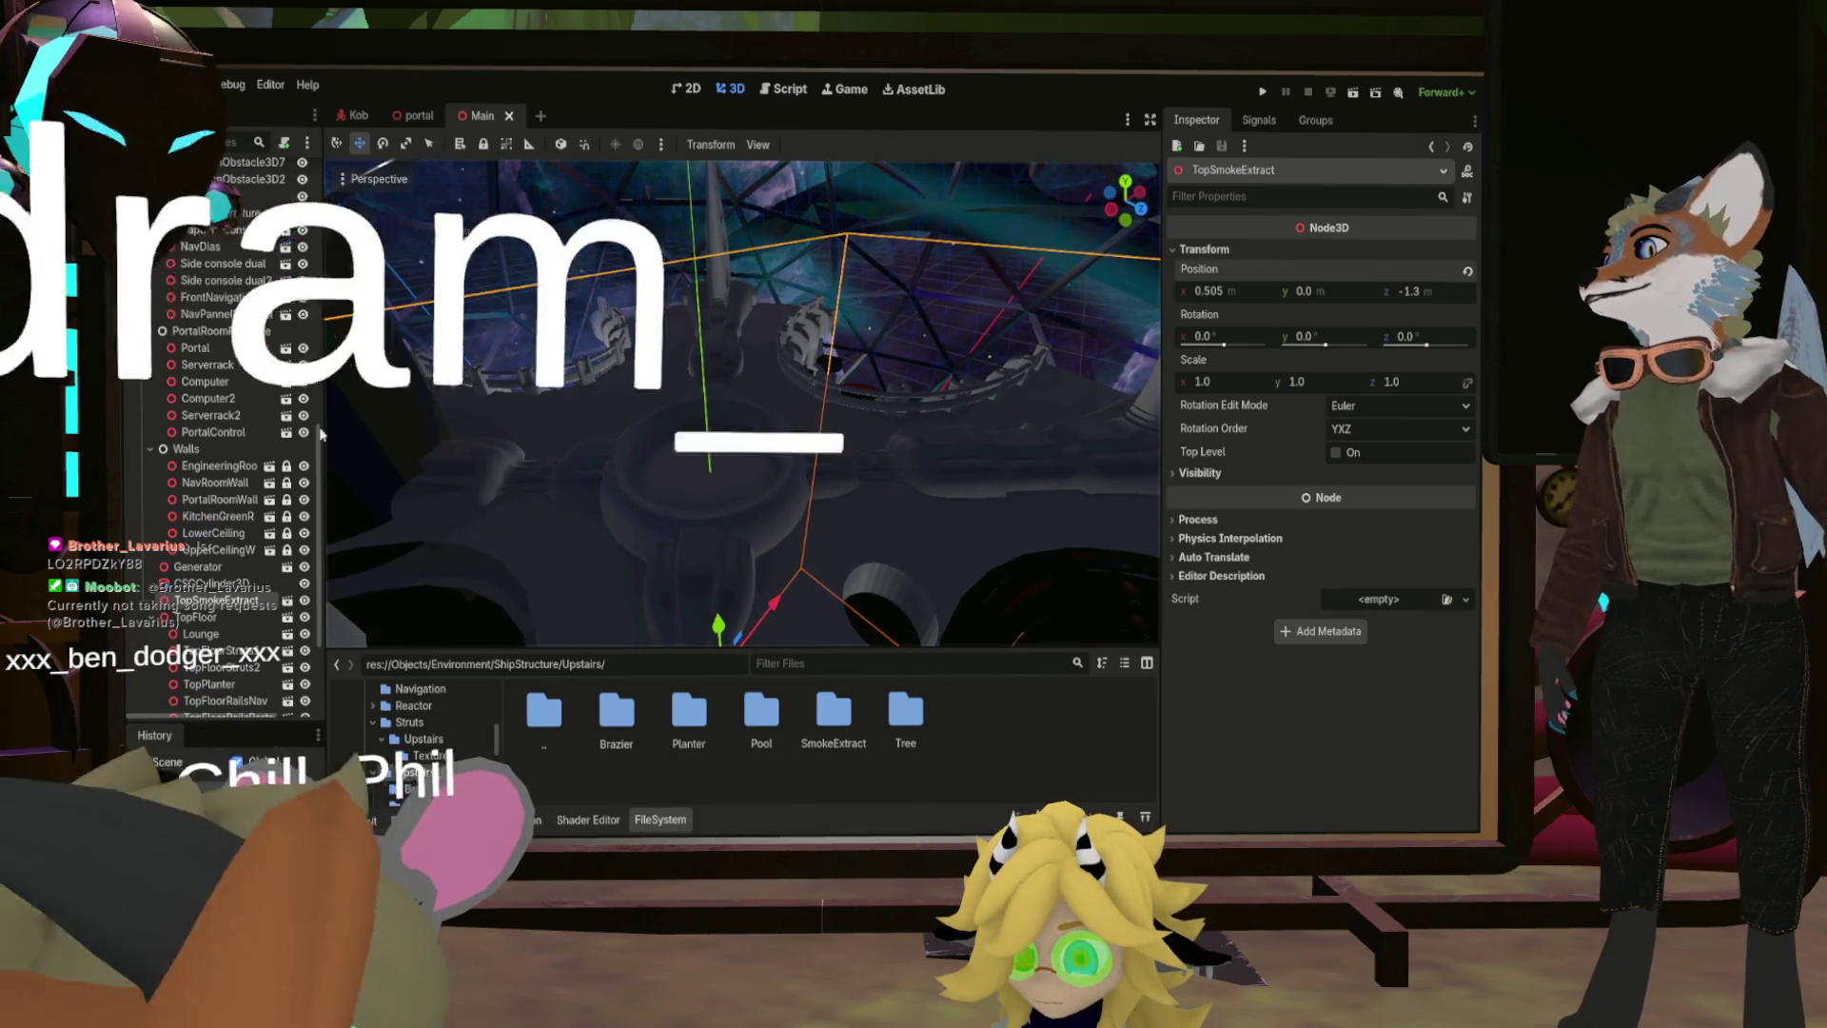
drag(221, 602, 227, 630)
key(f)
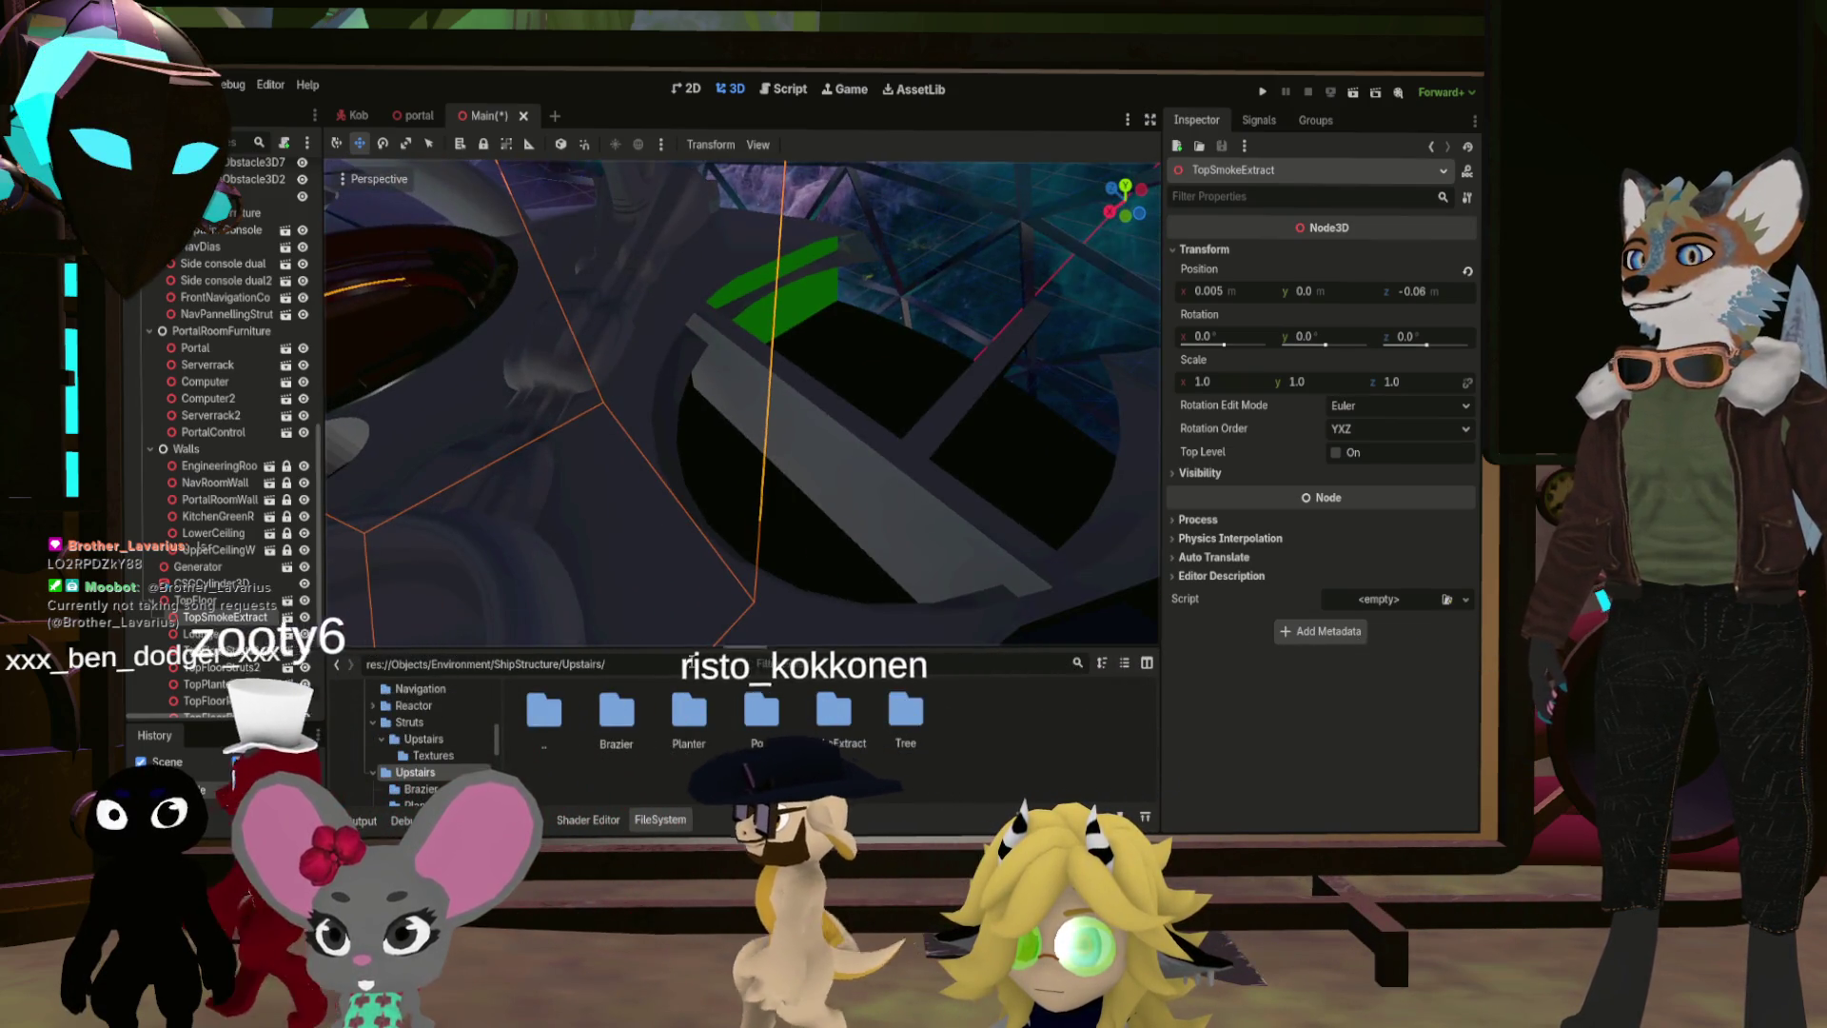
Step: Open the Upstairs/Pool folder to list TopPool.gltf
double_click(761, 714)
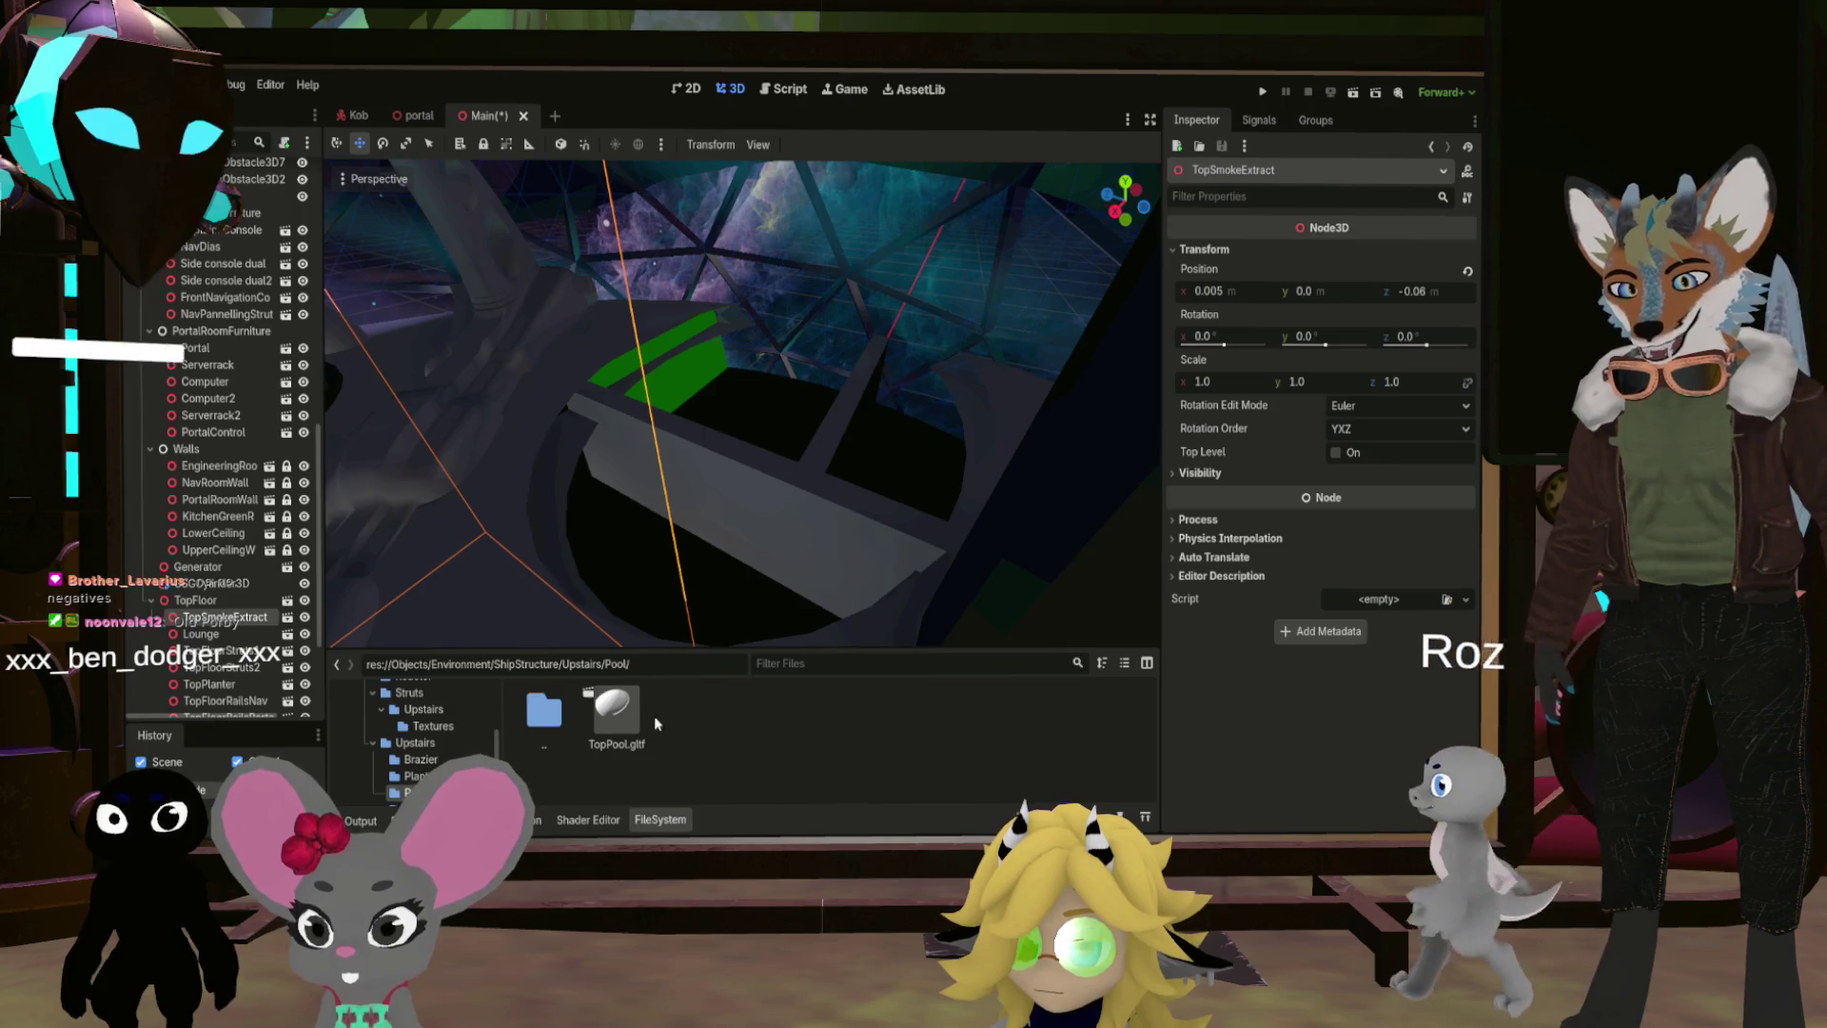
Step: Create an inherited scene from TopPool.gltf and save it as top_pool.scn
click(629, 716)
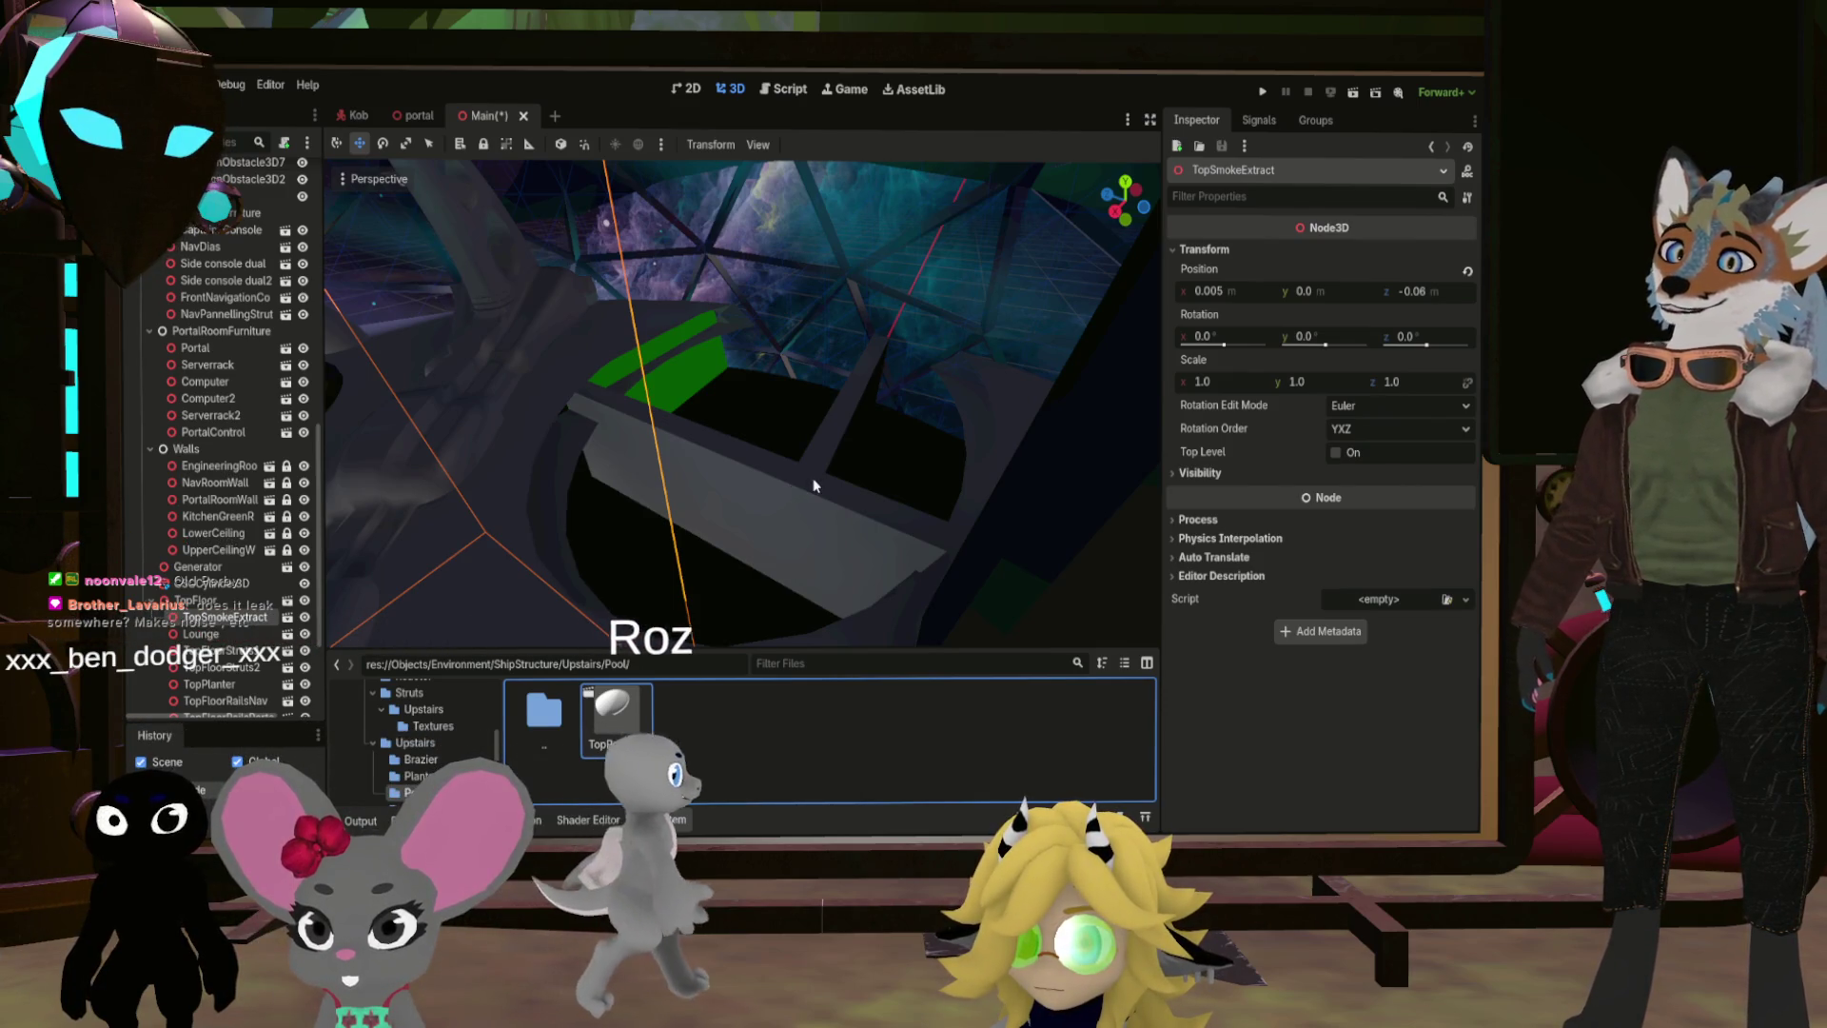
key(ctrl+n)
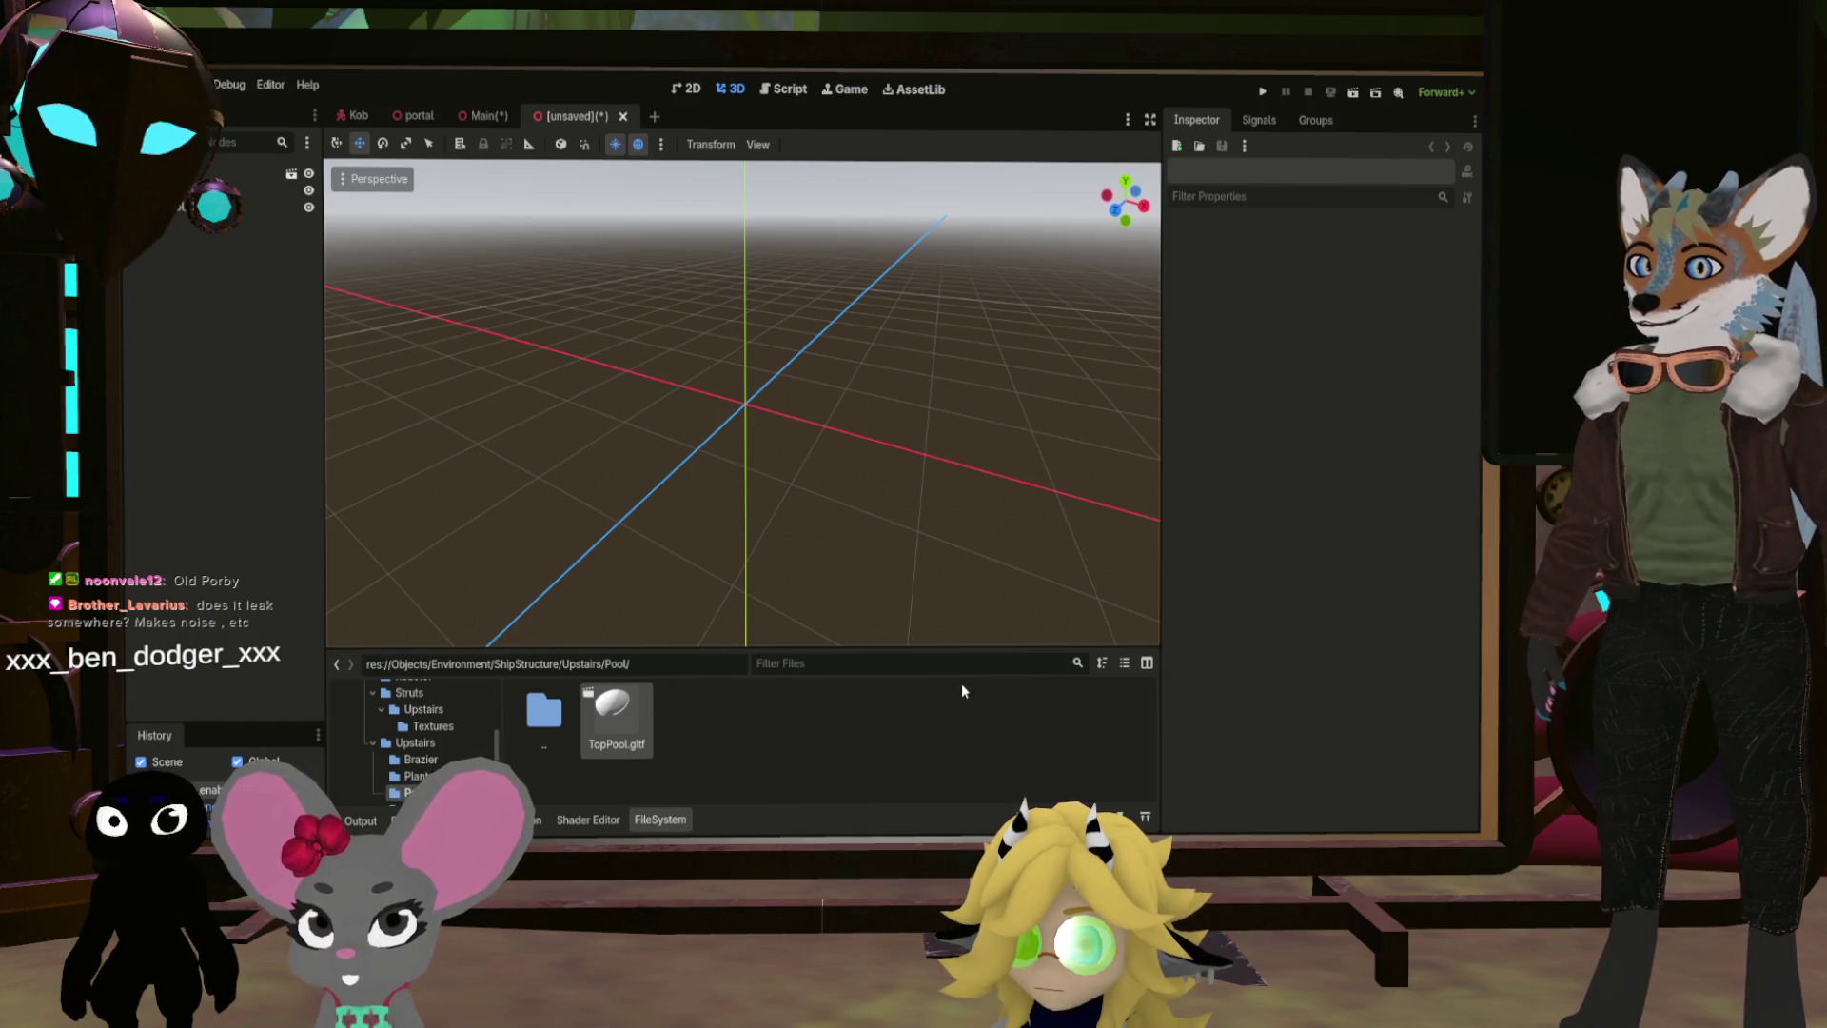
key(Return)
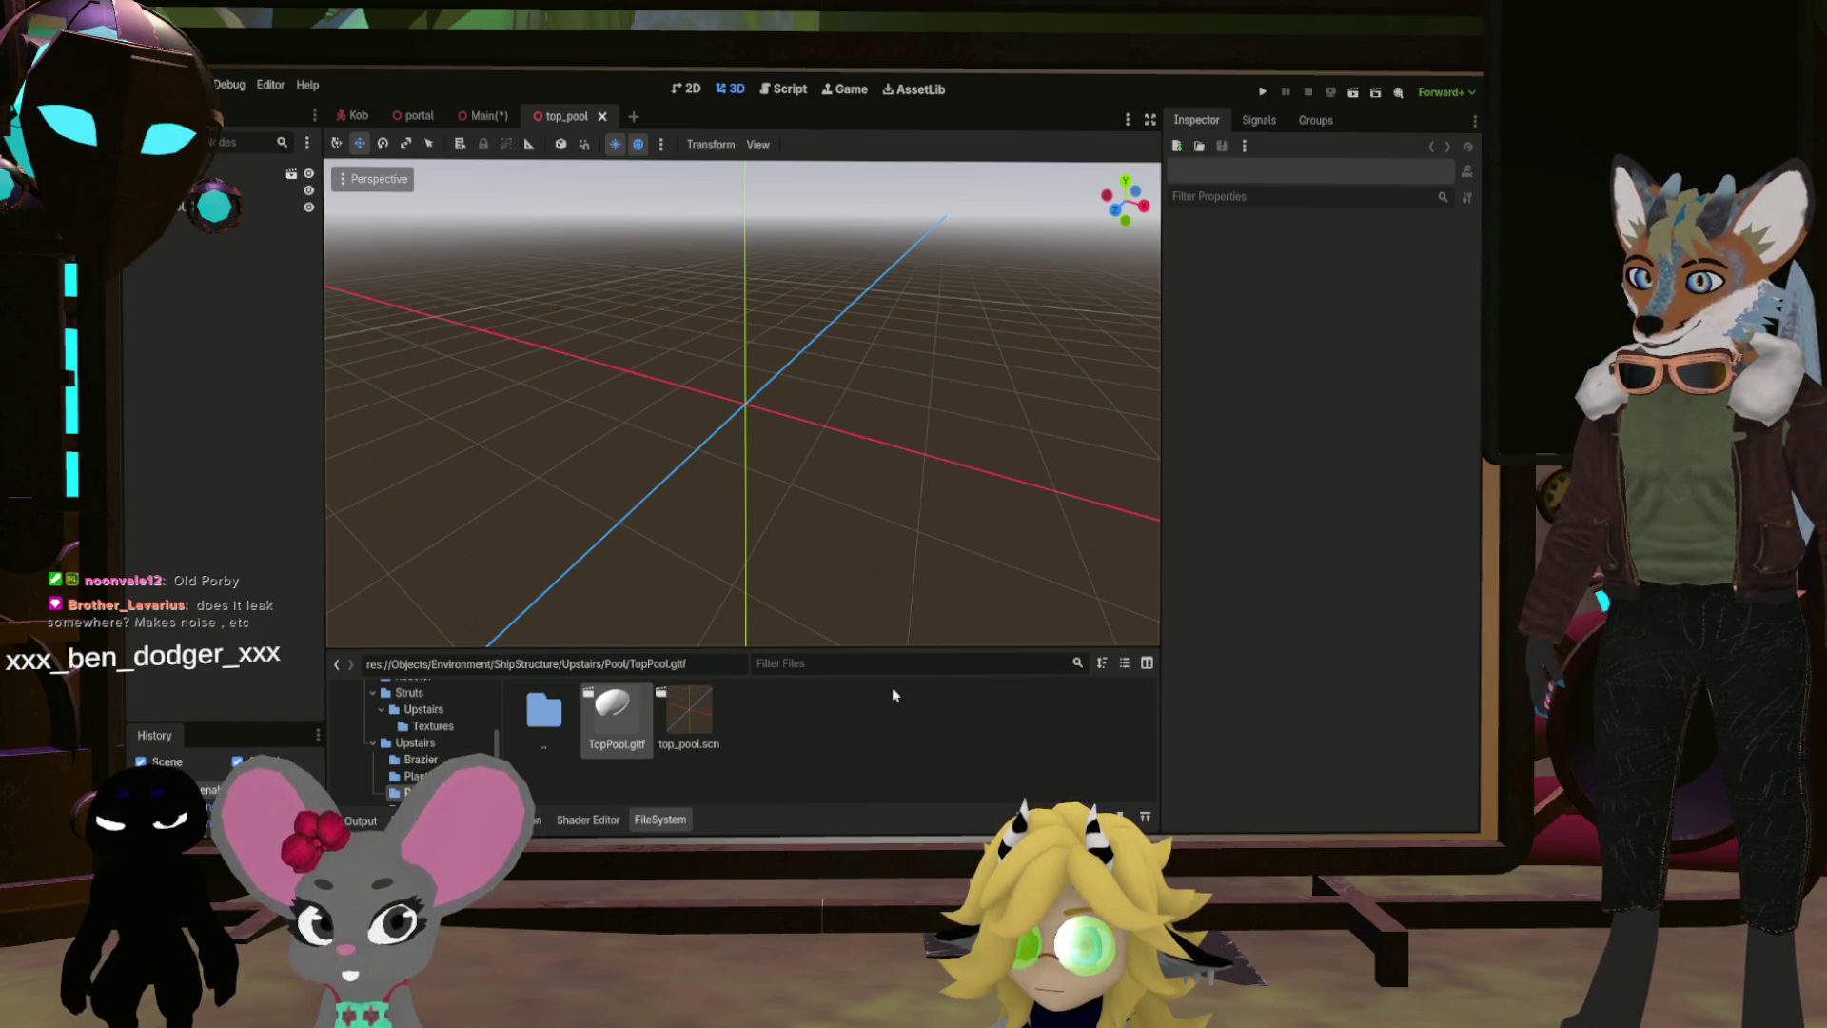
Step: Set TopPool's Position X to 0.05 m in Main, then open the top_pool scene
click(491, 118)
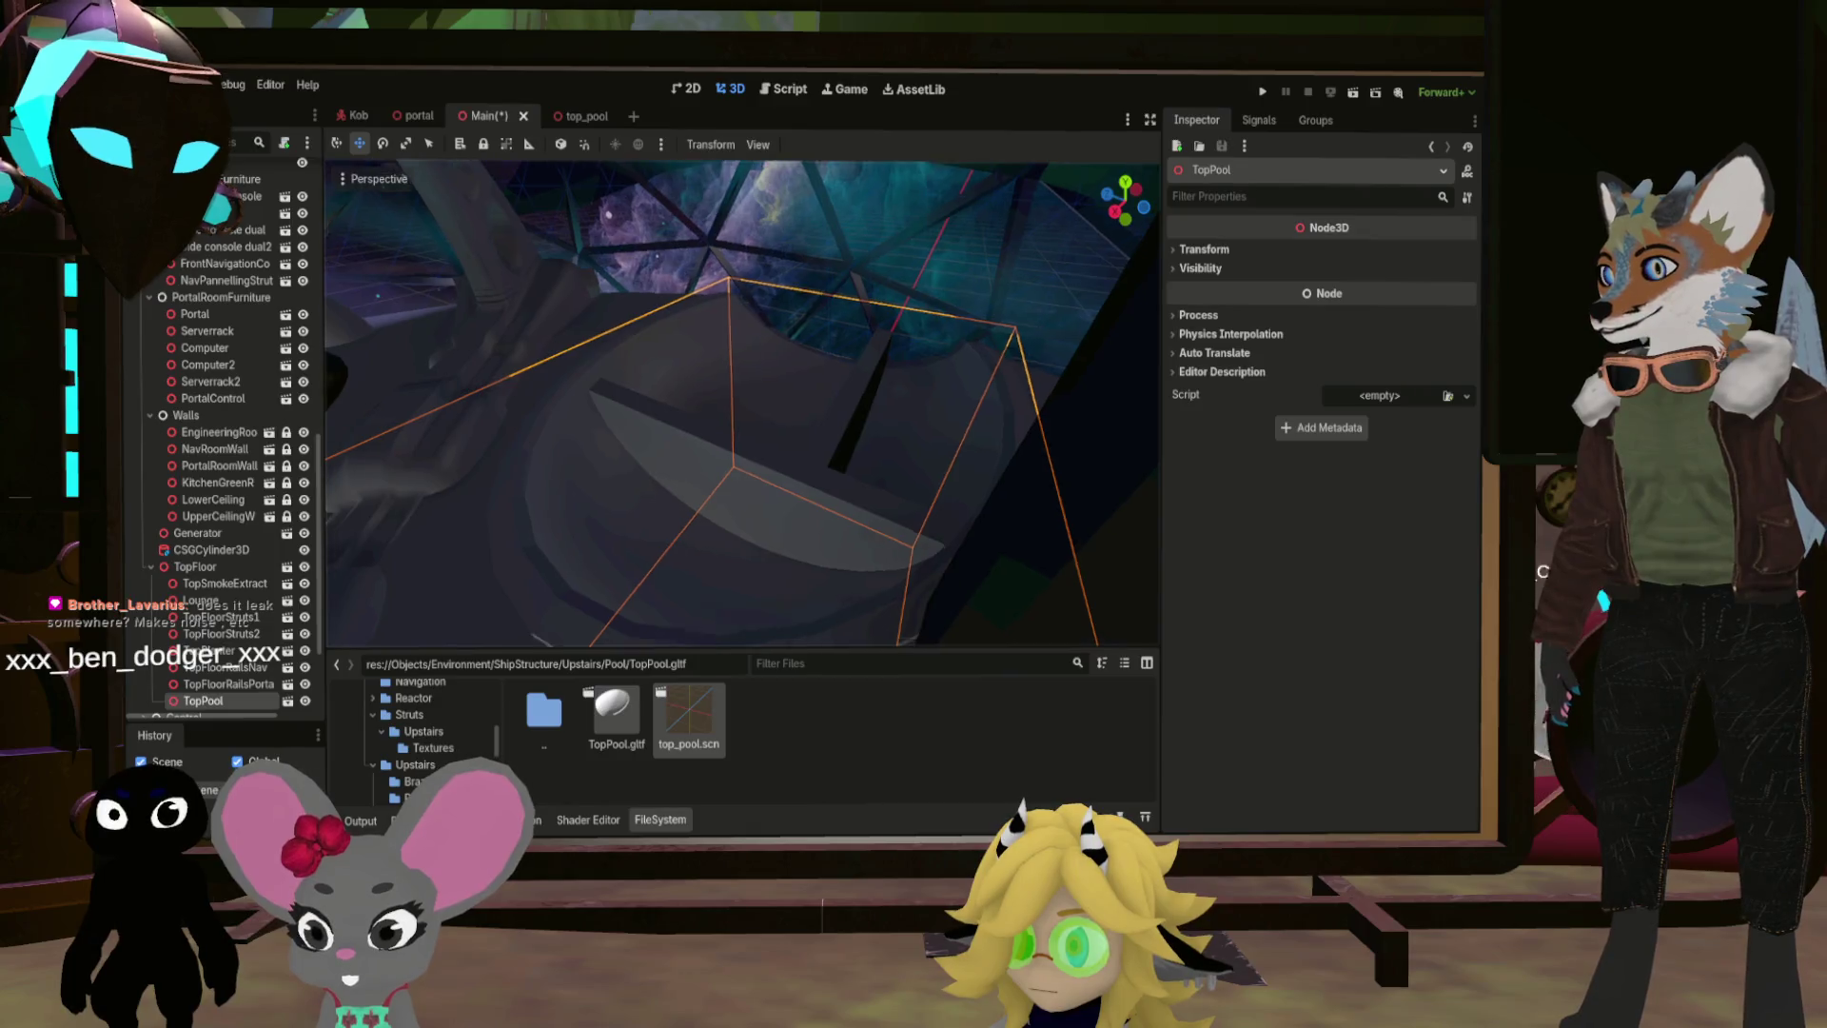
key(f)
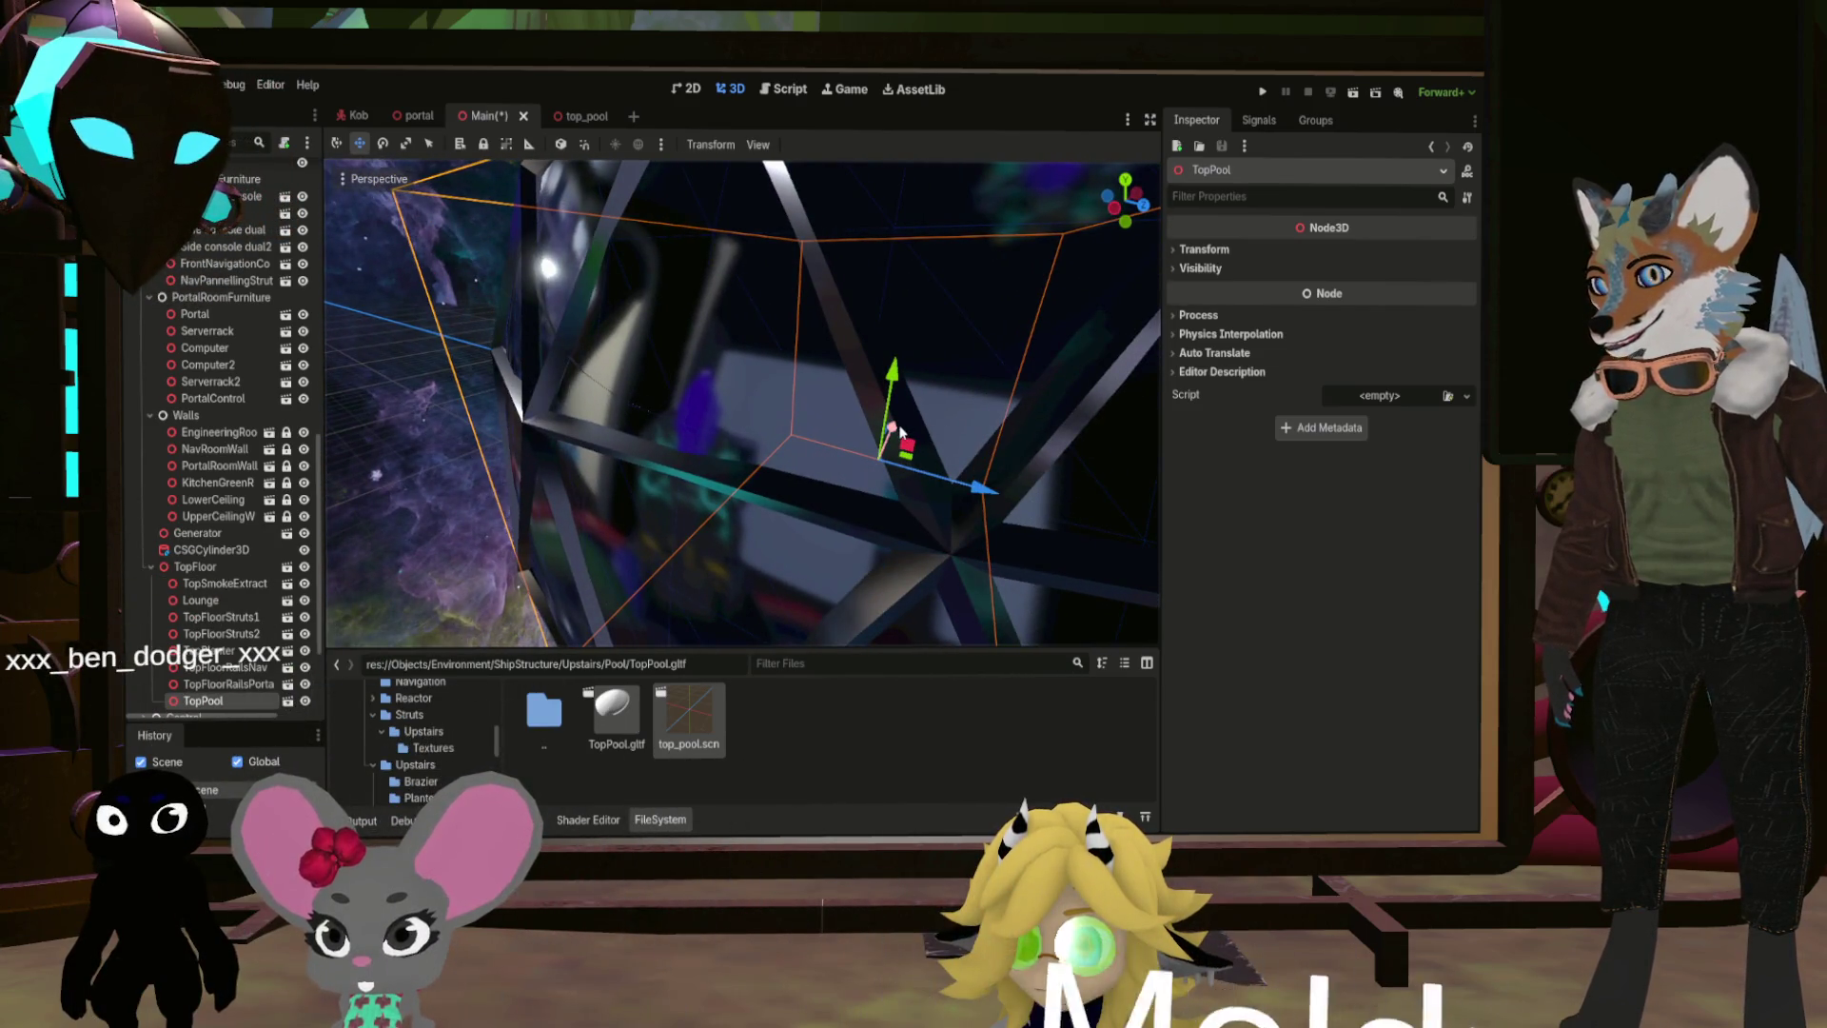
click(1181, 254)
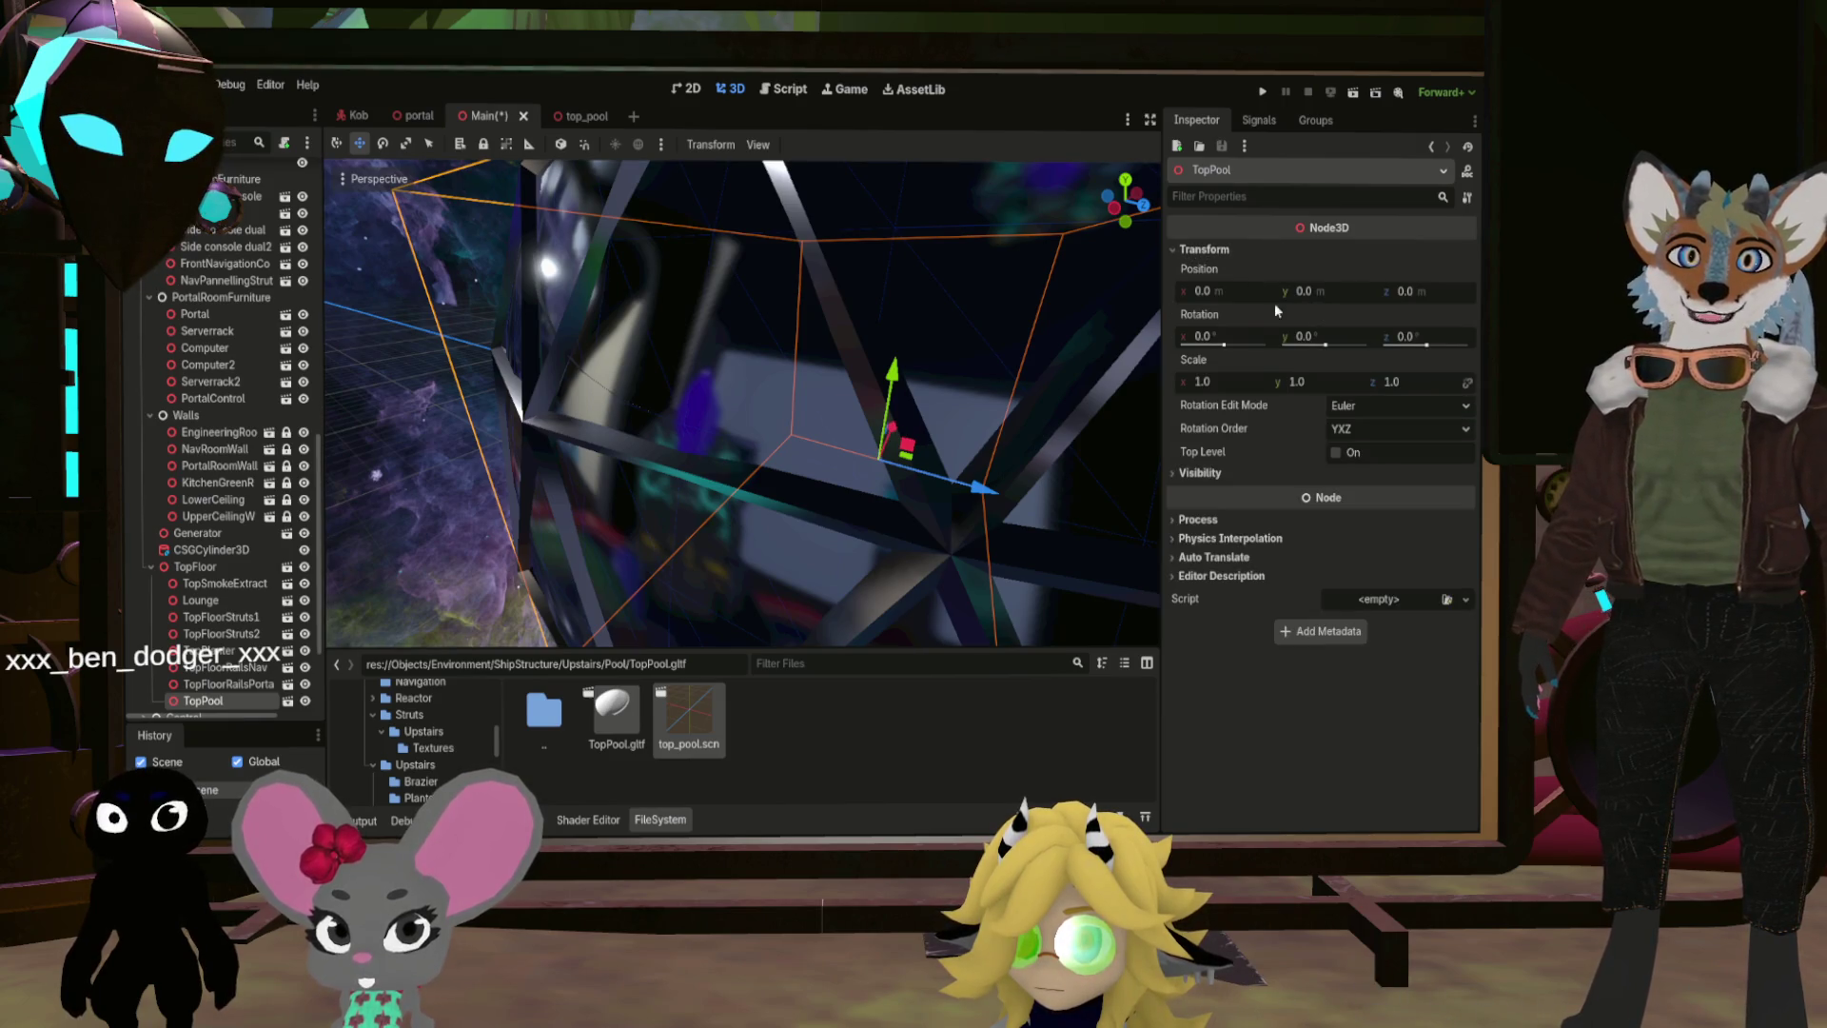
click(1208, 291)
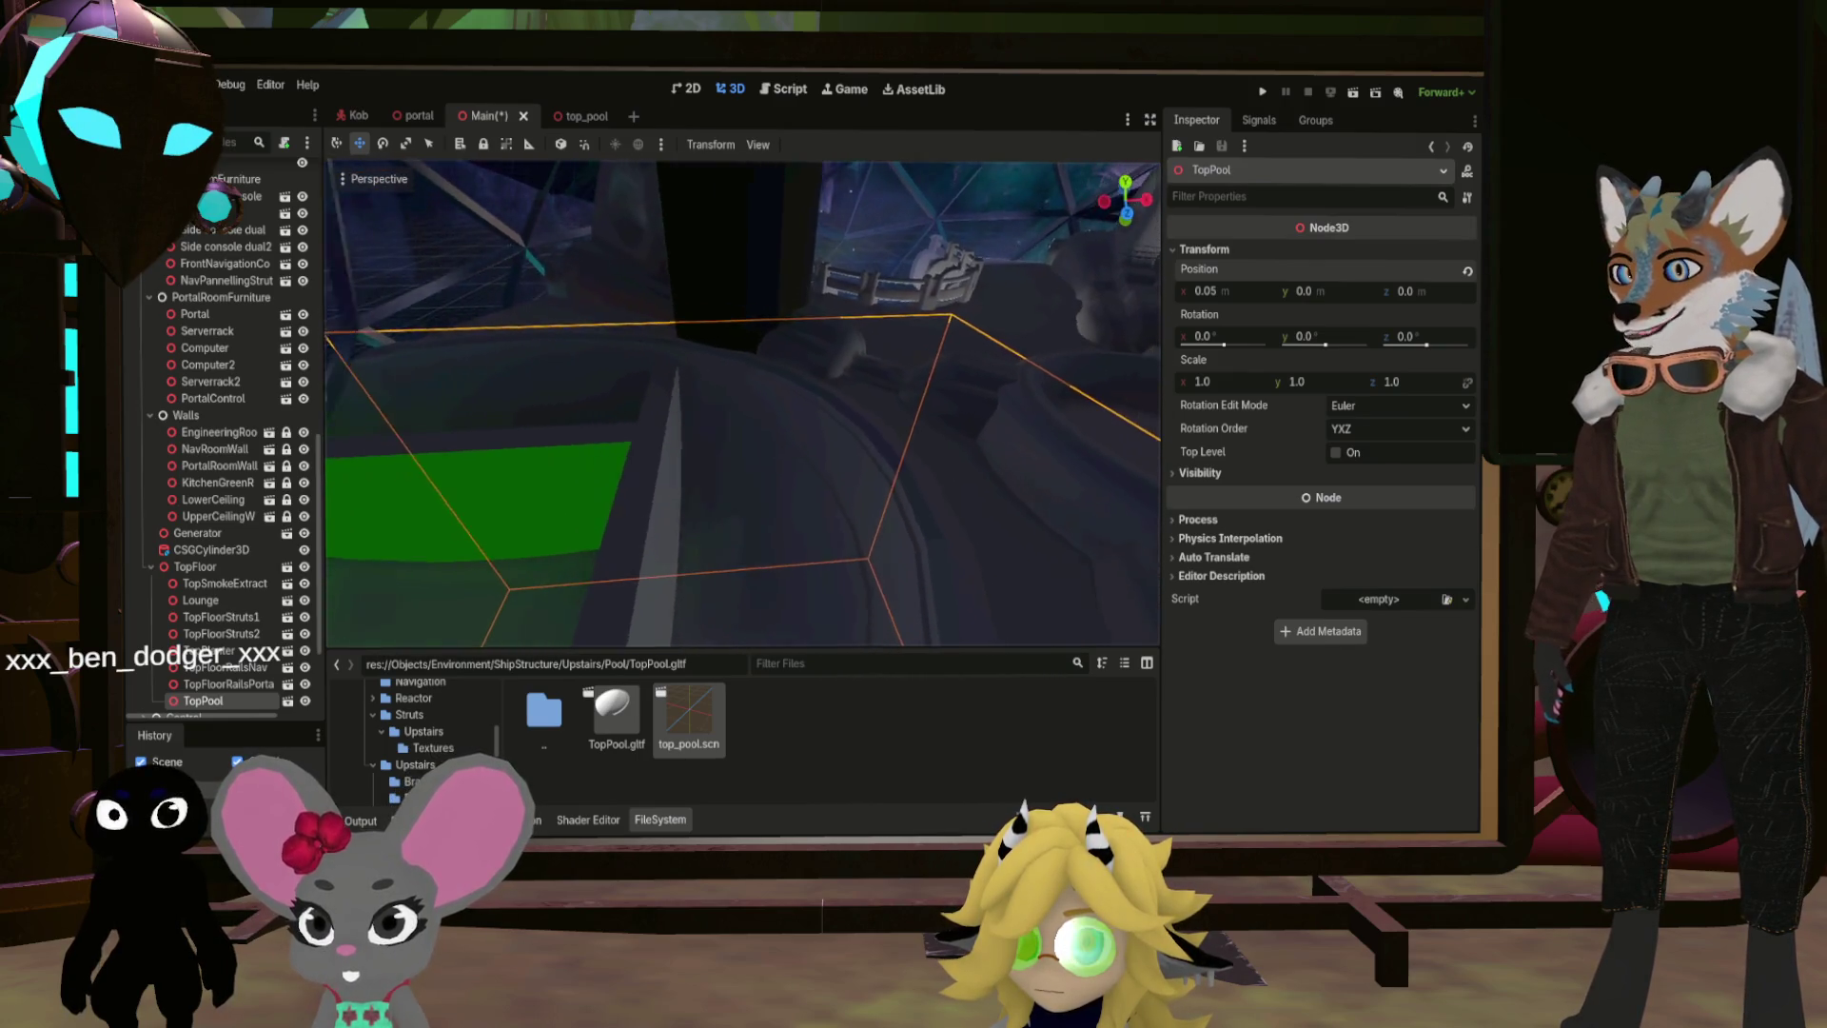
click(579, 118)
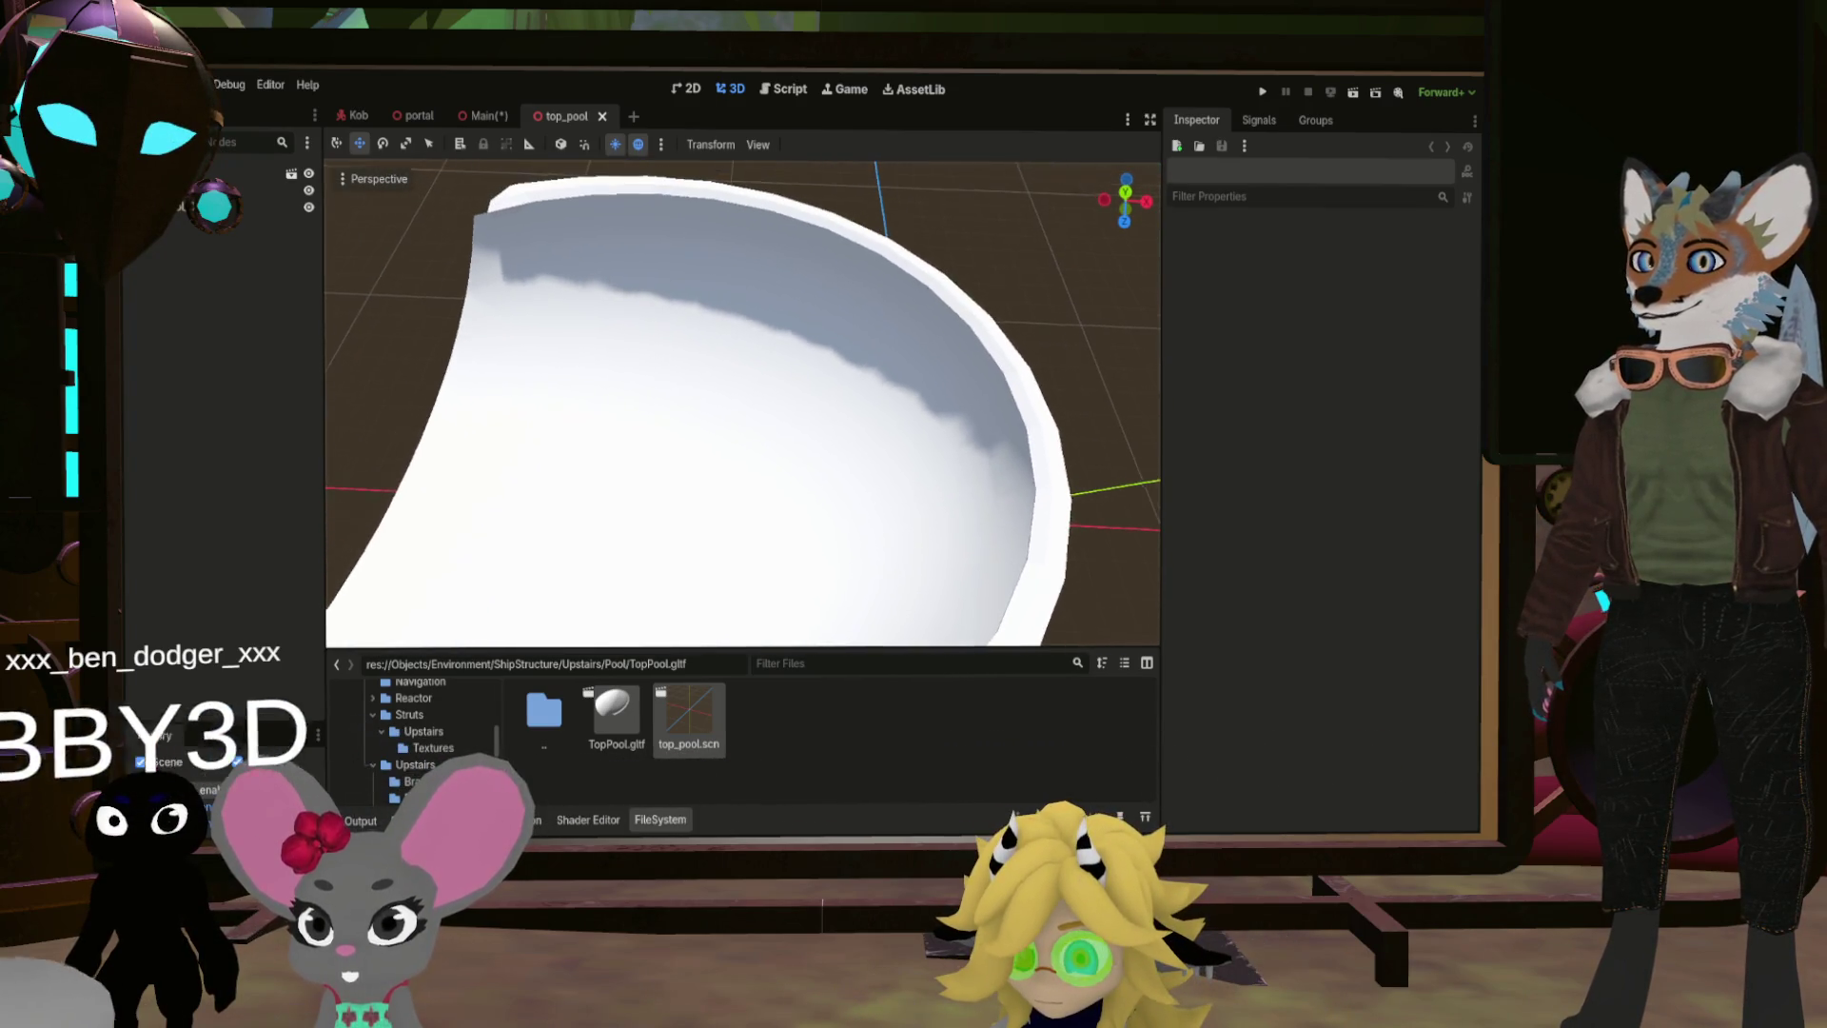
Step: Try a smaller X scale on both pool meshes, then undo the change
click(640, 410)
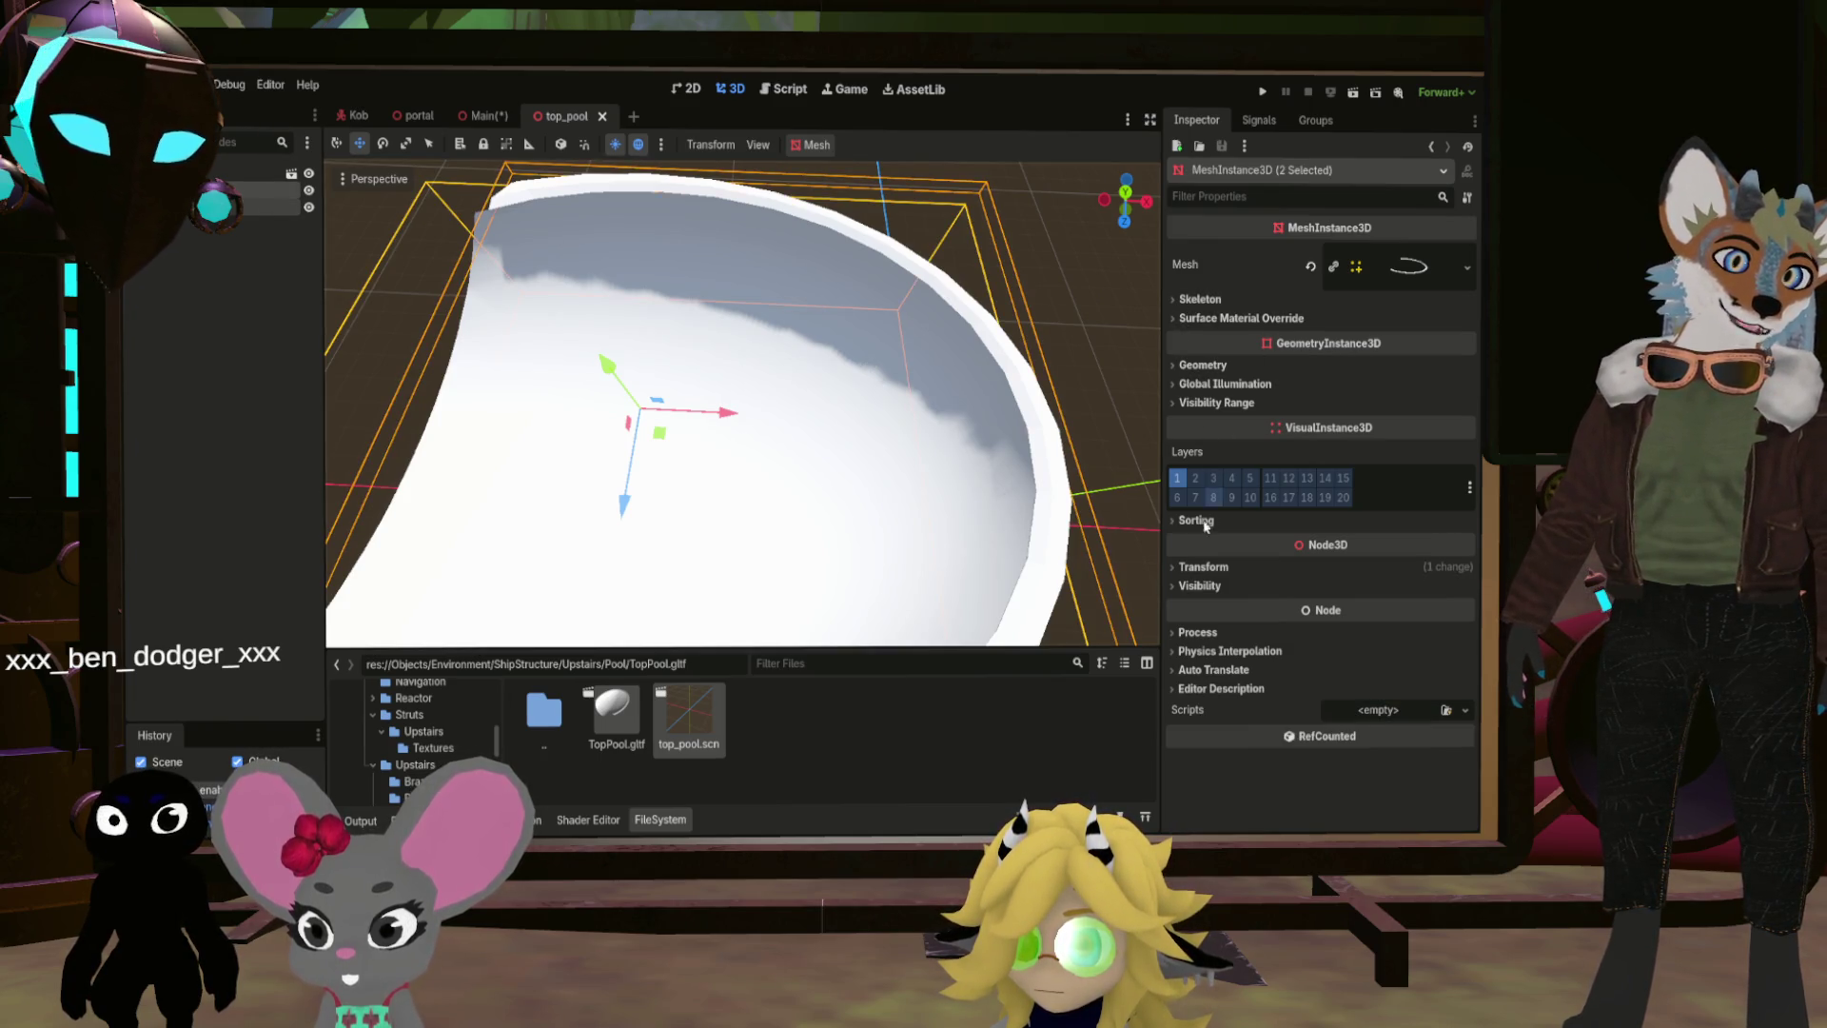
click(1201, 566)
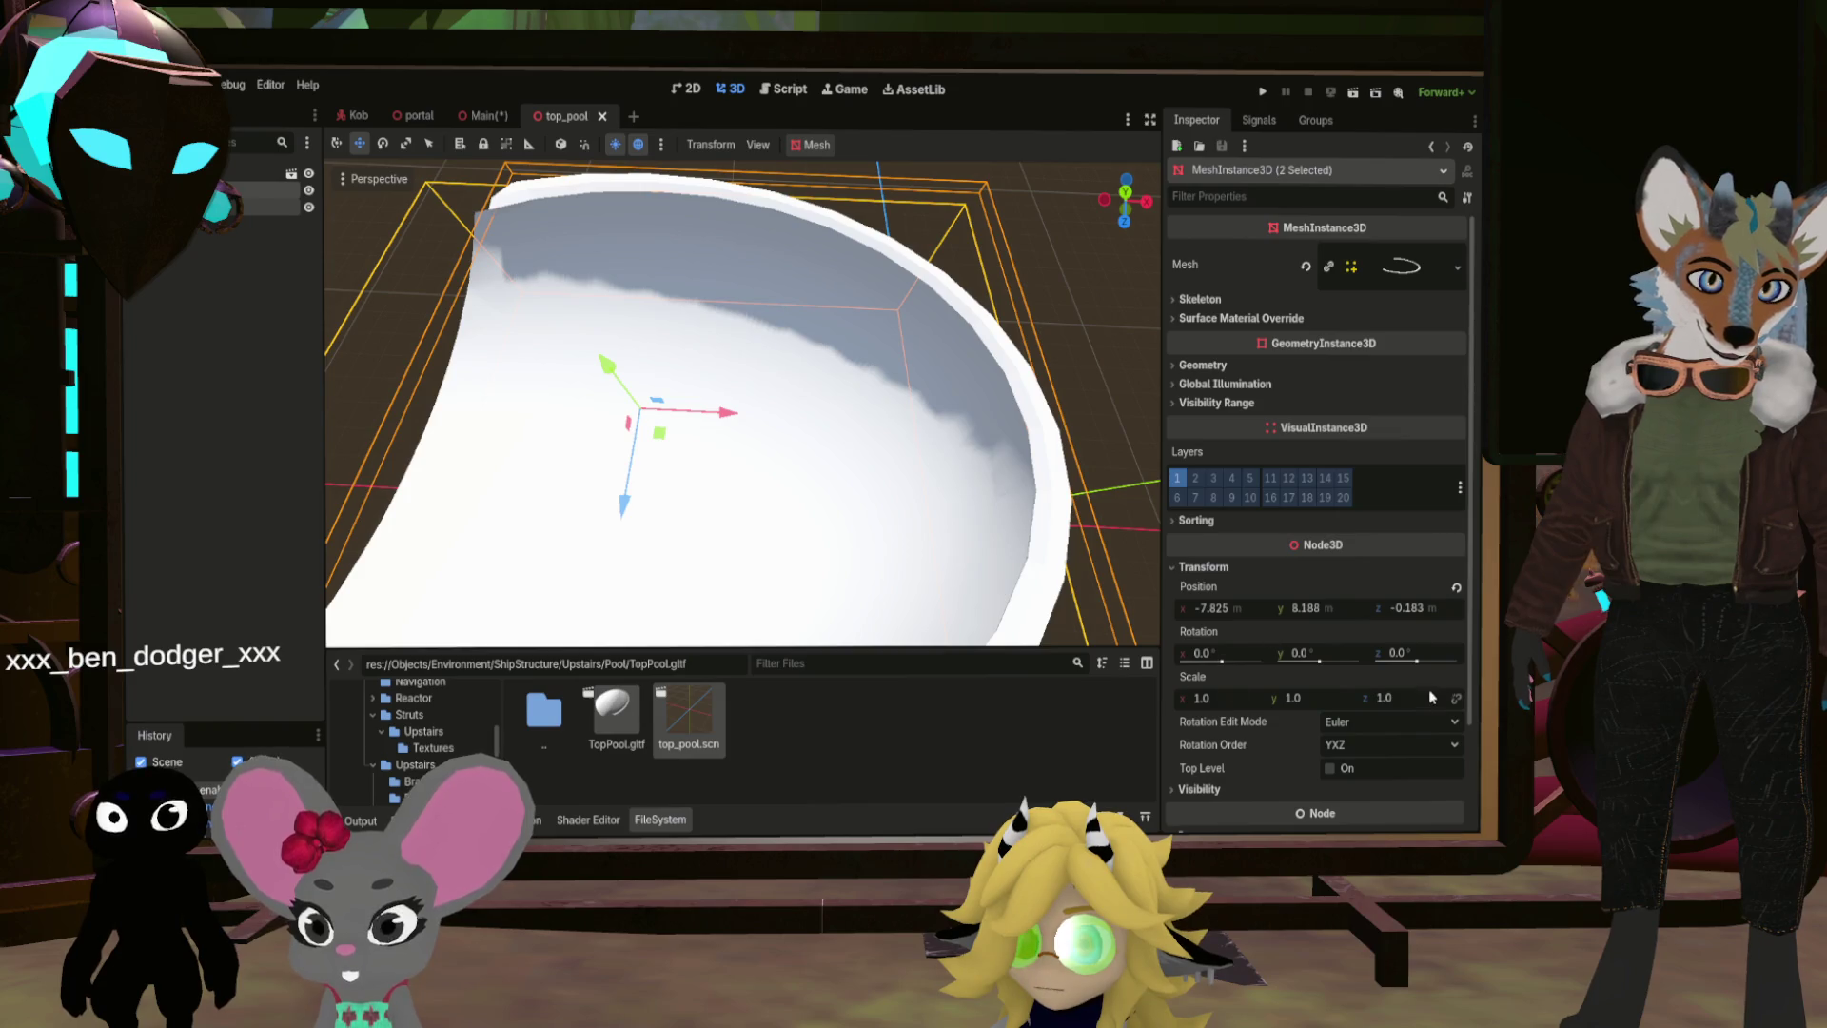
click(1206, 699)
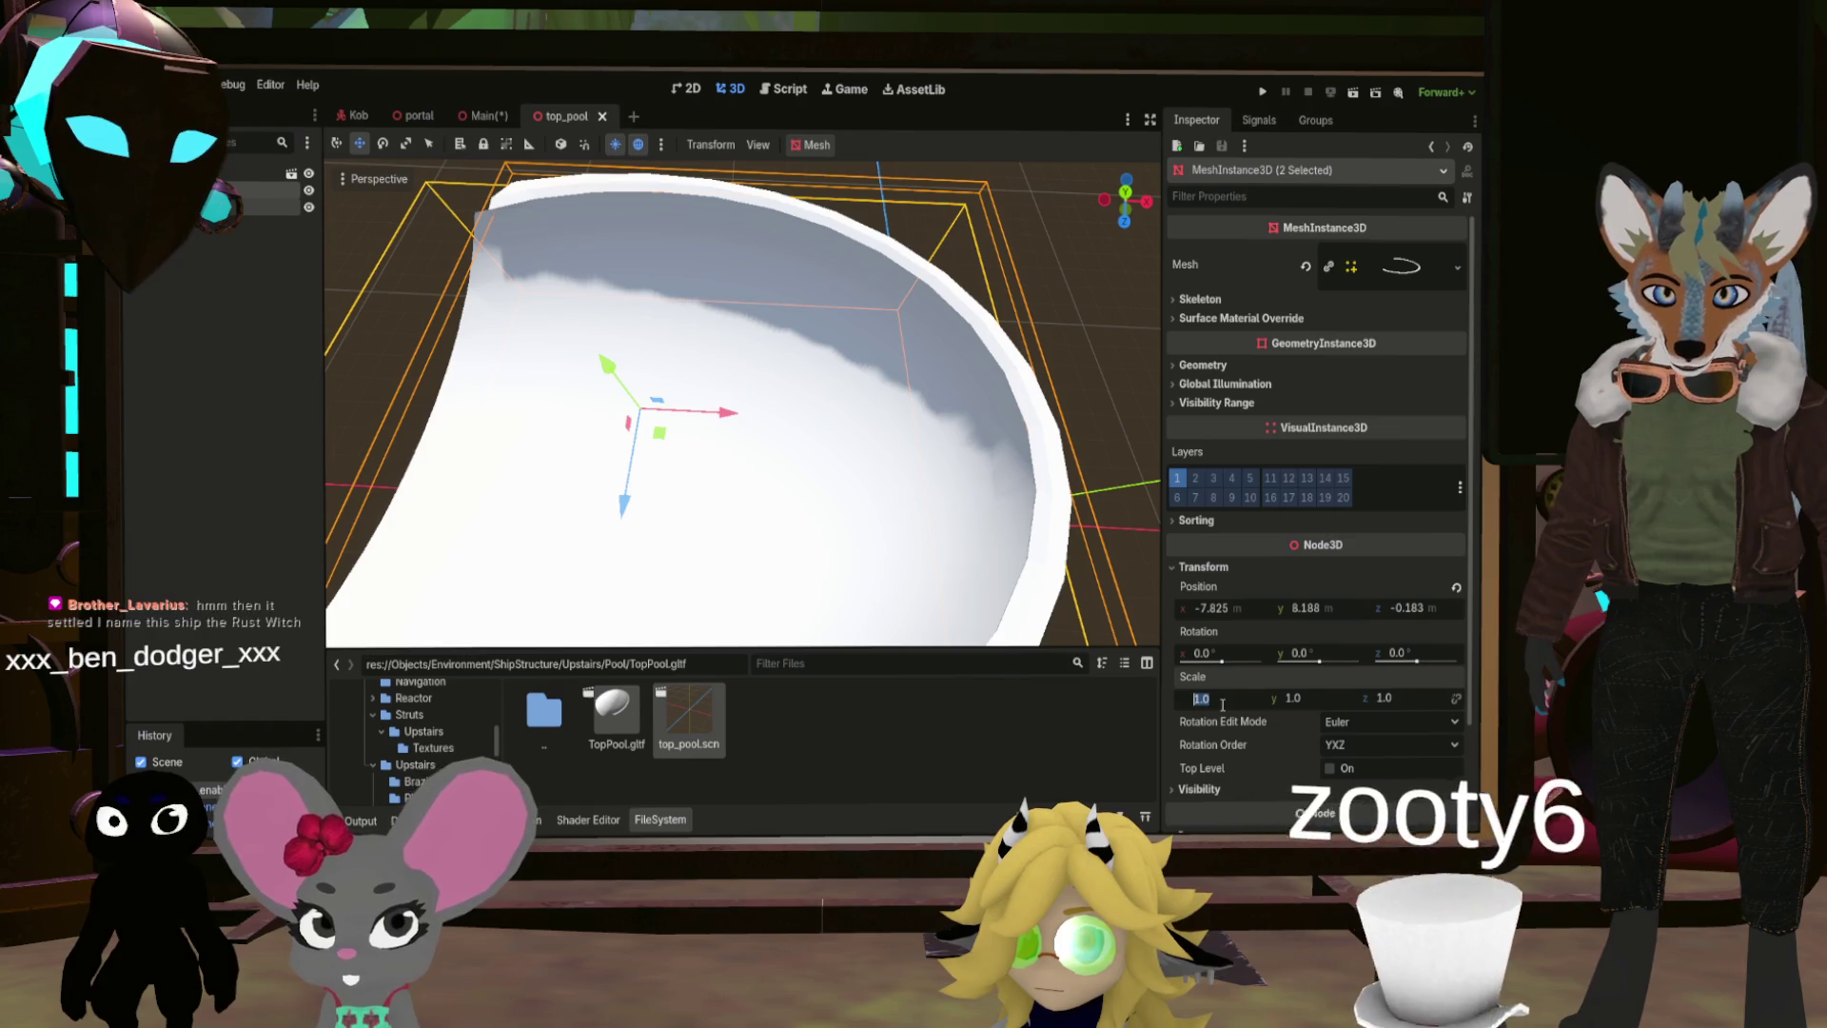
double_click(1222, 703)
text(.95)
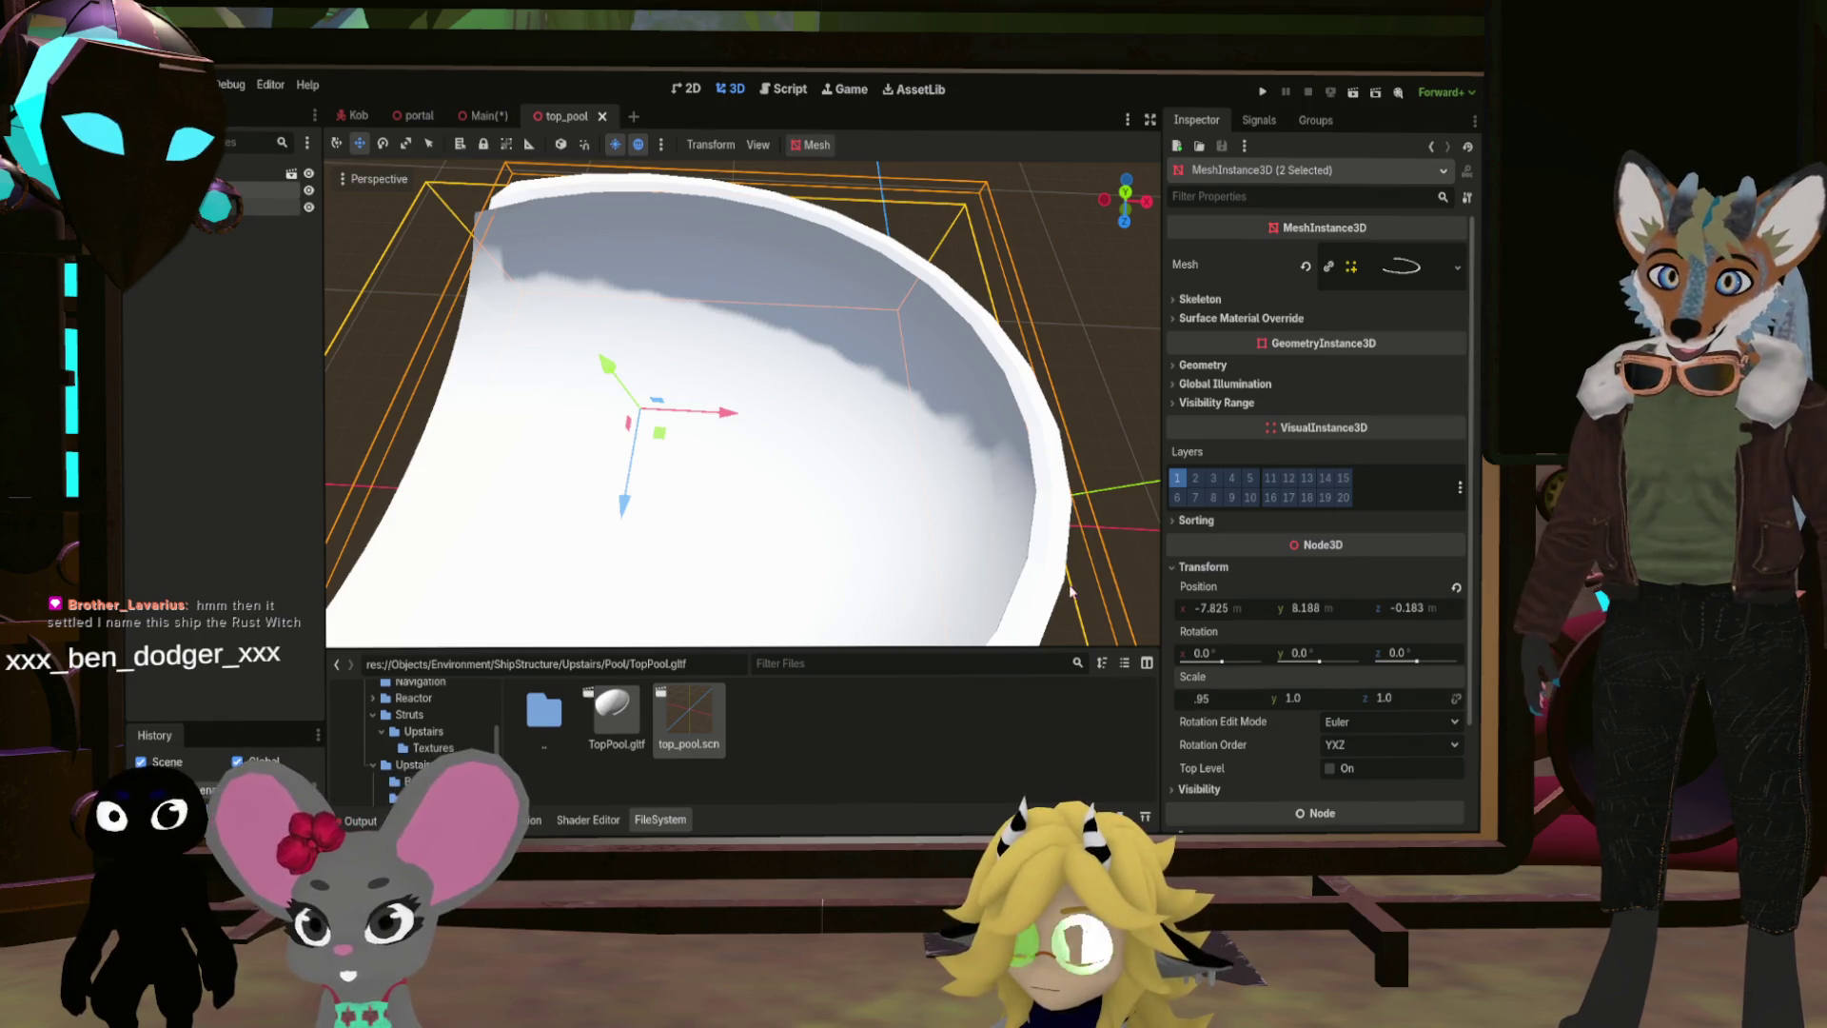
click(1071, 591)
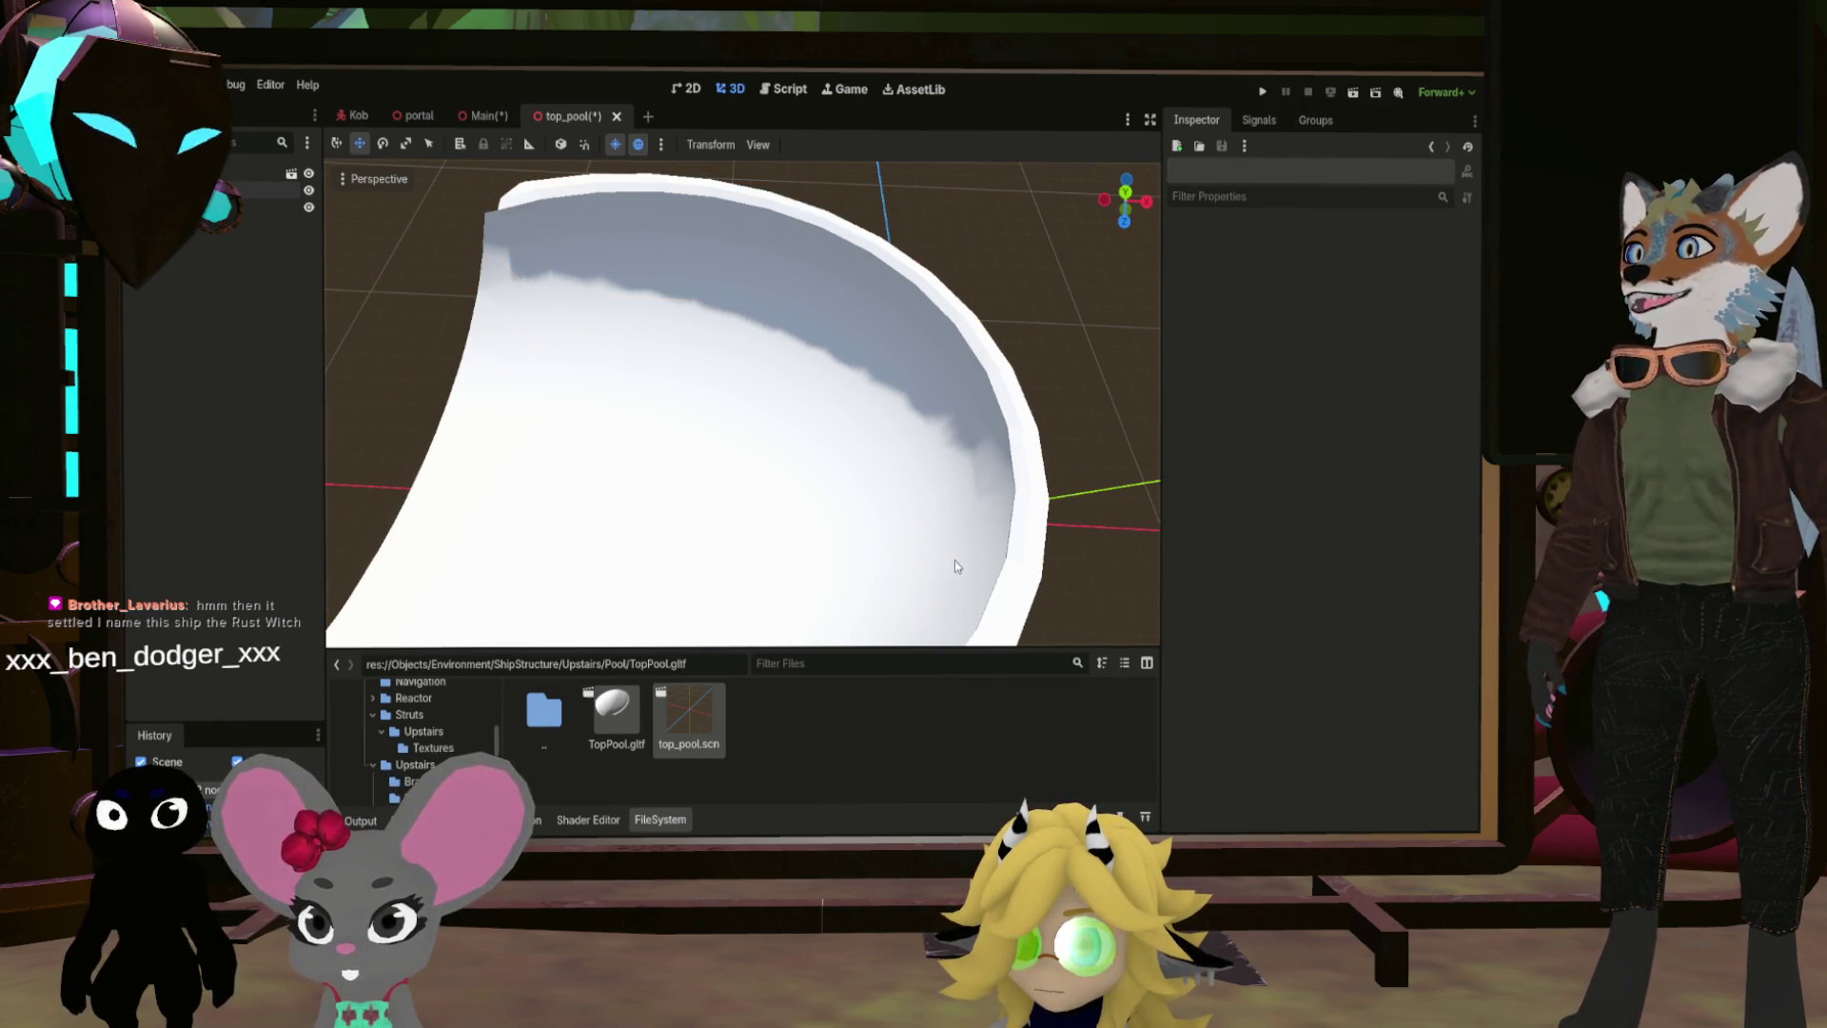
key(ctrl+z)
Step: Set both pool meshes' X scale to 0.98 and save the top_pool scene
click(748, 440)
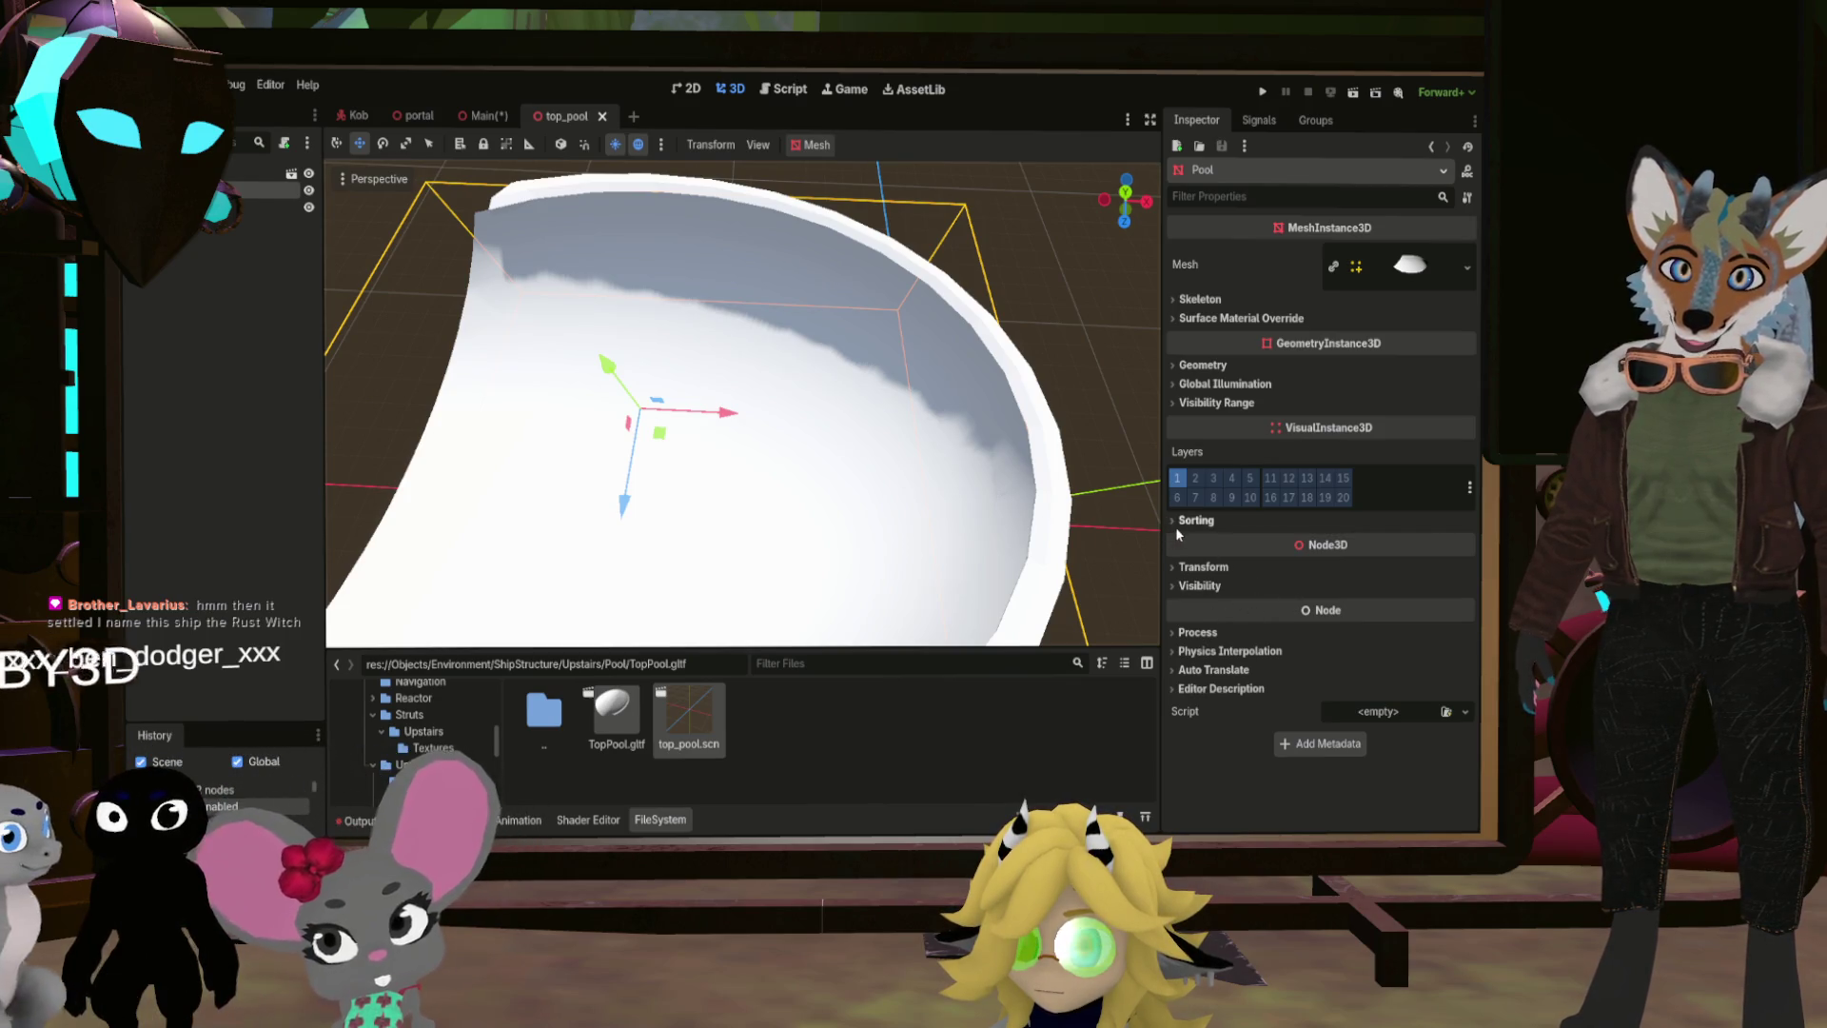
shift+click(1103, 498)
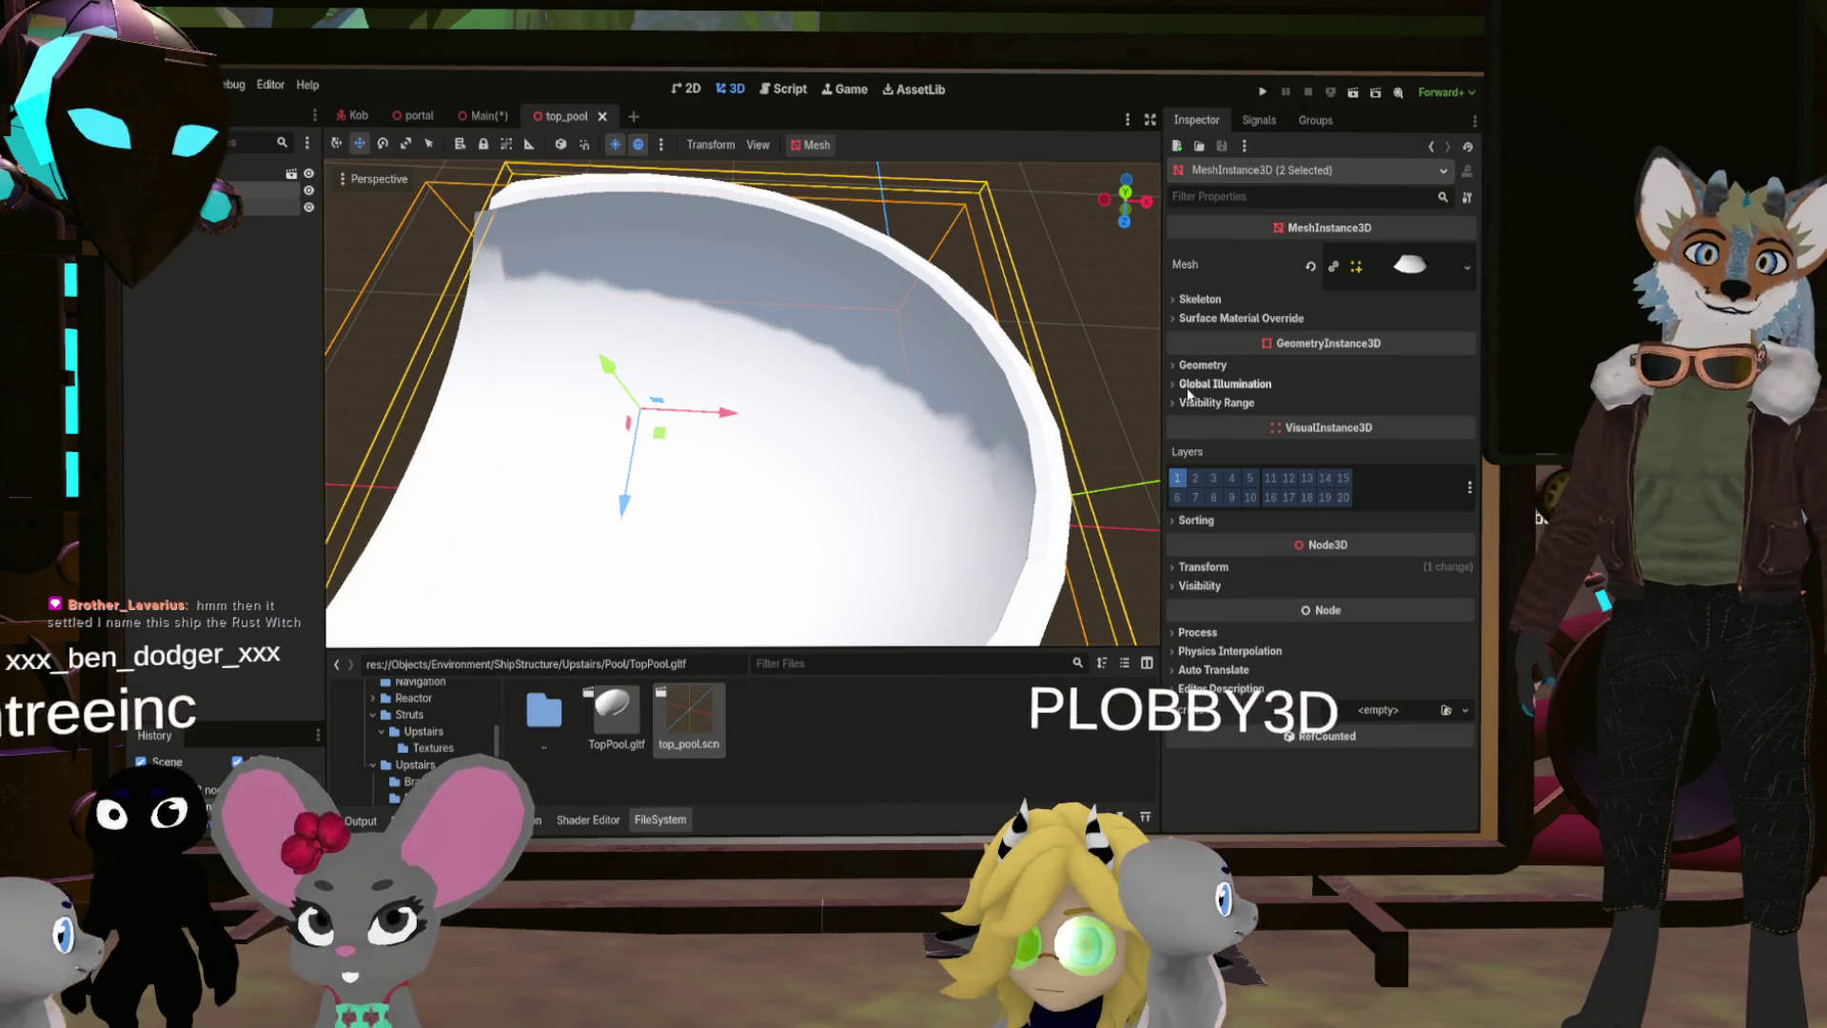
click(1204, 567)
click(1203, 698)
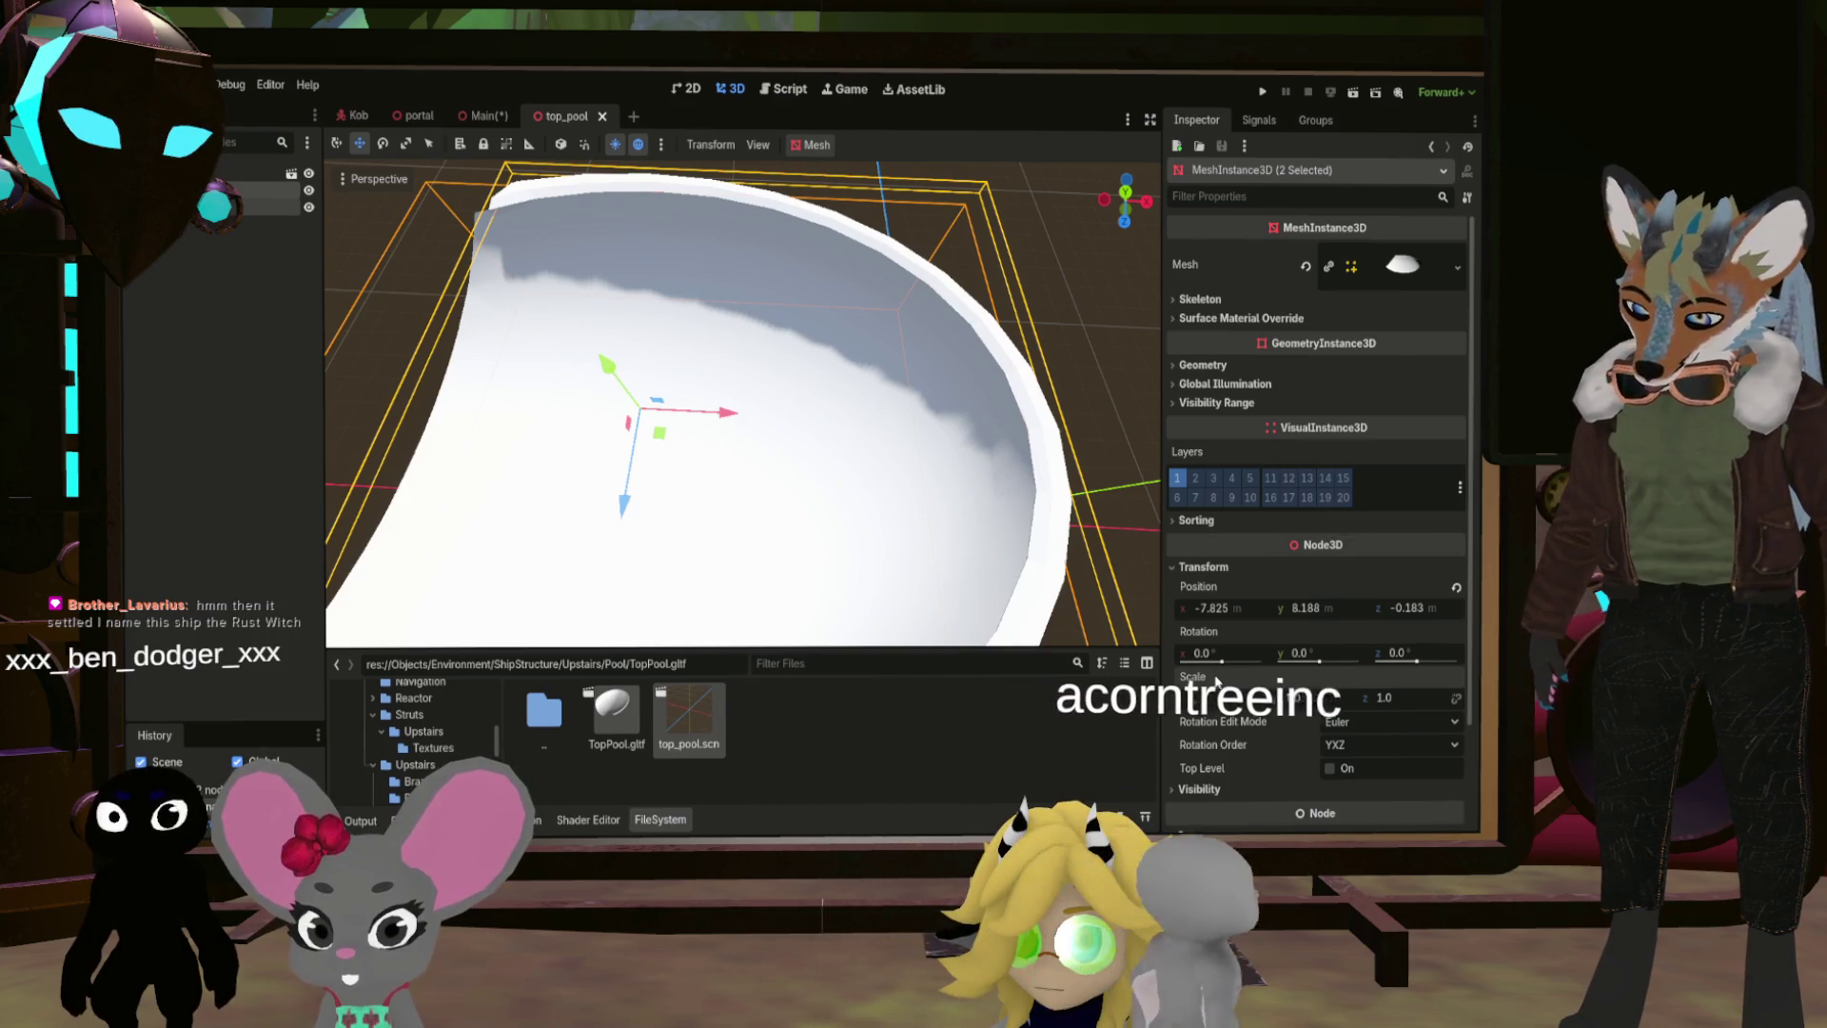
text(.98)
click(1042, 469)
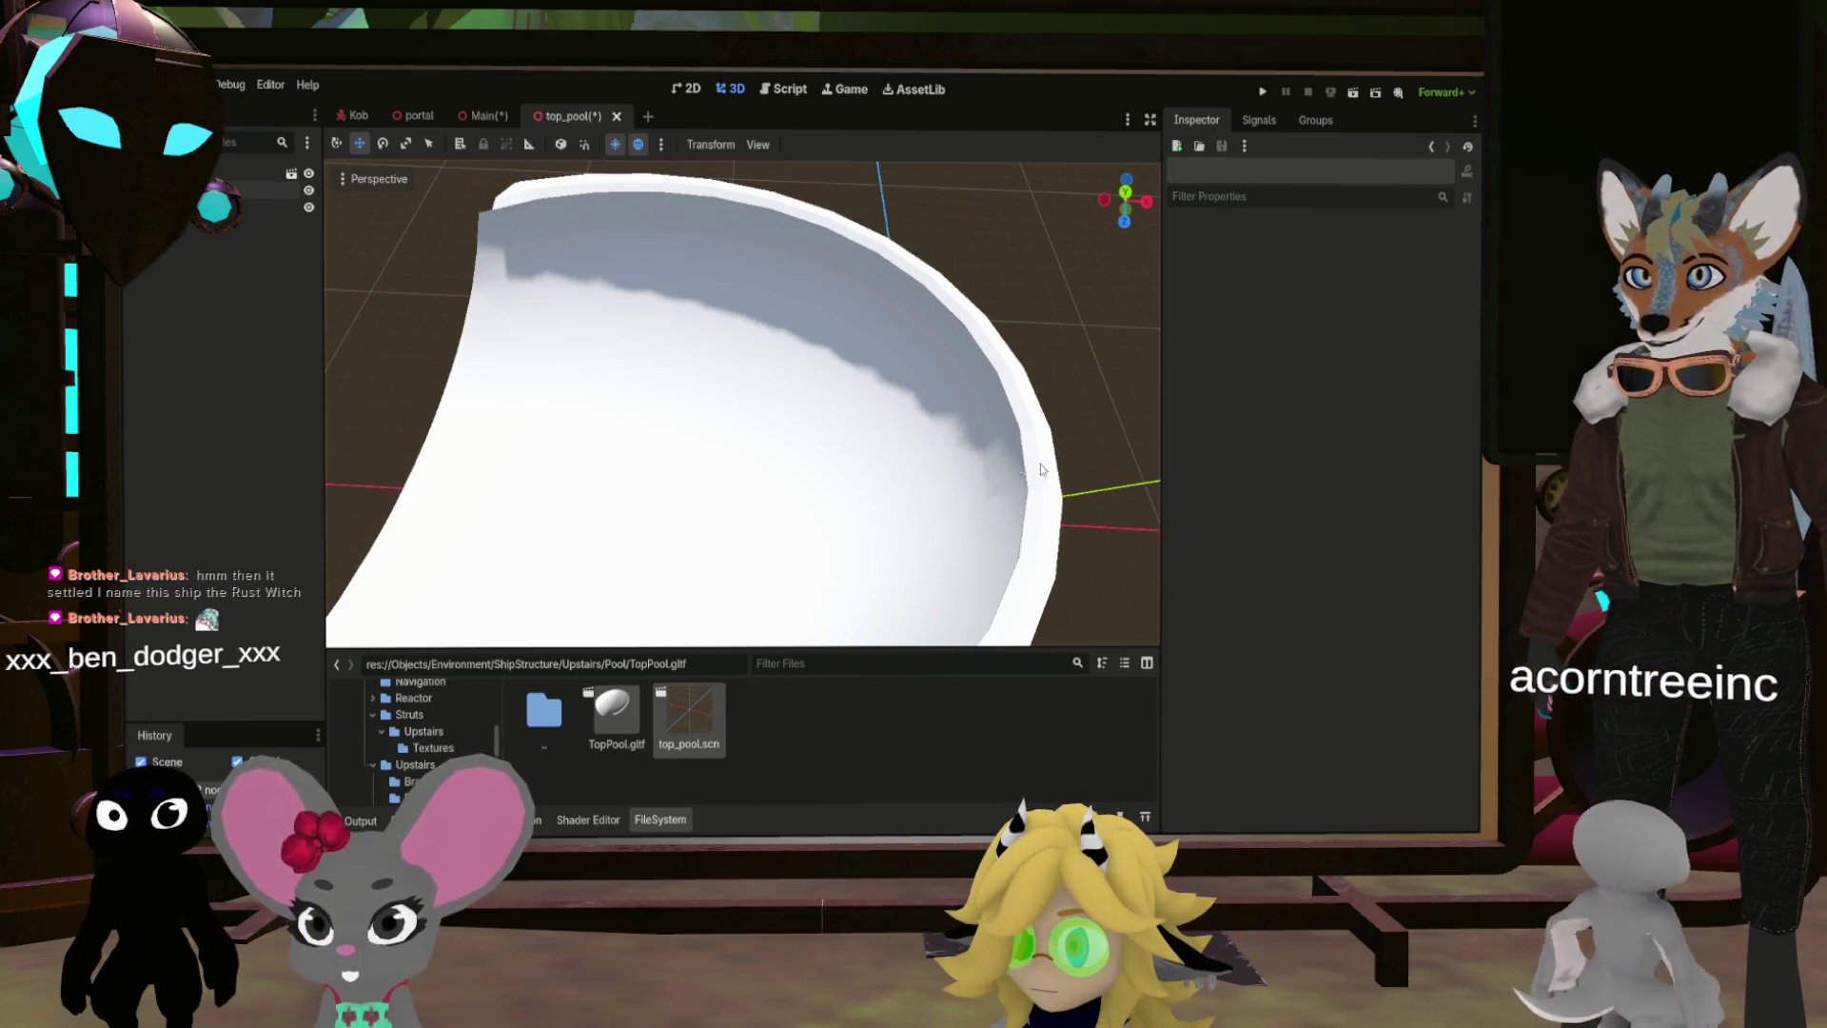
key(ctrl+s)
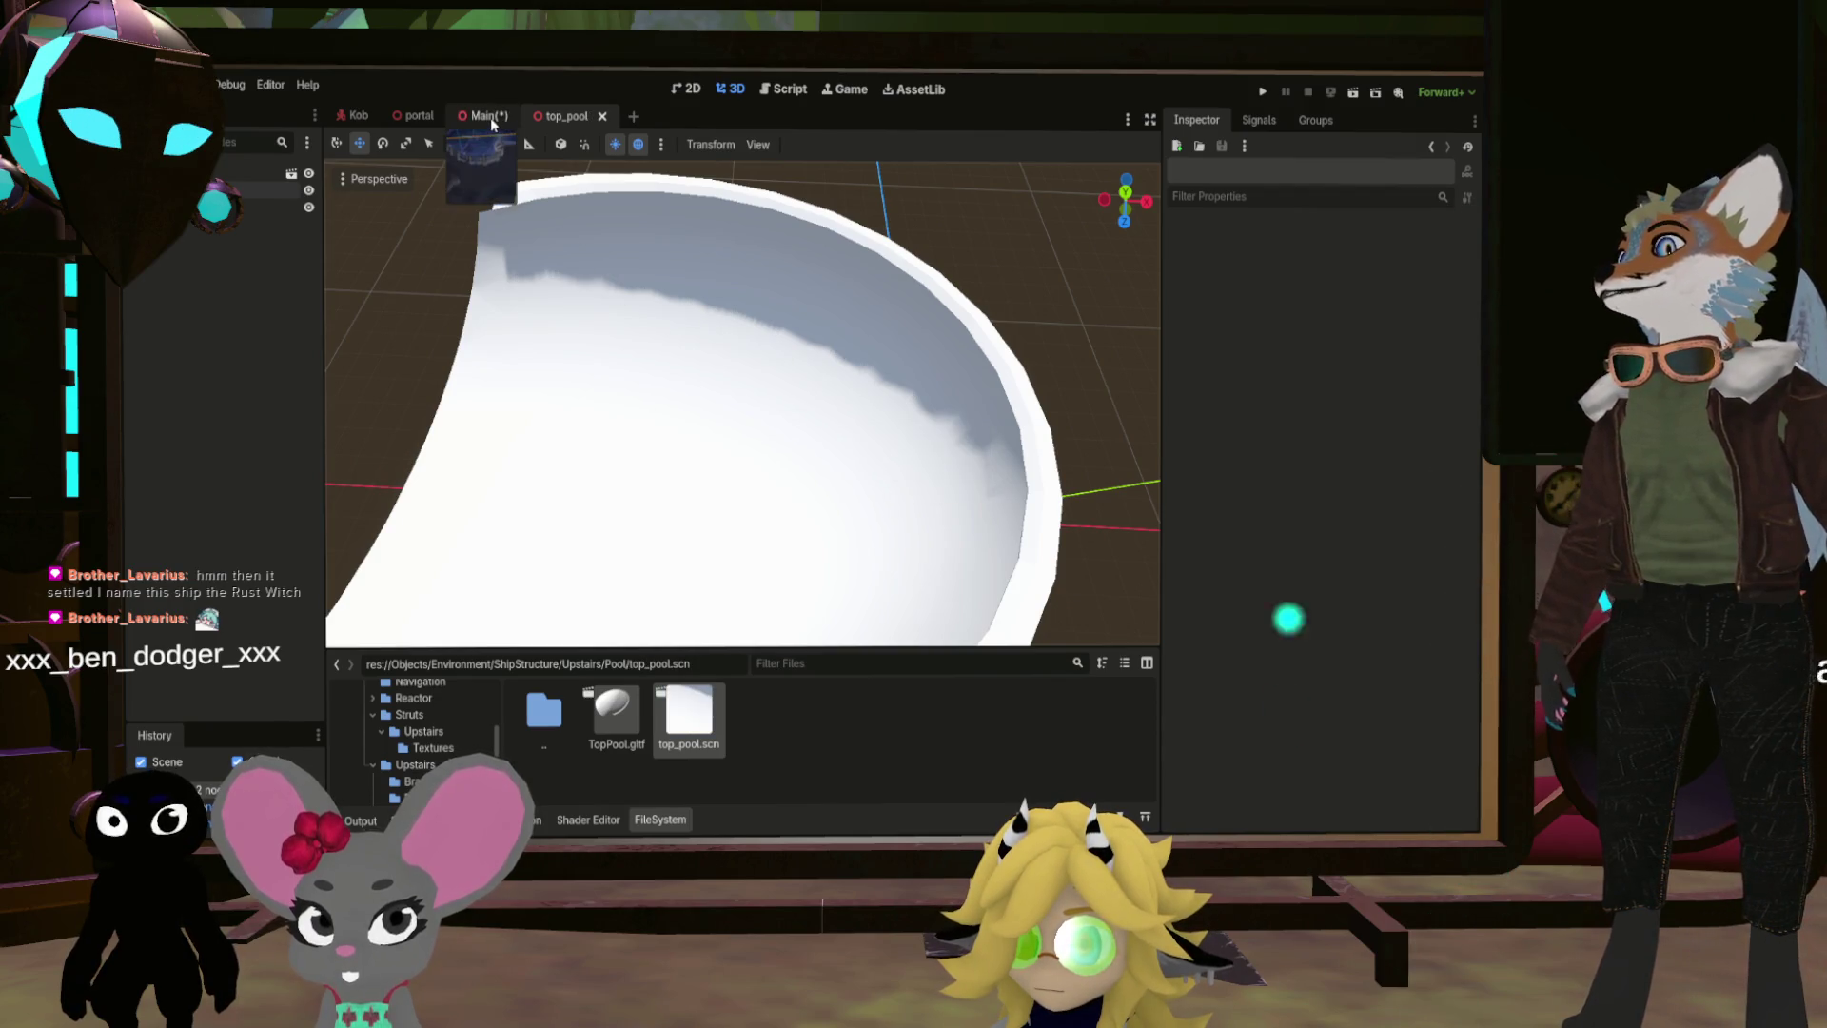
Step: Inspect the narrowed TopPool around the dome and rim in Main, save, and return to top_pool
click(489, 117)
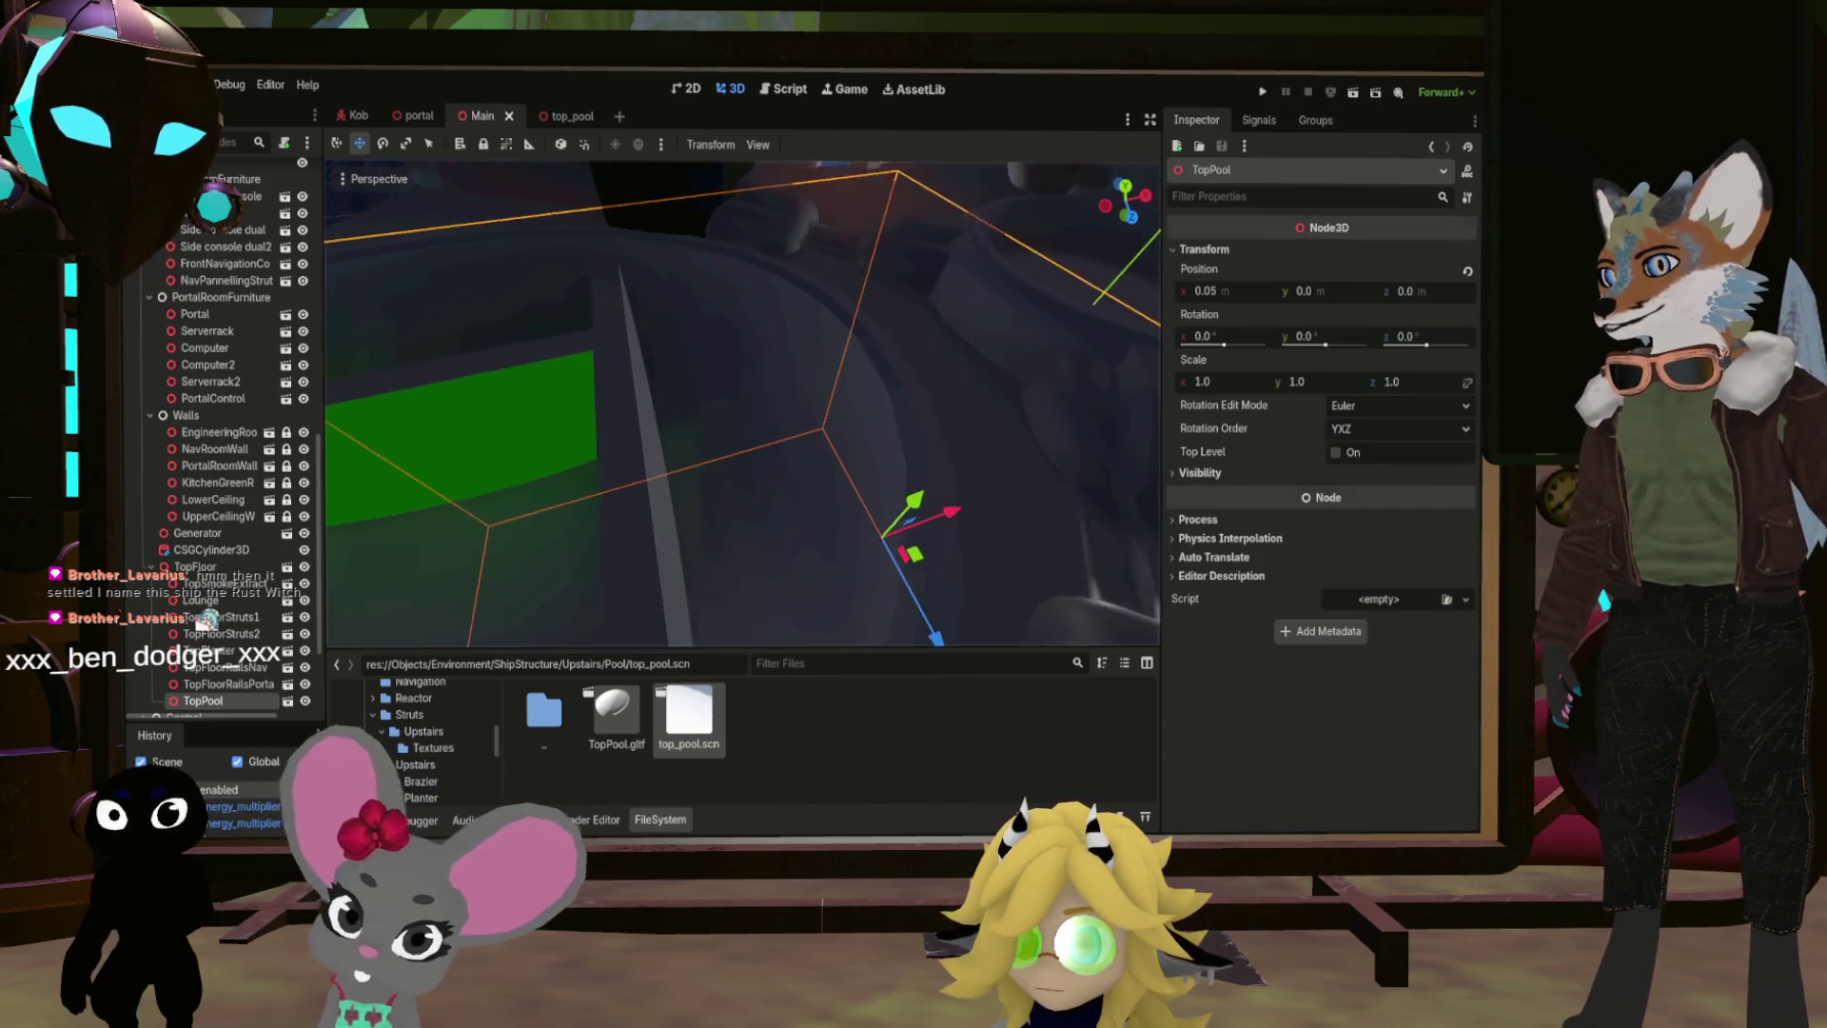
mouse_move(742, 400)
mouse_down()
mouse_move(780, 324)
mouse_move(933, 172)
mouse_move(969, 163)
mouse_up()
key(f)
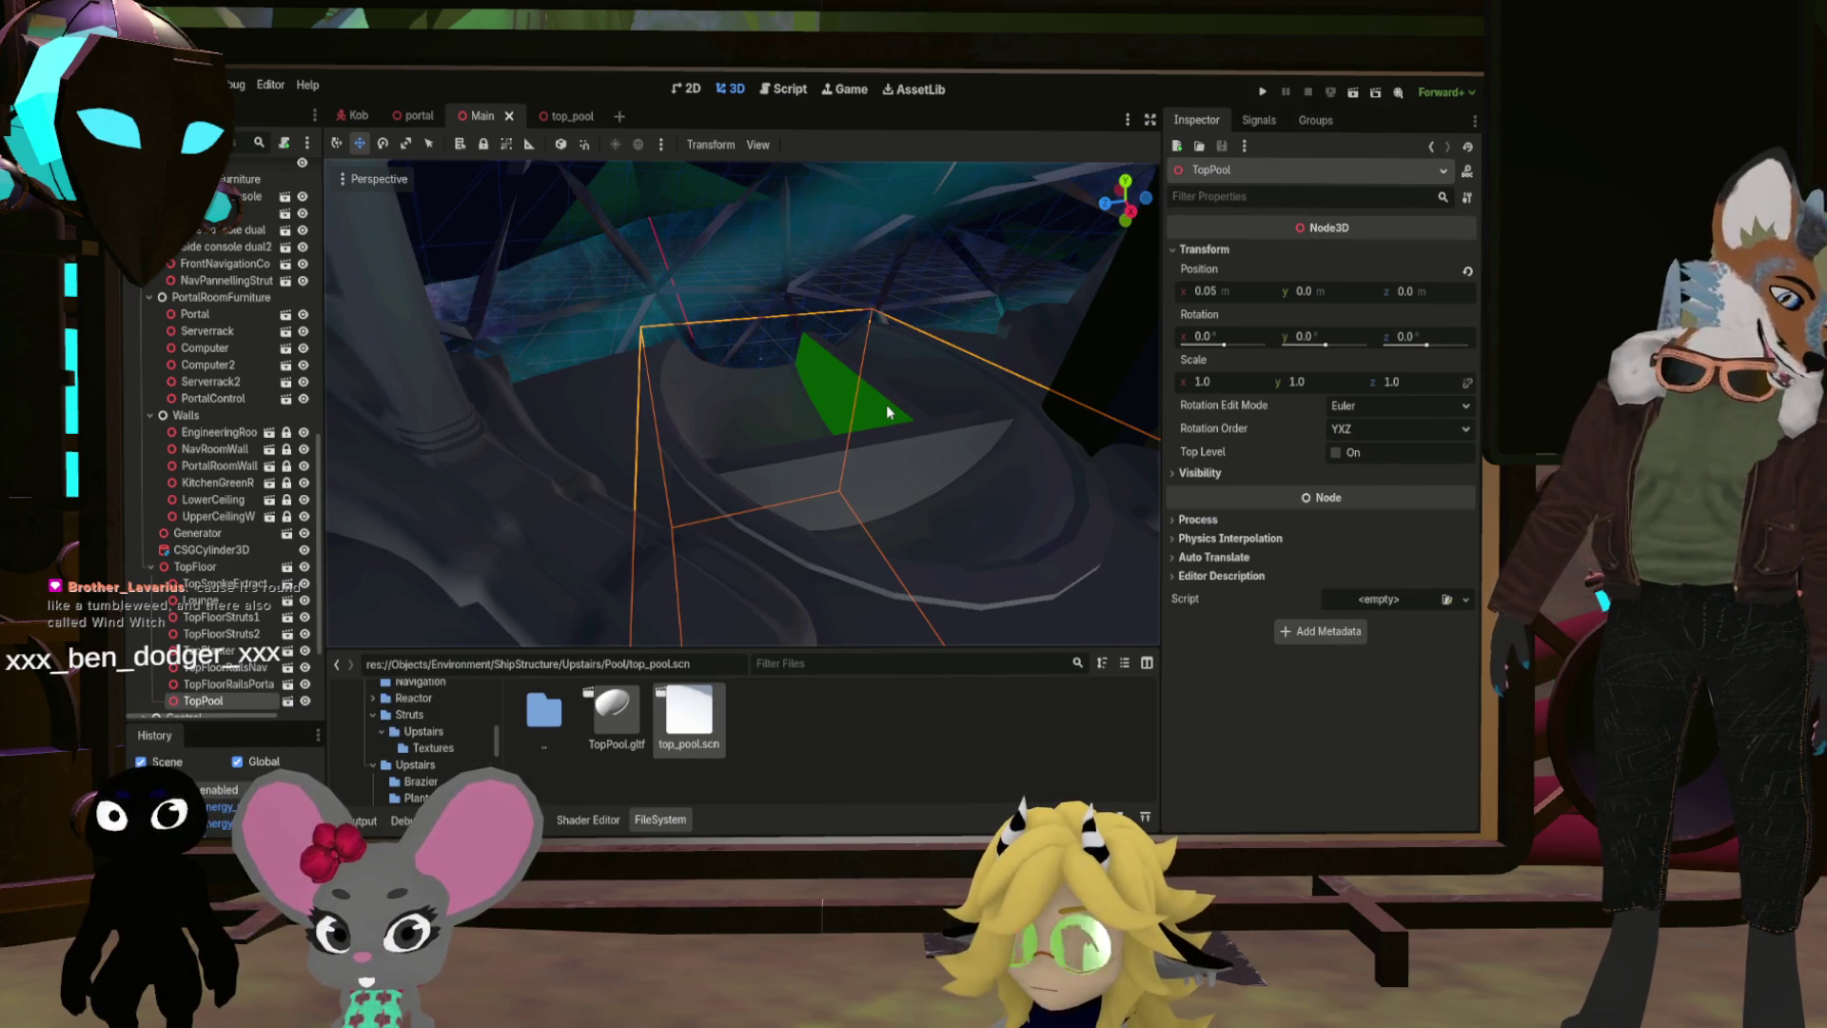
drag(848, 408, 848, 407)
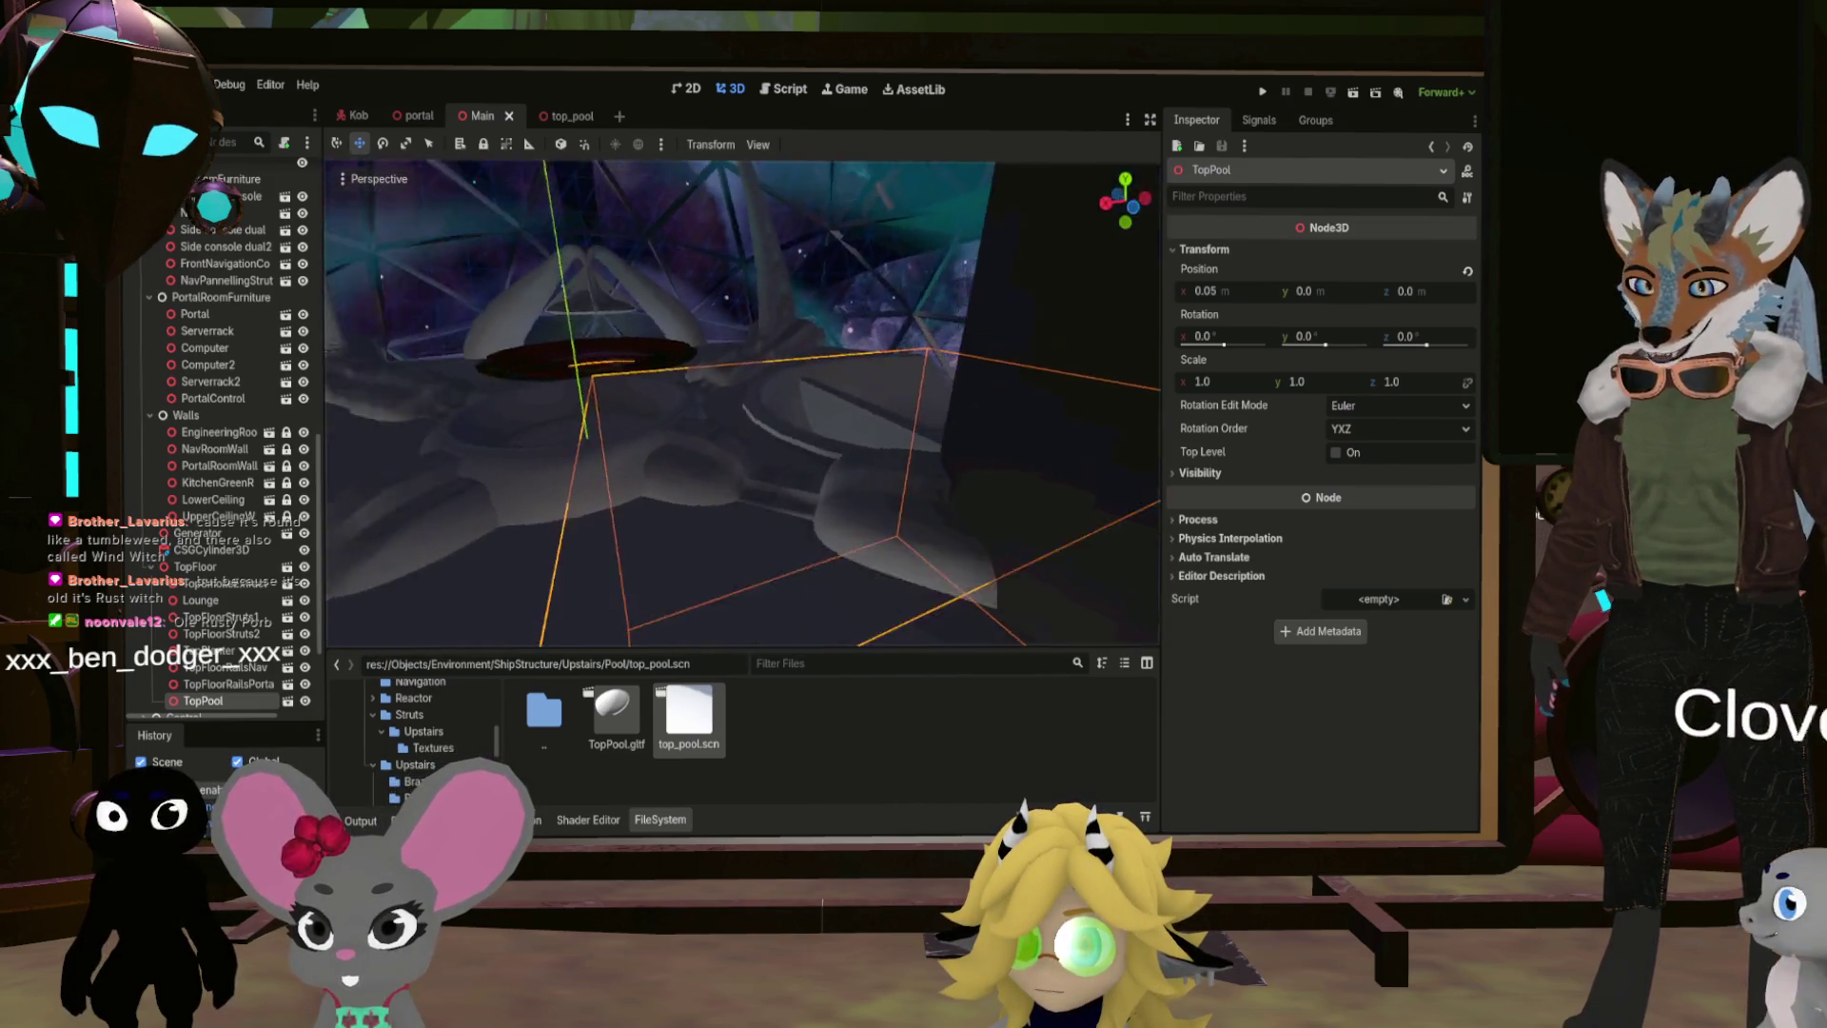
drag(848, 407, 848, 407)
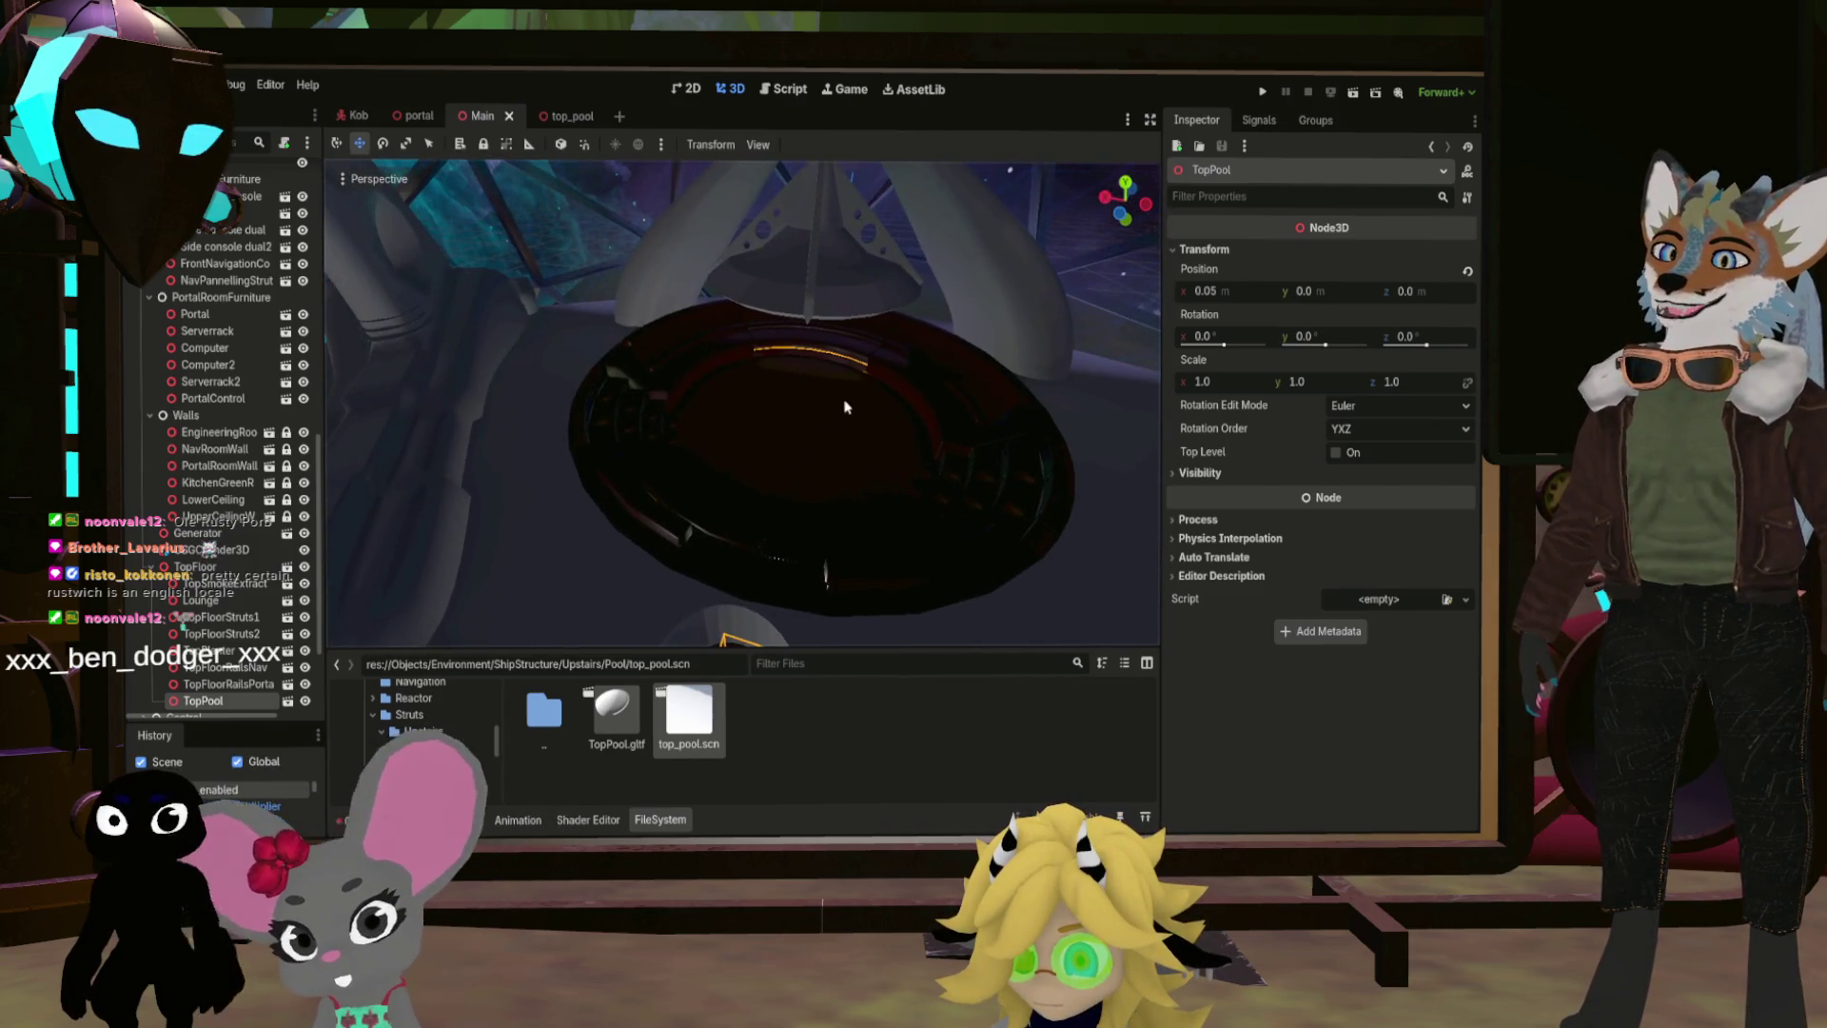
key(ctrl+s)
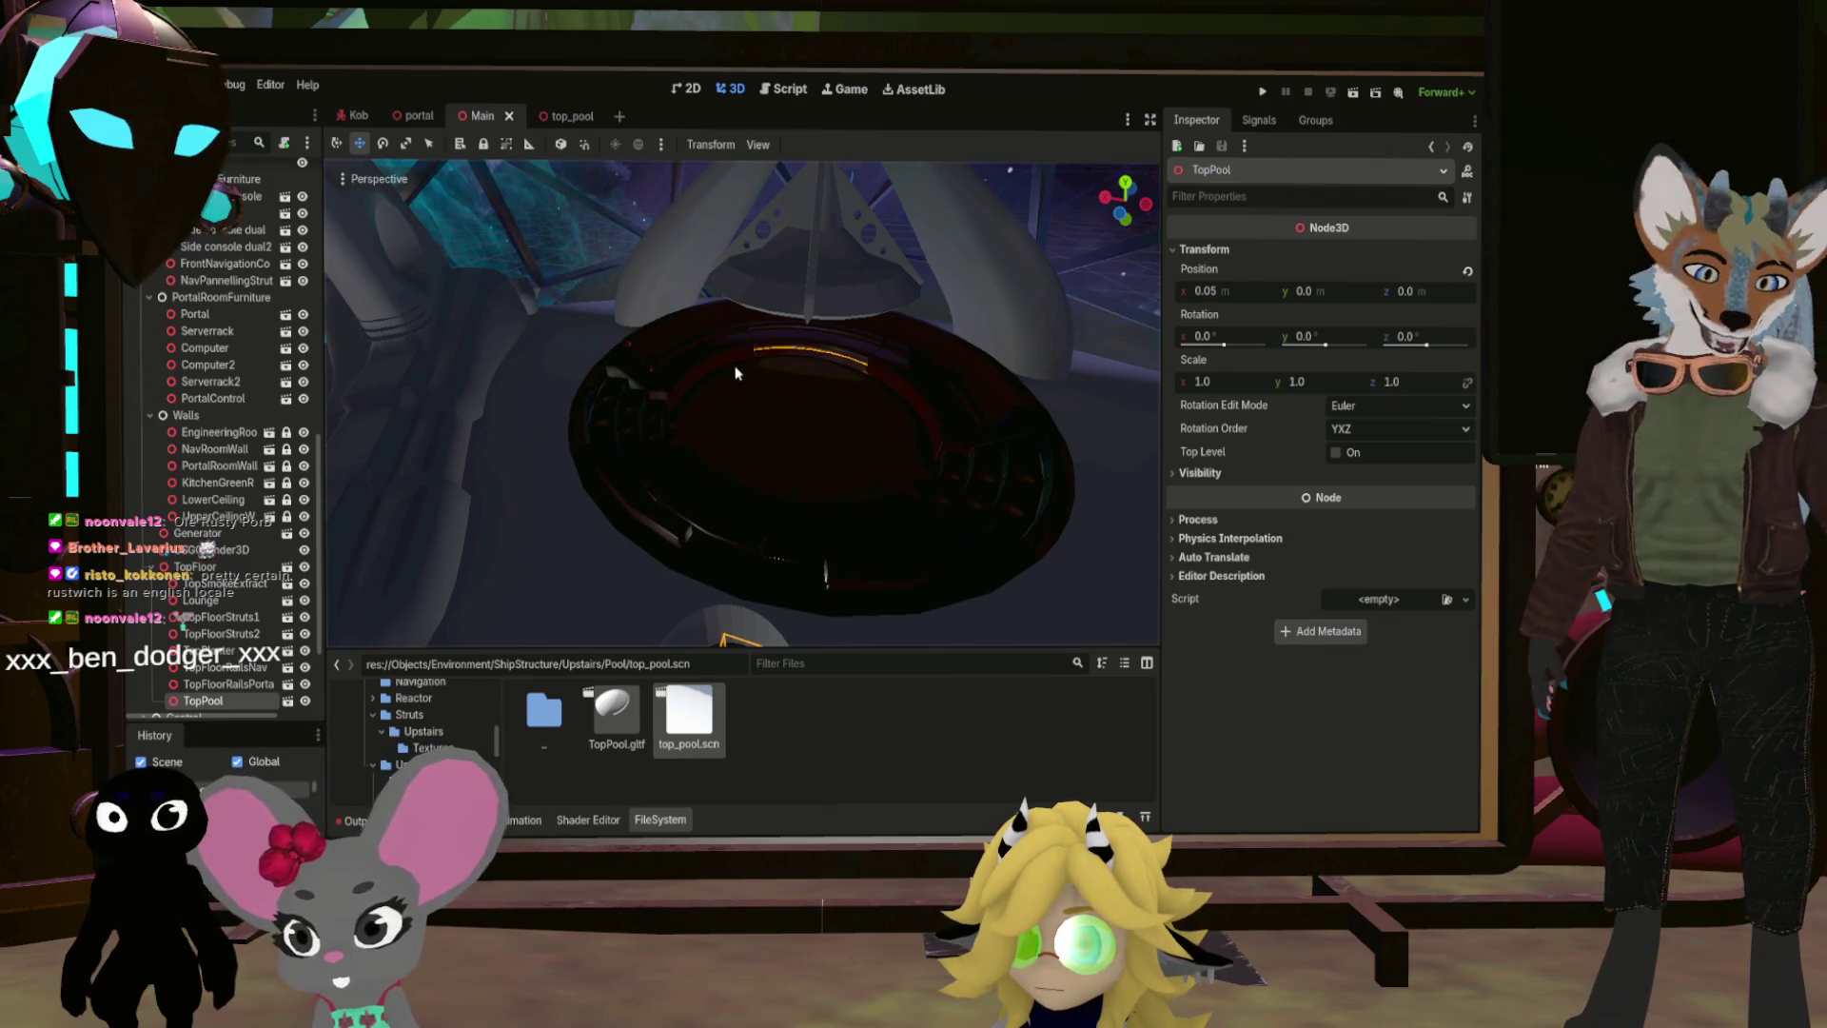
click(583, 114)
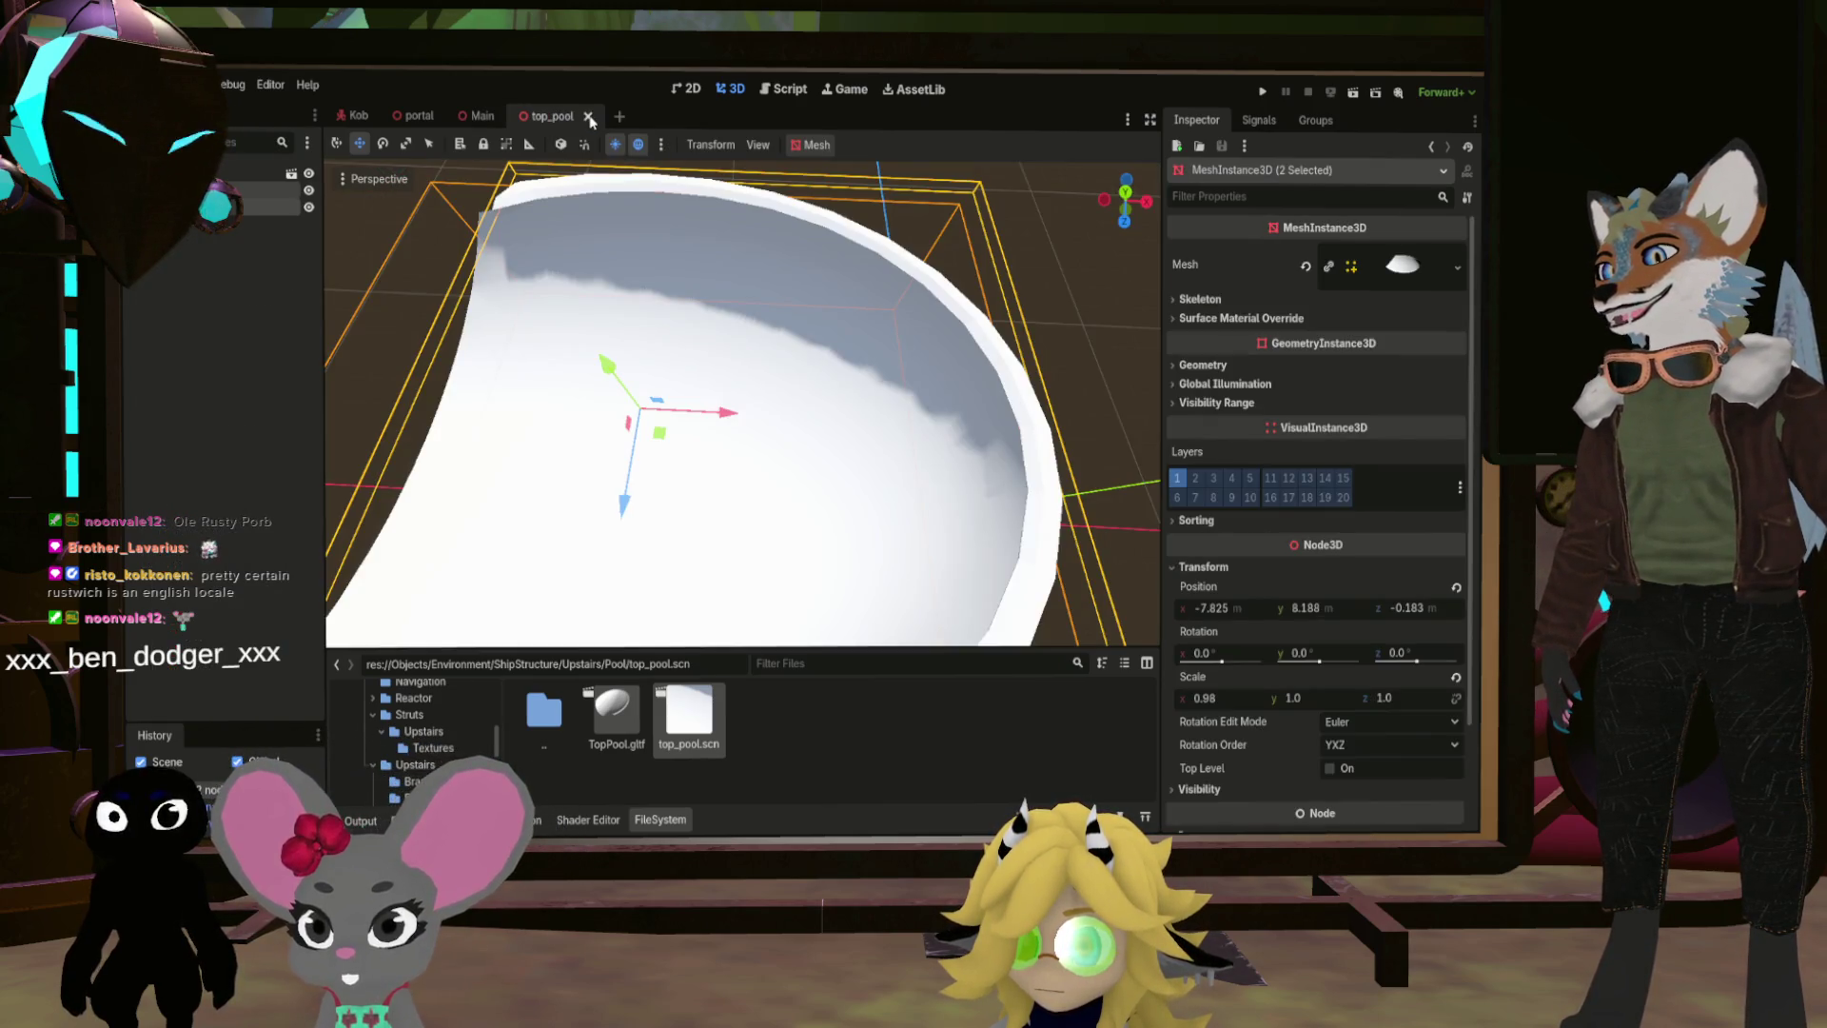
Step: Close the top_pool scene and switch to Blender
click(589, 117)
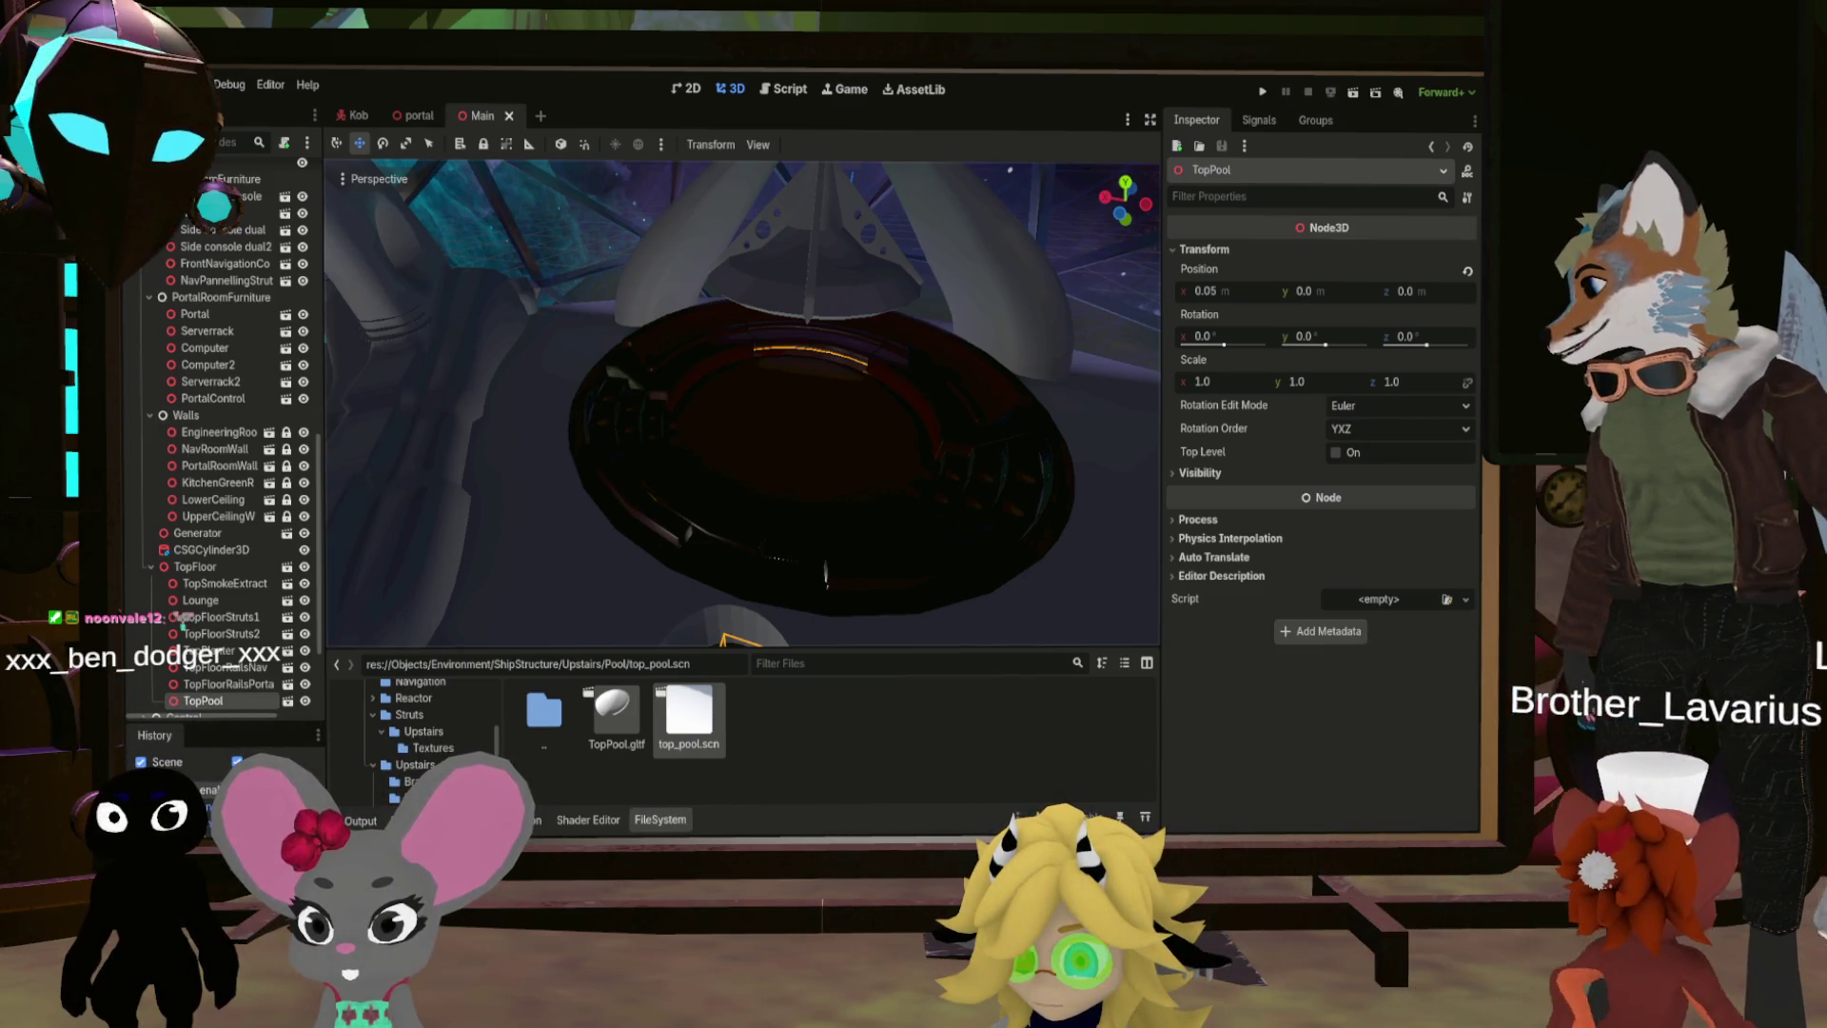
key(alt+Tab)
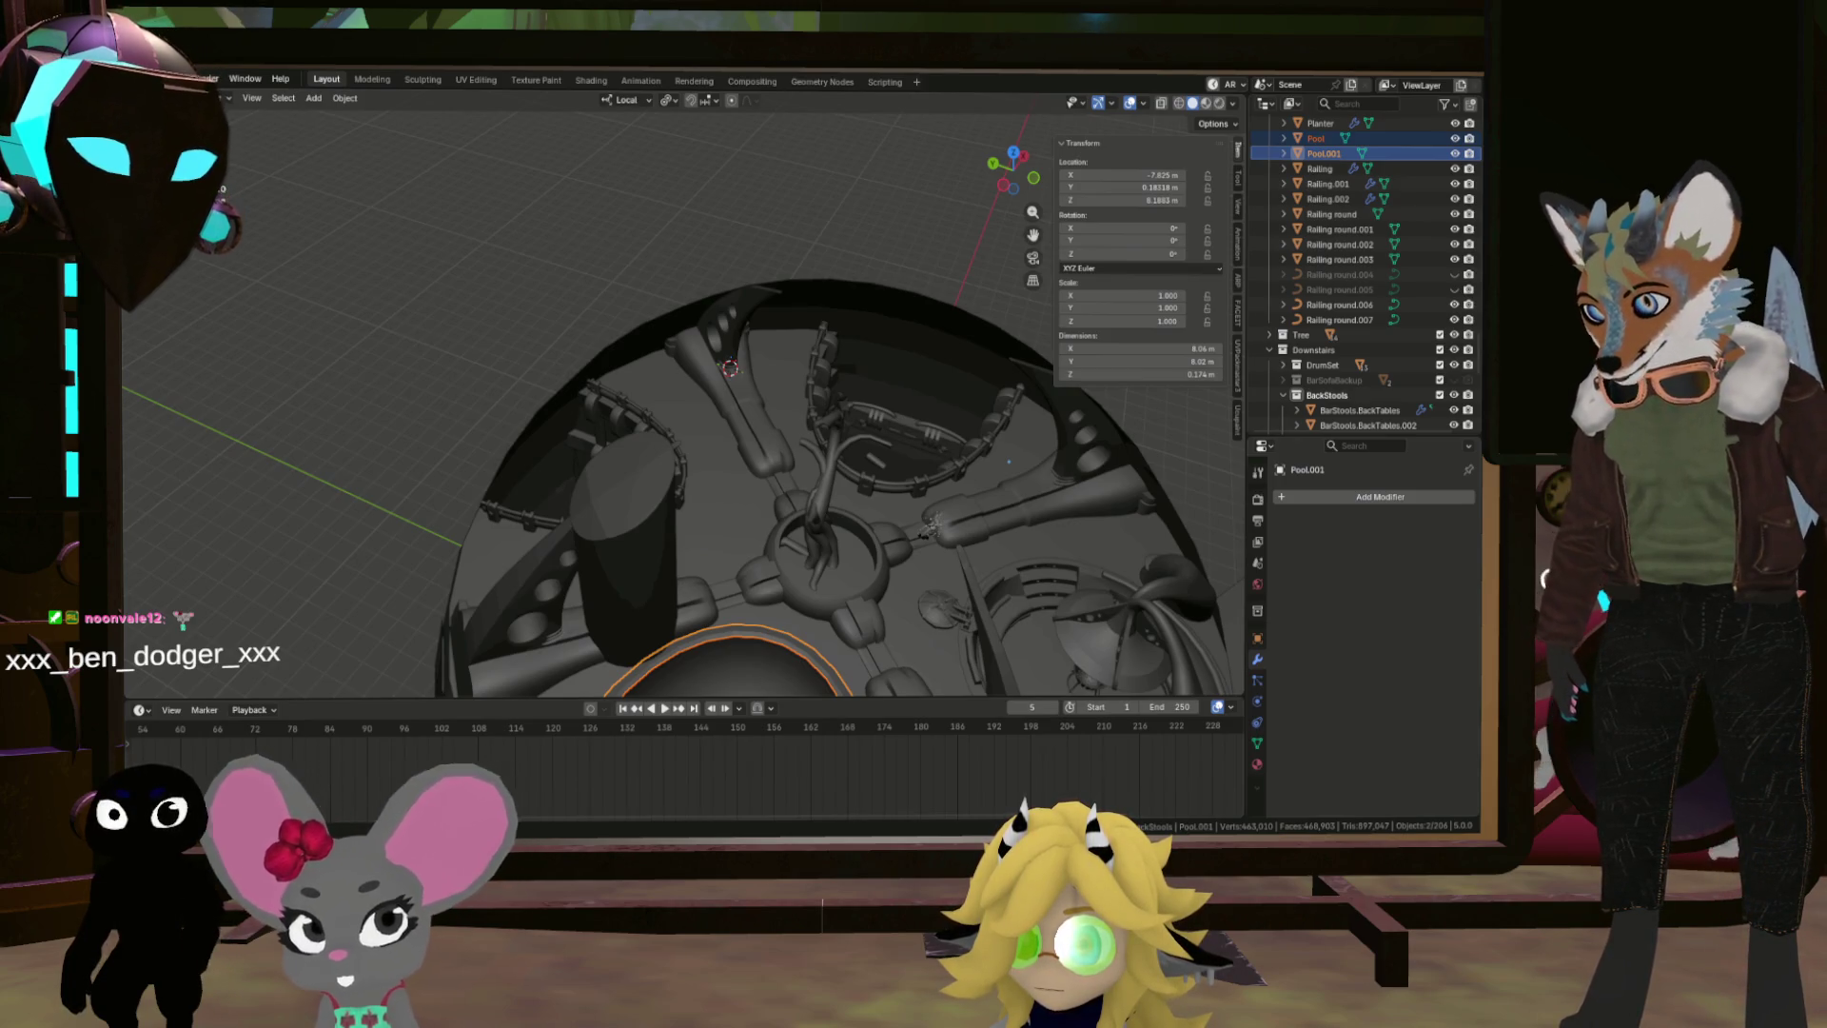
Step: Select the Brazier and zoom in on its Bevel modifier (0.001 m offset, 30° angle limit)
click(948, 626)
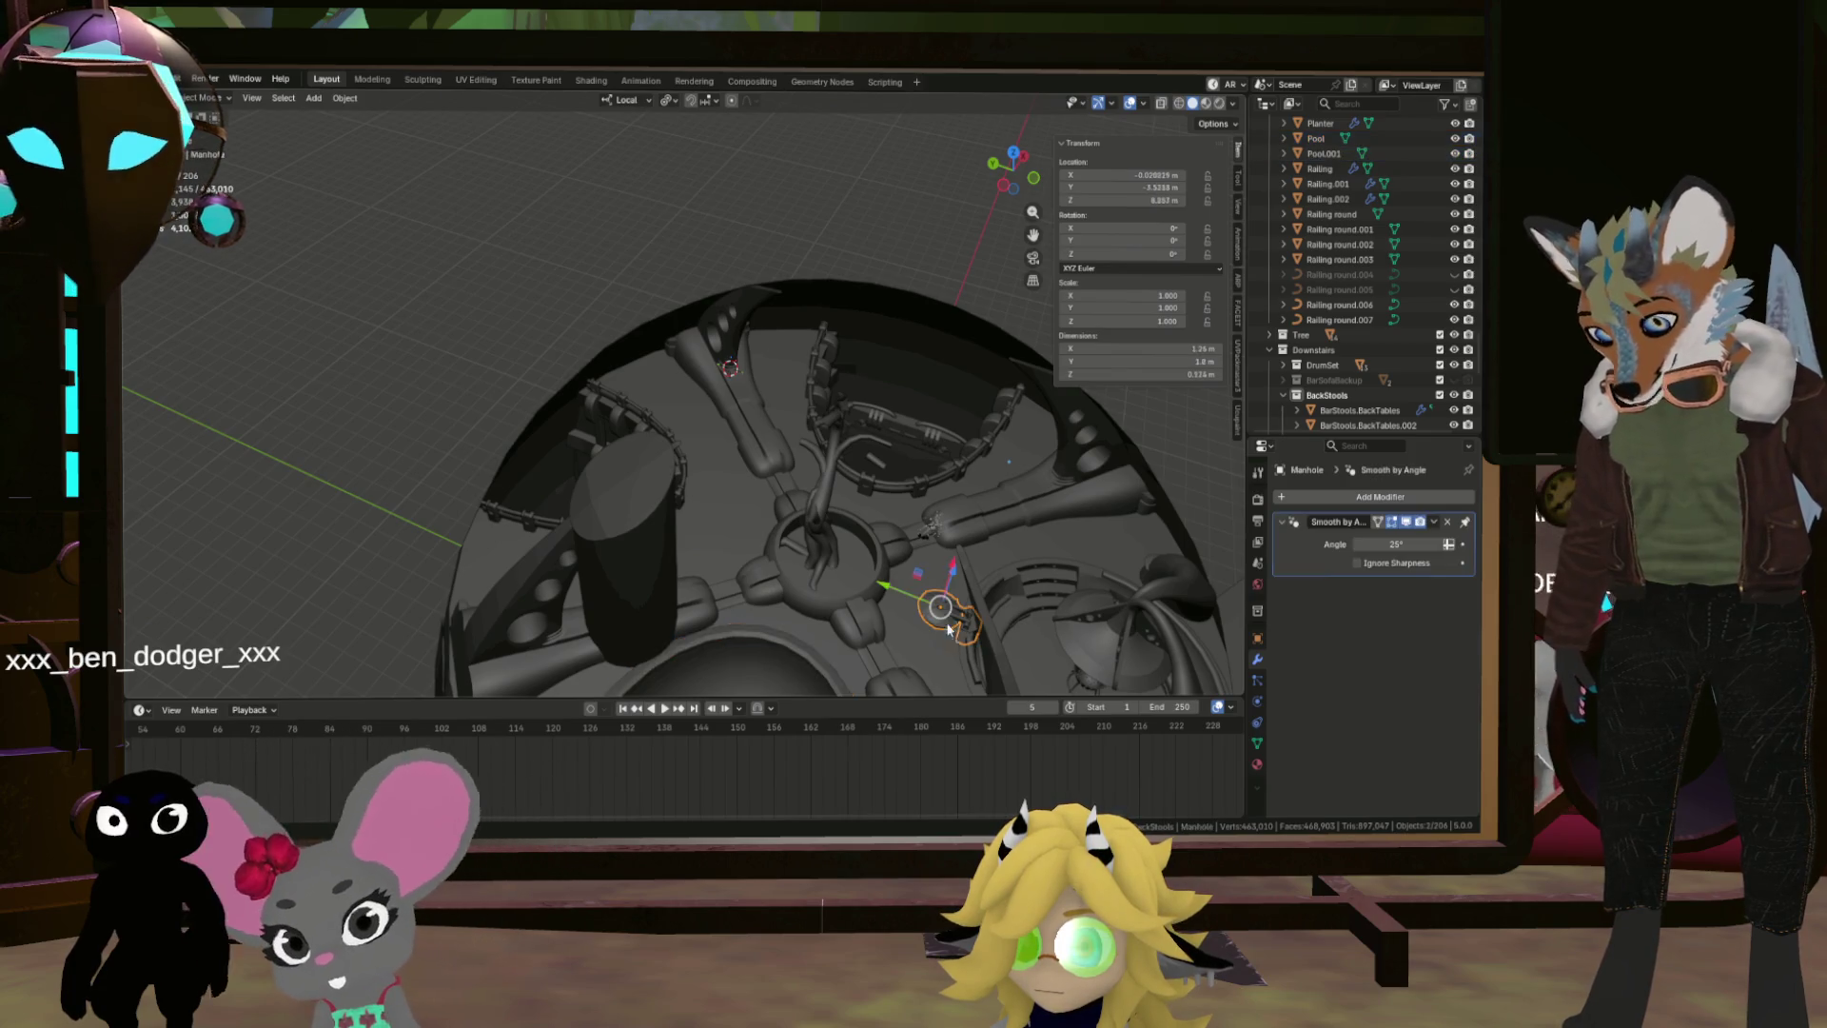
scroll(777, 593, up, 10)
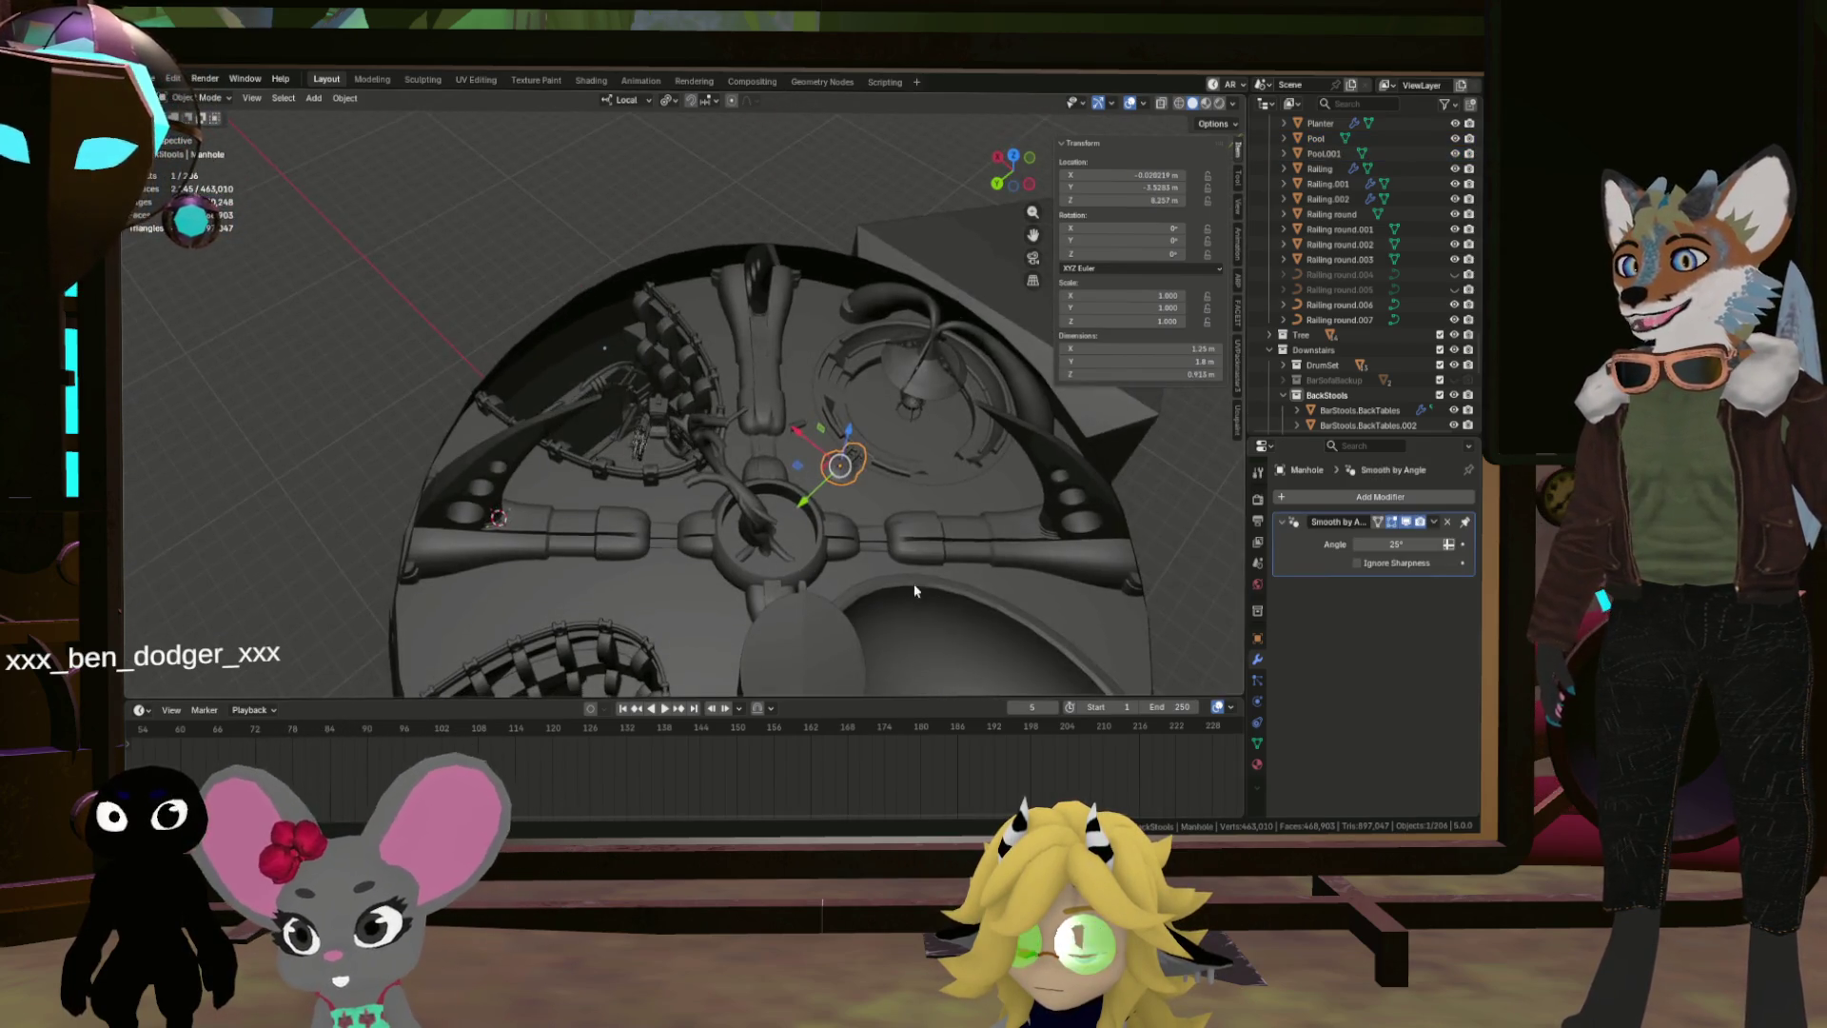
click(814, 404)
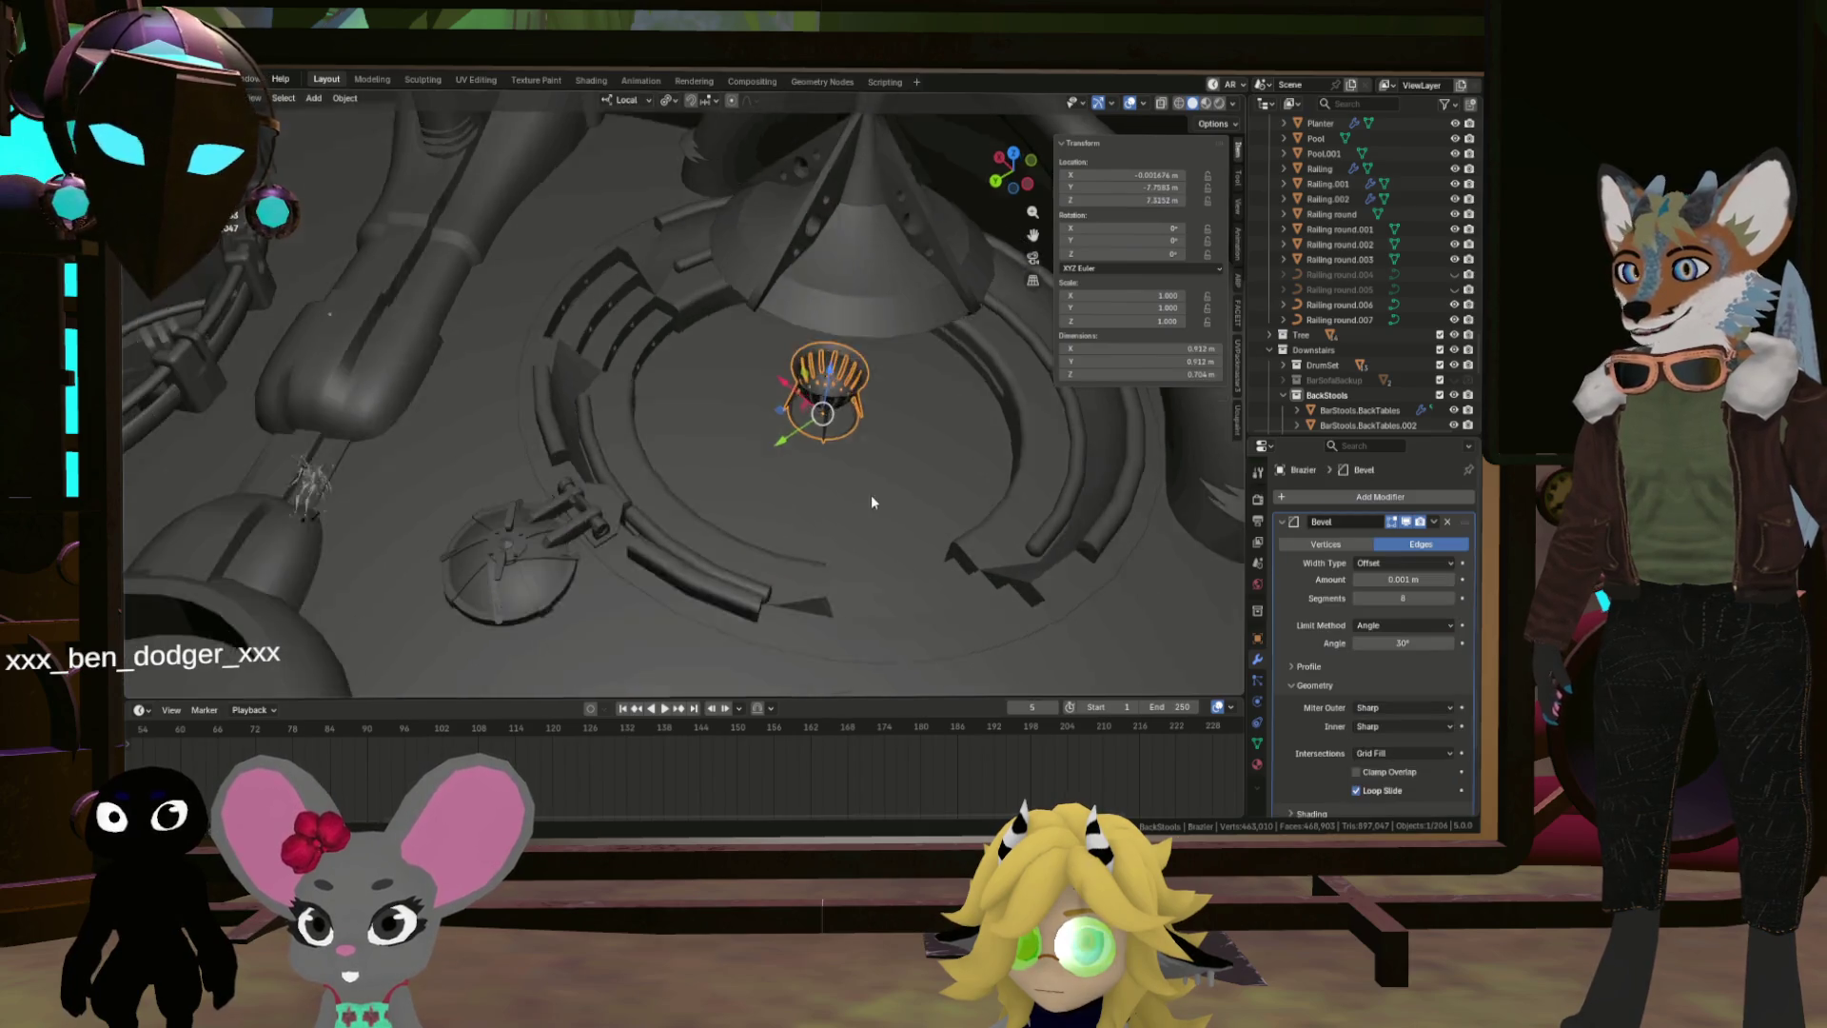
scroll(857, 495, up, 4)
mouse_move(835, 519)
mouse_down()
mouse_move(937, 428)
mouse_move(768, 464)
mouse_move(634, 569)
mouse_move(828, 528)
mouse_move(826, 485)
mouse_move(894, 495)
mouse_move(879, 524)
mouse_up()
scroll(873, 481, up, 3)
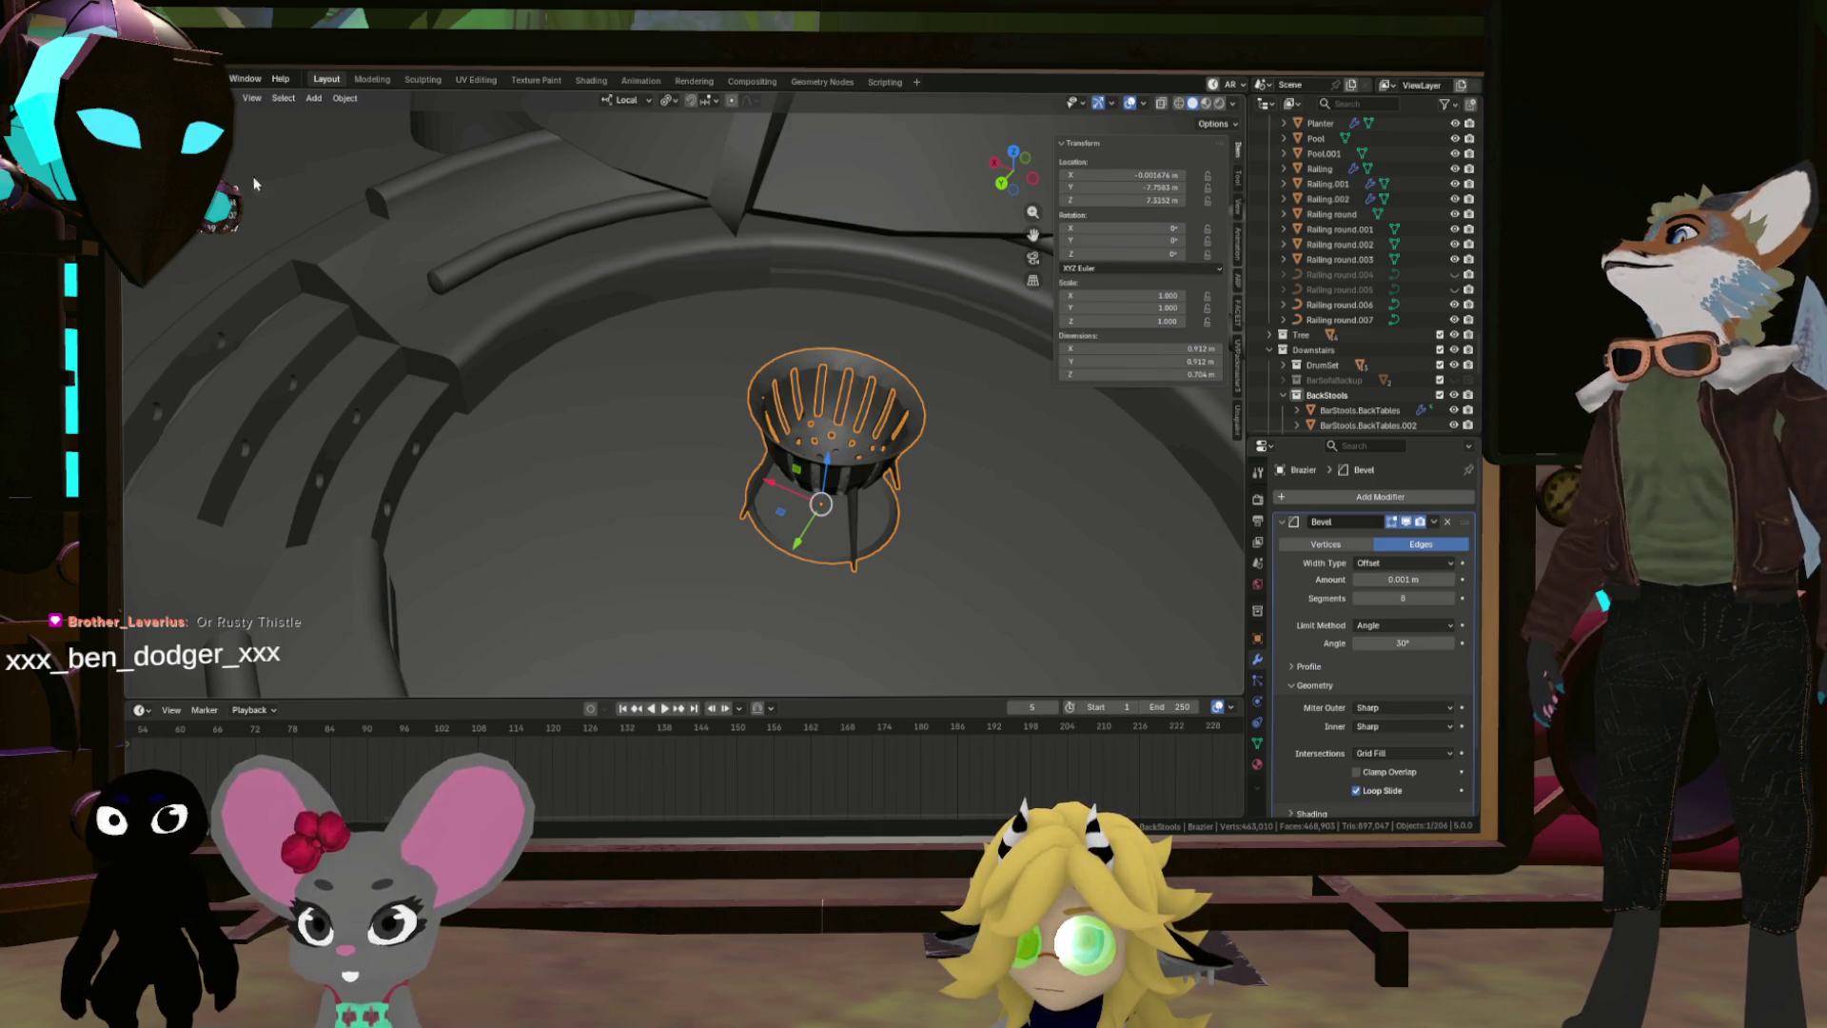
click(152, 79)
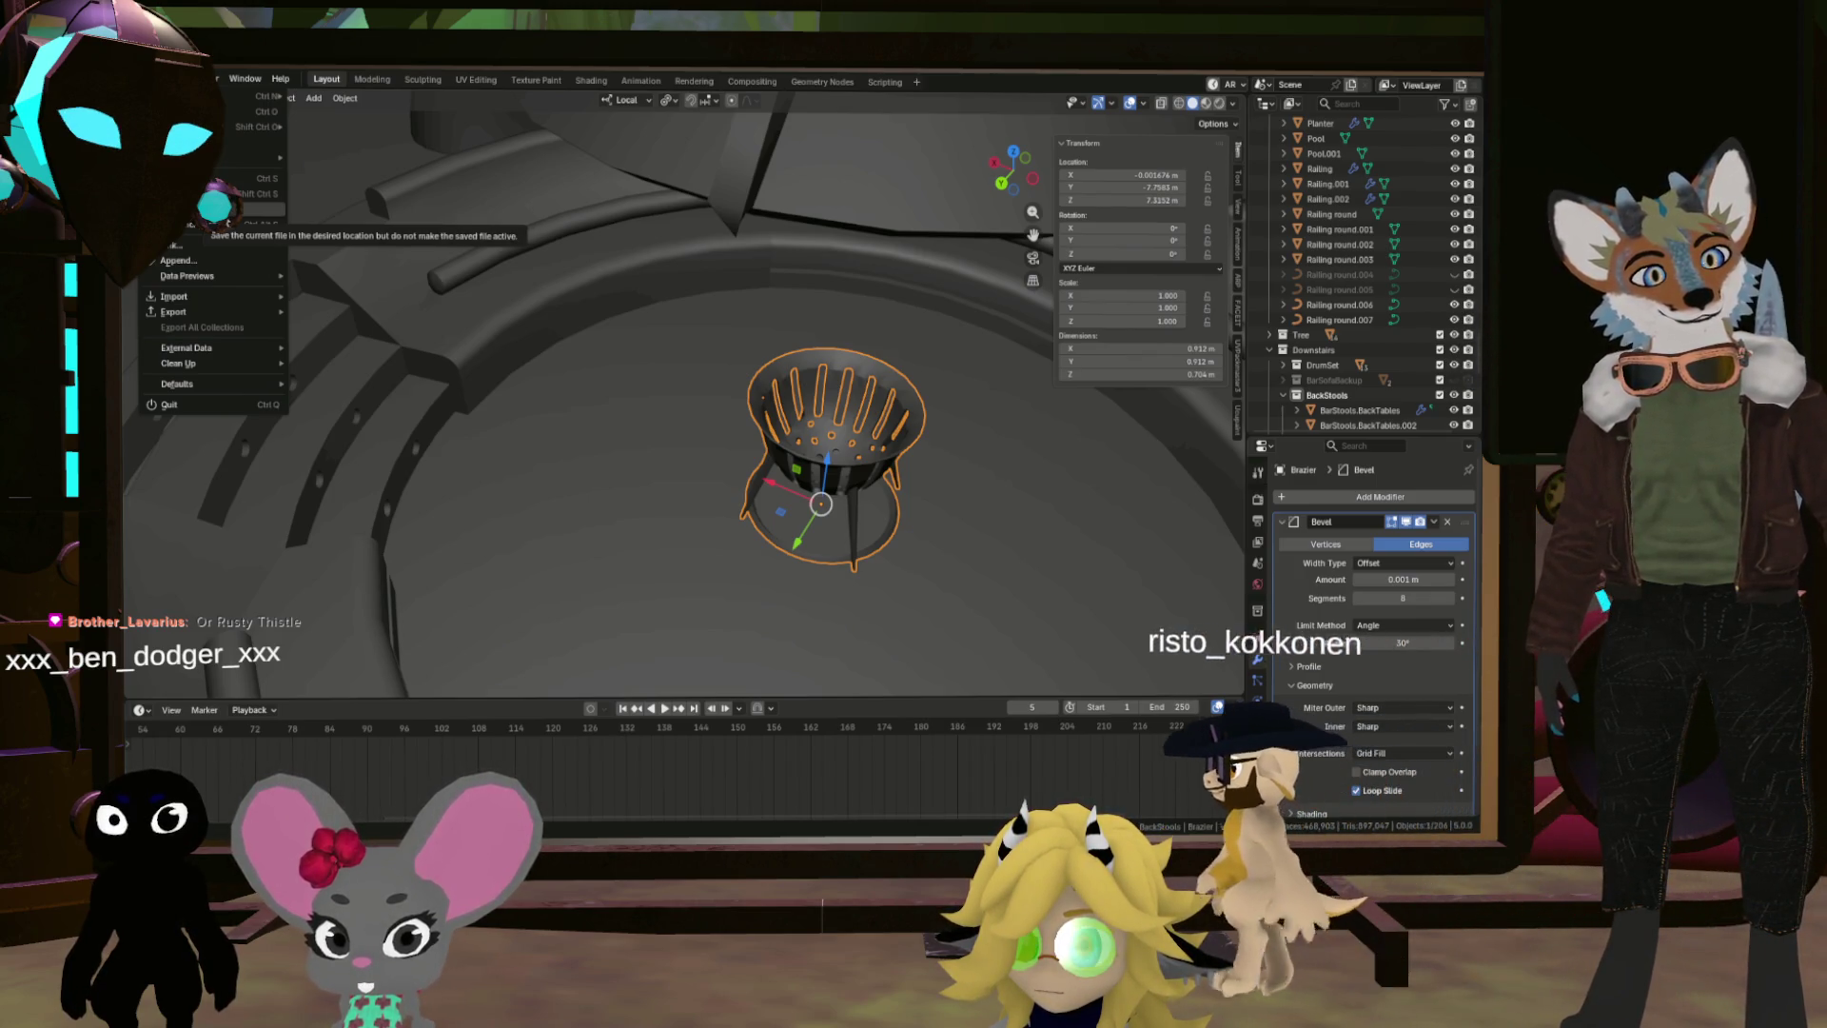
mouse_move(248, 157)
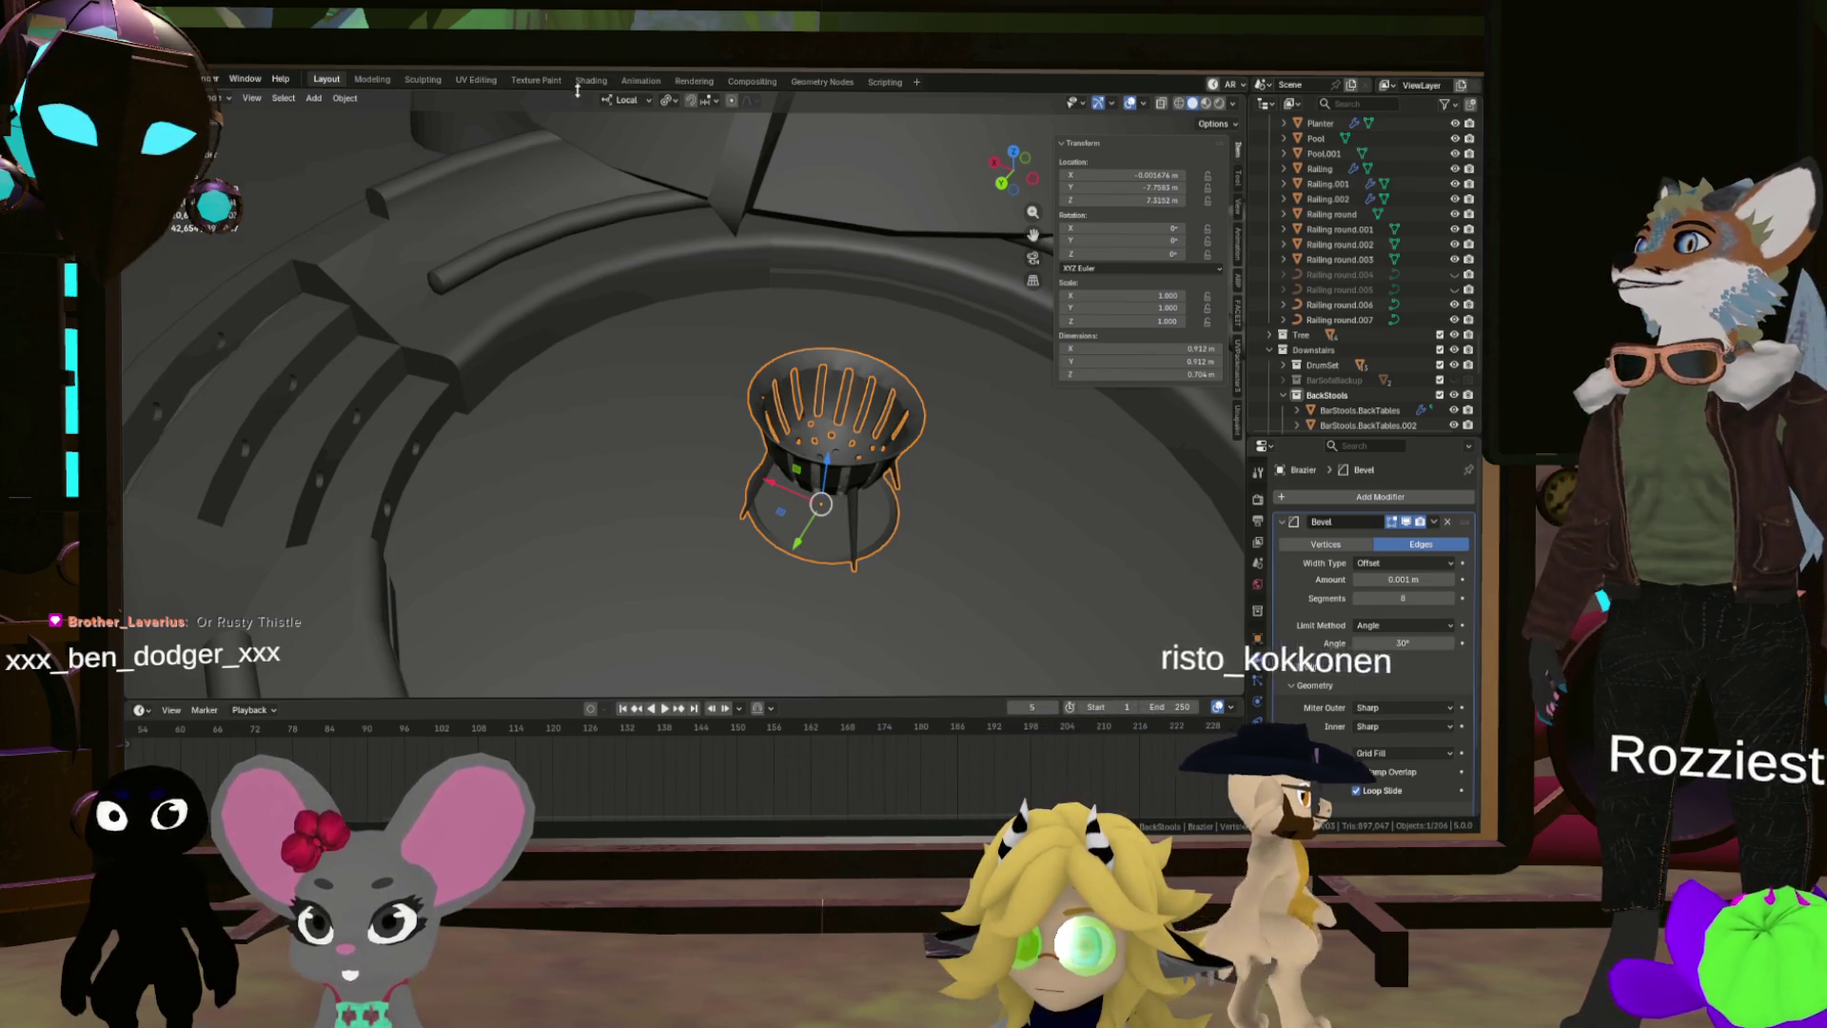
Step: Switch to UV Editing and isolate the Brazier in local view with its whole mesh selected
click(476, 81)
scroll(1017, 463, down, 2)
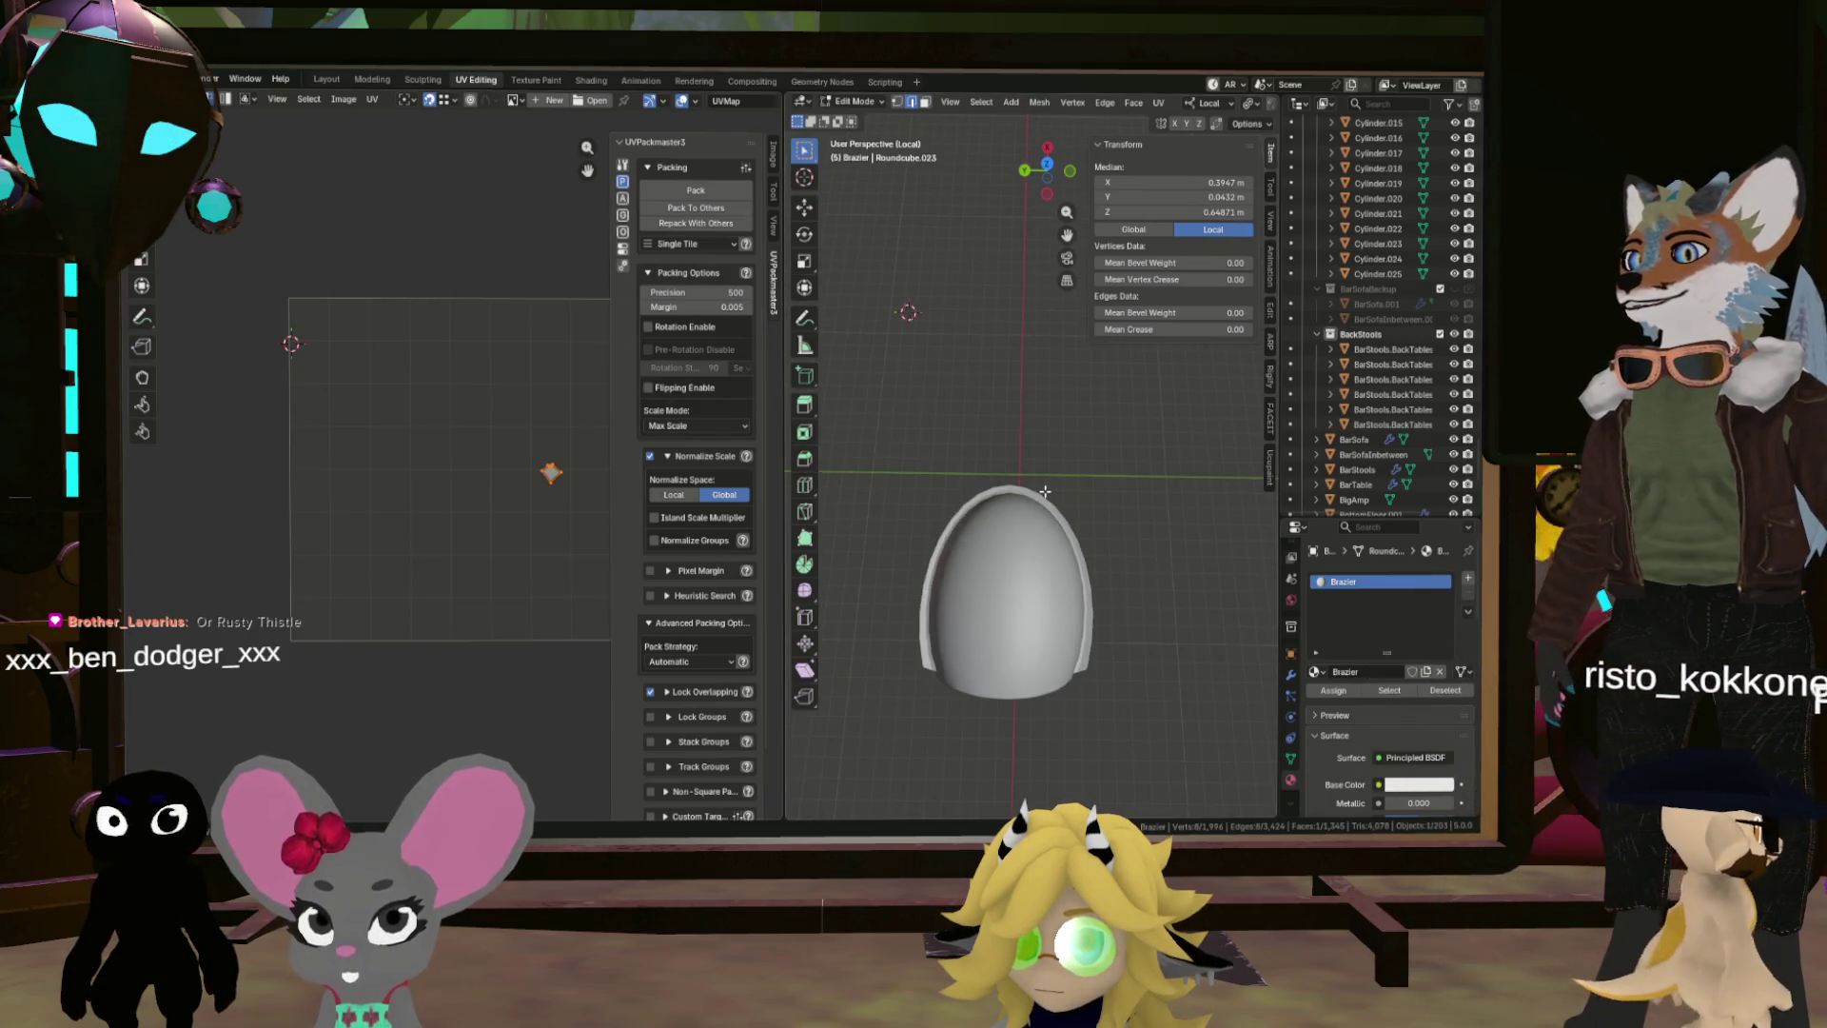
scroll(1017, 464, up, 8)
right_click(1065, 374)
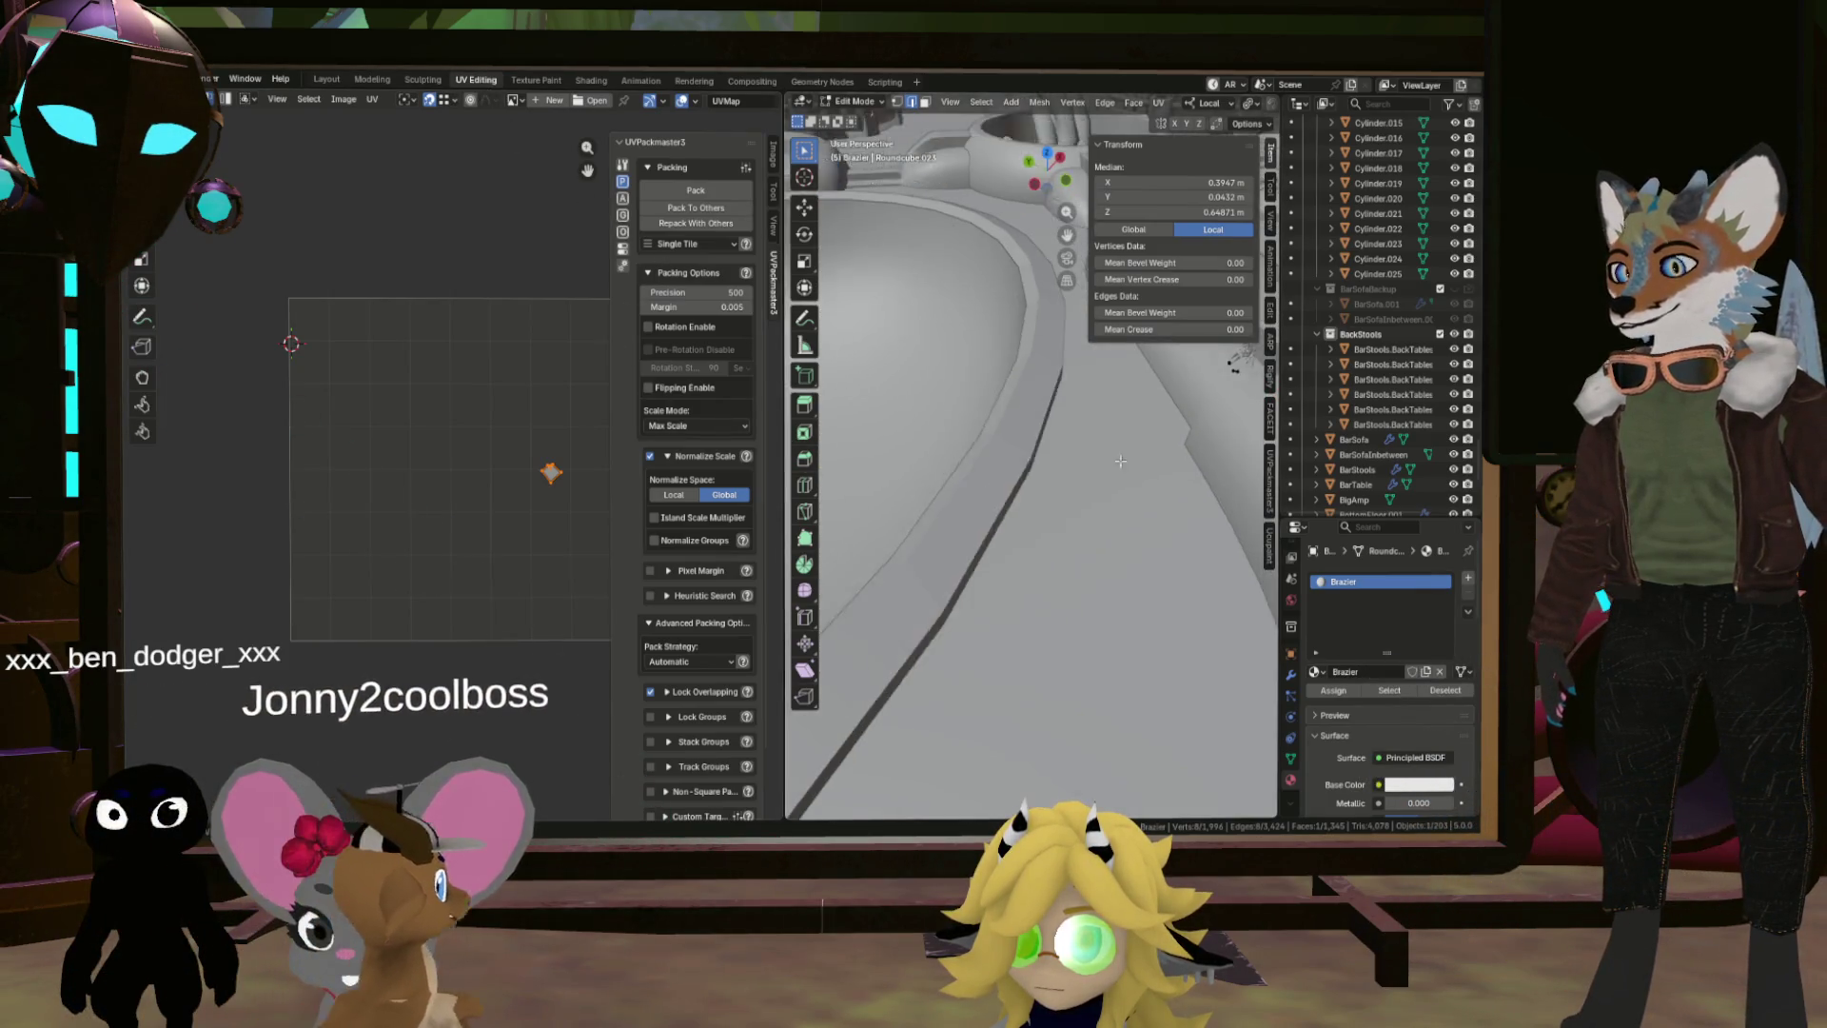
key(z)
key(KP_Divide)
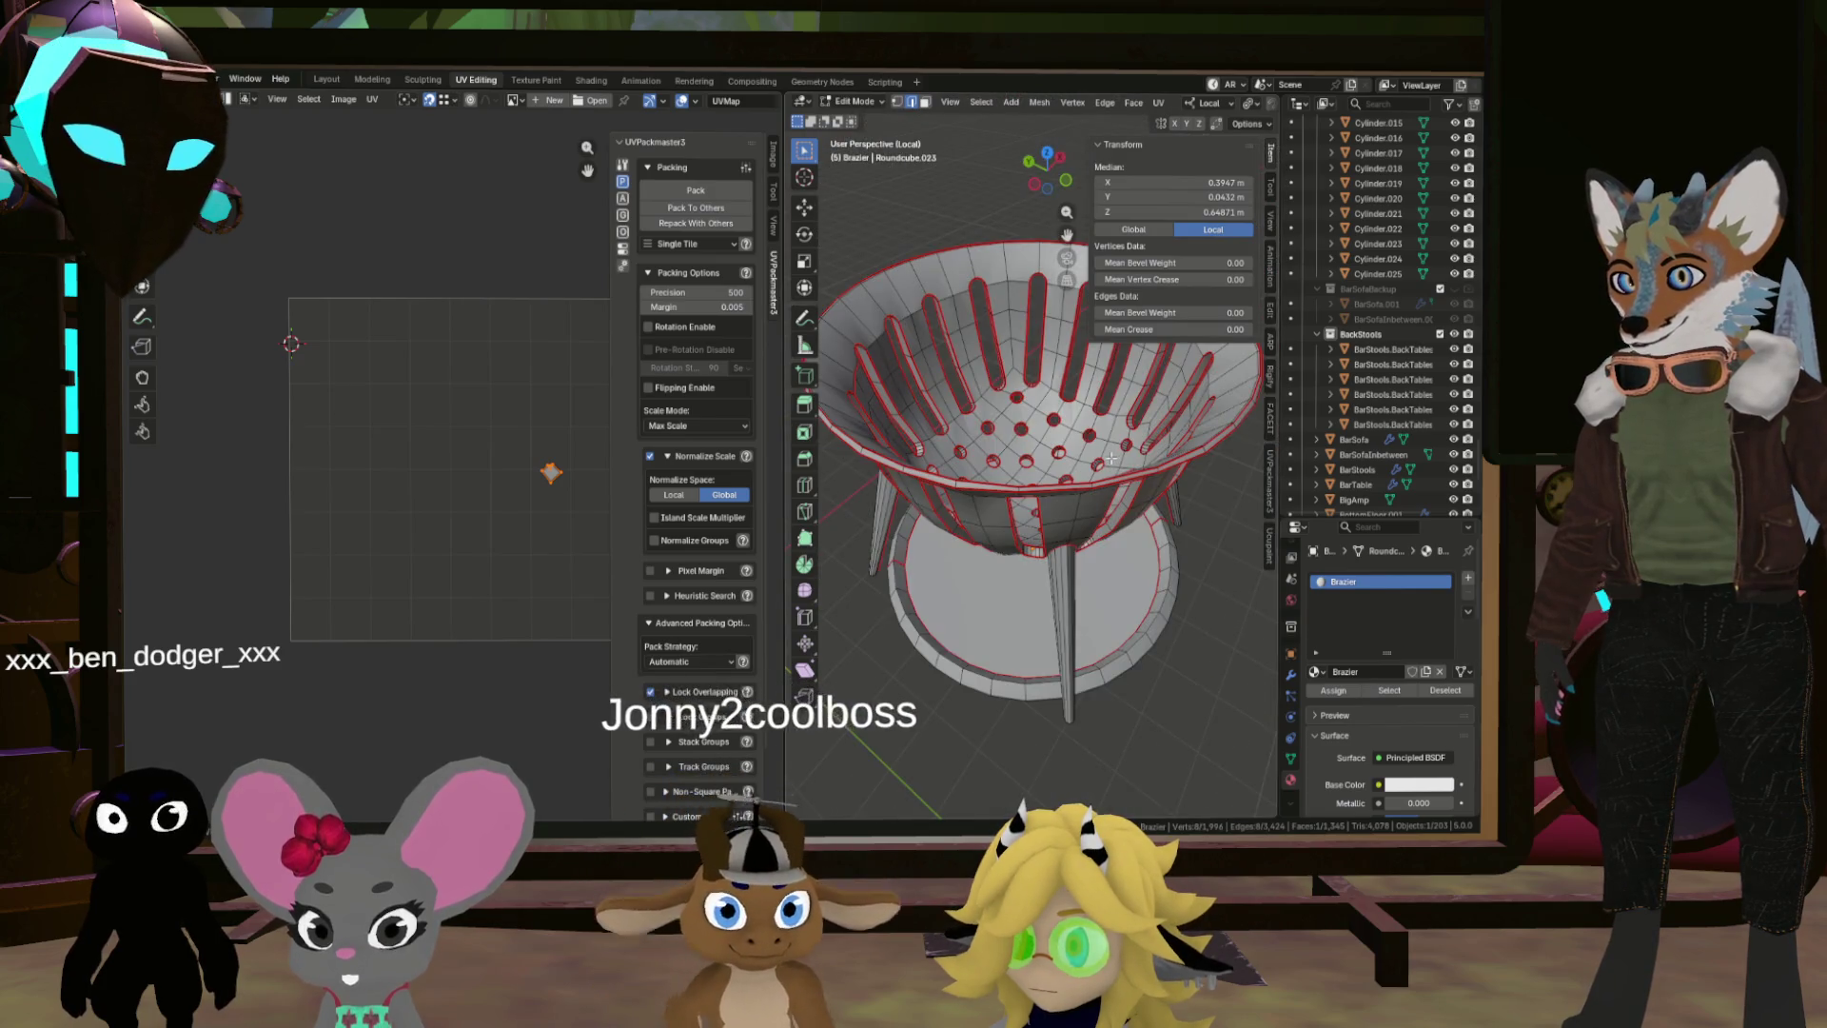
key(a)
Step: Select all UV islands and orbit to a tilted side view of the brazier
scroll(1091, 461, down, 3)
drag(1091, 460, 1154, 497)
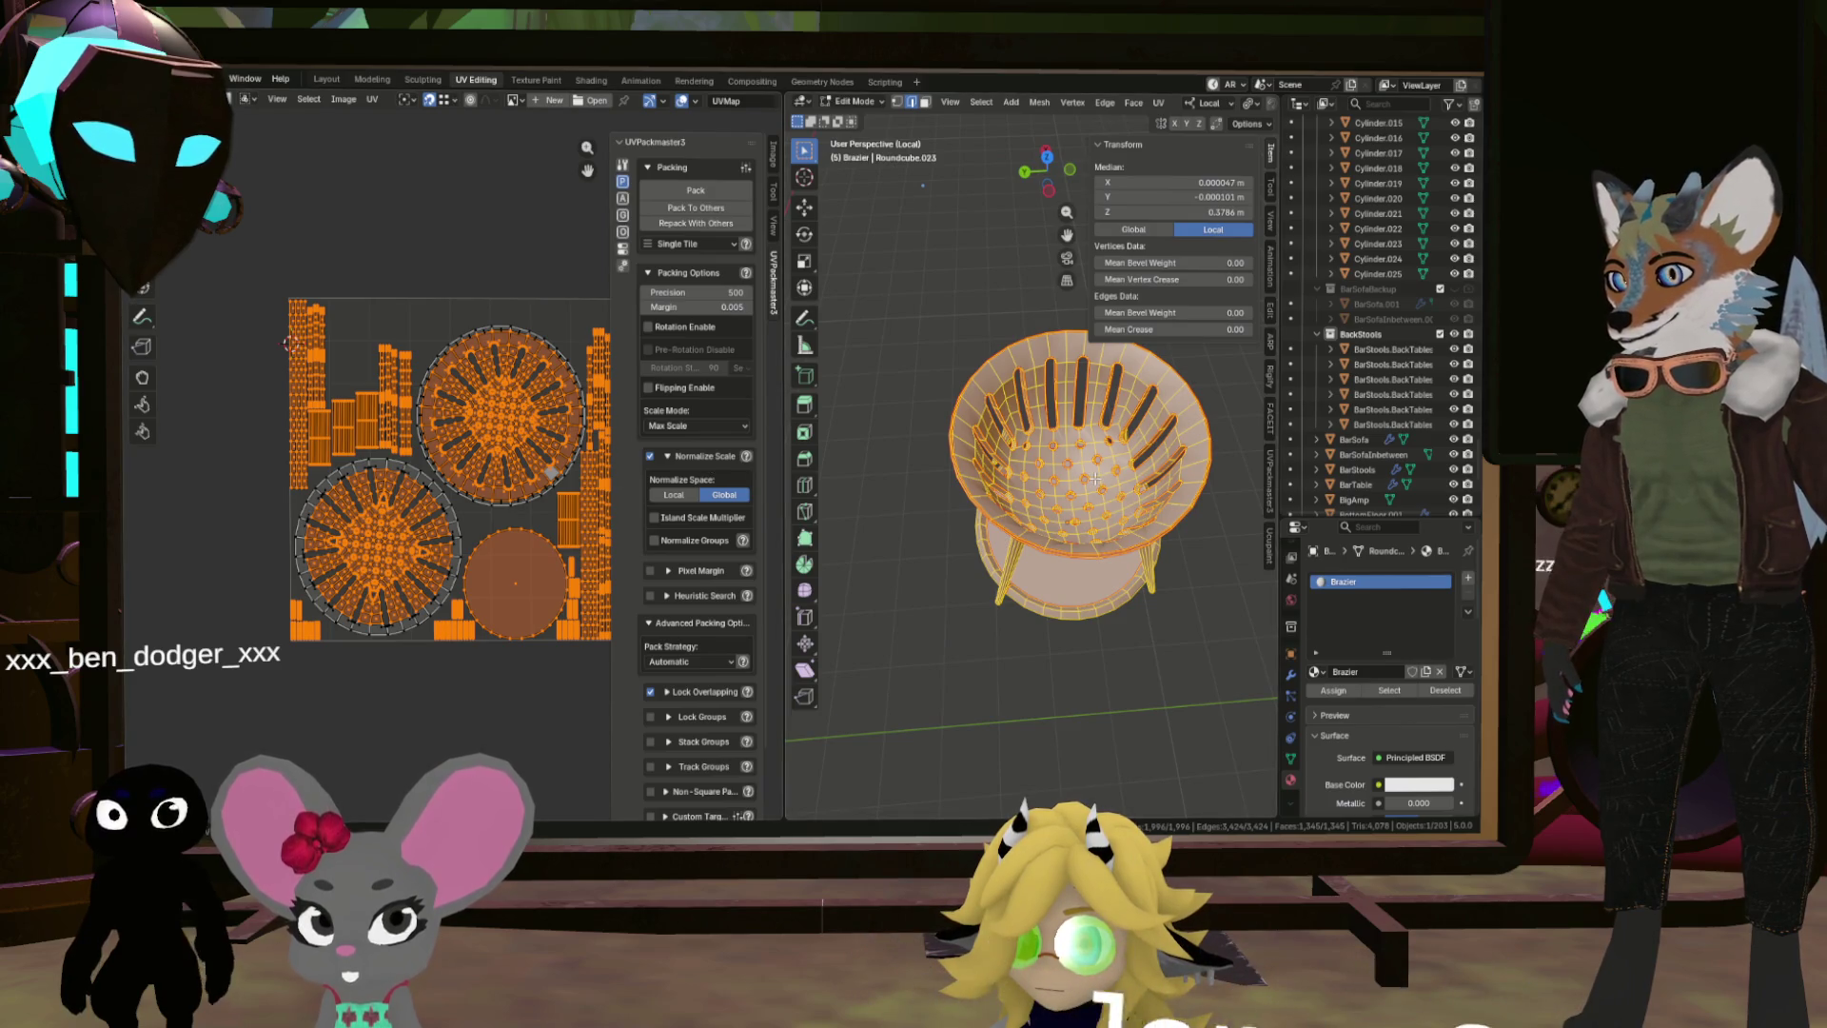
scroll(468, 415, up, 4)
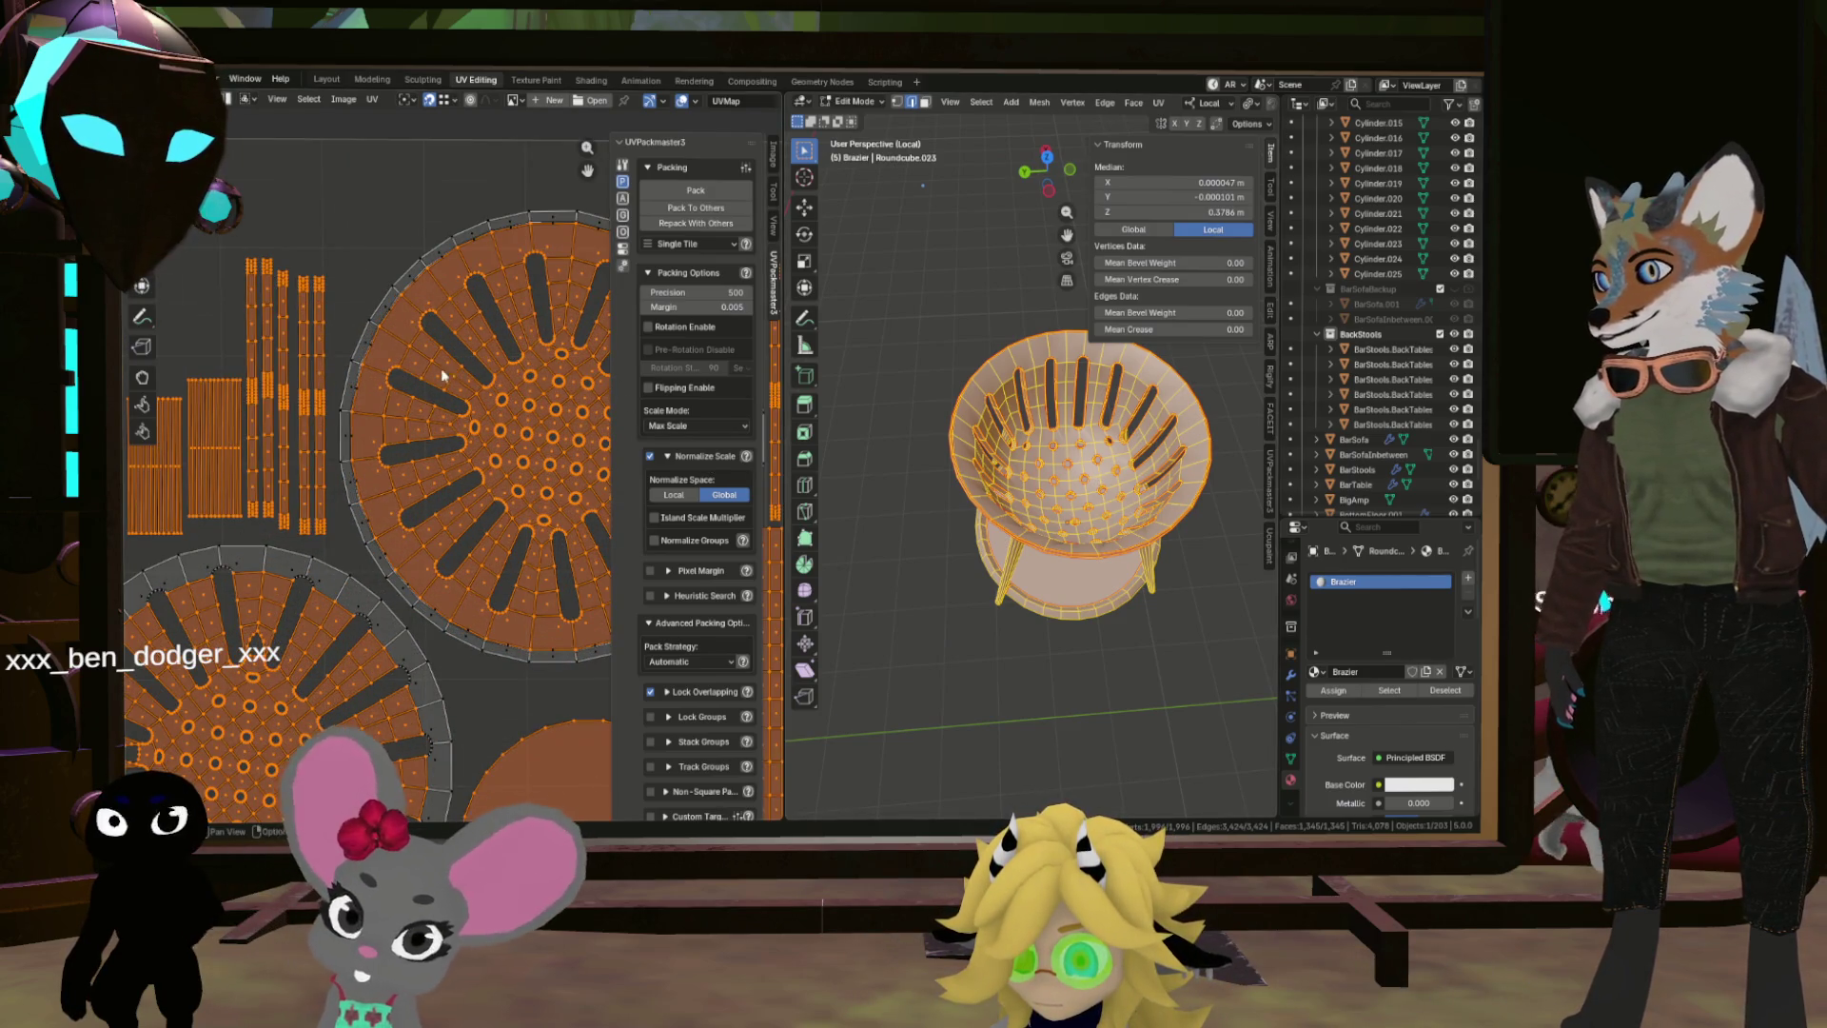
click(356, 366)
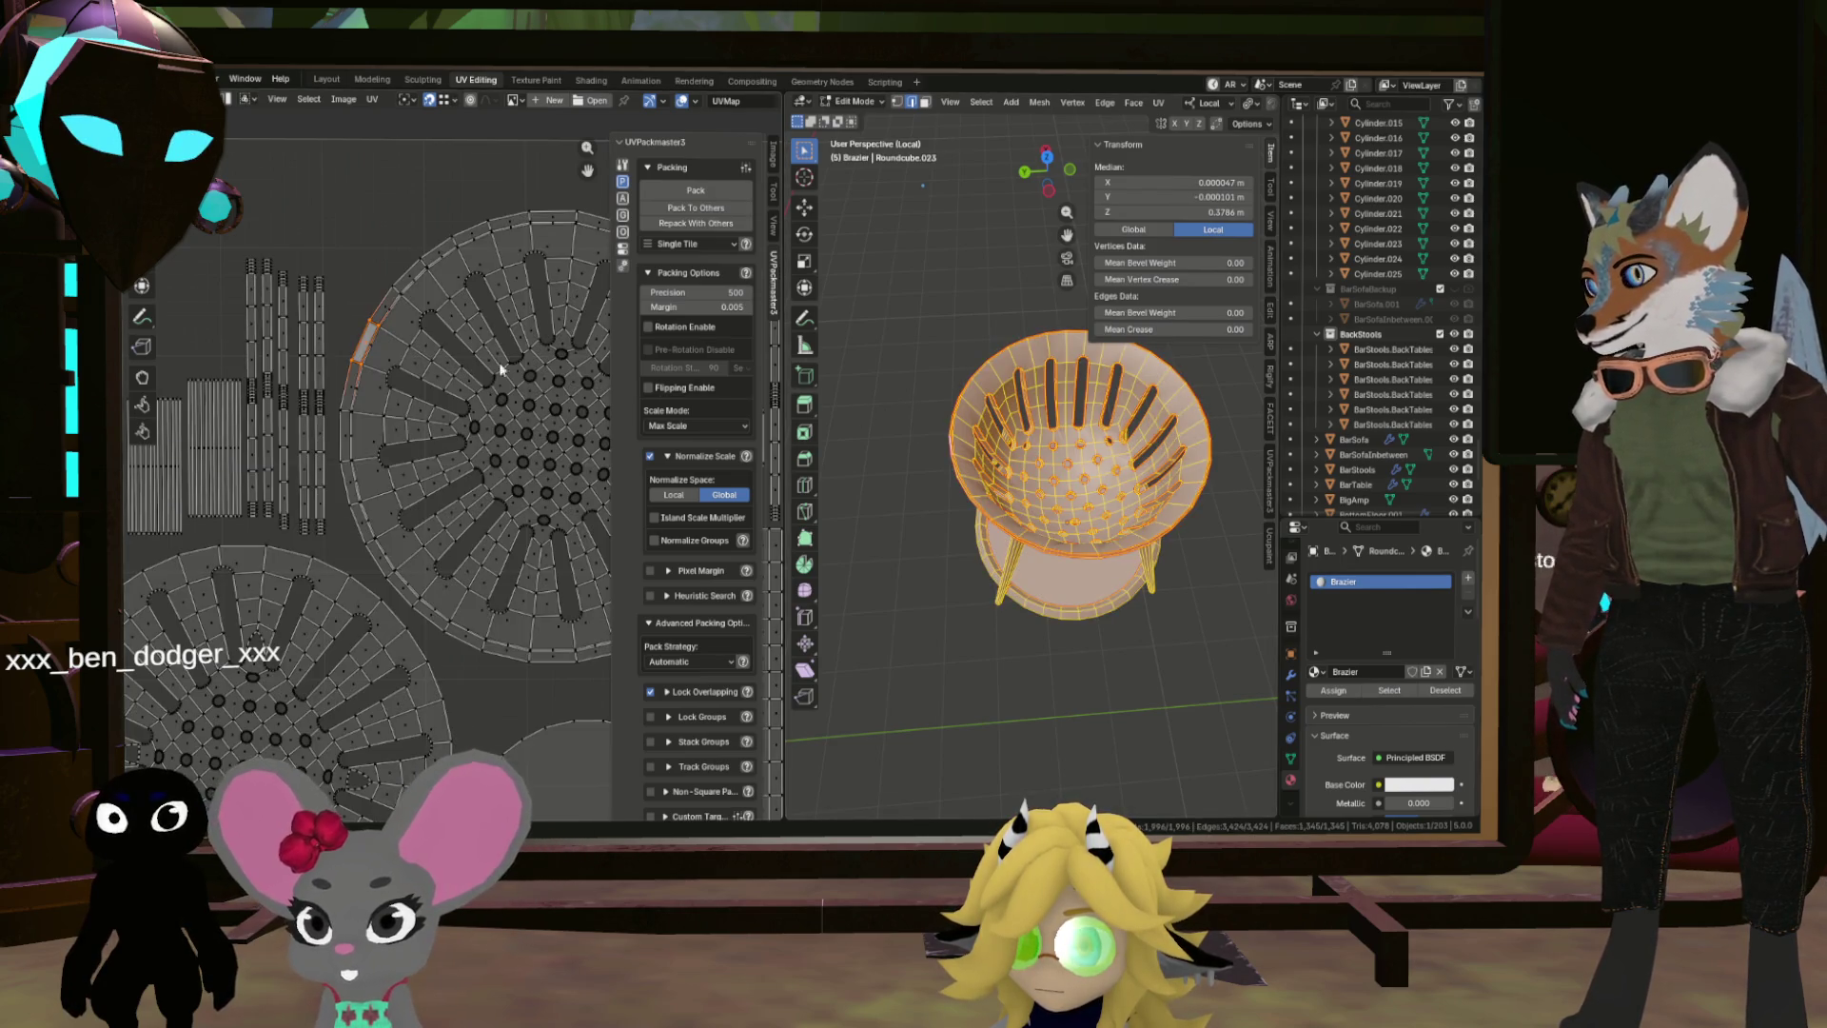
scroll(502, 369, down, 4)
key(a)
scroll(466, 376, up, 4)
scroll(448, 381, down, 3)
scroll(430, 384, up, 3)
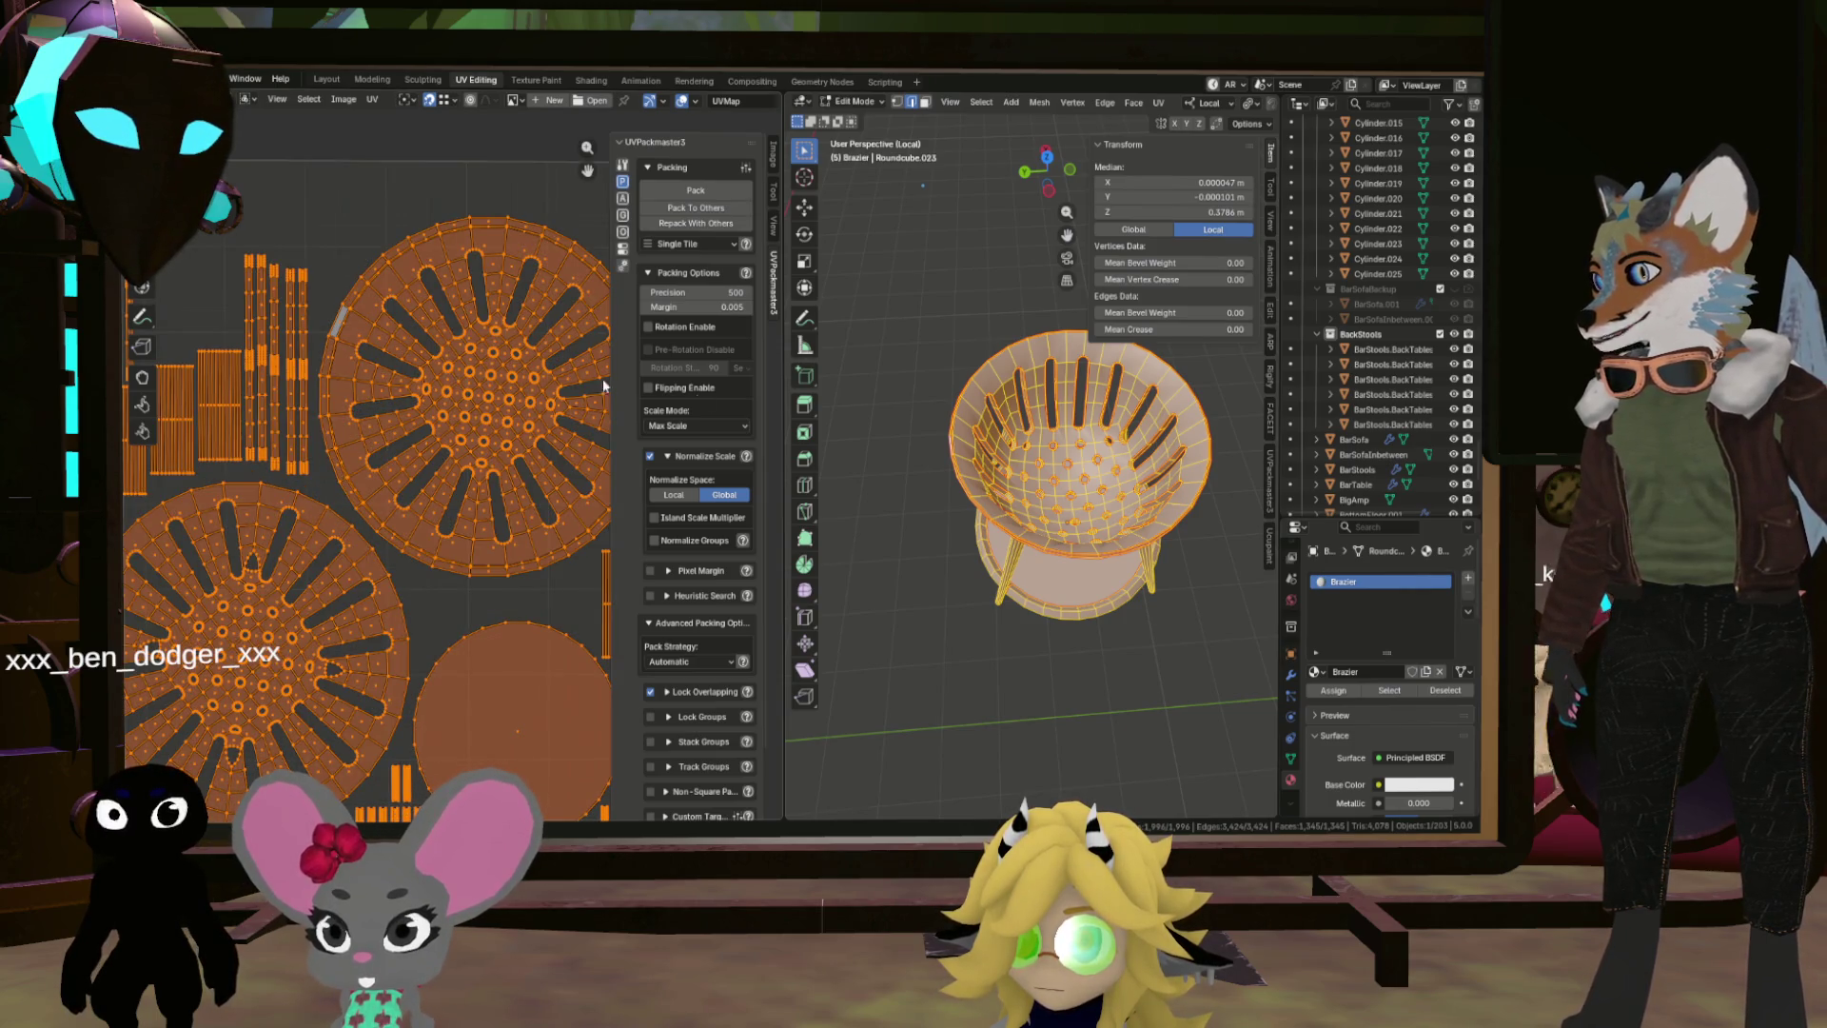
scroll(1047, 447, up, 5)
drag(1047, 448, 1012, 445)
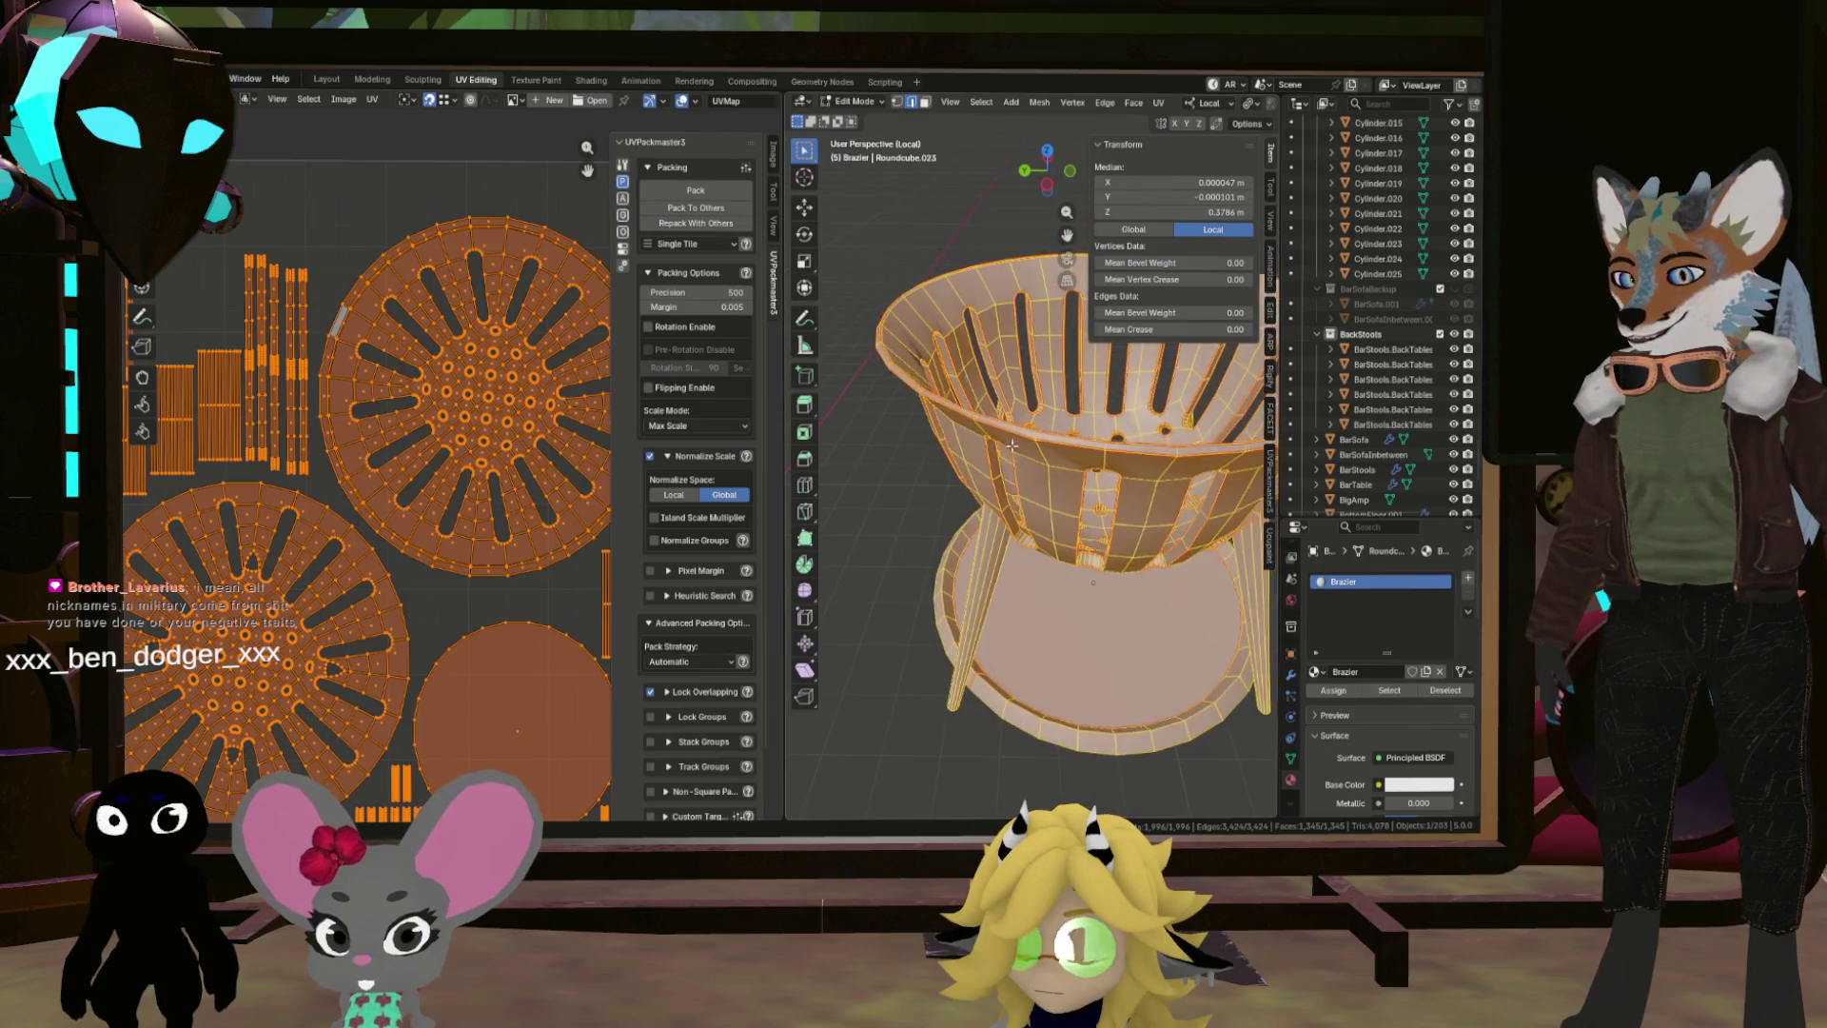
scroll(884, 490, down, 3)
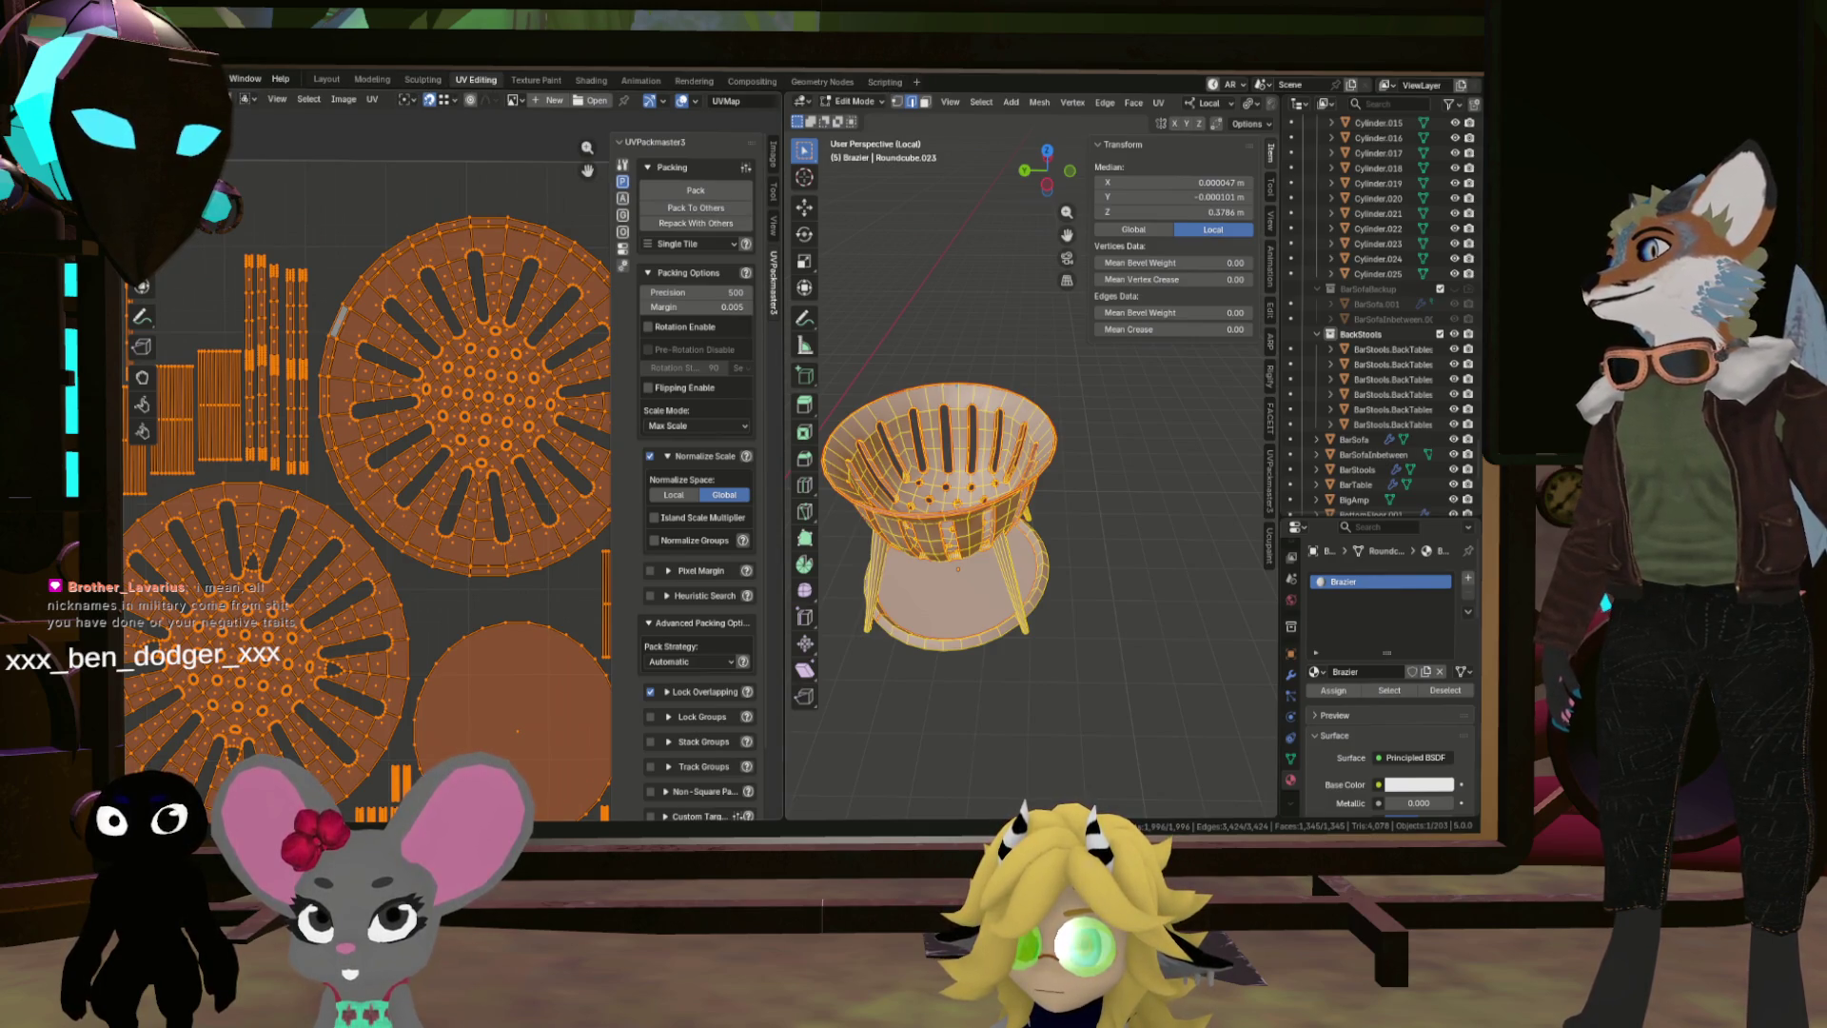
Step: Return to the Layout workspace and browse the File > Export formats without exporting
click(330, 81)
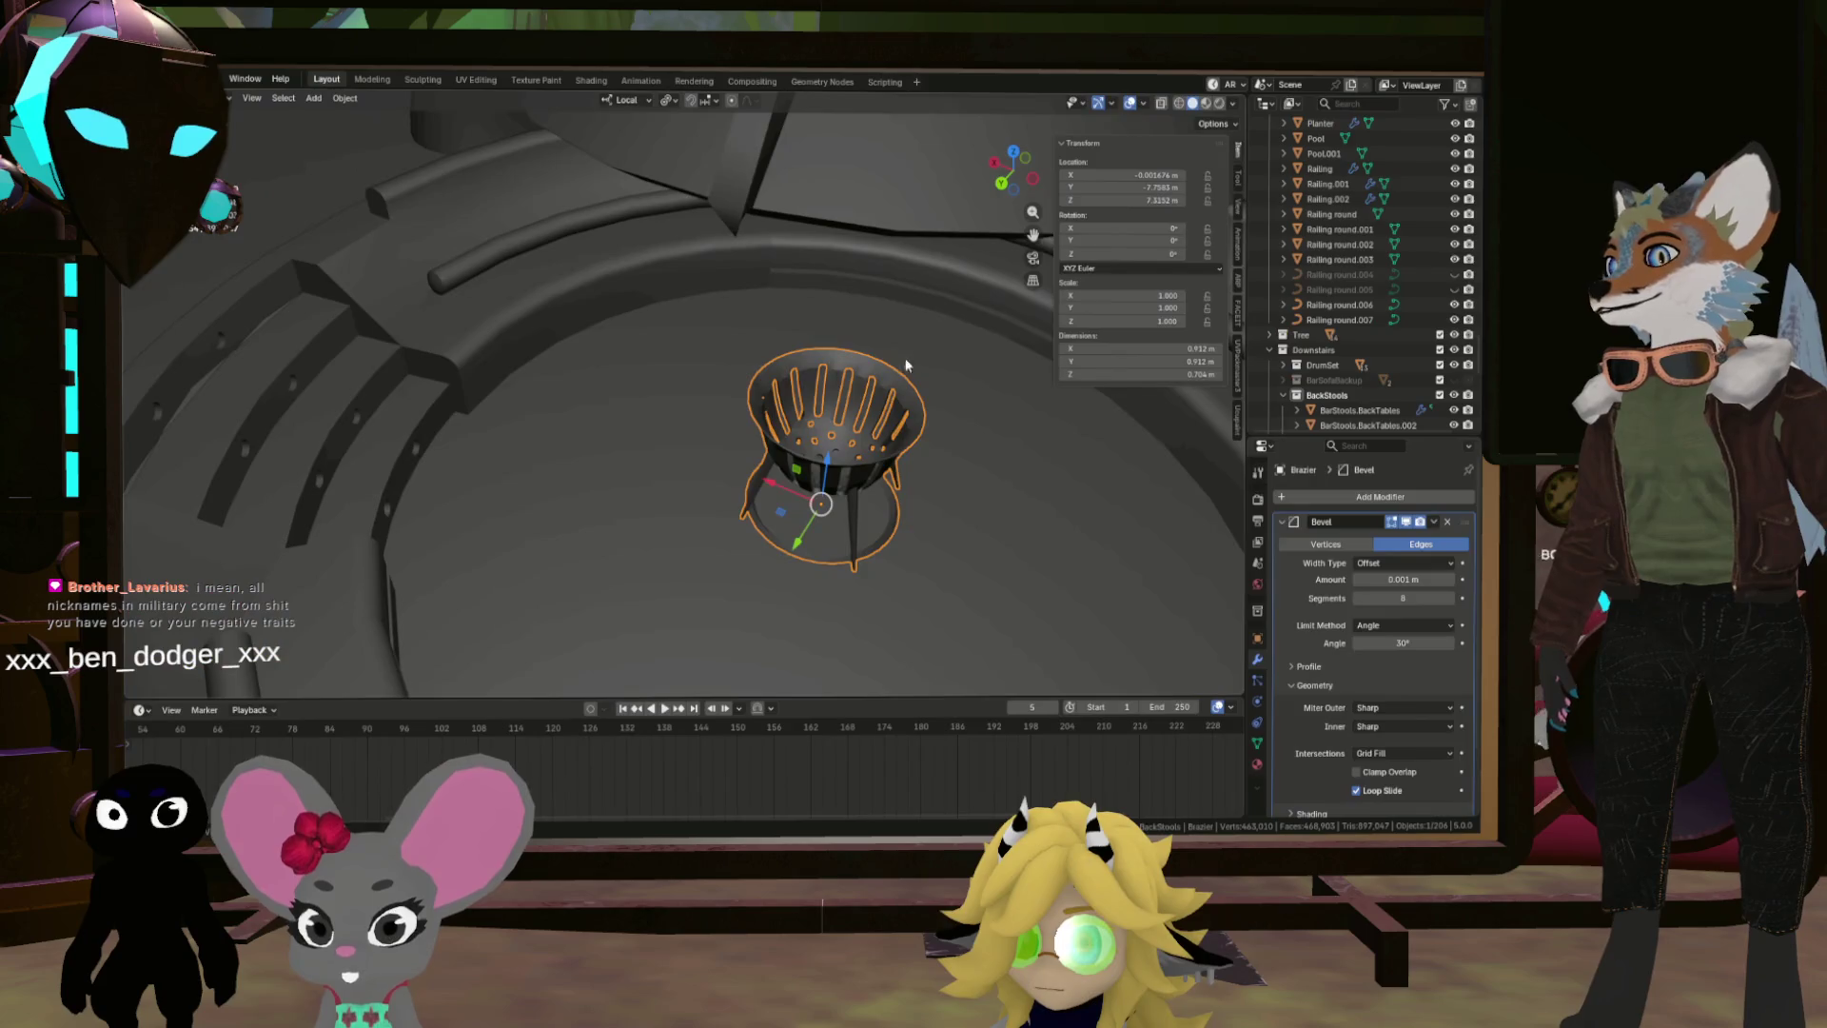
click(152, 79)
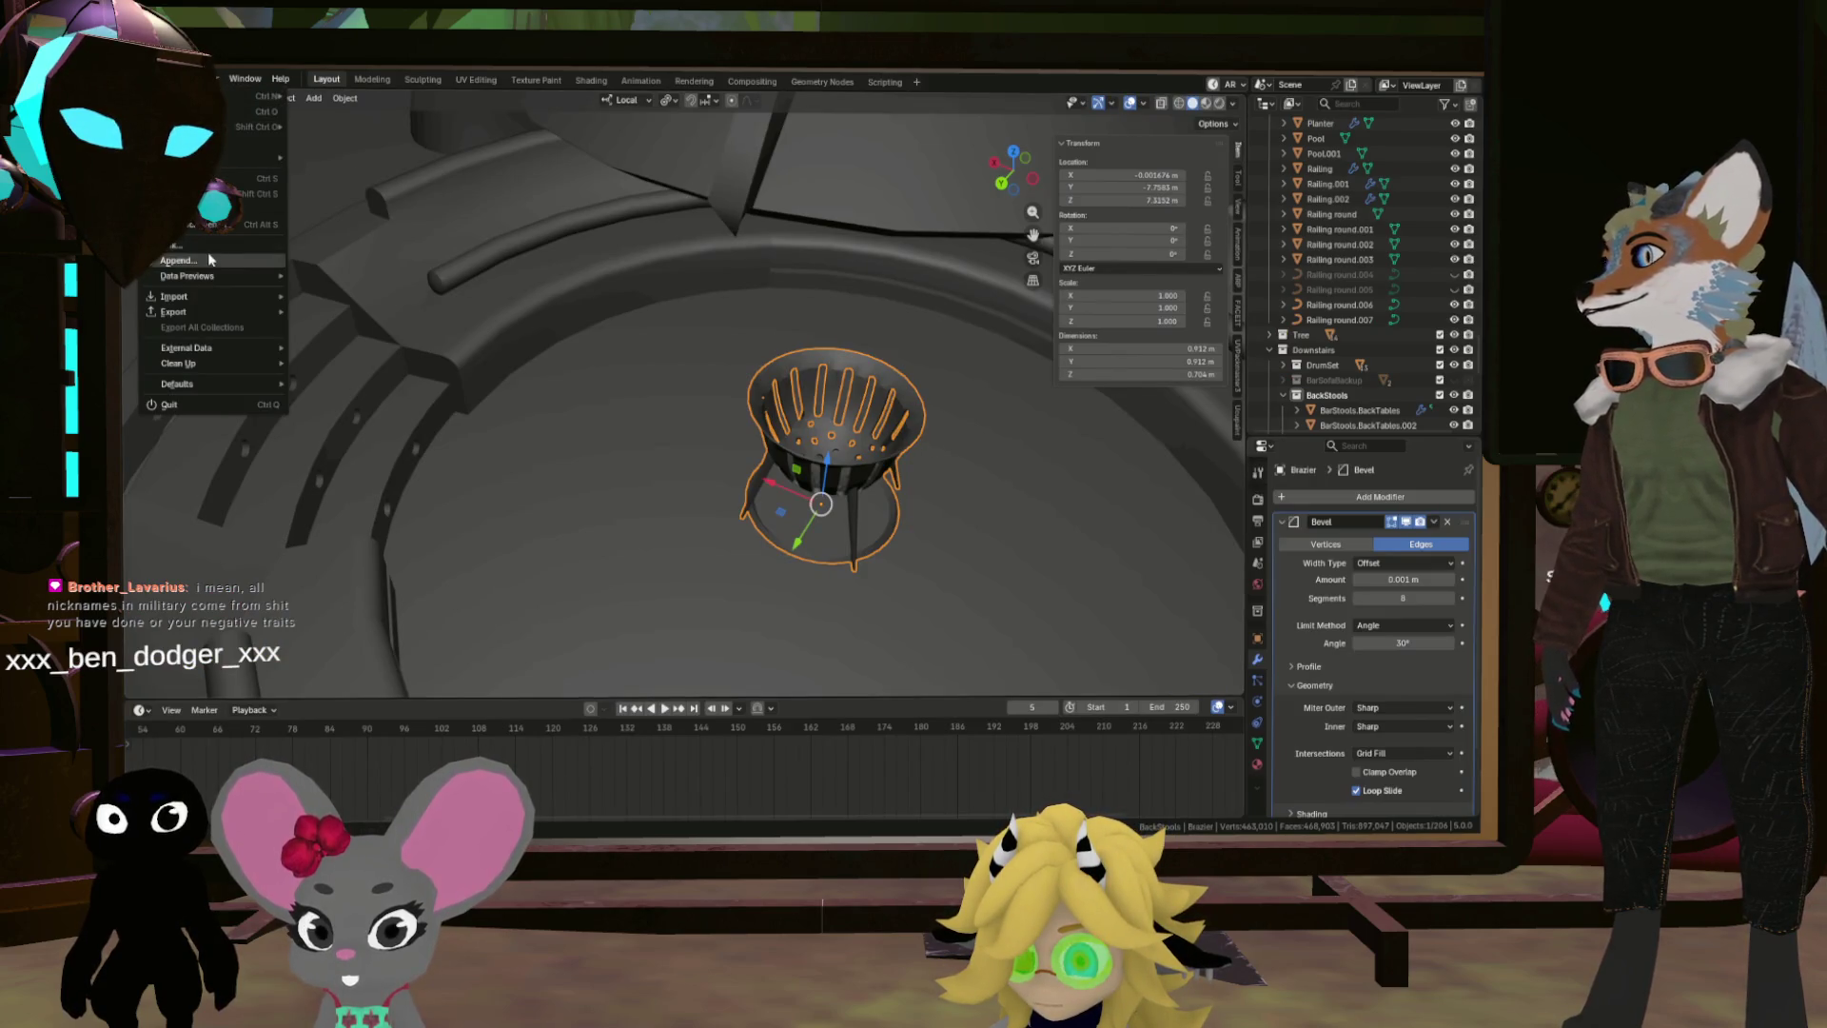
mouse_move(229, 318)
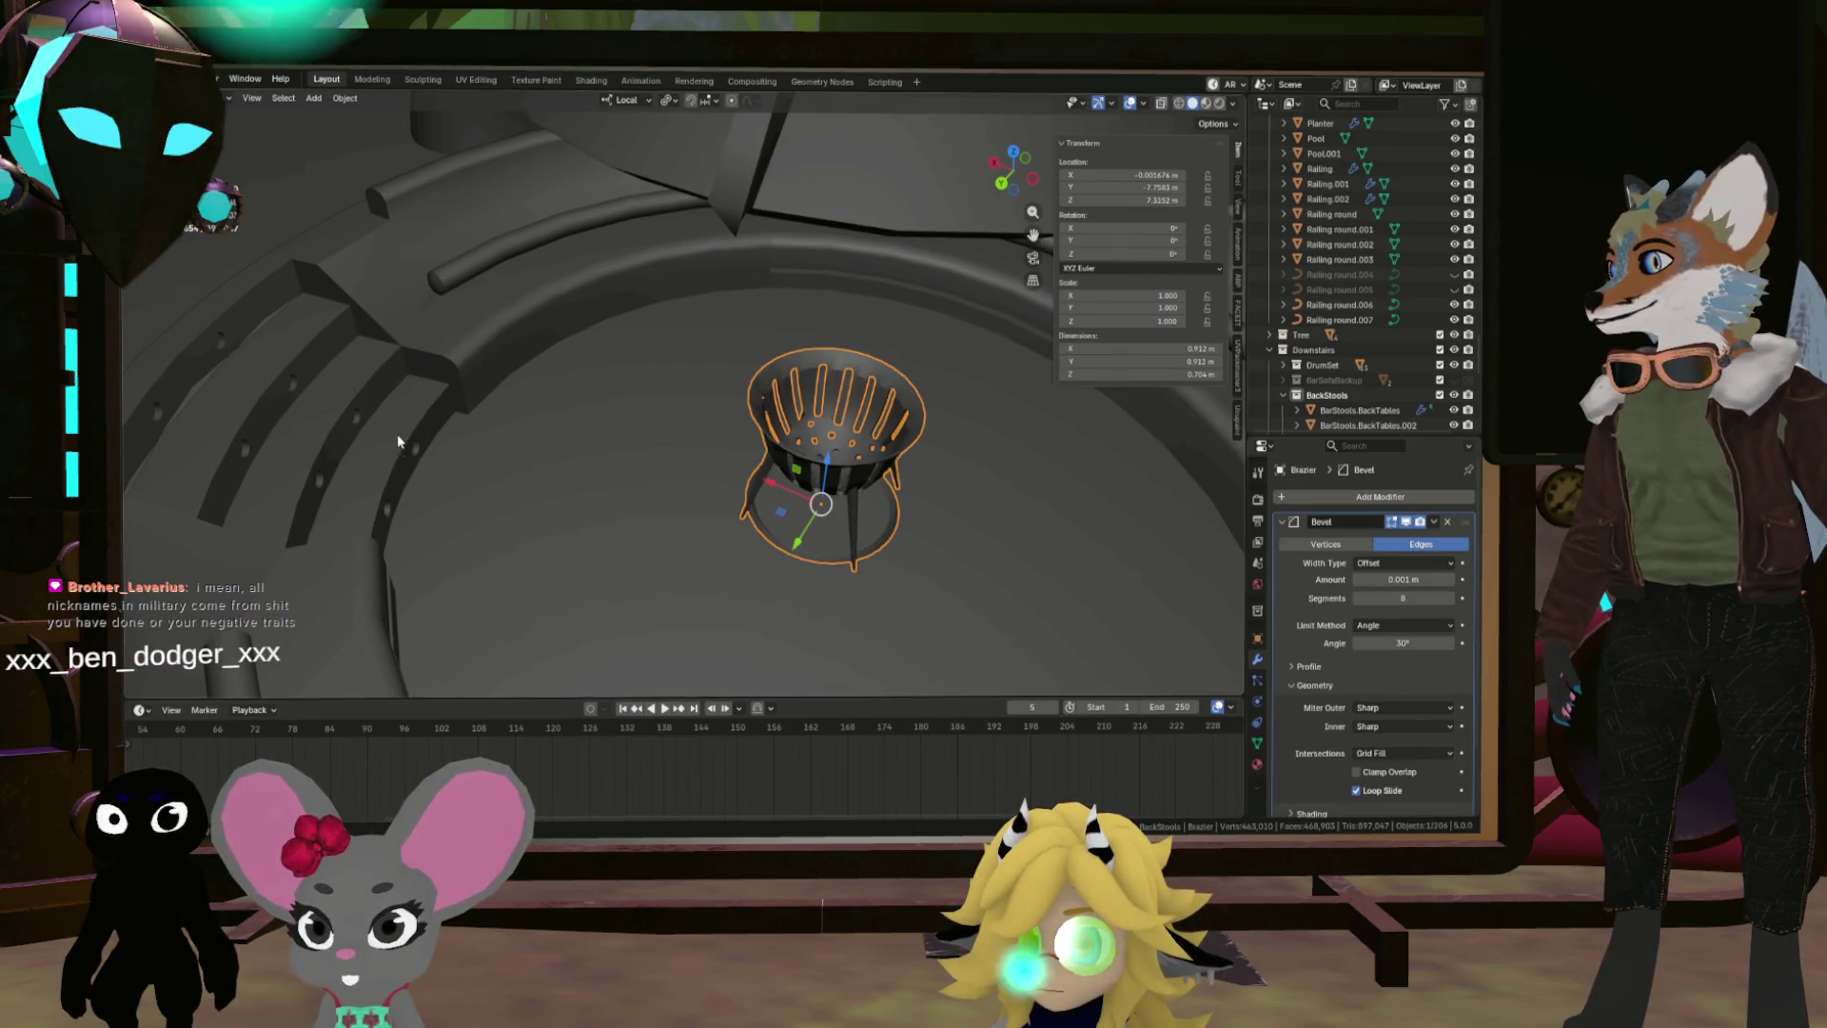
click(396, 435)
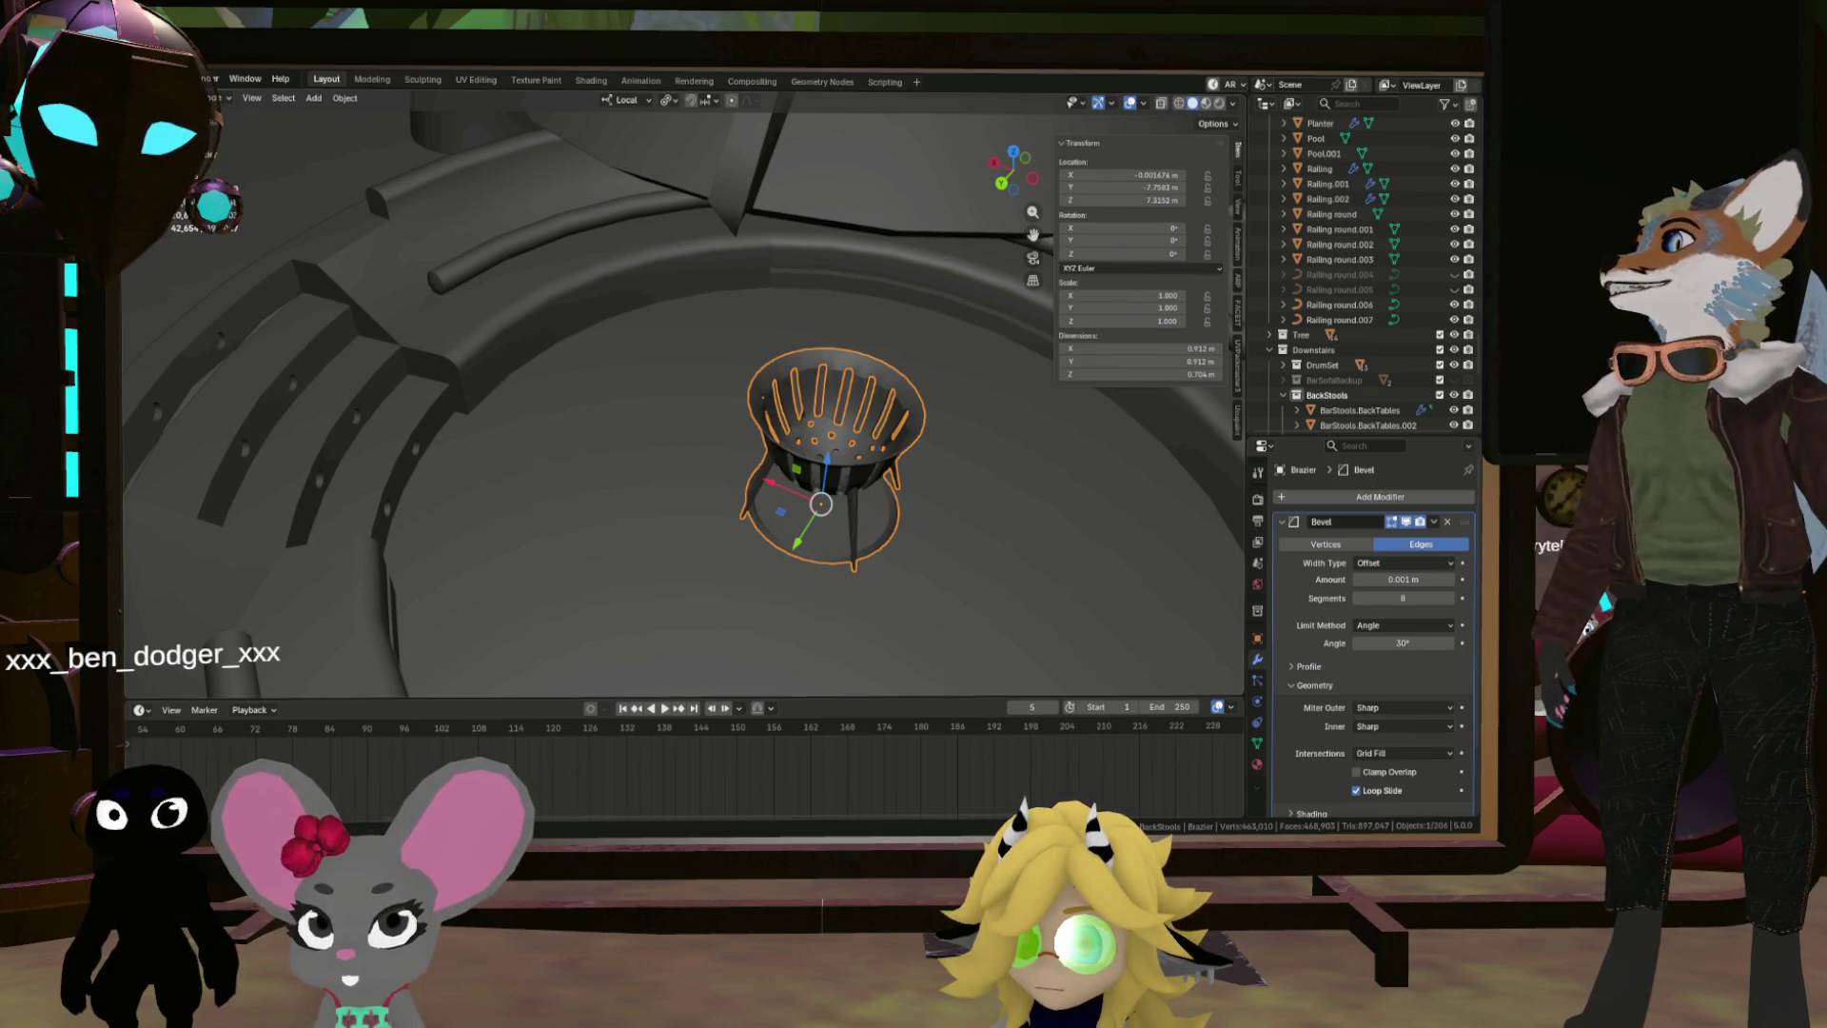
click(204, 79)
mouse_move(176, 311)
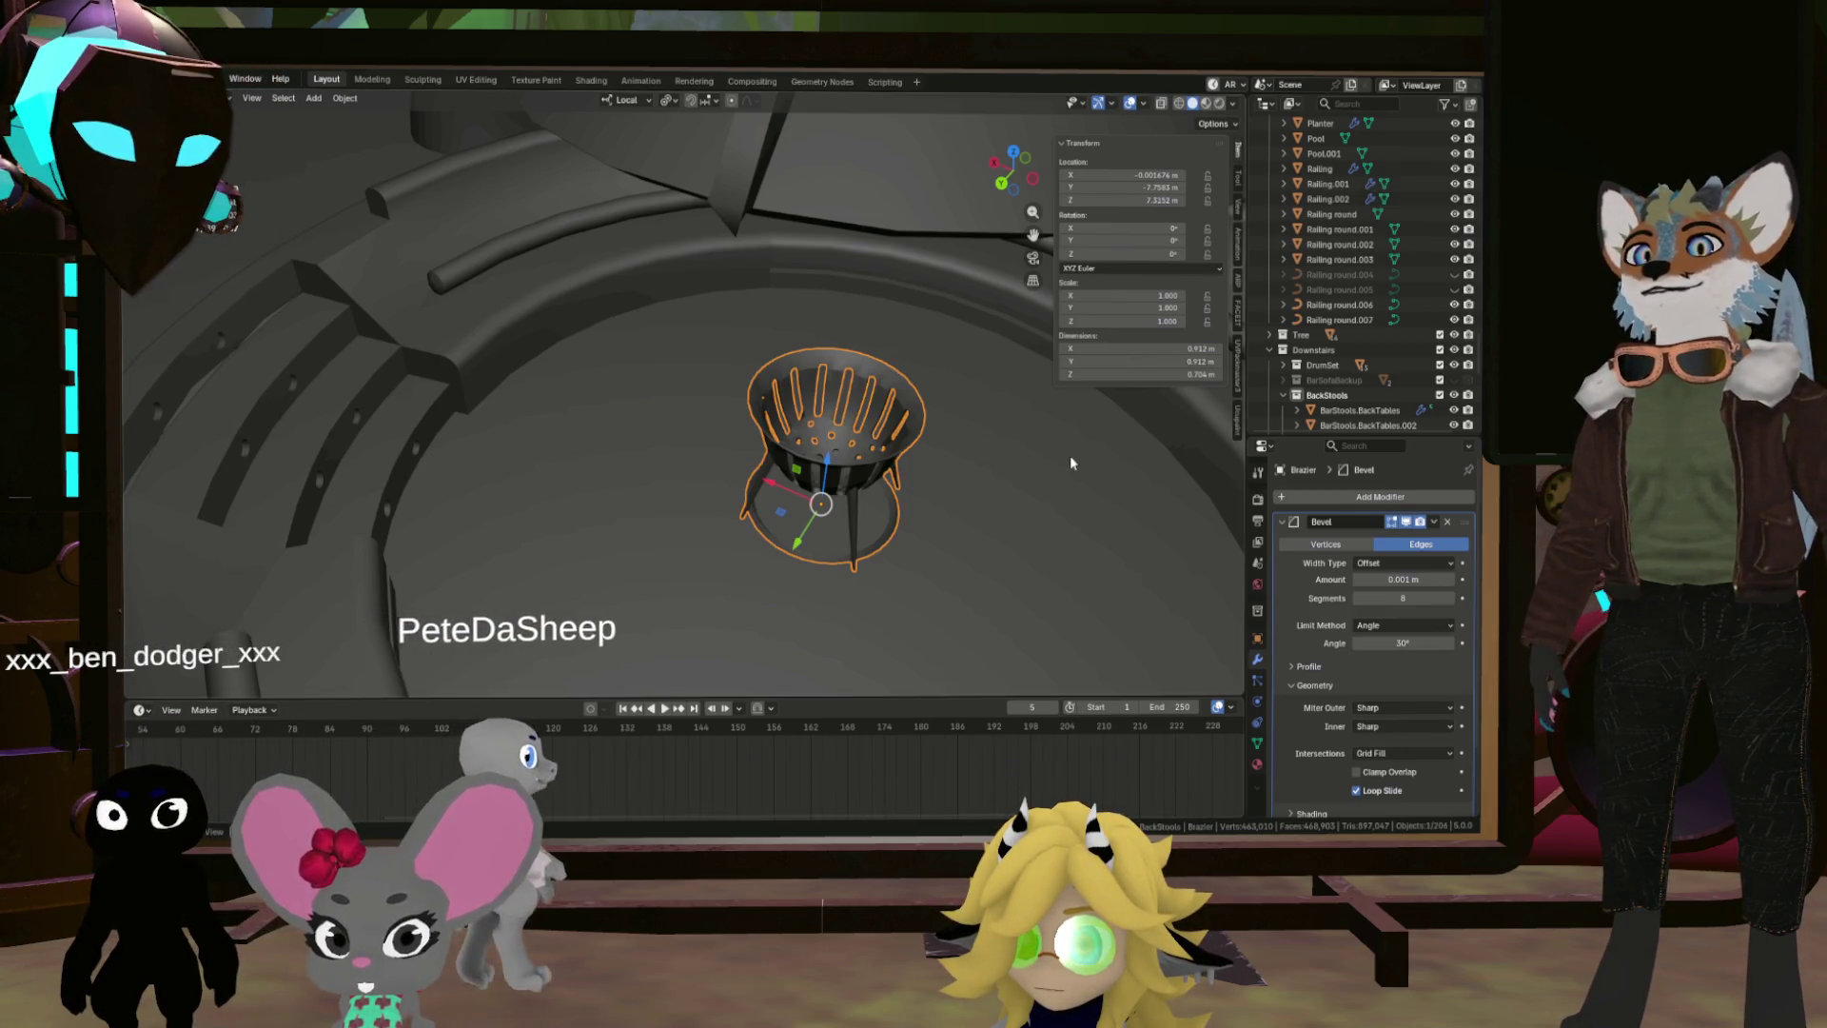
Step: Select the Manhole object in the viewport and check the File menu
scroll(956, 487, down, 3)
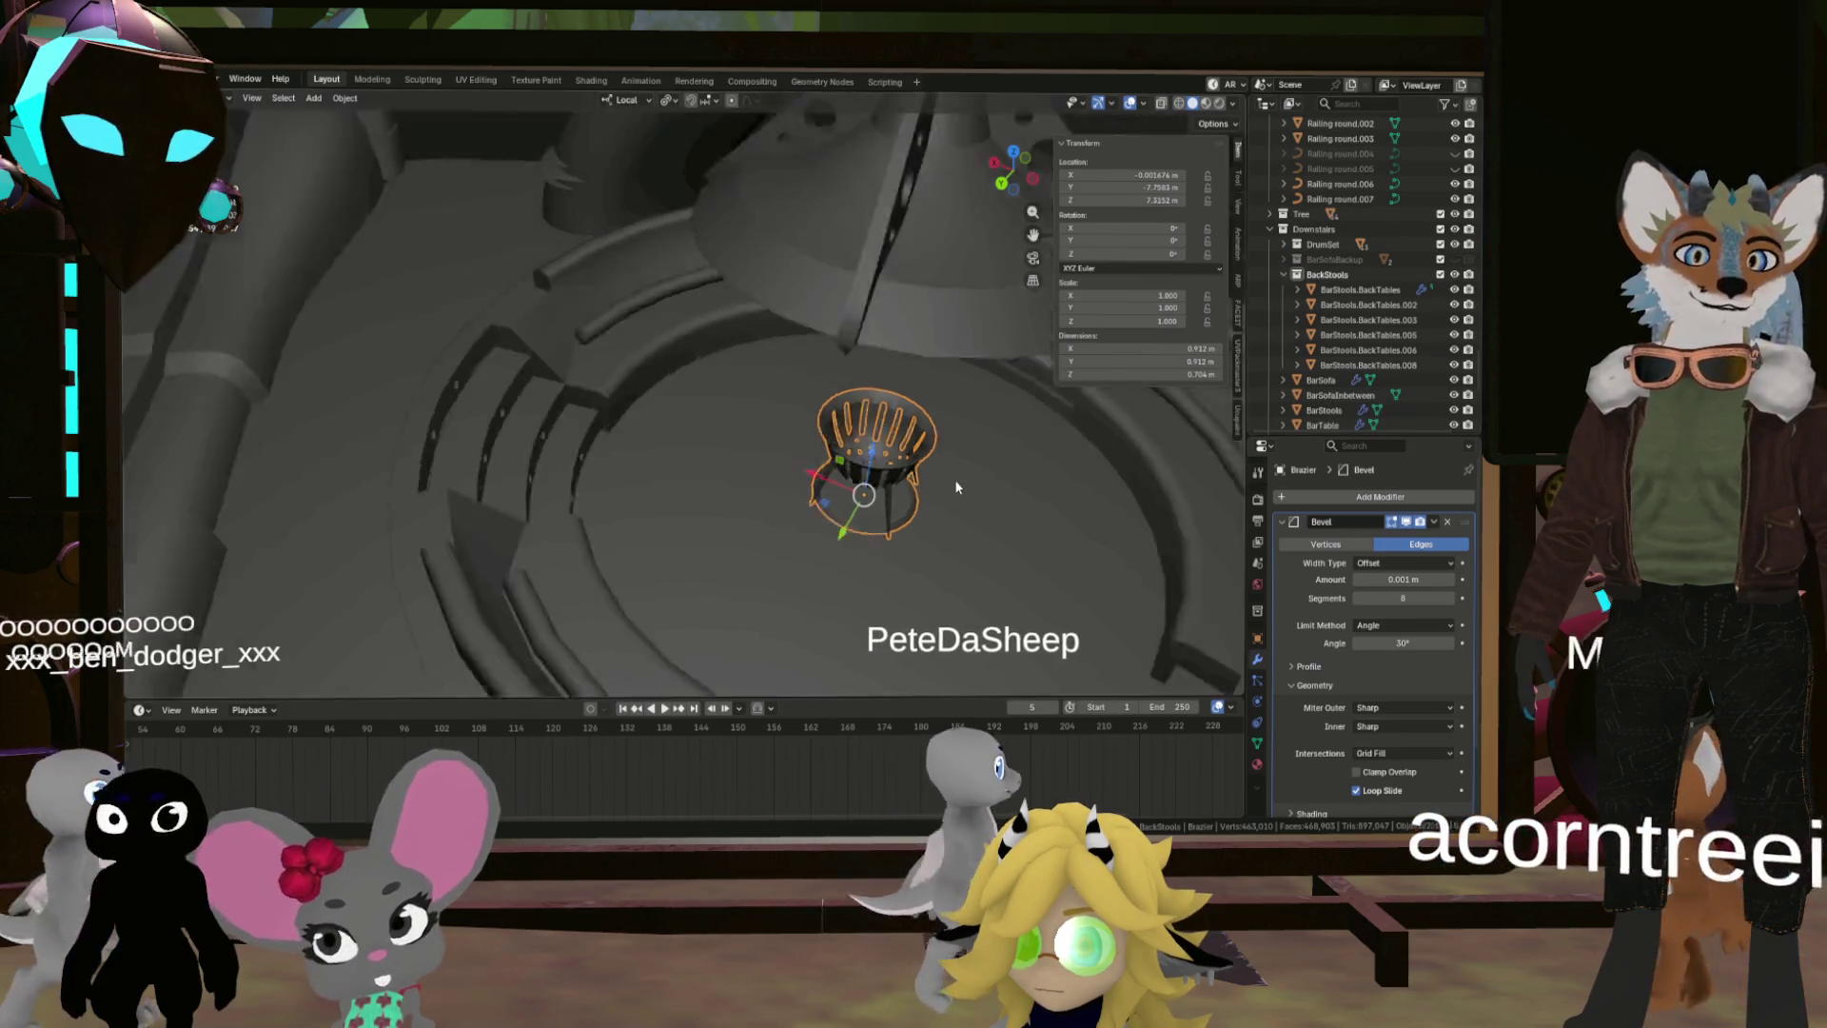
scroll(965, 474, down, 5)
click(818, 619)
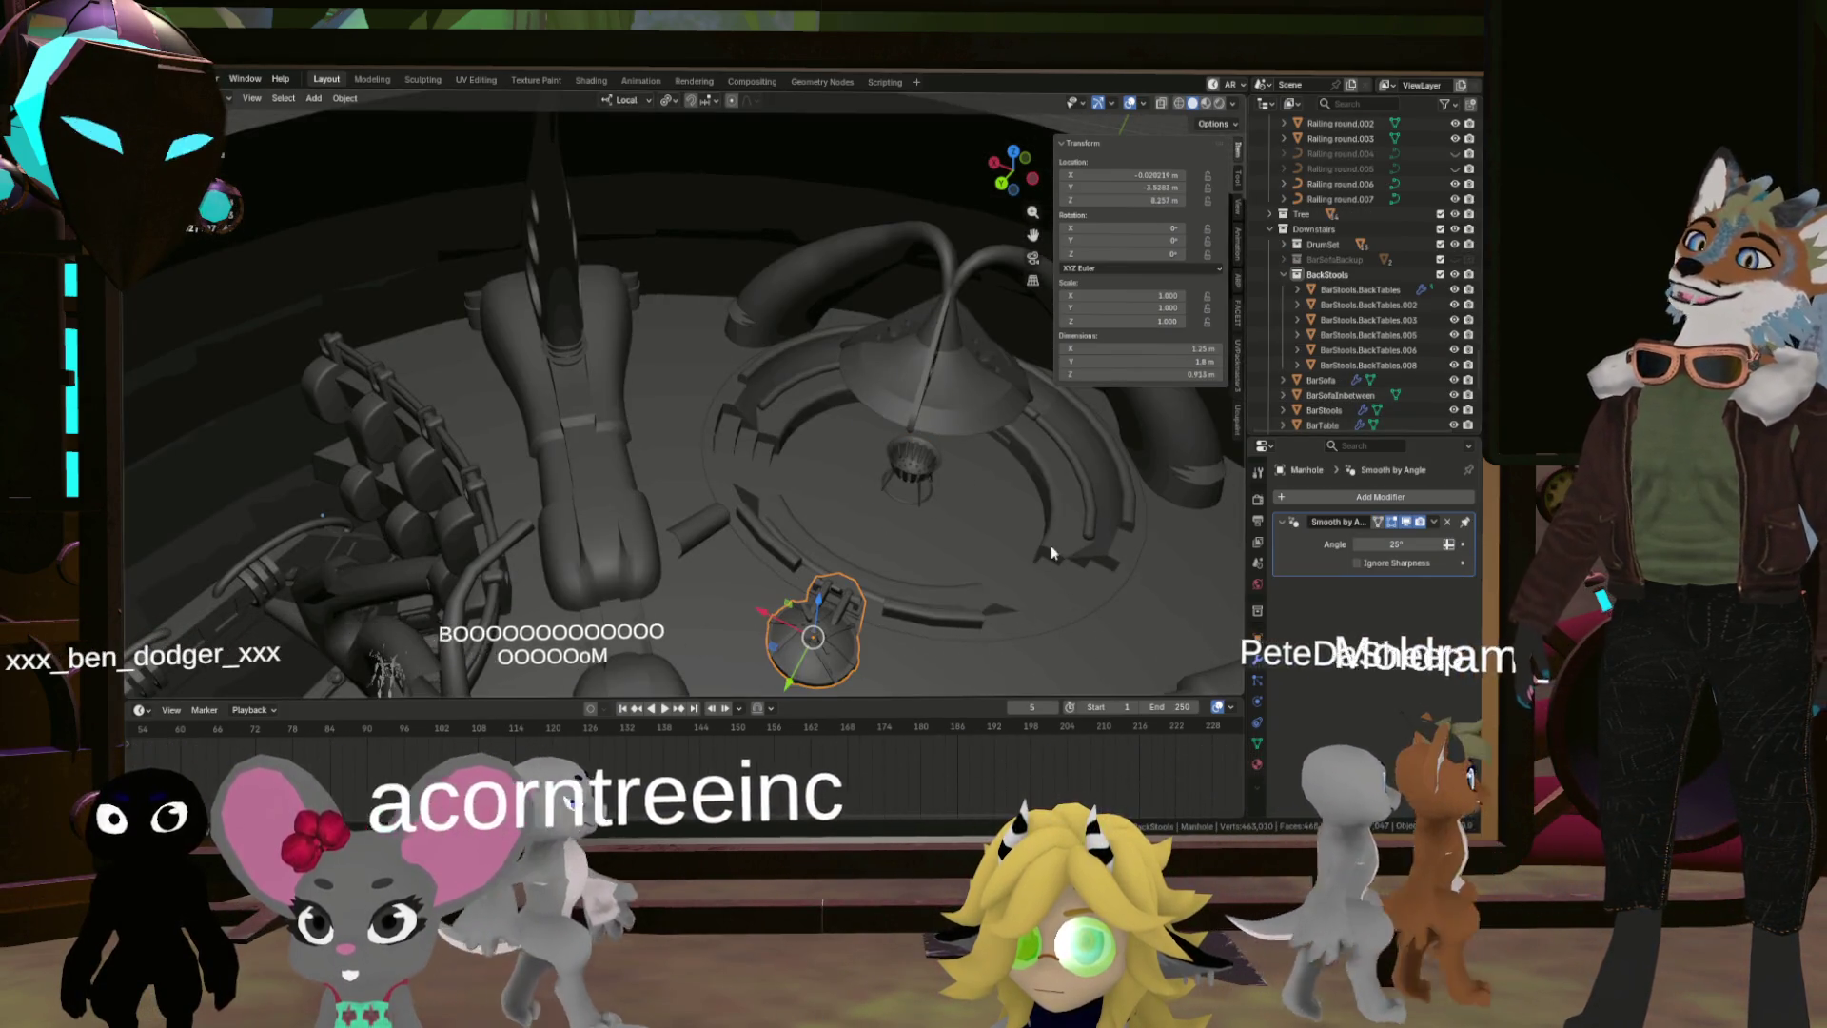
scroll(932, 549, up, 5)
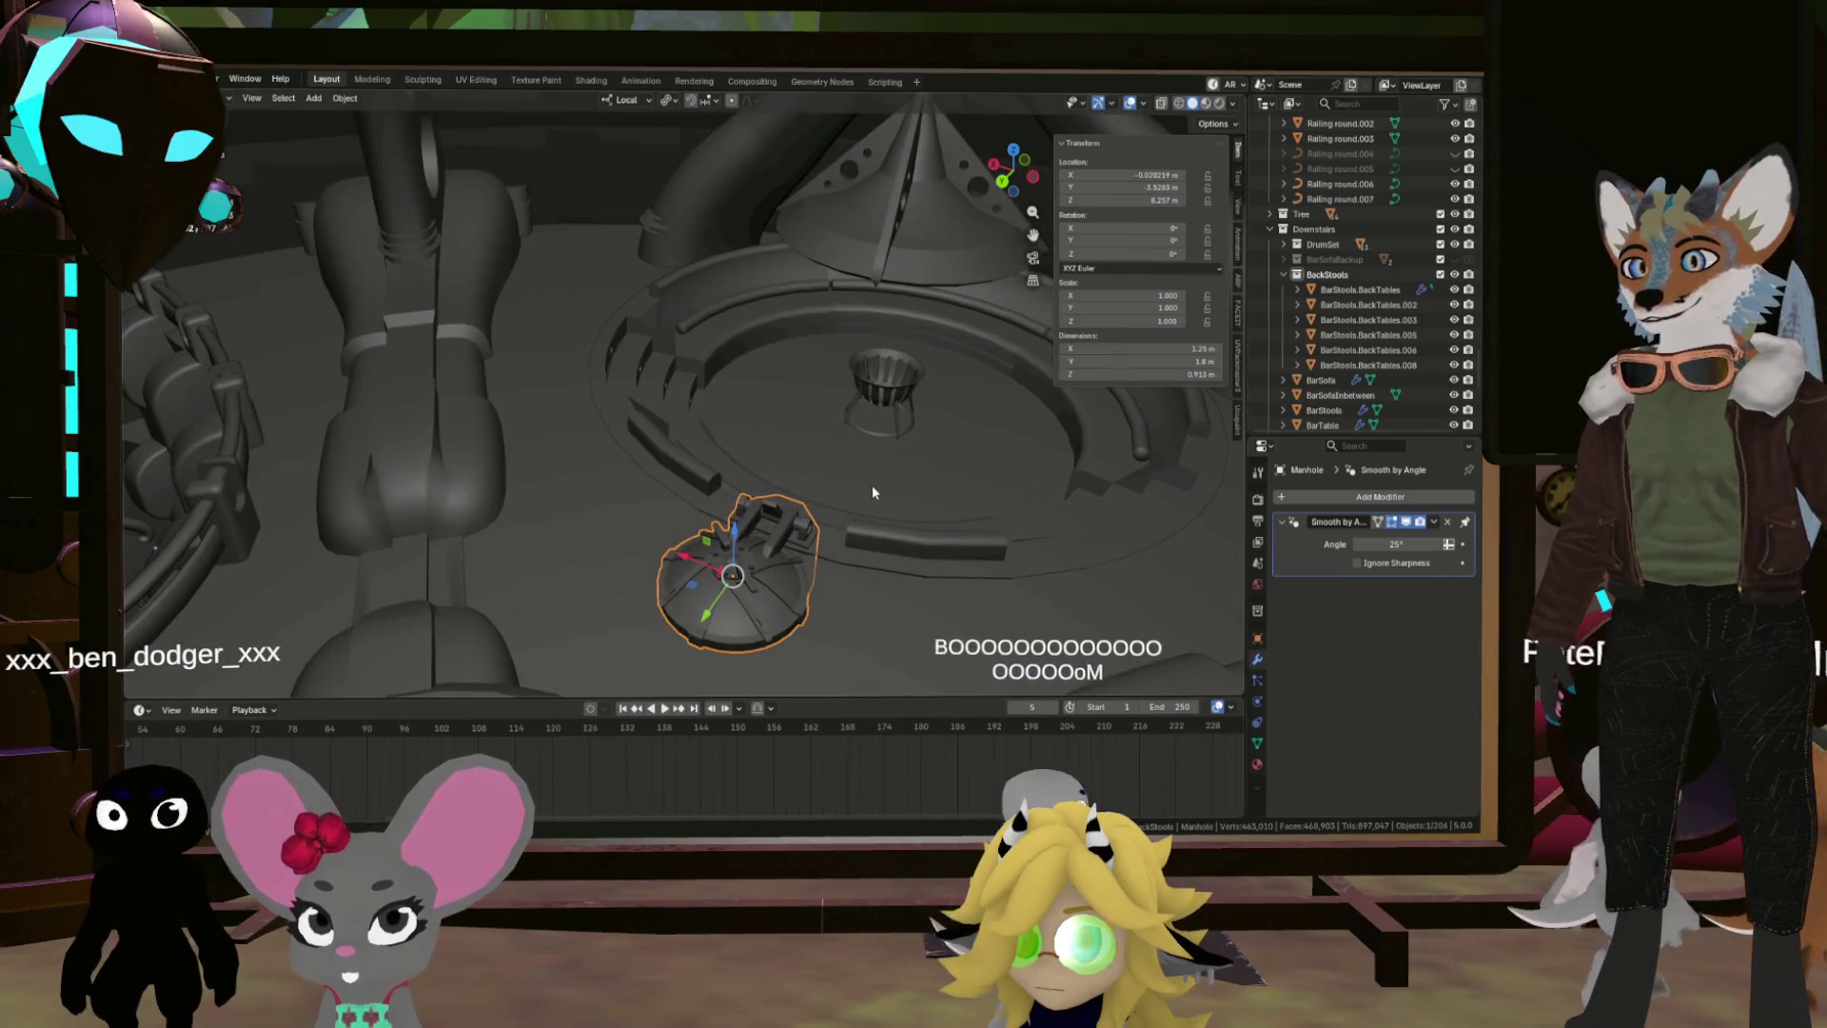
click(162, 79)
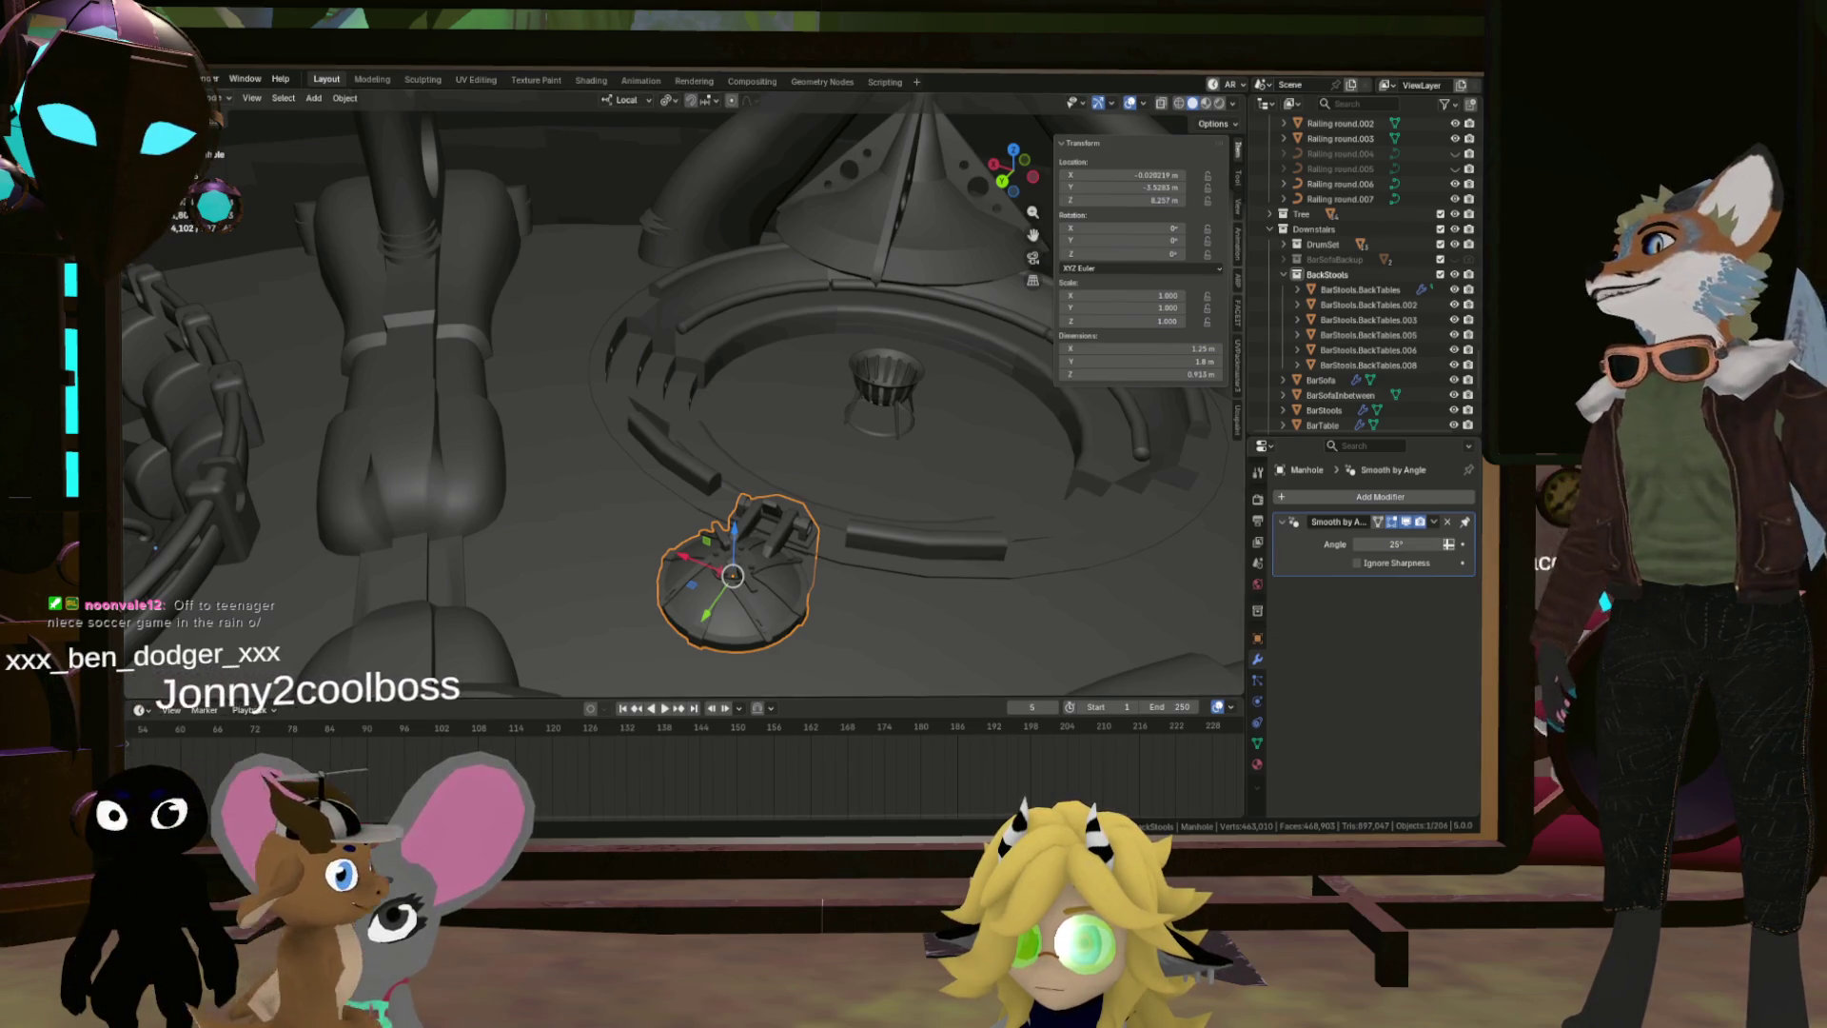
click(166, 79)
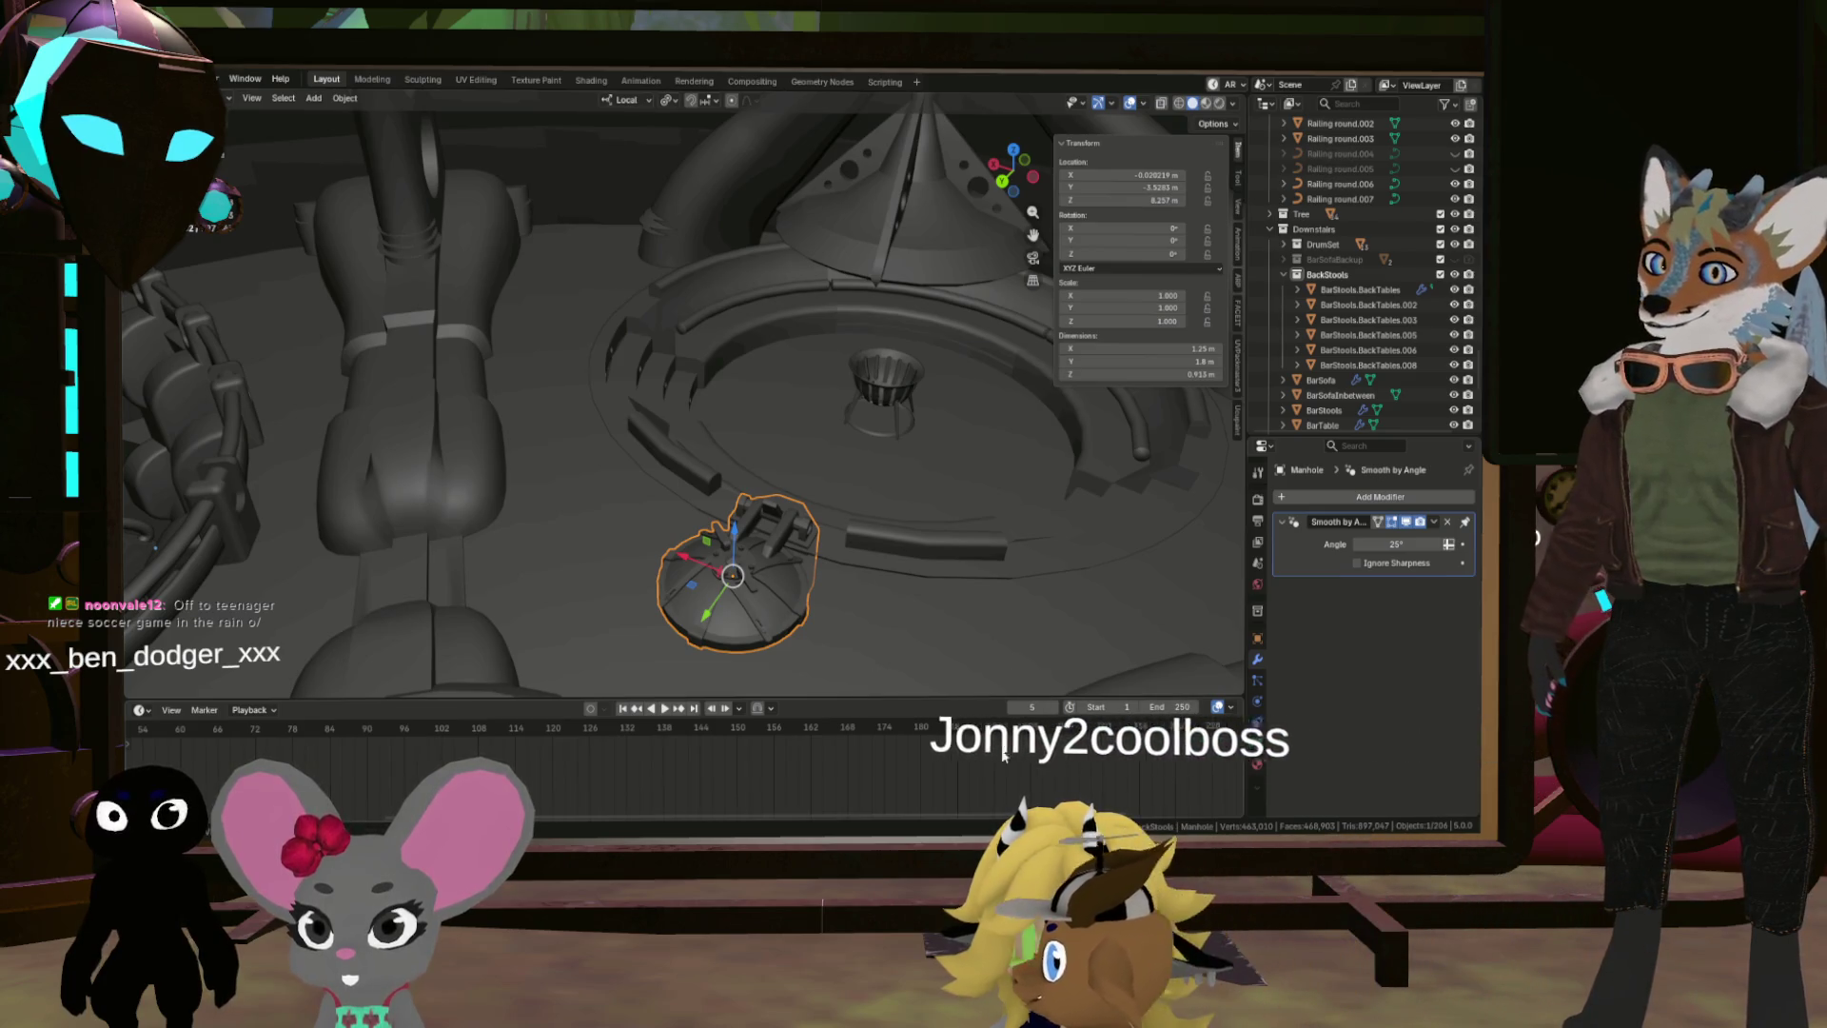
Step: Apply Shade Smooth to the Manhole, then undo it
right_click(875, 582)
click(773, 547)
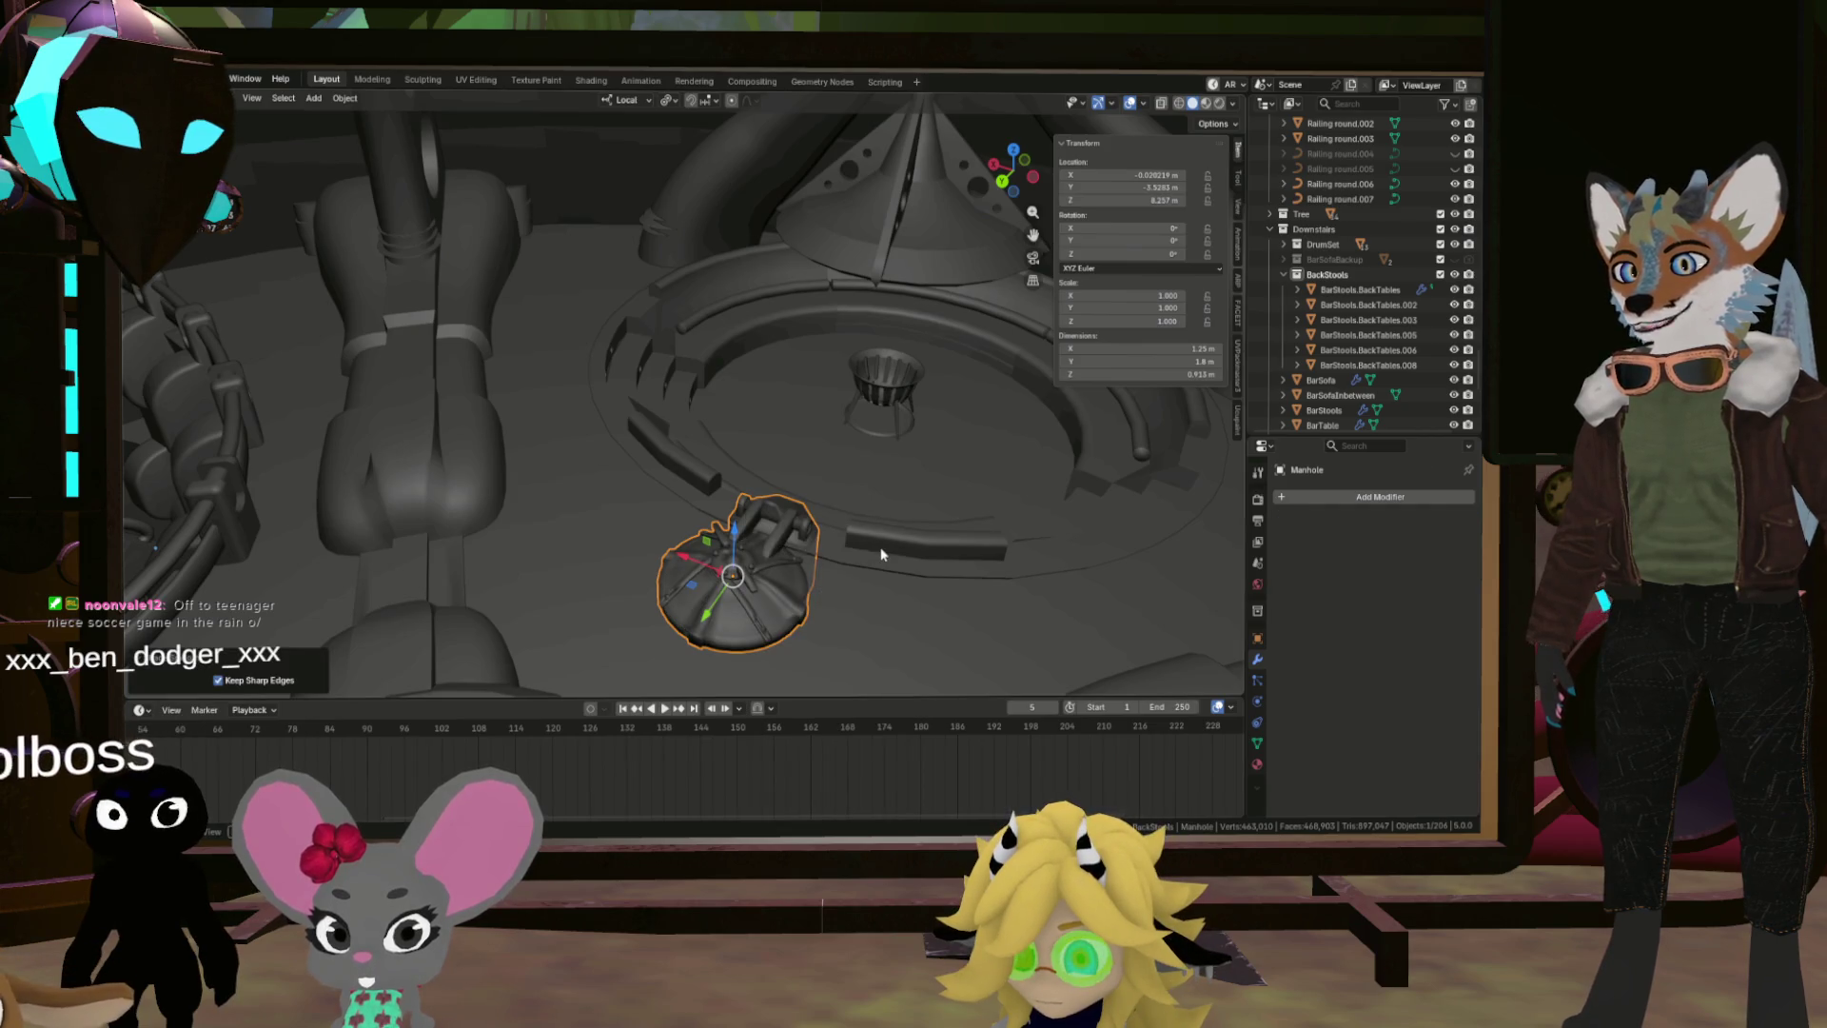
key(ctrl+z)
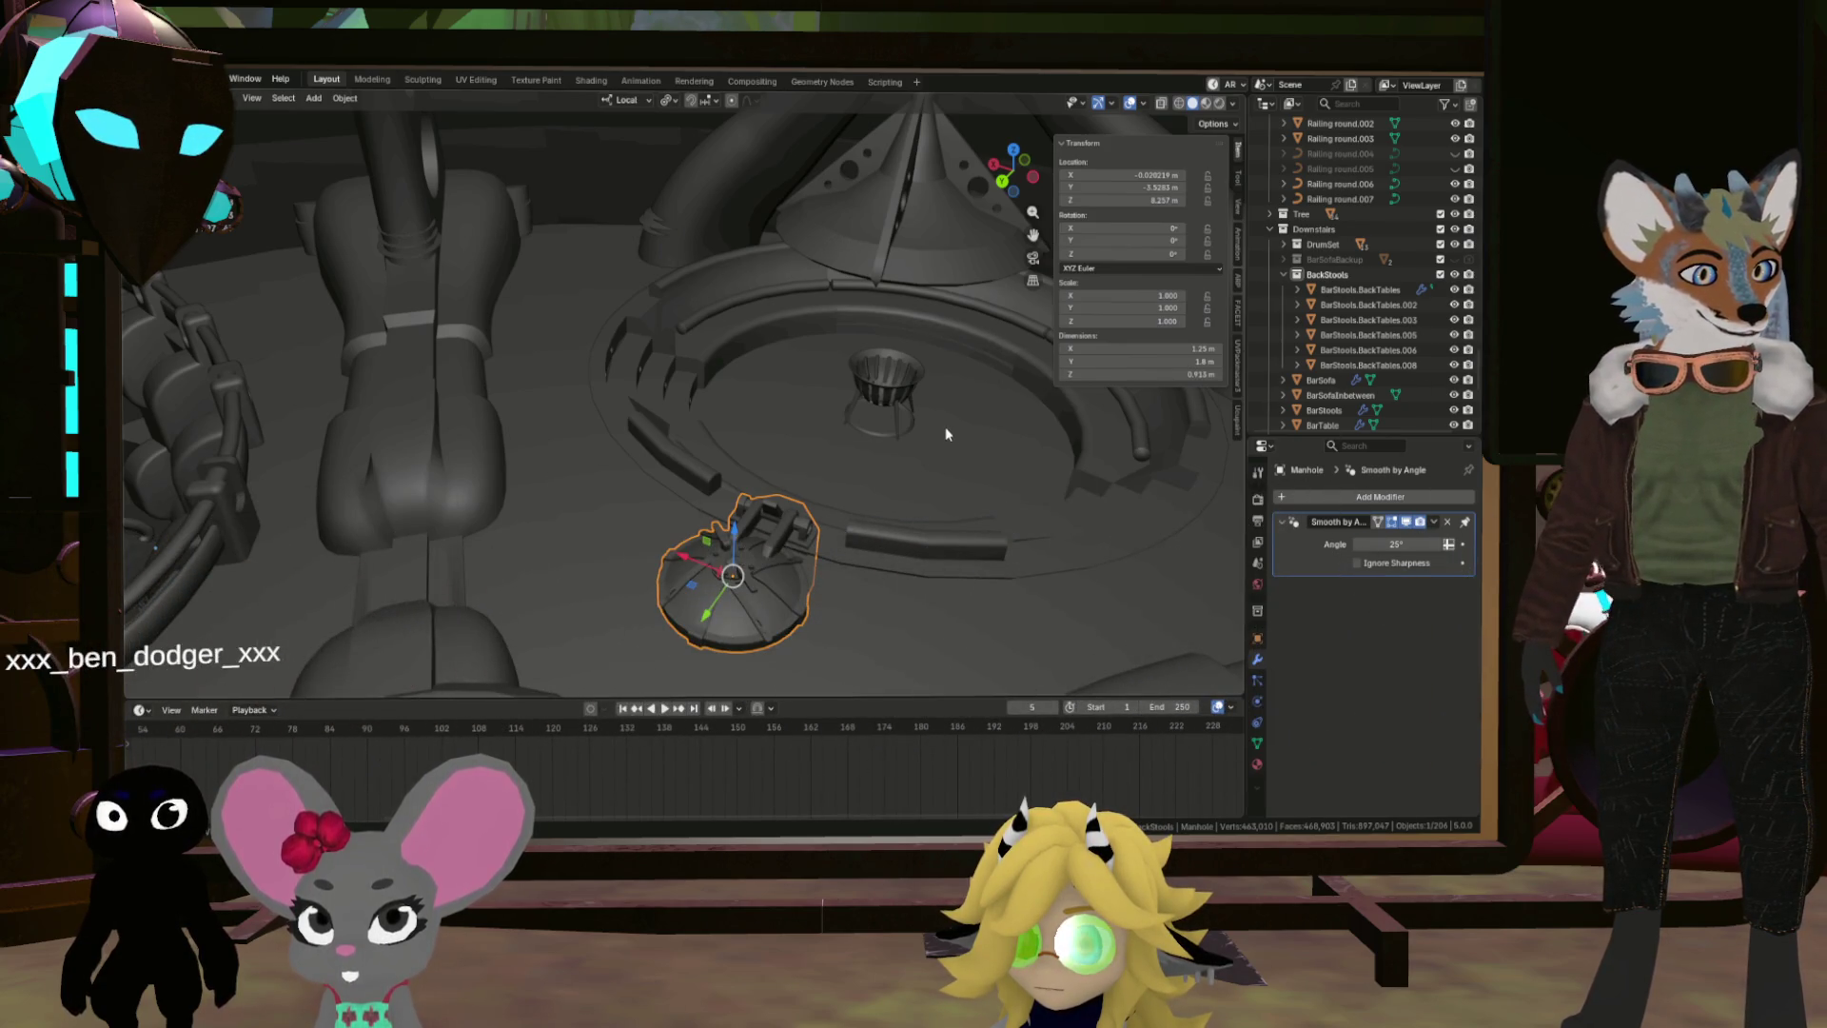
Step: Add a Bevel modifier to the Manhole with Clamp Overlap turned off
click(1371, 497)
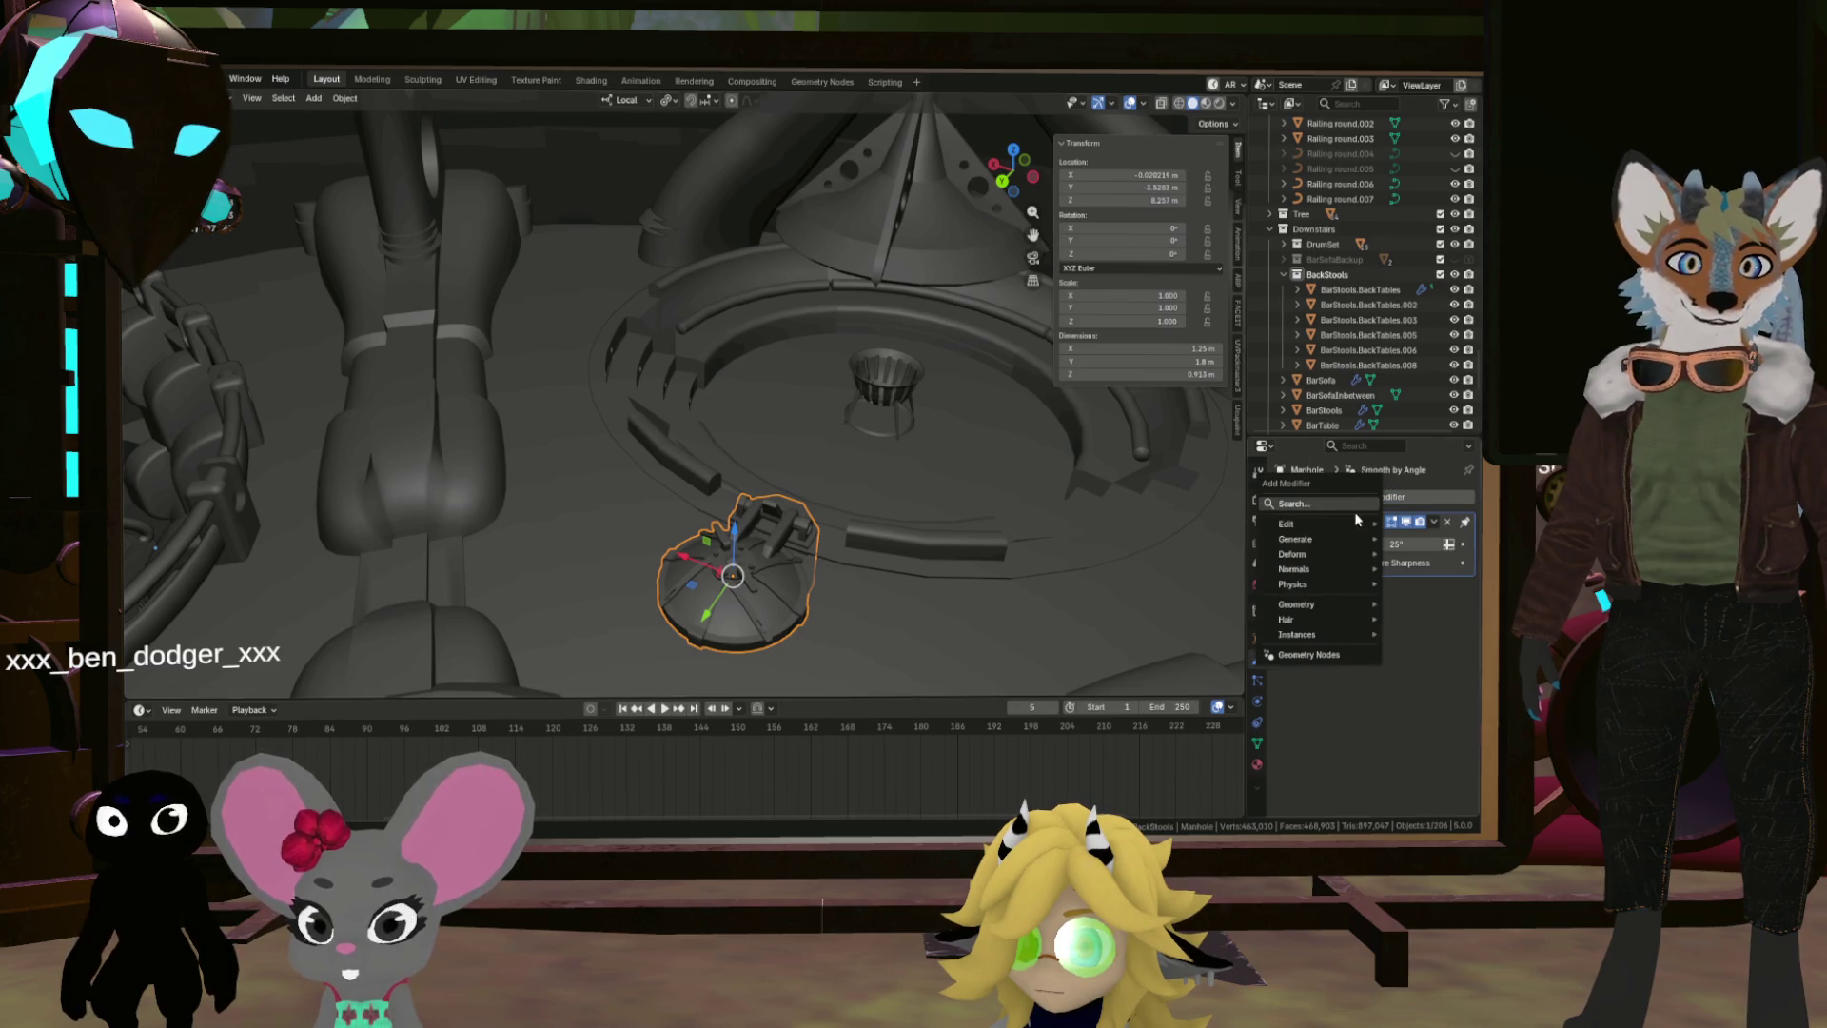
mouse_move(1318, 539)
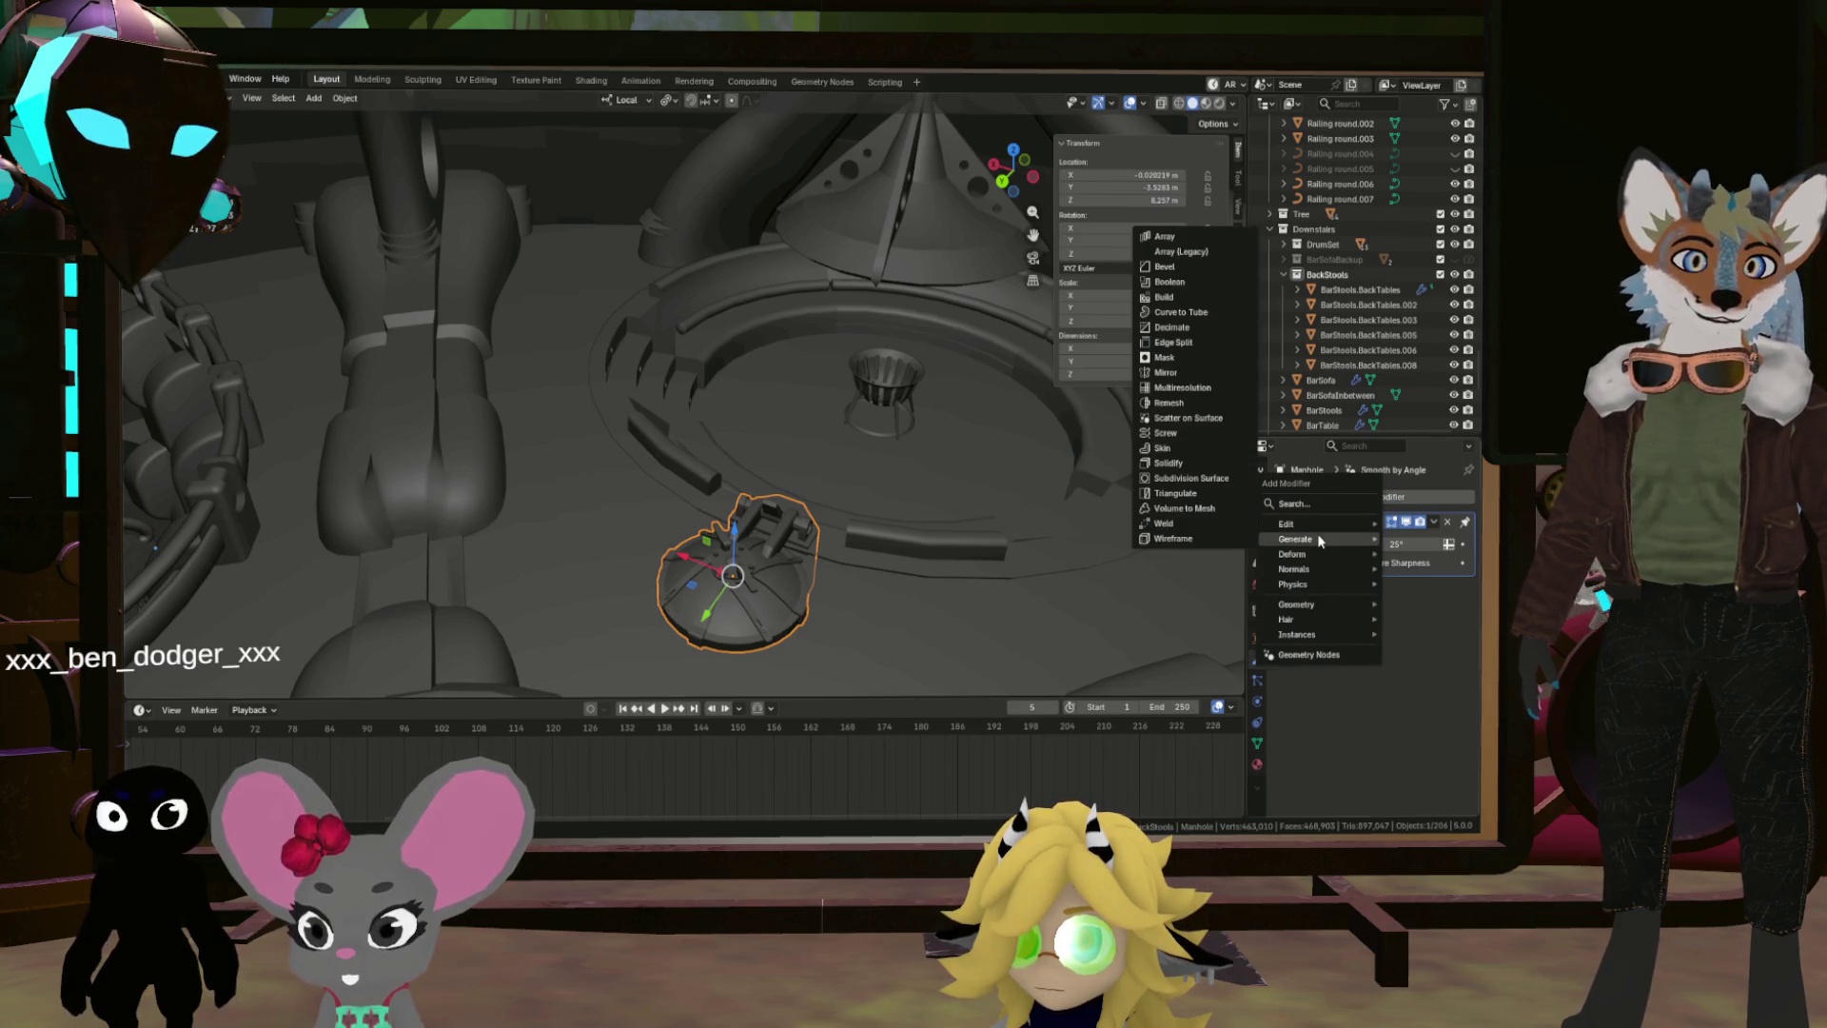
click(1180, 266)
right_click(790, 519)
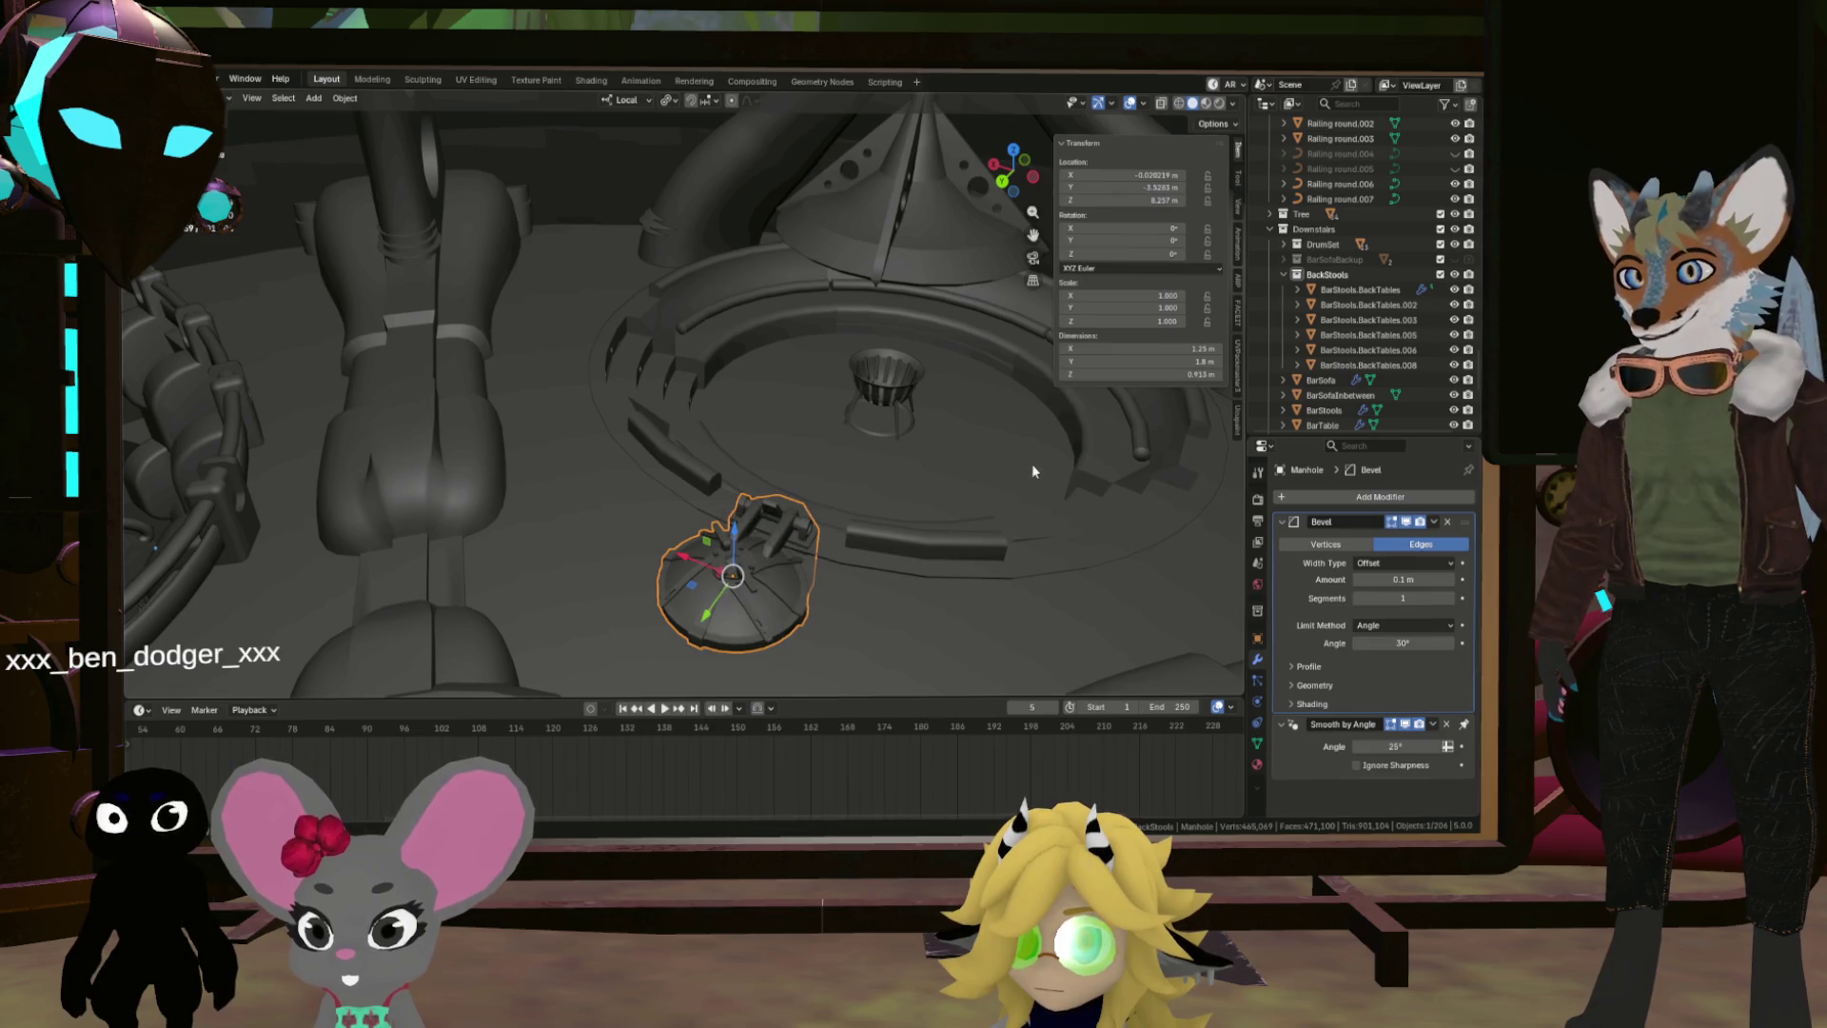
scroll(769, 574, up, 5)
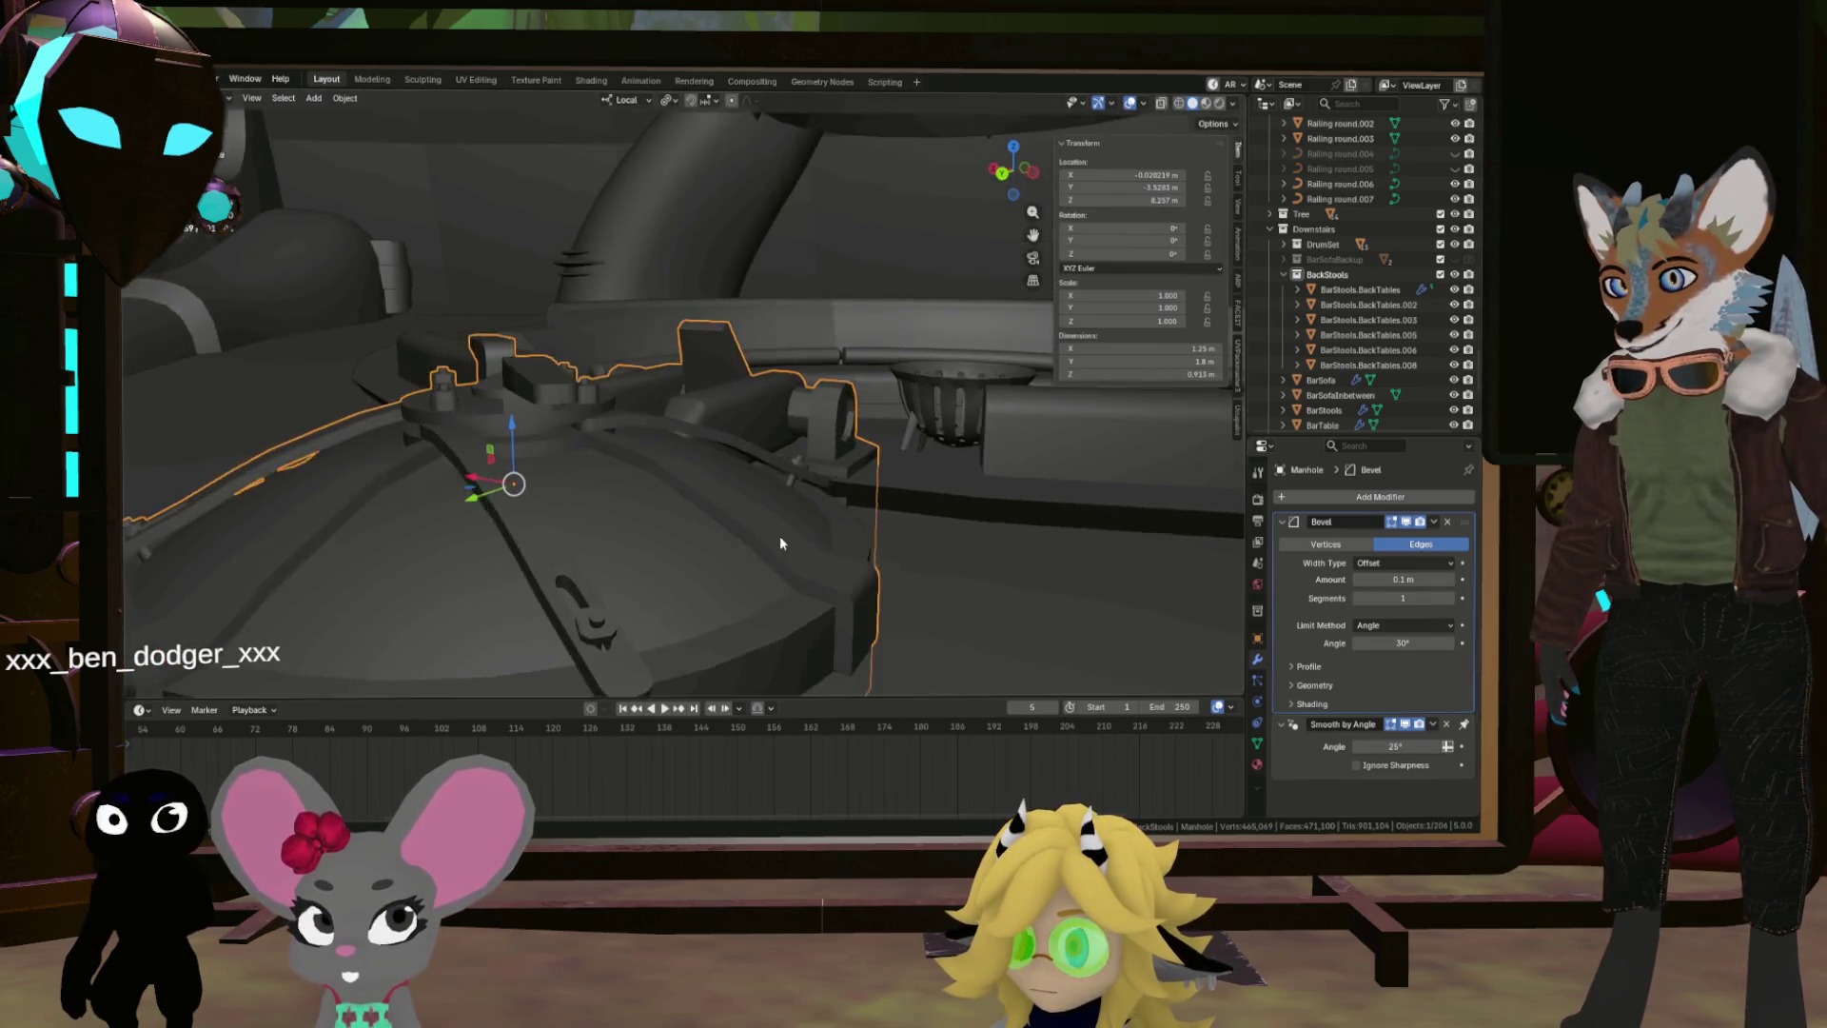
scroll(785, 539, down, 3)
click(1309, 666)
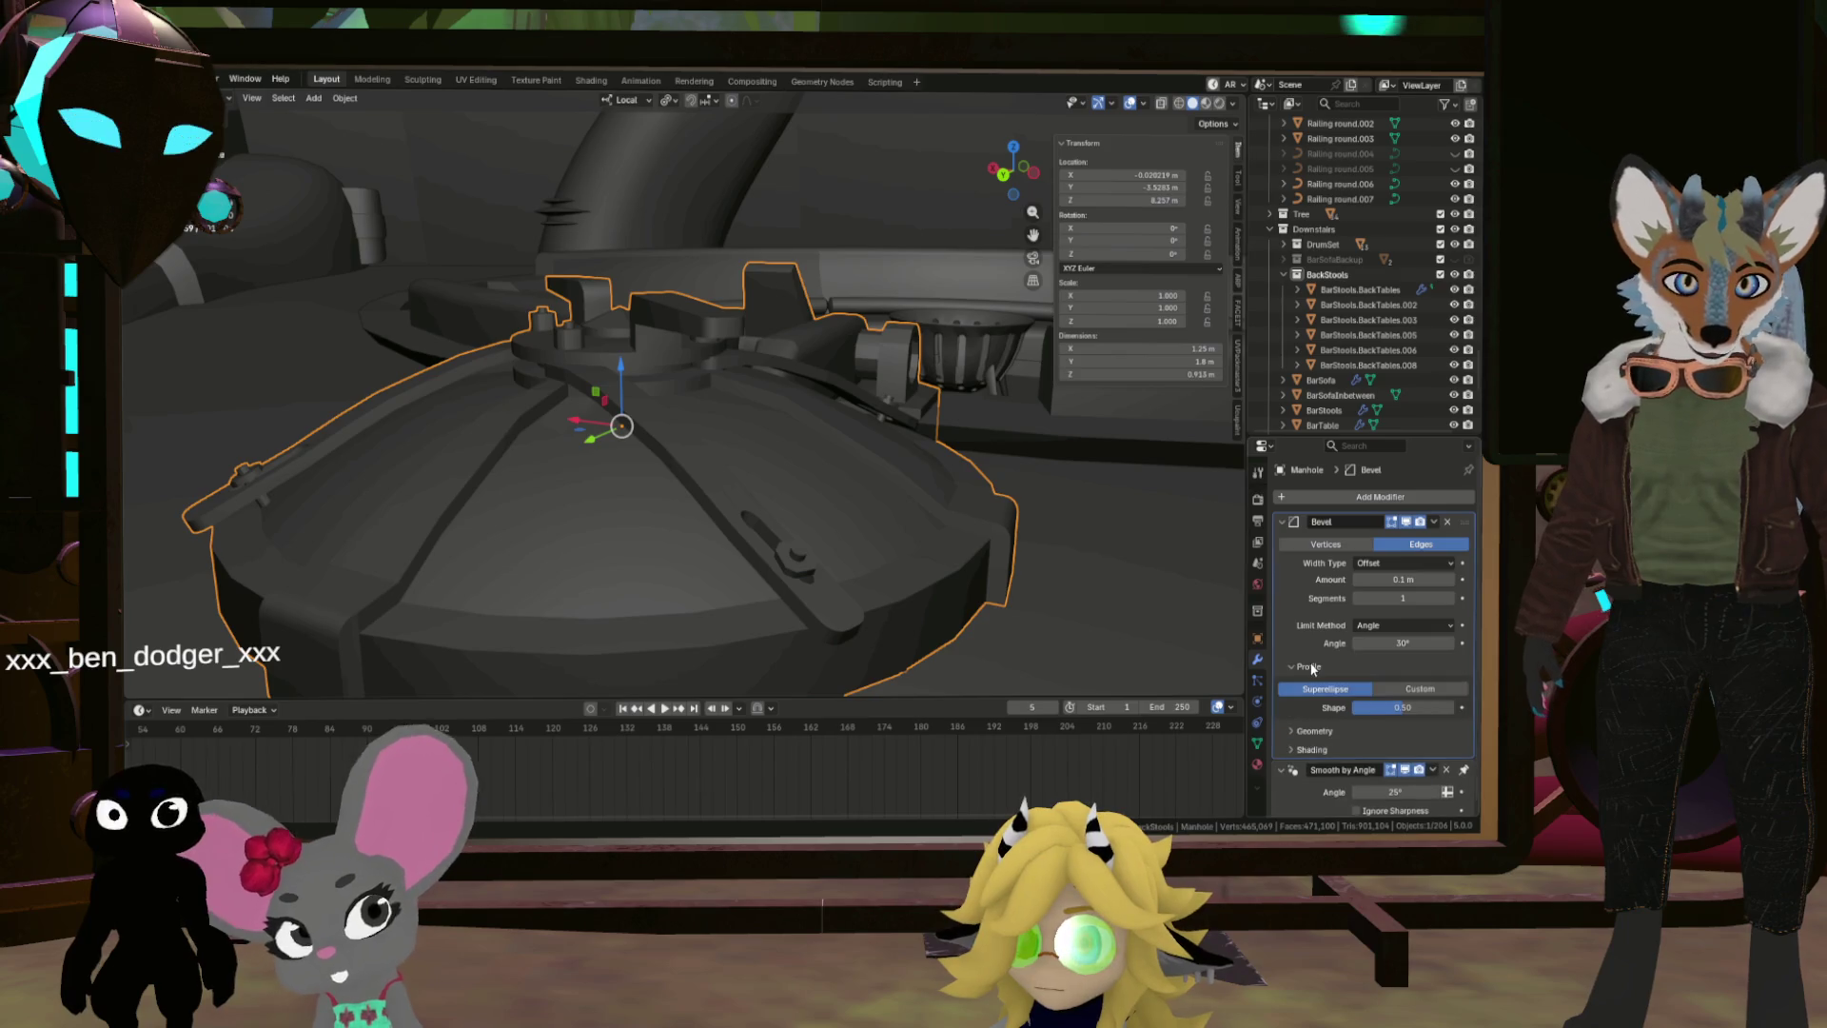
click(1306, 731)
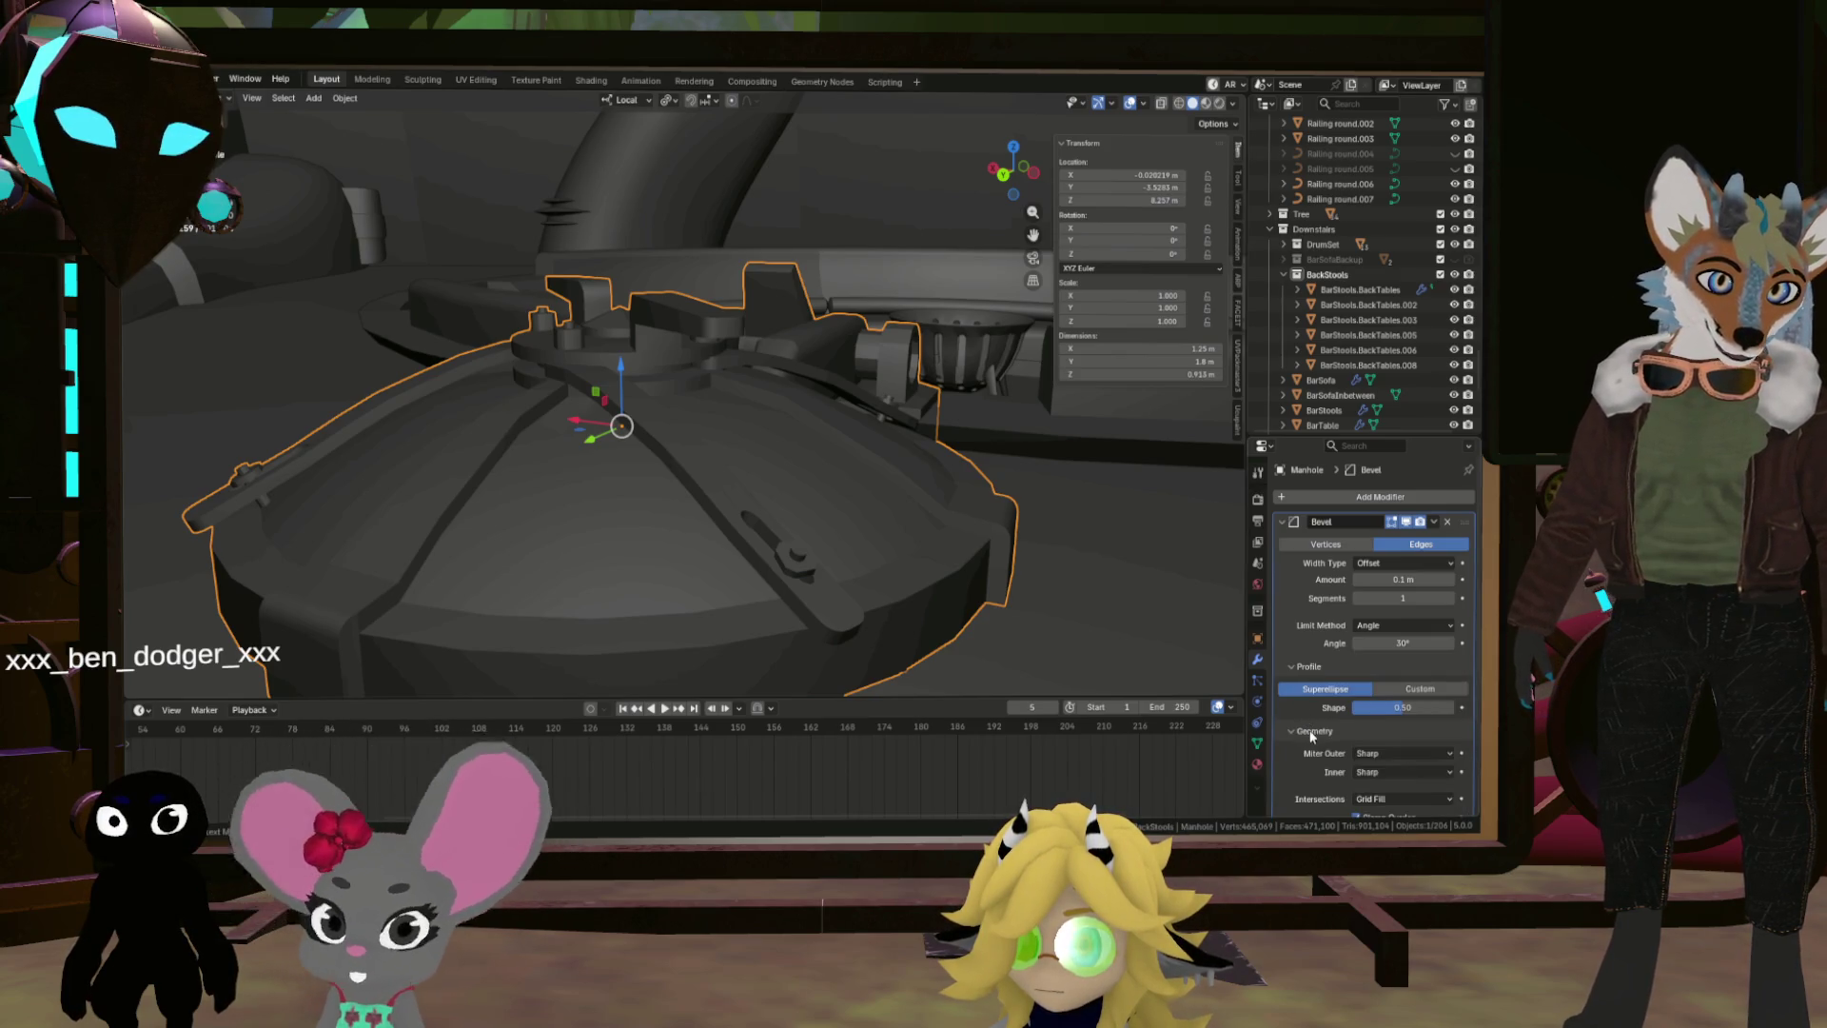
scroll(1332, 667, down, 3)
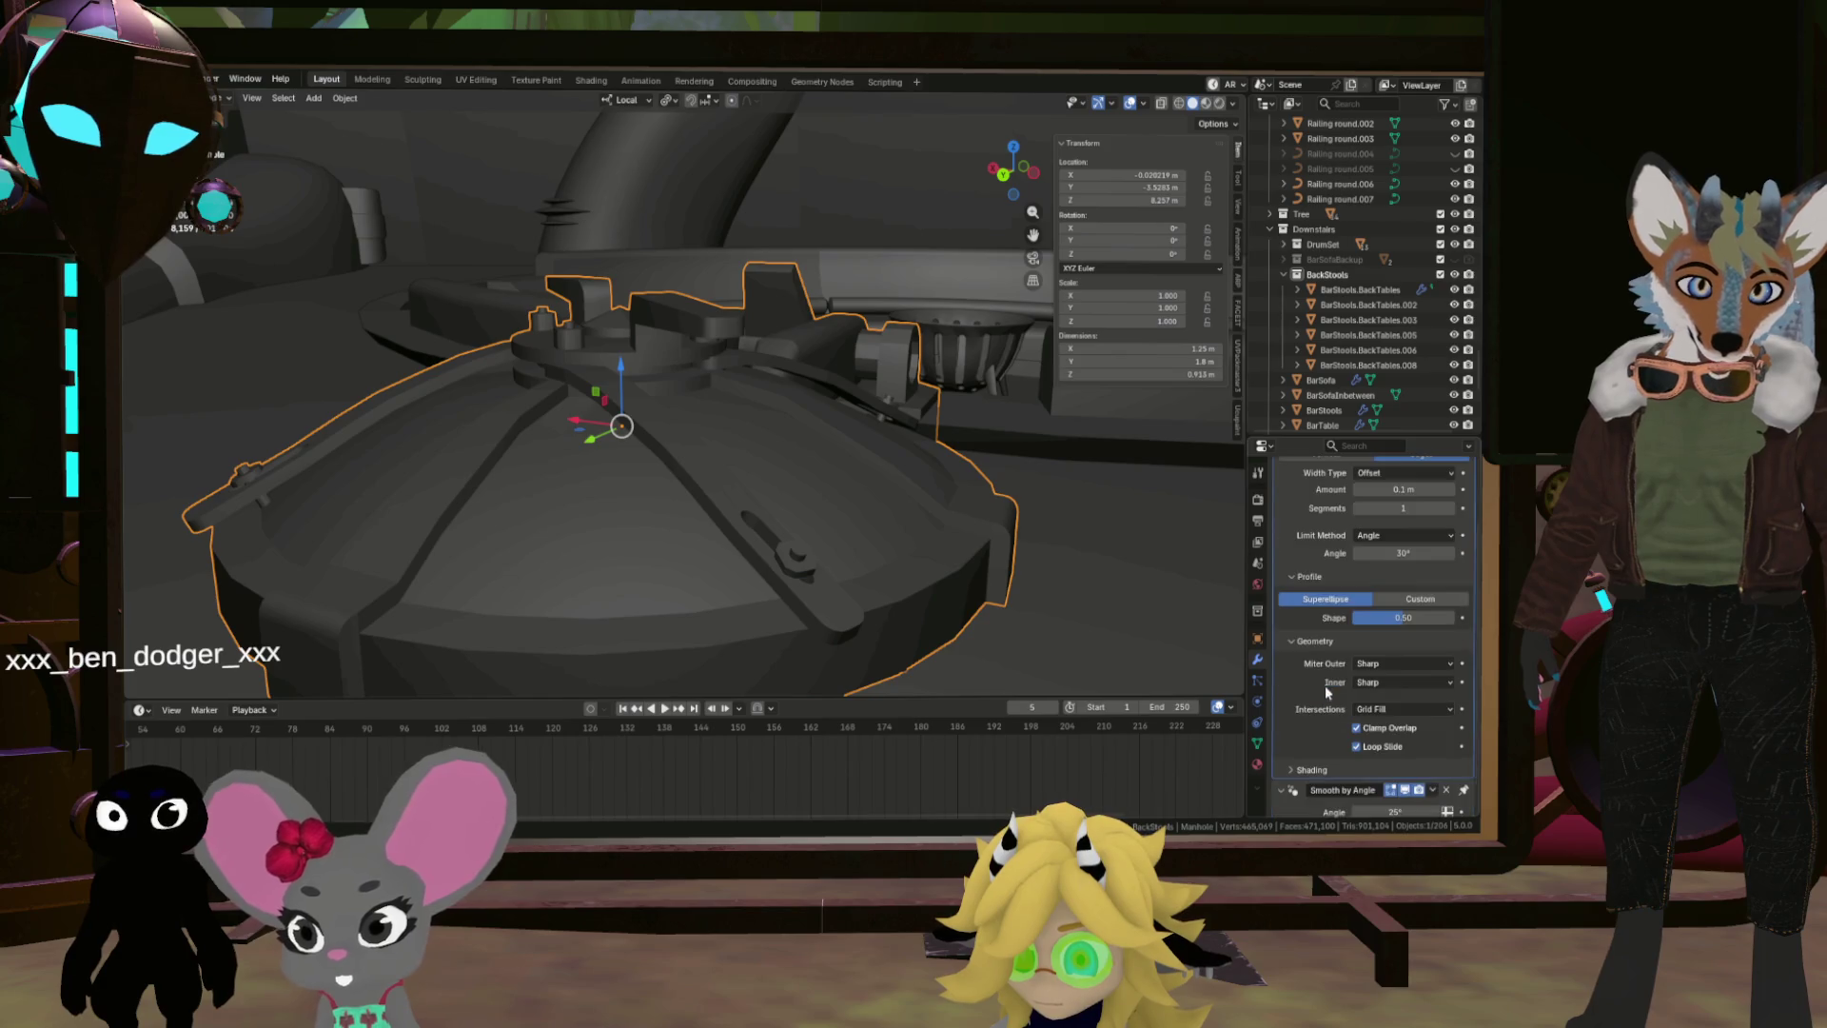
click(1358, 700)
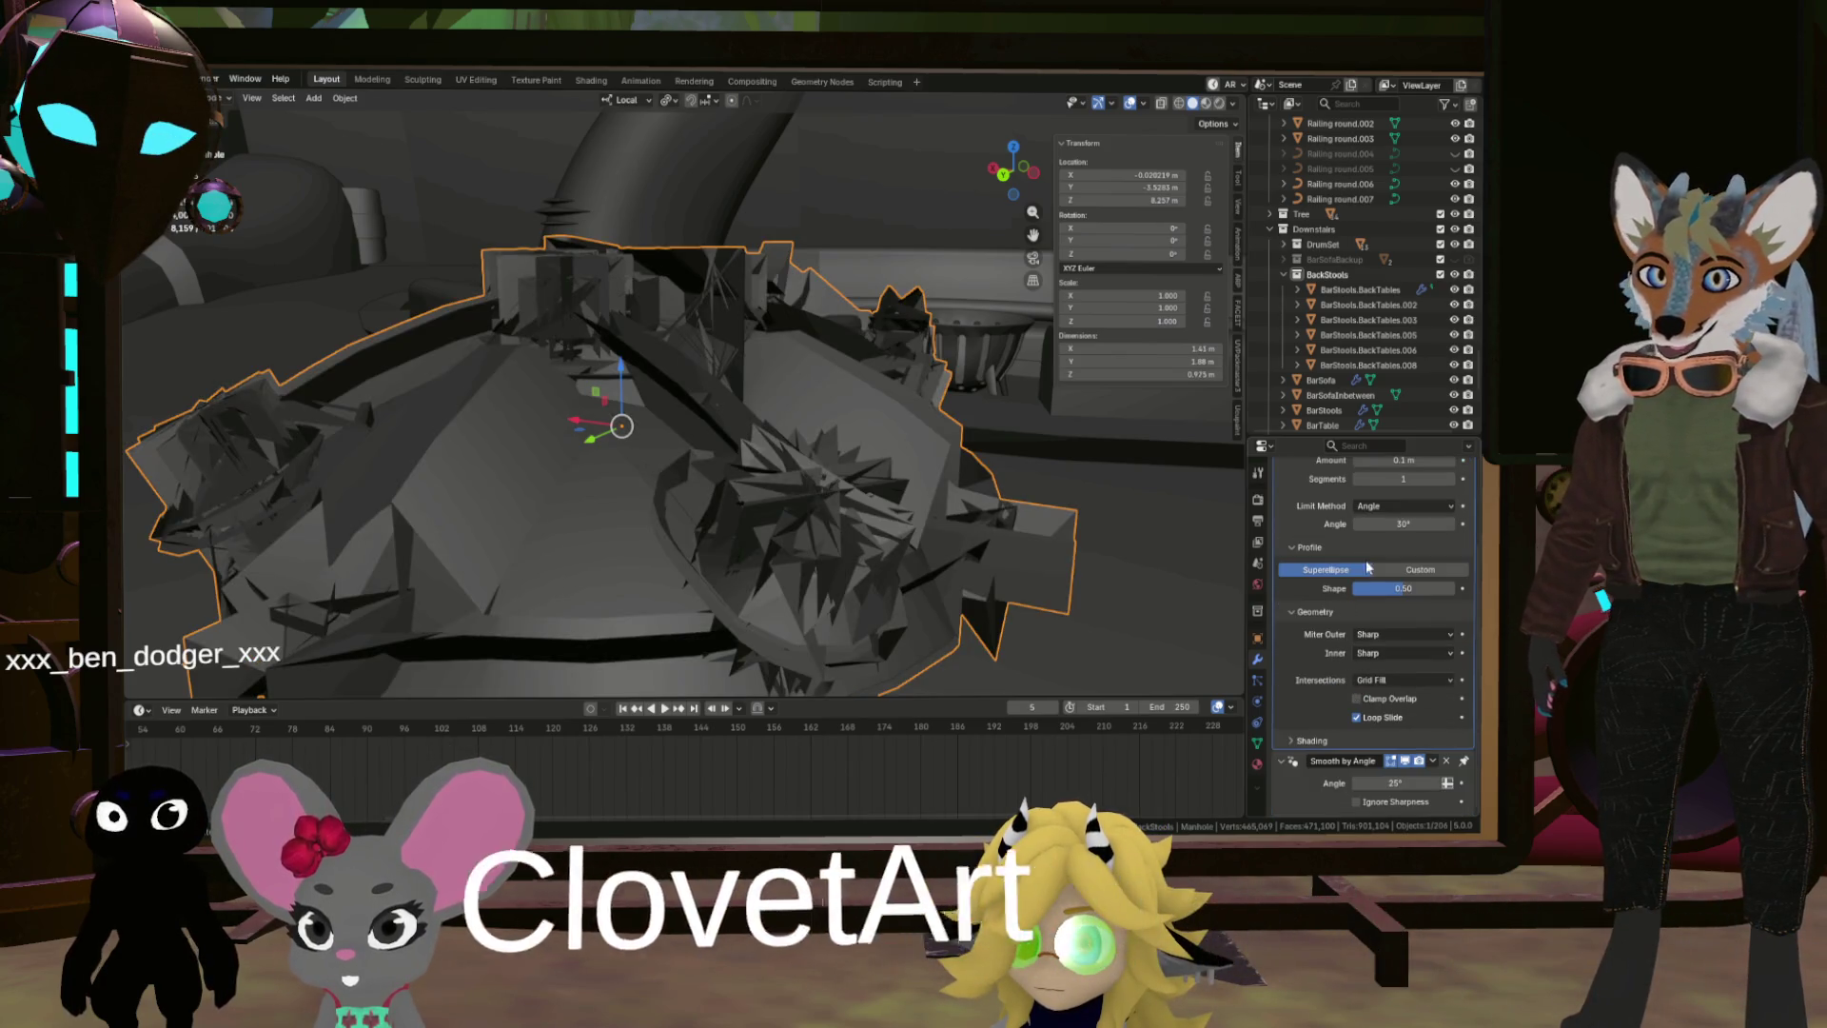
scroll(1358, 570, up, 3)
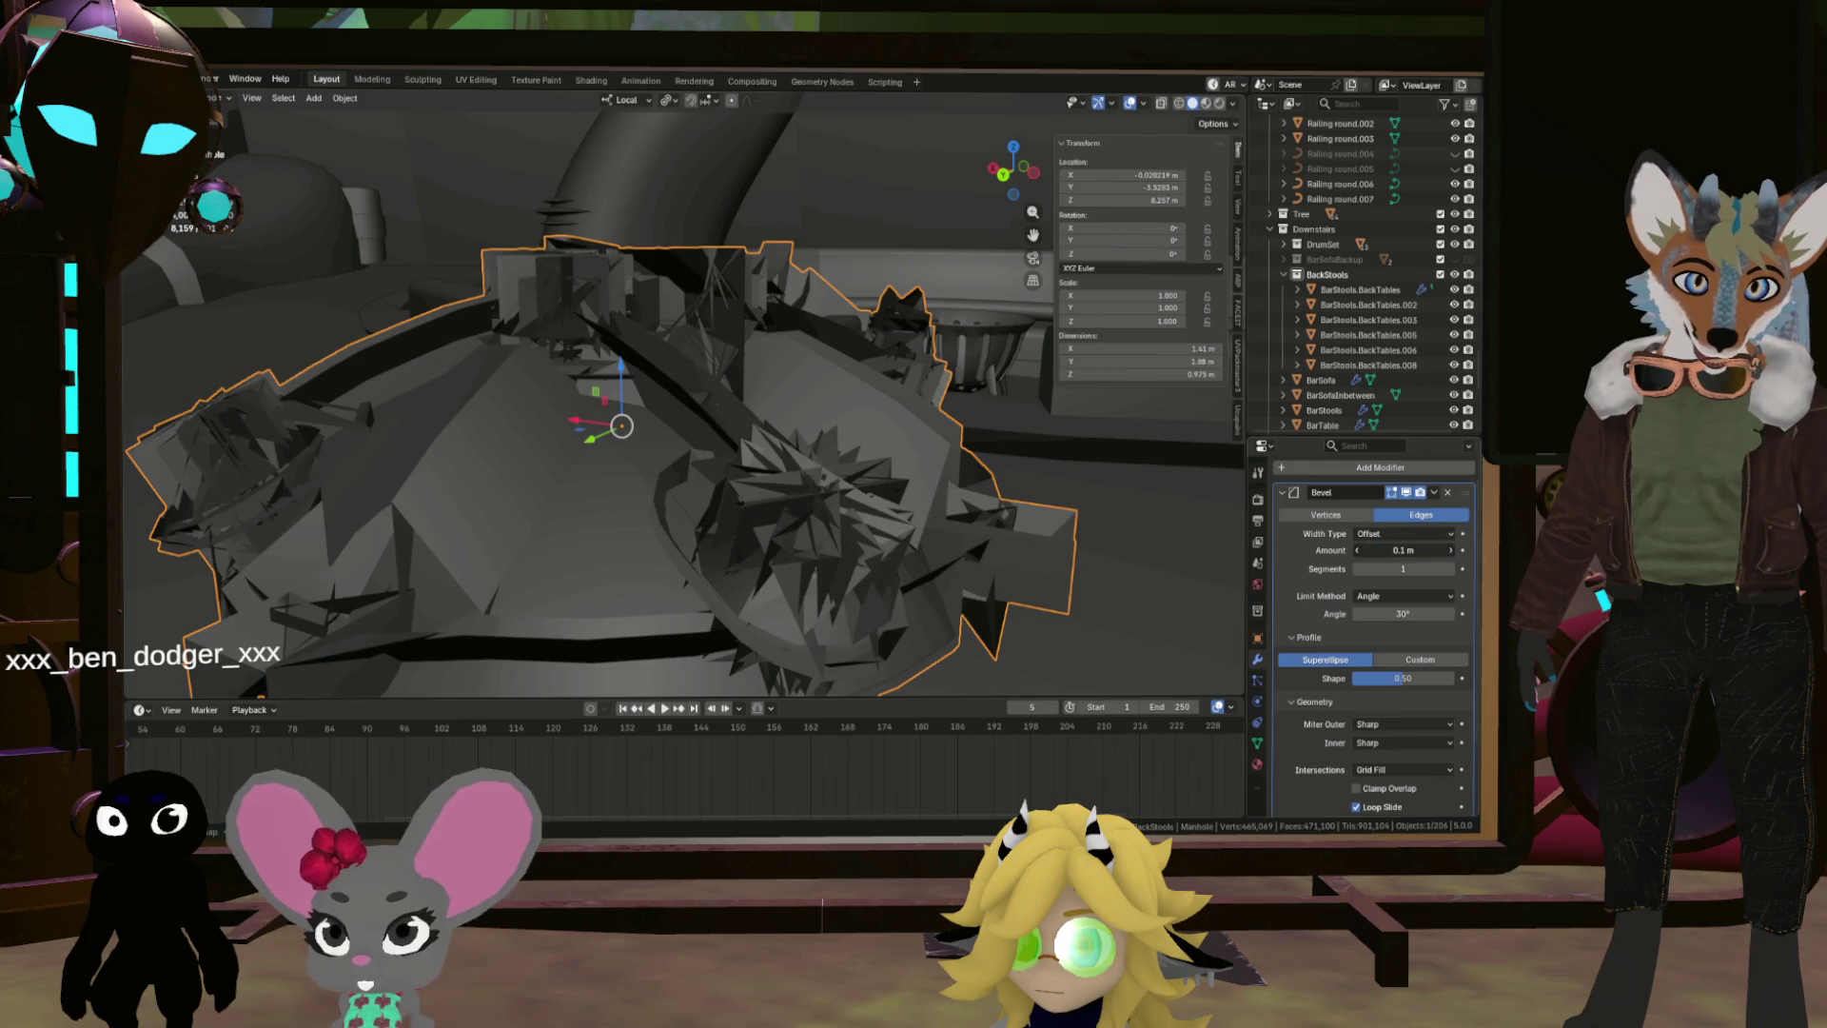
Step: Adjust the bevel Amount (typing 0.01 m) and orbit around the lid and lever
double_click(1404, 550)
text(0.01)
key(Return)
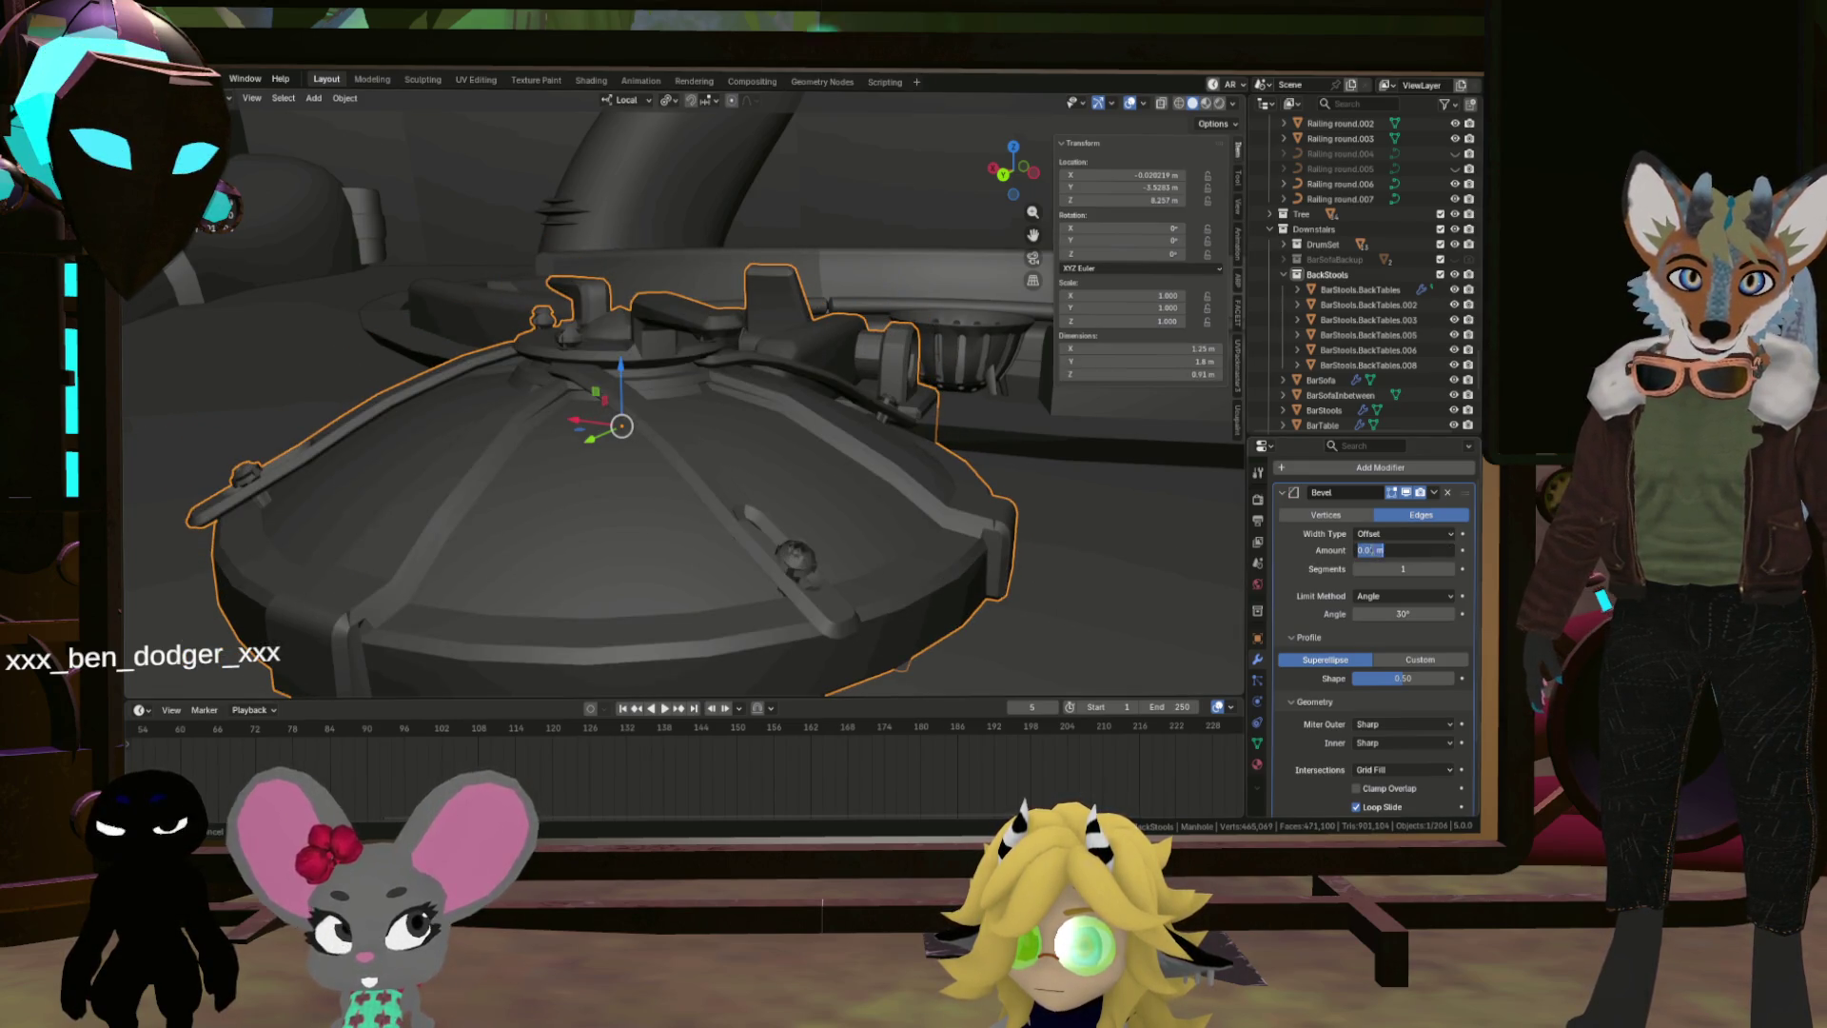
key(Return)
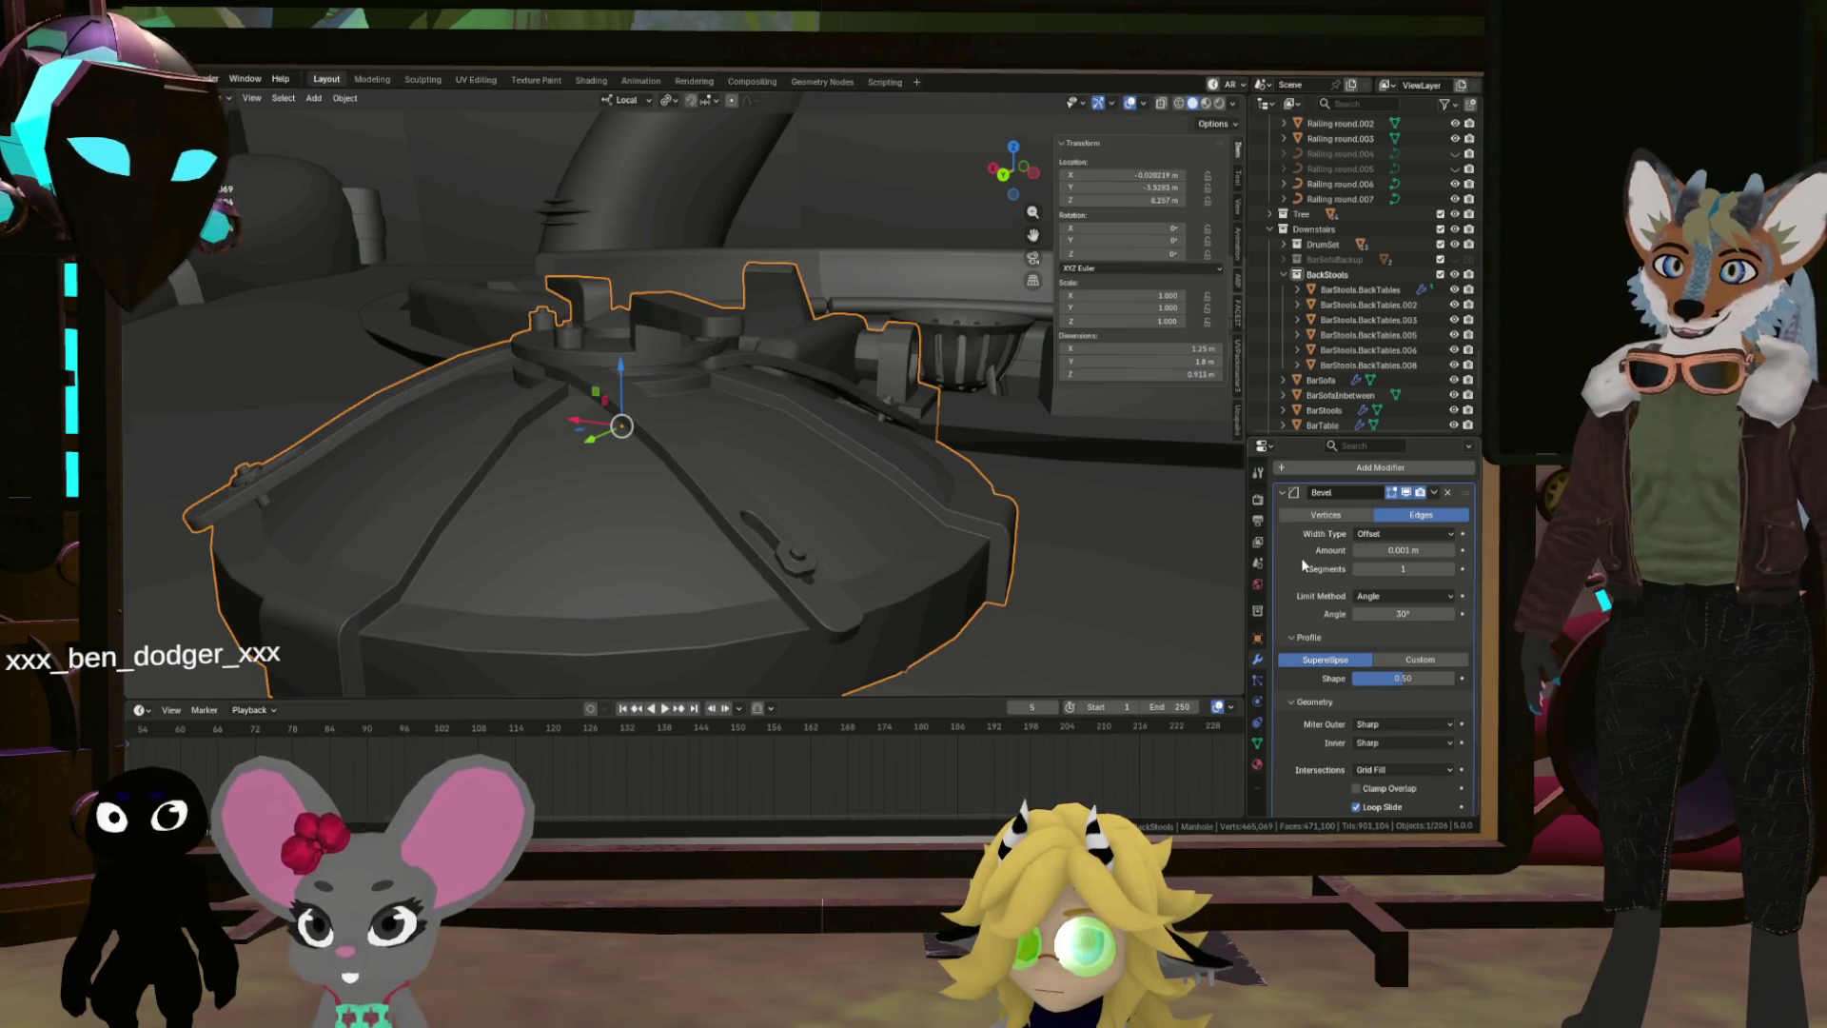
mouse_move(955, 529)
mouse_down()
mouse_move(784, 535)
mouse_move(759, 398)
mouse_move(825, 336)
mouse_move(843, 437)
mouse_move(826, 563)
mouse_move(787, 469)
mouse_move(799, 418)
mouse_up()
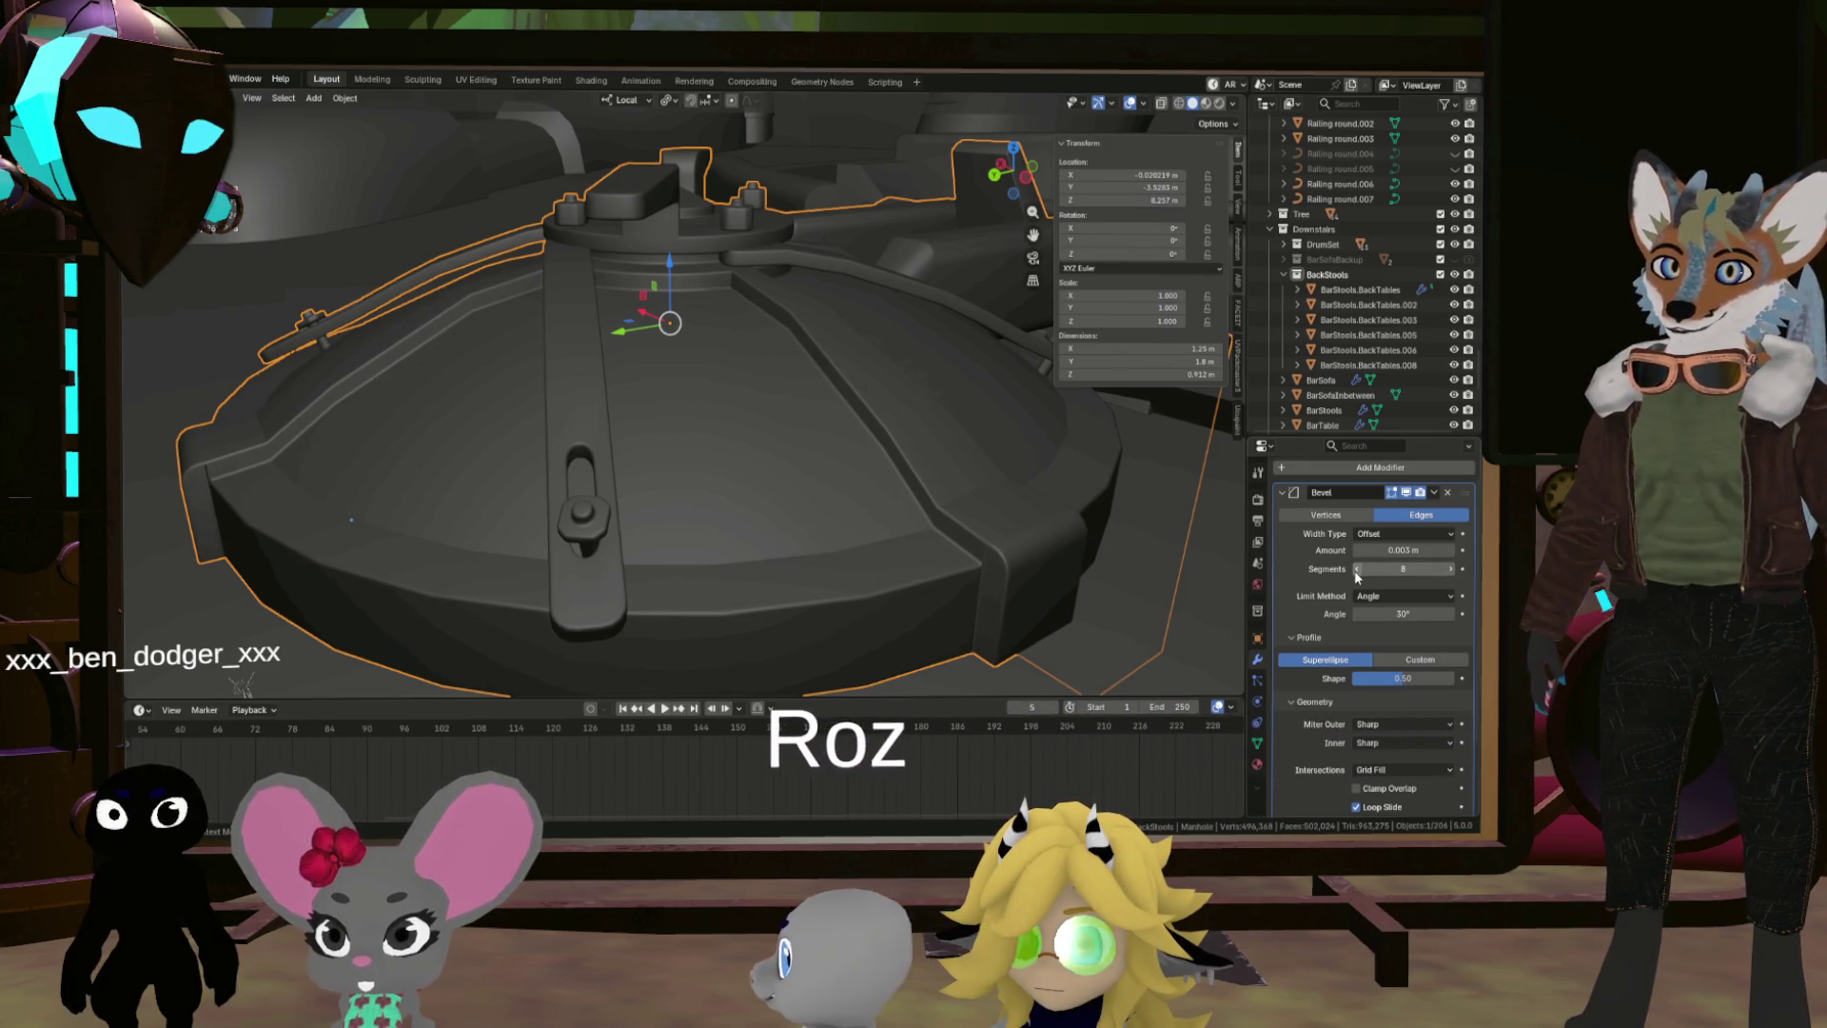
scroll(837, 489, up, 6)
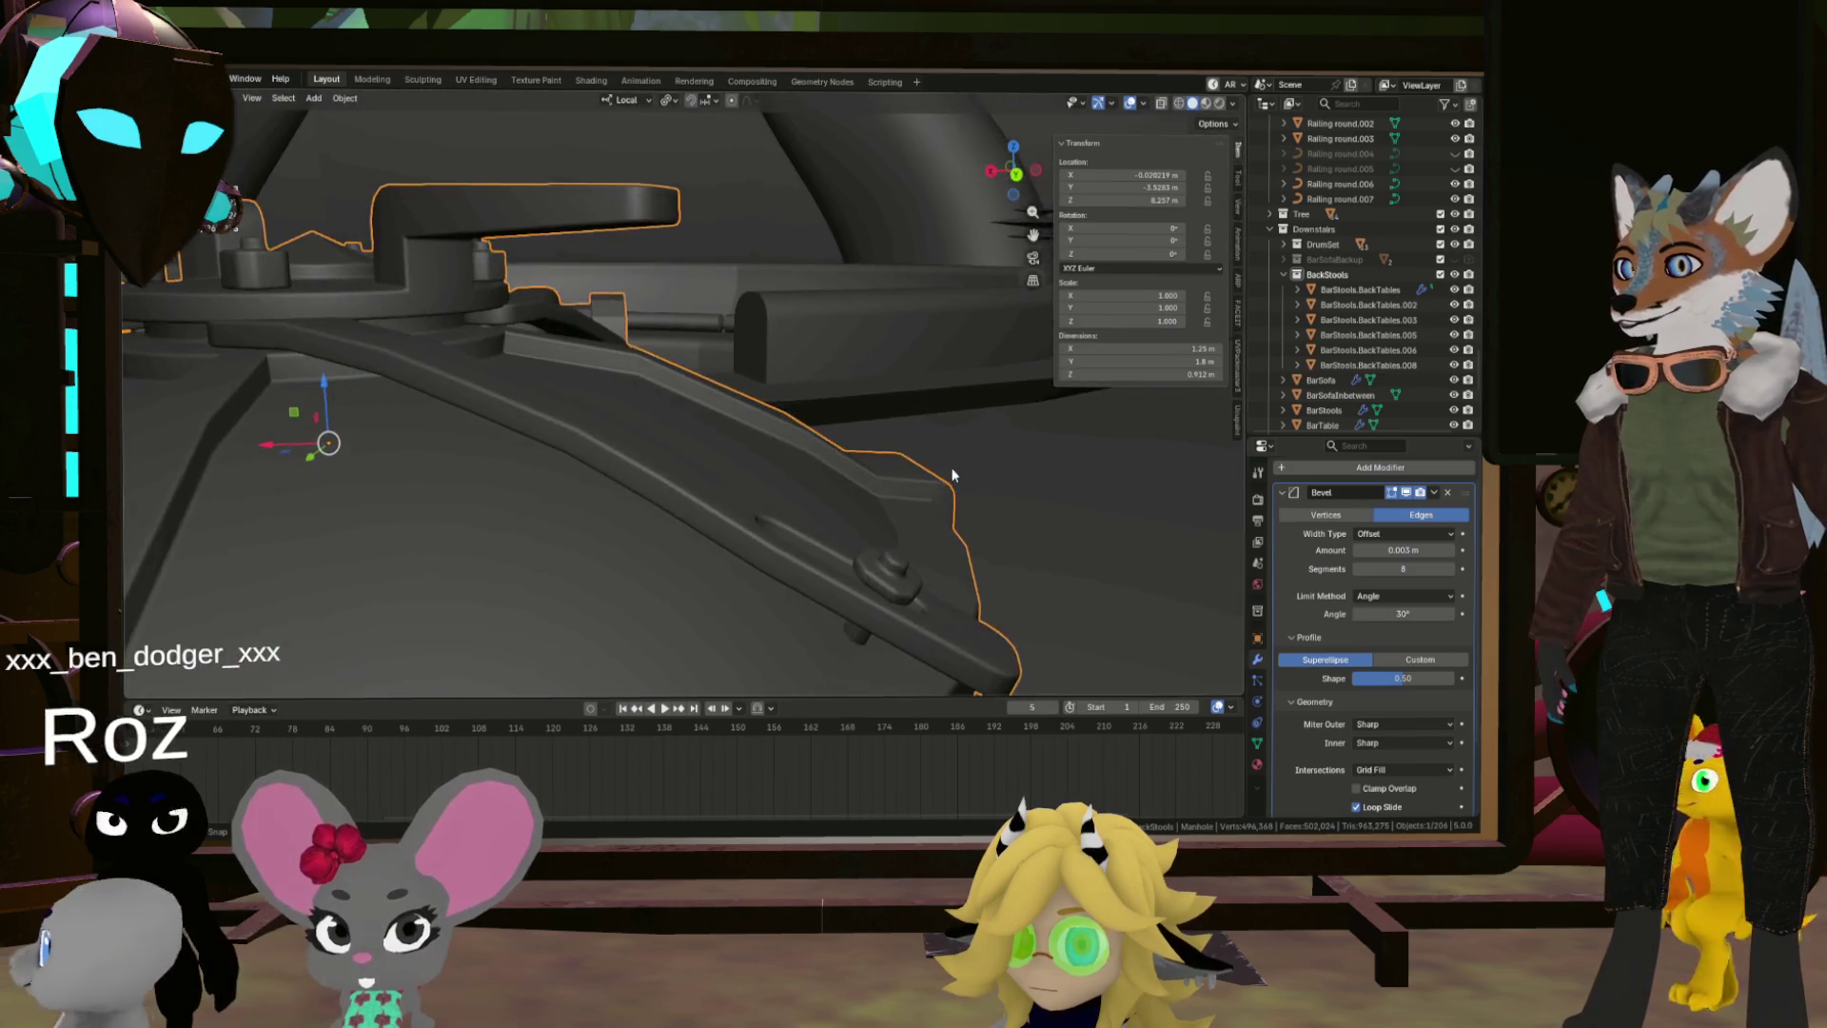
scroll(953, 474, down, 4)
drag(952, 474, 830, 483)
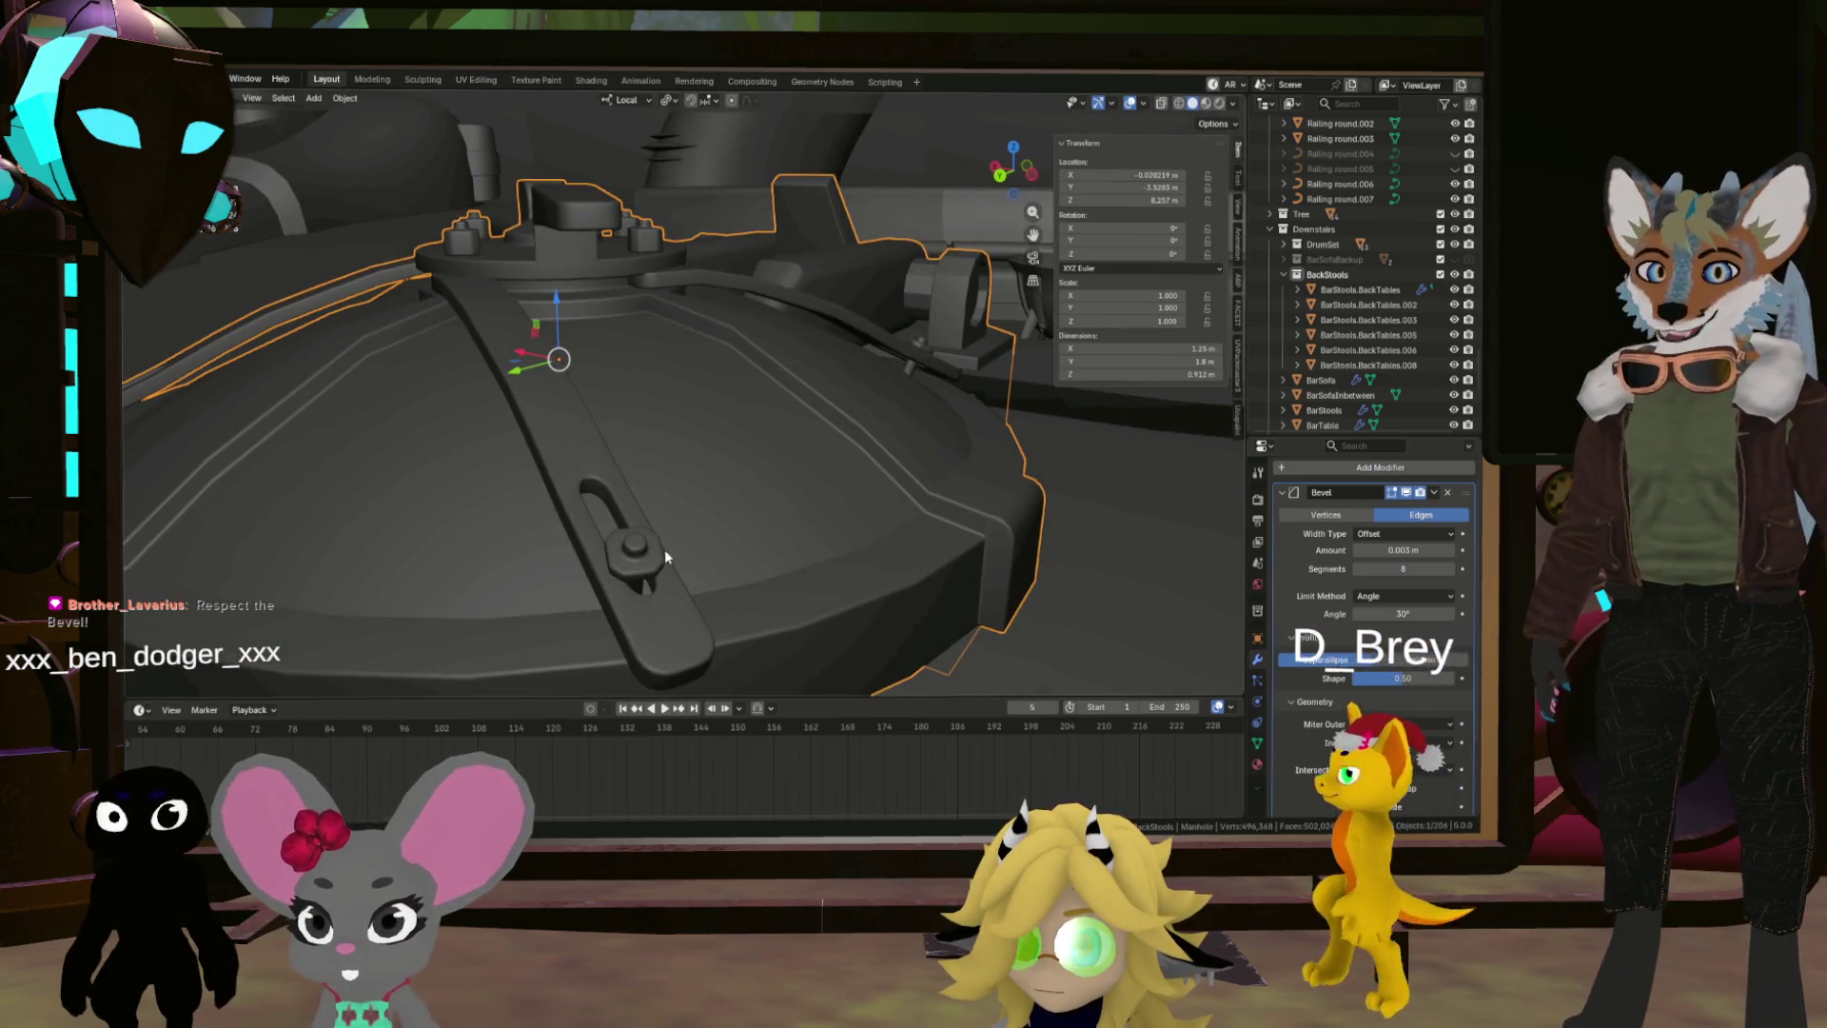
mouse_move(664, 550)
mouse_down()
mouse_move(746, 534)
mouse_move(656, 558)
mouse_move(614, 534)
mouse_move(650, 535)
mouse_move(562, 510)
mouse_move(651, 466)
mouse_move(523, 501)
mouse_move(611, 540)
mouse_move(706, 523)
mouse_move(1130, 534)
mouse_move(1098, 575)
mouse_up()
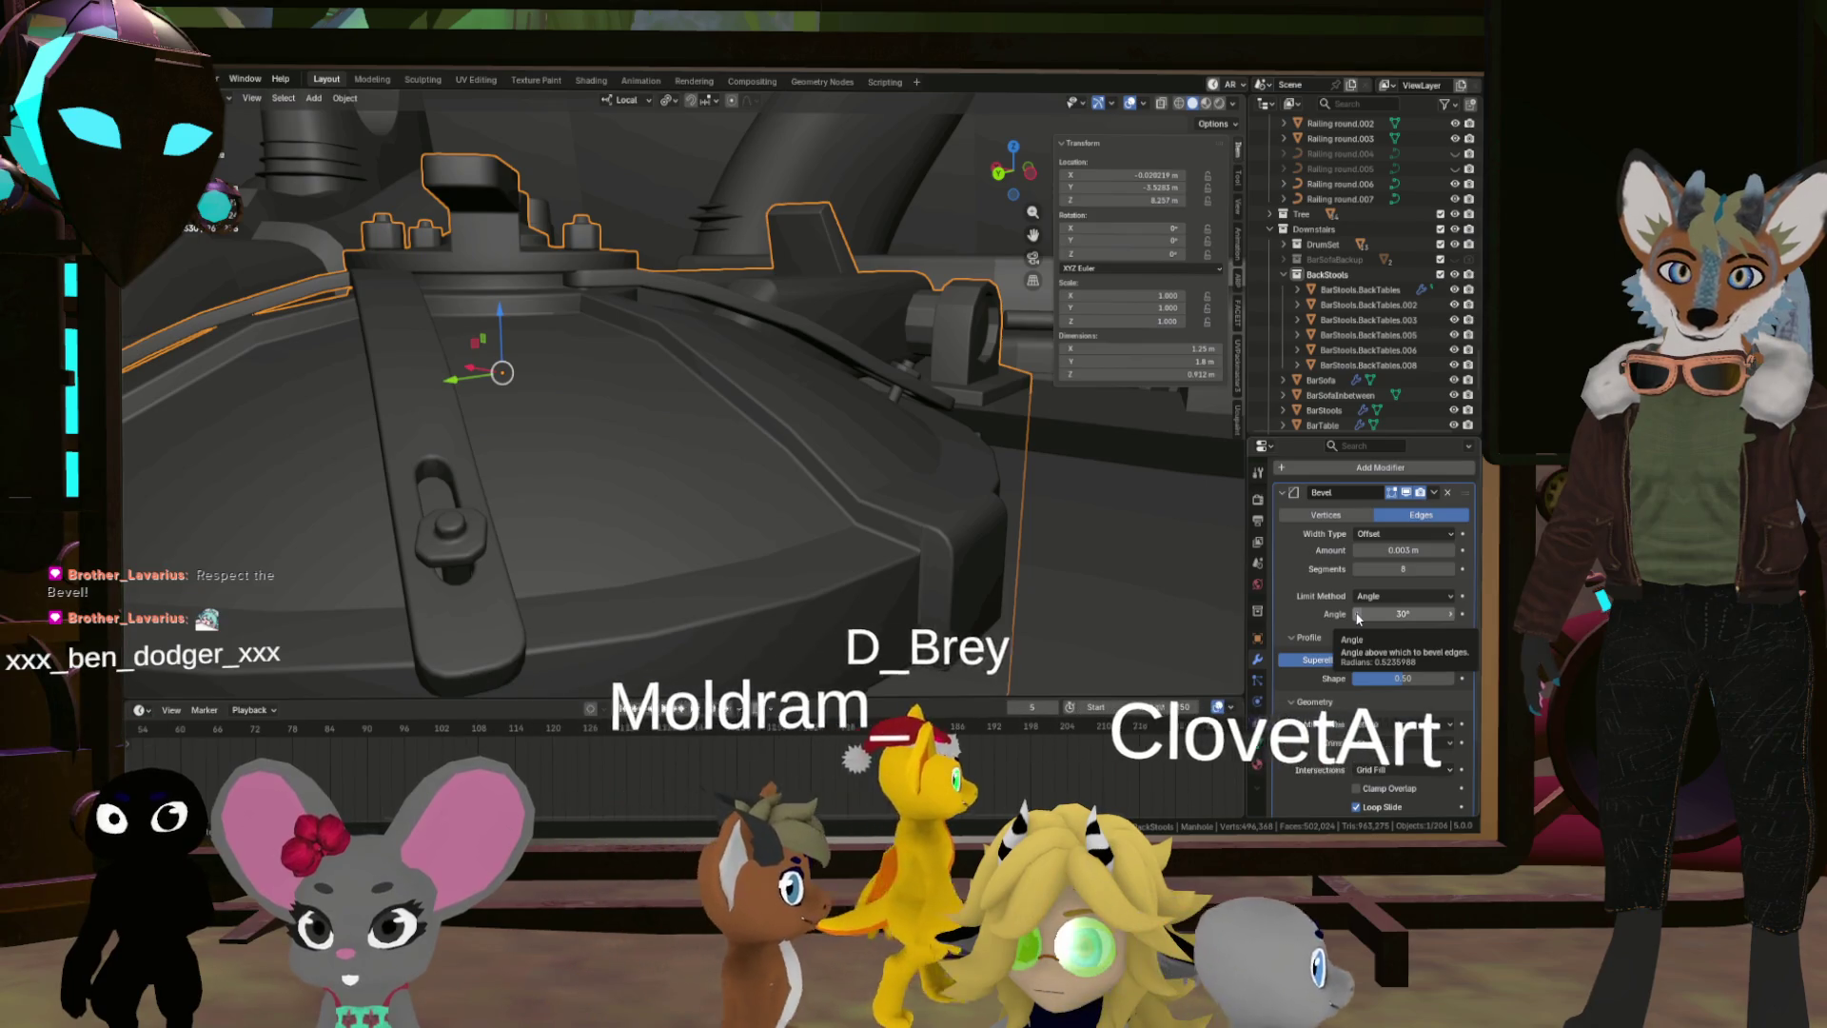
Step: Limit the Bevel modifier to weighted edges and enter Edit Mode
click(1399, 596)
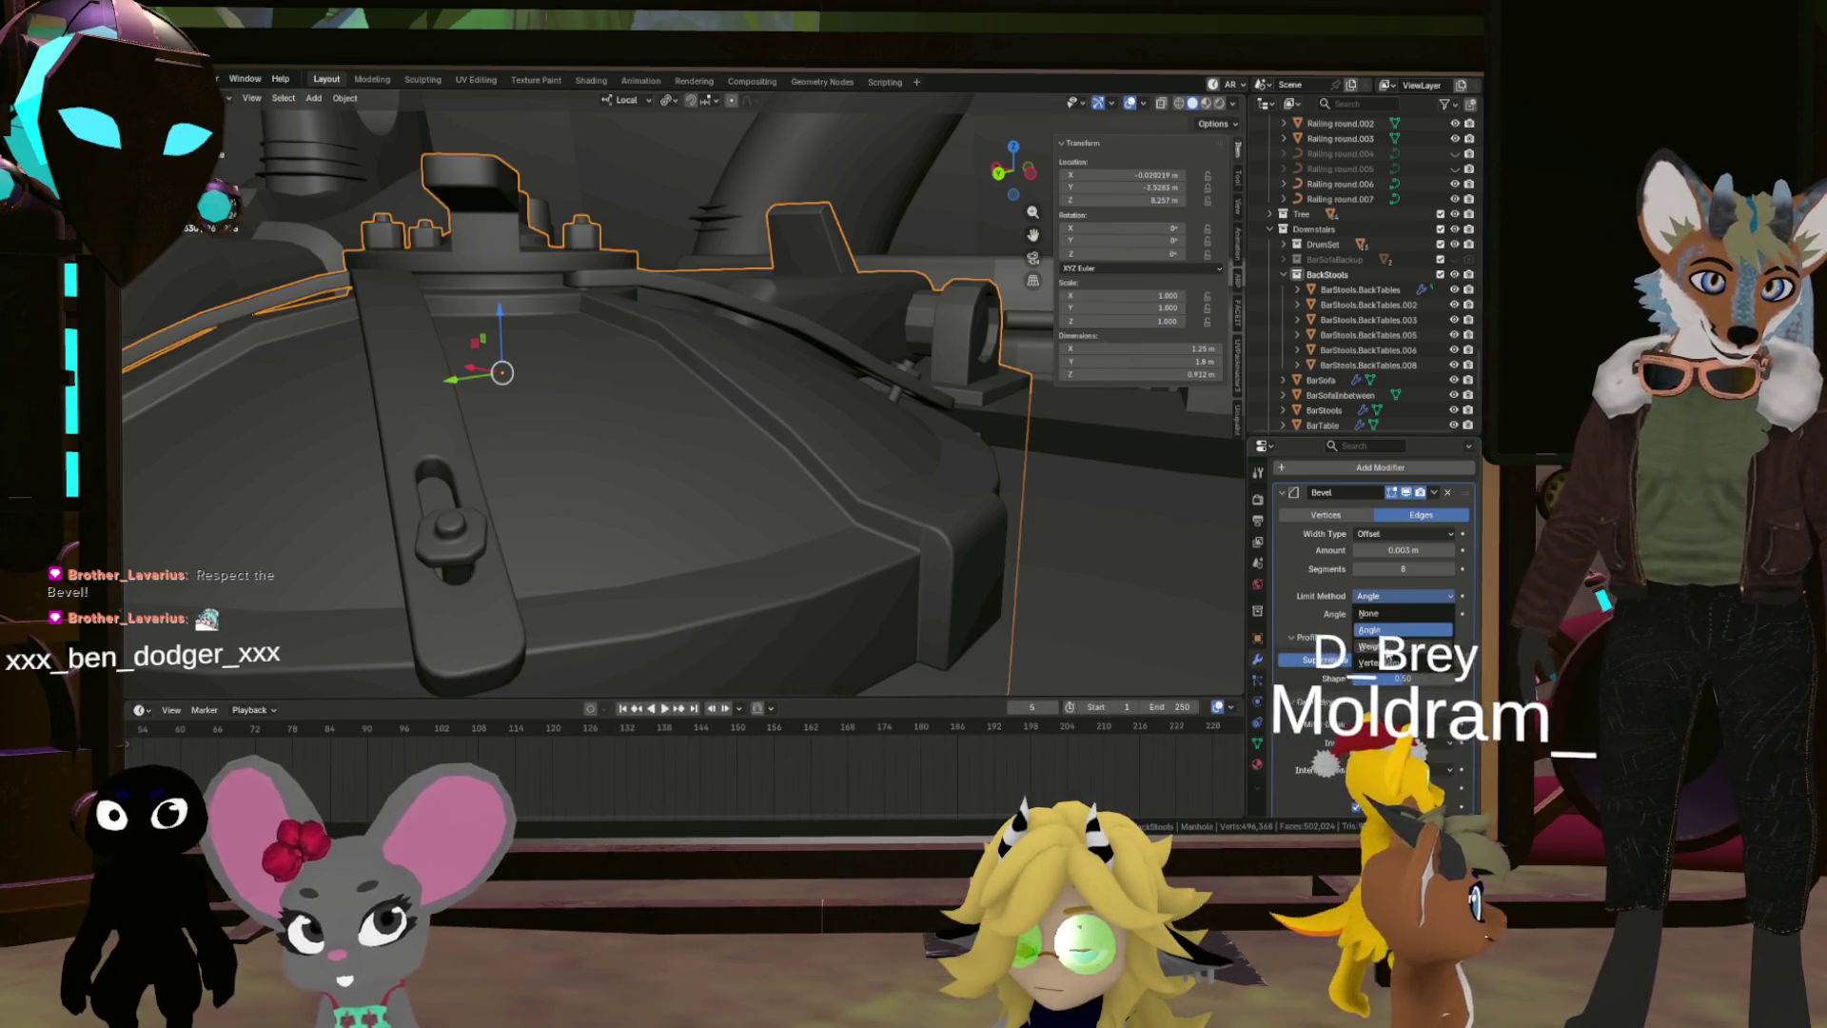
click(1371, 646)
scroll(782, 512, down, 4)
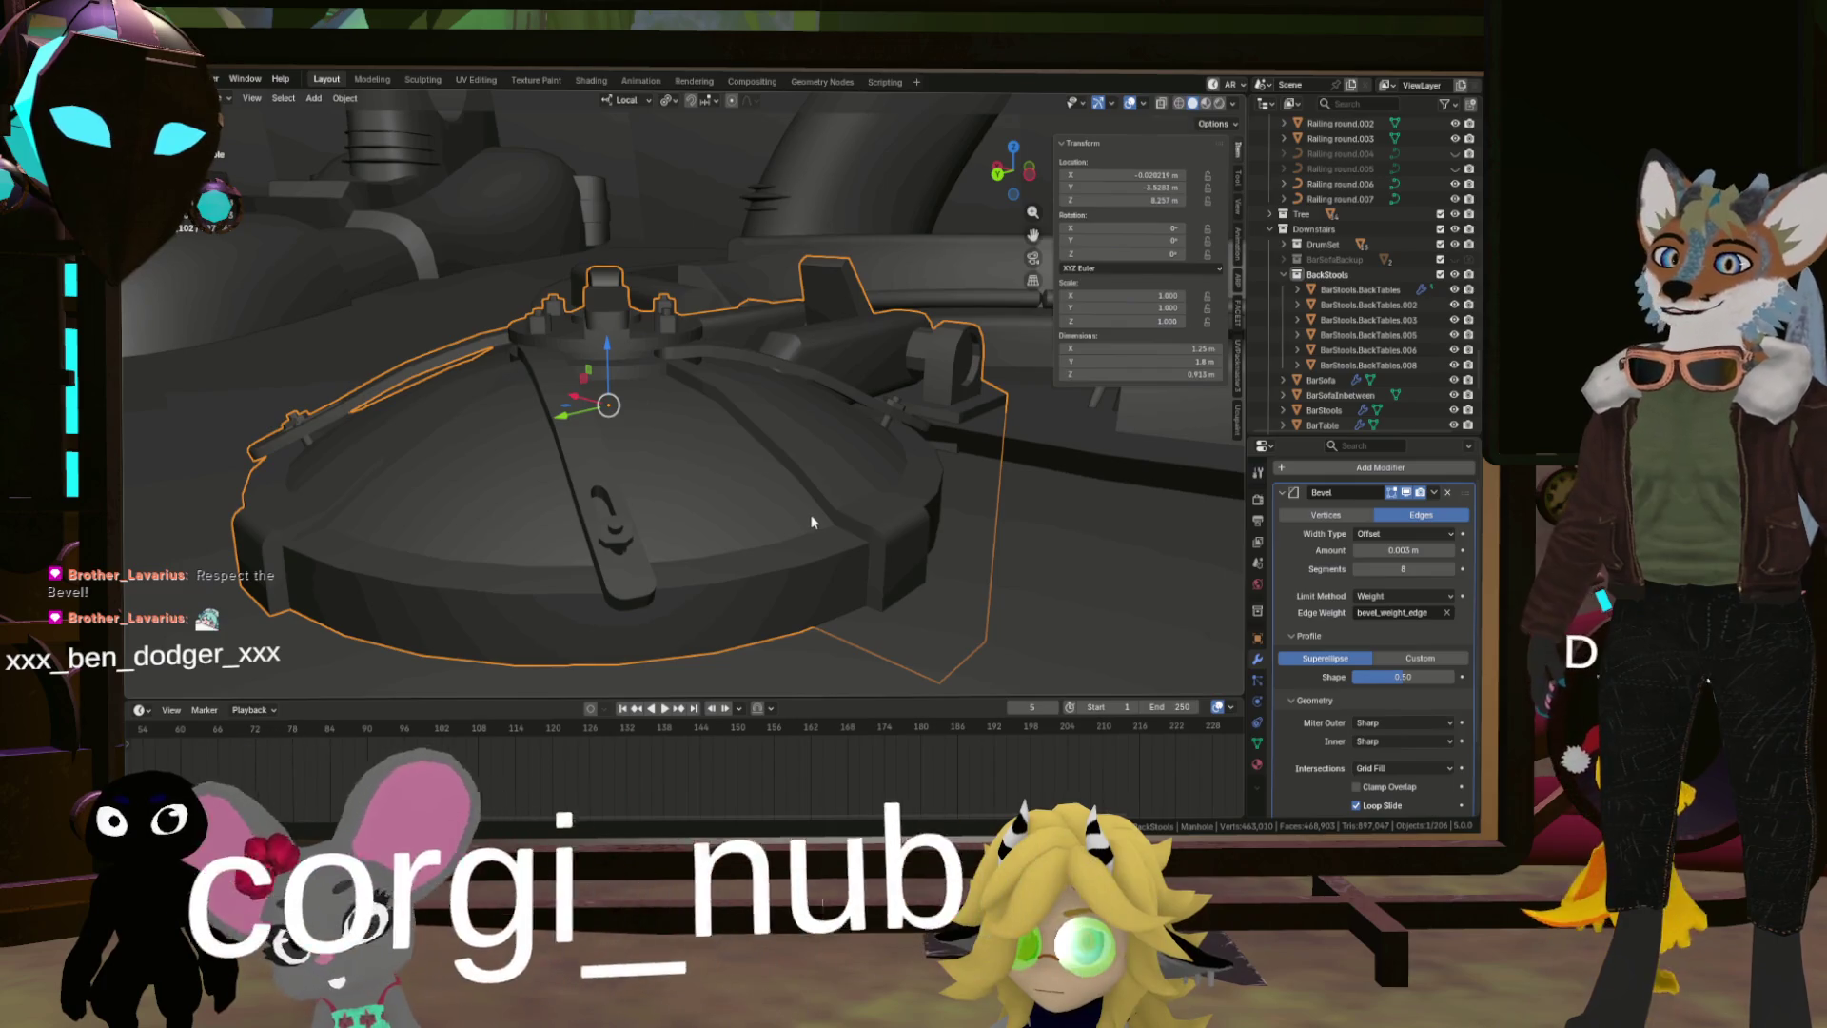
key(Tab)
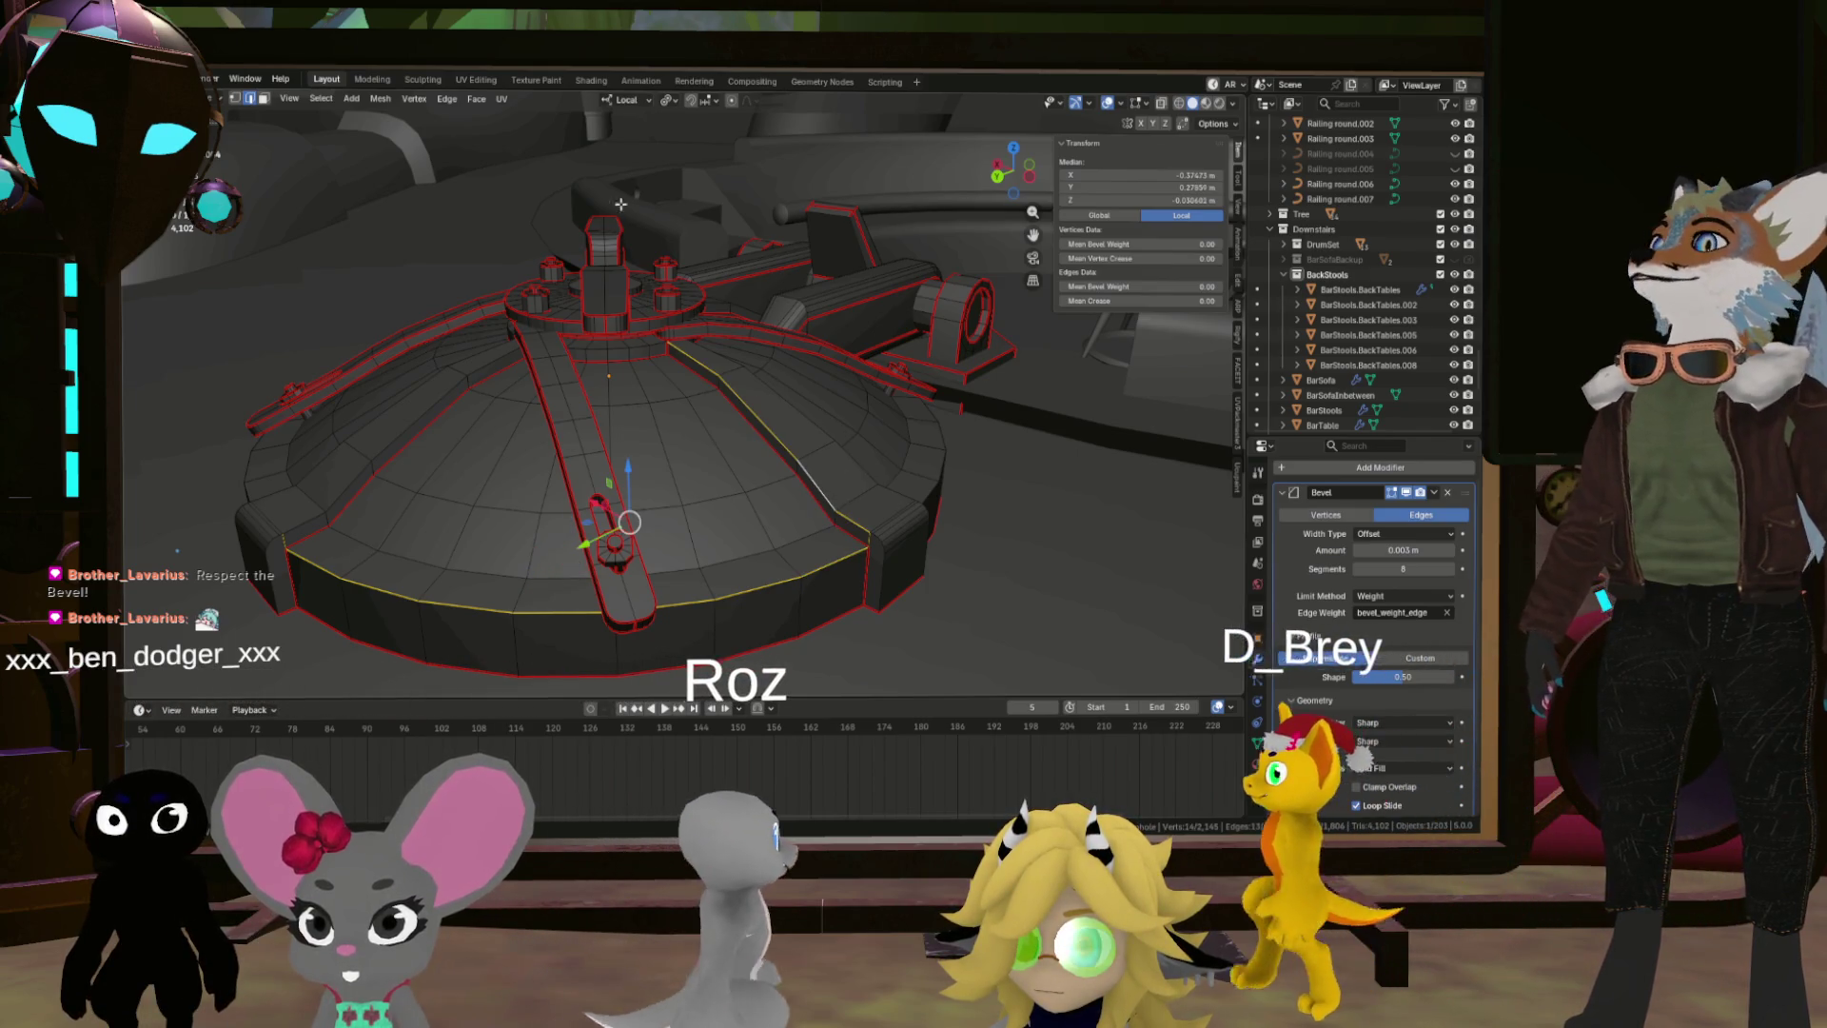
Step: Select all sharp edges and give them bevel weight and full crease of 1
click(323, 99)
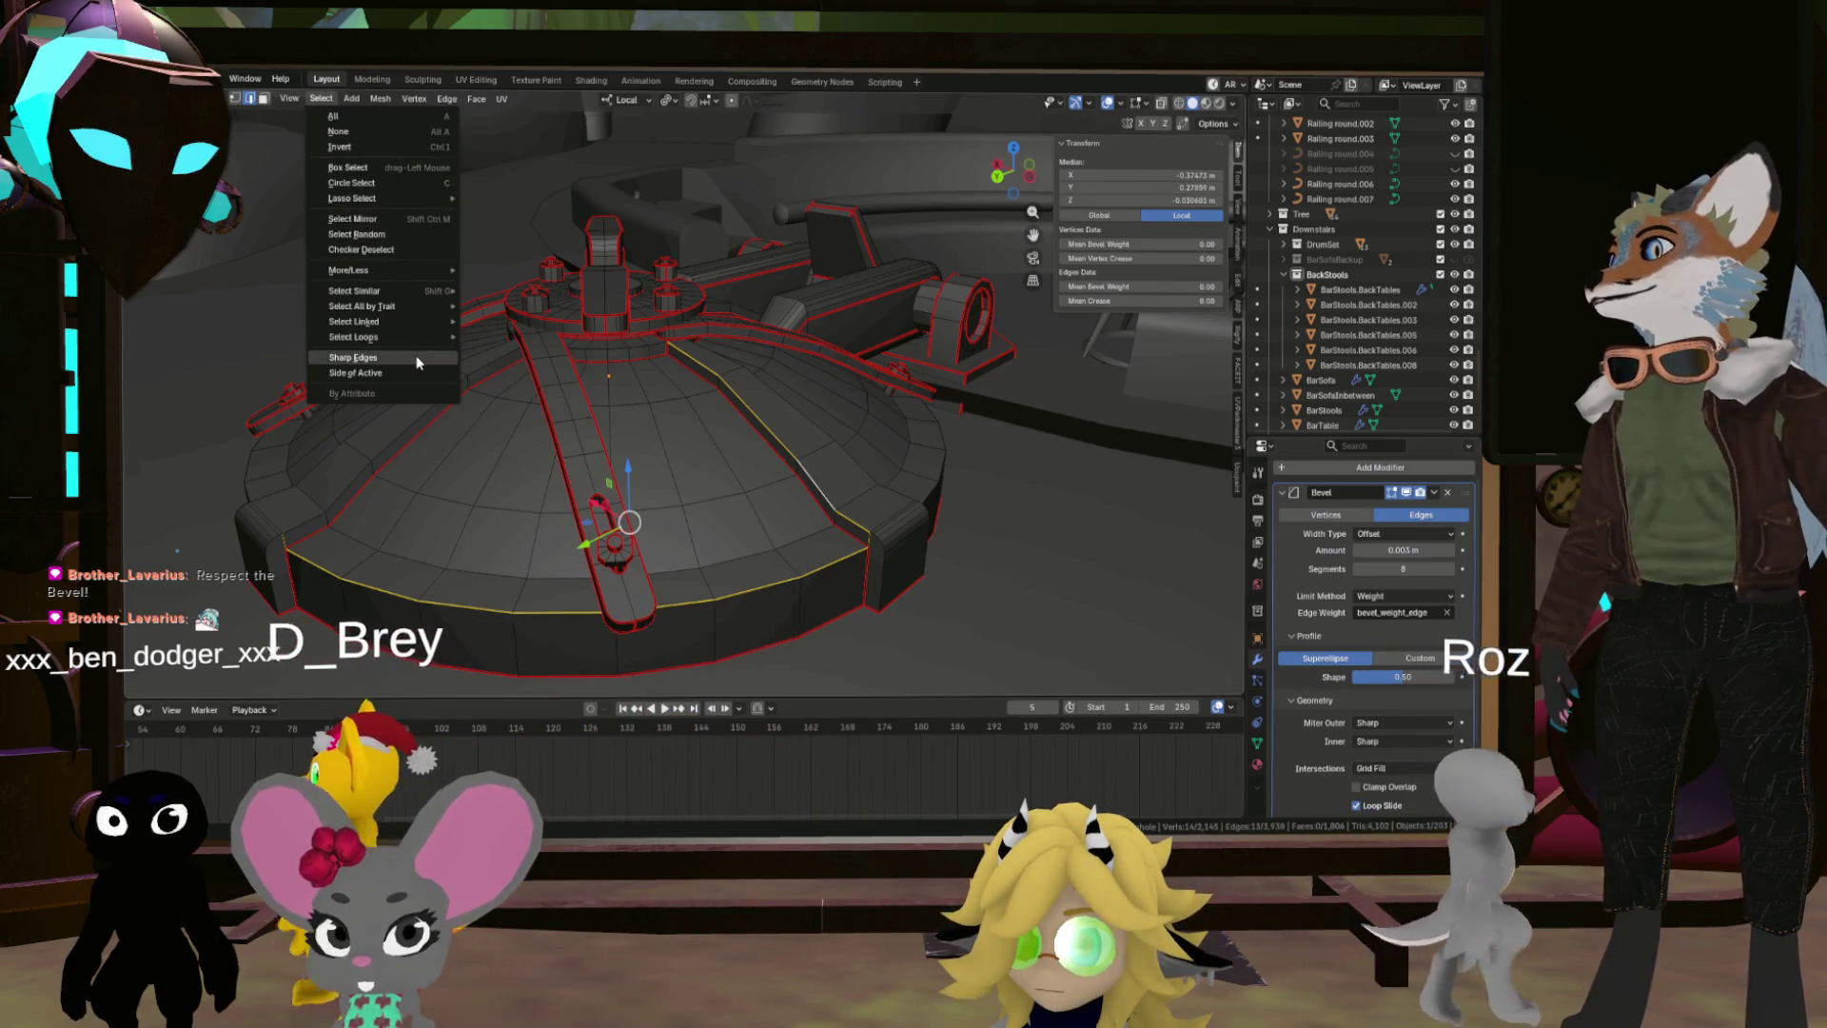
click(353, 356)
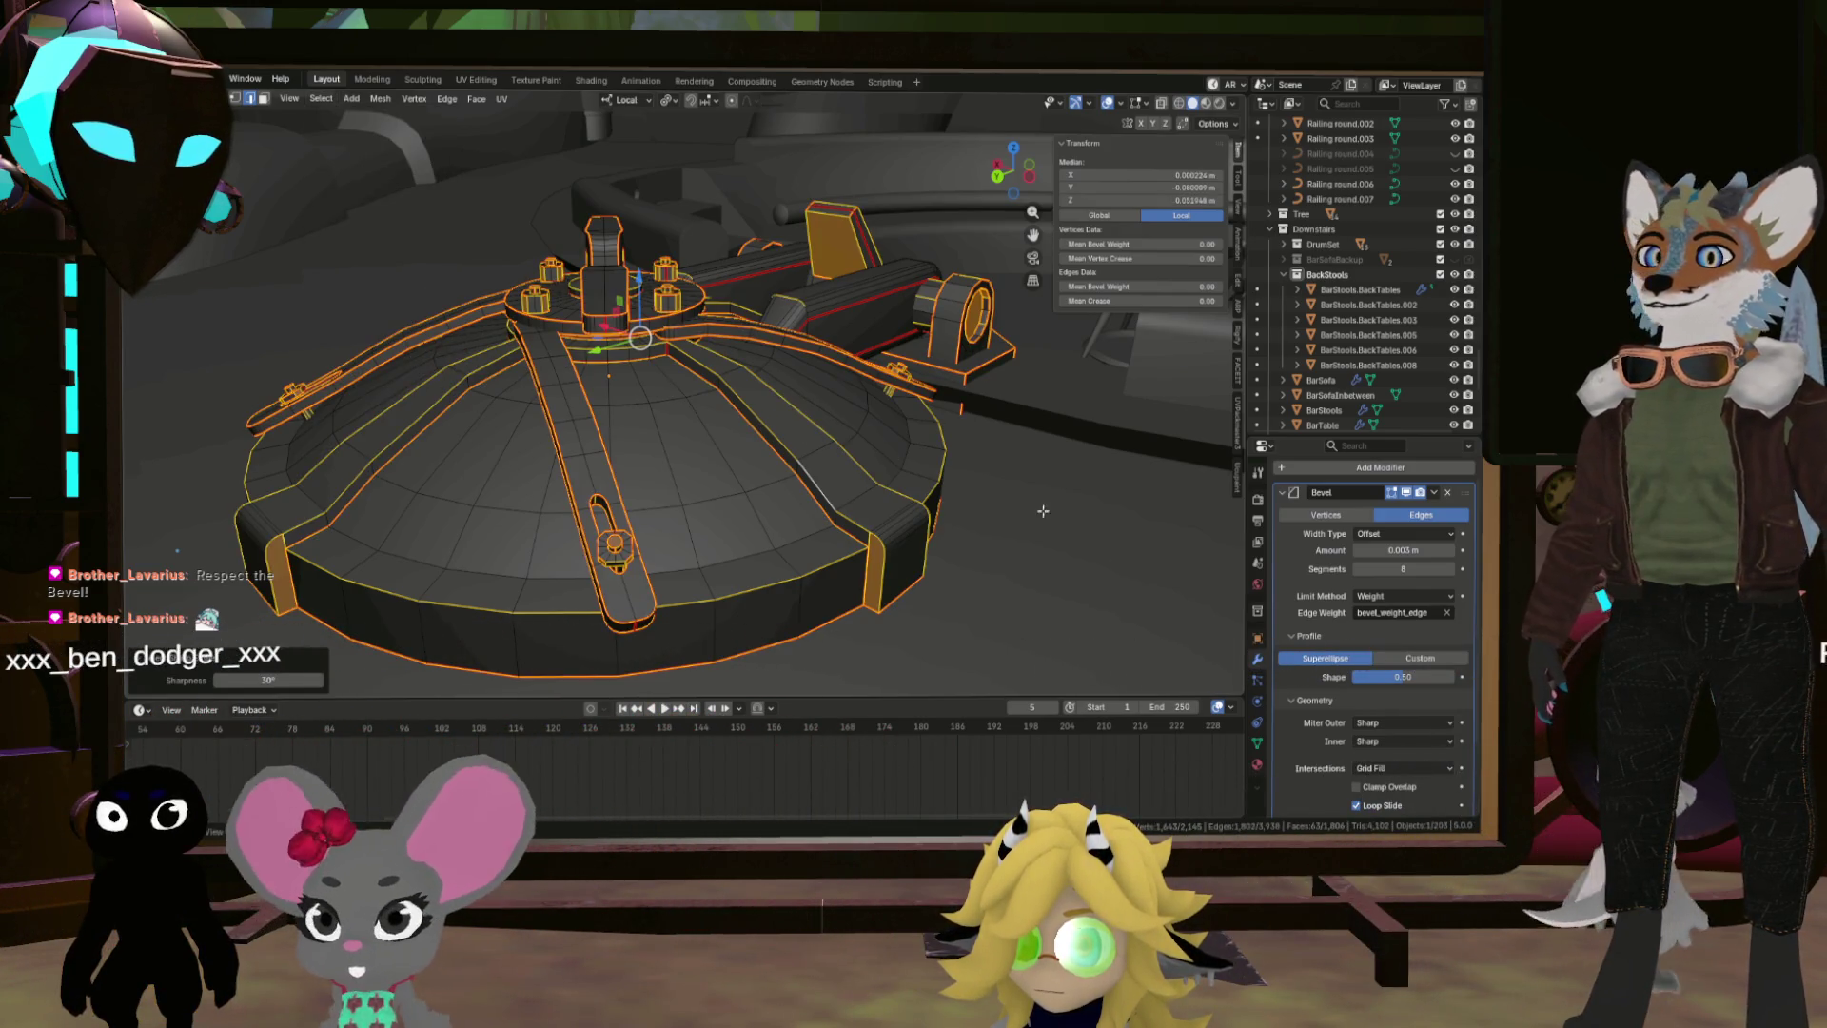
drag(1131, 287, 1142, 287)
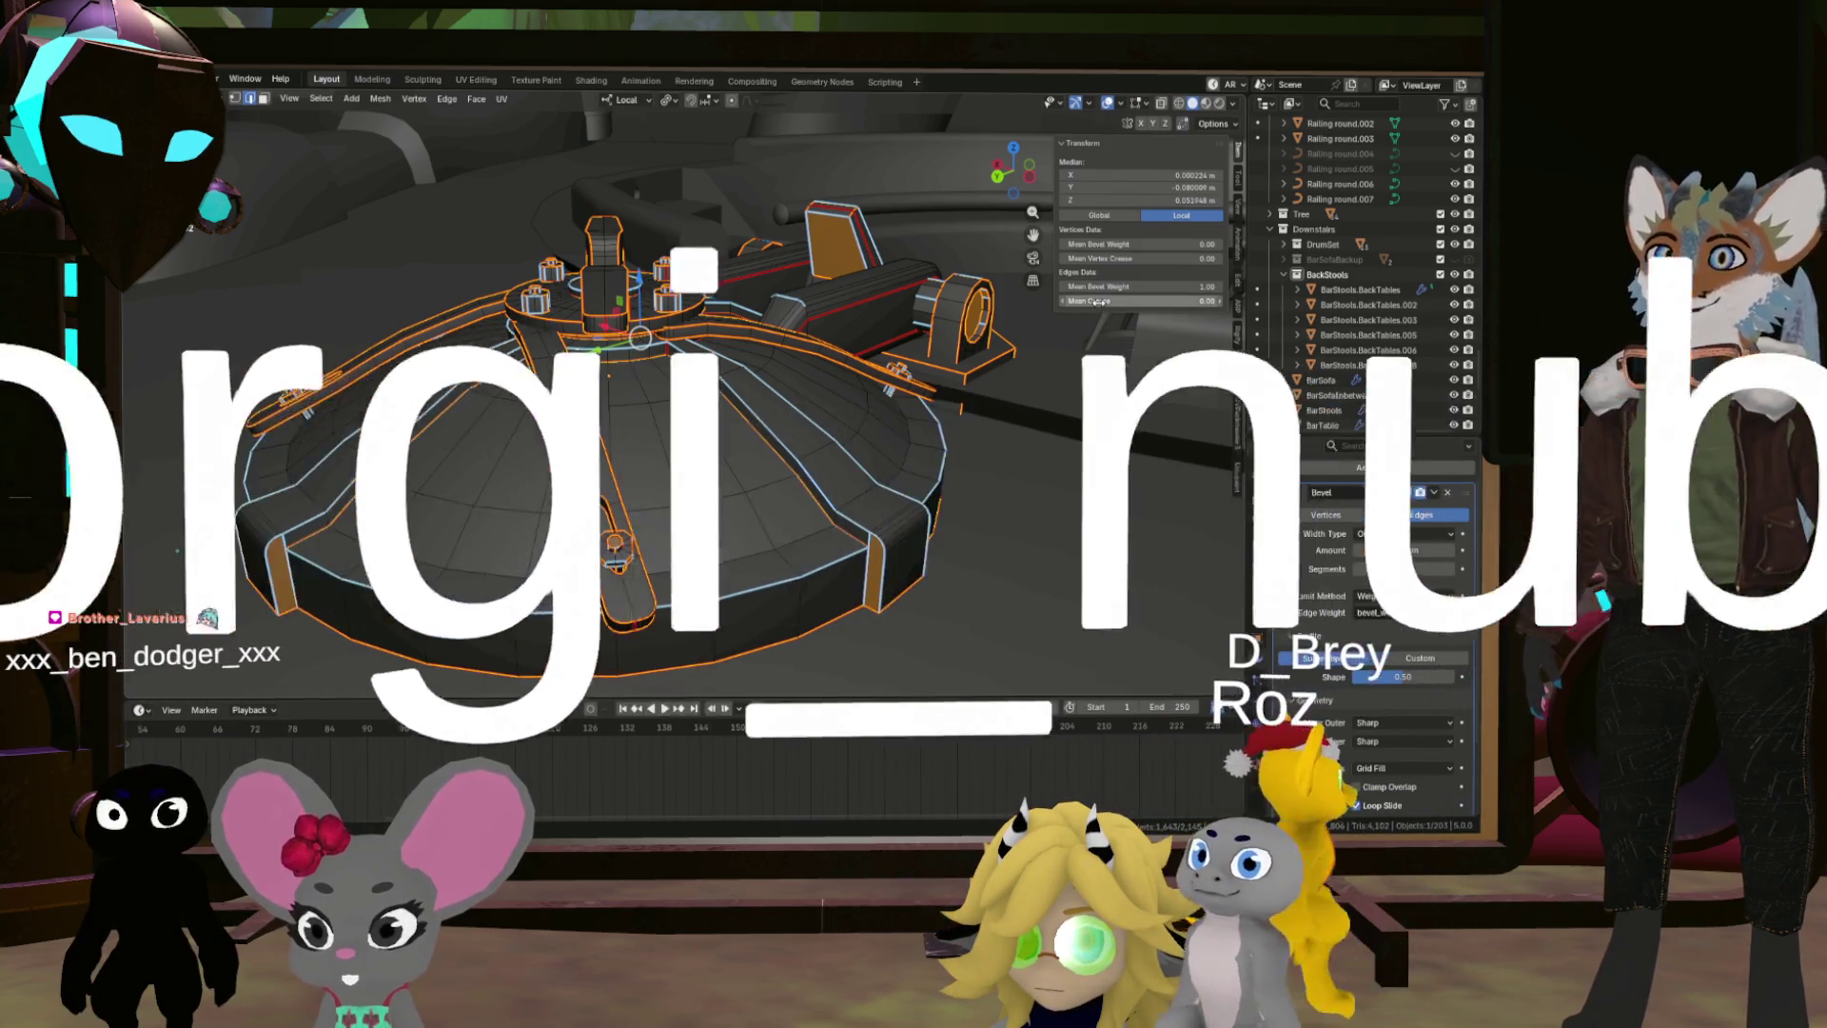
drag(1137, 300, 1204, 300)
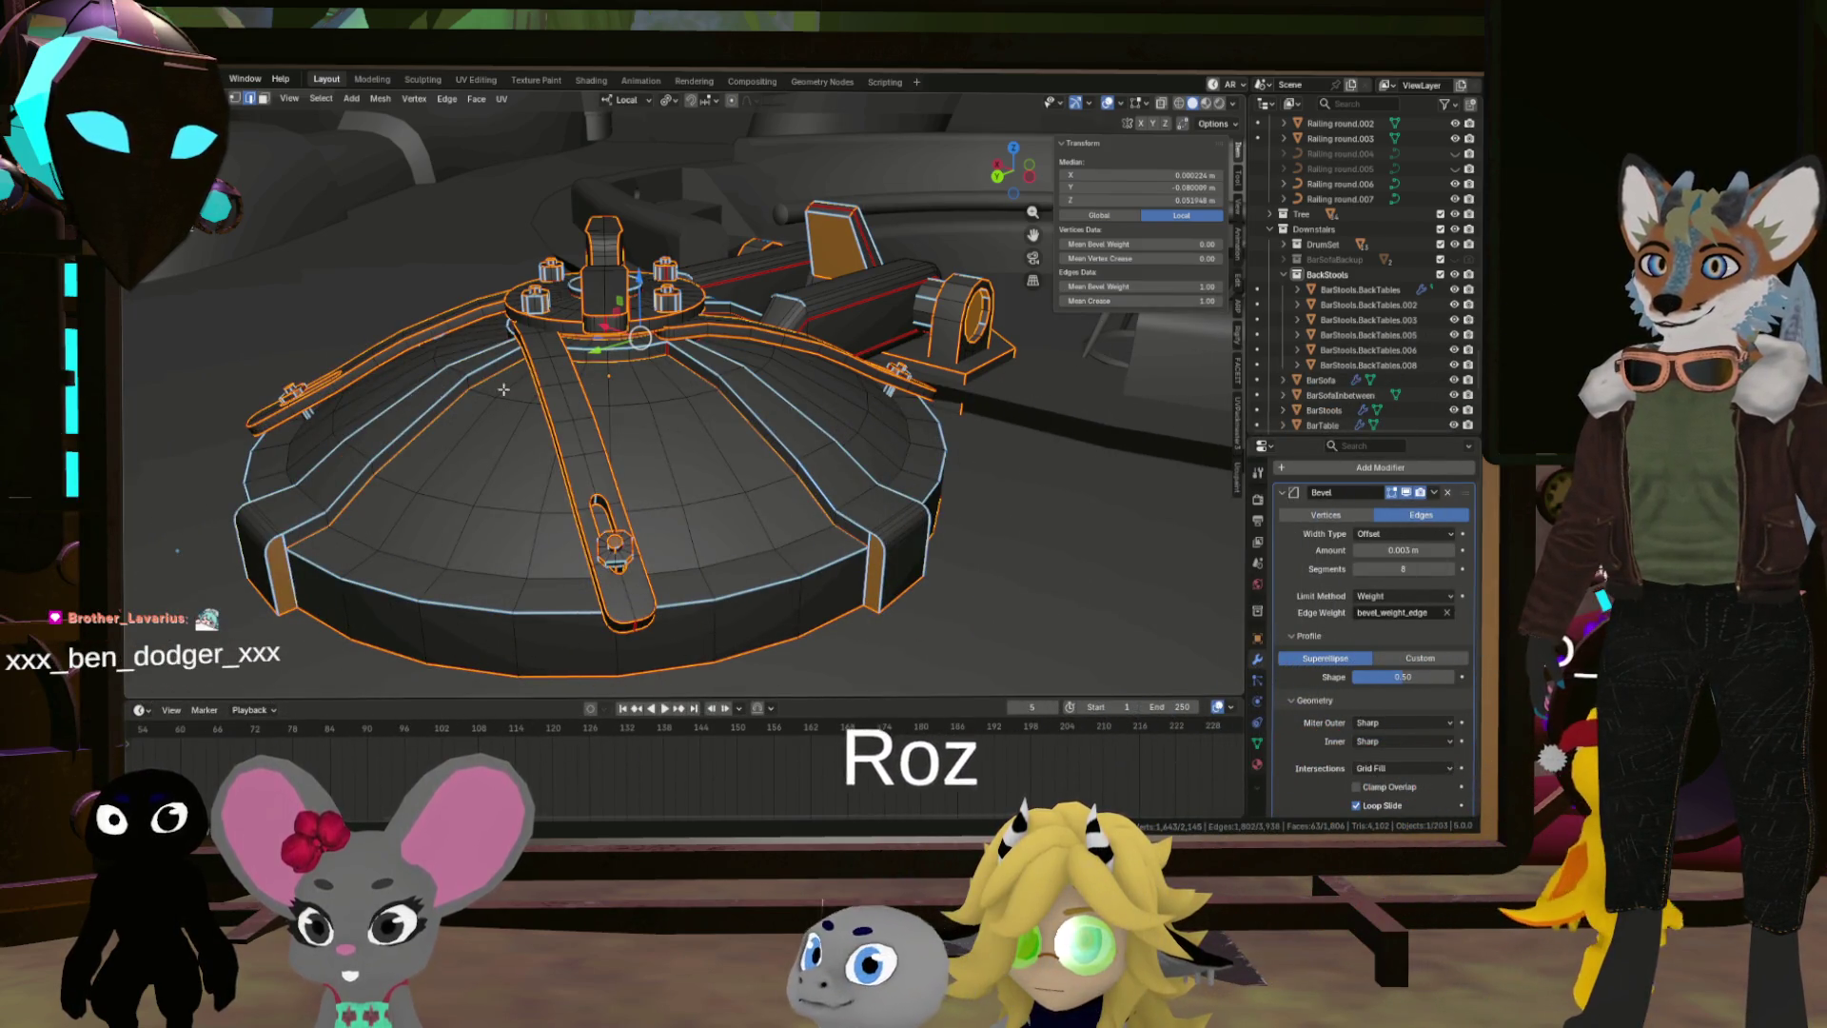
drag(806, 306, 952, 371)
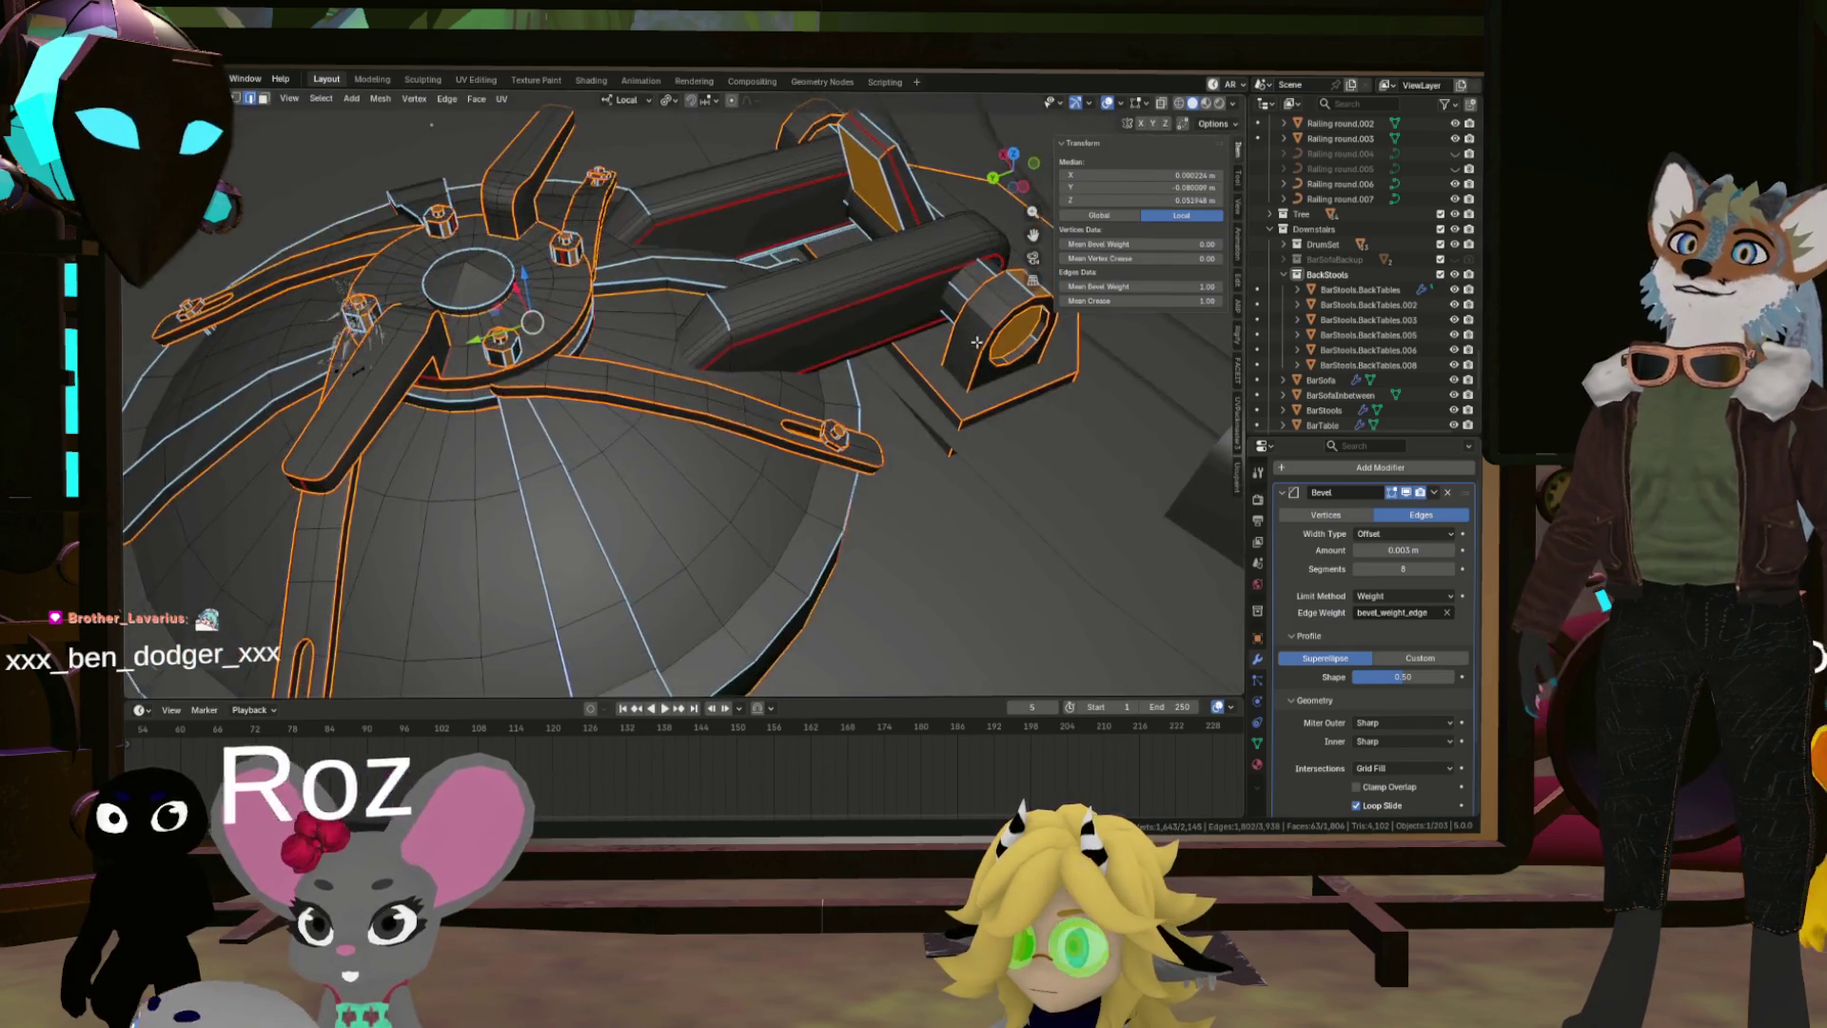
scroll(973, 384, up, 3)
drag(903, 437, 941, 400)
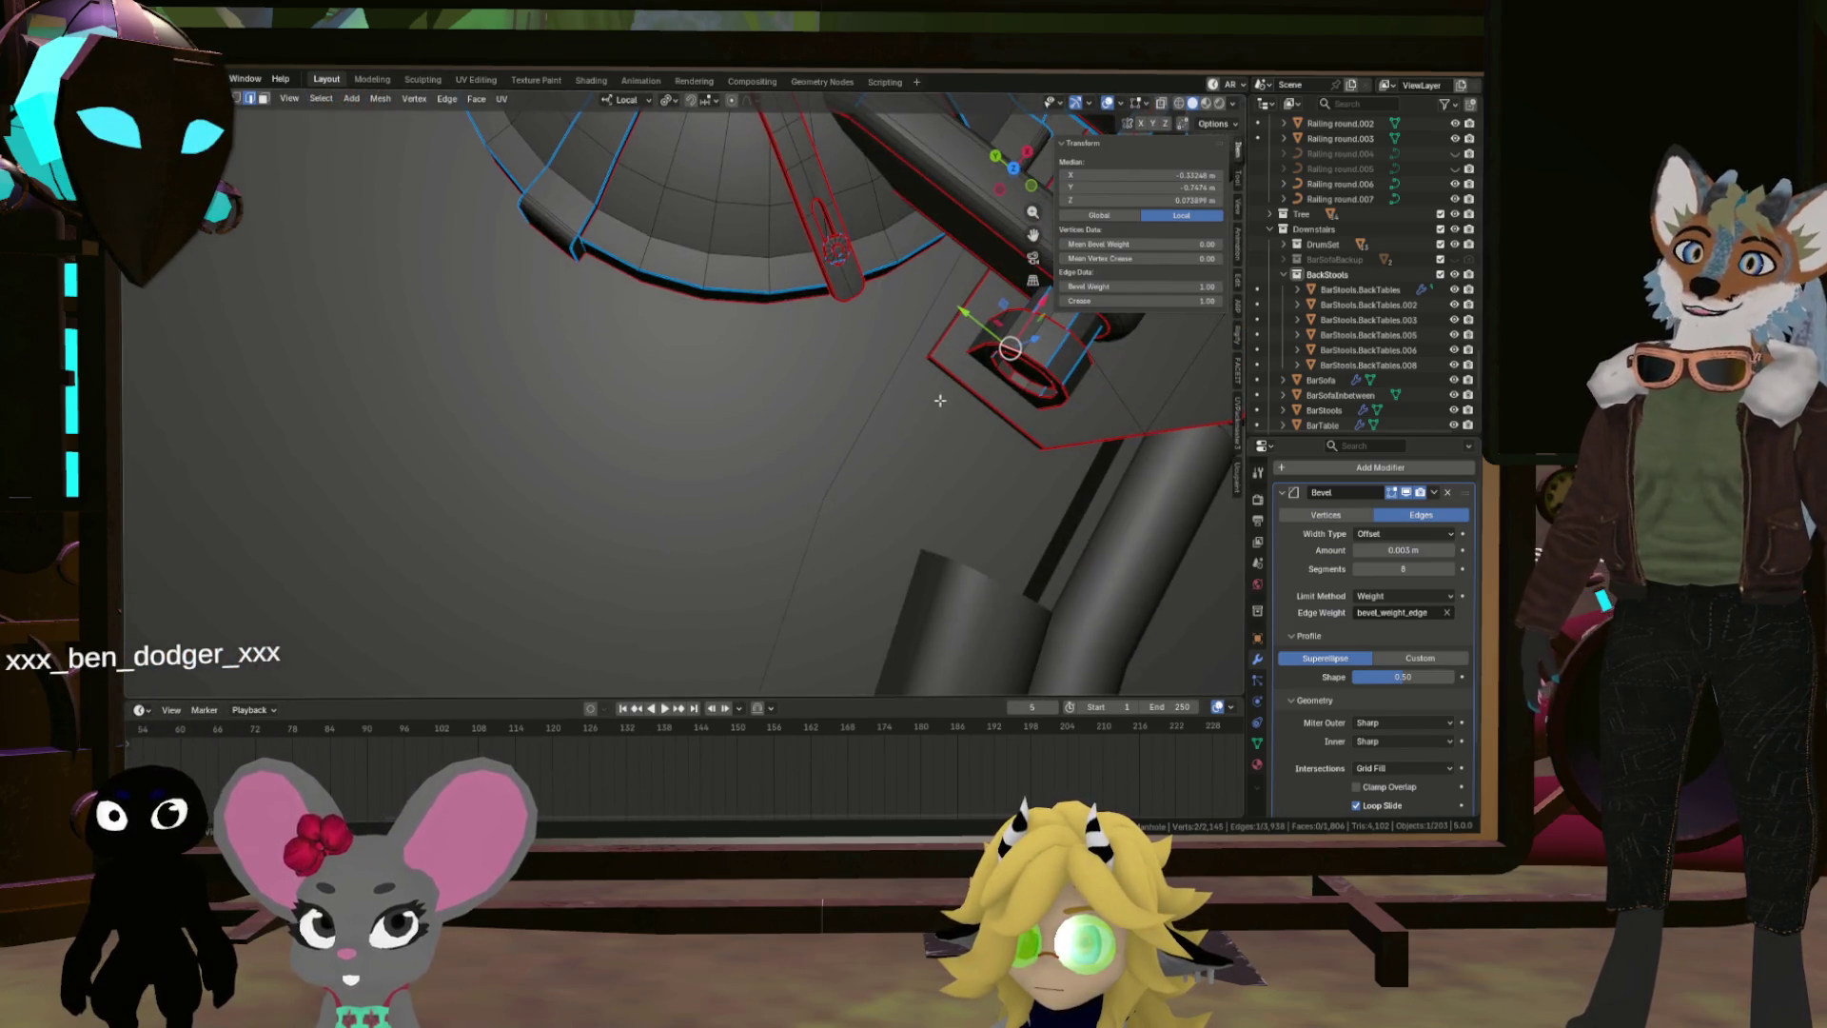
scroll(1044, 357, down, 3)
drag(1044, 356, 872, 422)
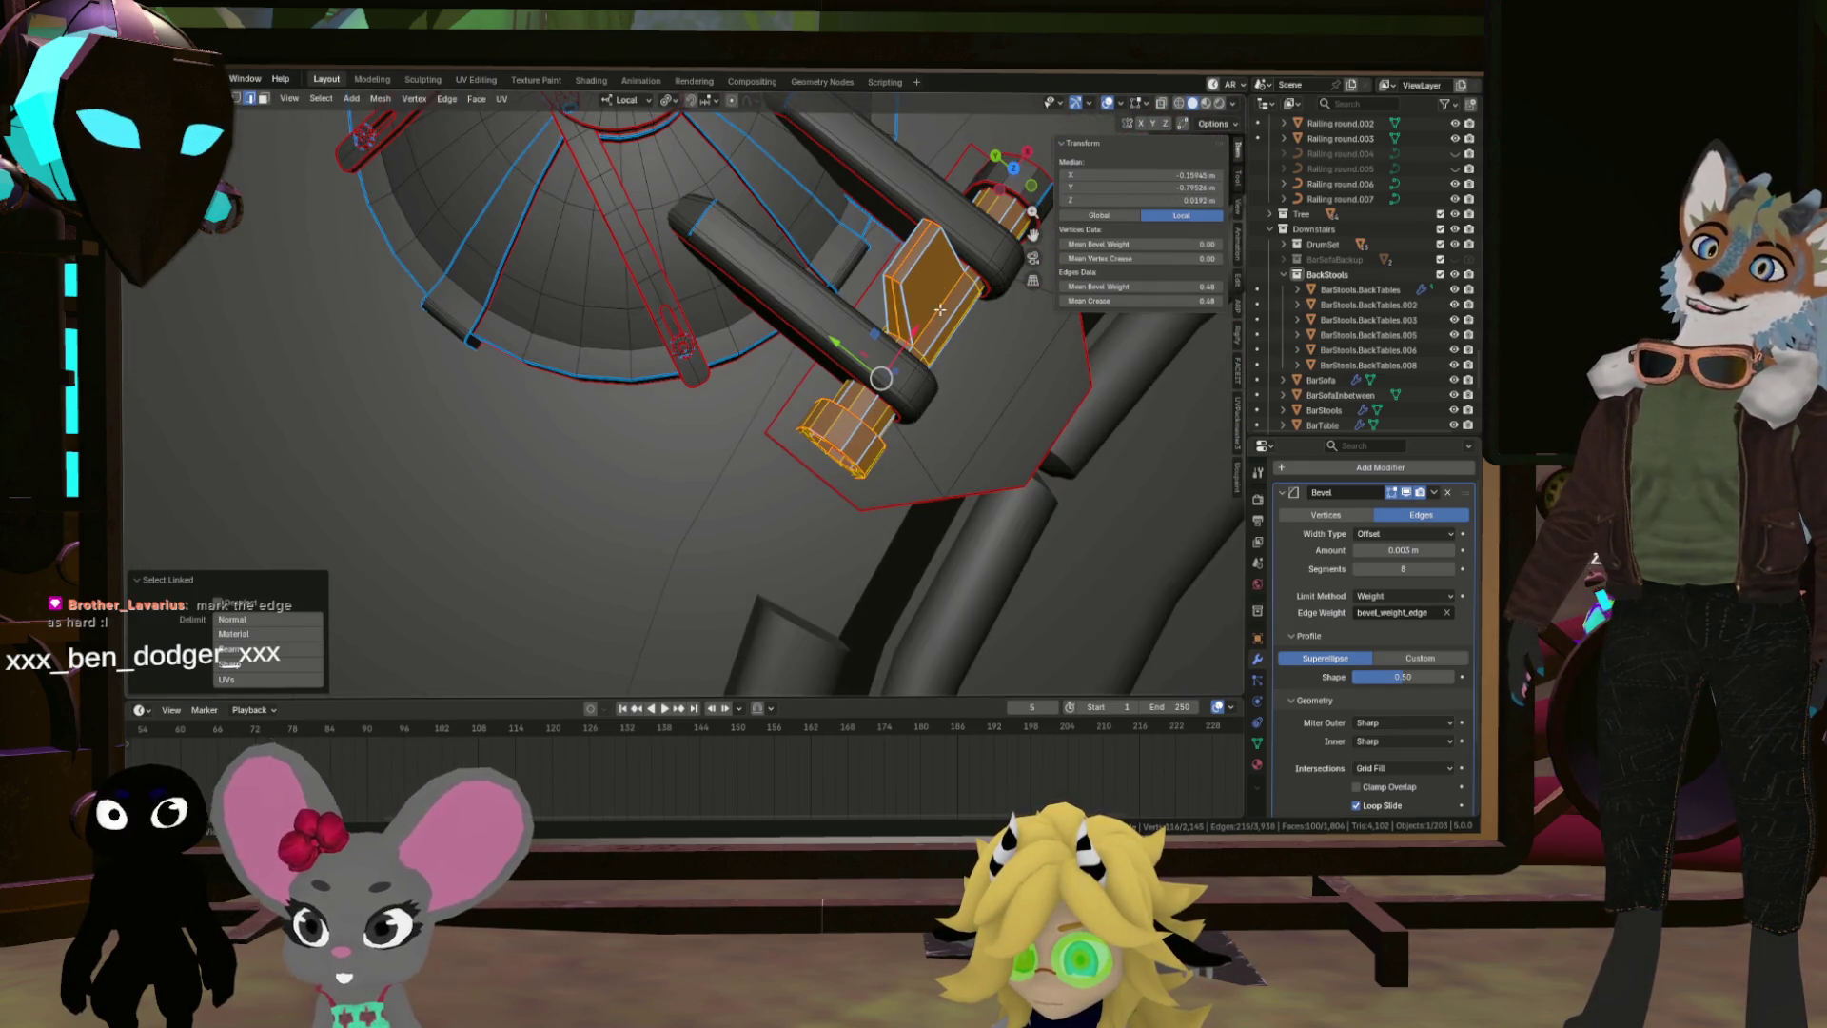
drag(985, 324, 1110, 314)
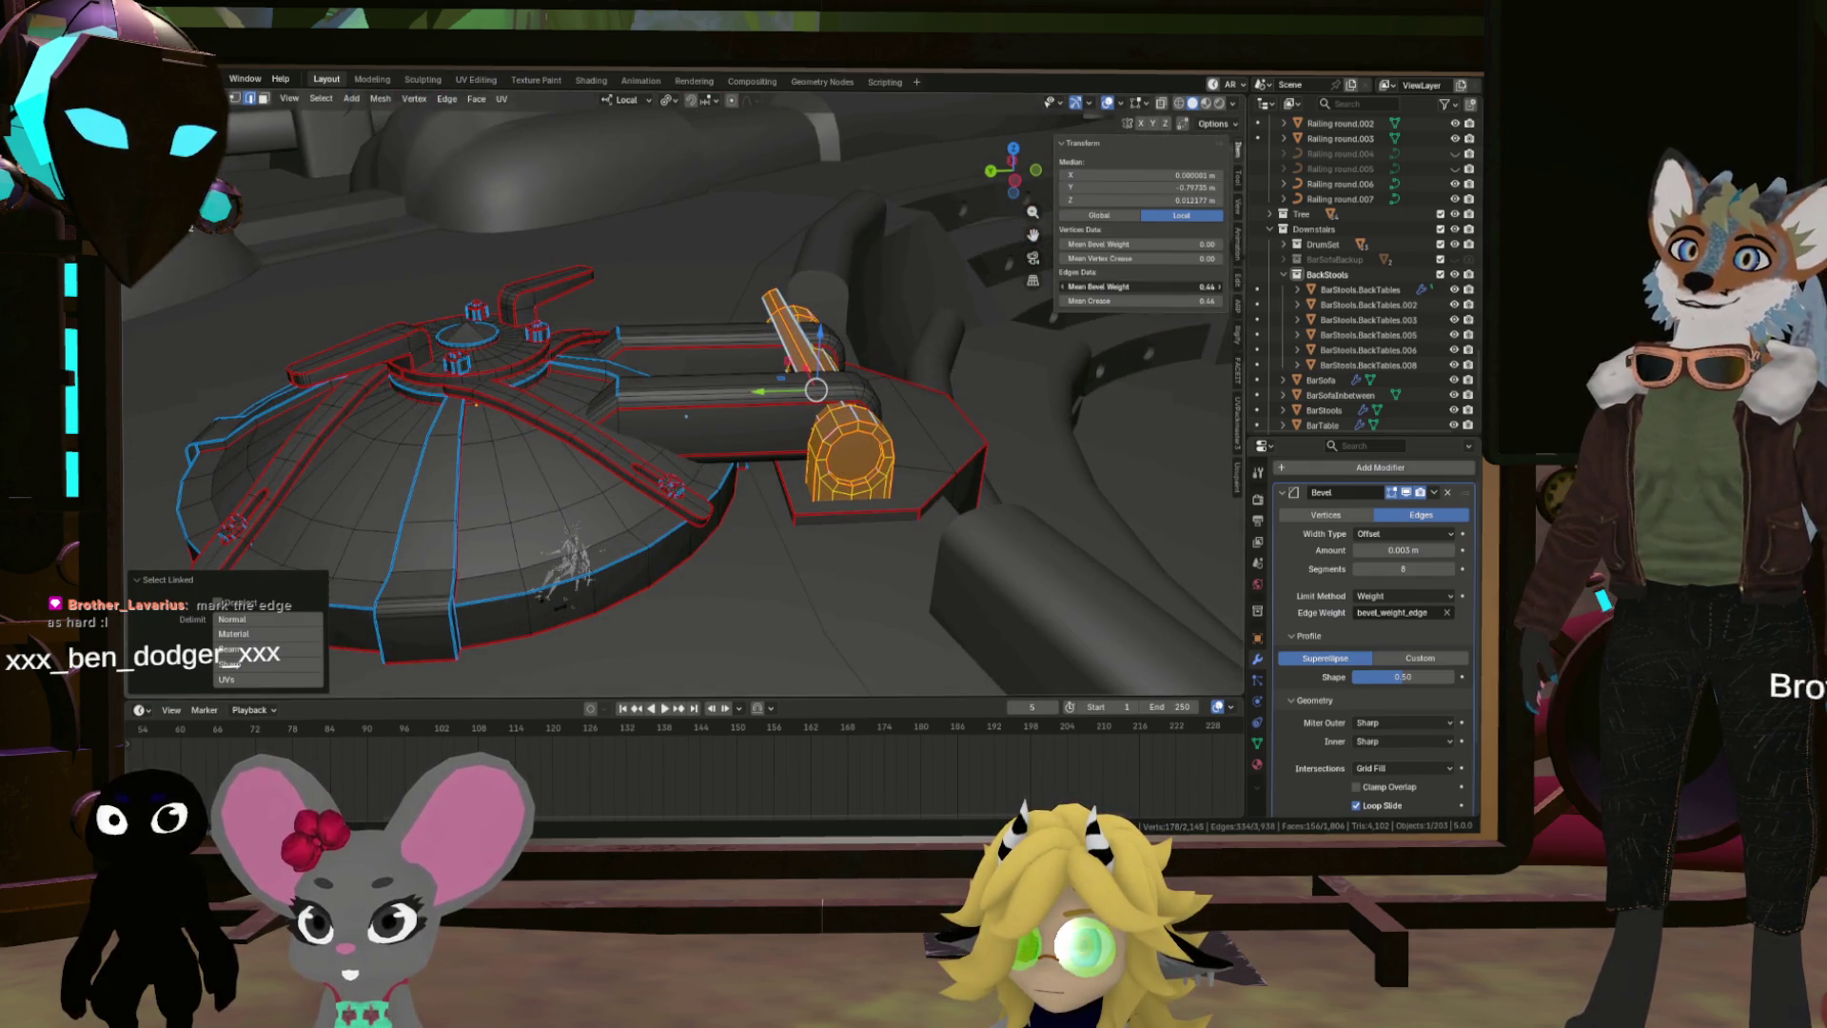
mouse_move(590, 437)
mouse_down()
mouse_move(519, 441)
mouse_move(695, 453)
mouse_move(628, 405)
mouse_move(874, 531)
mouse_move(653, 519)
mouse_up()
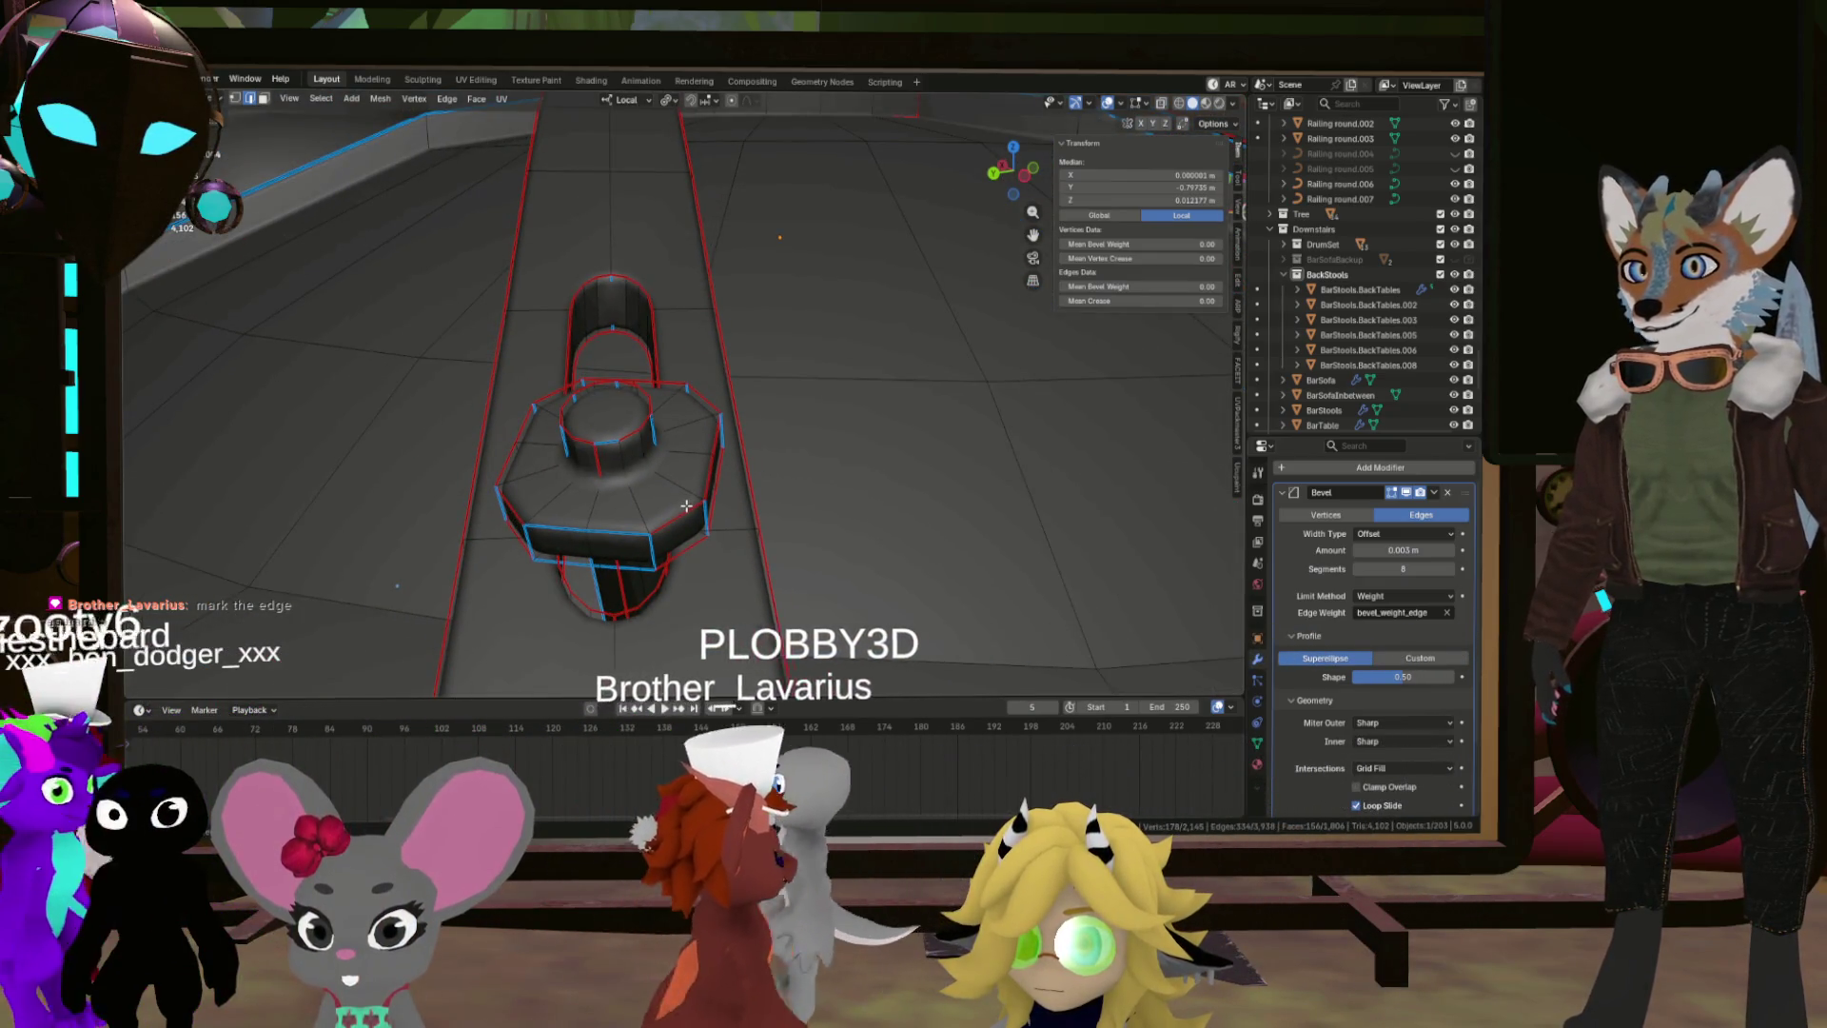
Step: Select the linked knob part and clear its bevel weight and crease
click(654, 518)
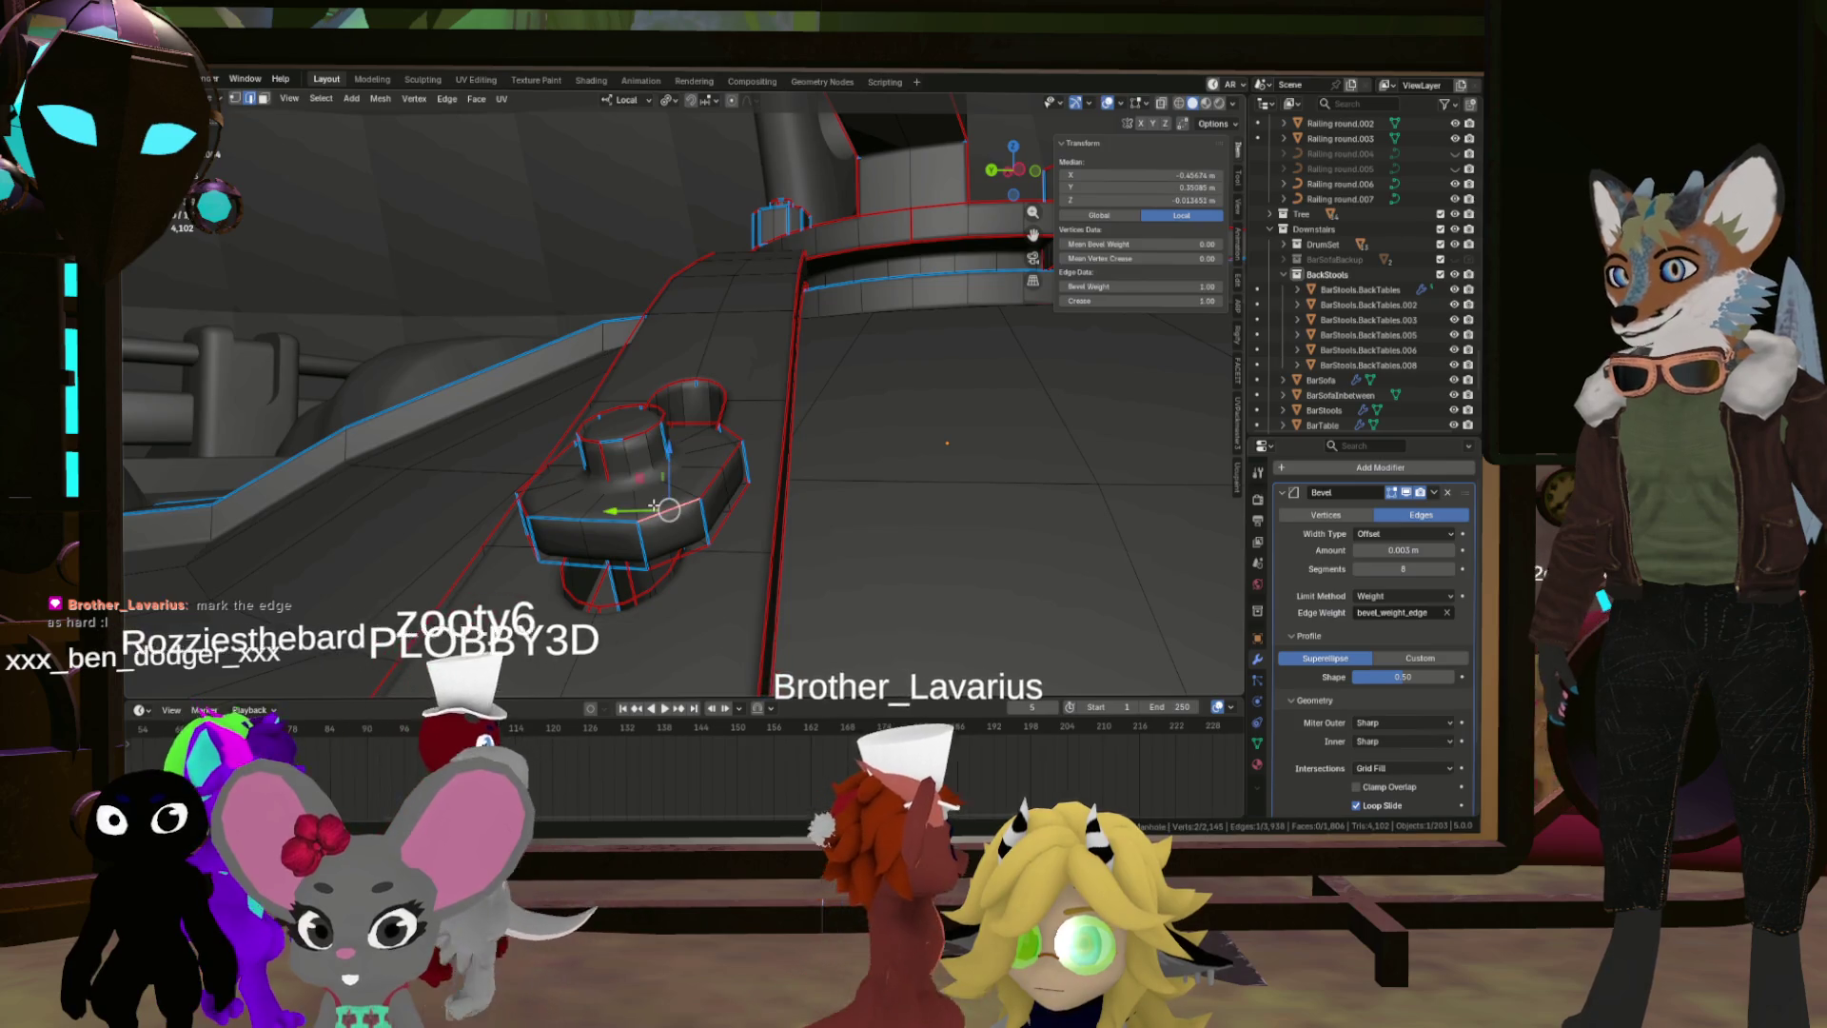
key(l)
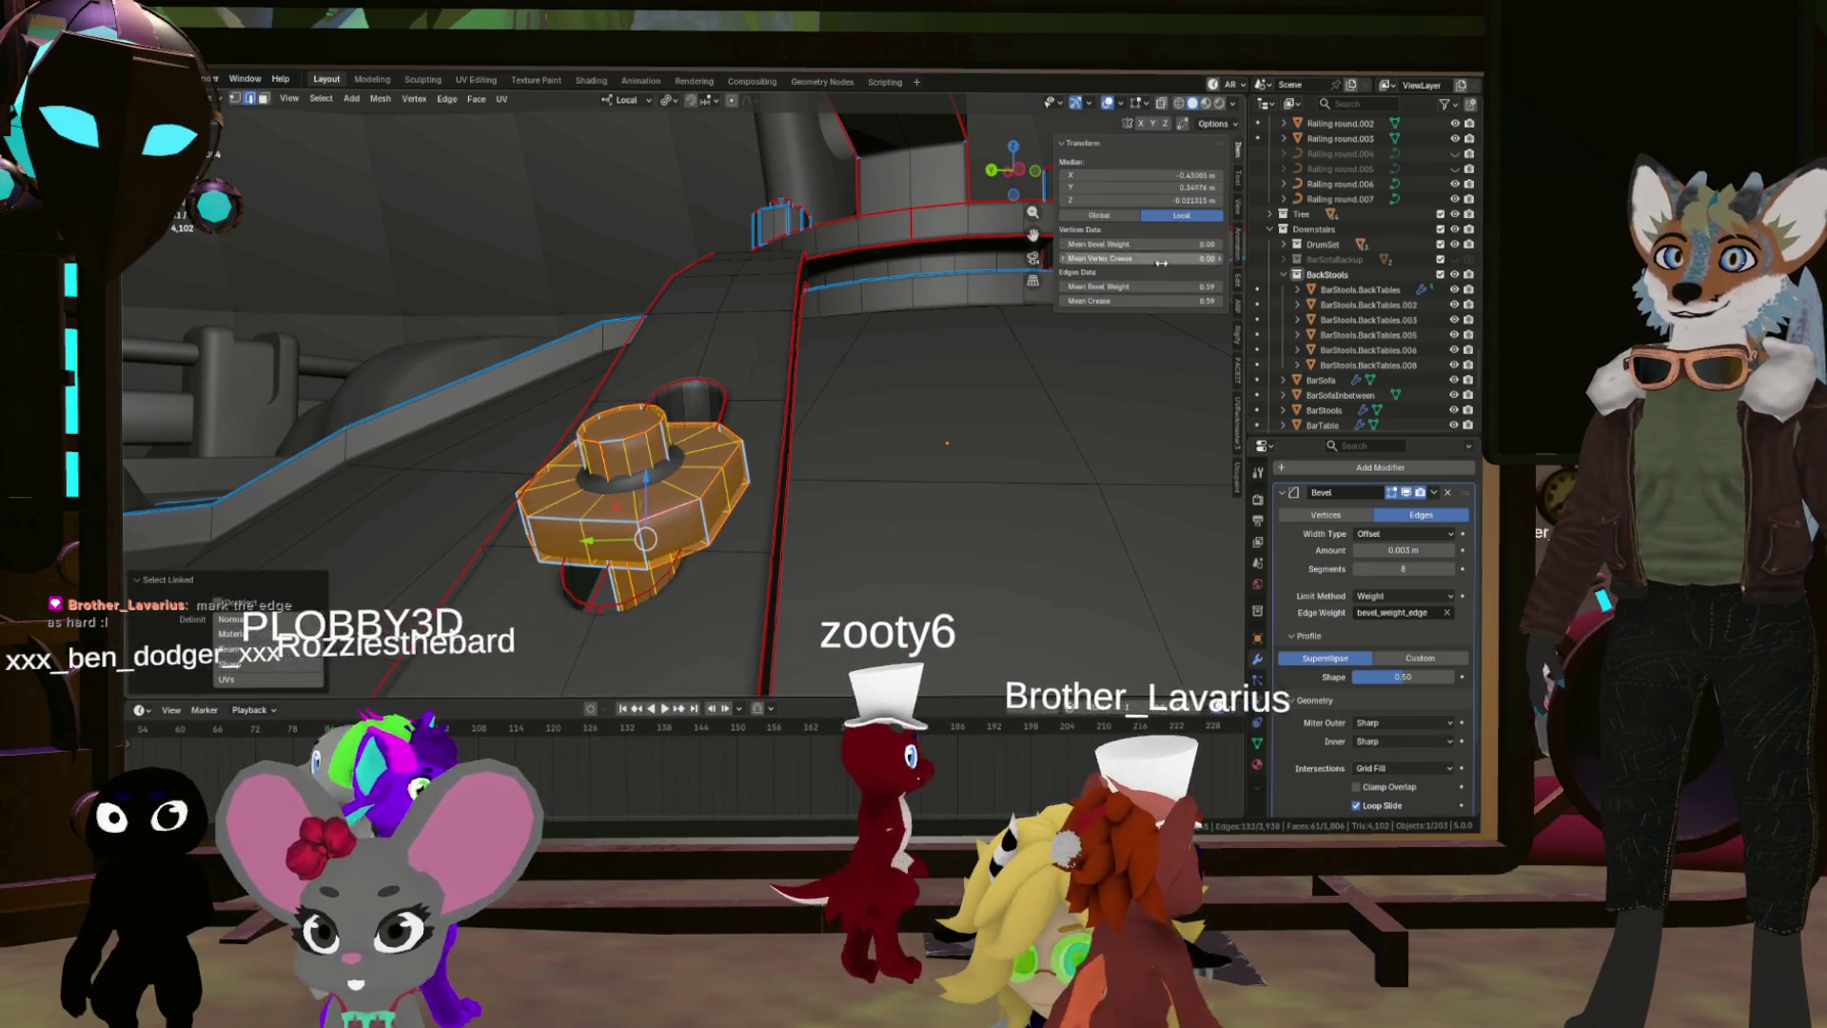
key(BackSpace)
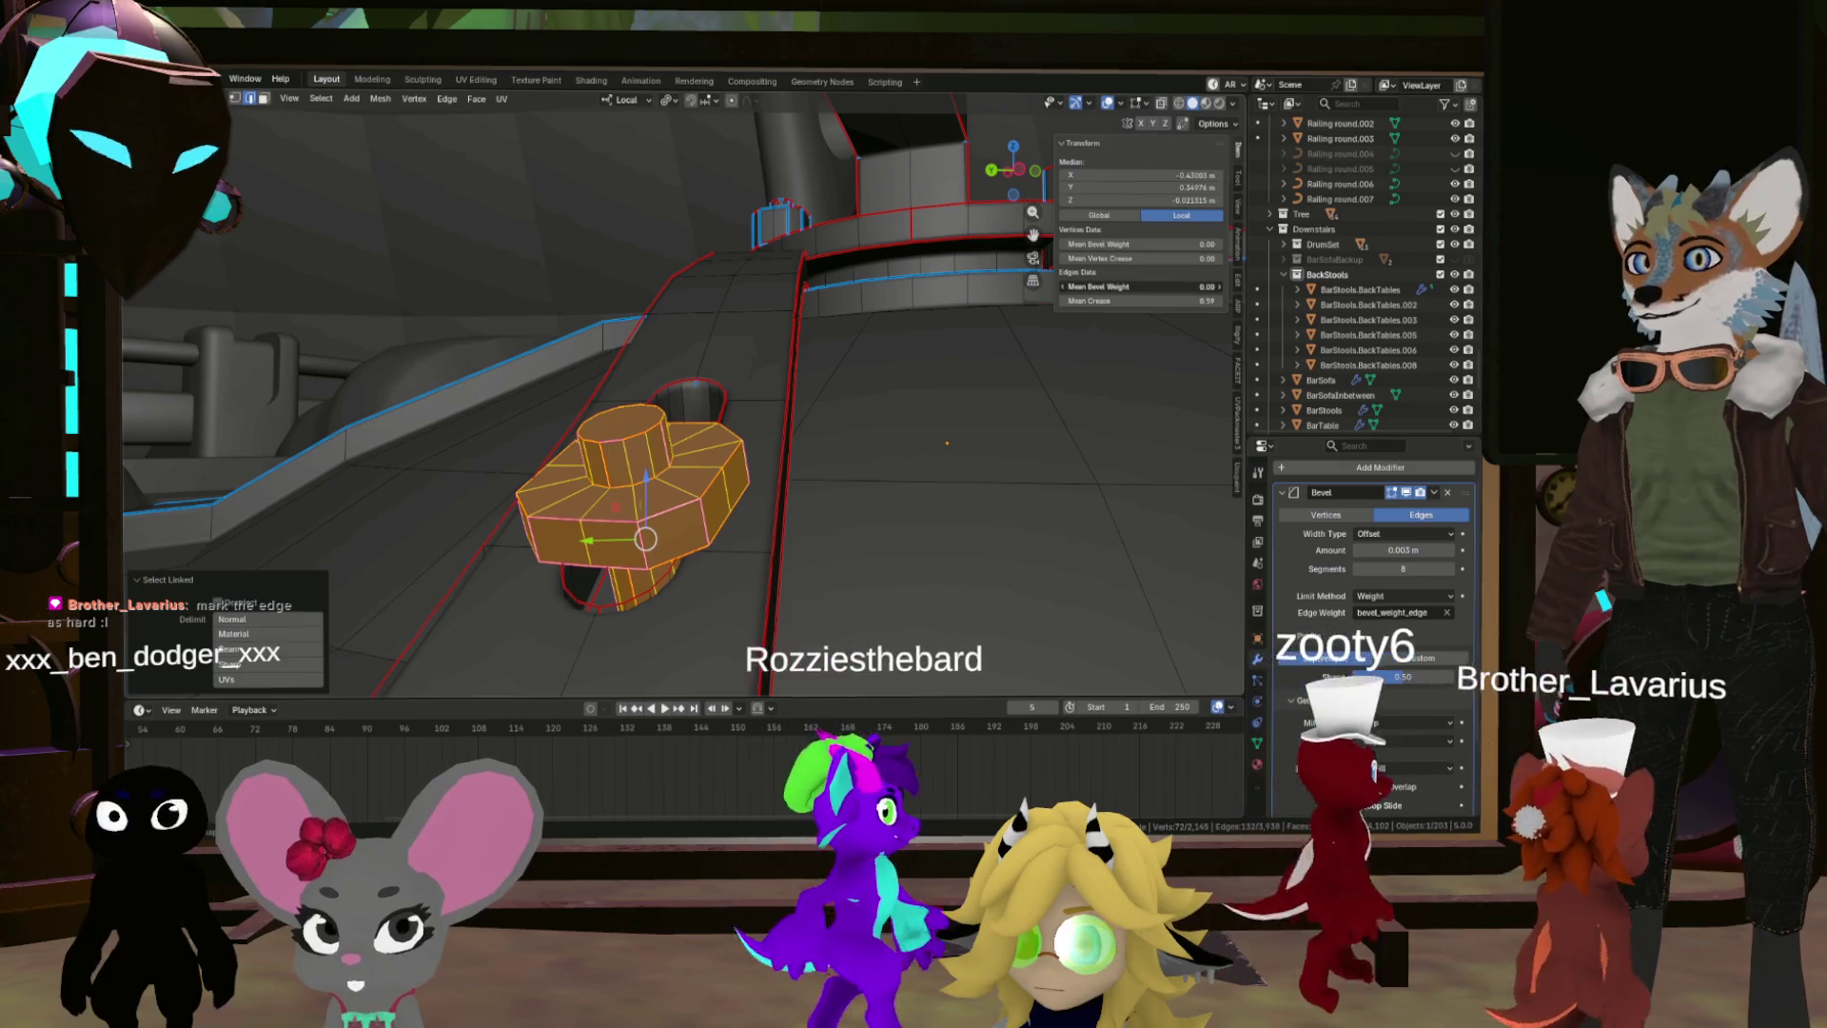
drag(1185, 300, 1094, 300)
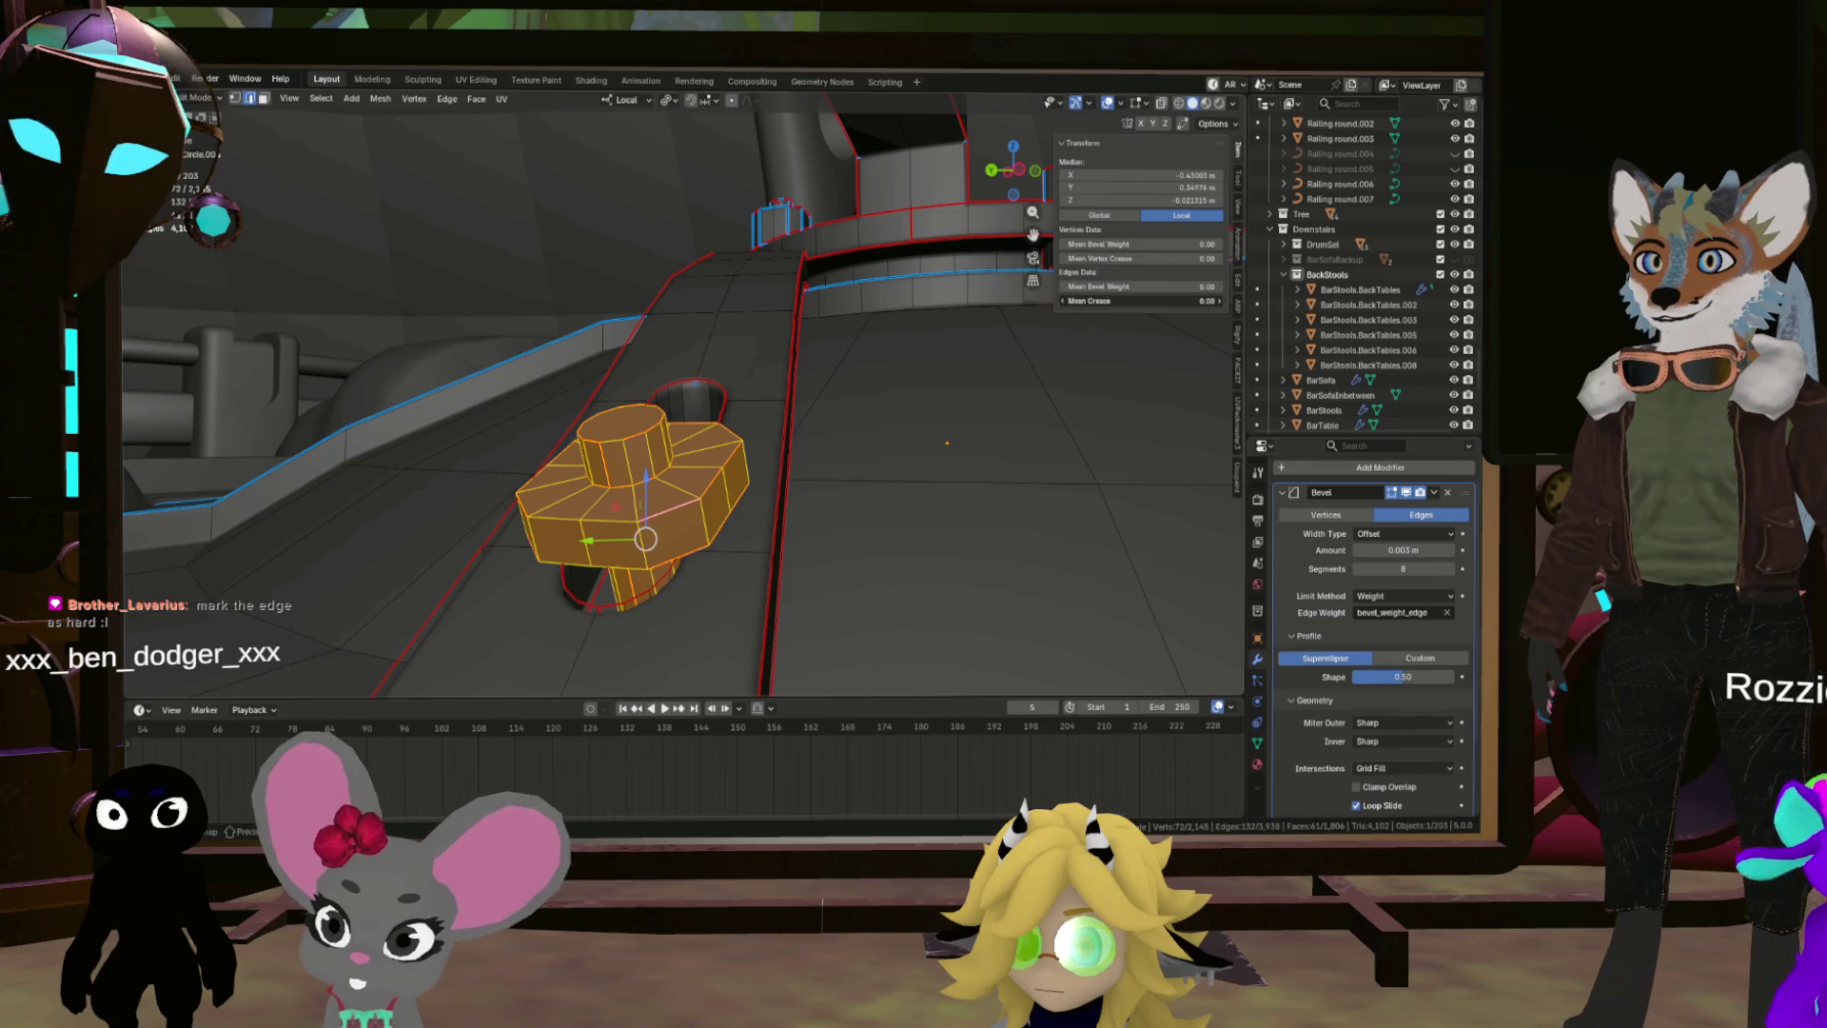
Step: Give the knob's top edge ring full bevel weight, then select its outer octagon loop
click(701, 471)
alt+click(644, 430)
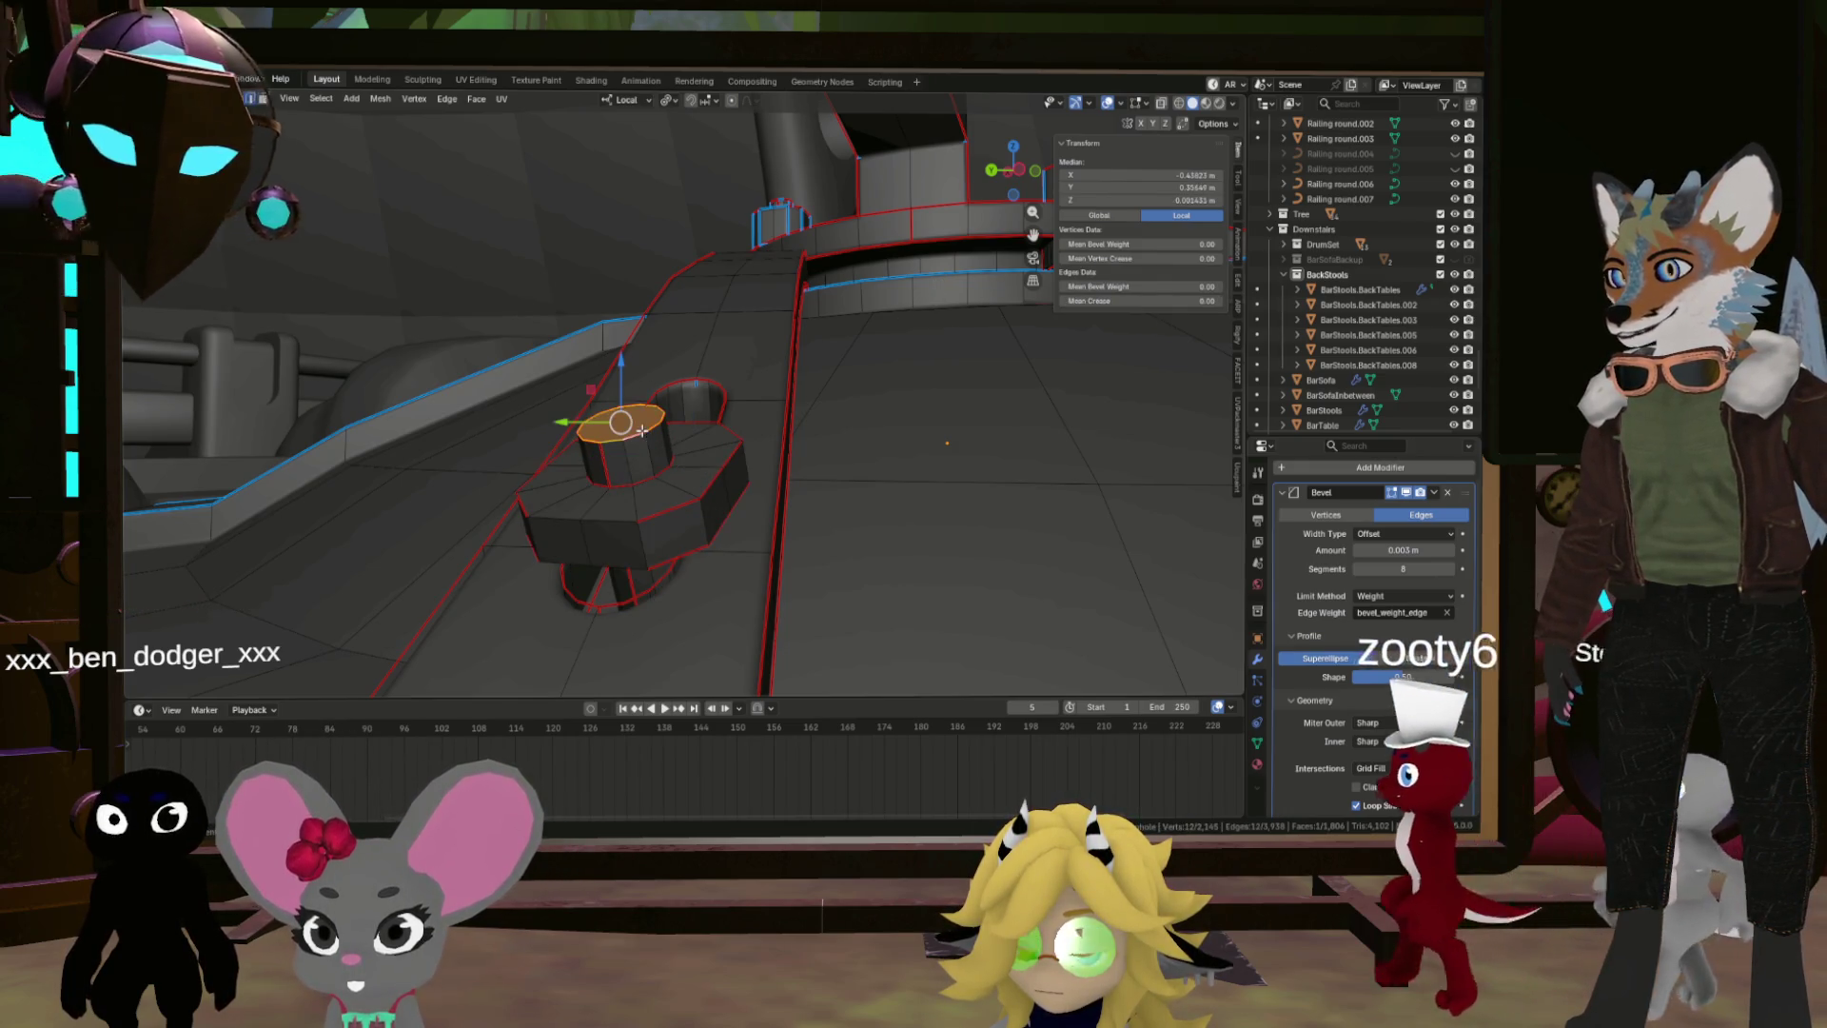
drag(1142, 286, 1209, 286)
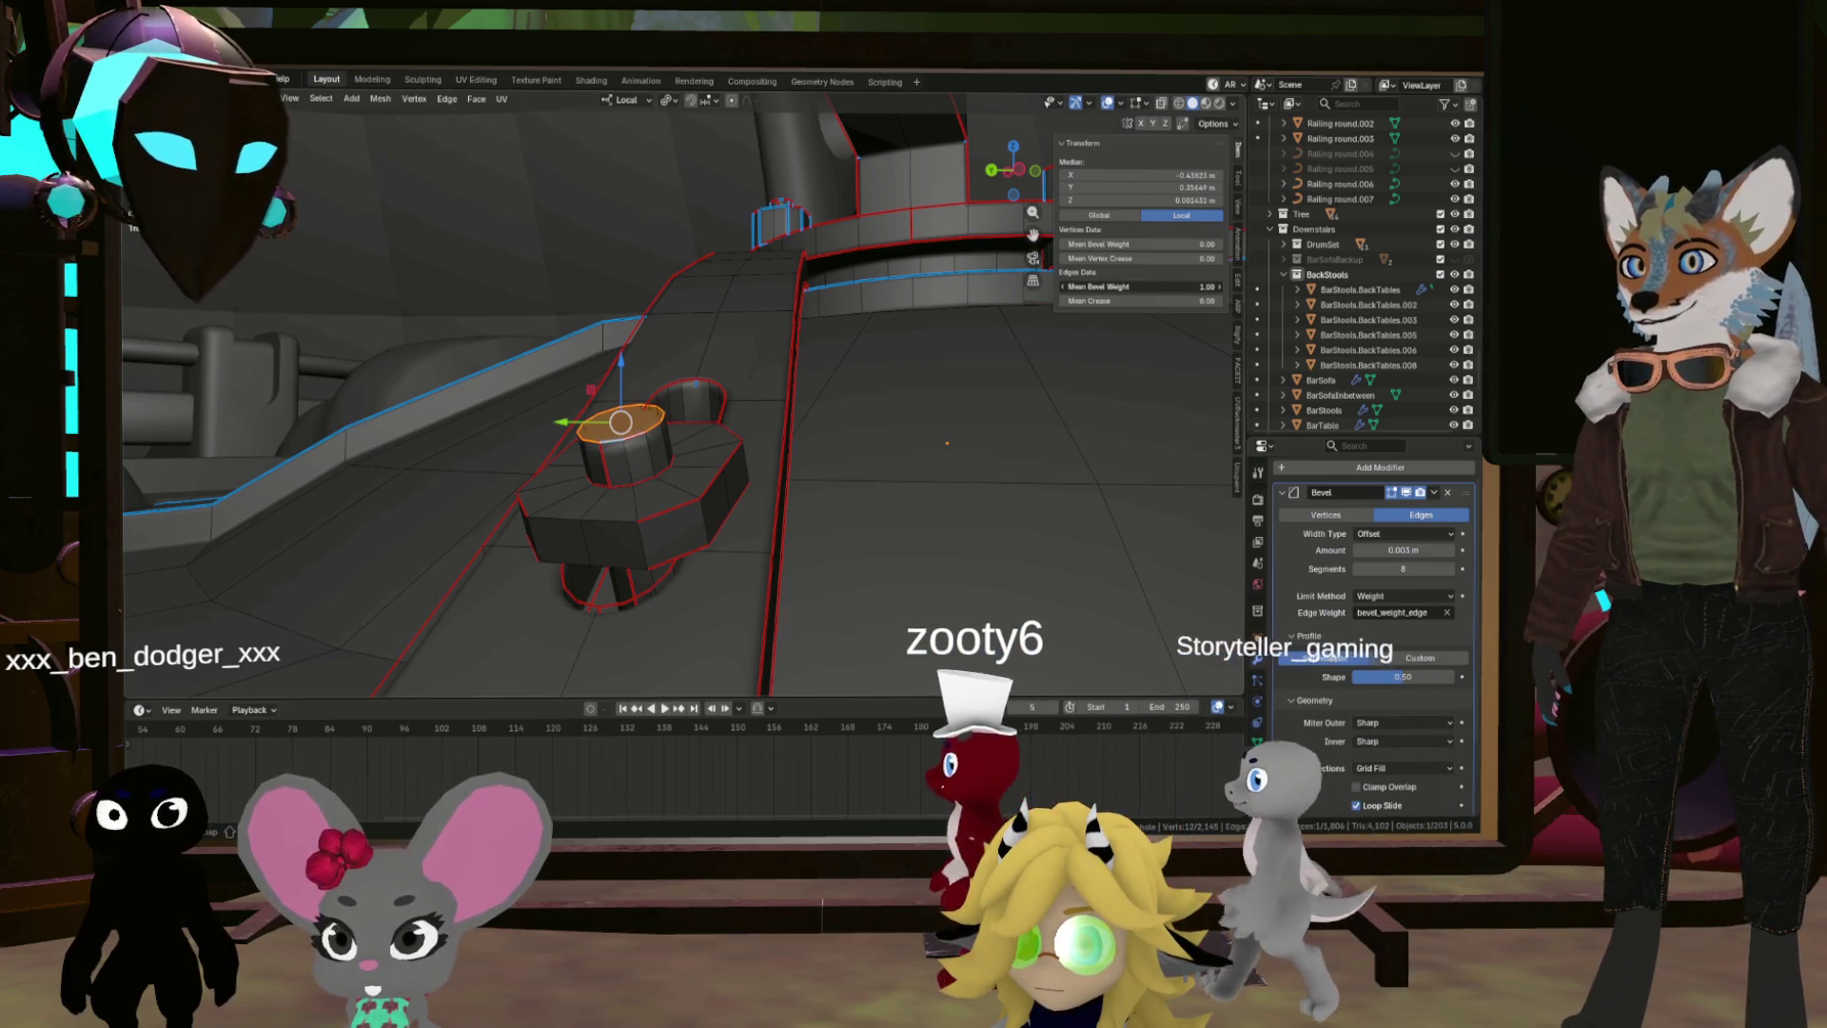
mouse_move(839, 388)
mouse_down()
mouse_move(708, 472)
mouse_move(1145, 314)
mouse_up()
scroll(708, 472, down, 3)
scroll(708, 472, up, 3)
alt+click(729, 509)
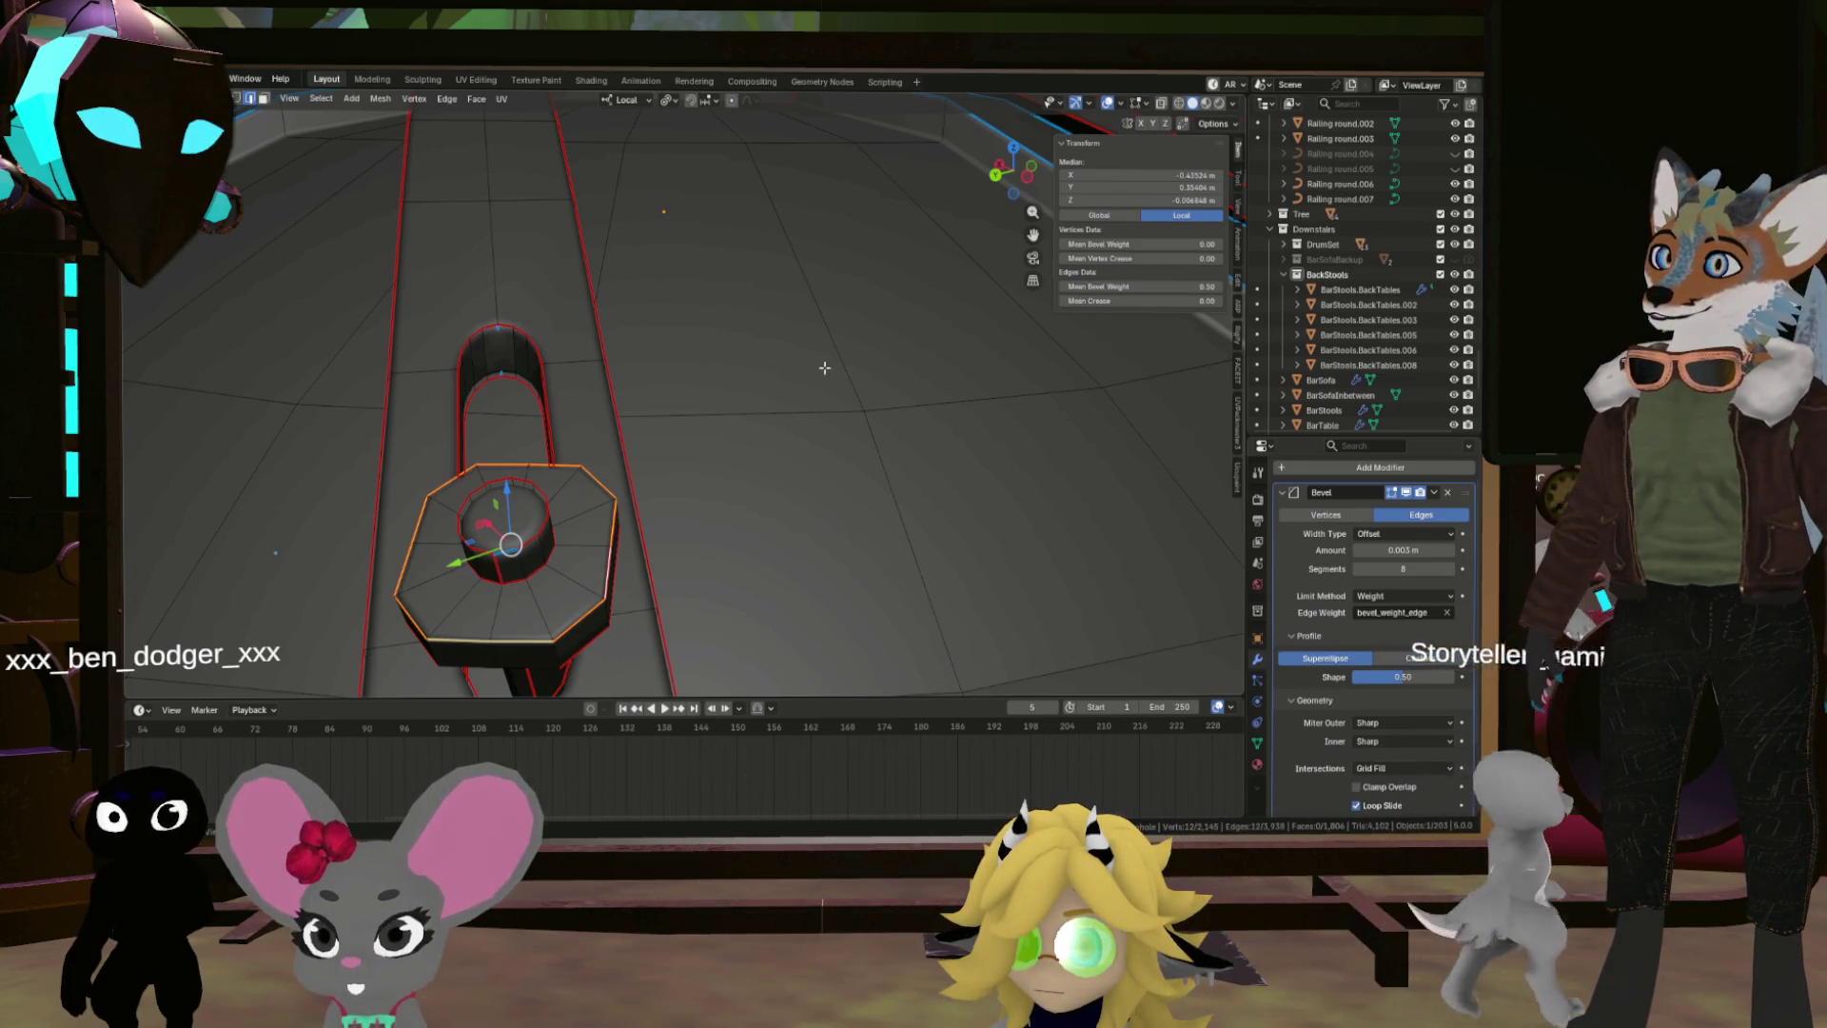
scroll(824, 368, down, 5)
scroll(746, 436, up, 5)
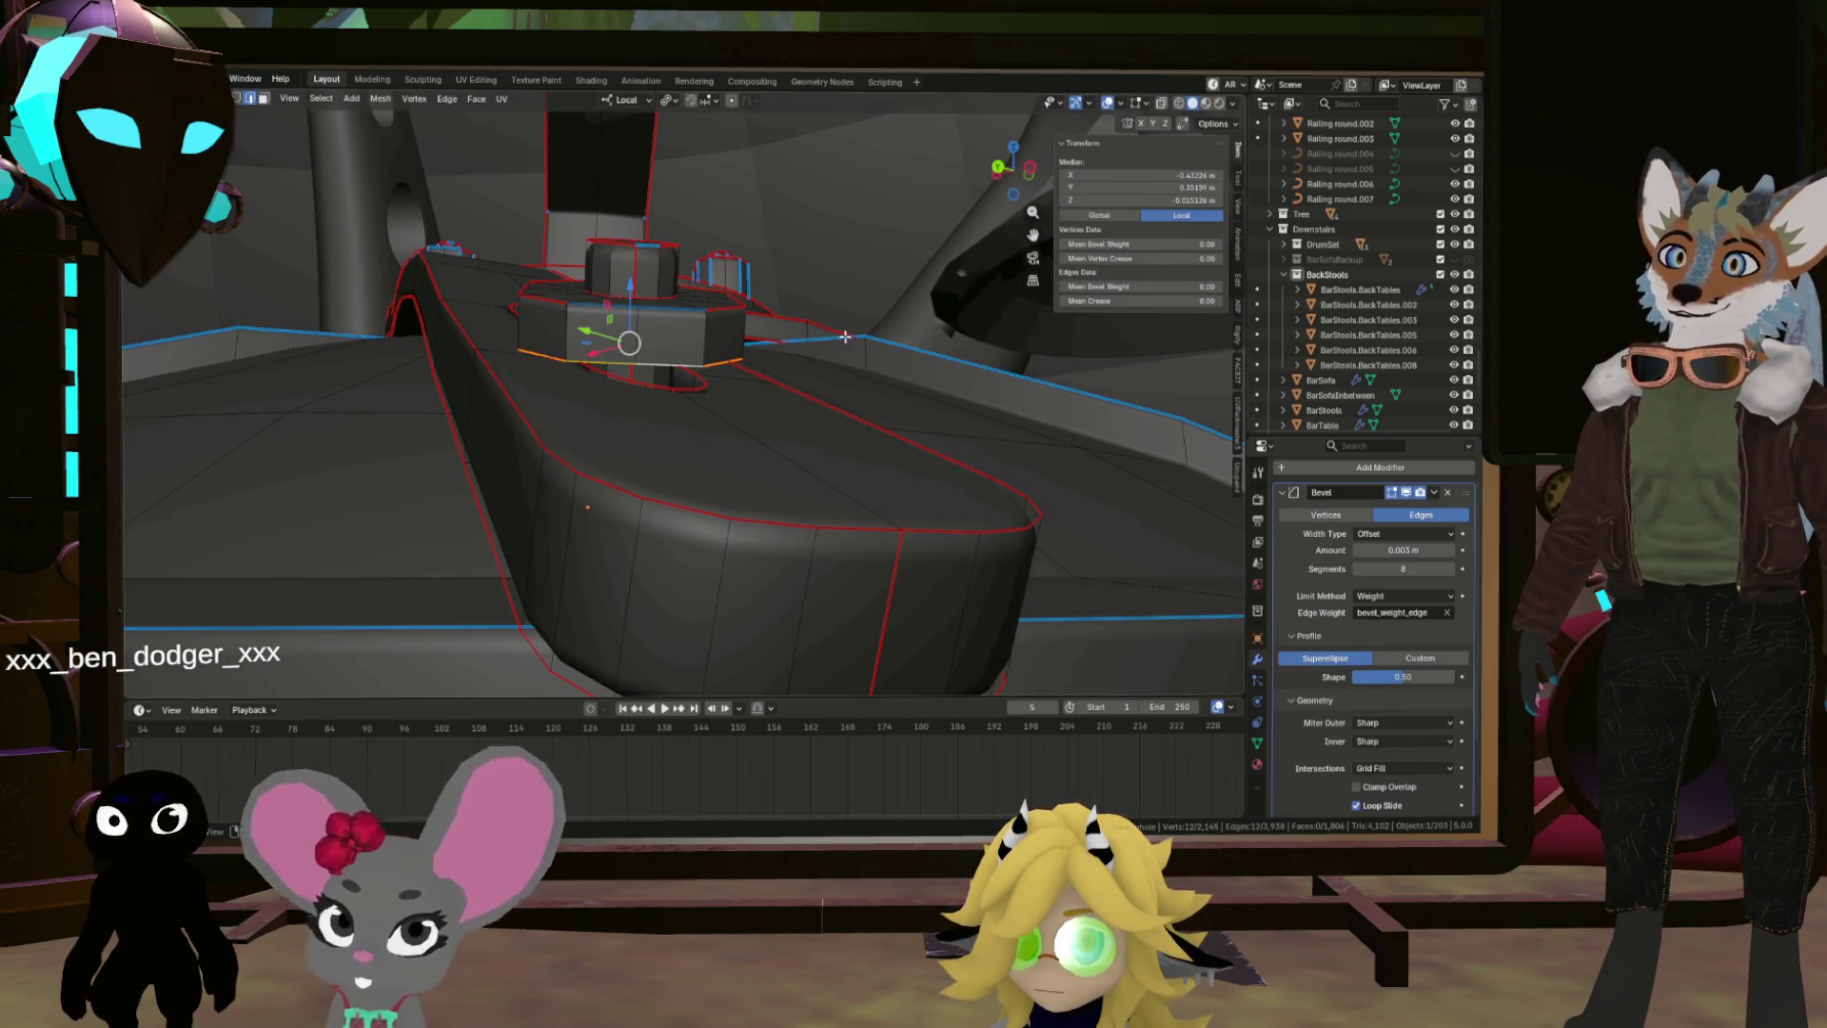
Step: Return to Object Mode and view the bevelled hatch from nearly top-down
key(Tab)
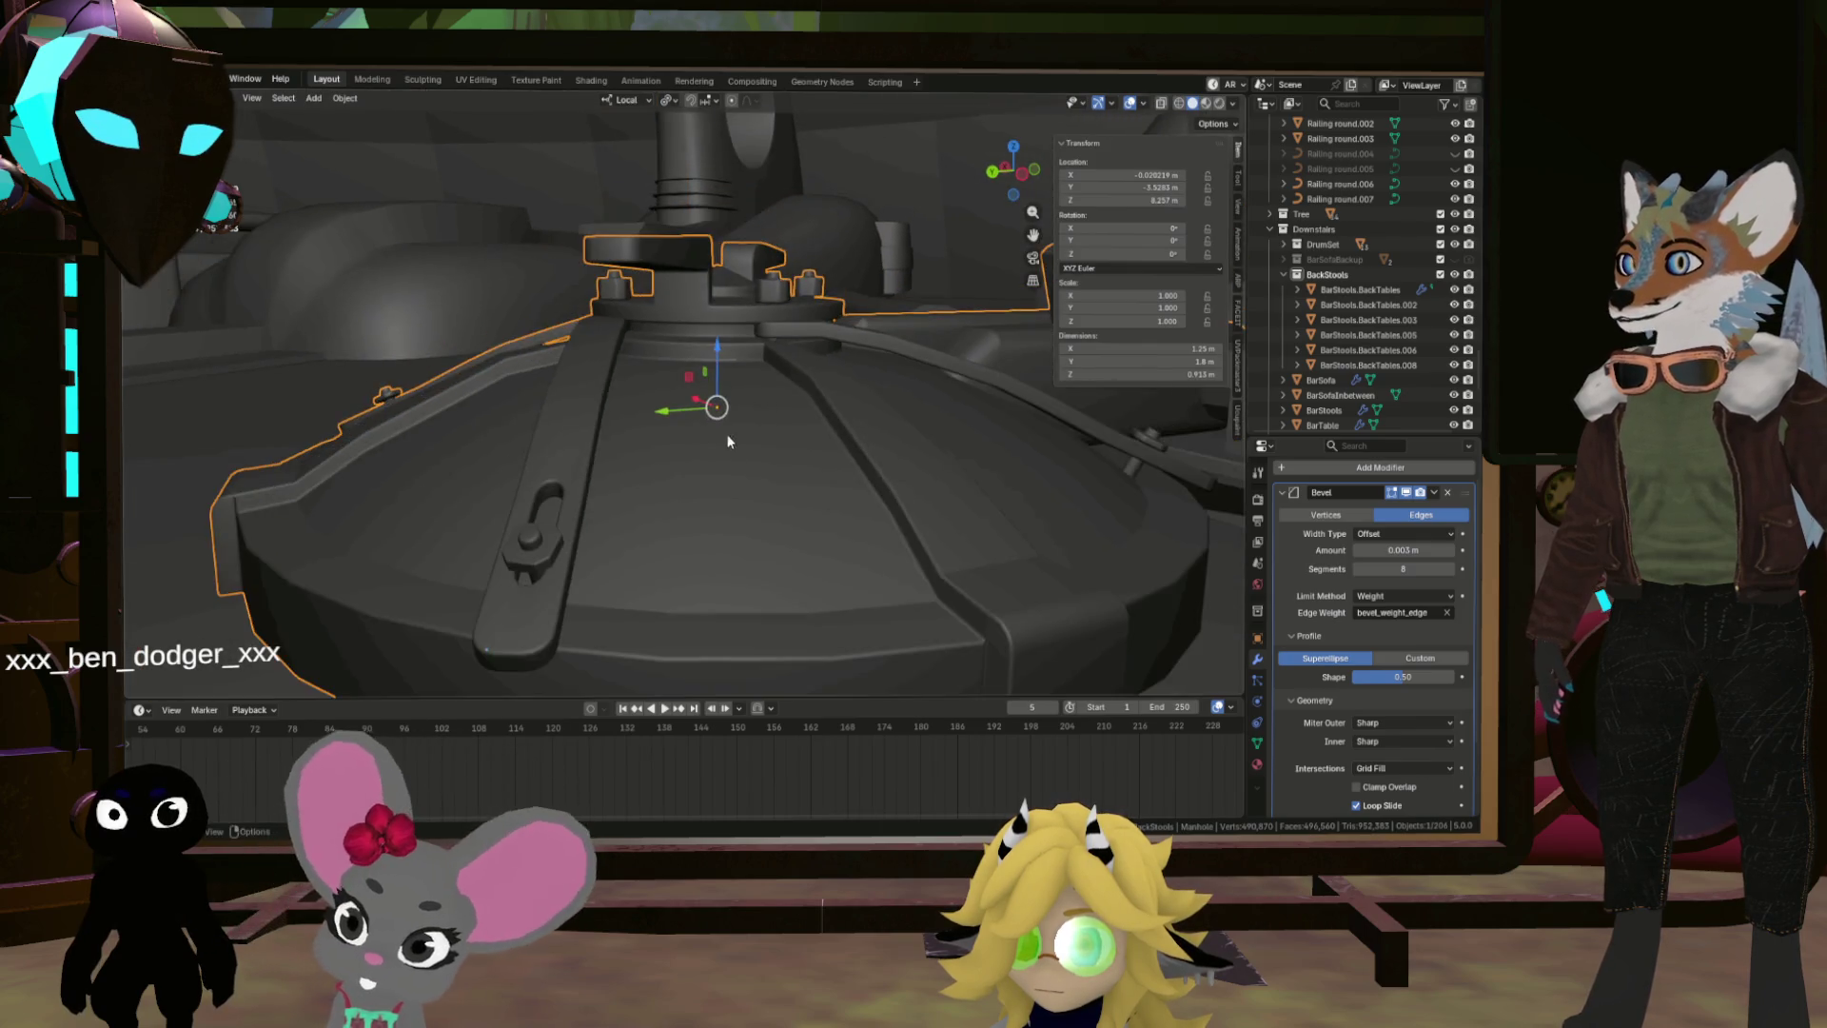
scroll(619, 515, up, 3)
mouse_move(619, 514)
mouse_down()
mouse_move(762, 470)
mouse_move(747, 449)
mouse_move(640, 490)
mouse_move(584, 423)
mouse_move(726, 432)
mouse_move(599, 448)
mouse_move(526, 510)
mouse_move(632, 661)
mouse_move(710, 625)
mouse_move(700, 544)
mouse_move(612, 459)
mouse_move(655, 433)
mouse_move(583, 518)
mouse_up()
scroll(599, 447, up, 3)
scroll(654, 432, down, 2)
scroll(584, 518, up, 5)
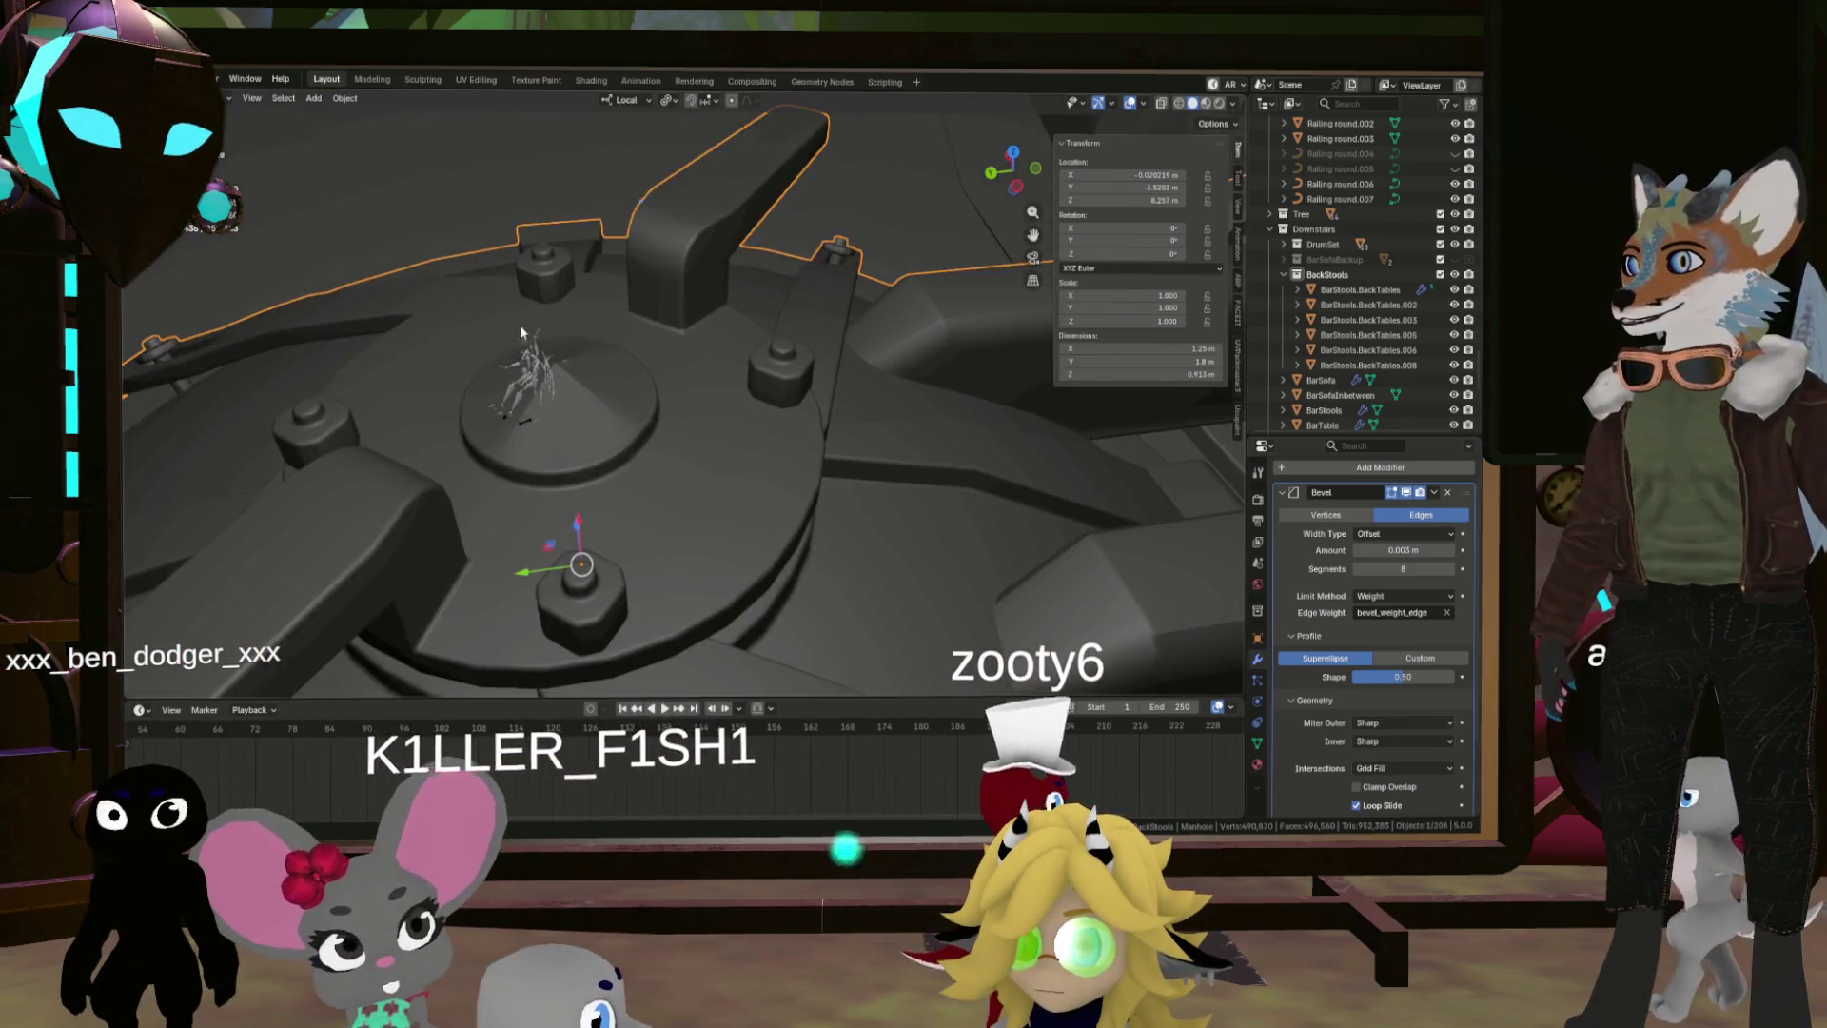
Step: Apply an edge operation to the round base's edge loops and check the result
key(Tab)
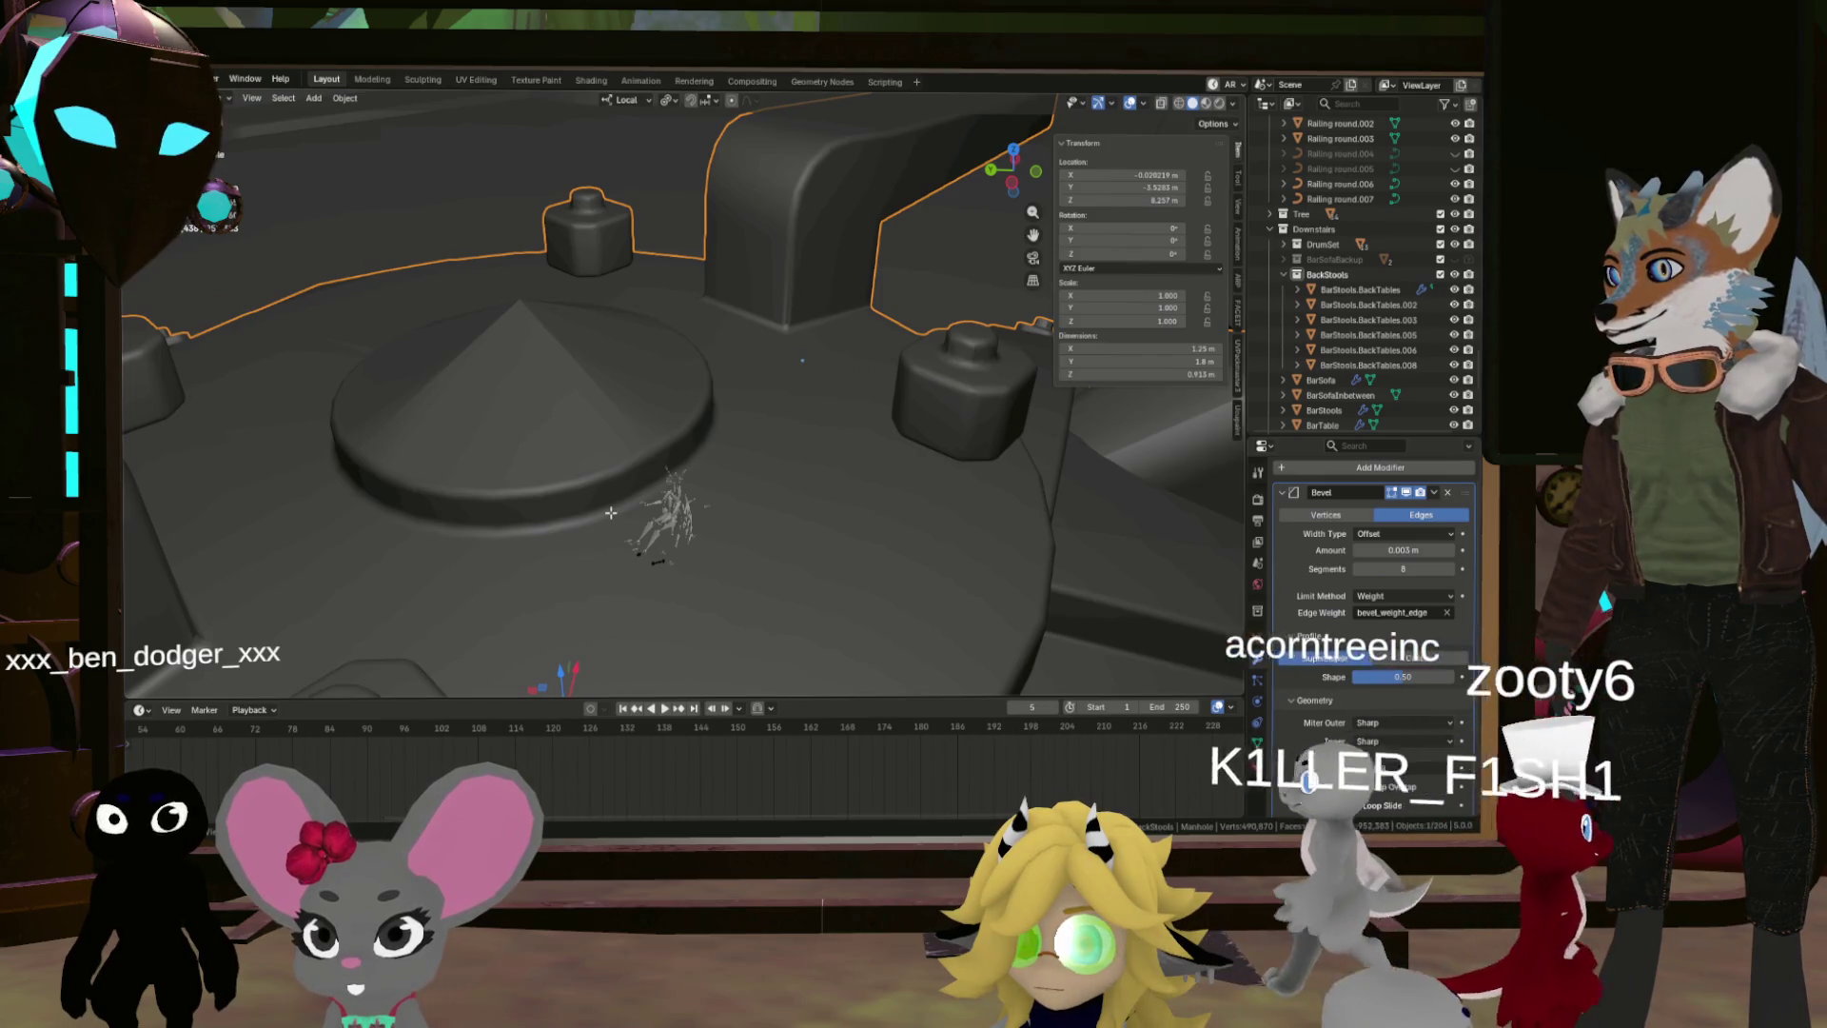
alt+click(610, 511)
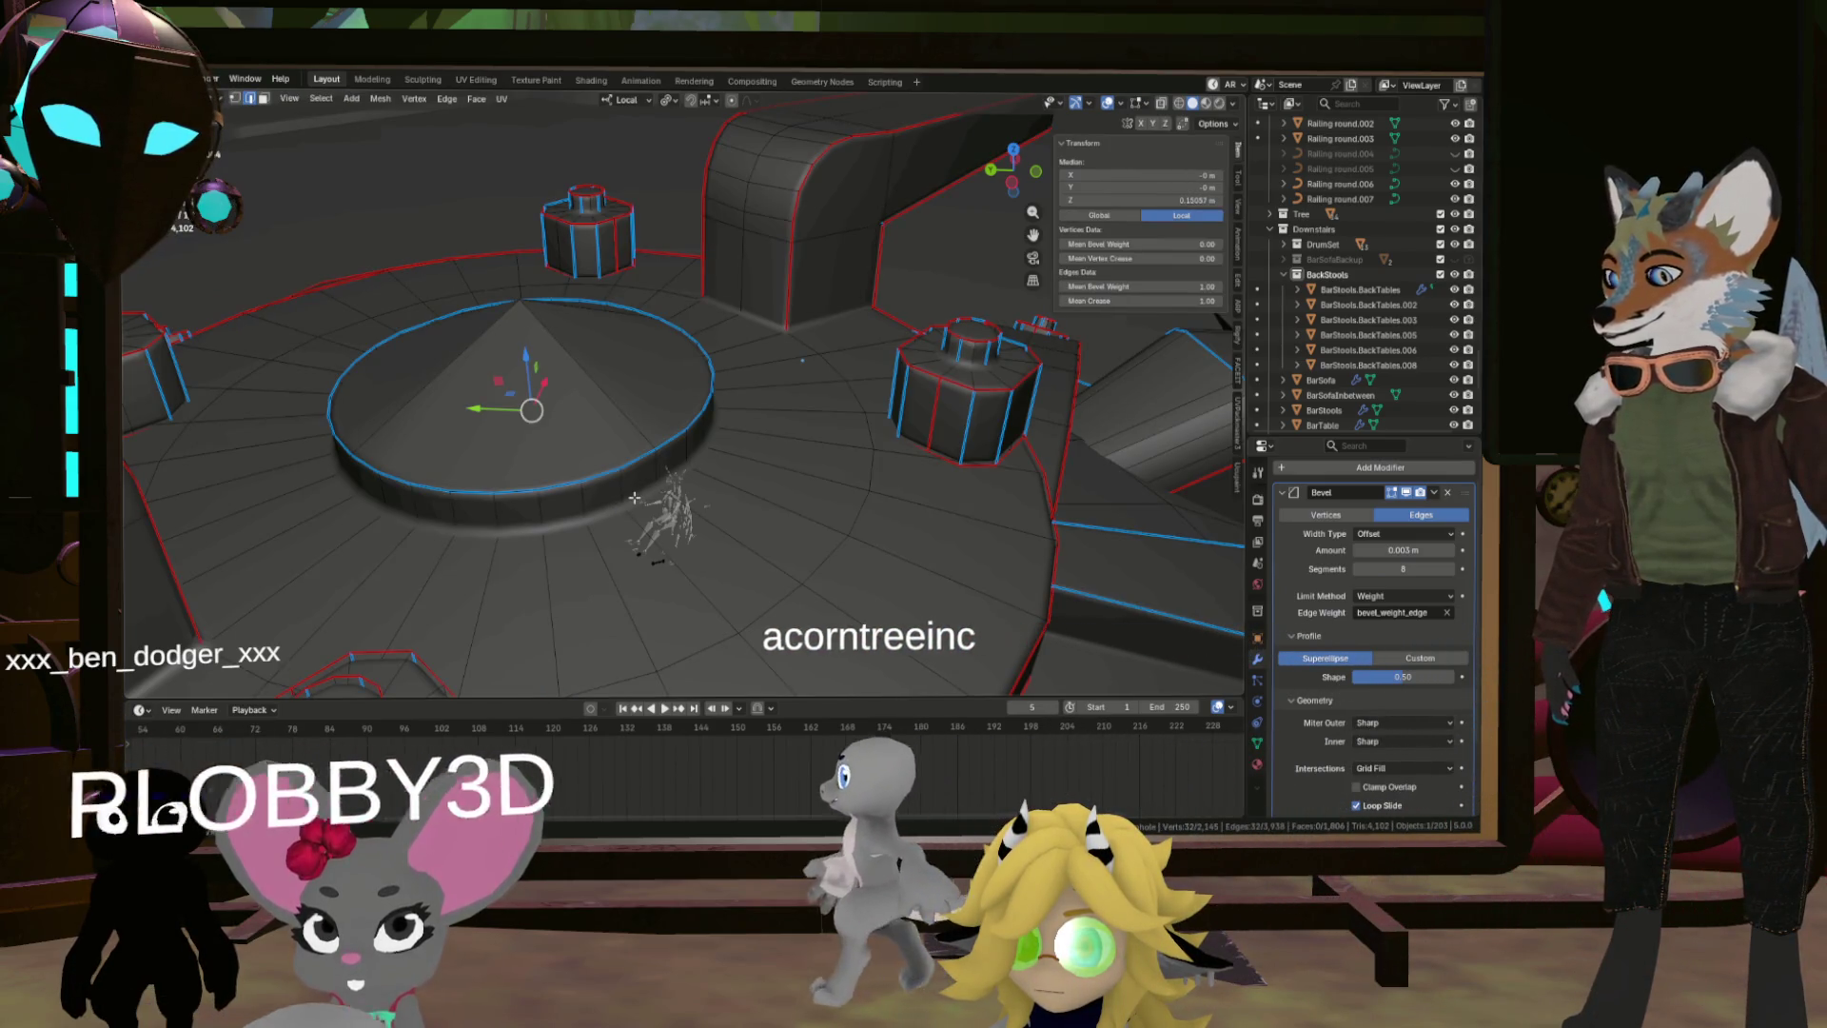
right_click(634, 498)
click(609, 531)
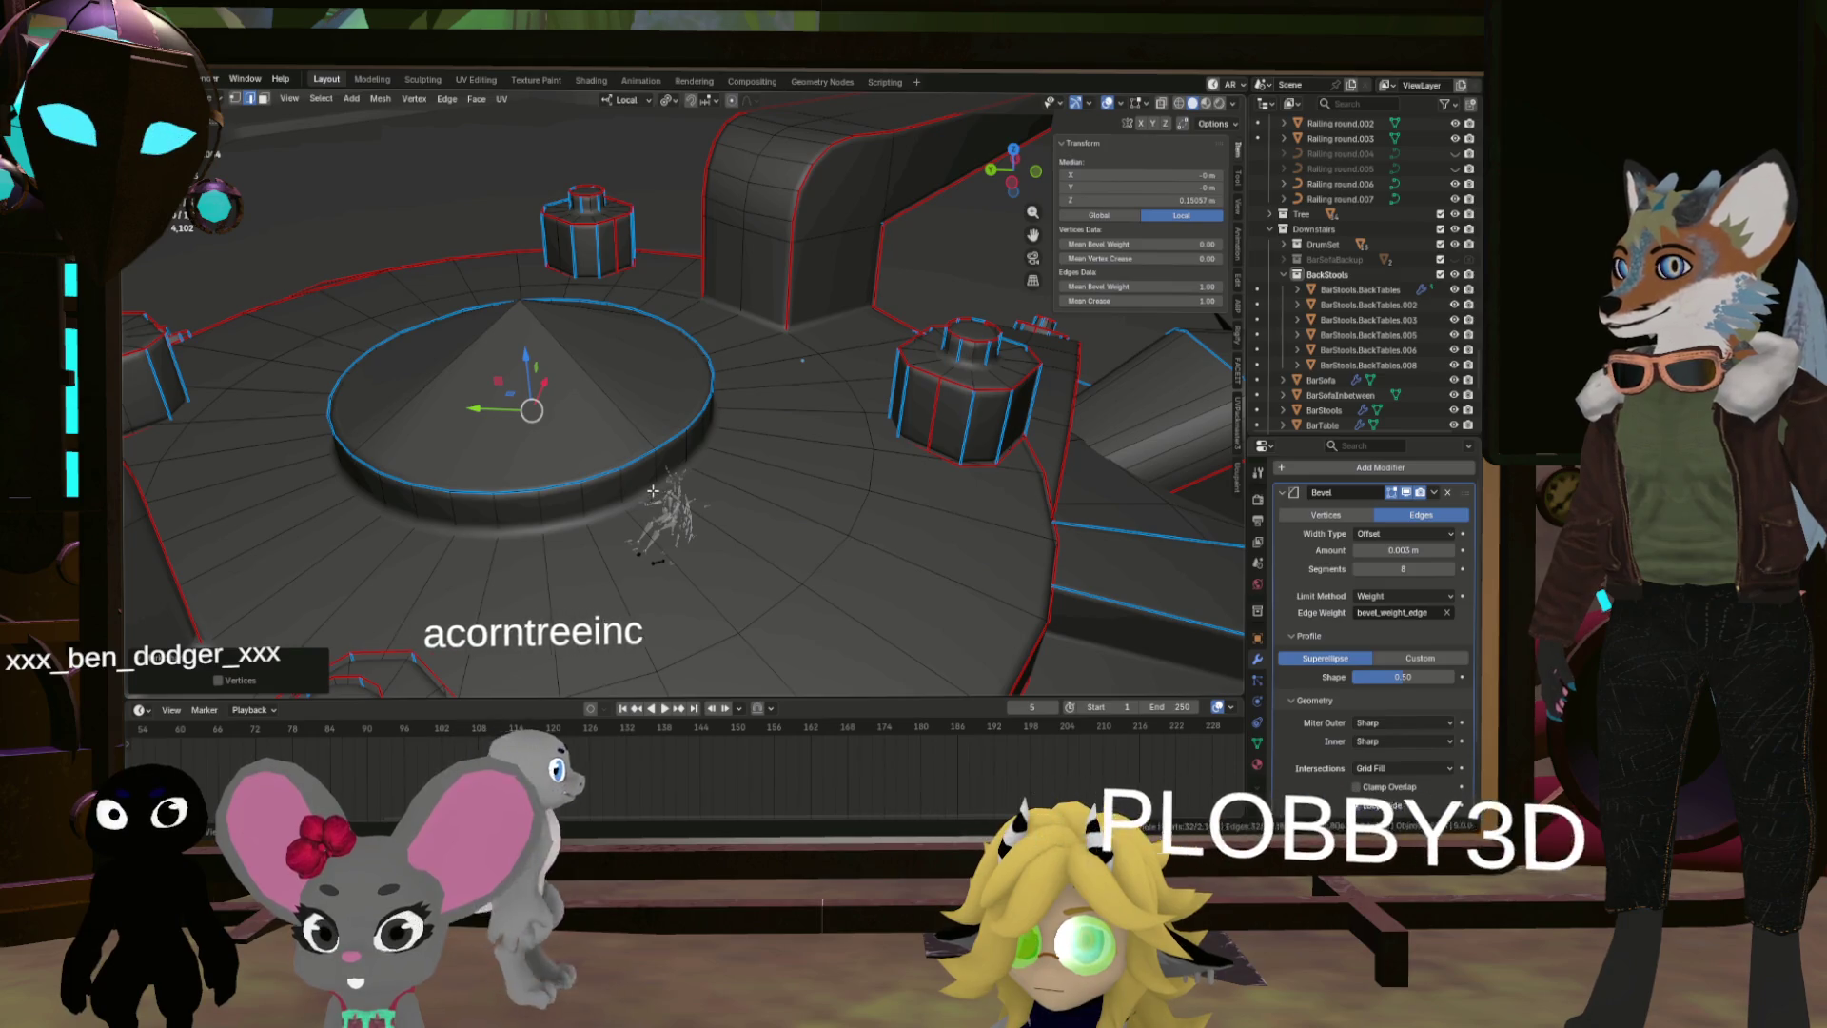
alt+click(666, 495)
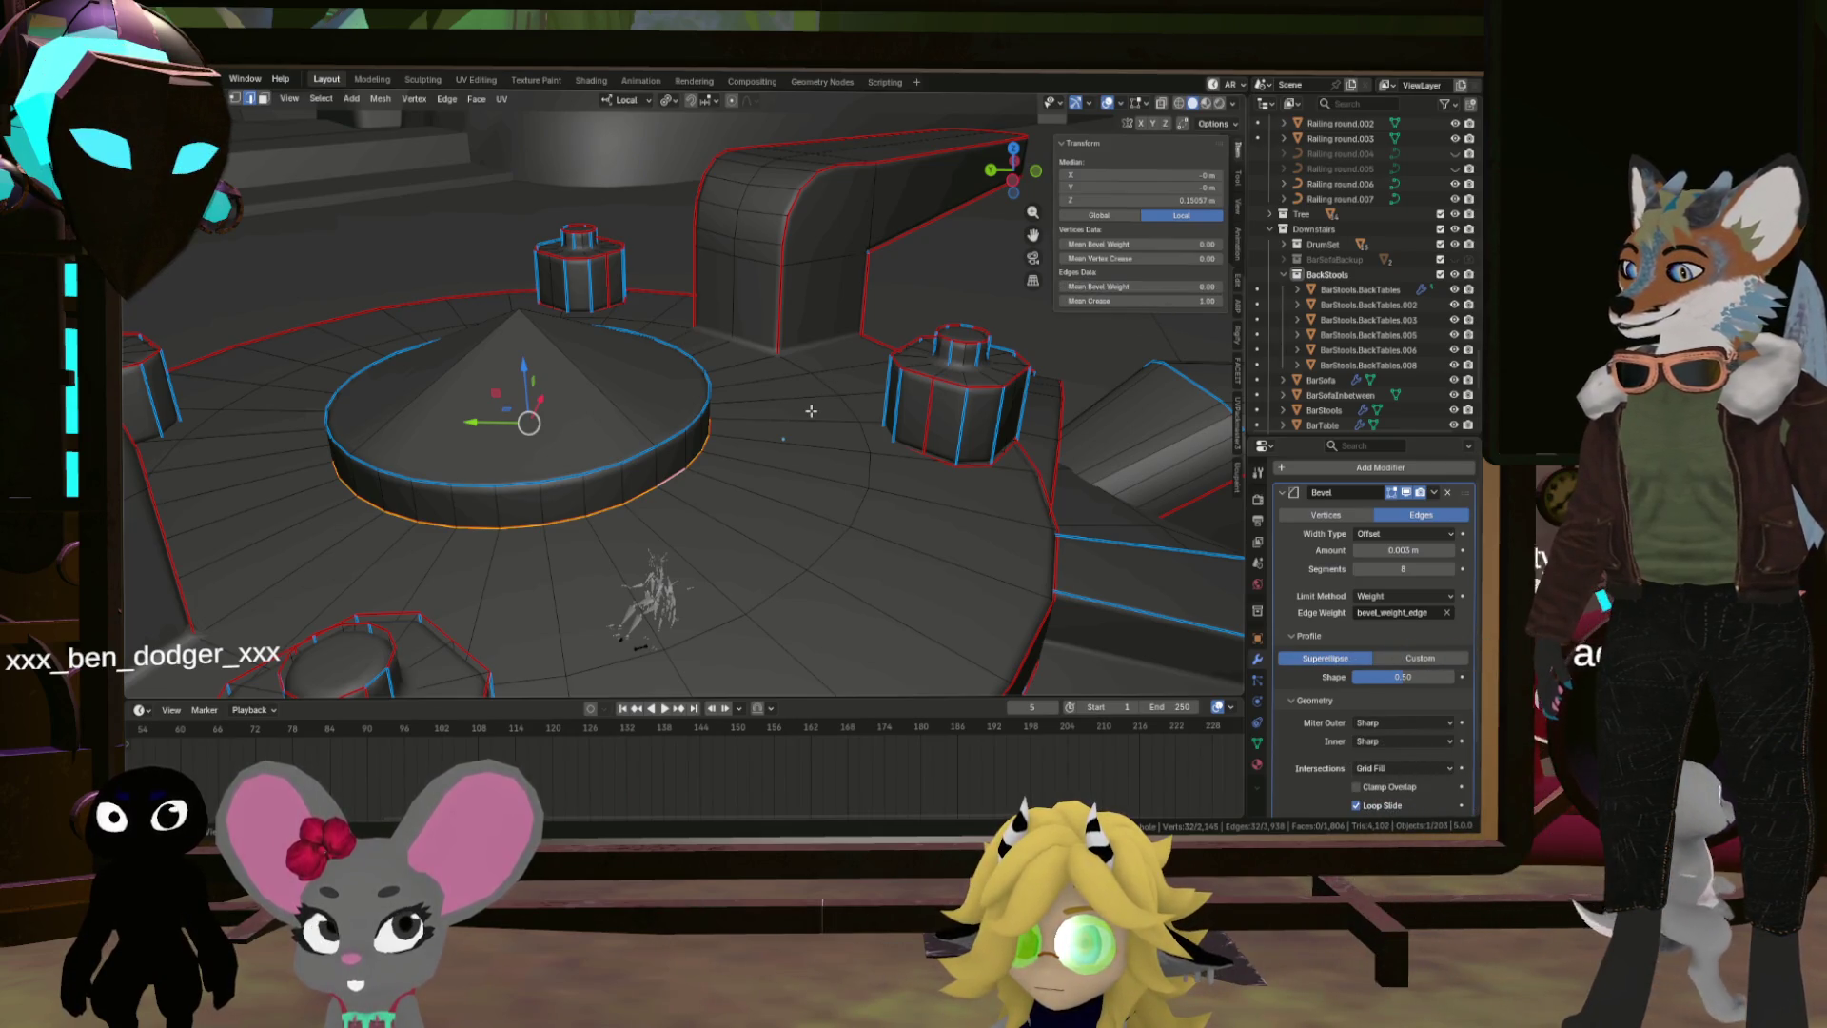
key(Tab)
scroll(801, 442, down, 3)
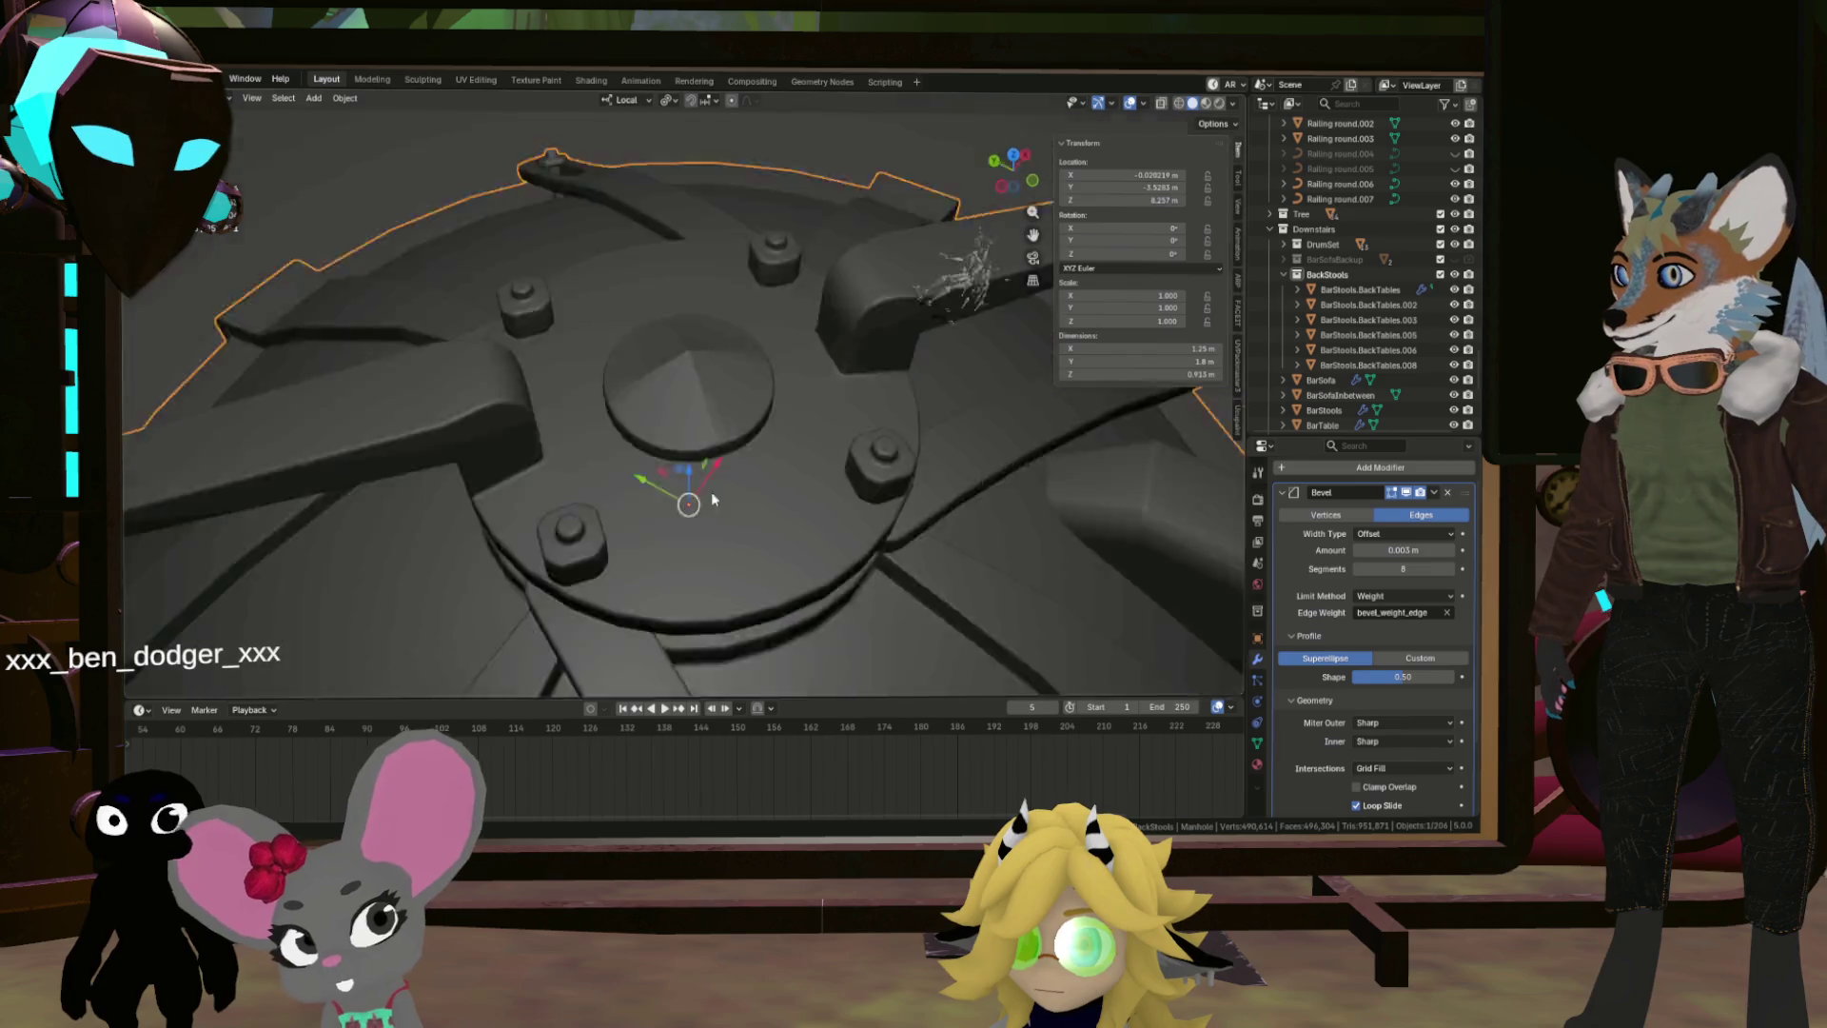
mouse_move(654, 444)
mouse_down()
mouse_move(632, 420)
mouse_move(701, 514)
mouse_move(759, 547)
mouse_move(763, 466)
mouse_move(722, 511)
mouse_move(718, 489)
mouse_move(605, 528)
mouse_move(796, 449)
mouse_move(822, 400)
mouse_move(844, 408)
mouse_move(715, 514)
mouse_up()
Step: Mark the chosen edges sharp and inspect the octagon part up close
key(Tab)
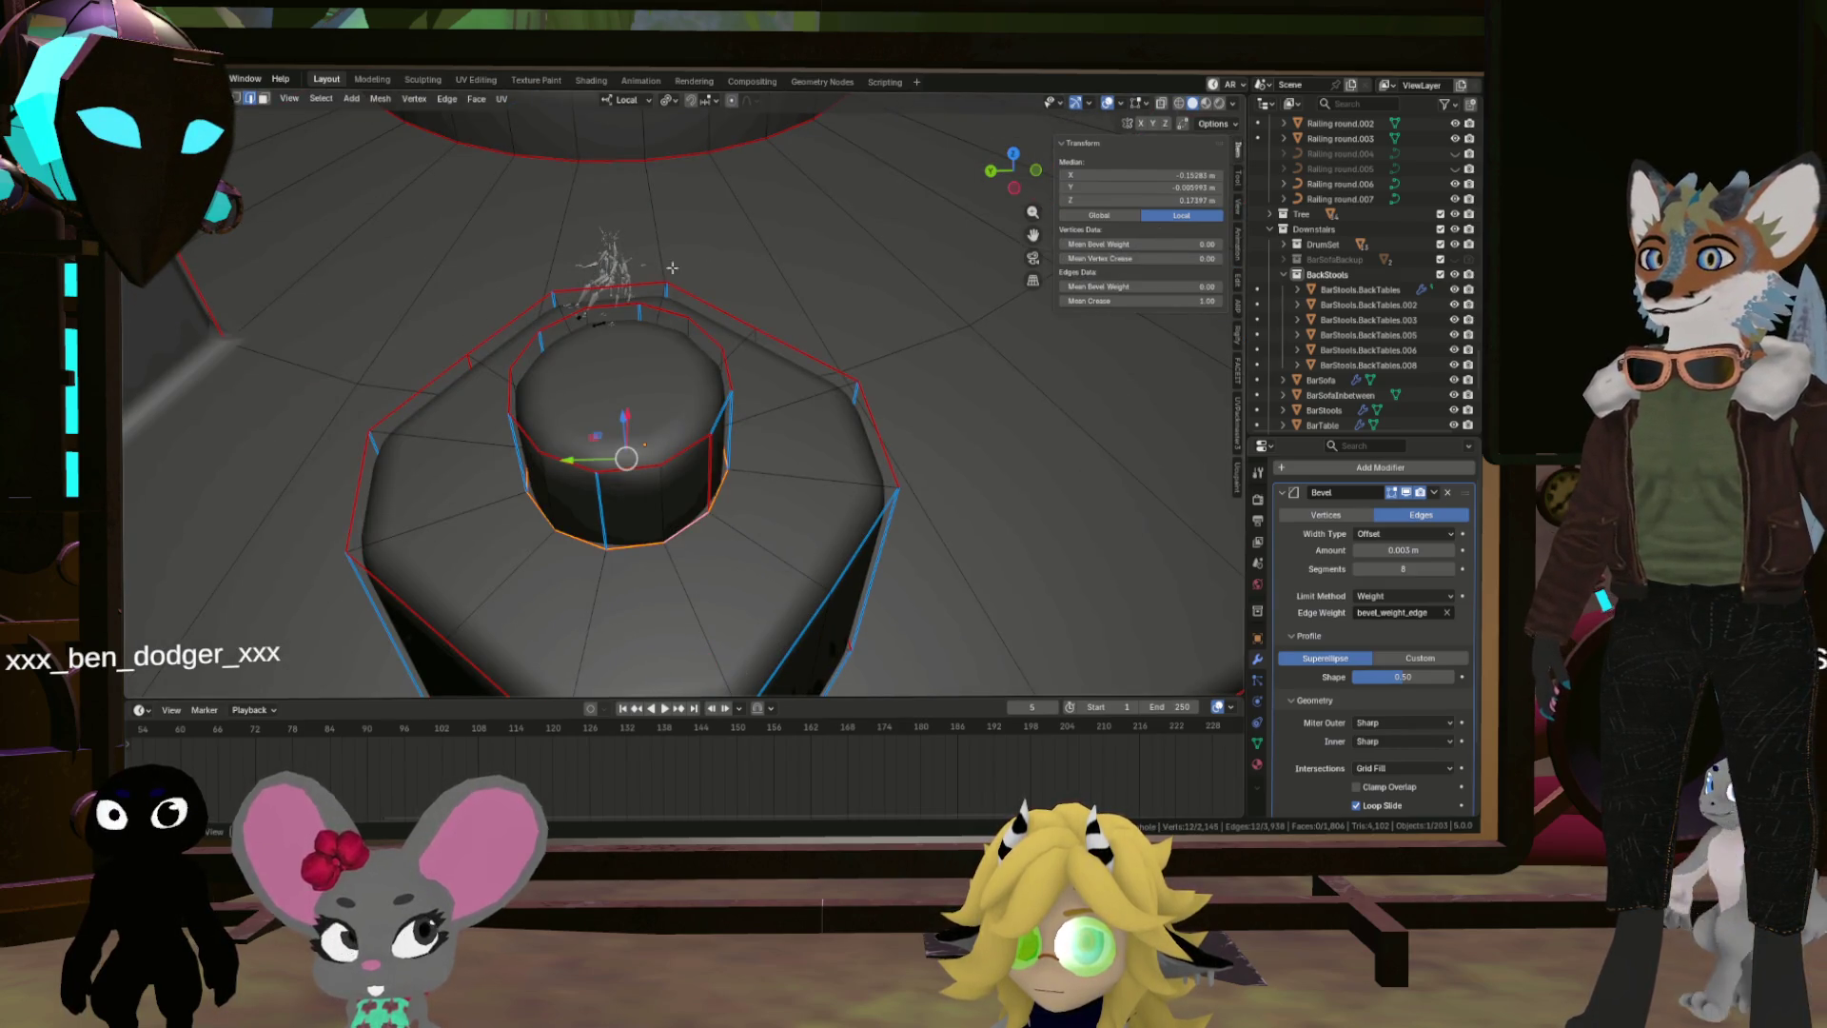
key(ctrl+e)
click(700, 388)
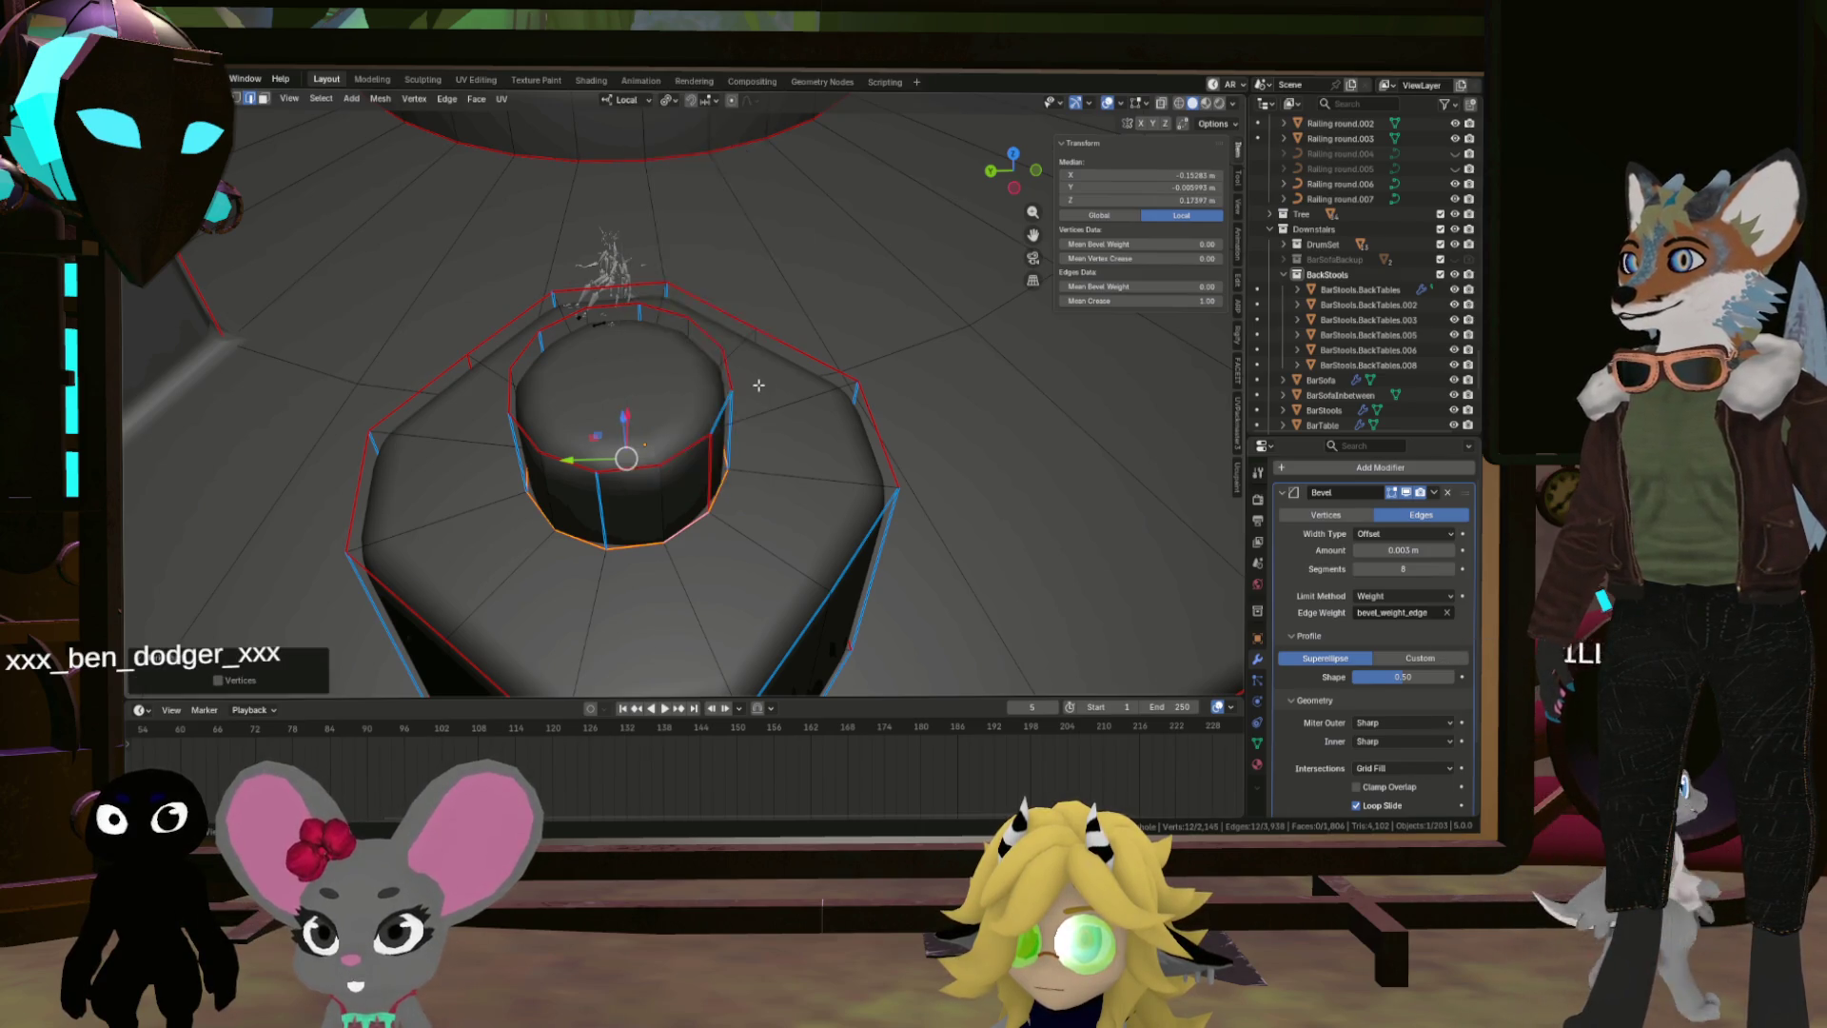
scroll(632, 342, down, 3)
mouse_move(631, 343)
mouse_down()
mouse_move(653, 367)
mouse_move(554, 291)
mouse_move(666, 352)
mouse_up()
scroll(666, 352, up, 4)
scroll(801, 363, down, 4)
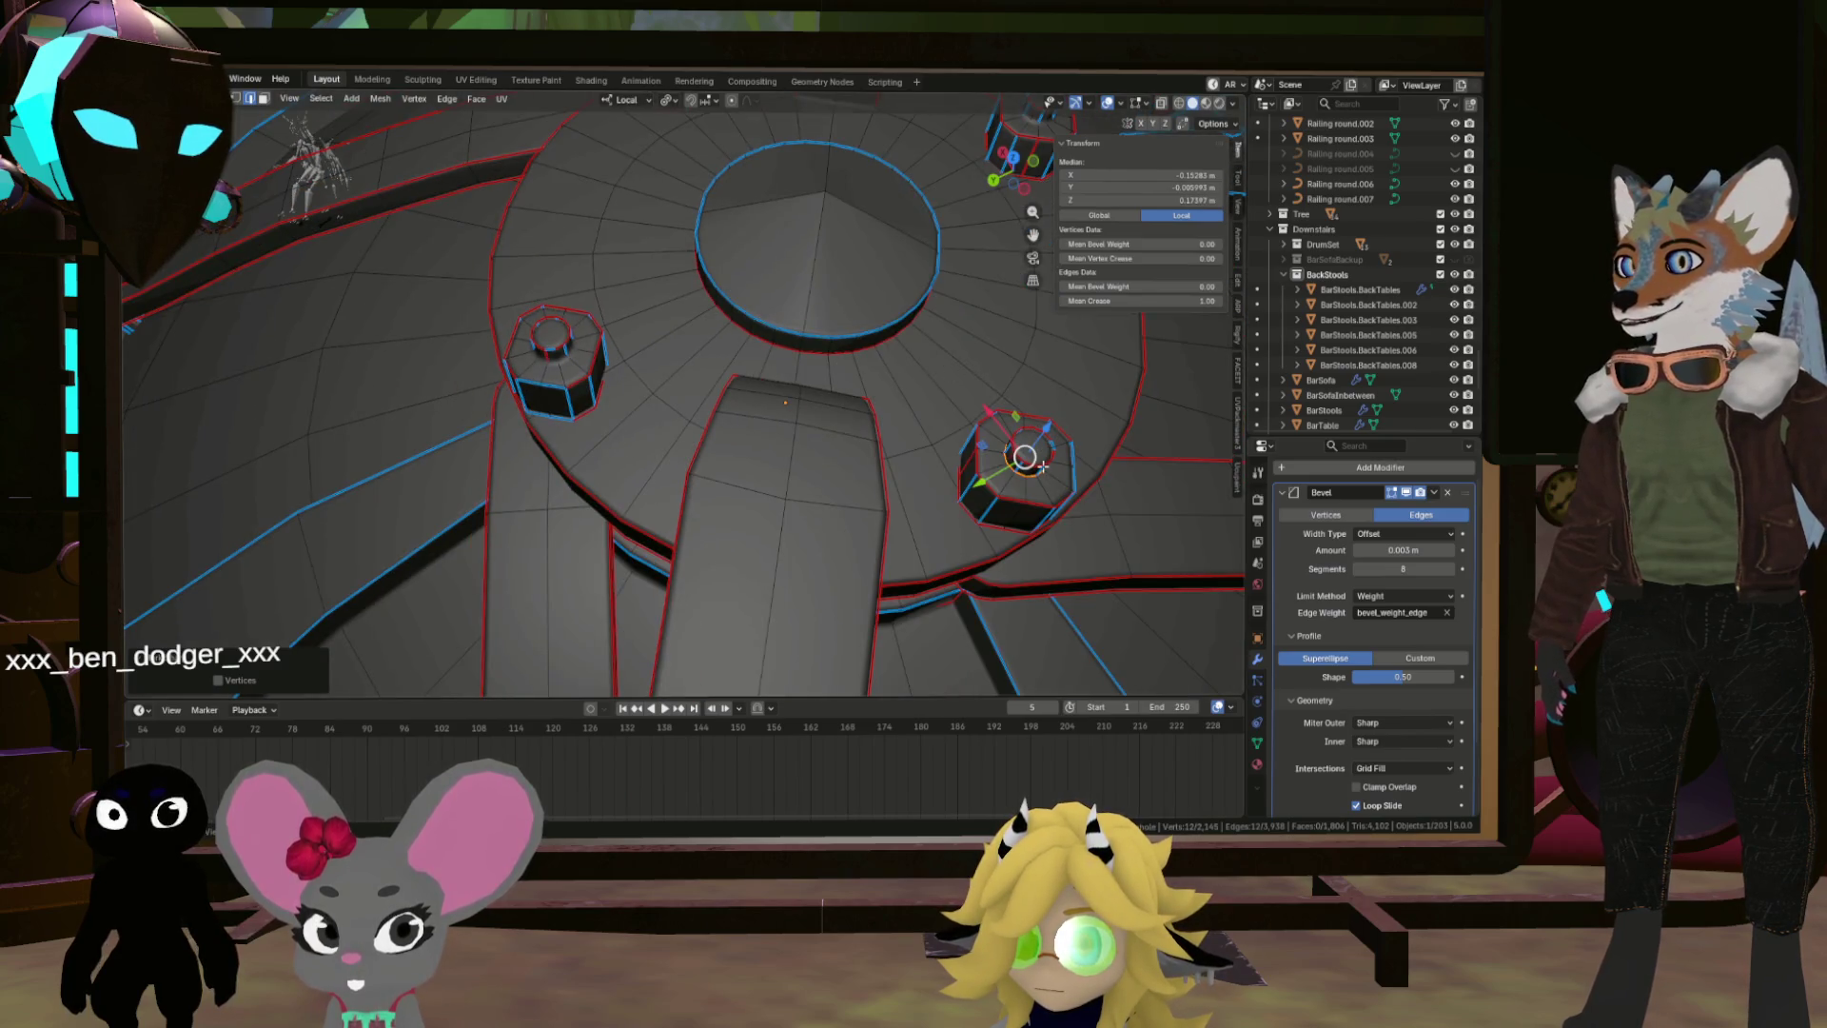
scroll(562, 363, down, 3)
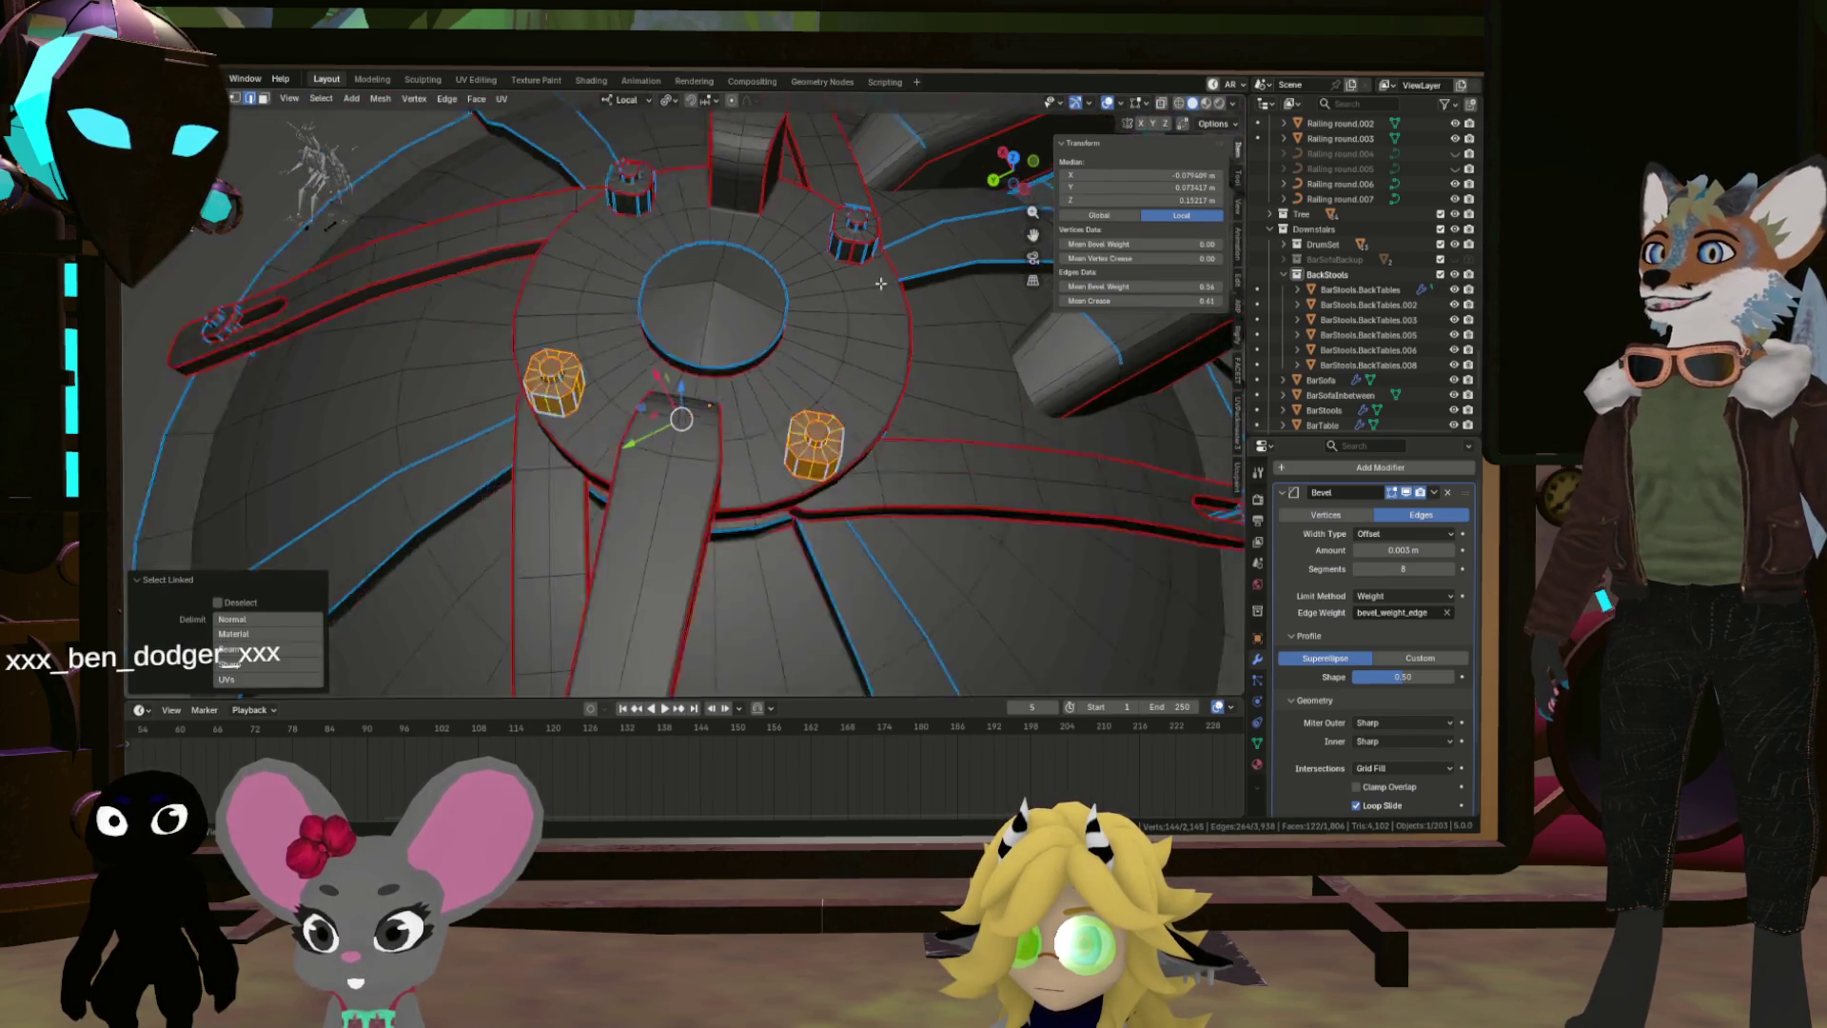
scroll(871, 233, up, 2)
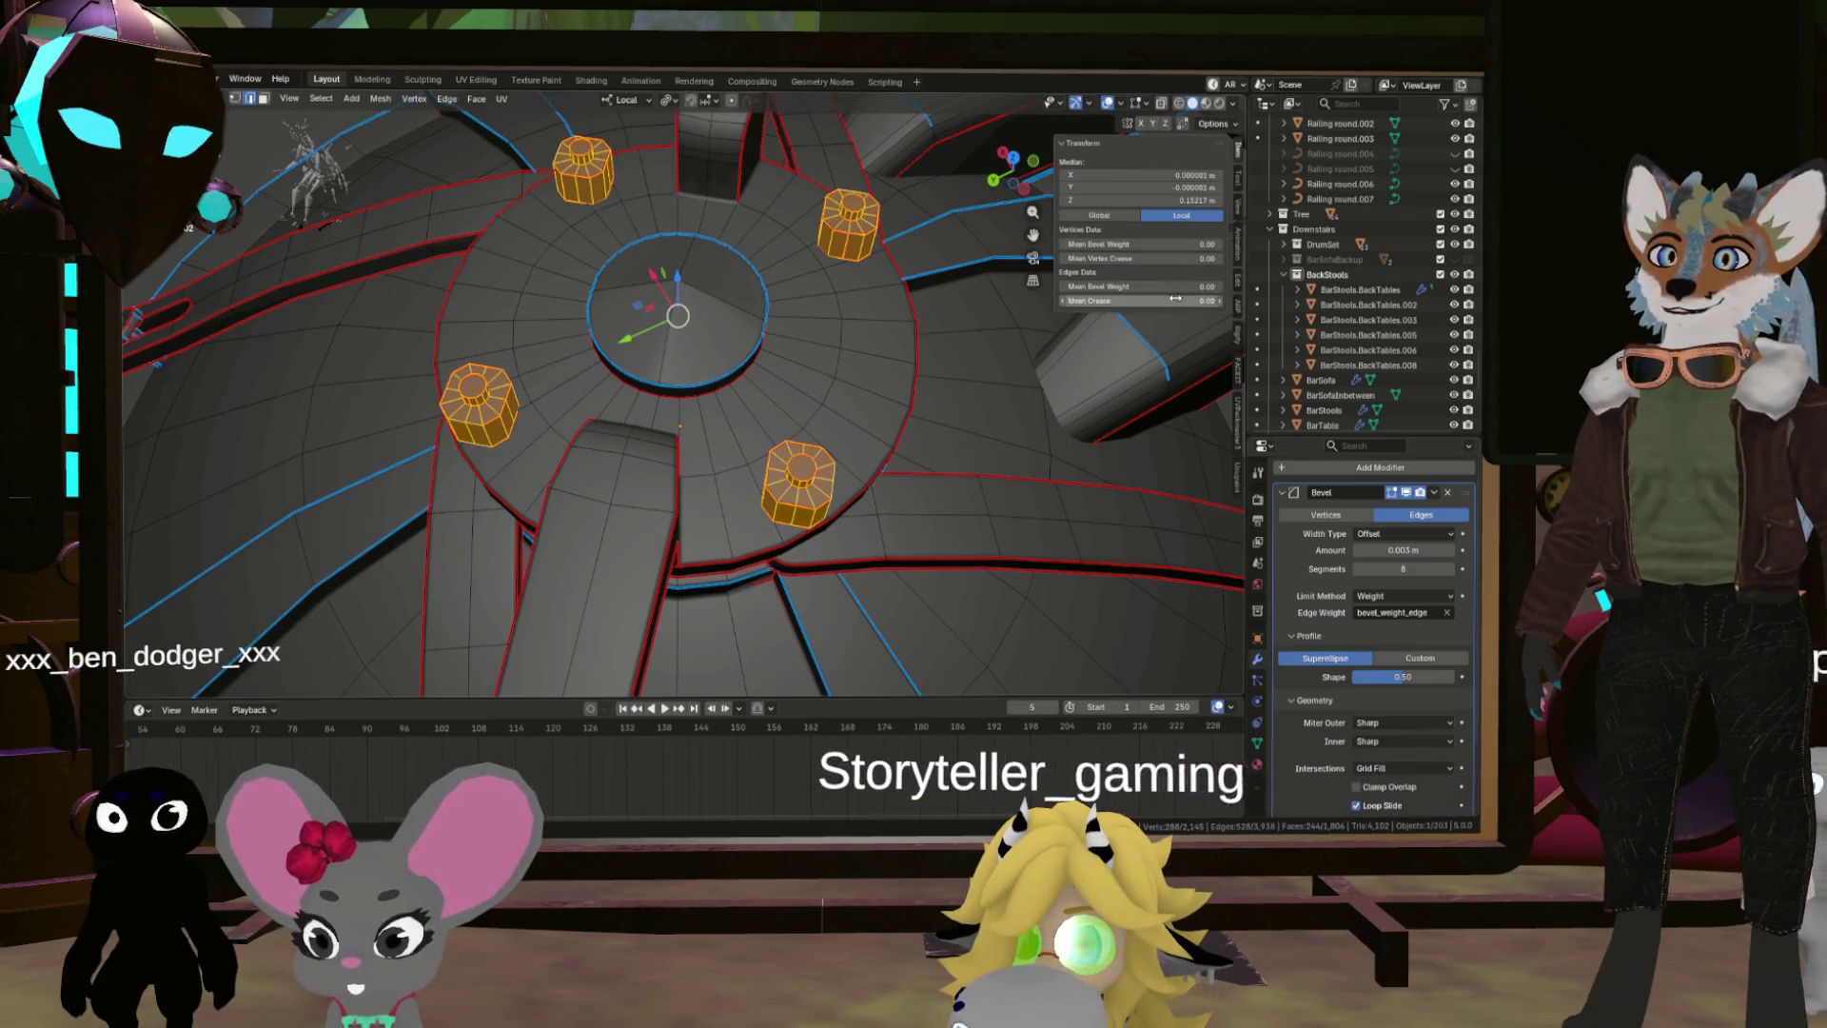
scroll(945, 372, down, 3)
Step: Clear bevel weight and crease on the hatch-centre part and view the whole manhole
key(Tab)
click(1008, 363)
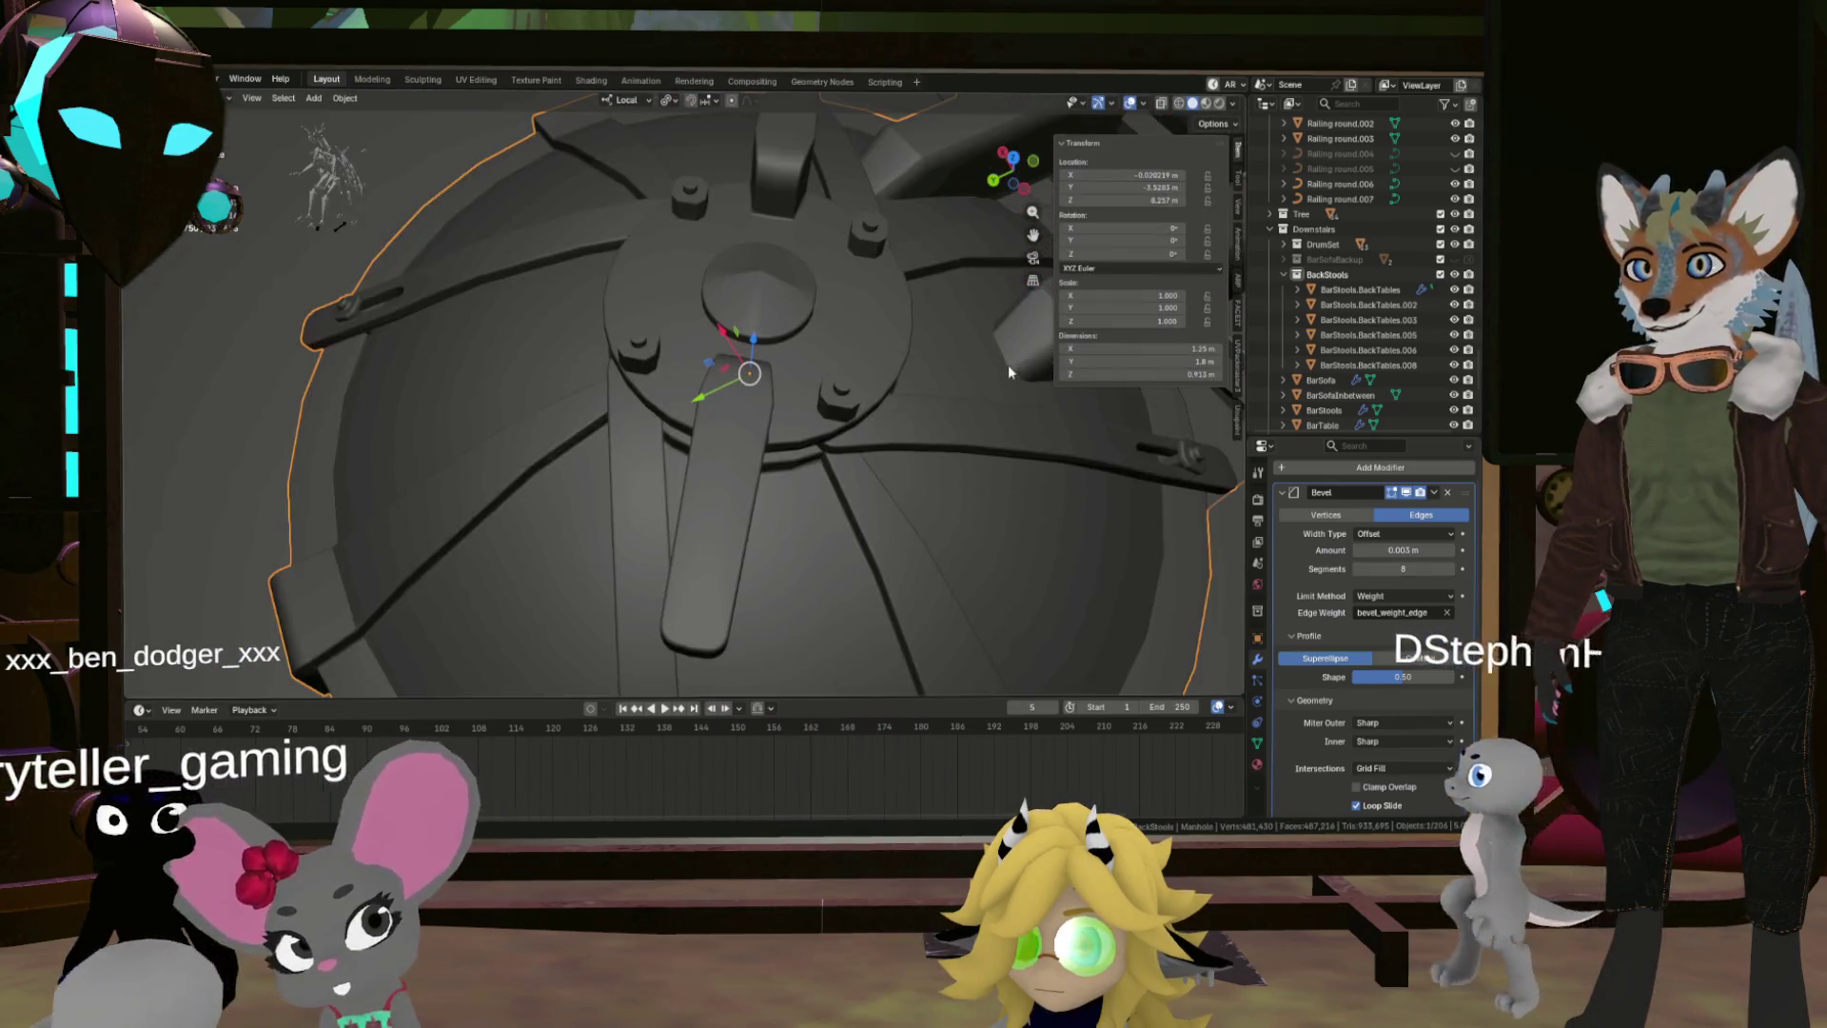
mouse_move(849, 297)
mouse_down()
mouse_move(842, 271)
mouse_move(967, 285)
mouse_move(999, 354)
mouse_move(977, 379)
mouse_move(961, 246)
mouse_up()
drag(834, 360, 669, 404)
key(Tab)
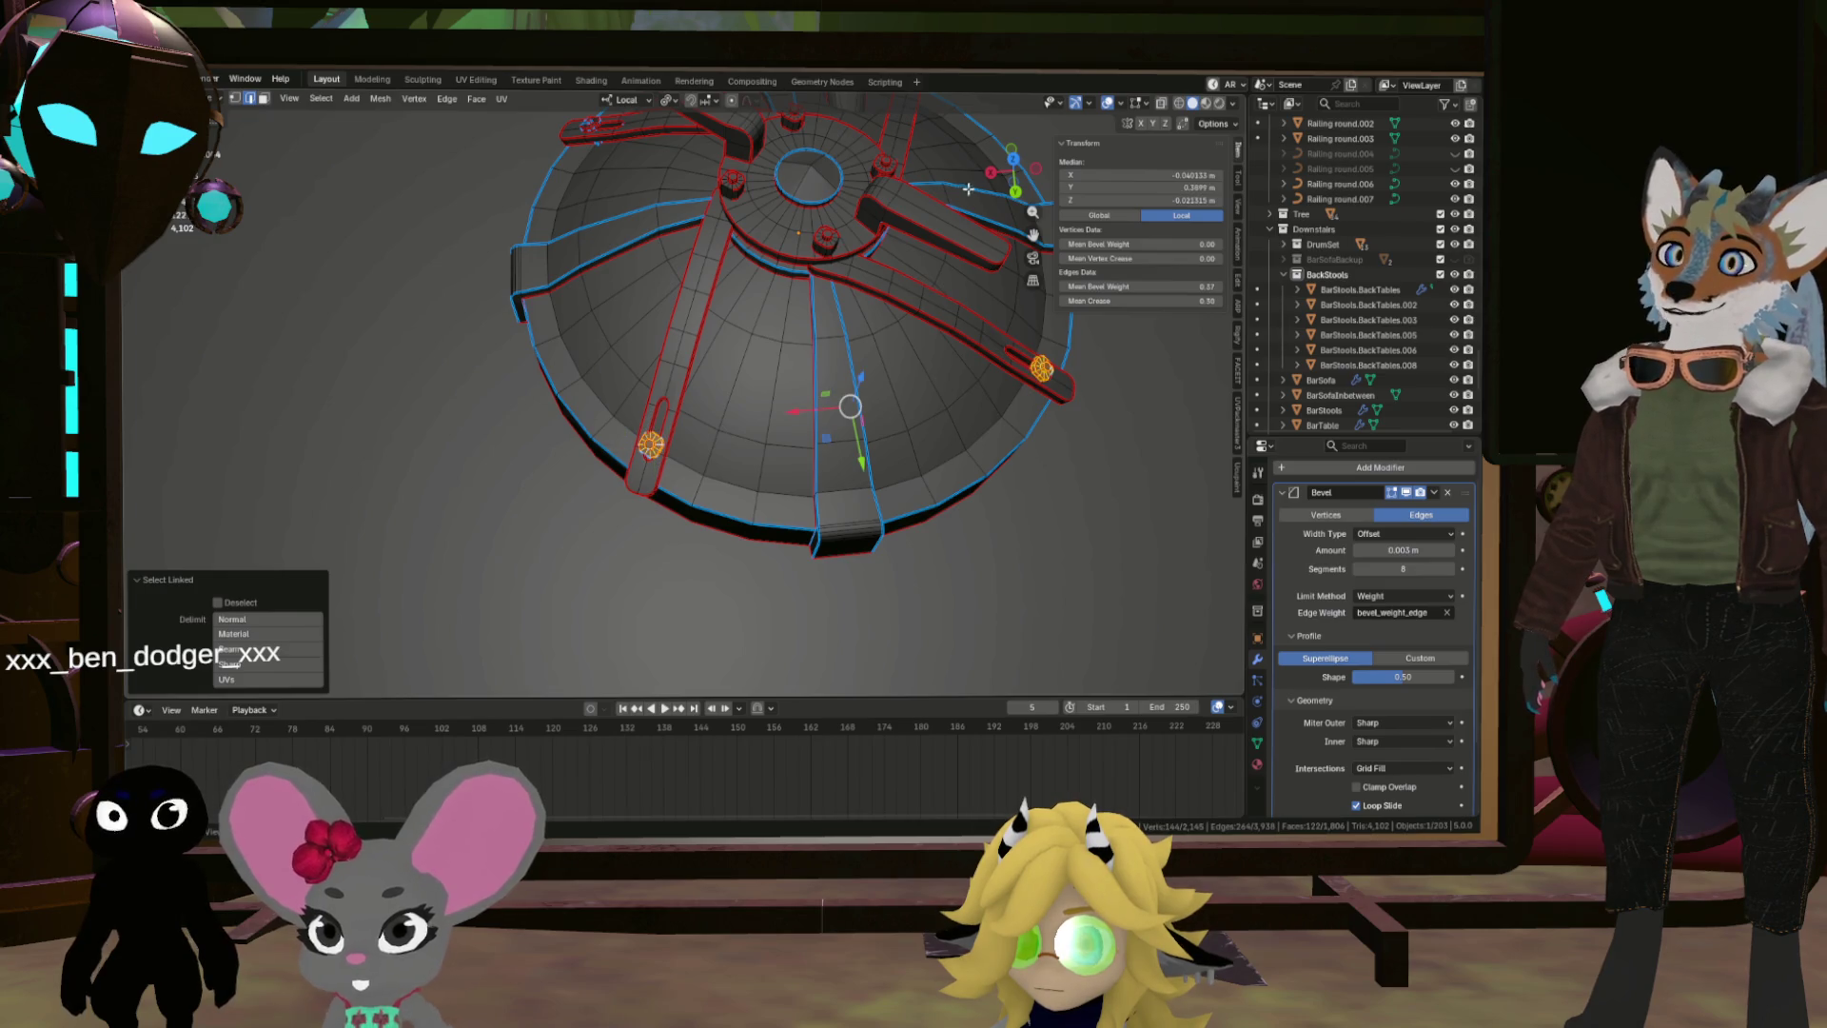
drag(968, 189, 599, 272)
scroll(476, 300, up, 3)
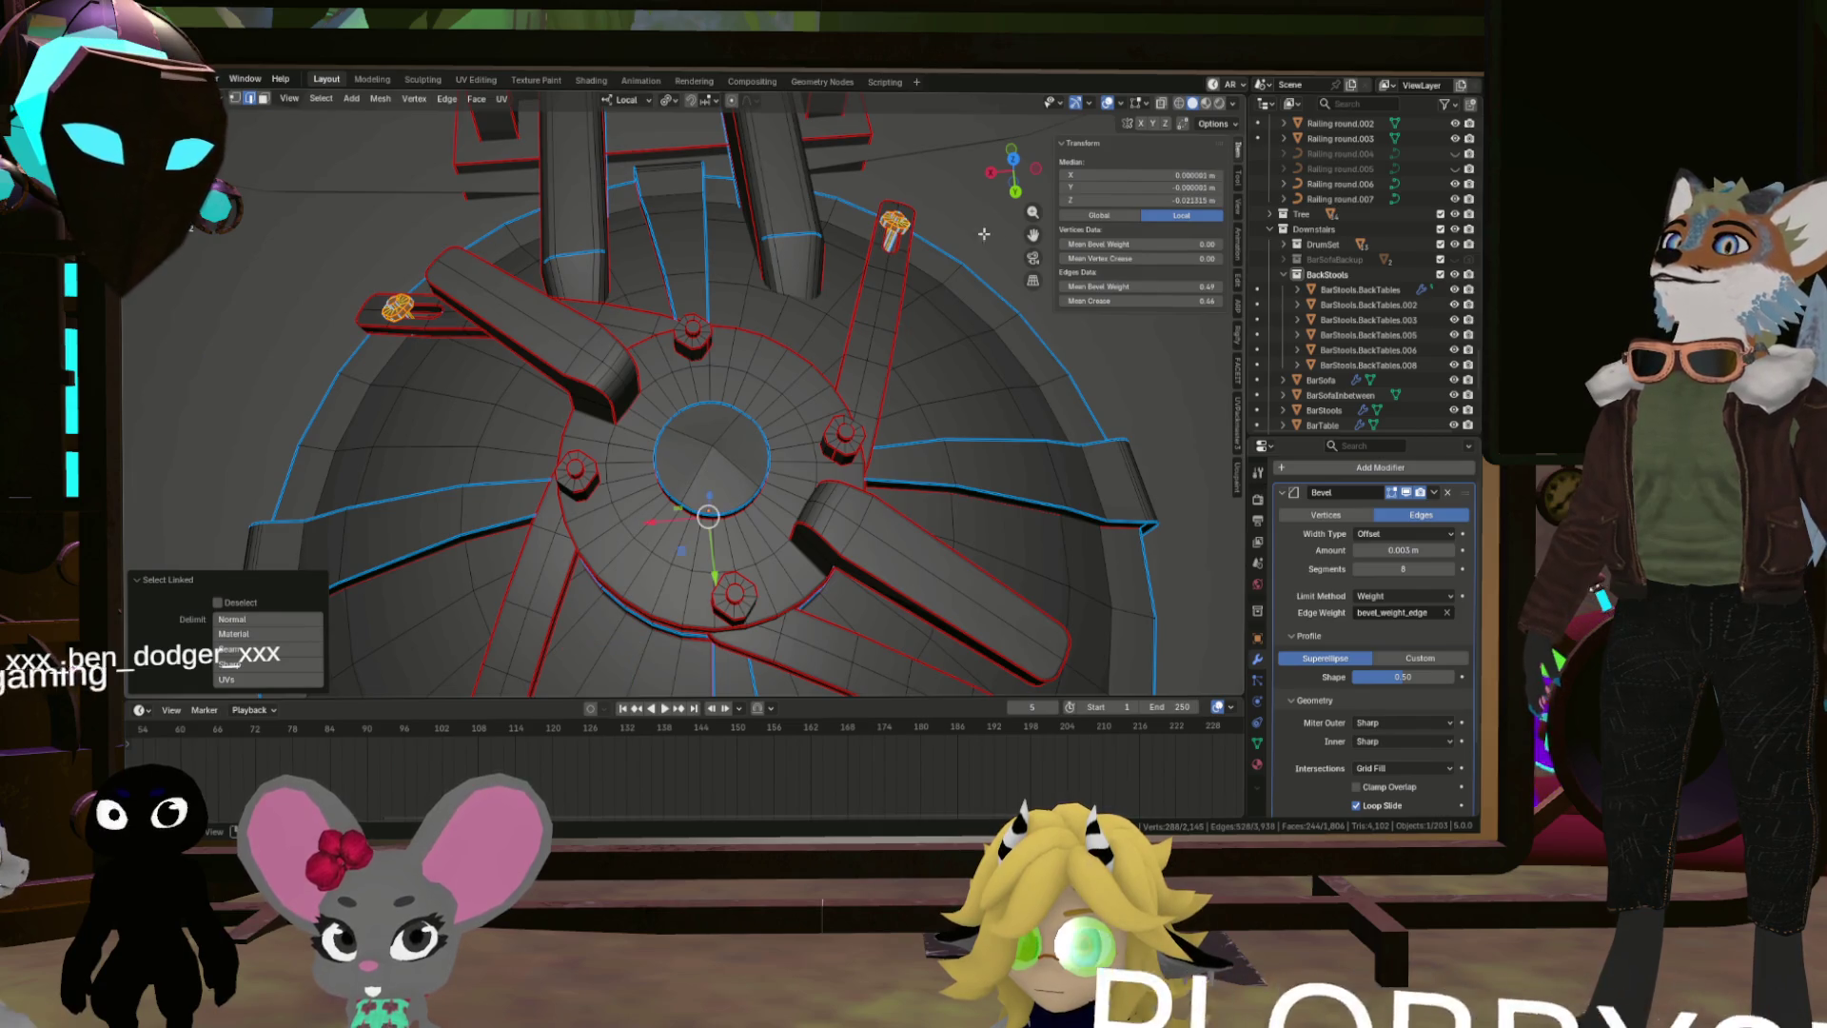
key(BackSpace)
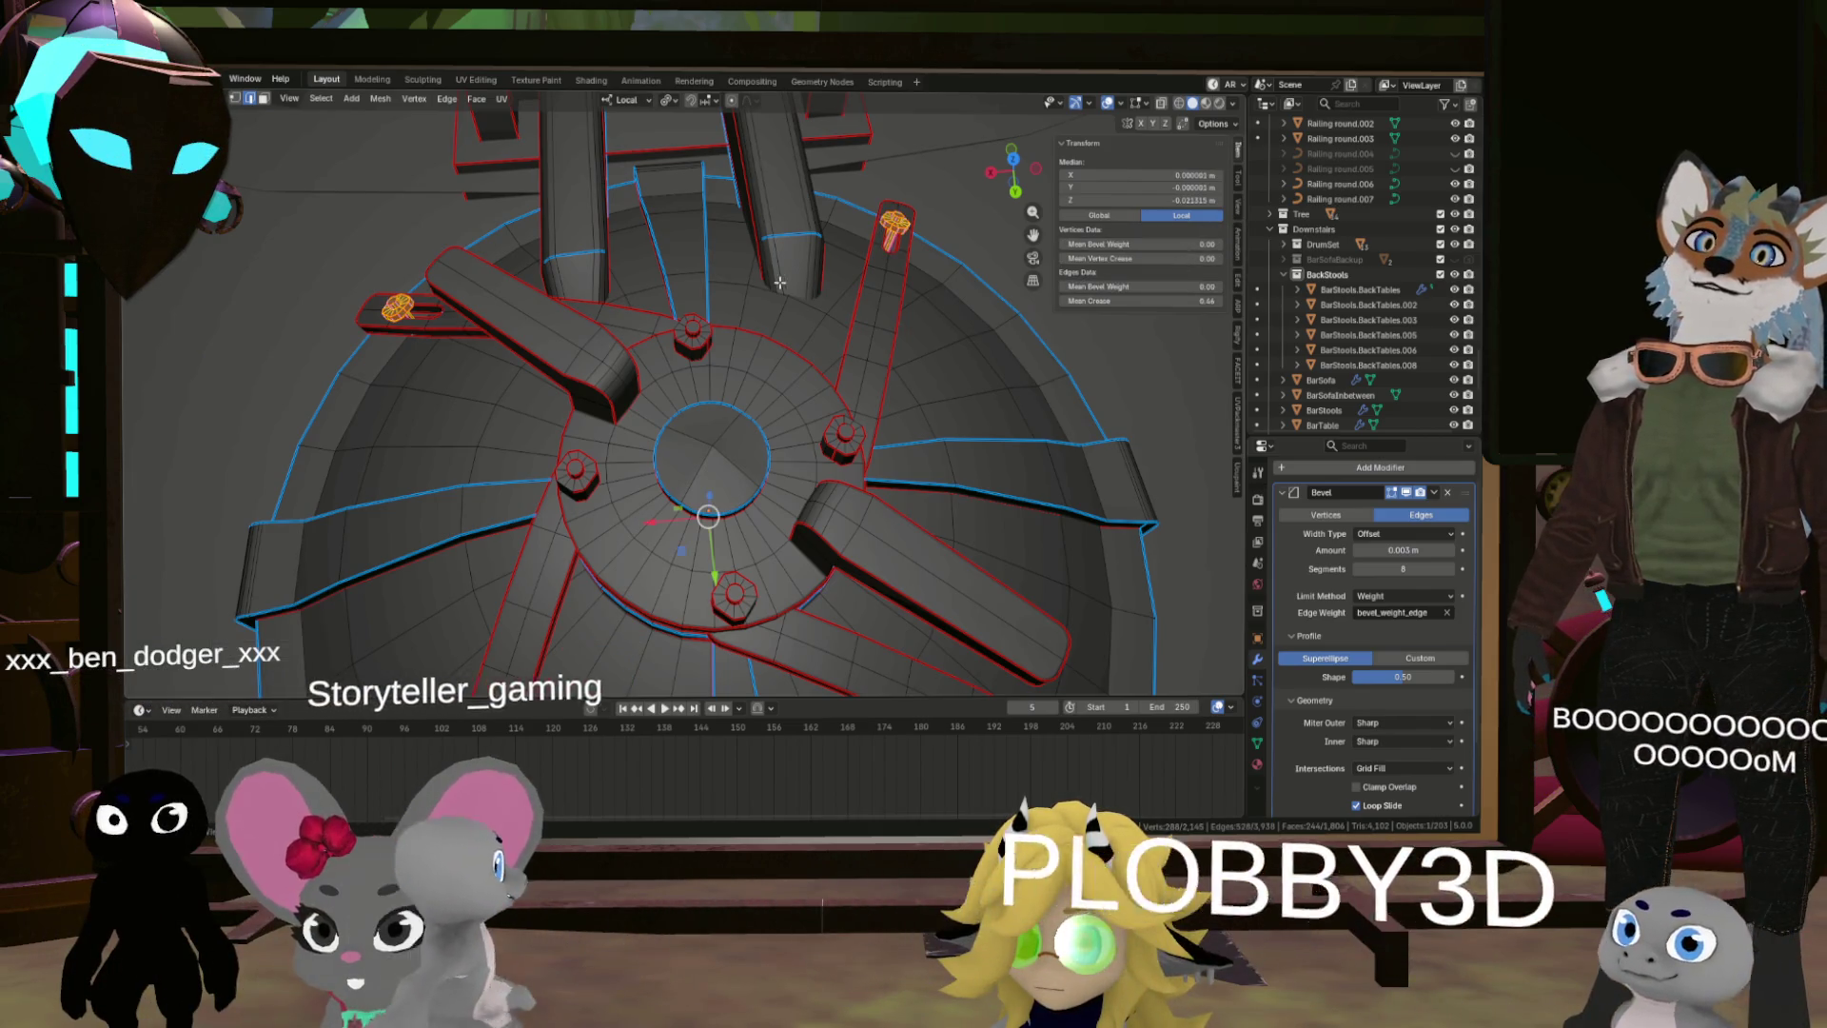
key(BackSpace)
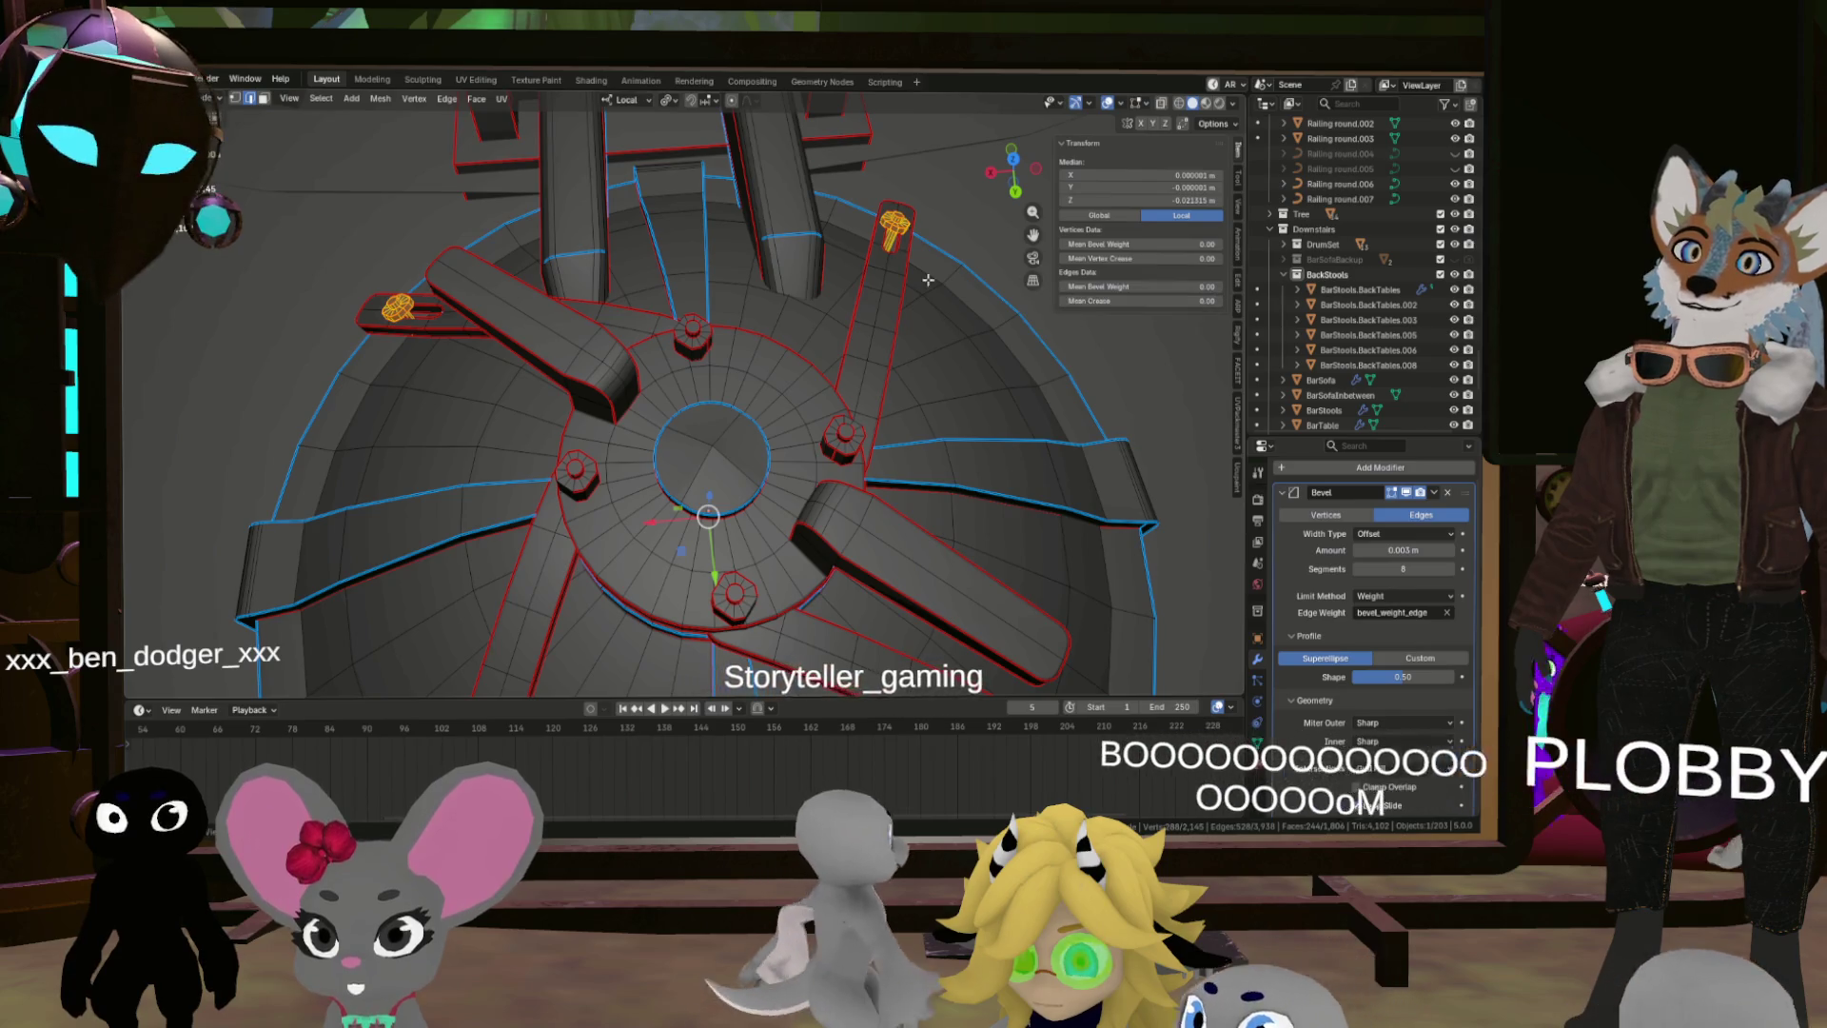
key(Tab)
mouse_move(974, 304)
mouse_down()
mouse_move(870, 217)
mouse_move(779, 338)
mouse_move(734, 350)
mouse_move(875, 457)
mouse_move(1011, 449)
mouse_move(761, 429)
mouse_move(778, 454)
mouse_up()
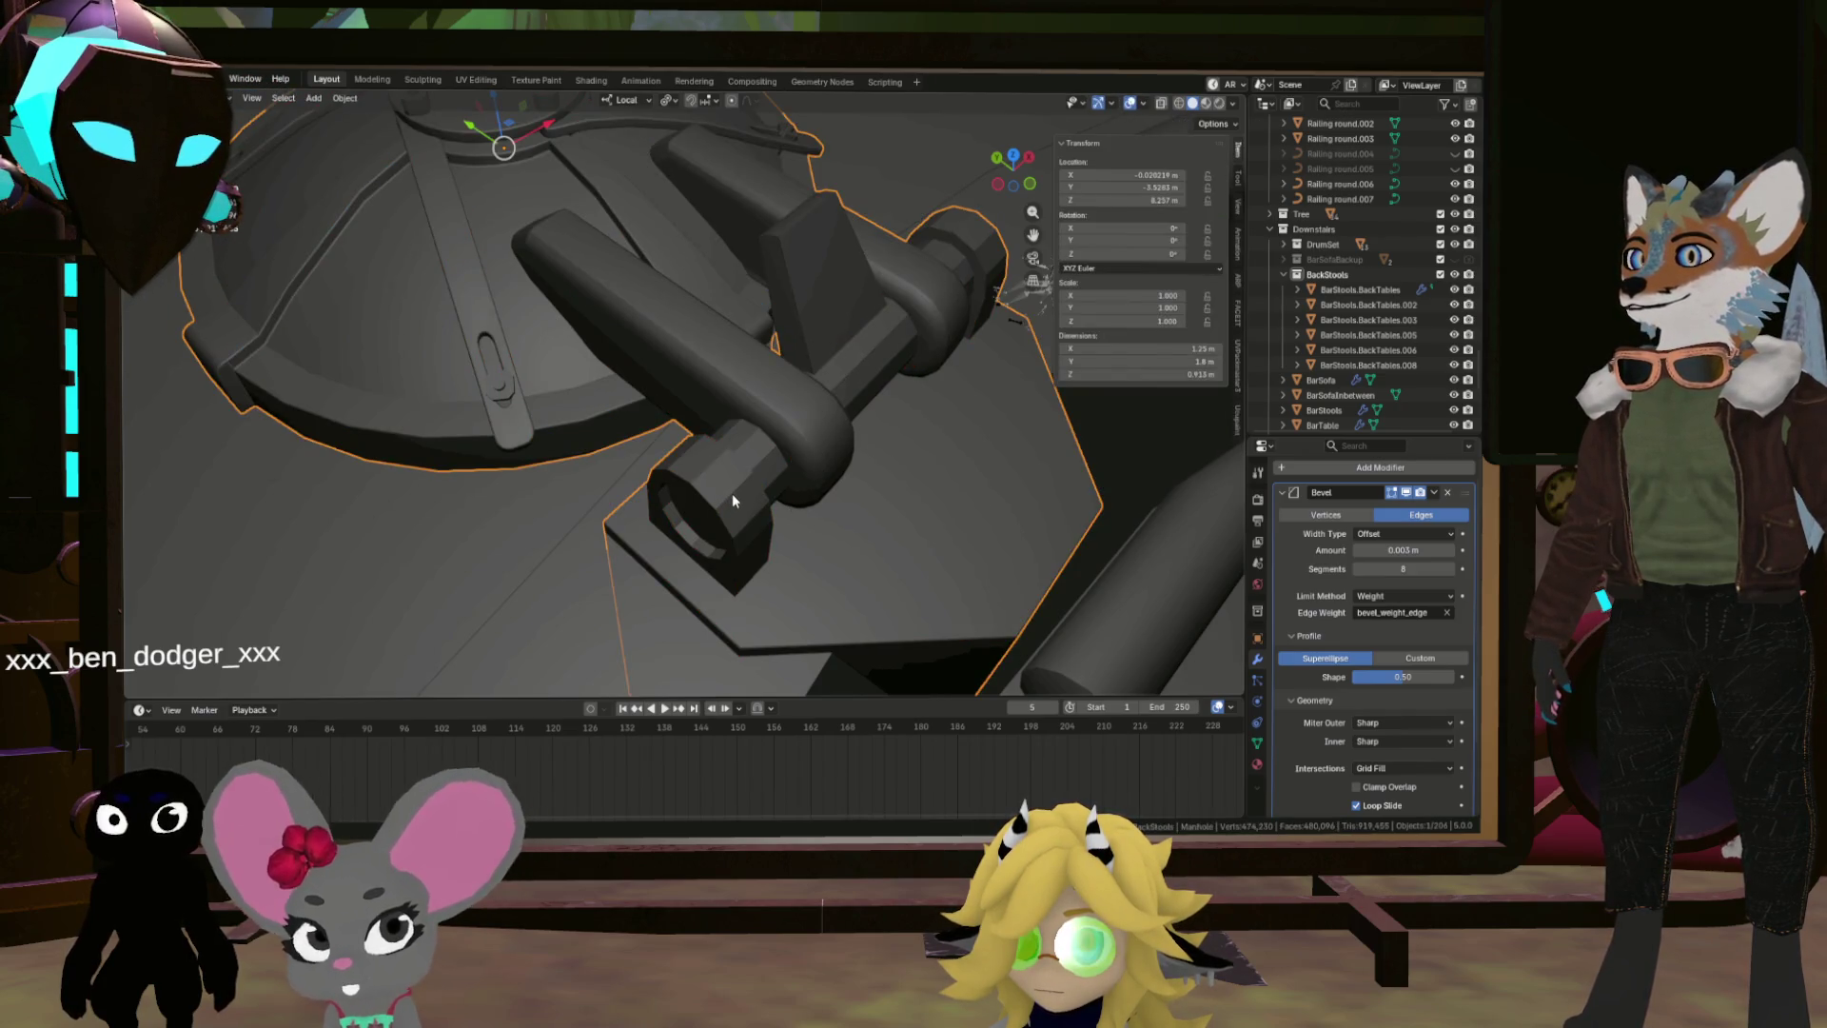
Step: Apply Shade Auto Smooth to the Manhole mesh in Object Mode
key(Tab)
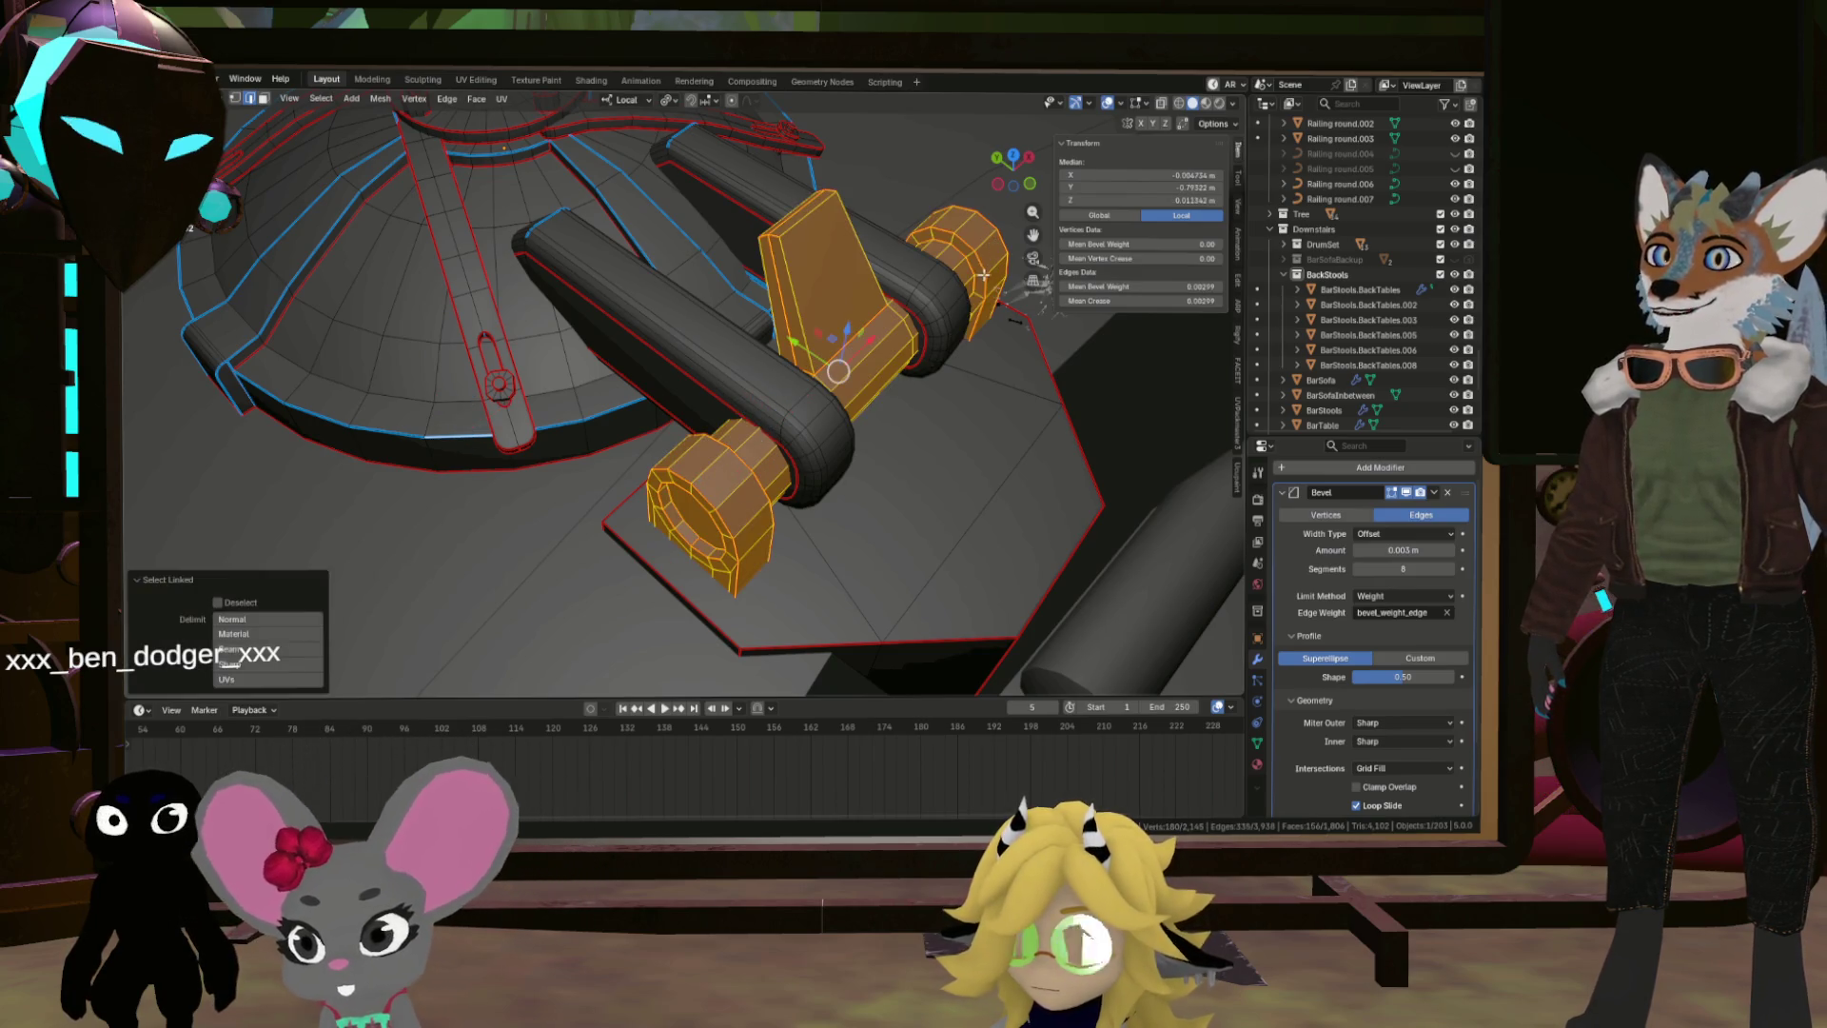
key(Tab)
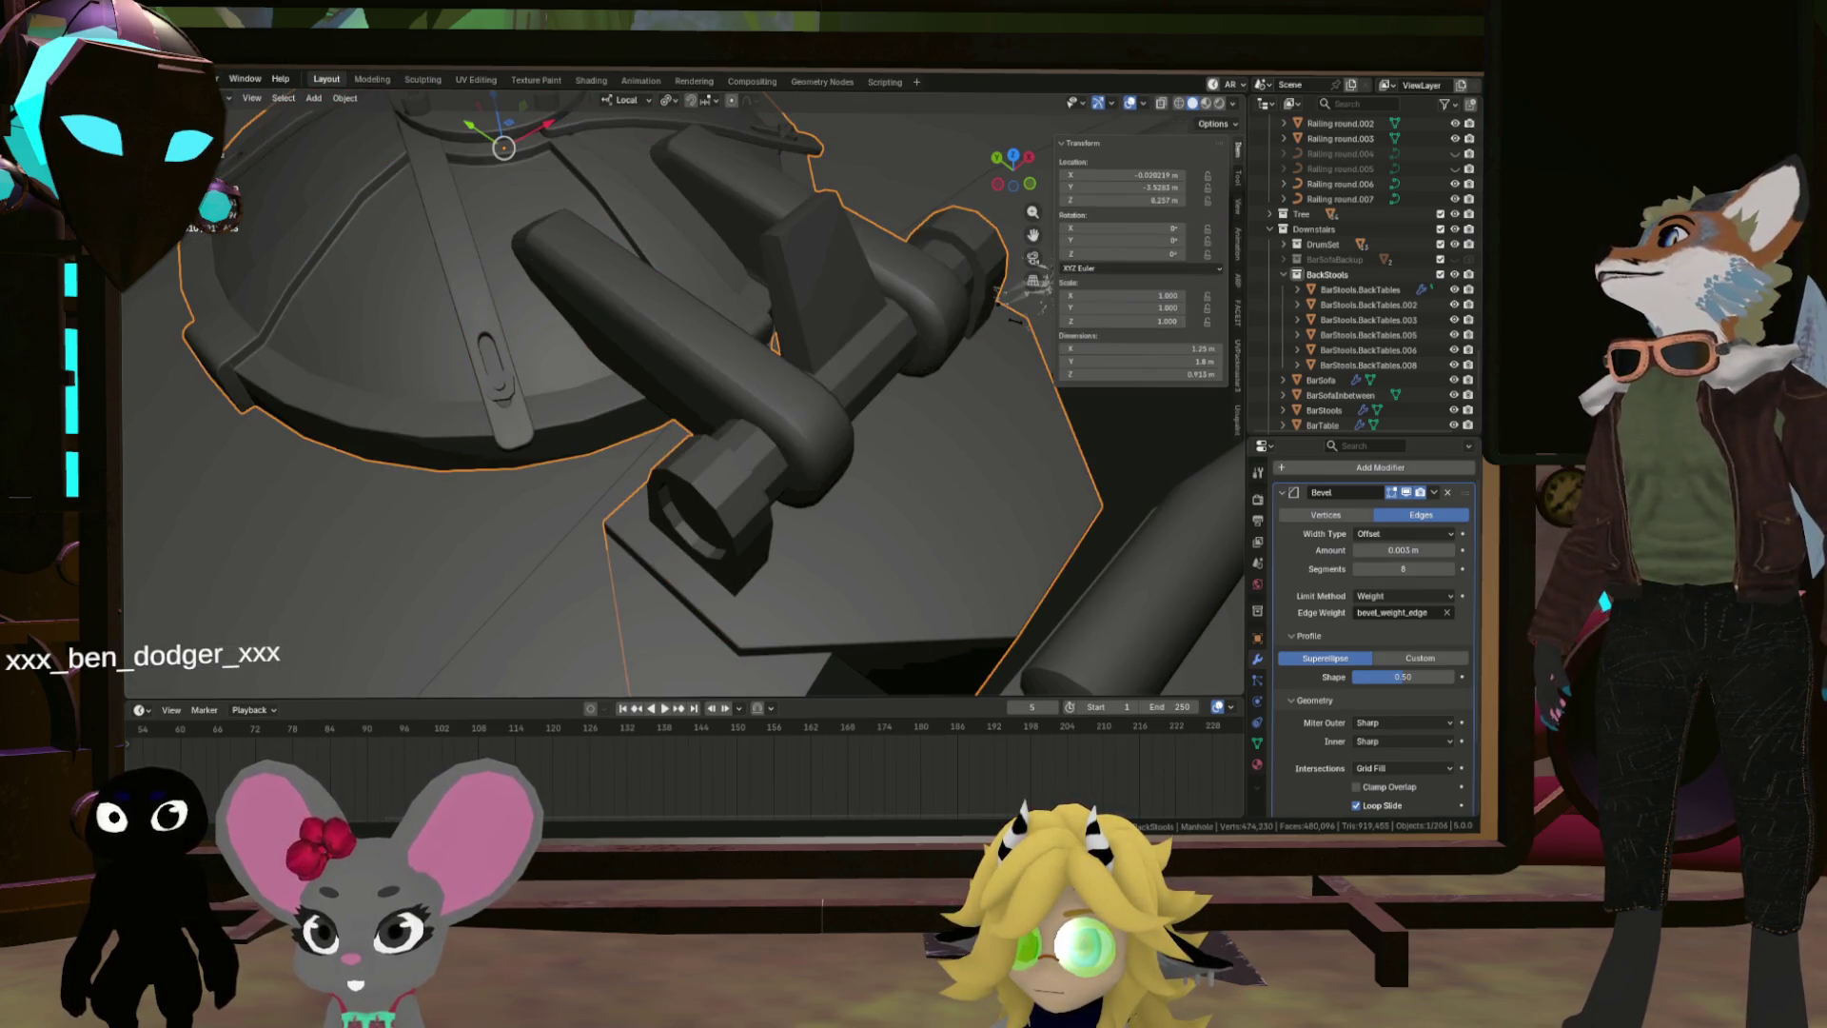
click(346, 99)
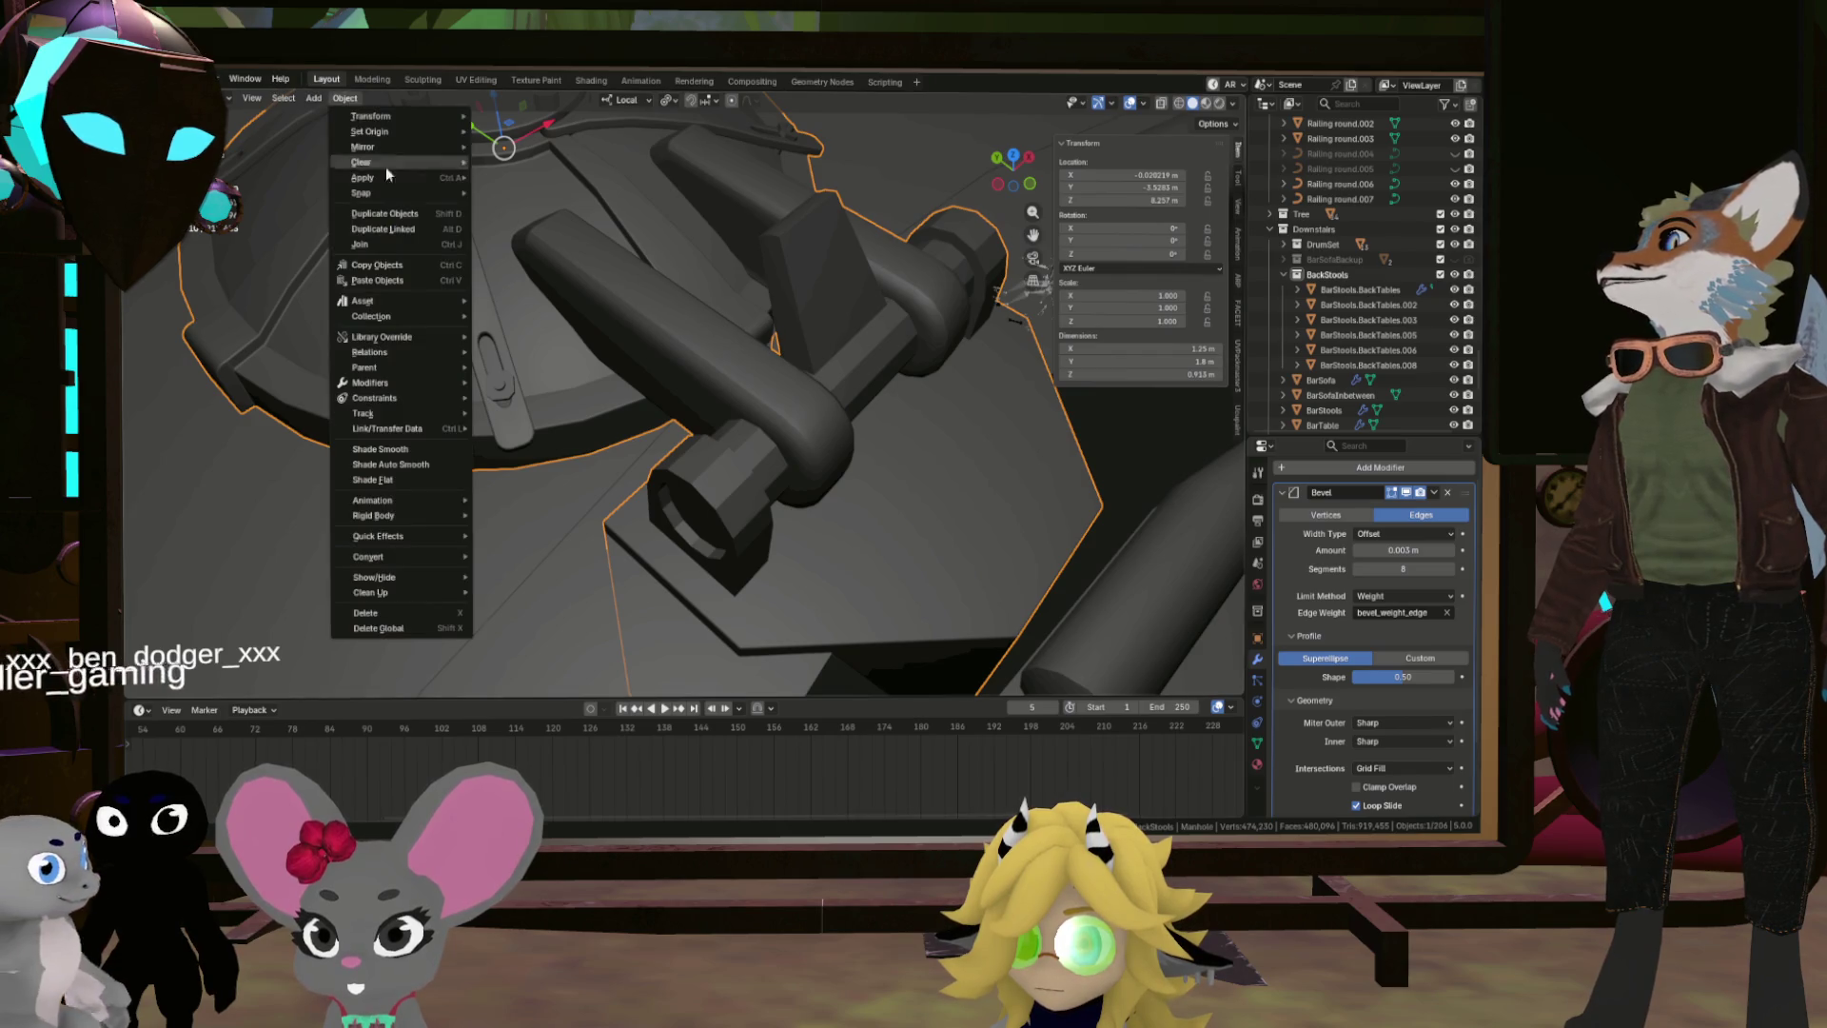
click(403, 465)
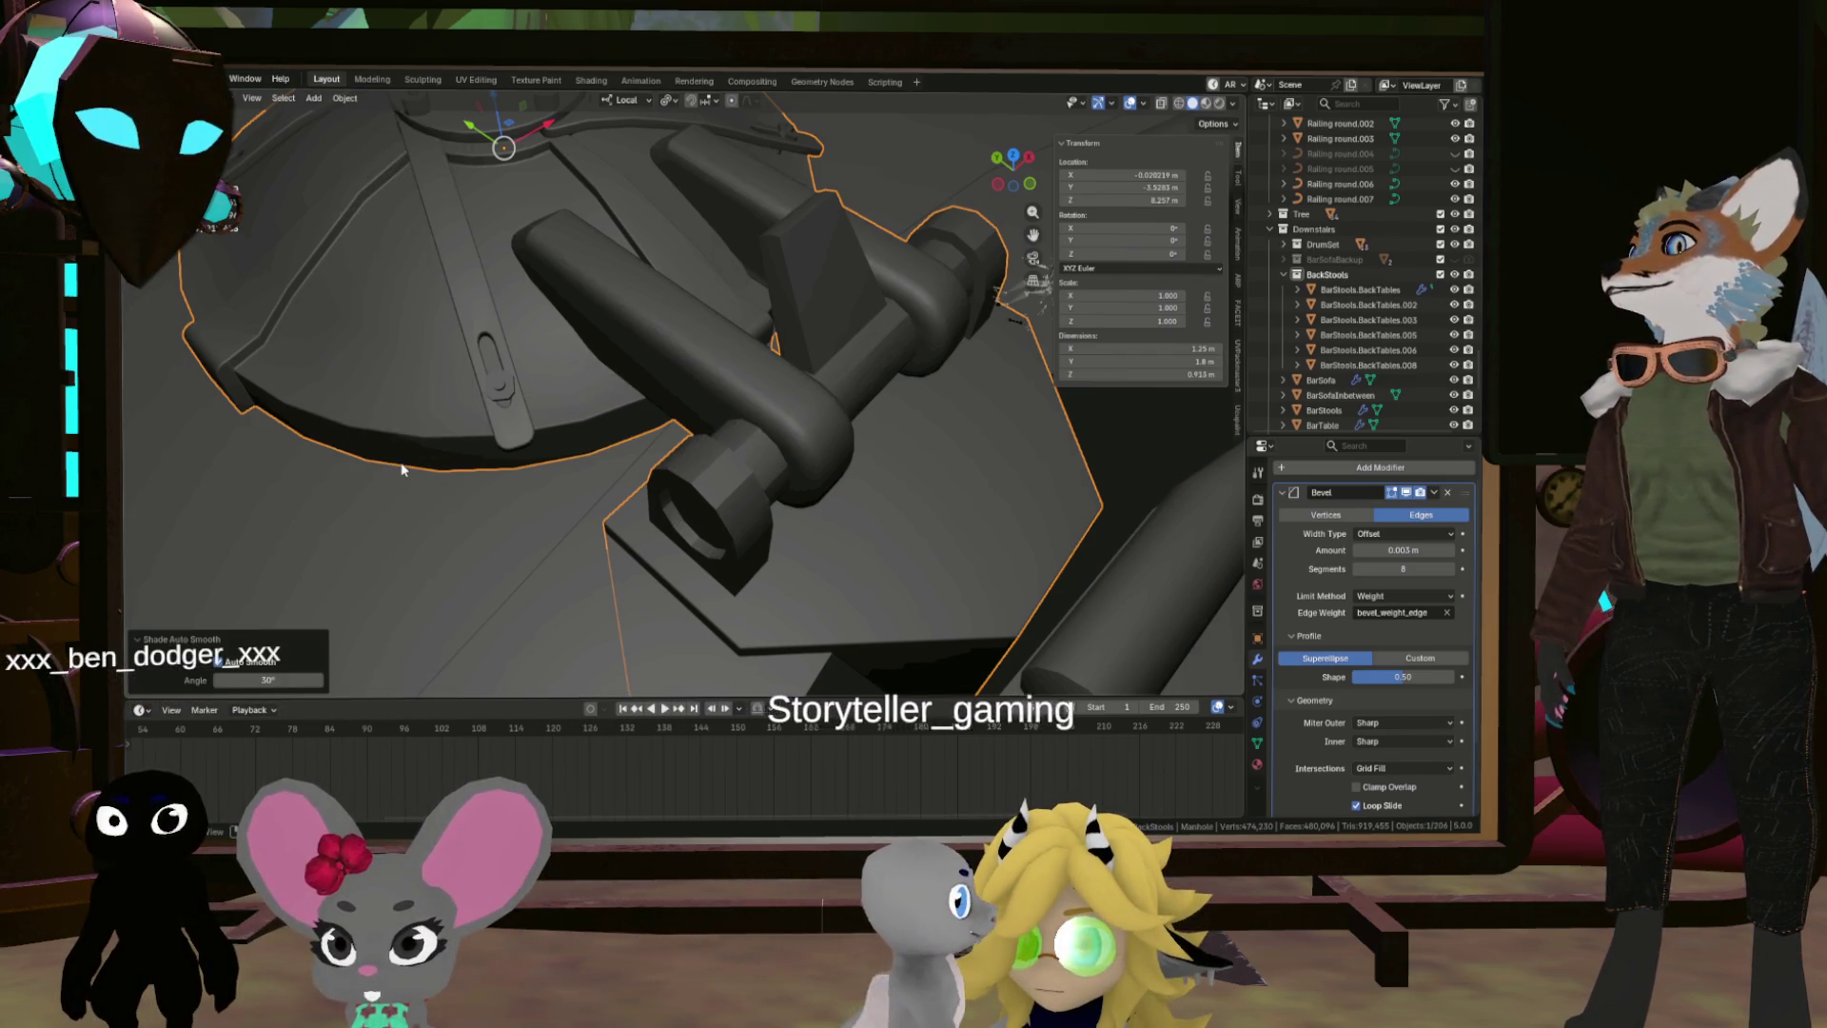
click(388, 470)
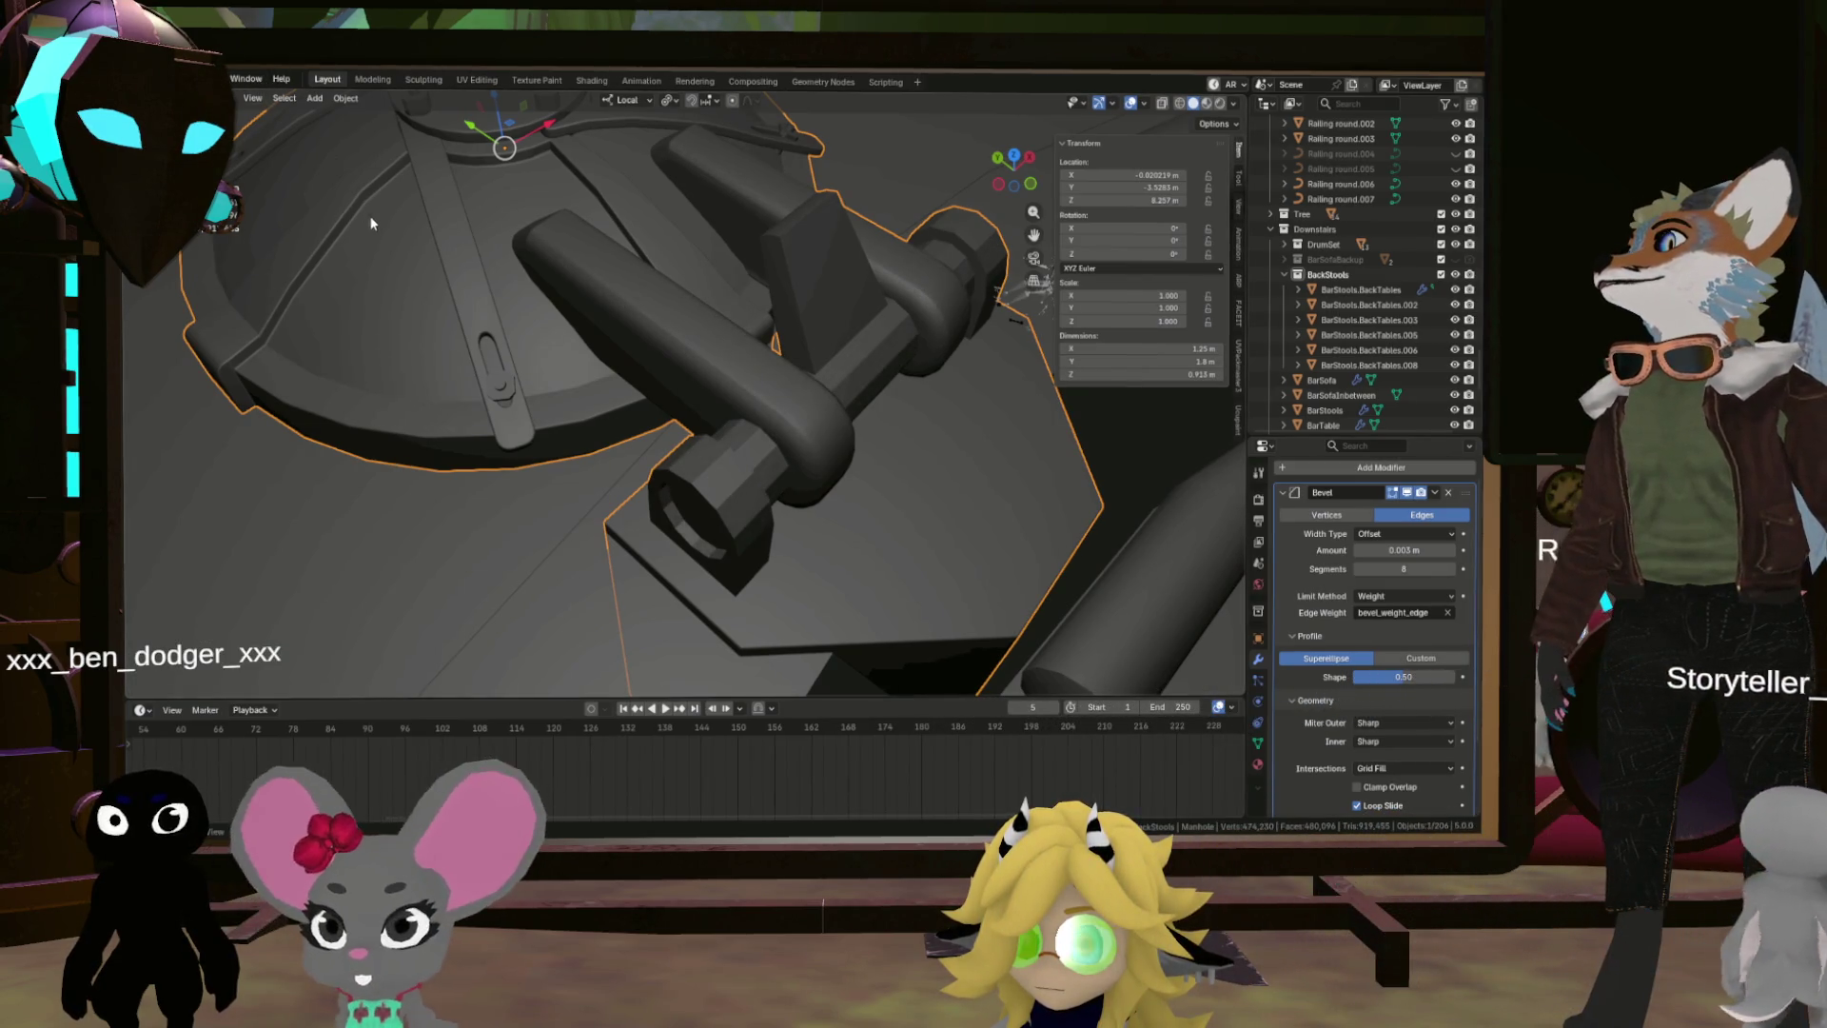
scroll(457, 281, up, 5)
scroll(516, 249, down, 5)
scroll(653, 467, up, 3)
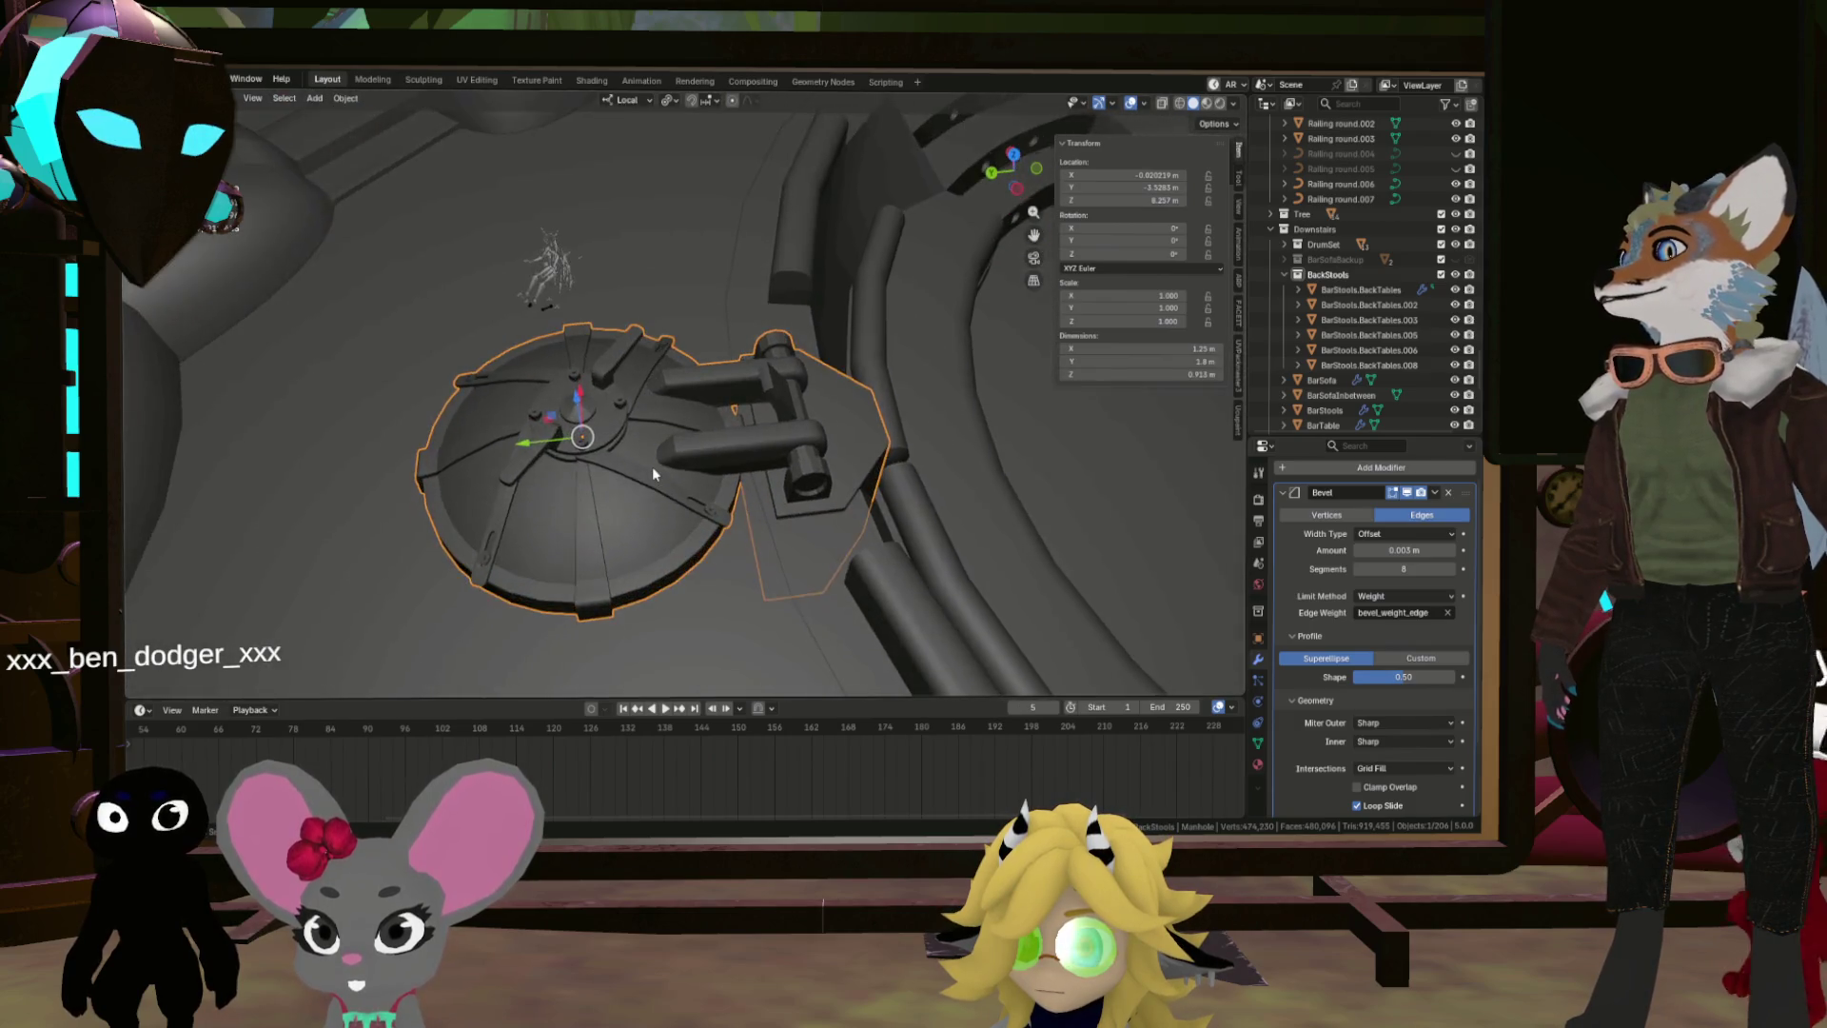
scroll(644, 473, up, 2)
scroll(647, 443, up, 2)
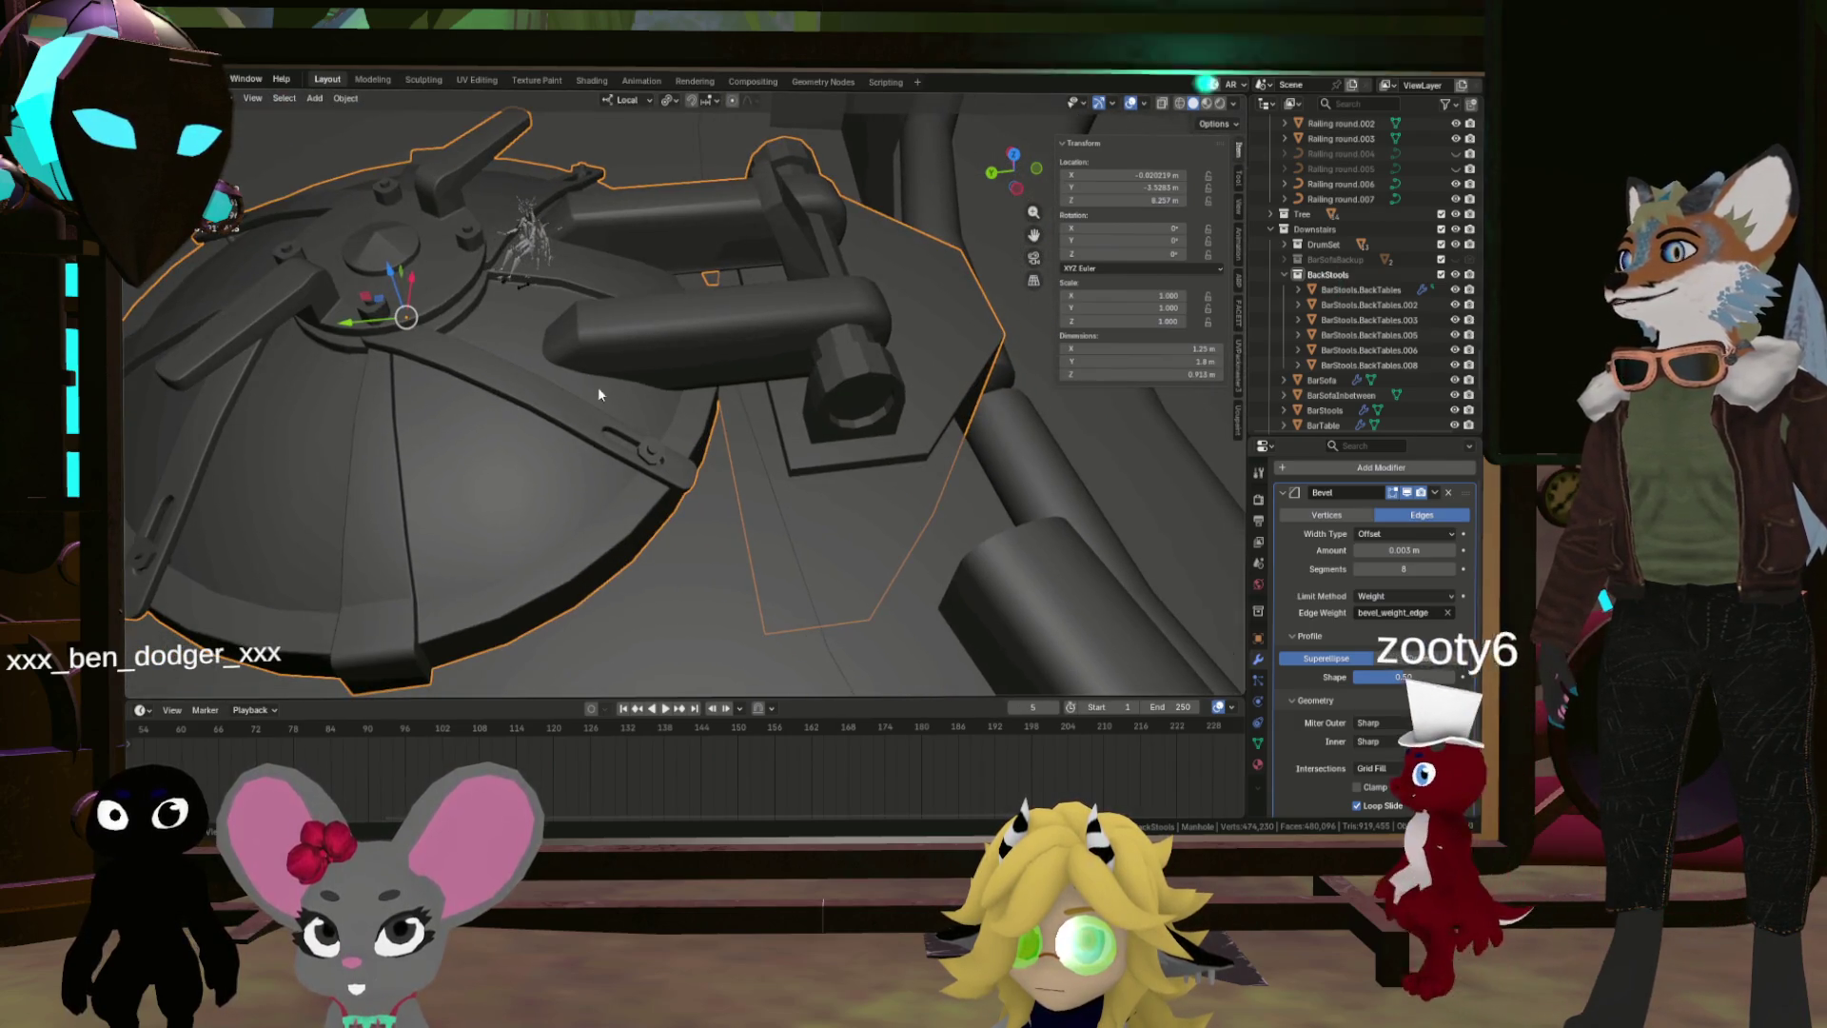
Step: Shade the Manhole smooth with Keep Sharp Edges enabled
click(346, 98)
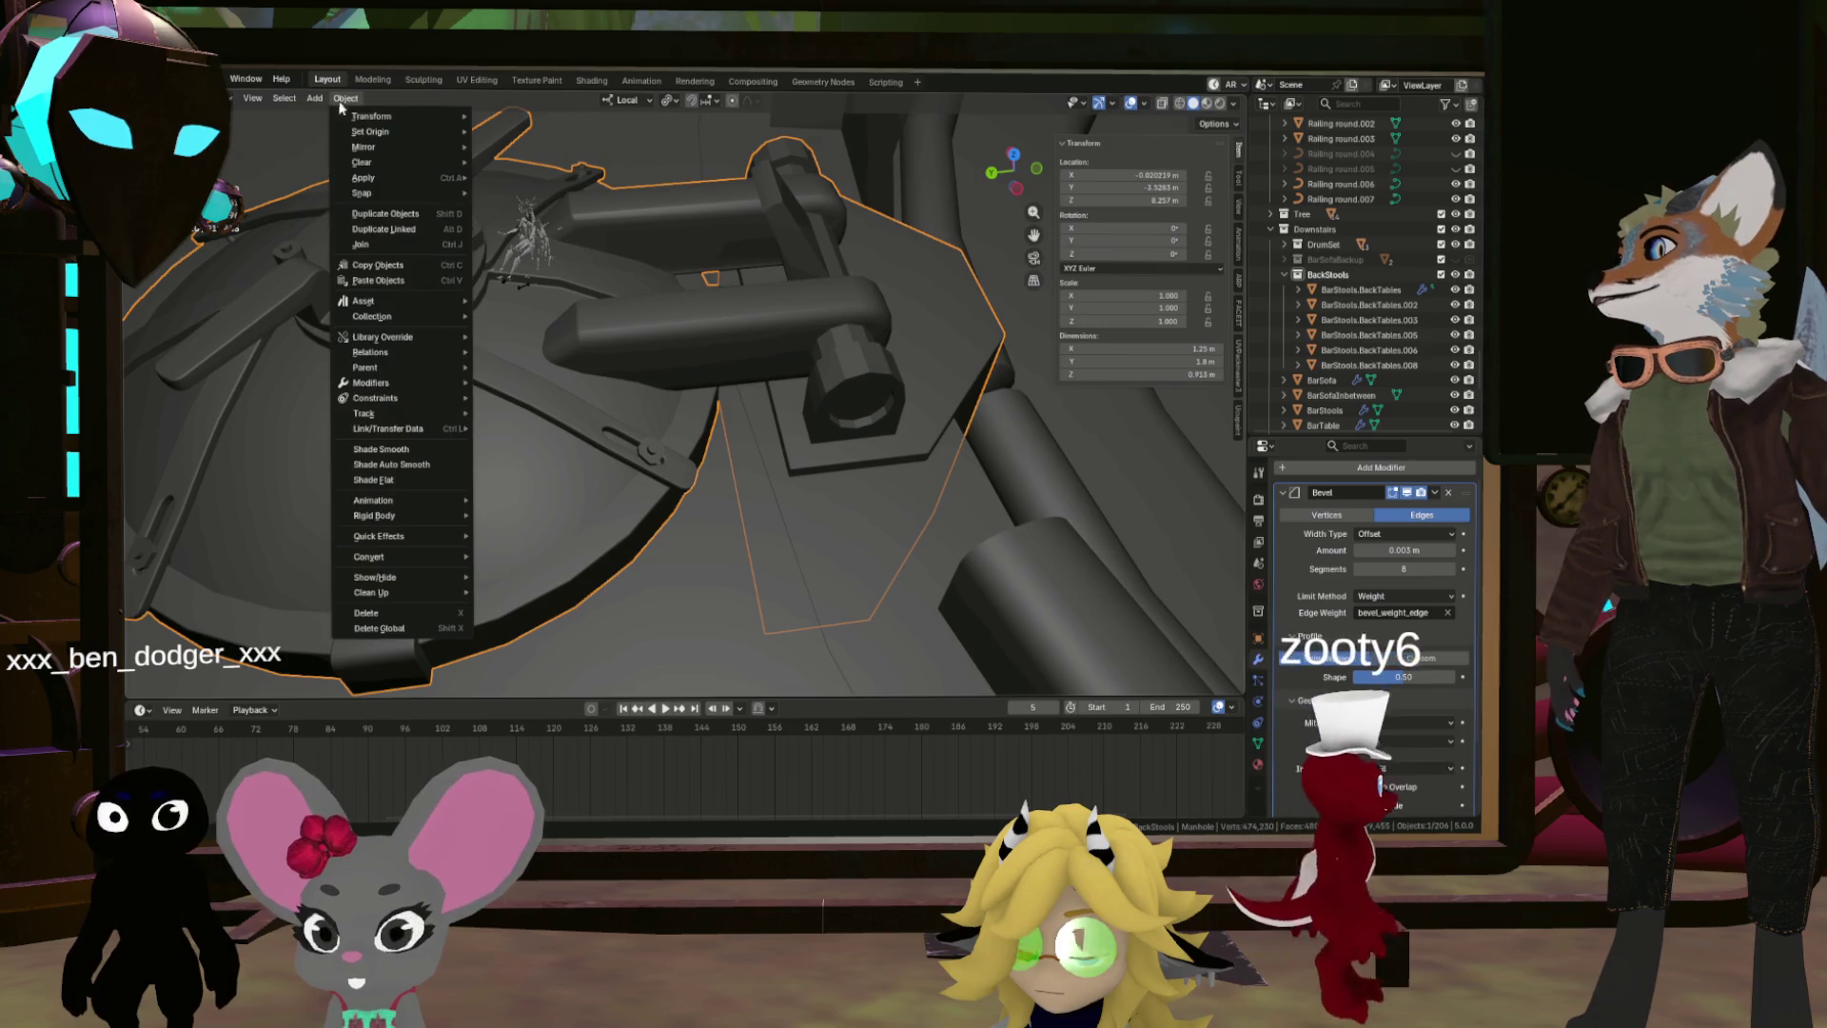
click(425, 449)
scroll(841, 340, down, 5)
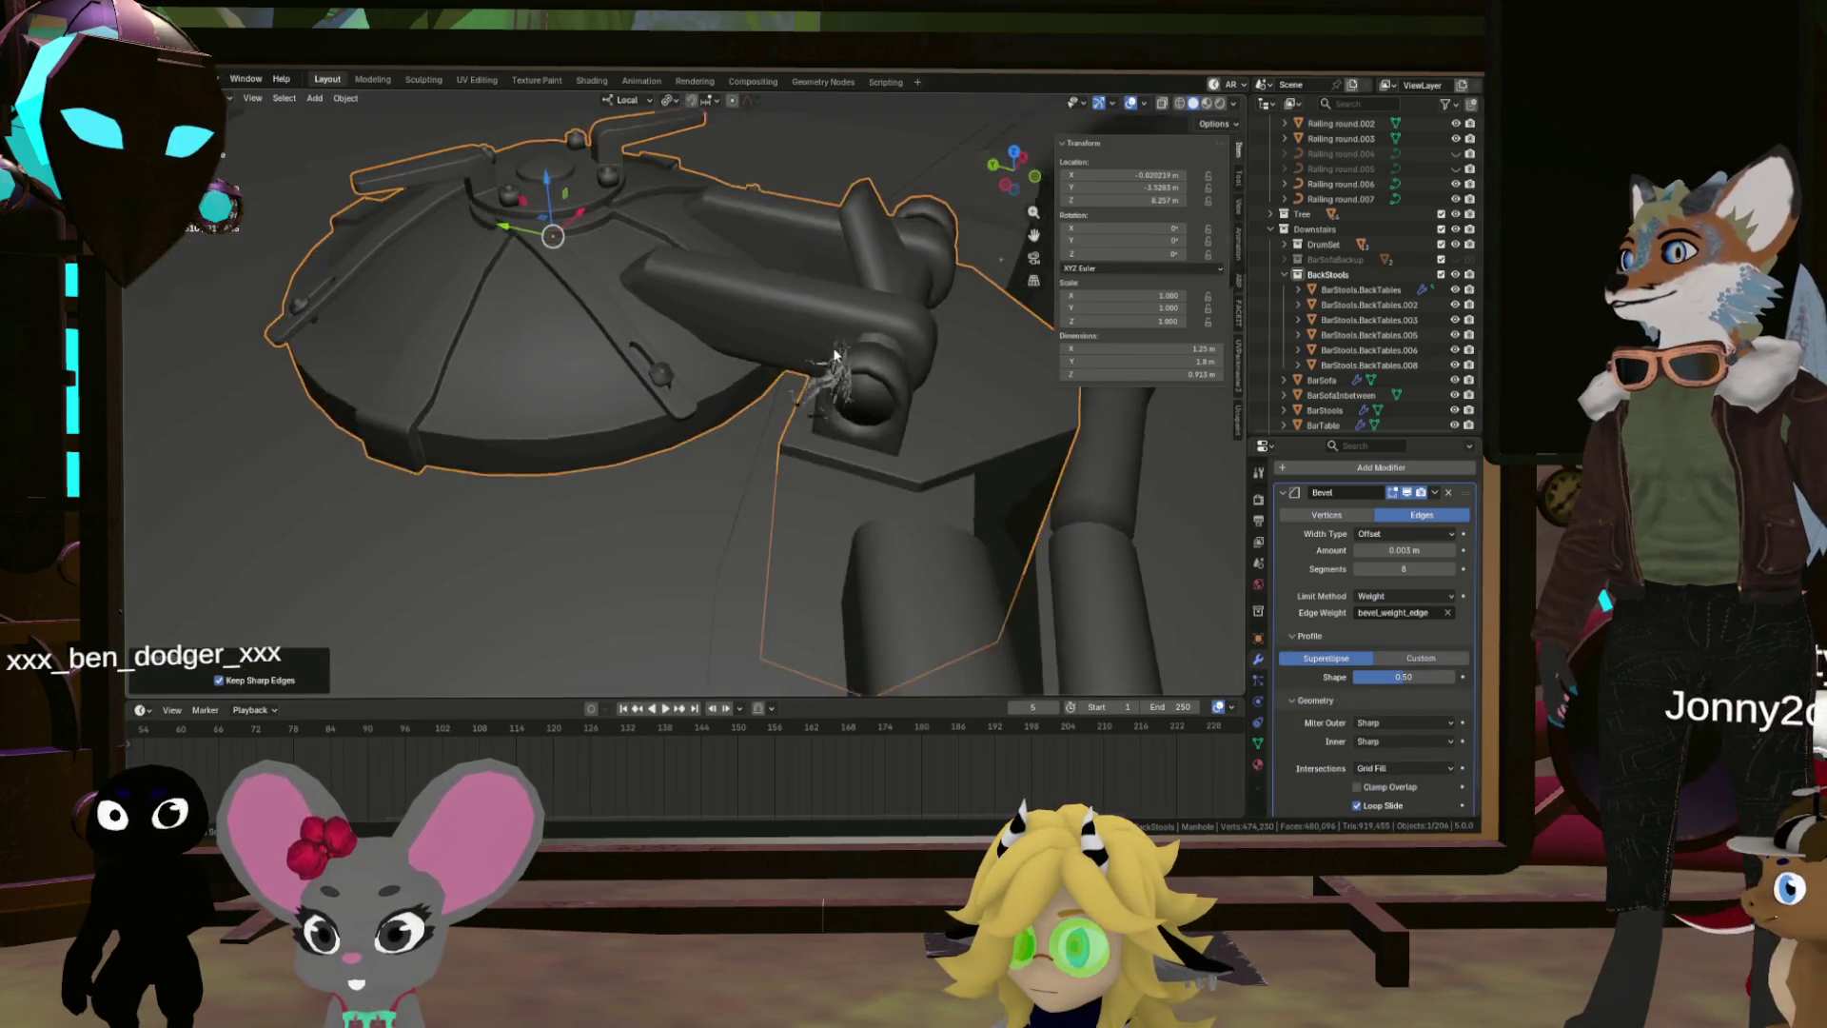
mouse_move(841, 333)
mouse_down()
mouse_move(757, 350)
mouse_move(819, 341)
mouse_move(814, 391)
mouse_move(695, 393)
mouse_move(706, 470)
mouse_move(769, 356)
mouse_move(863, 357)
mouse_move(779, 419)
mouse_move(458, 543)
mouse_move(676, 503)
mouse_up()
Step: Back in Edit Mode, select the edge loop around an opening's rim
key(Tab)
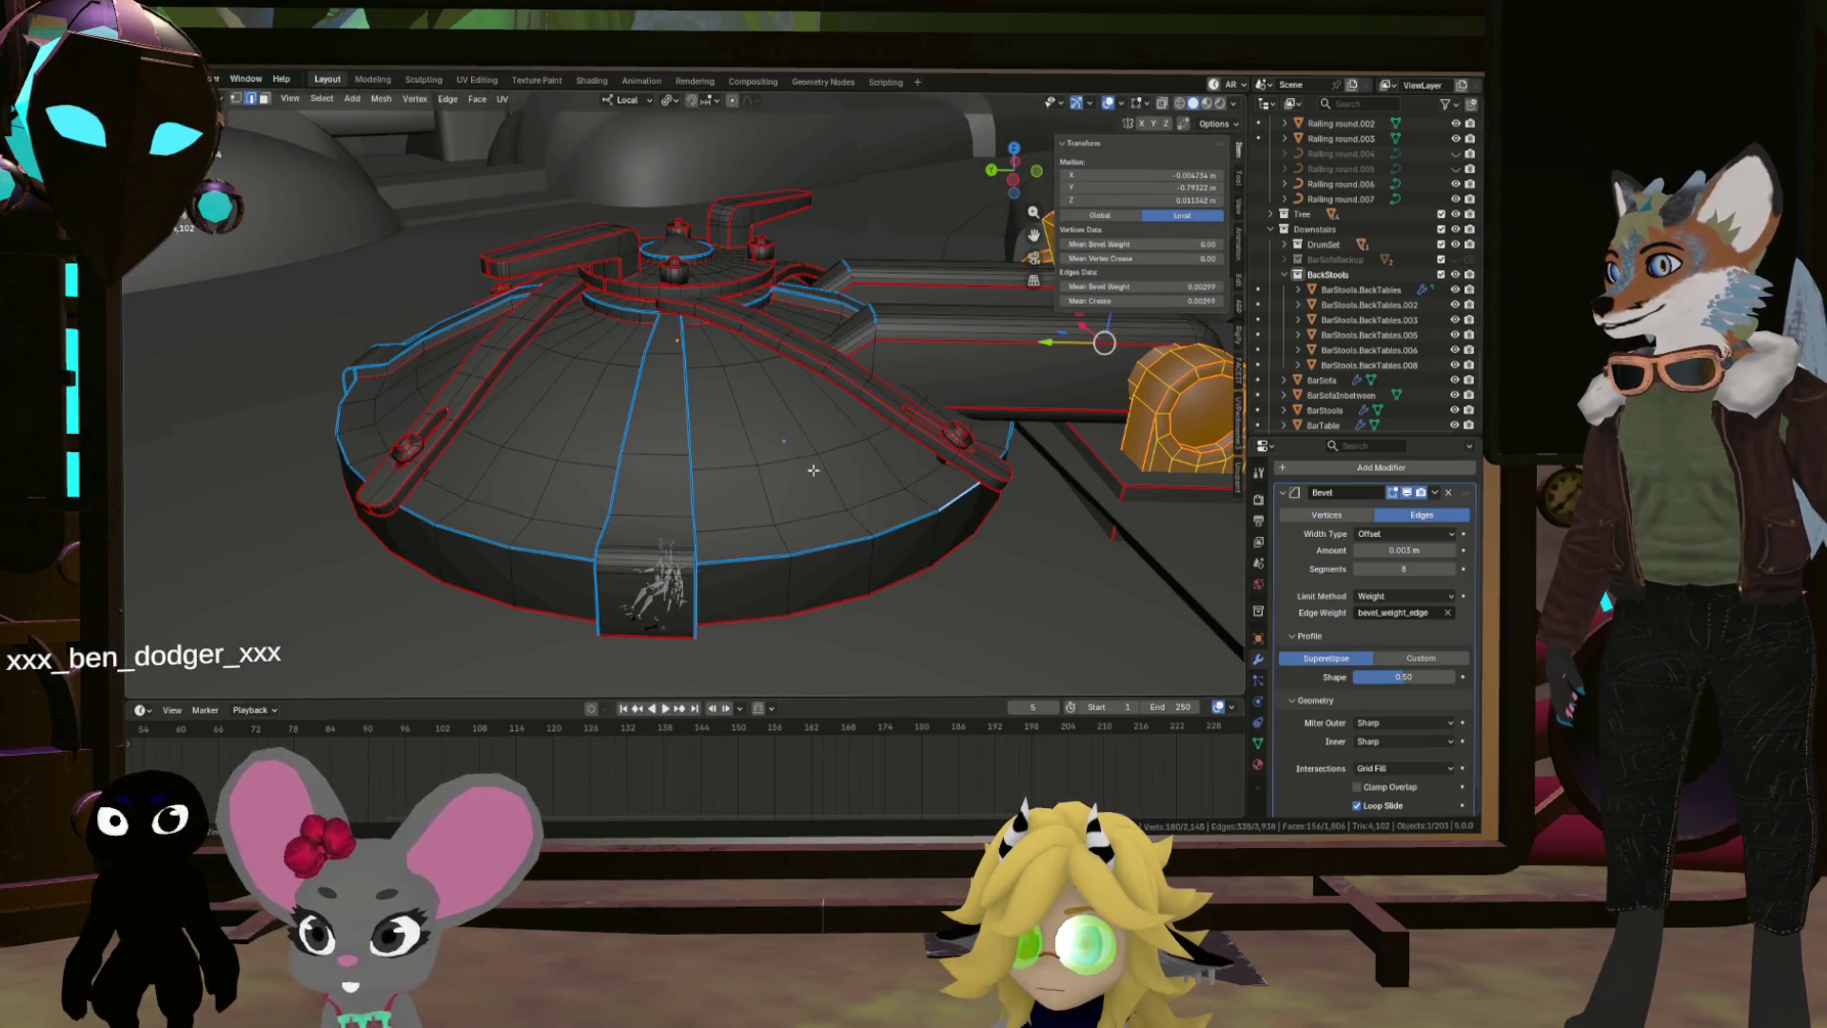
drag(814, 470, 448, 215)
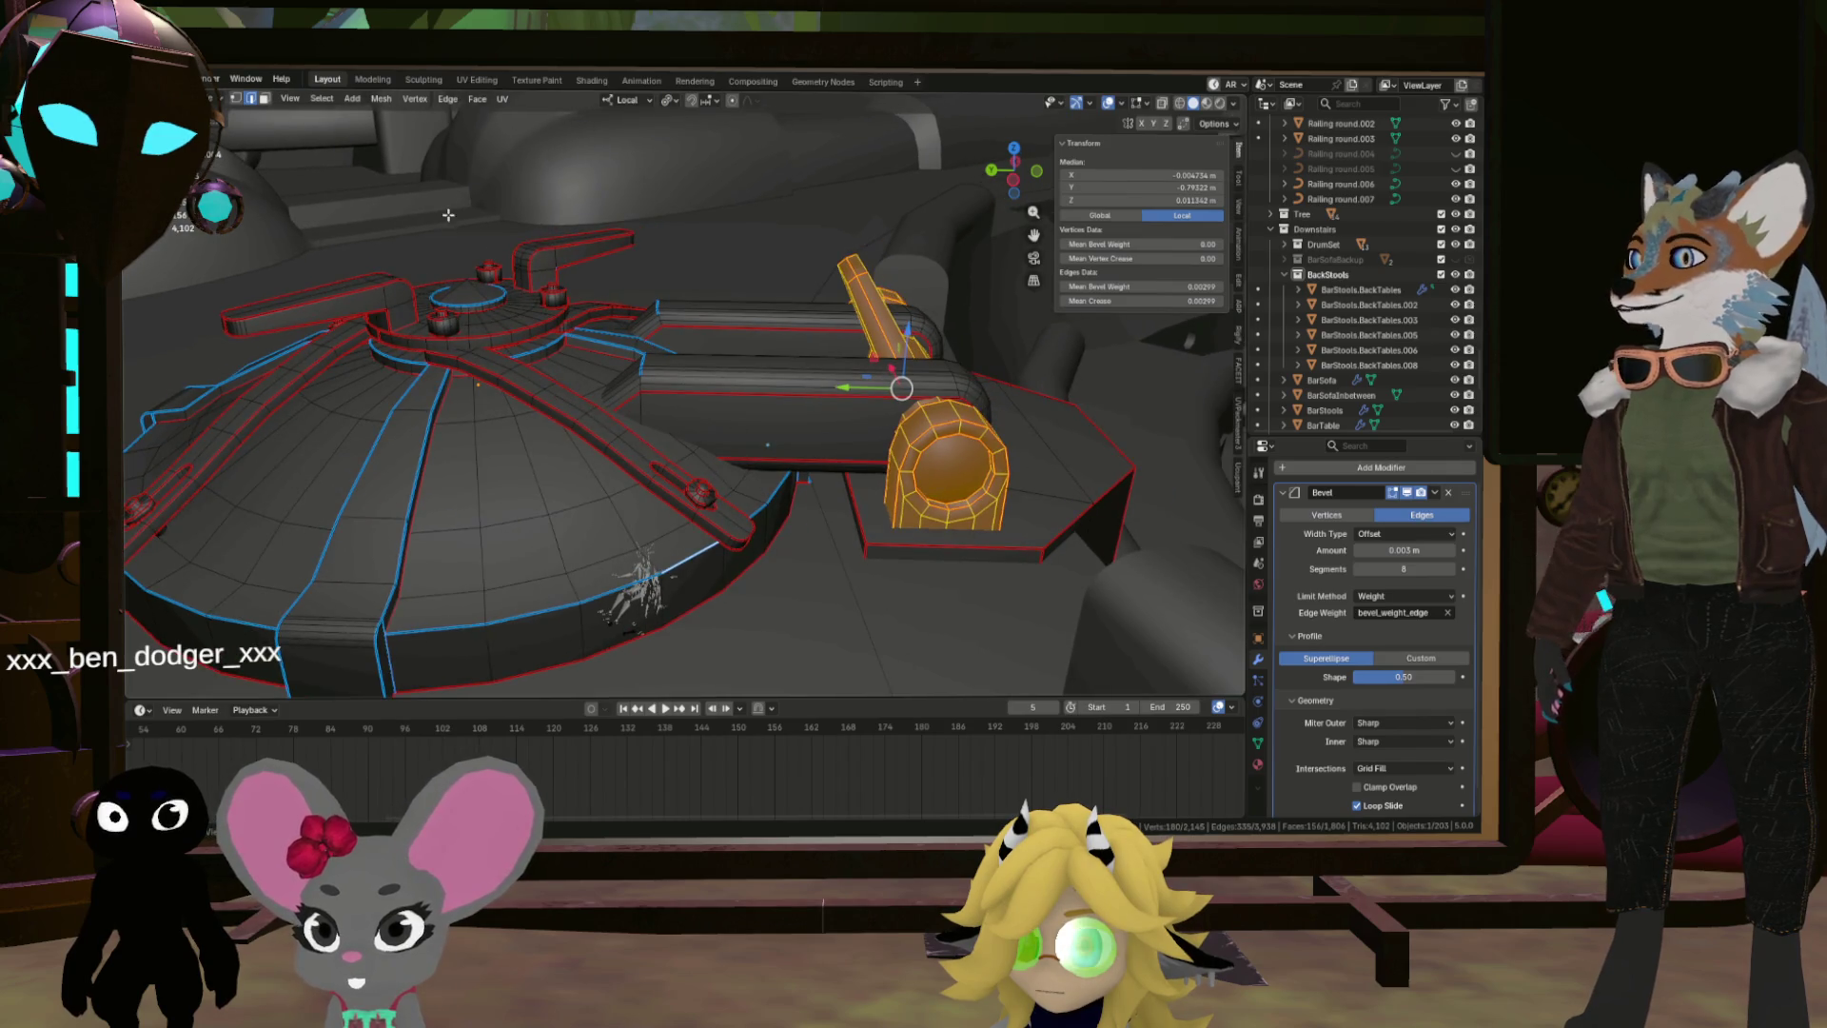
mouse_move(938, 390)
mouse_down()
mouse_move(961, 436)
mouse_move(932, 405)
mouse_up()
alt+click(963, 441)
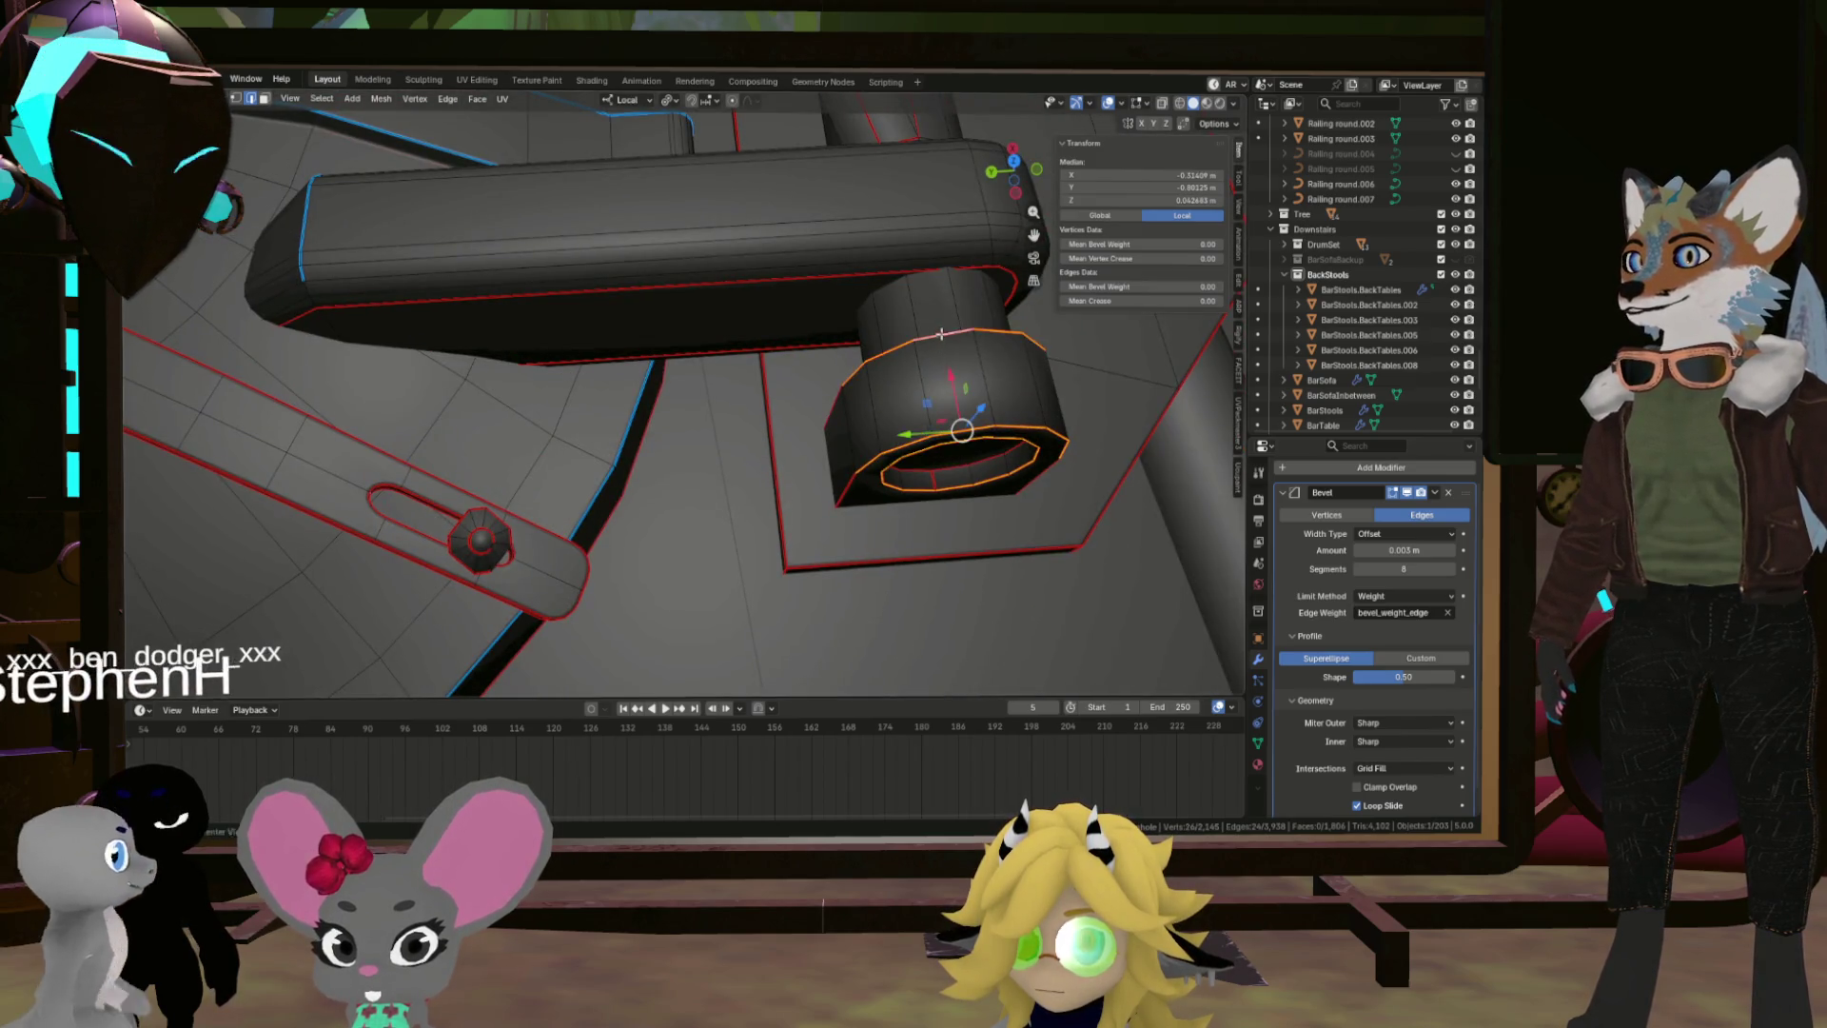
mouse_move(941, 333)
mouse_down()
mouse_move(890, 346)
mouse_move(894, 391)
mouse_up()
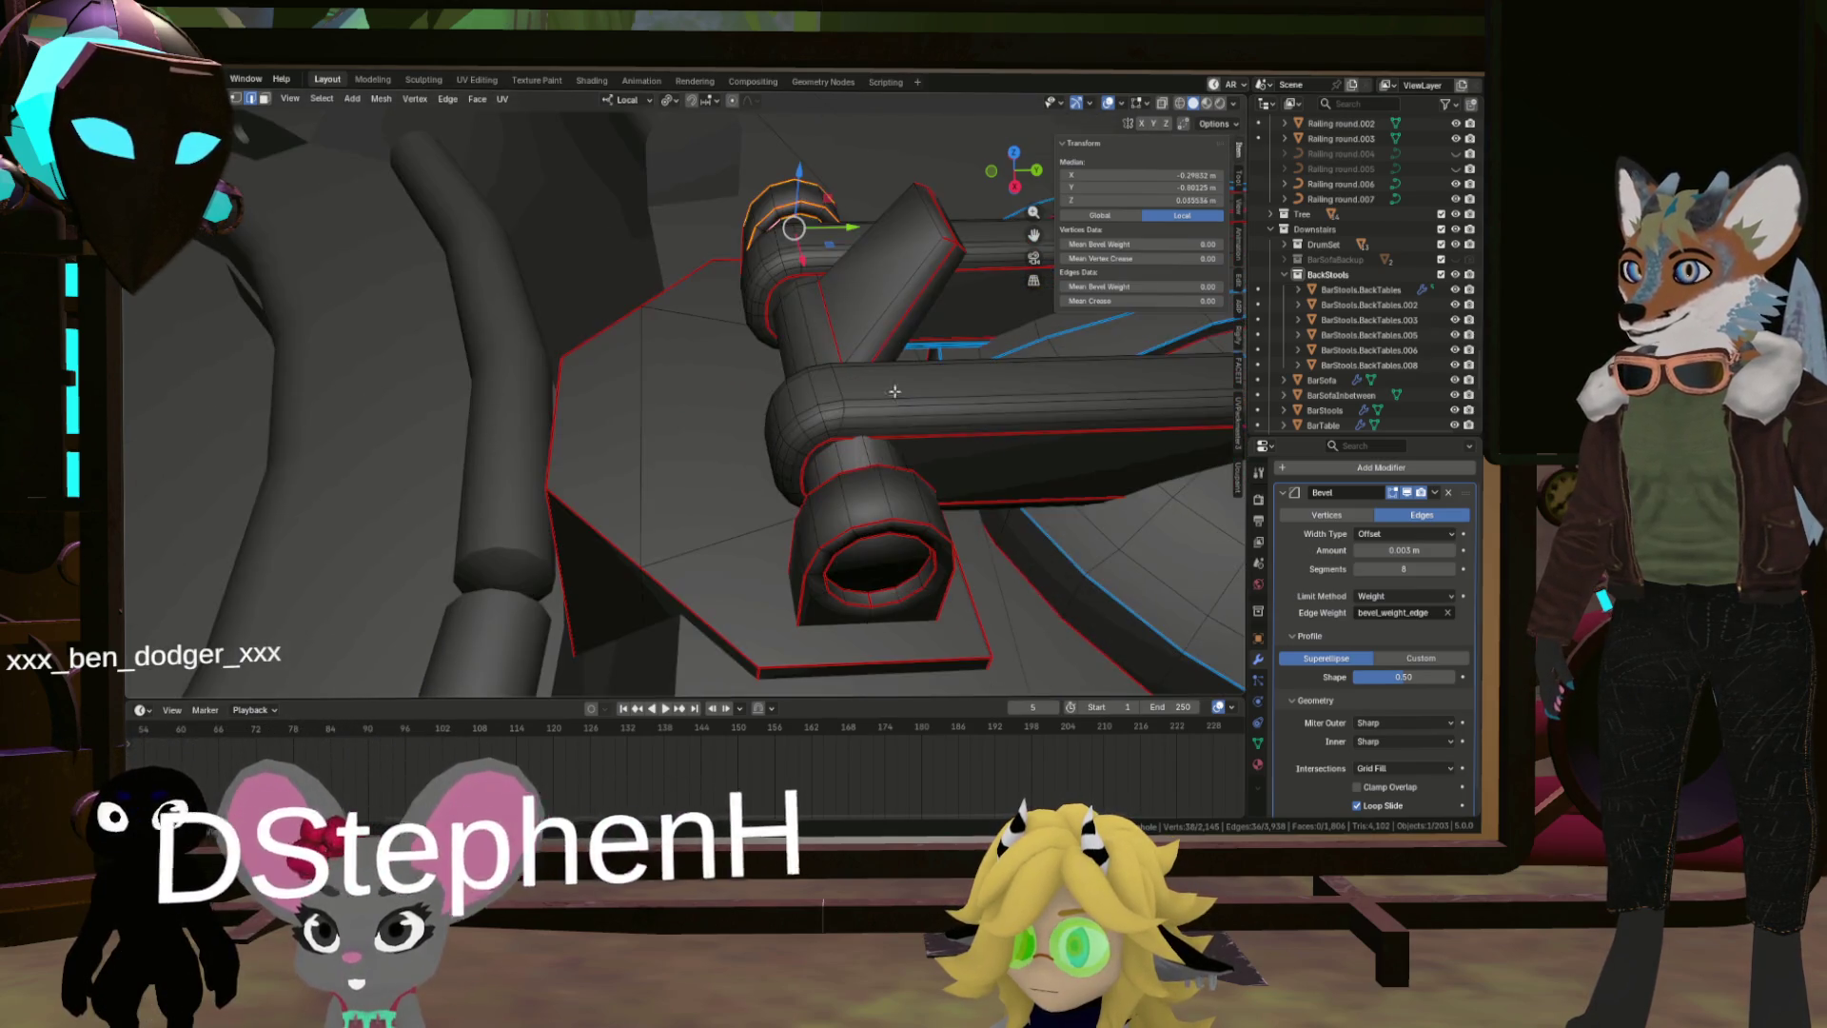
Step: Add the rim loops at both handle pipe ends to the selection, dropping a stray vertex
alt+shift+click(879, 534)
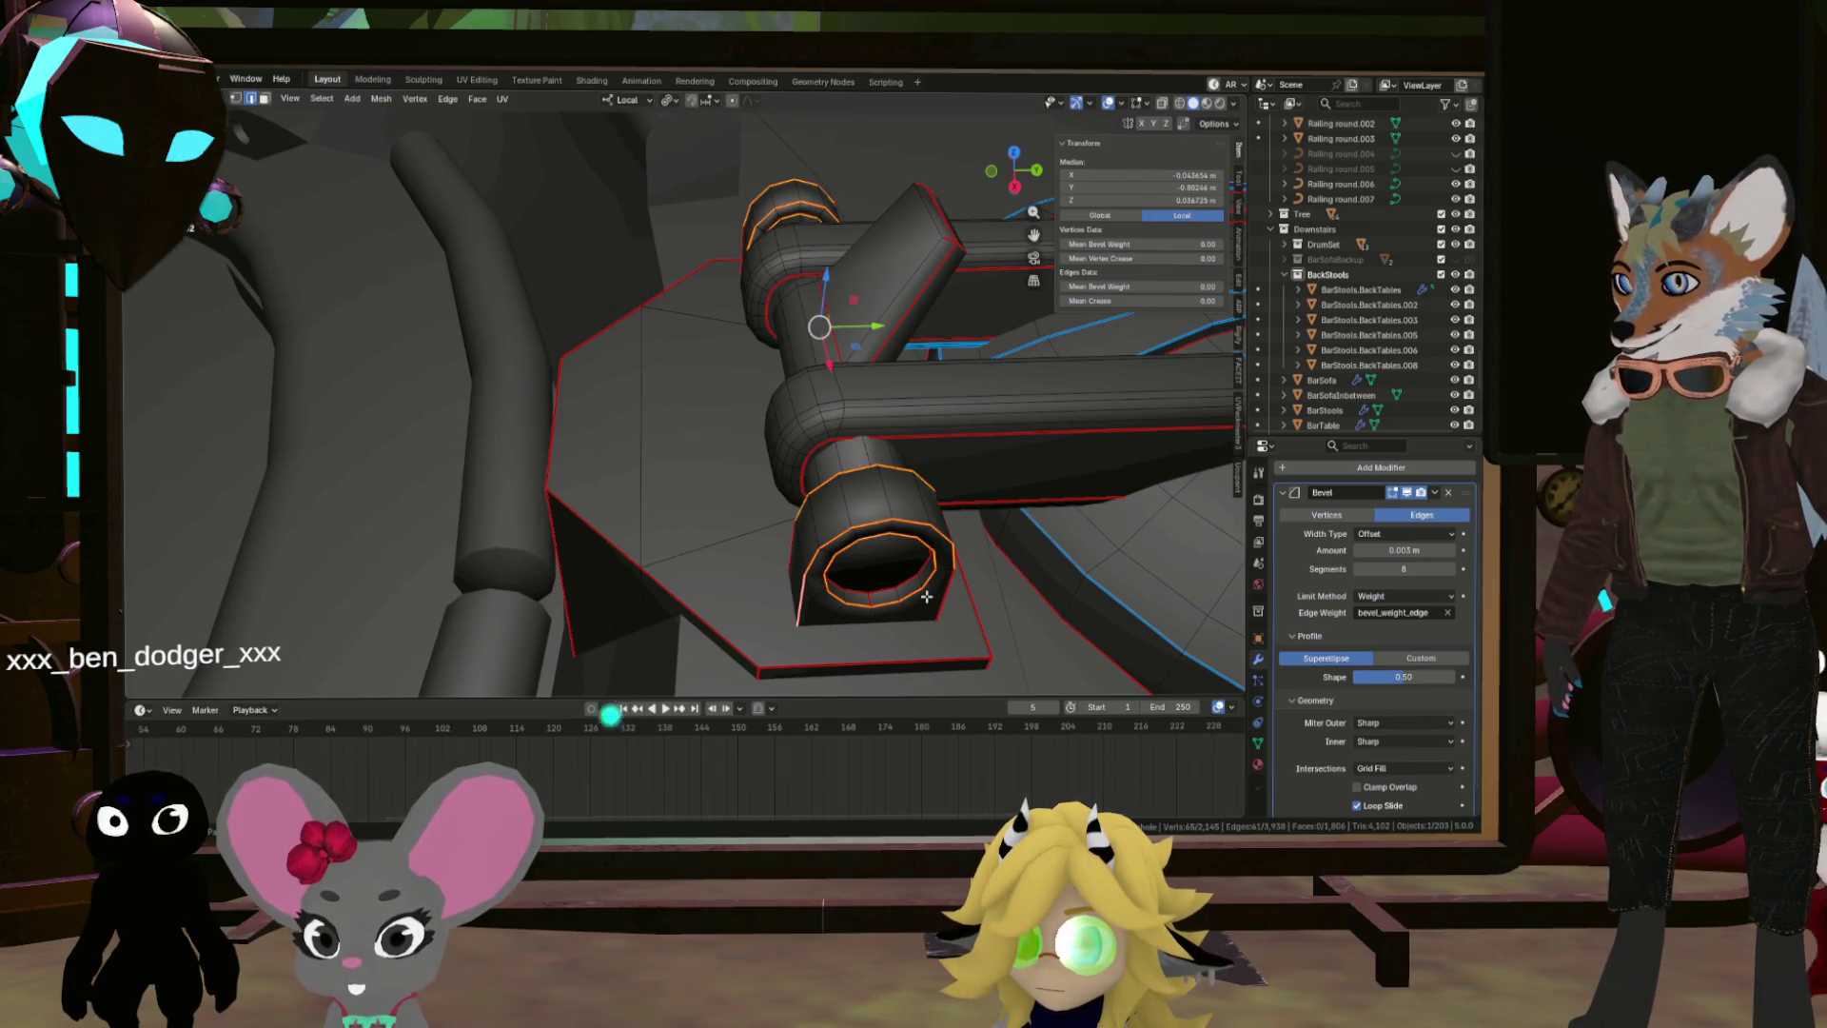
mouse_move(926, 597)
mouse_down()
mouse_move(918, 571)
mouse_move(752, 616)
mouse_up()
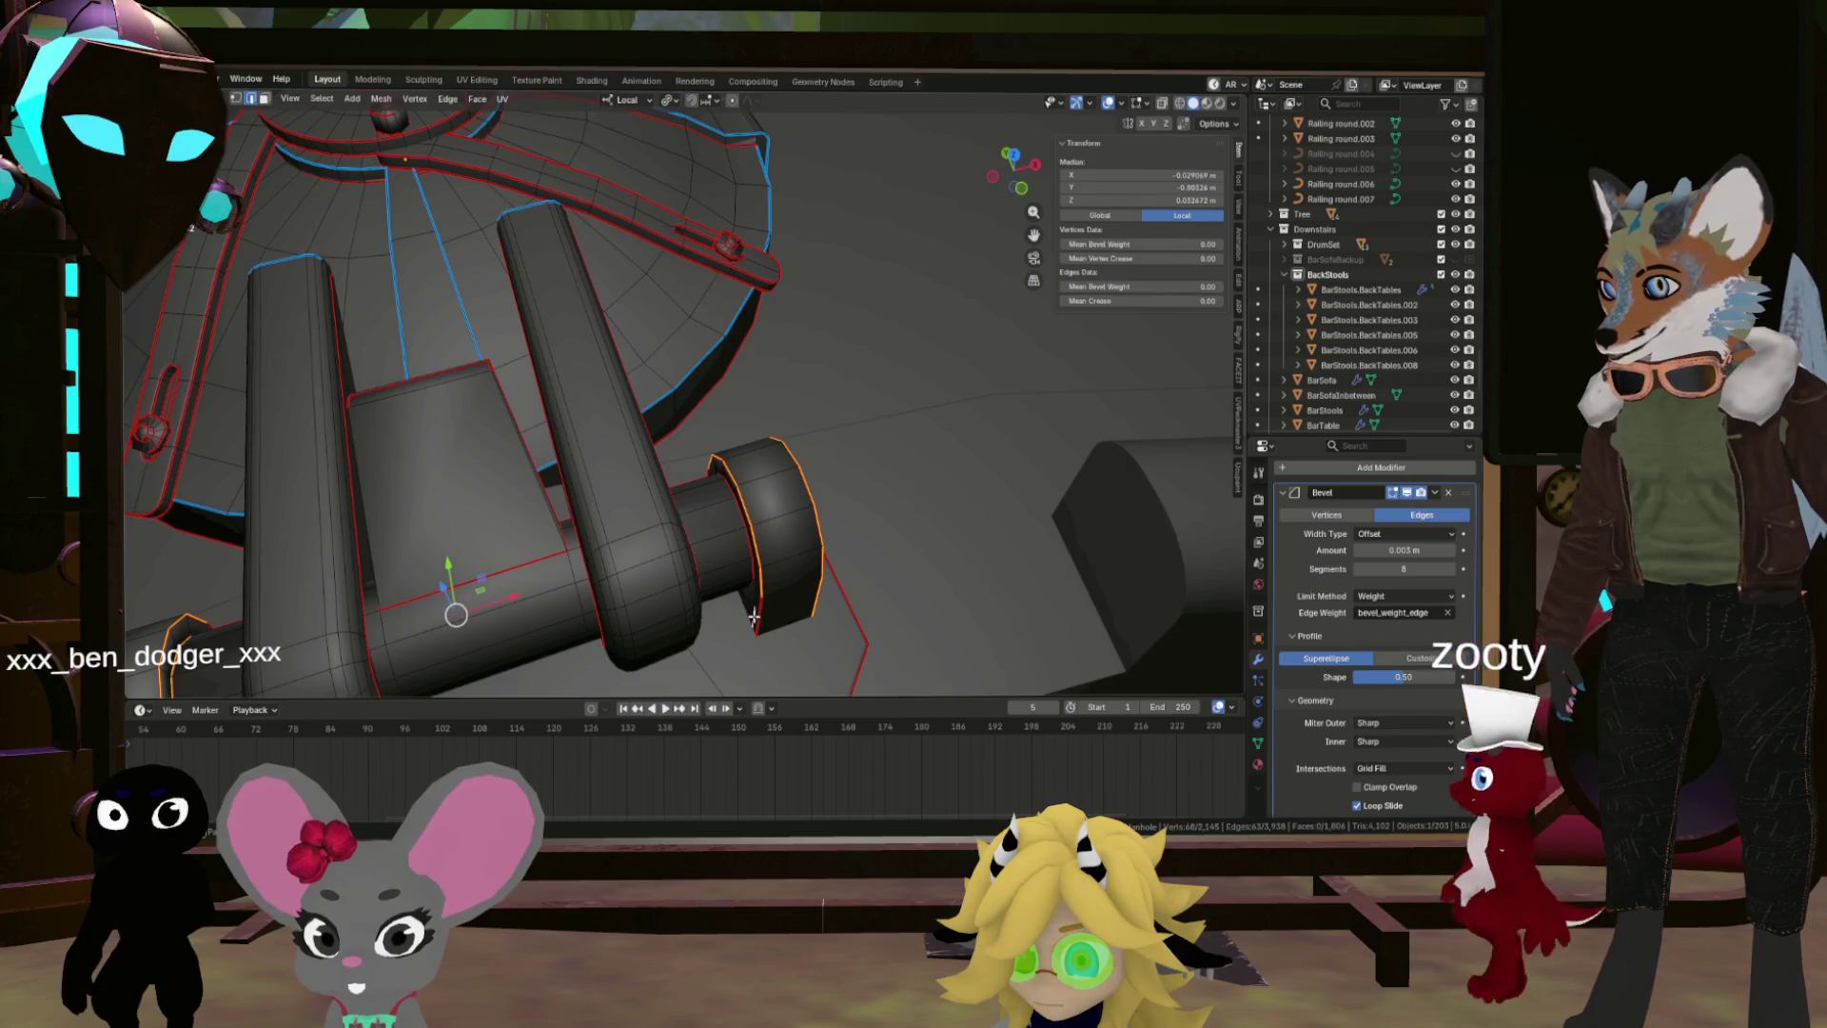
shift+click(752, 616)
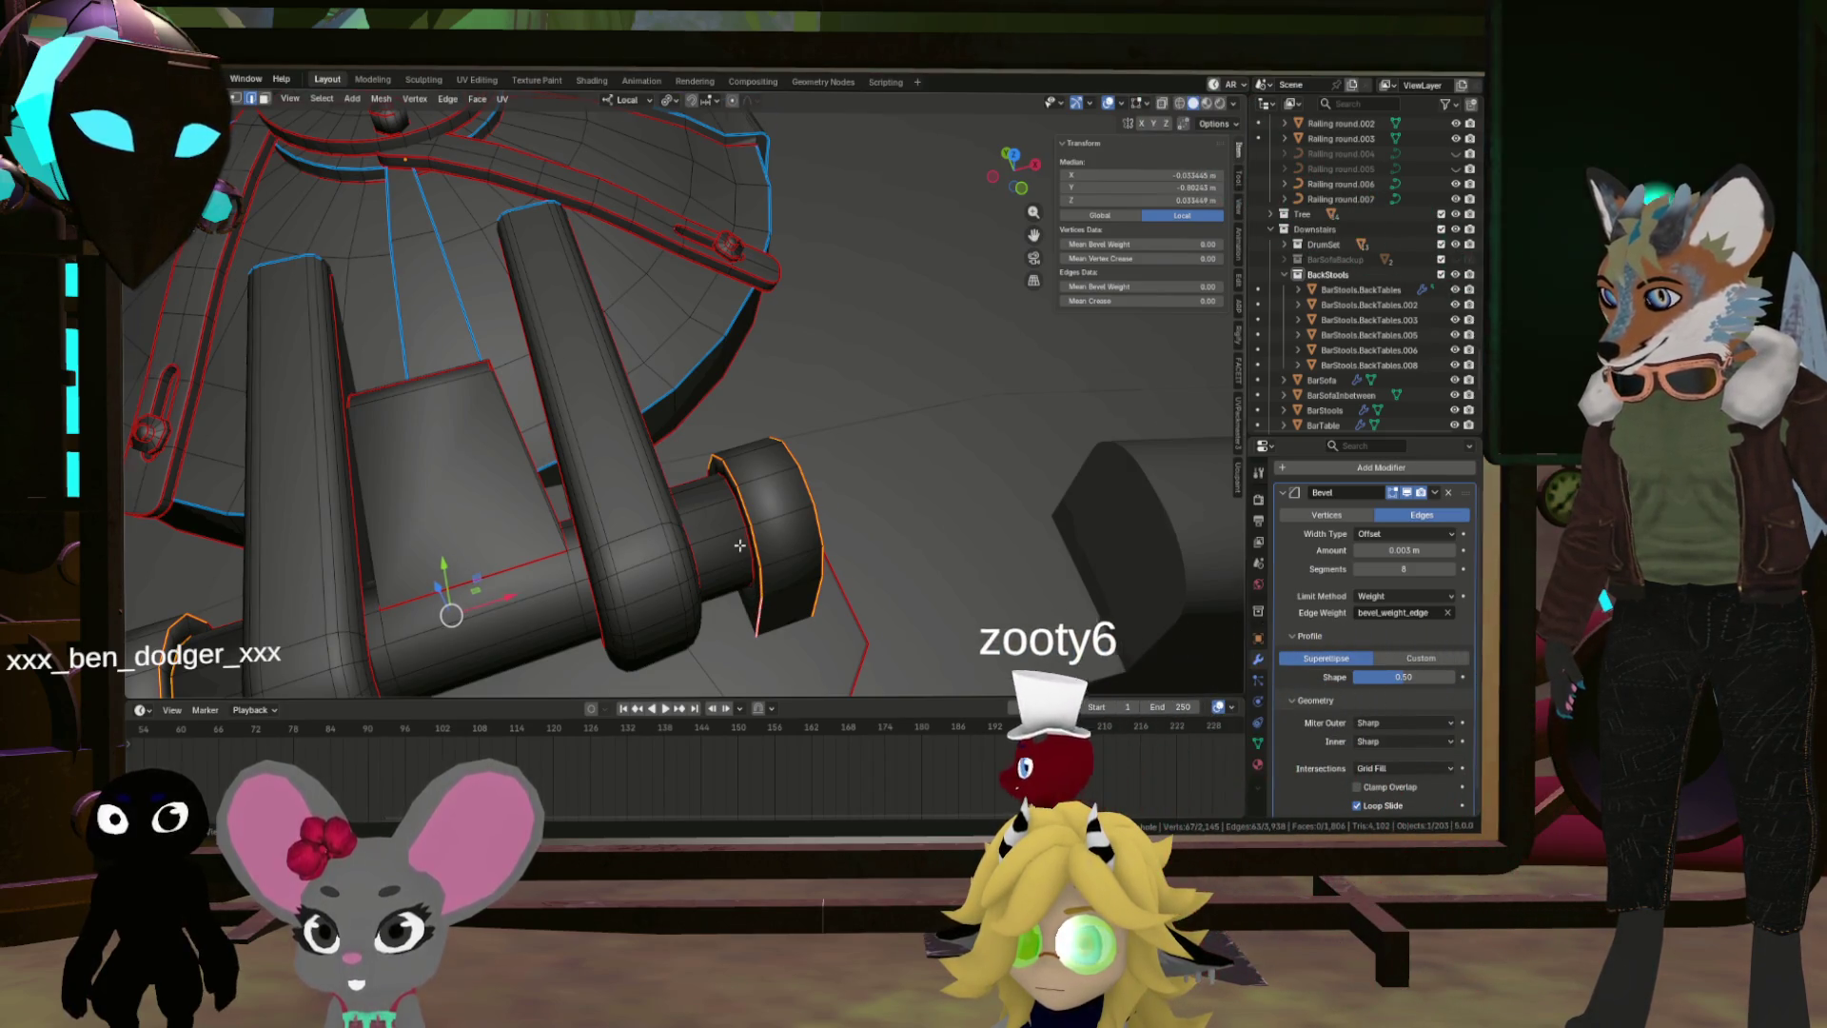
scroll(739, 545, up, 5)
mouse_move(759, 539)
mouse_down()
mouse_move(530, 498)
mouse_move(609, 457)
mouse_move(603, 428)
mouse_move(572, 432)
mouse_up()
alt+shift+click(530, 498)
scroll(590, 514, down, 3)
scroll(572, 433, up, 4)
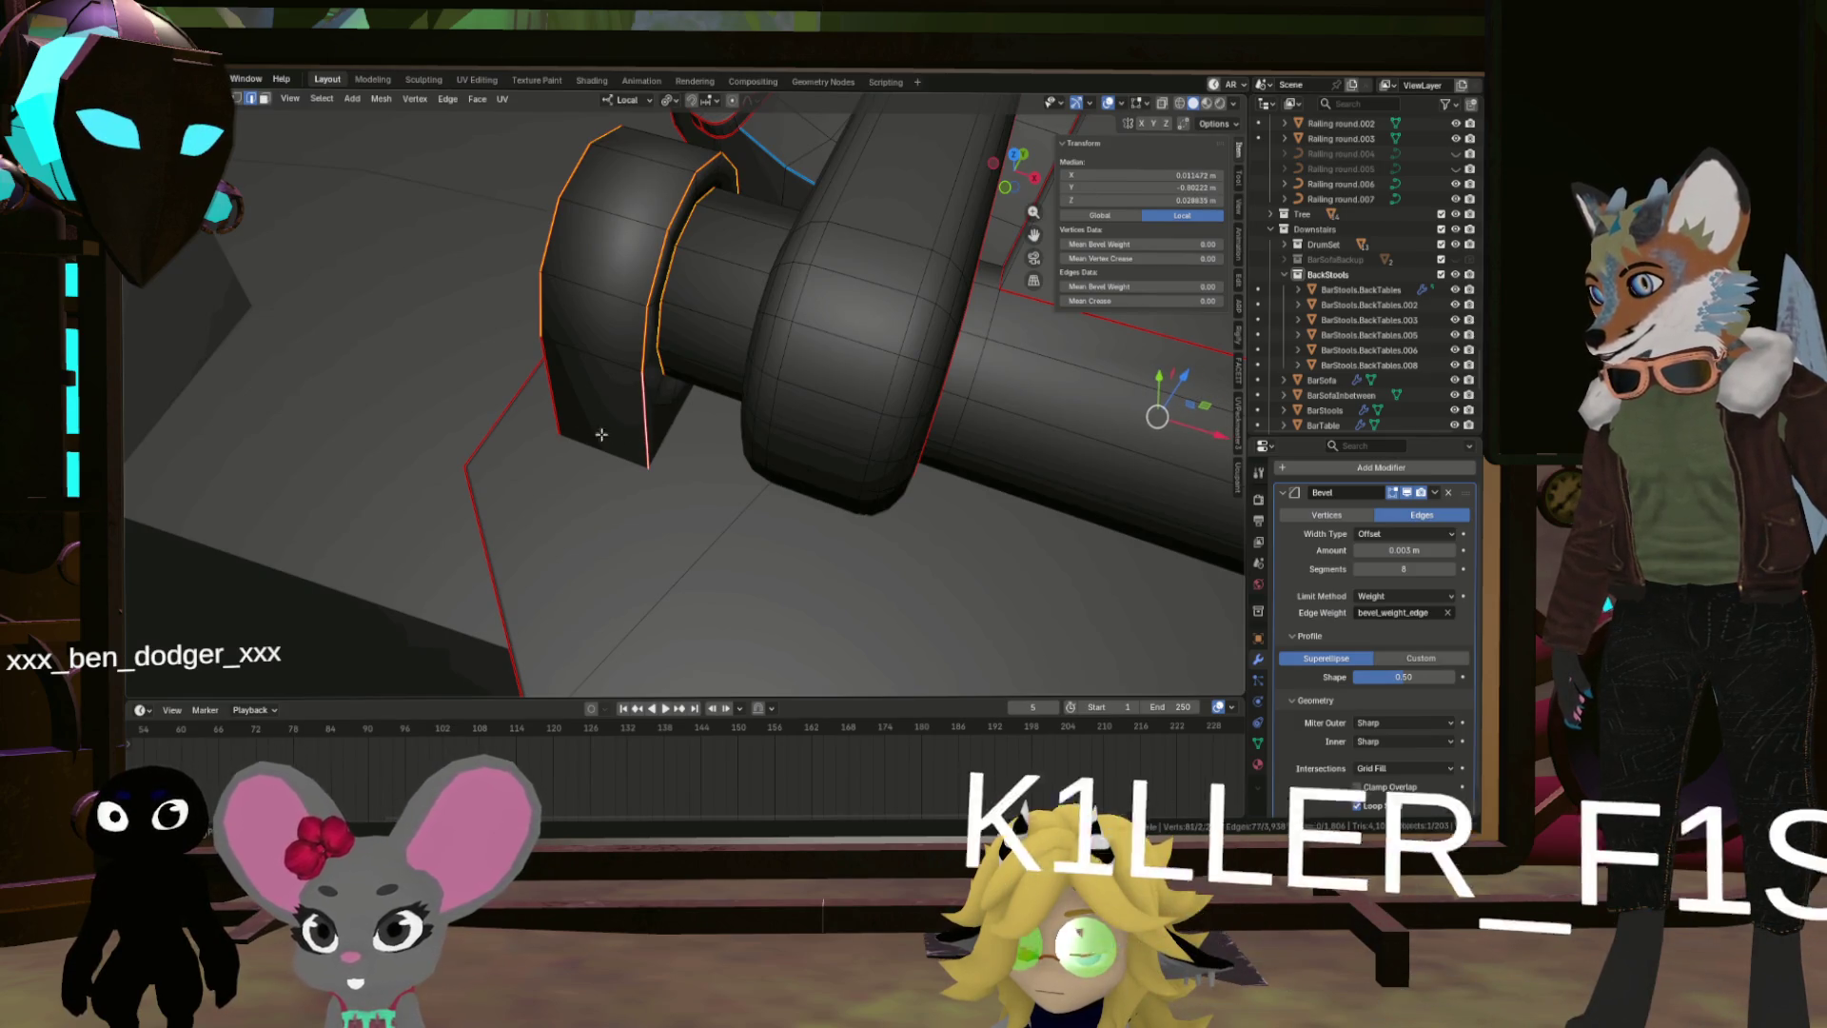
drag(649, 434, 678, 545)
scroll(657, 392, up, 4)
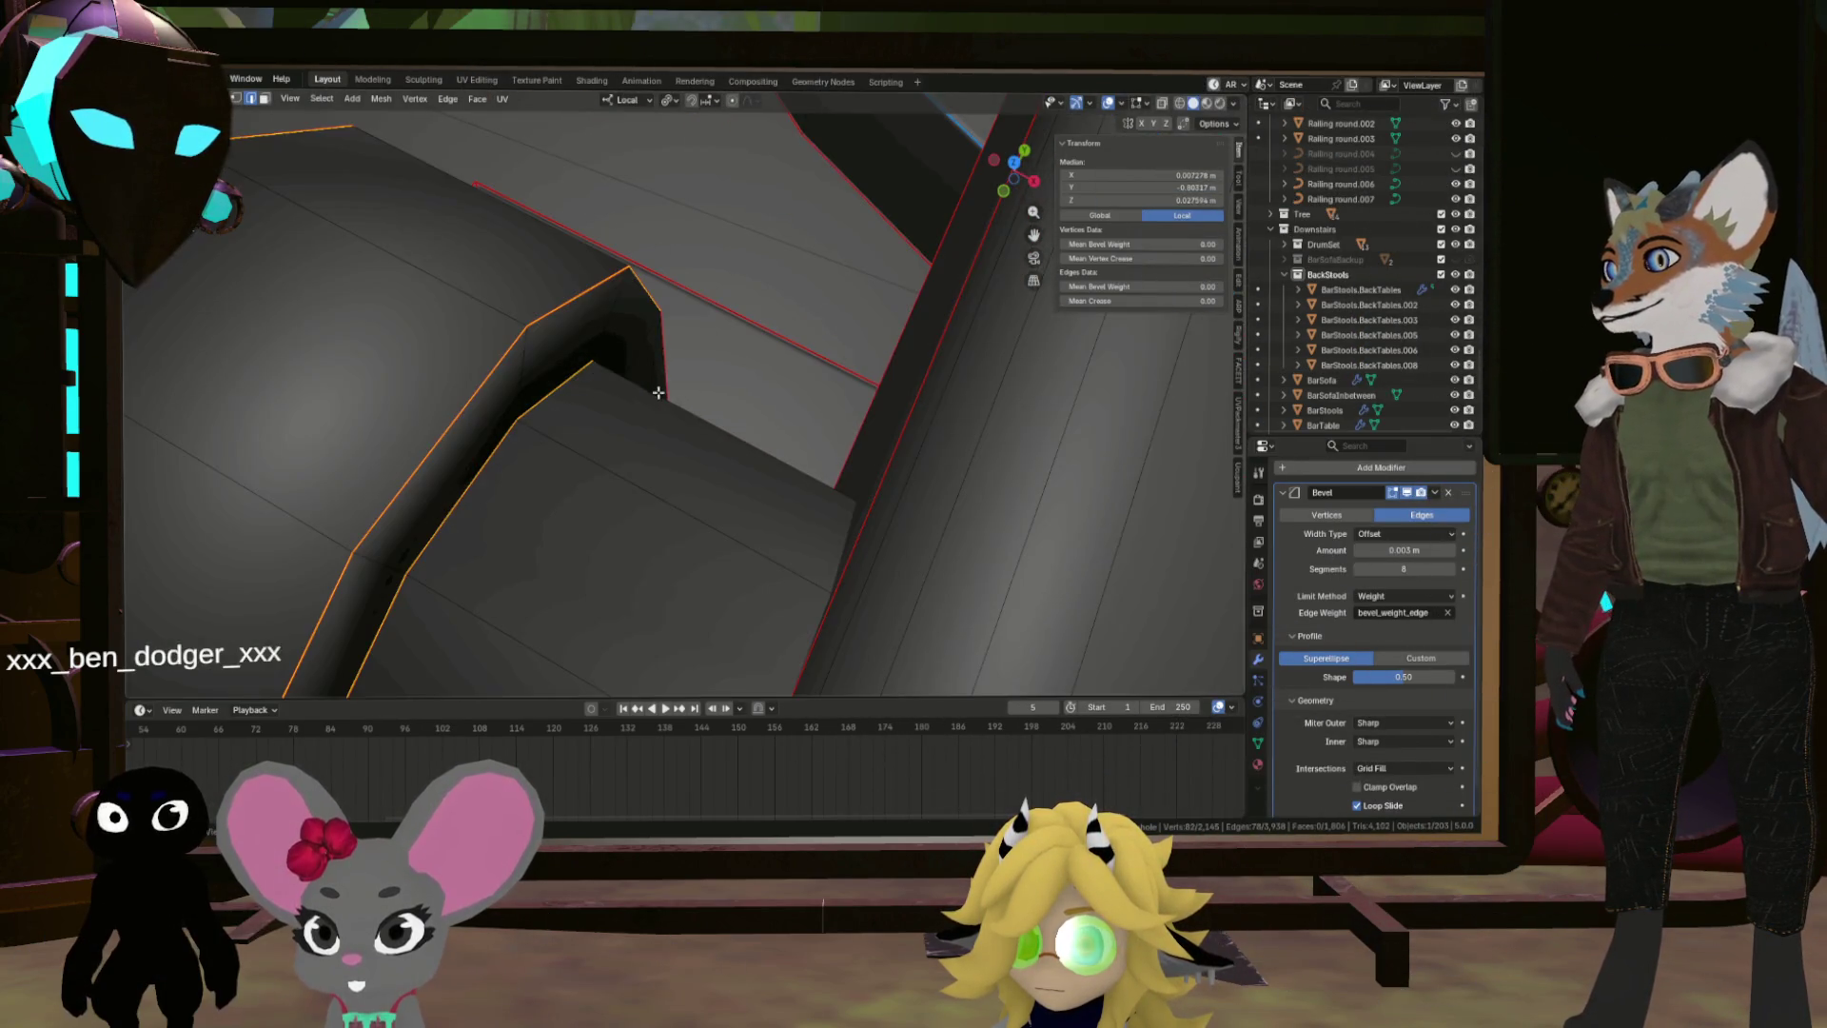
scroll(627, 354, down, 5)
mouse_move(627, 355)
mouse_down()
mouse_move(793, 376)
mouse_move(716, 420)
mouse_move(716, 394)
mouse_up()
scroll(774, 383, down, 3)
Step: Mark the selected pipe-end rim loops as sharp
right_click(716, 394)
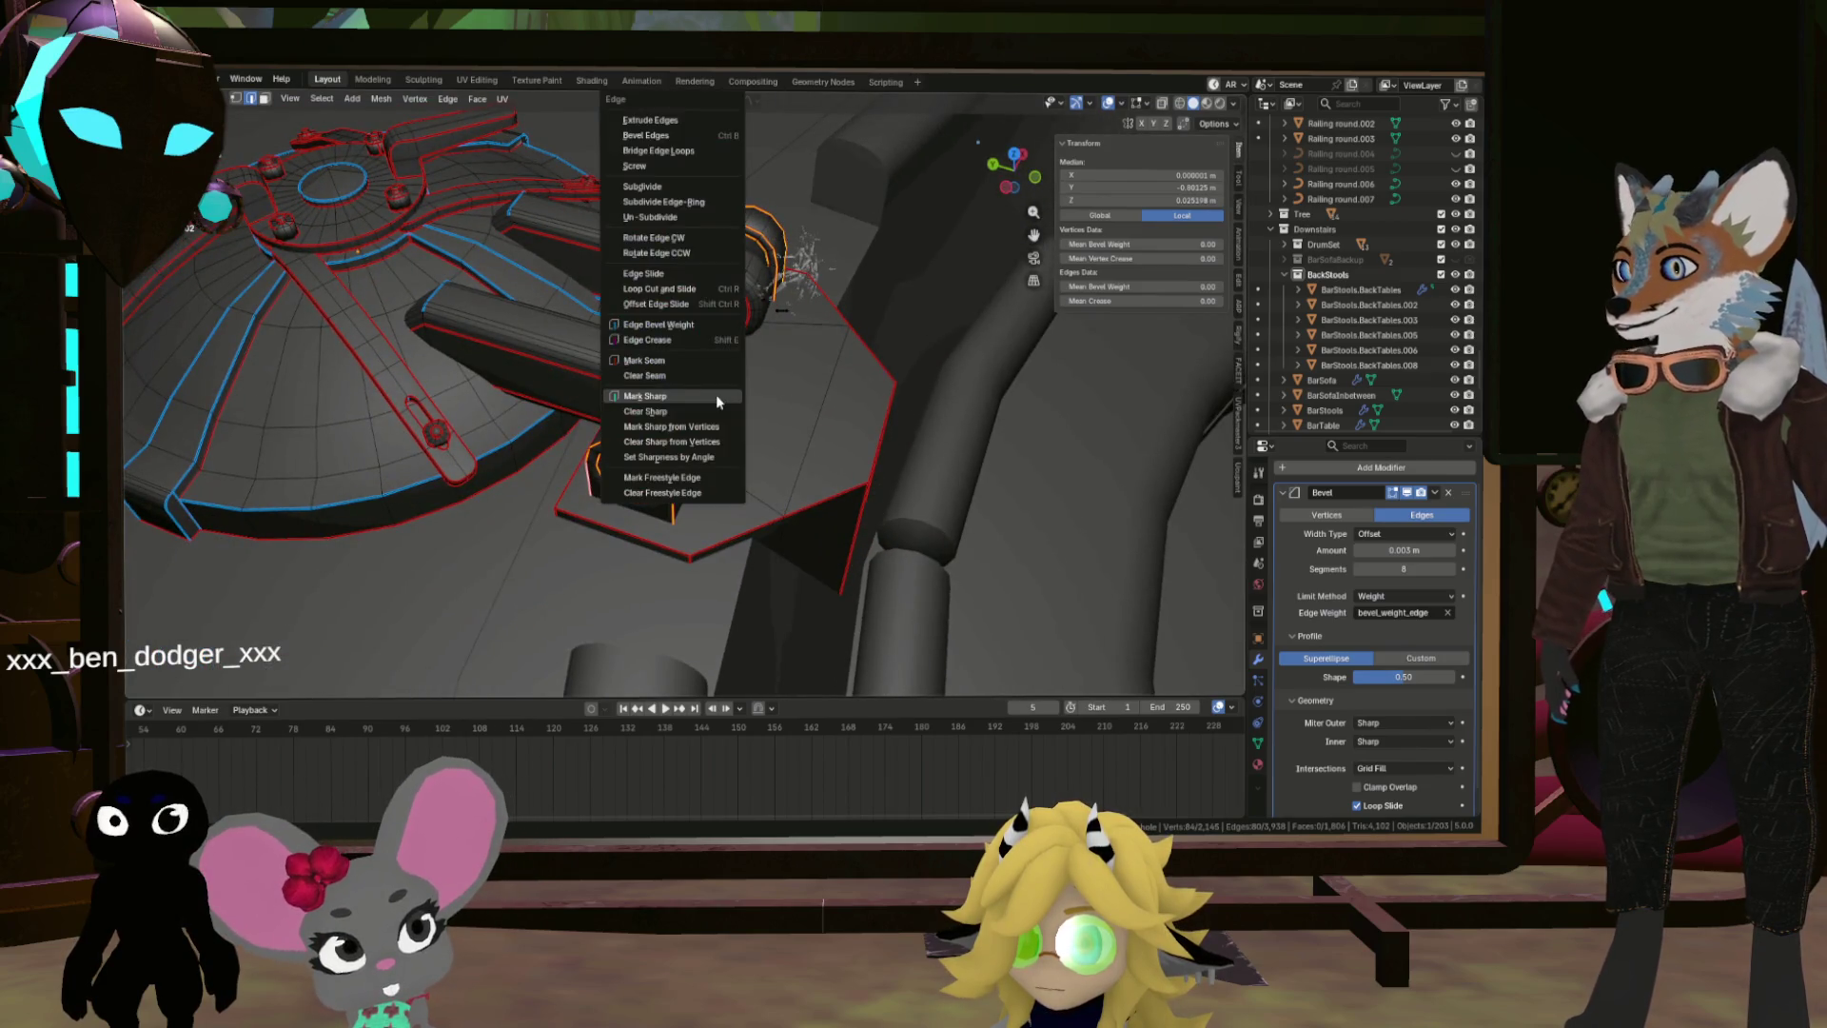
click(716, 394)
scroll(665, 336, up, 6)
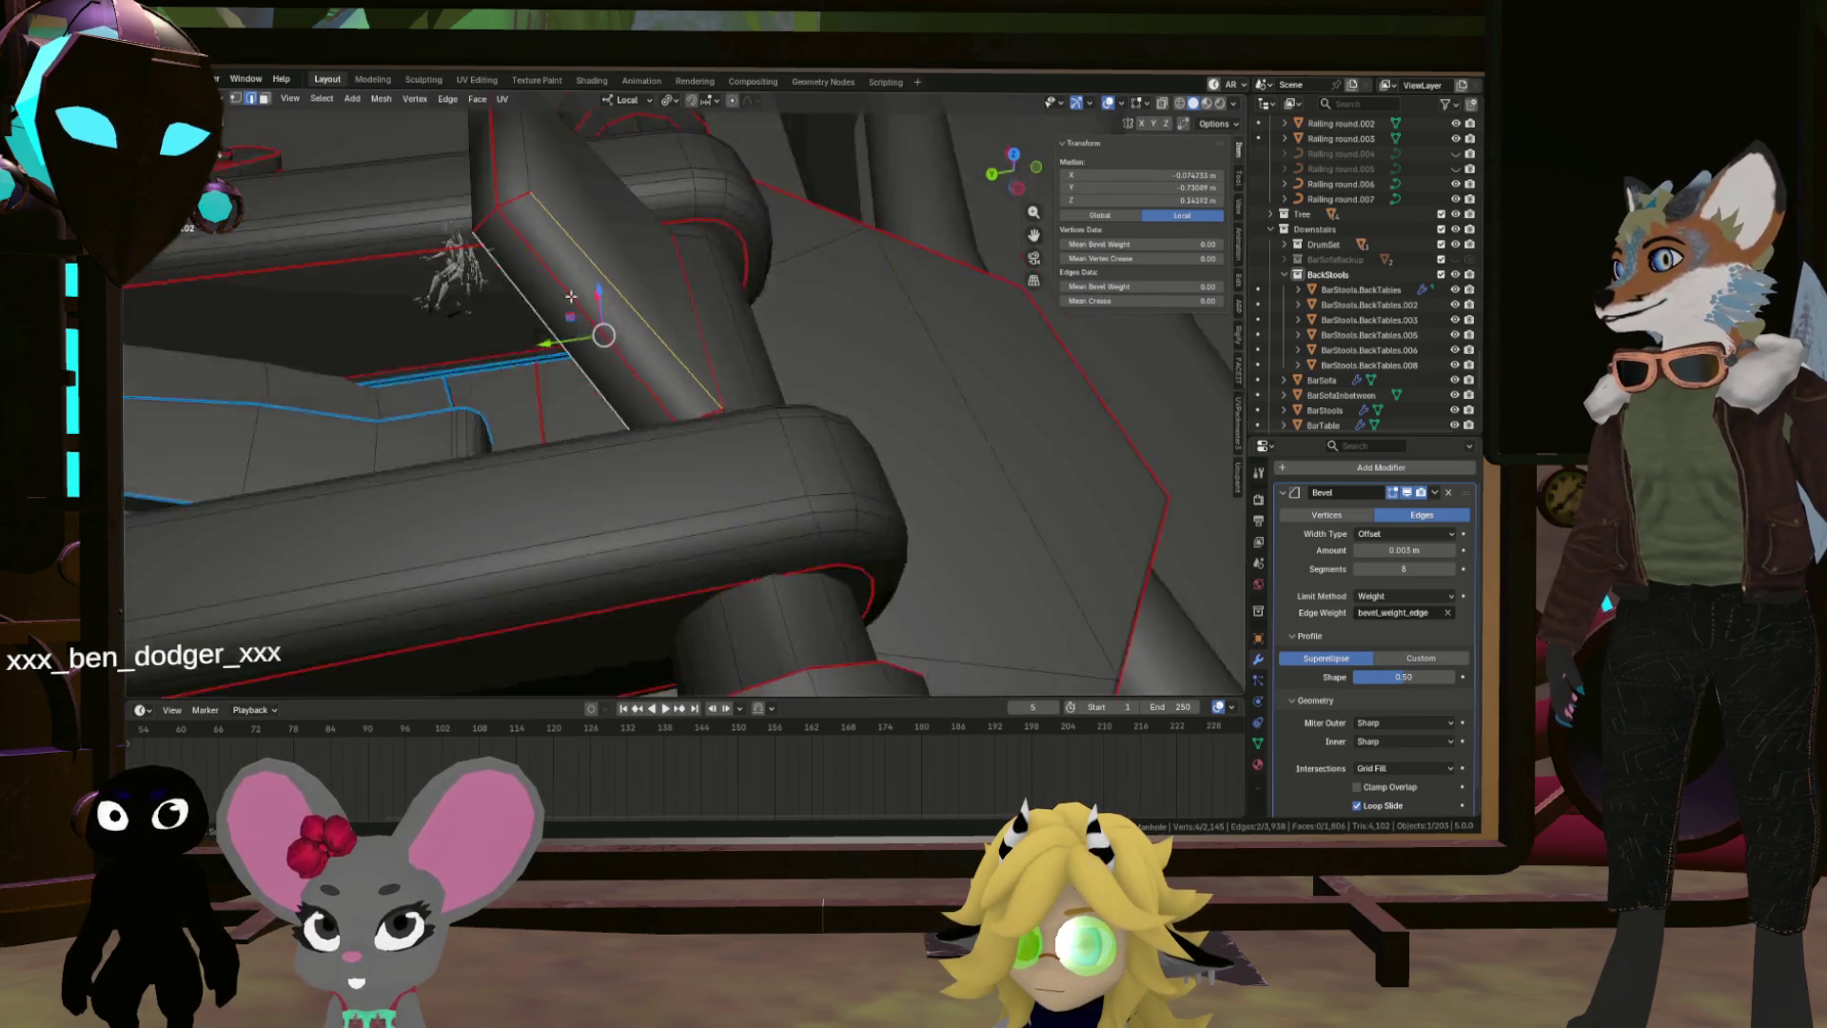
Step: Mark two of the handle block's edges as sharp, then return to Object Mode
mouse_move(562, 340)
mouse_down()
mouse_move(604, 334)
mouse_move(723, 474)
mouse_move(714, 552)
mouse_move(684, 581)
mouse_up()
shift+click(723, 473)
shift+click(738, 521)
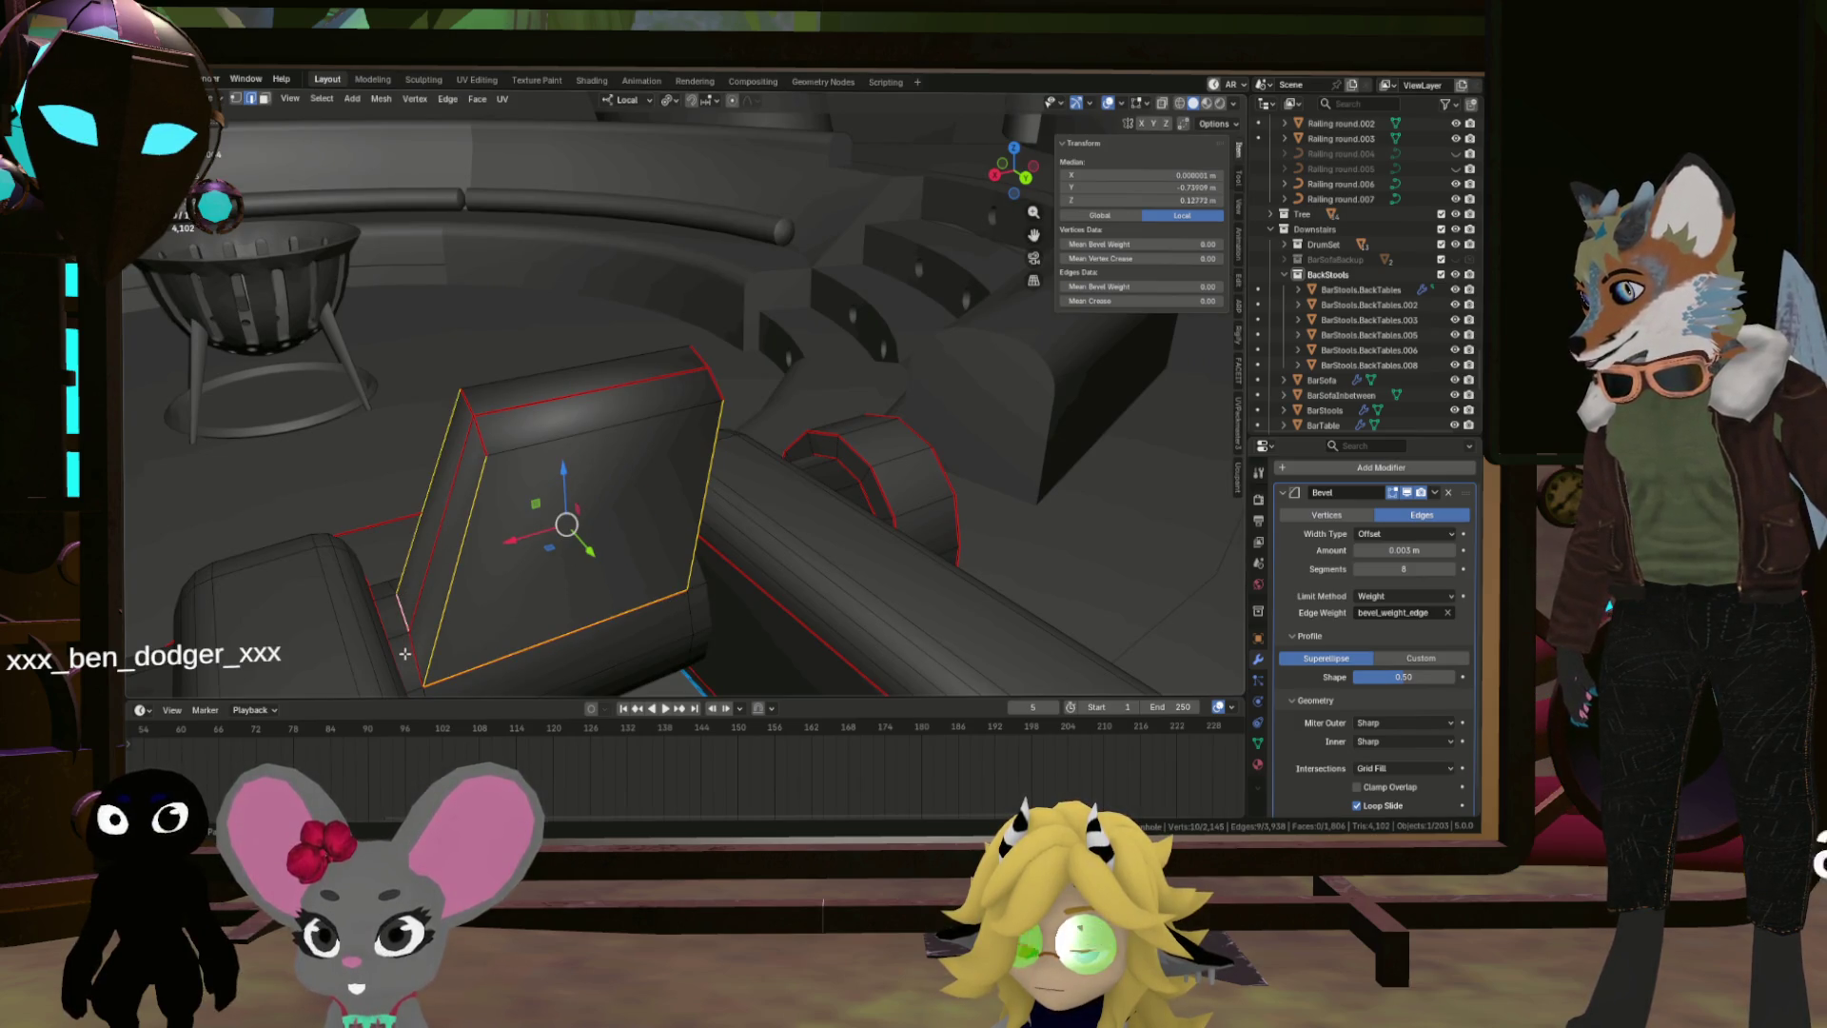
right_click(611, 565)
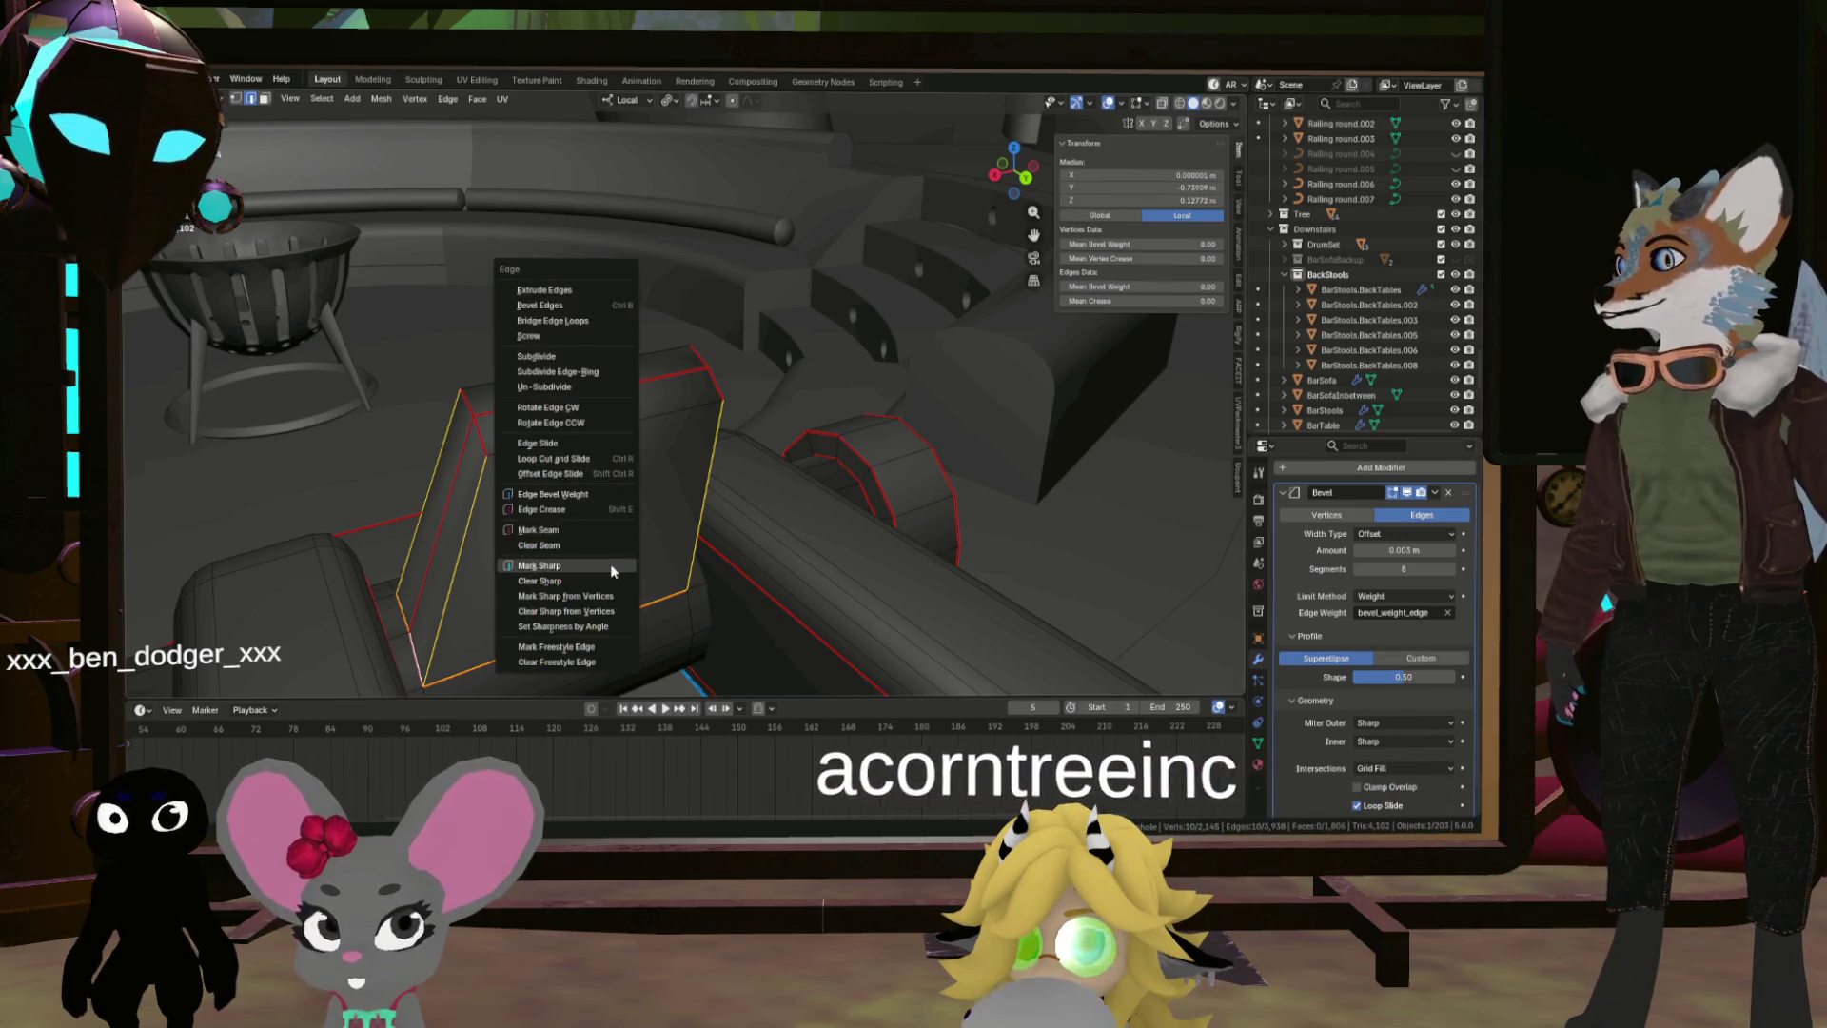
click(609, 563)
mouse_move(742, 481)
mouse_down()
mouse_move(696, 425)
mouse_move(741, 378)
mouse_move(670, 397)
mouse_move(520, 318)
mouse_move(440, 317)
mouse_move(438, 351)
mouse_move(639, 356)
mouse_move(580, 403)
mouse_move(666, 333)
mouse_move(677, 390)
mouse_move(745, 333)
mouse_move(790, 419)
mouse_move(743, 399)
mouse_move(530, 396)
mouse_move(704, 404)
mouse_move(655, 418)
mouse_move(848, 453)
mouse_move(727, 453)
mouse_move(745, 453)
mouse_move(761, 387)
mouse_move(648, 384)
mouse_move(655, 408)
mouse_move(676, 405)
mouse_up()
key(Tab)
scroll(751, 391, down, 5)
Step: In Edit Mode, select the stud's top edge loop on the octagonal post
key(Tab)
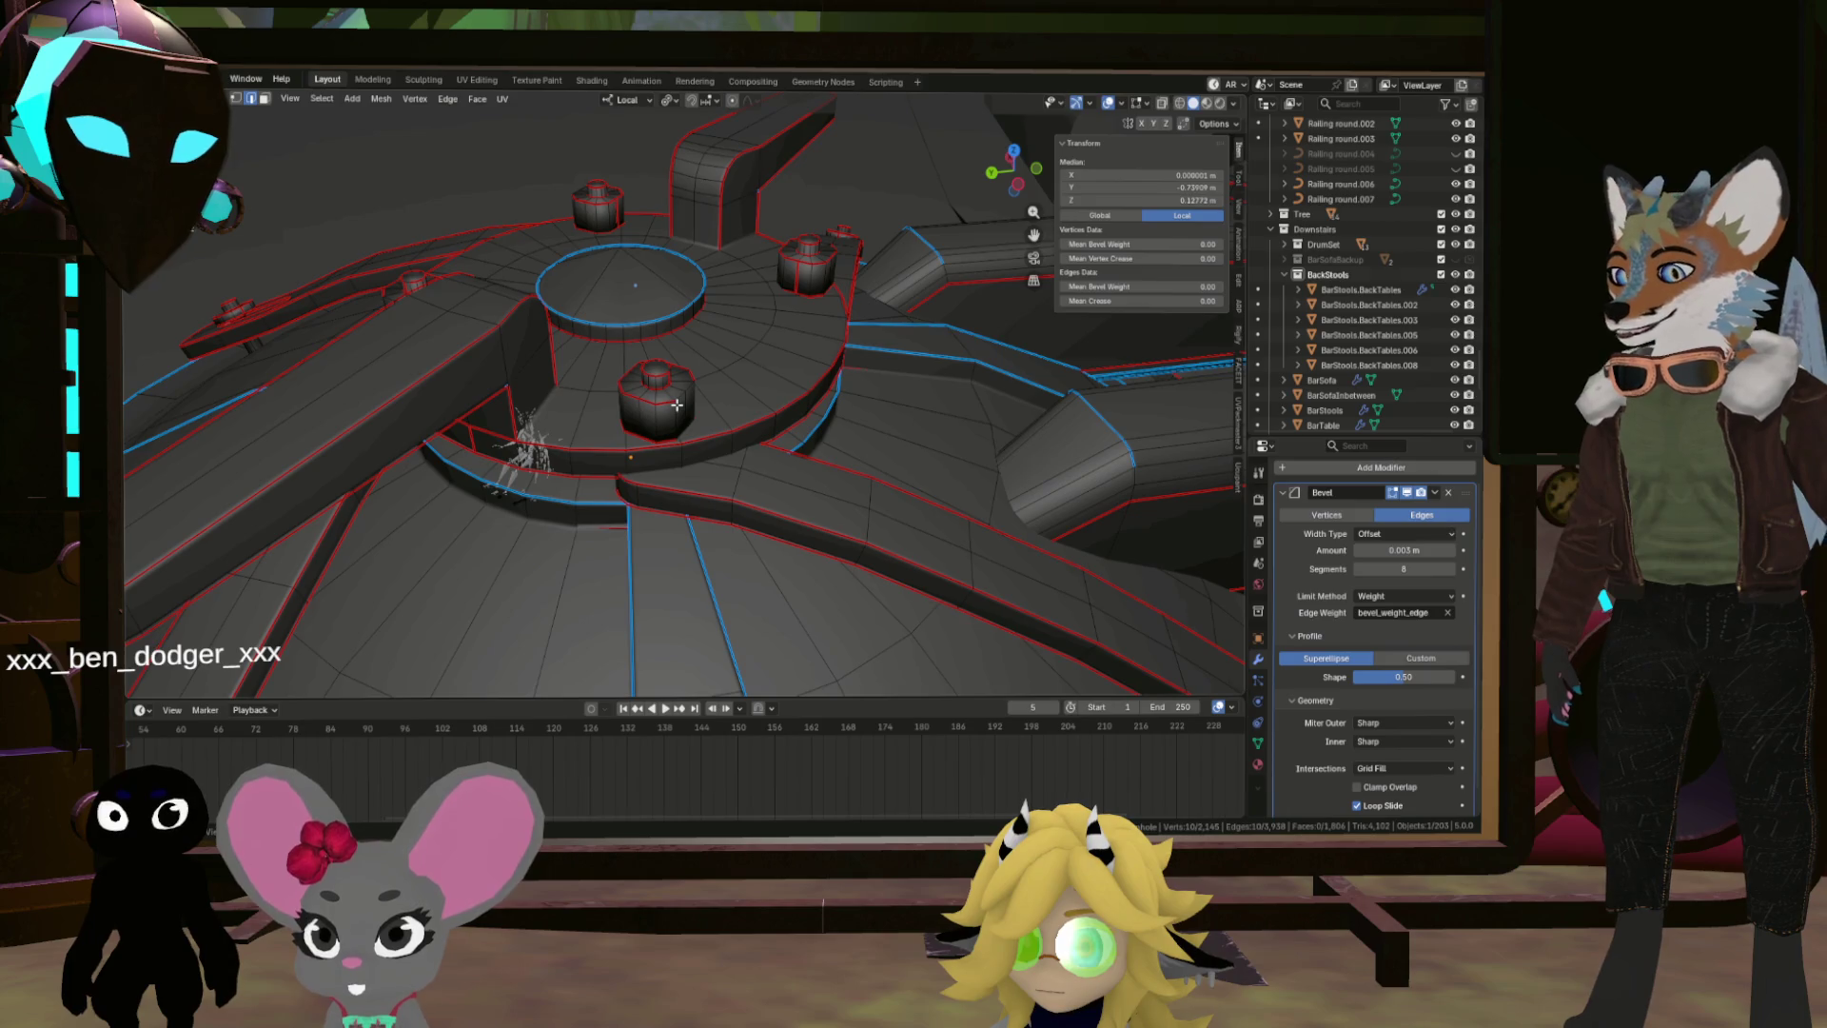
key(l)
drag(606, 202, 748, 373)
scroll(751, 371, up, 5)
click(716, 391)
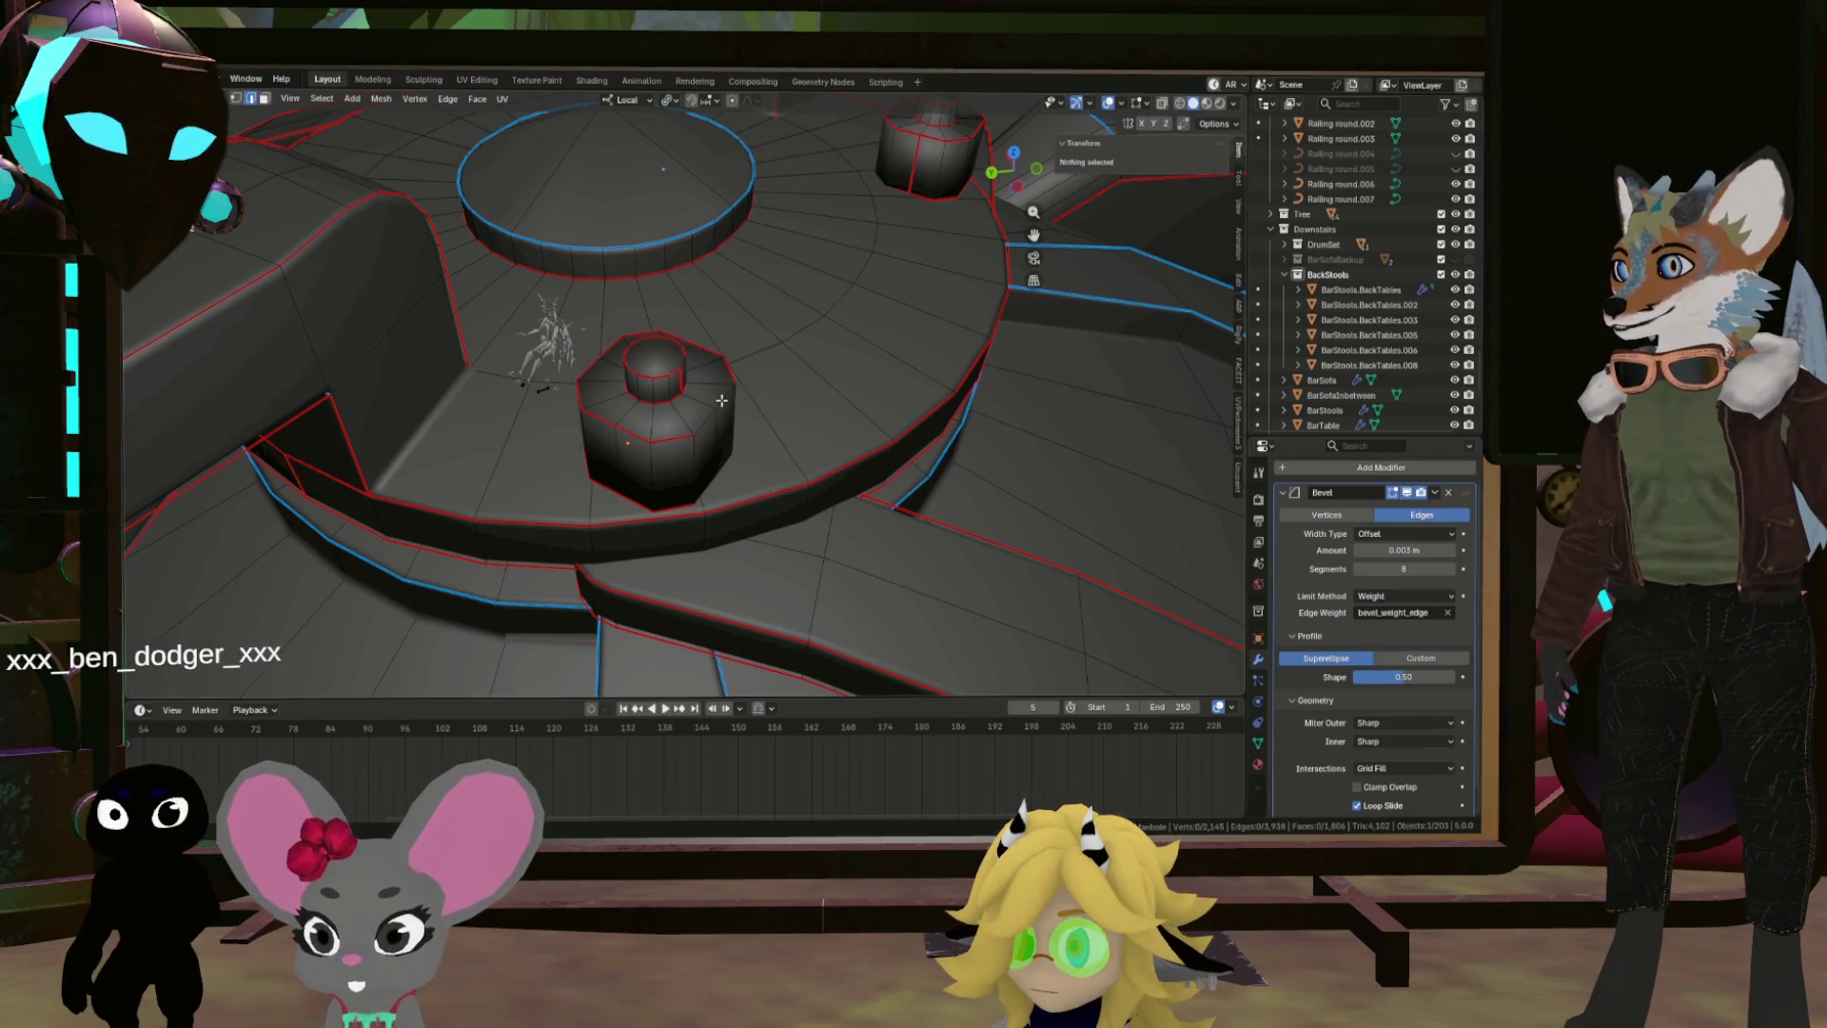
alt+click(721, 402)
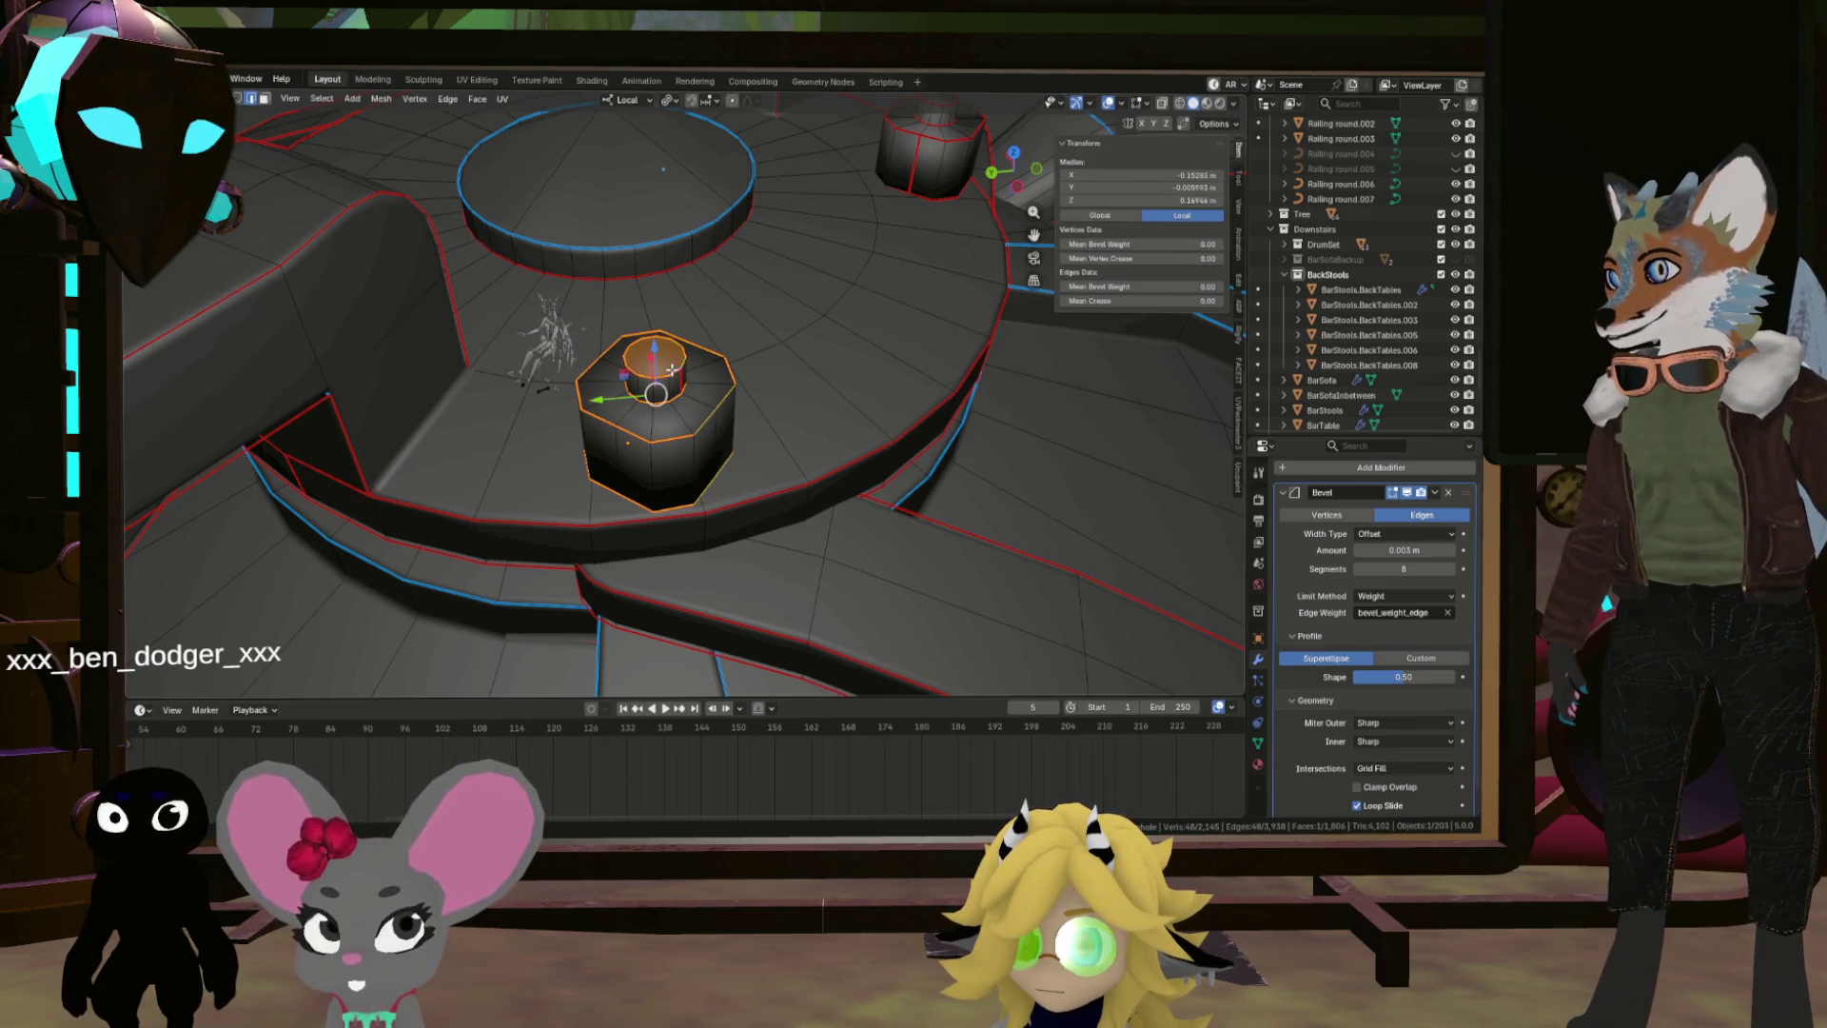
Step: Try a lighter viewport shading, then return to dark solid shading
drag(672, 369, 803, 354)
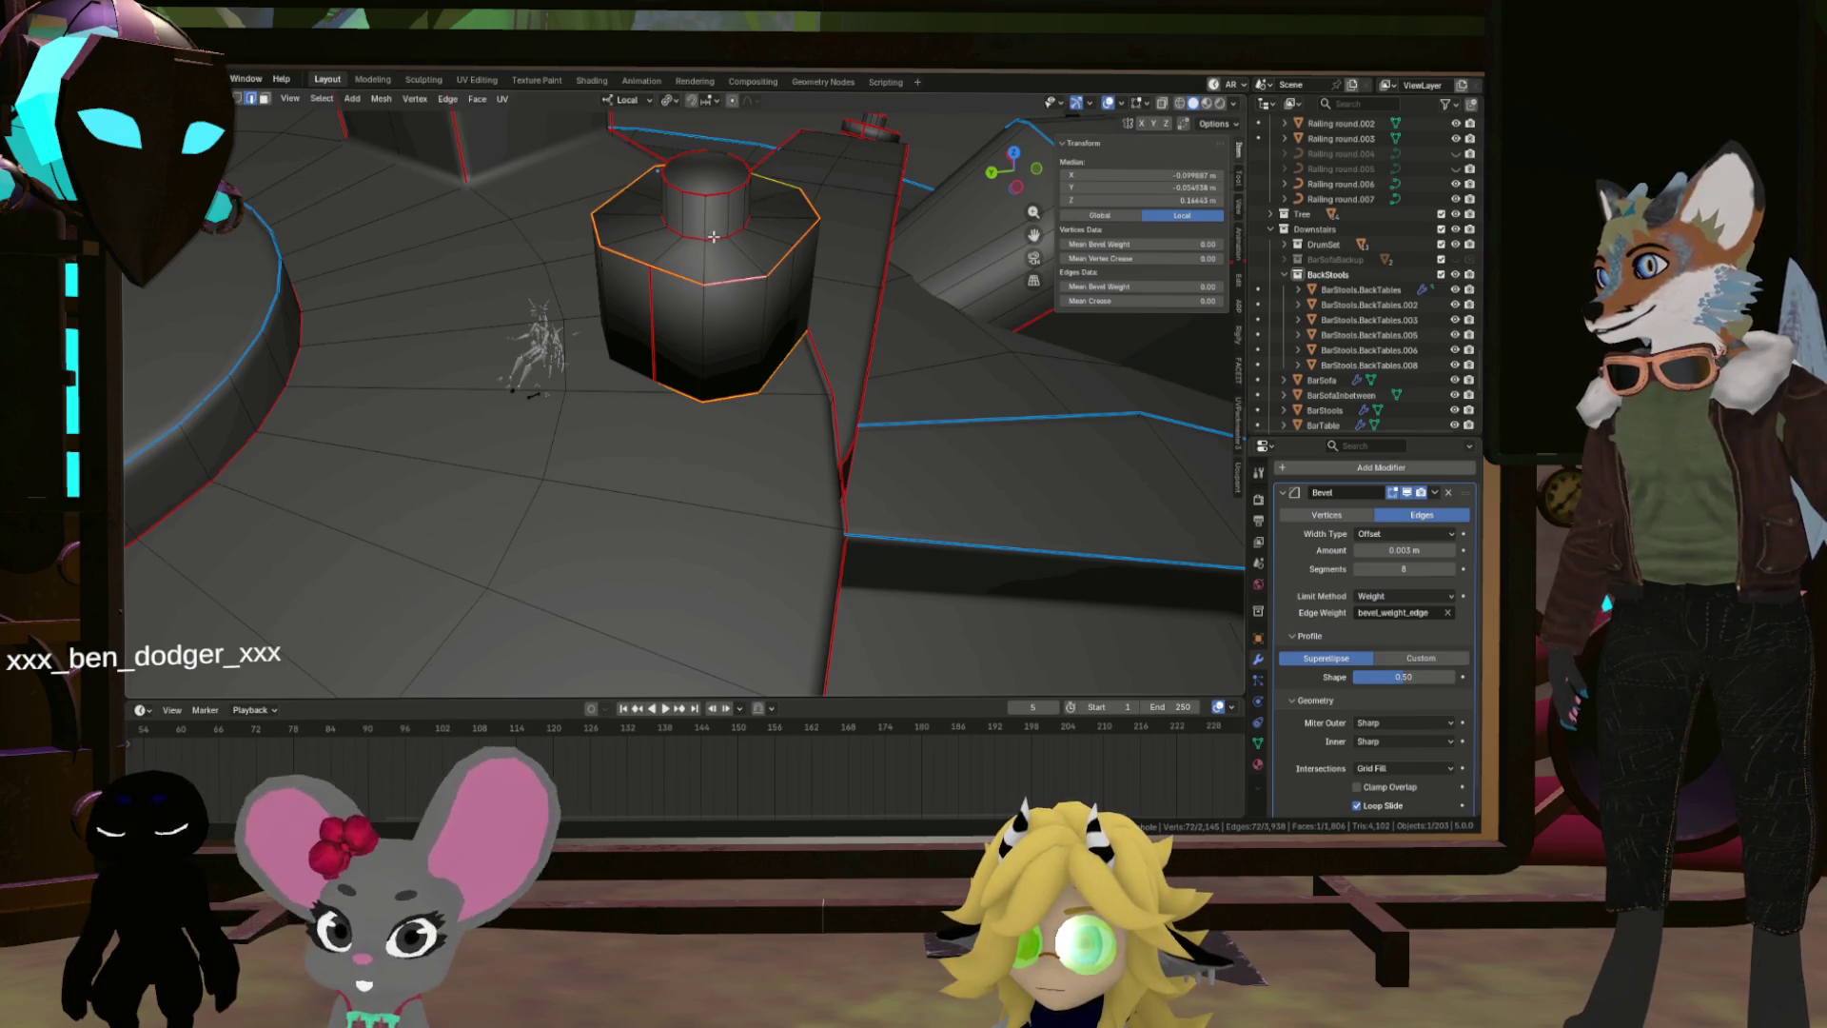
scroll(712, 209, down, 3)
drag(711, 210, 726, 493)
scroll(726, 493, up, 3)
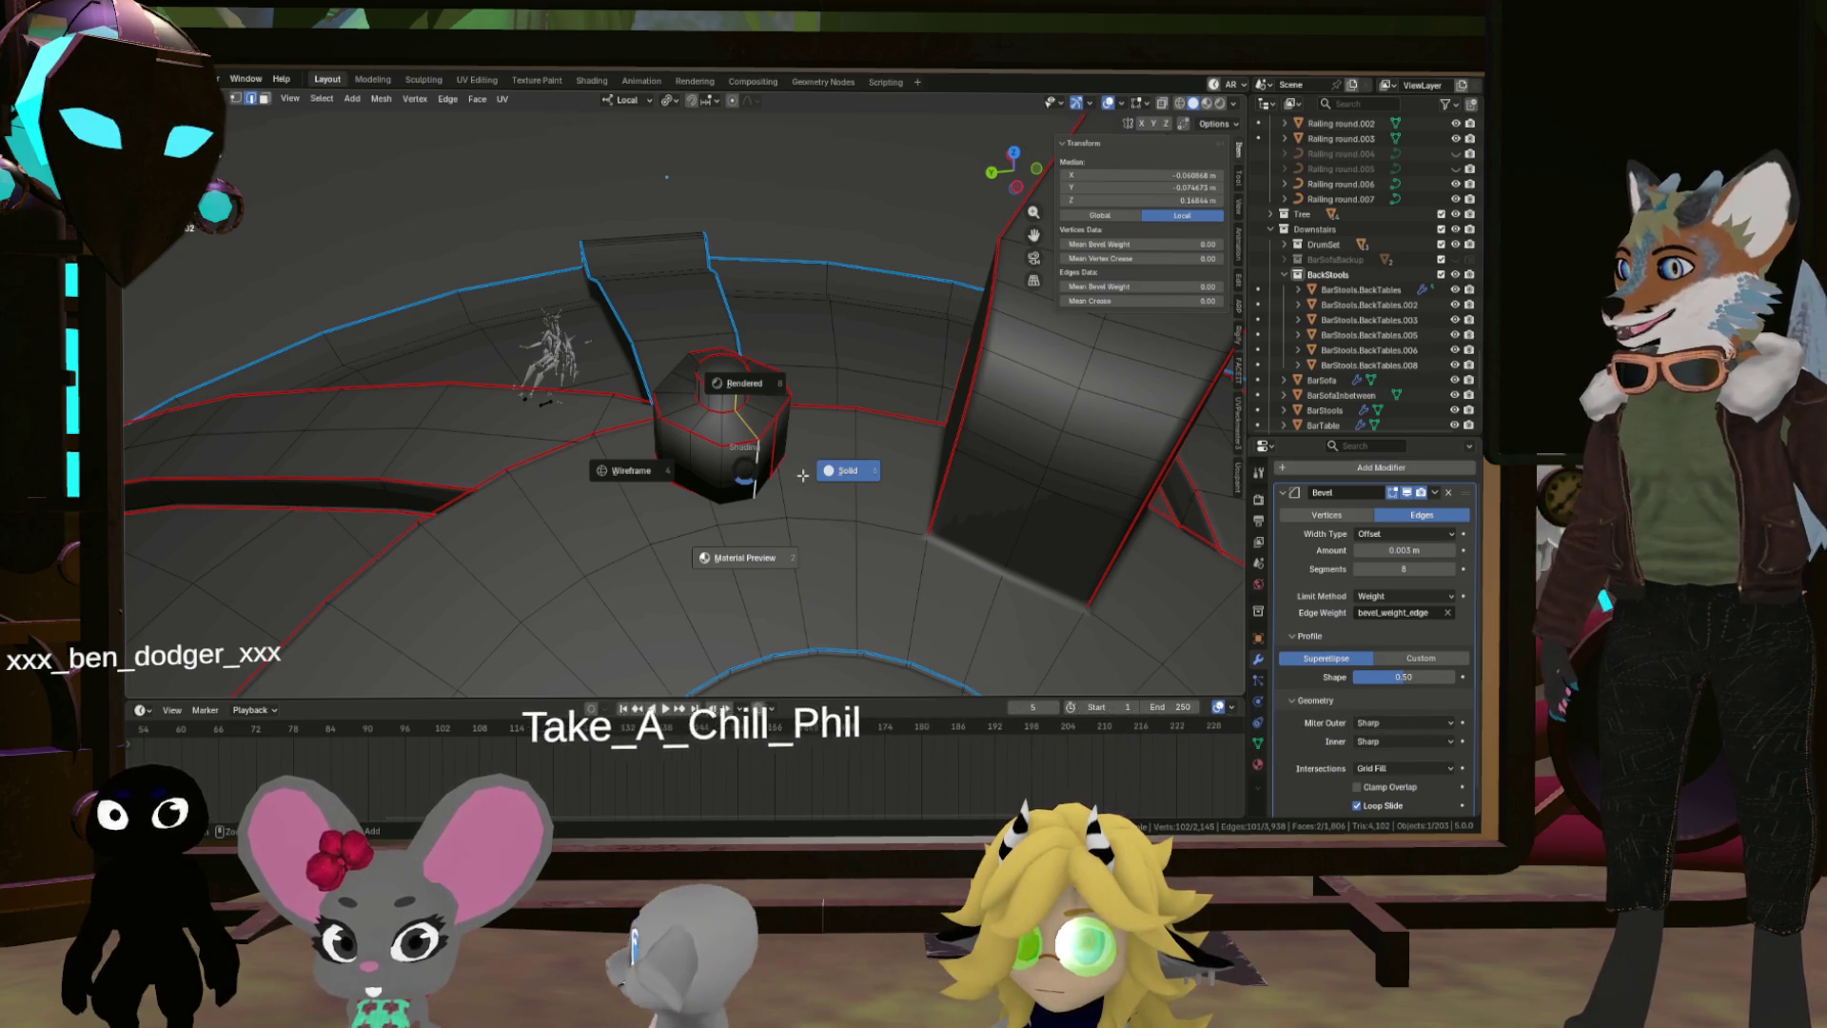
click(564, 454)
key(ctrl+e)
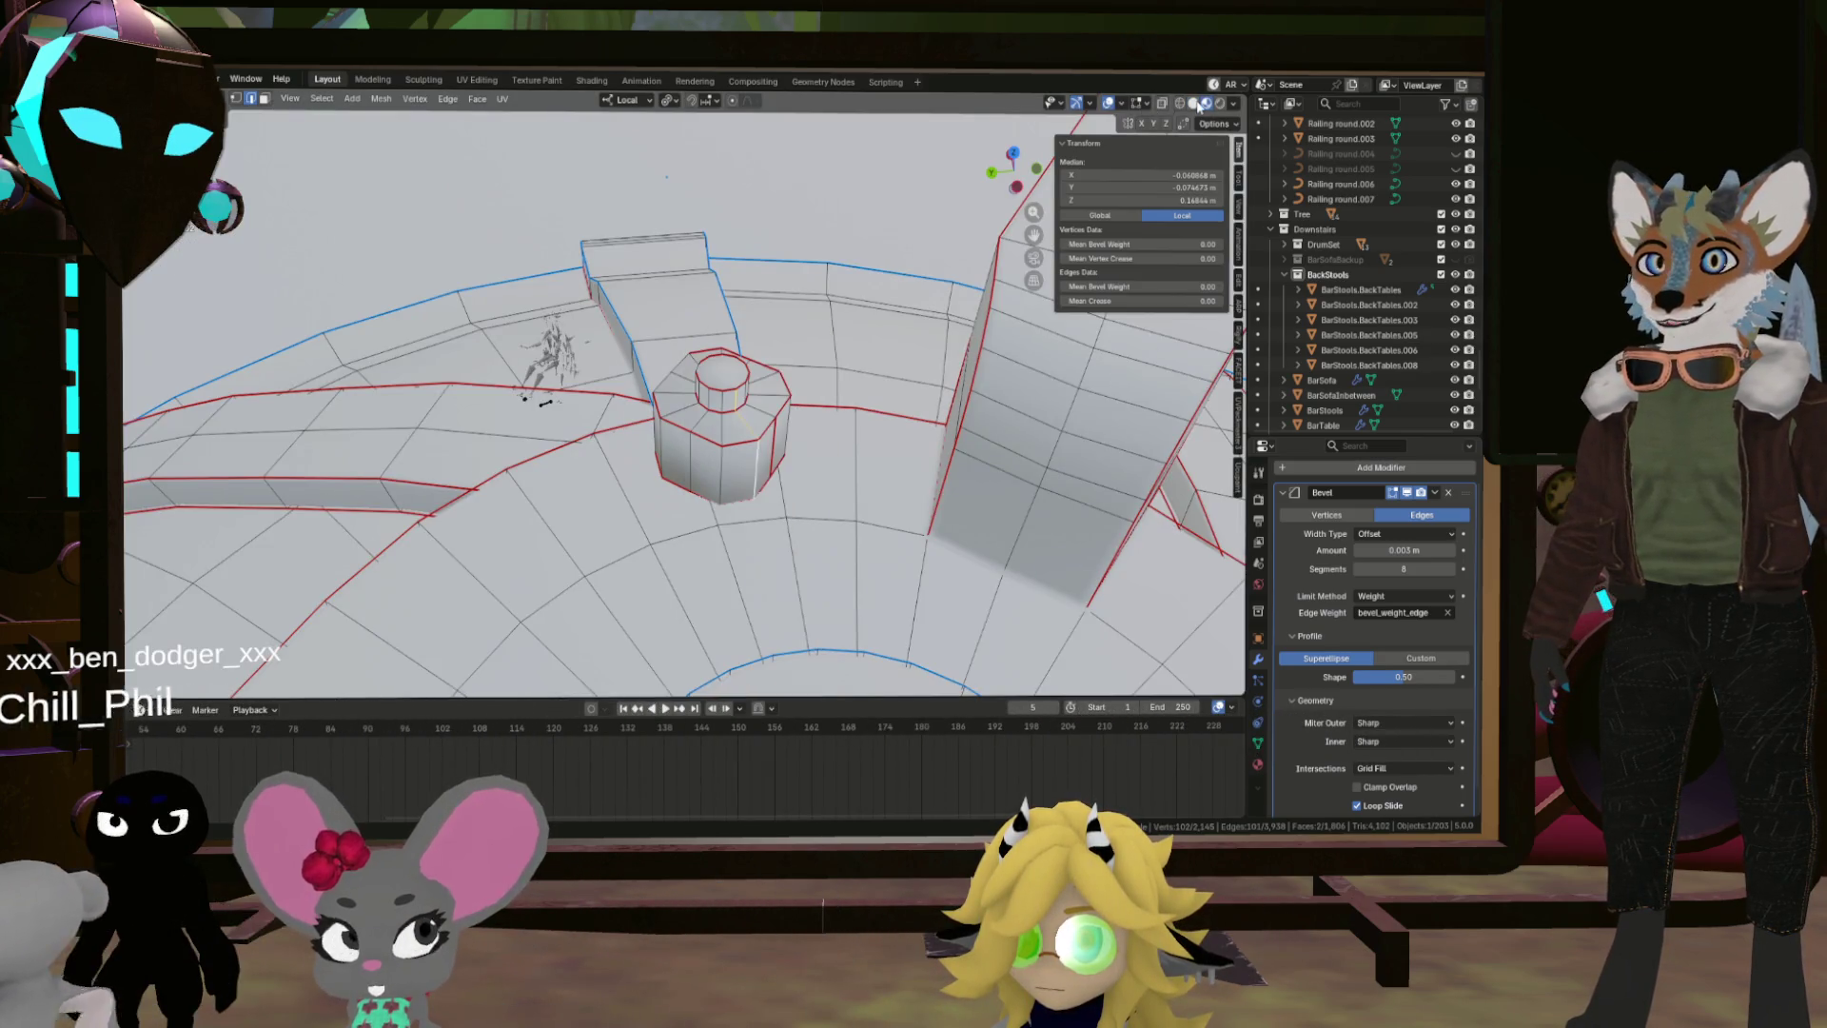
click(1196, 105)
scroll(735, 471, up, 2)
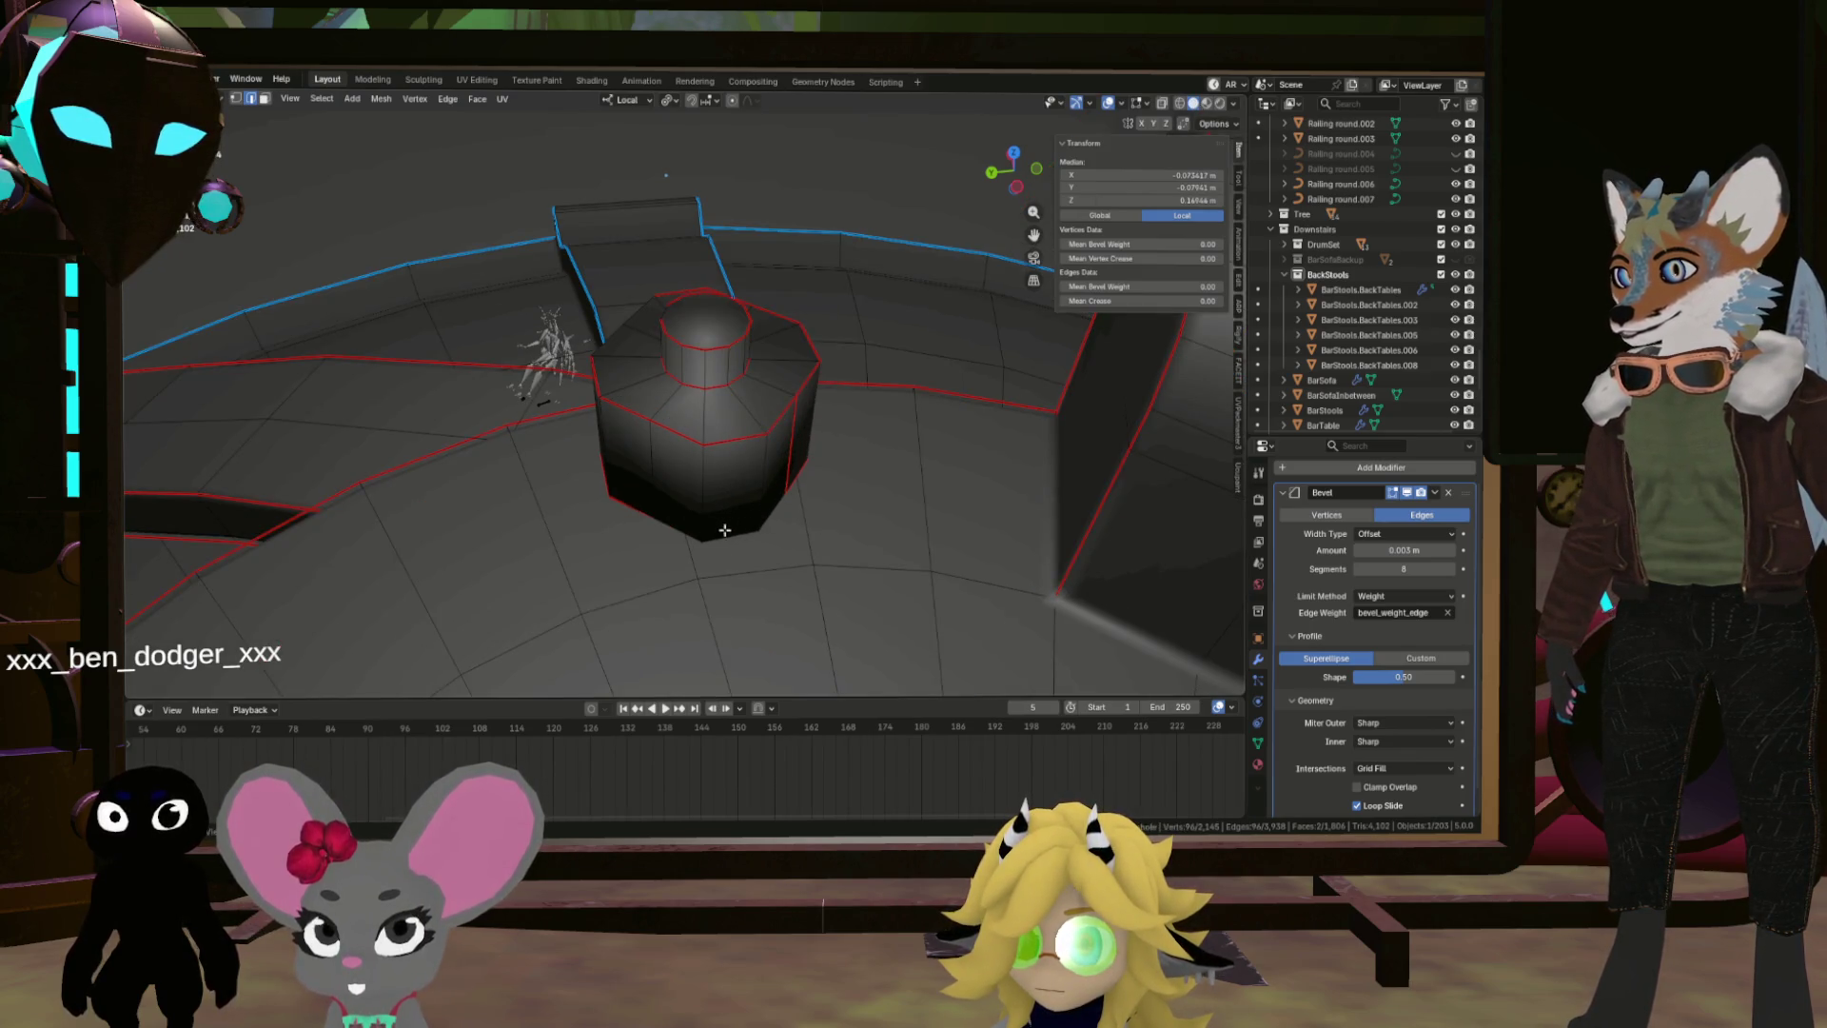
scroll(722, 531, up, 2)
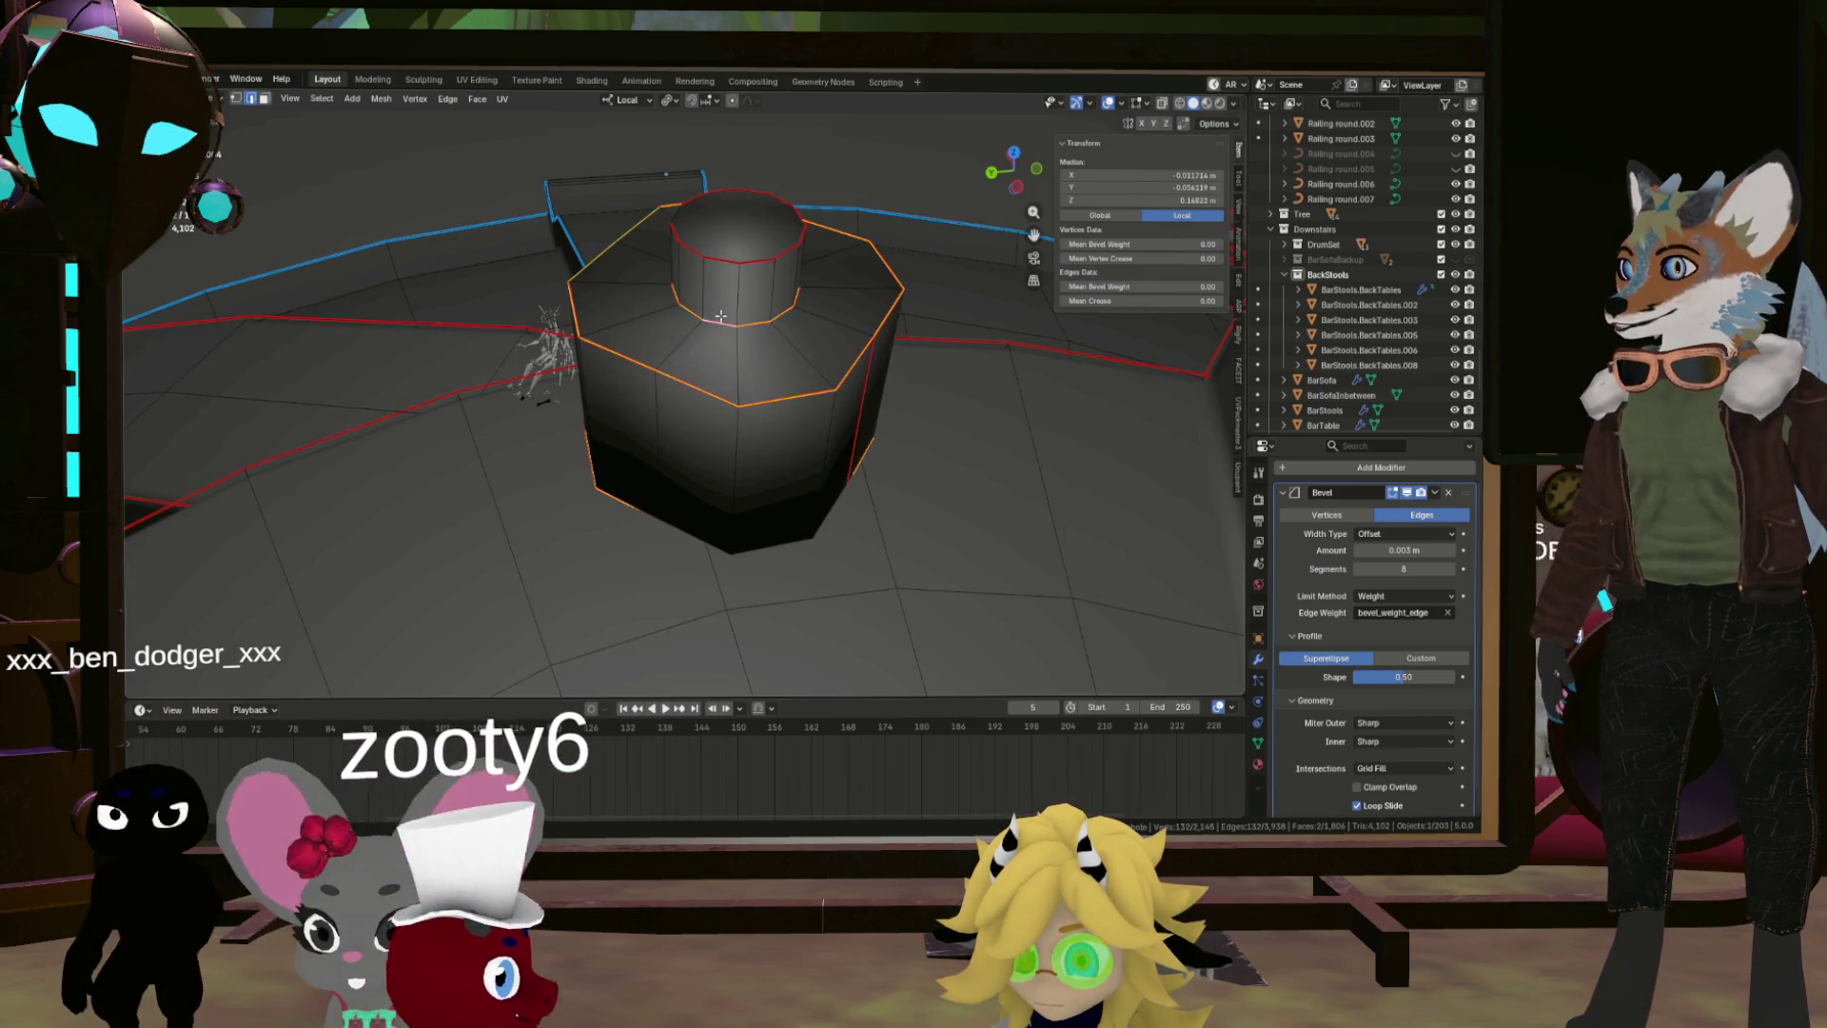
scroll(721, 315, down, 8)
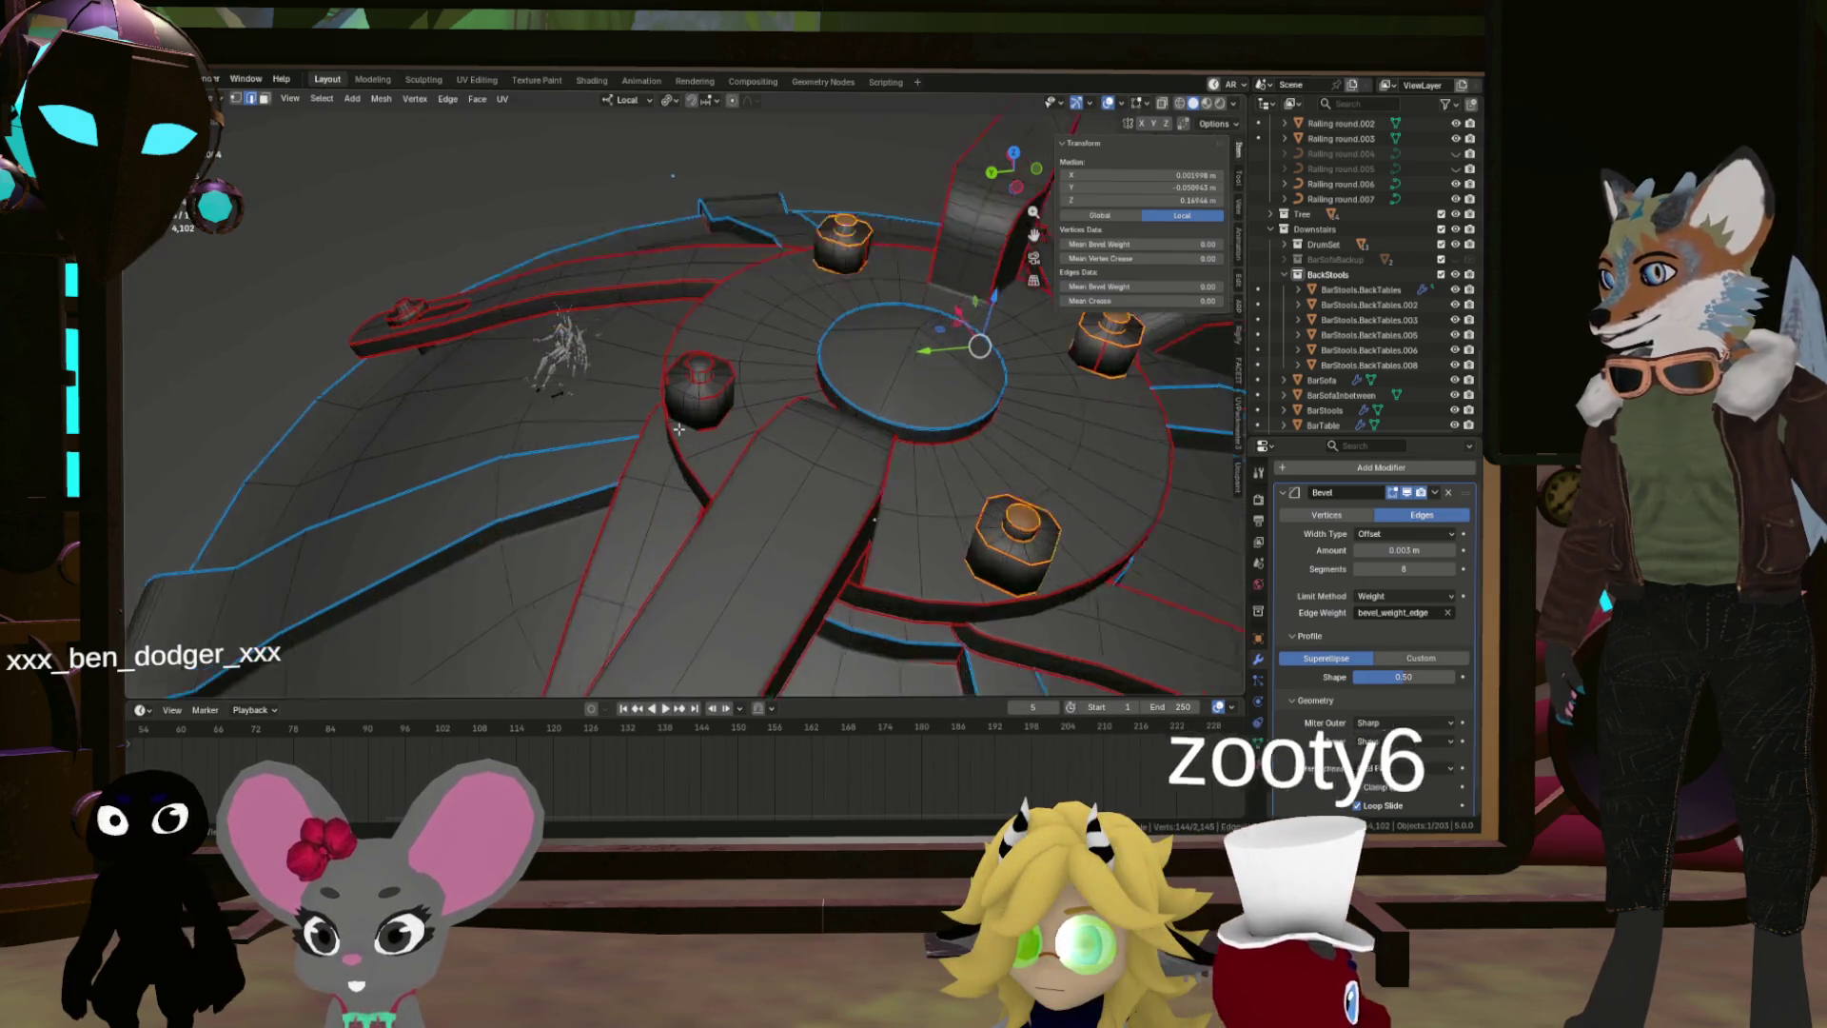
scroll(679, 429, up, 8)
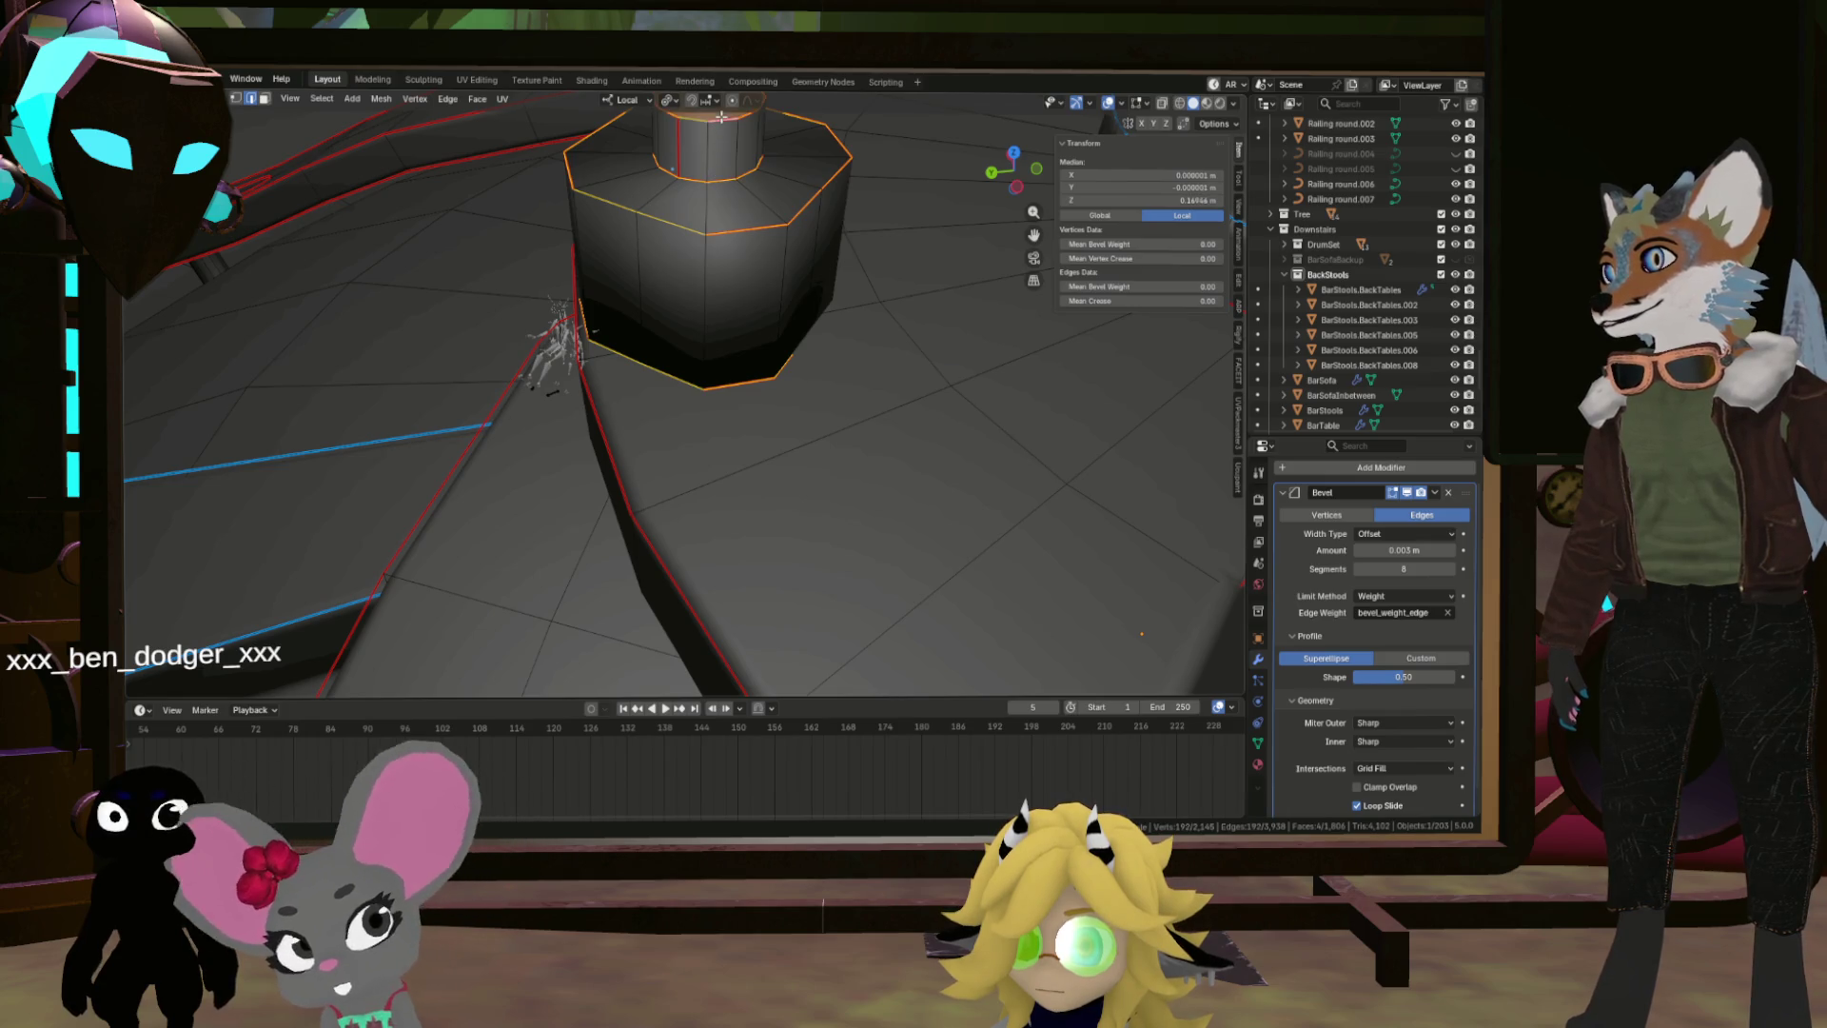
Step: Mark the selected post-base edges as sharp
key(ctrl+e)
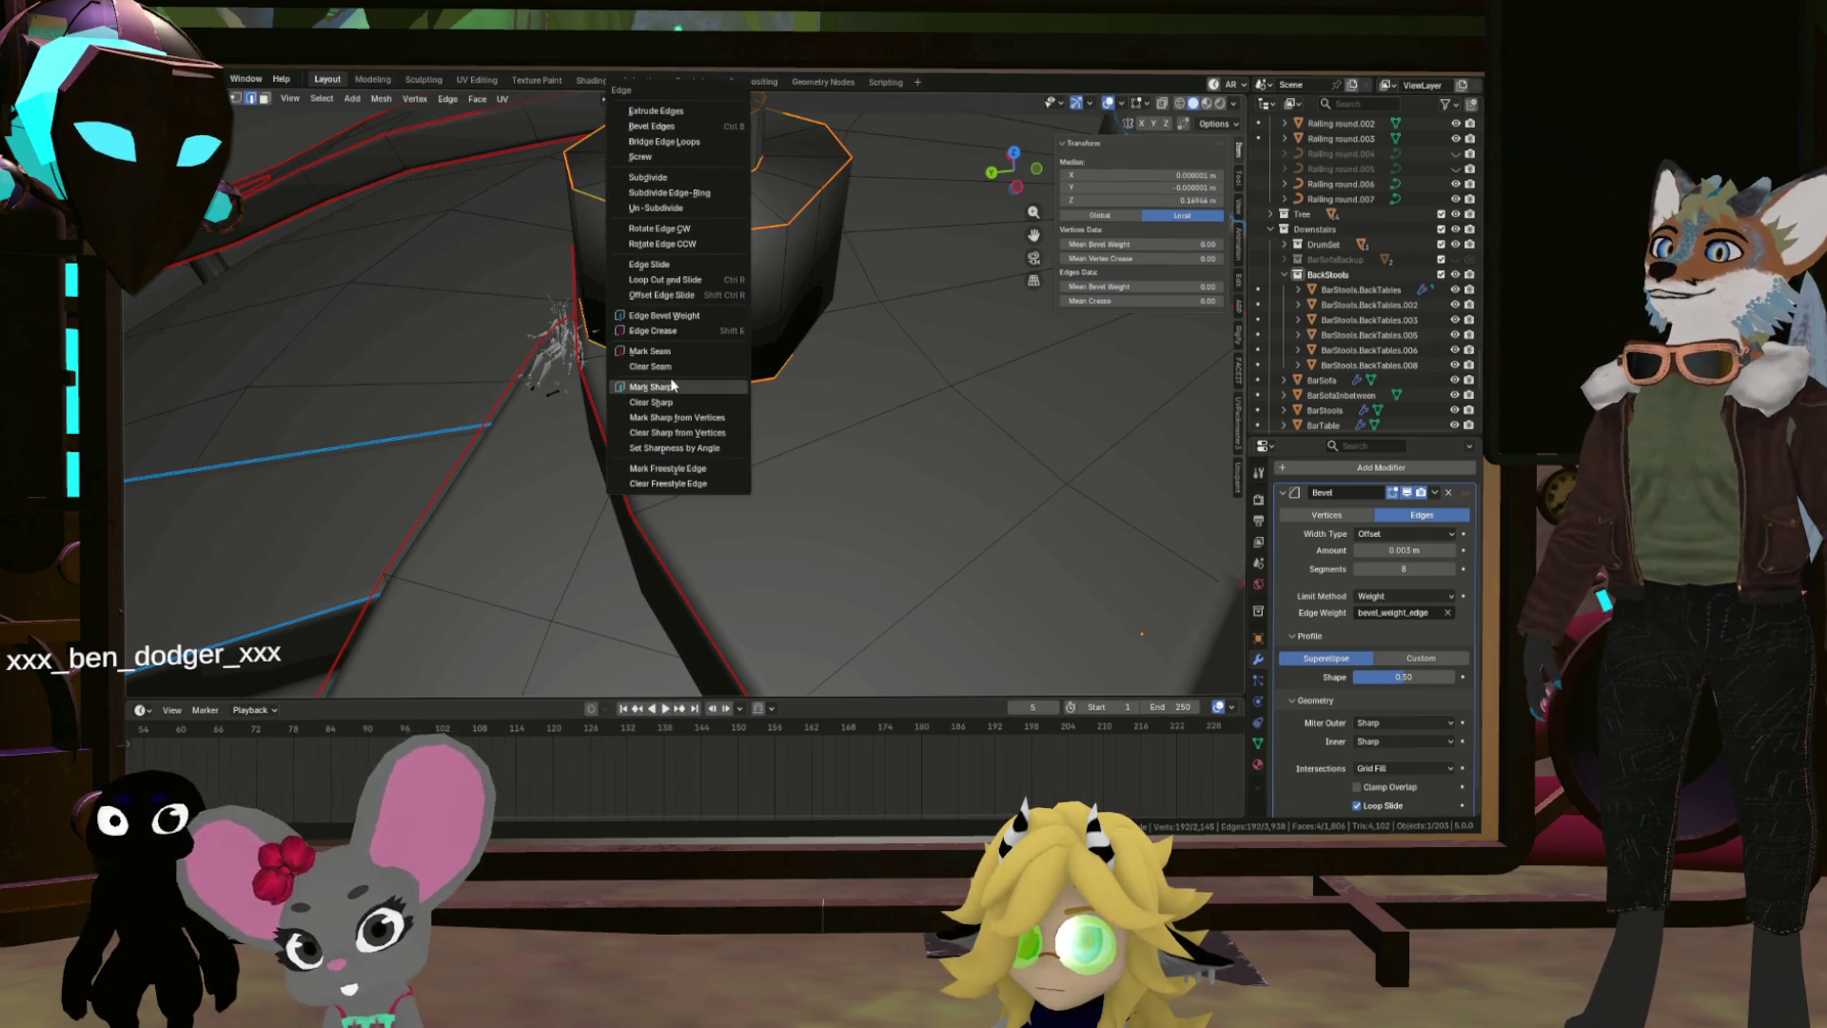
click(672, 385)
scroll(672, 385, down, 5)
scroll(908, 419, up, 4)
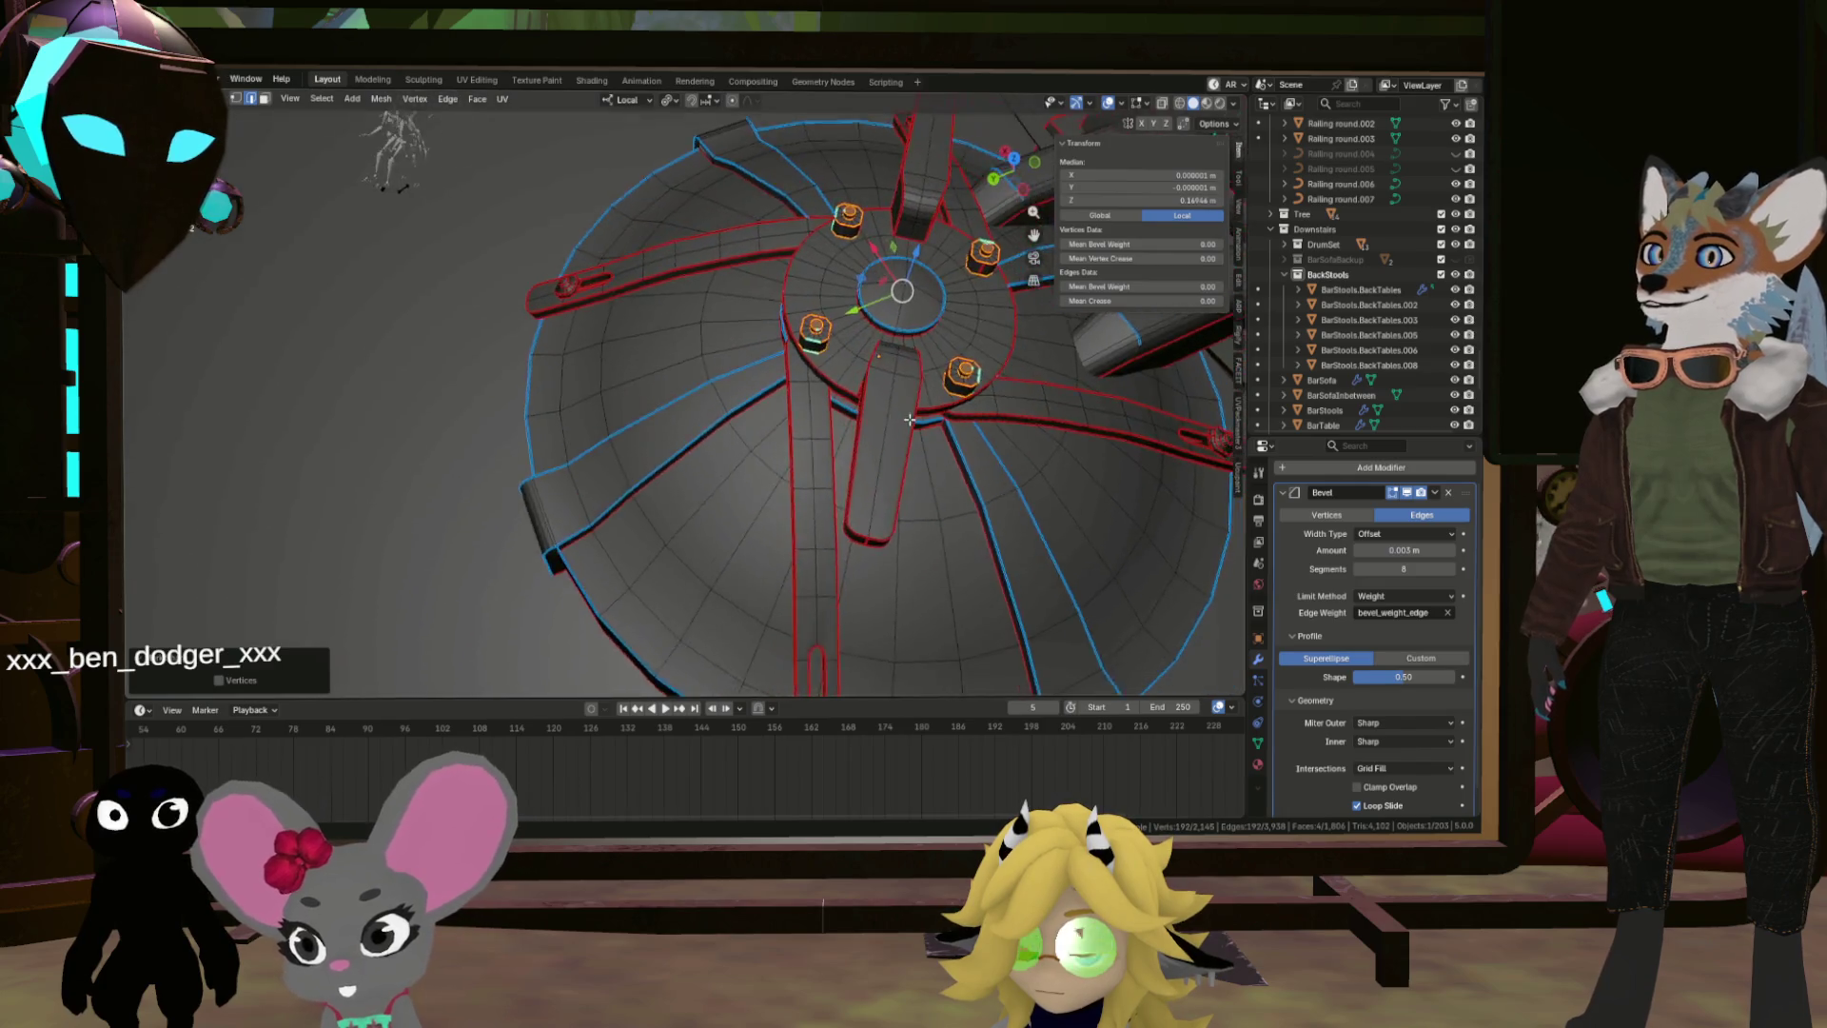
scroll(908, 419, up, 6)
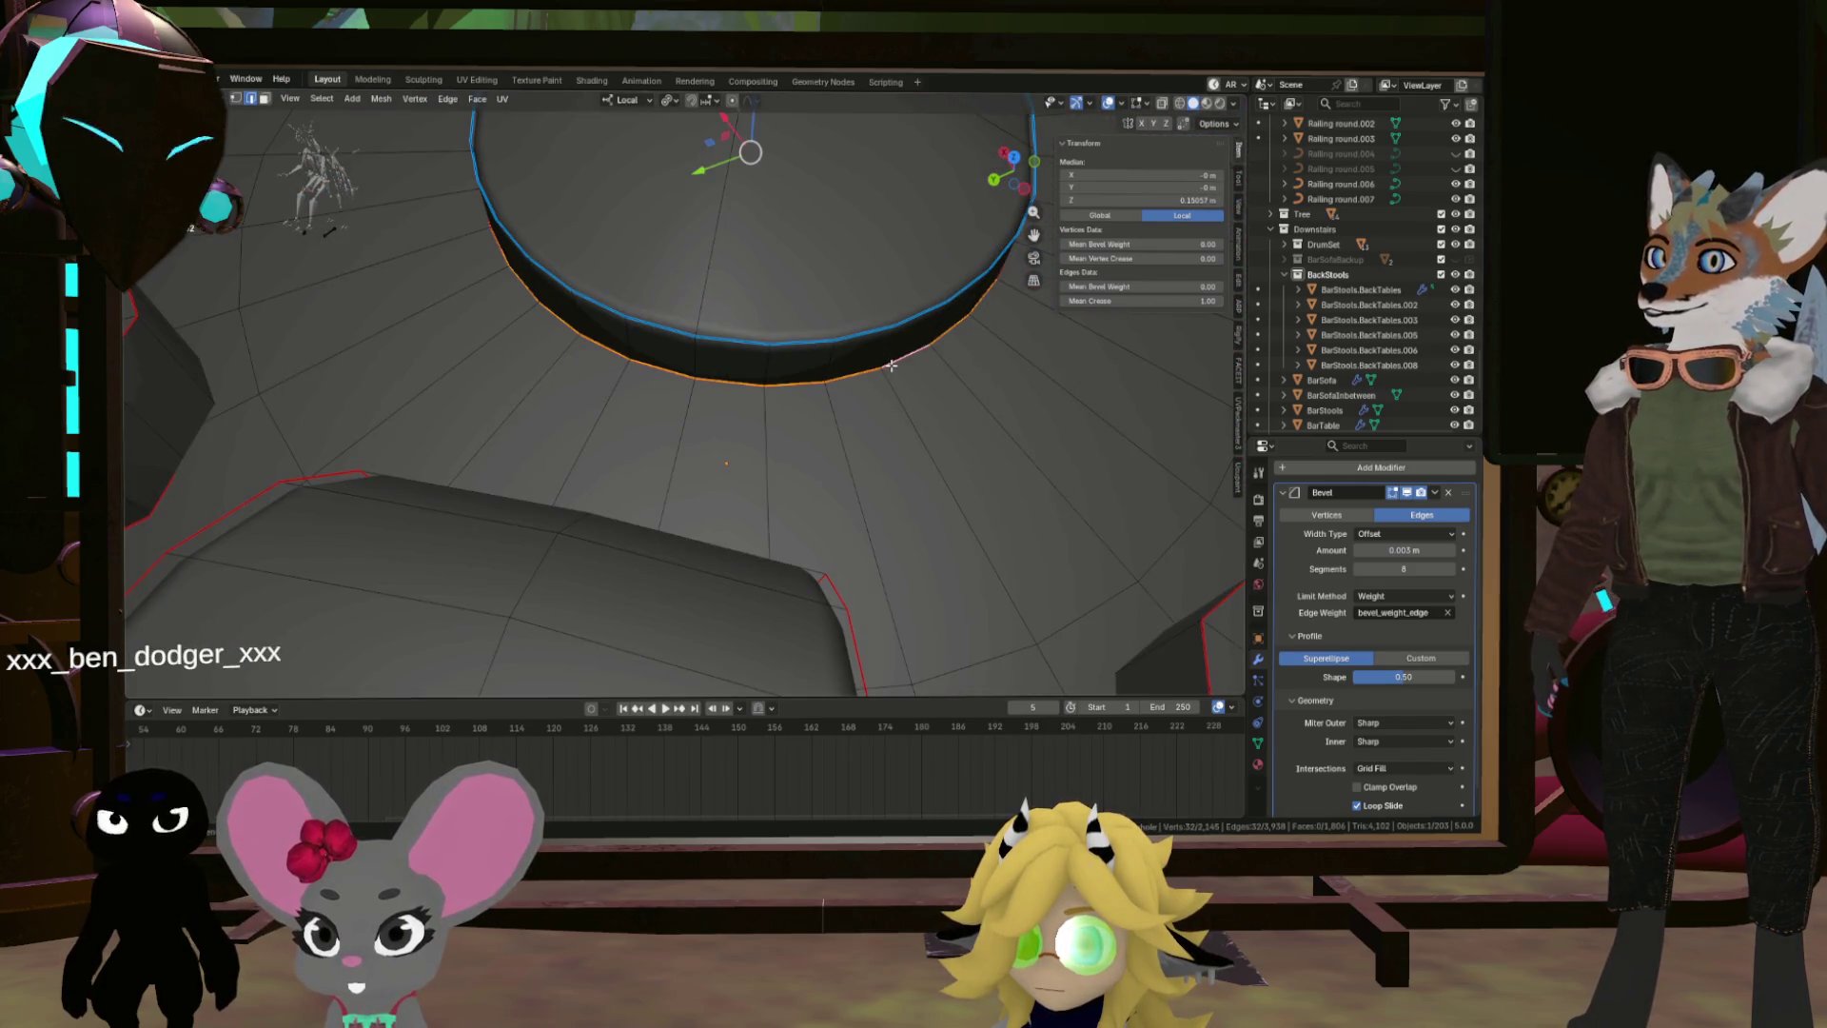
Step: Mark the central ring's edges as sharp via Ctrl+E
key(ctrl+e)
click(883, 379)
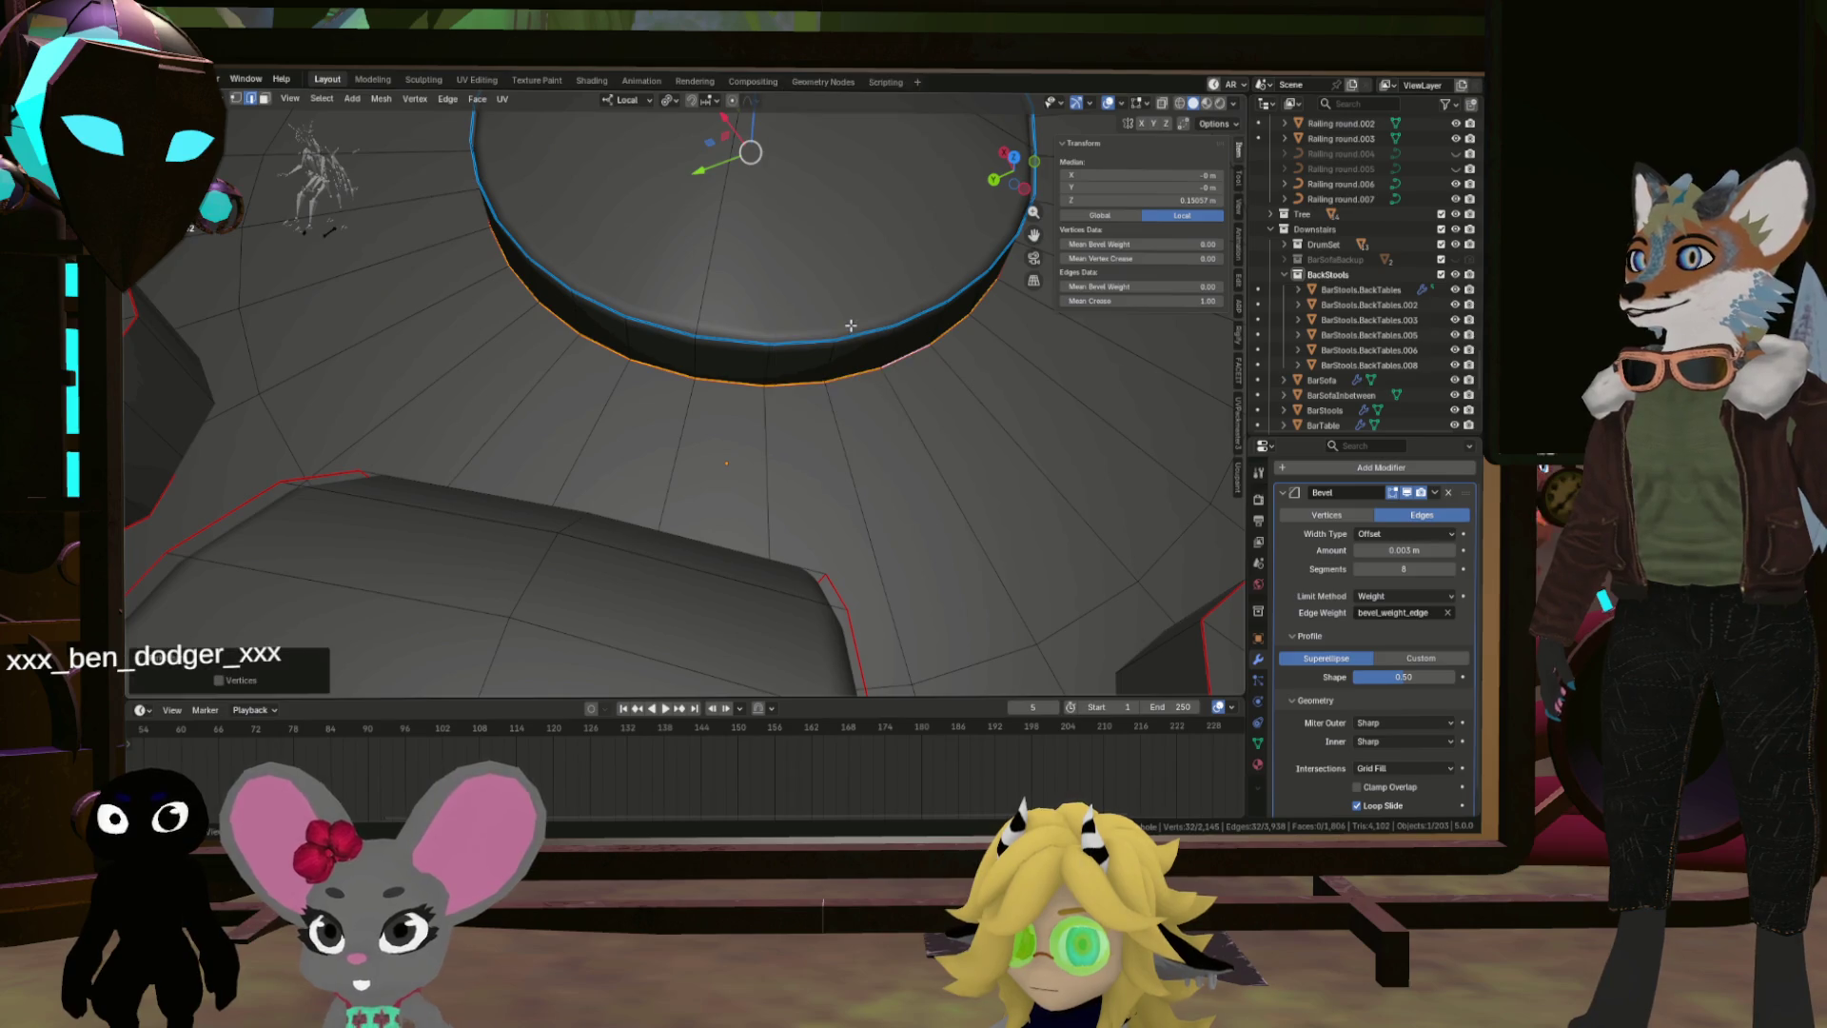
scroll(846, 335, down, 5)
scroll(850, 400, up, 4)
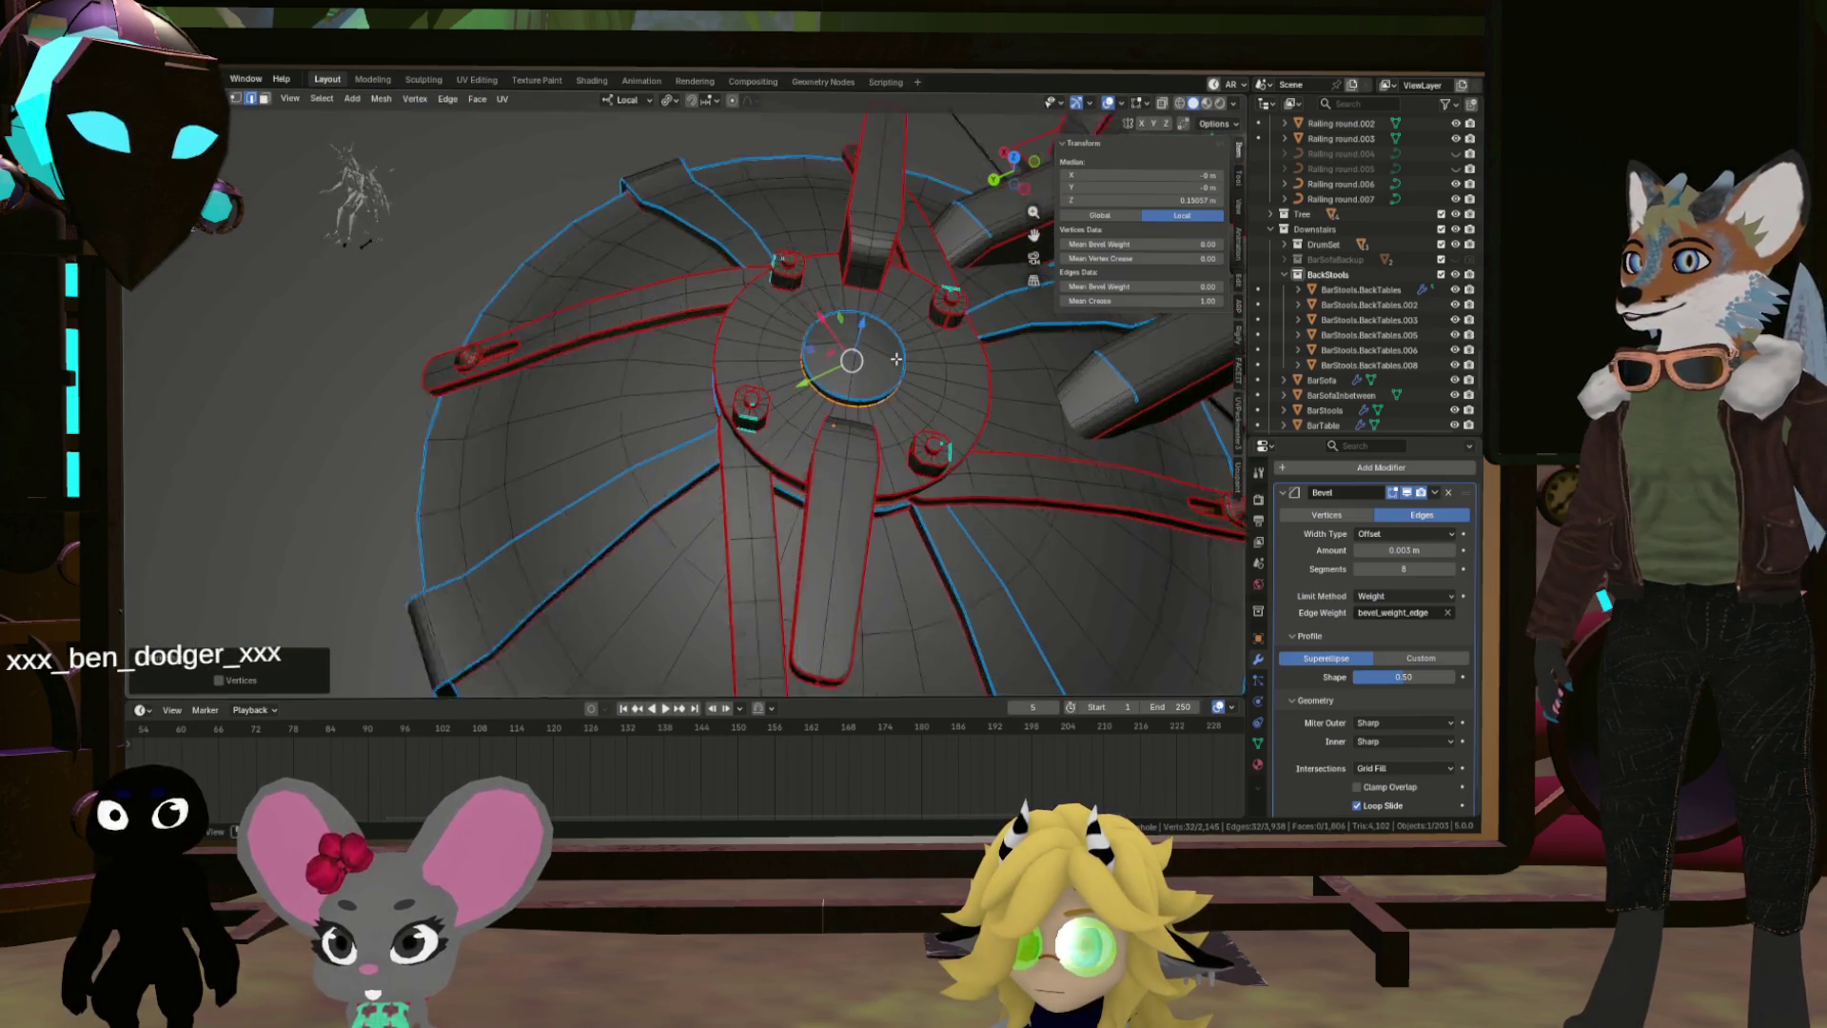
key(ctrl+e)
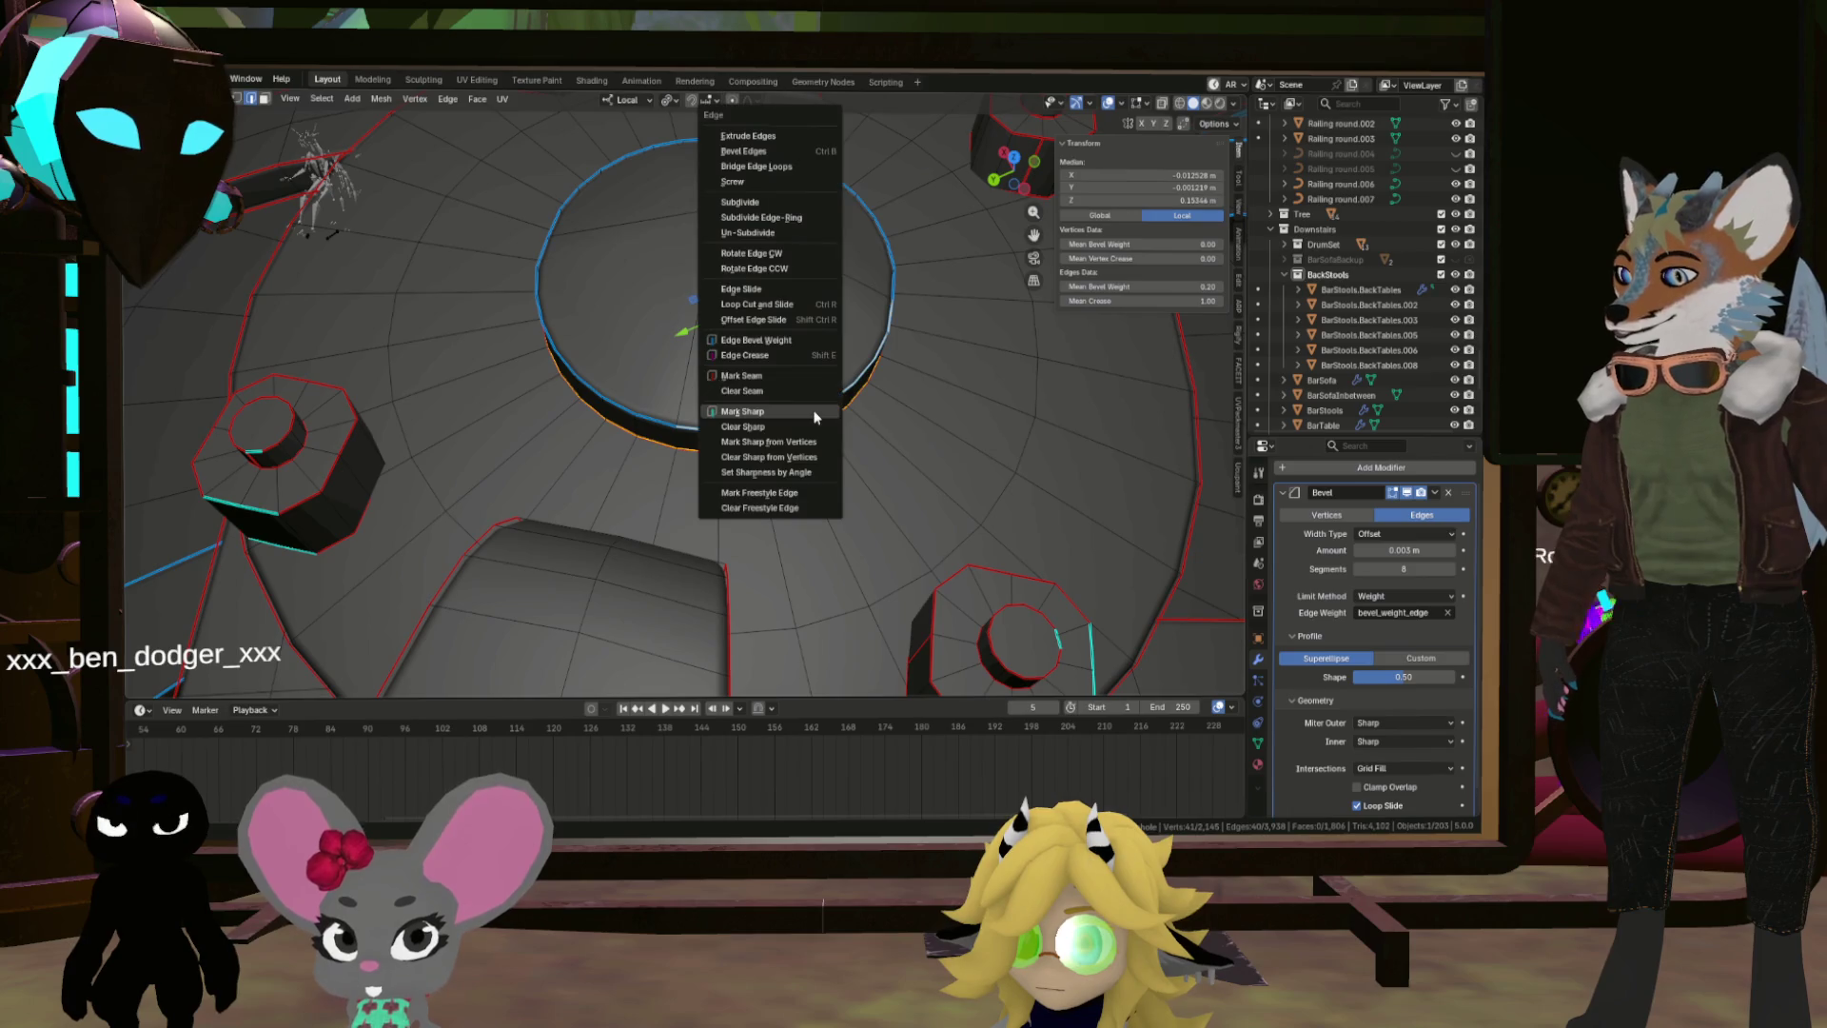
click(815, 415)
scroll(815, 416, down, 5)
scroll(839, 486, up, 4)
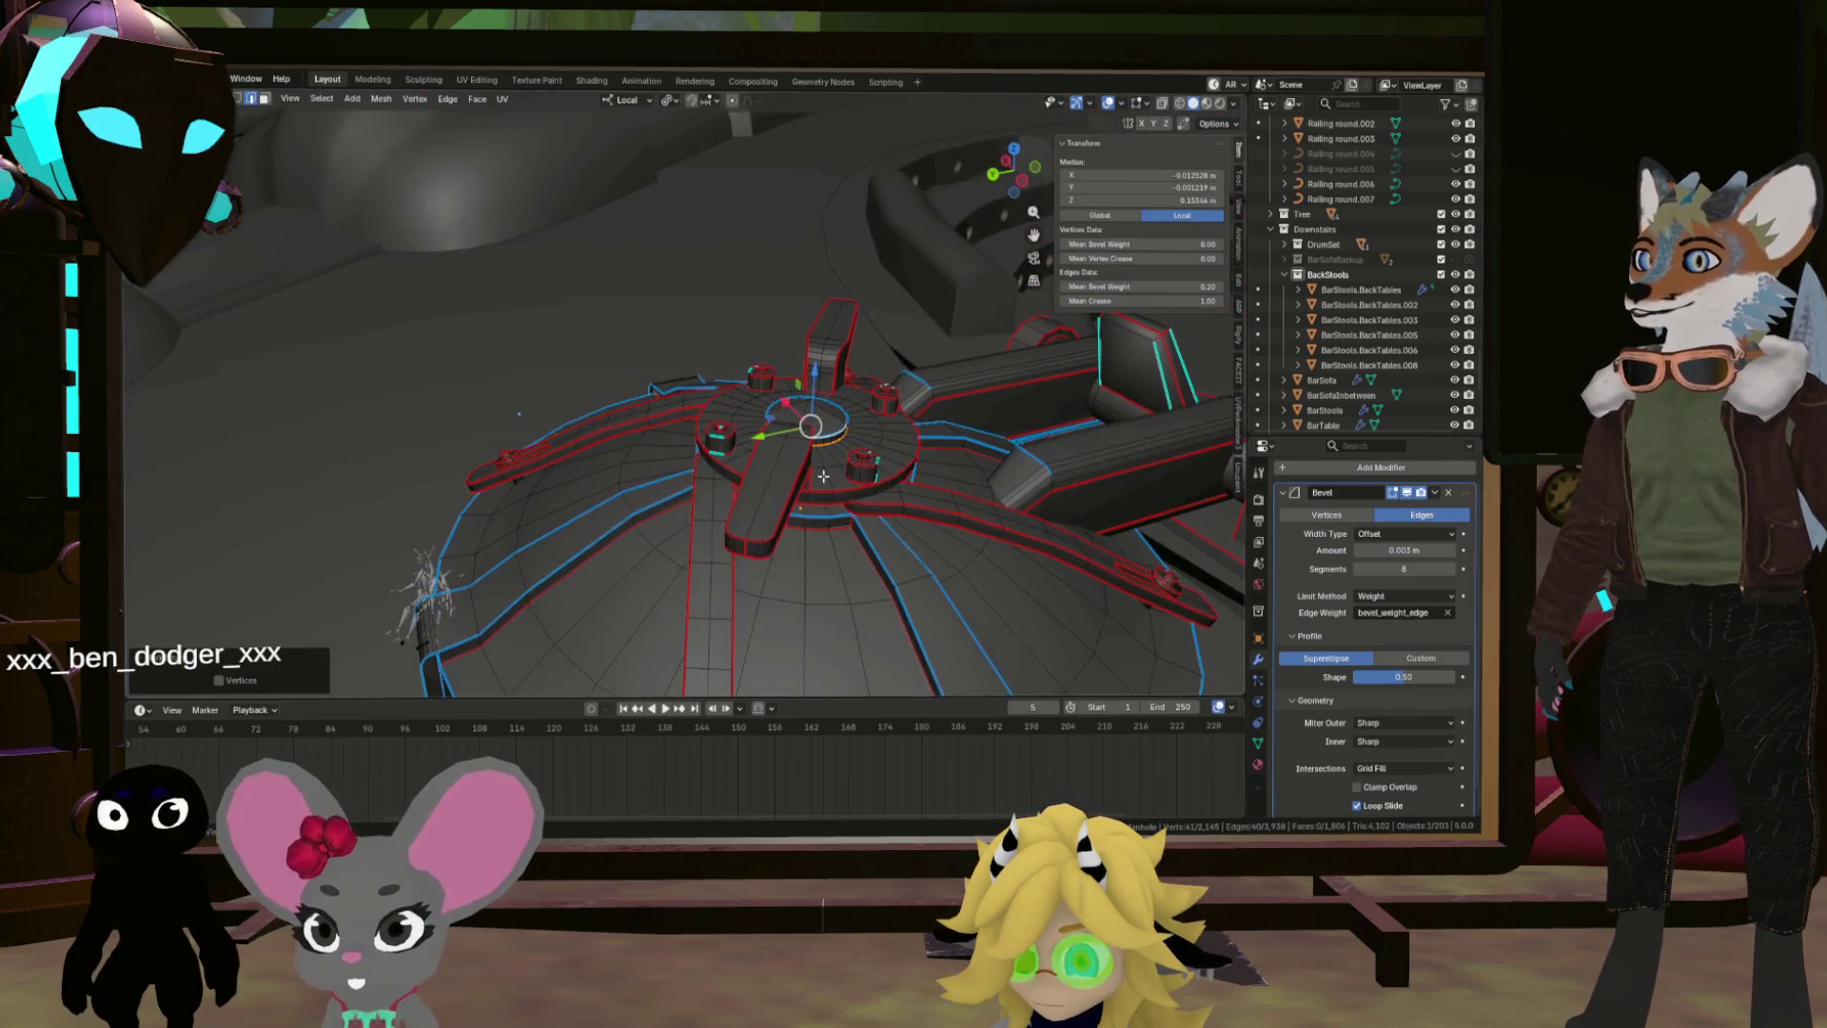
Step: Check the ring in Object Mode, then select the loop around the dome in Edit Mode
key(Tab)
mouse_move(840, 478)
mouse_down()
mouse_move(744, 499)
mouse_move(822, 533)
mouse_move(892, 514)
mouse_move(771, 409)
mouse_move(905, 437)
mouse_move(836, 441)
mouse_move(878, 560)
mouse_up()
scroll(905, 433, down, 3)
scroll(905, 428, up, 2)
key(Tab)
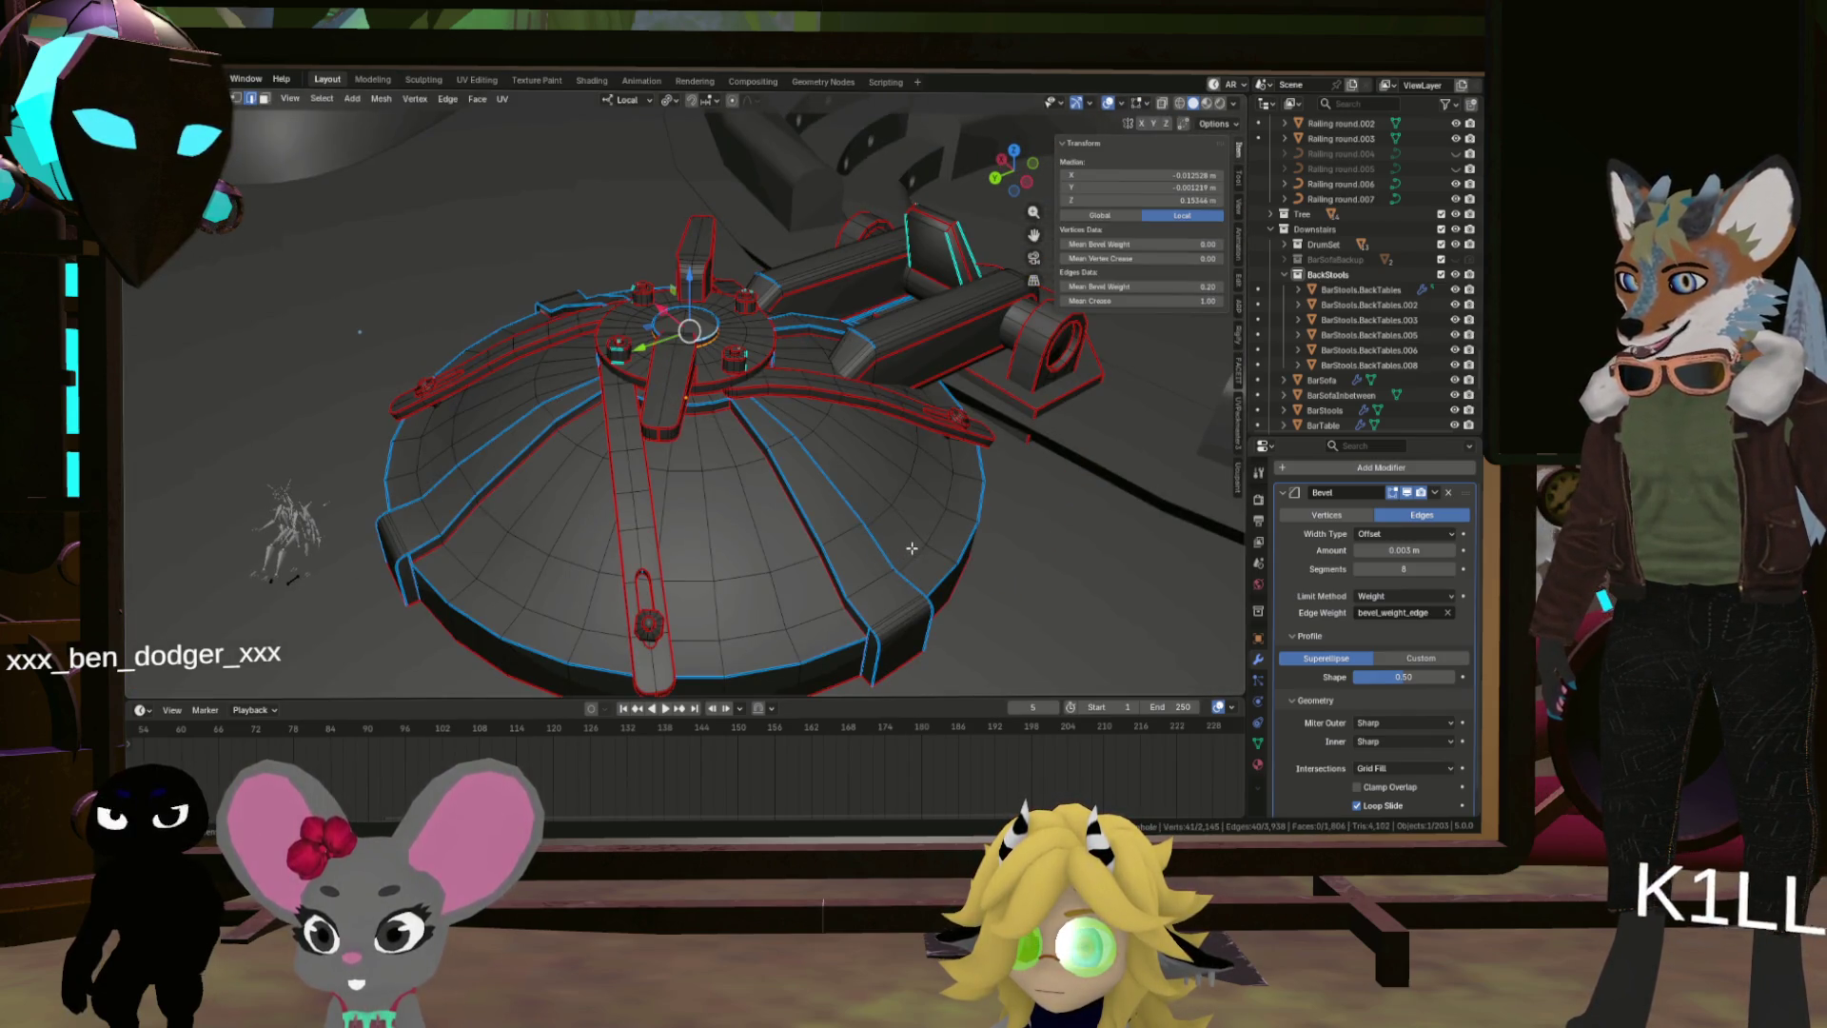
alt+click(915, 550)
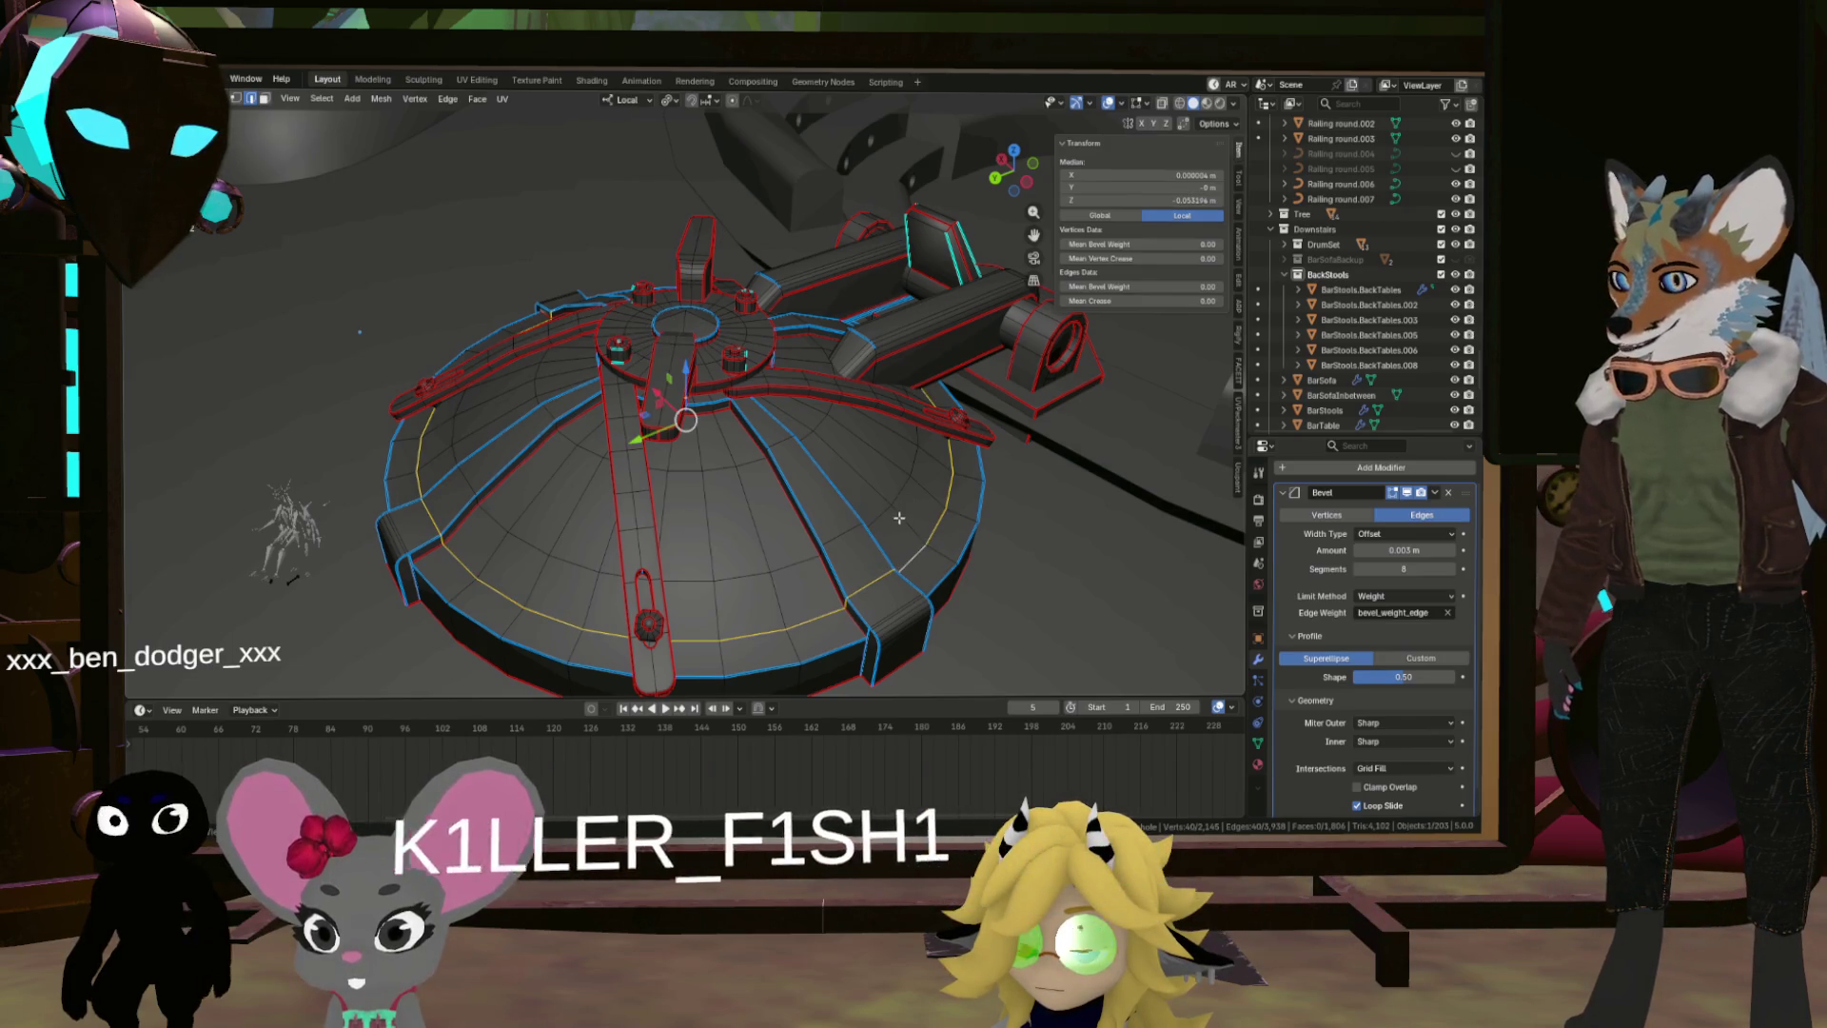
Step: Clean up the dome loop selection by dropping stray edges and vertices
scroll(824, 603, up, 5)
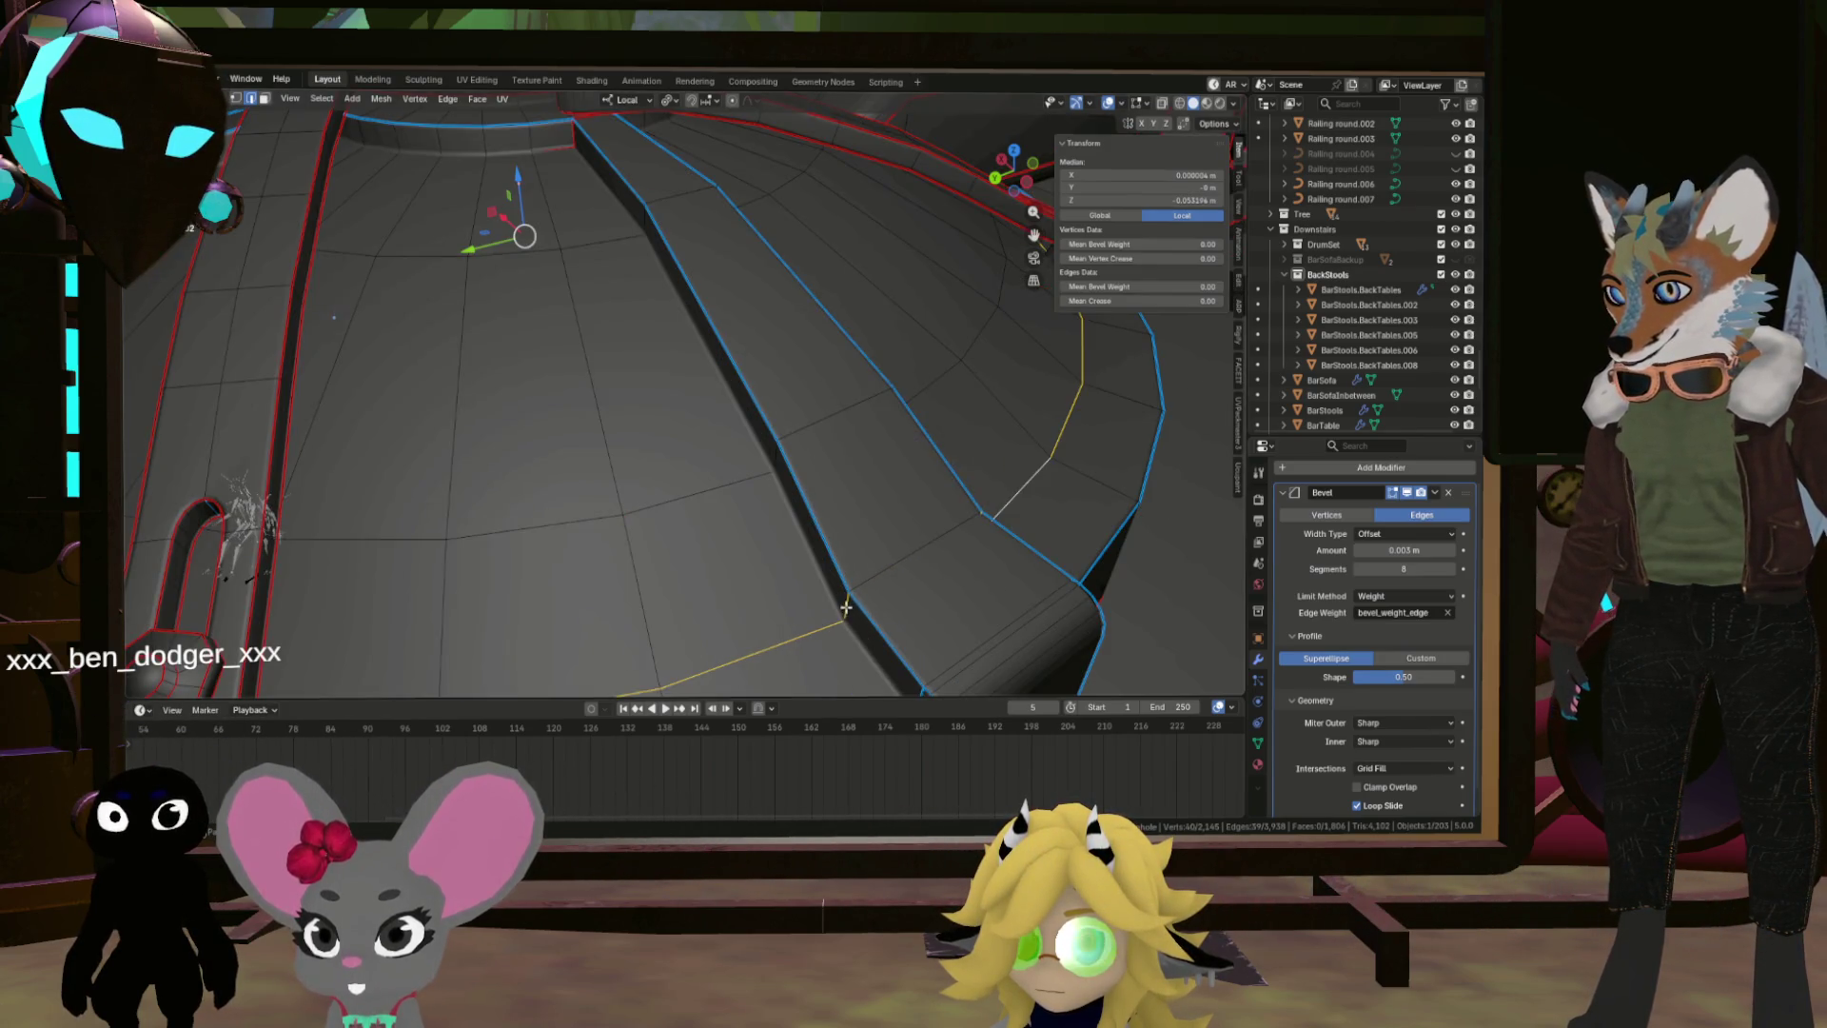
shift+click(845, 606)
mouse_move(845, 606)
mouse_down()
mouse_move(837, 522)
mouse_move(992, 496)
mouse_up()
scroll(993, 491, down, 5)
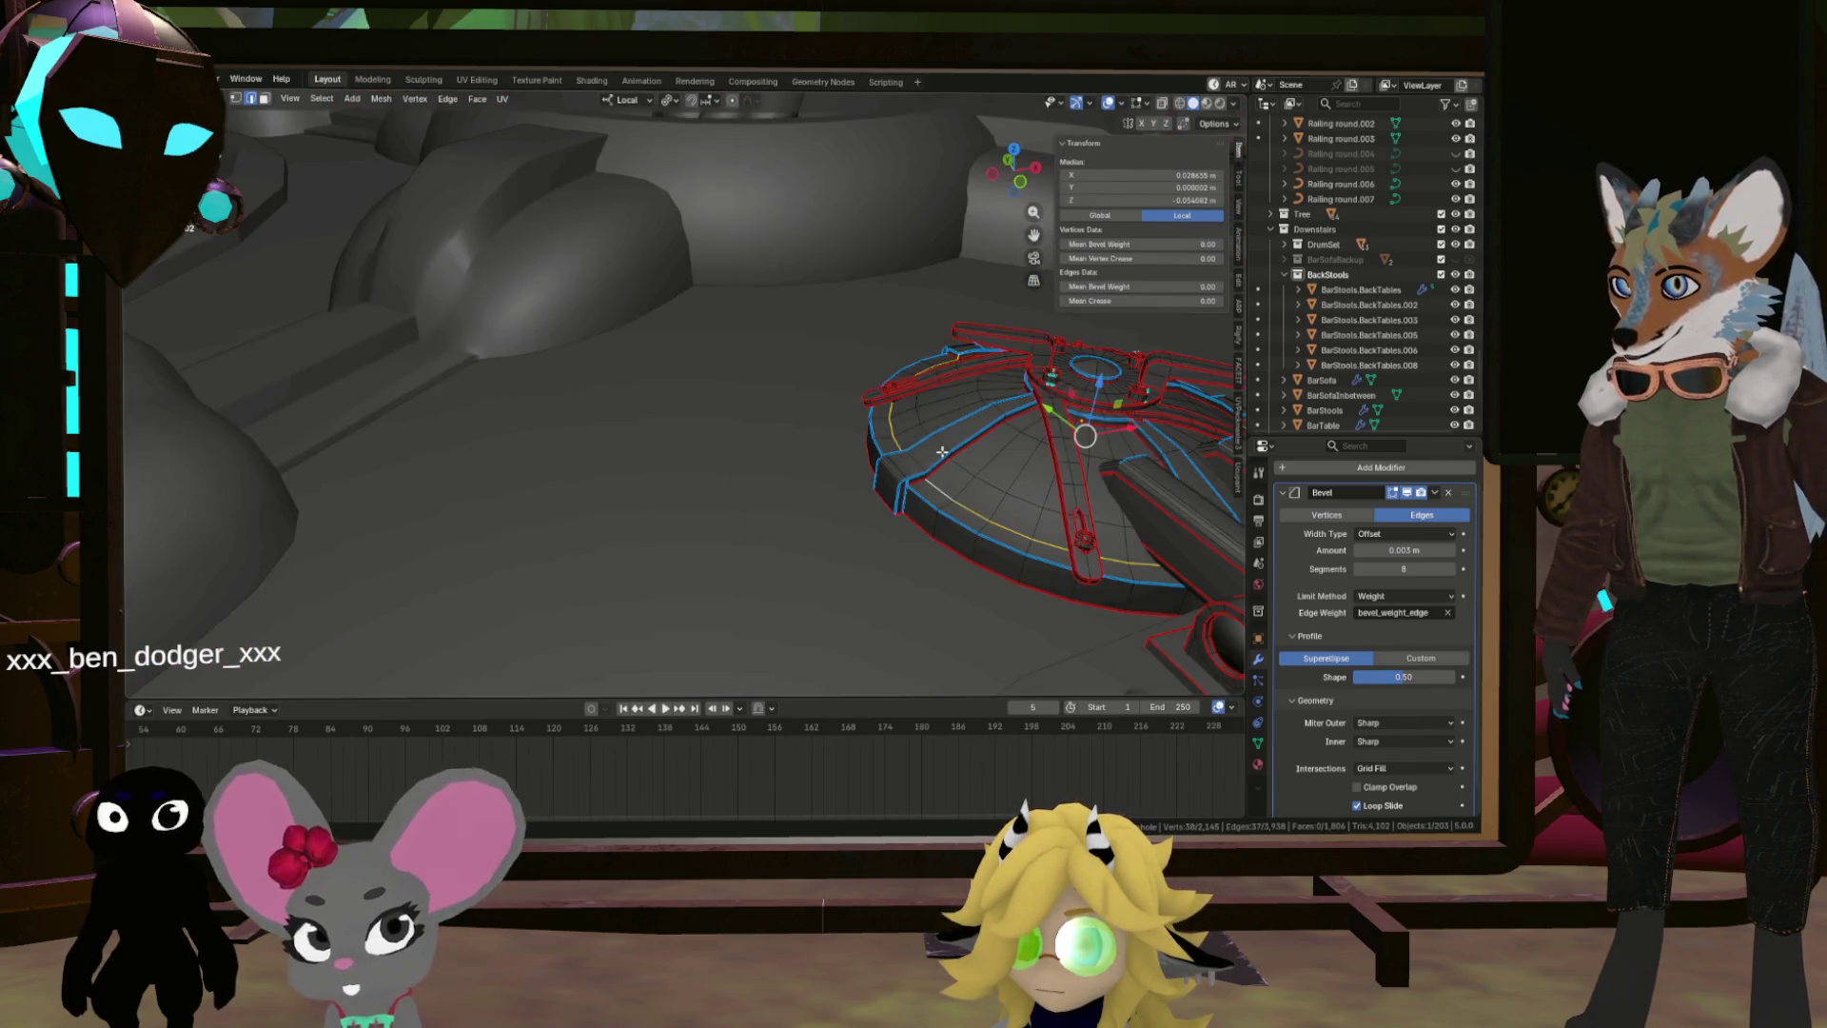
scroll(594, 297, up, 6)
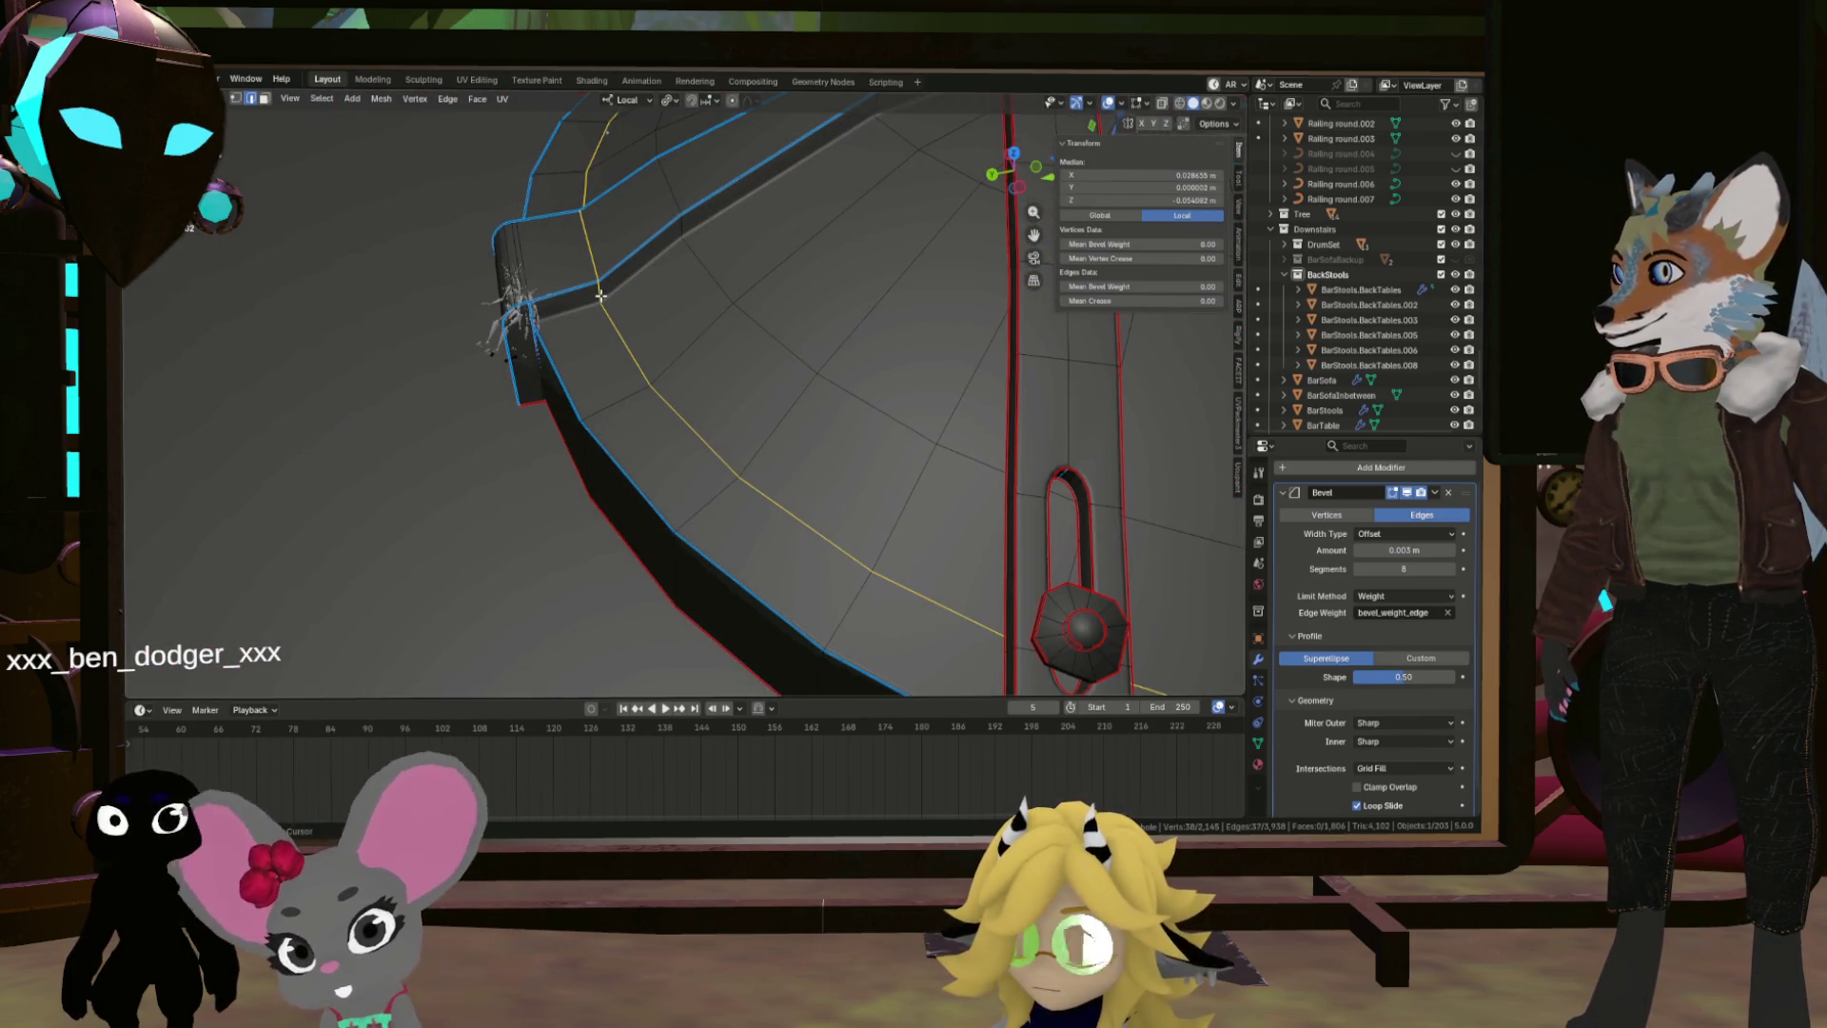
scroll(569, 209, down, 4)
scroll(553, 217, up, 4)
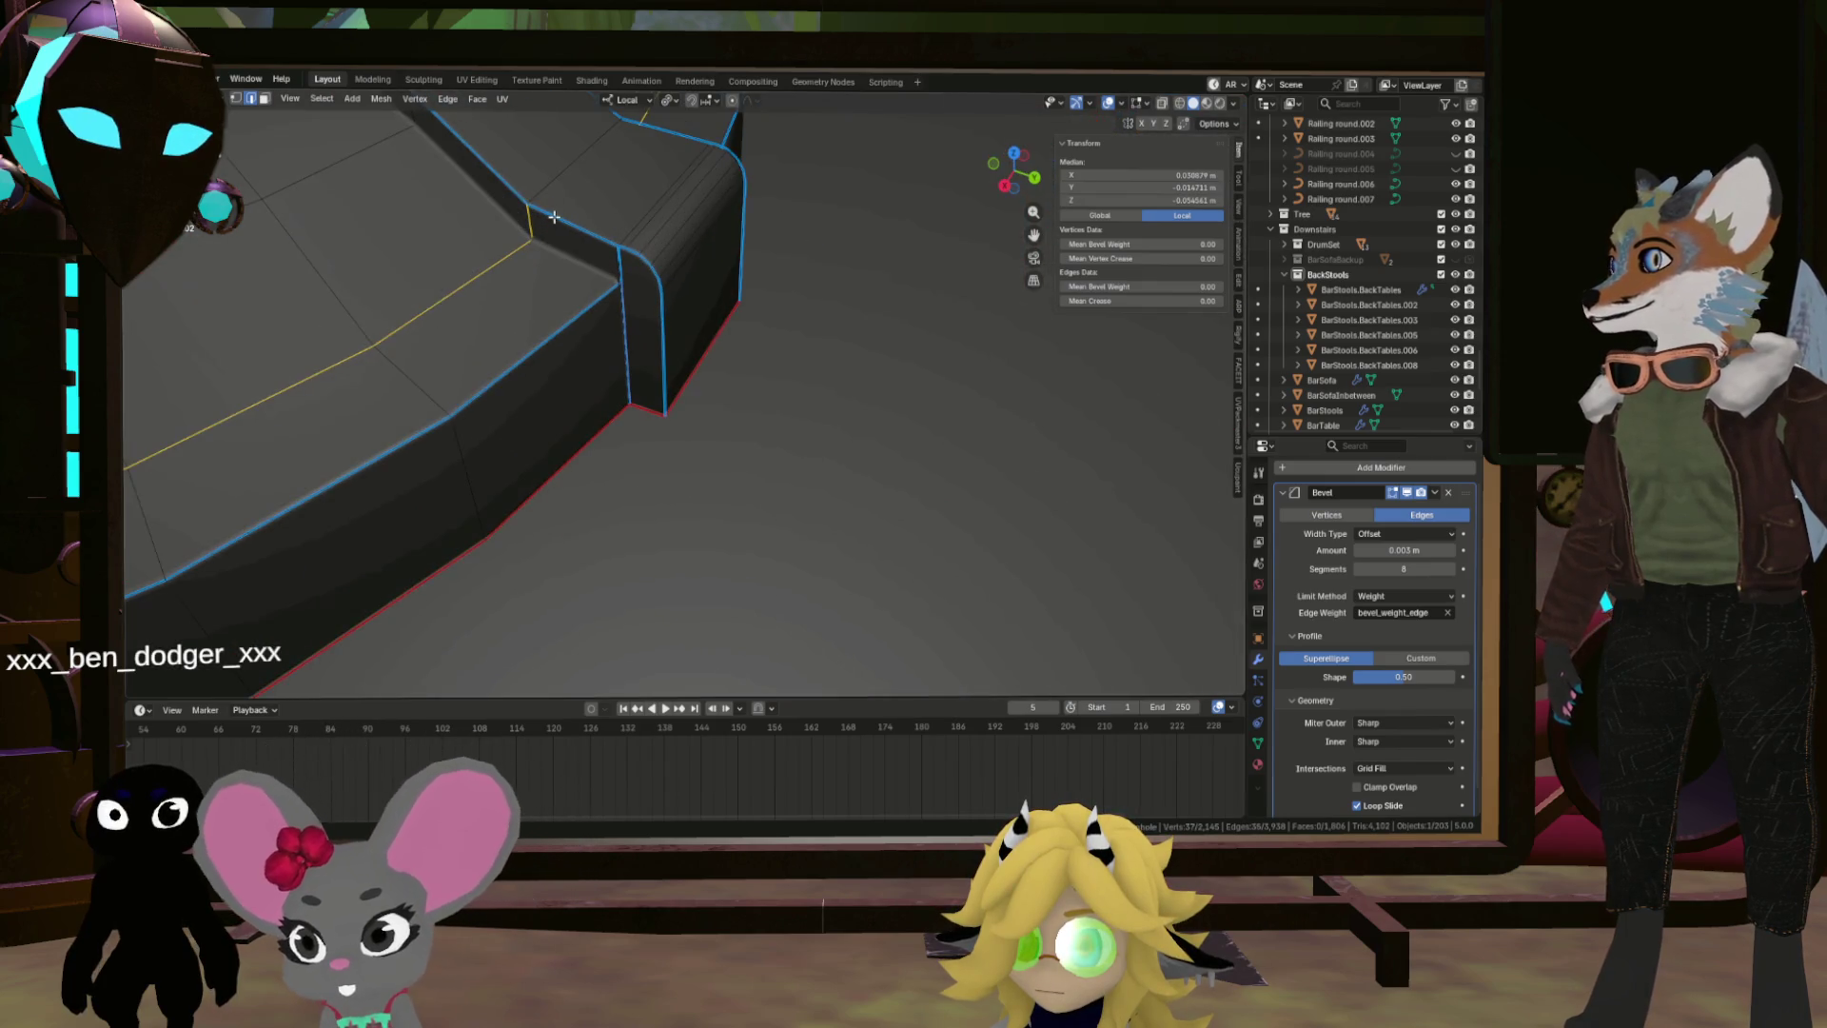
scroll(532, 229, down, 4)
scroll(627, 353, up, 6)
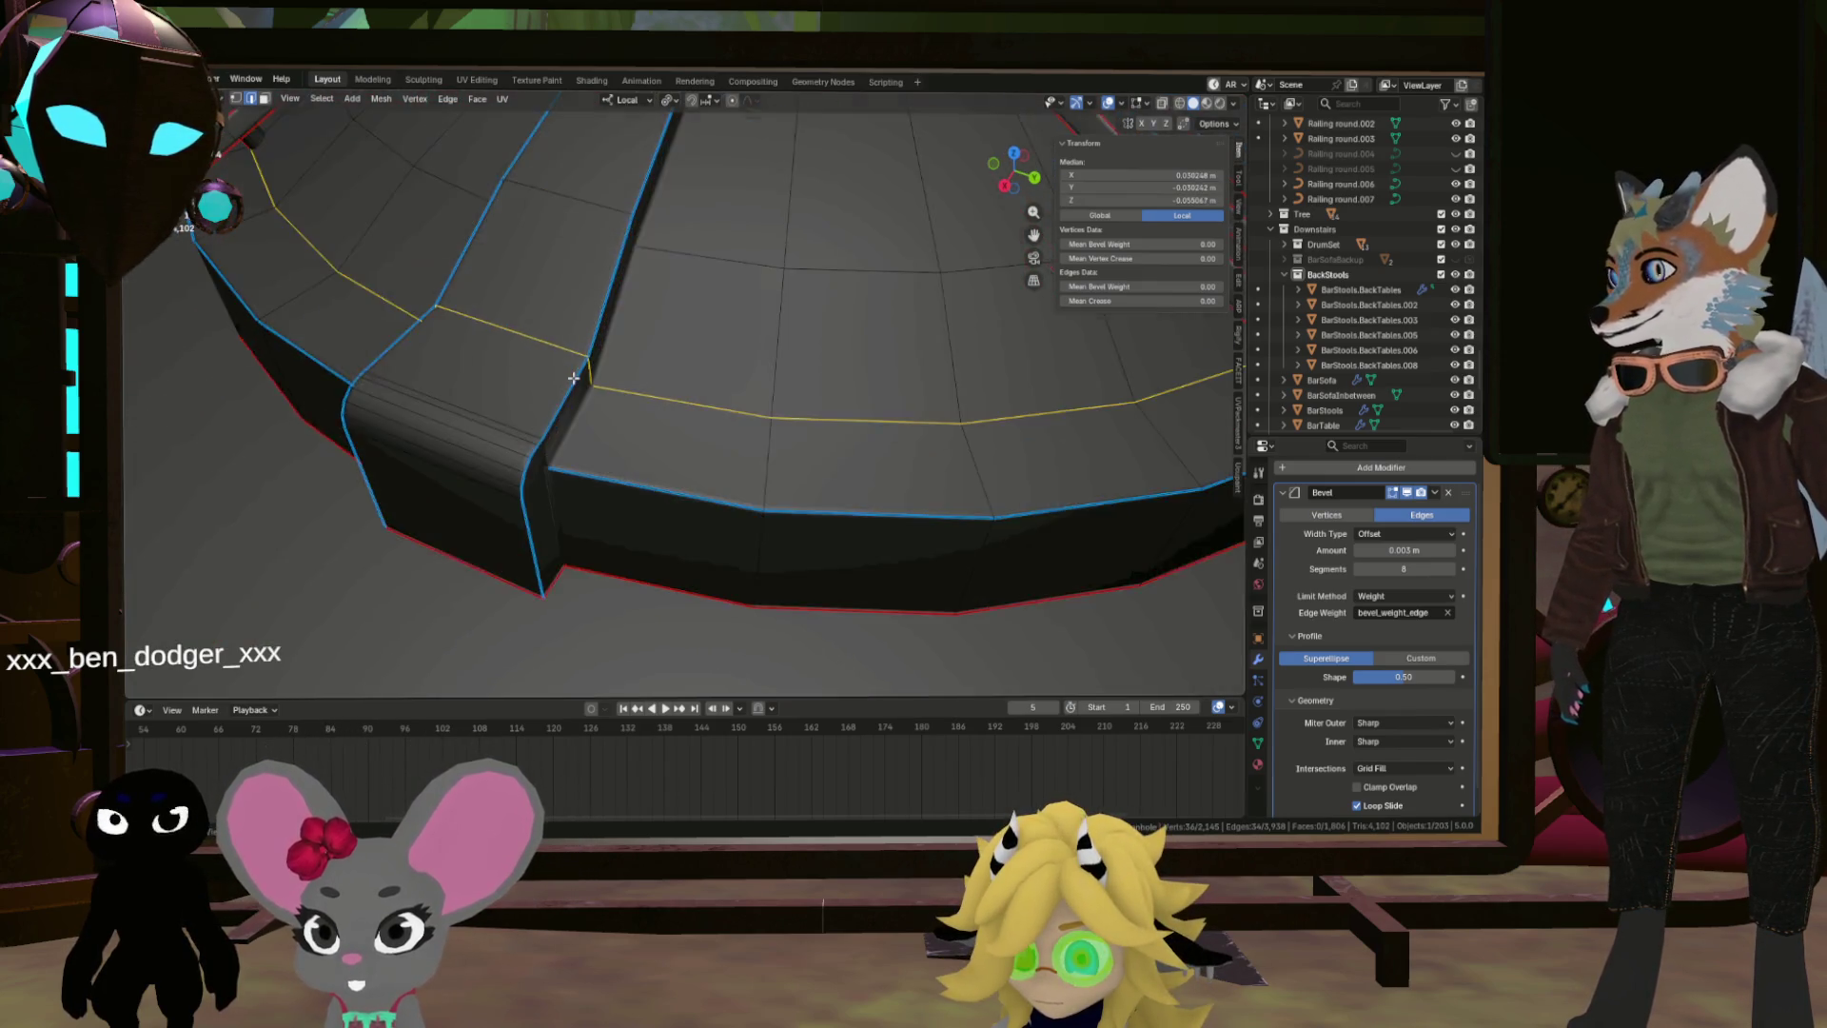
scroll(627, 353, down, 4)
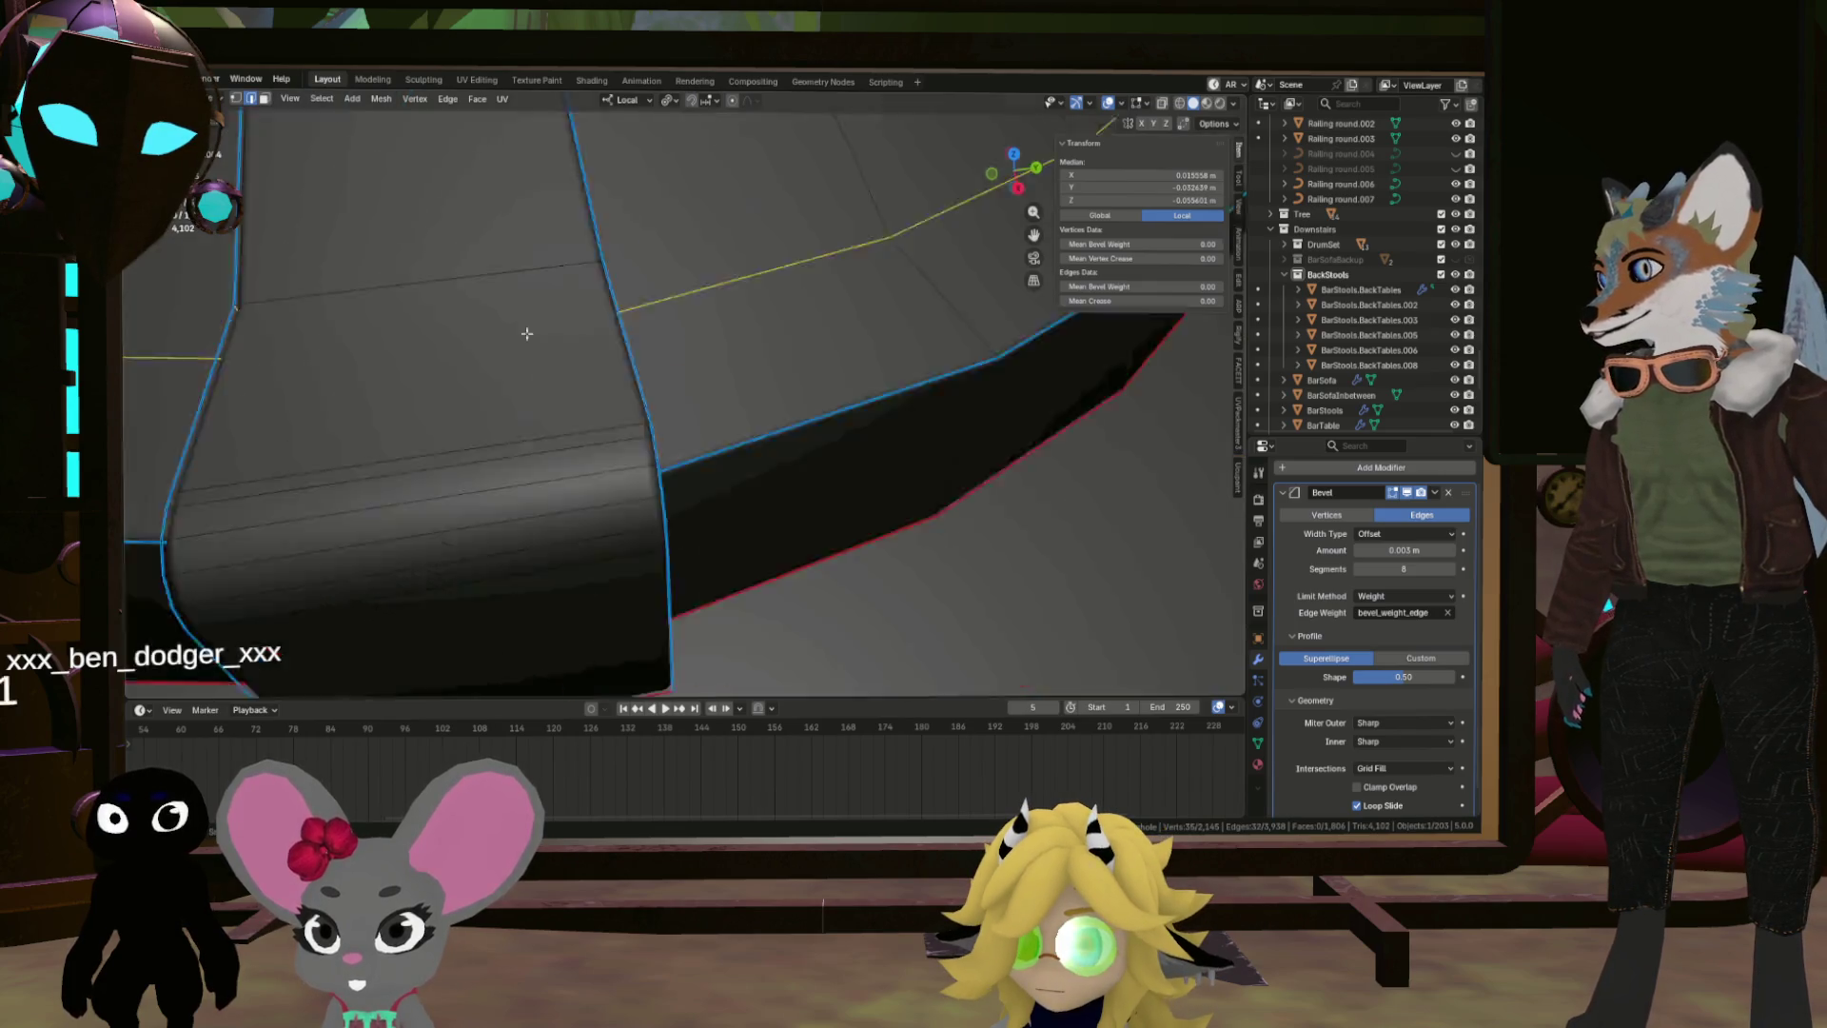
scroll(522, 326, up, 5)
shift+click(614, 295)
scroll(613, 295, down, 4)
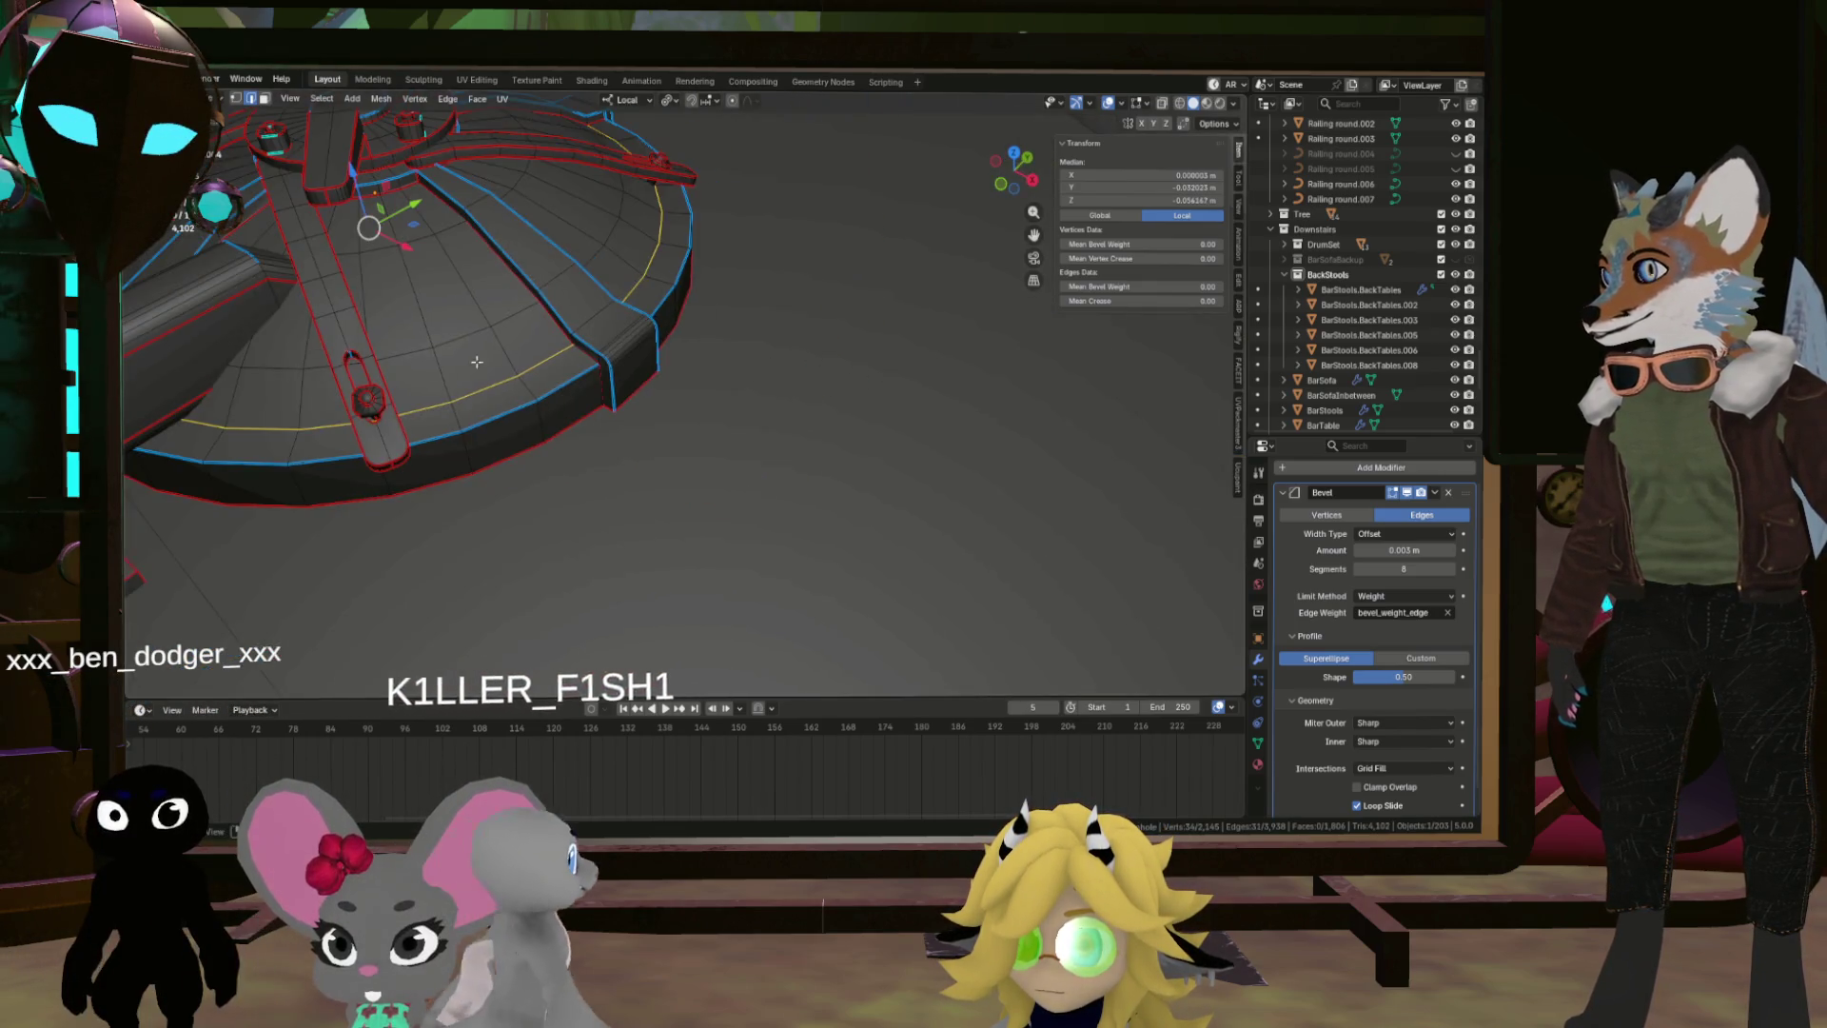
scroll(591, 414, up, 5)
scroll(591, 414, down, 4)
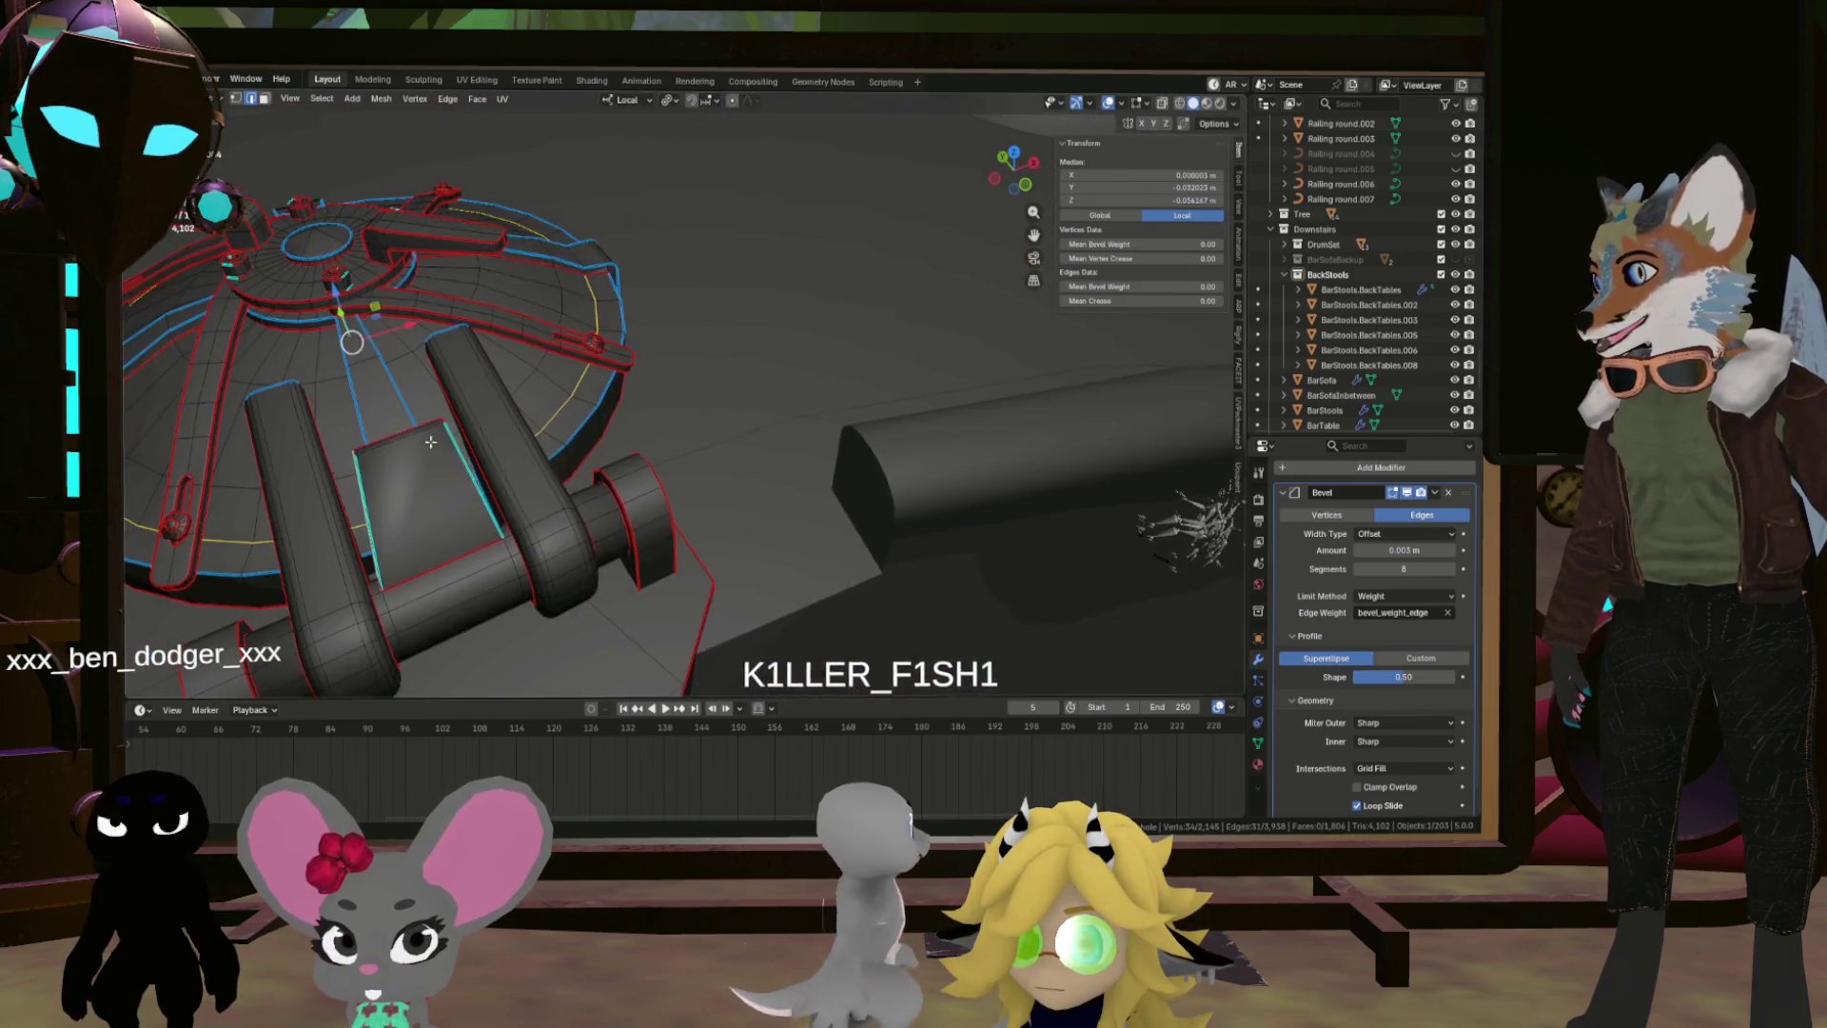
scroll(679, 592, up, 7)
scroll(680, 592, down, 4)
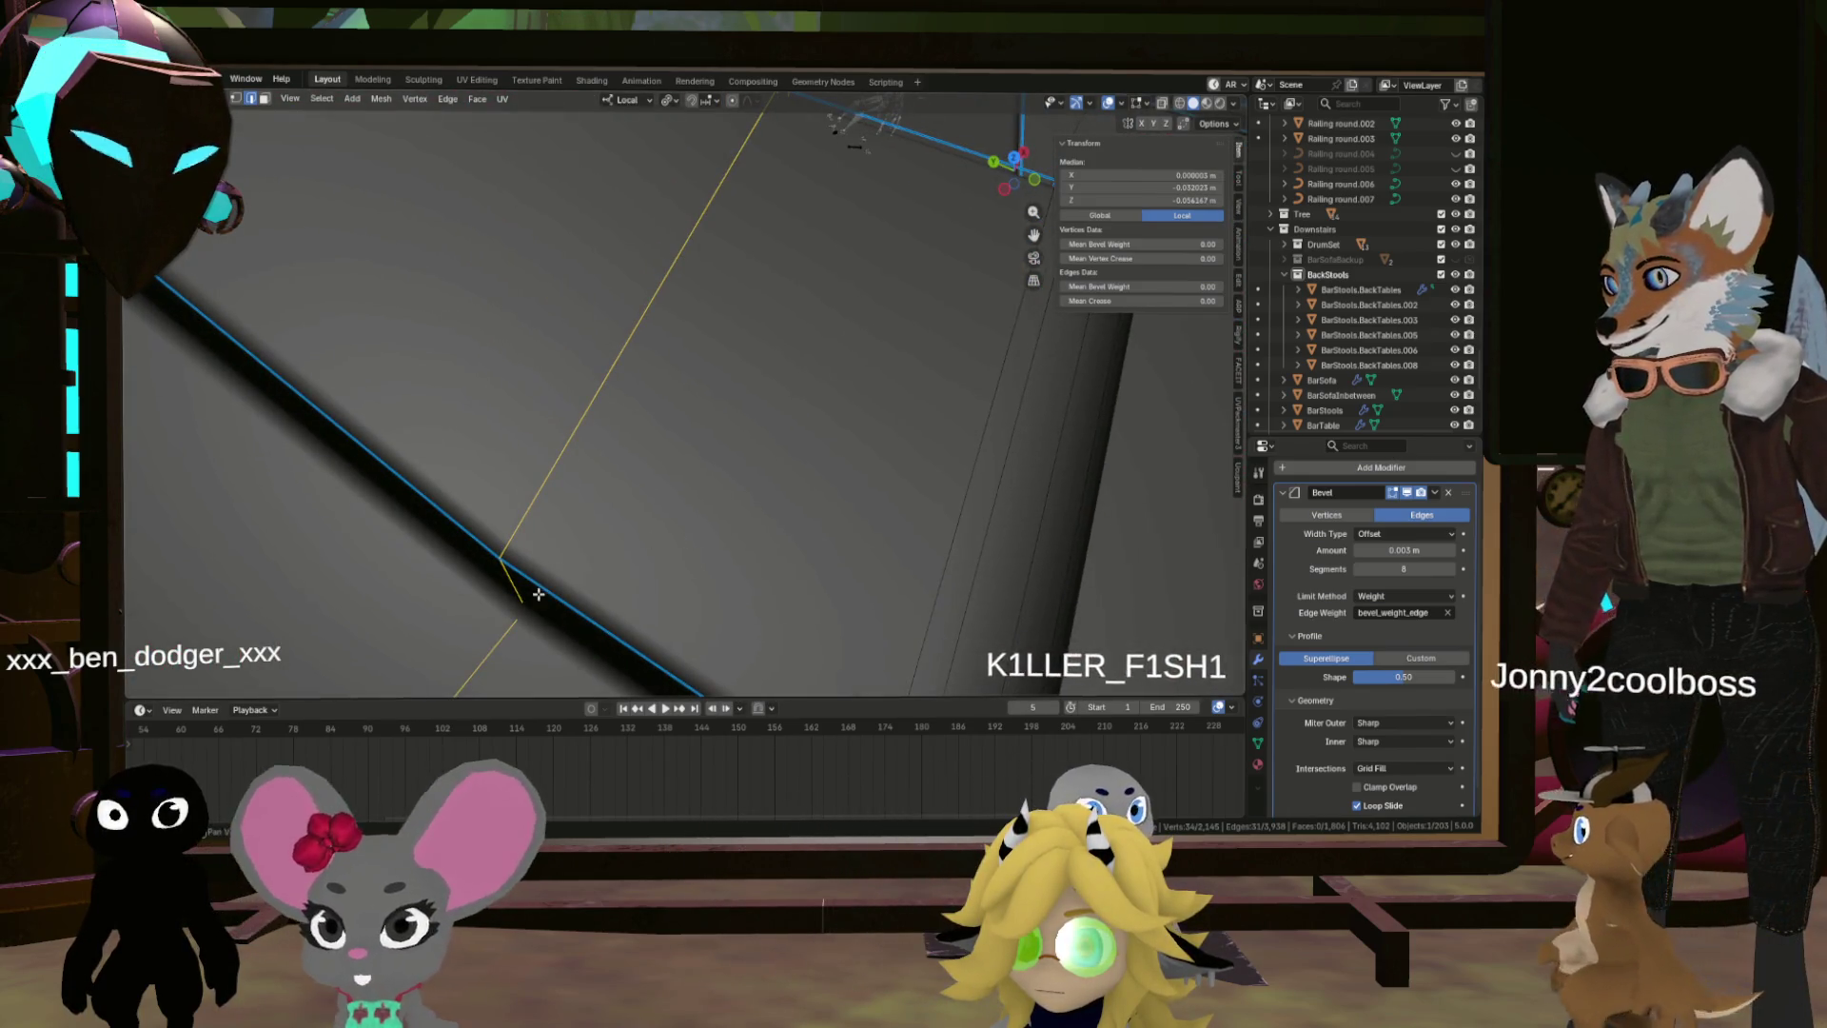
shift+click(551, 436)
scroll(655, 249, up, 5)
scroll(655, 250, down, 3)
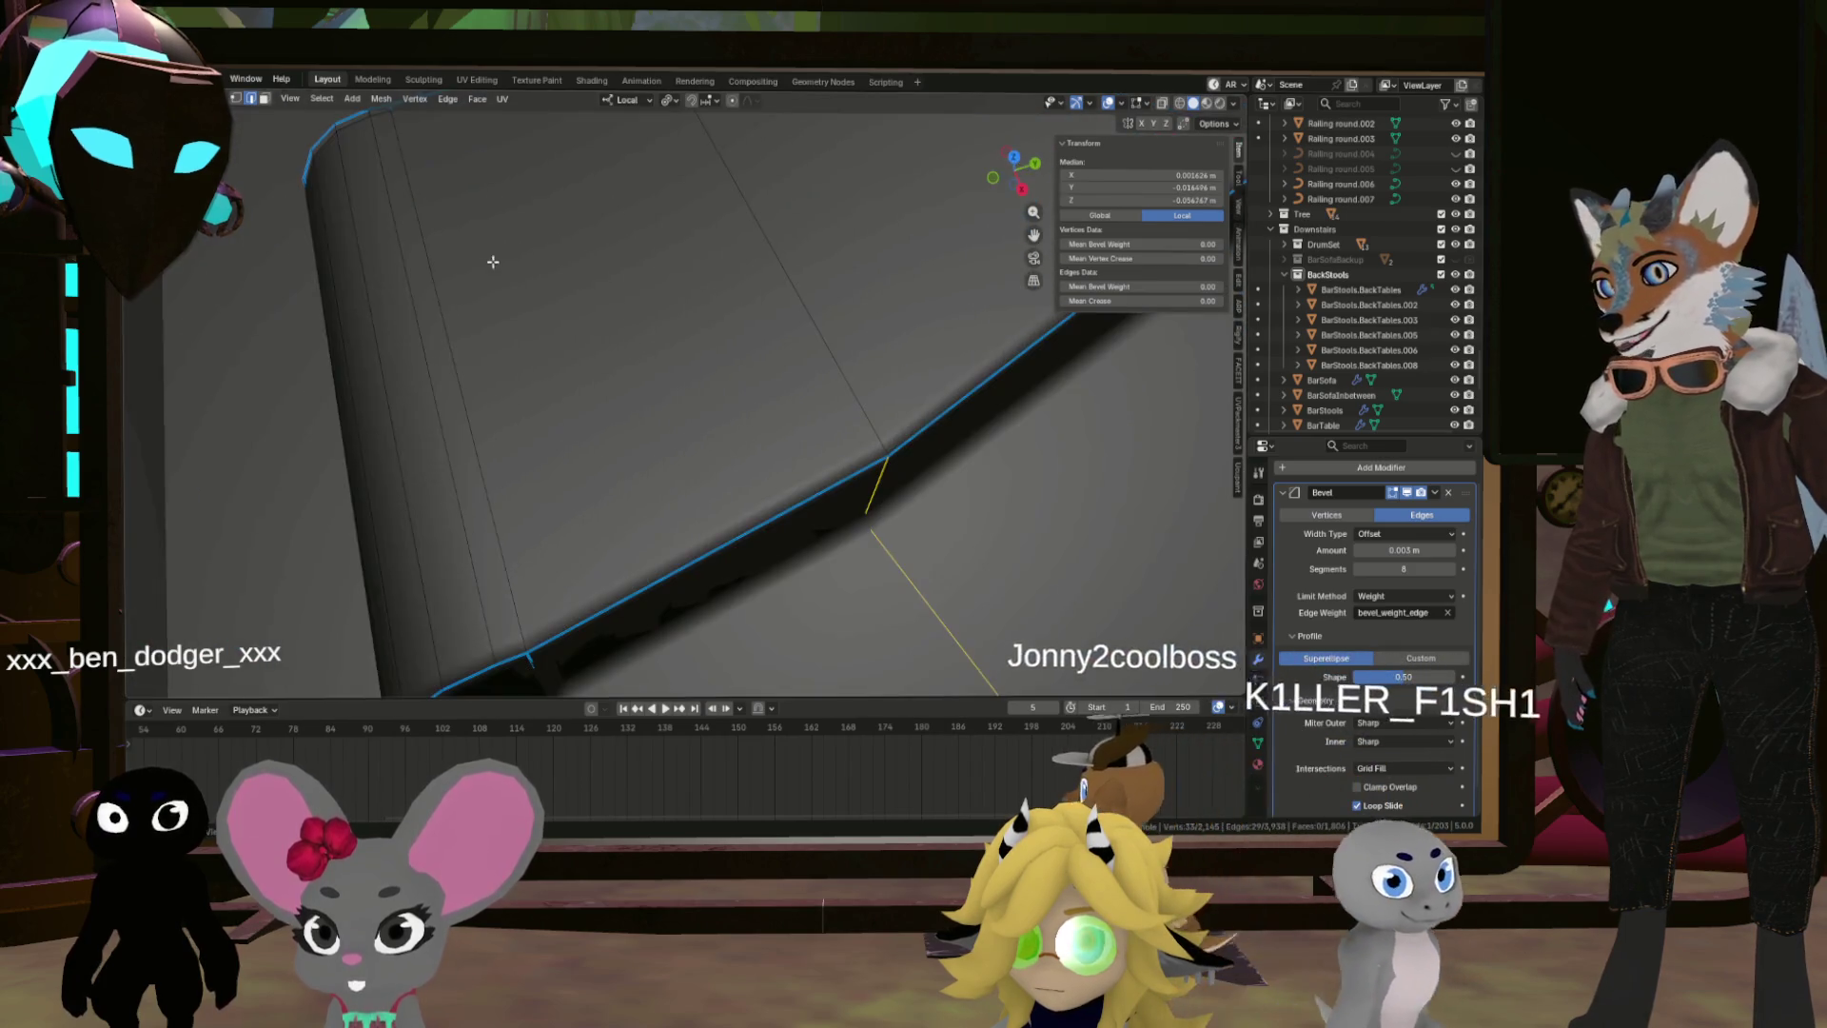
scroll(848, 448, down, 3)
scroll(866, 444, down, 4)
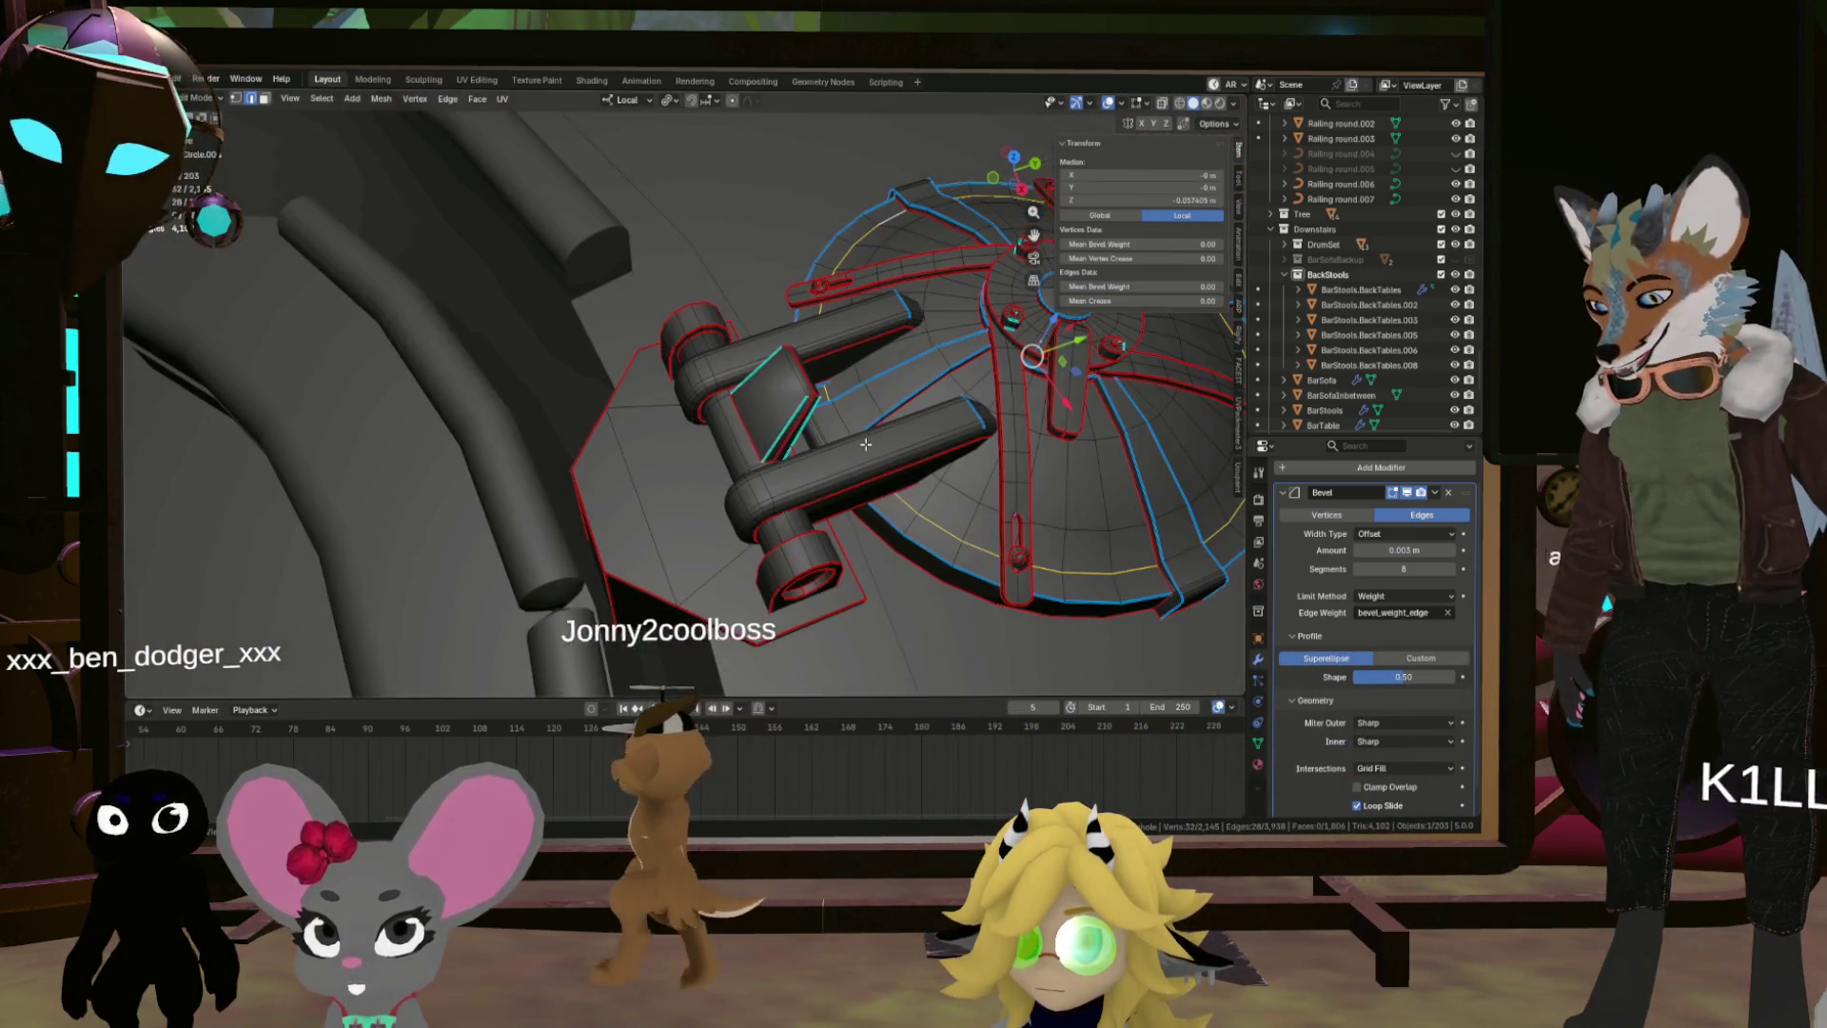
Step: Mark the dome loop sharp and check the shading in Object Mode
right_click(865, 444)
click(865, 445)
drag(955, 453, 795, 433)
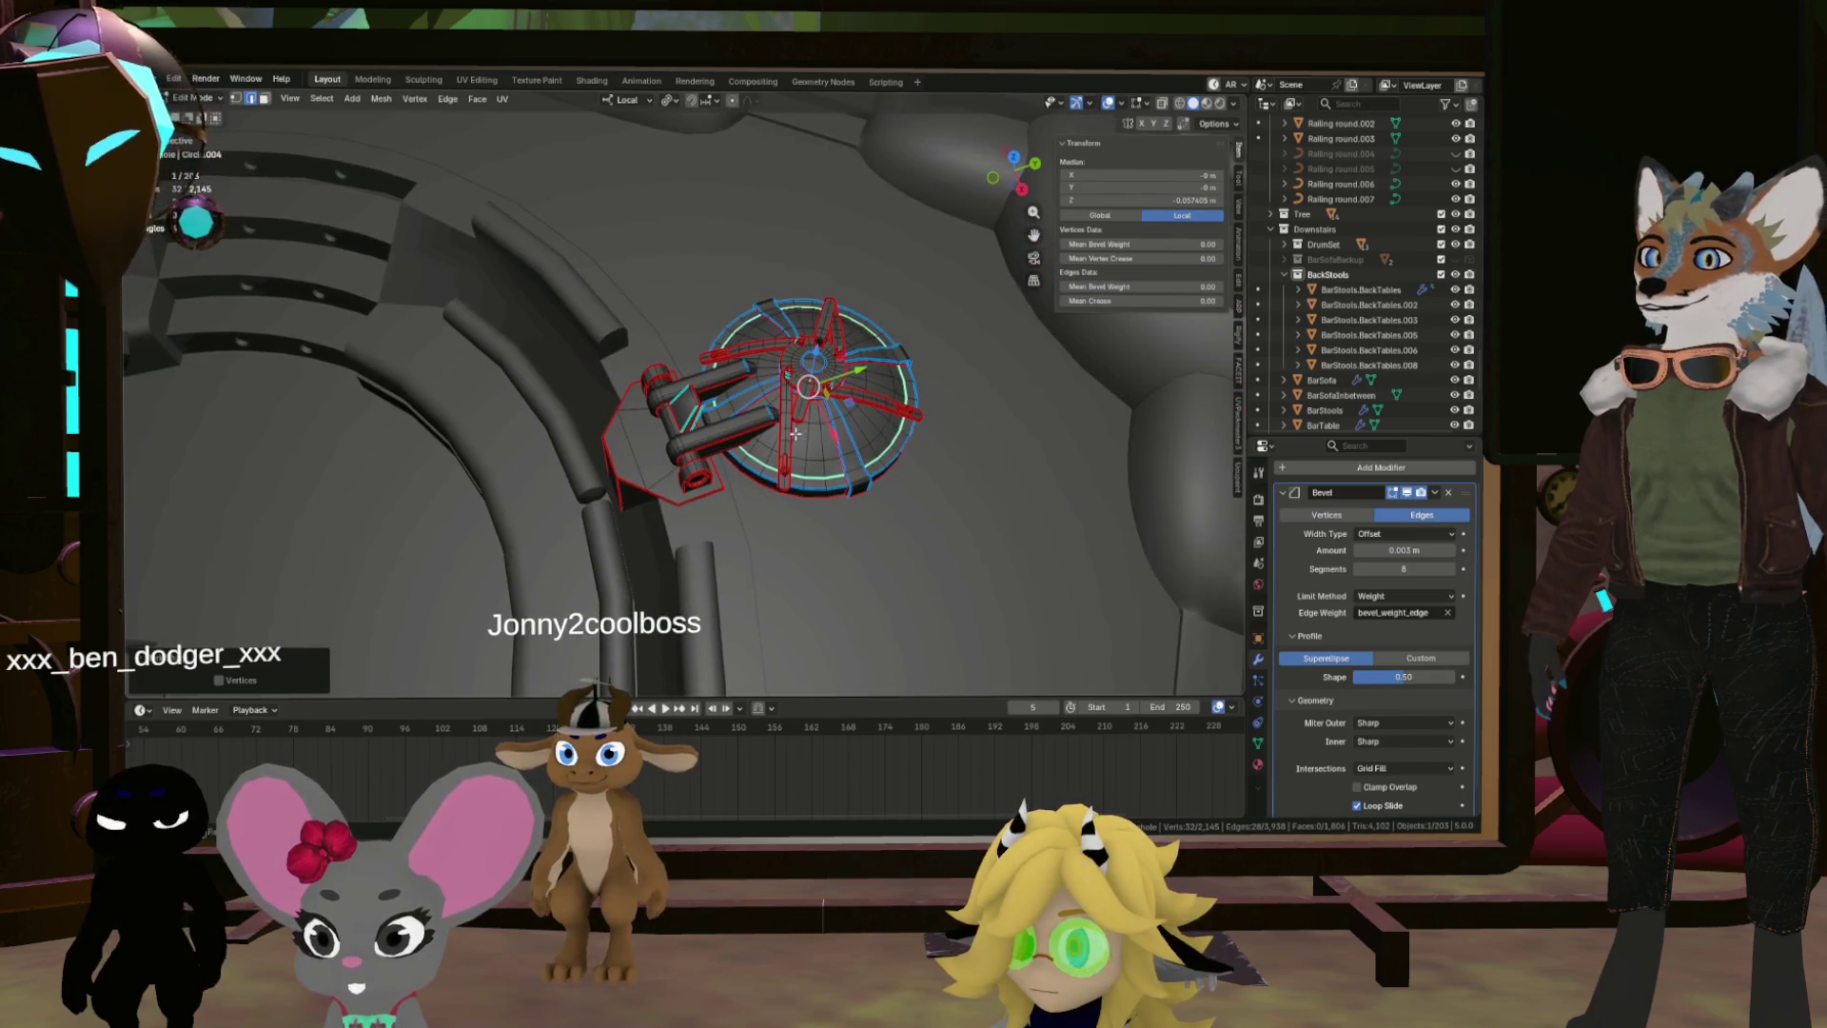
key(Tab)
scroll(826, 409, up, 5)
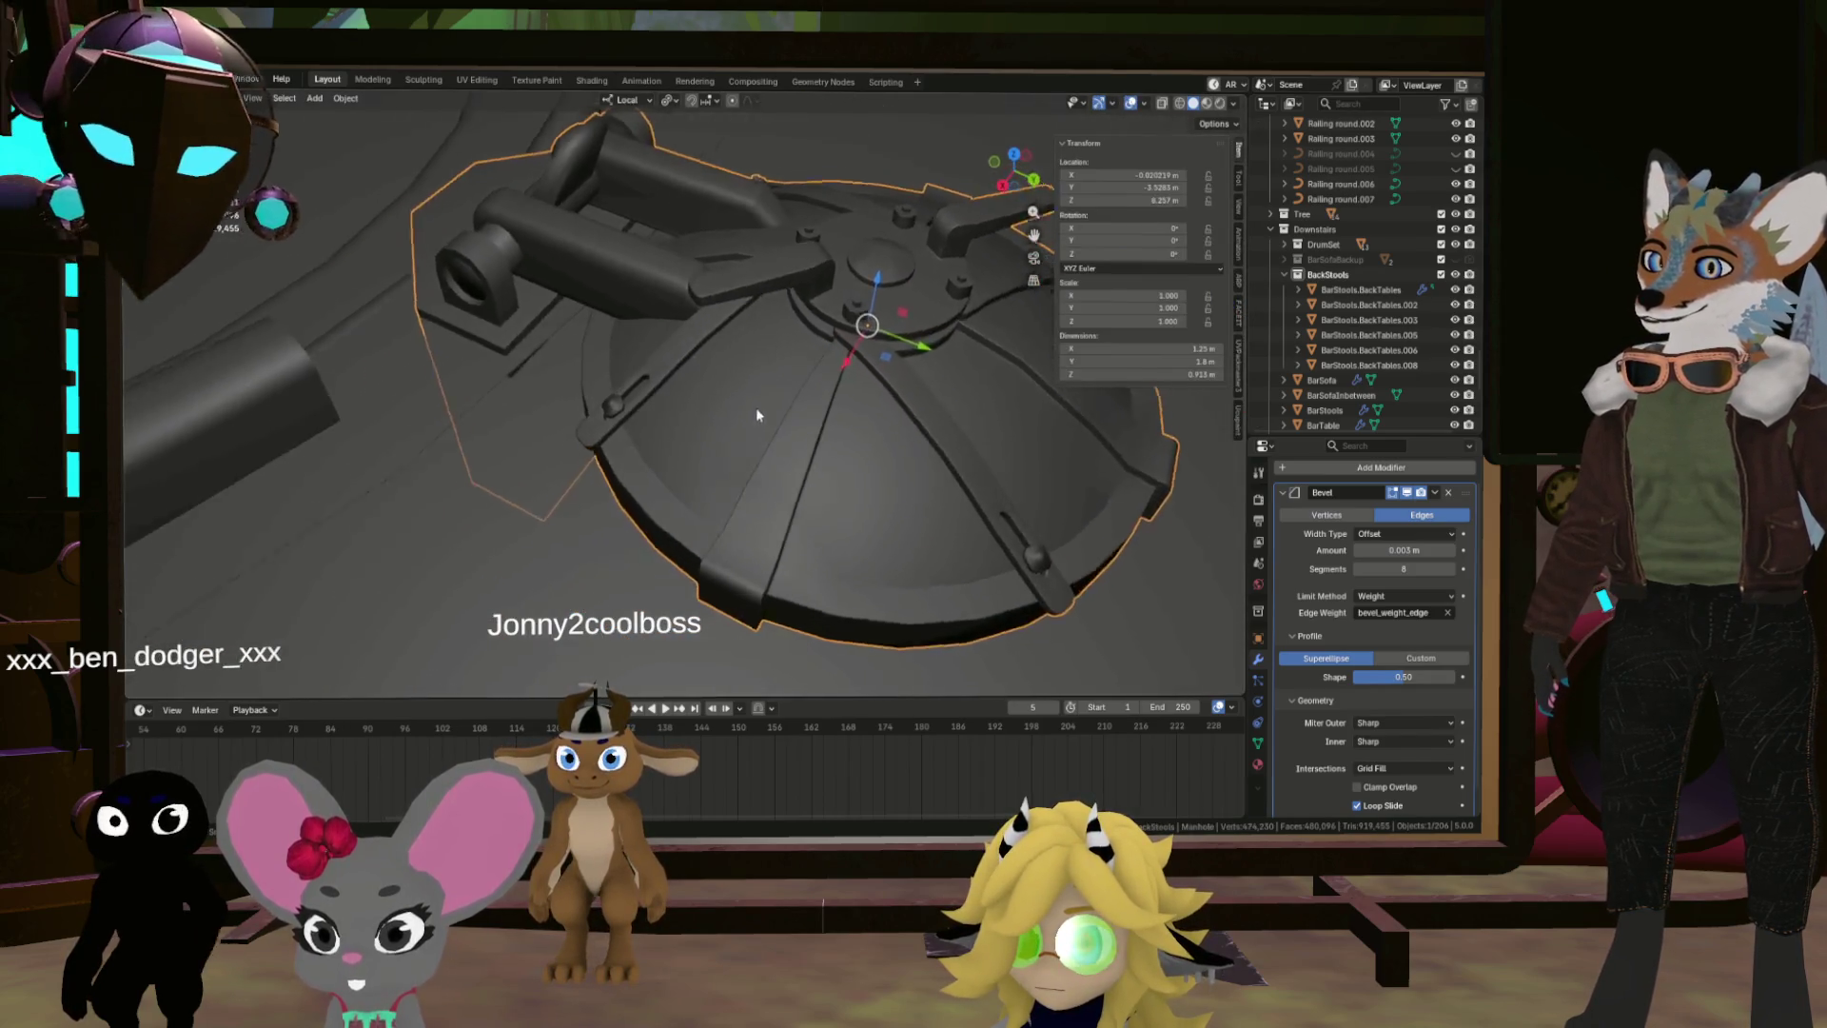
scroll(671, 391, down, 3)
mouse_move(726, 420)
mouse_down()
mouse_move(852, 448)
mouse_move(758, 462)
mouse_up()
key(Tab)
scroll(807, 458, up, 2)
Step: Select the edges along the central ramp
mouse_move(889, 458)
mouse_down()
mouse_move(1031, 473)
mouse_move(650, 407)
mouse_up()
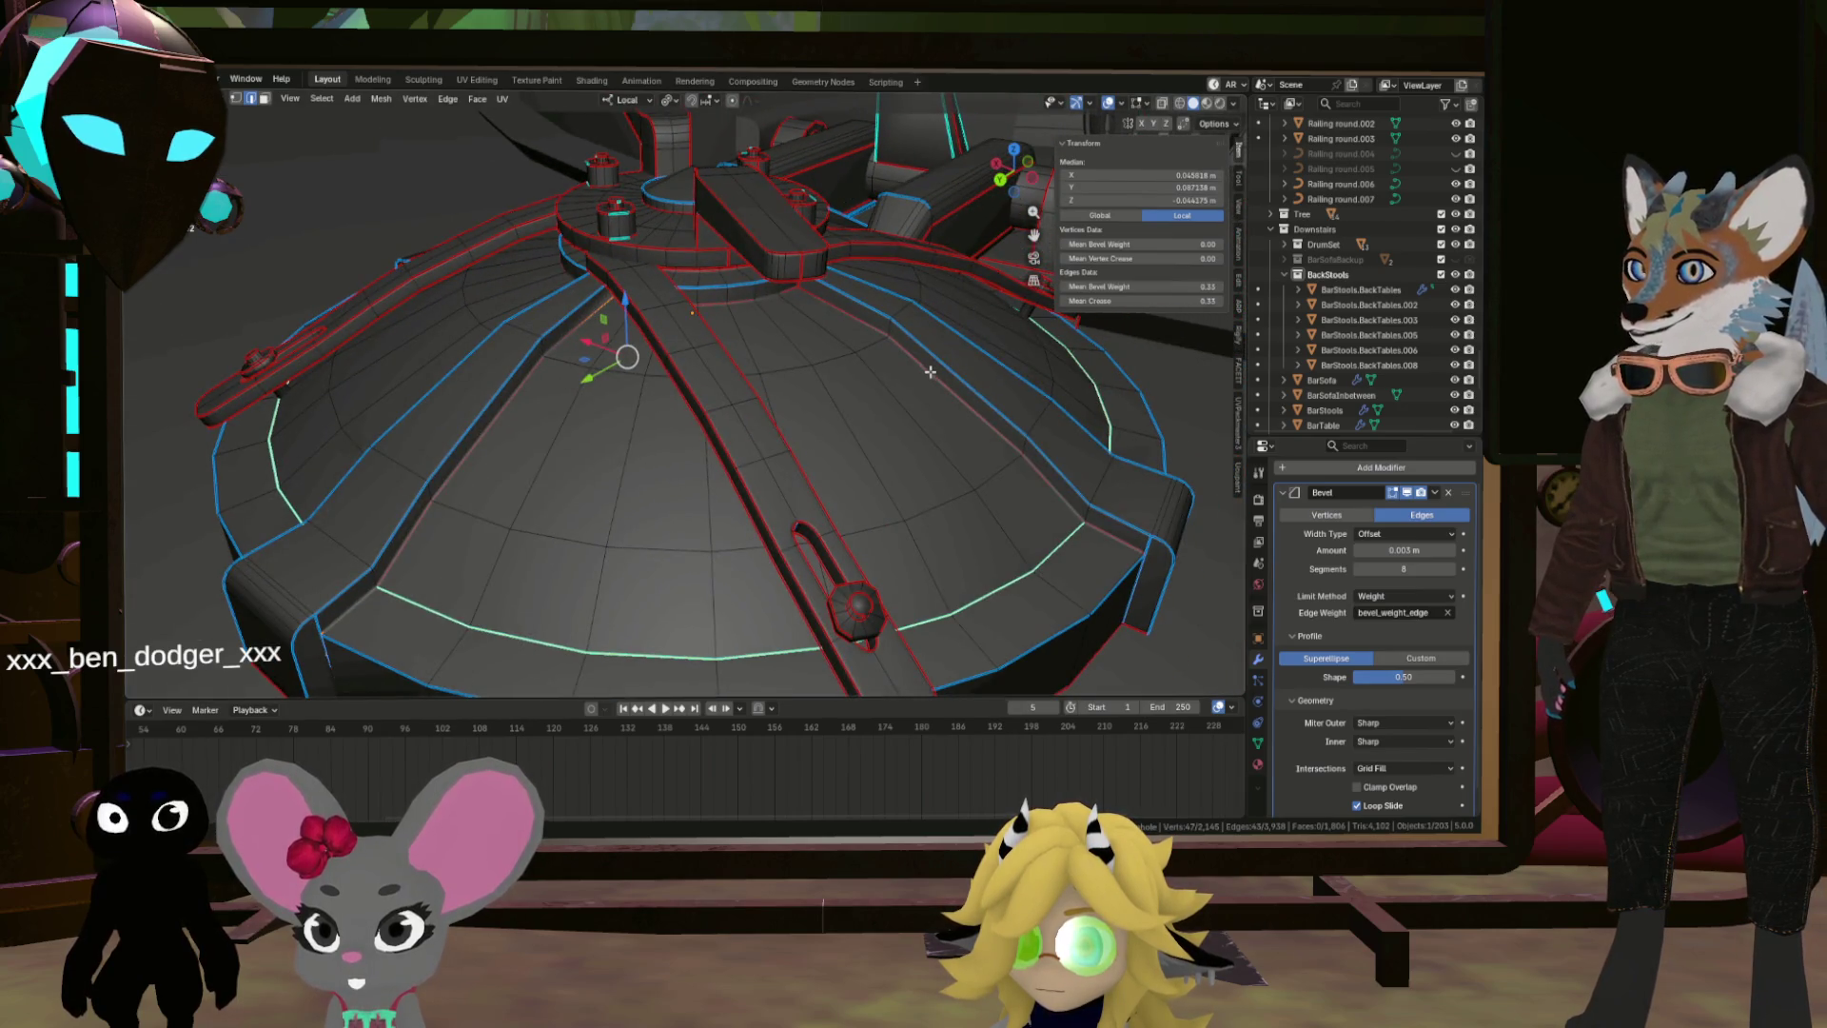
mouse_move(932, 364)
mouse_down()
mouse_move(754, 288)
mouse_move(742, 321)
mouse_move(638, 340)
mouse_up()
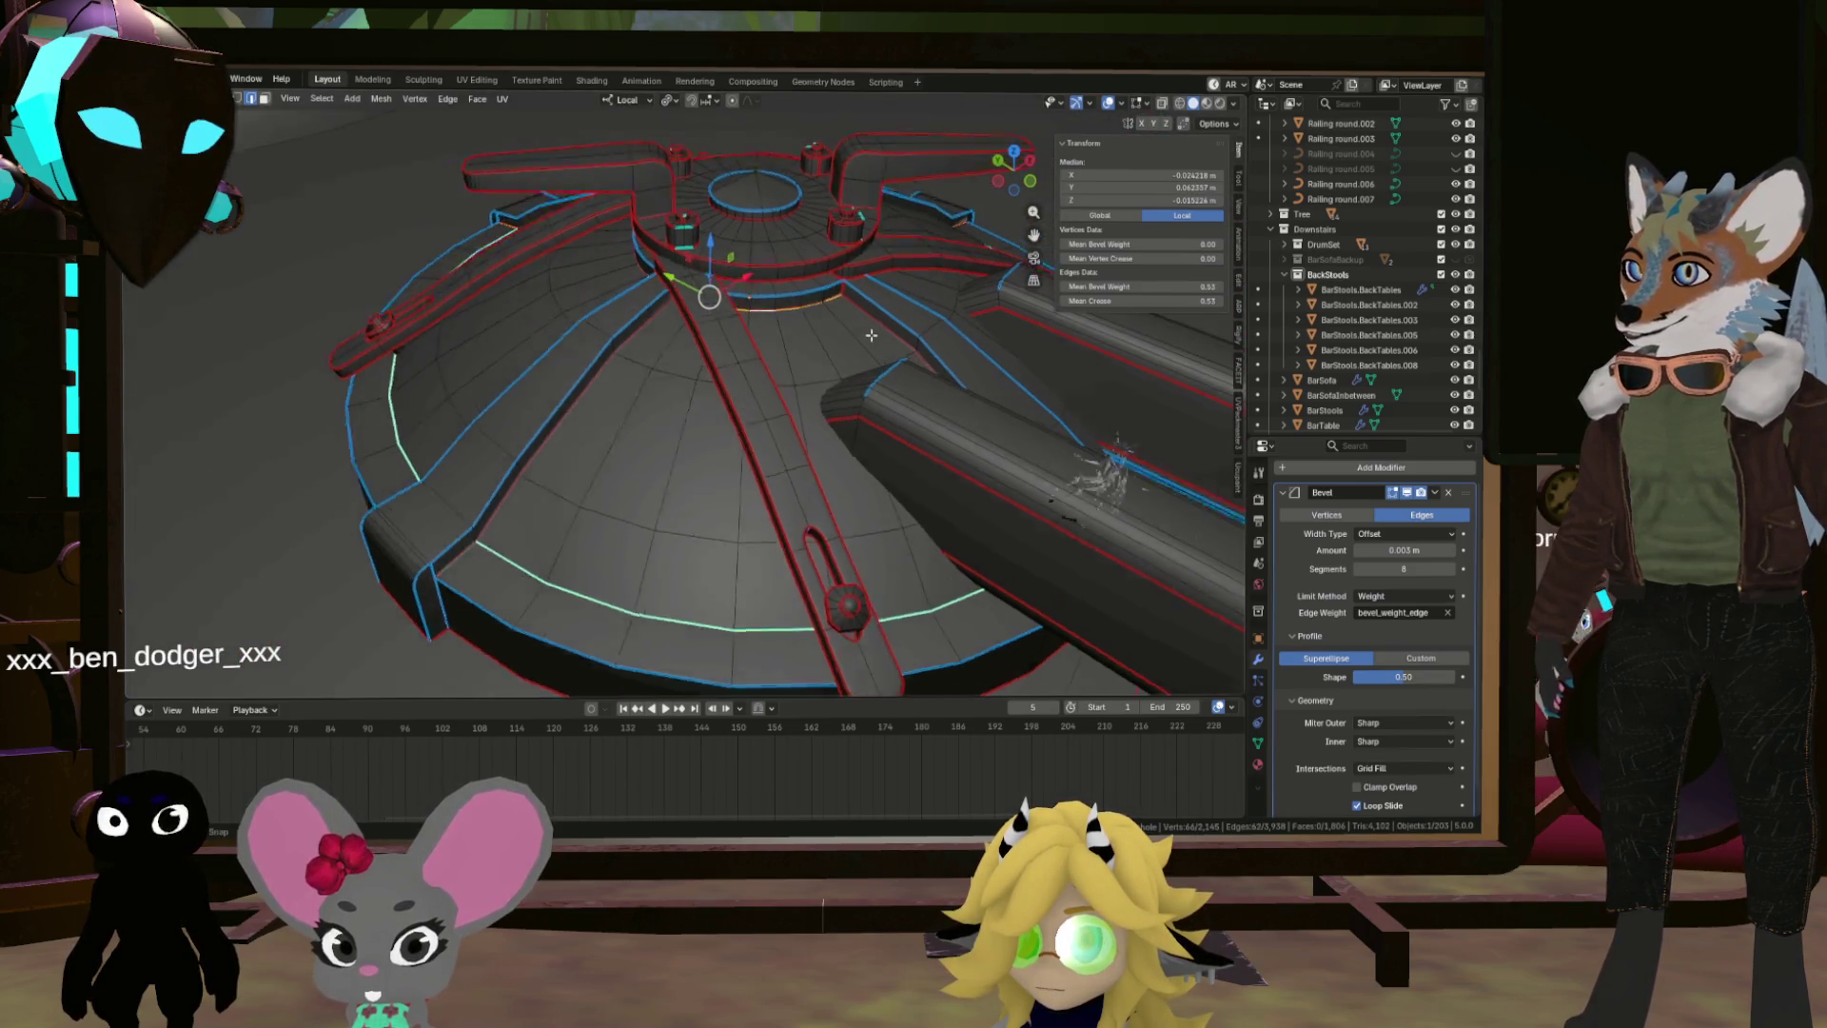
drag(763, 307, 931, 290)
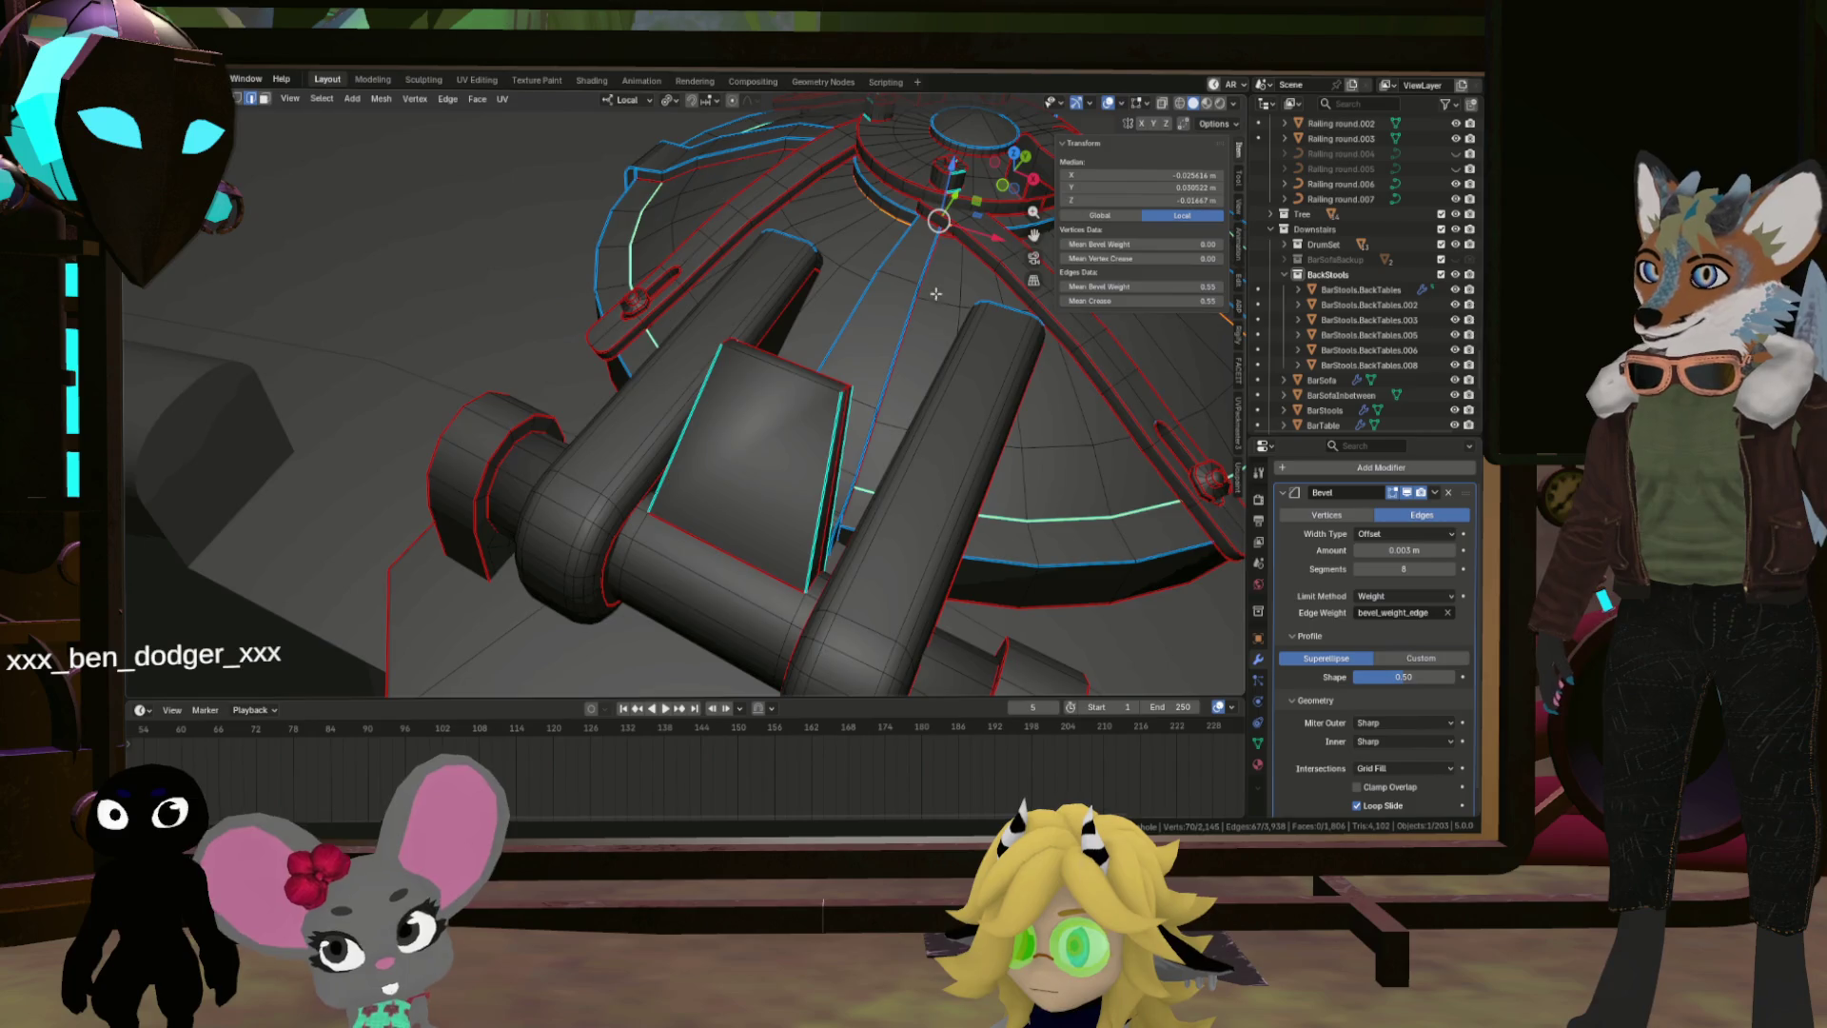
scroll(936, 294, up, 5)
shift+click(938, 276)
scroll(914, 286, up, 3)
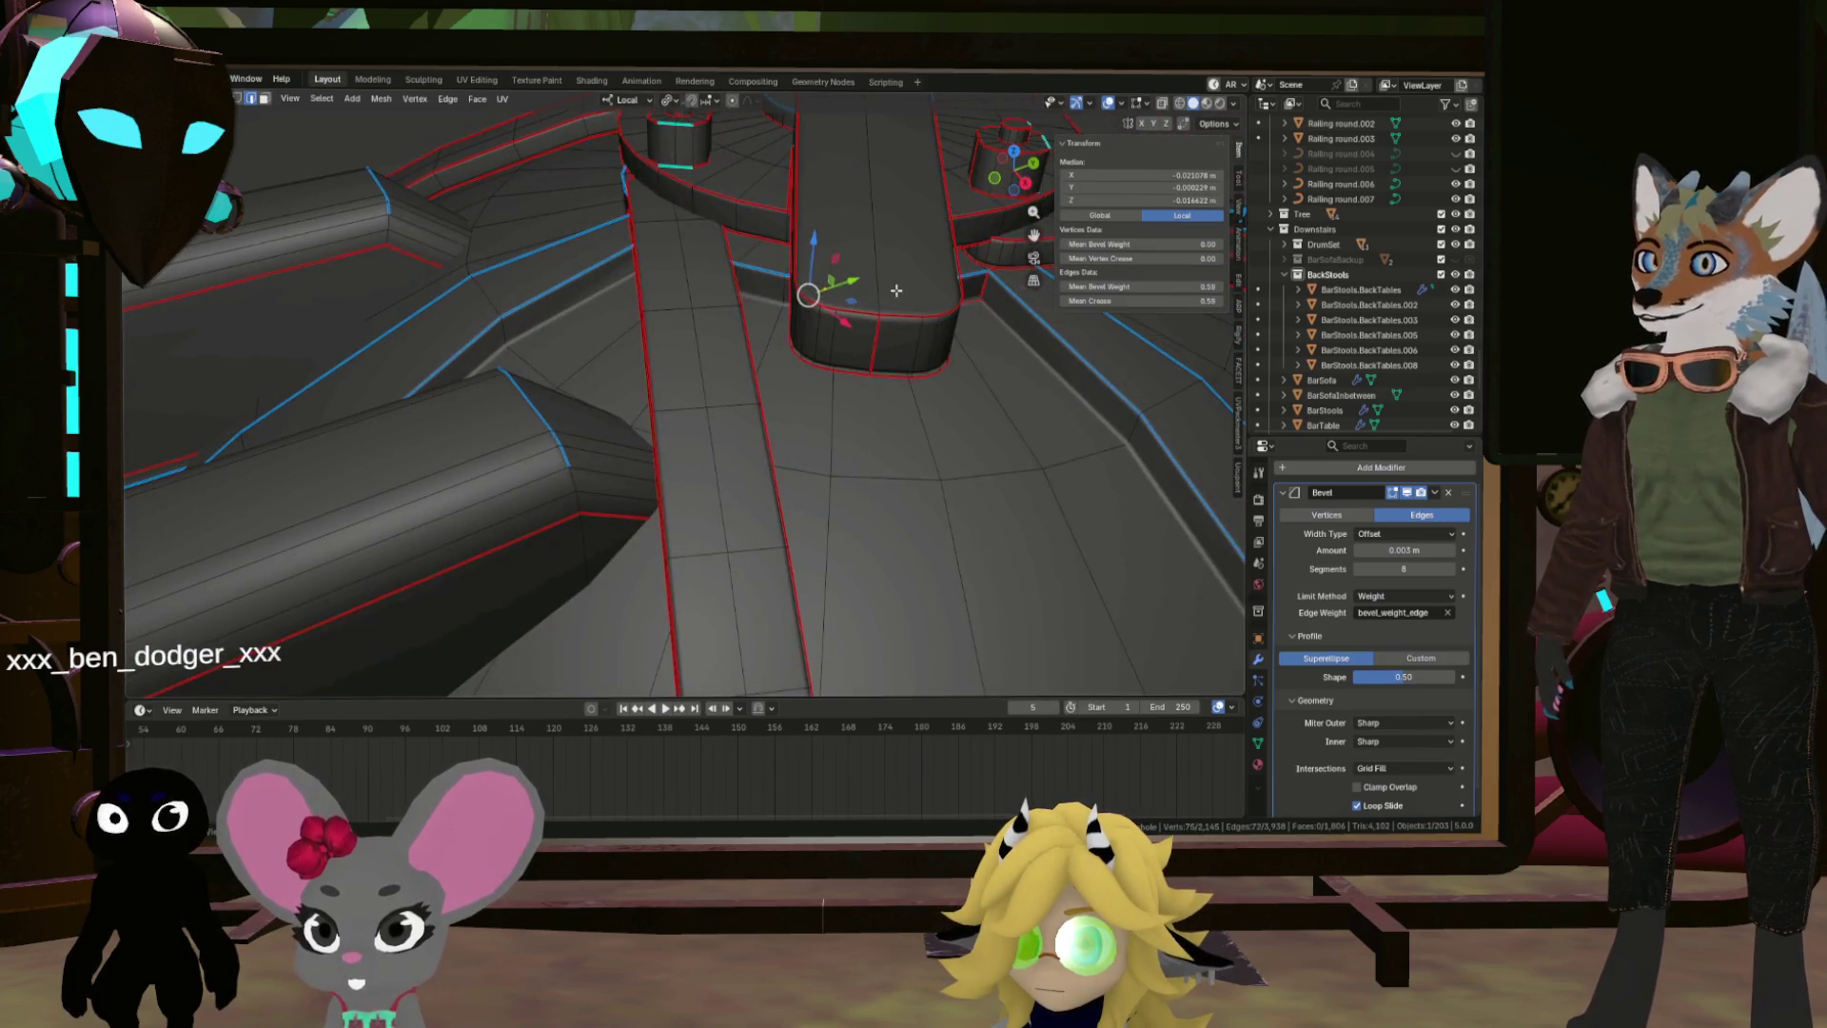
mouse_move(1018, 316)
mouse_down()
mouse_move(765, 316)
mouse_move(706, 275)
mouse_up()
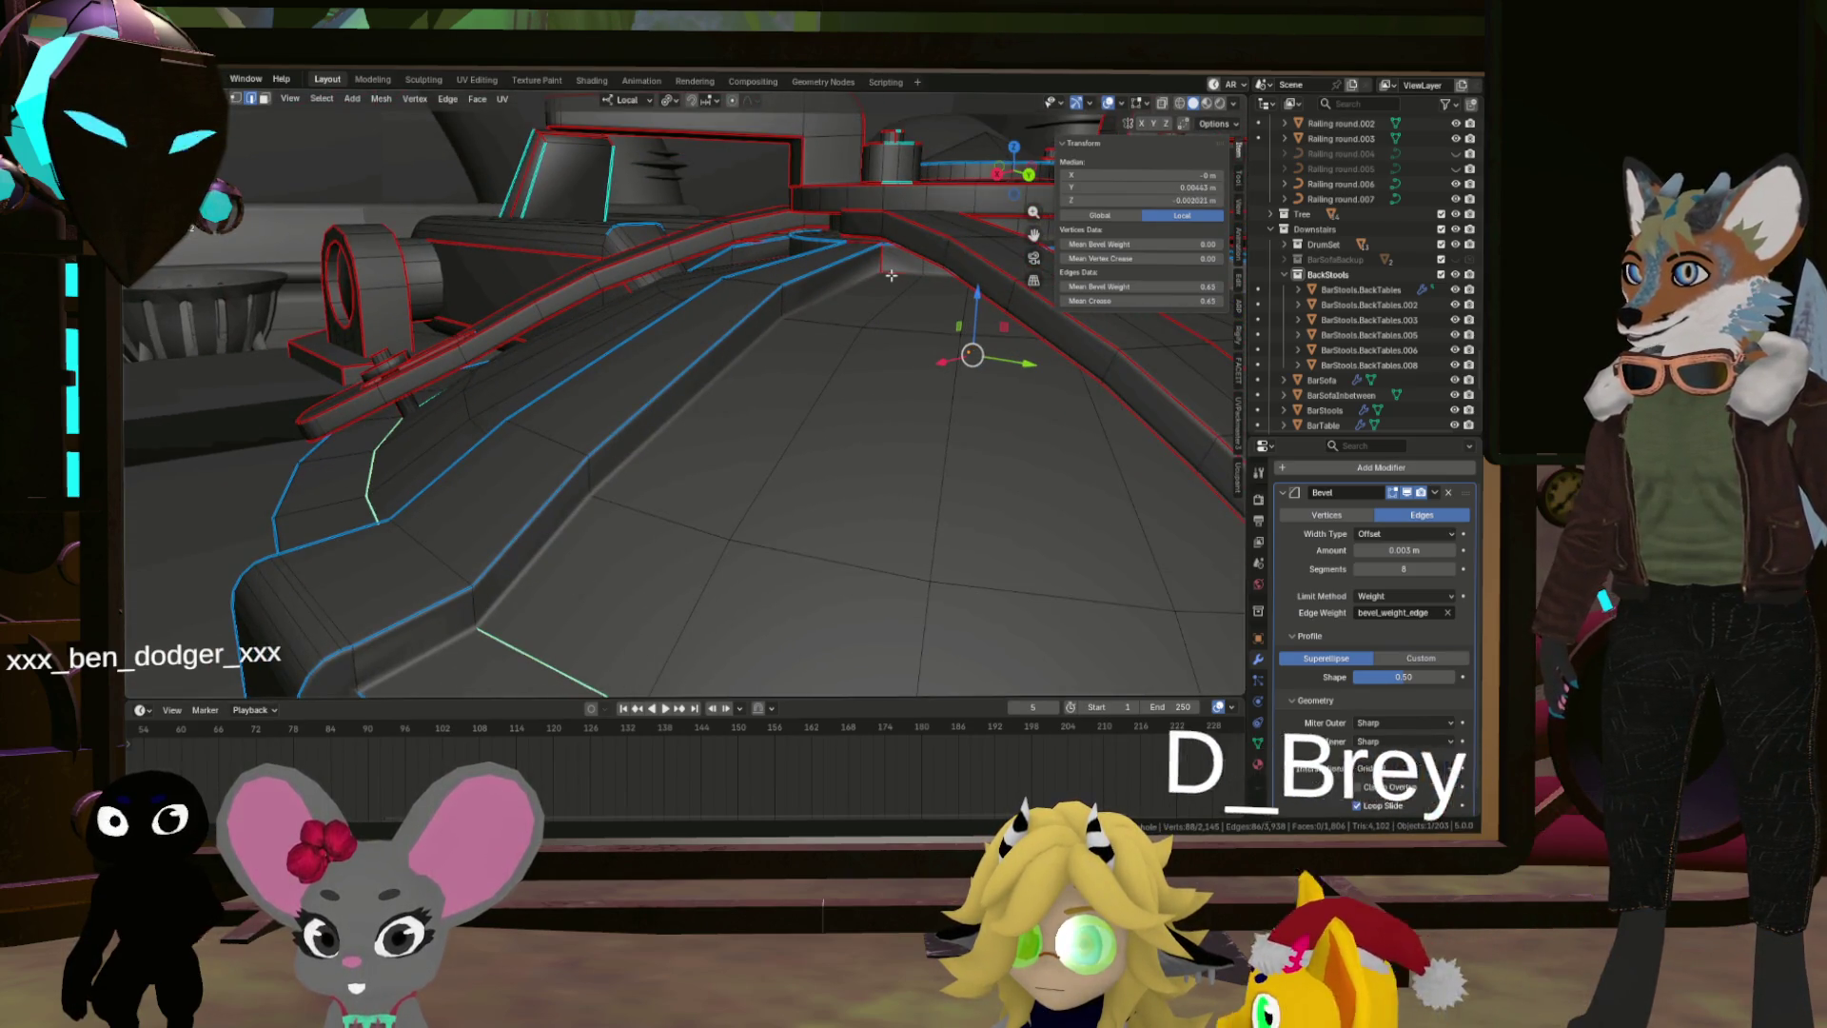
shift+click(1004, 303)
mouse_move(1004, 303)
mouse_down()
mouse_move(784, 301)
mouse_move(790, 316)
mouse_move(797, 290)
mouse_up()
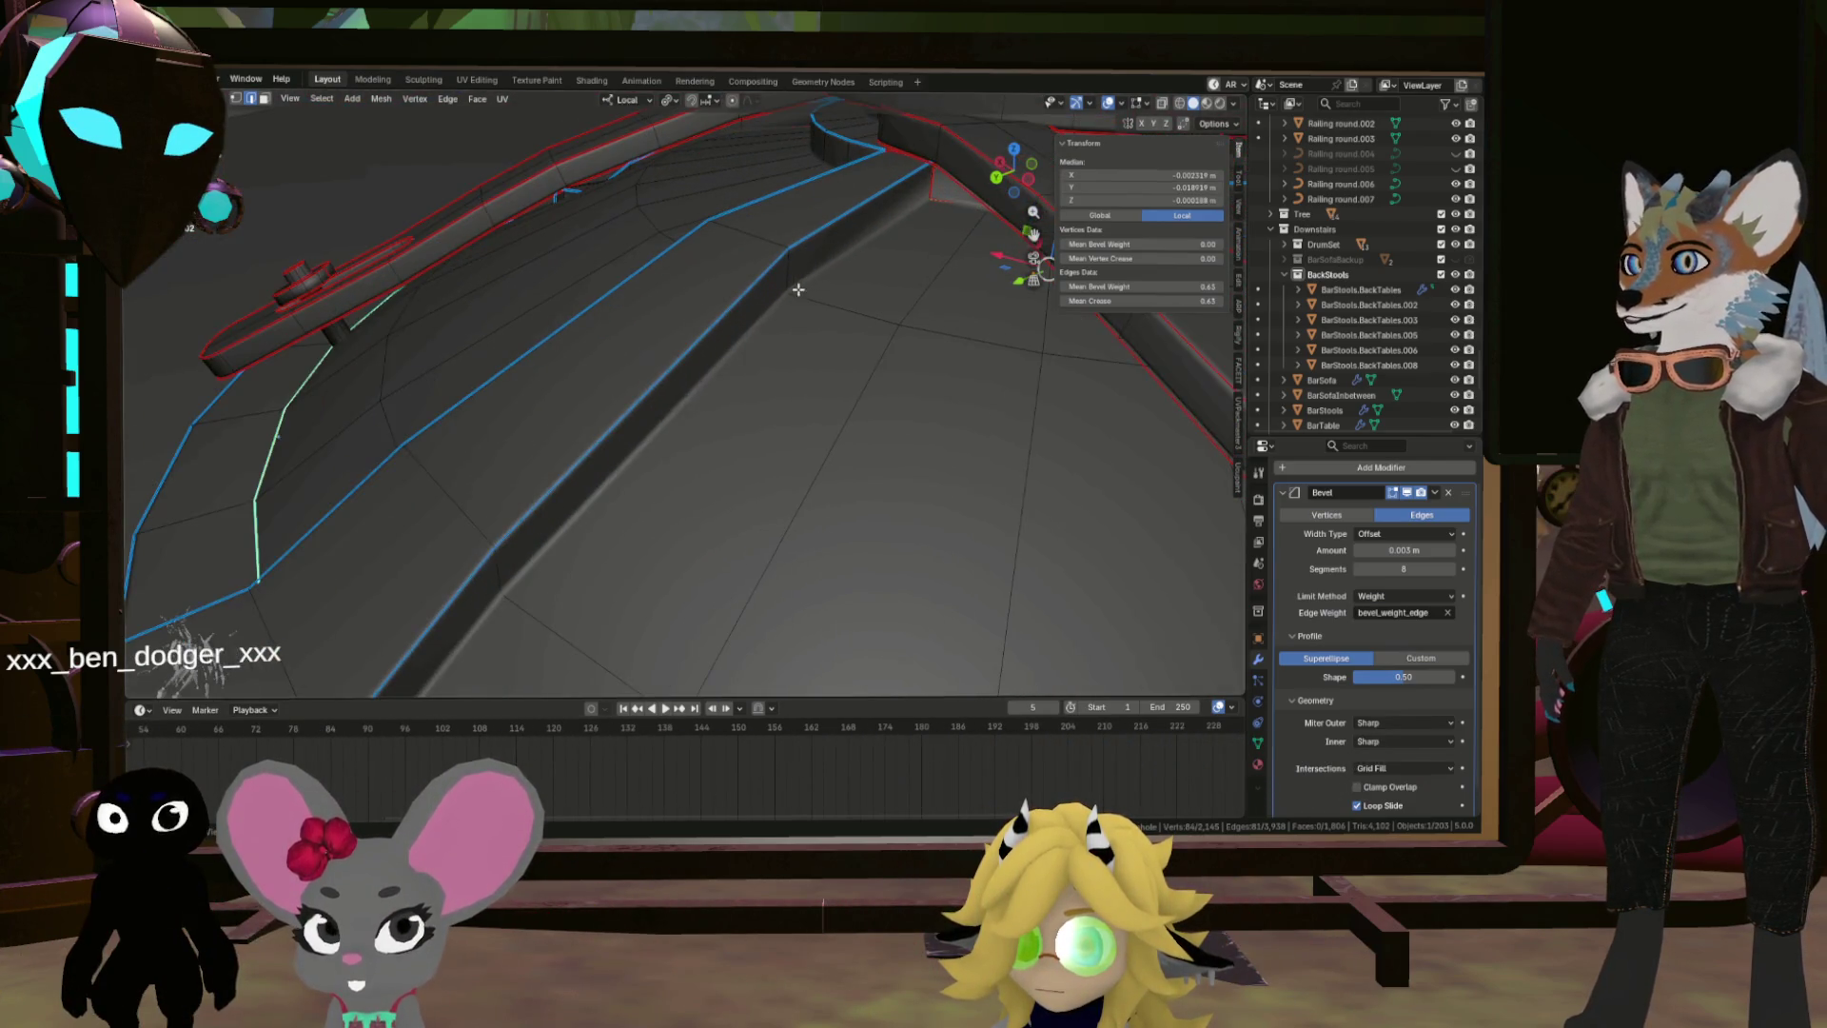
scroll(783, 311, down, 5)
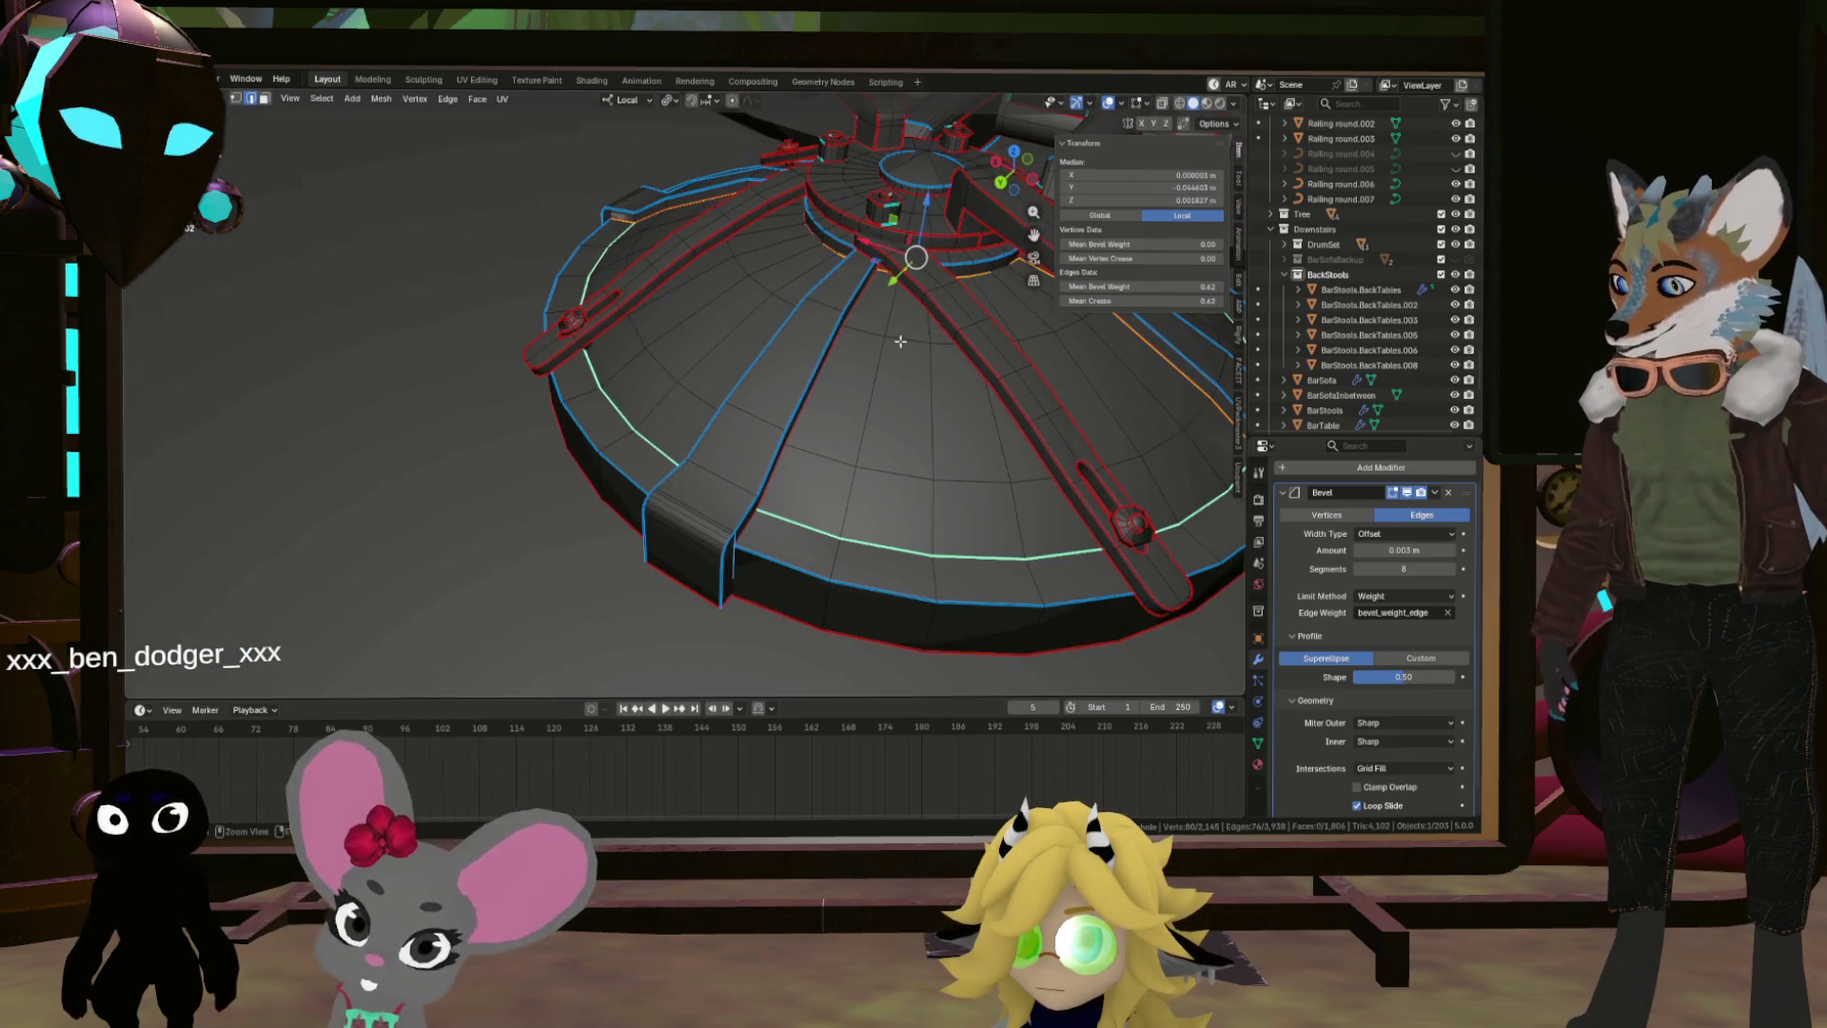
Step: Mark the ramp edges sharp and view the smooth-shaded result in Object Mode
key(ctrl+e)
click(864, 389)
mouse_move(864, 389)
mouse_down()
mouse_move(952, 371)
mouse_move(974, 313)
mouse_move(974, 409)
mouse_move(975, 389)
mouse_move(704, 363)
mouse_move(751, 430)
mouse_move(895, 392)
mouse_move(796, 476)
mouse_move(813, 438)
mouse_move(967, 418)
mouse_up()
key(Tab)
scroll(891, 380, up, 5)
scroll(904, 361, down, 4)
scroll(921, 344, up, 2)
scroll(944, 400, down, 4)
scroll(975, 389, up, 3)
scroll(974, 390, up, 2)
scroll(752, 430, down, 5)
scroll(797, 476, up, 4)
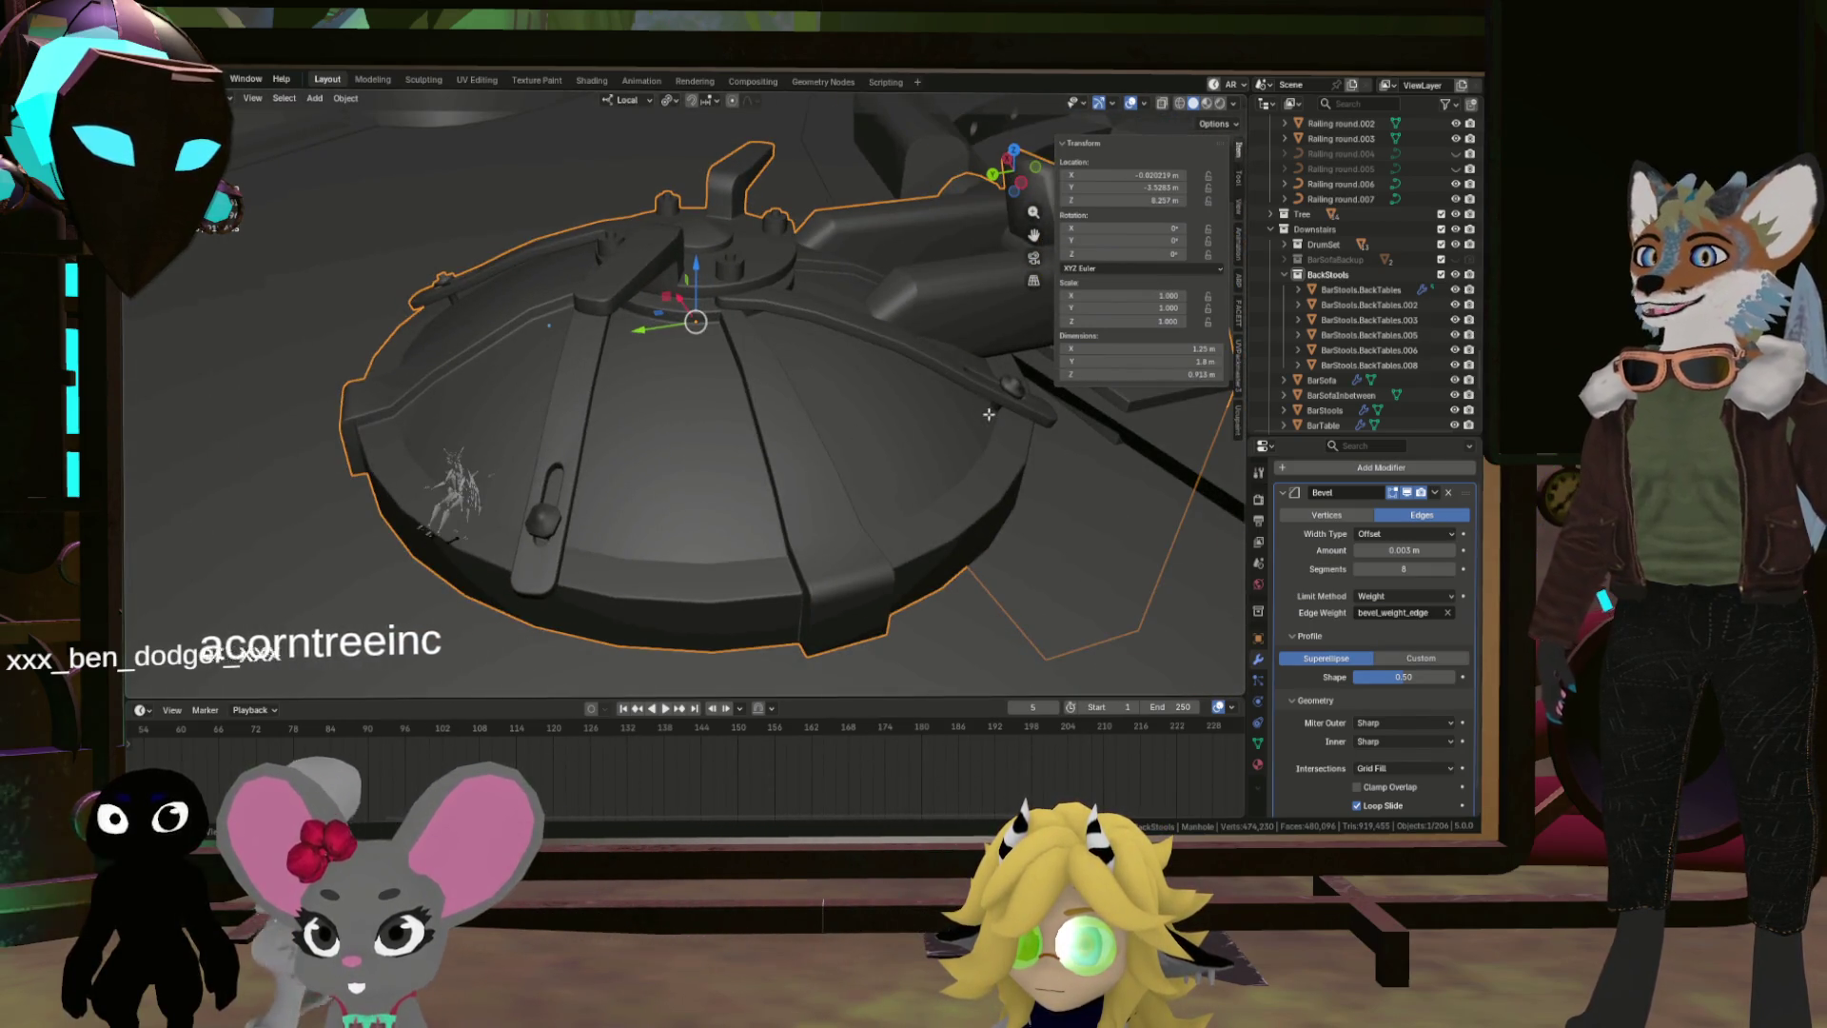
Step: In Edit Mode, select the octagonal knob's top face and upper and lower rim edge loops
key(Tab)
scroll(989, 414, up, 5)
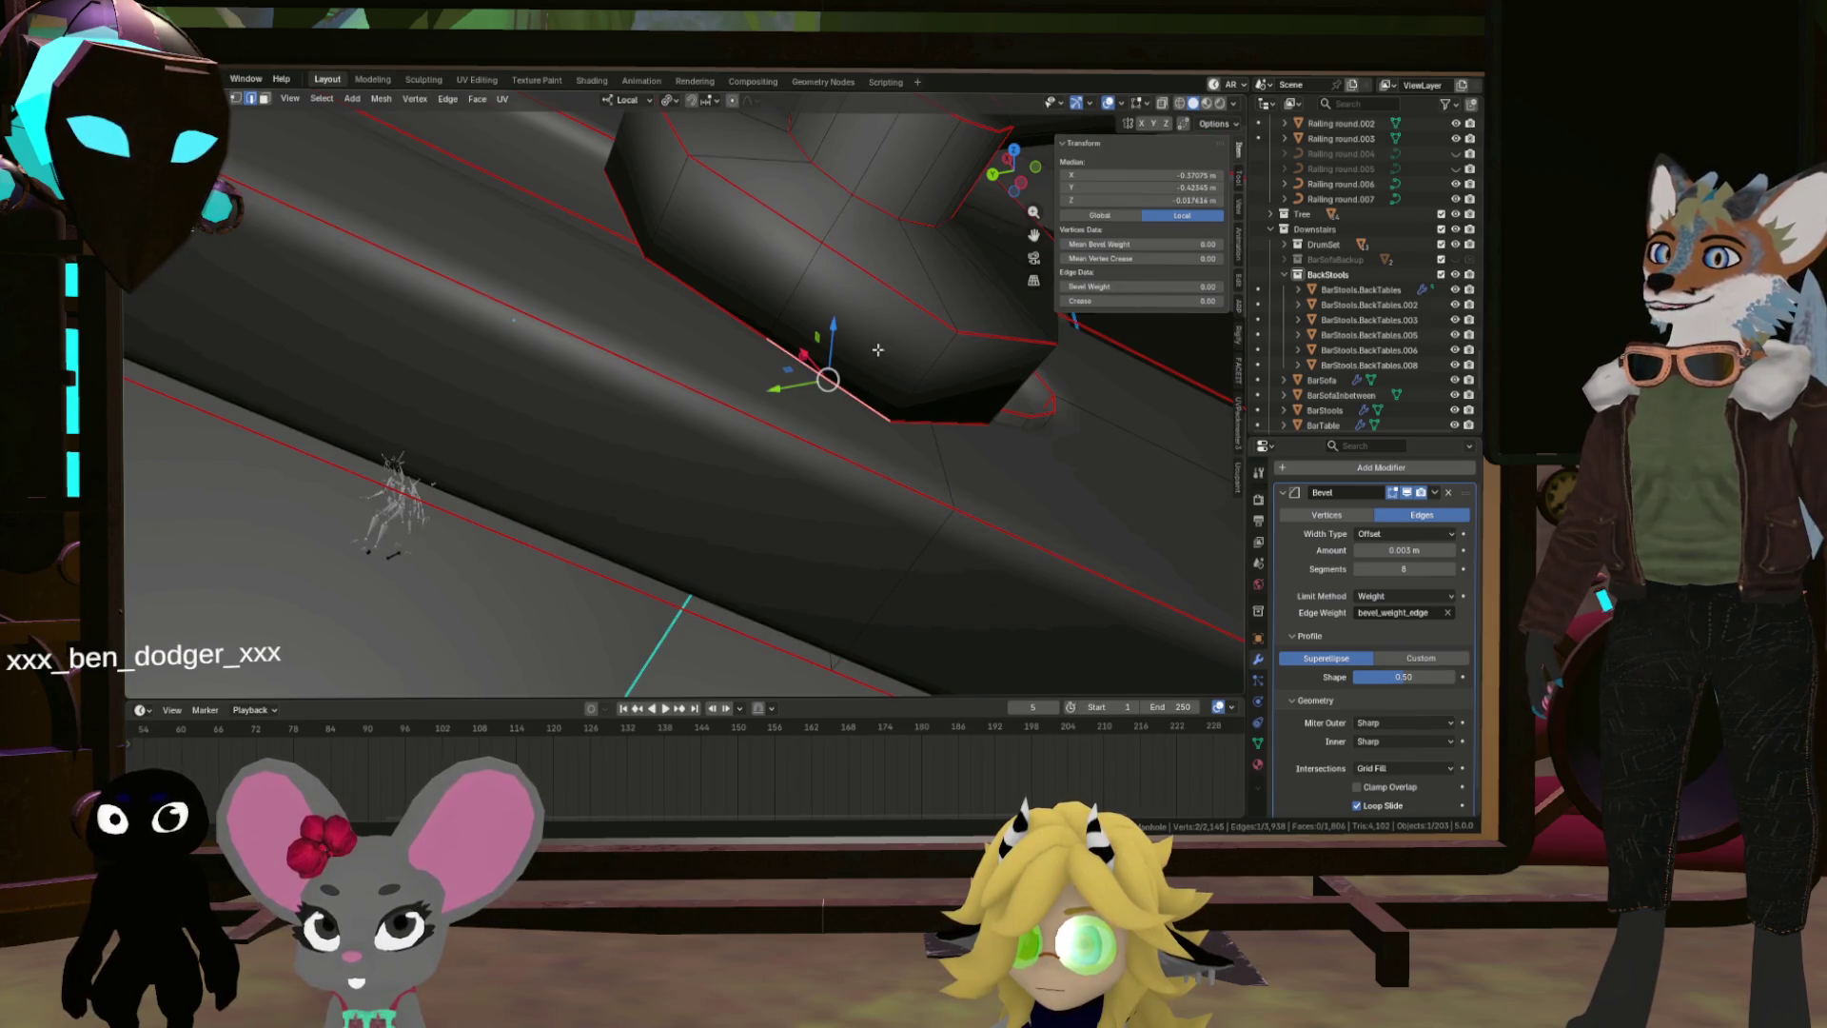
scroll(895, 307, down, 3)
scroll(894, 307, up, 3)
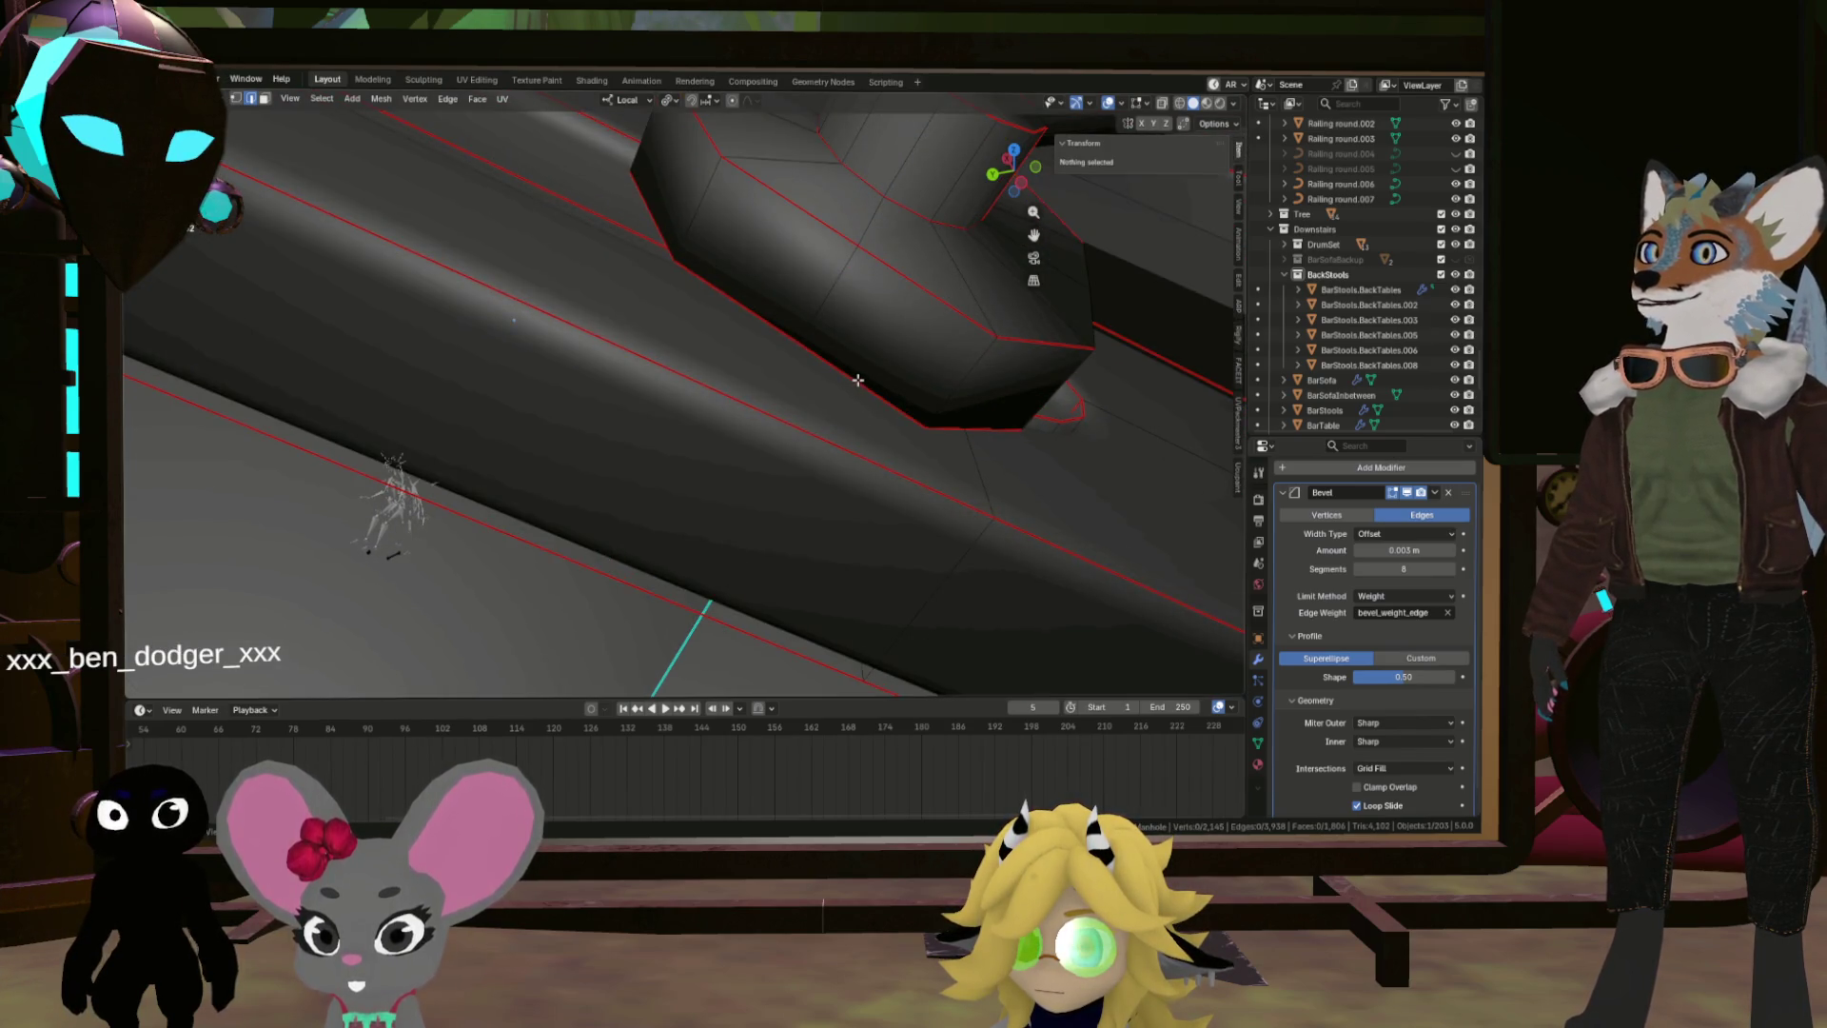
alt+click(897, 320)
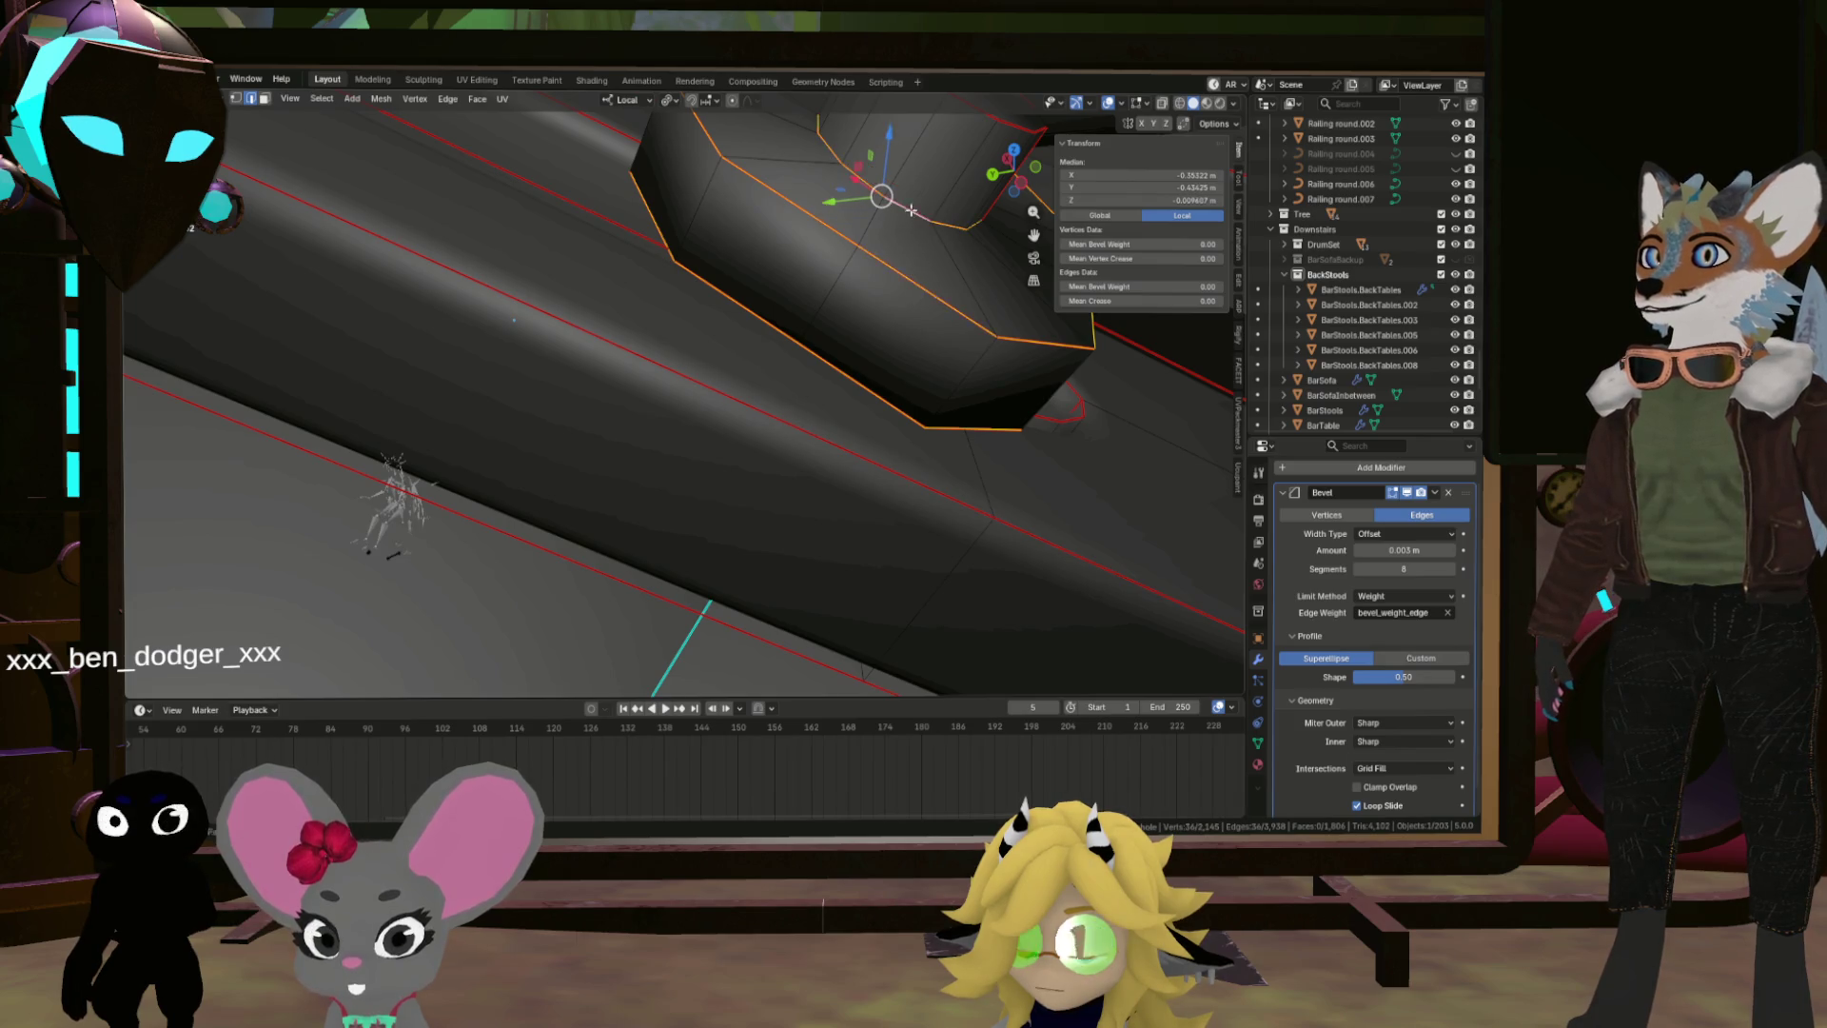
scroll(911, 210, down, 3)
alt+shift+click(758, 305)
scroll(758, 305, down, 5)
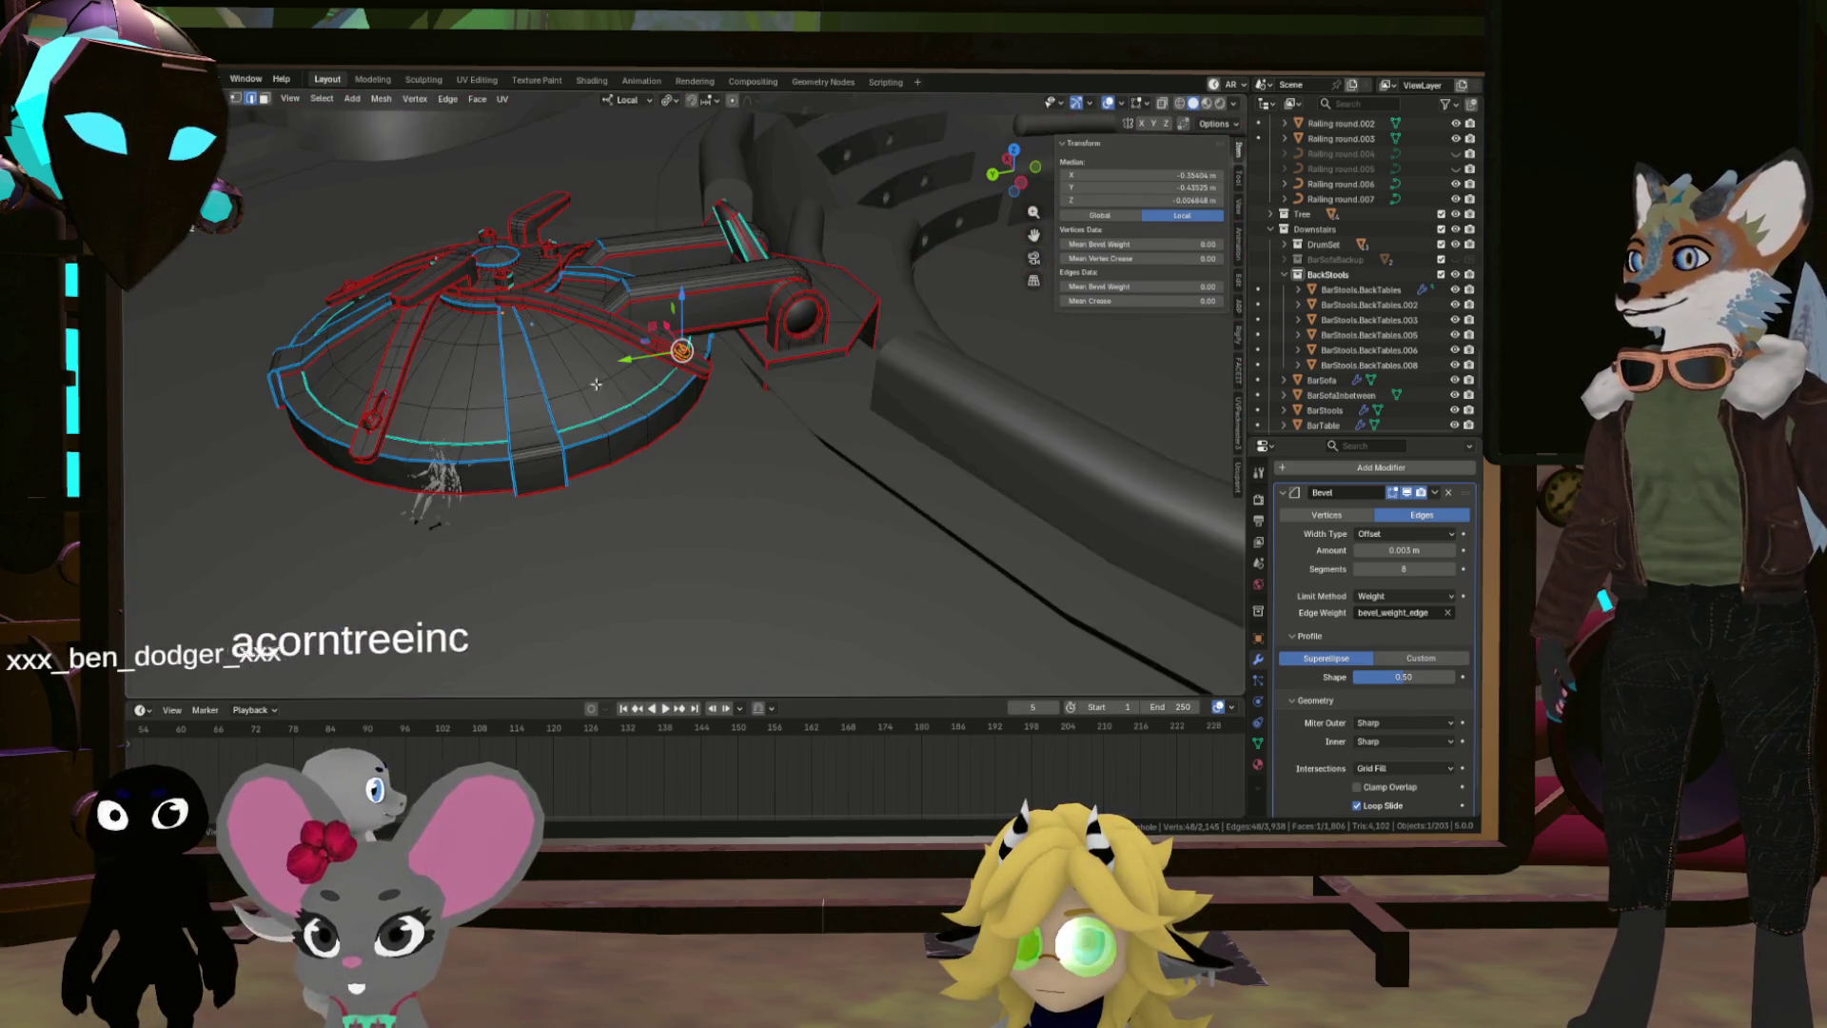
scroll(666, 380, up, 5)
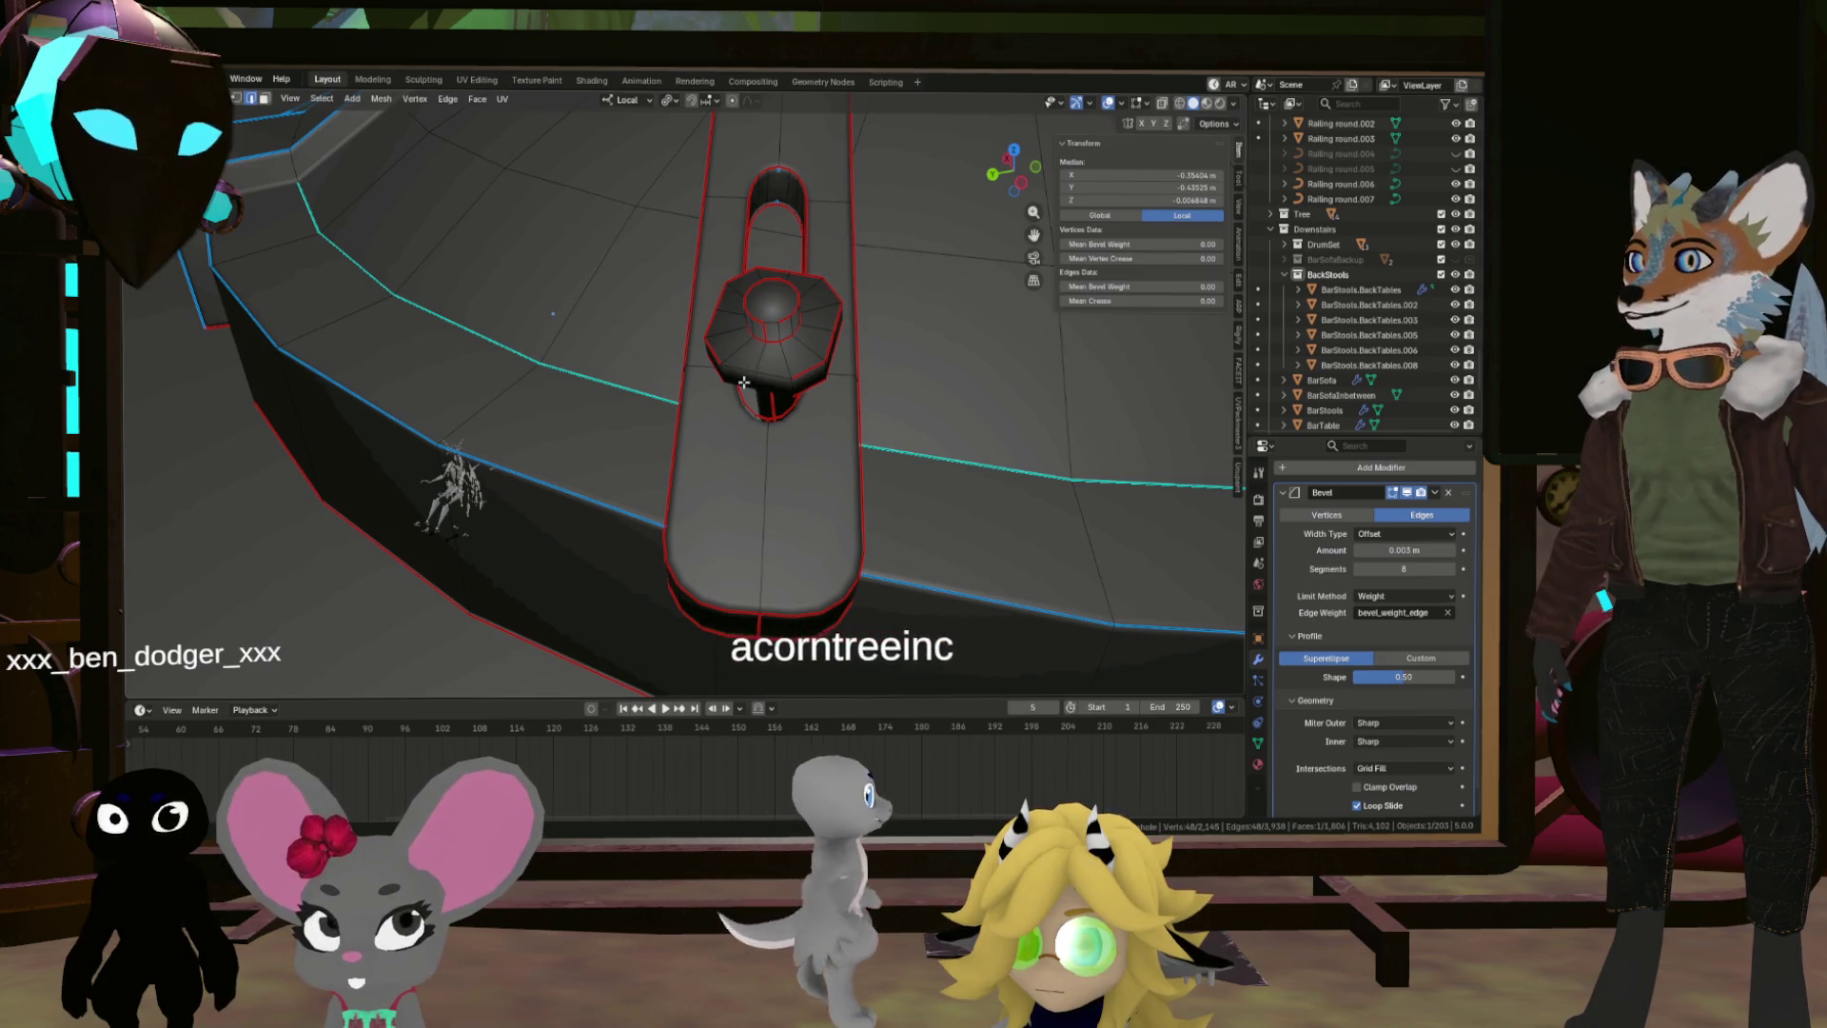
alt+shift+click(743, 372)
scroll(757, 316, down, 5)
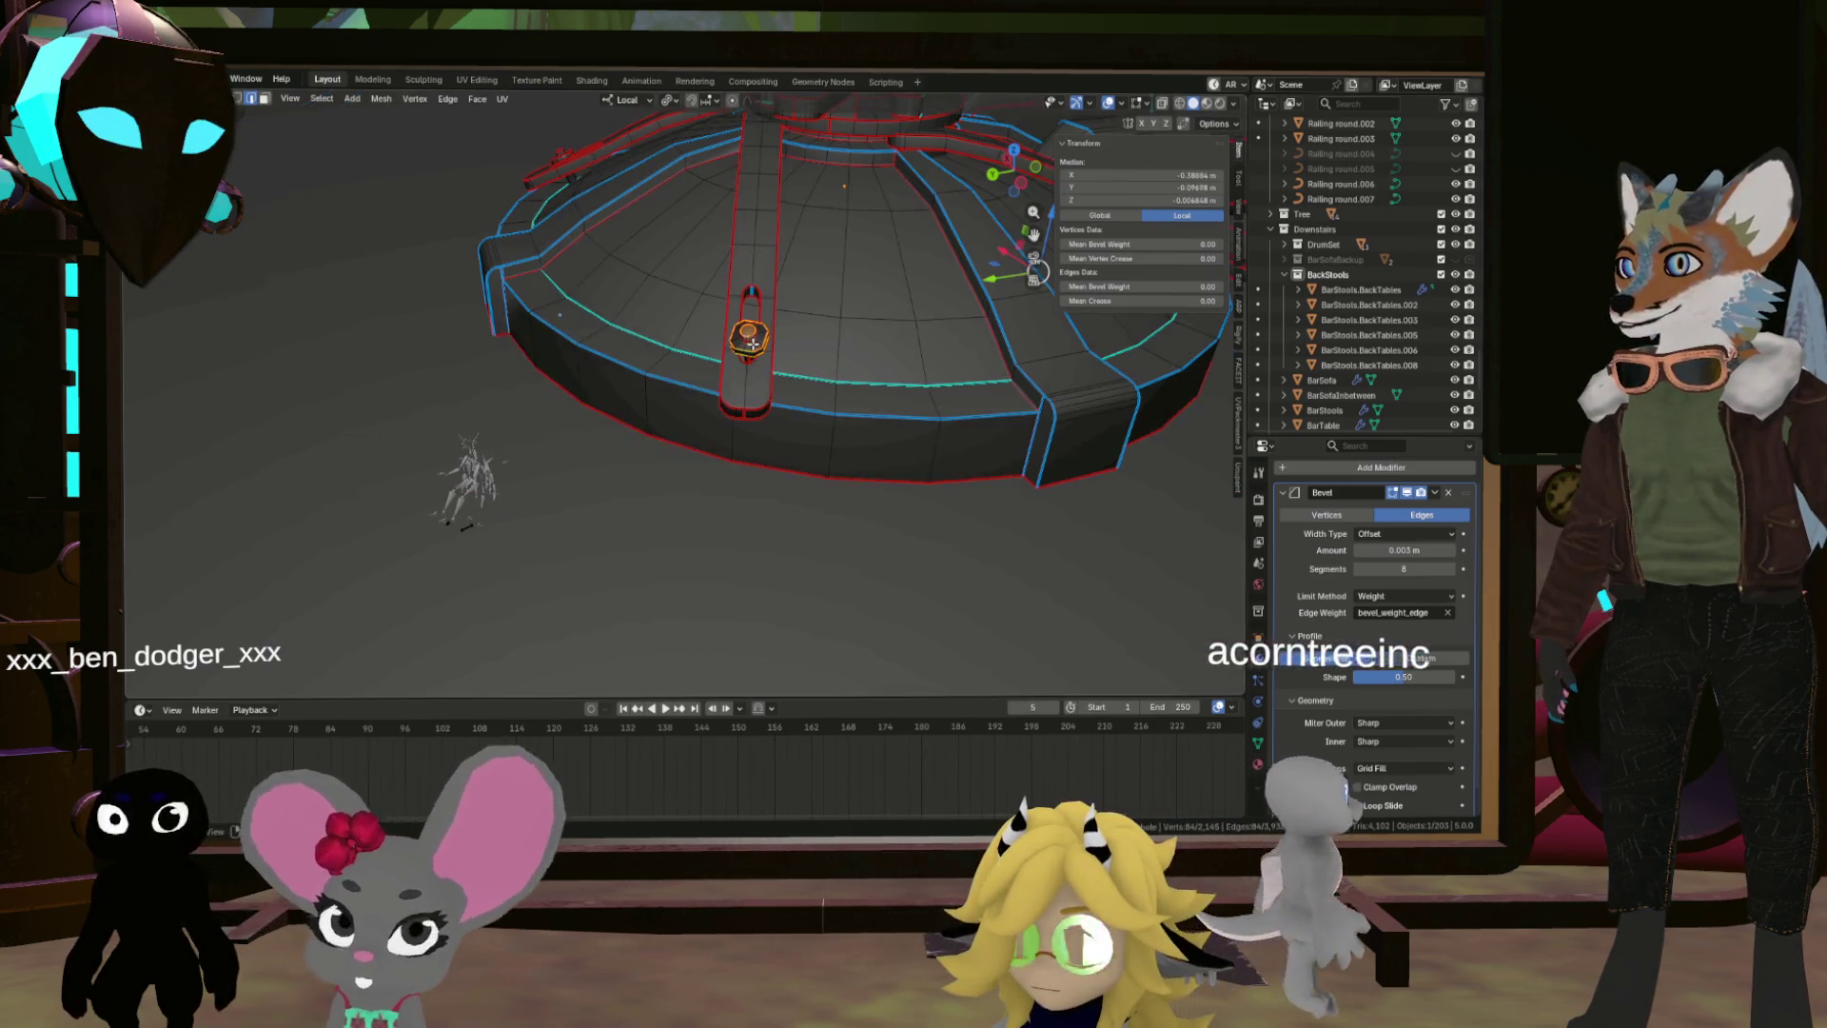
scroll(923, 543, up, 5)
scroll(923, 542, up, 5)
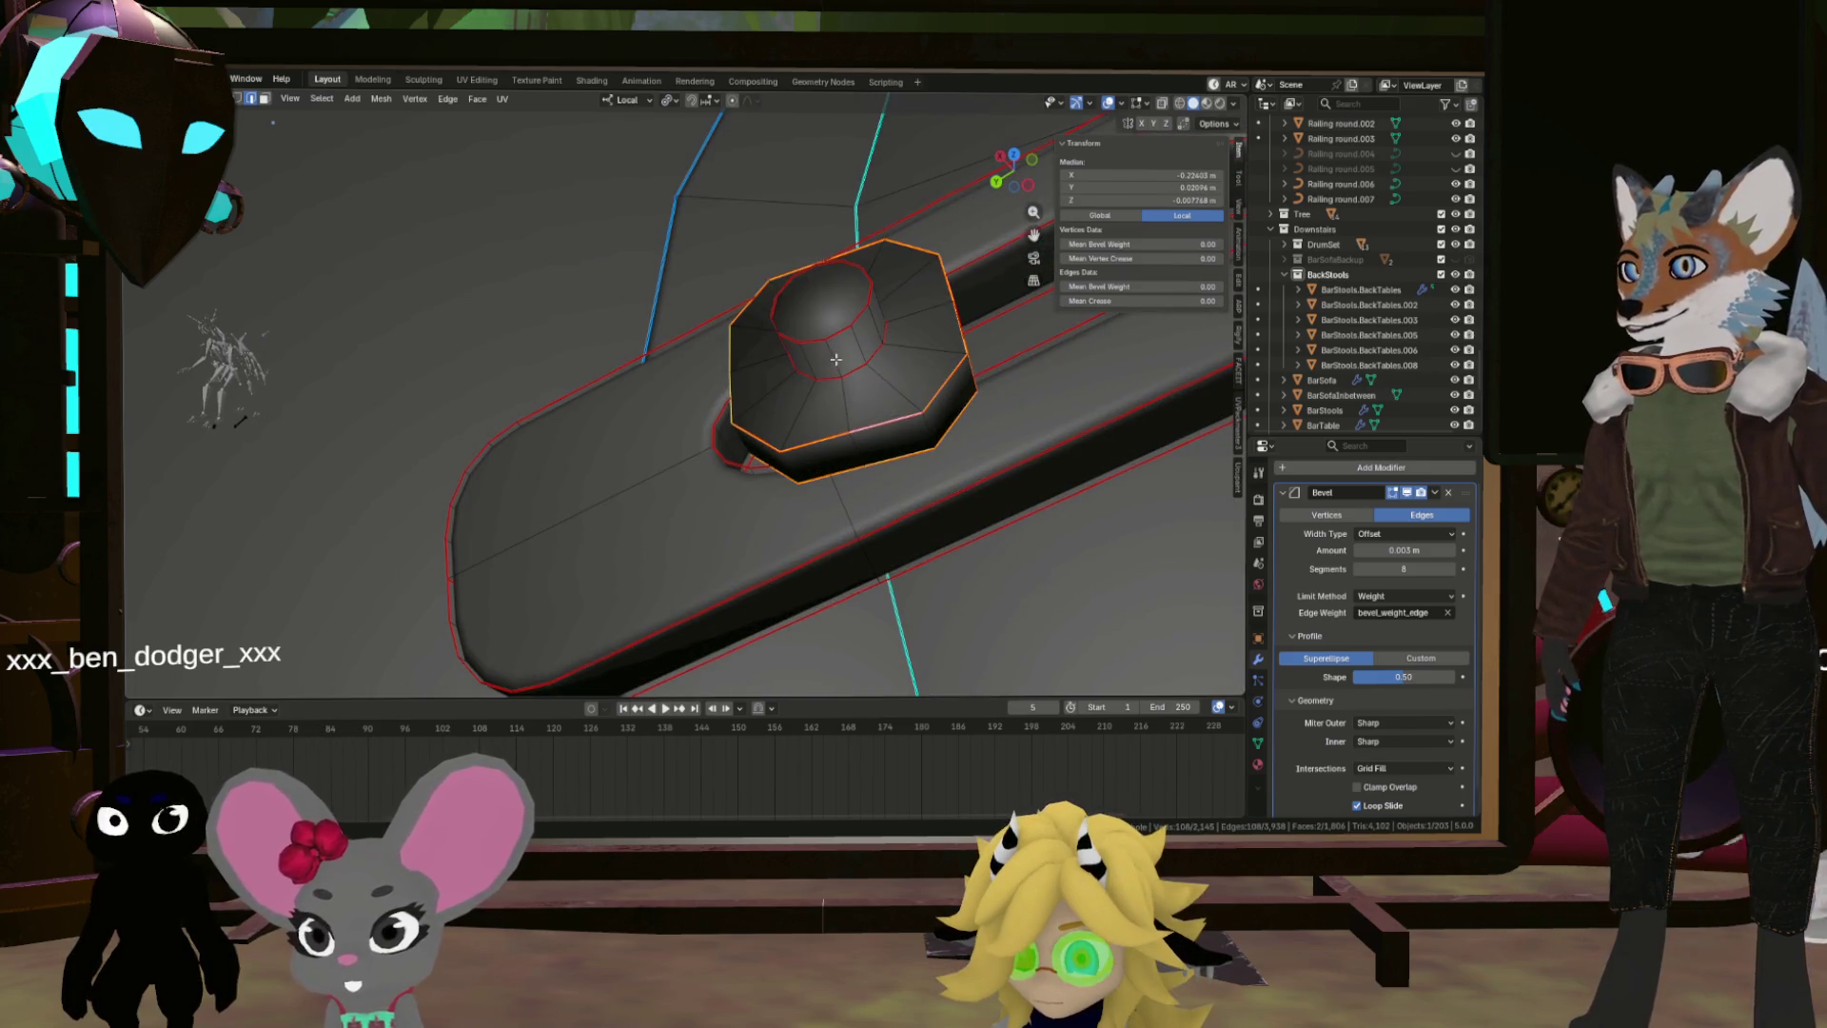
Step: Mark the first knob's selected rim edges as sharp with Ctrl+E
key(ctrl+e)
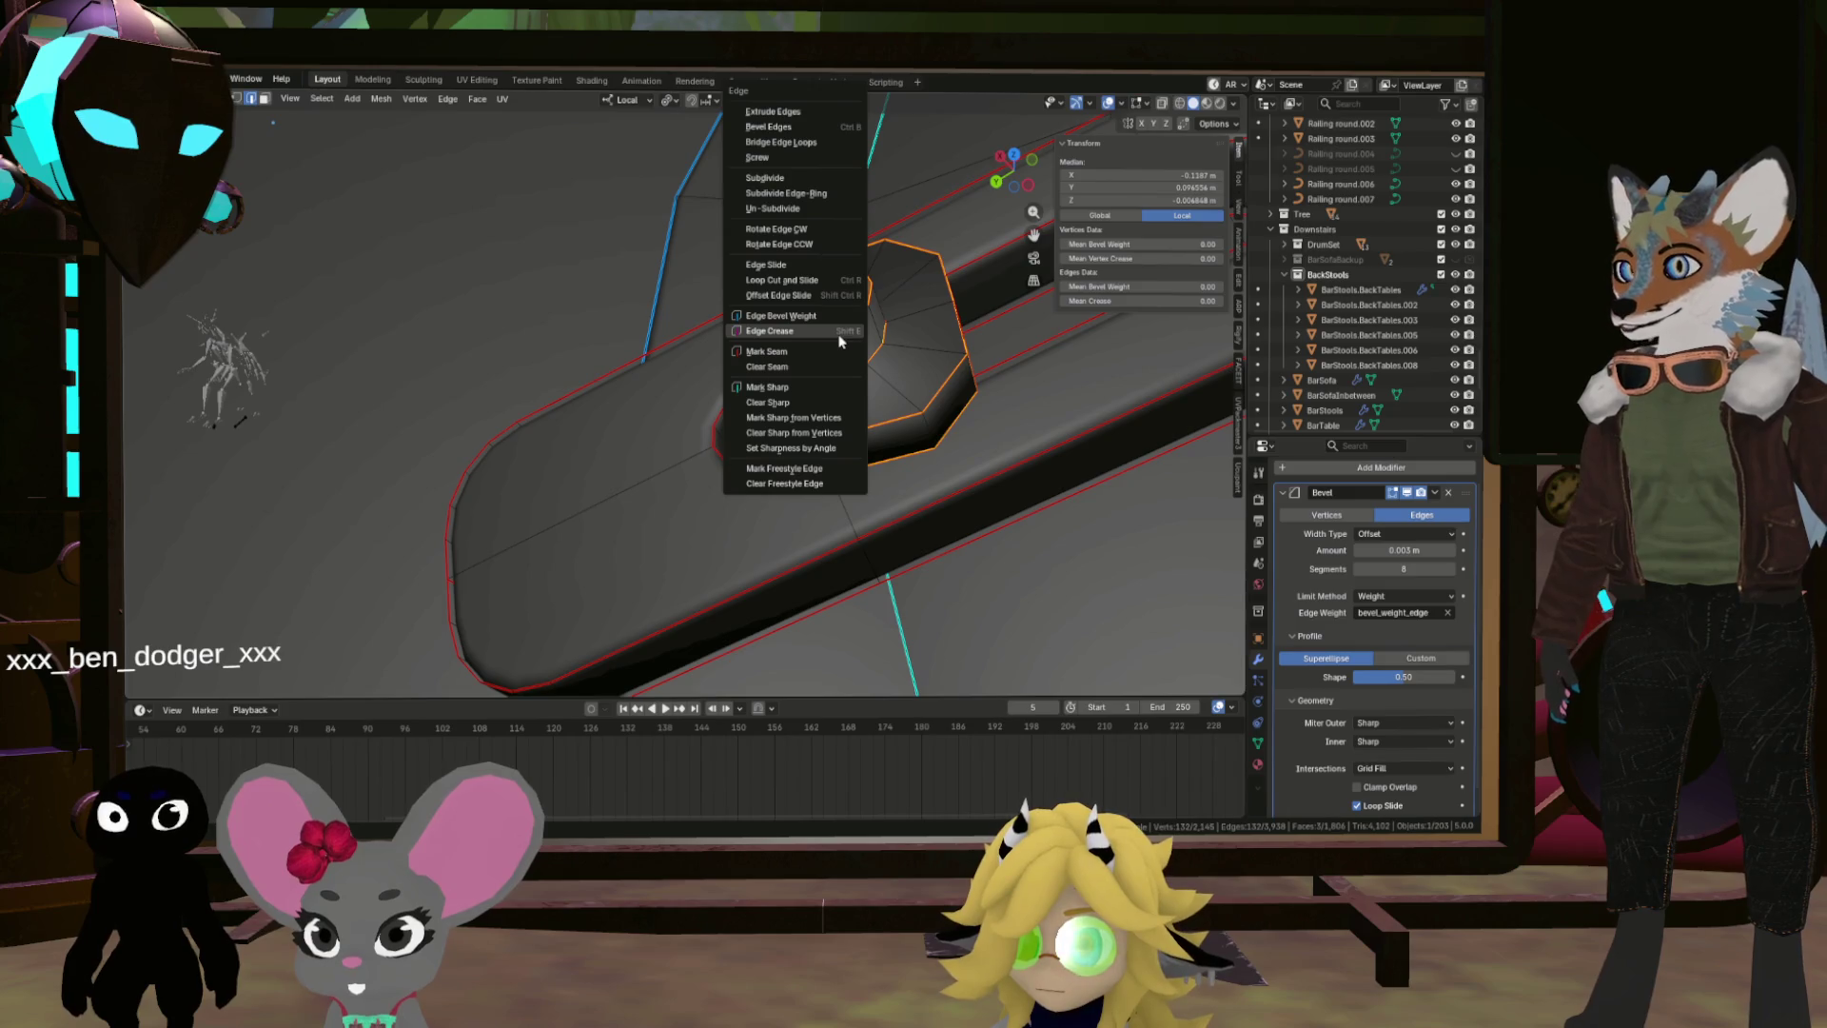
click(808, 384)
scroll(1030, 414, down, 5)
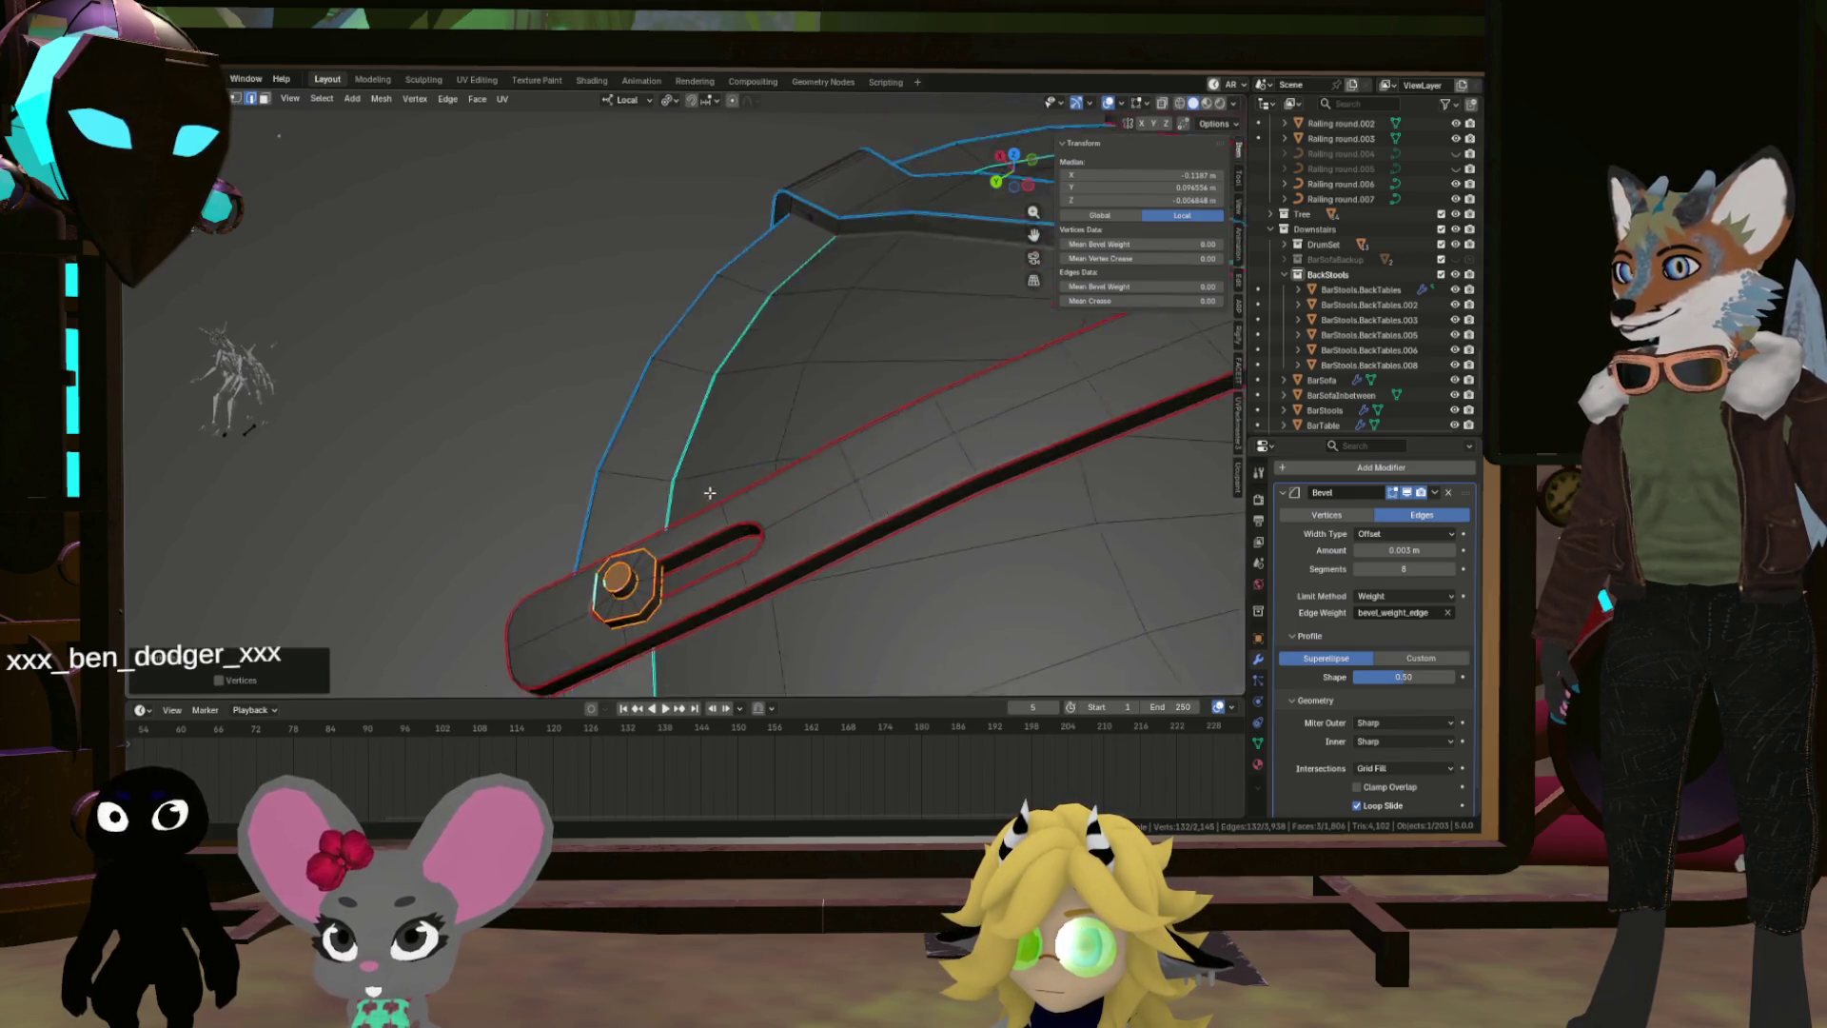
scroll(1030, 414, up, 5)
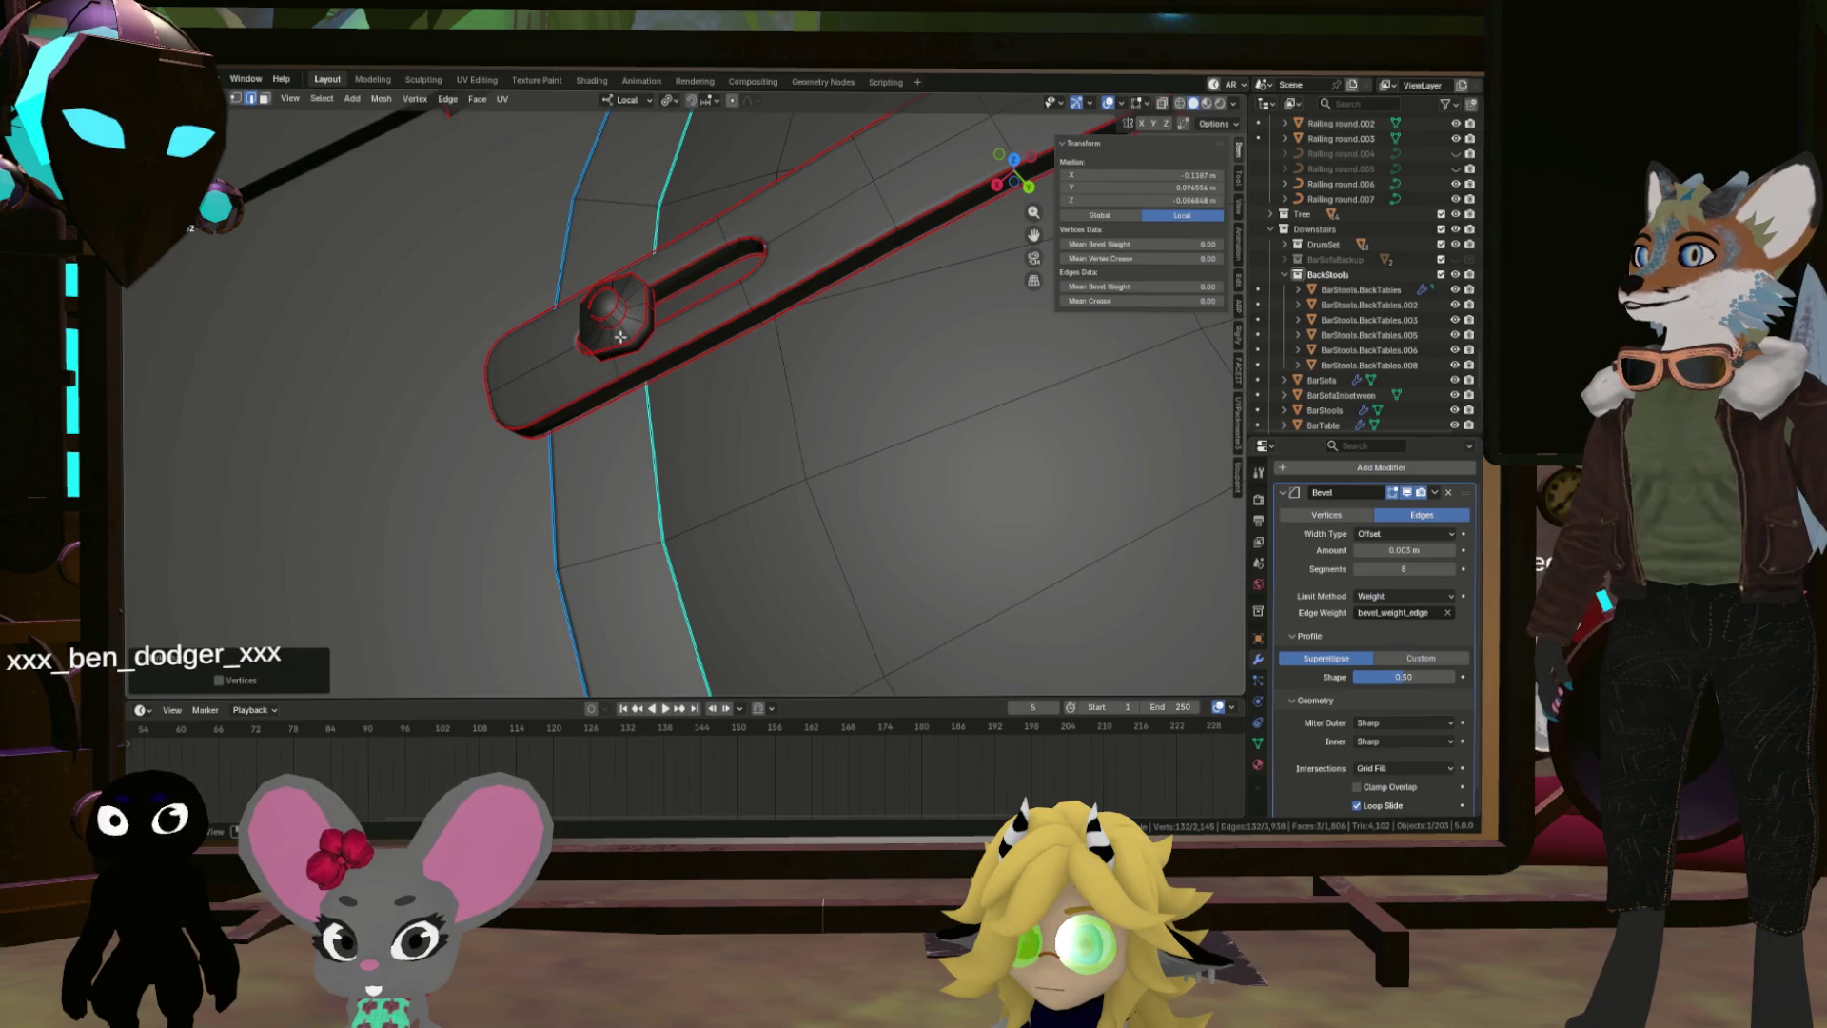
scroll(696, 288, down, 5)
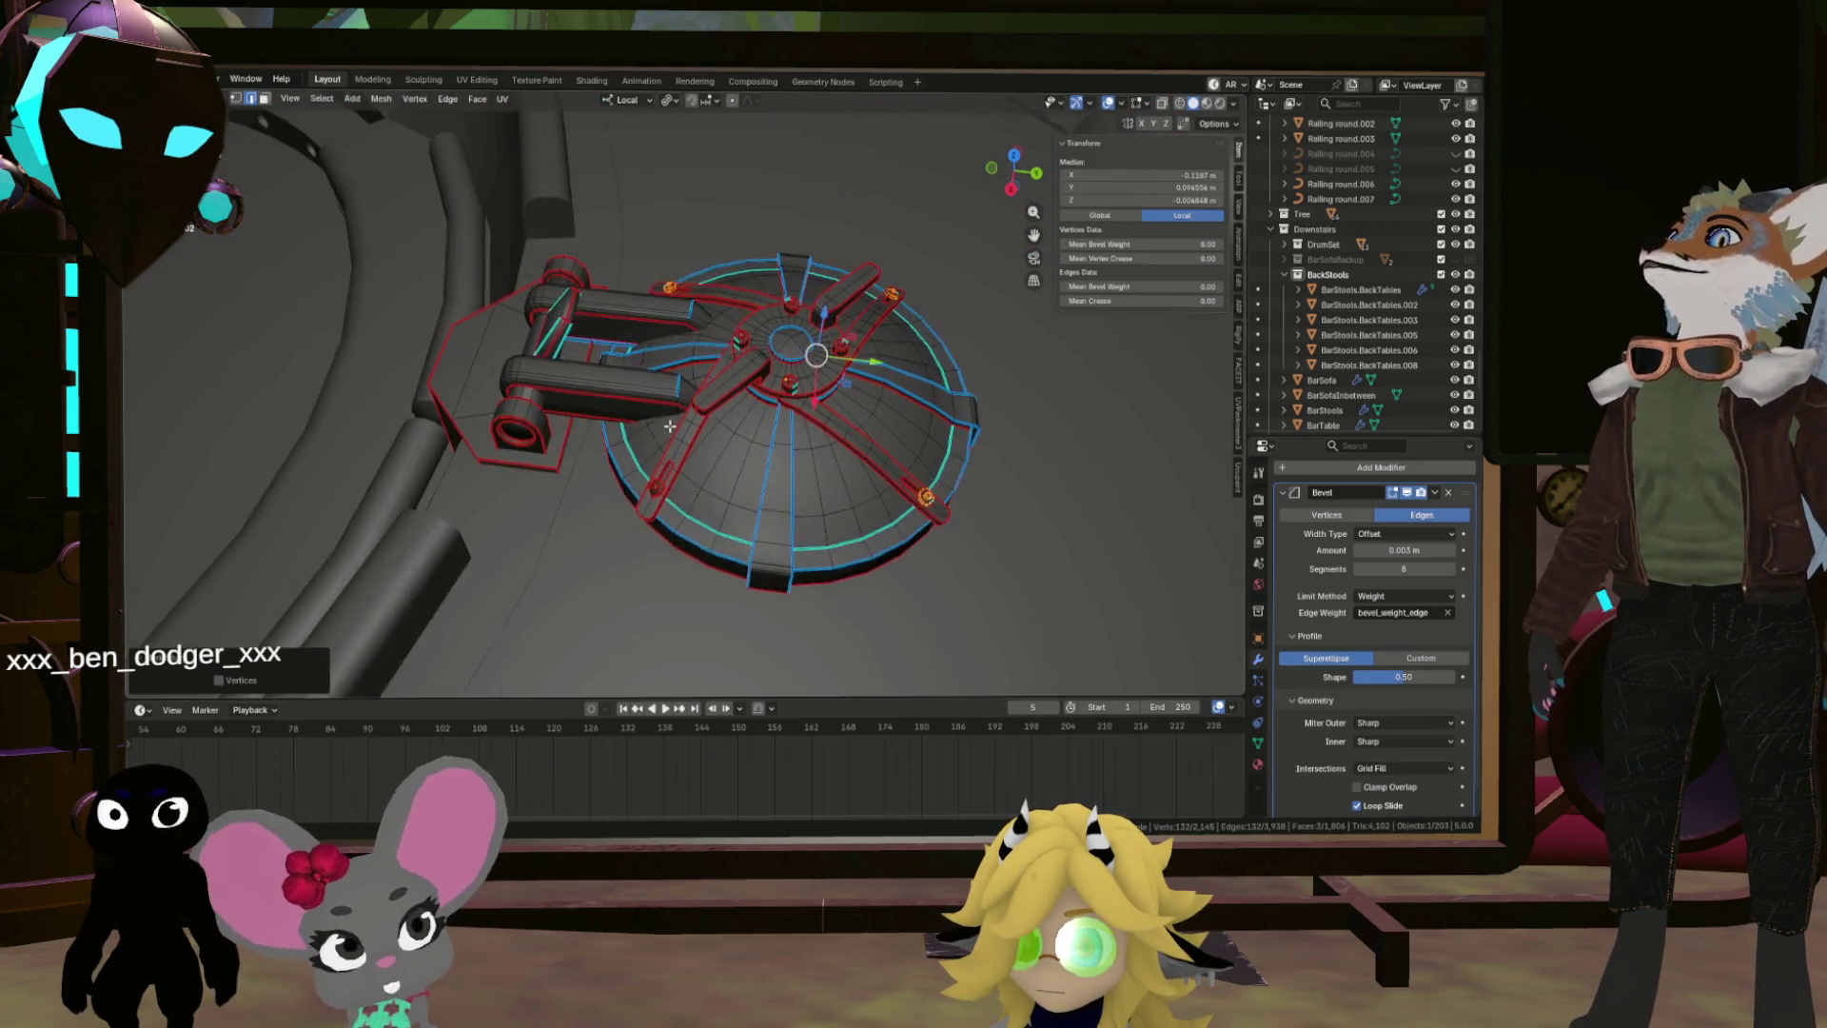
scroll(669, 322, up, 6)
scroll(669, 321, down, 3)
scroll(697, 454, up, 6)
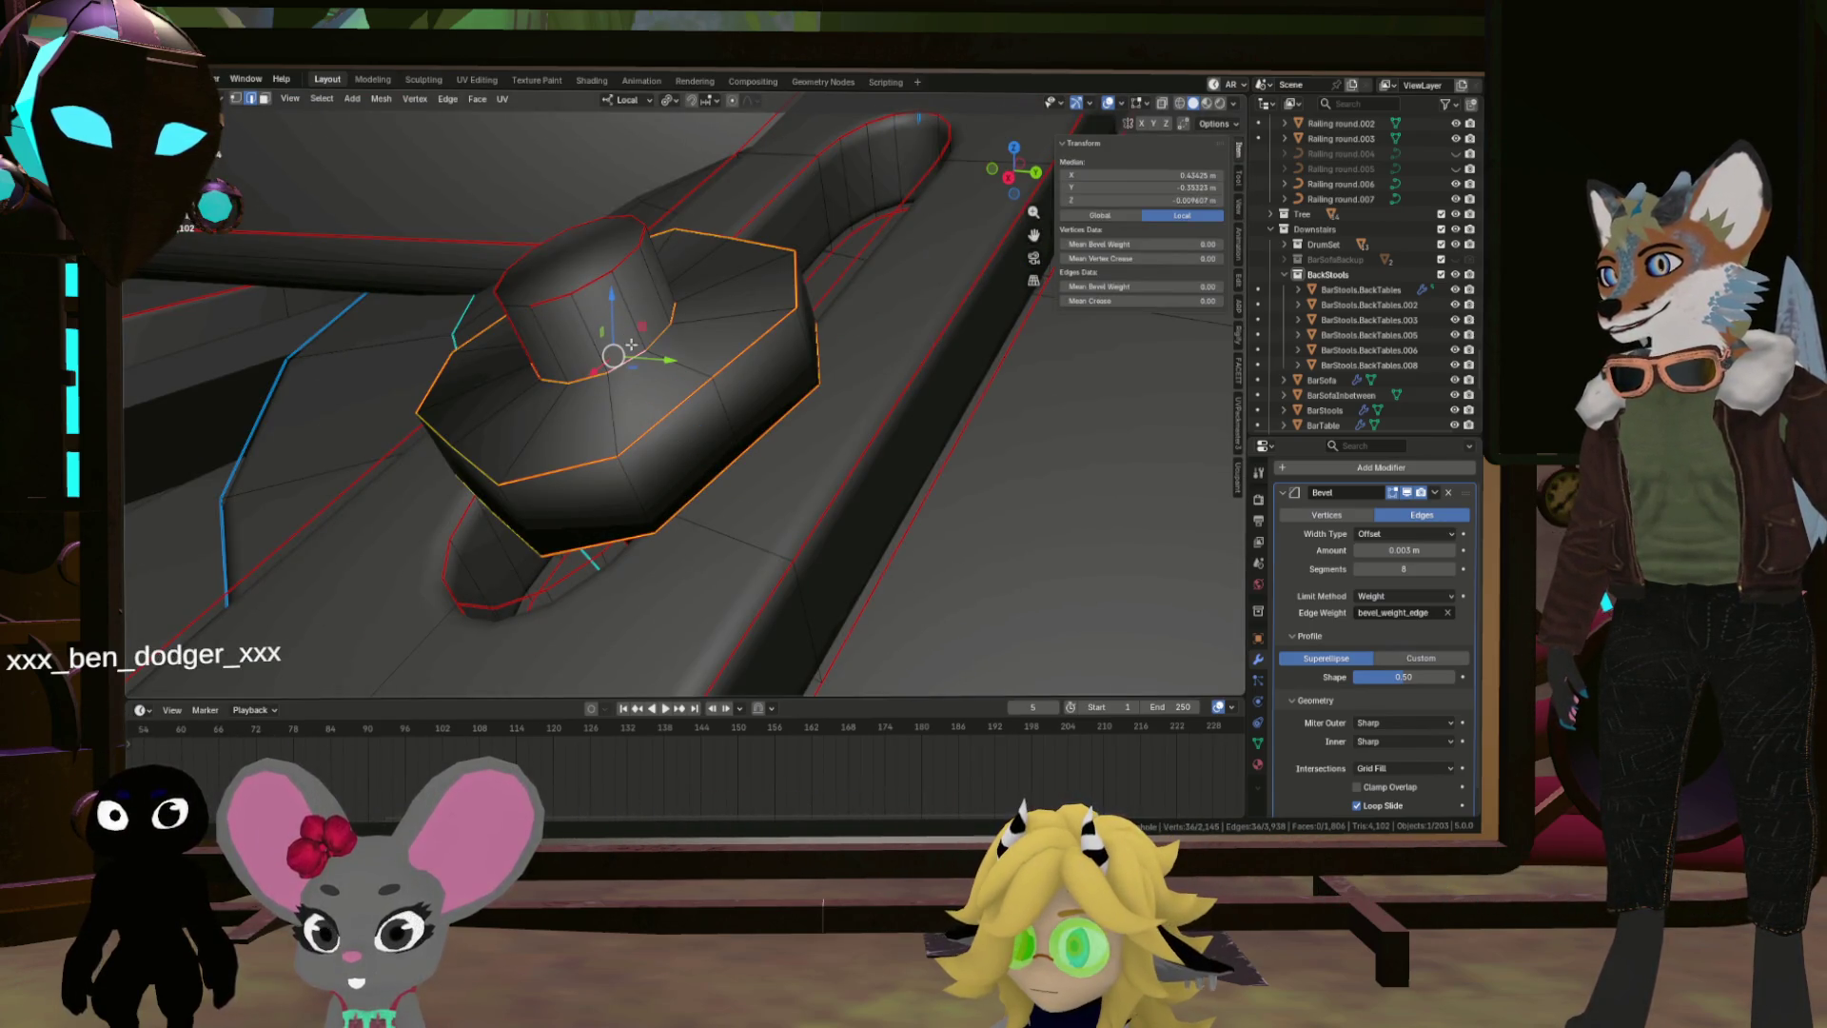
Step: Mark the second knob's rim edges as sharp and return to Object Mode
right_click(596, 280)
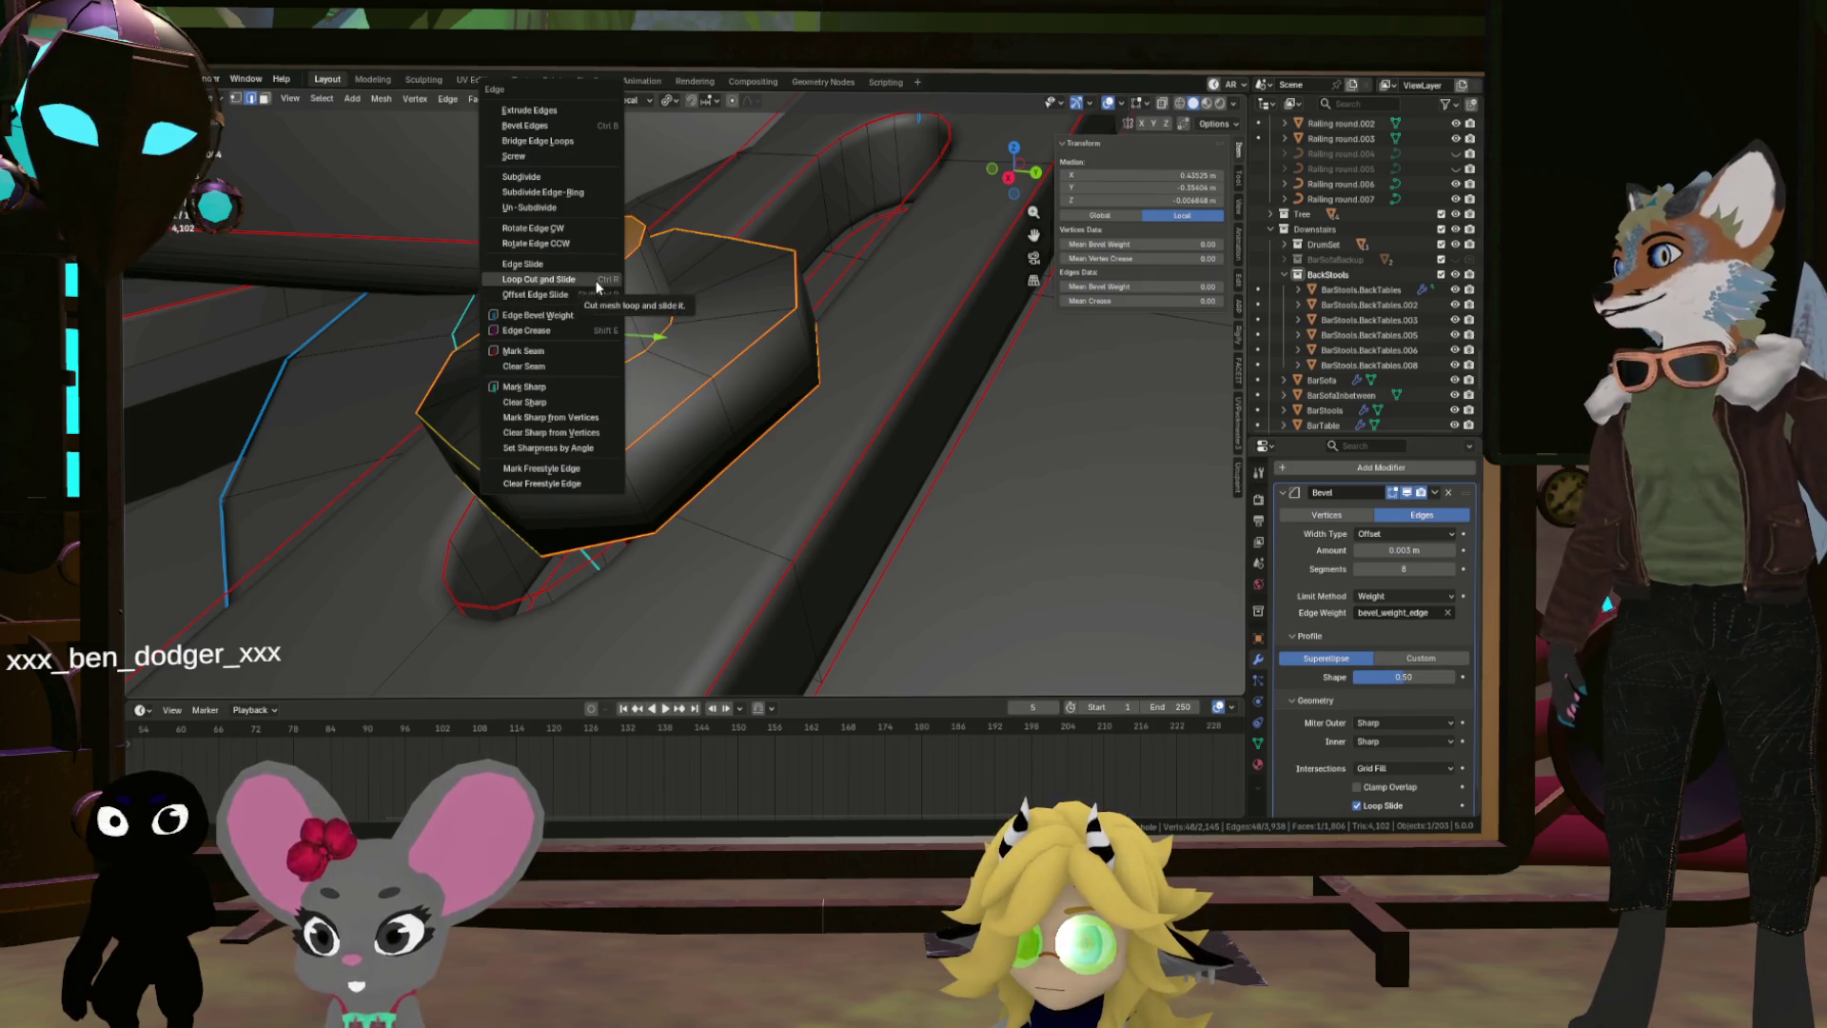
click(609, 385)
scroll(633, 384, down, 5)
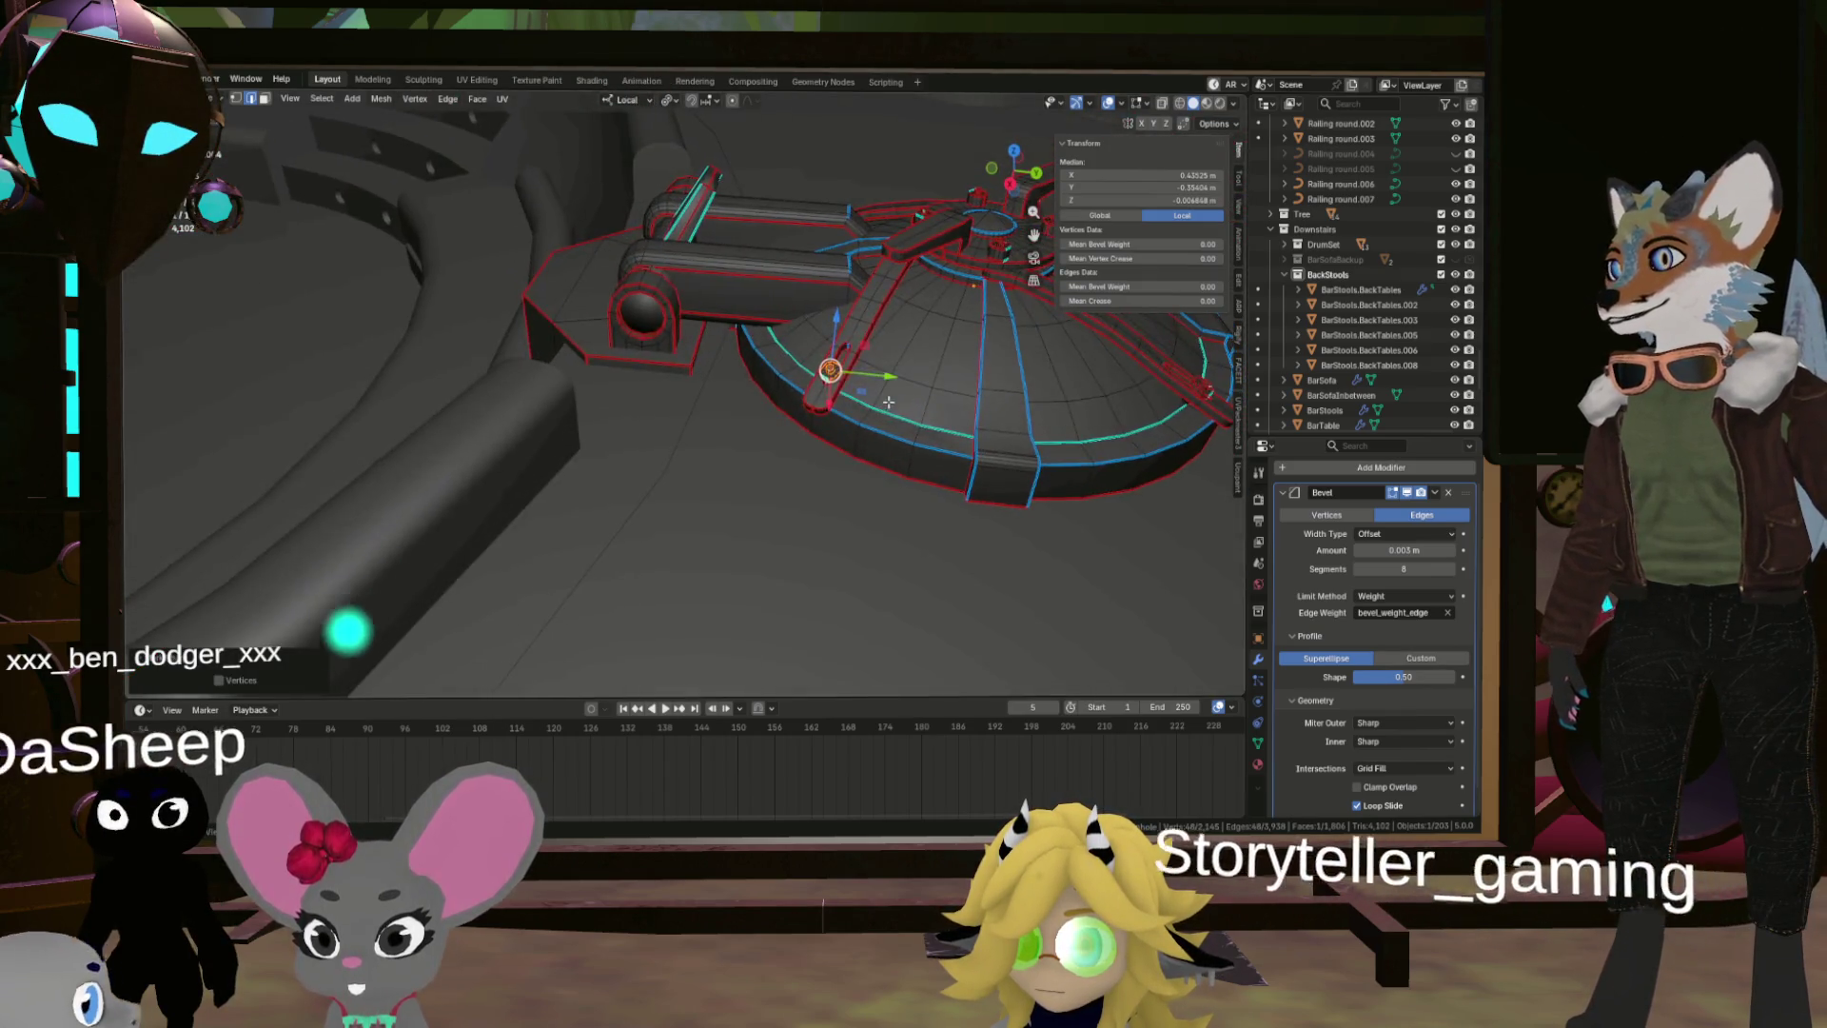
key(Tab)
scroll(826, 352, up, 5)
scroll(878, 386, down, 3)
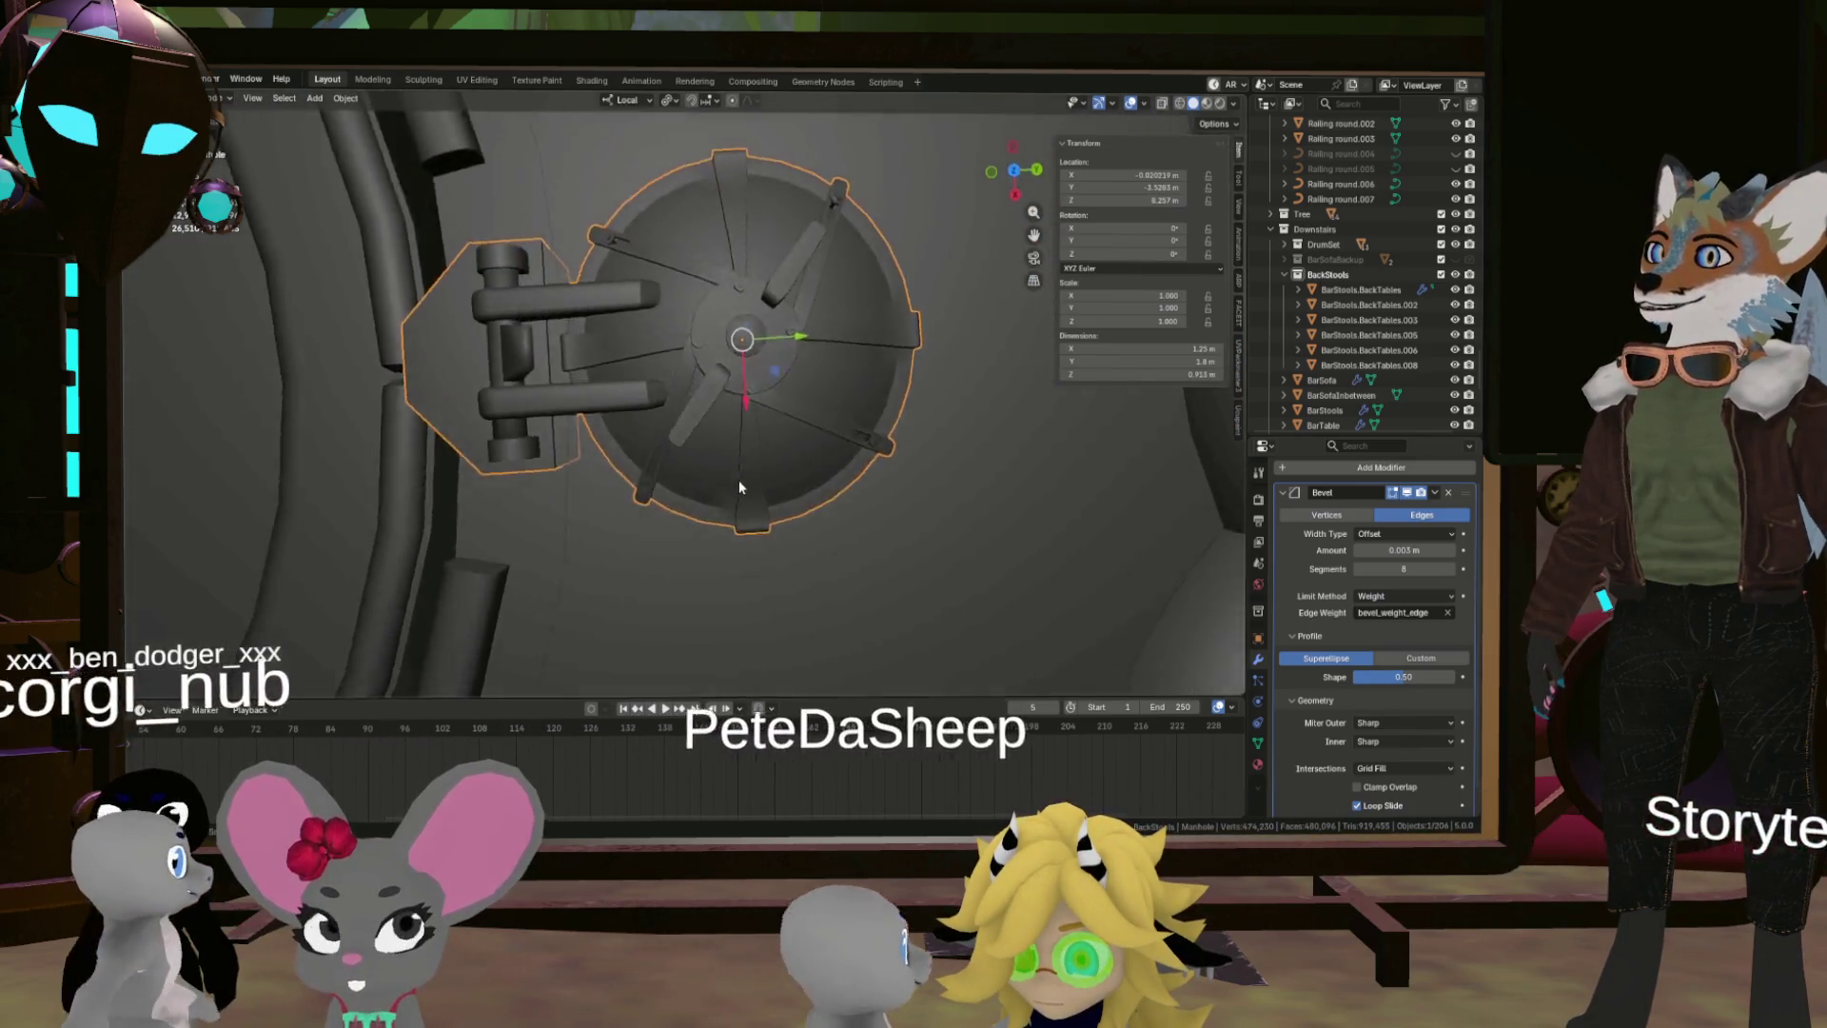
Step: Export the manhole object as glTF 2.0 from the File > Export menu
scroll(739, 479, up, 2)
mouse_move(1005, 349)
mouse_down()
mouse_move(654, 367)
mouse_move(609, 306)
mouse_move(679, 349)
mouse_up()
drag(833, 335, 843, 378)
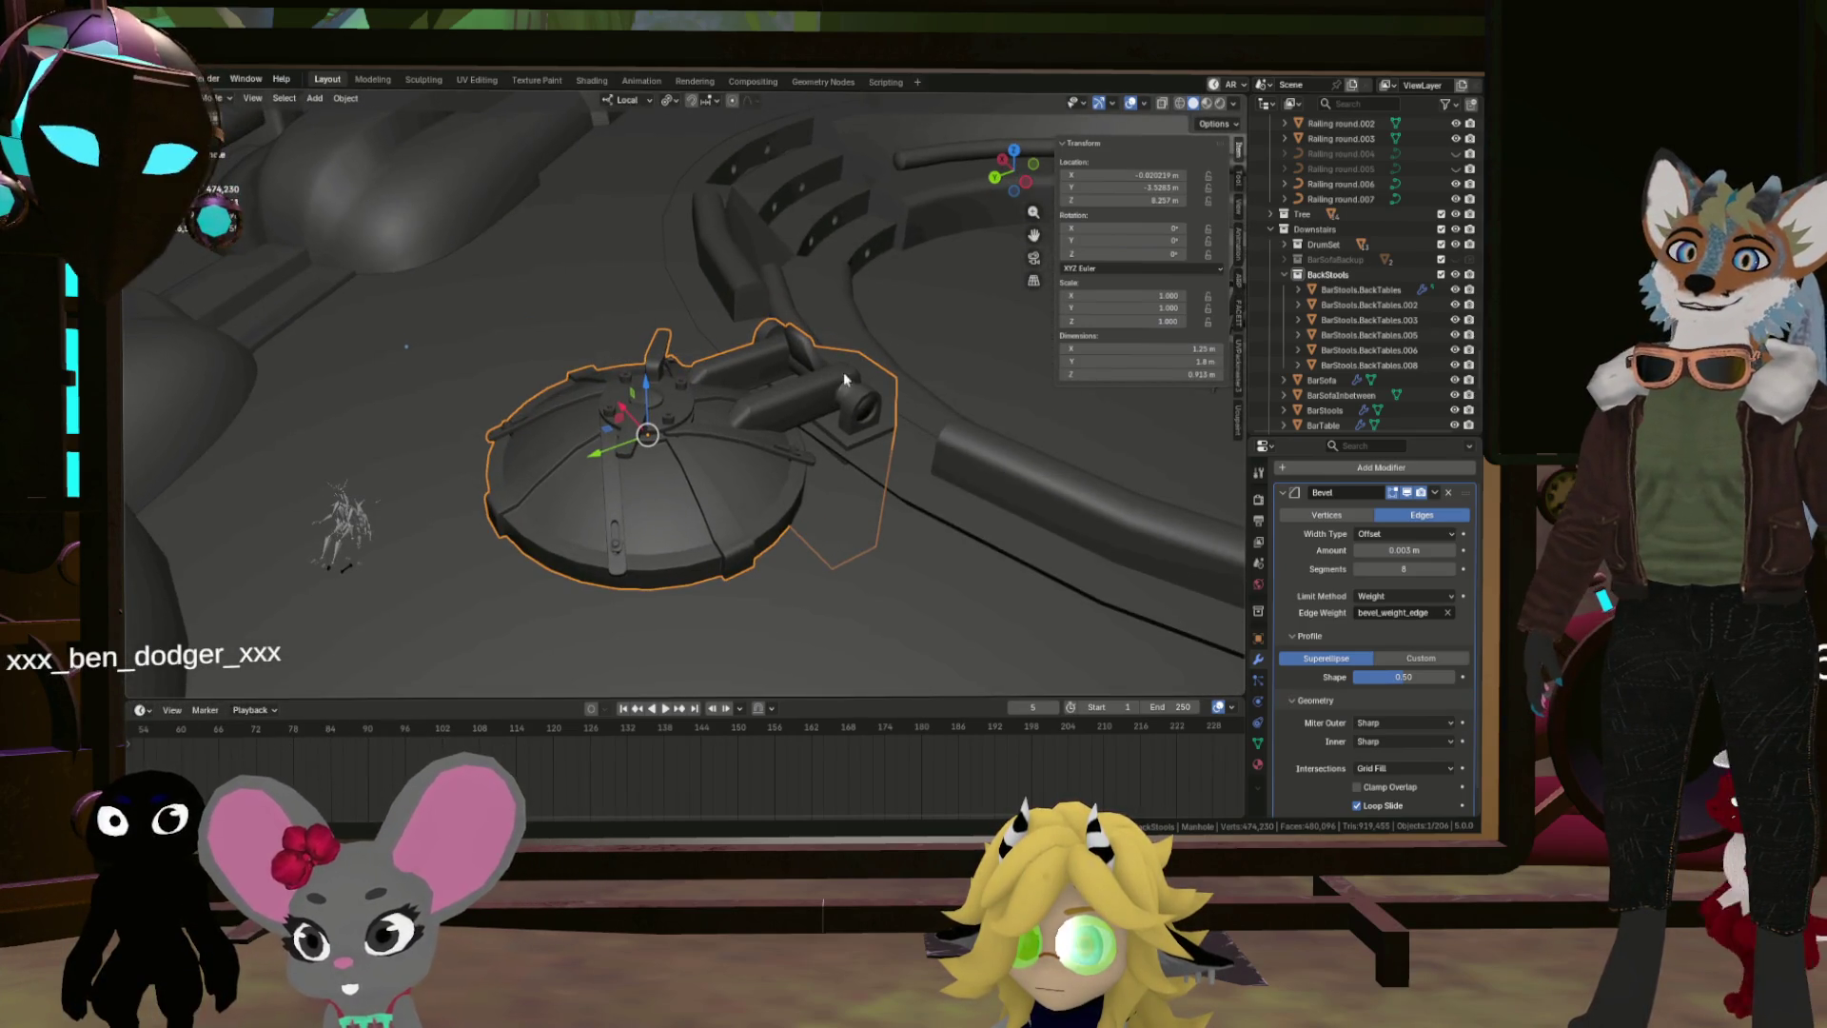
click(159, 79)
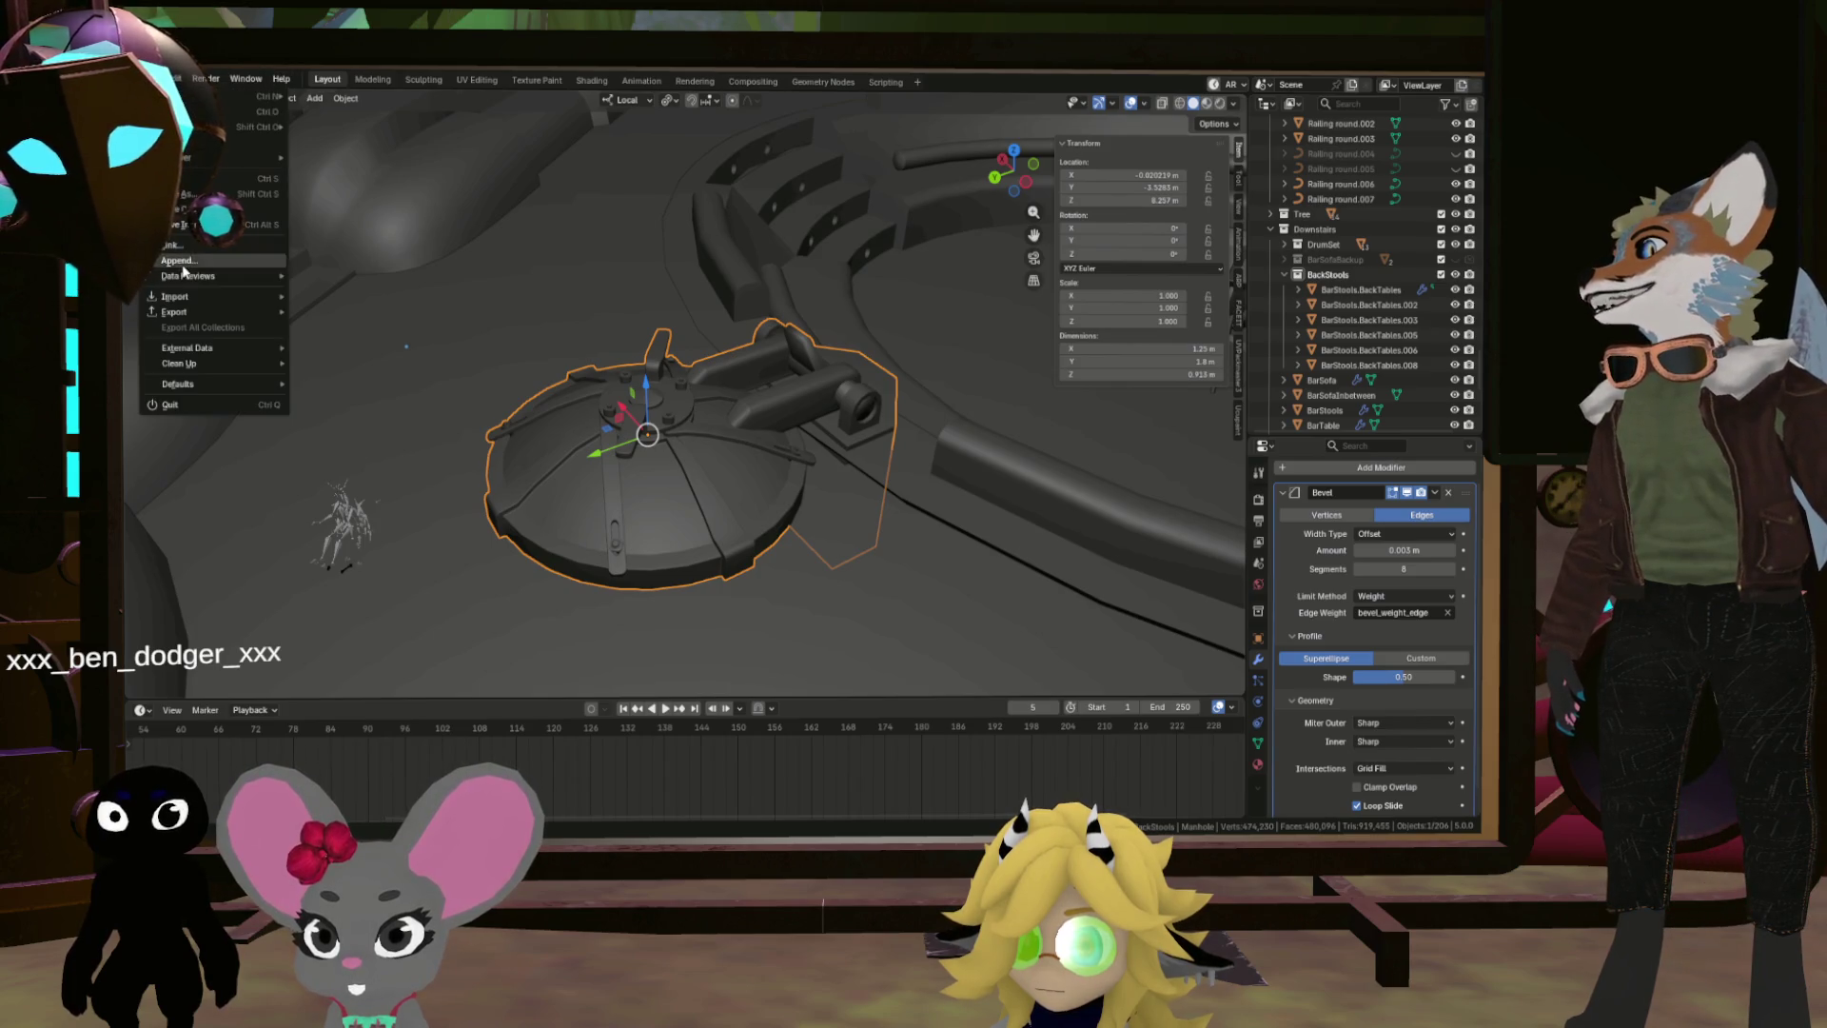
mouse_move(188, 311)
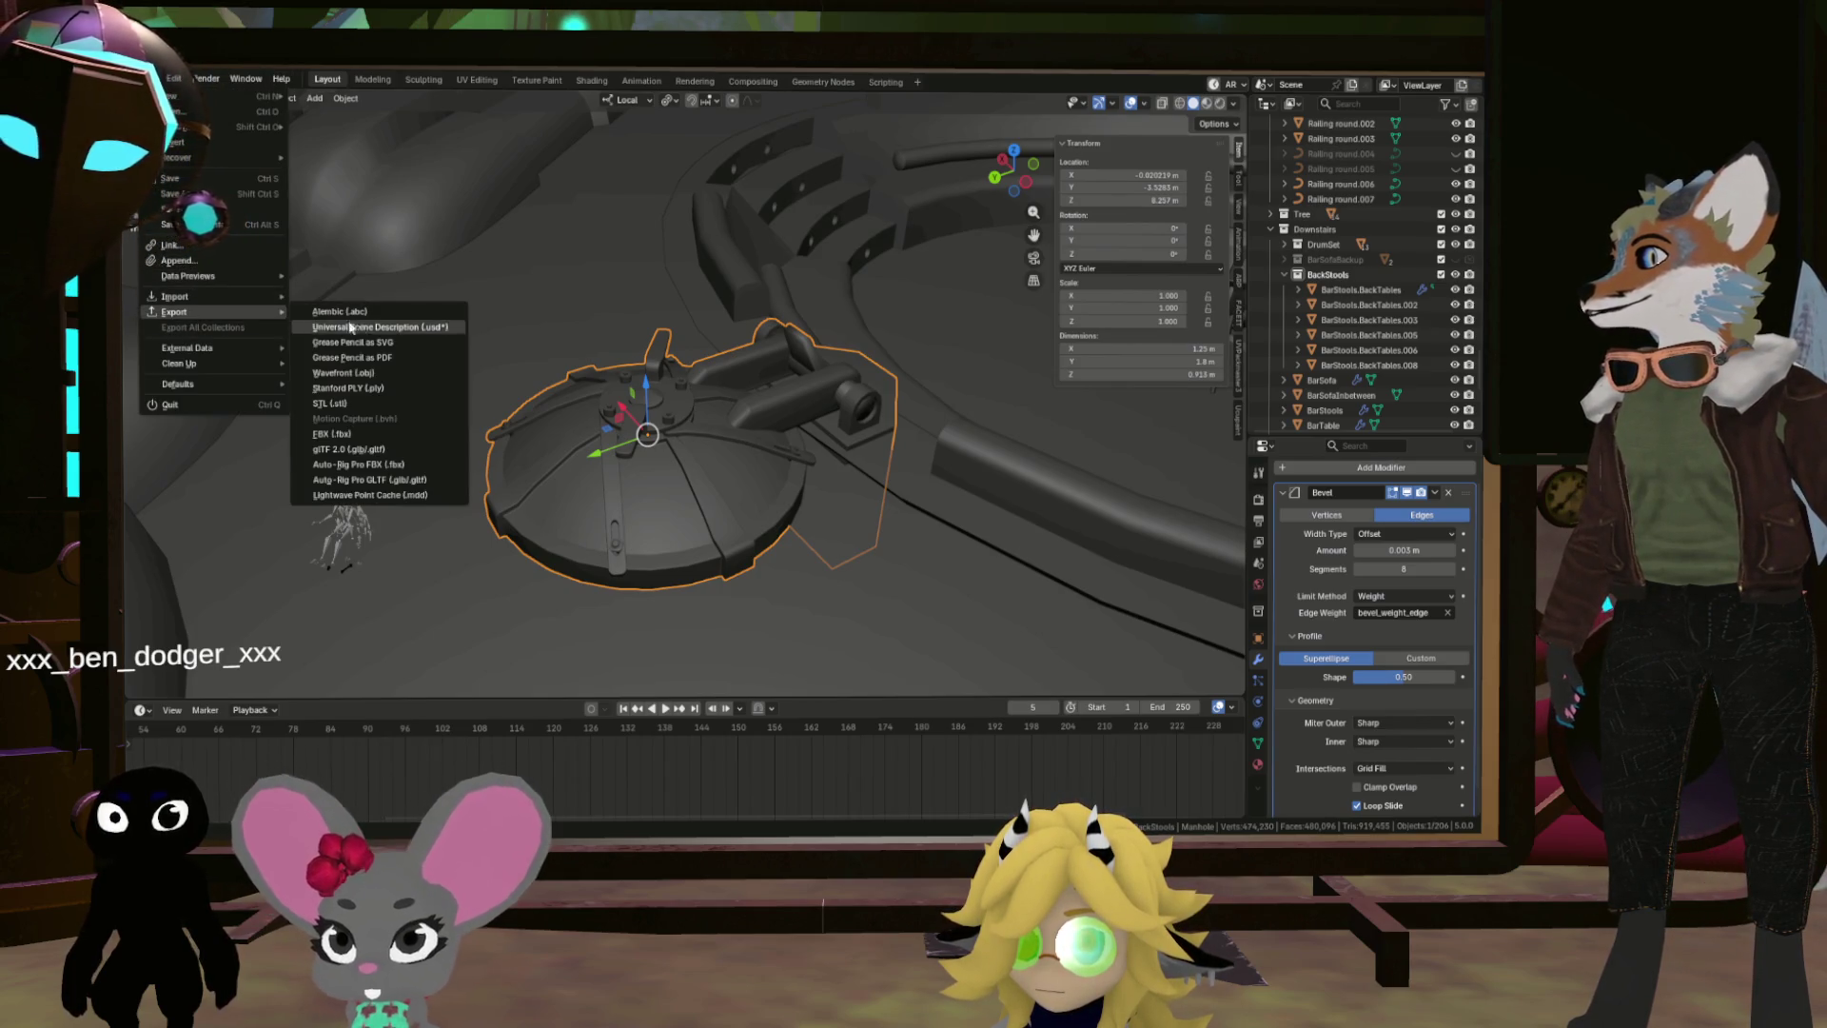
click(378, 440)
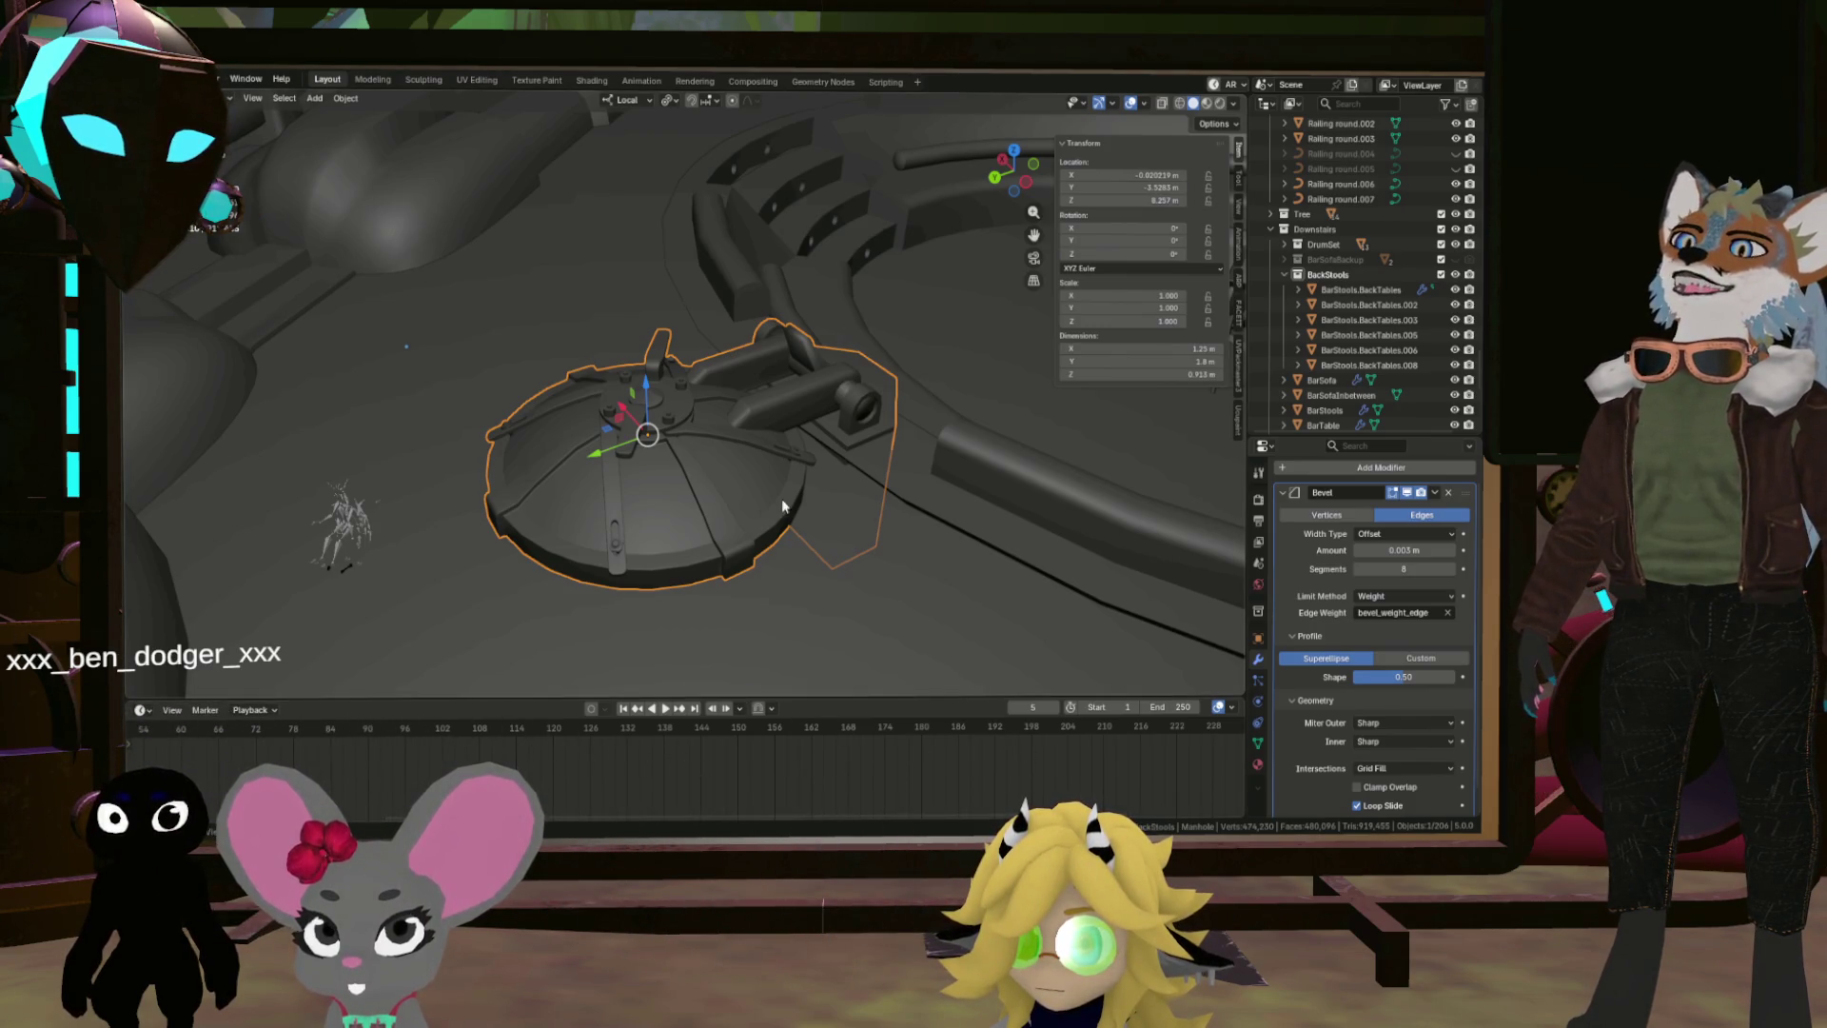
scroll(739, 439, down, 2)
Step: View the manhole from the top, then frame the TopPool node in Godot's Main ship scene
key(KP_7)
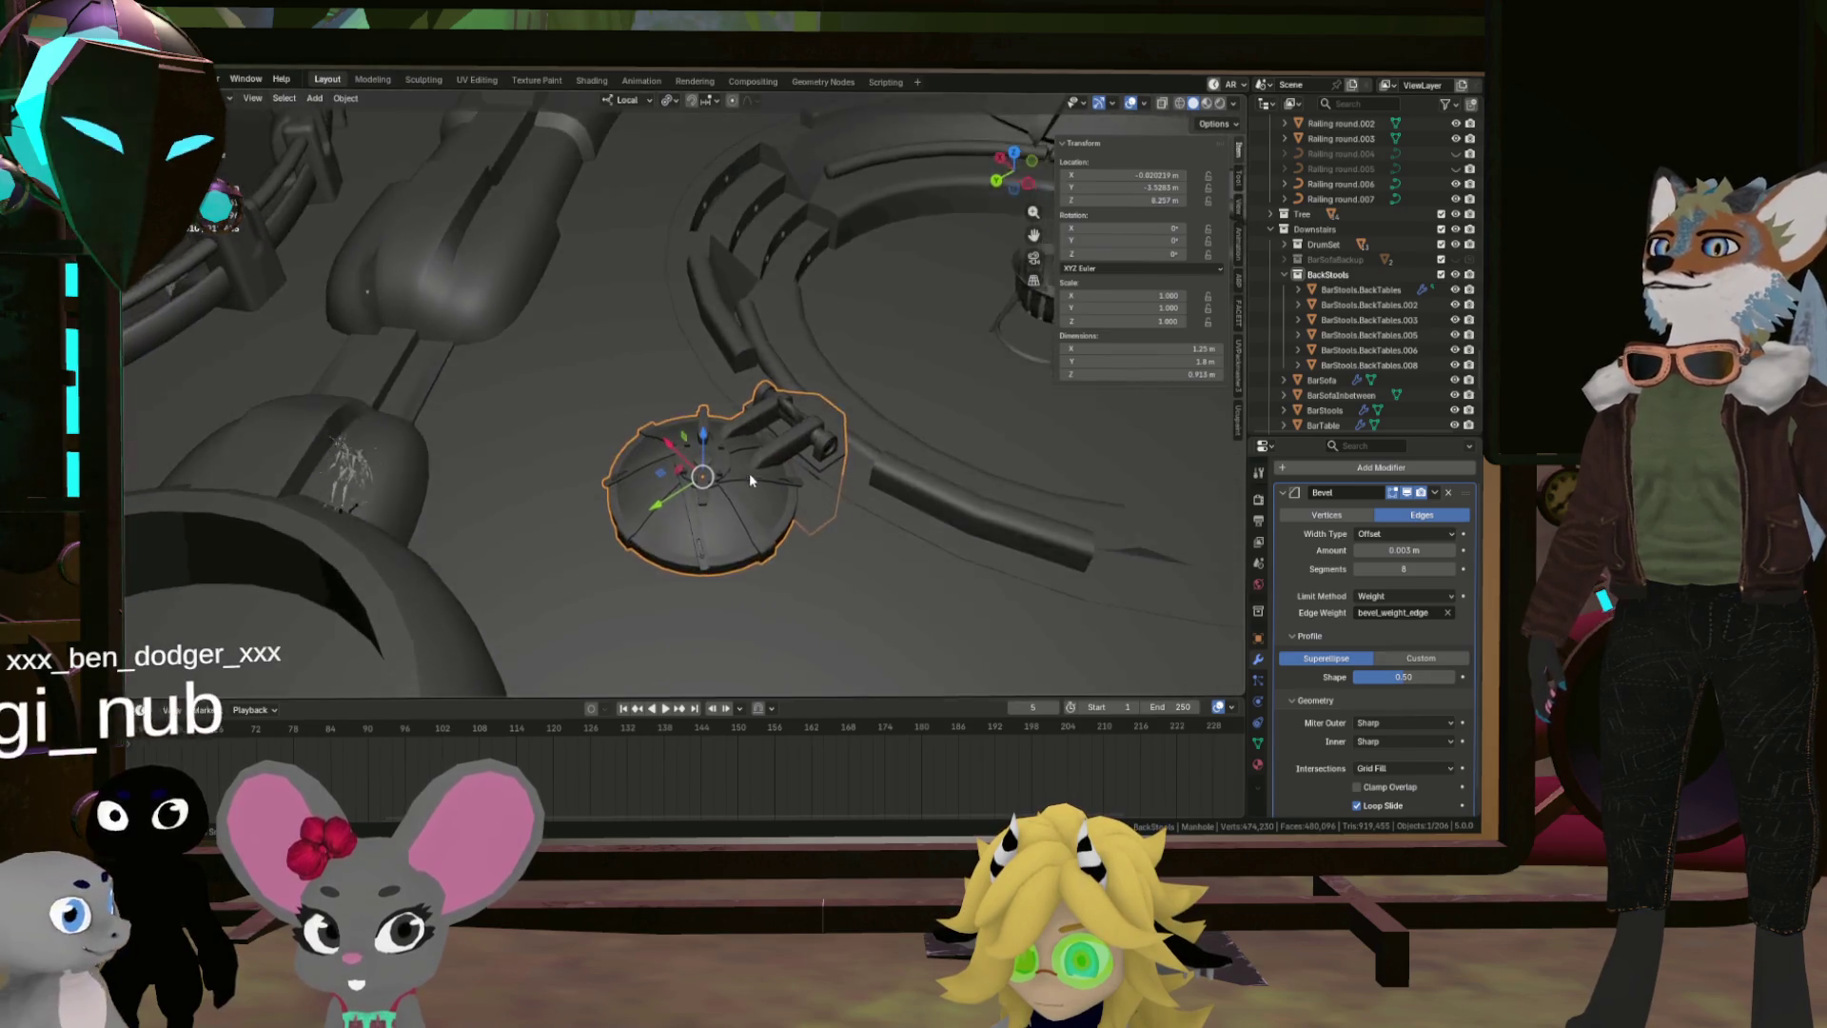
scroll(750, 472, up, 3)
scroll(785, 559, down, 5)
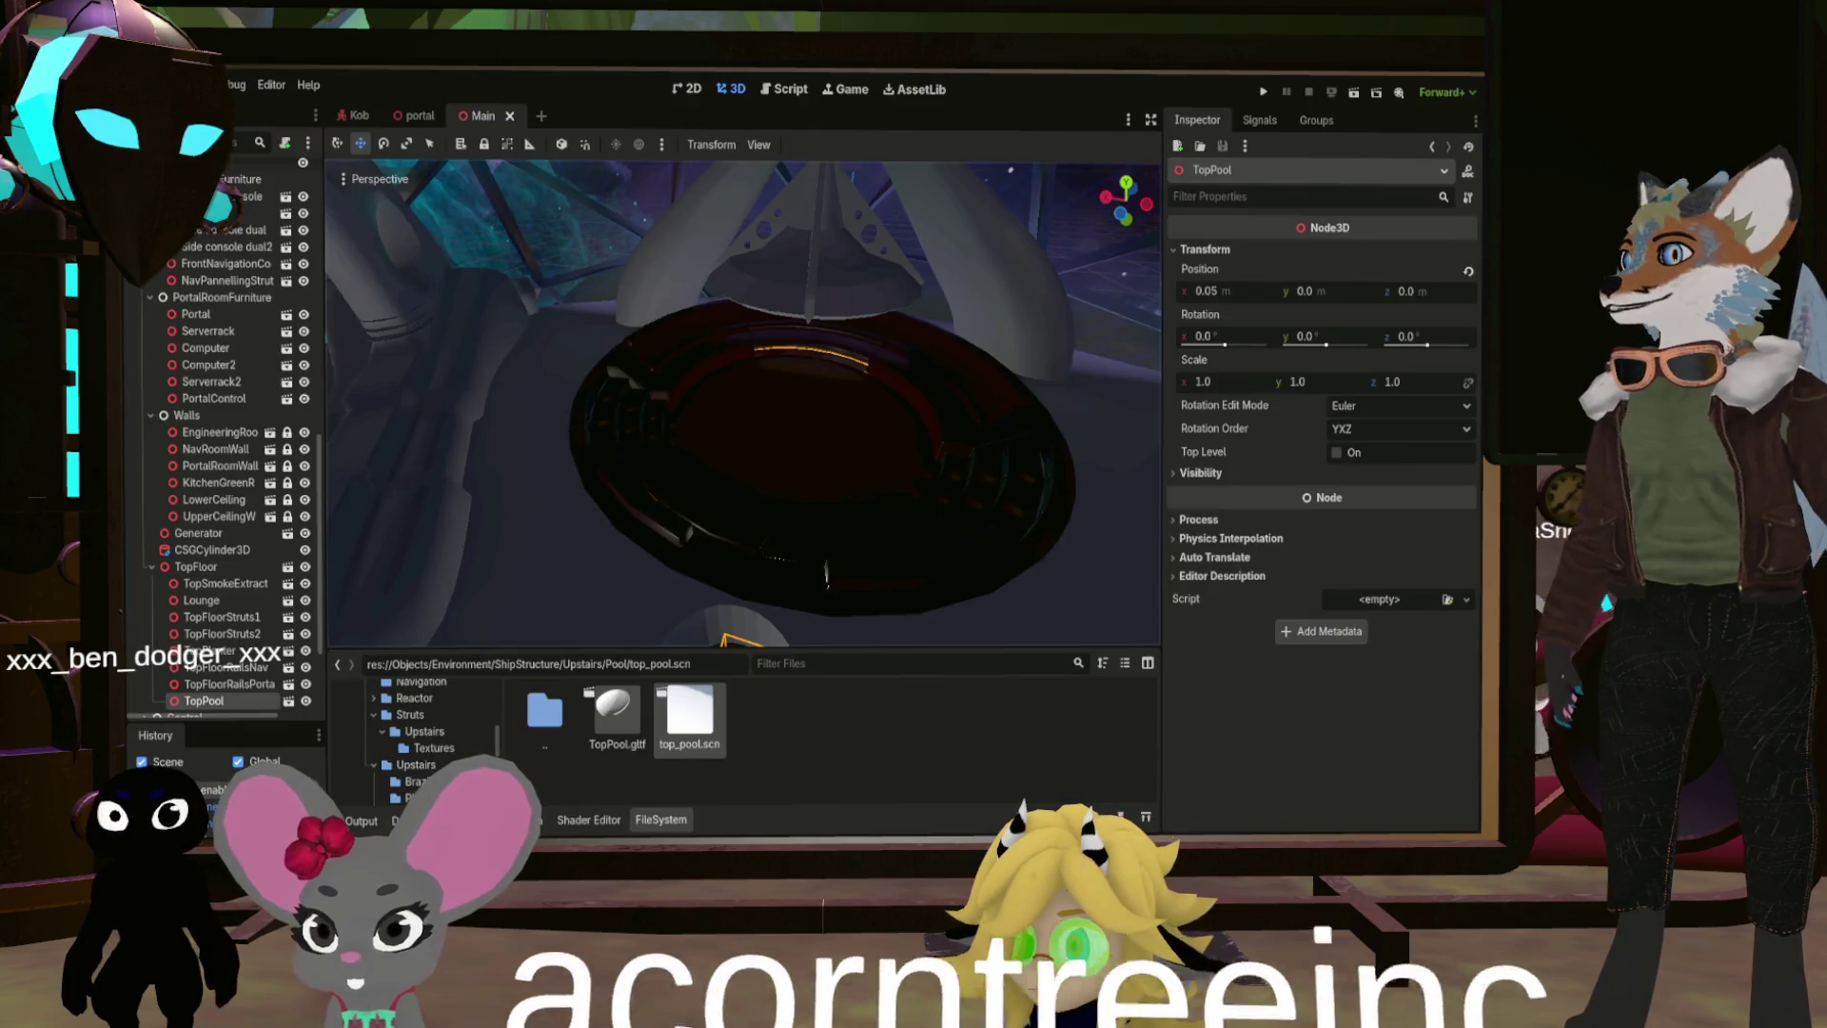
mouse_move(826, 571)
mouse_down()
mouse_move(881, 543)
mouse_move(845, 510)
mouse_move(853, 524)
mouse_up()
key(f)
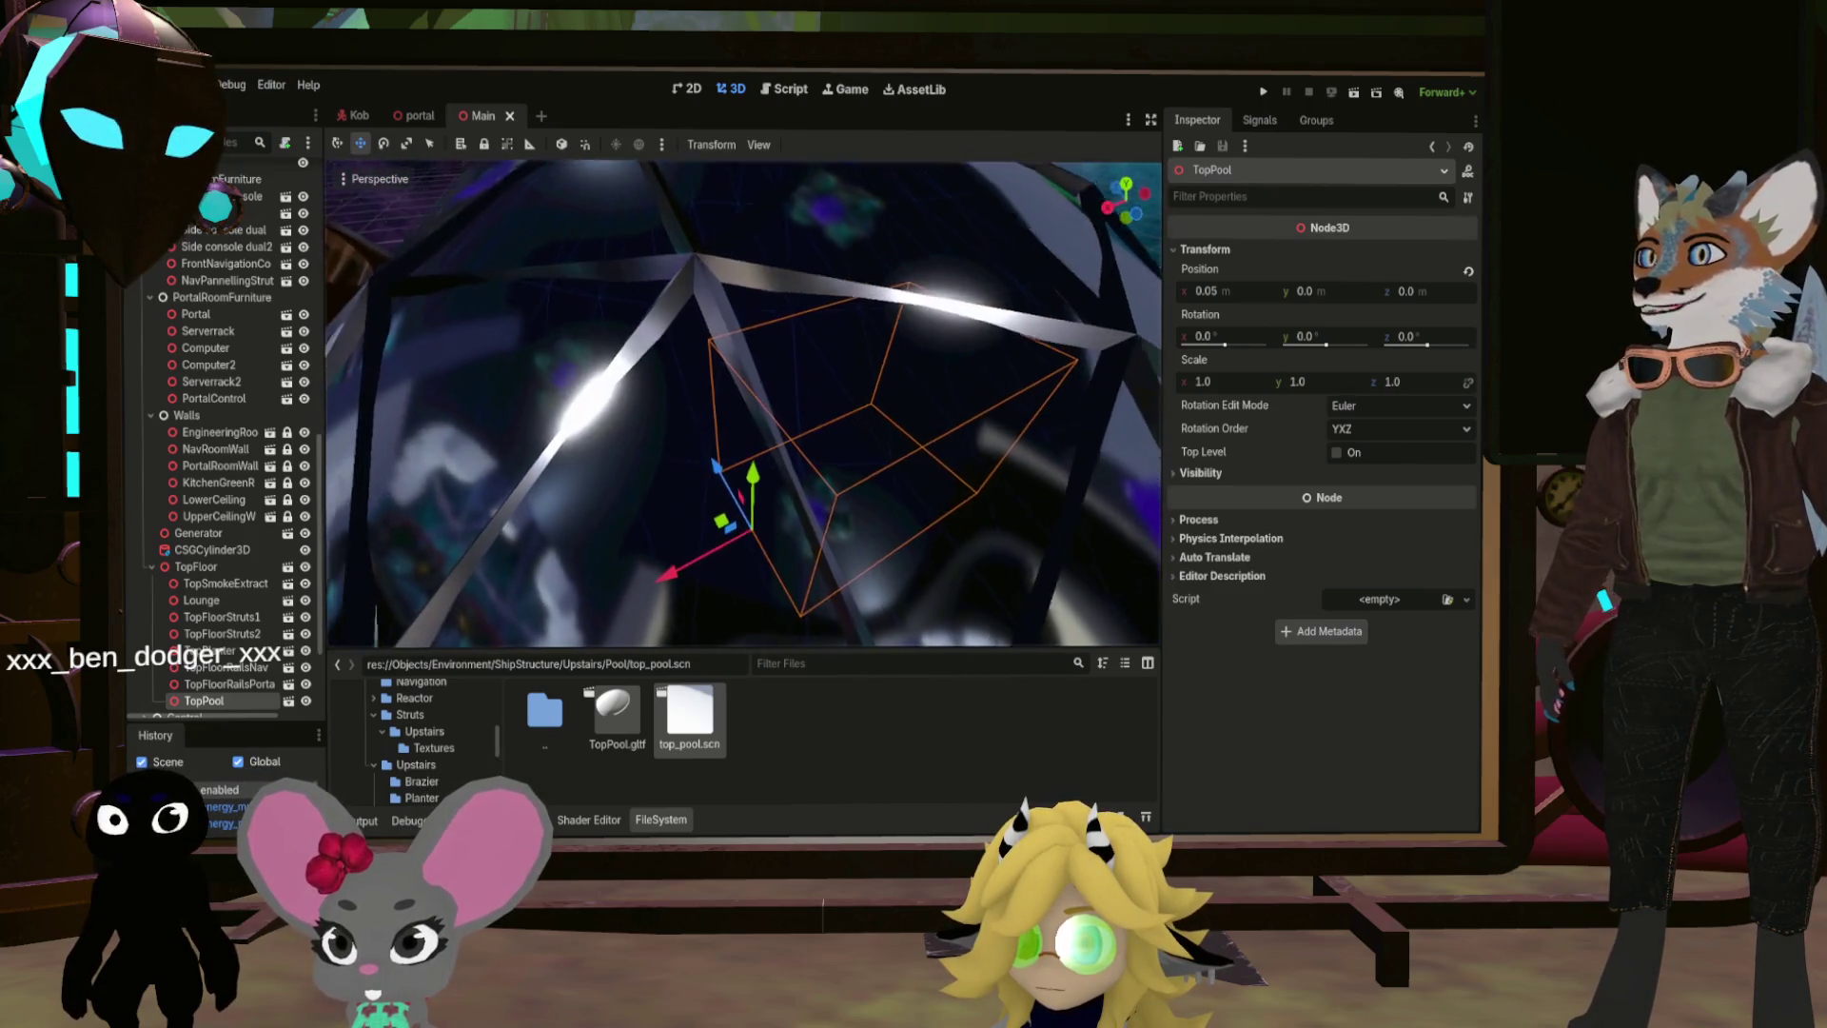
Step: Open TopBrazier.gltf from the Upstairs/Brazier folder as a new inherited scene
scroll(743, 403, down, 5)
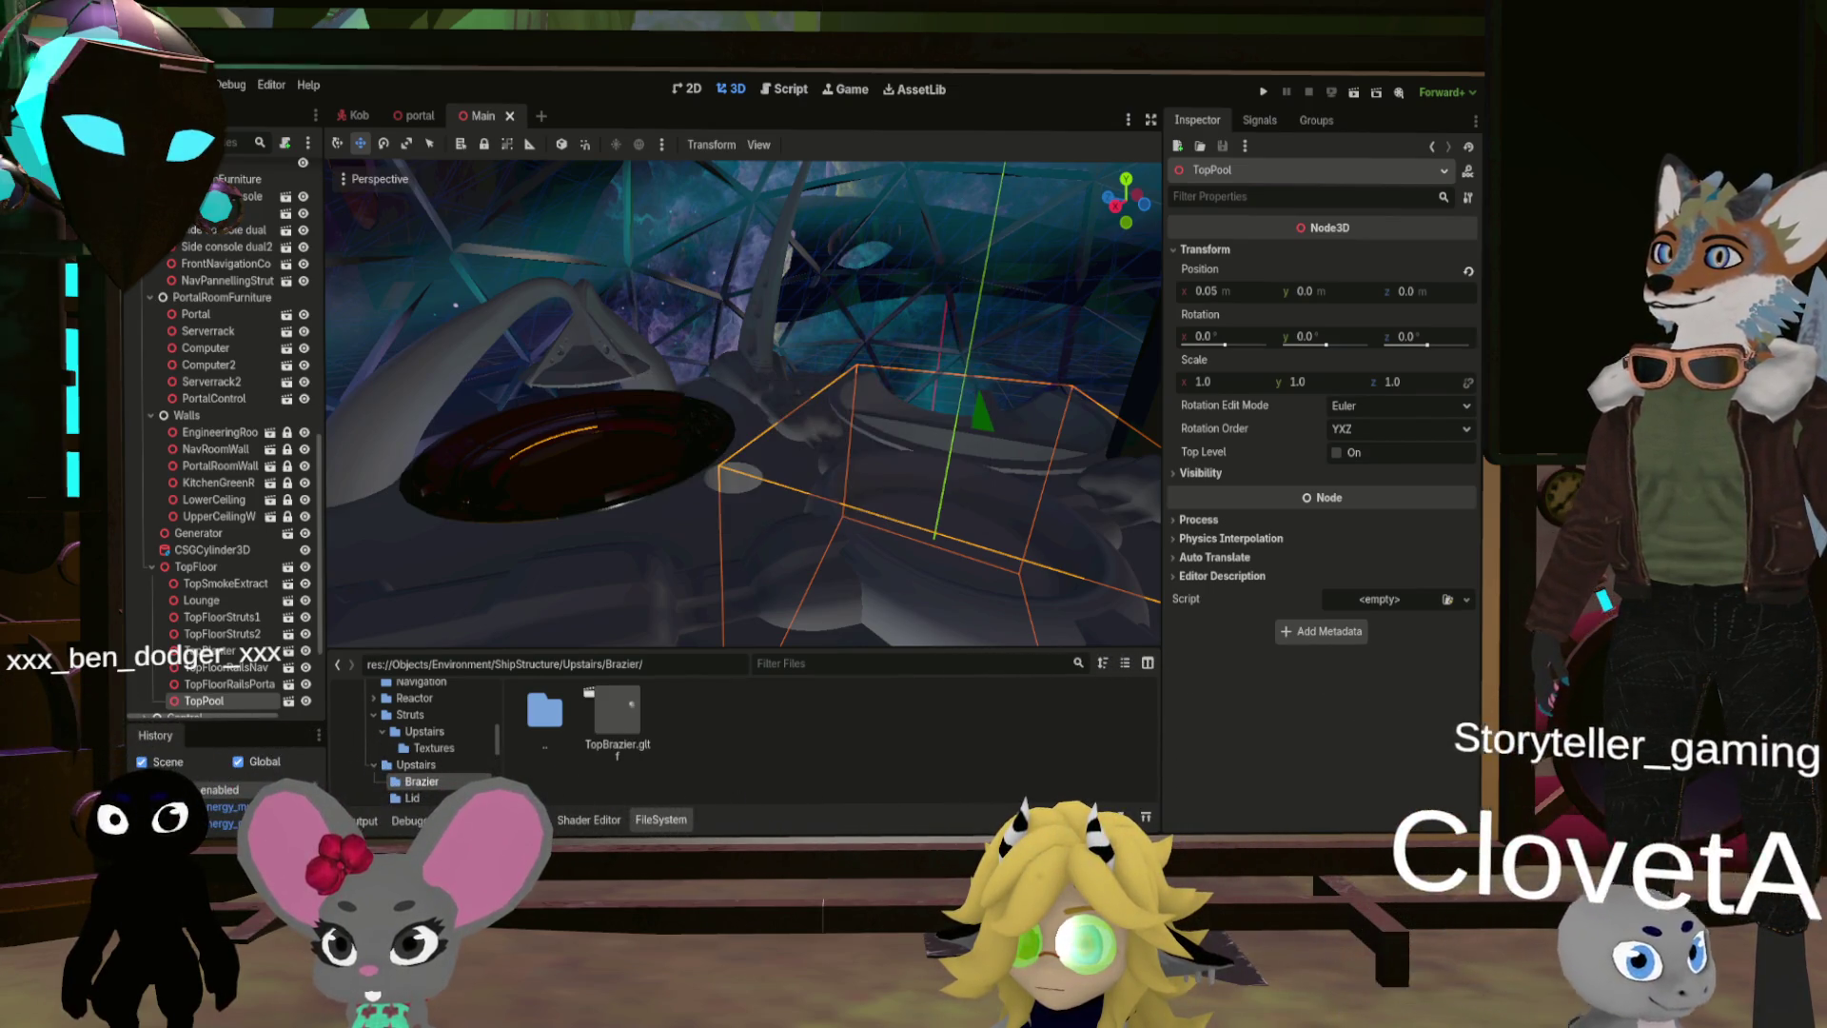
click(624, 709)
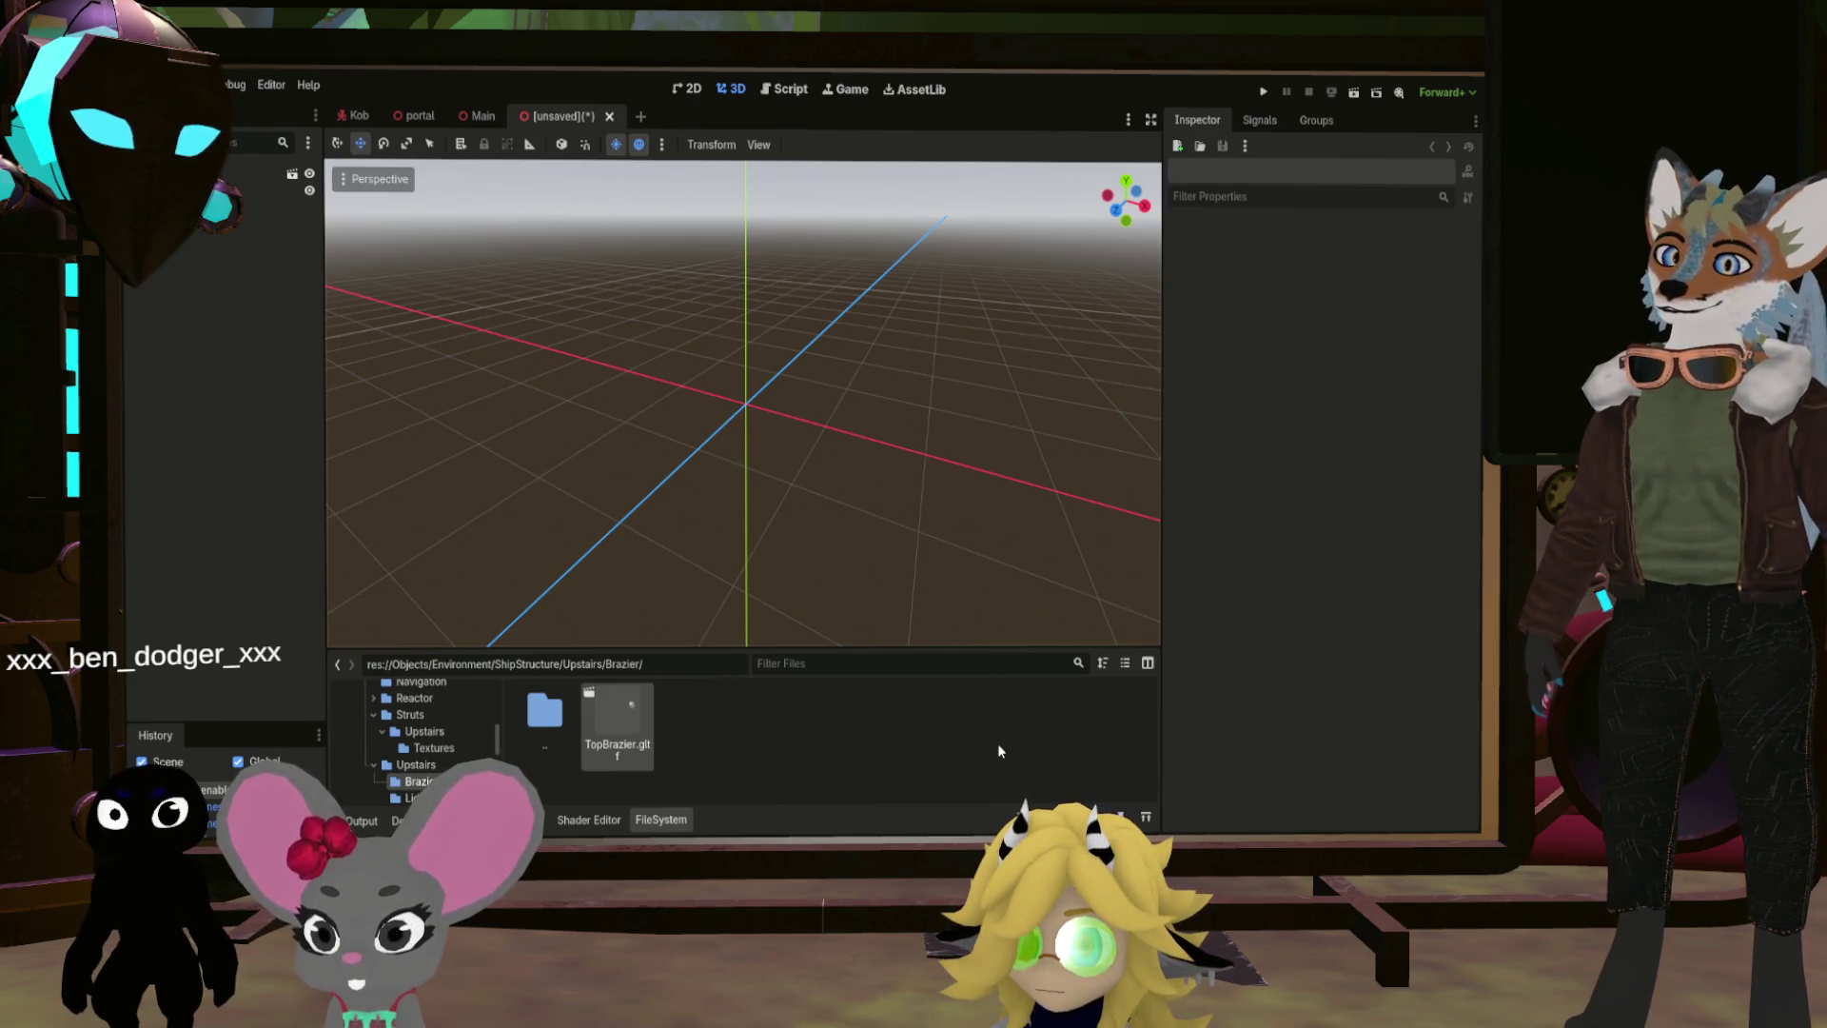
Step: Save the brazier as top_brazier.scn and drag it into the Main scene tree
key(ctrl+s)
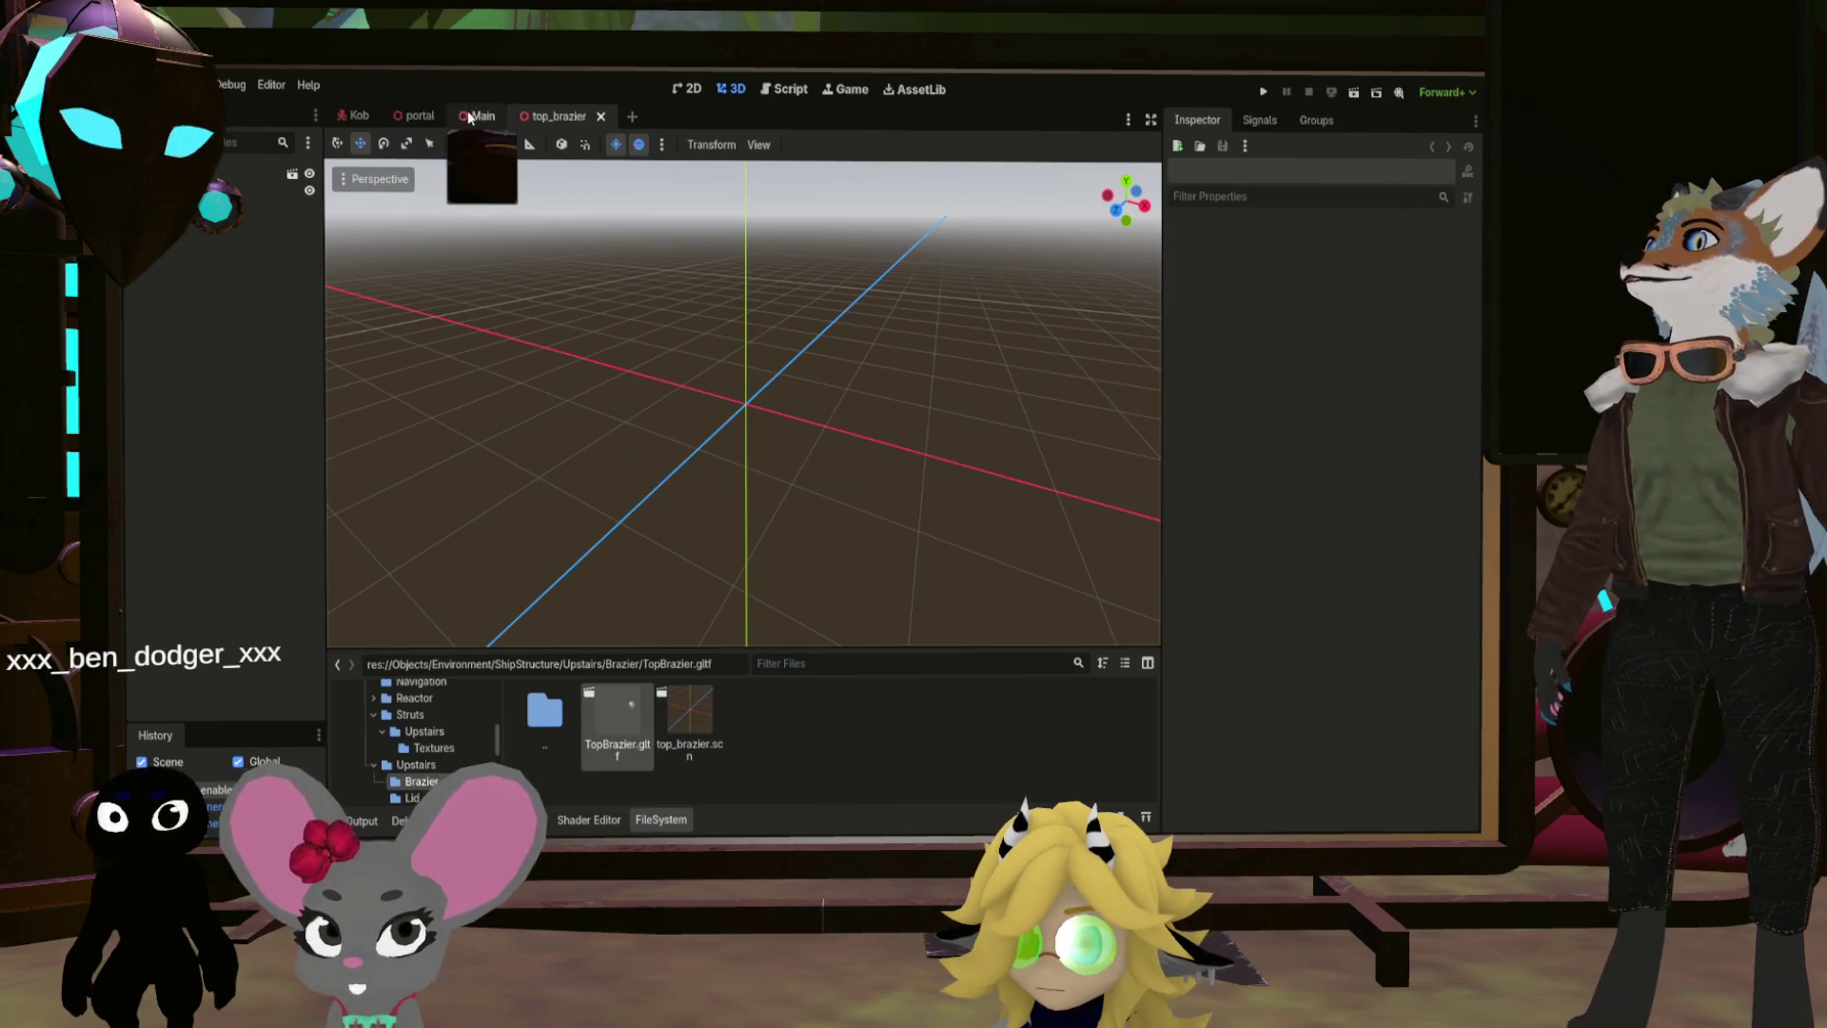
key(ctrl+shift+Tab)
mouse_move(431, 597)
mouse_down()
mouse_move(243, 612)
mouse_move(286, 552)
mouse_move(595, 443)
mouse_up()
Step: Inspect the brazier under the dome, select TopFloor, and go up to the Upstairs folder
mouse_move(354, 531)
mouse_down()
mouse_move(533, 457)
mouse_move(533, 381)
mouse_move(476, 381)
mouse_move(476, 342)
mouse_move(475, 524)
mouse_up()
drag(757, 517, 756, 516)
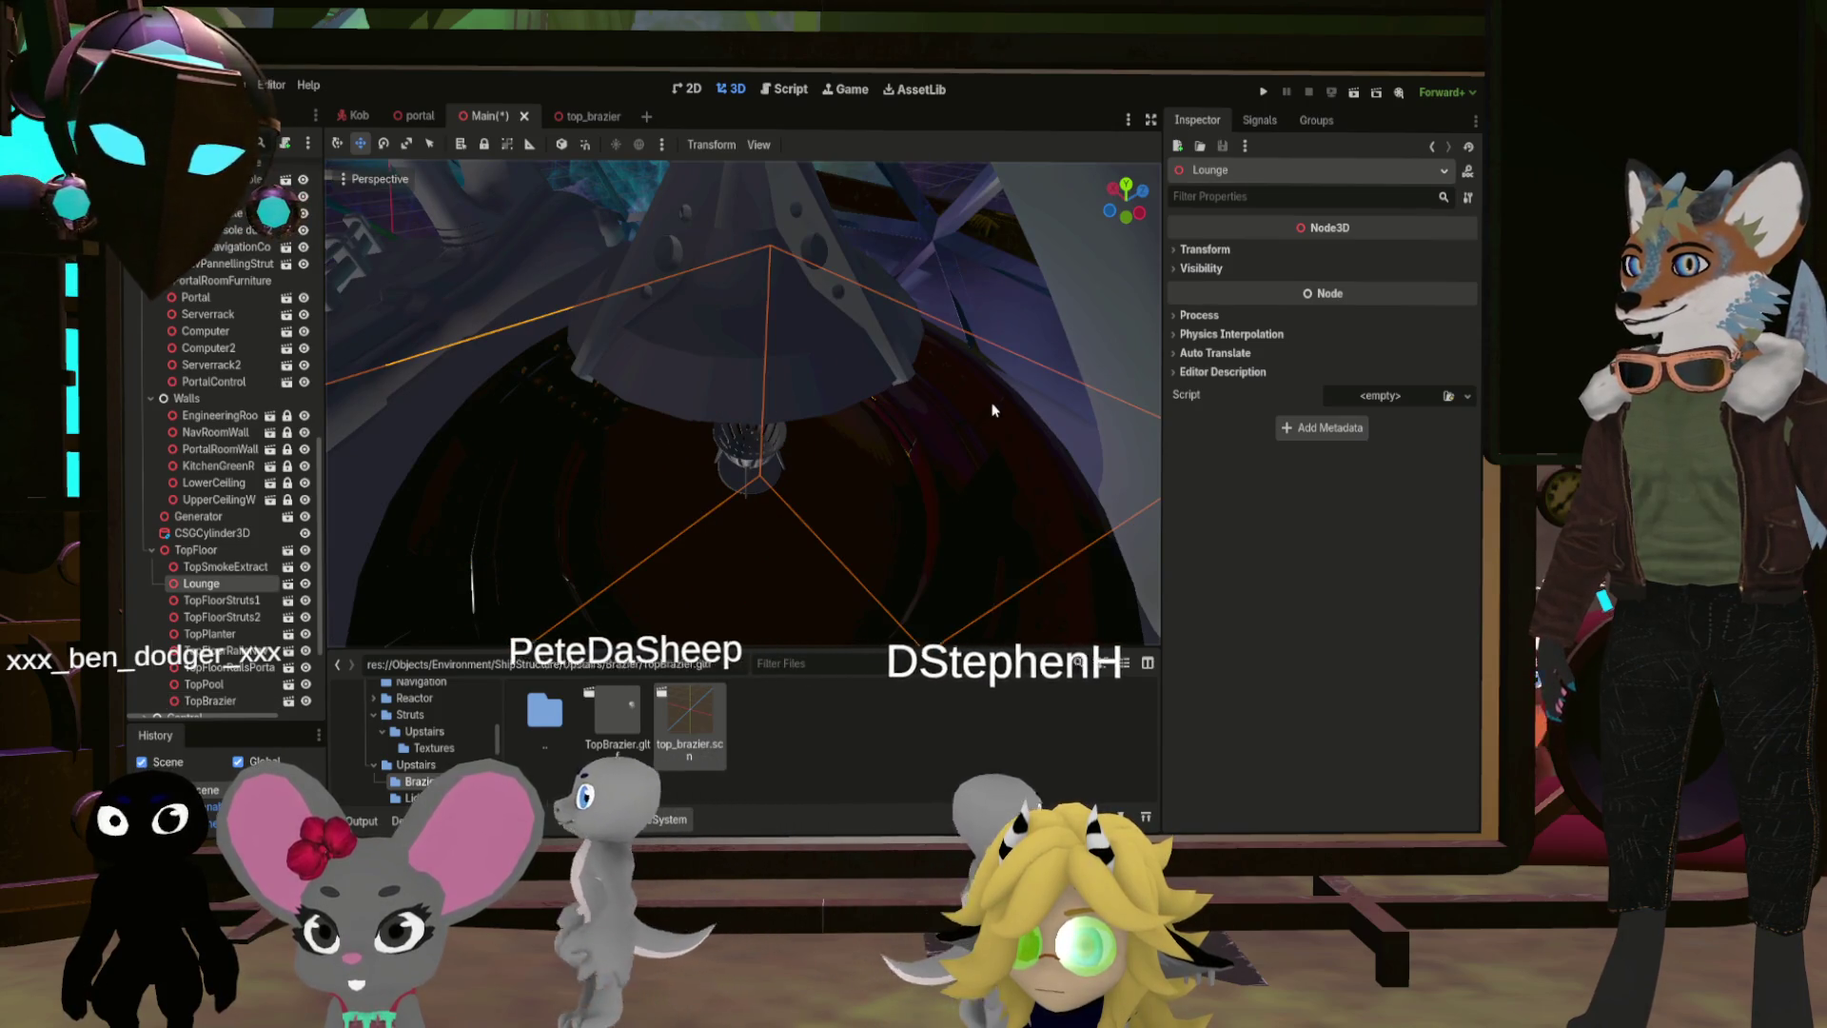
click(734, 328)
drag(734, 328, 618, 476)
double_click(567, 706)
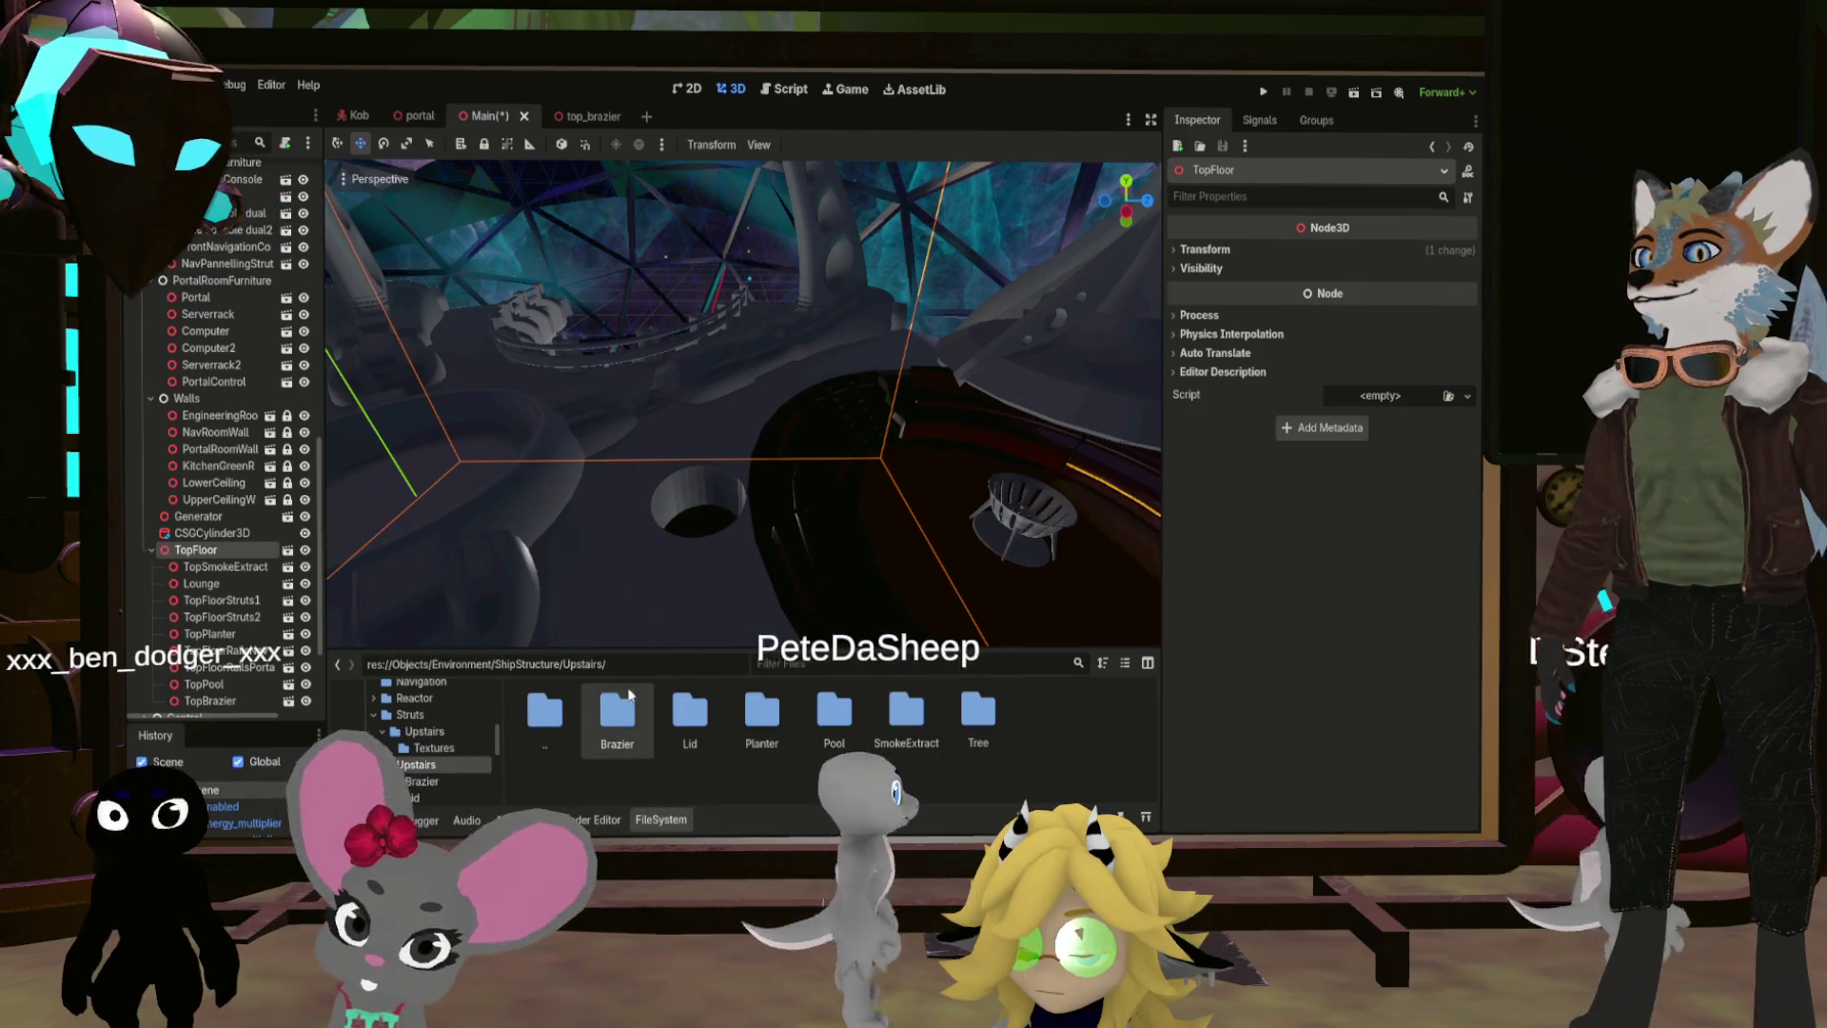
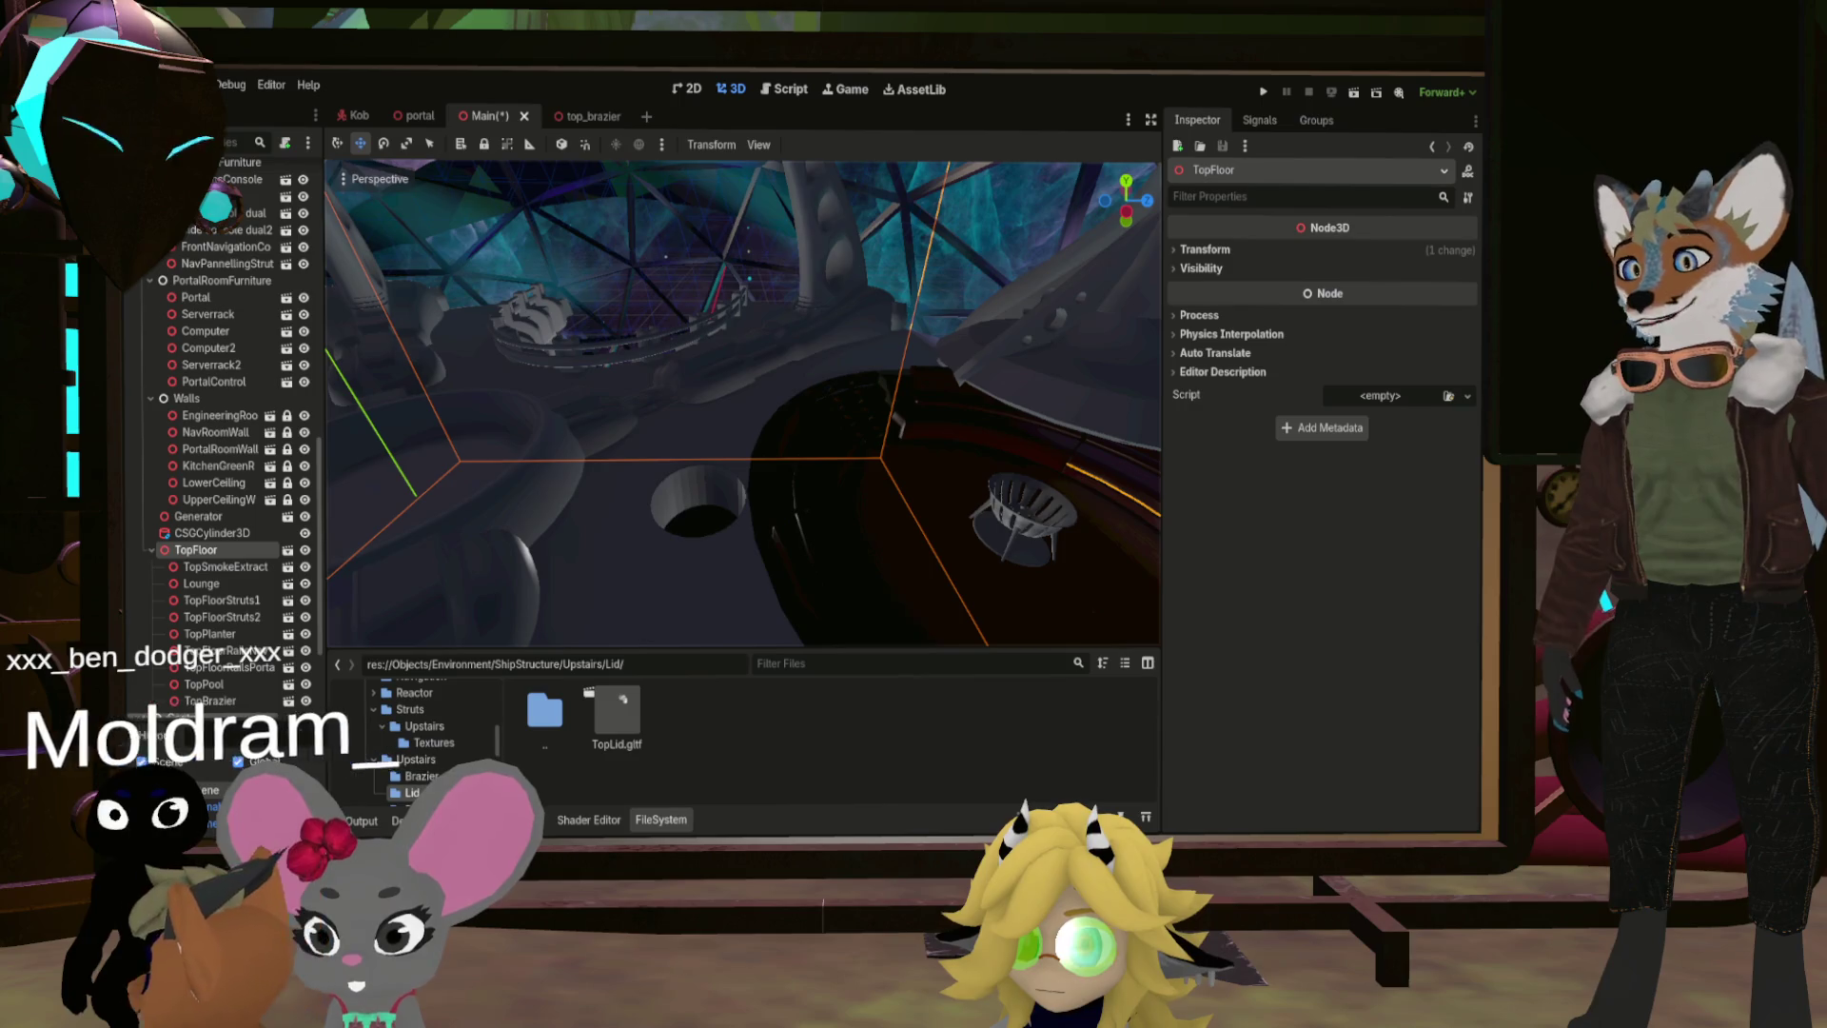
Step: Select the TopLid.gltf model in the Lid folder of the FileSystem dock
click(617, 715)
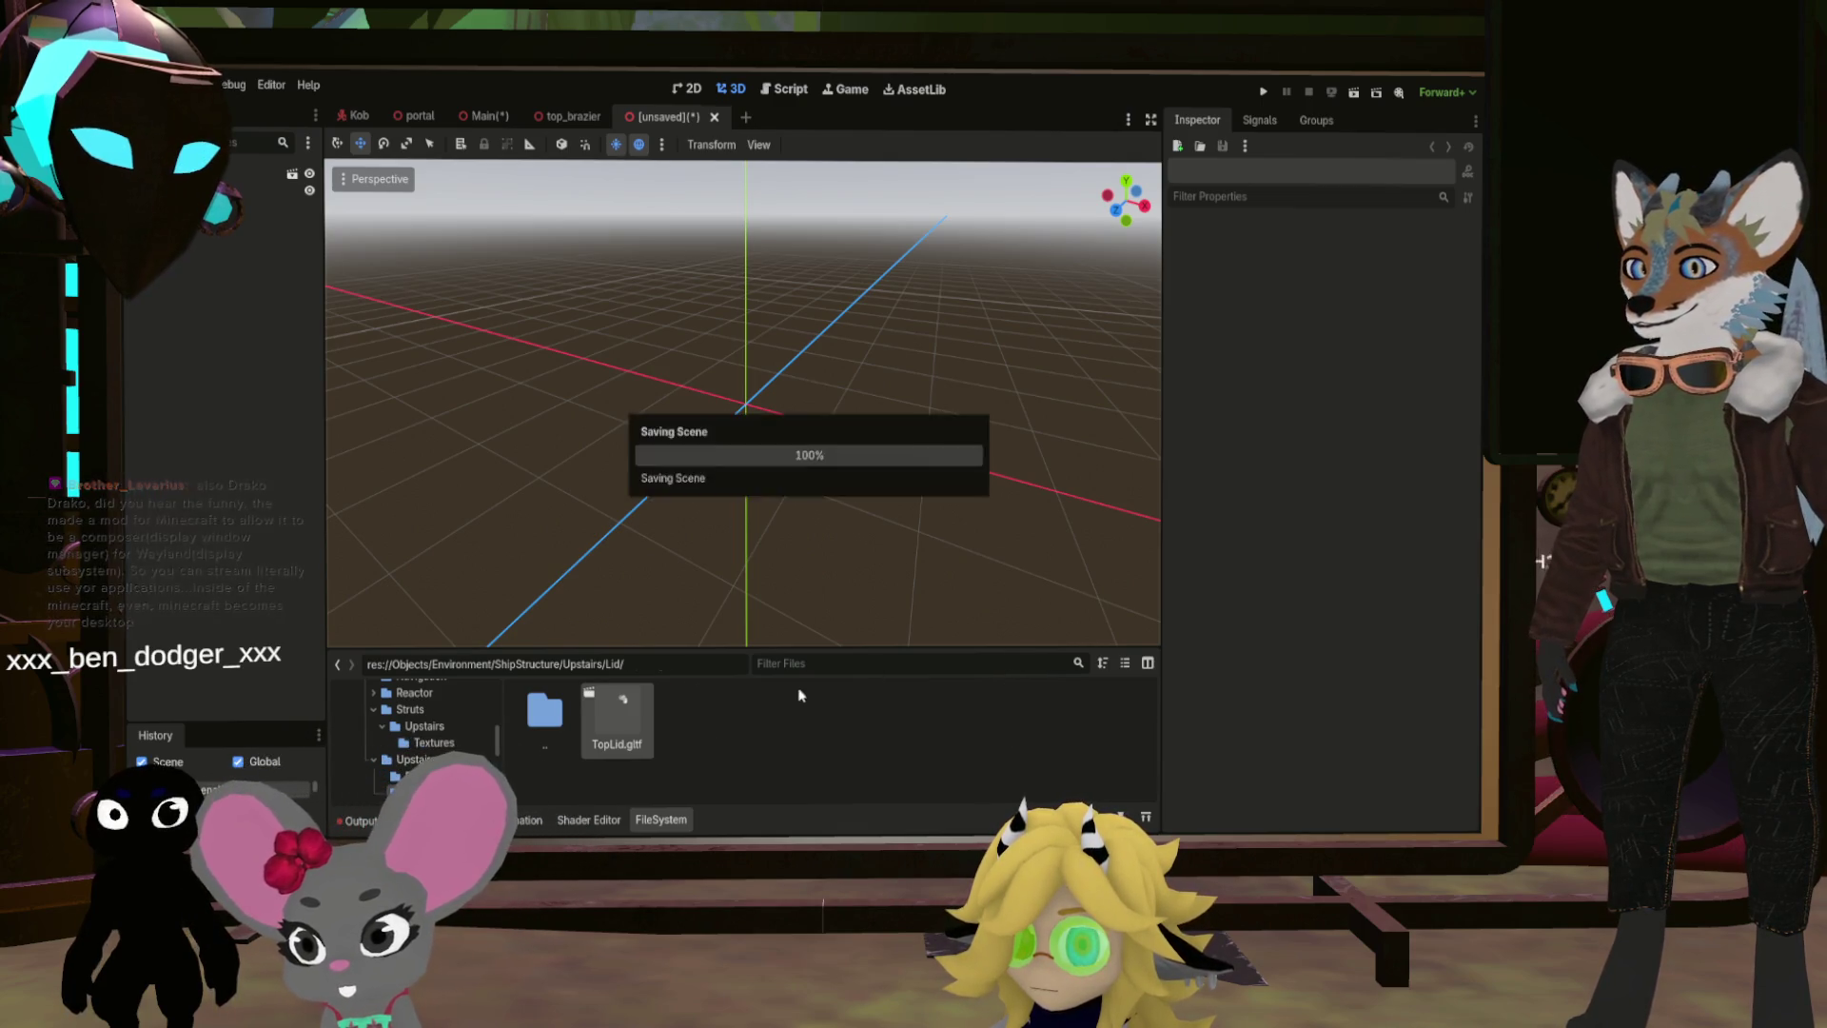
Step: Close the top_brazier and top_lid tabs, then drop top_lid.scn into Main under TopFloor
click(537, 120)
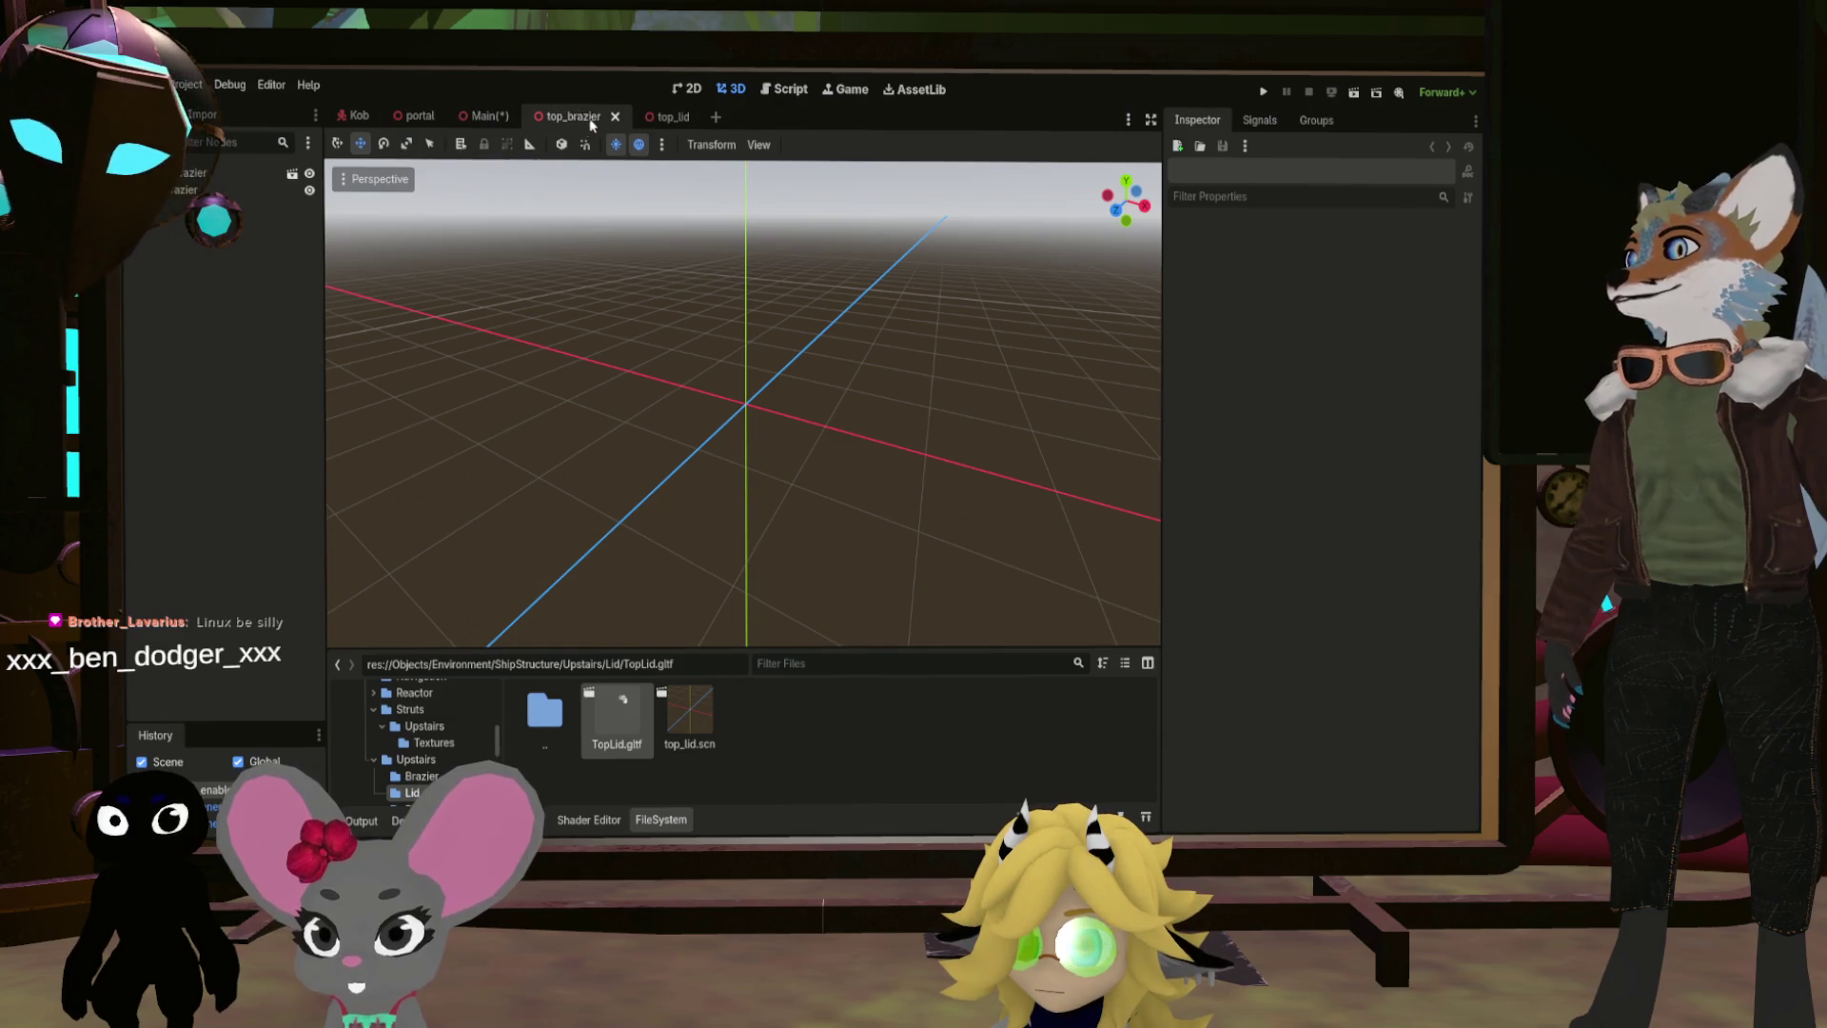
click(615, 117)
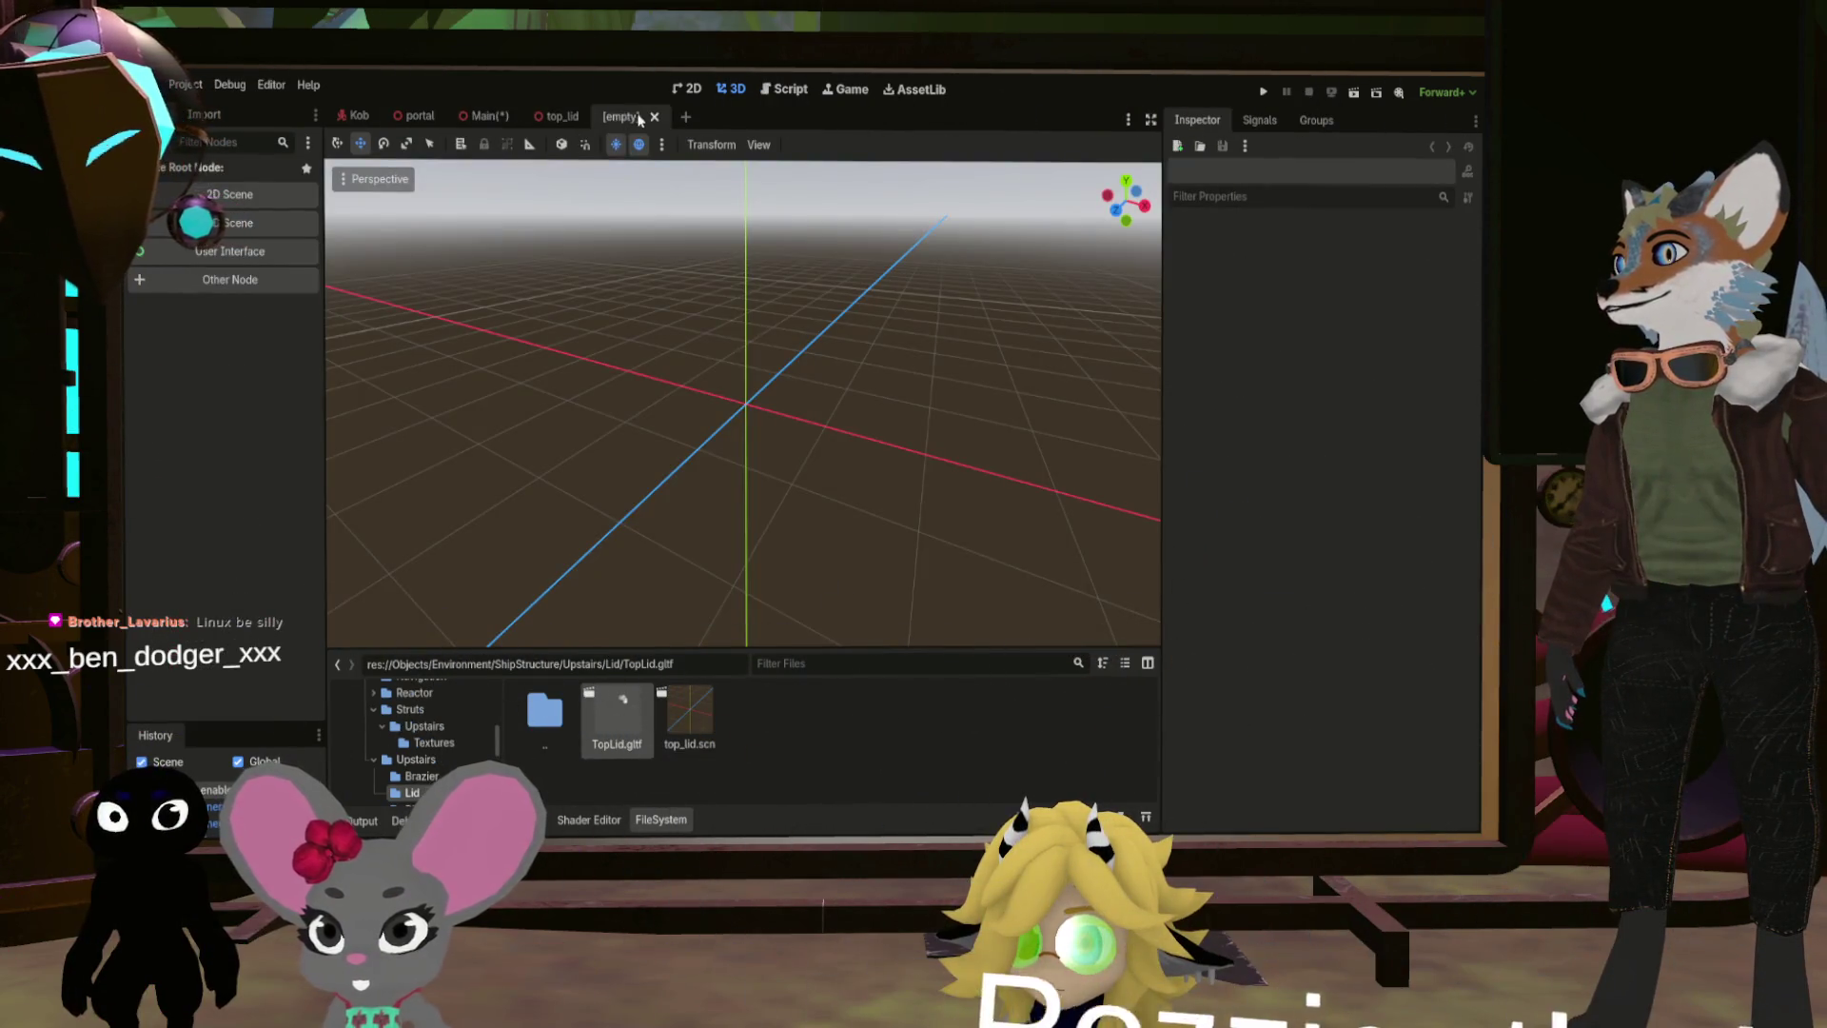
click(592, 116)
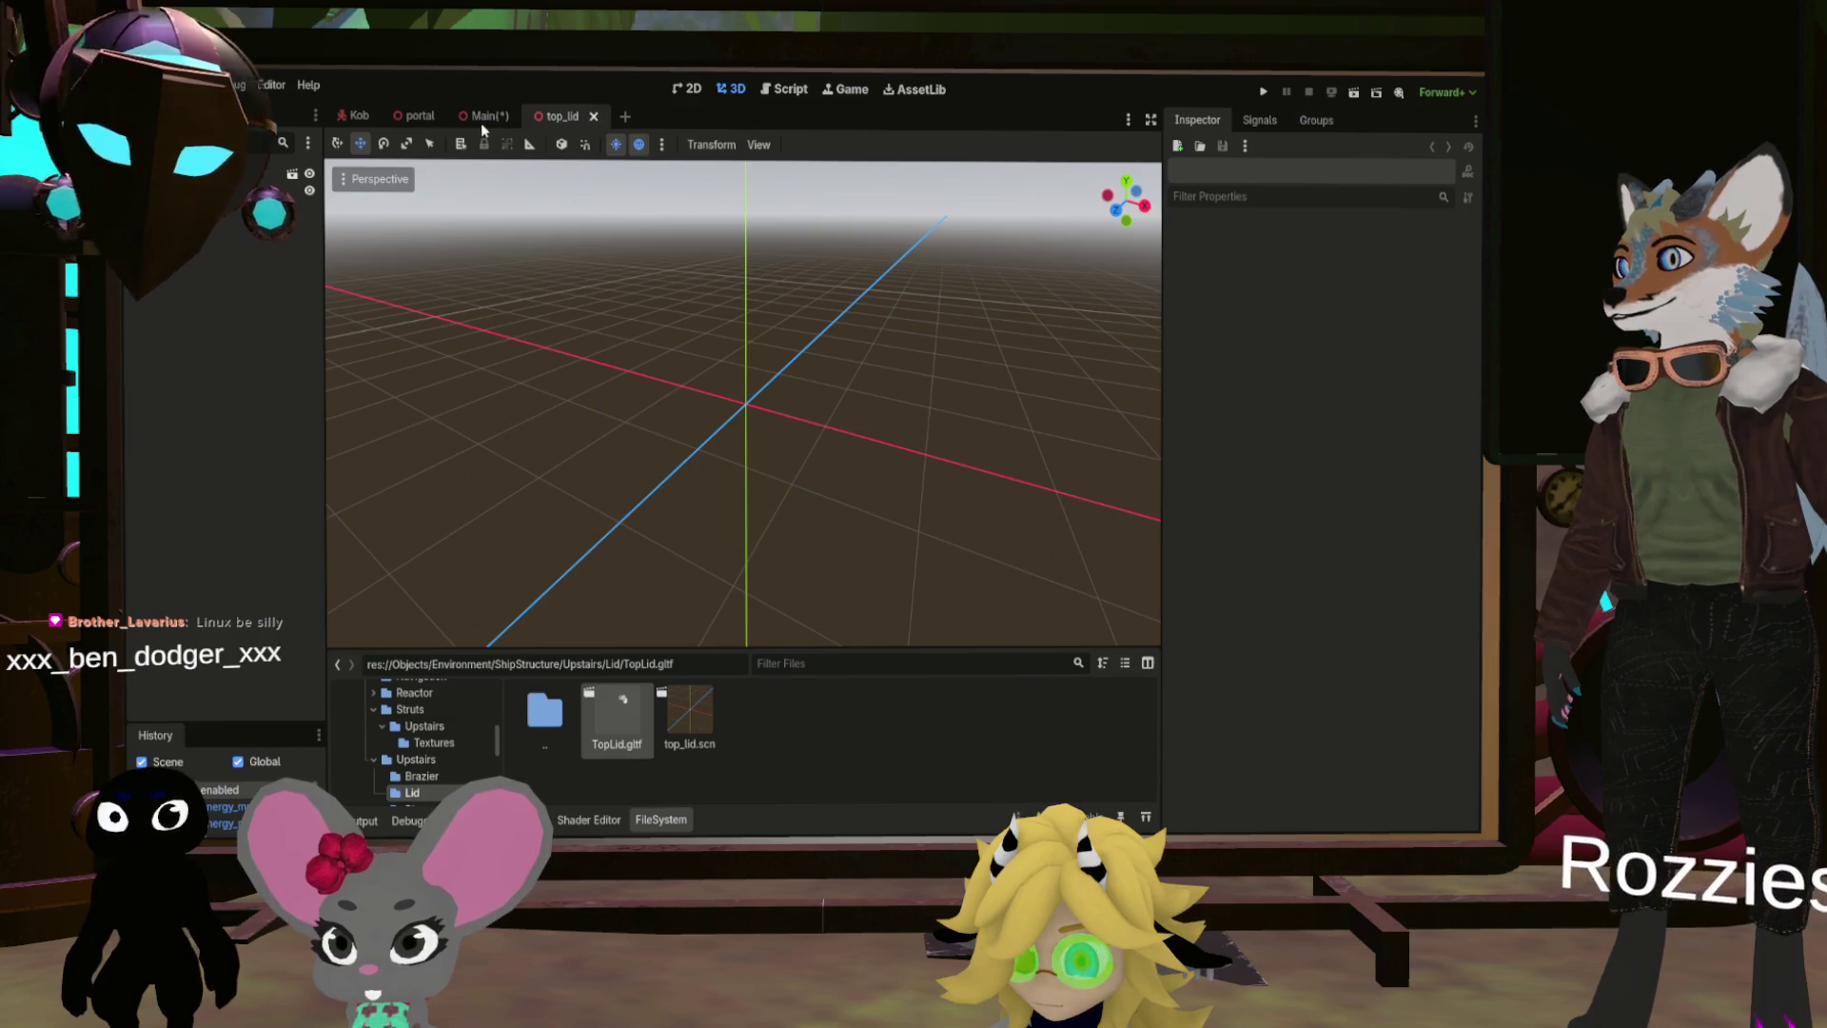
mouse_move(680, 712)
mouse_down()
mouse_move(245, 584)
mouse_move(209, 551)
mouse_up()
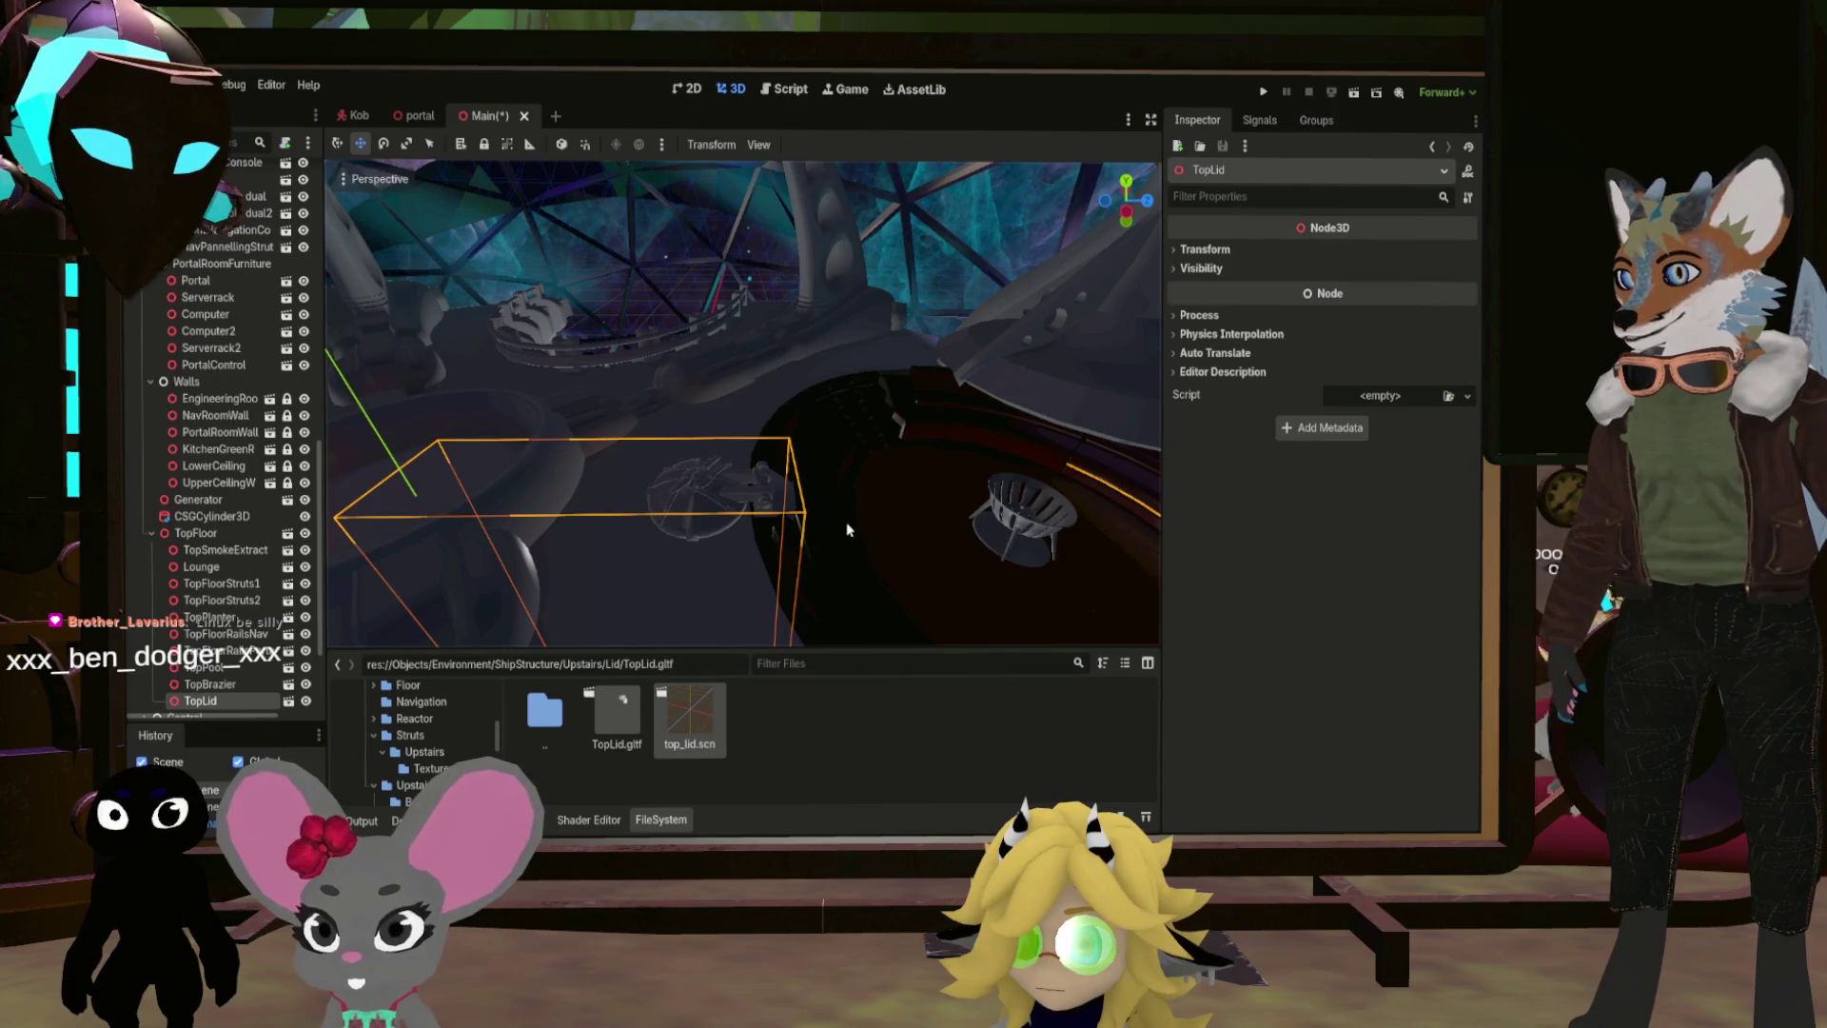
Step: Frame the TopLid node in the 3D view and save the Main scene
key(f)
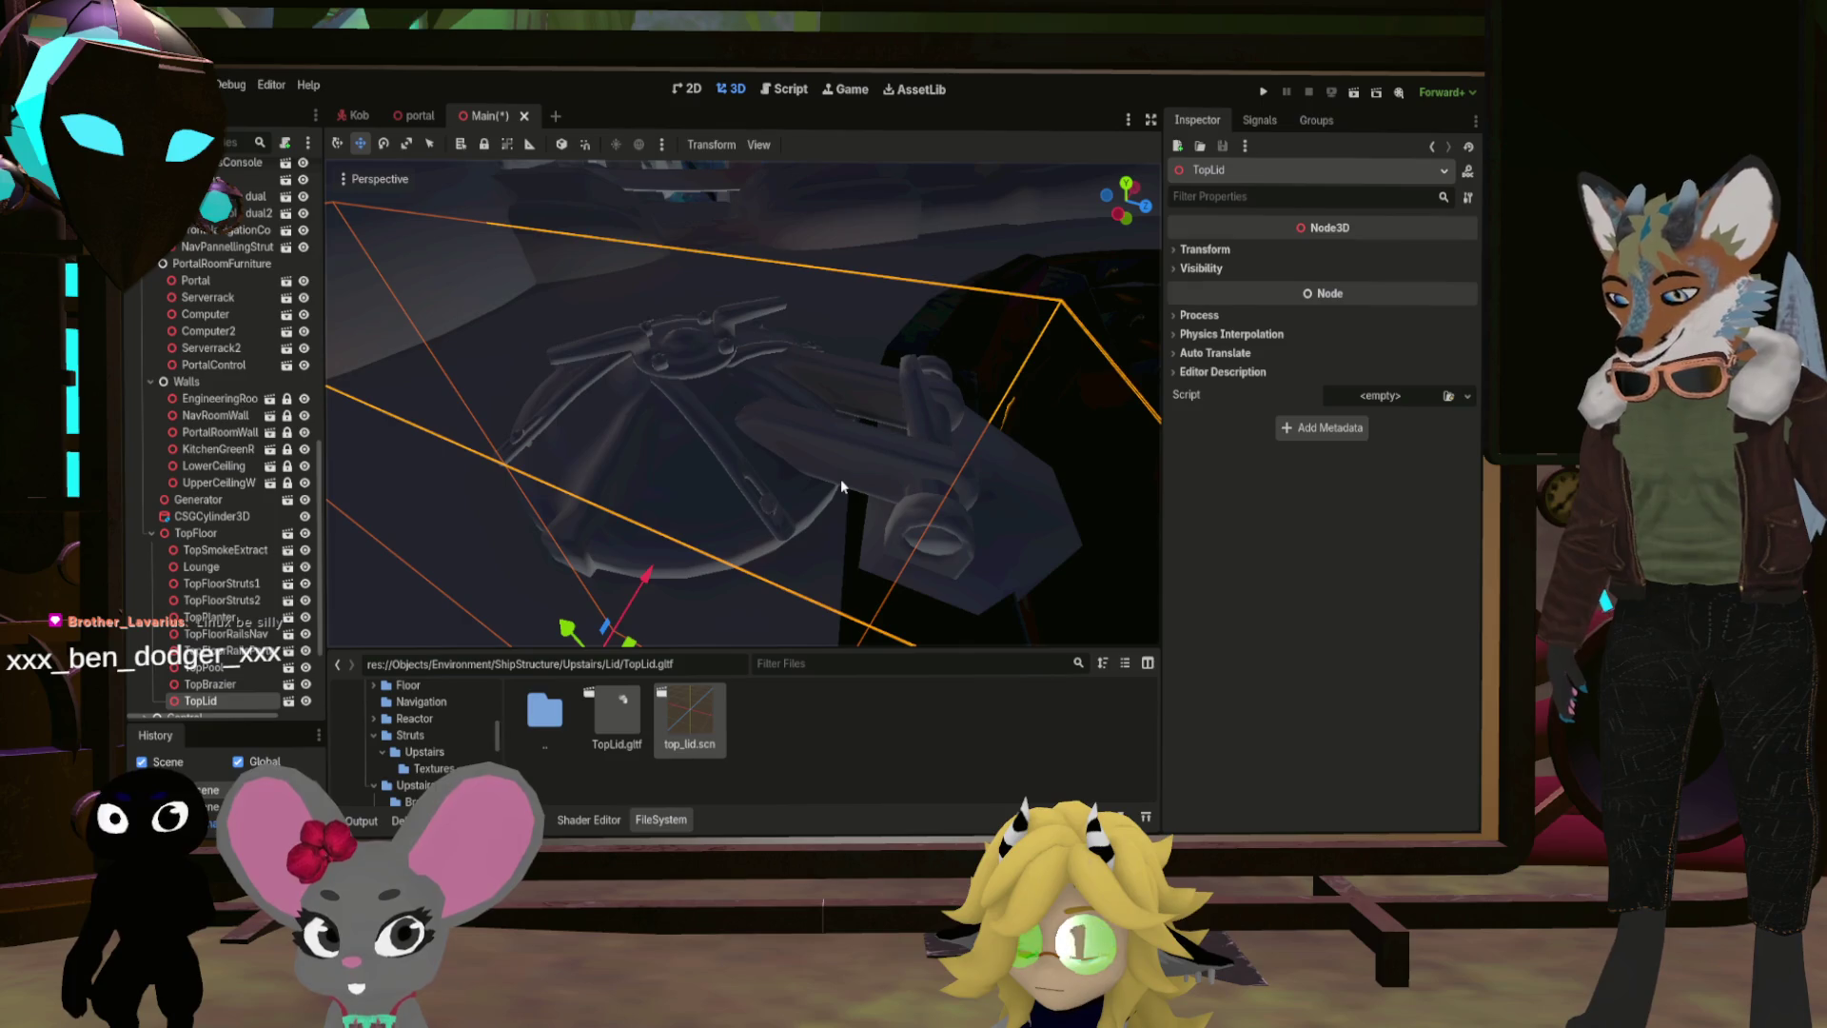
key(ctrl+s)
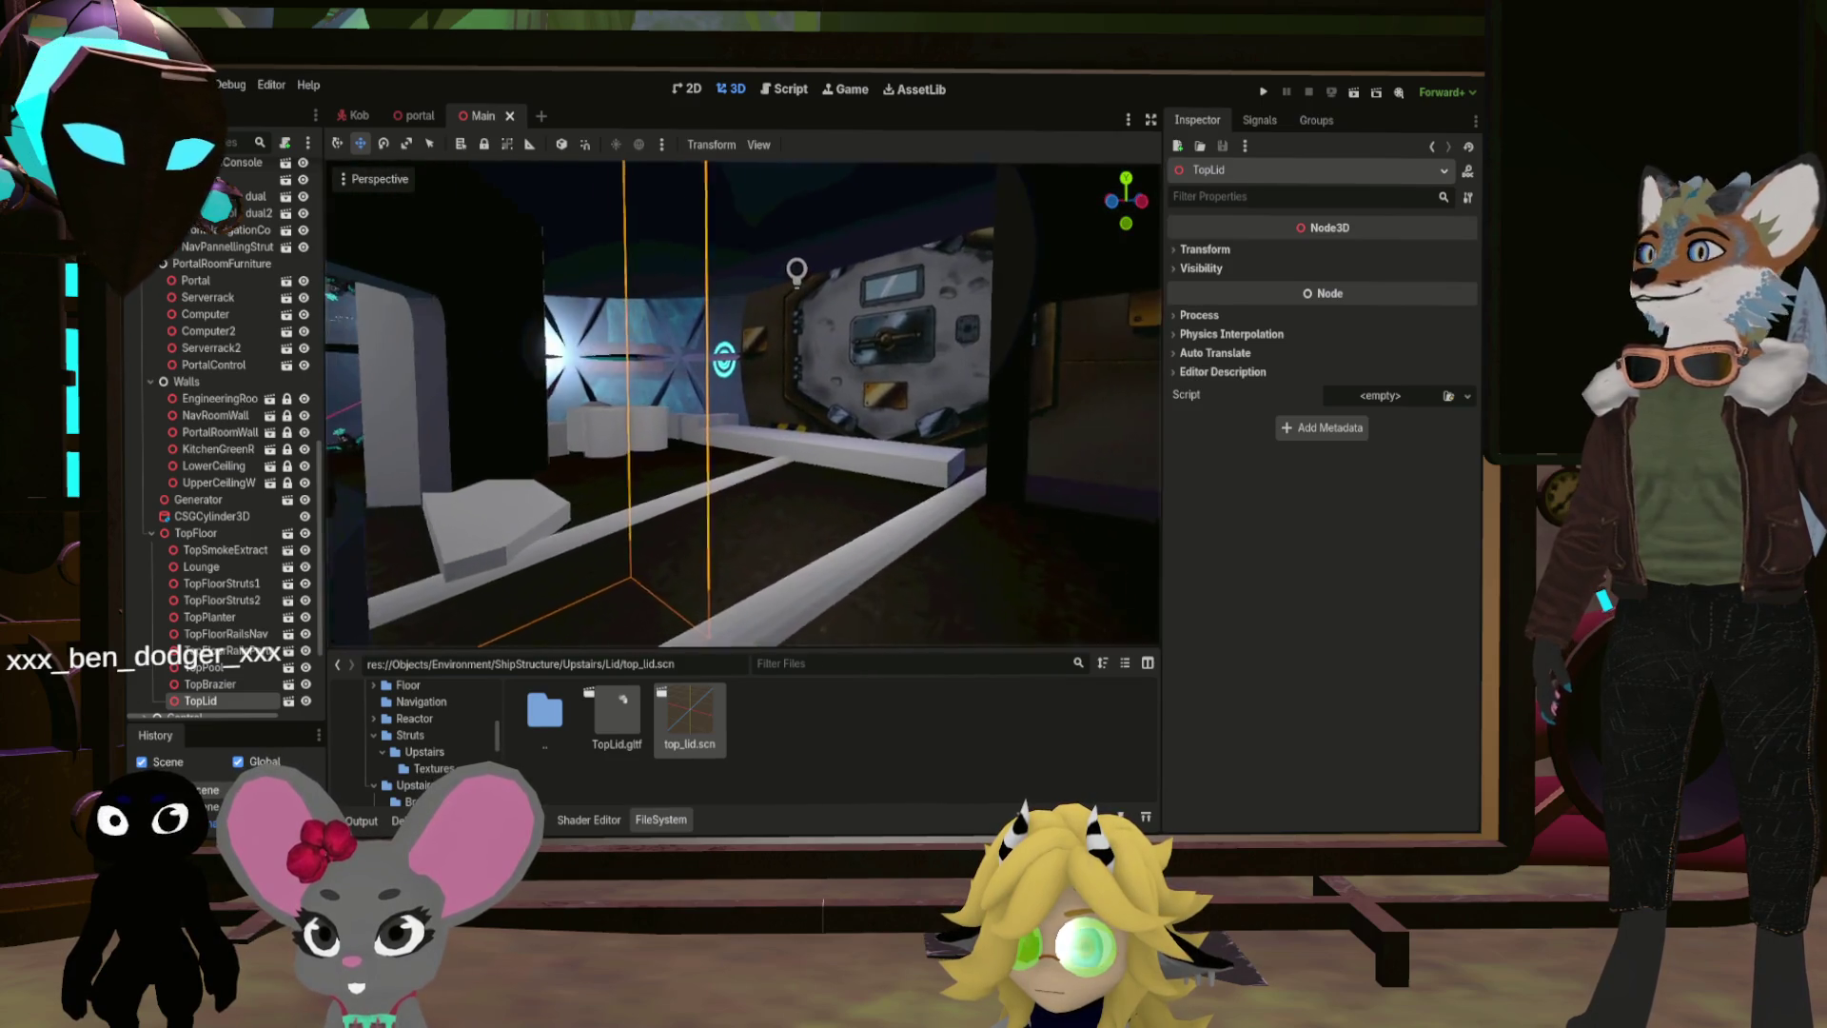
Step: Save Main again and collapse the TopFloor, Walls, PortalRoomFurniture and NavRoomFurniture groups
key(ctrl+s)
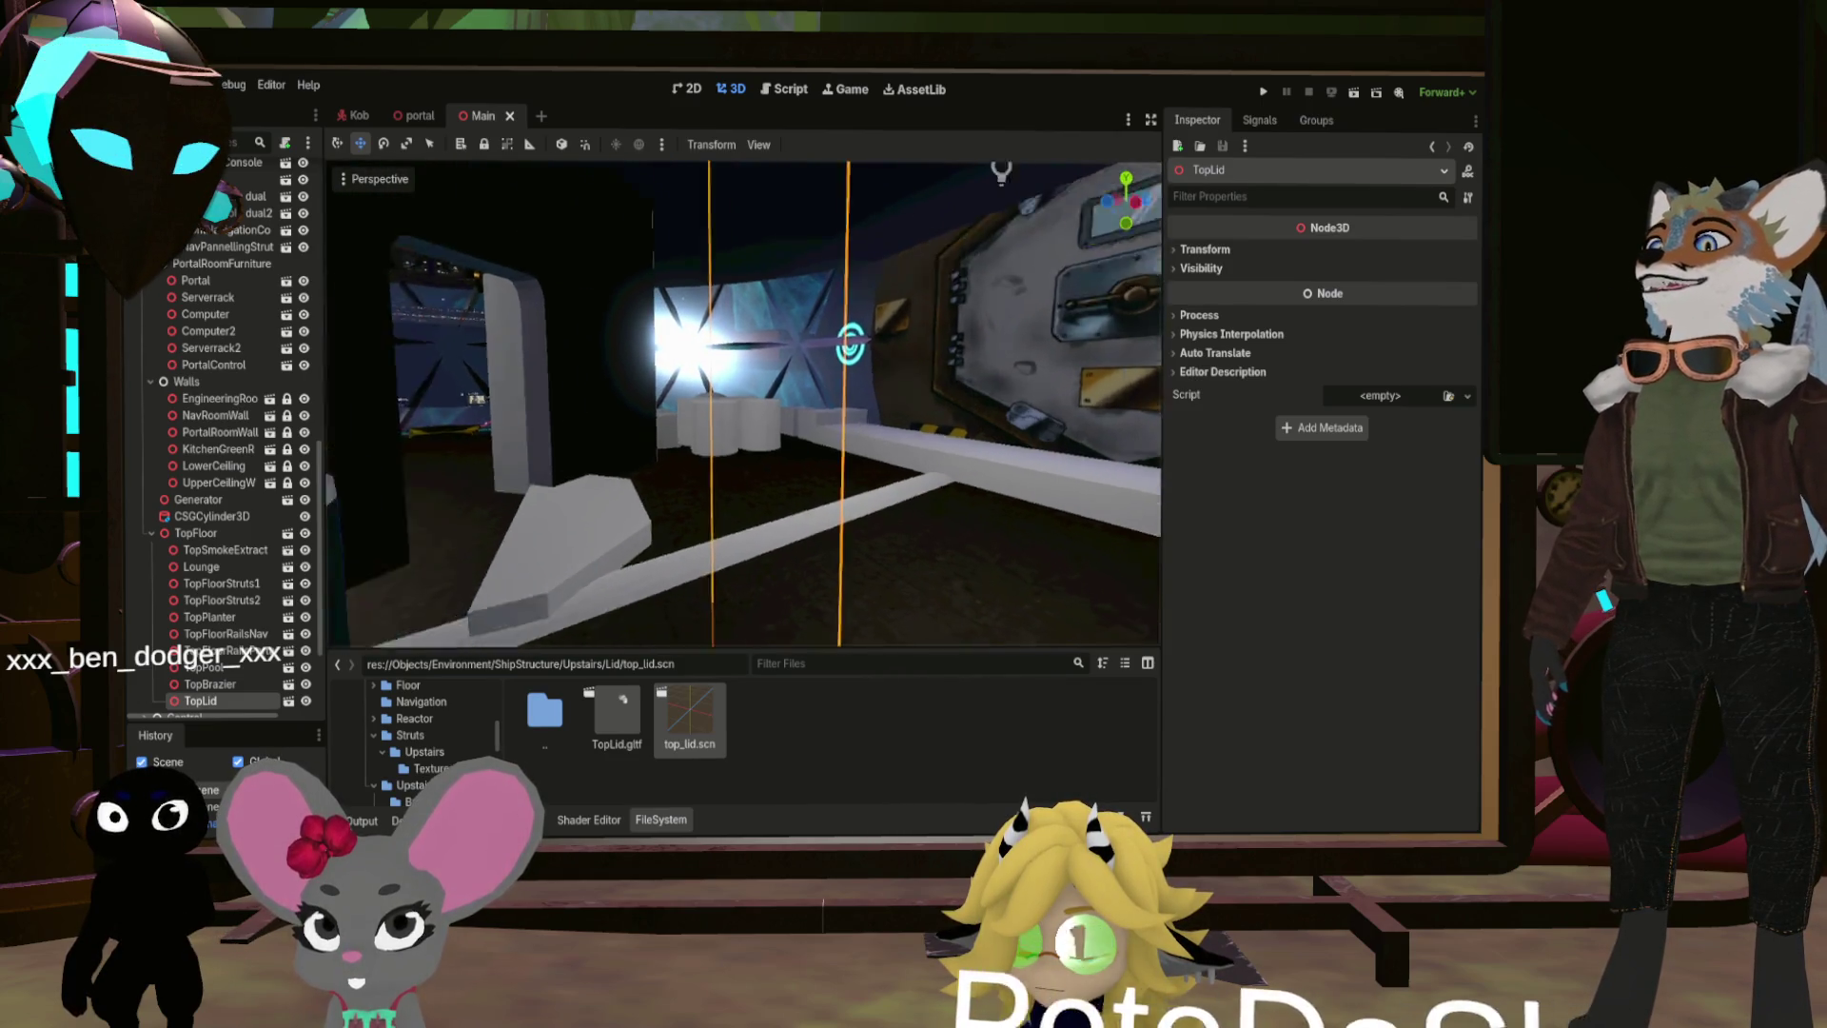
click(151, 534)
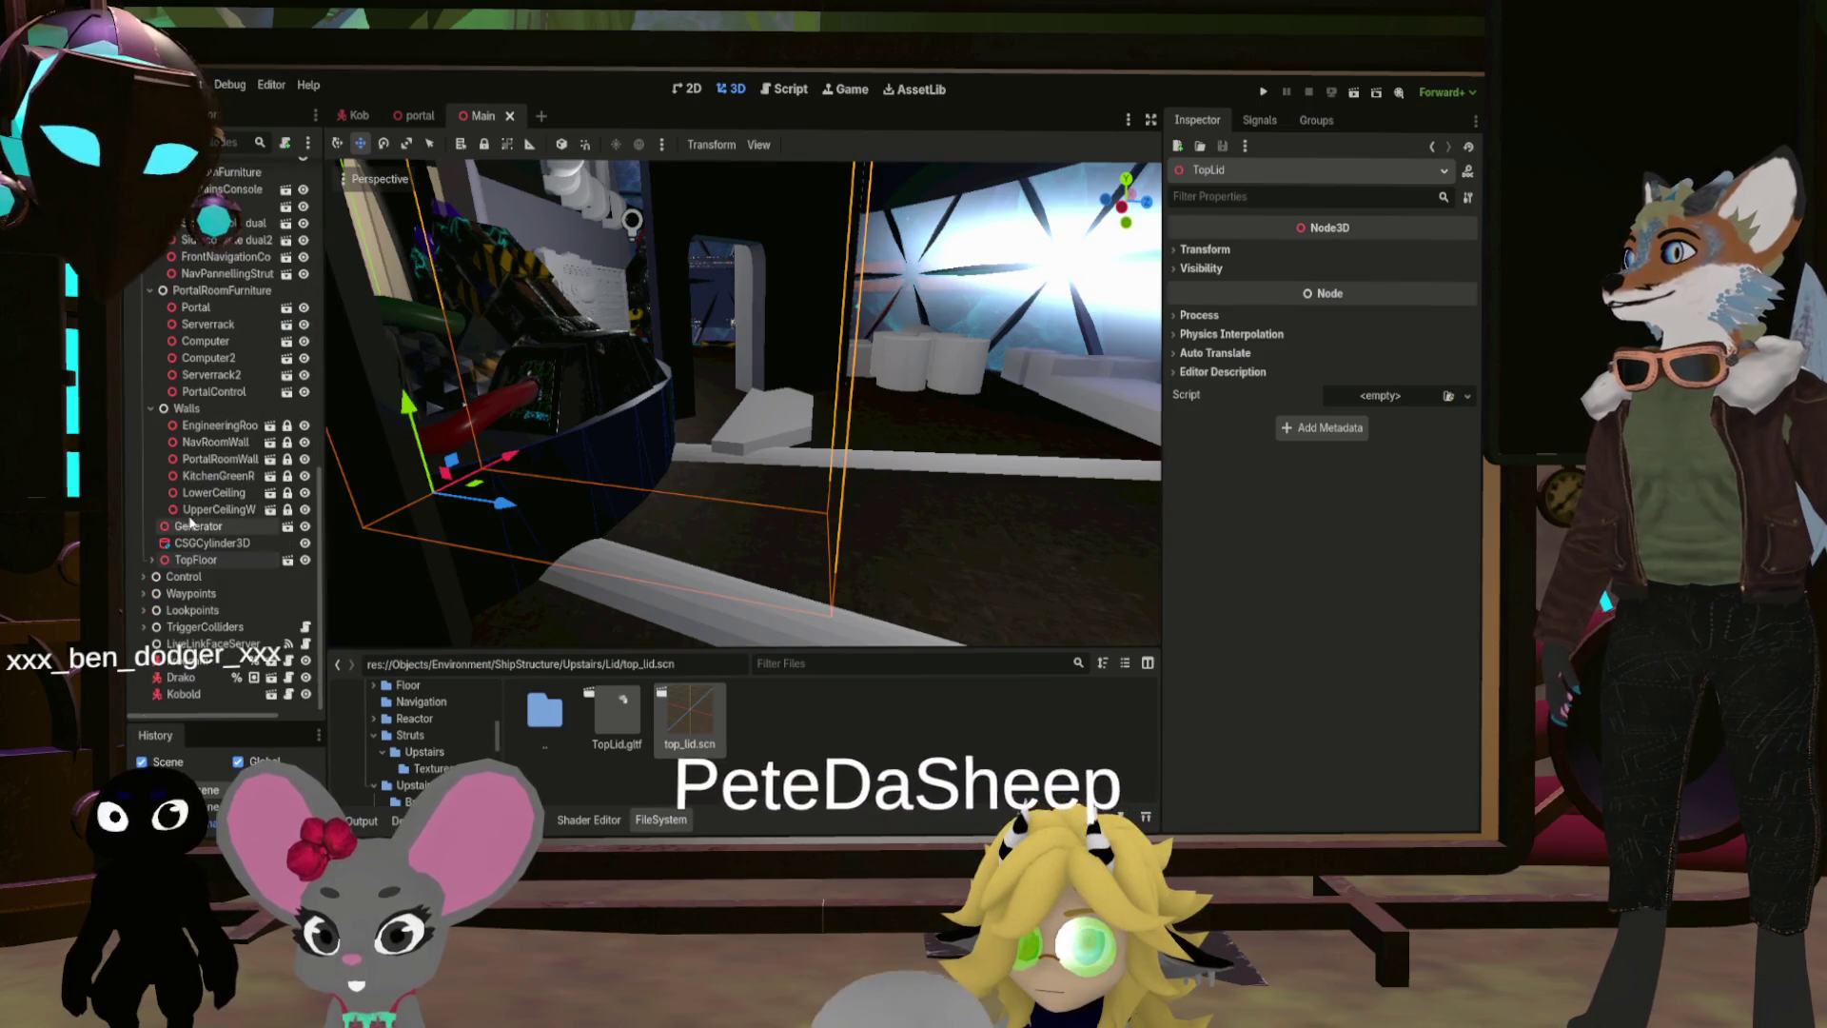
click(150, 408)
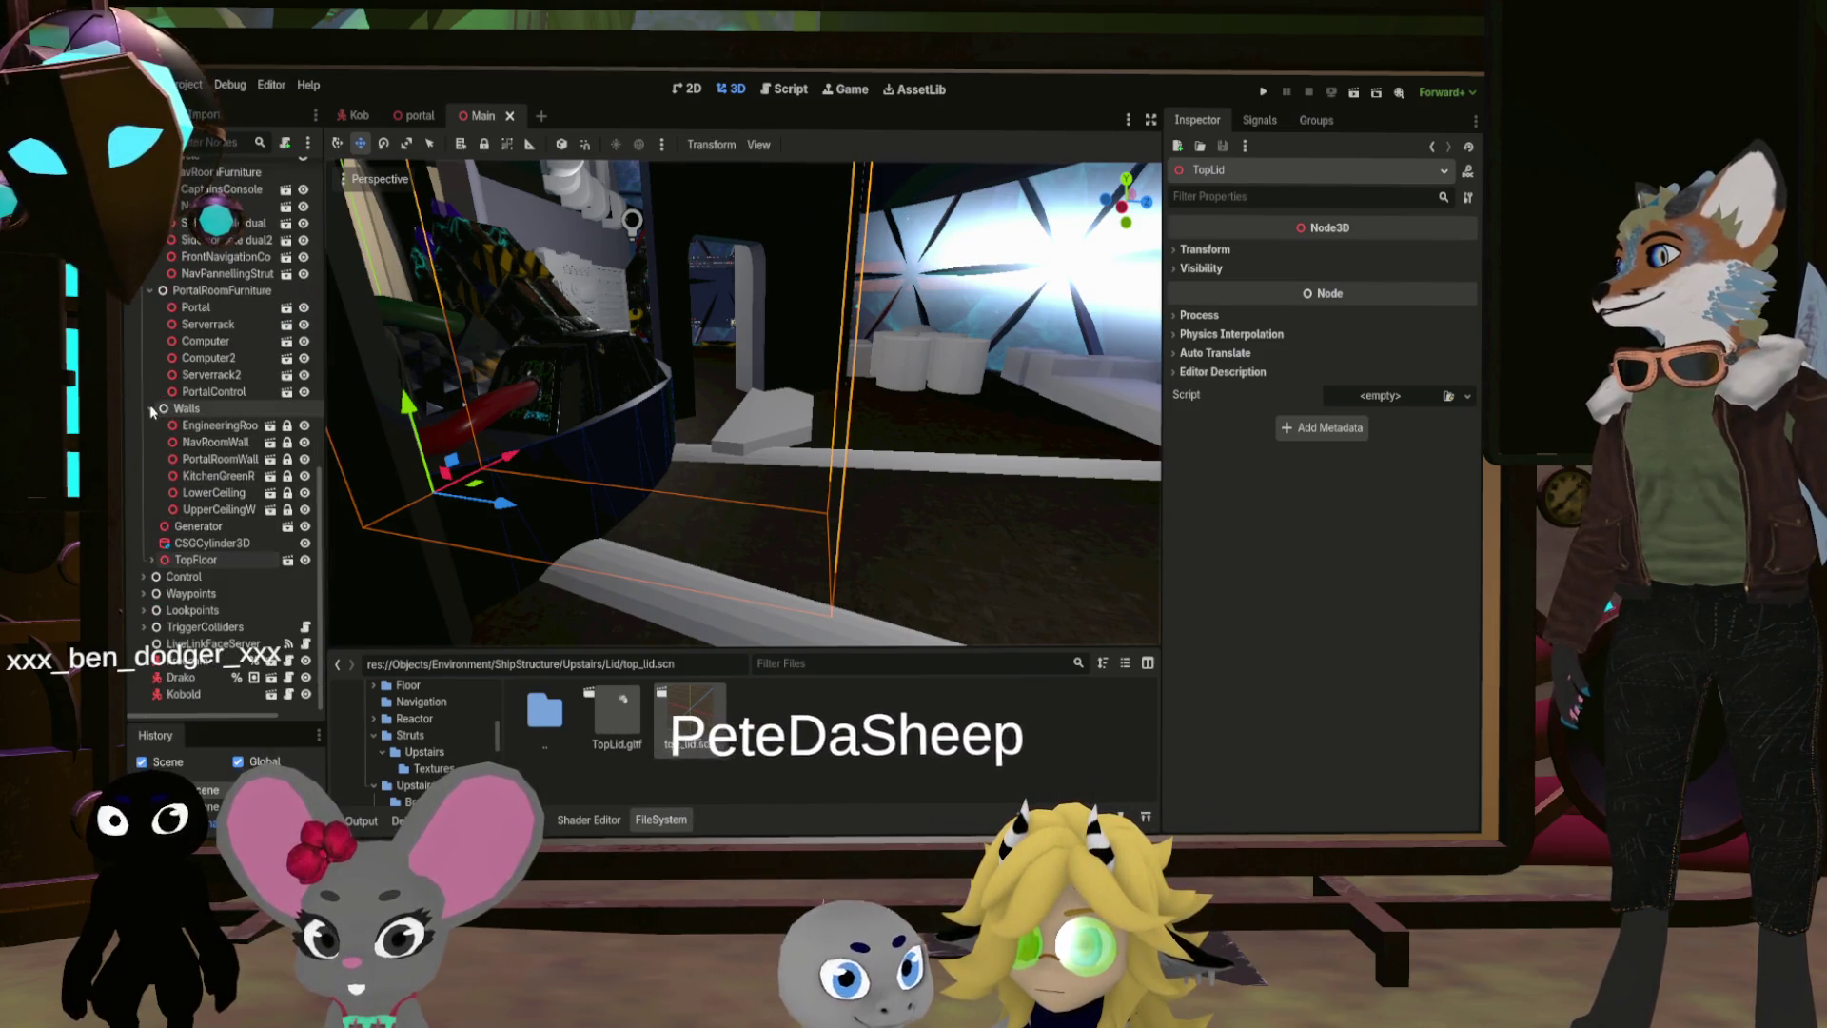
click(151, 391)
click(149, 375)
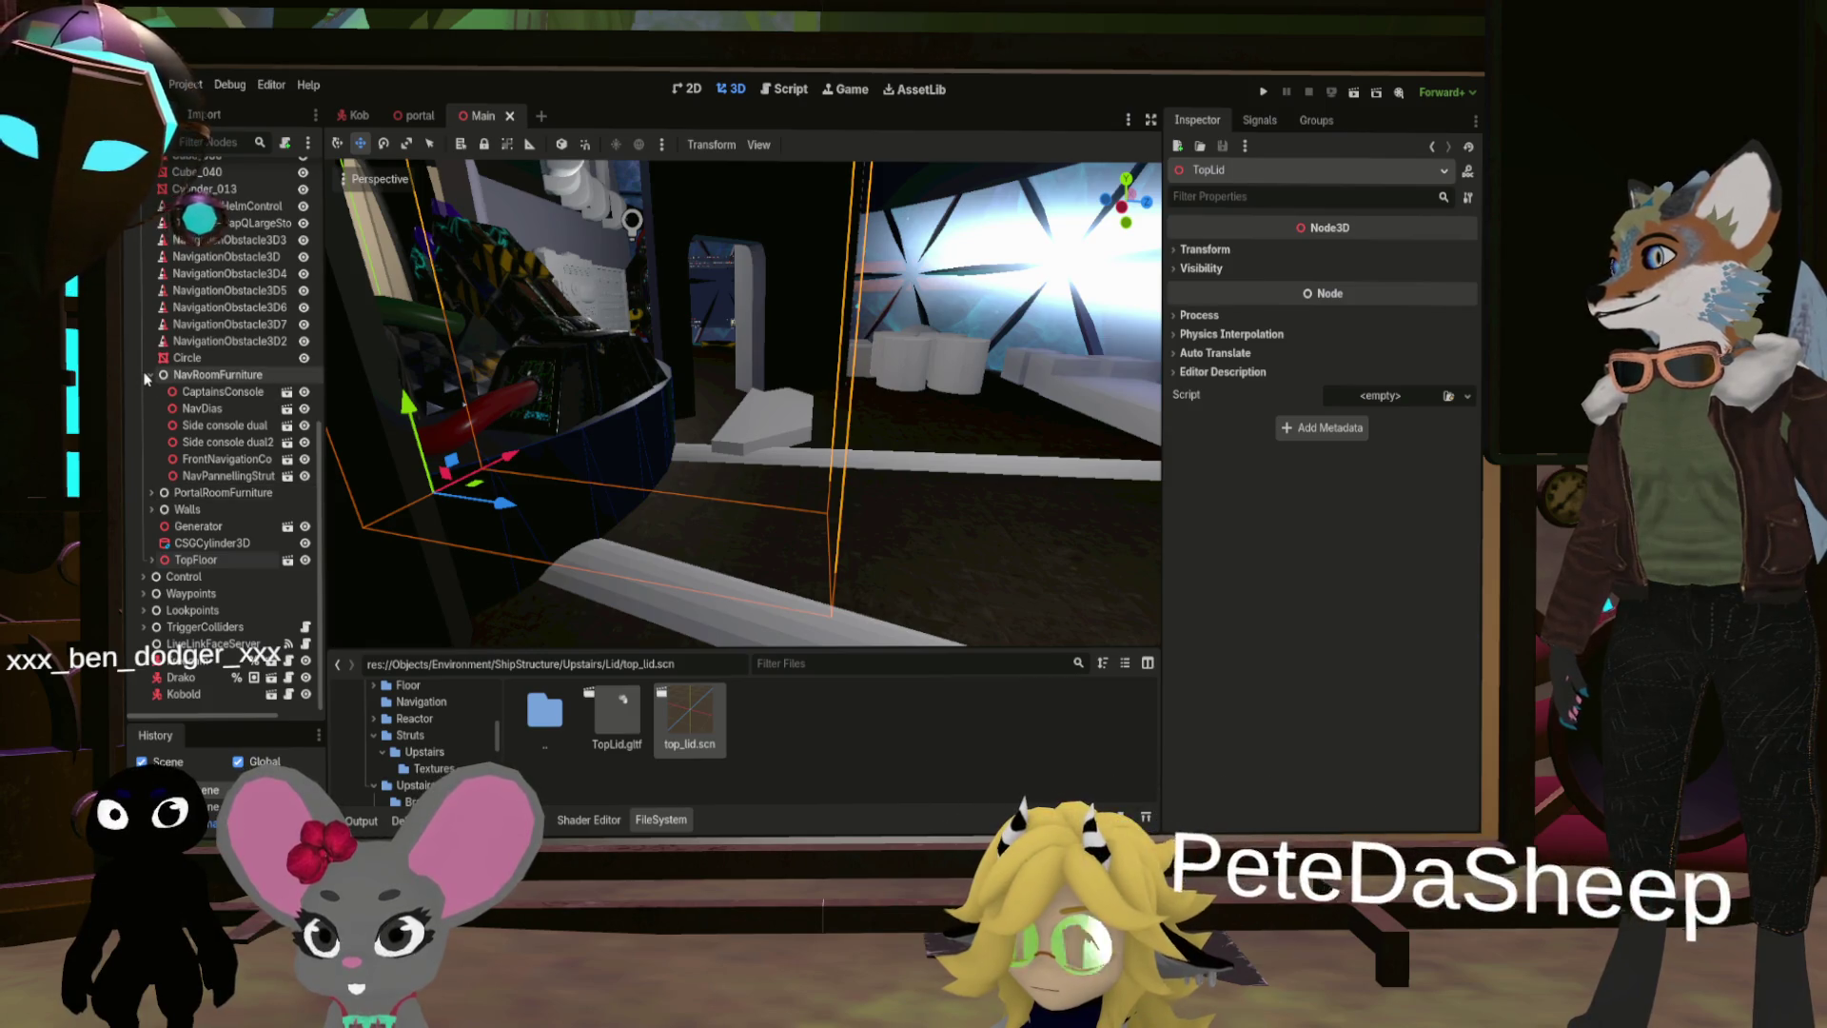
scroll(219, 381, up, 5)
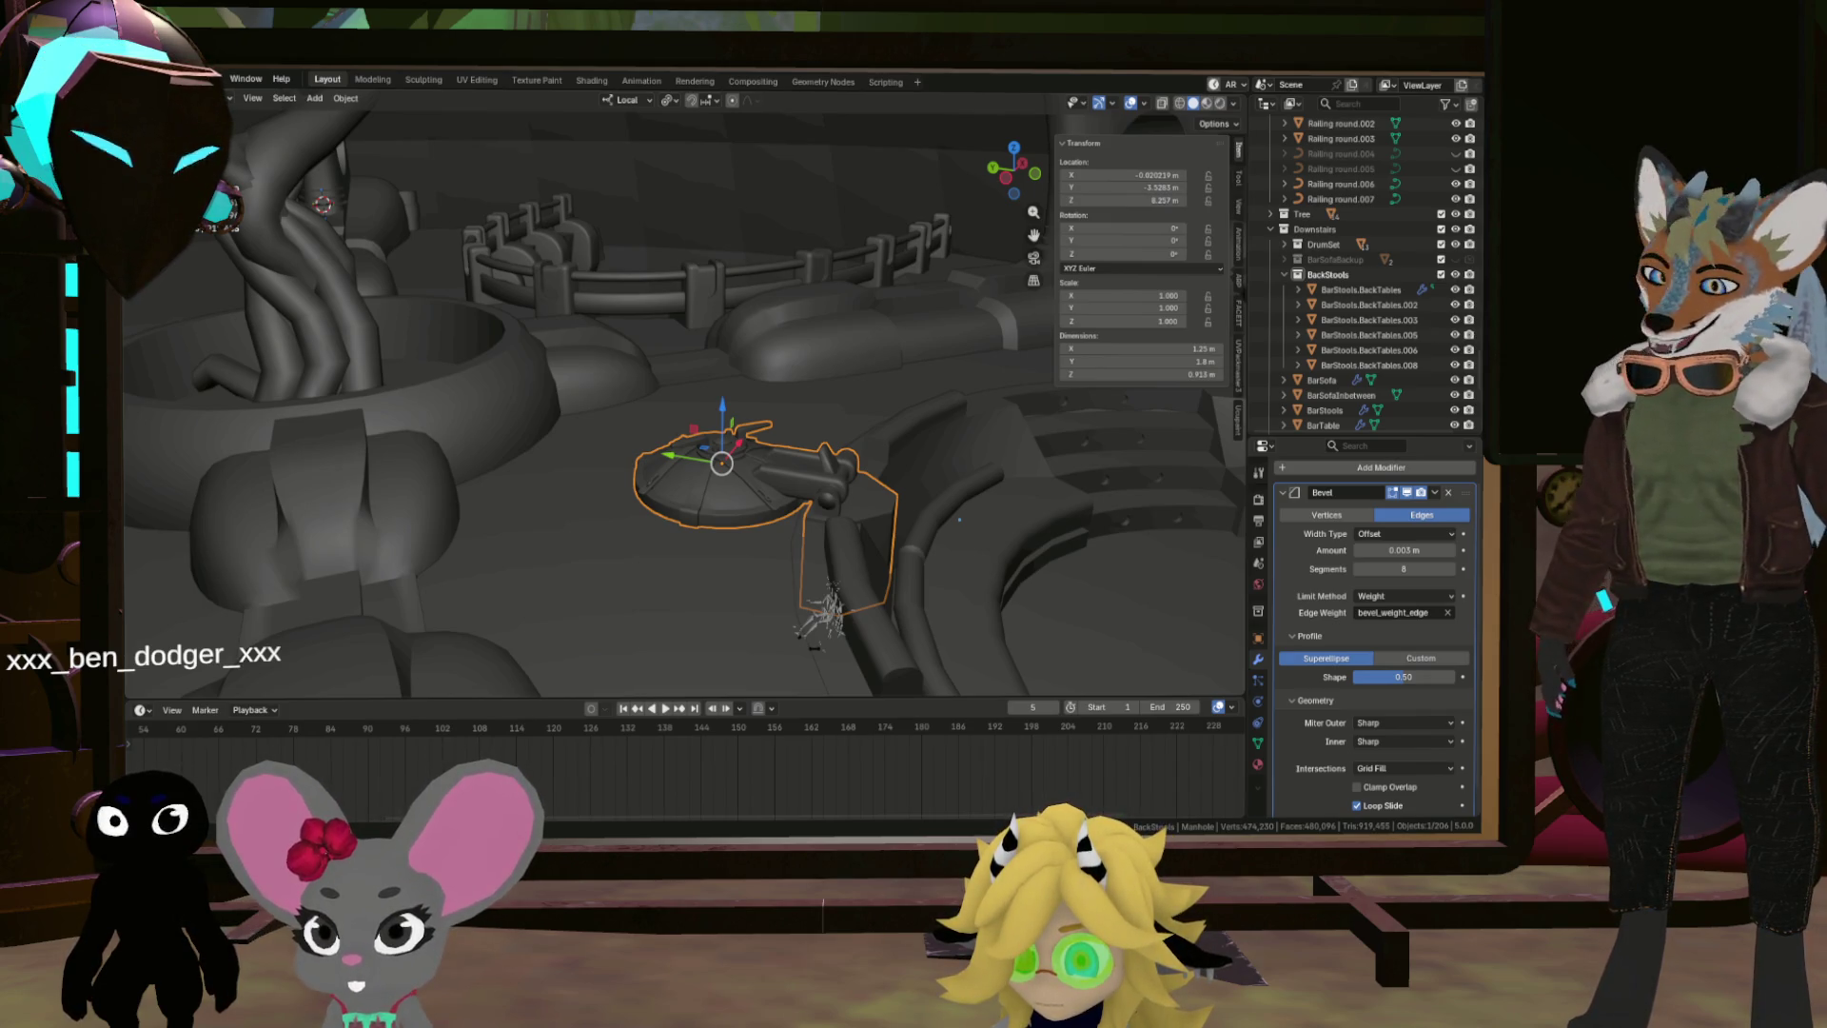
Step: Isolate the ship in local view and orbit toward the central column and bar stools
key(KP_Divide)
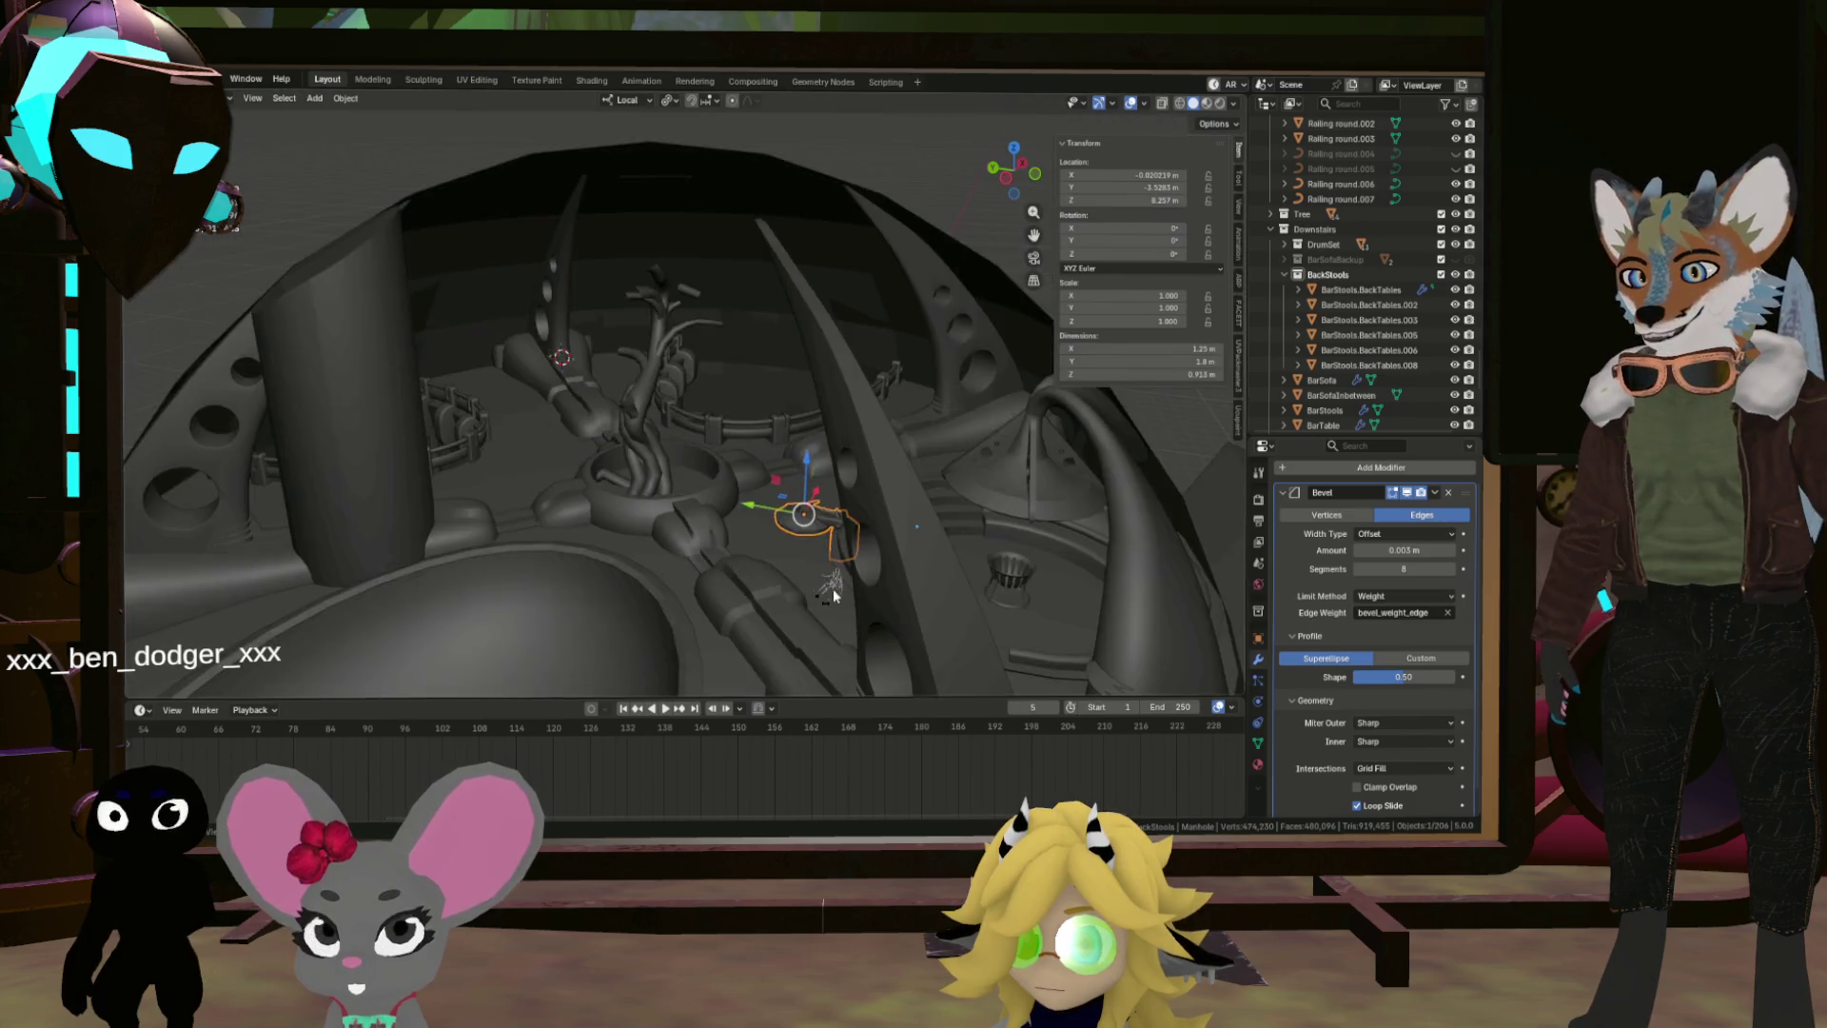
mouse_move(860, 625)
mouse_down()
mouse_move(864, 607)
mouse_move(792, 594)
mouse_move(816, 487)
mouse_up()
drag(807, 550, 779, 655)
scroll(780, 658, down, 2)
scroll(807, 551, up, 2)
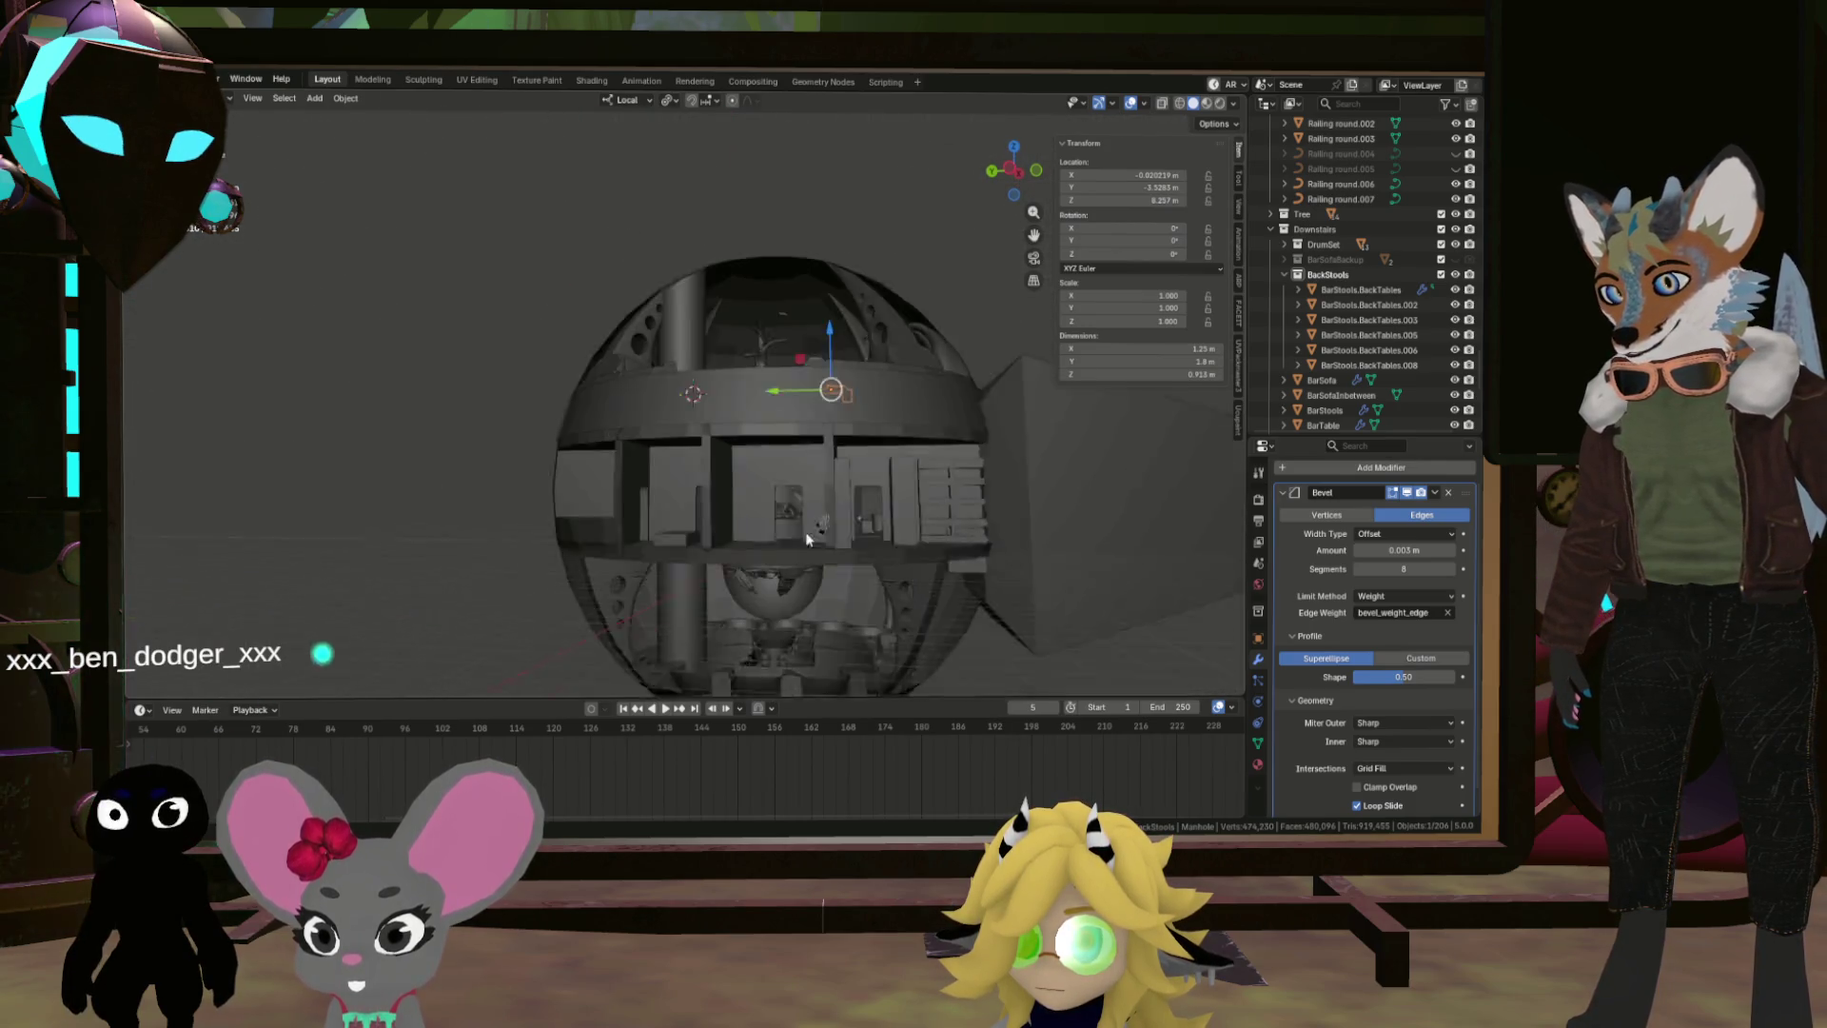
scroll(859, 532, up, 6)
scroll(825, 504, down, 4)
mouse_move(824, 530)
mouse_down()
mouse_move(831, 482)
mouse_move(758, 483)
mouse_up()
scroll(967, 526, up, 4)
scroll(928, 511, down, 2)
Step: Select the BottomFloor.001 floor mesh and switch to the UV Editing workspace
click(921, 501)
scroll(749, 501, up, 1)
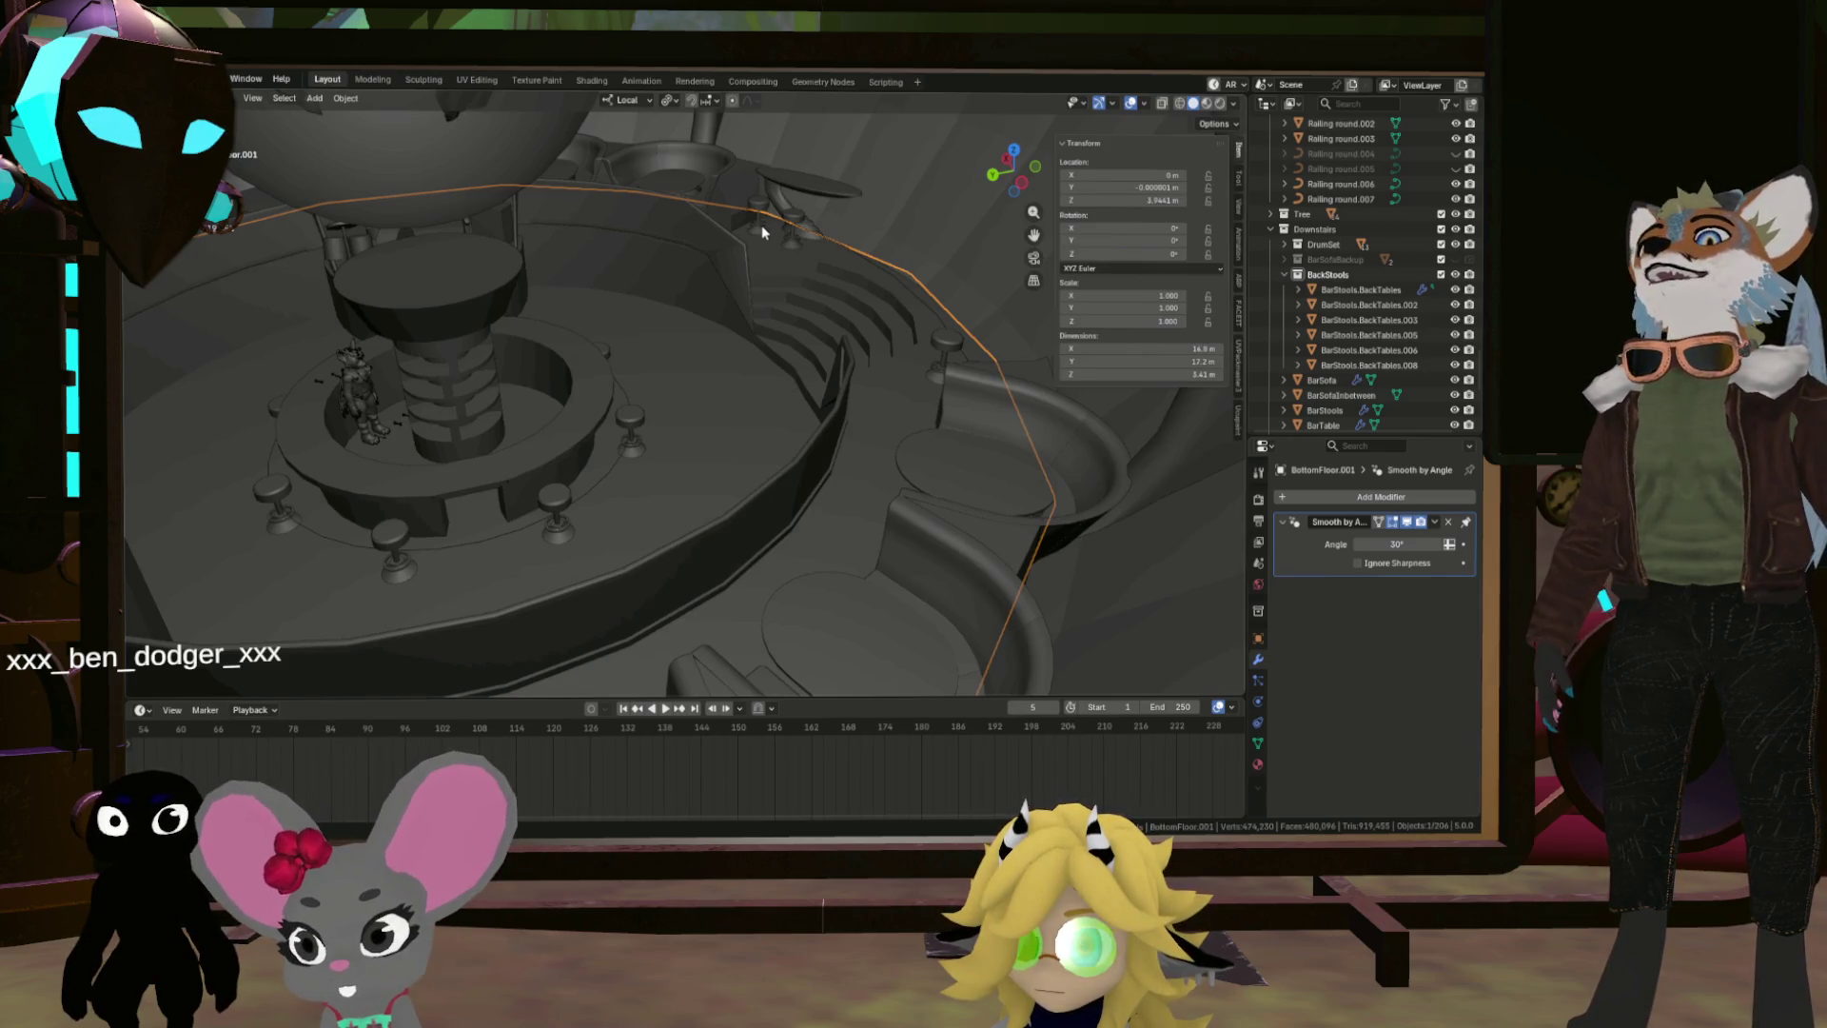
click(459, 82)
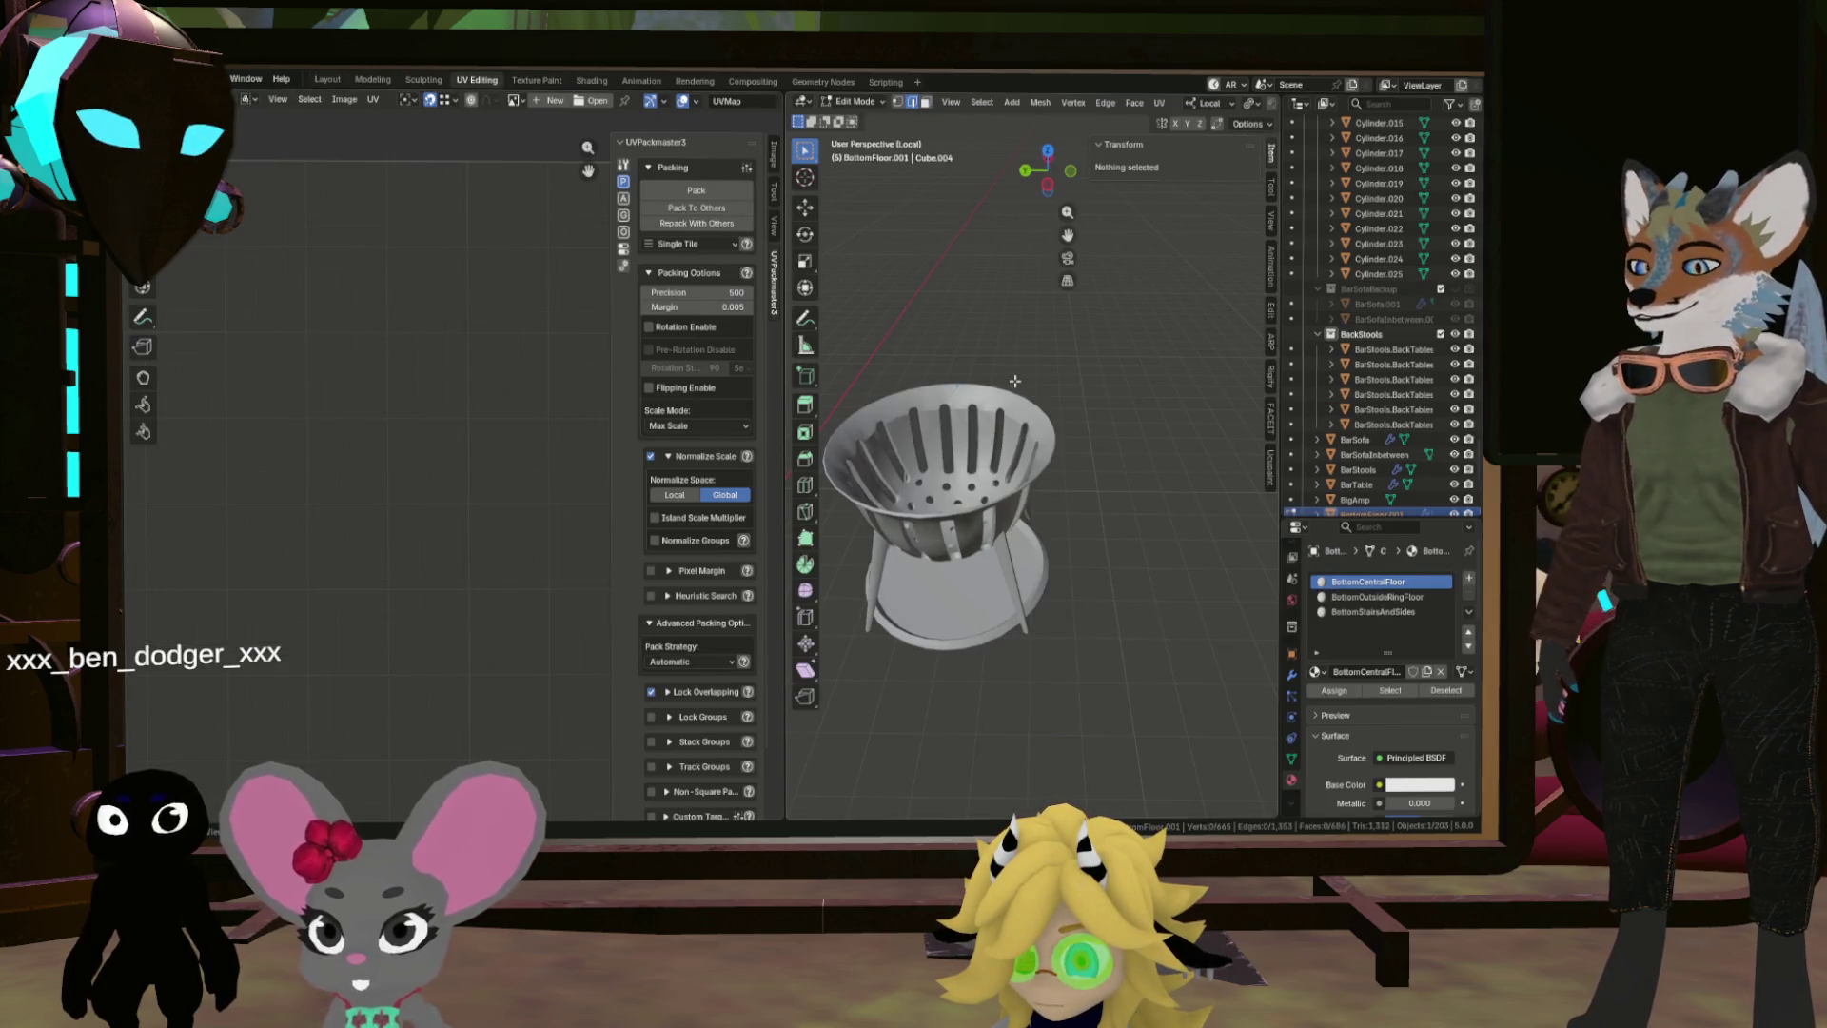
Step: Leave local view, display all of the floor's UVs, then deselect everything
key(KP_Divide)
key(KP_Divide)
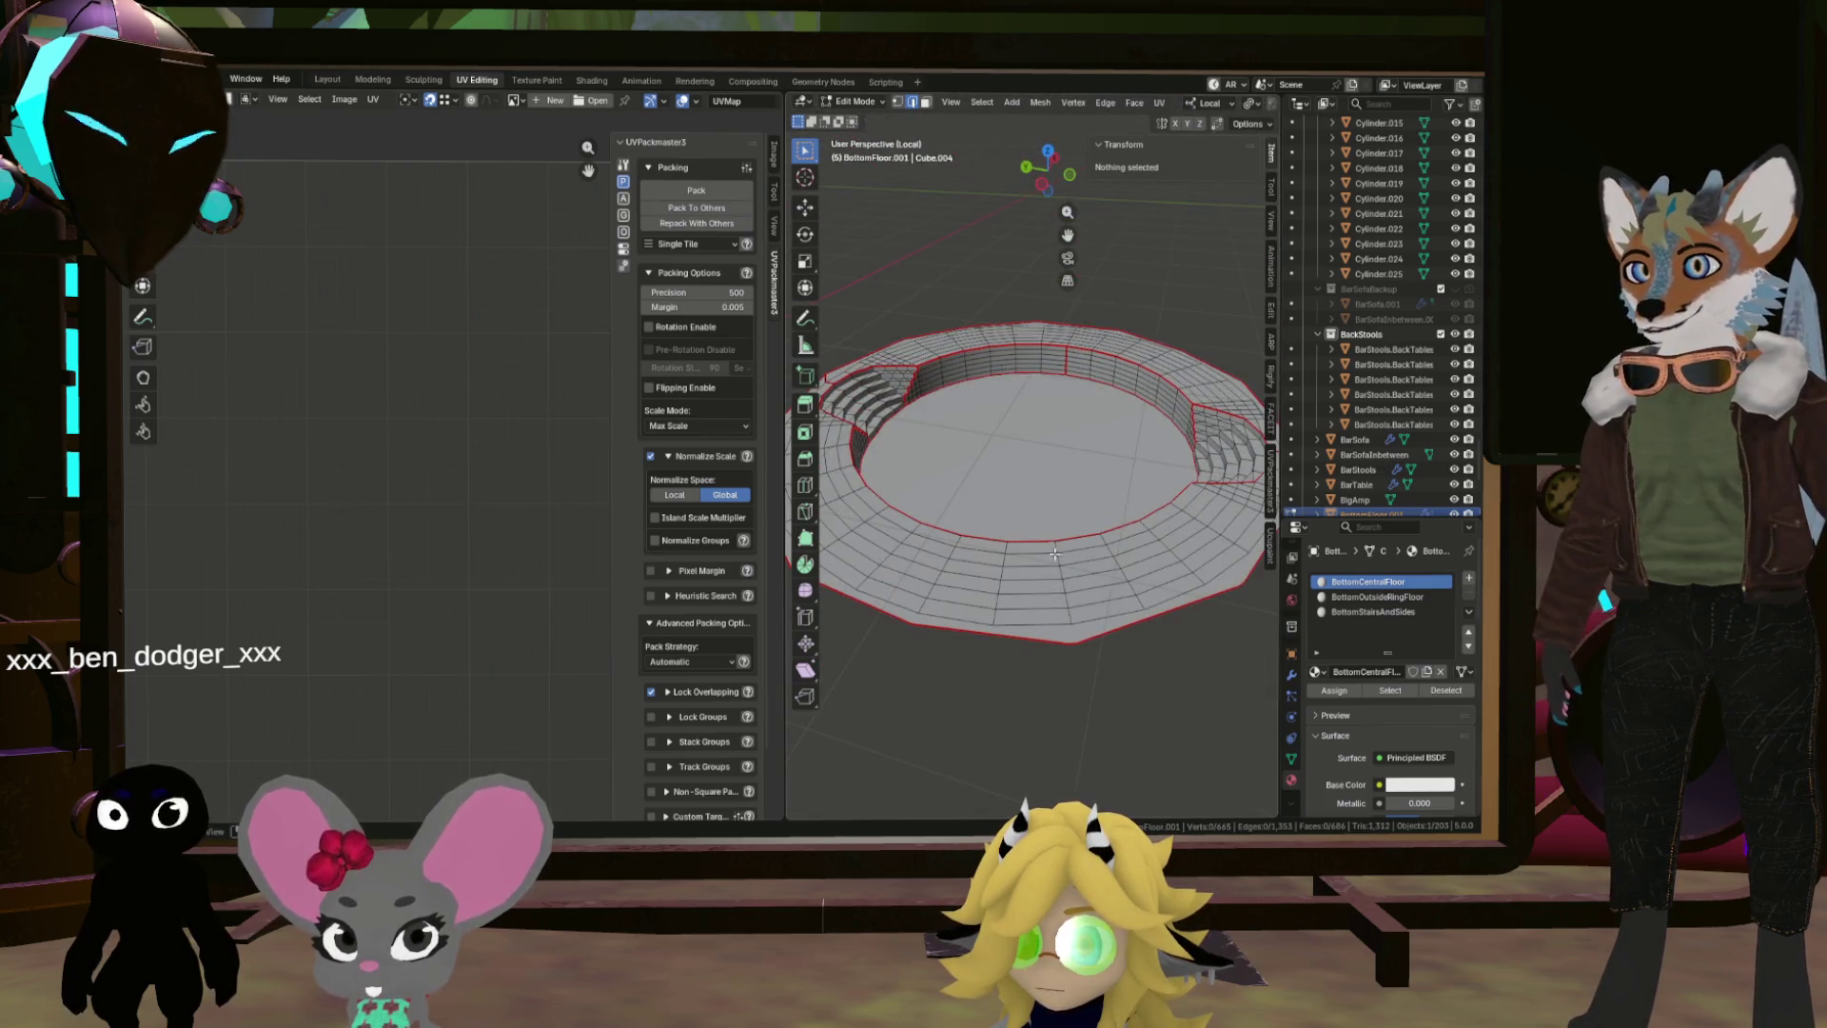
key(a)
key(Home)
scroll(457, 470, up, 2)
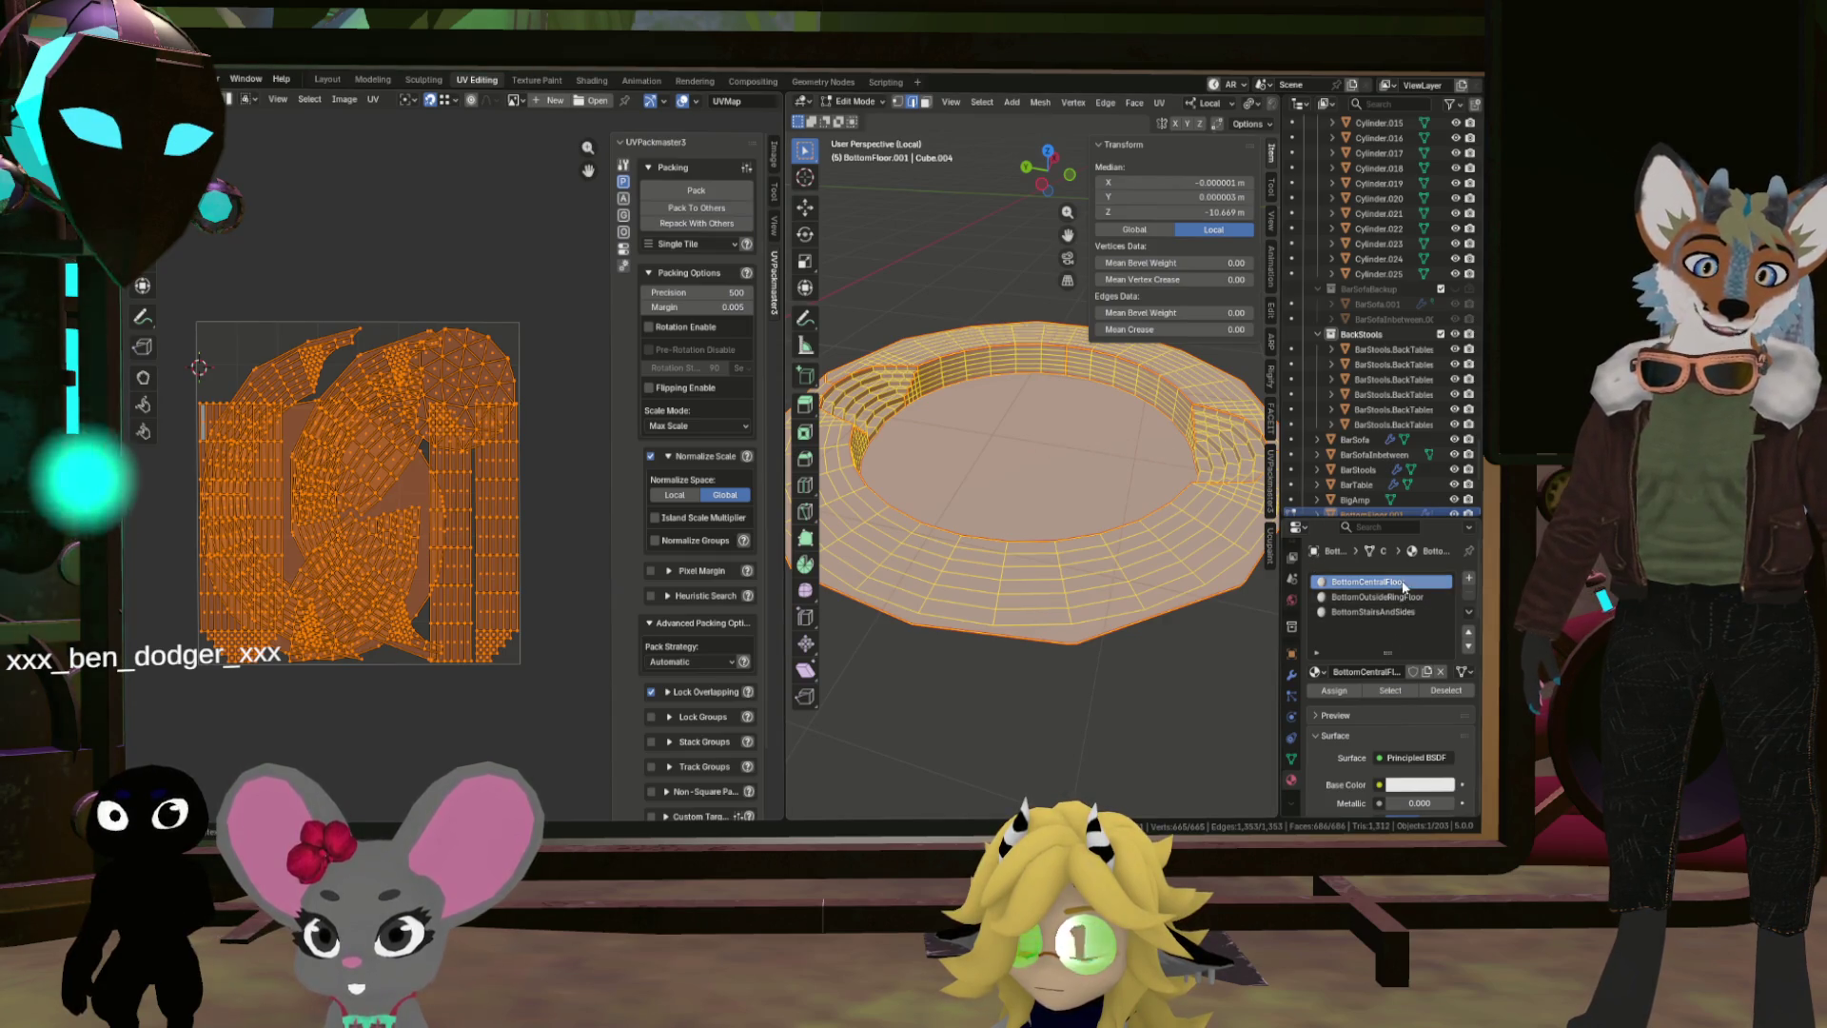
key(alt+a)
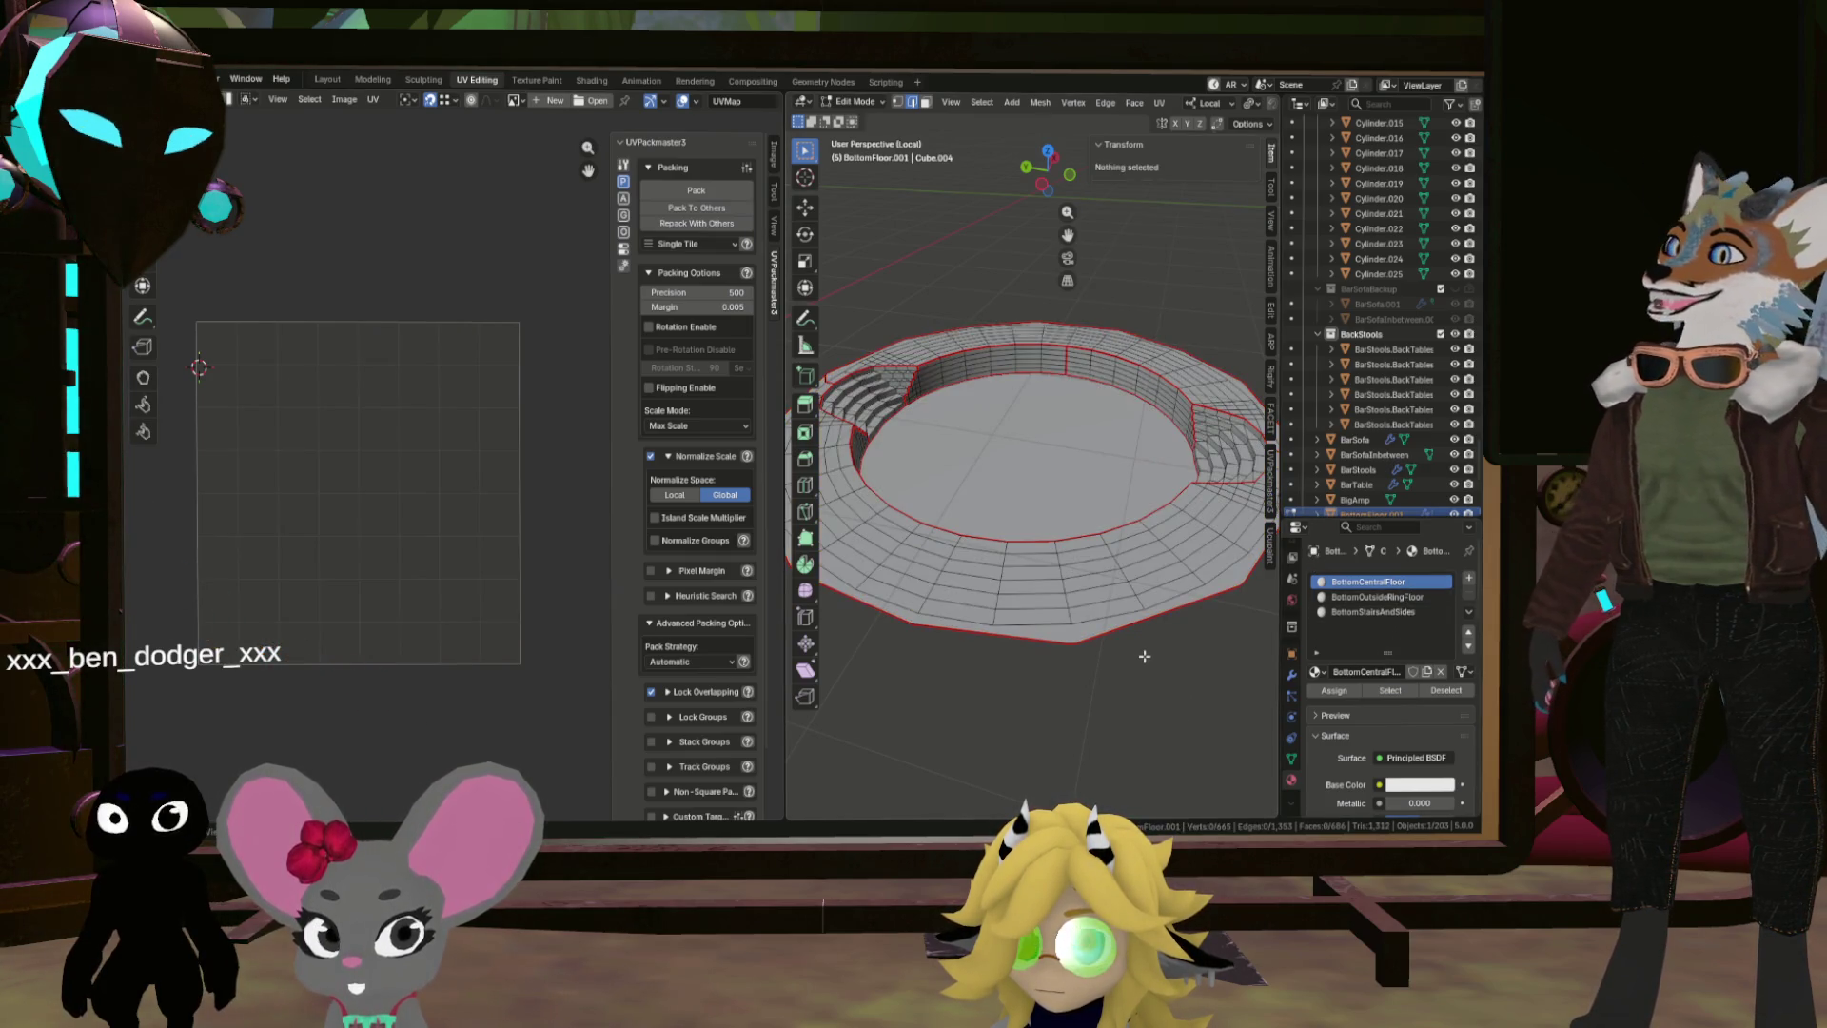
Step: Check the UVs of the BottomCentralFloor, BottomOutsideRingFloor and BottomStairsAndSides material slots in turn
click(1410, 690)
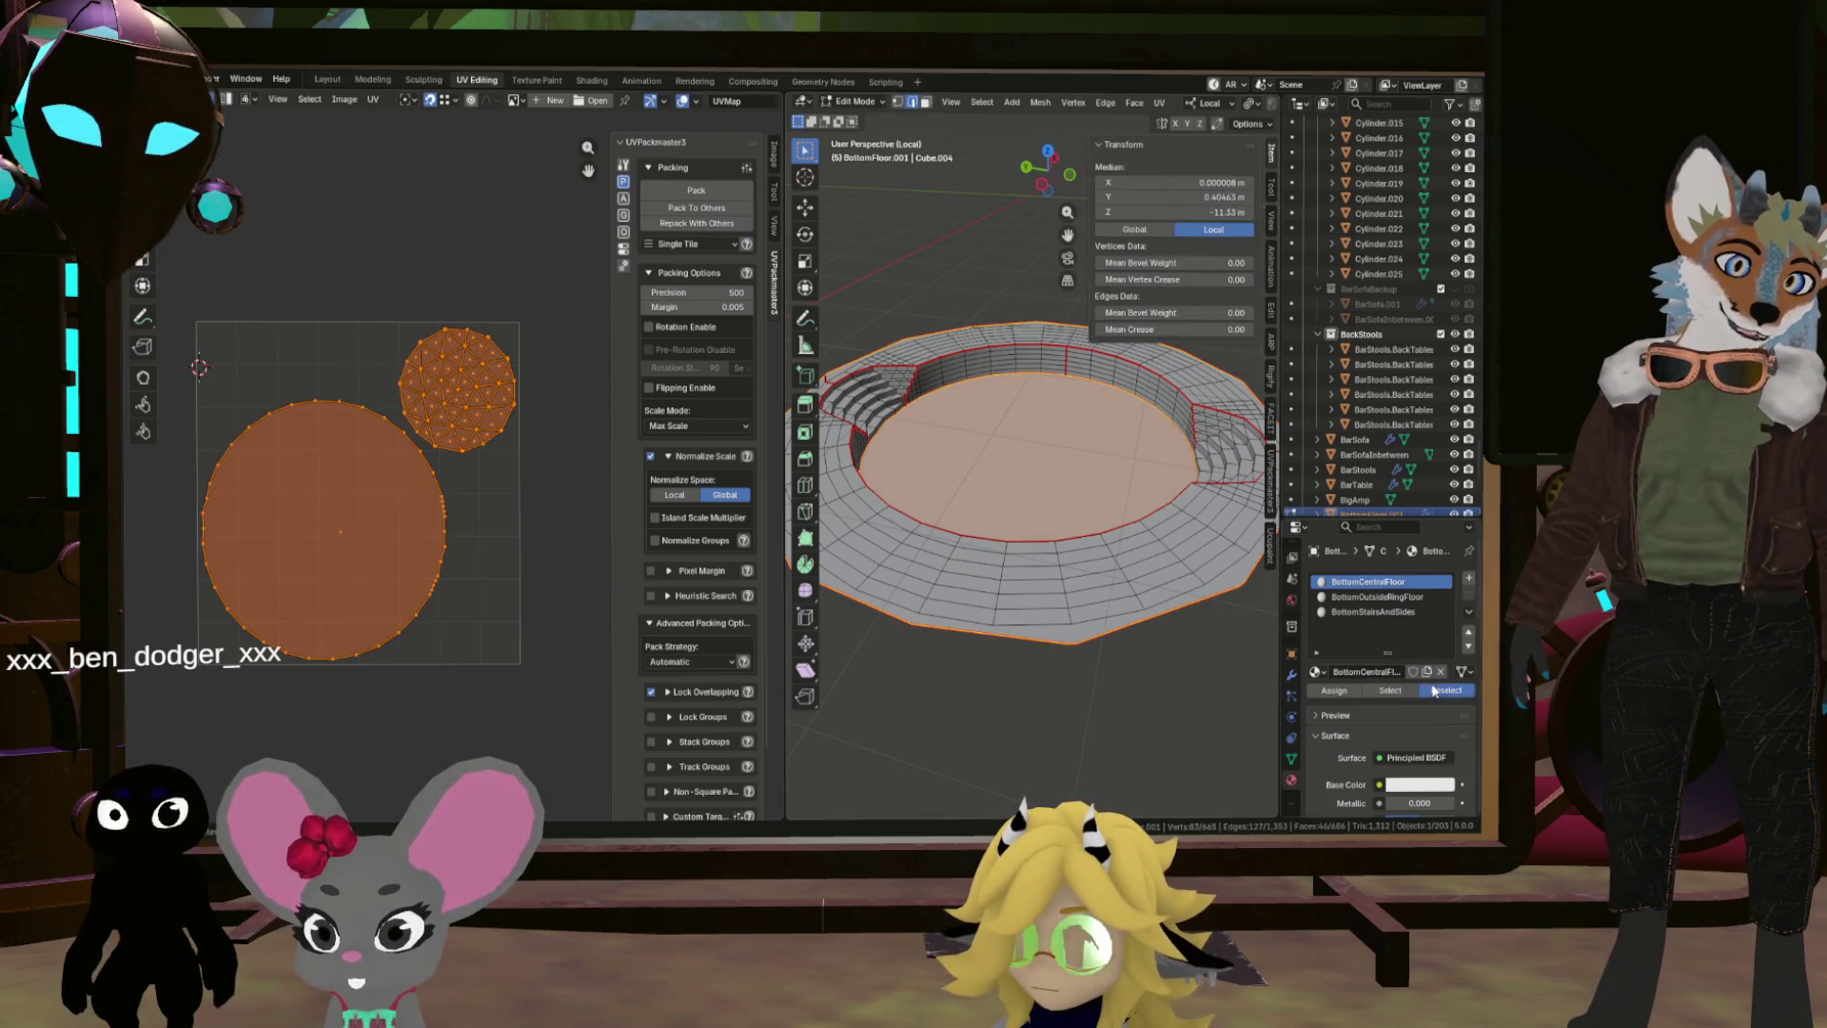
click(1445, 690)
click(1377, 597)
click(1399, 690)
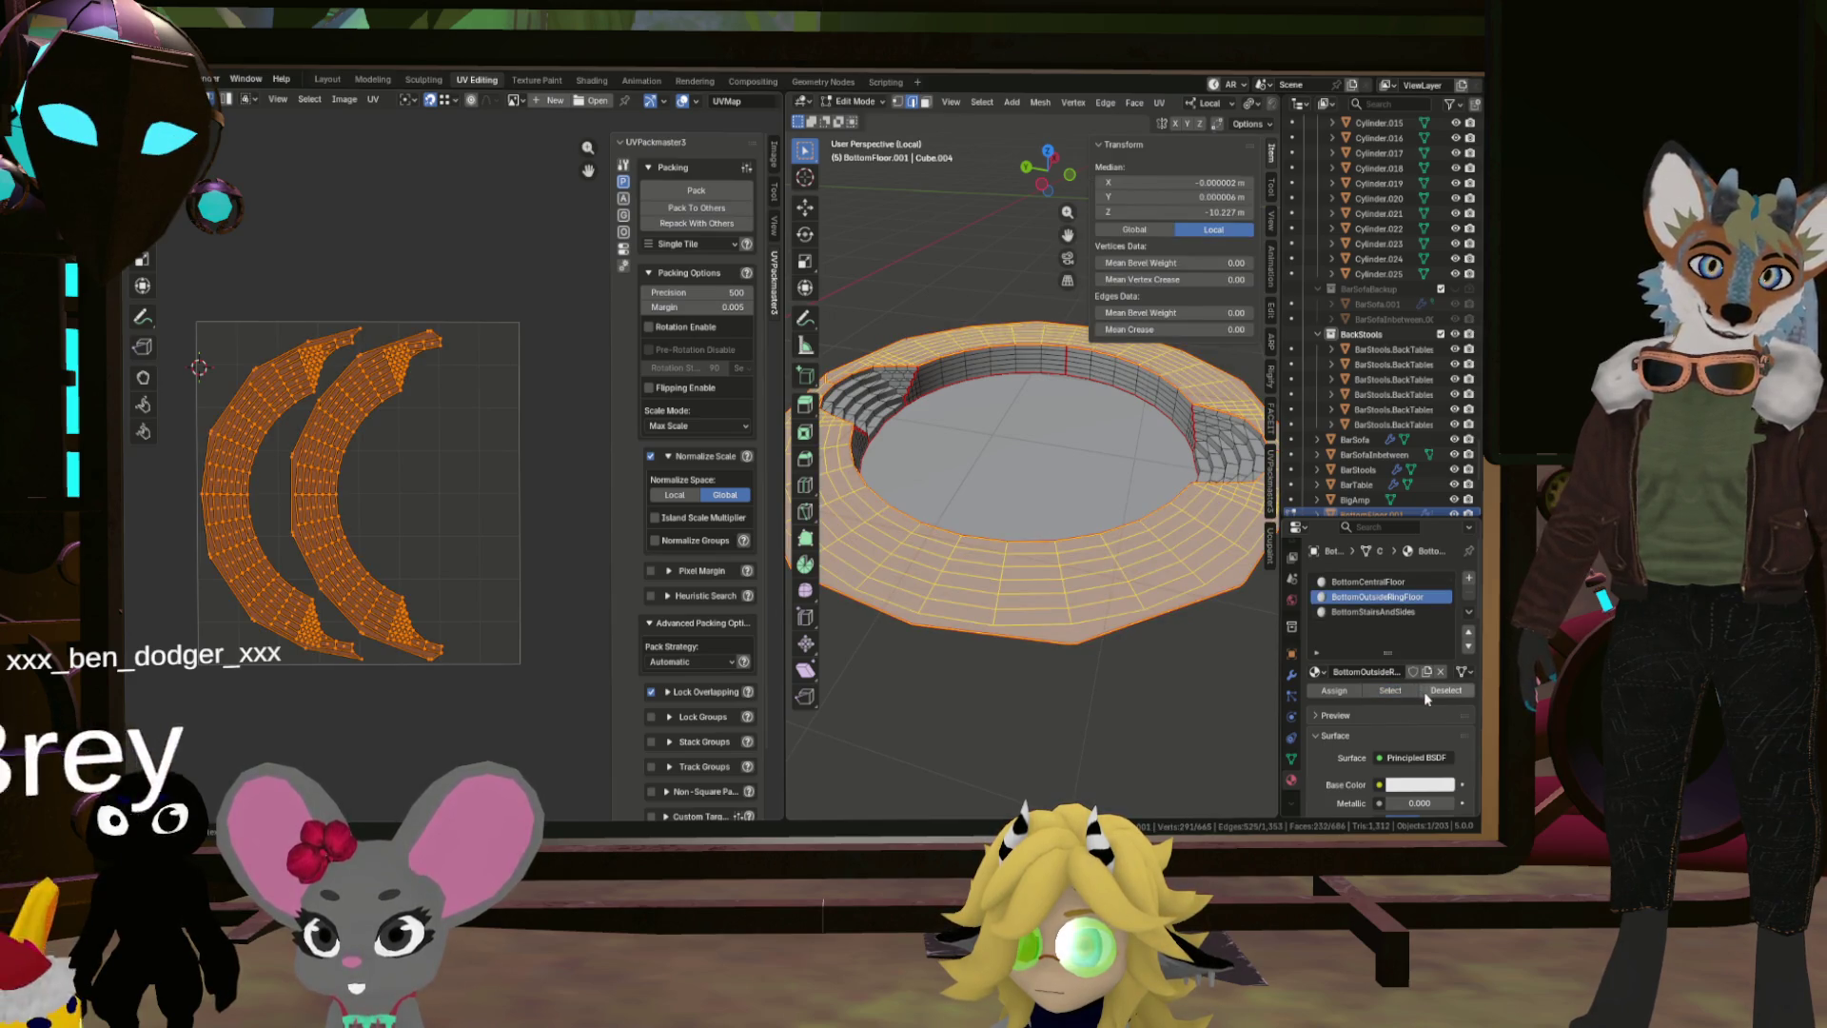
click(1445, 690)
click(1373, 611)
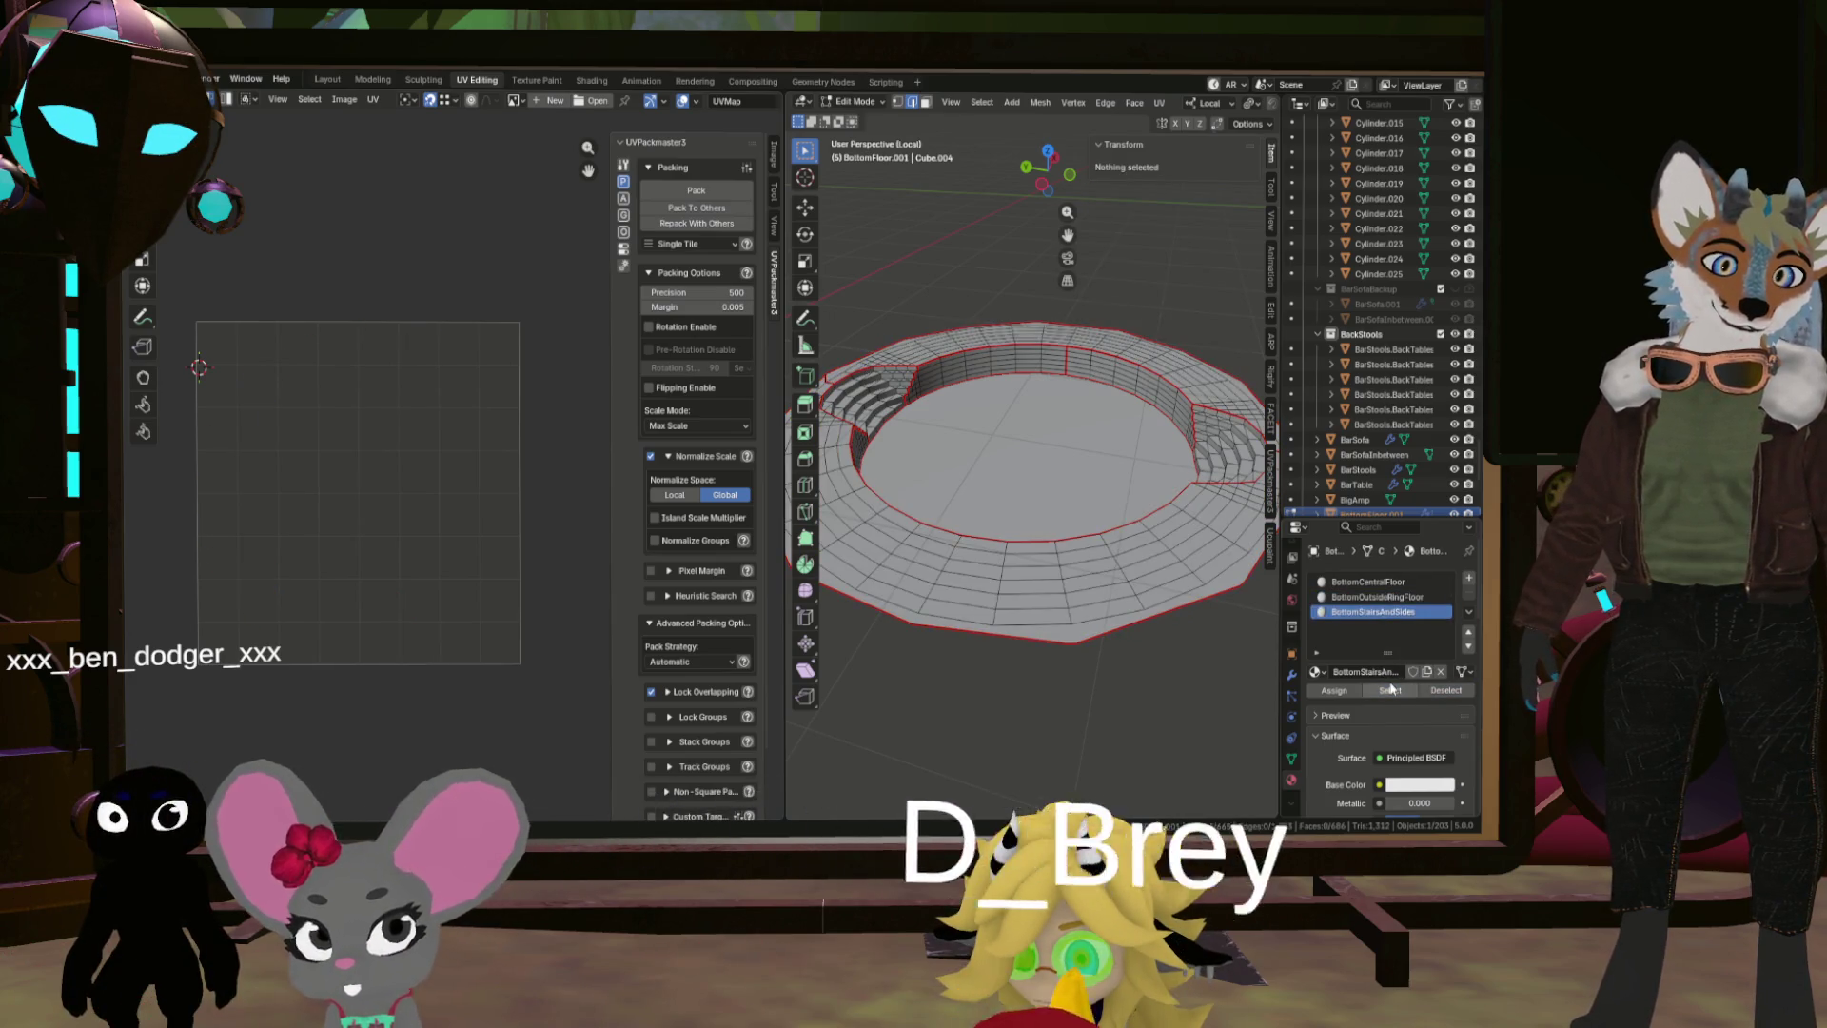
click(1390, 690)
click(1184, 671)
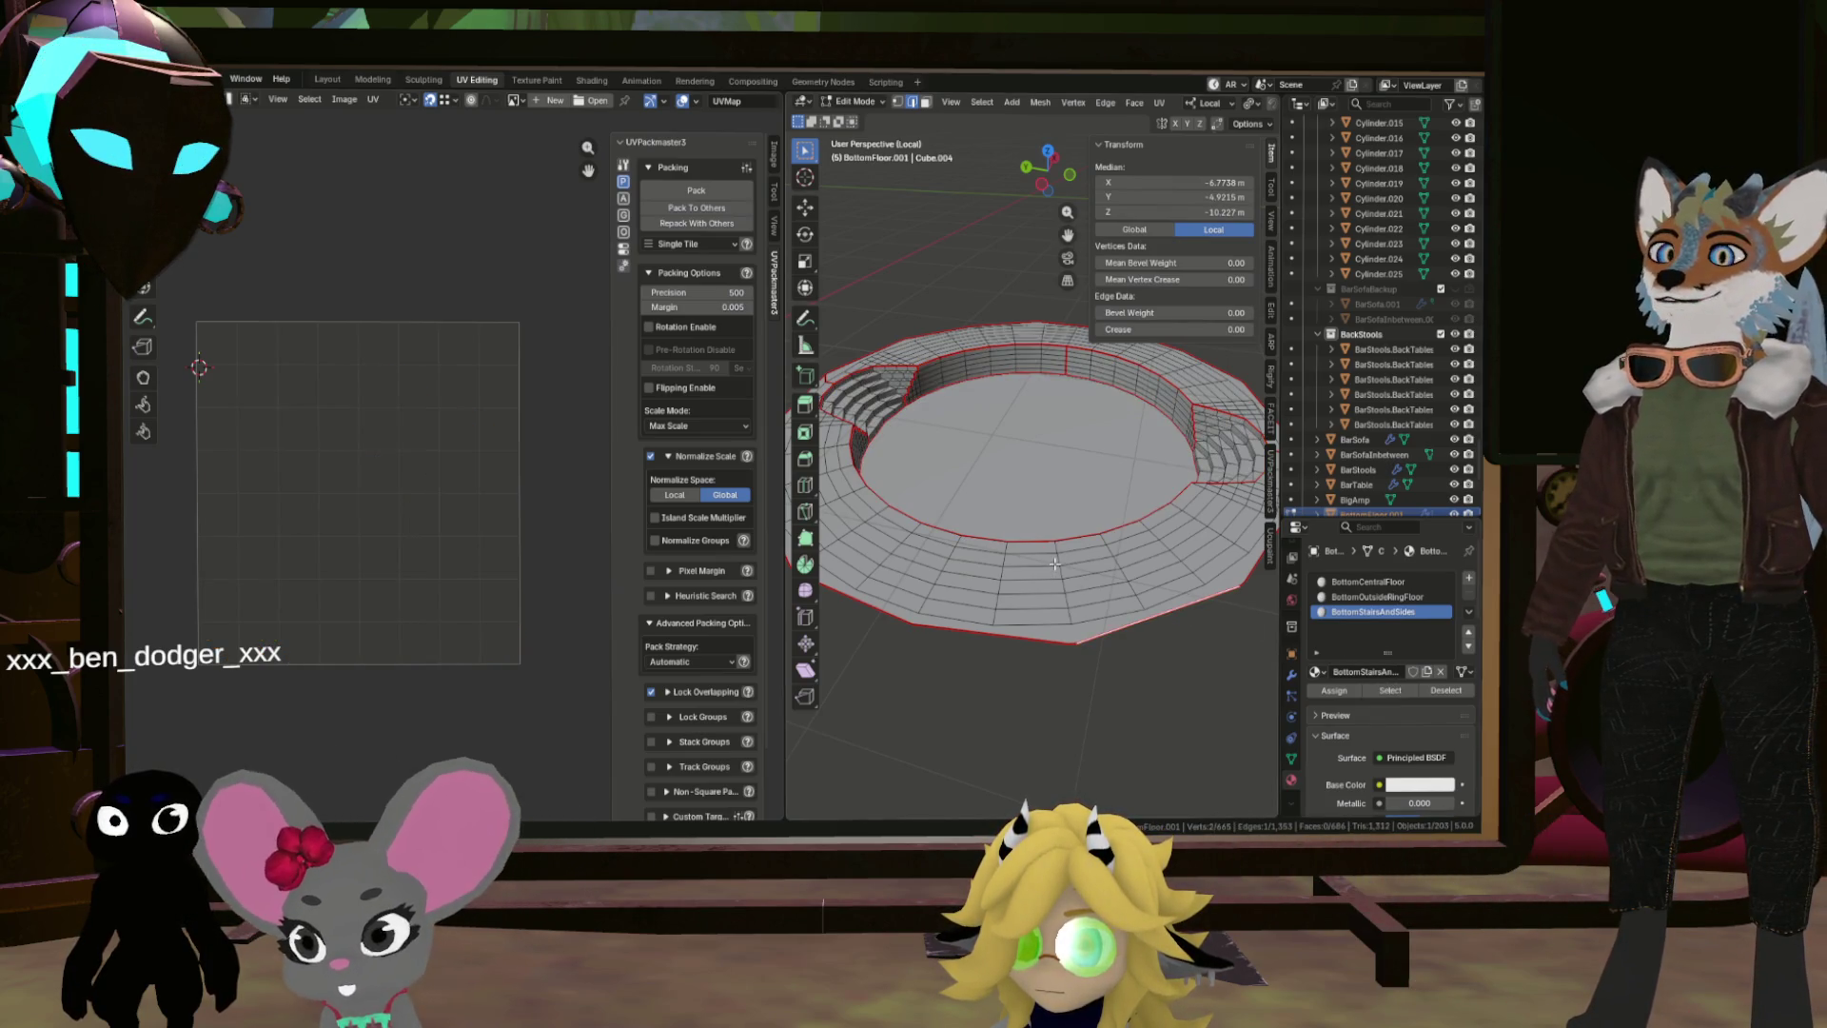
Step: View the whole ring mesh's UVs again and return to the Layout workspace
mouse_move(1111, 530)
mouse_down()
mouse_move(1151, 549)
mouse_move(1085, 428)
mouse_move(1116, 543)
mouse_up()
scroll(1115, 543, down, 3)
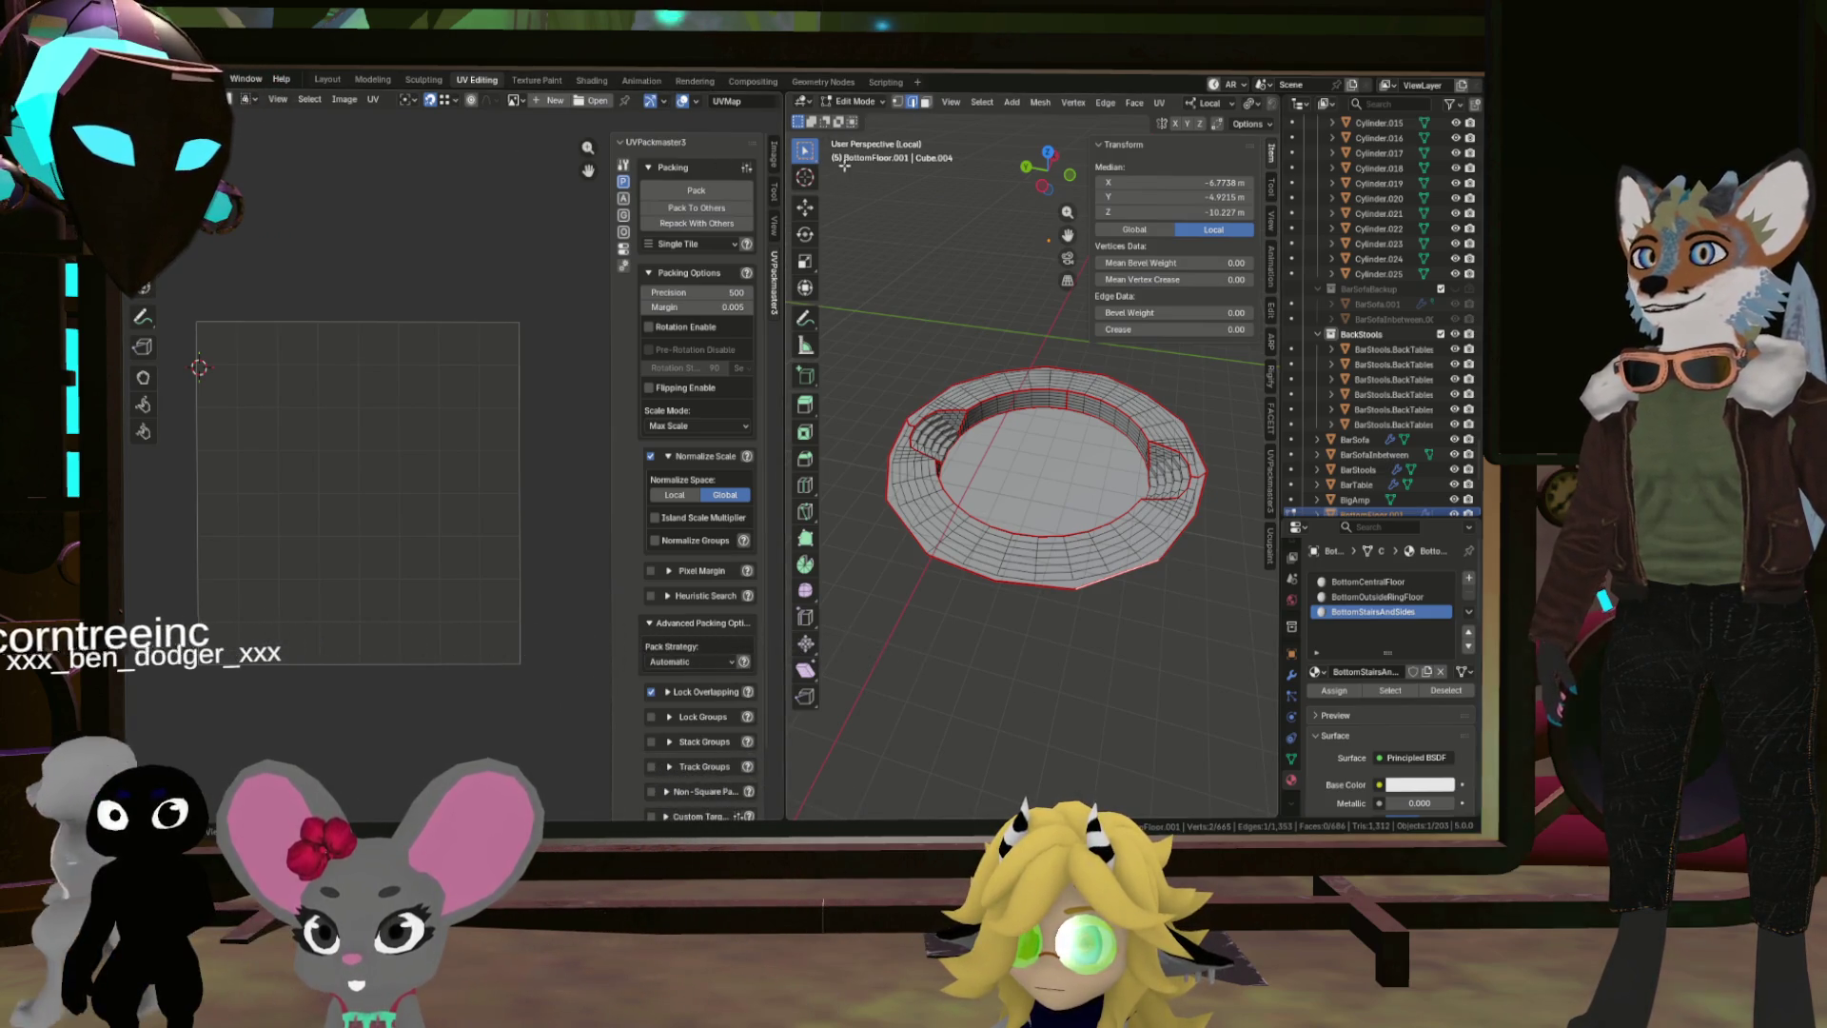
key(a)
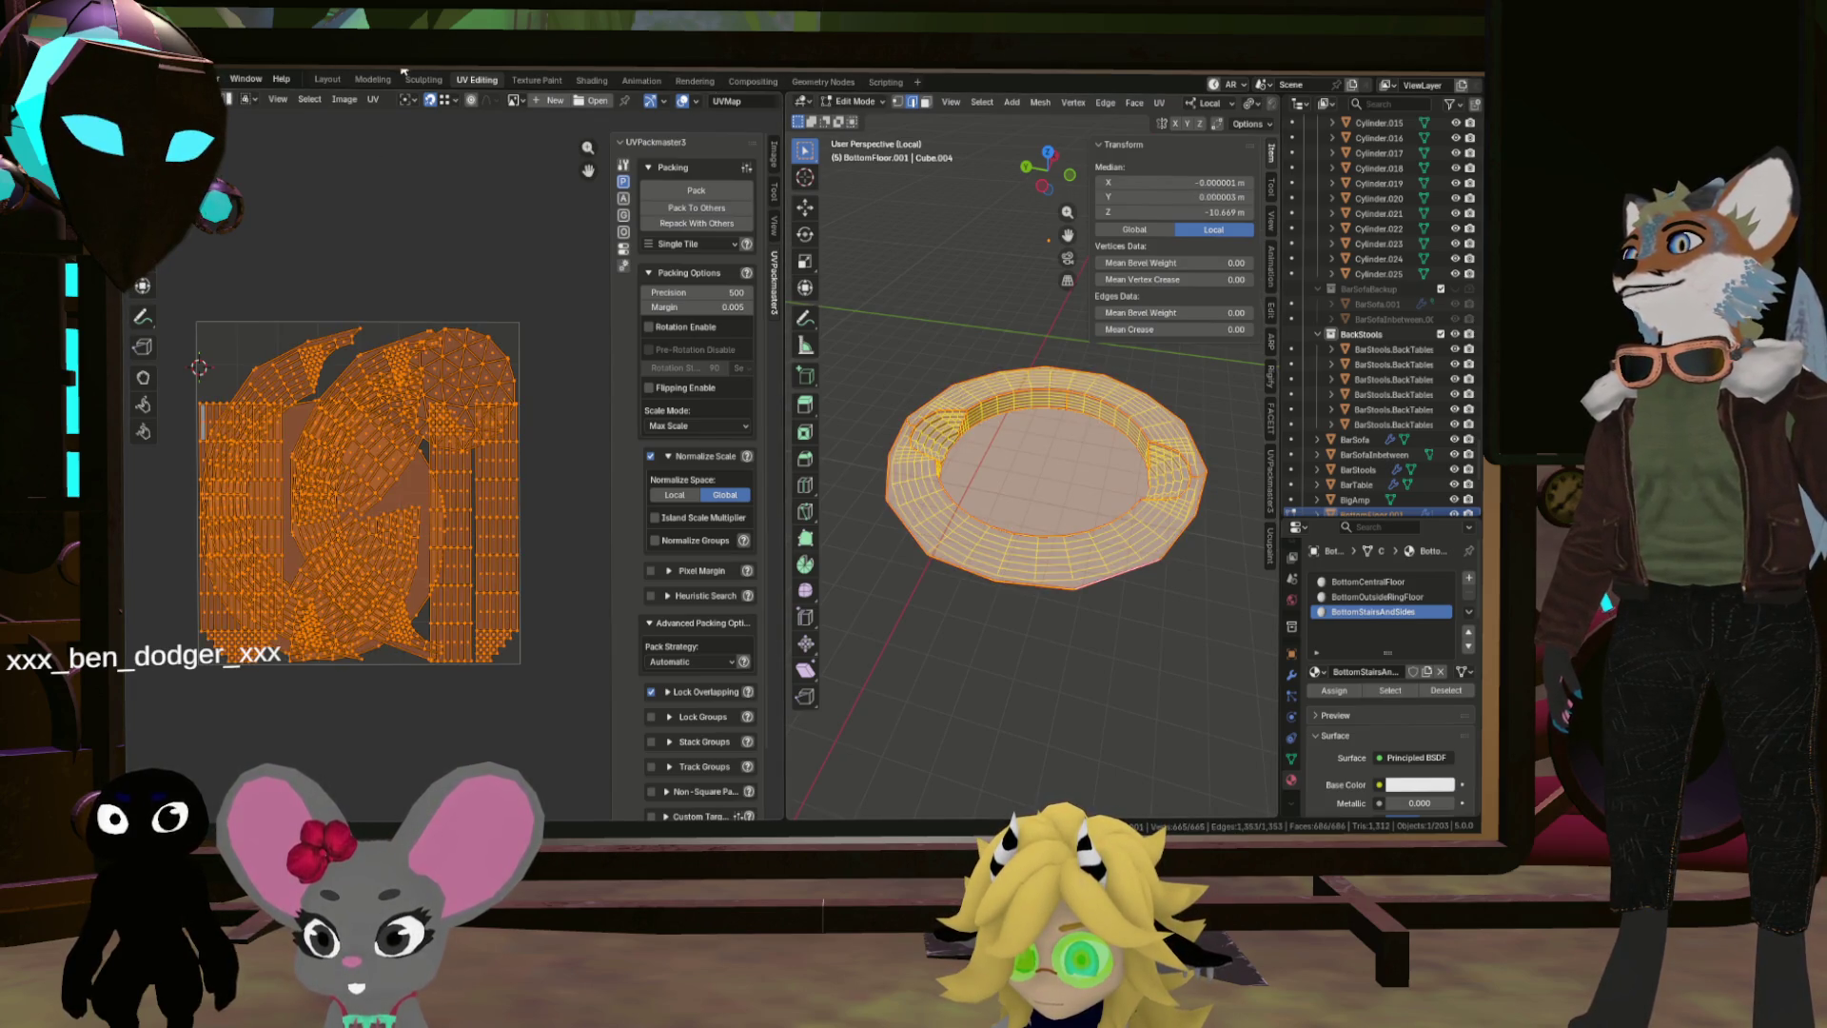
click(326, 80)
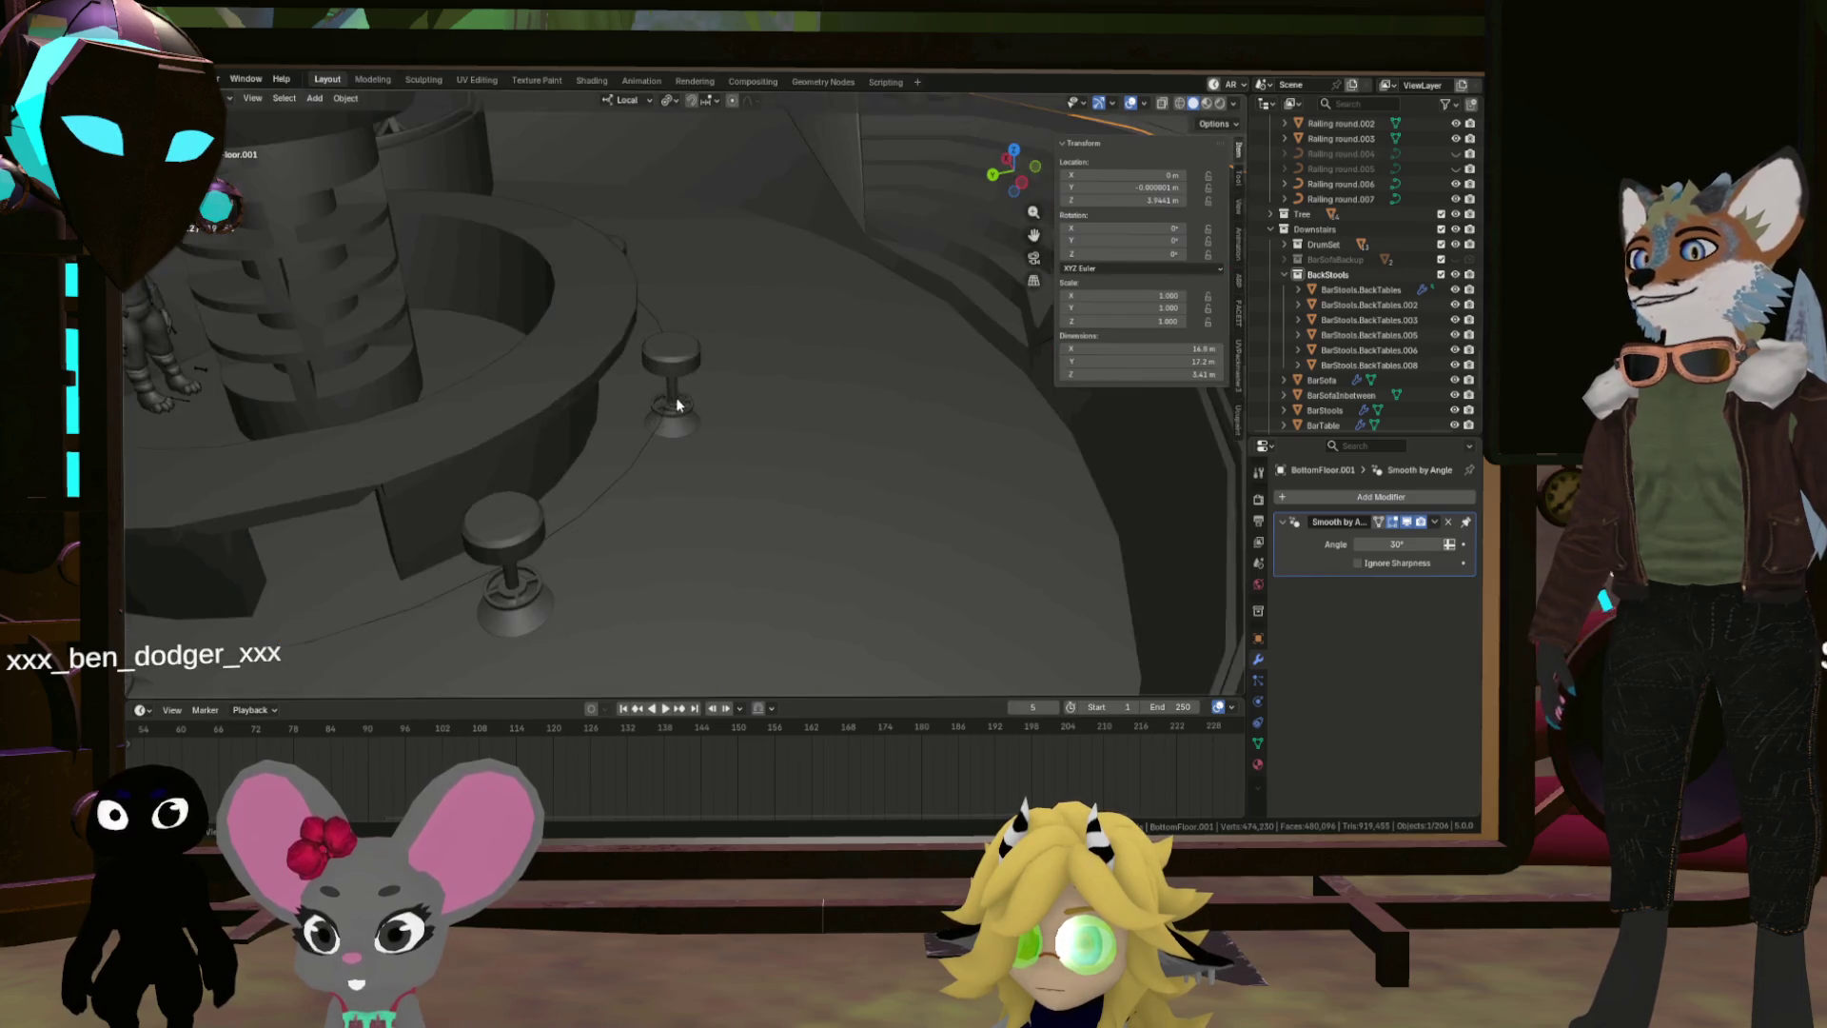
click(157, 79)
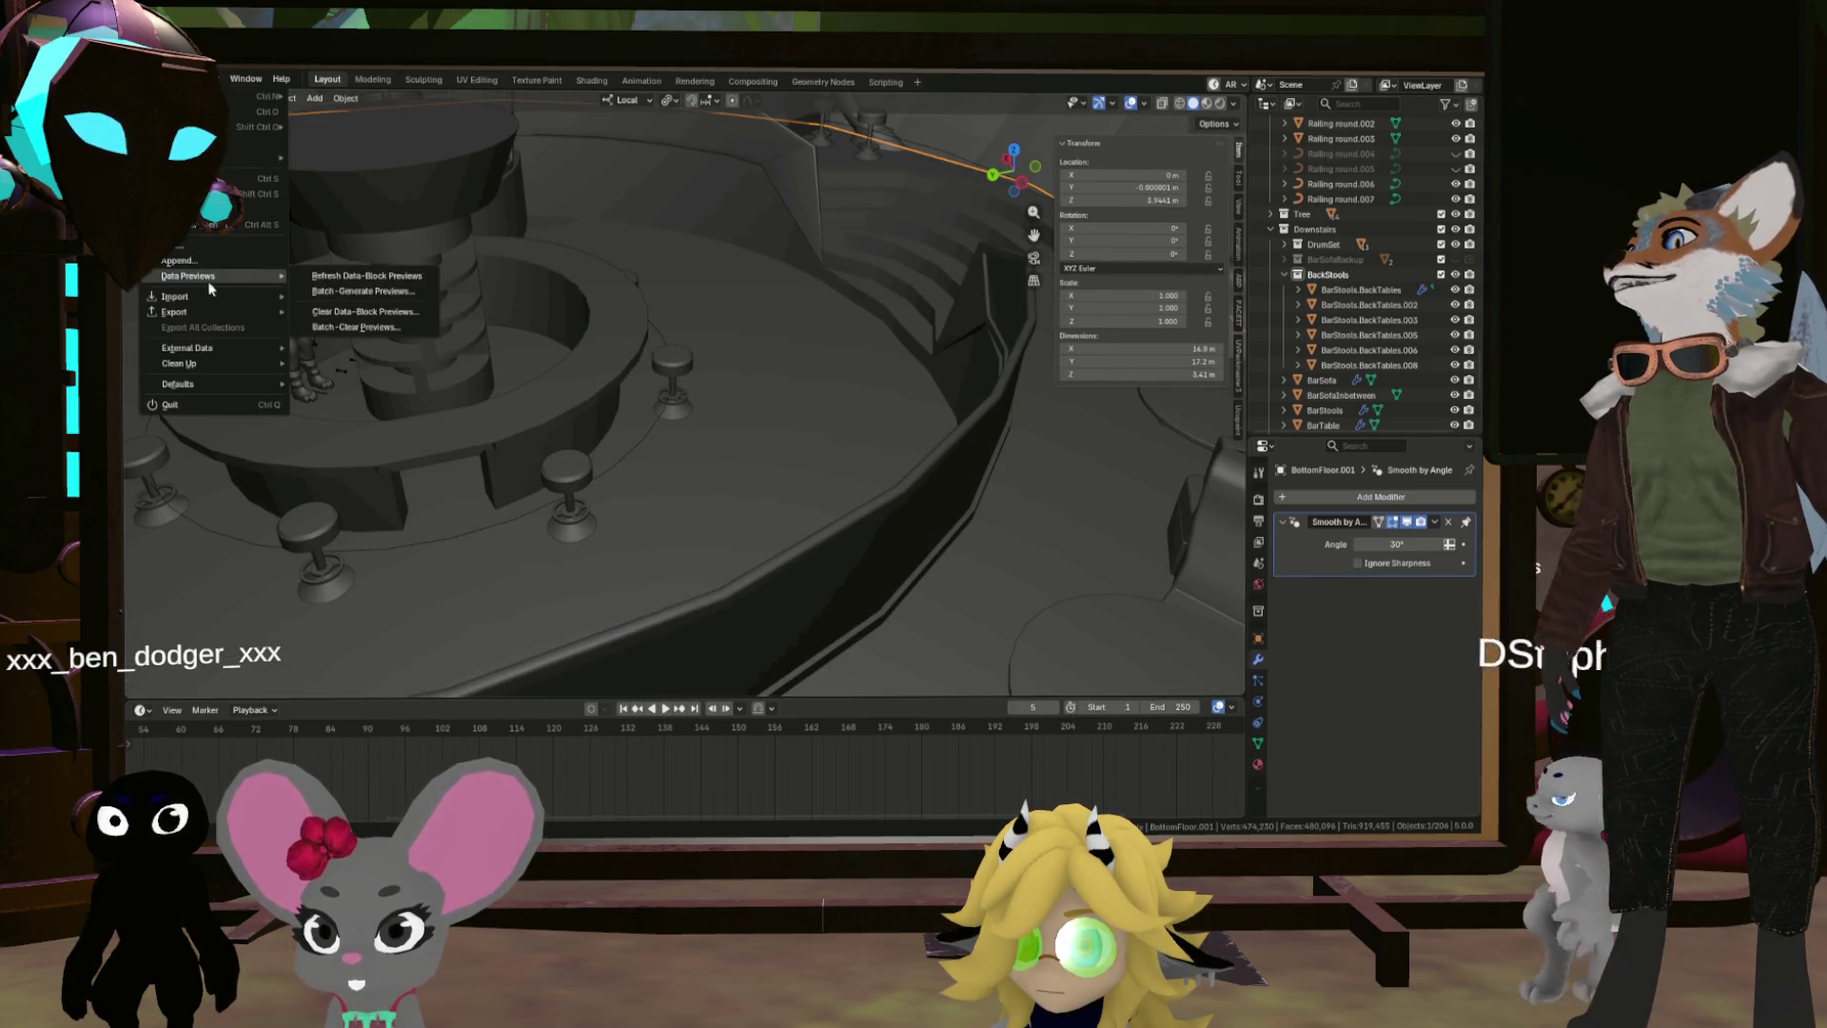
mouse_move(202, 310)
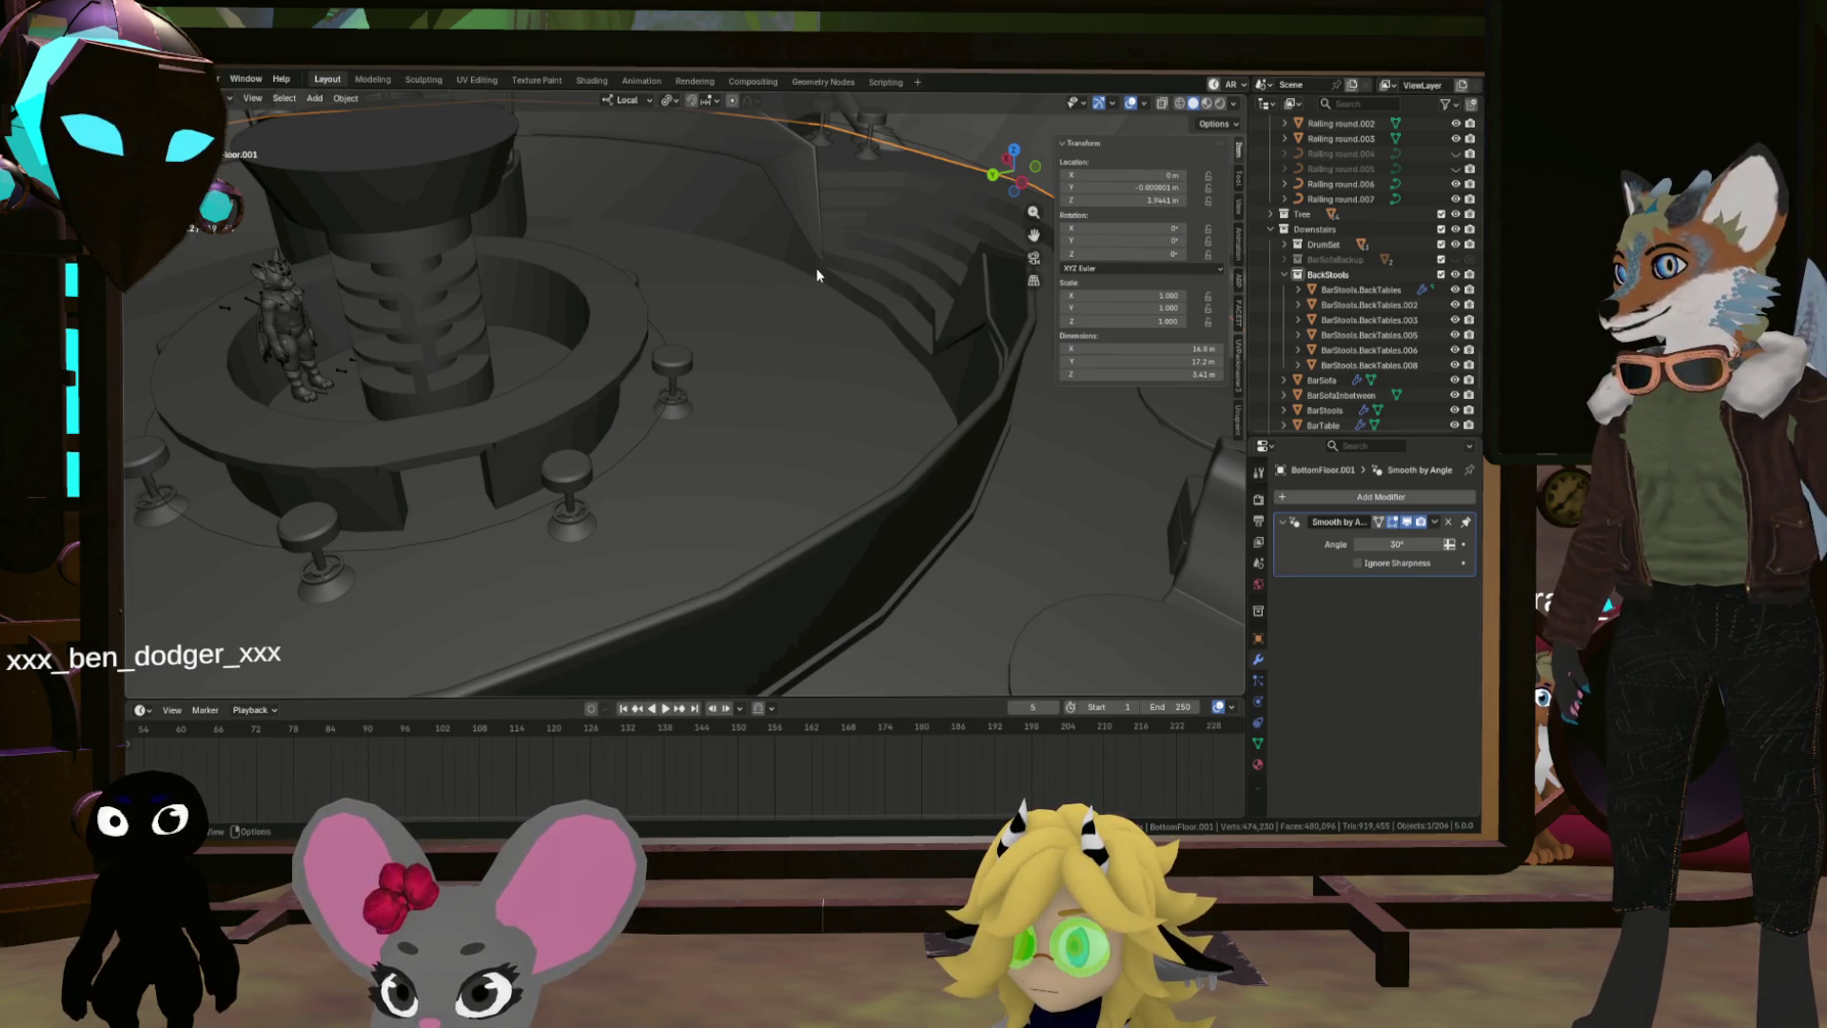
Step: Zoom into the bar, select BarSofa, then select the BarSofaInbetween seats
scroll(816, 330, up, 3)
scroll(816, 331, down, 3)
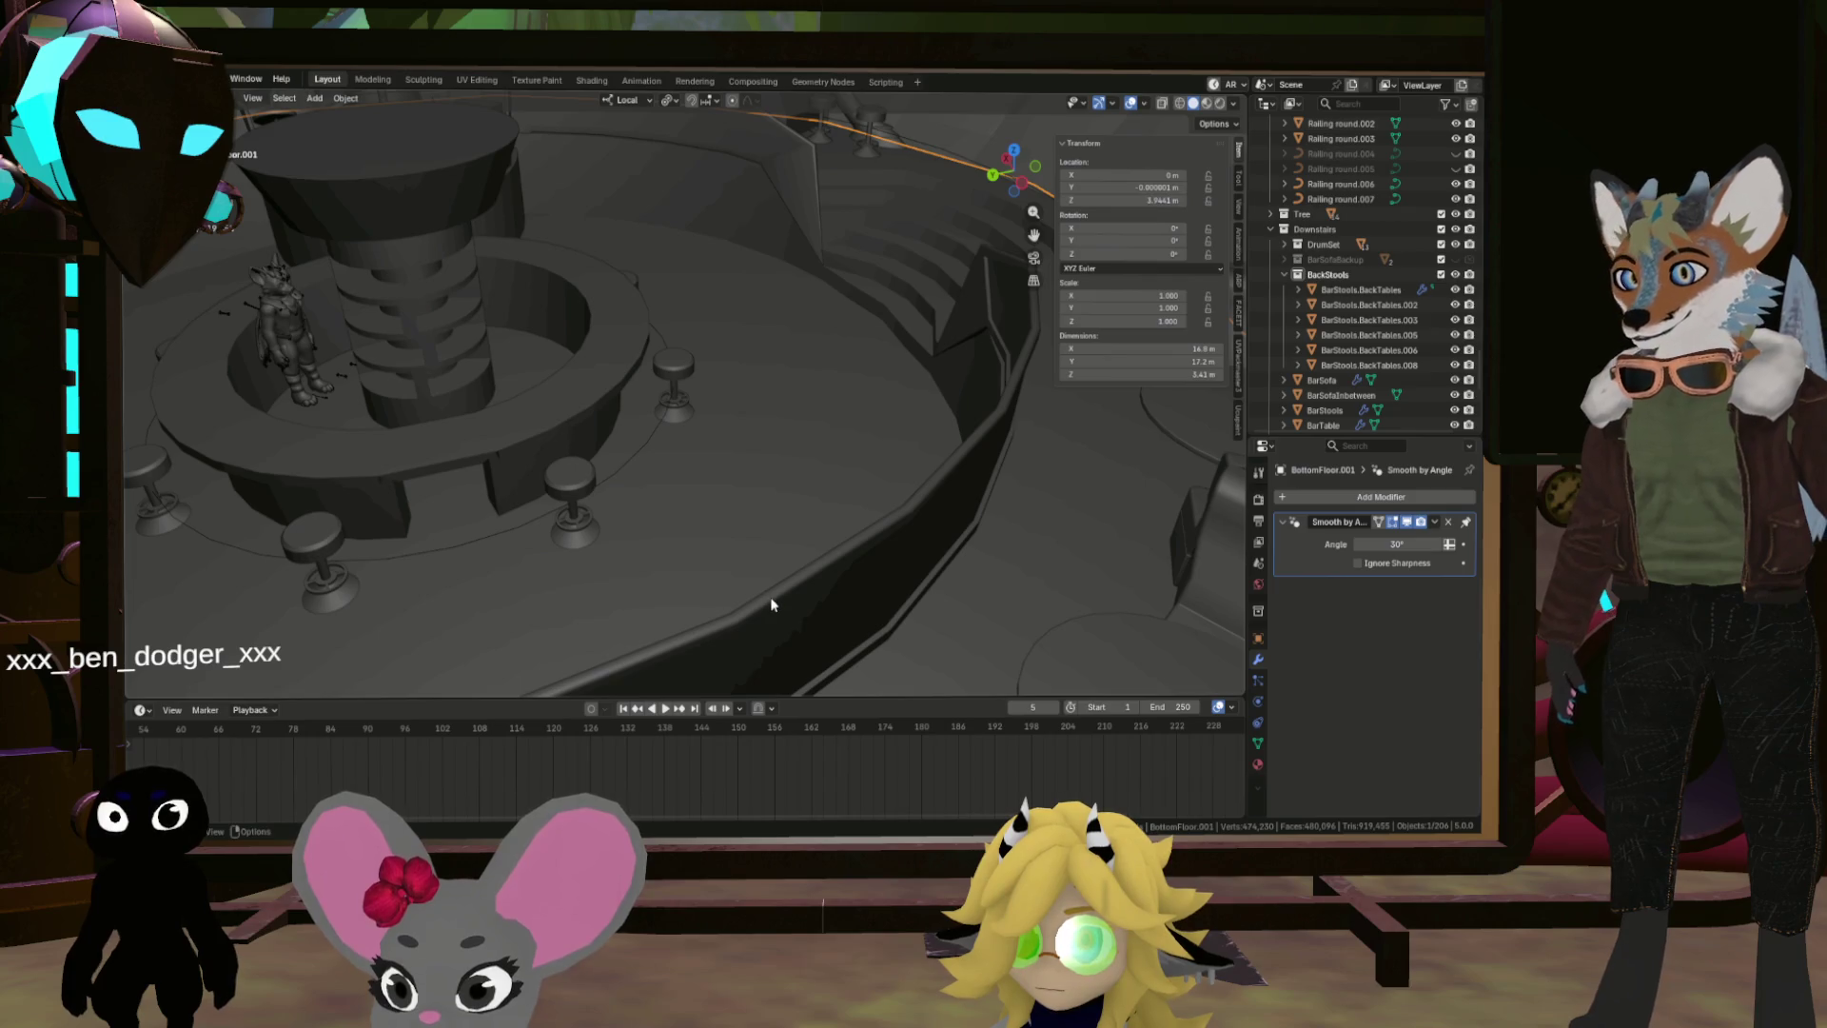
scroll(716, 220, up, 2)
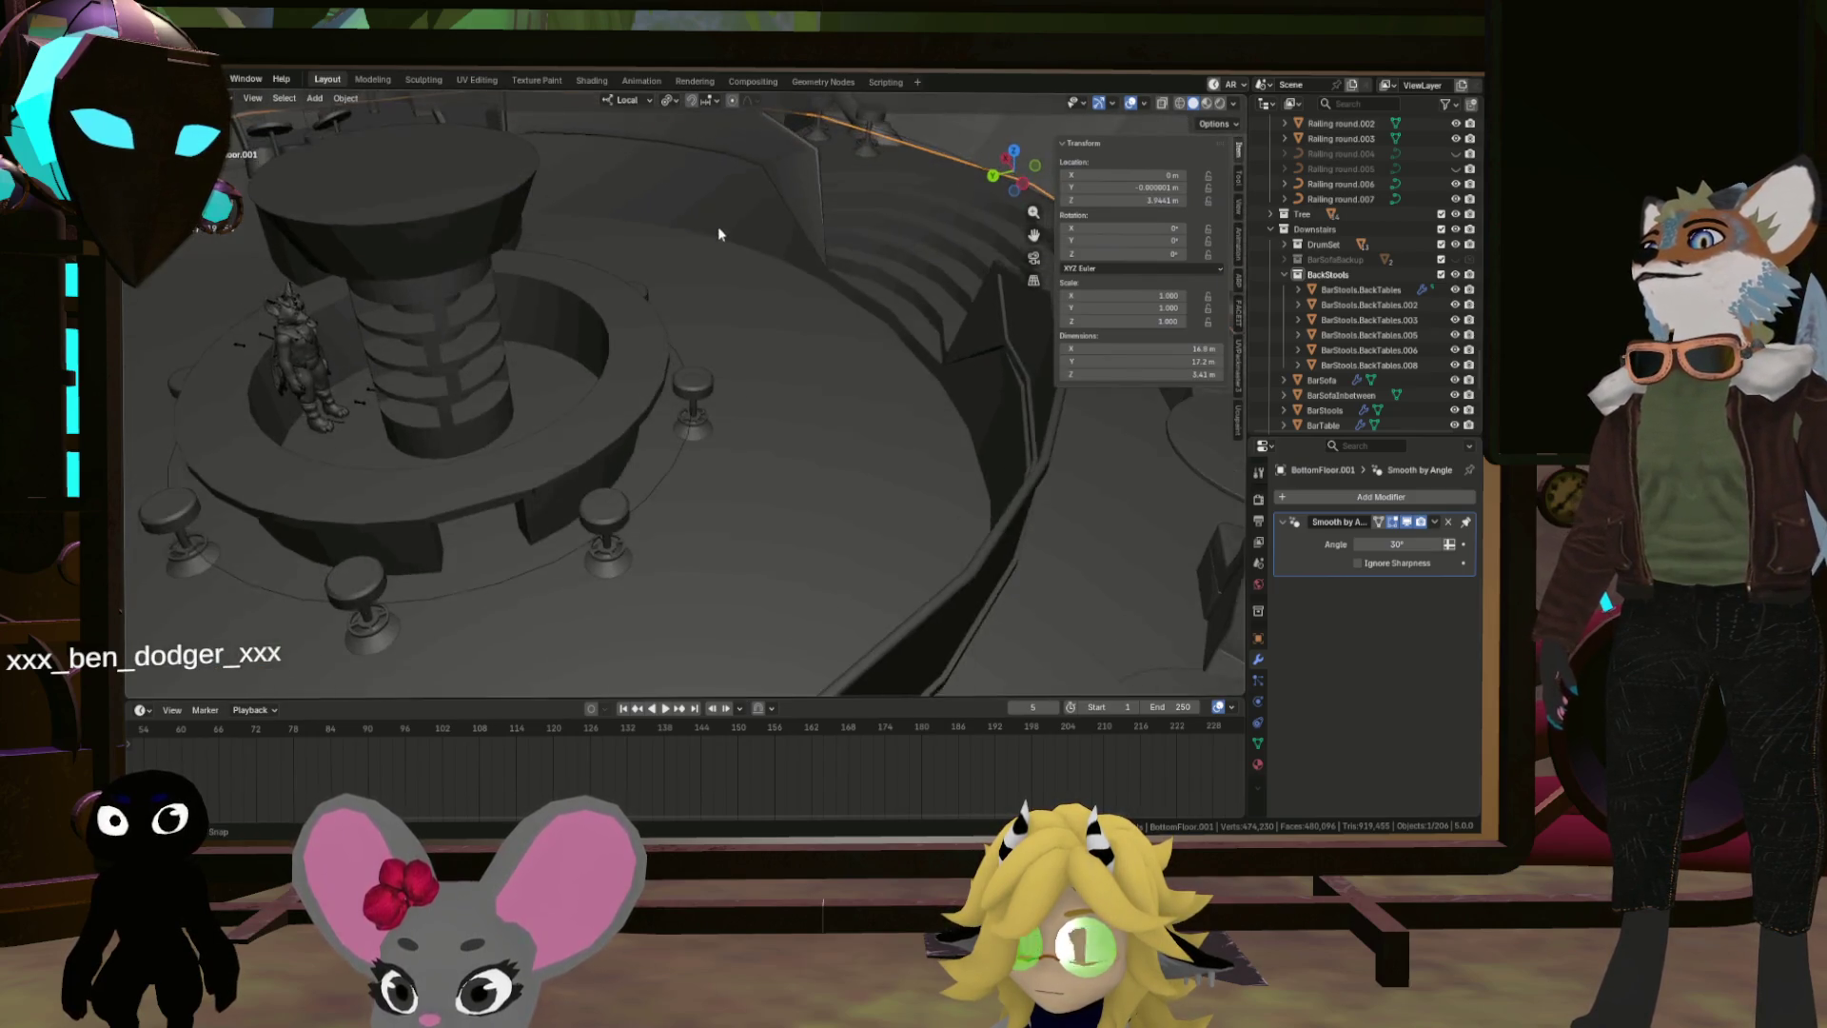
scroll(718, 226, up, 5)
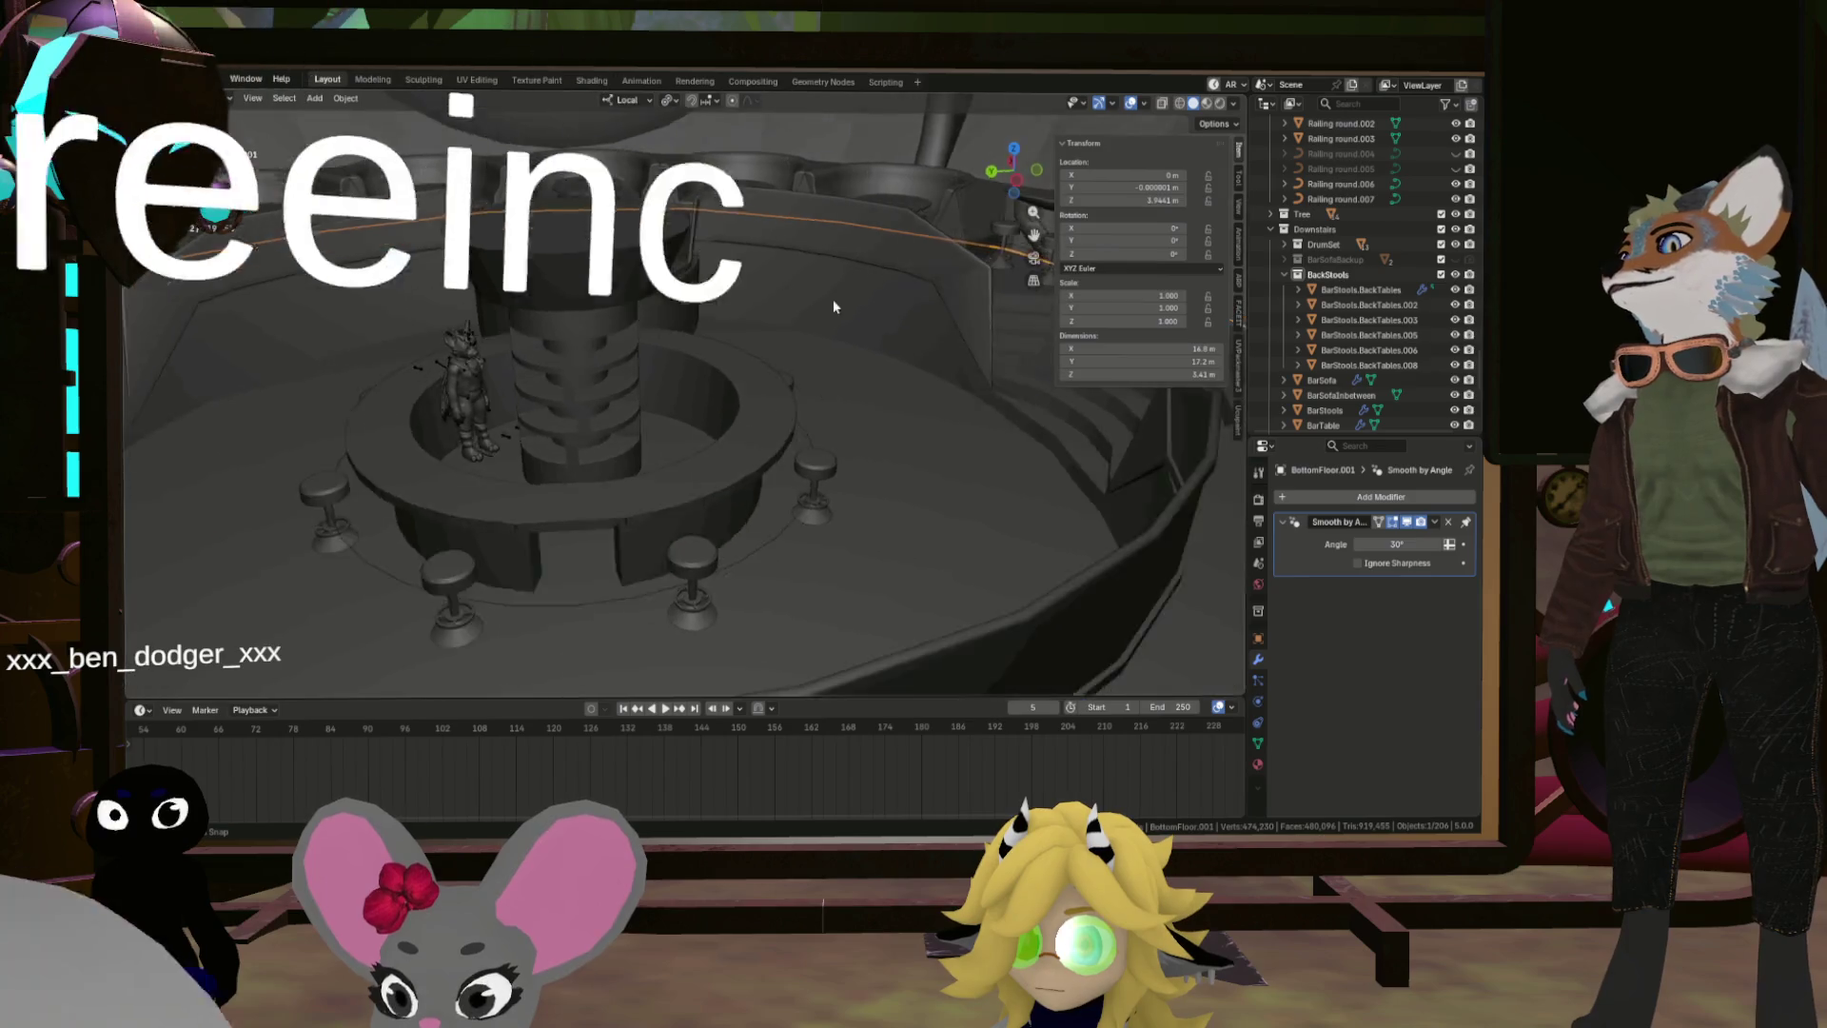
scroll(831, 300, up, 5)
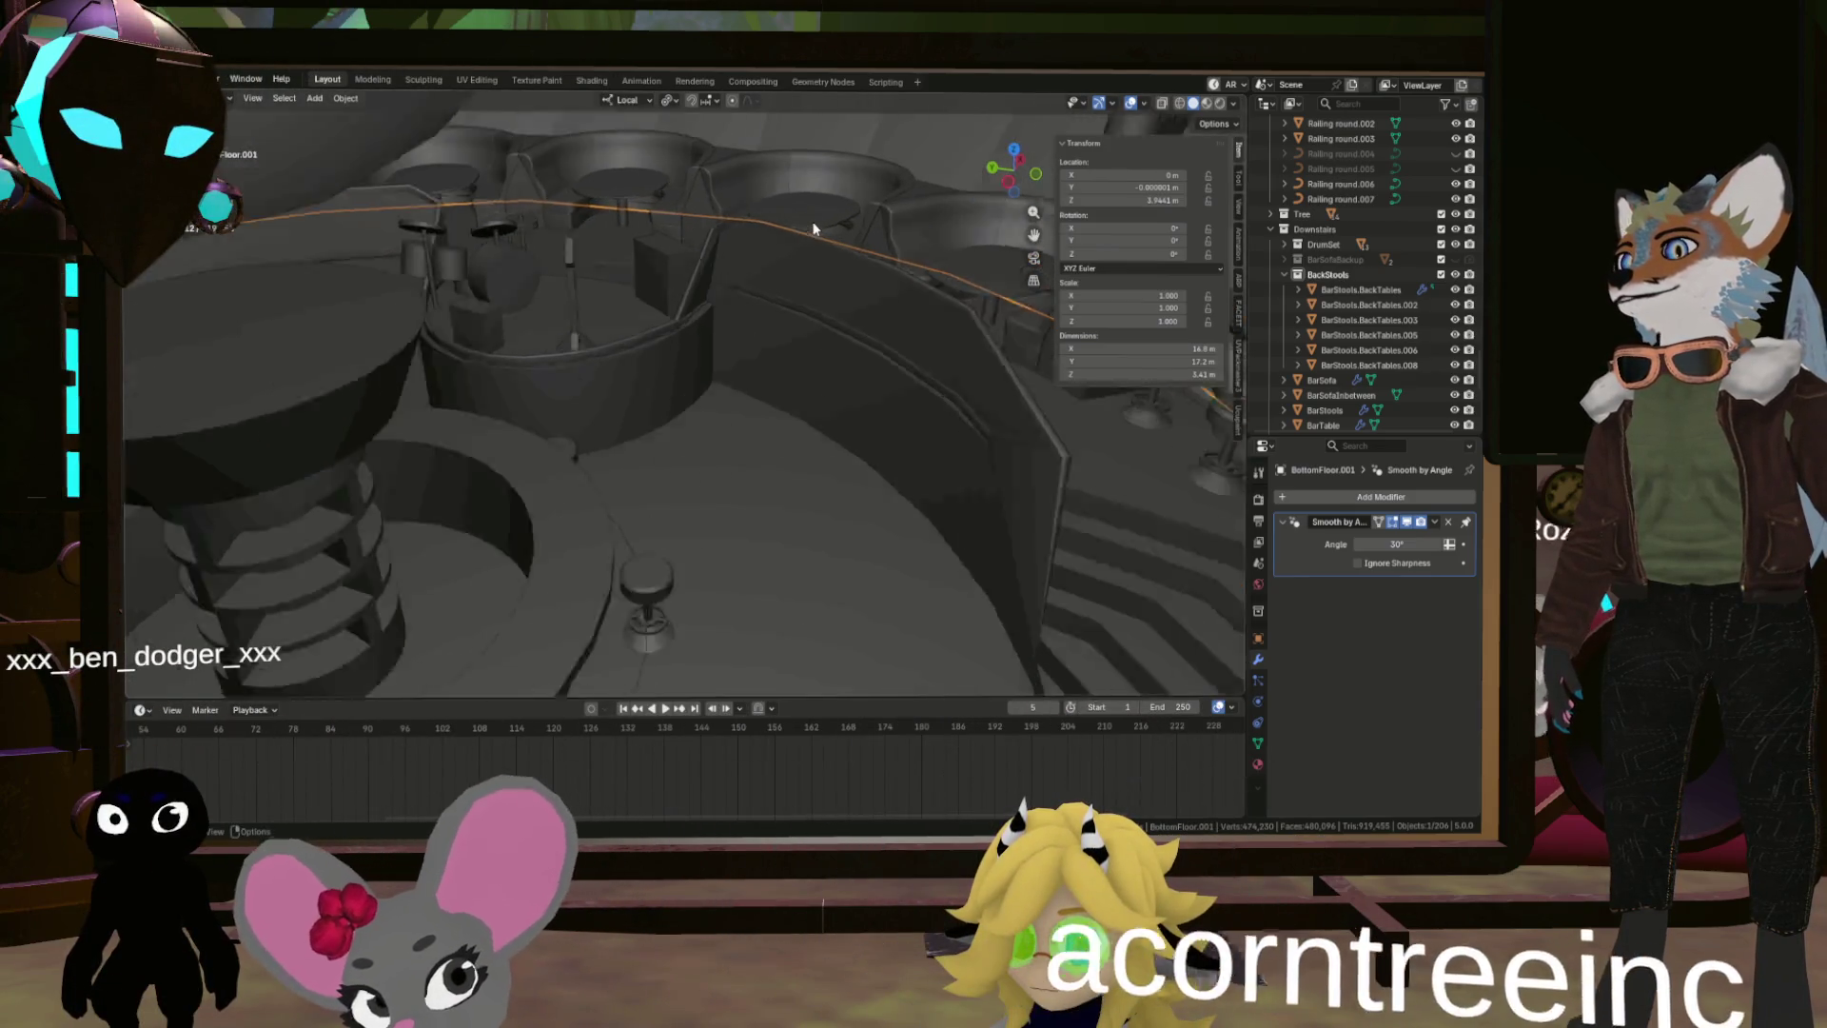
scroll(814, 228, up, 5)
click(811, 228)
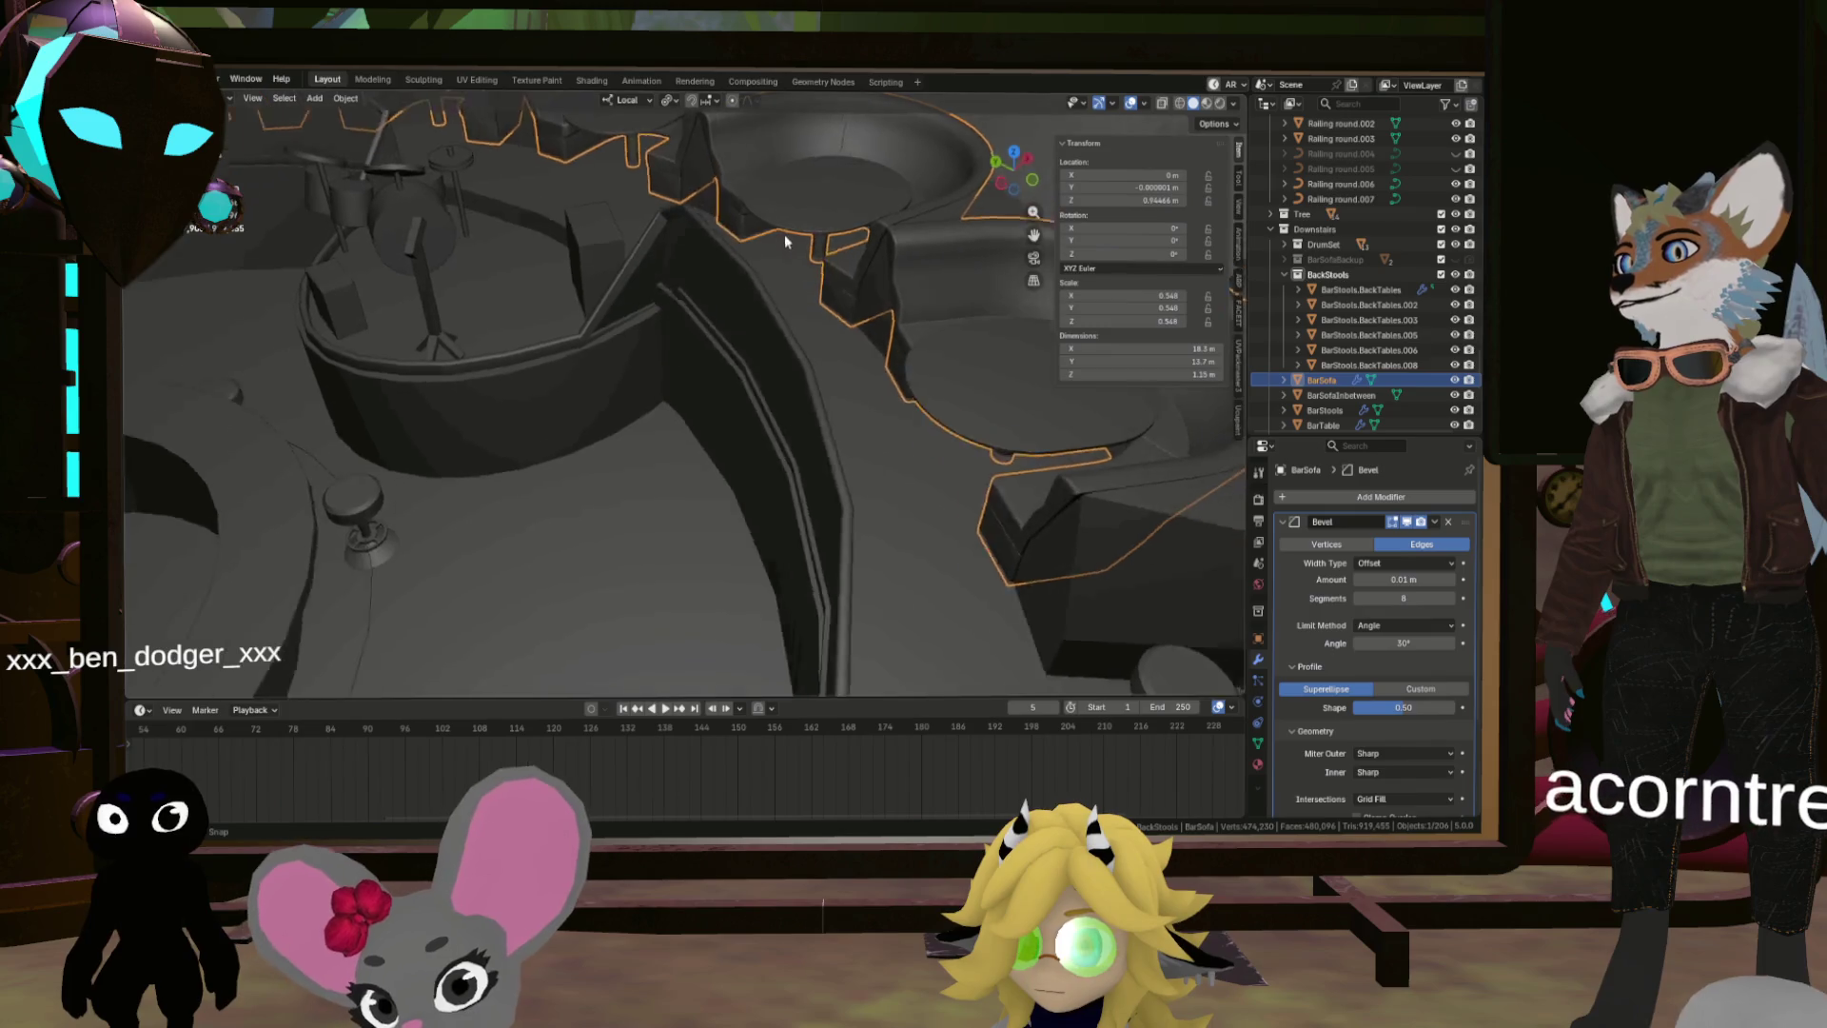
scroll(751, 233, down, 5)
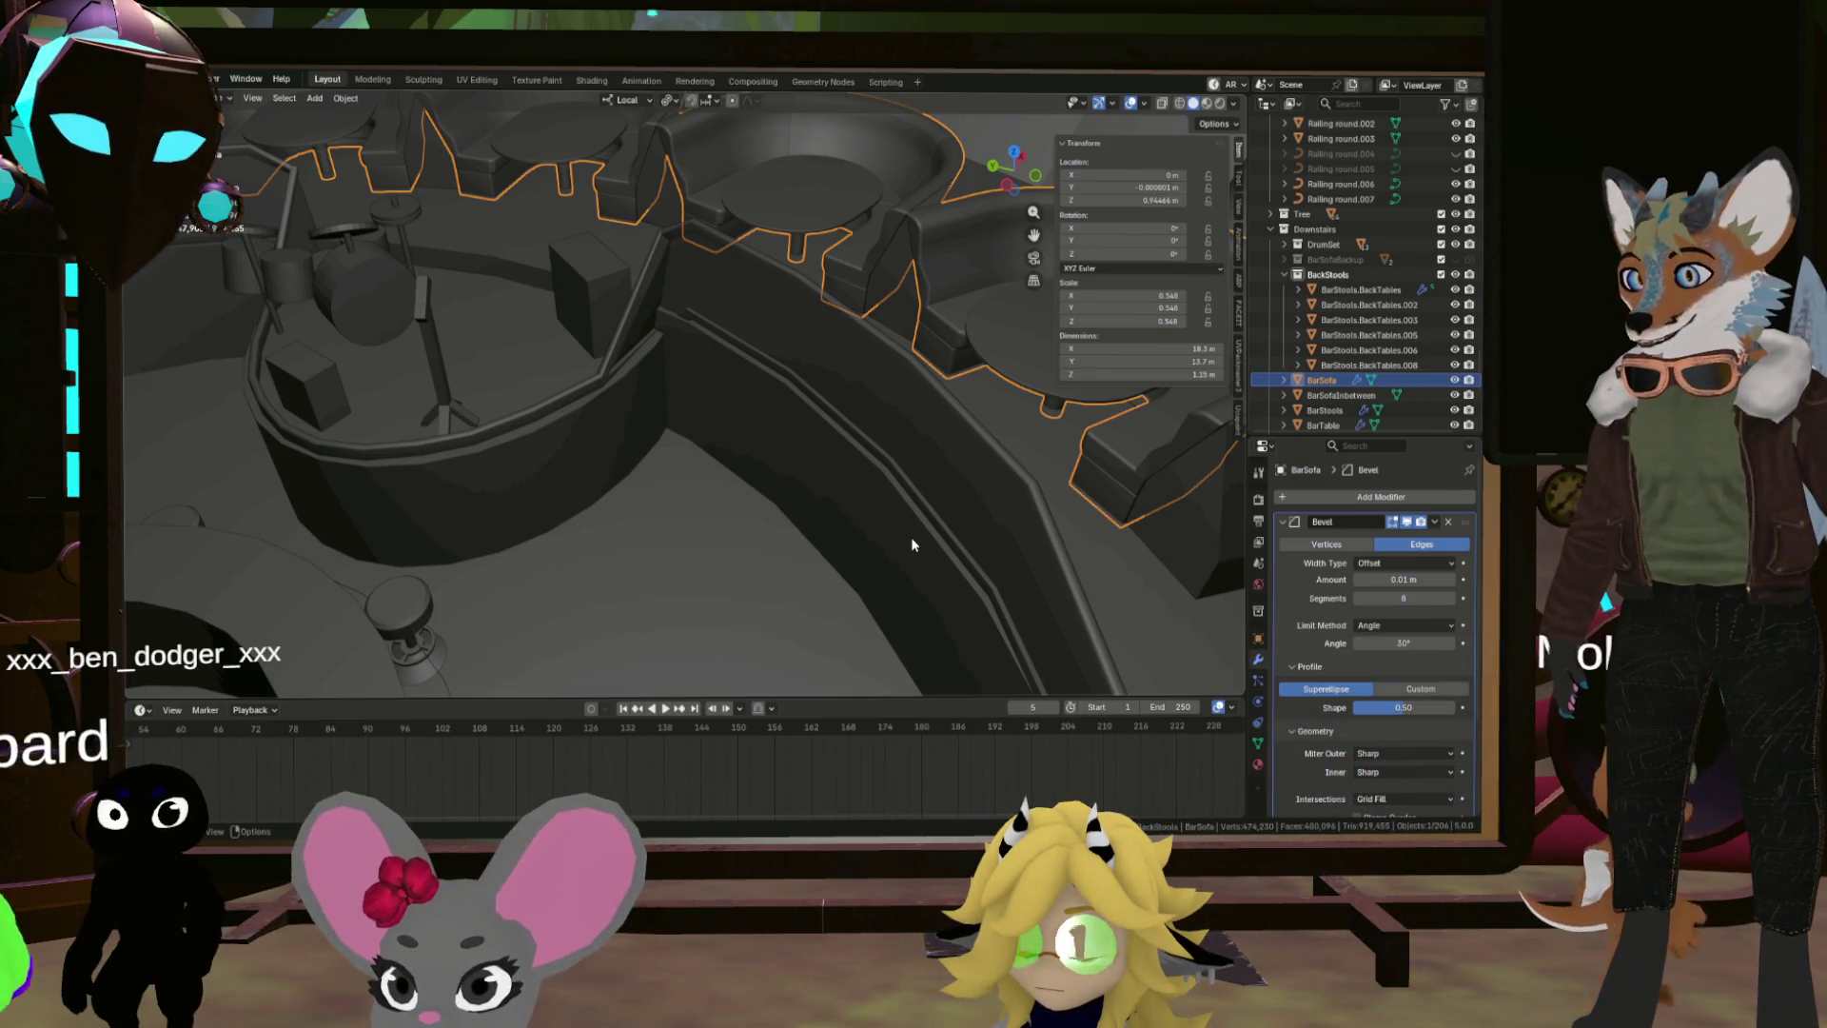
click(896, 303)
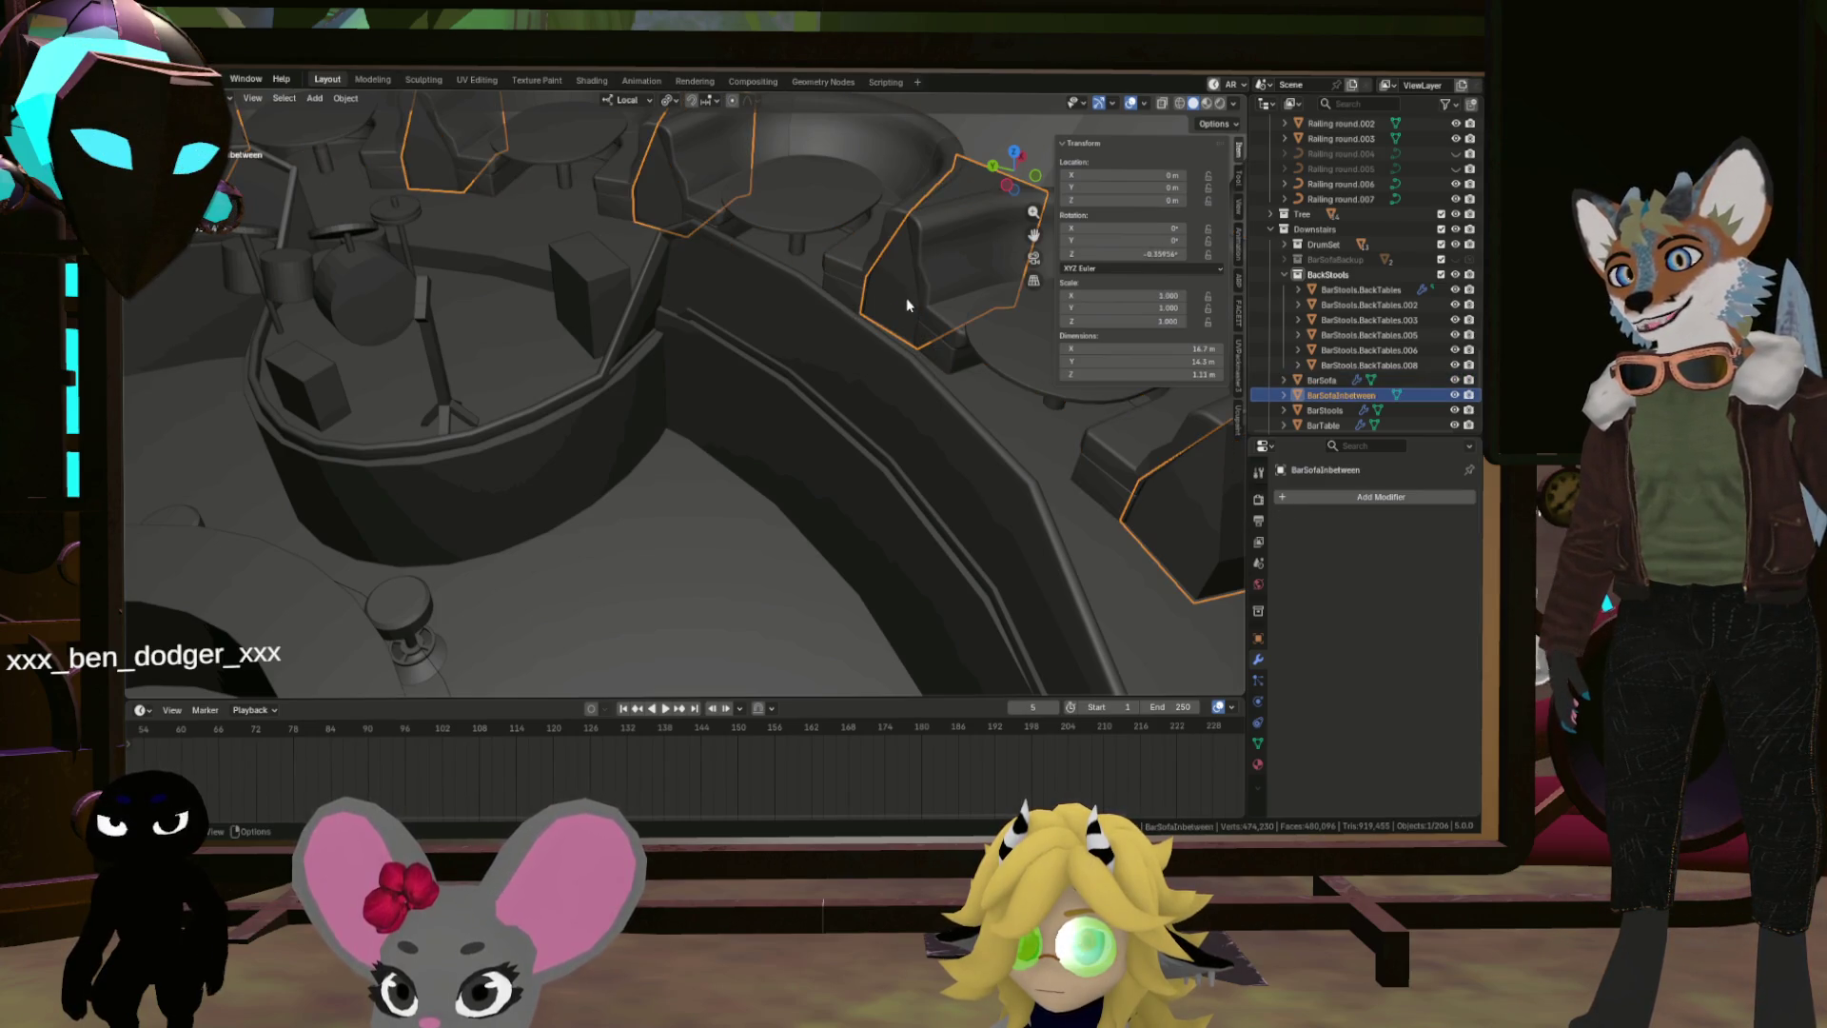
Step: Orbit around the bar, inspecting Circle.002 and then the BottomFloor.001 floor
scroll(744, 257, up, 6)
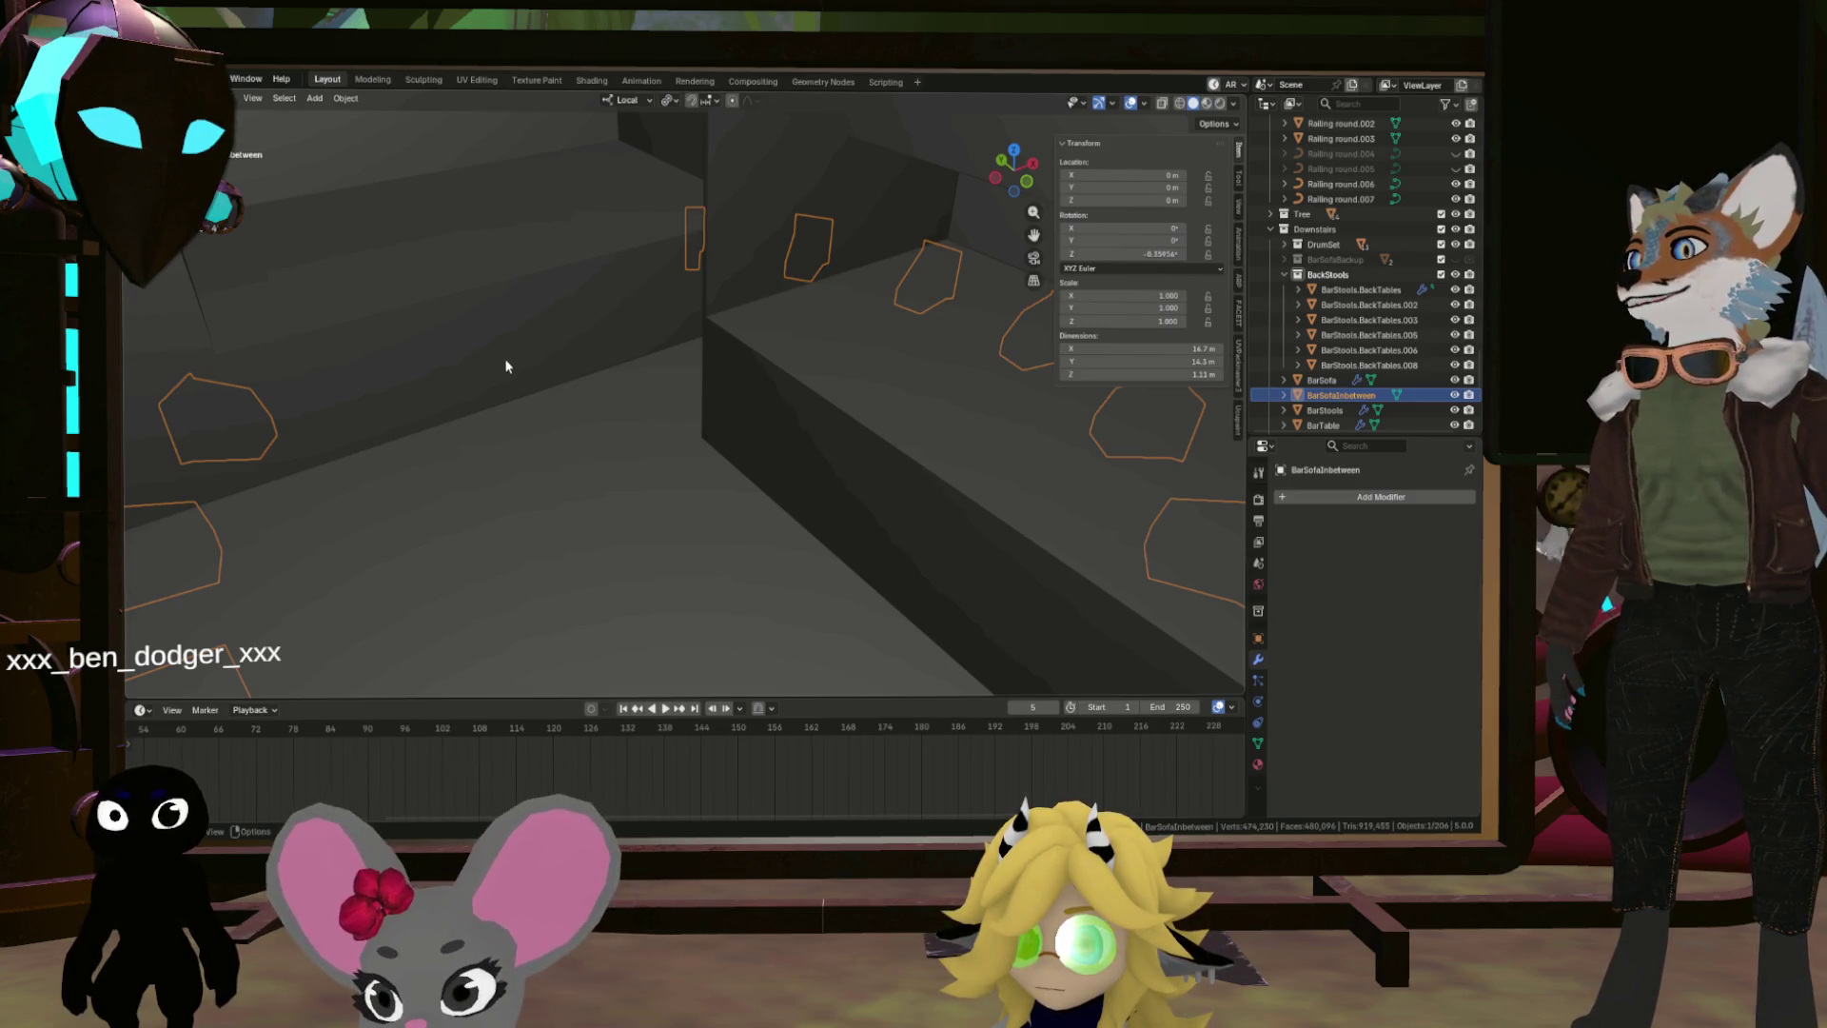
mouse_move(436, 396)
mouse_down()
mouse_move(184, 489)
mouse_move(652, 257)
mouse_up()
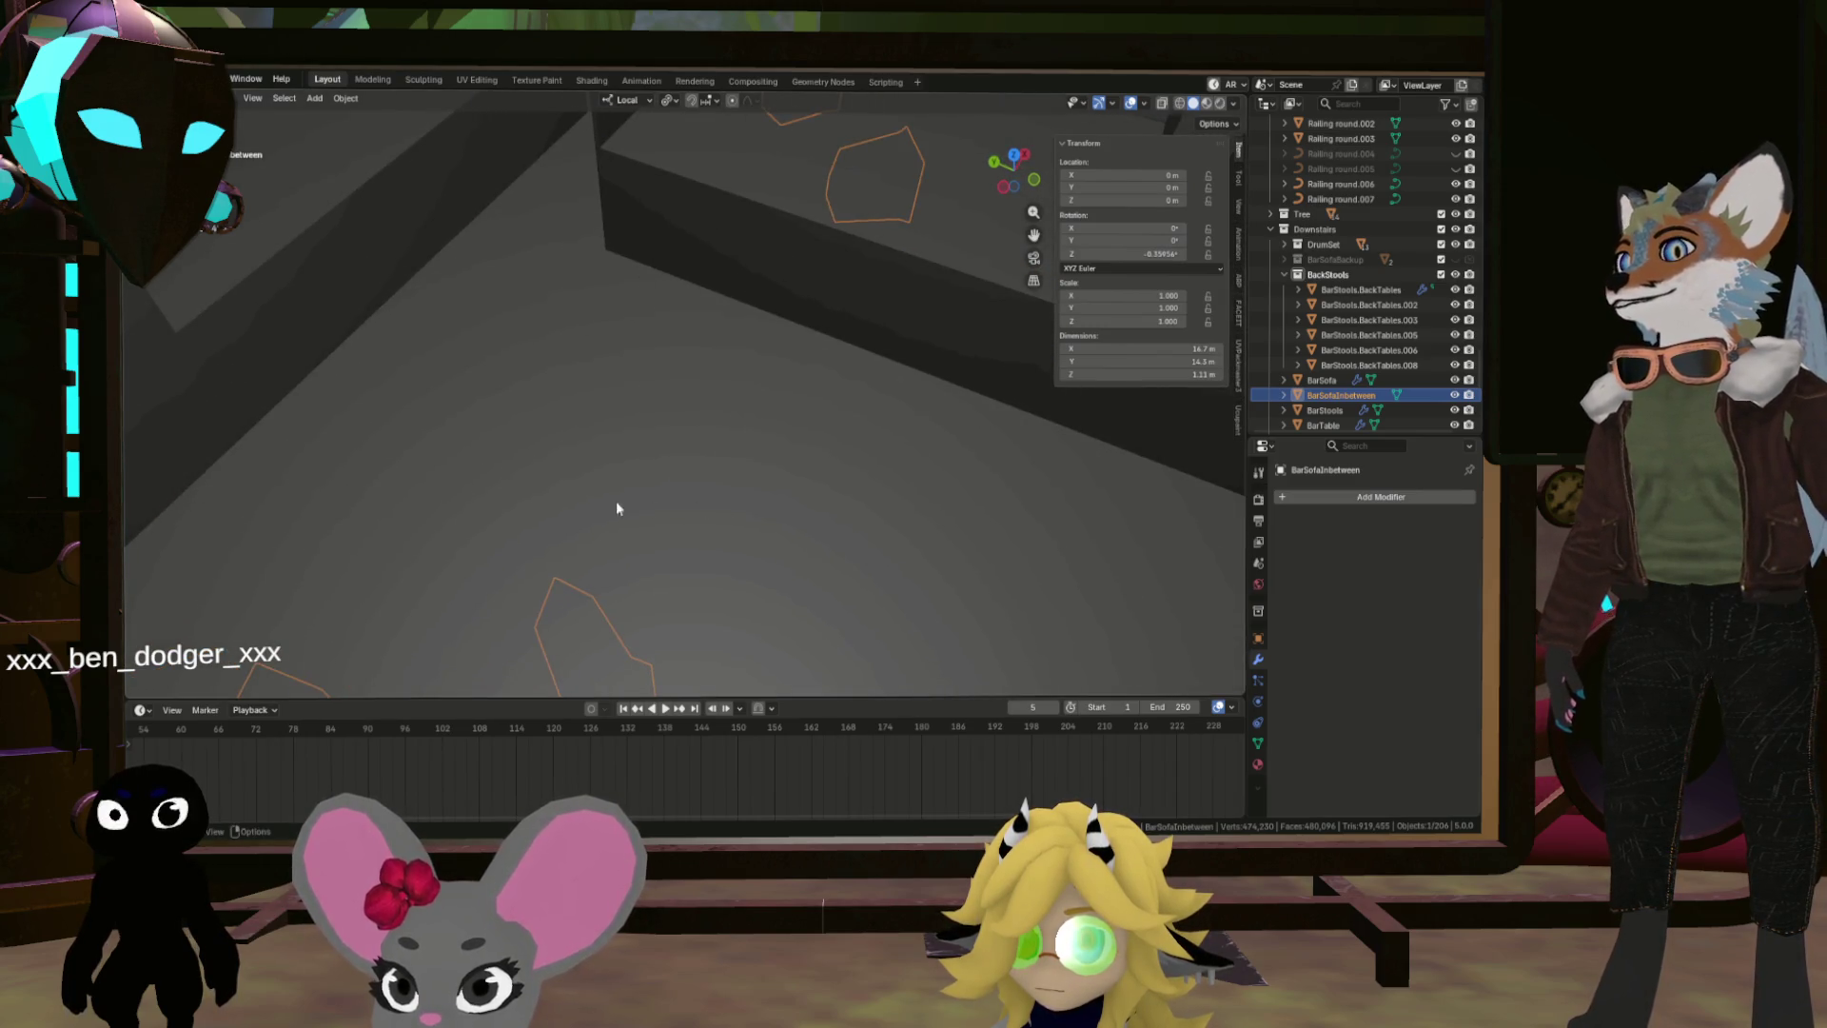
click(826, 381)
drag(825, 380, 861, 448)
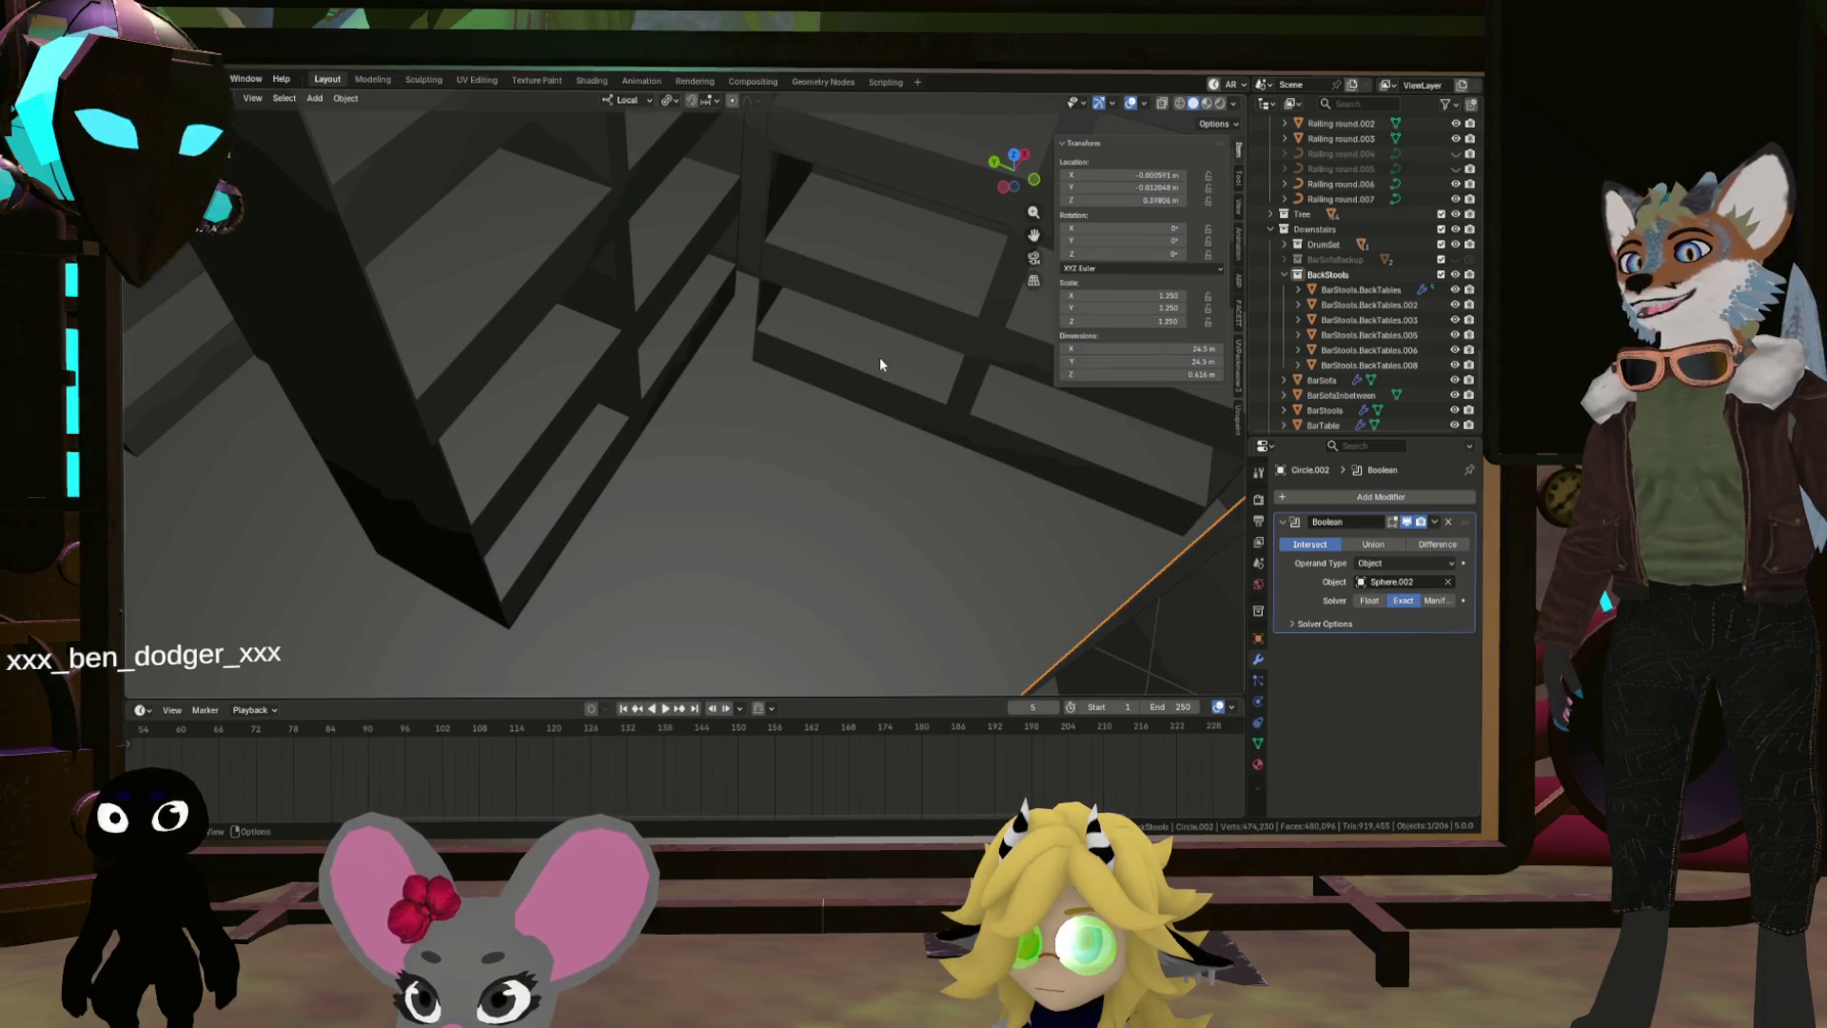
scroll(879, 364, down, 3)
drag(885, 350, 800, 703)
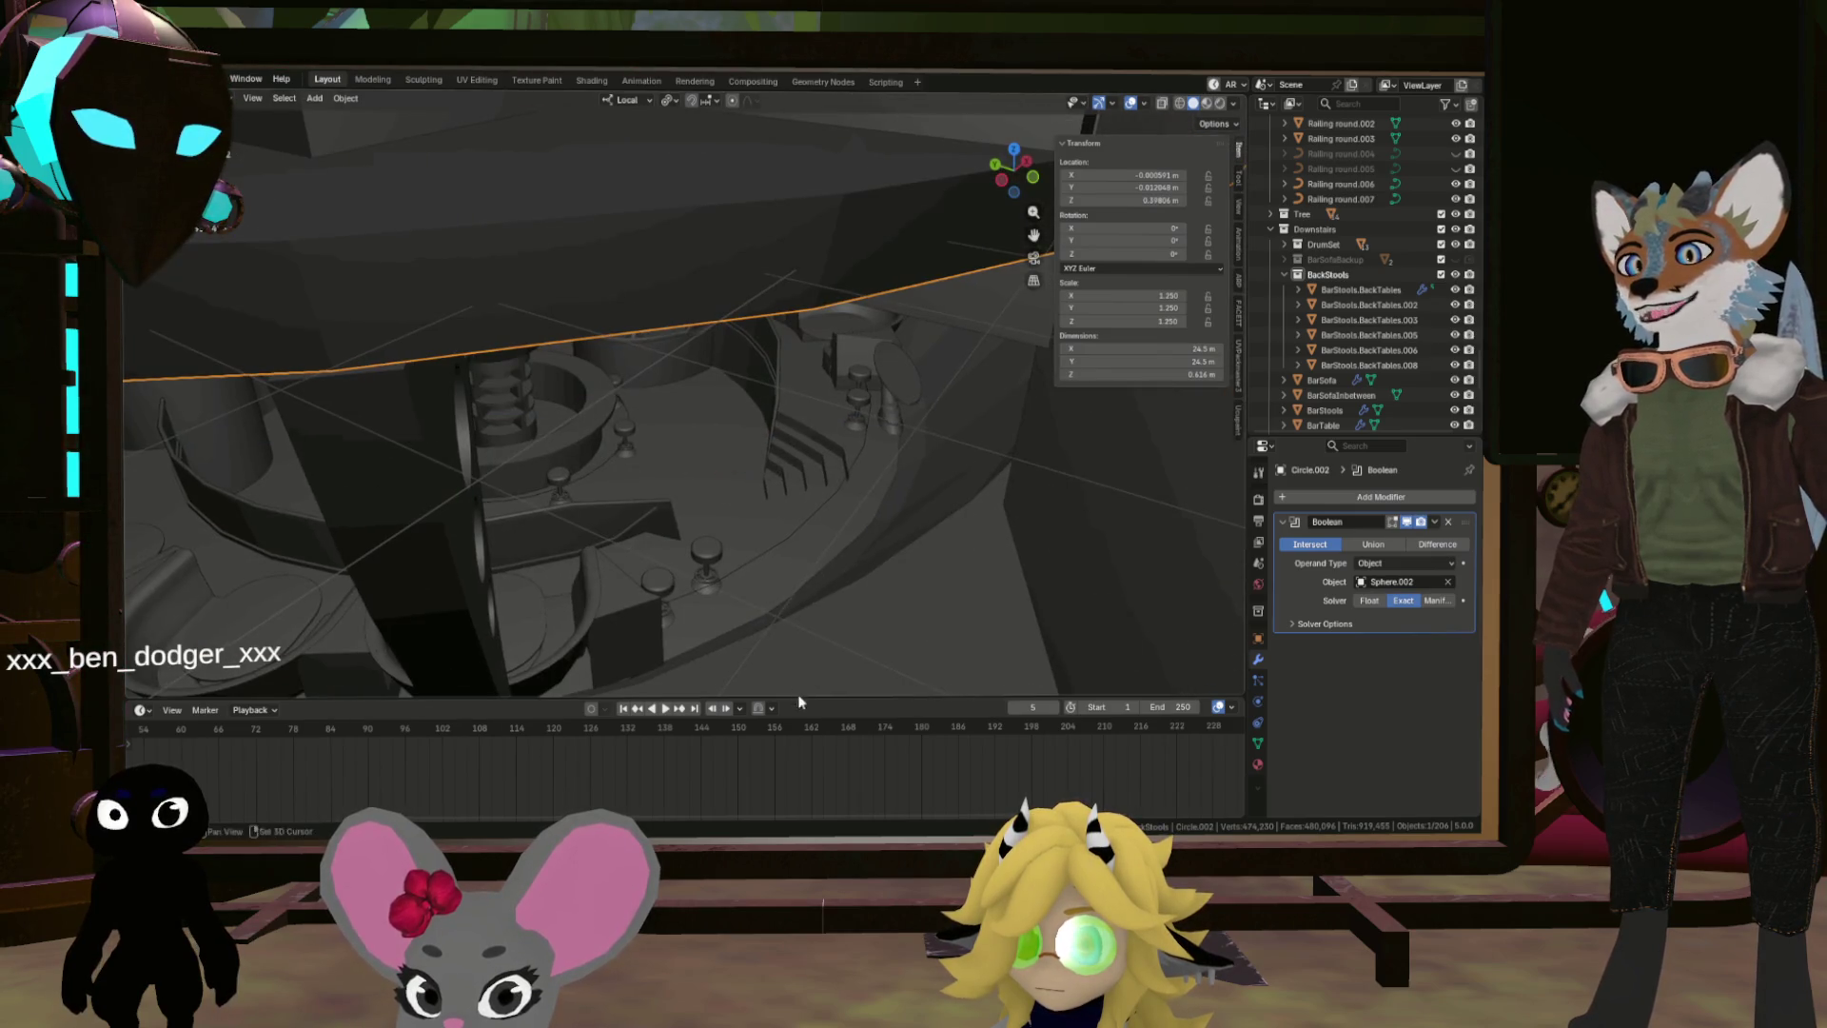
click(721, 436)
drag(750, 459, 771, 303)
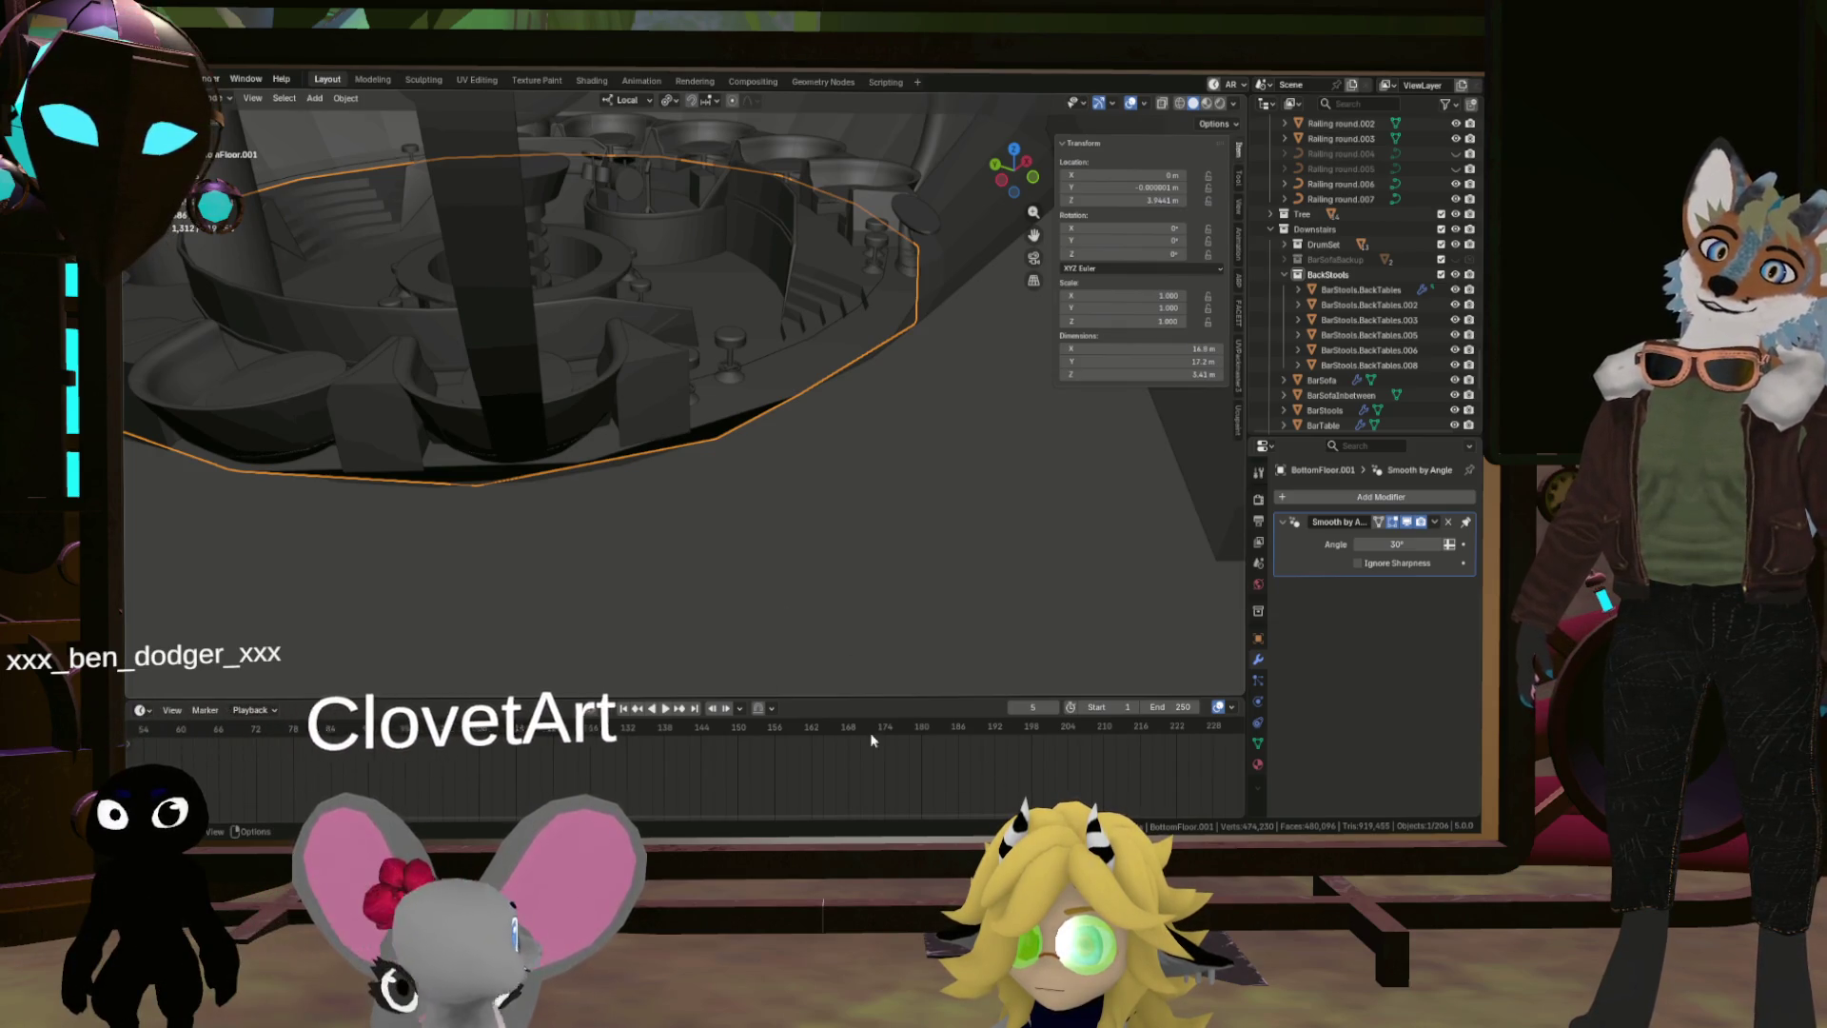
scroll(804, 552, up, 6)
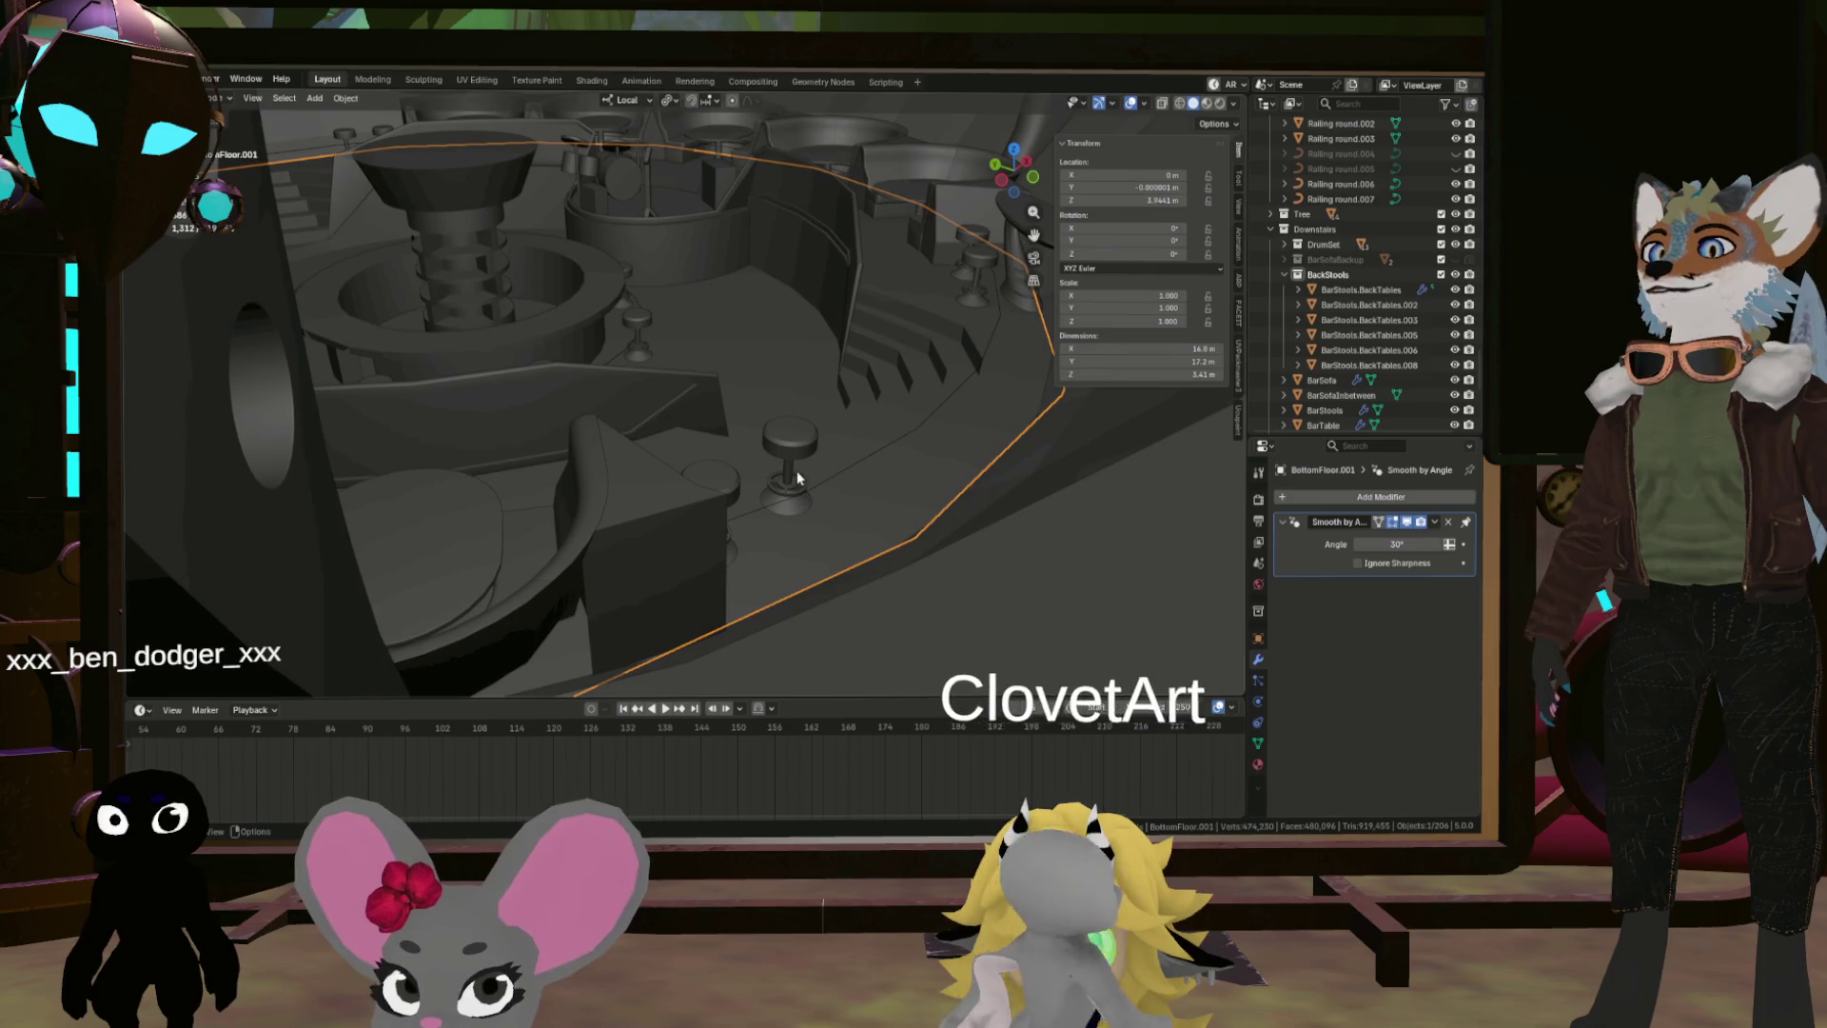
scroll(824, 443, up, 4)
Step: Inspect the stool BarStools.BackTables.008 up close, then reselect BottomFloor.001 facing the central column
click(807, 443)
scroll(856, 495, up, 5)
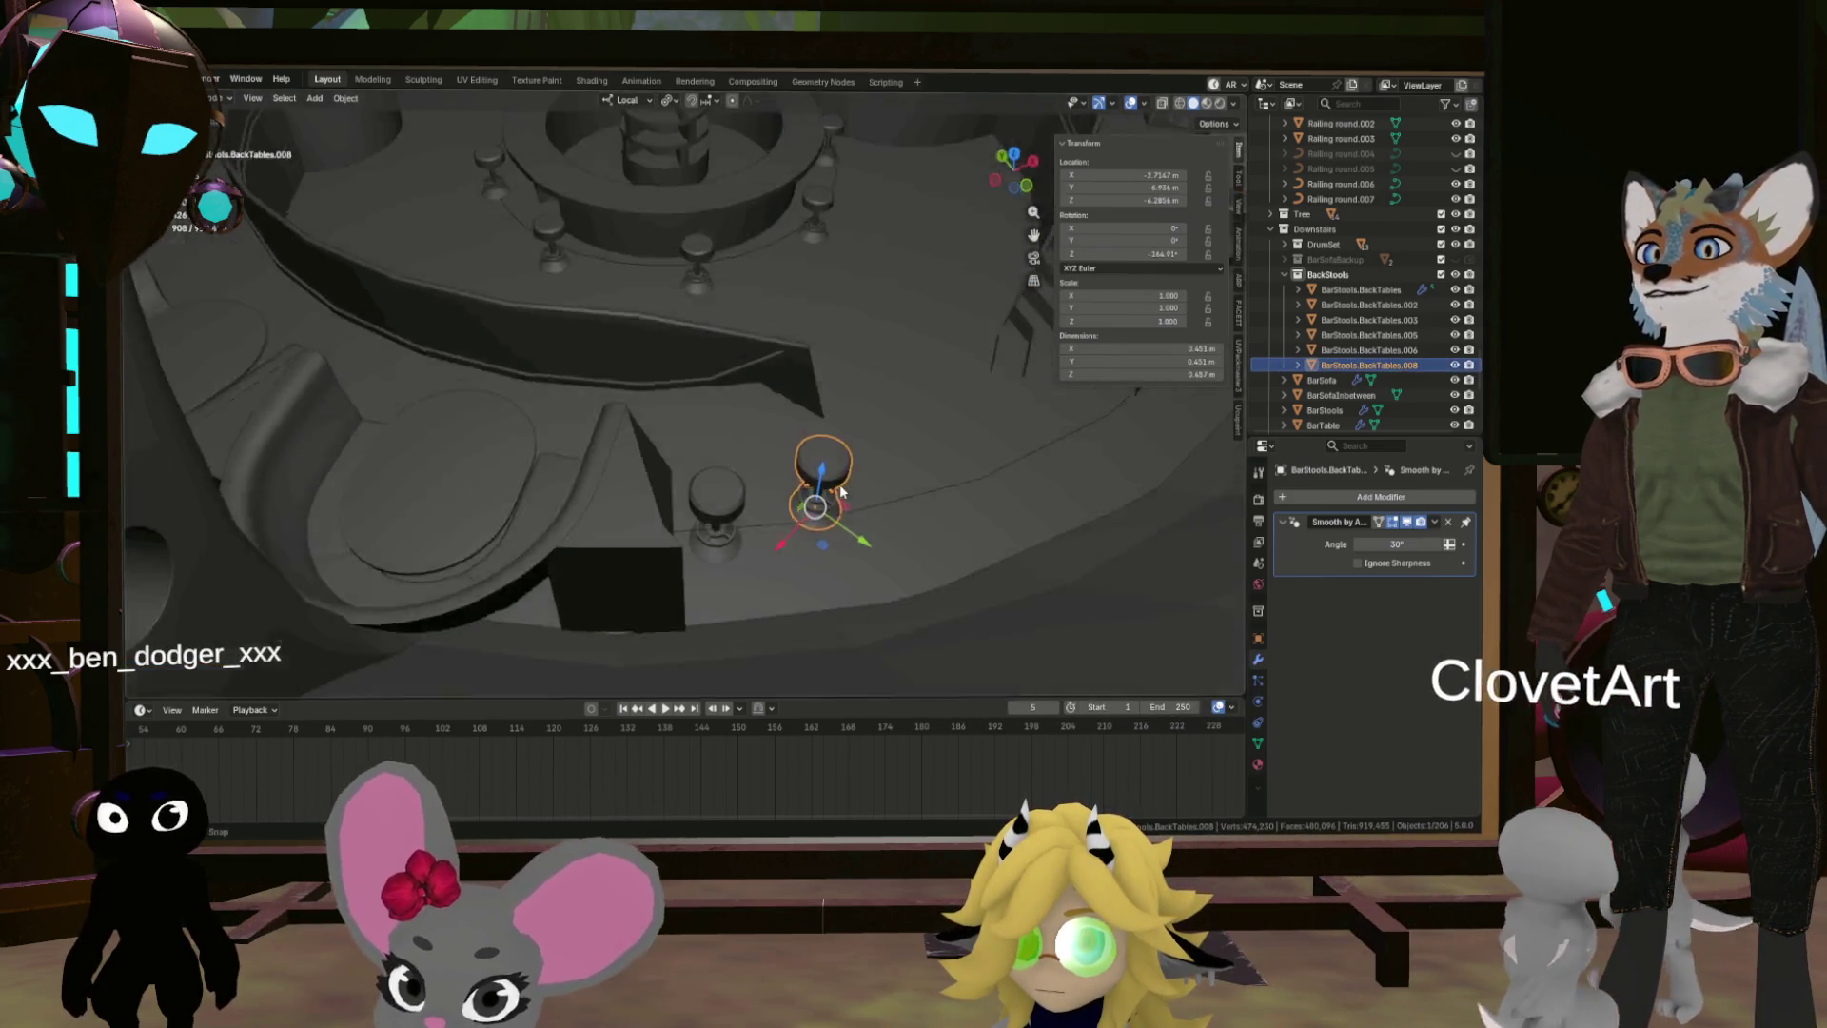
scroll(954, 445, down, 6)
drag(953, 445, 1054, 476)
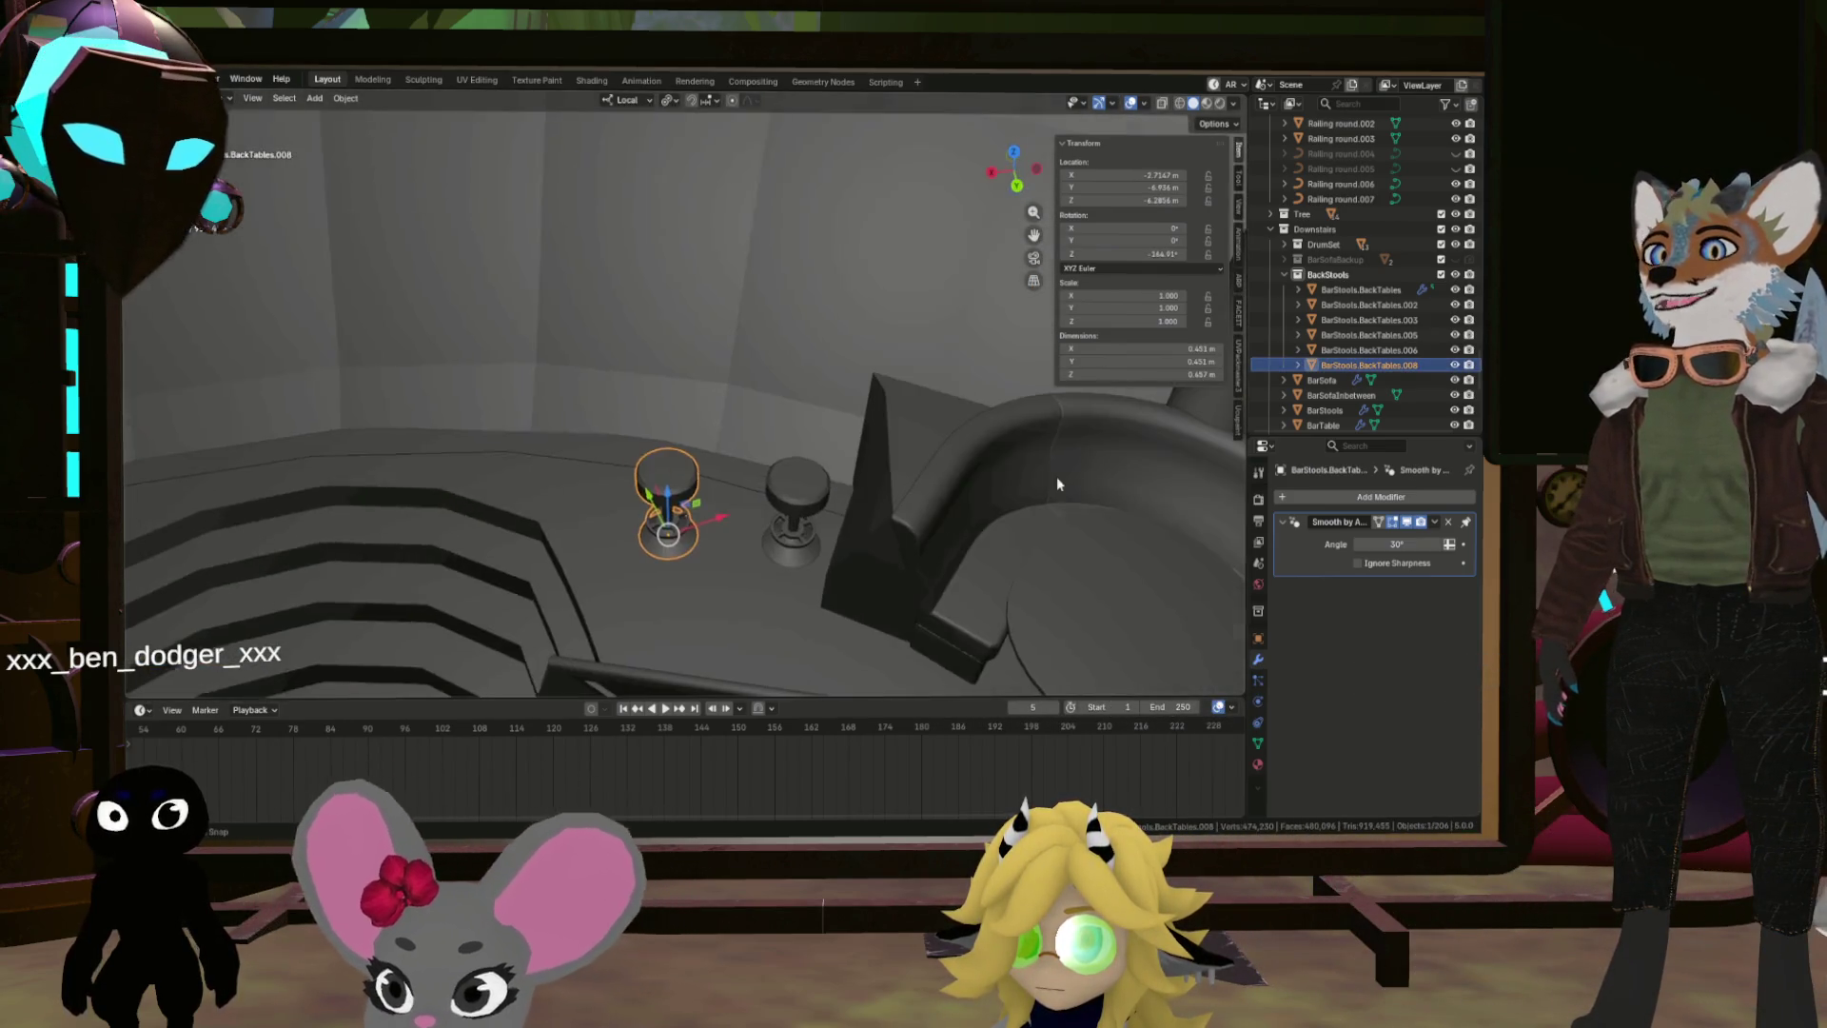
mouse_move(870, 465)
mouse_down()
mouse_move(710, 470)
mouse_move(687, 514)
mouse_move(761, 542)
mouse_up()
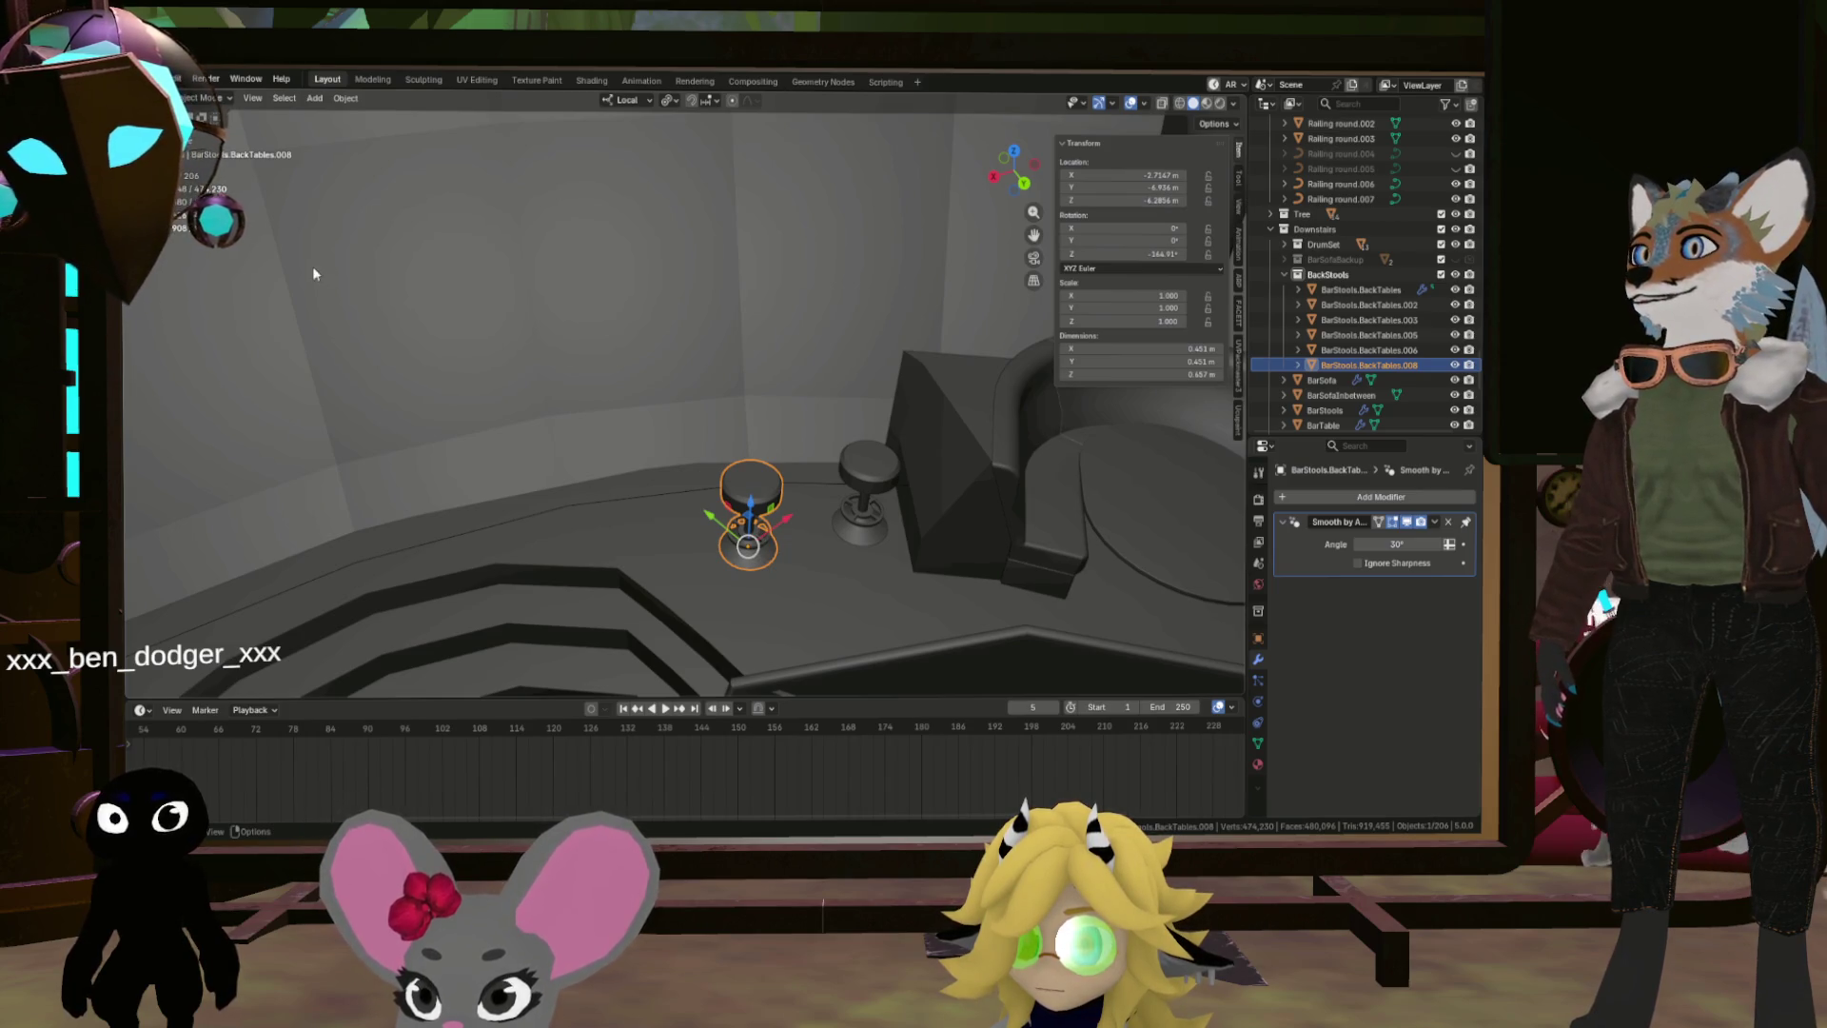
mouse_move(693, 565)
mouse_down()
mouse_move(640, 498)
mouse_move(714, 519)
mouse_move(481, 494)
mouse_move(605, 391)
mouse_up()
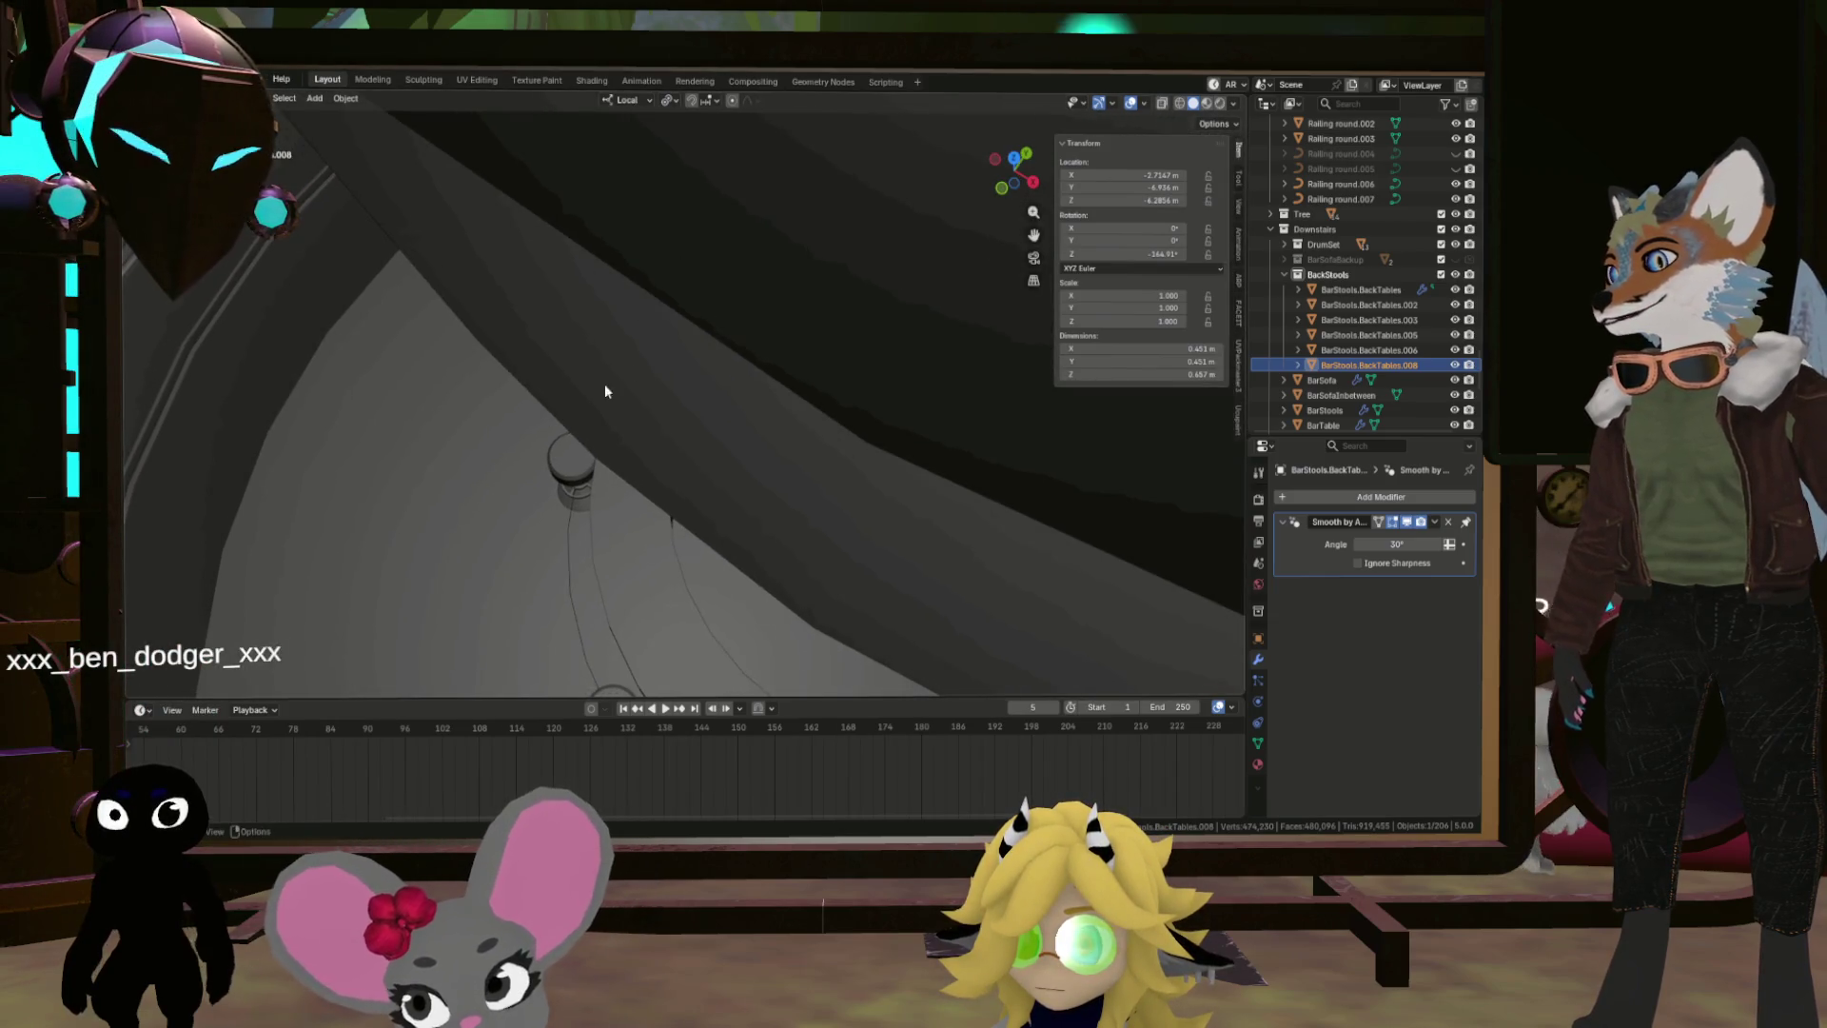
click(453, 491)
mouse_move(453, 491)
mouse_down()
mouse_move(590, 431)
mouse_move(676, 364)
mouse_move(624, 391)
mouse_move(664, 408)
mouse_up()
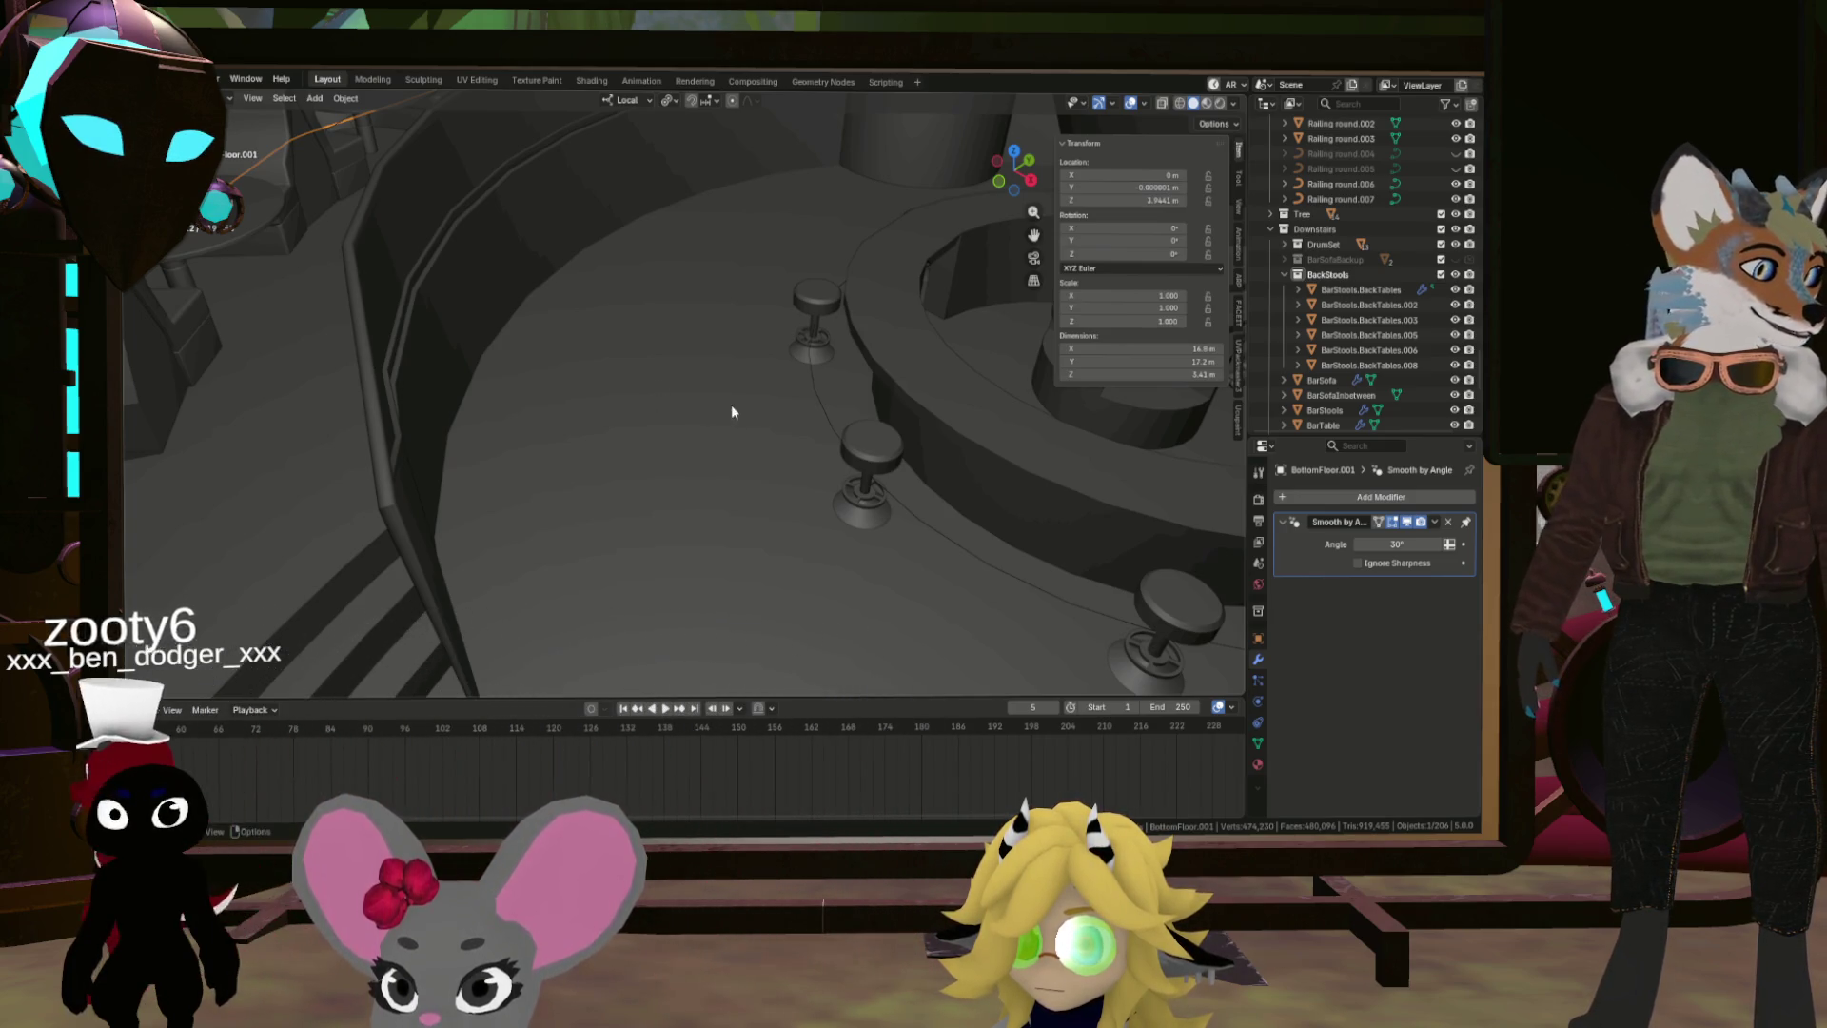
drag(771, 454, 588, 463)
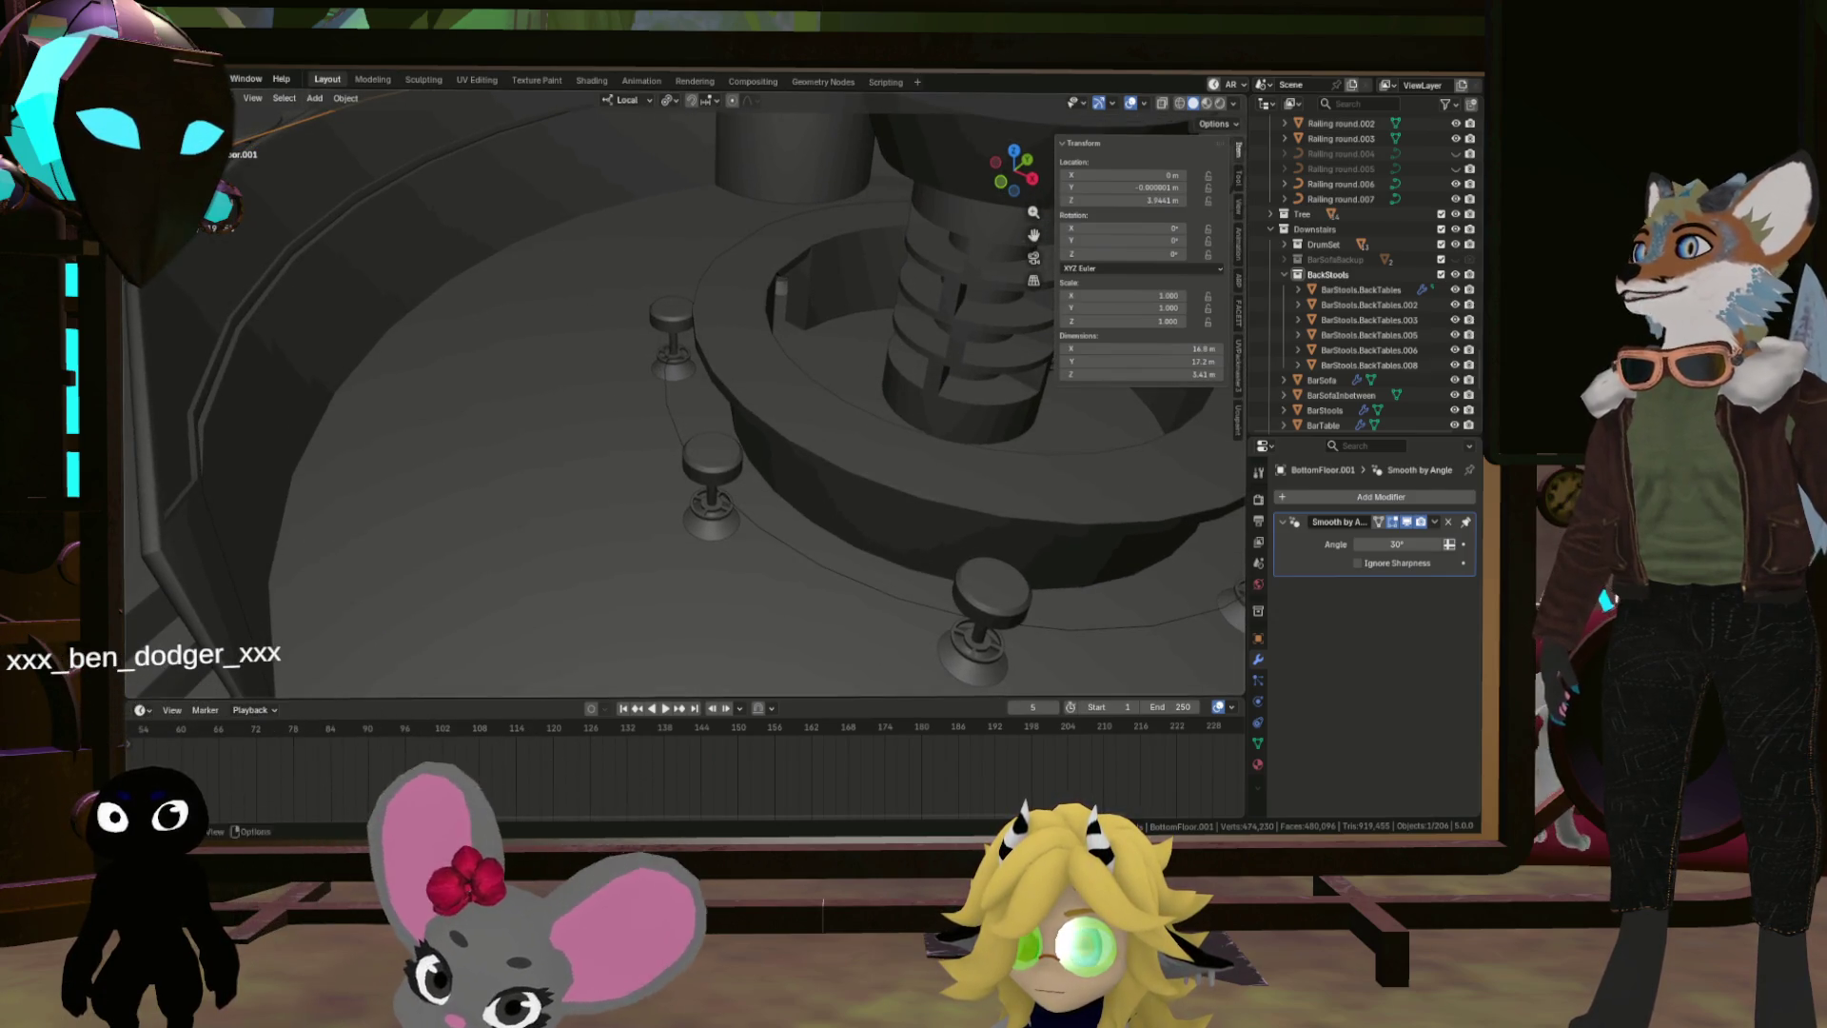
Step: Browse the File > Export formats list and close it without exporting
click(160, 79)
mouse_move(198, 312)
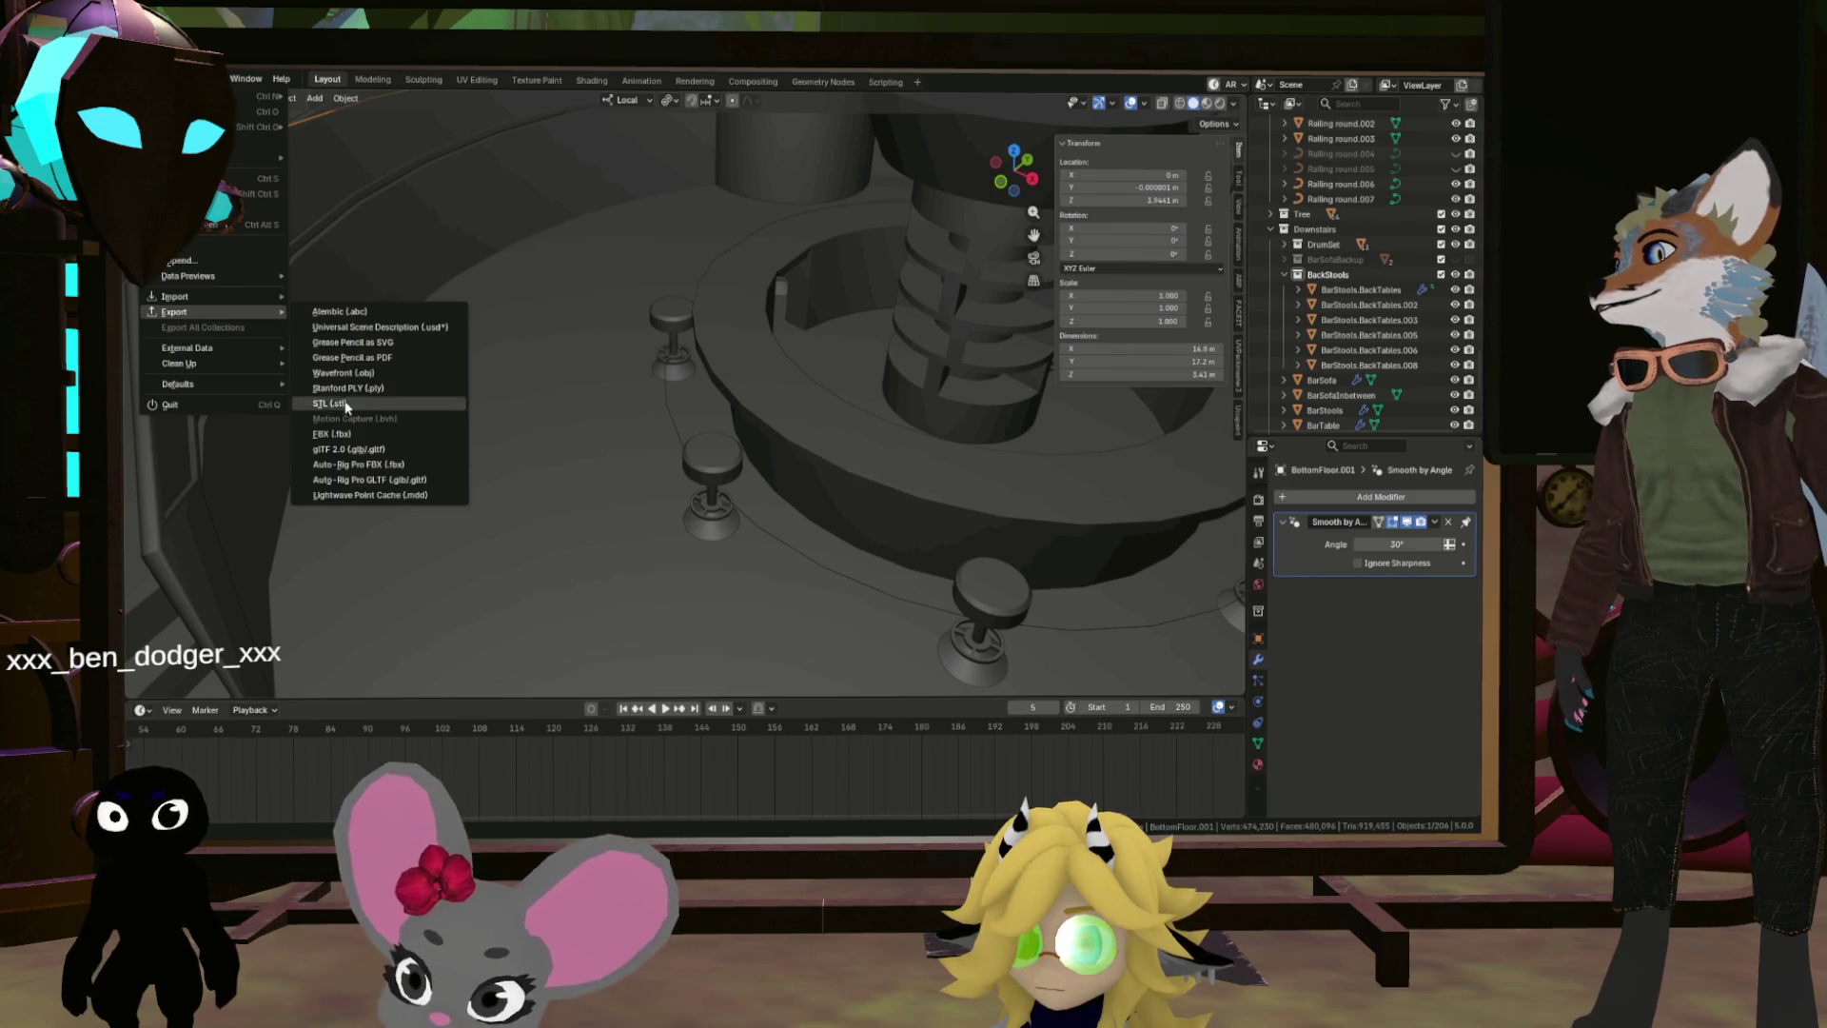
click(347, 448)
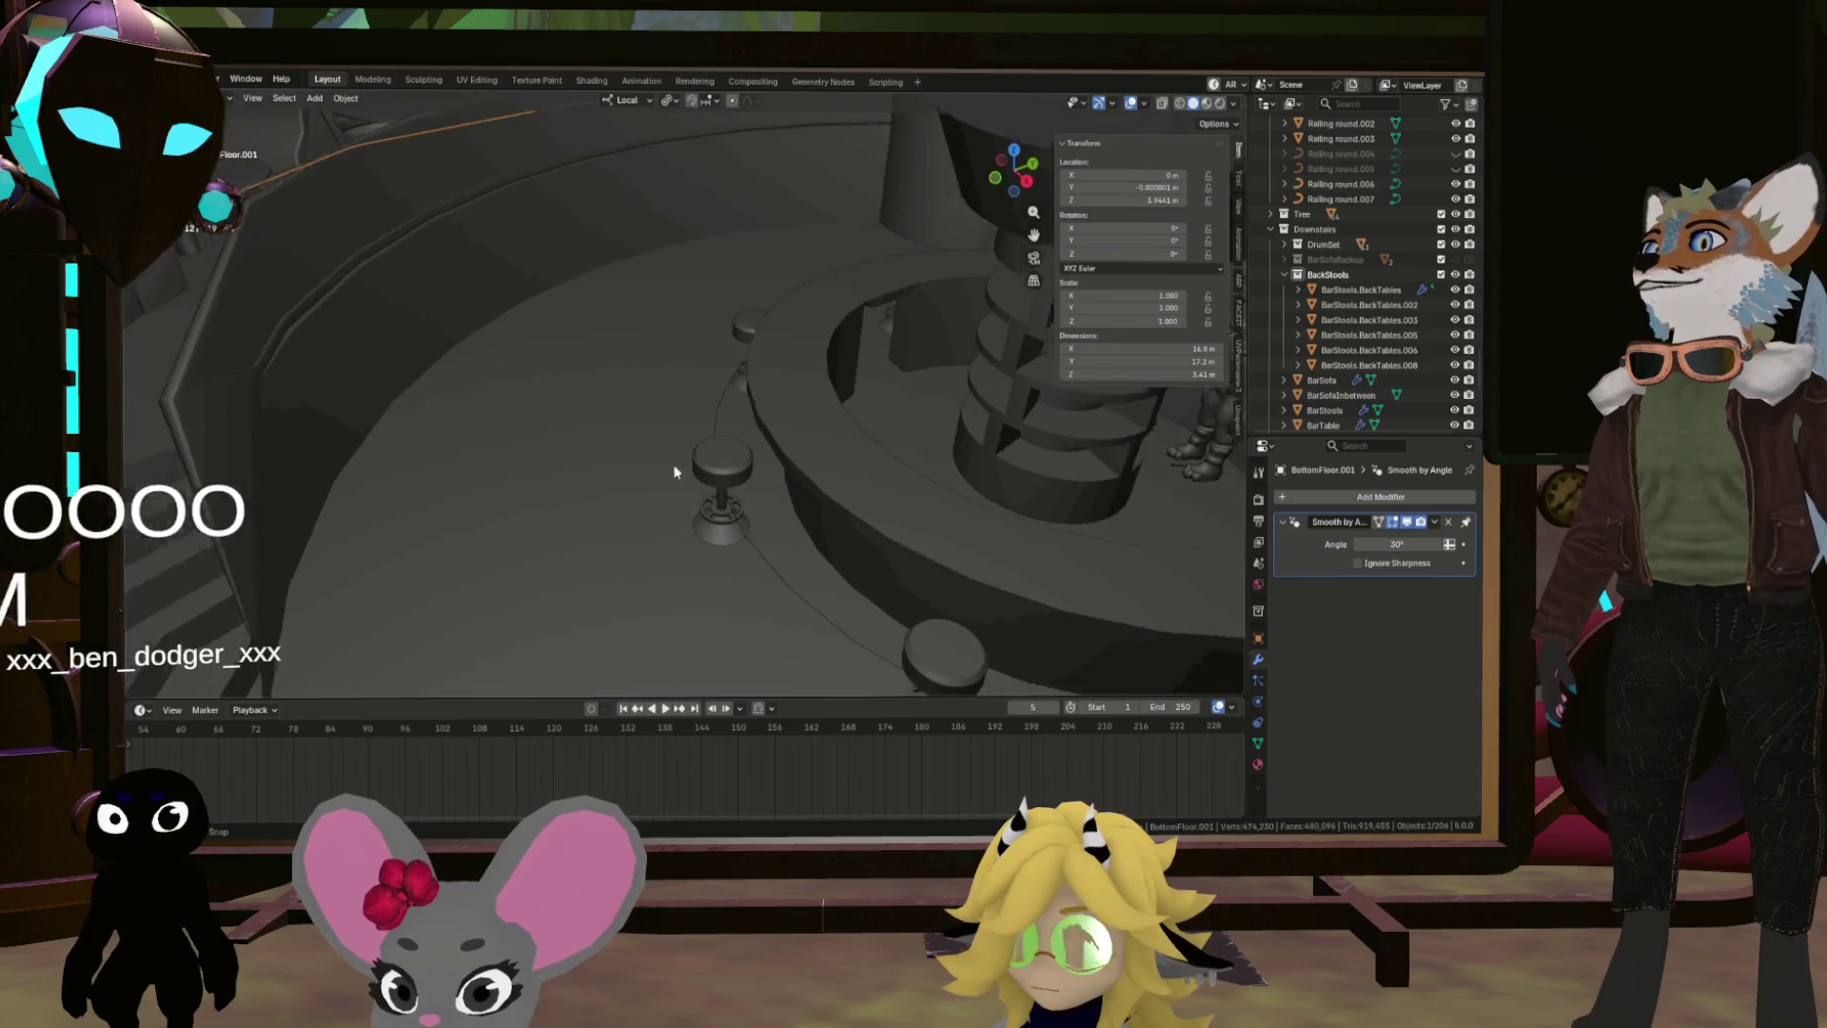
Step: Select the stool BarStools.BackTables.008 and go to the FBX (.fbx) export option
click(572, 544)
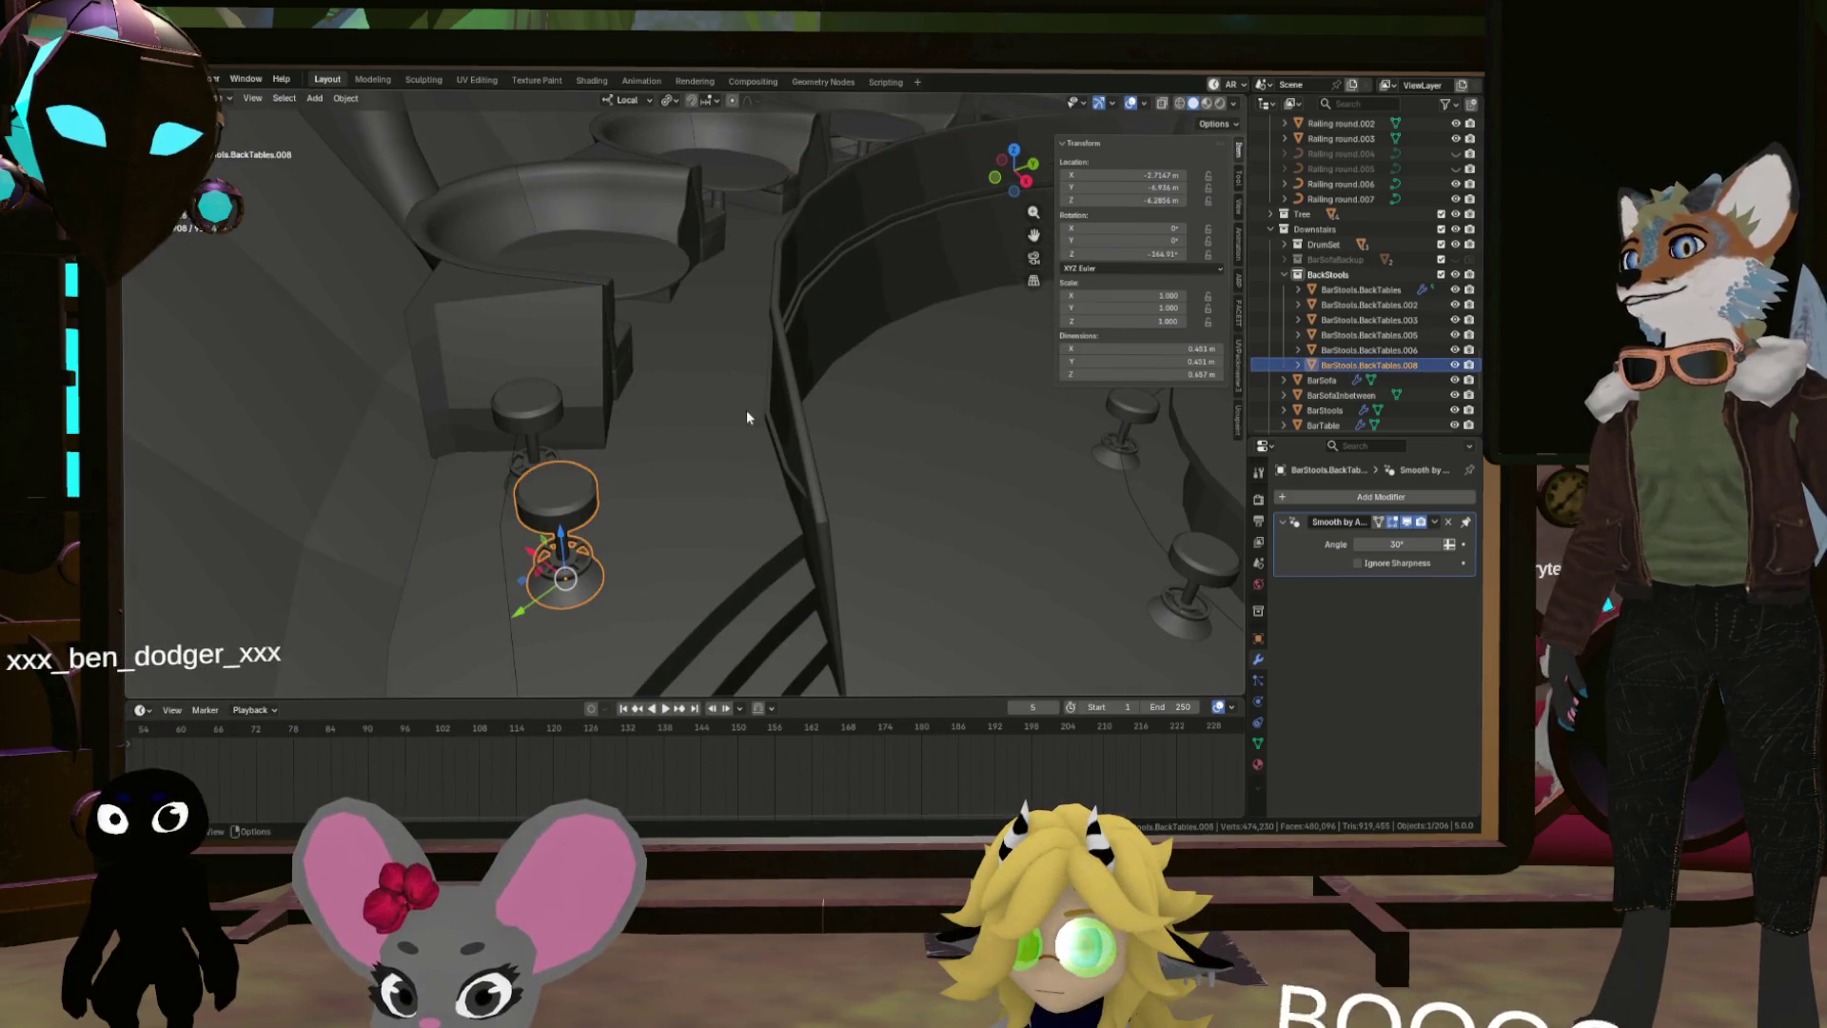
click(180, 79)
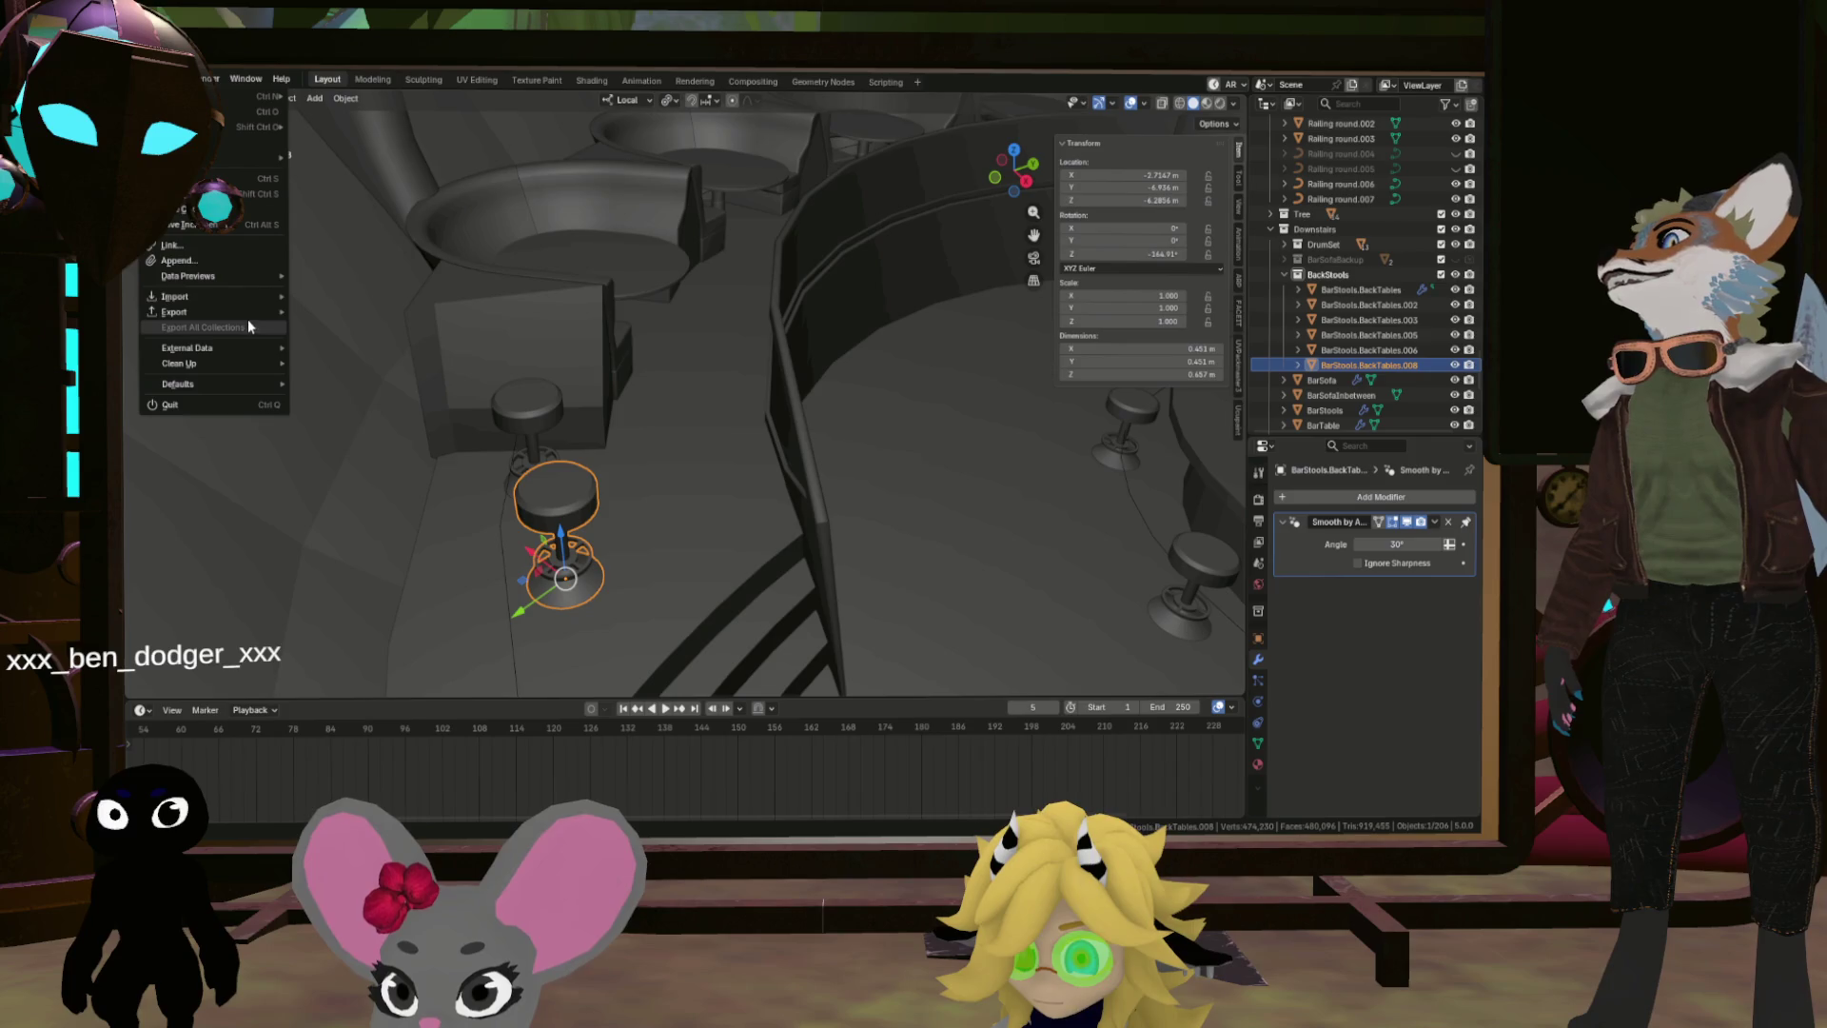
mouse_move(245, 311)
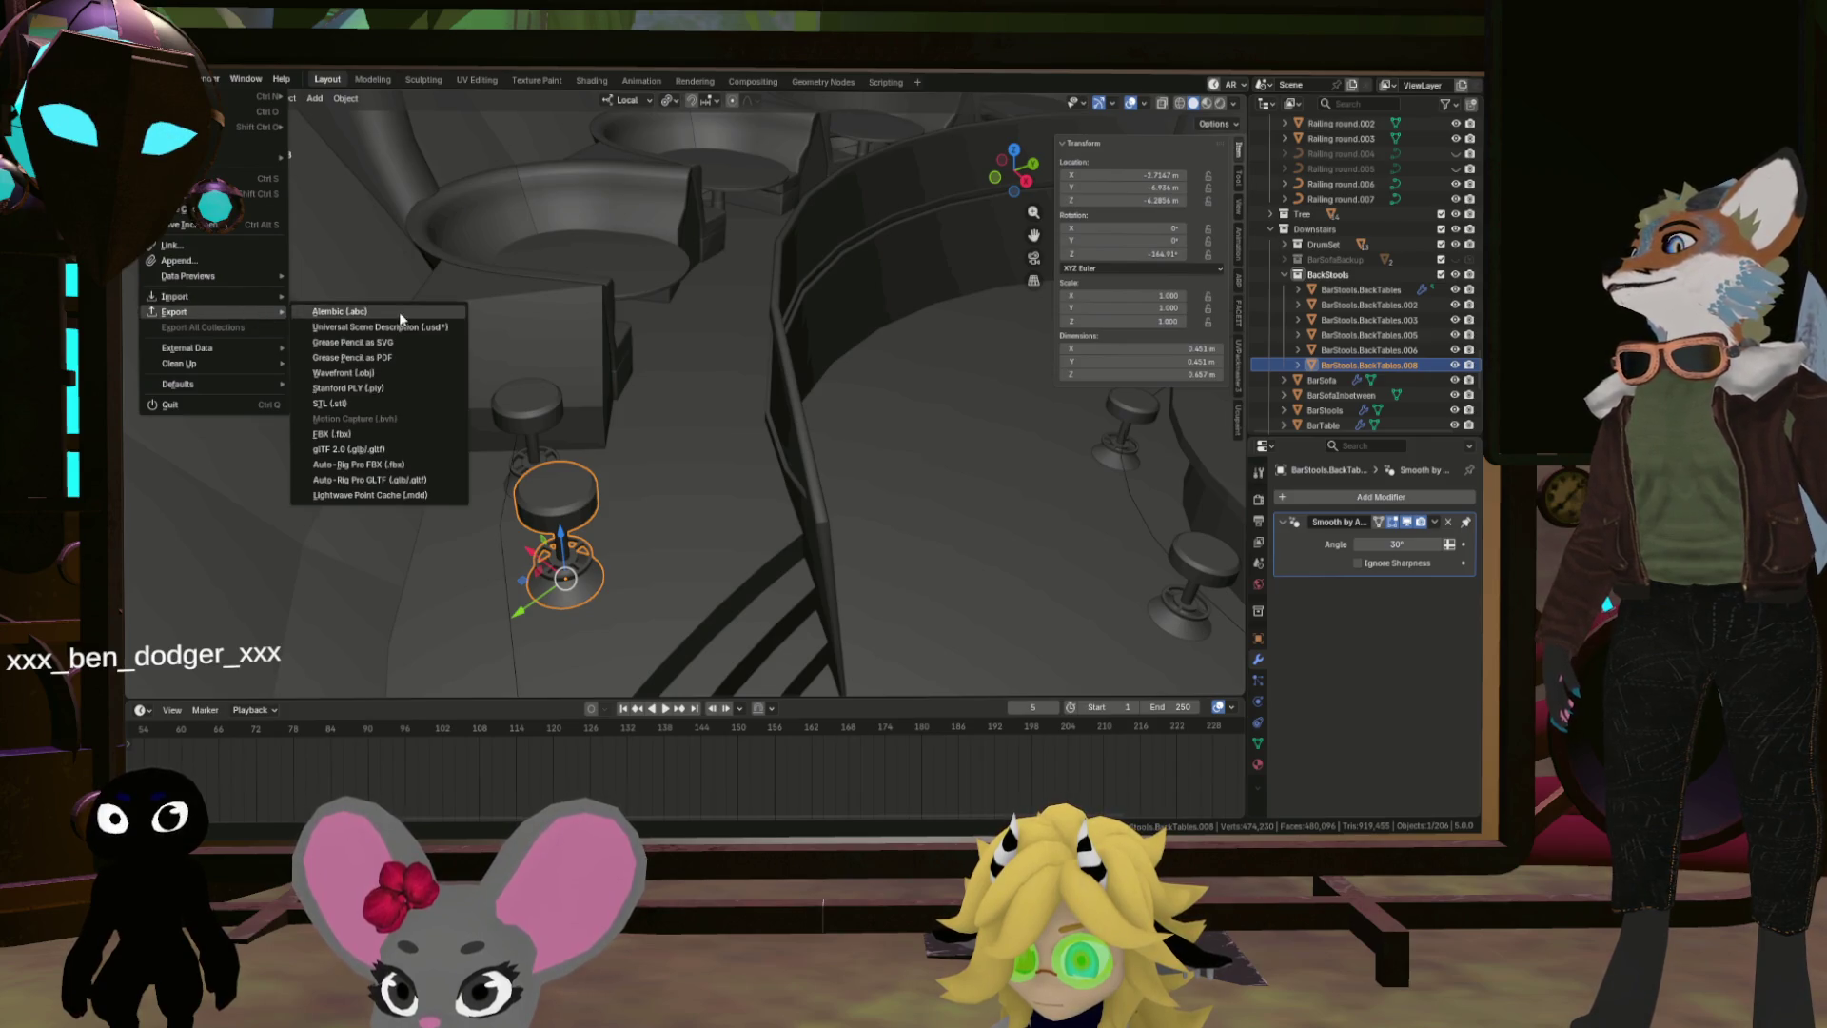
click(407, 434)
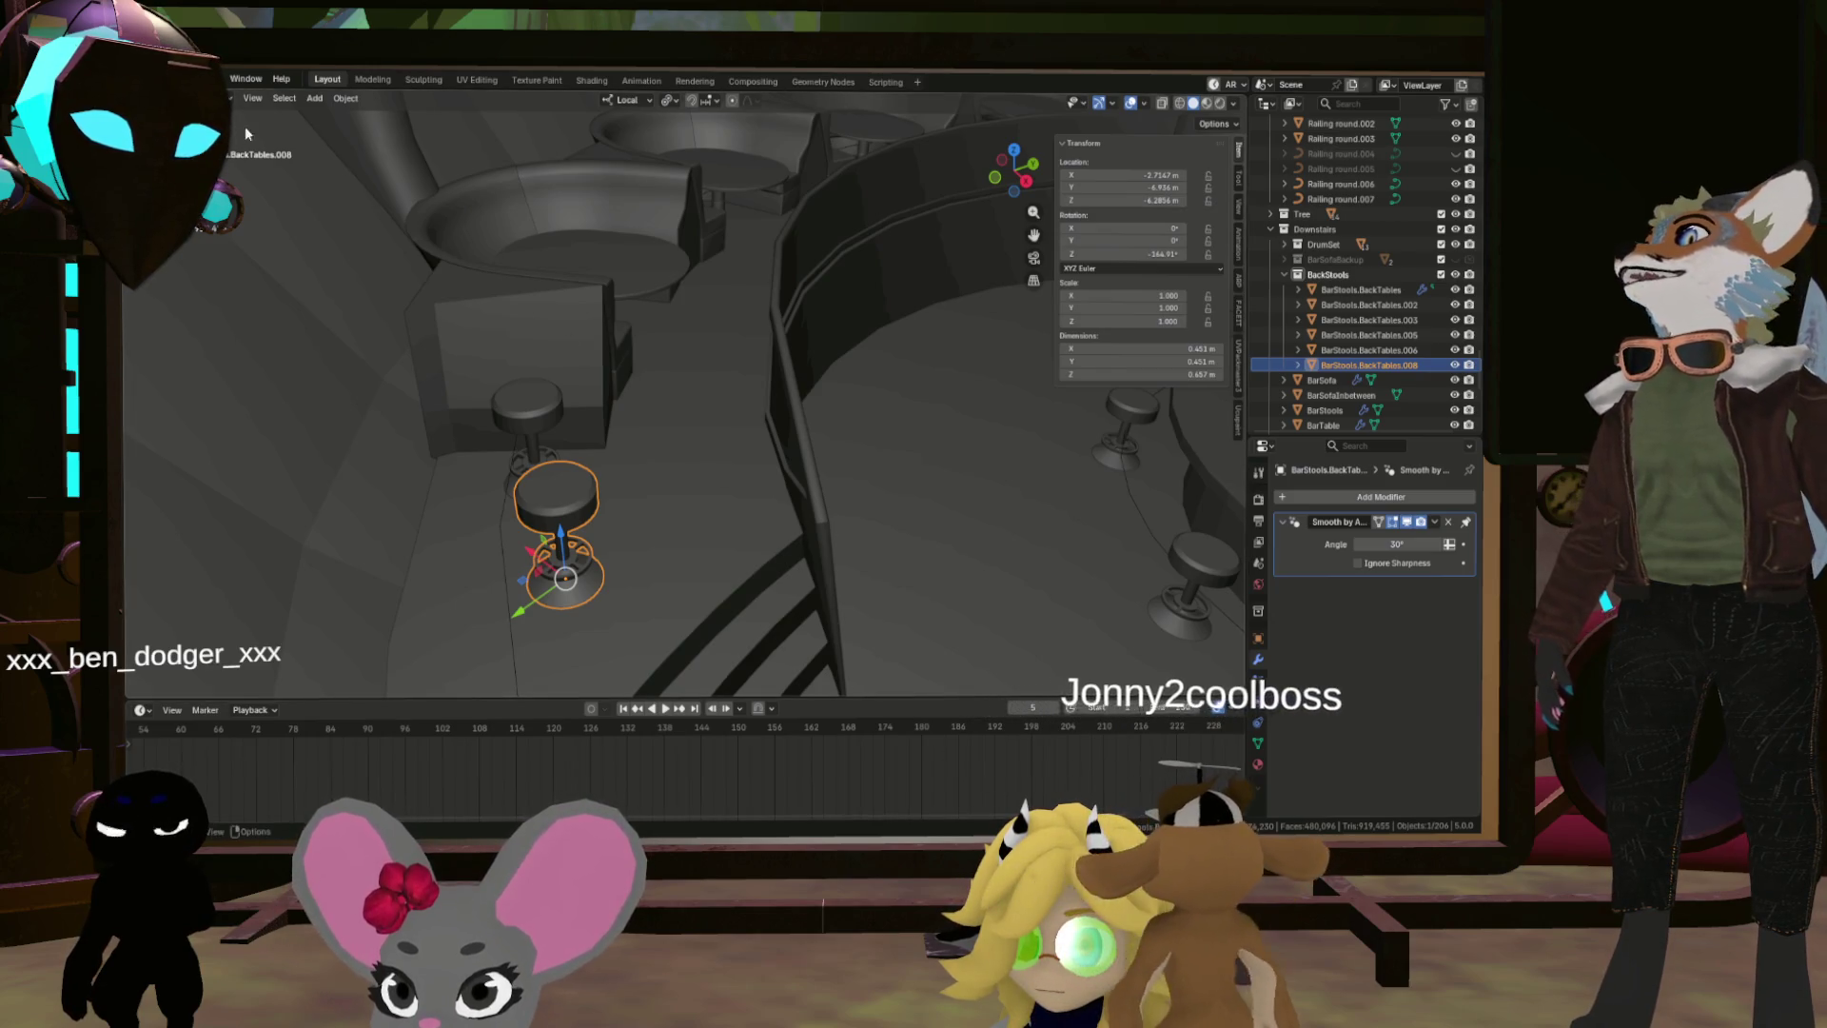
Step: Reopen the export formats, then orbit to view the stools, railing and booths
click(152, 79)
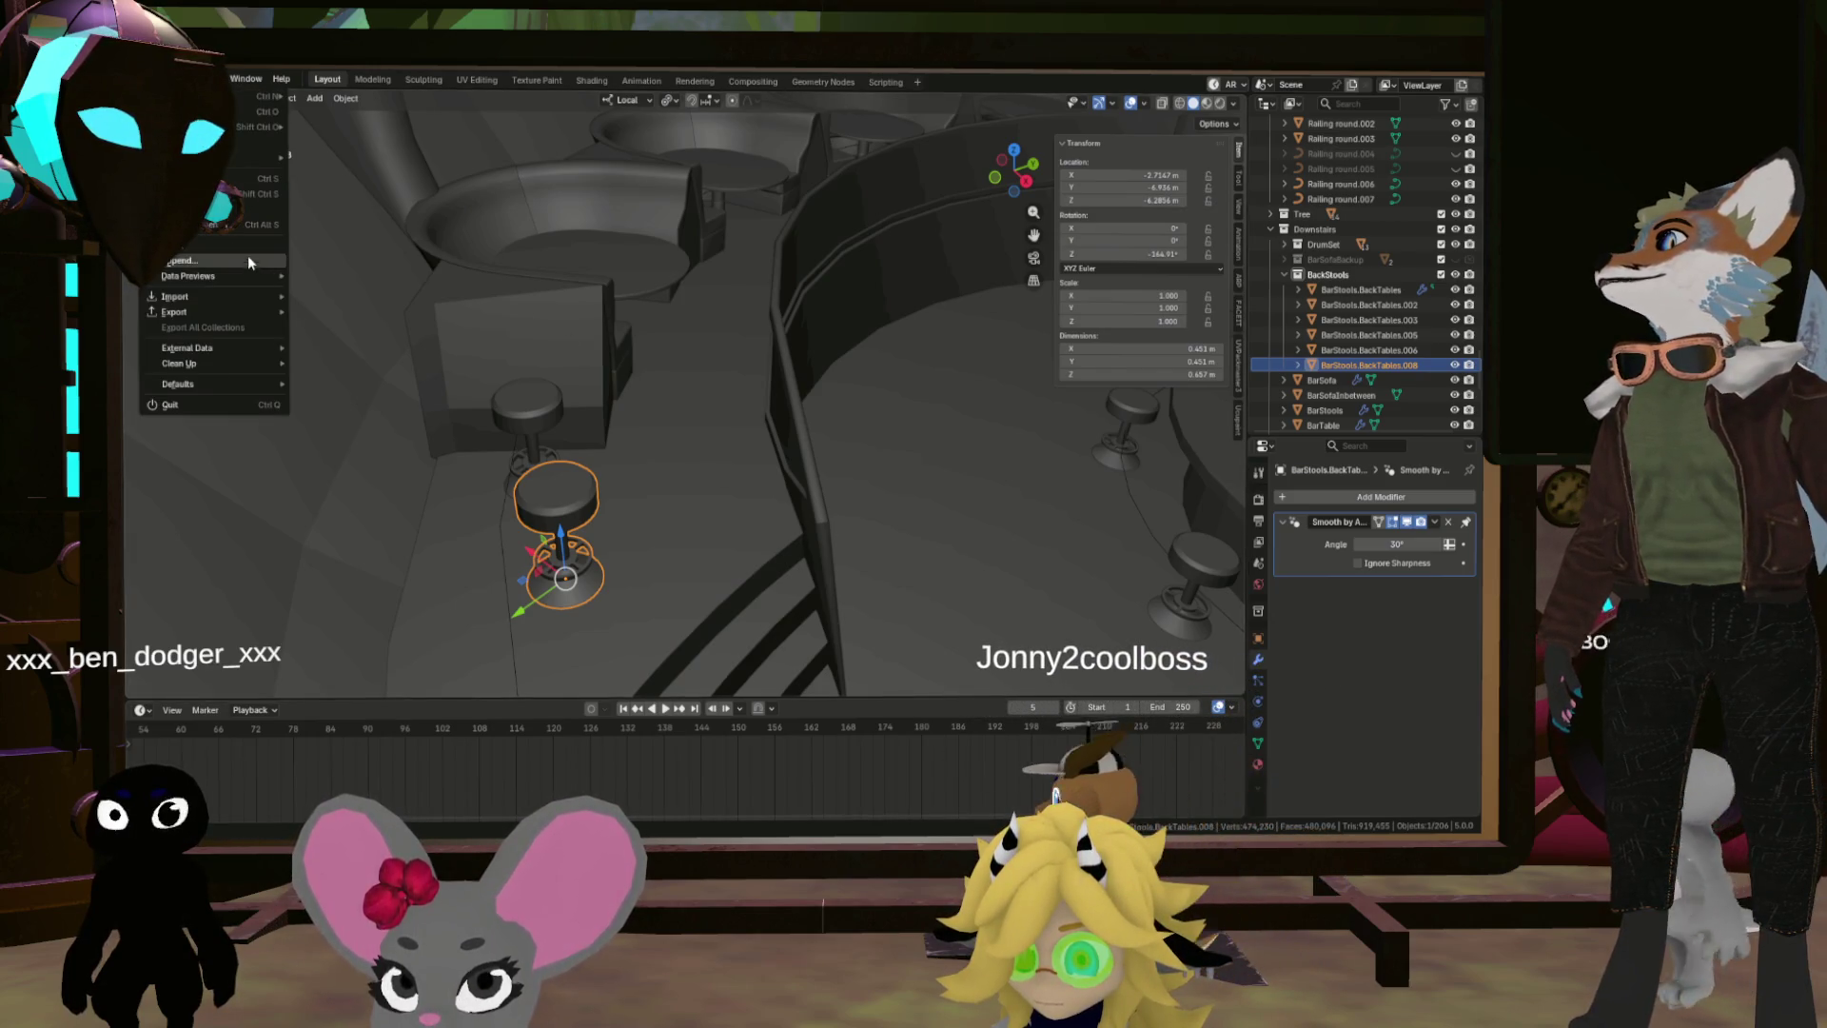
mouse_move(227, 313)
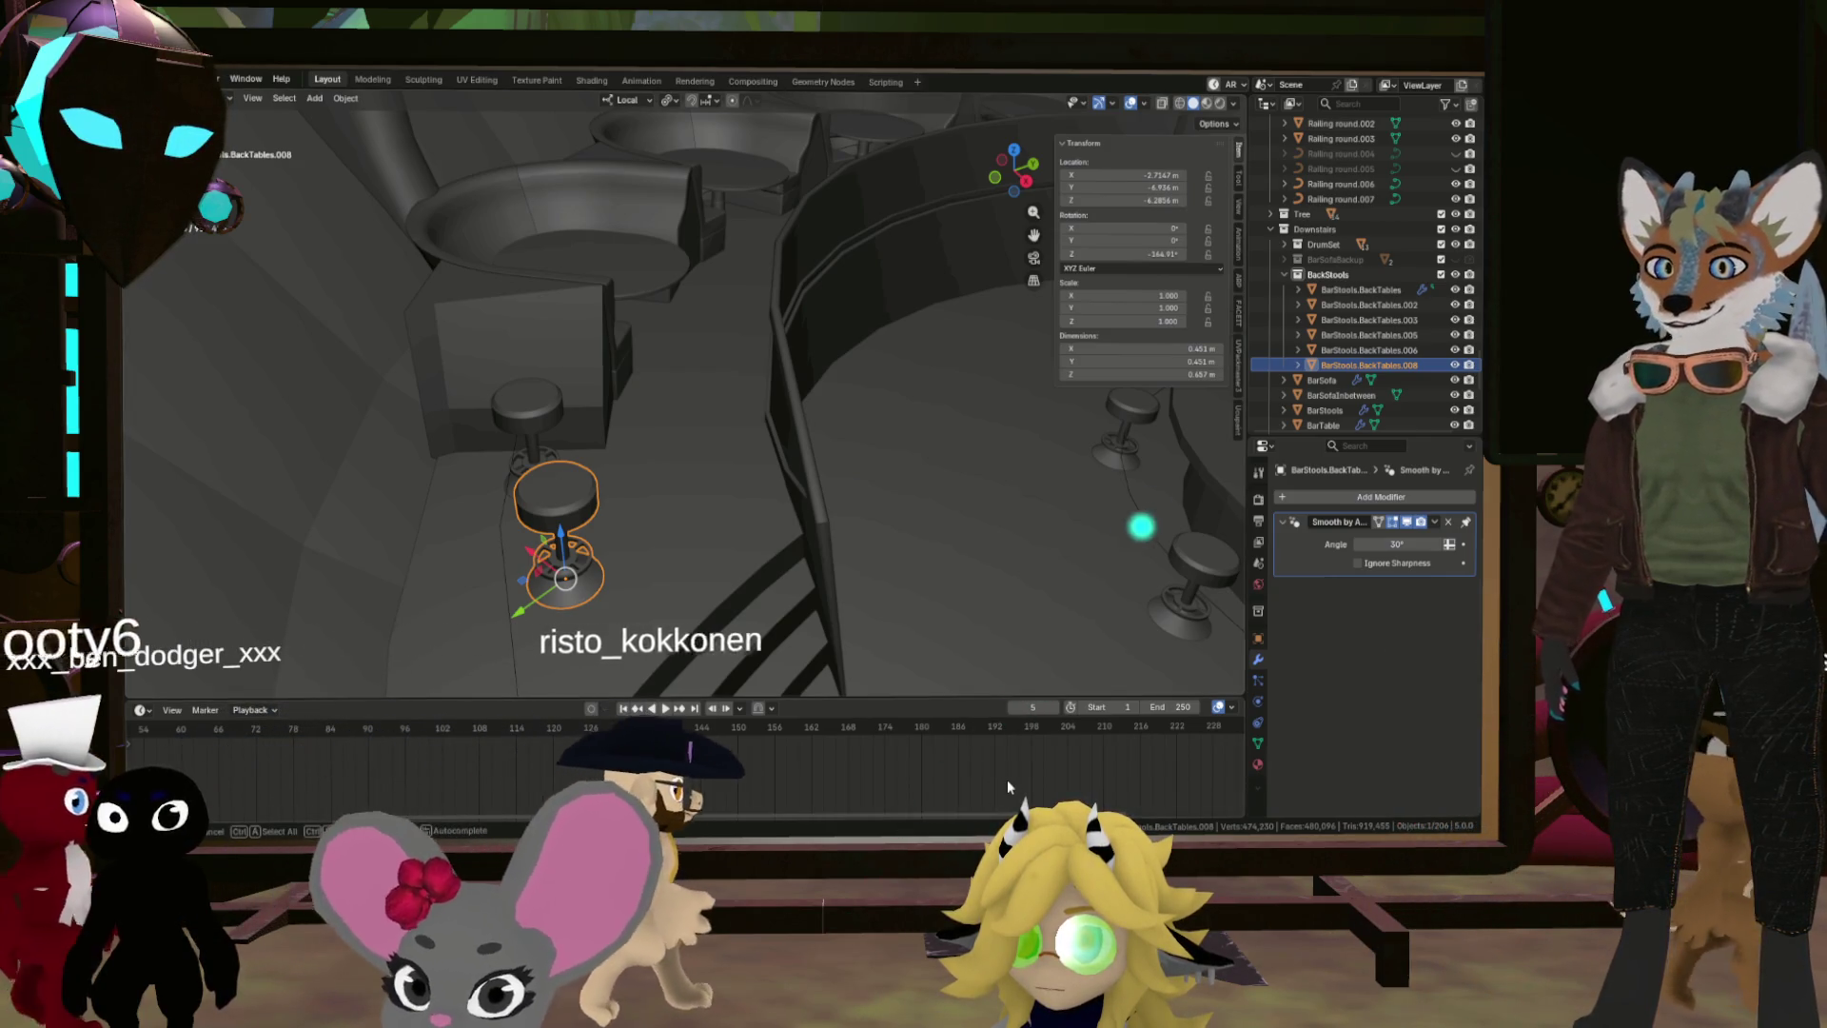
mouse_move(625, 329)
mouse_down()
mouse_move(620, 286)
mouse_move(775, 407)
mouse_move(844, 358)
mouse_move(590, 357)
mouse_move(559, 331)
mouse_move(694, 331)
mouse_move(498, 297)
mouse_move(630, 322)
mouse_move(666, 410)
mouse_move(647, 414)
mouse_up()
click(620, 286)
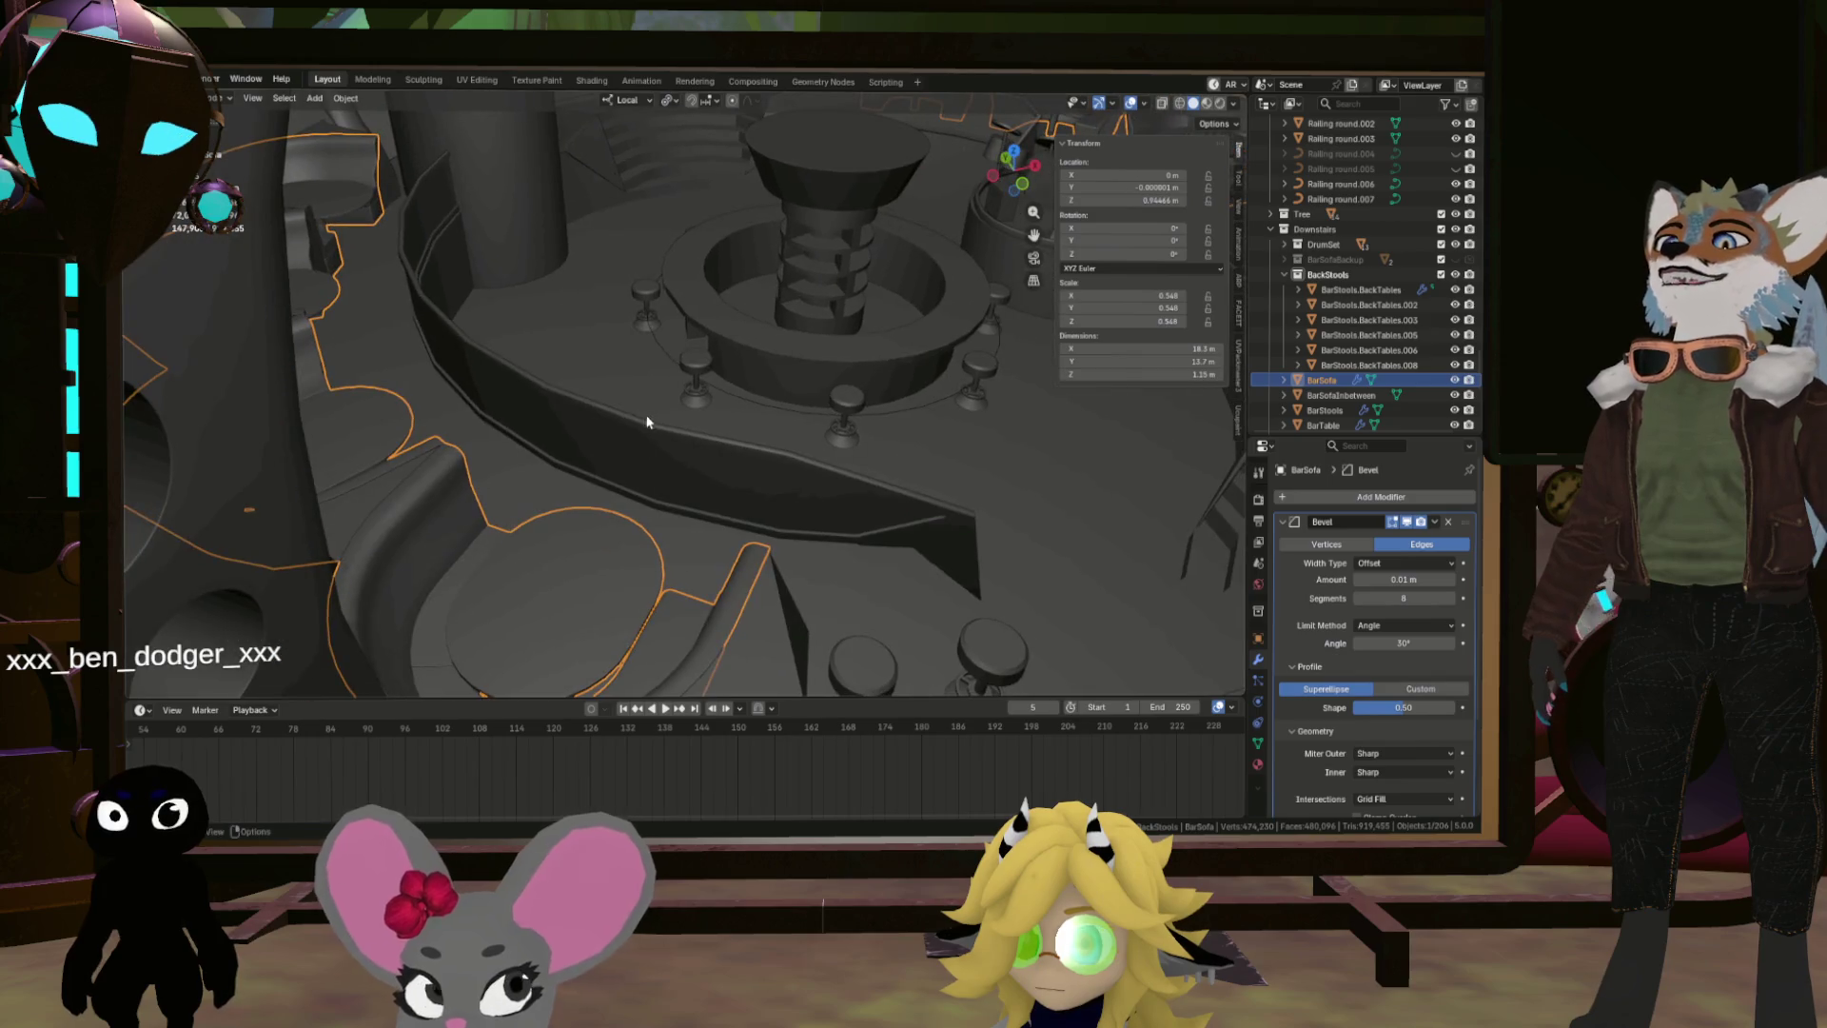
mouse_move(809, 285)
mouse_down()
mouse_move(559, 243)
mouse_move(652, 247)
mouse_move(705, 286)
mouse_move(721, 257)
mouse_move(778, 246)
mouse_move(799, 262)
mouse_up()
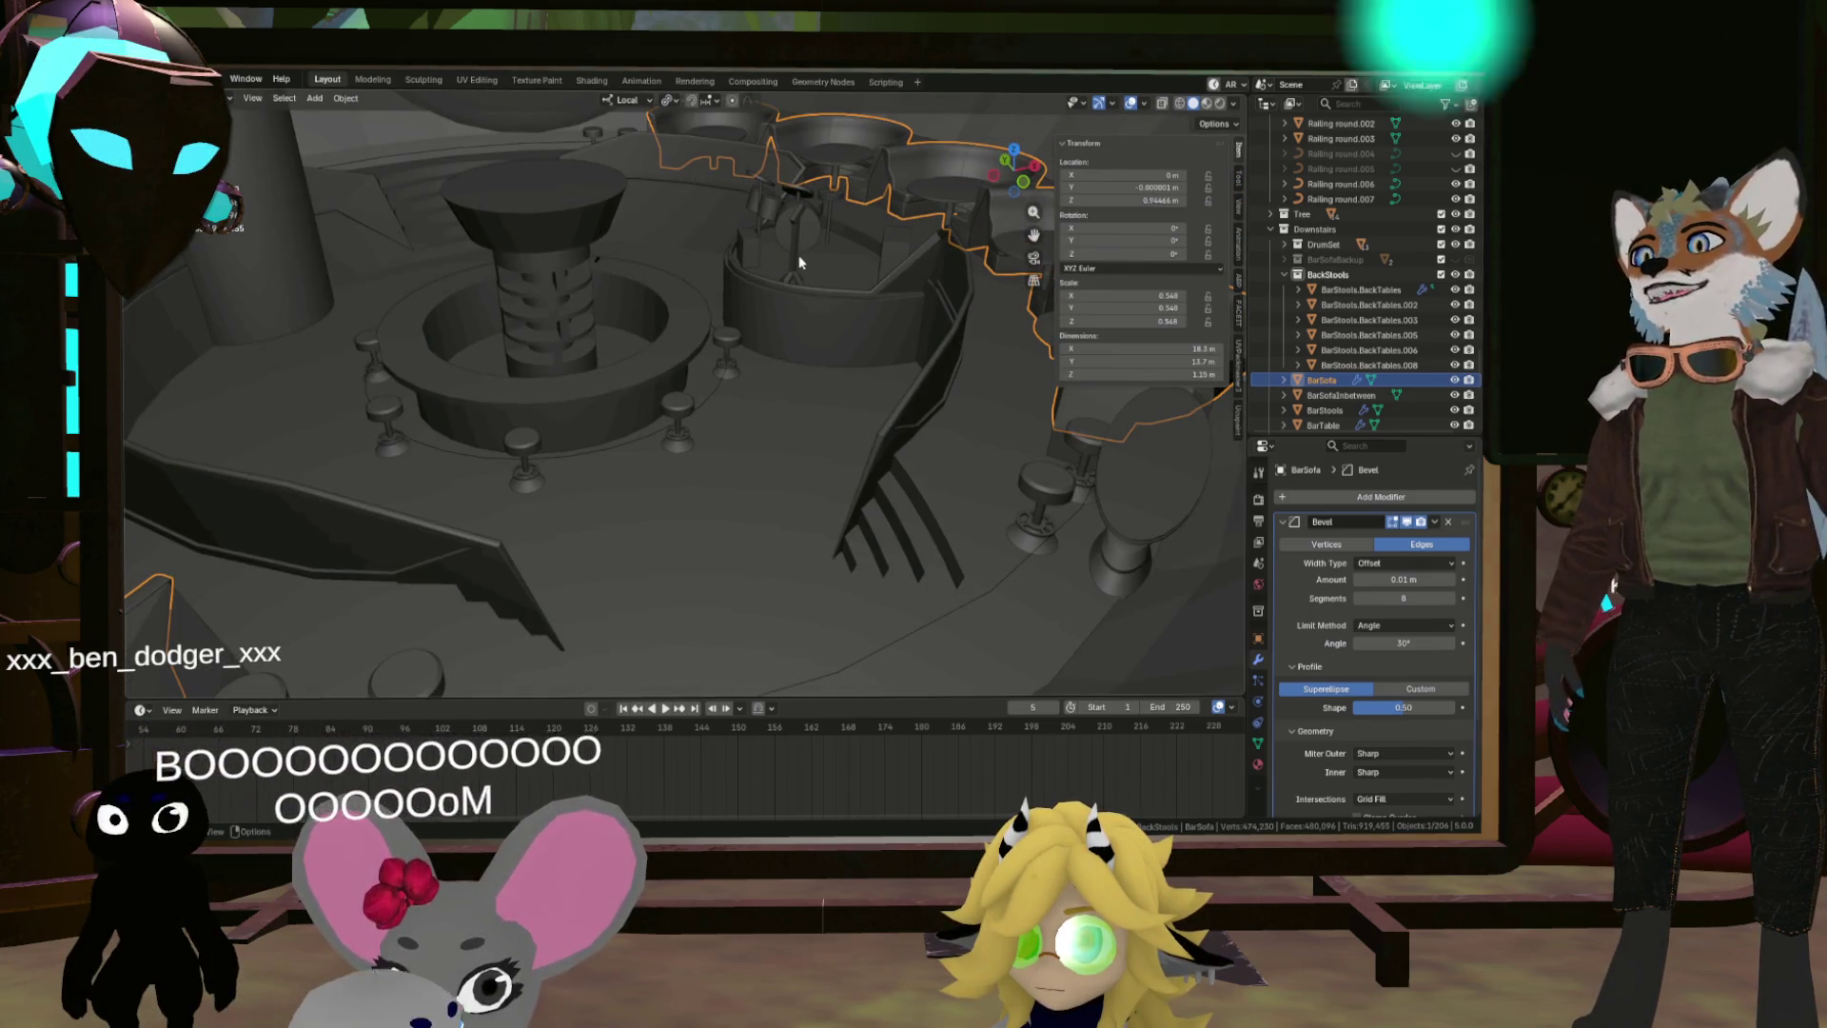
scroll(1339, 545, down, 3)
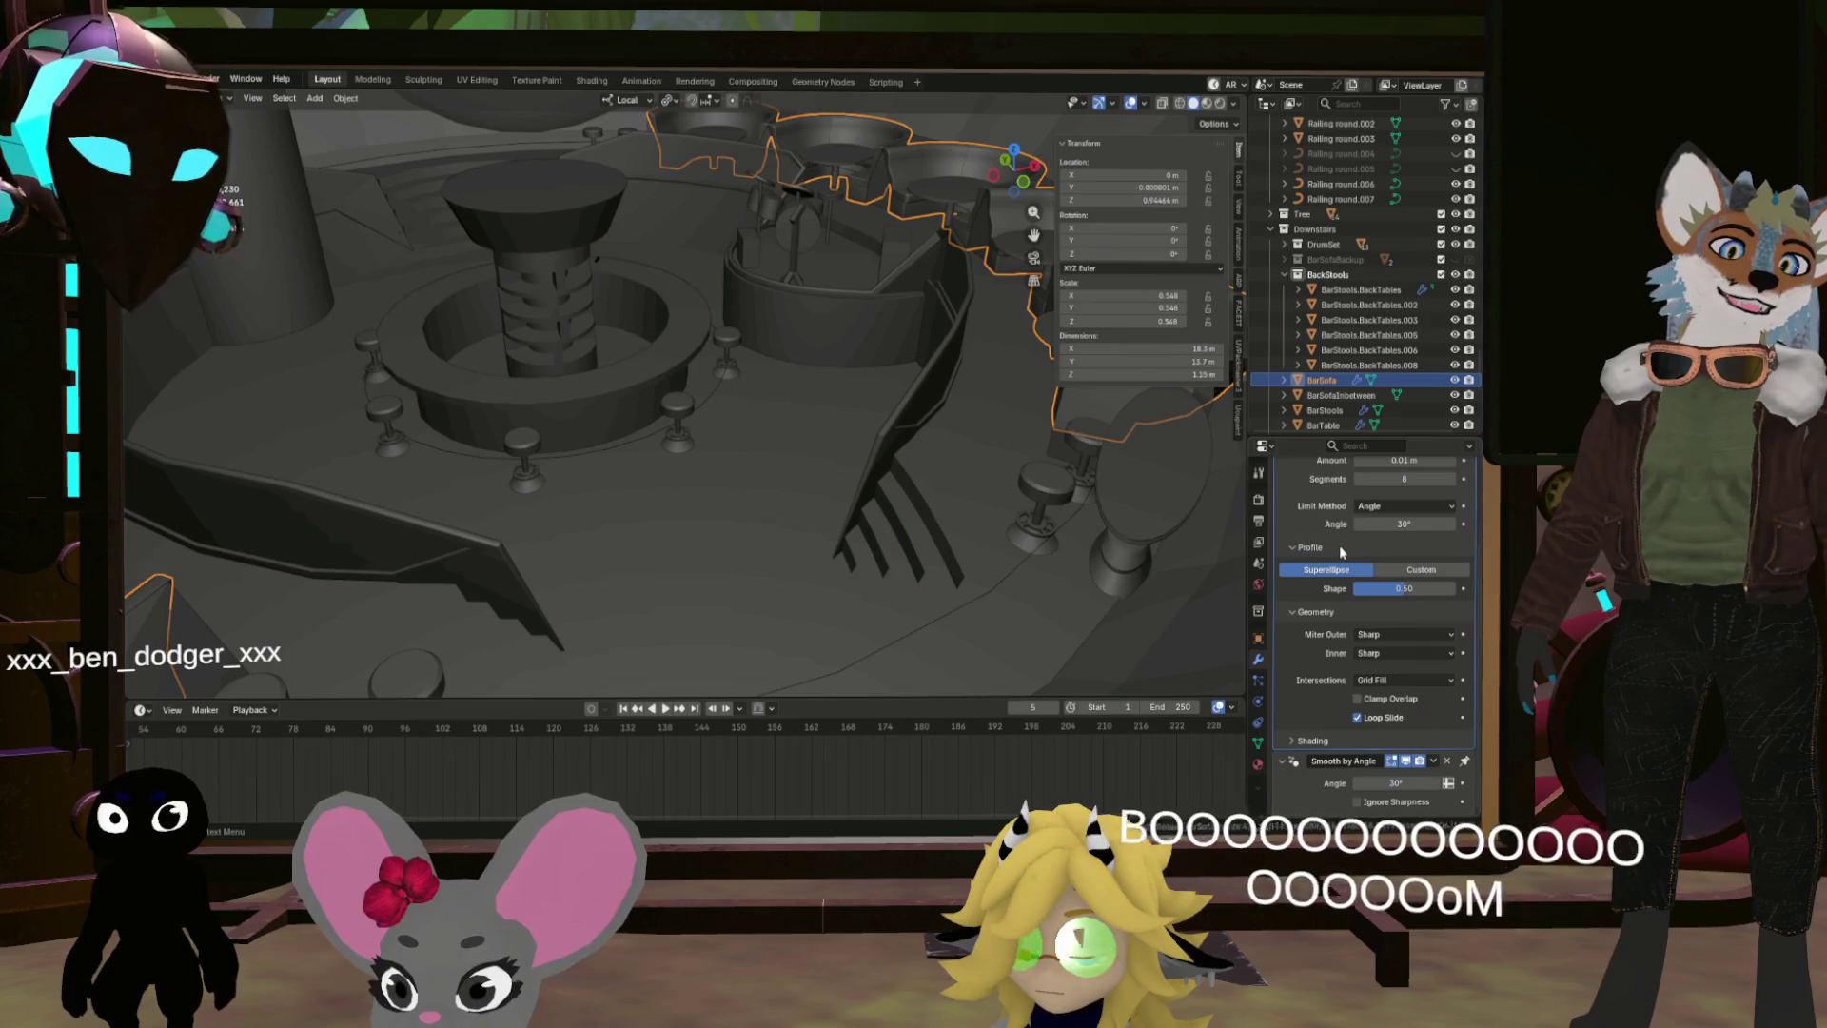
mouse_move(854, 373)
mouse_down()
mouse_move(991, 360)
mouse_move(905, 373)
mouse_move(780, 331)
mouse_move(954, 329)
mouse_move(933, 301)
mouse_move(902, 322)
mouse_move(795, 311)
mouse_move(824, 285)
mouse_up()
scroll(824, 285, up, 3)
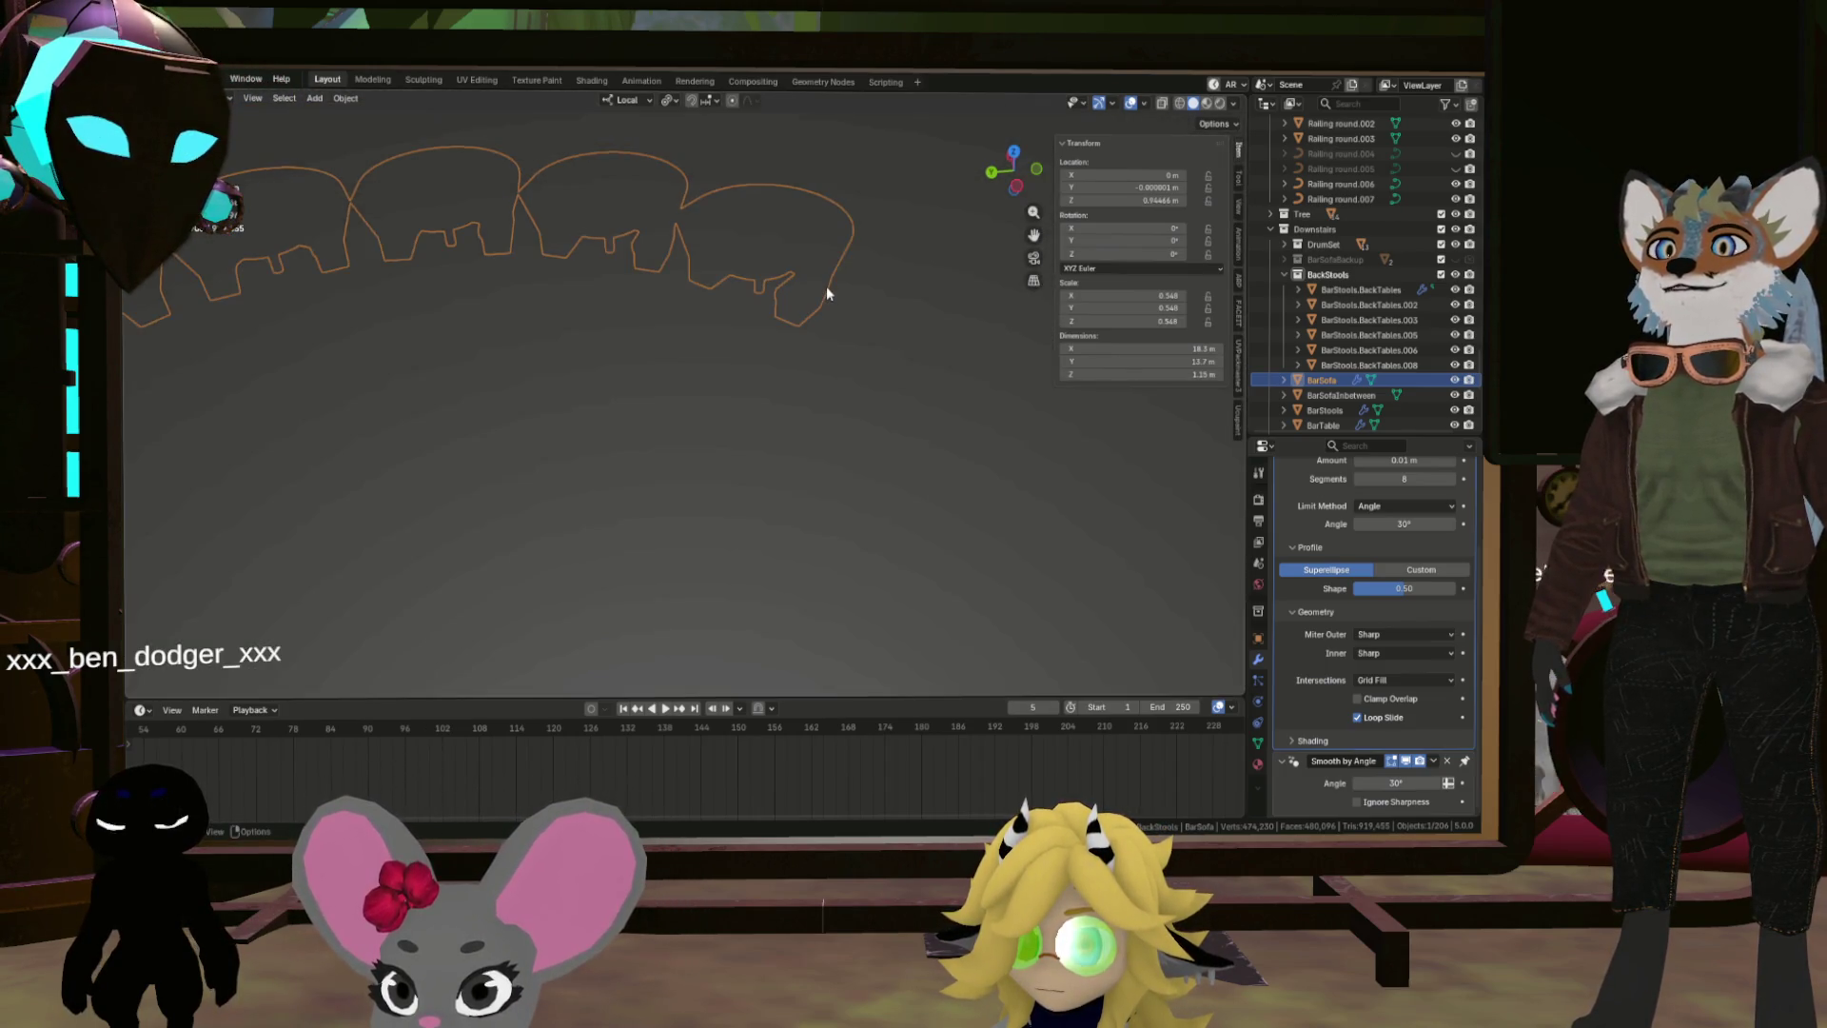
scroll(820, 281, down, 3)
scroll(819, 284, up, 2)
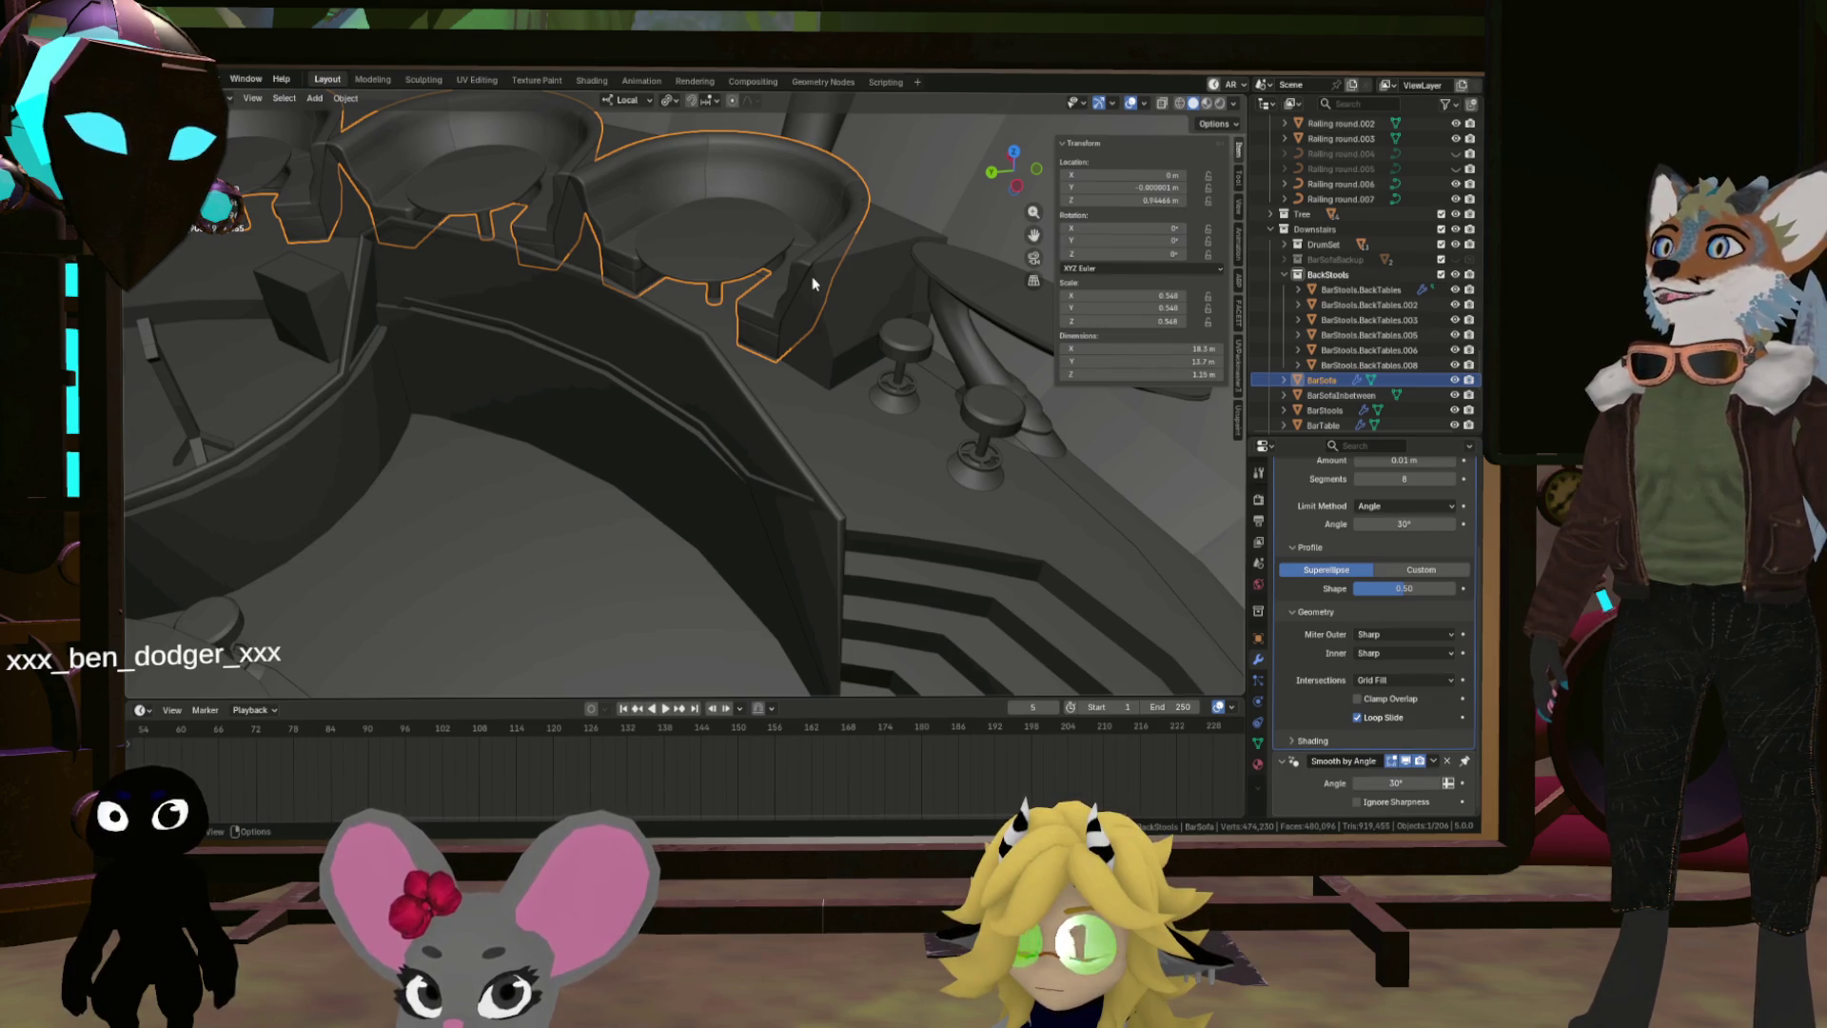
scroll(814, 283, up, 5)
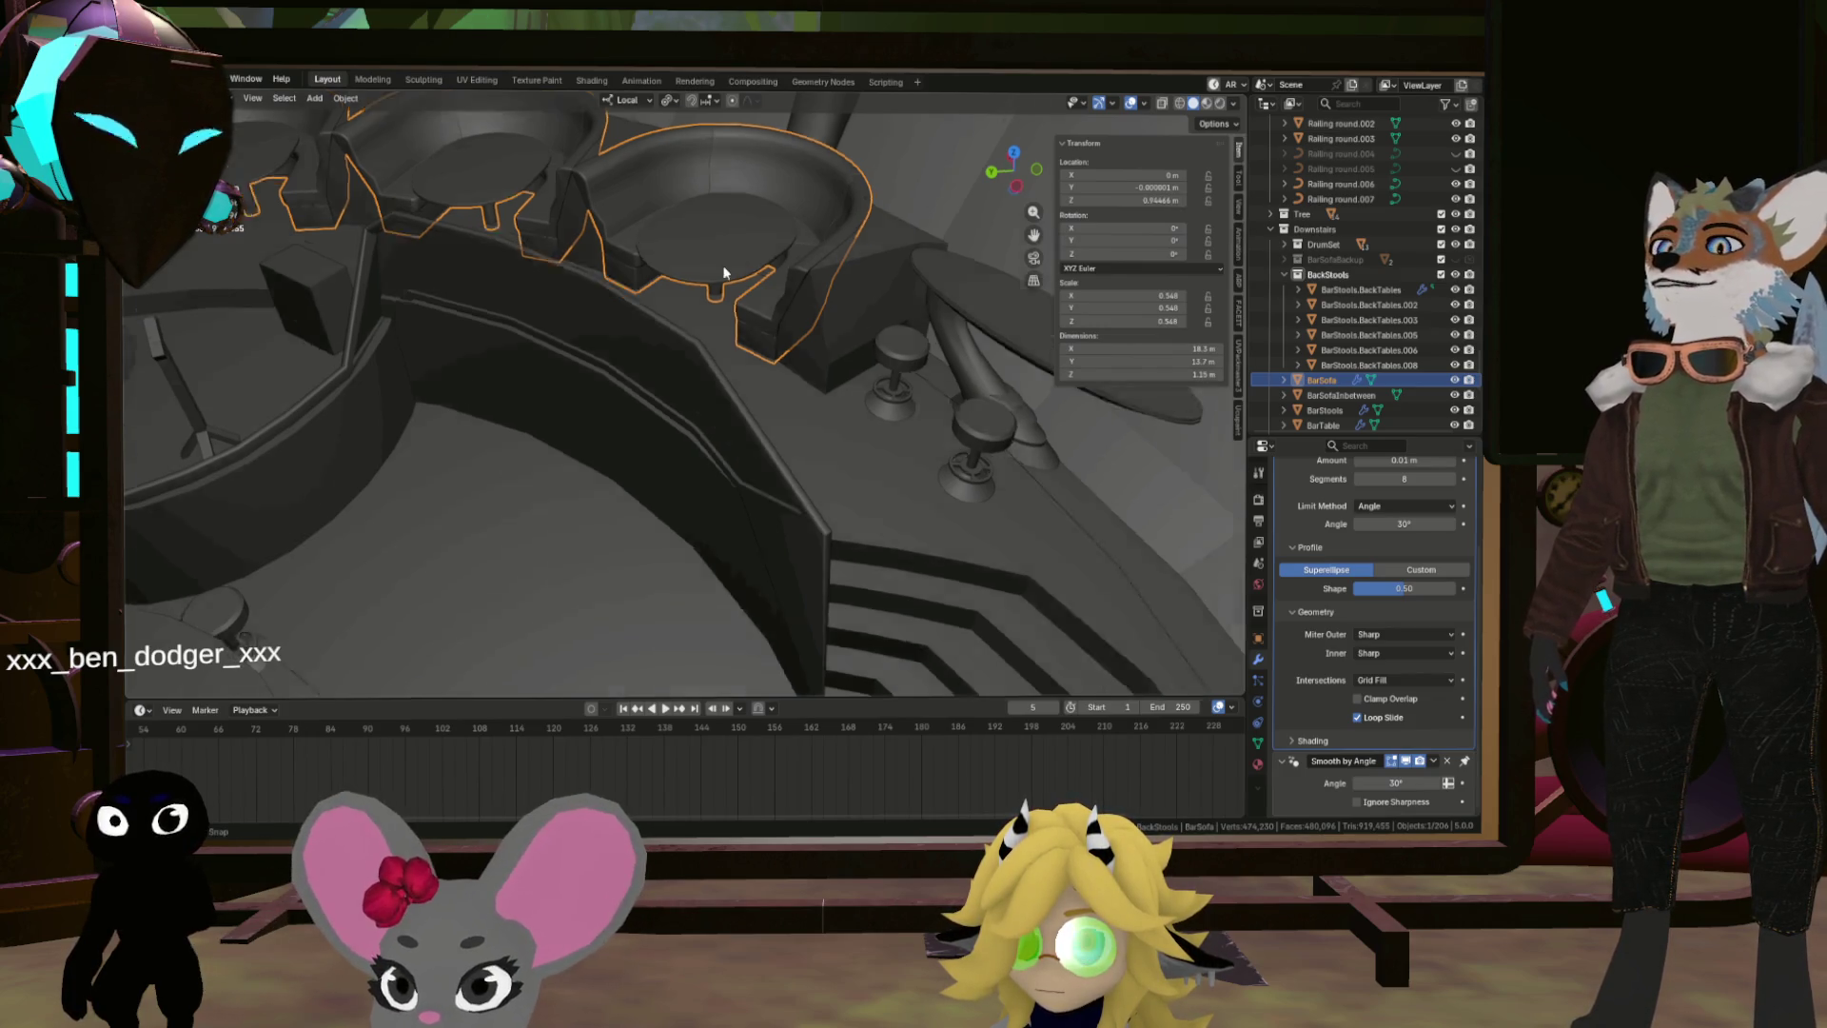
scroll(762, 352, down, 8)
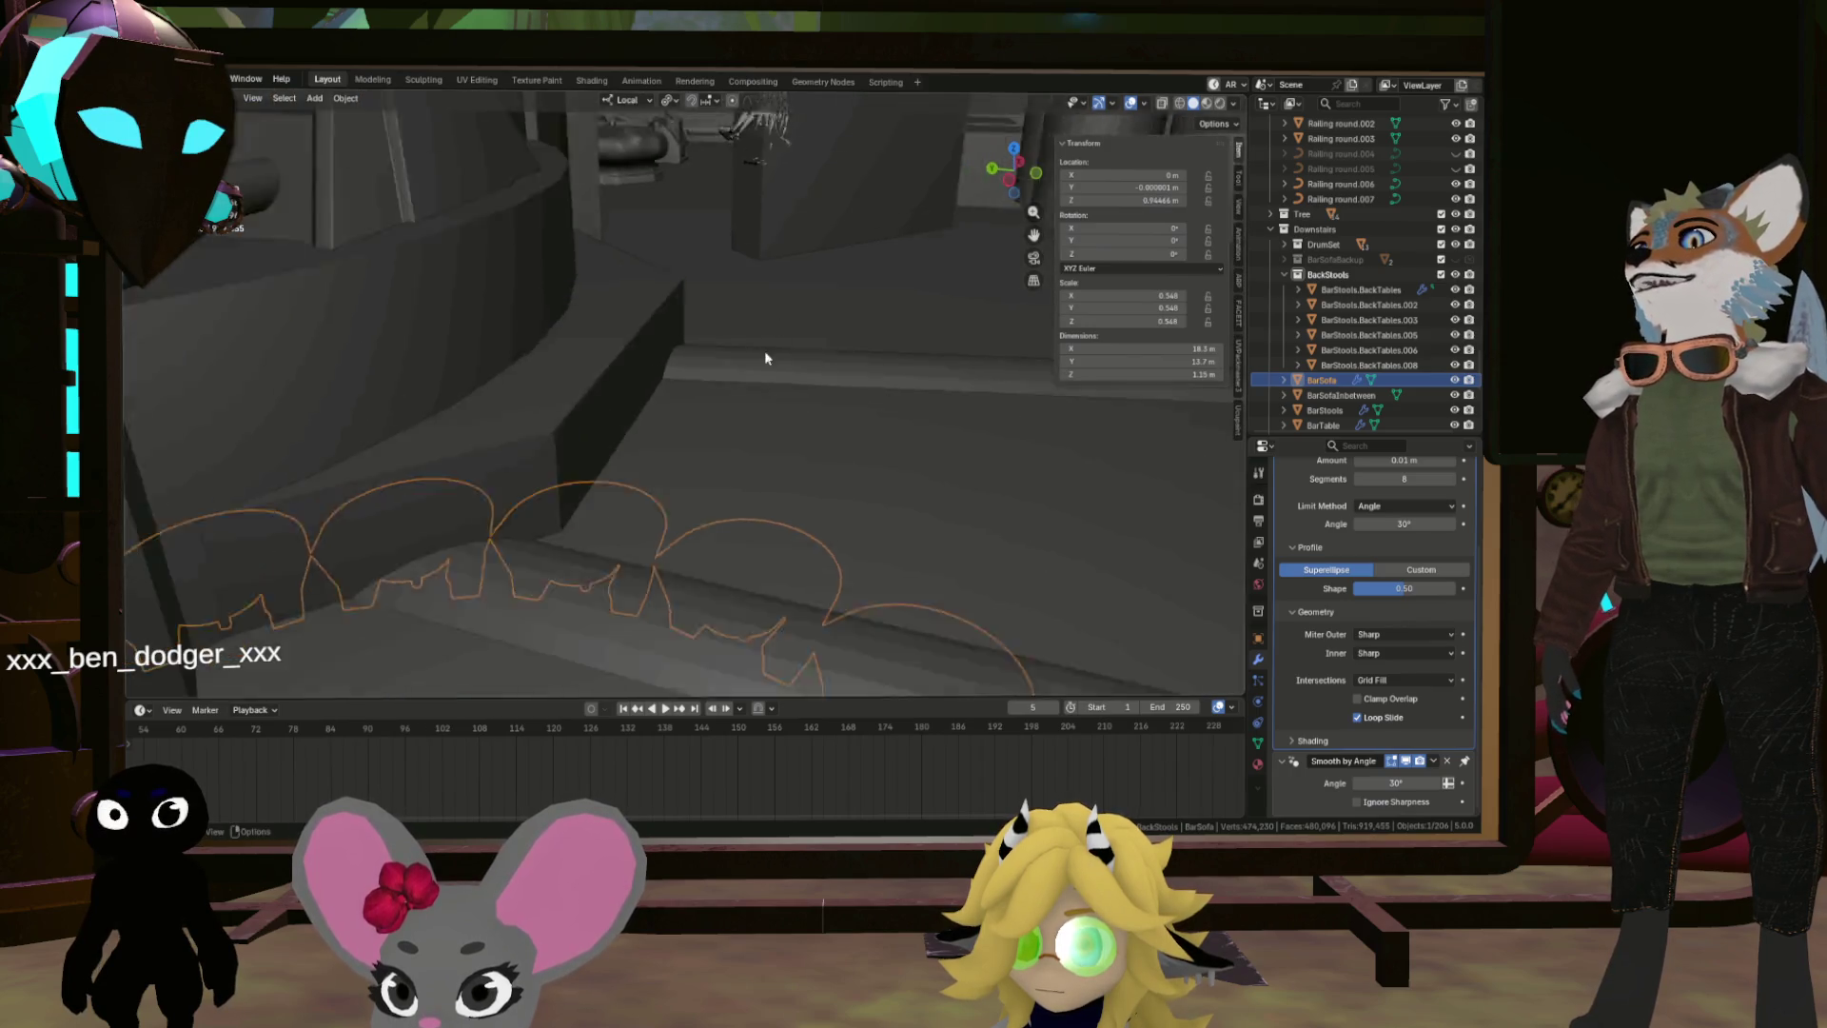
scroll(761, 501, up, 4)
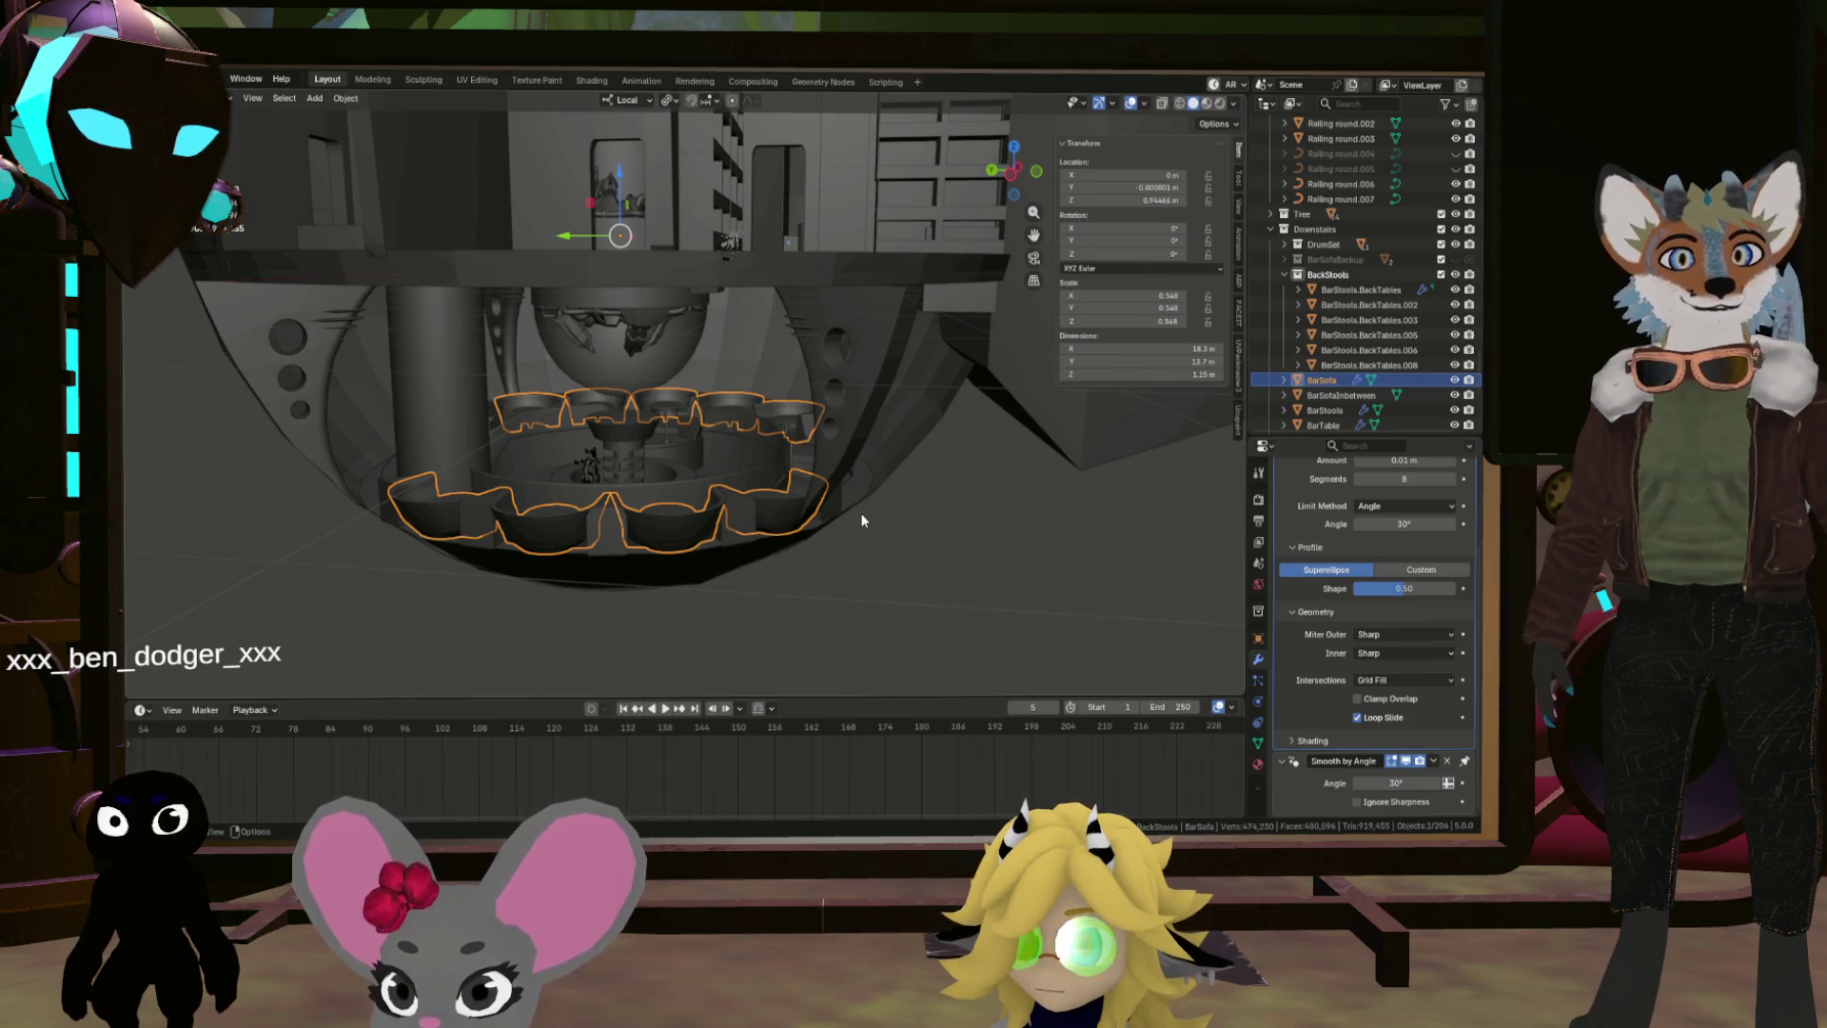
scroll(628, 411, up, 8)
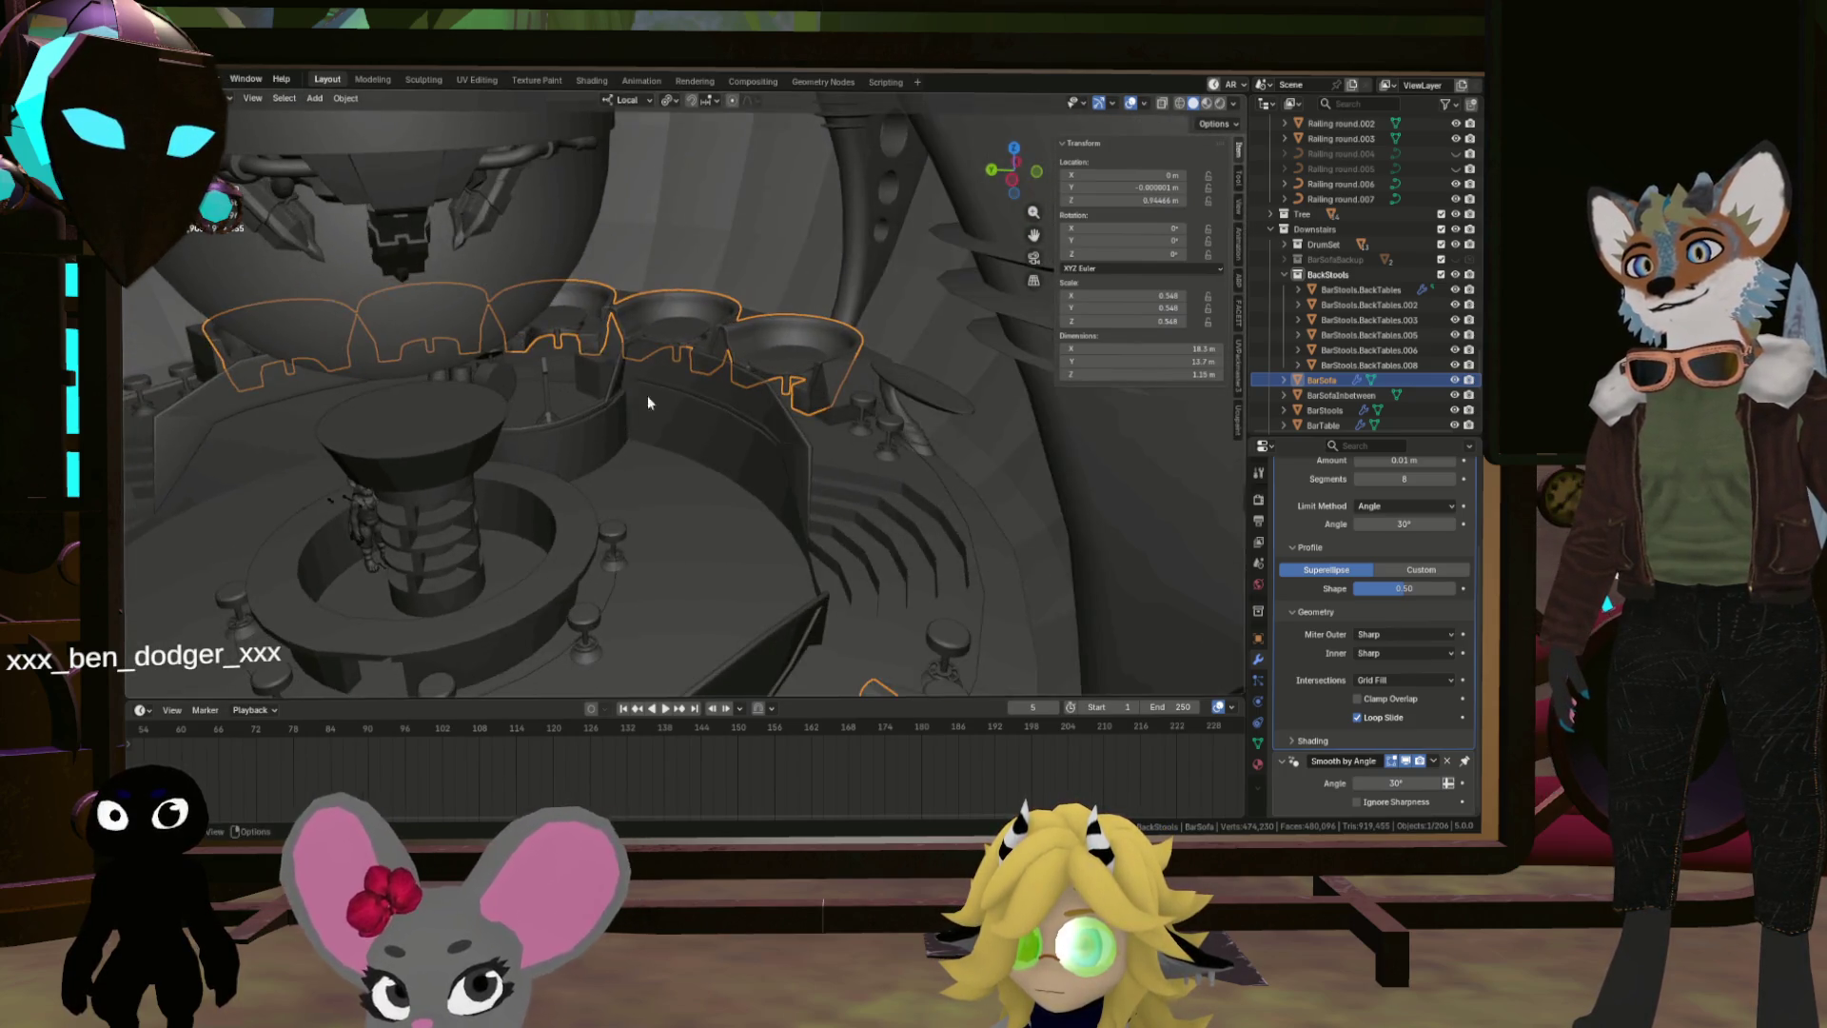
scroll(628, 411, up, 8)
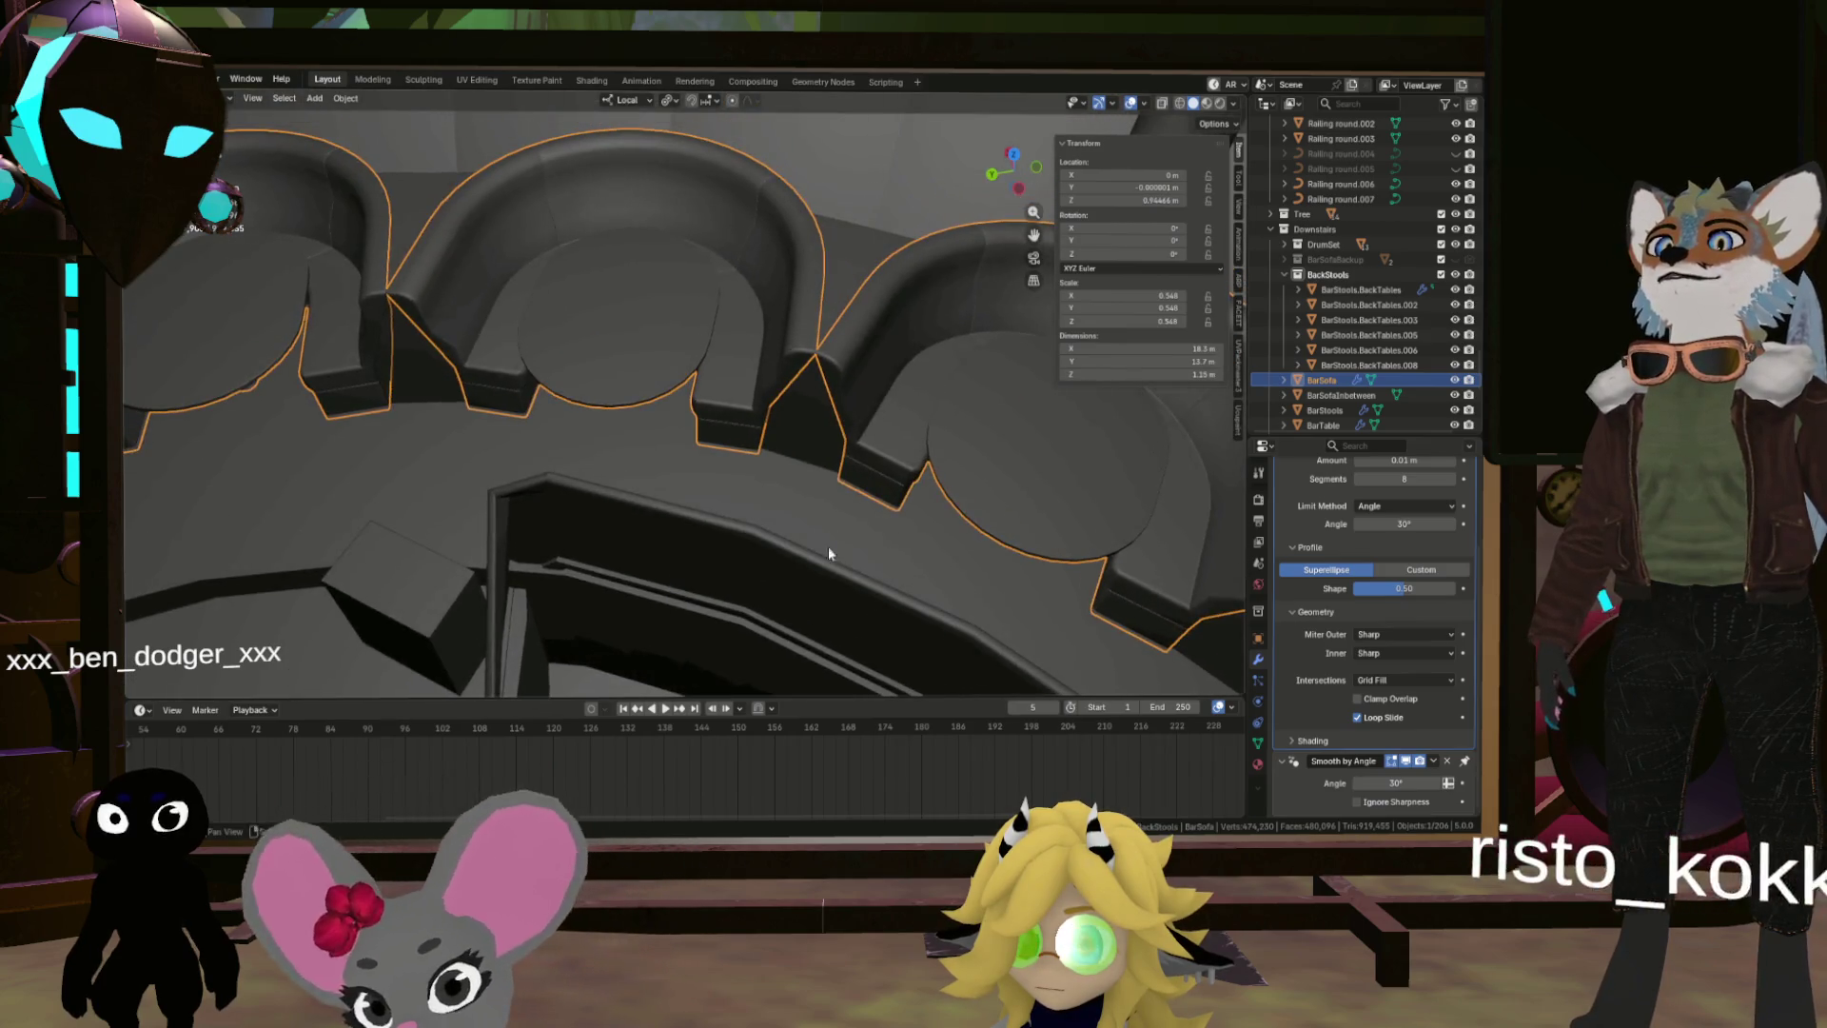
scroll(819, 532, down, 3)
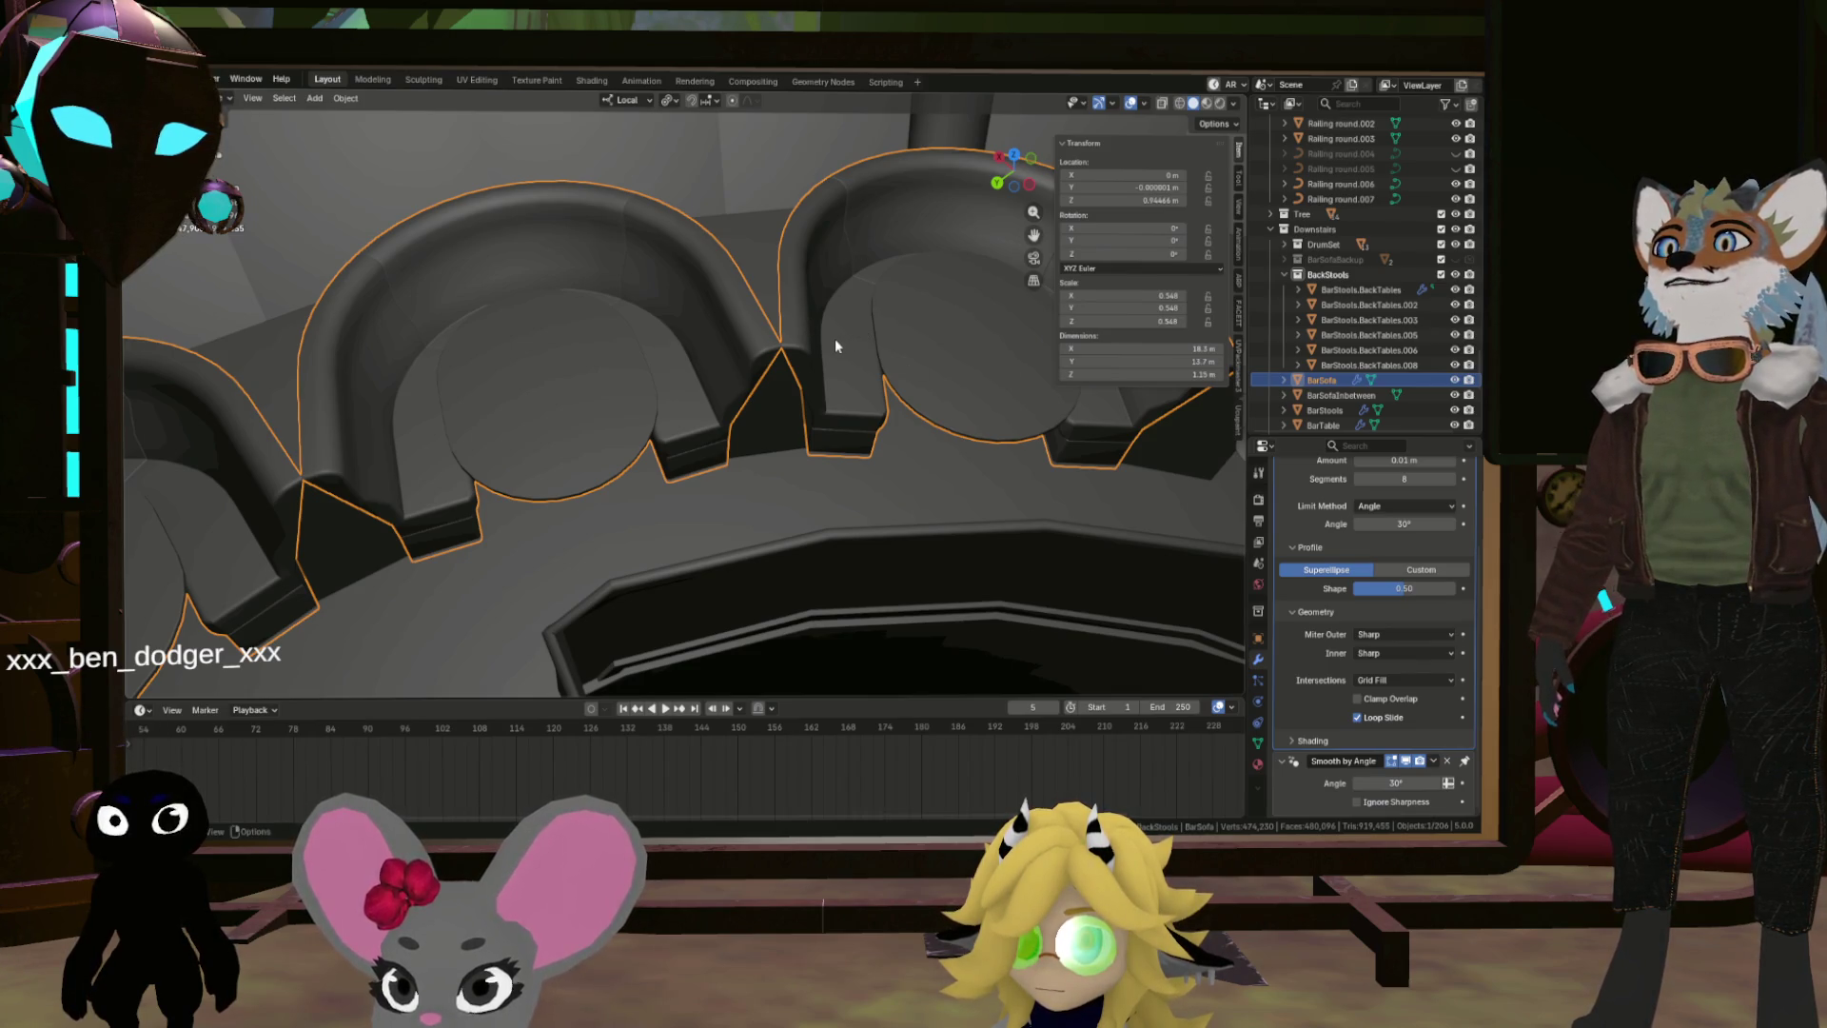
mouse_move(824, 411)
mouse_down()
mouse_move(885, 378)
mouse_move(947, 433)
mouse_move(632, 387)
mouse_move(811, 388)
mouse_move(696, 435)
mouse_move(791, 396)
mouse_move(298, 419)
mouse_move(594, 473)
mouse_move(452, 476)
mouse_move(498, 410)
mouse_move(557, 427)
mouse_up()
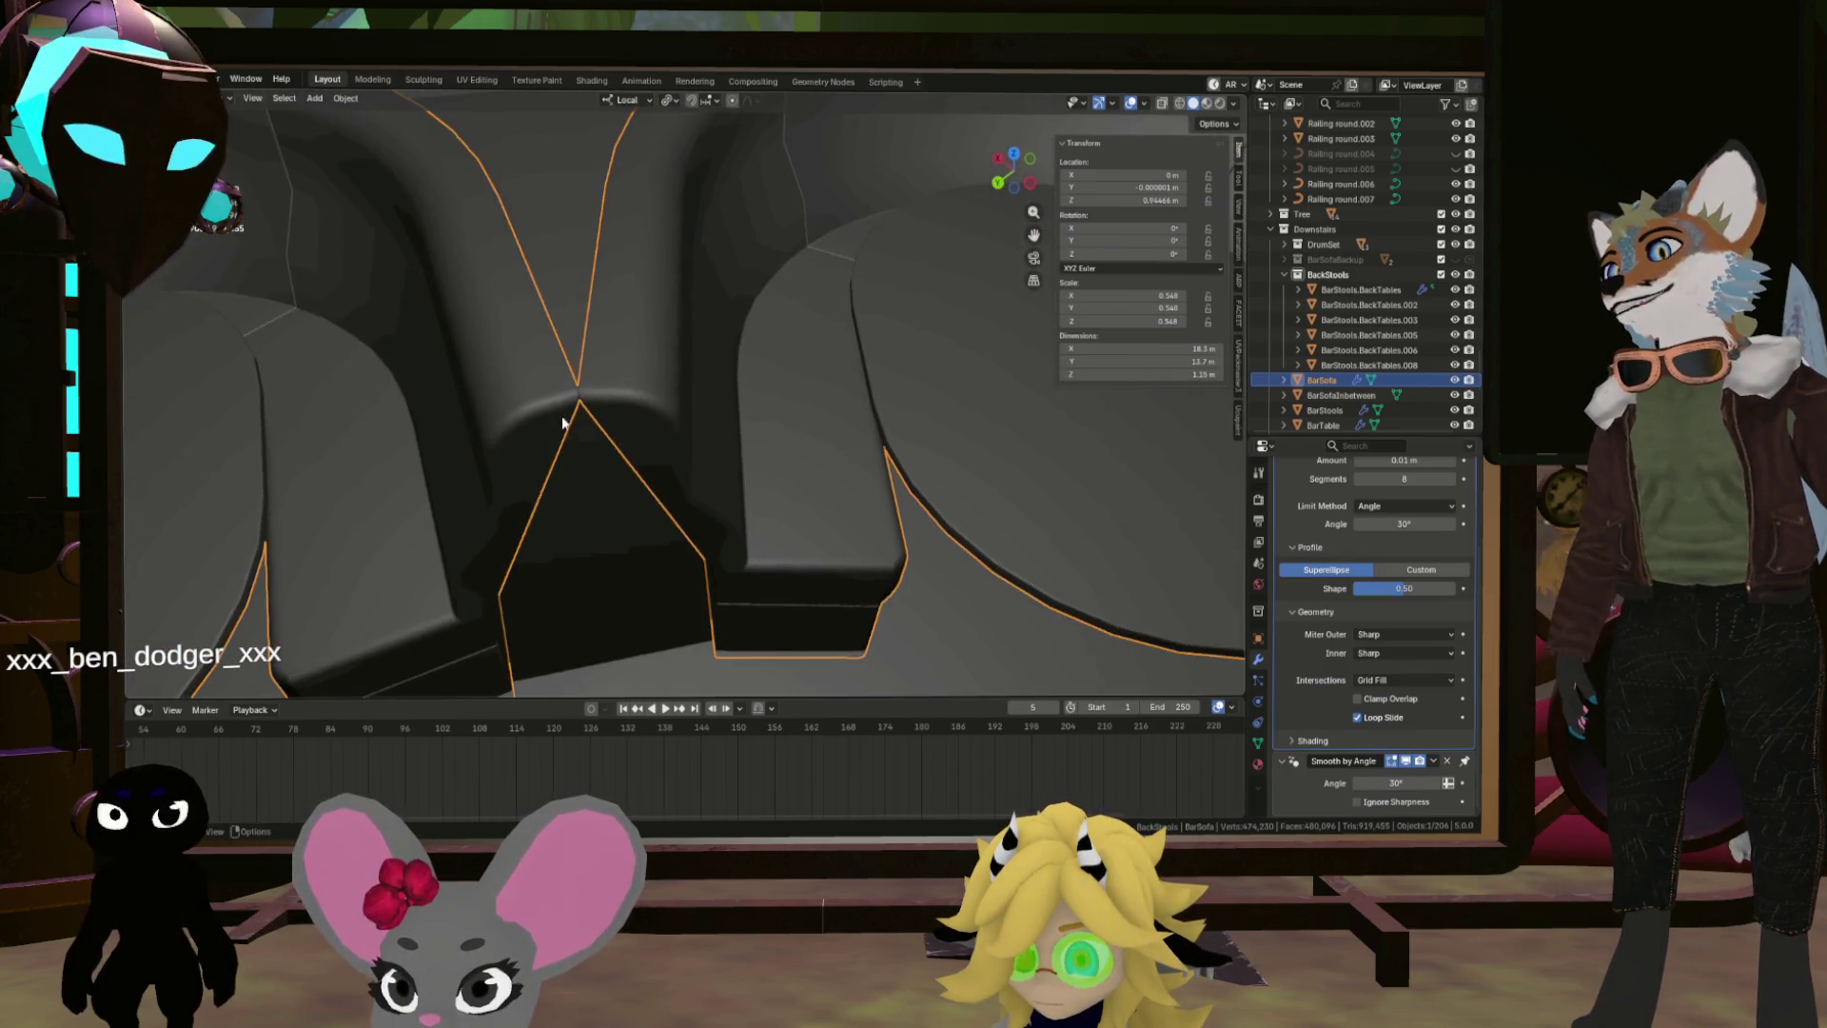
drag(805, 448, 695, 440)
Step: In Edit Mode, select all linked parts of one sofa booth and its round table
key(Tab)
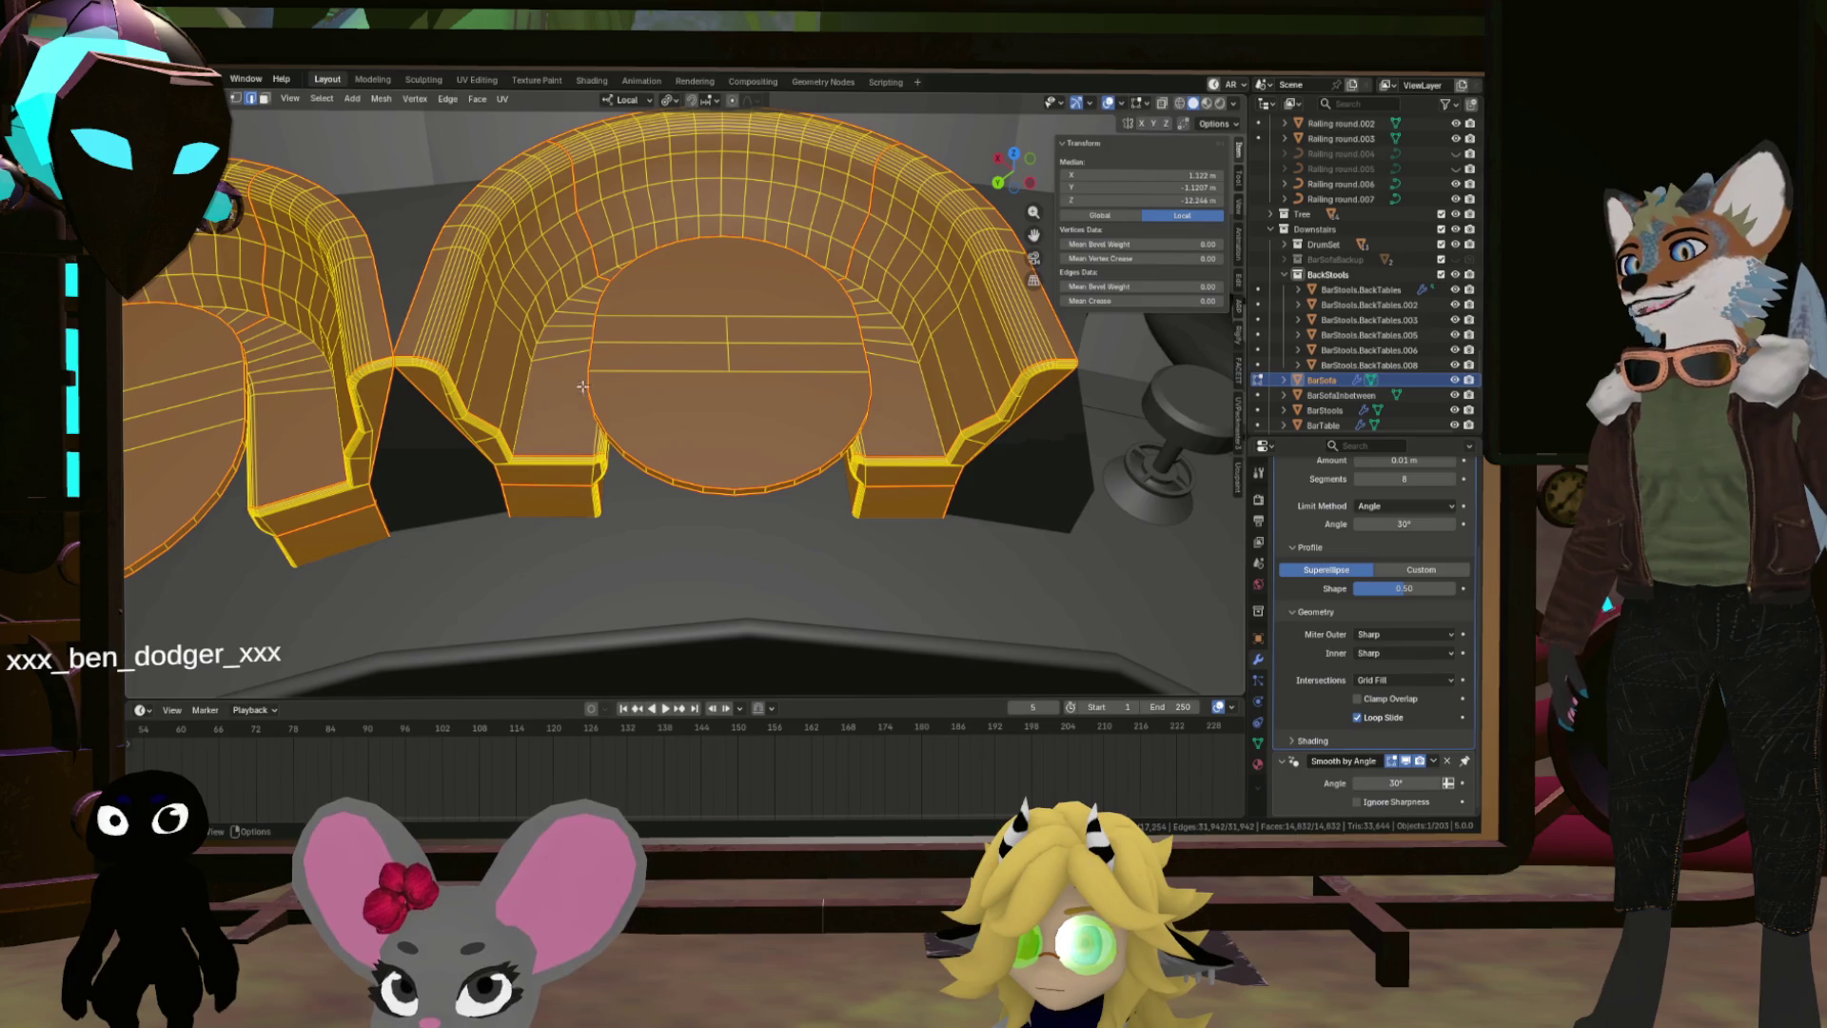
click(504, 447)
key(ctrl+l)
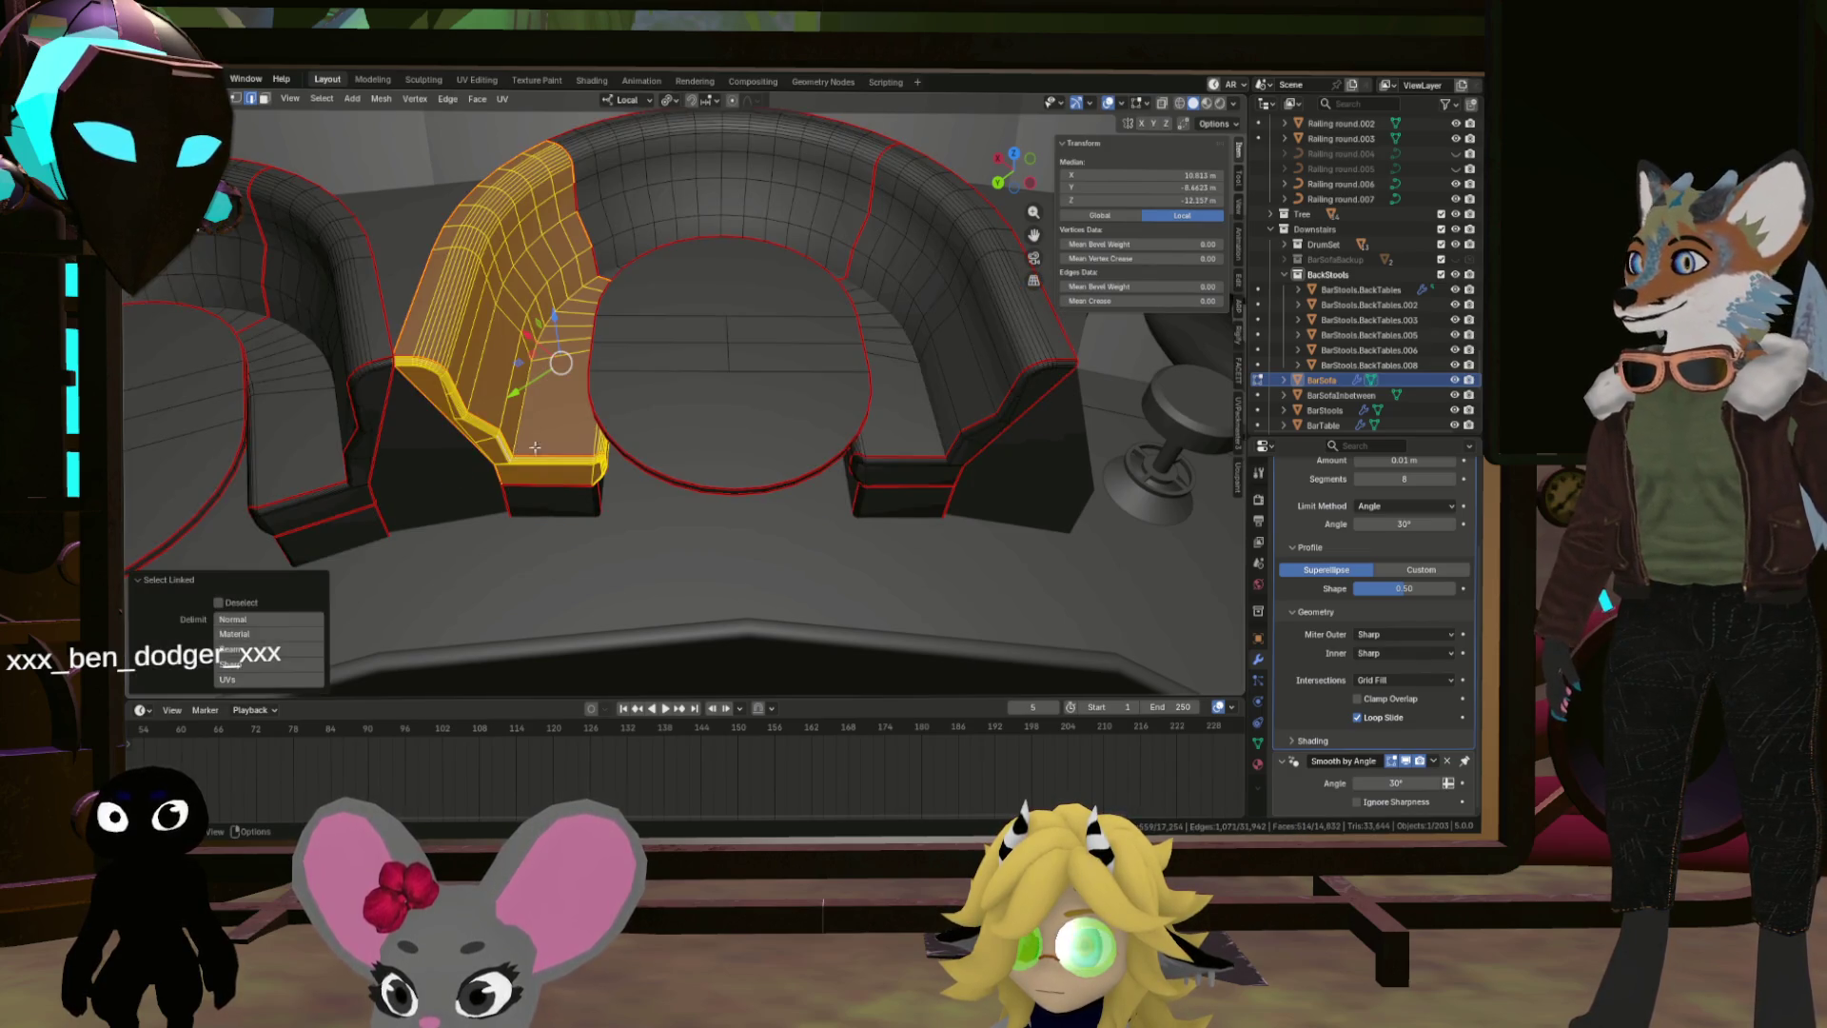
key(l)
key(l)
key(l)
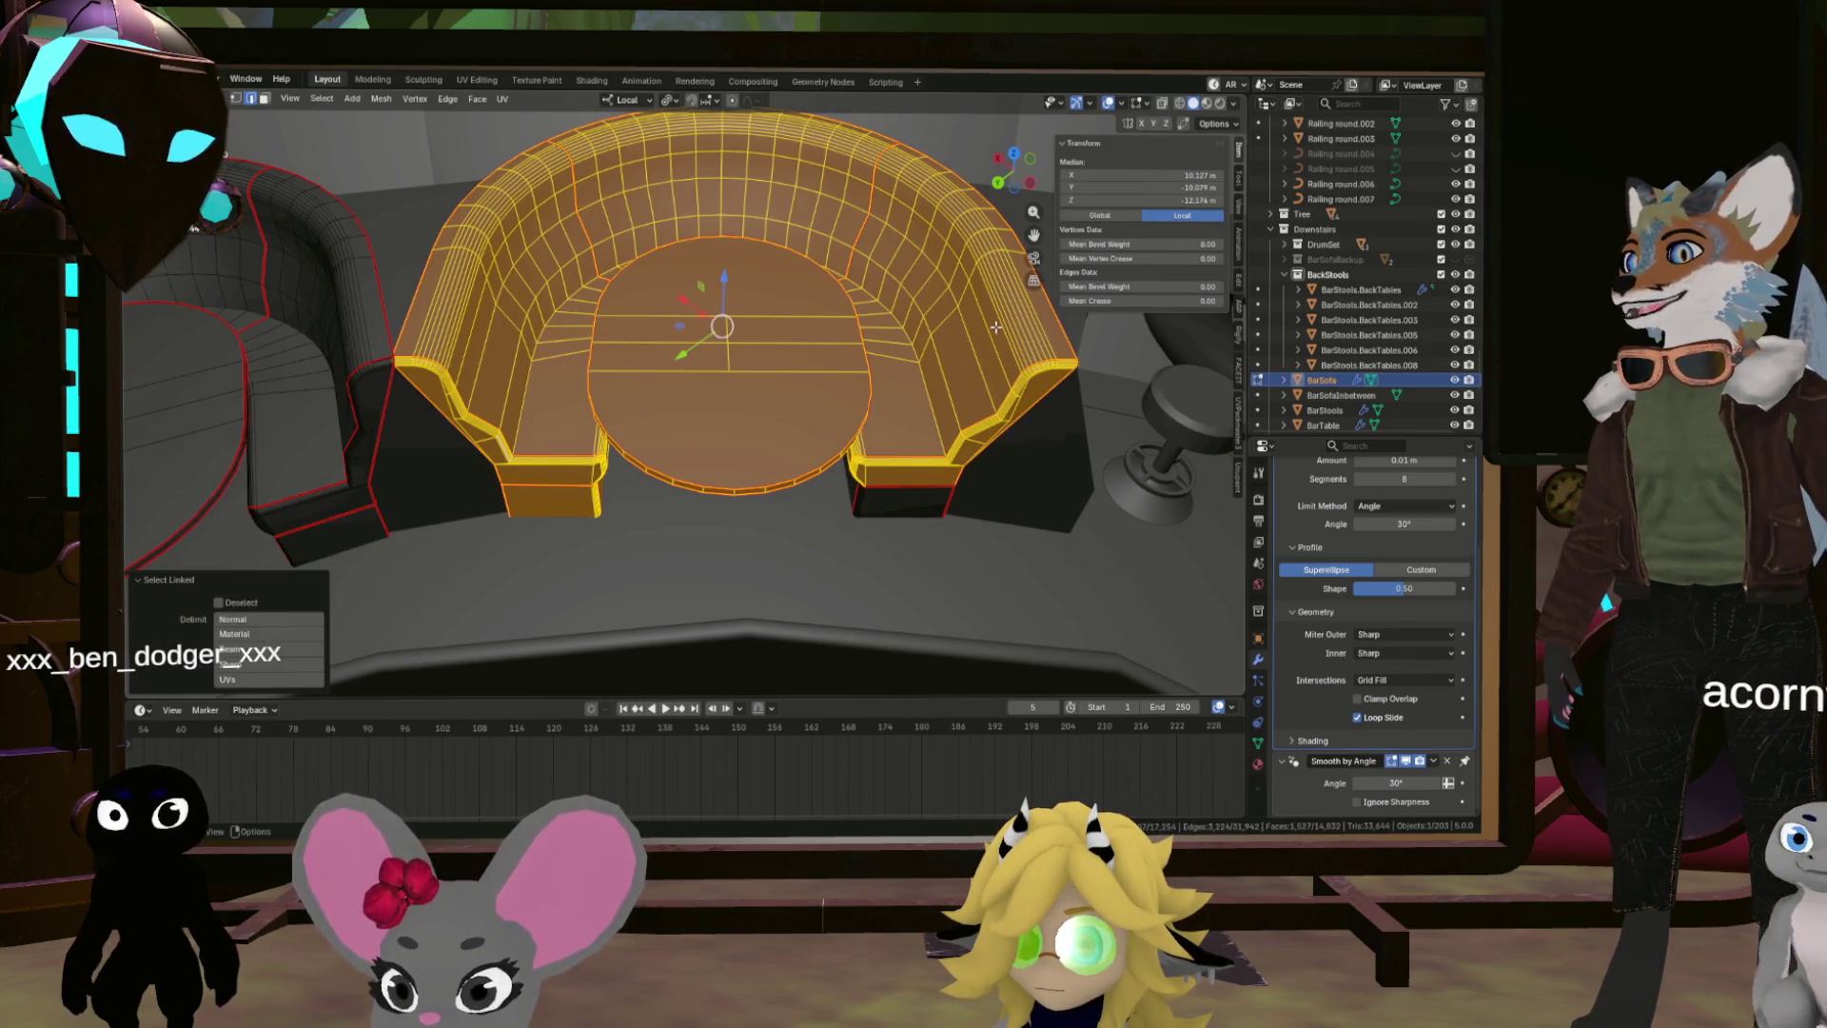
key(l)
drag(941, 474, 947, 470)
key(Home)
scroll(703, 461, up, 5)
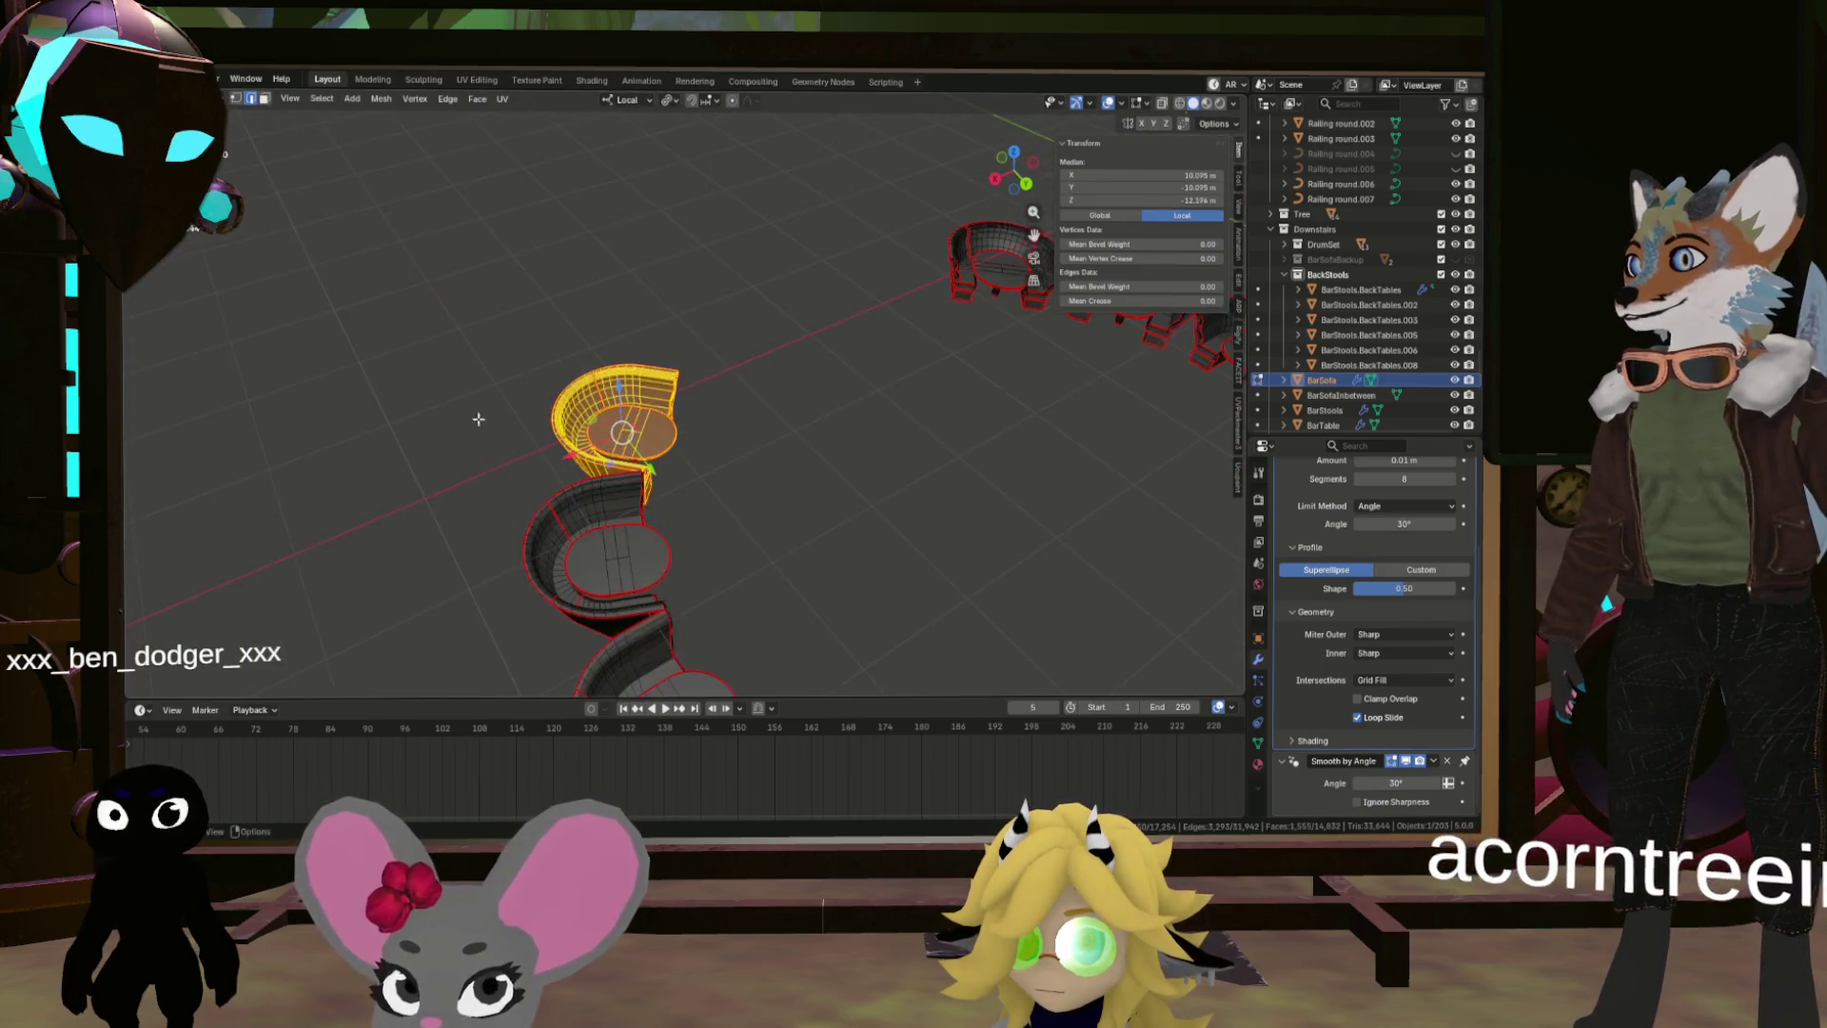
drag(703, 462, 726, 428)
scroll(726, 428, up, 2)
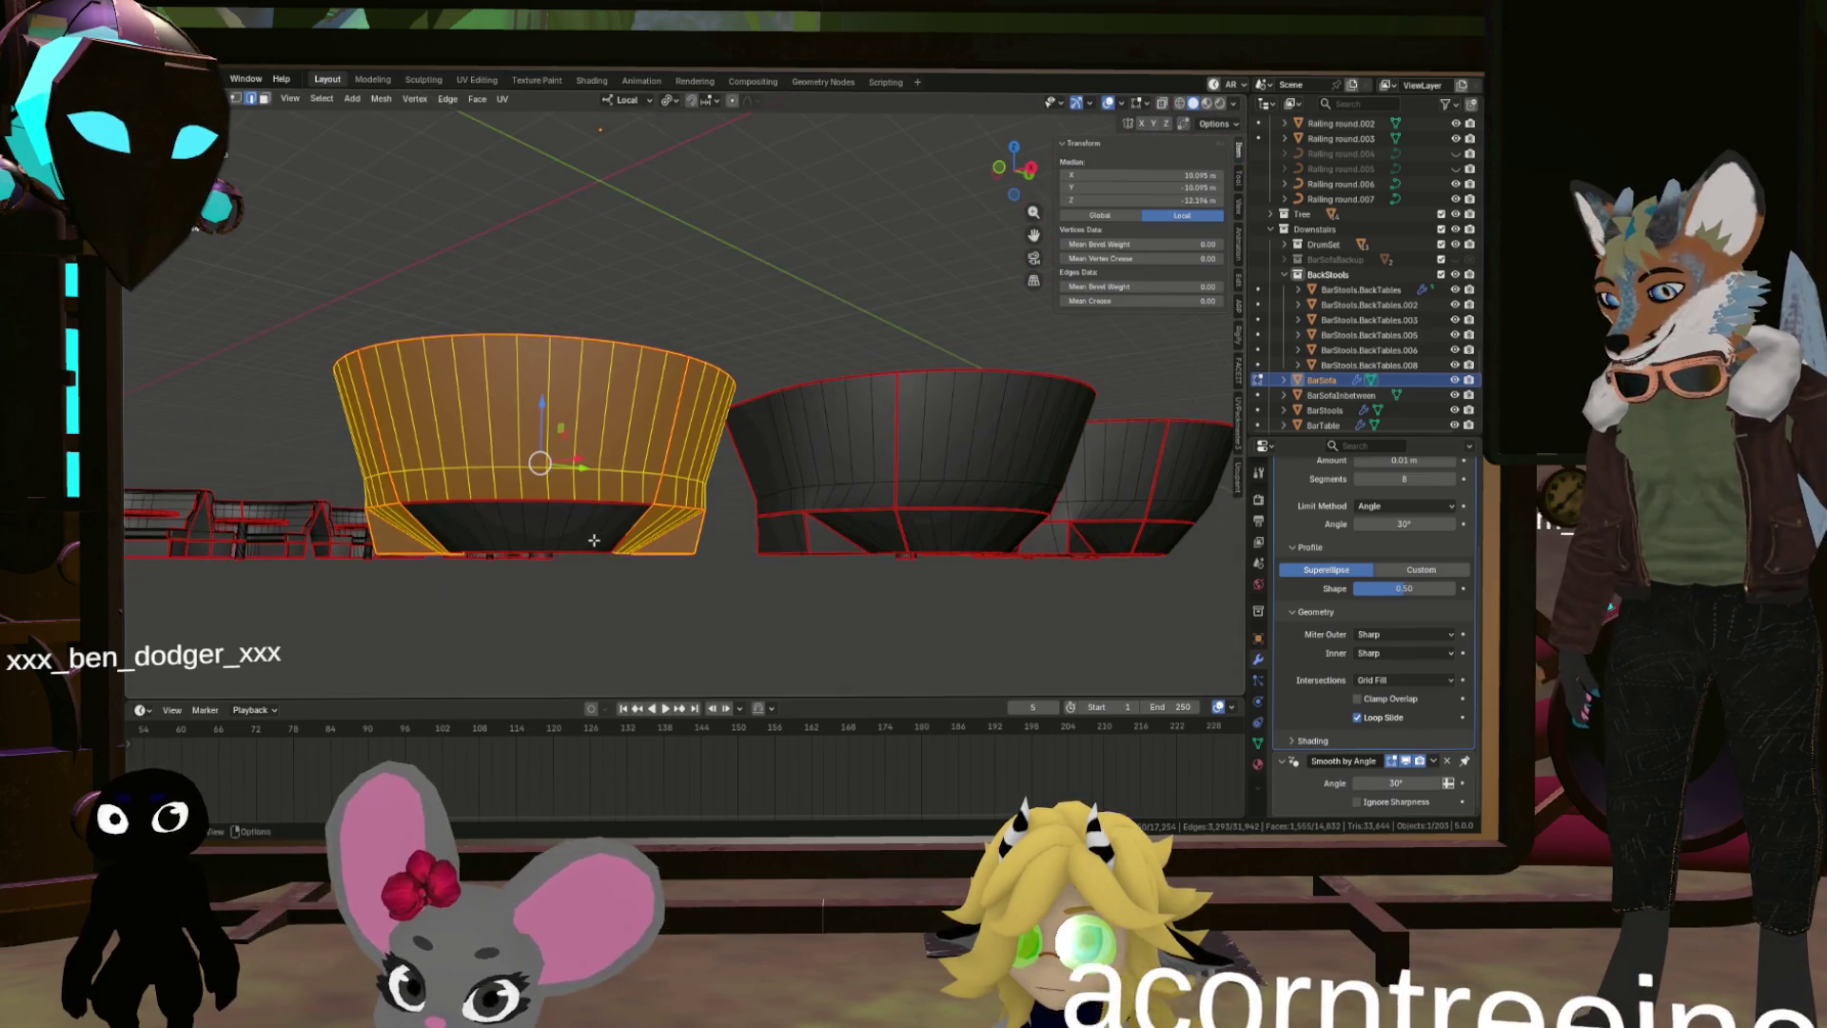
key(l)
mouse_move(504, 525)
mouse_down()
mouse_move(632, 429)
mouse_move(524, 487)
mouse_move(590, 445)
mouse_move(1210, 398)
mouse_move(814, 487)
mouse_up()
scroll(742, 442, up, 4)
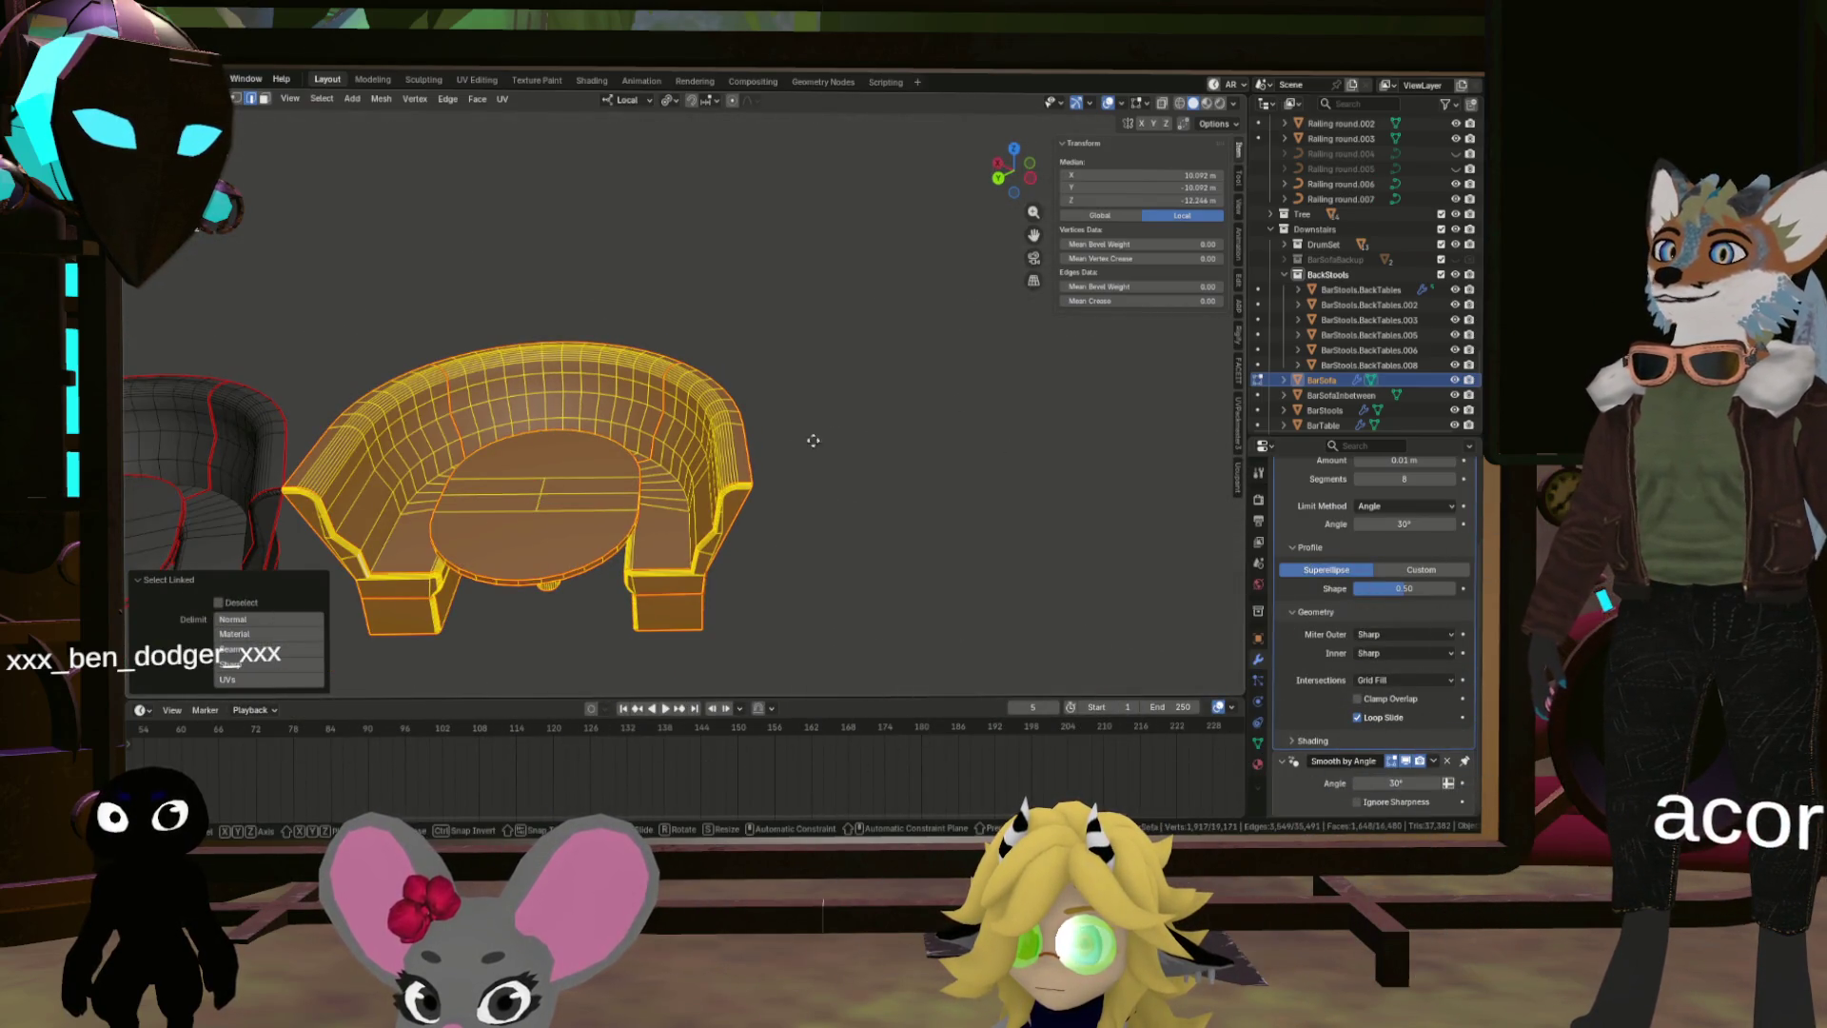
Step: Duplicate the selected booth in place and separate it into its own object, BarSofa.002
key(shift+d)
right_click(685, 286)
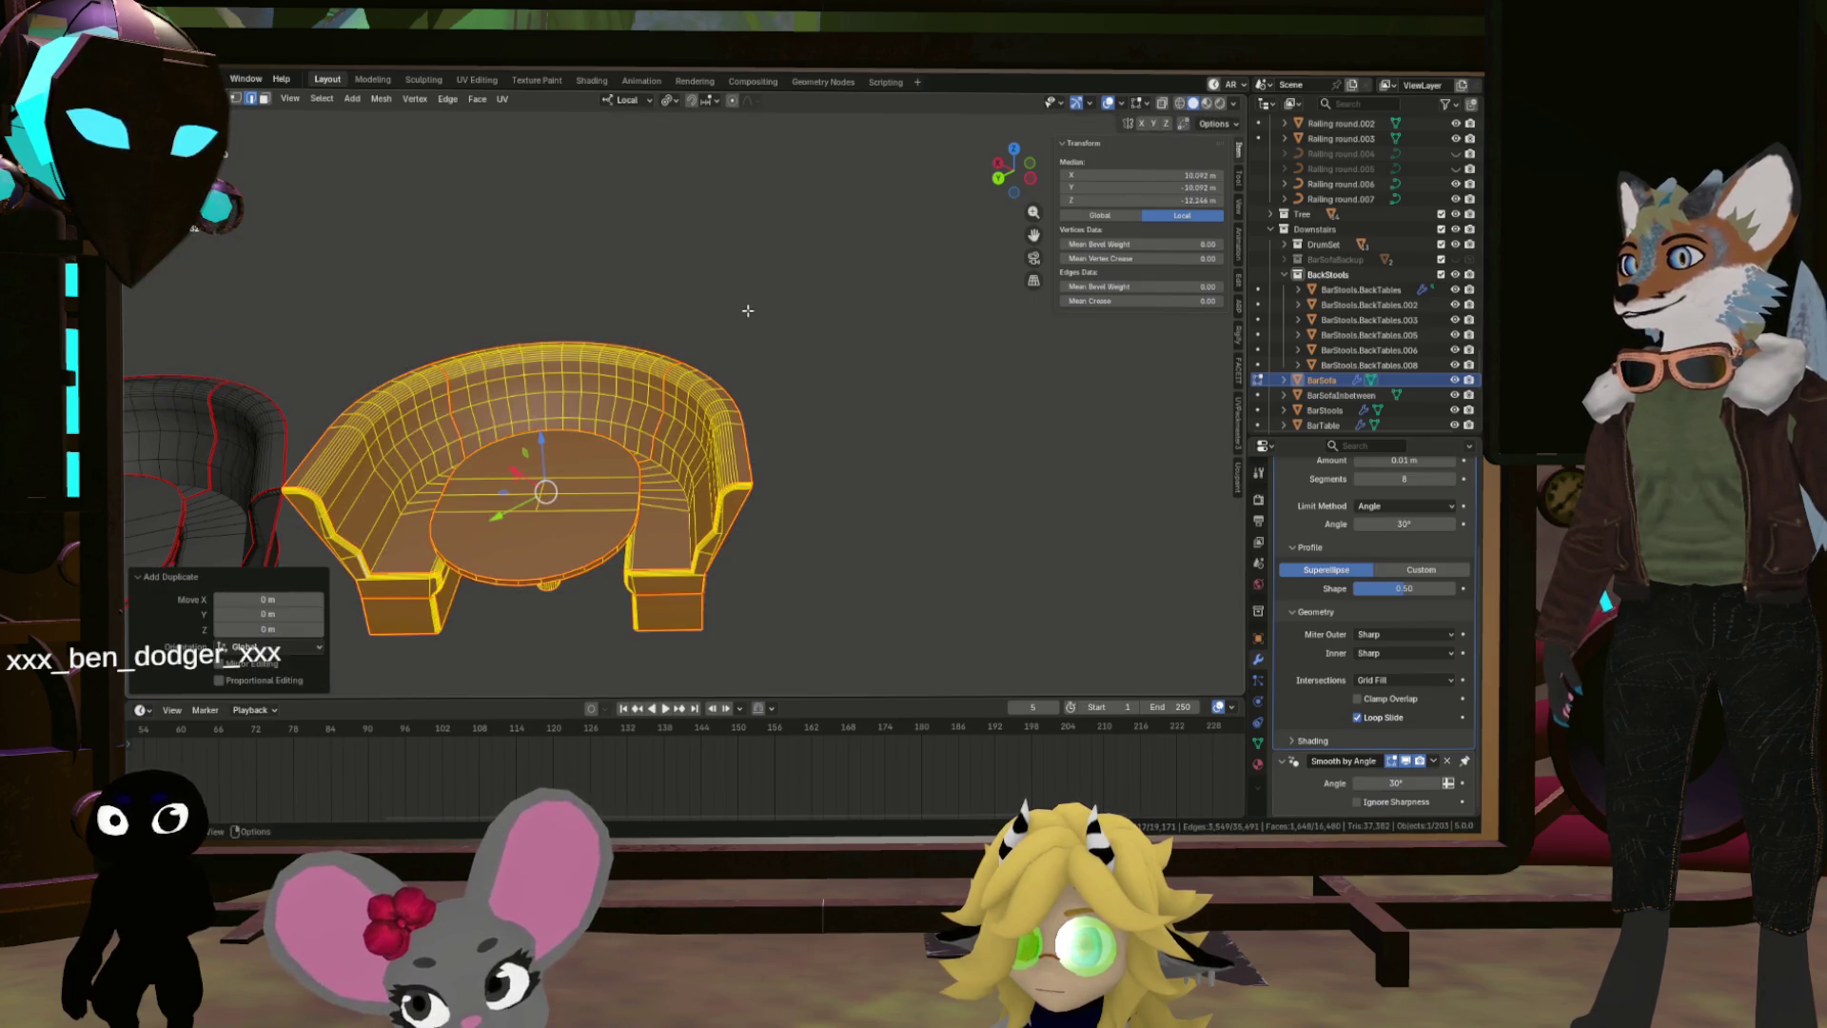
key(F3)
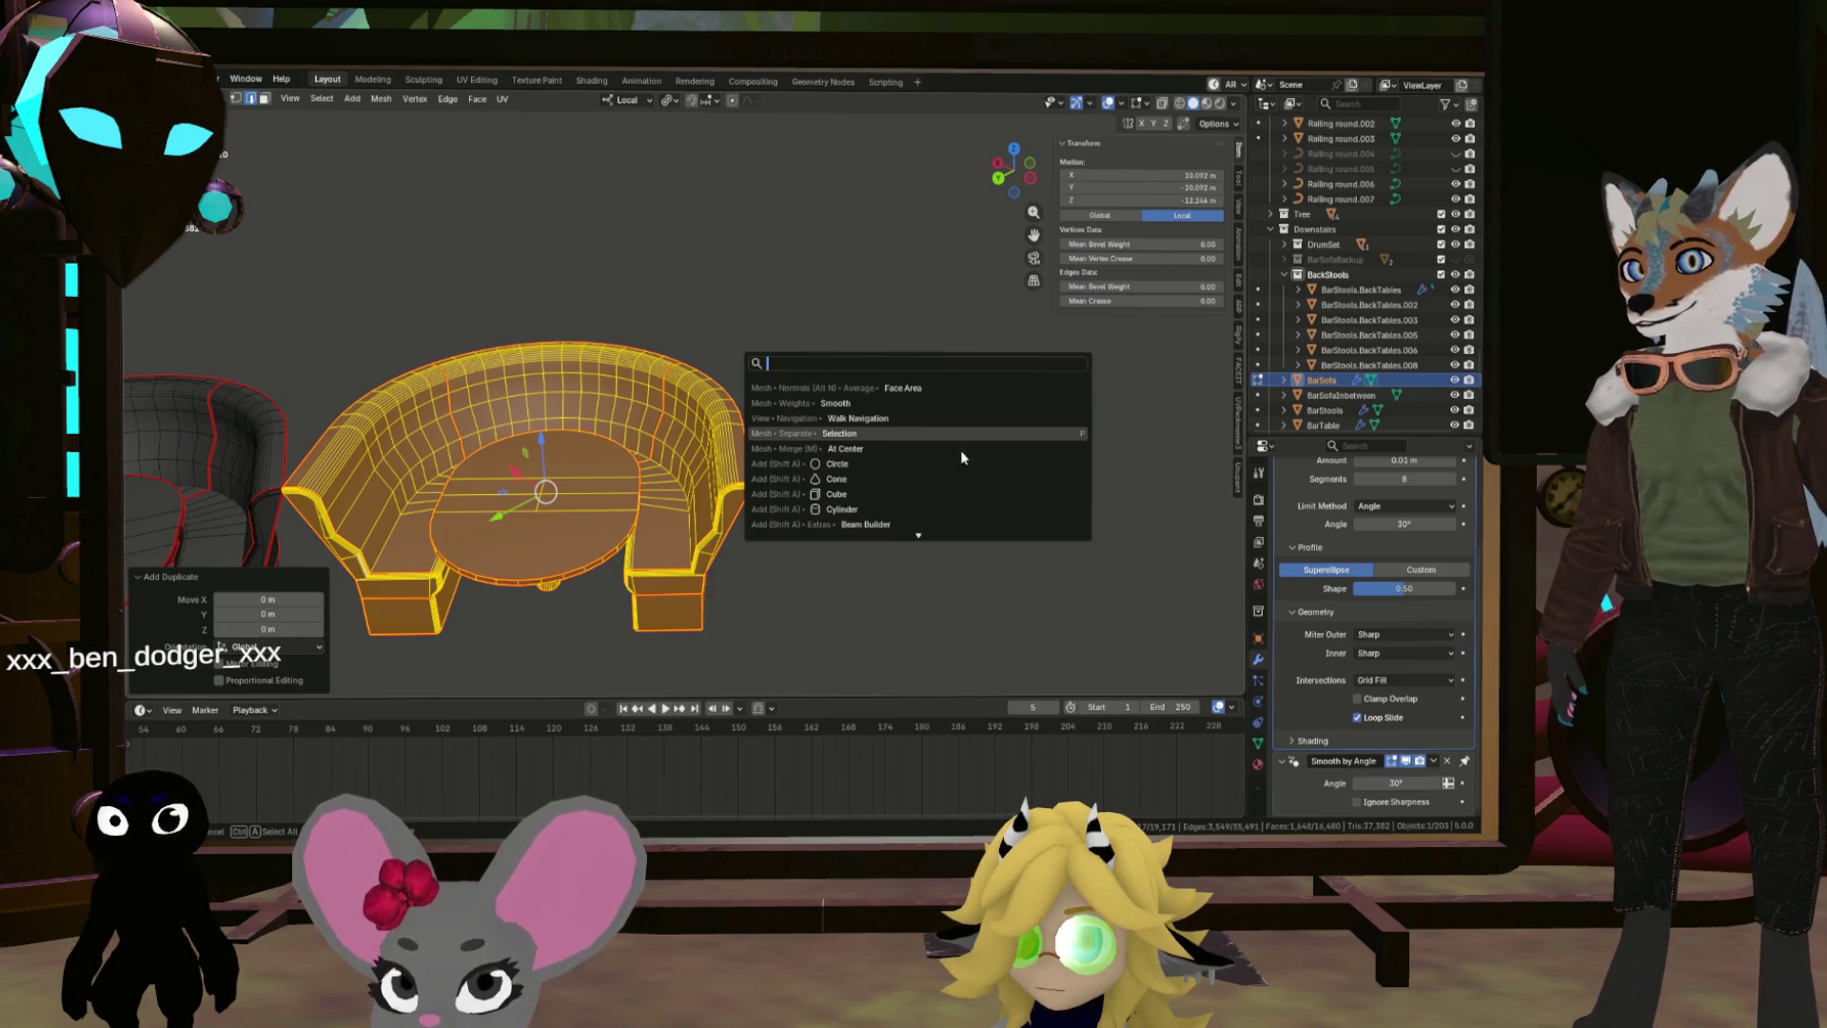
key(Return)
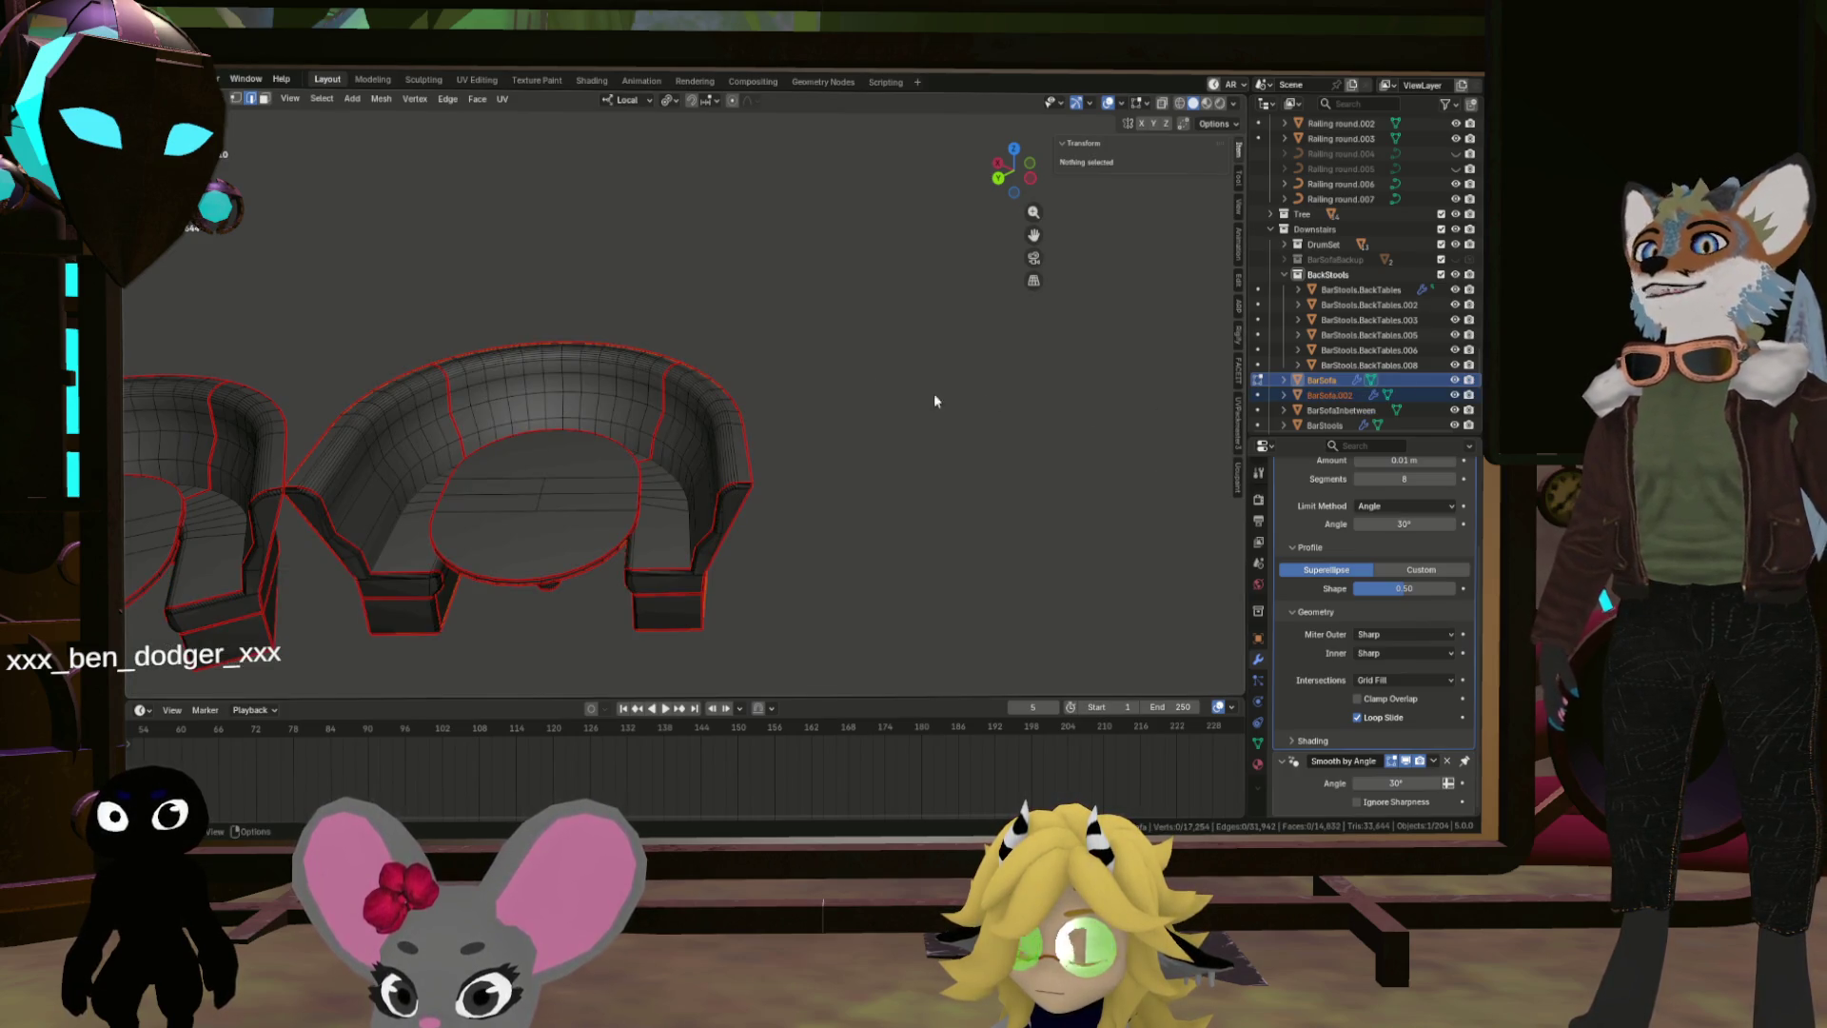
key(Tab)
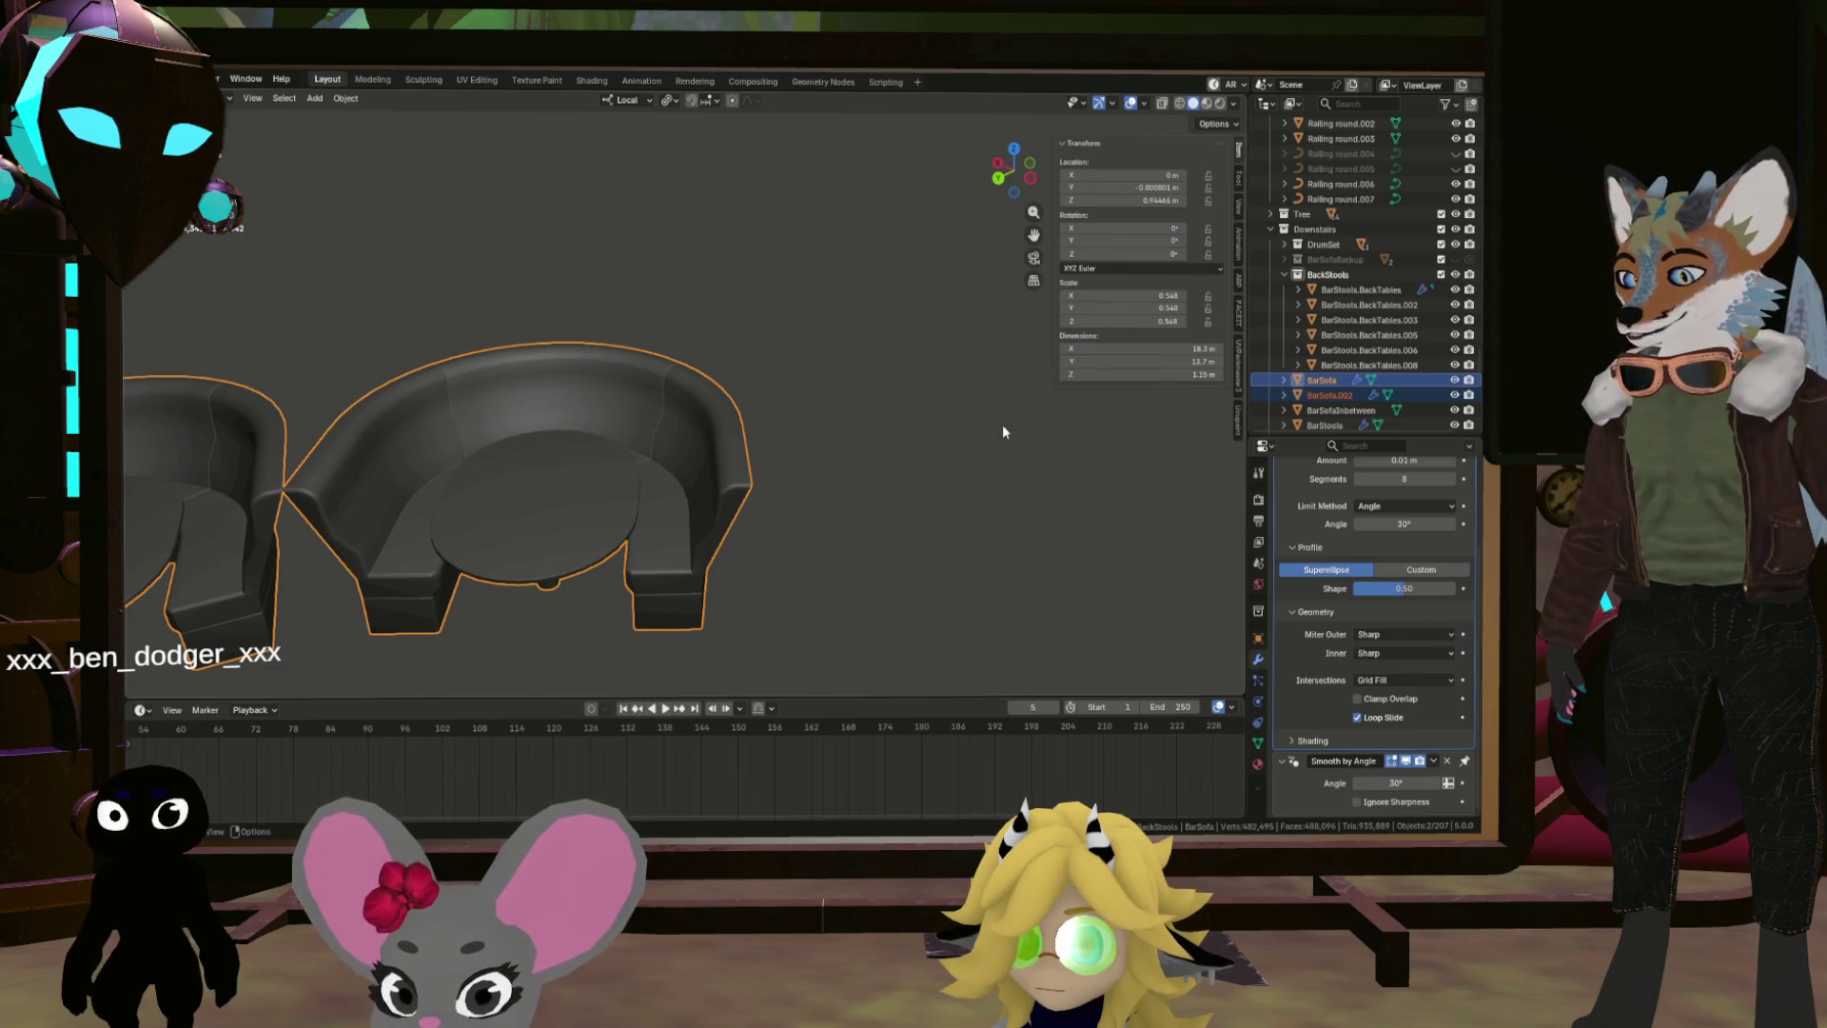
Step: Frame and isolate BarSofa.002 in local view, then move to the UV Editing workspace
key(KP_Decimal)
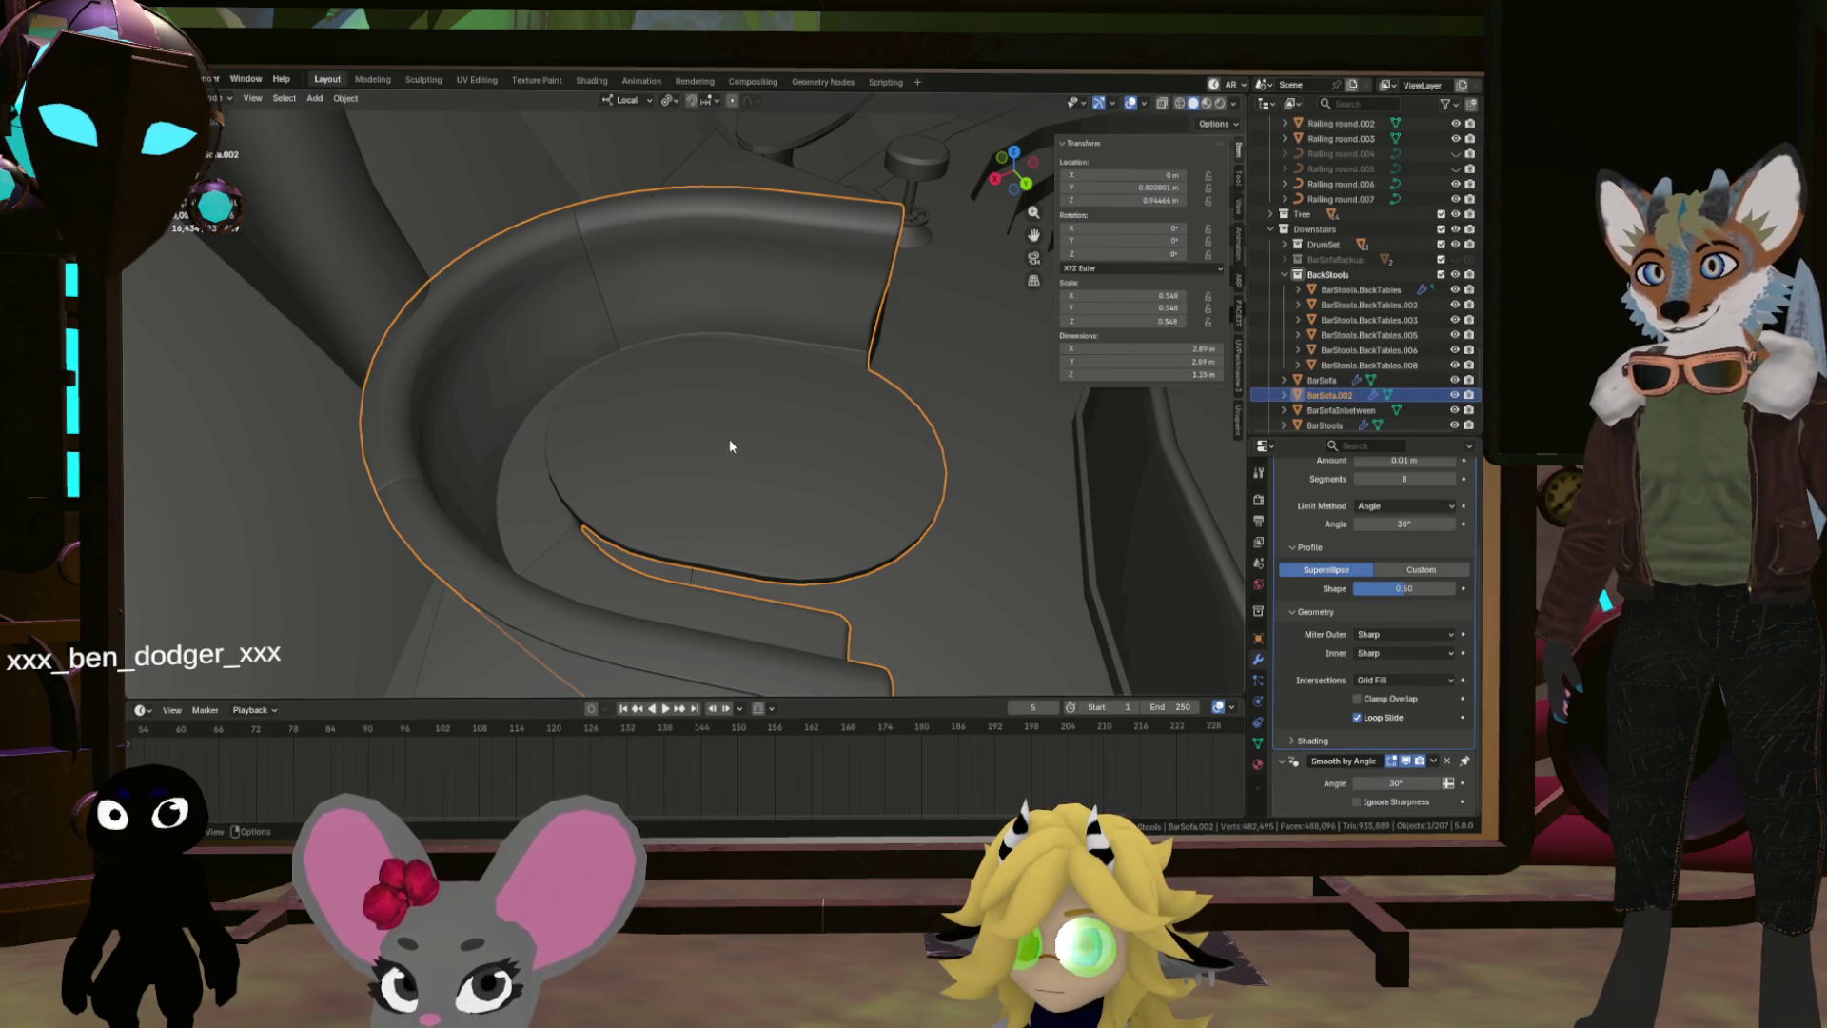
key(KP_Divide)
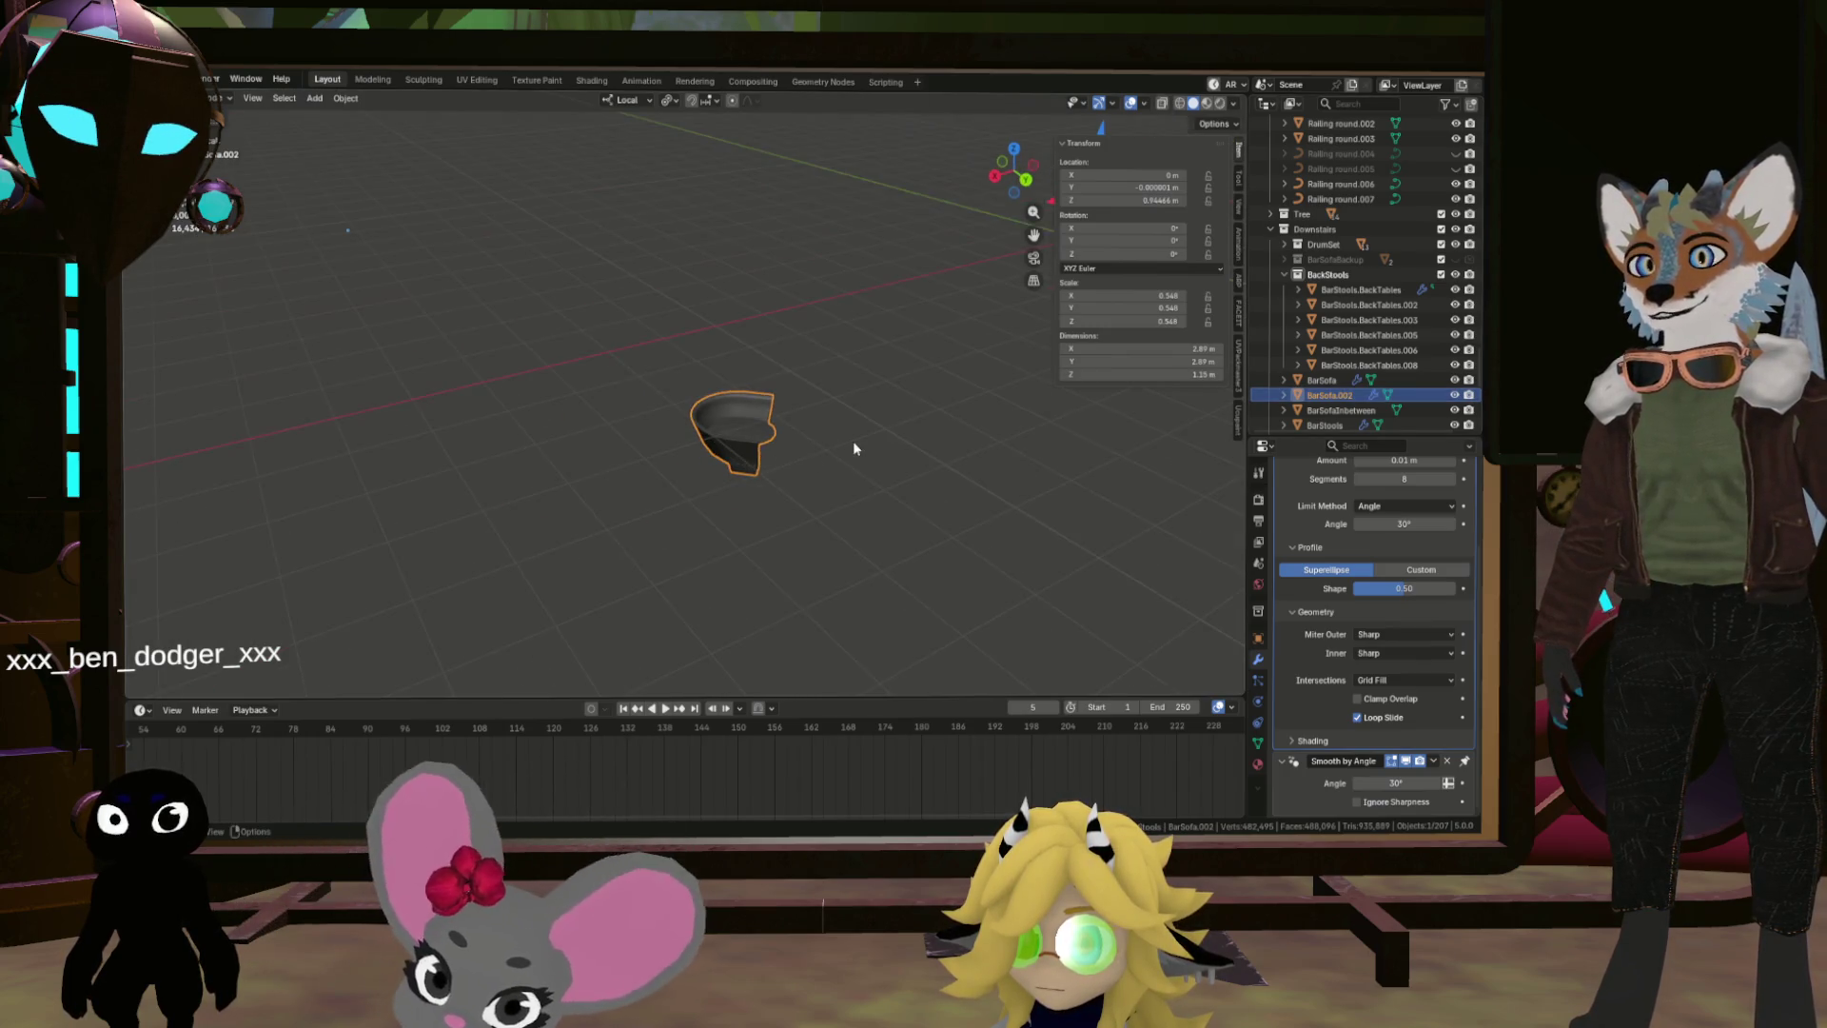
scroll(756, 450, up, 2)
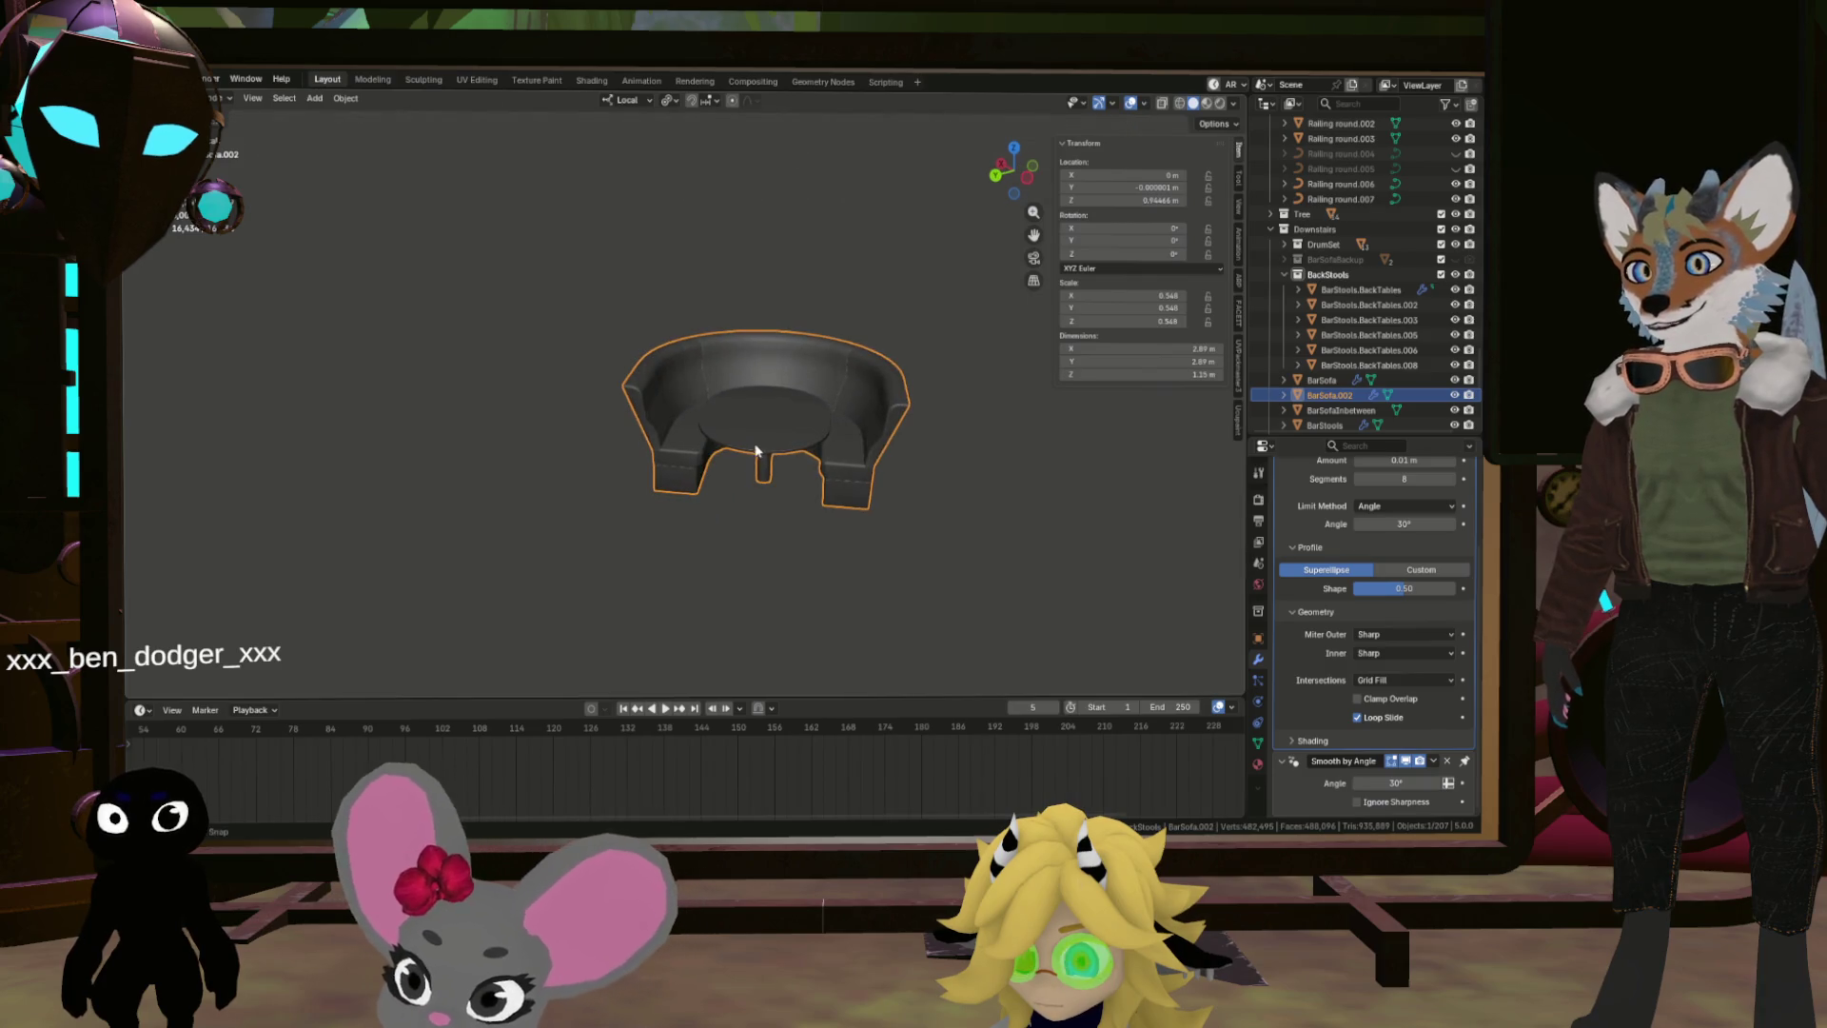
click(477, 80)
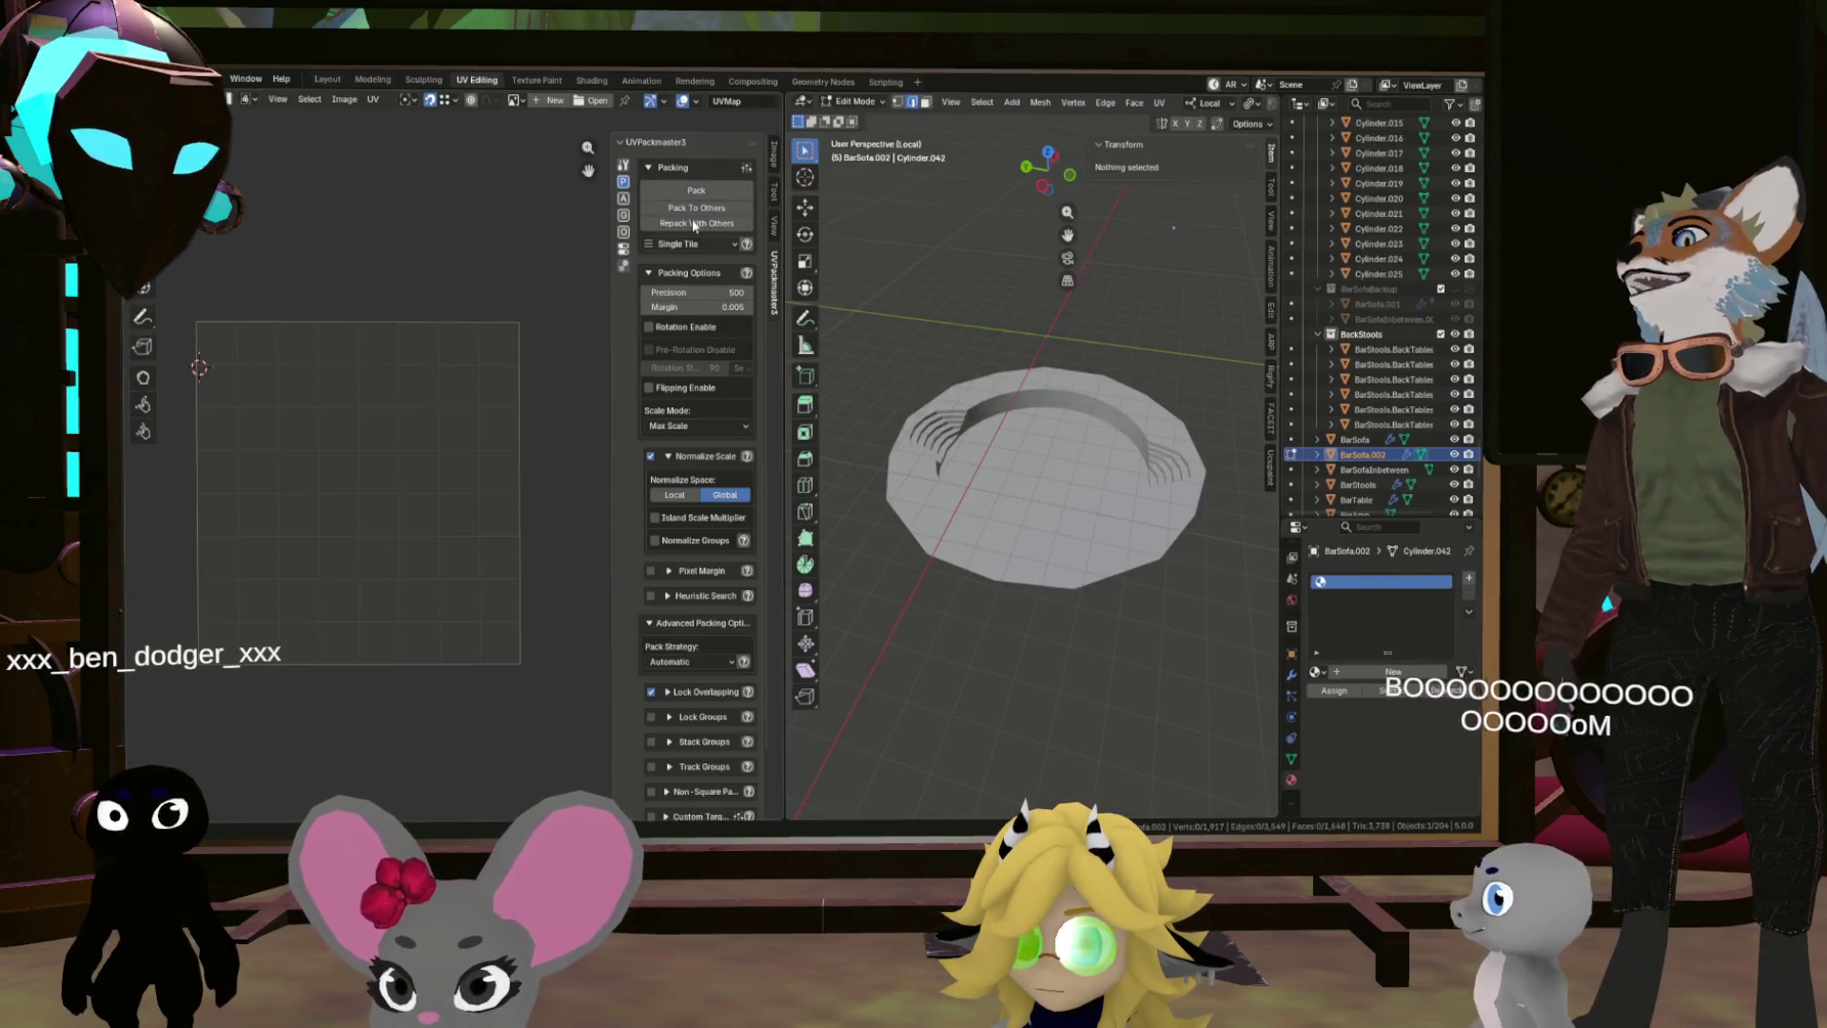
Step: Toggle Local View to recheck the isolated BarSofa.002 and its packed UVs, then return to Object Mode
key(KP_Divide)
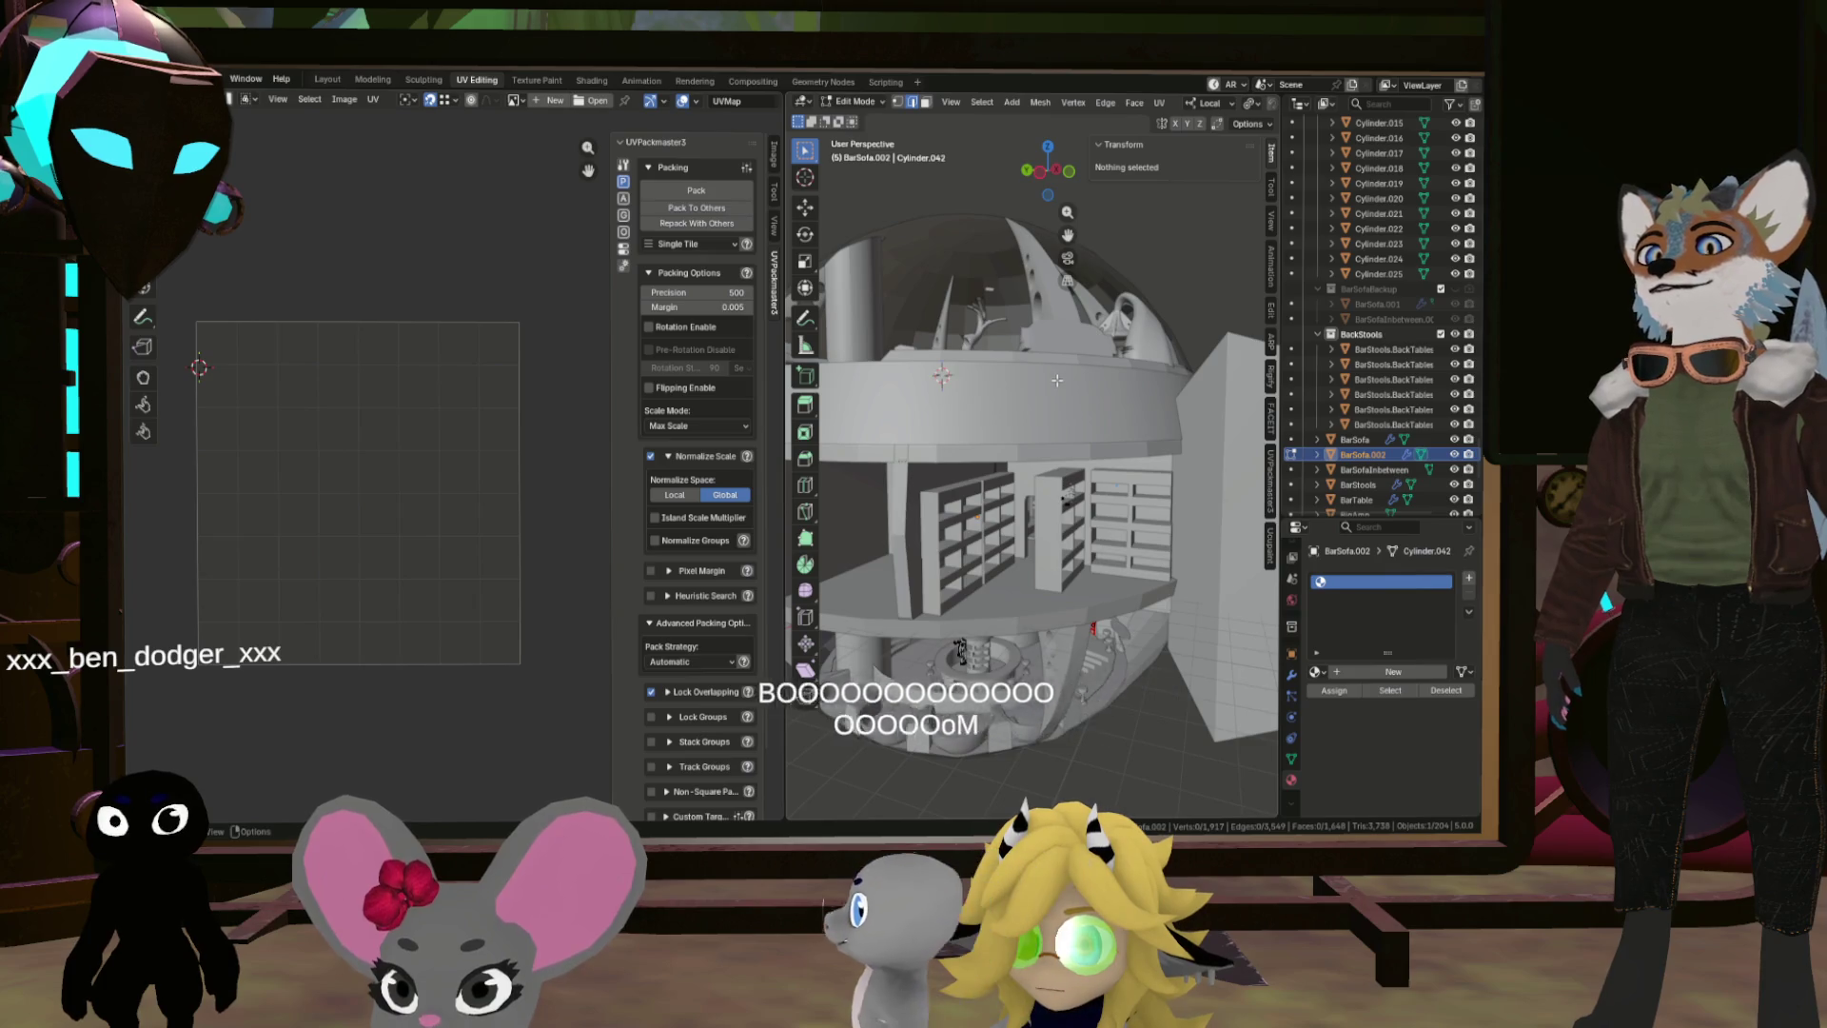
key(KP_Divide)
drag(1063, 406, 1067, 420)
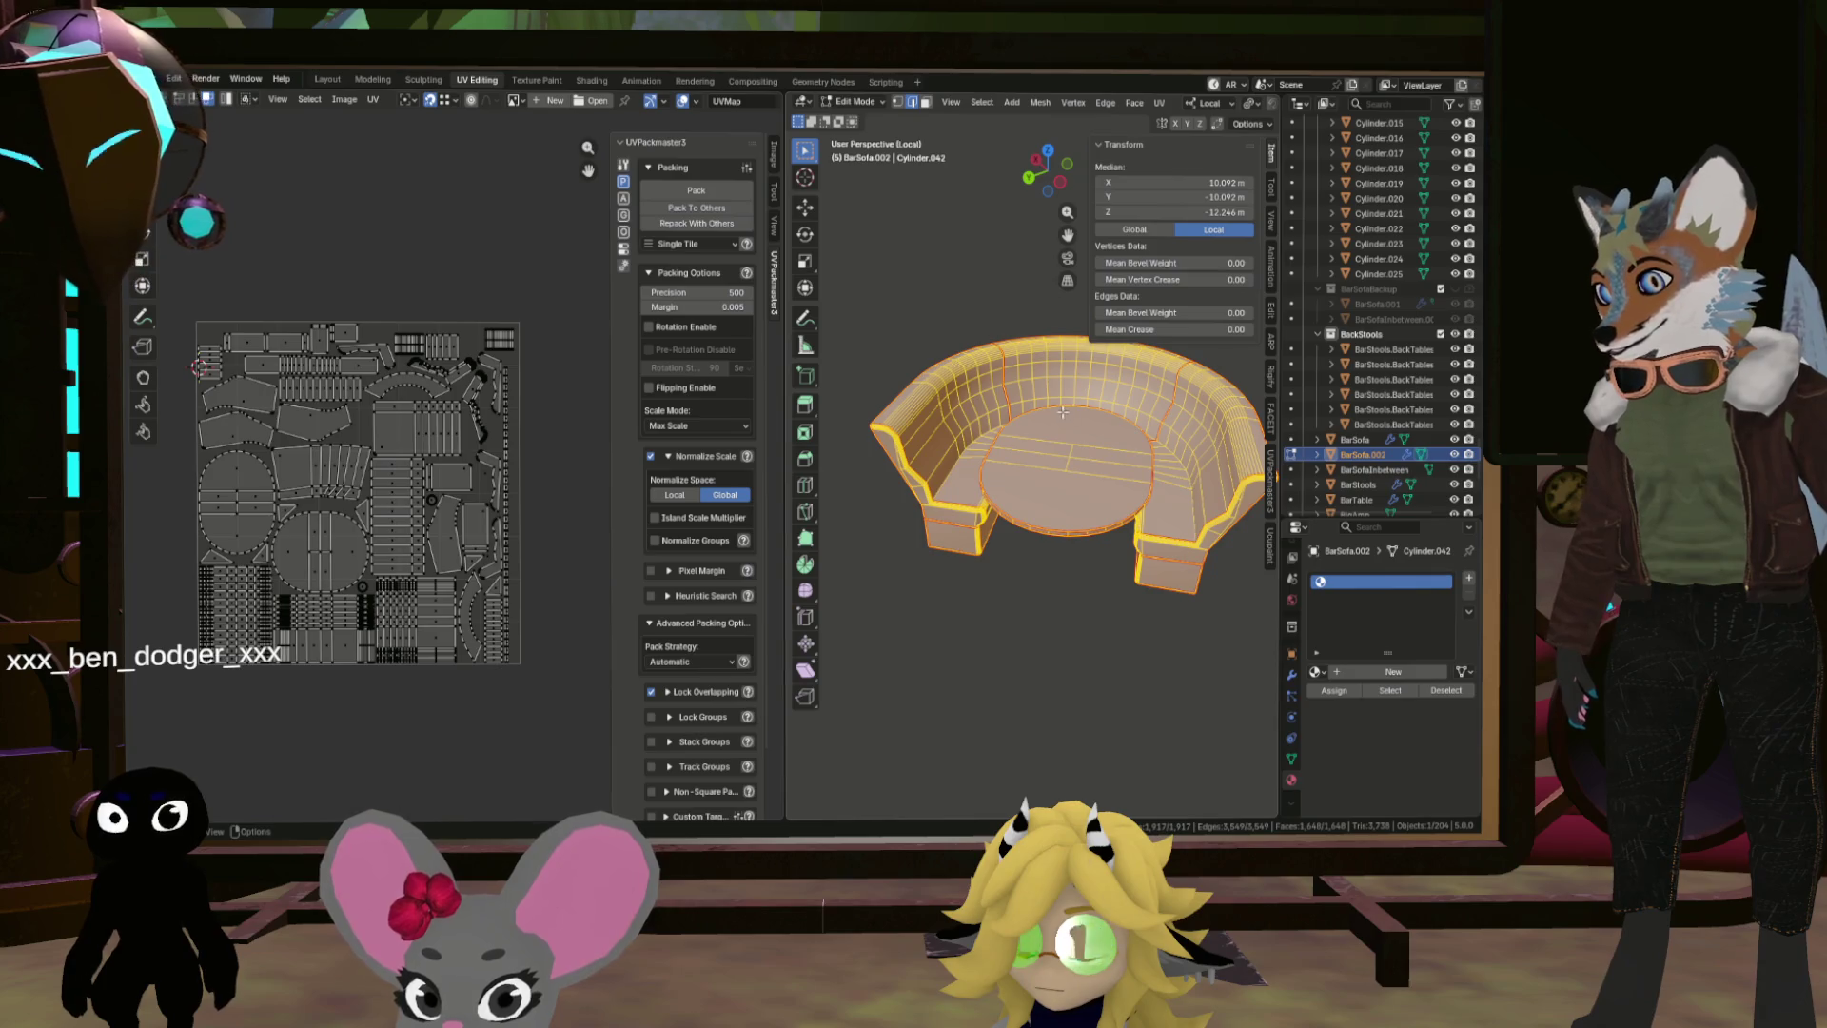
scroll(1052, 409, up, 2)
scroll(426, 449, up, 3)
scroll(426, 449, down, 6)
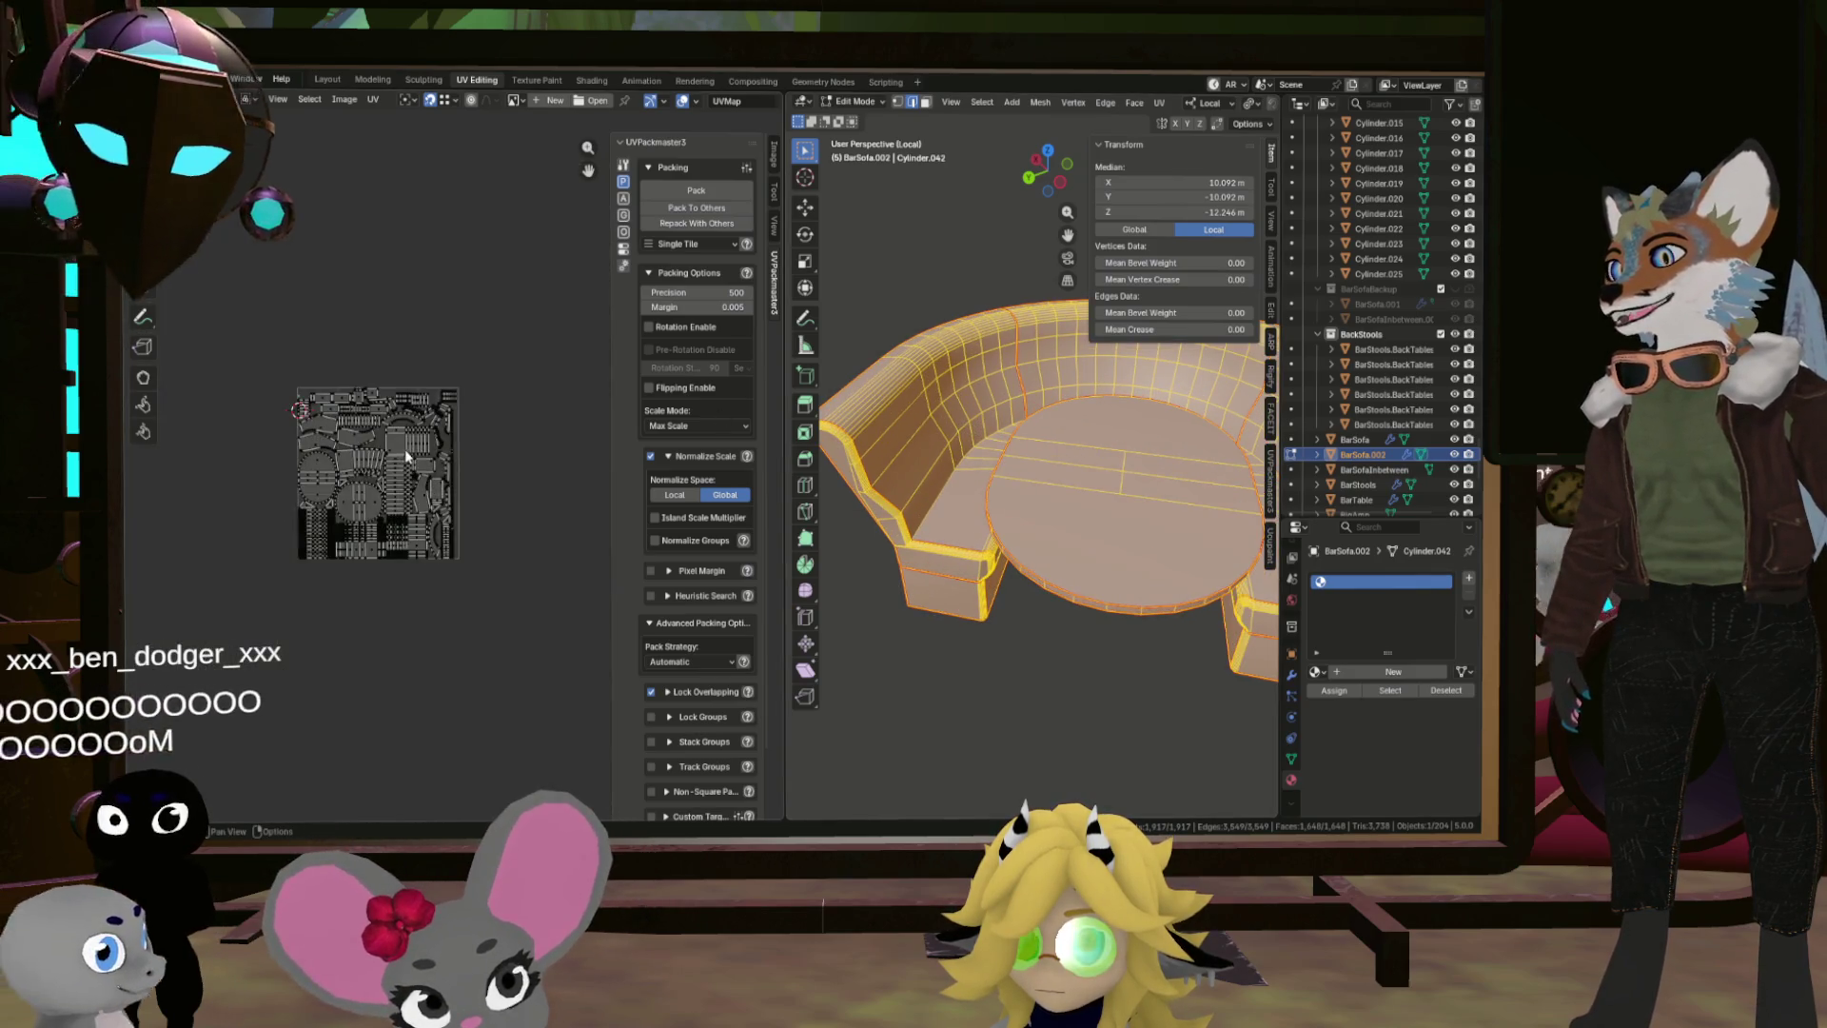
scroll(426, 449, up, 4)
drag(1171, 467, 1201, 485)
scroll(1141, 457, down, 2)
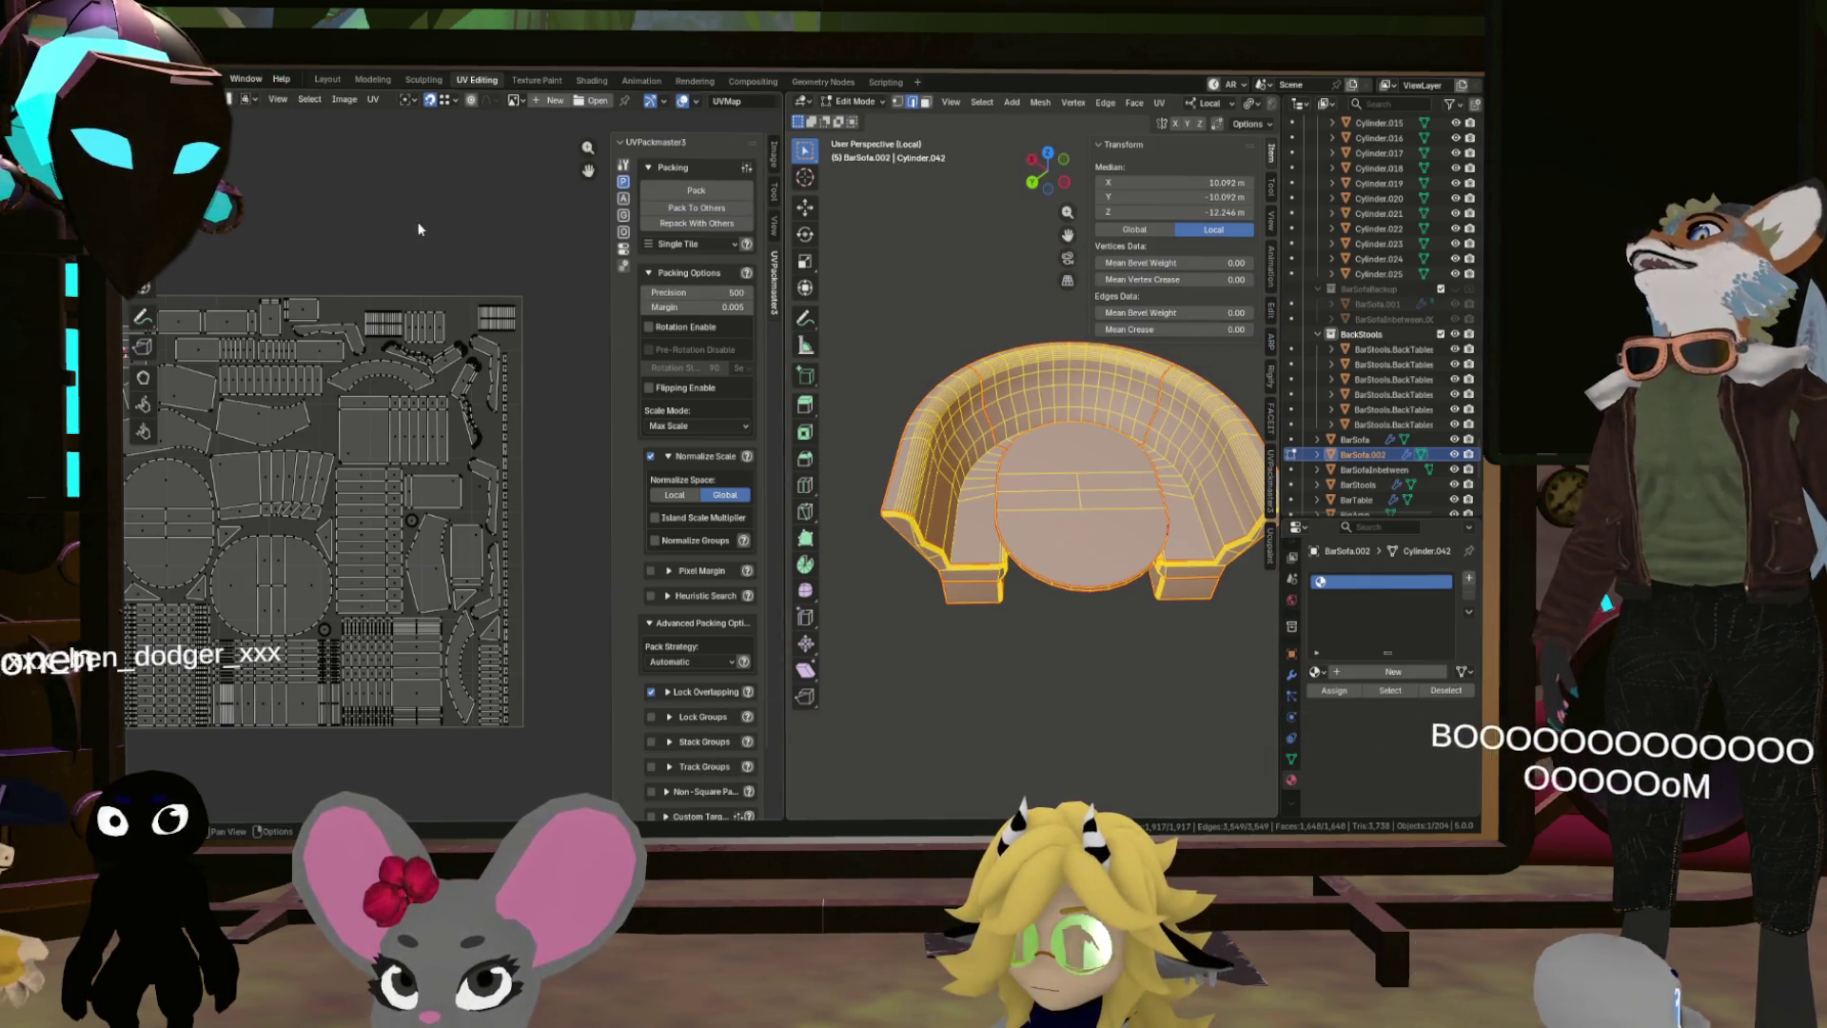
key(Tab)
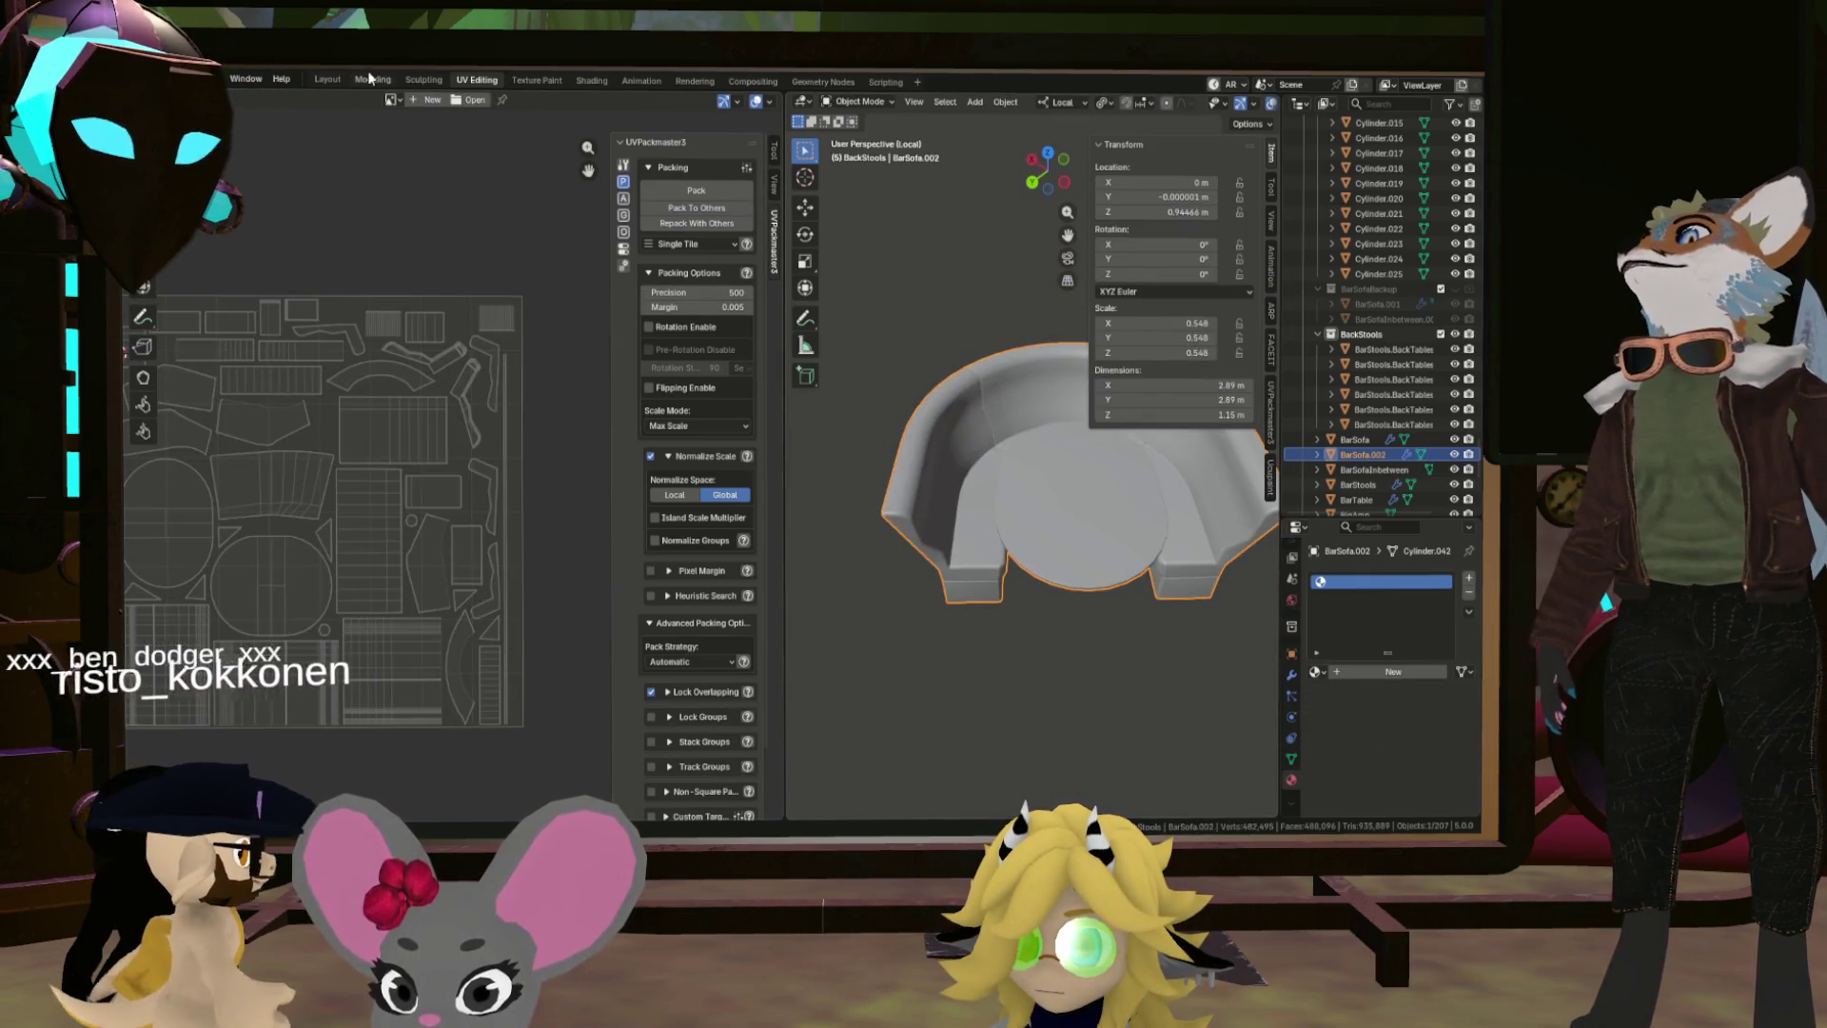
Step: Back in the Layout workspace, export the selected BarSofa.002 as an FBX file
click(327, 79)
drag(798, 465, 488, 247)
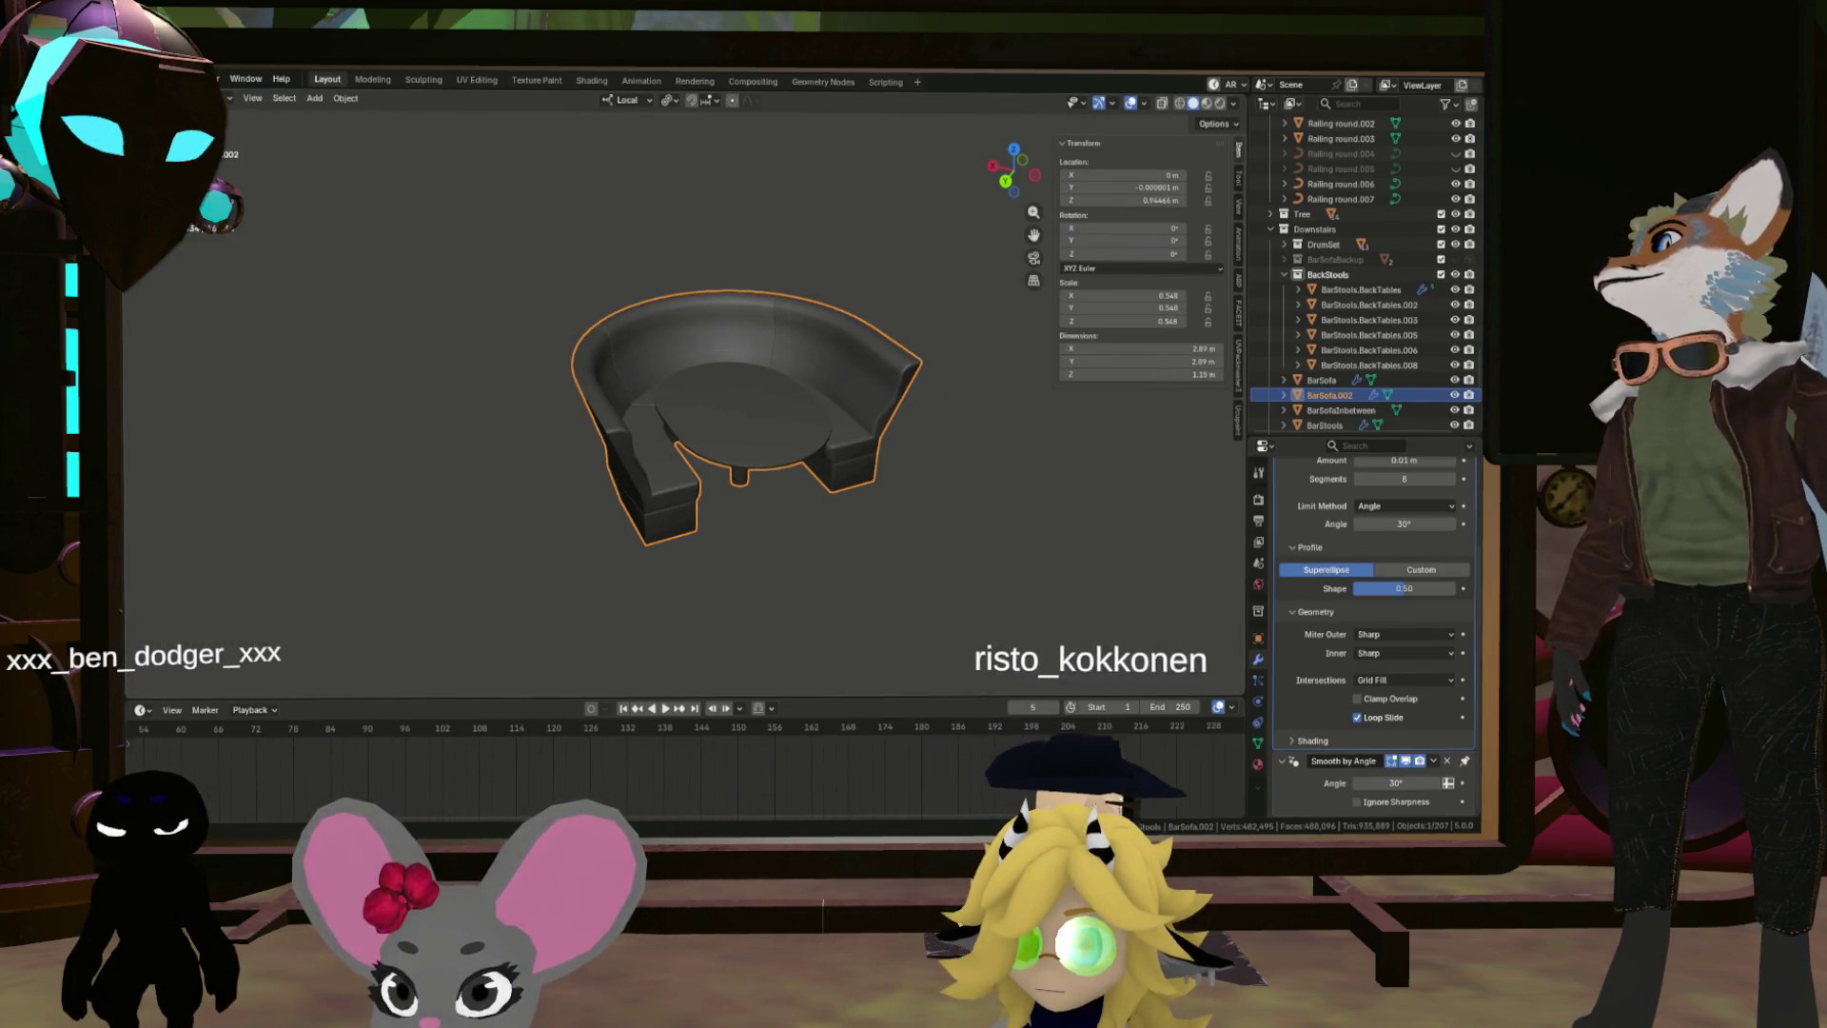
click(195, 79)
mouse_move(219, 311)
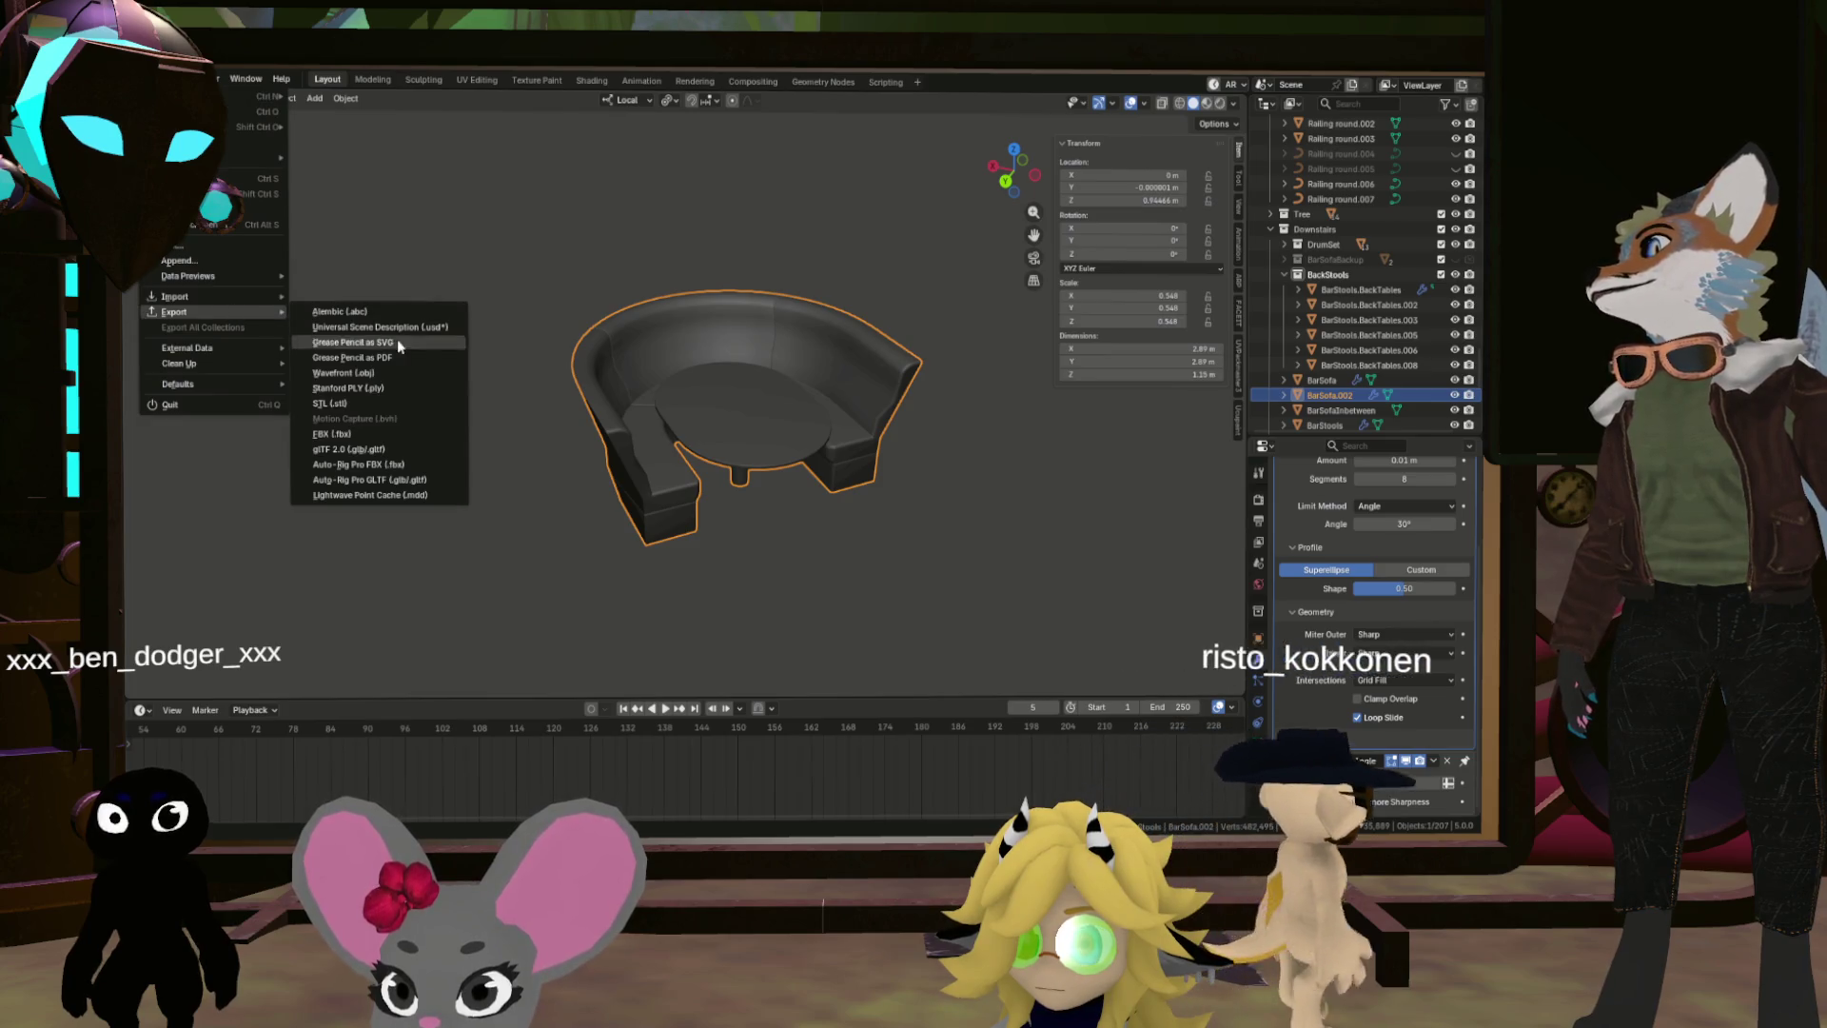
click(380, 436)
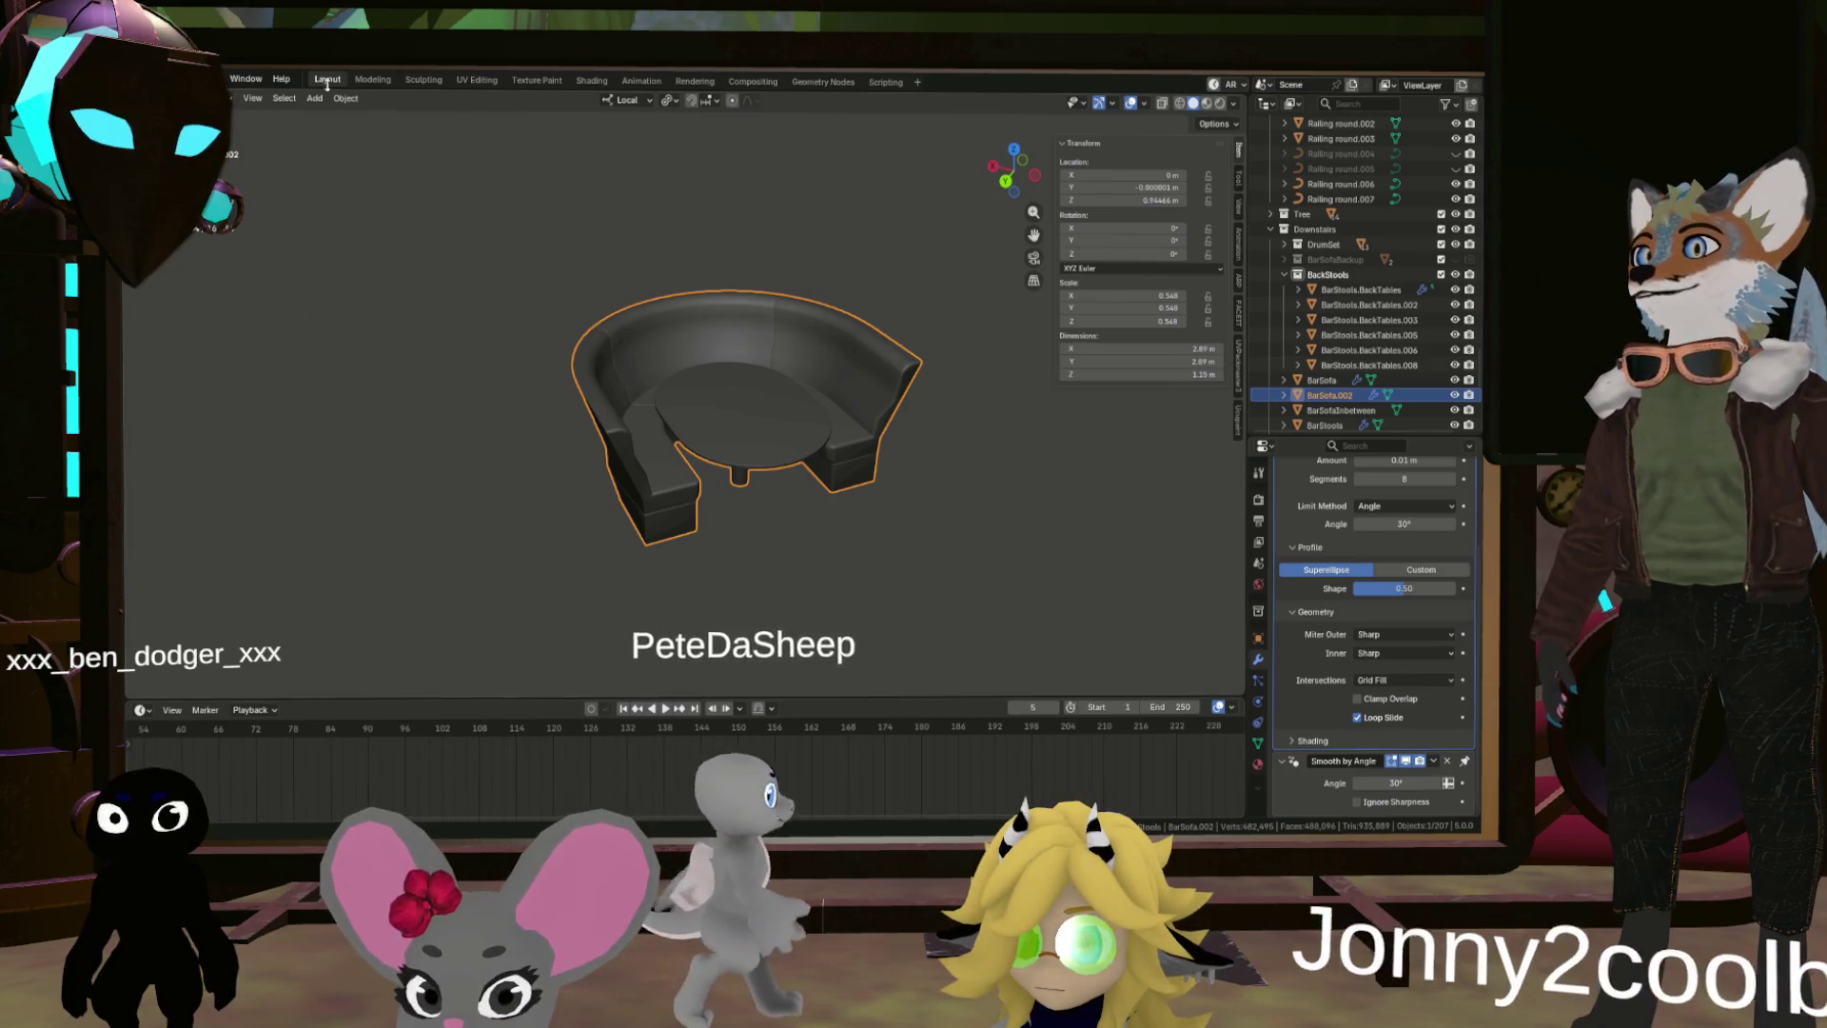
click(157, 79)
mouse_move(201, 306)
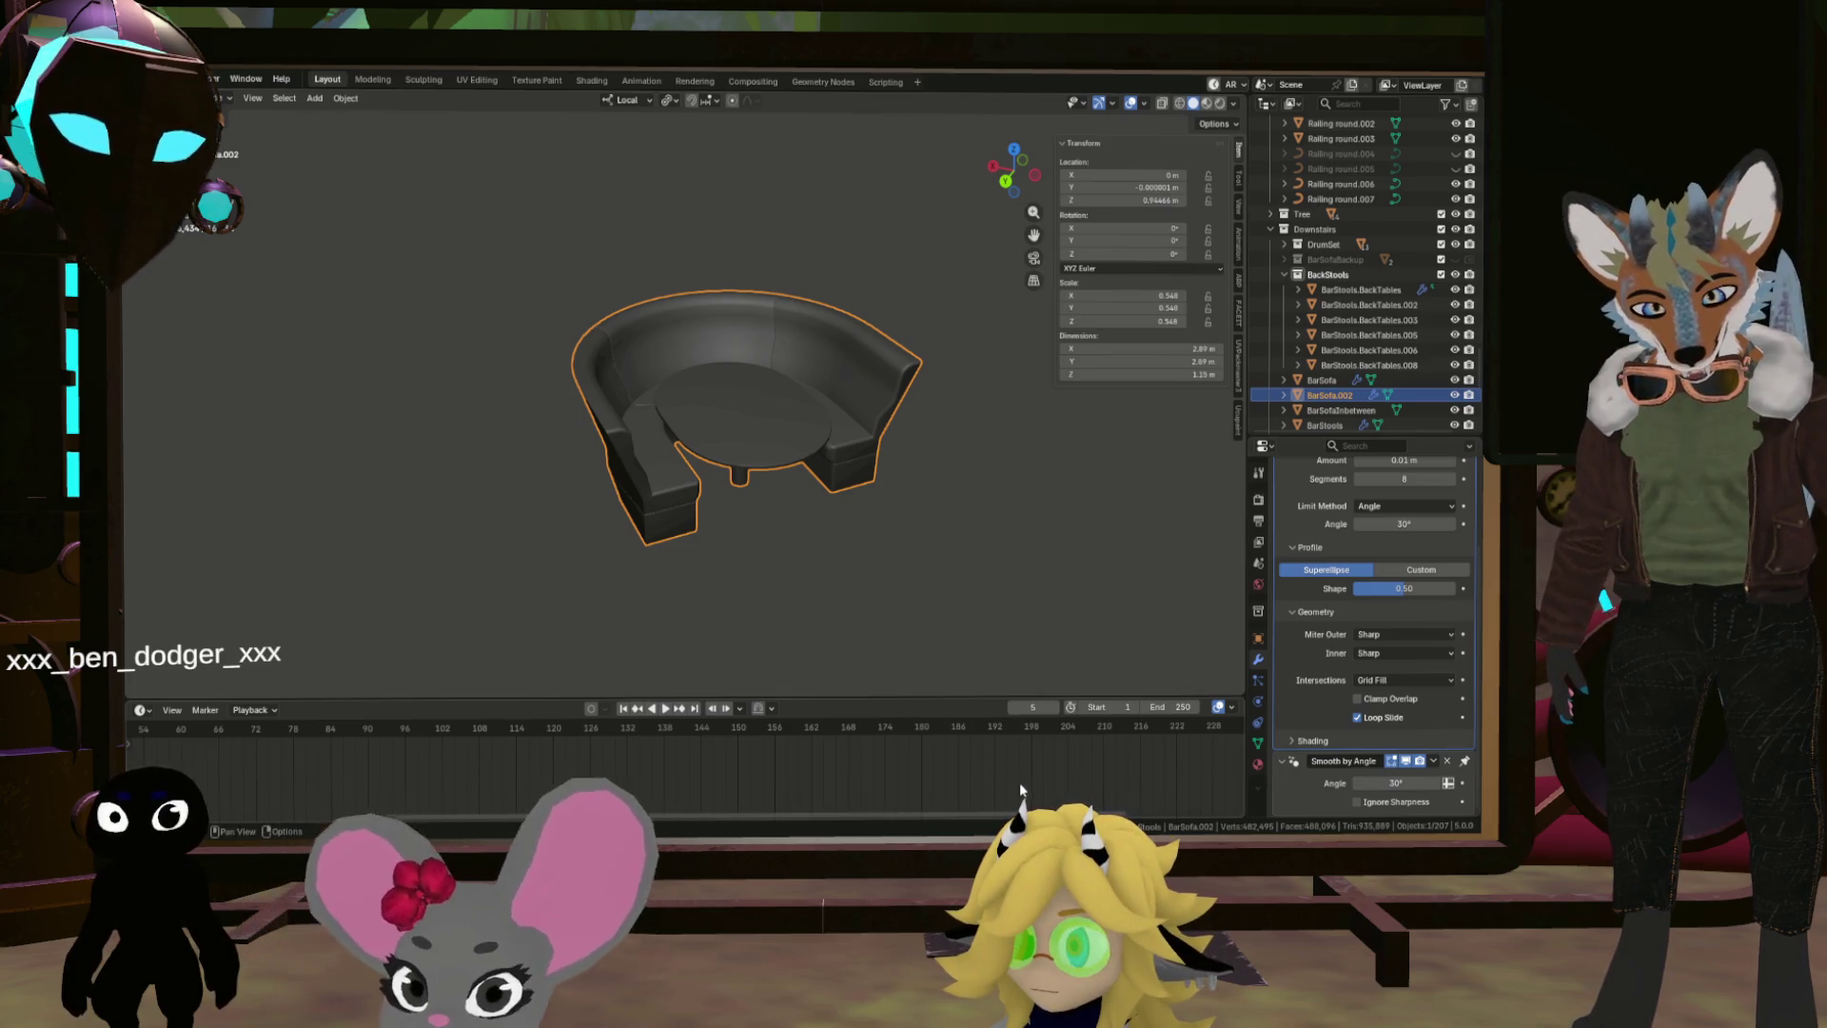
Step: Hide BarSofa.002 and BarSofa from the viewport using their outliner eye icons
drag(866, 486, 889, 550)
scroll(891, 556, down, 3)
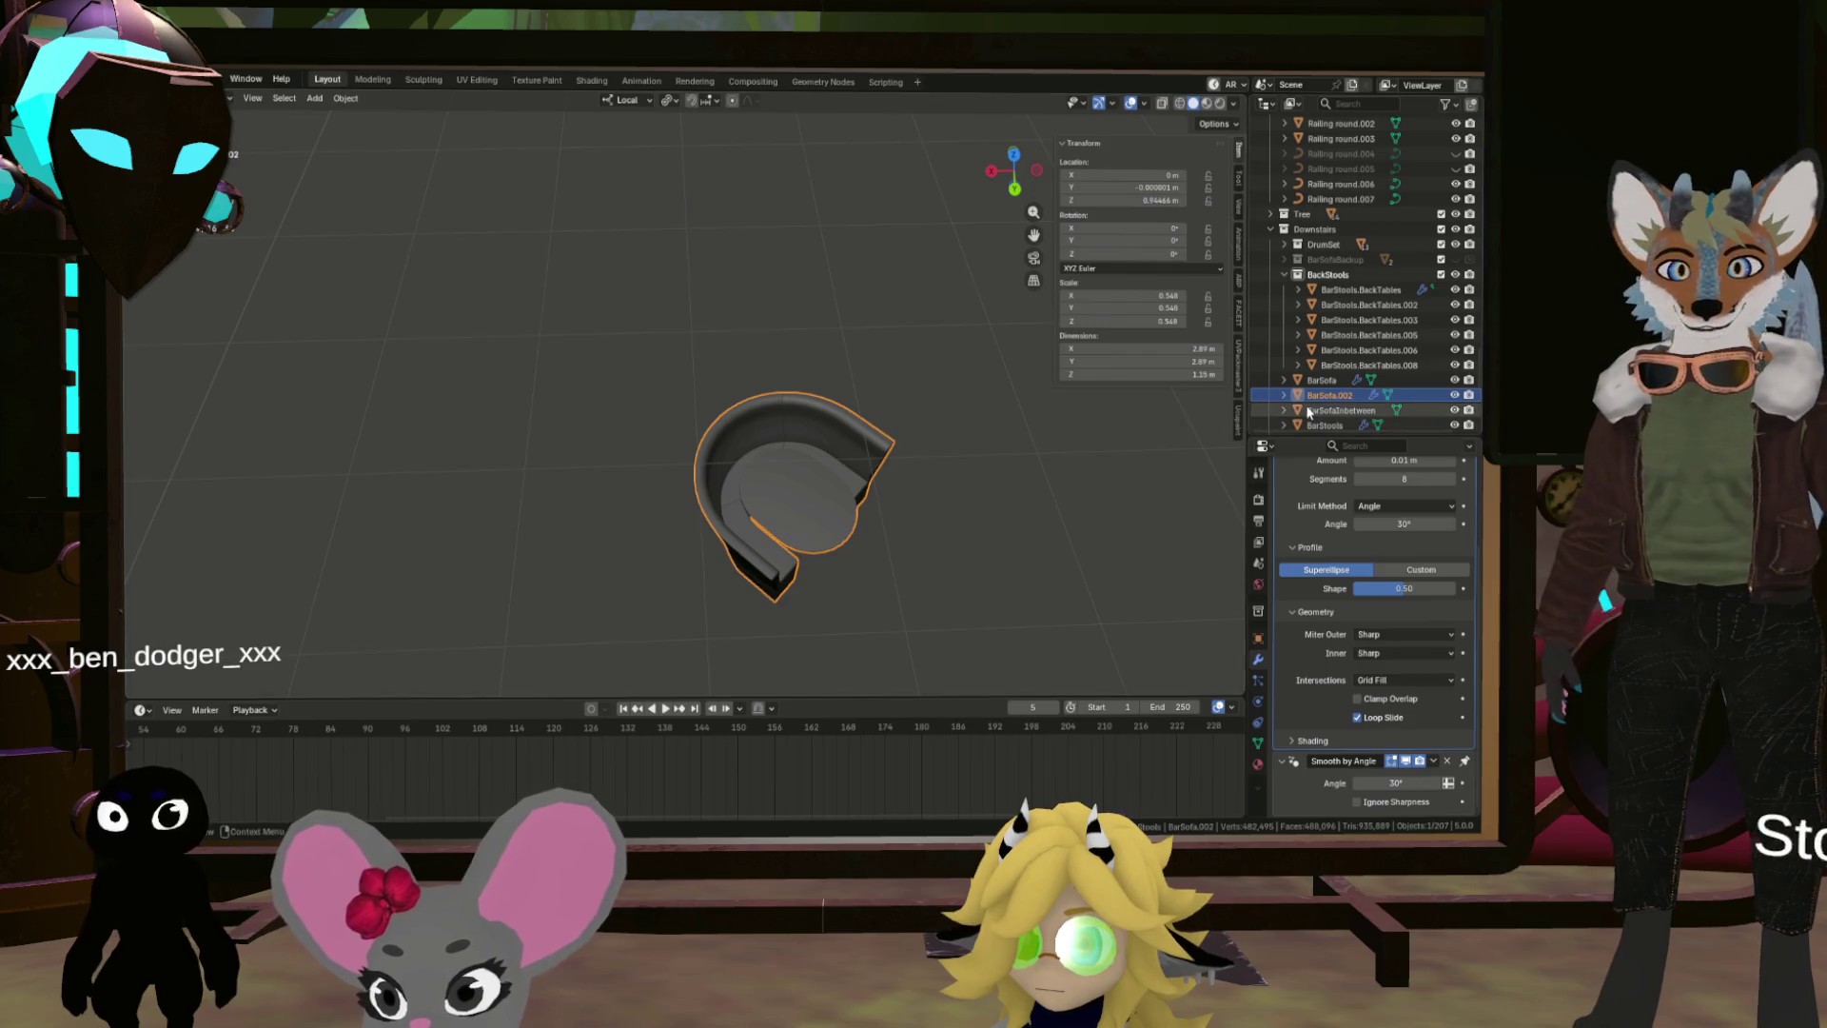
click(1454, 395)
click(1453, 380)
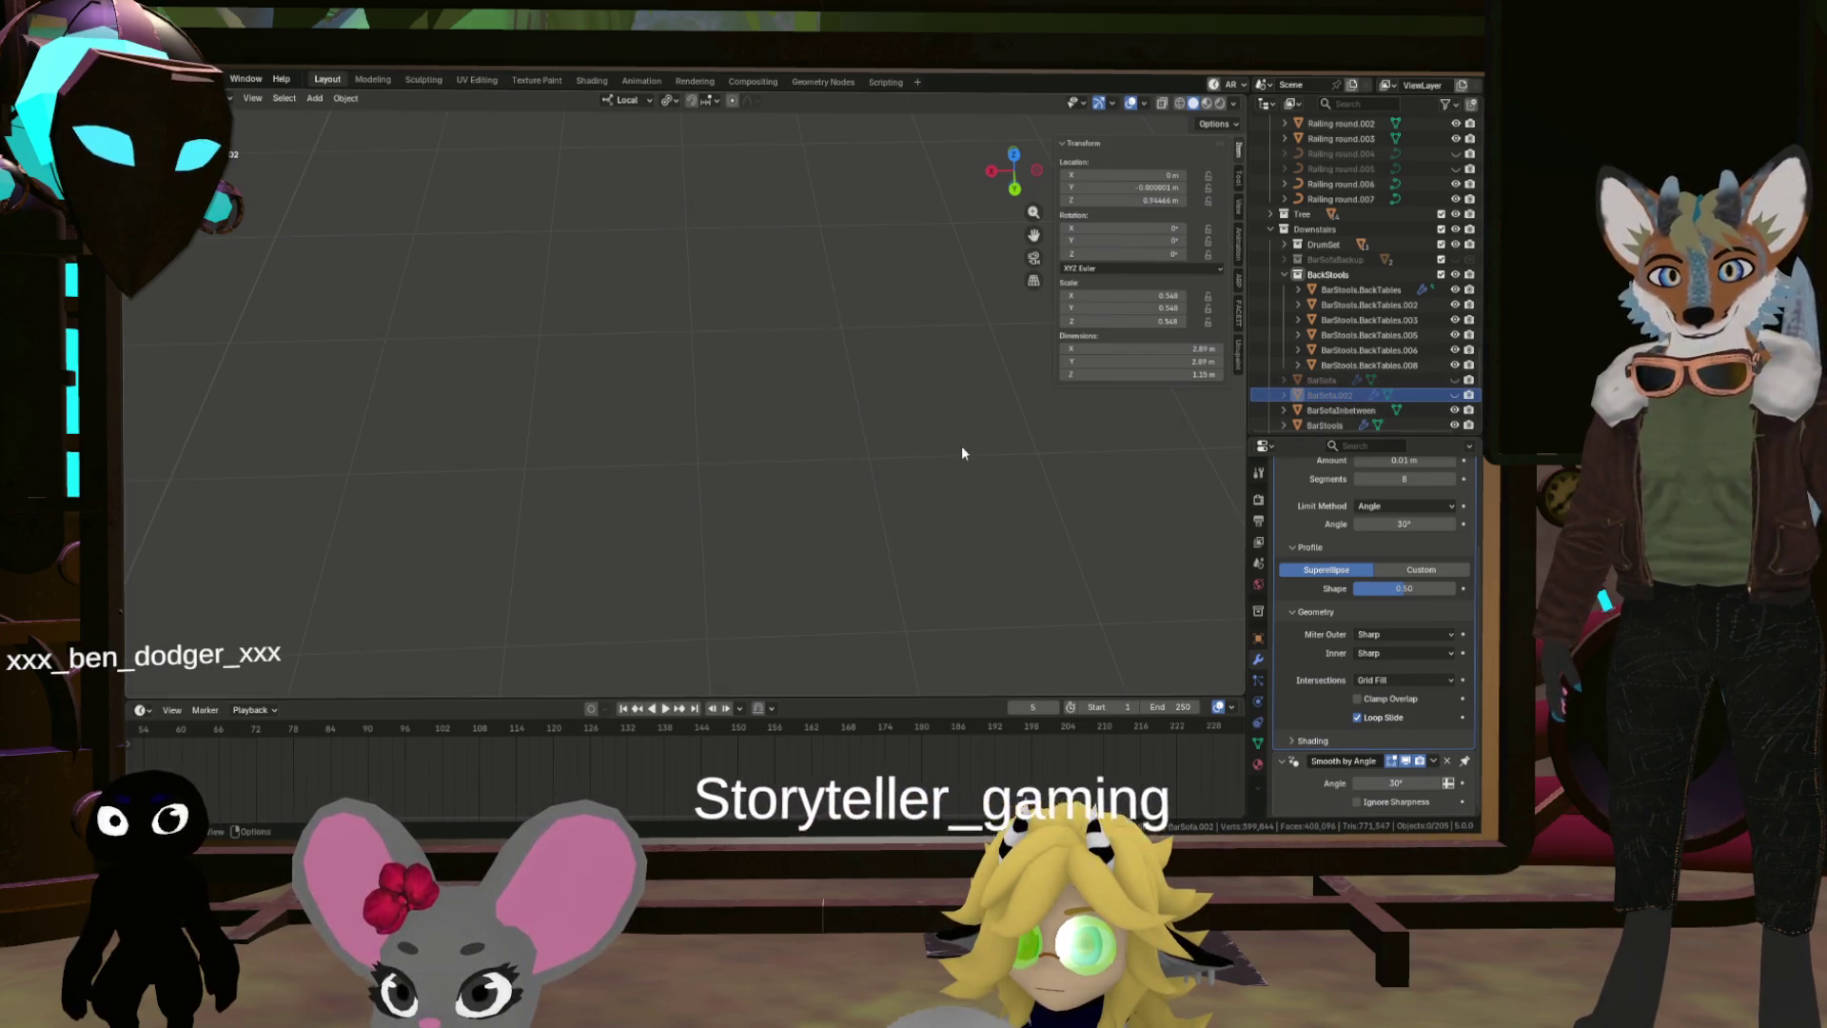
key(ctrl+z)
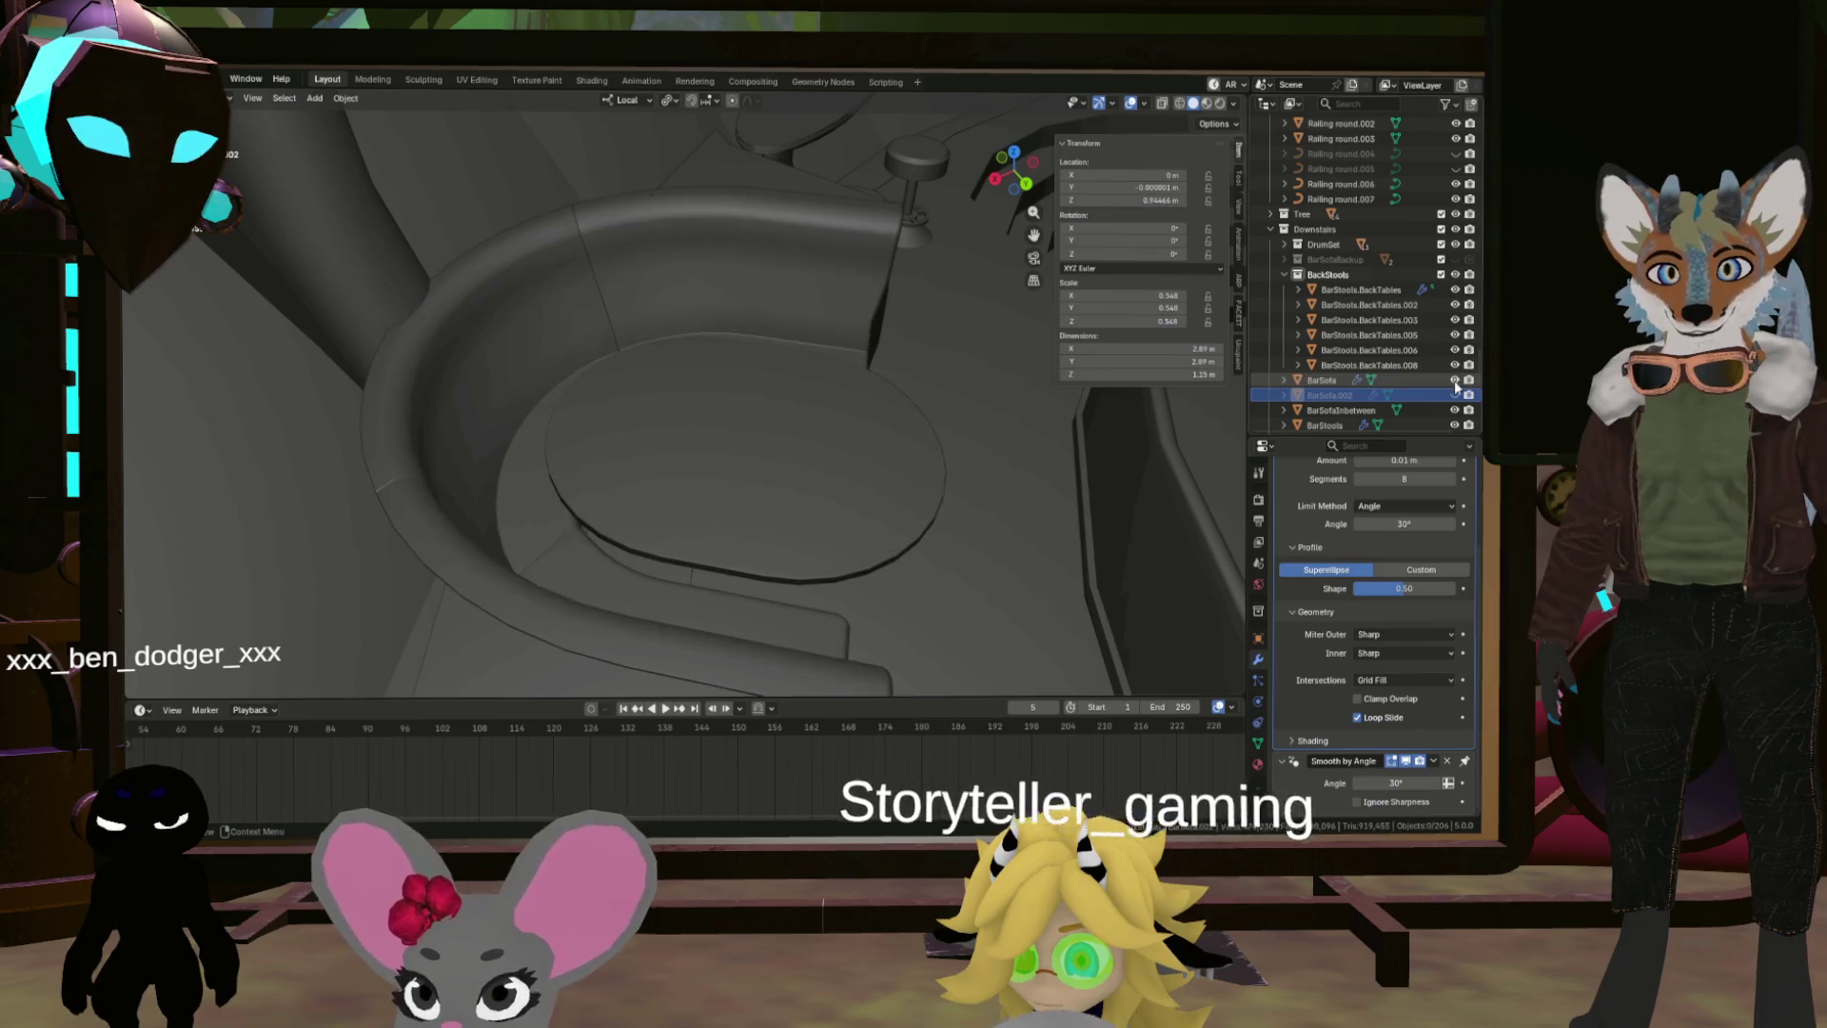
click(1453, 380)
Step: Select the BarSofaInbetween seat pieces and orbit around them to inspect
click(757, 575)
scroll(922, 565, up, 2)
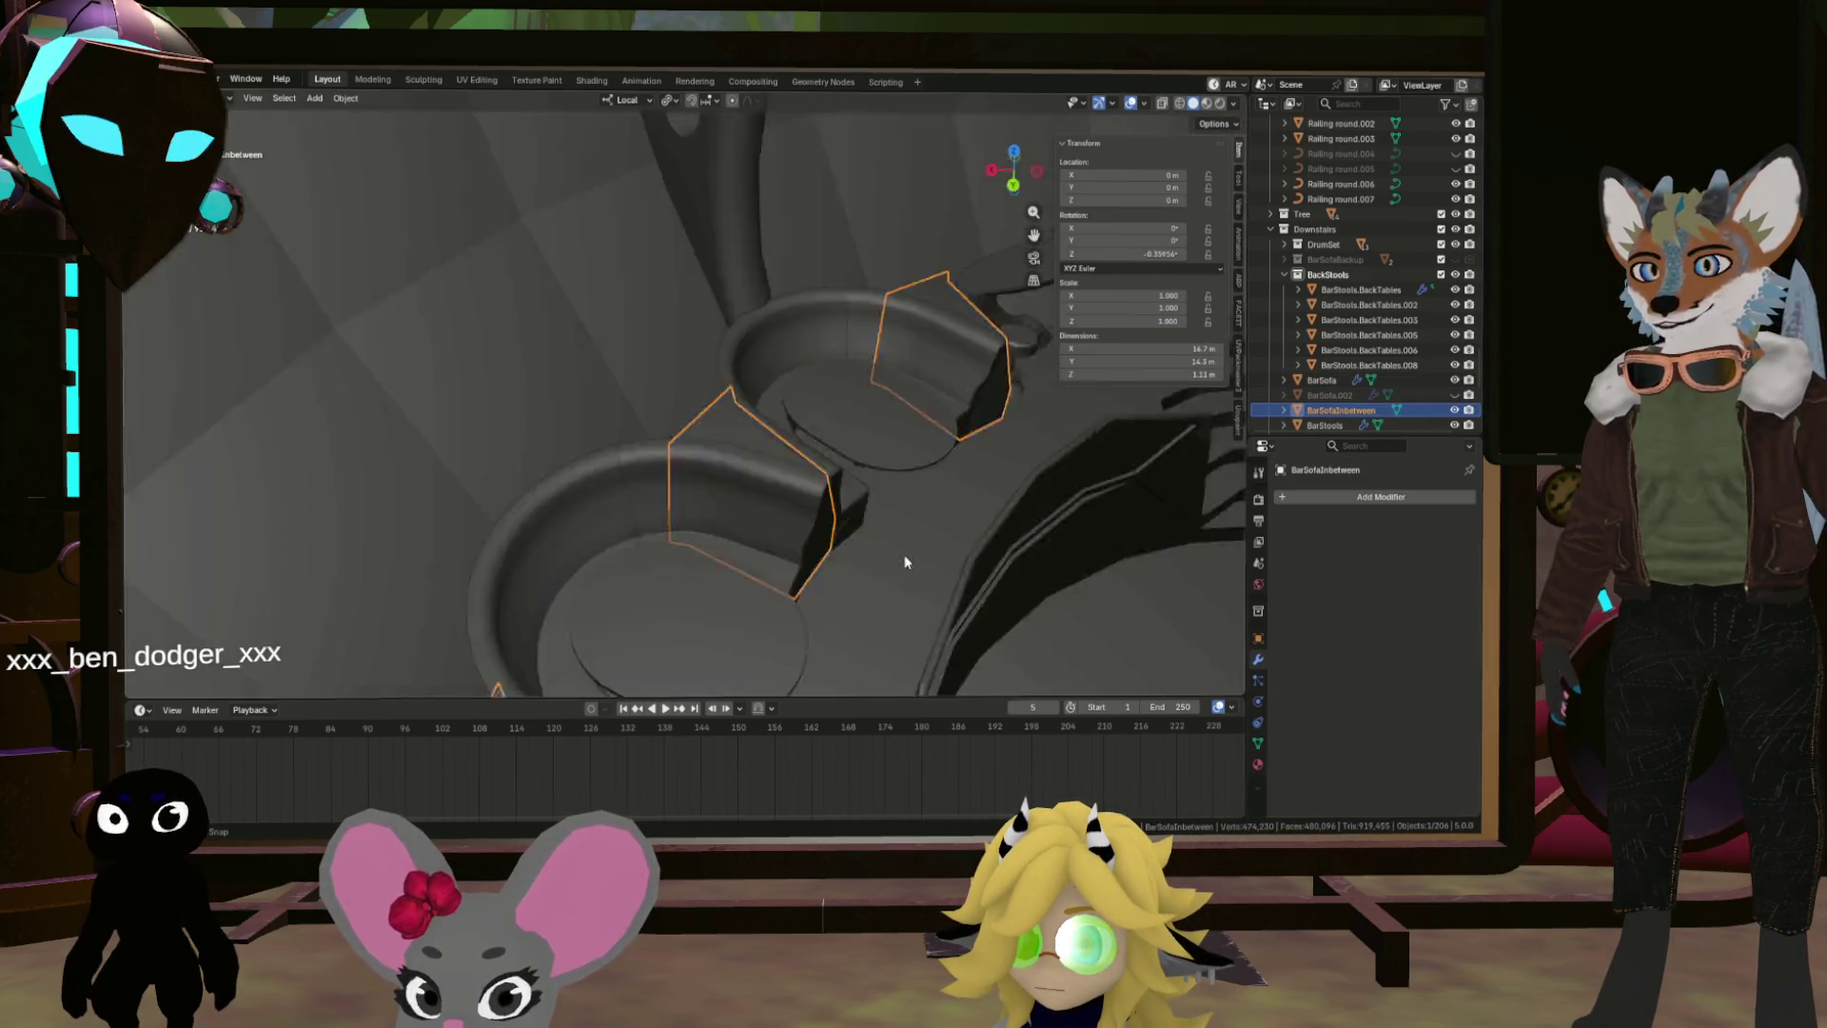
scroll(923, 565, down, 3)
scroll(928, 551, up, 3)
mouse_move(923, 470)
mouse_down()
mouse_move(872, 516)
mouse_move(837, 461)
mouse_move(849, 365)
mouse_move(673, 374)
mouse_move(612, 316)
mouse_move(881, 518)
mouse_move(744, 461)
mouse_move(692, 461)
mouse_move(693, 438)
mouse_move(751, 455)
mouse_up()
mouse_move(969, 546)
mouse_down()
mouse_move(1024, 533)
mouse_move(788, 283)
mouse_up()
mouse_move(604, 270)
mouse_down()
mouse_move(664, 274)
mouse_move(710, 314)
mouse_move(898, 320)
mouse_move(857, 305)
mouse_move(814, 333)
mouse_move(742, 333)
mouse_move(718, 359)
mouse_up()
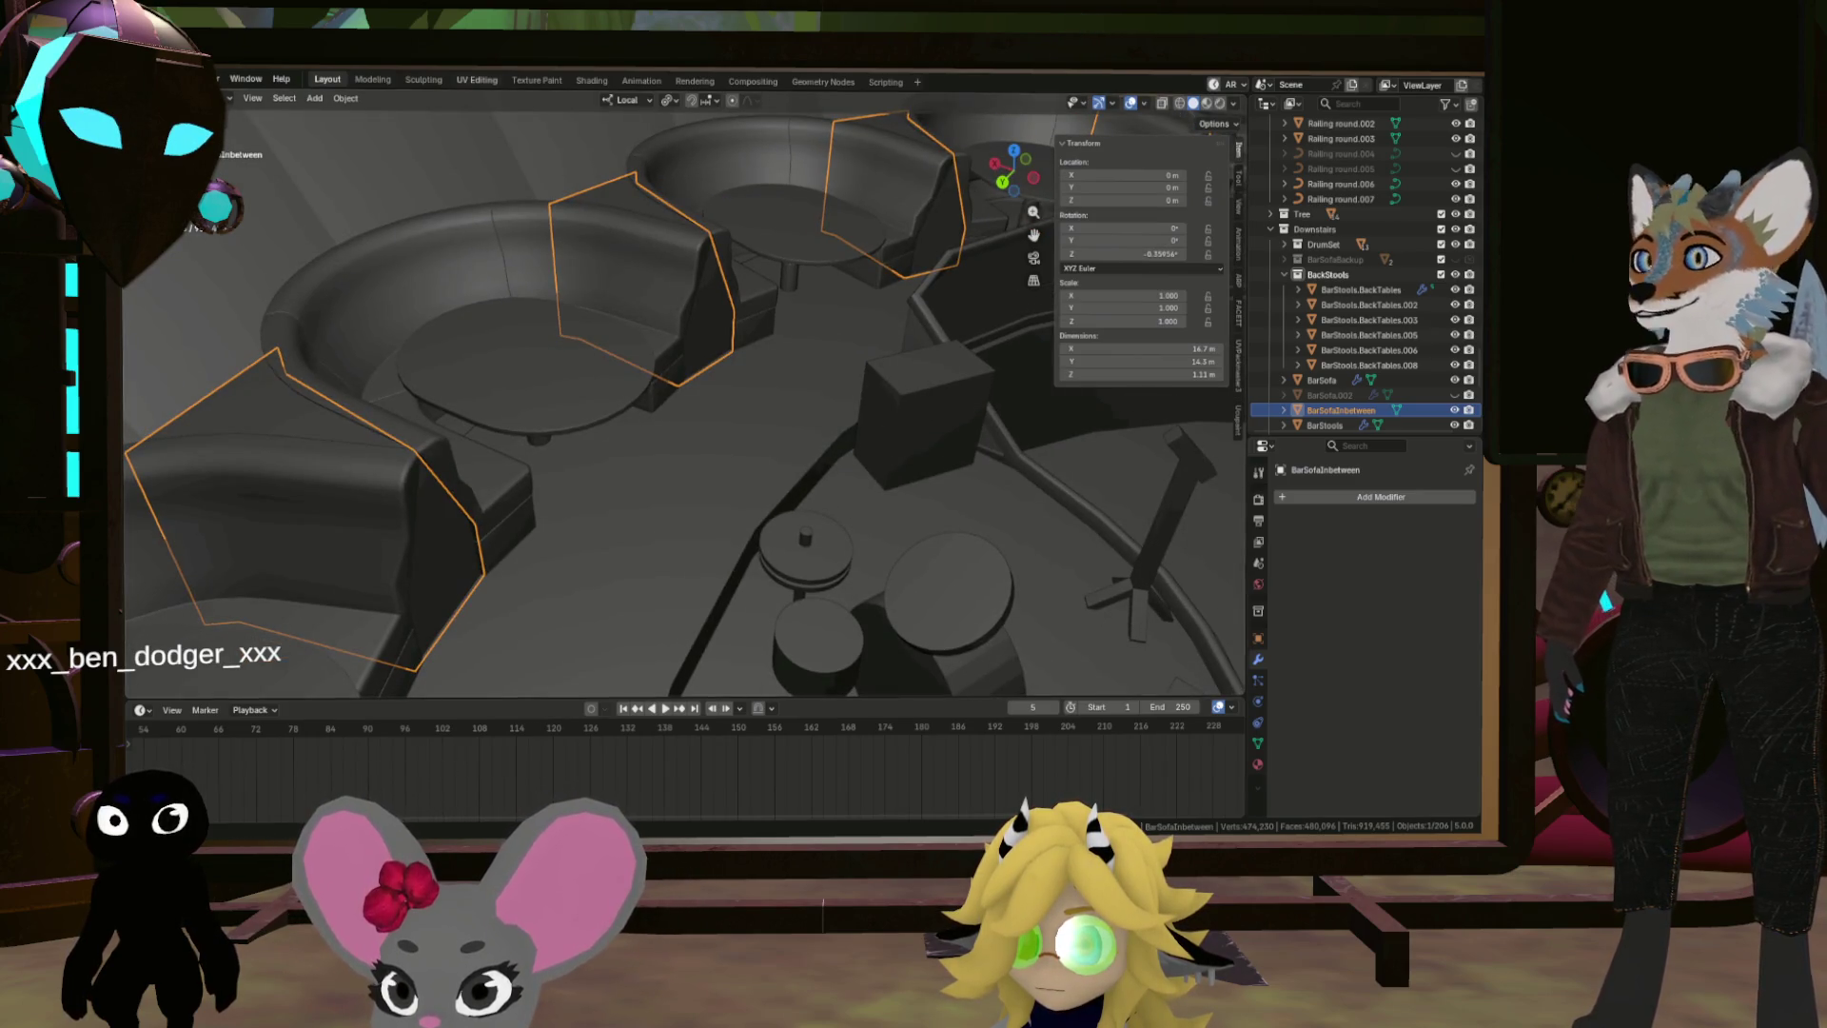
click(157, 79)
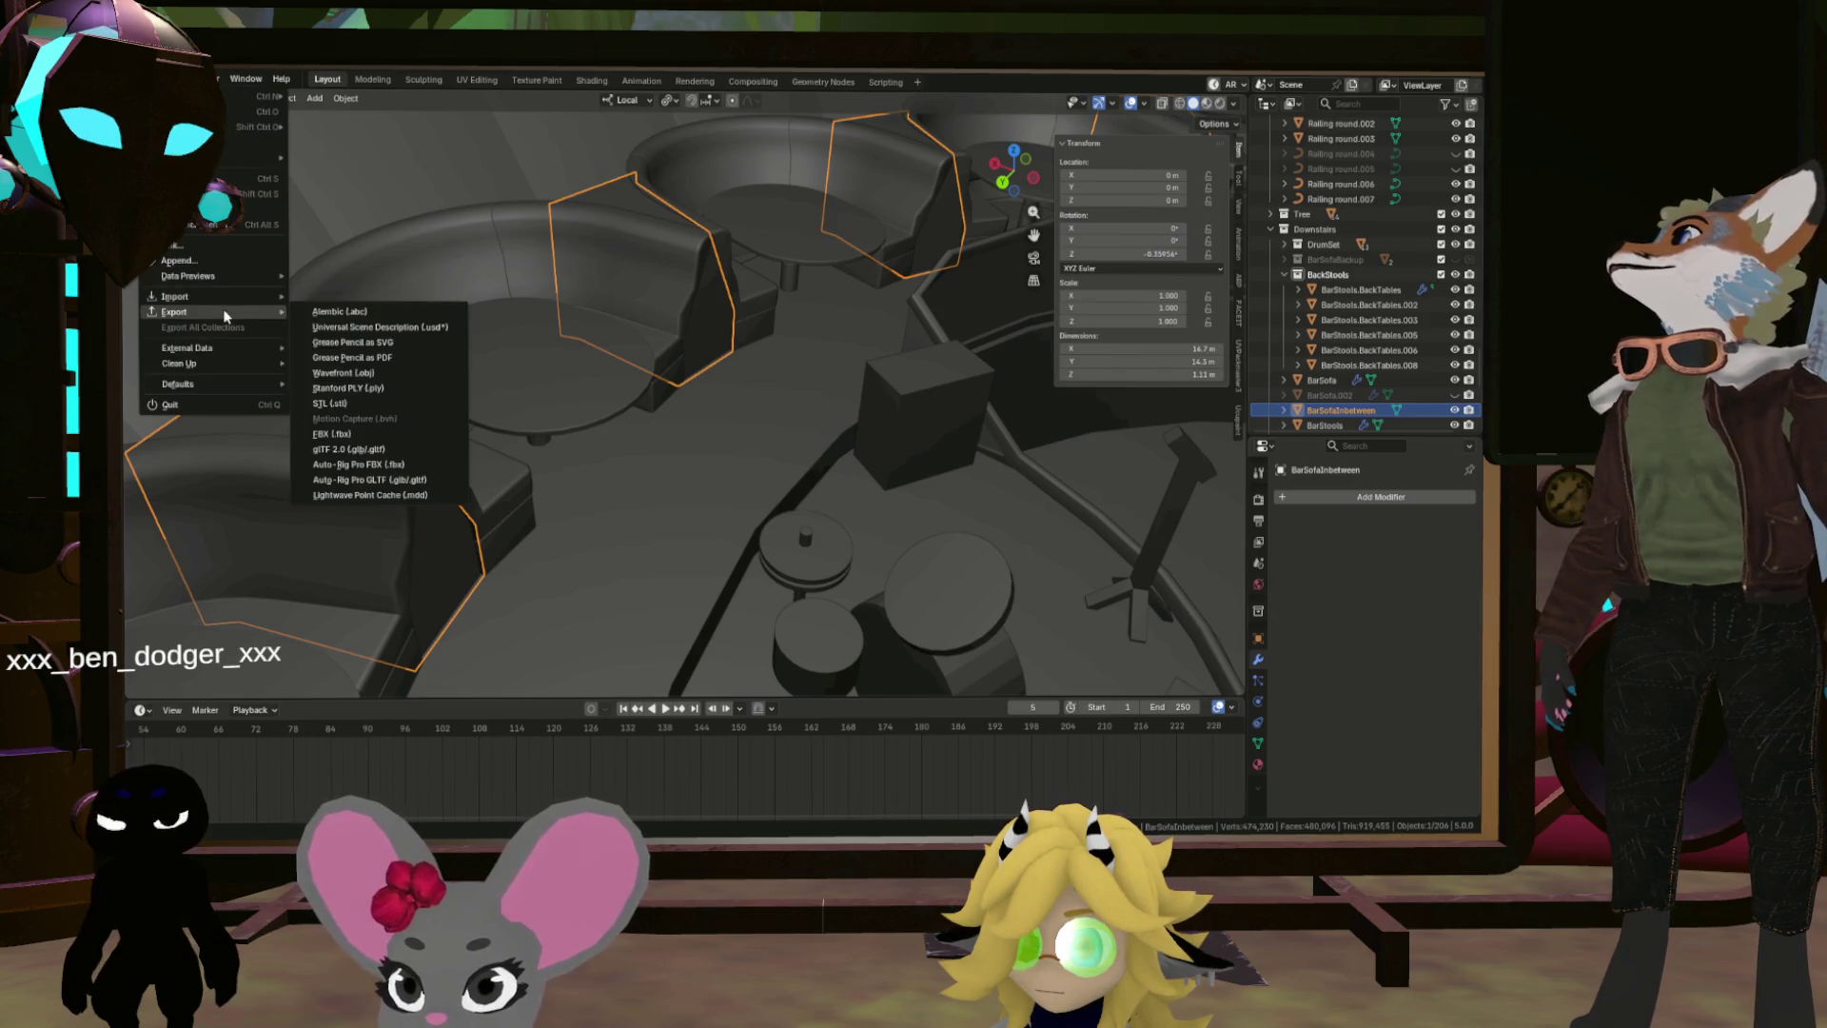
Step: Export the selected BarSofaInbetween seat pieces as an FBX file
click(355, 435)
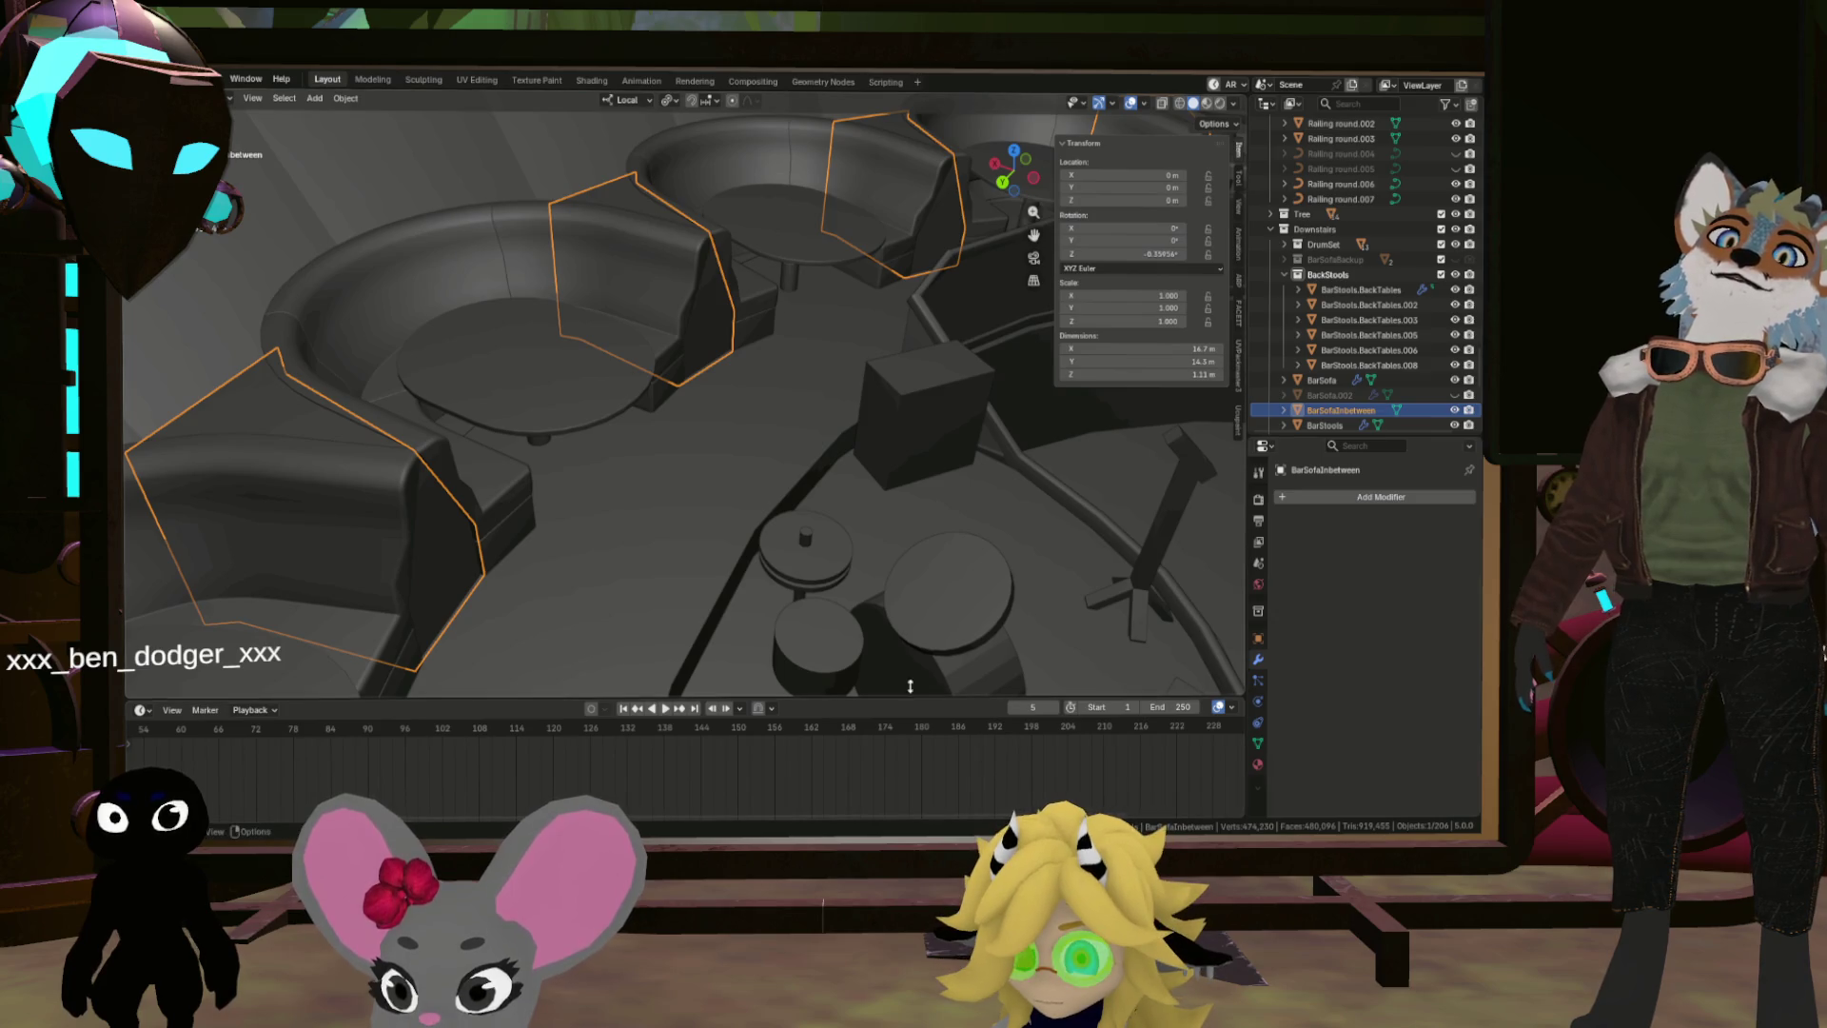
click(155, 79)
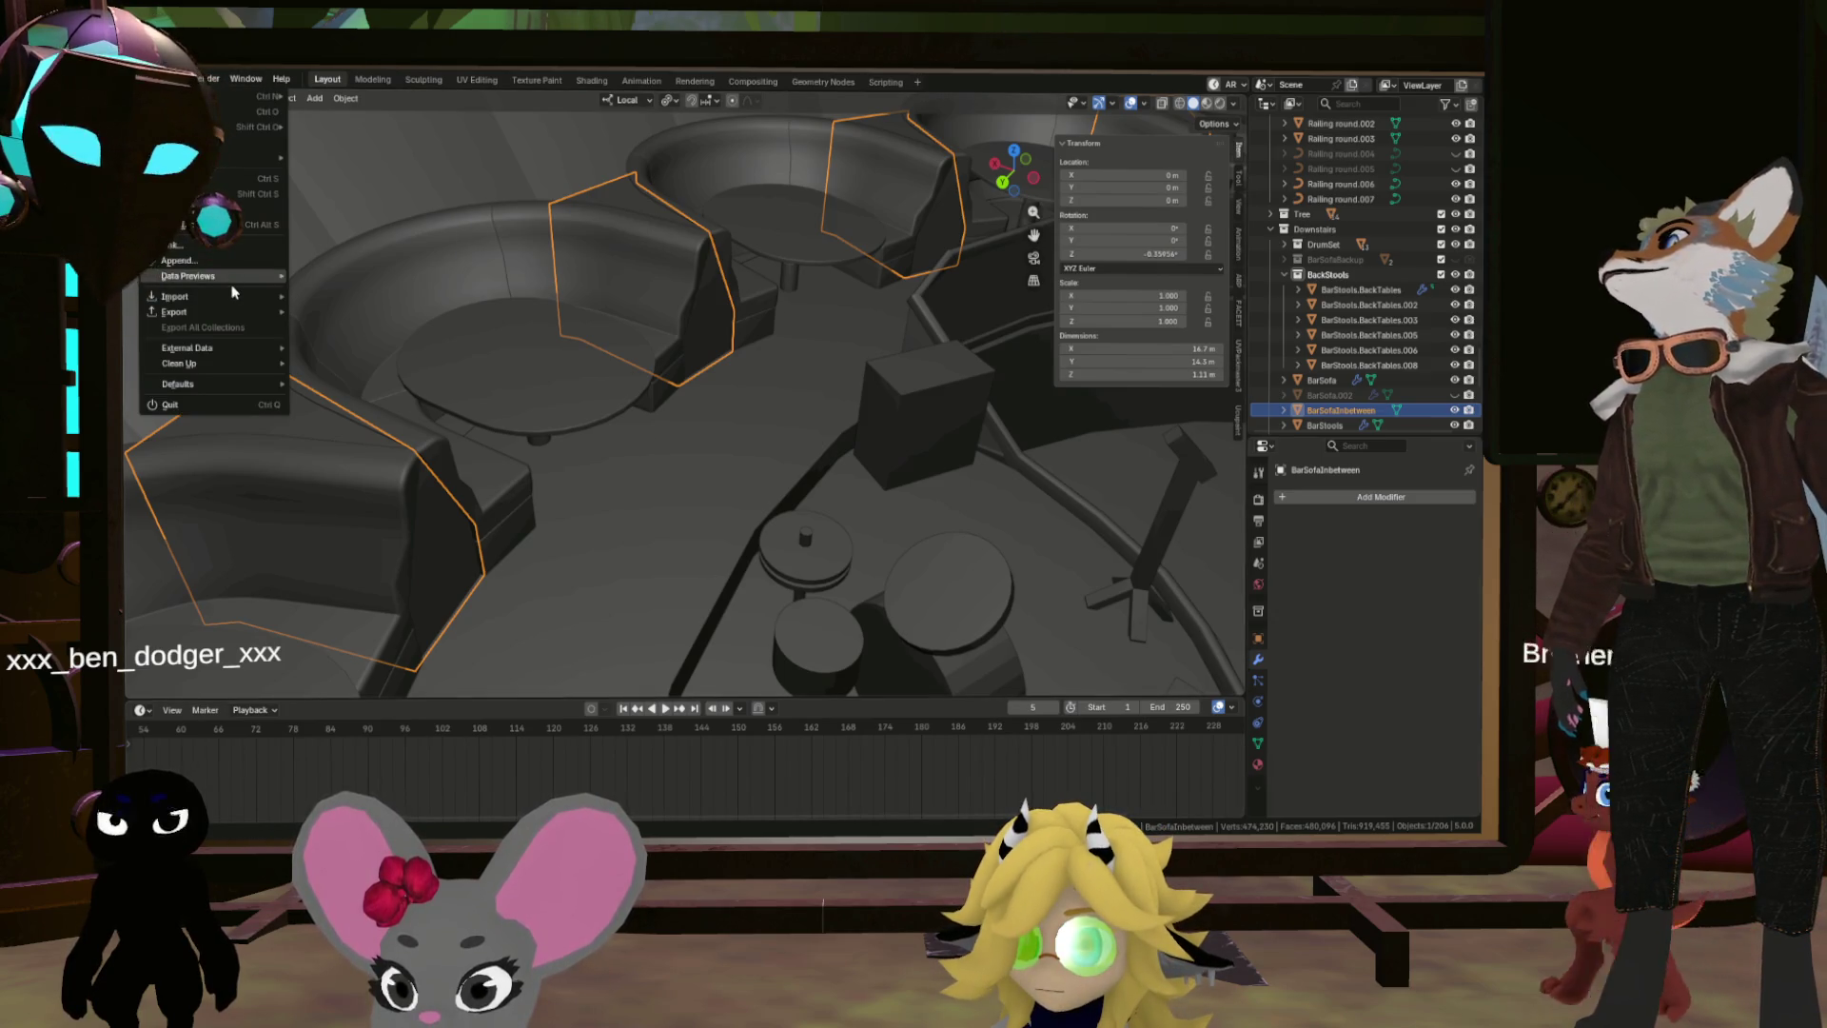
mouse_move(220, 312)
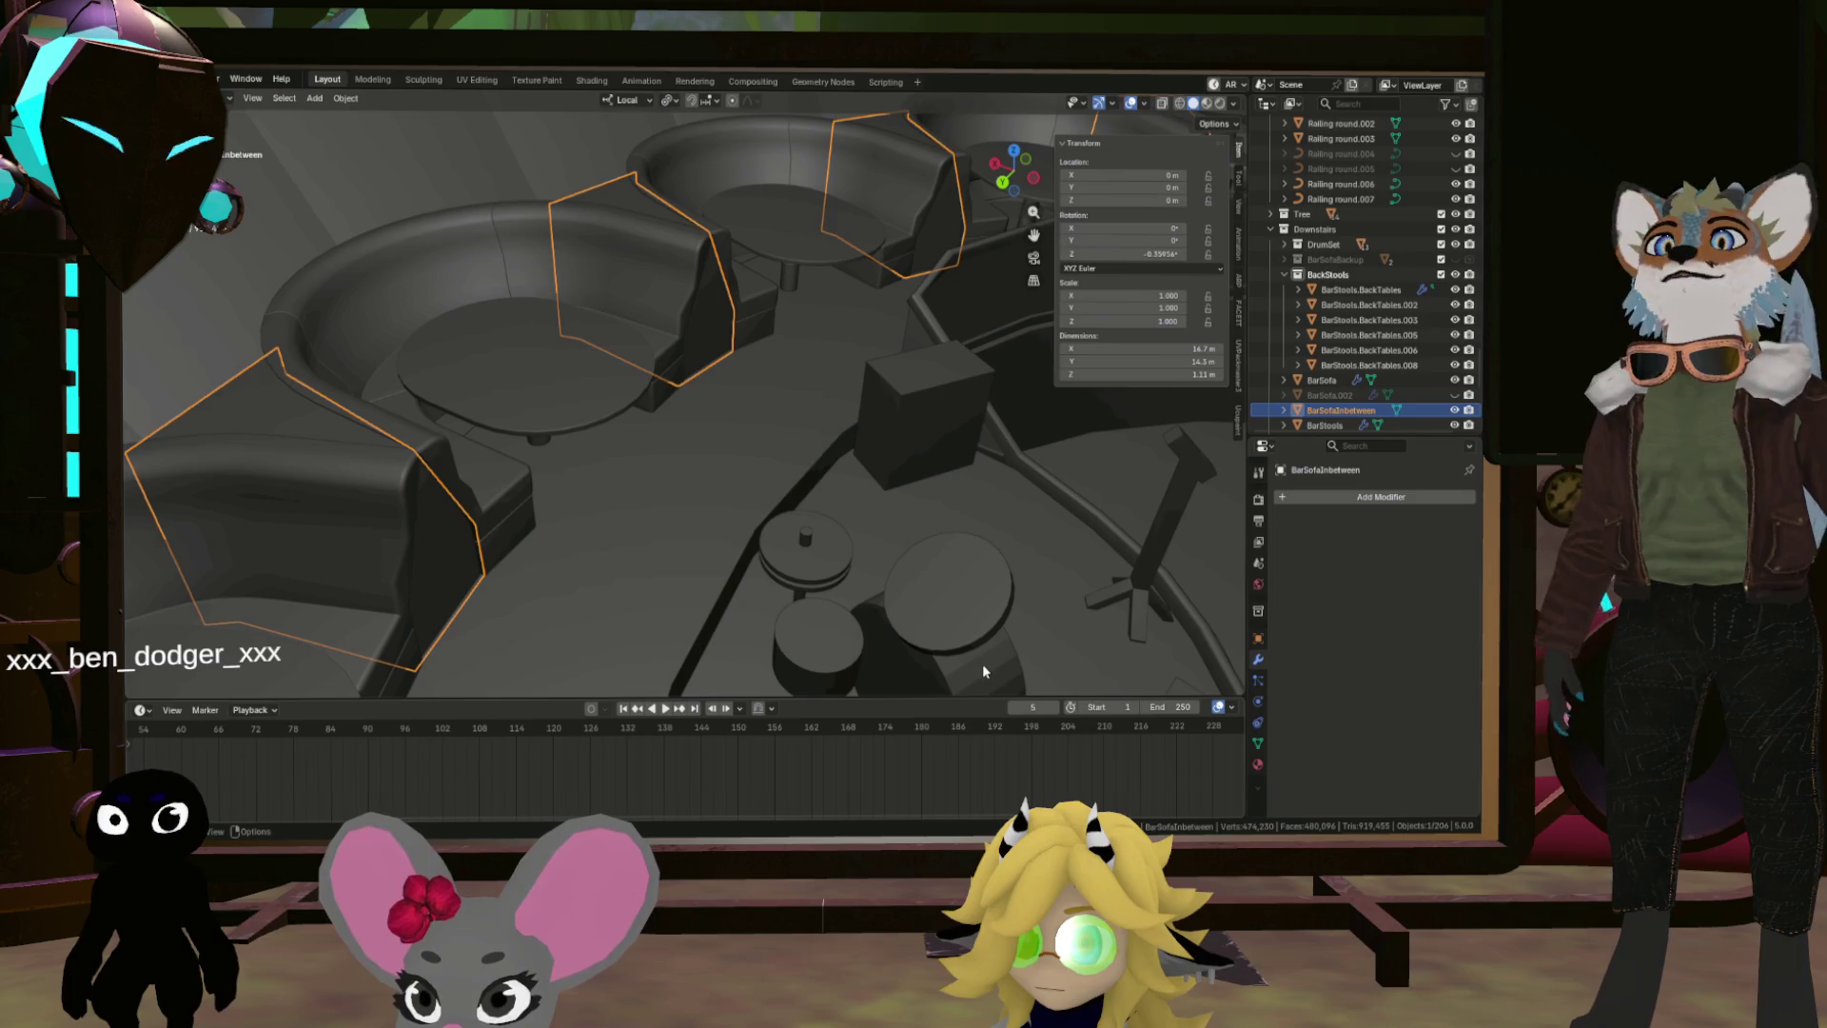
scroll(795, 498, up, 6)
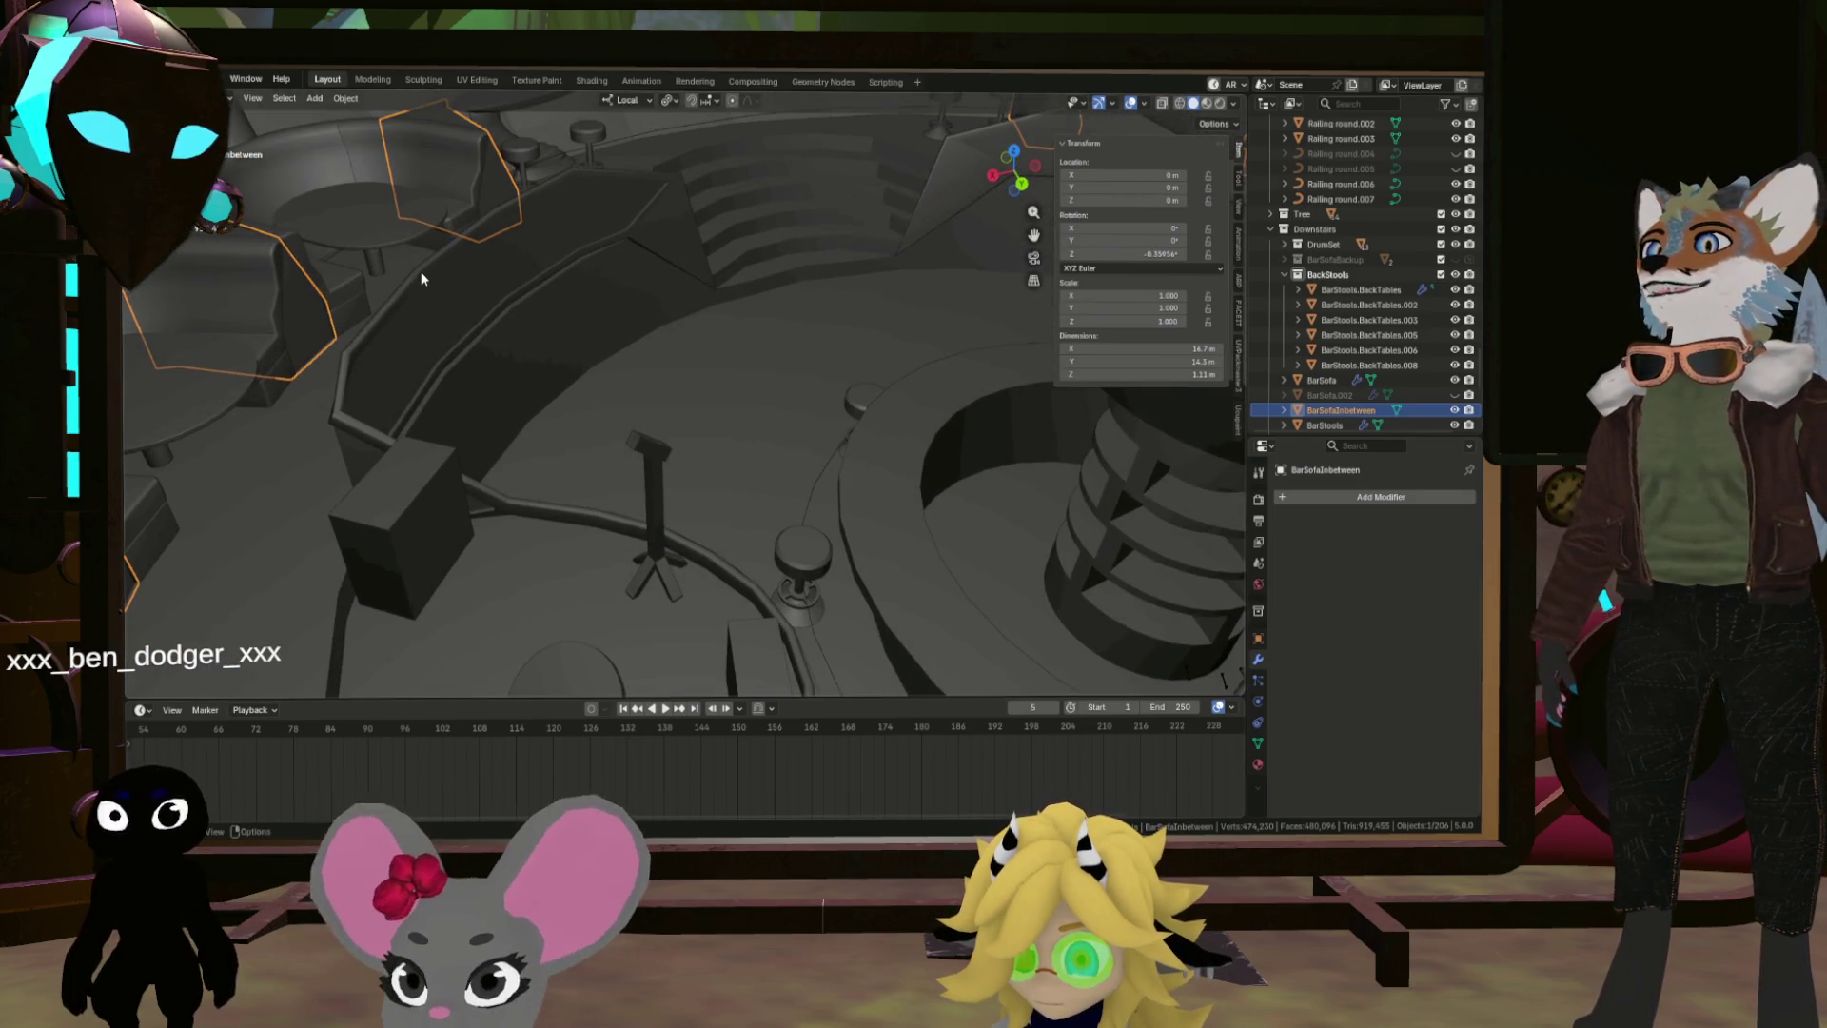
Step: Select Railing.Bottom, check it around the bar counter, and export it as FBX
click(420, 271)
scroll(501, 382, down, 5)
drag(501, 382, 588, 370)
drag(704, 413, 731, 415)
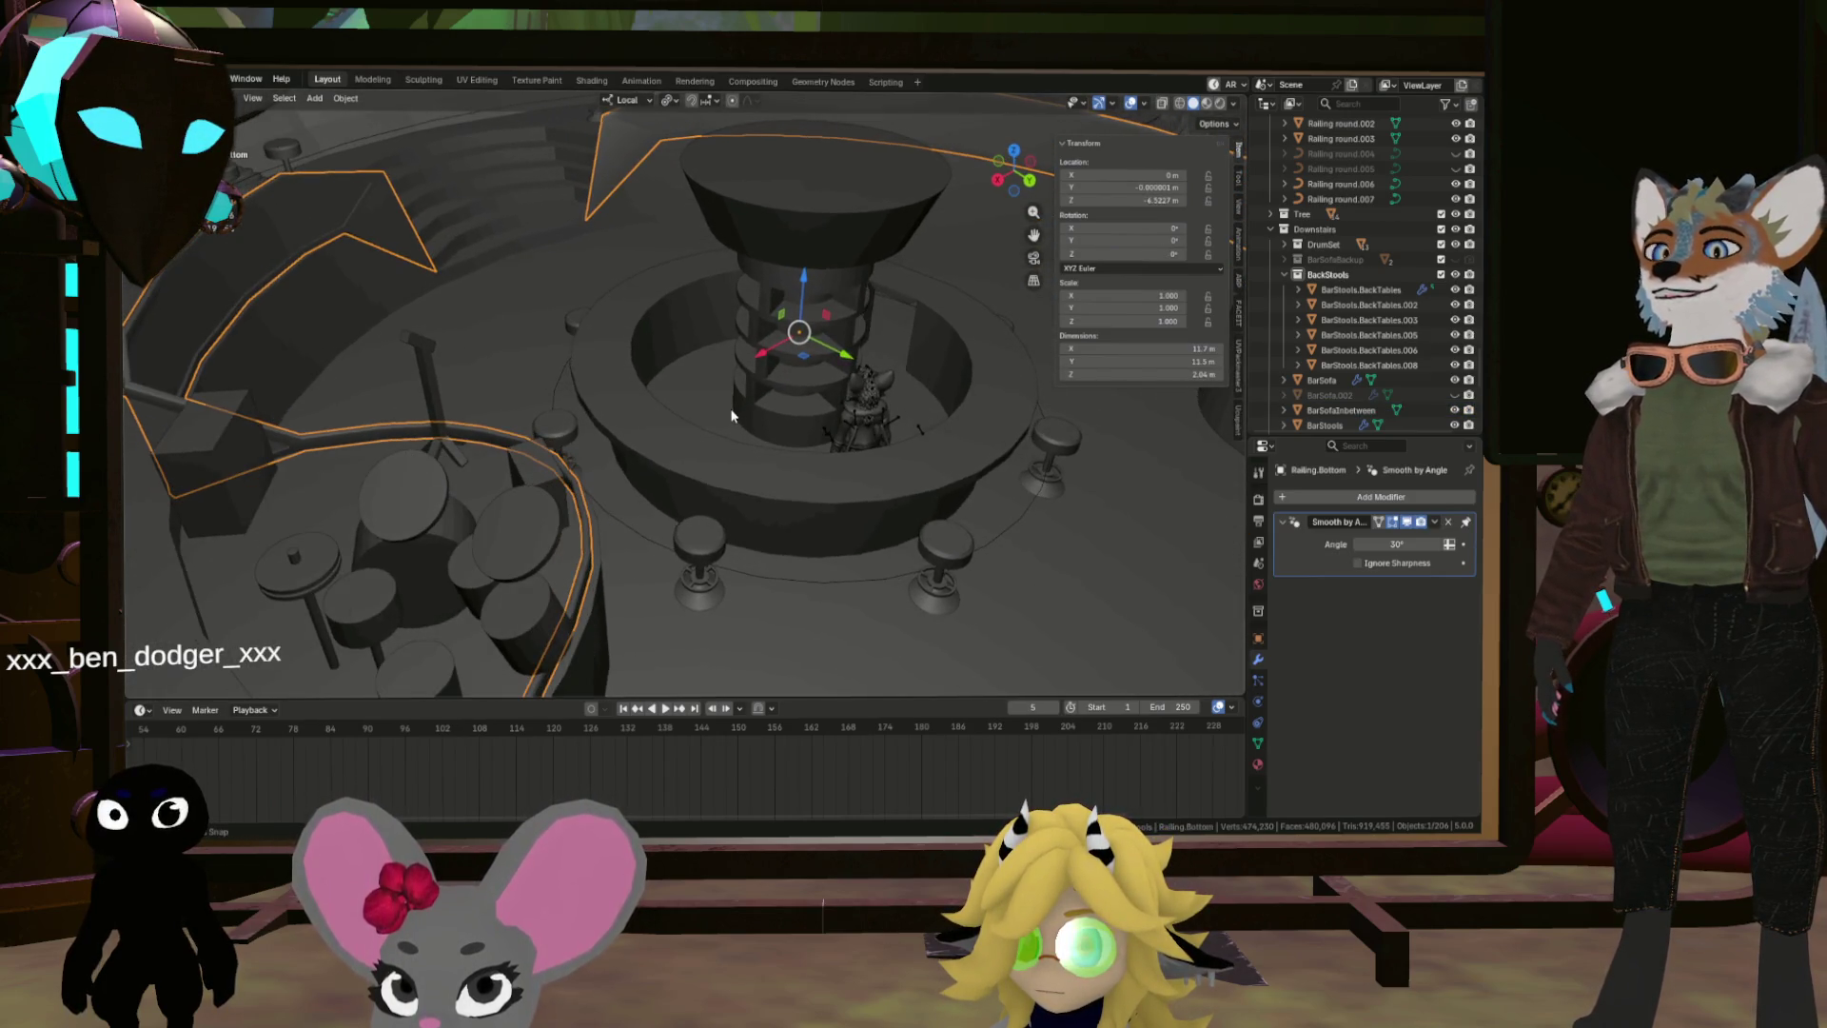
click(150, 80)
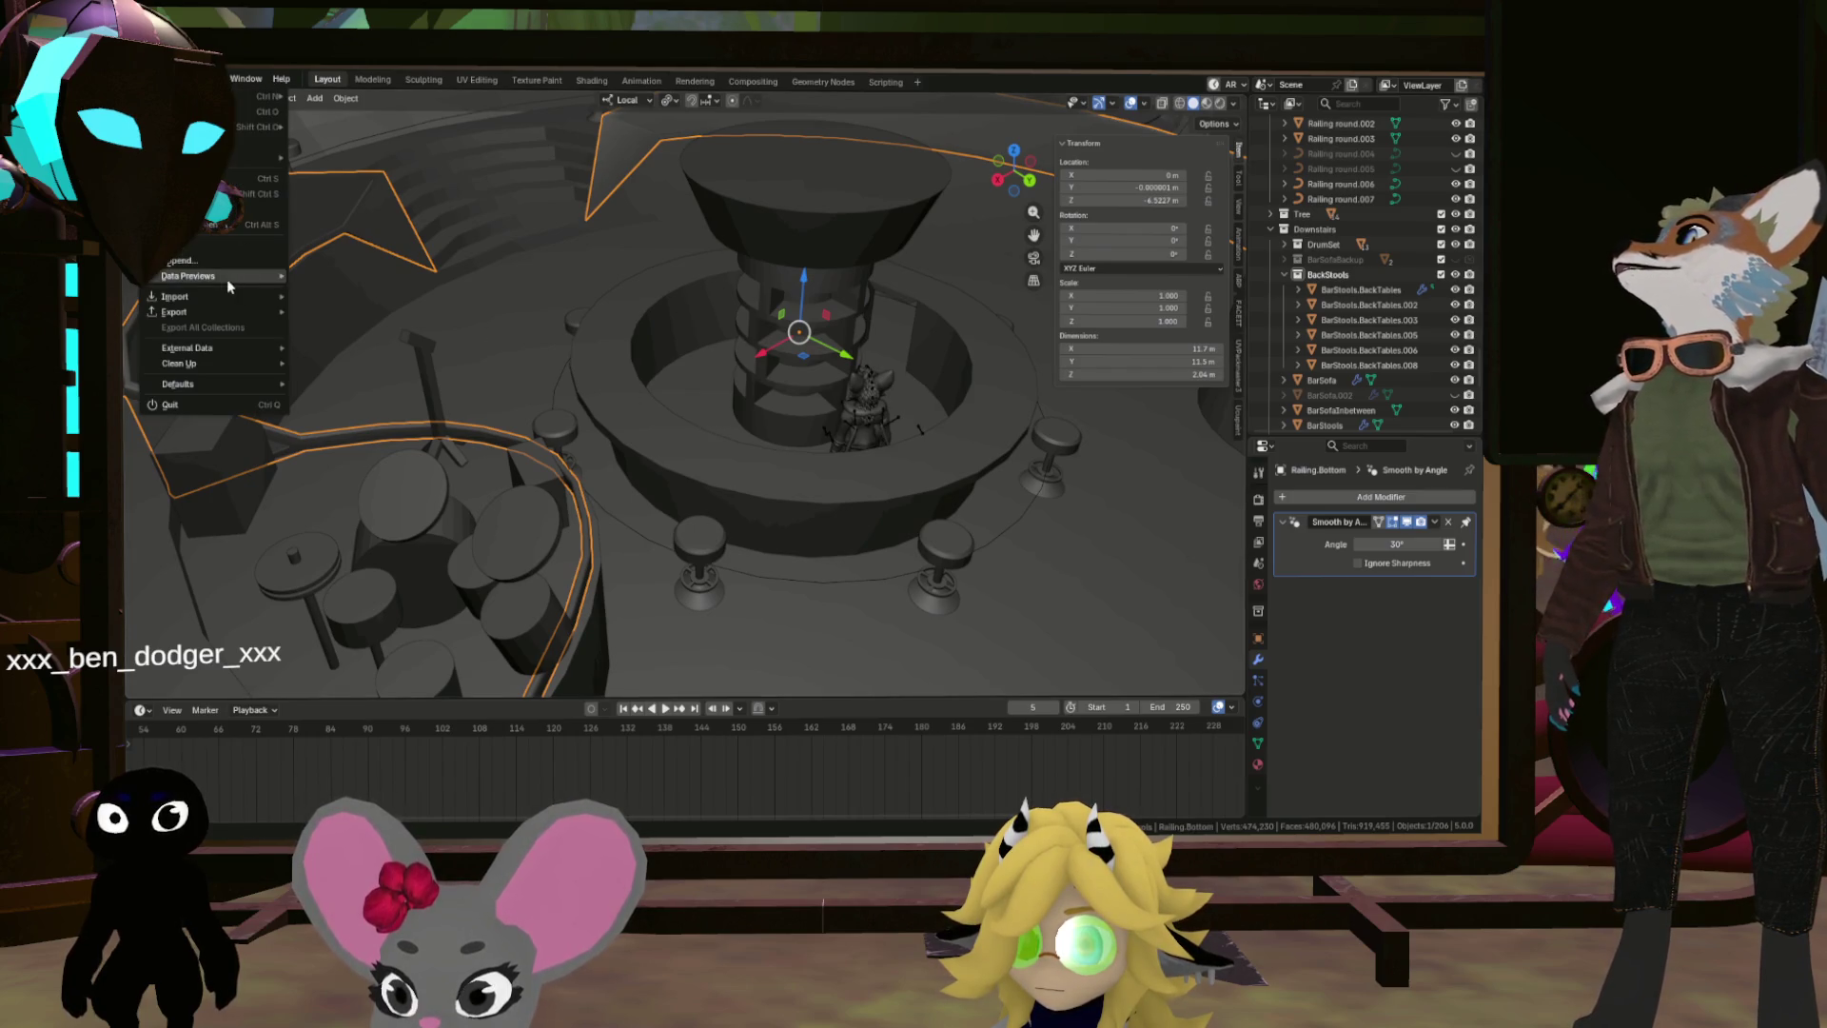
click(409, 443)
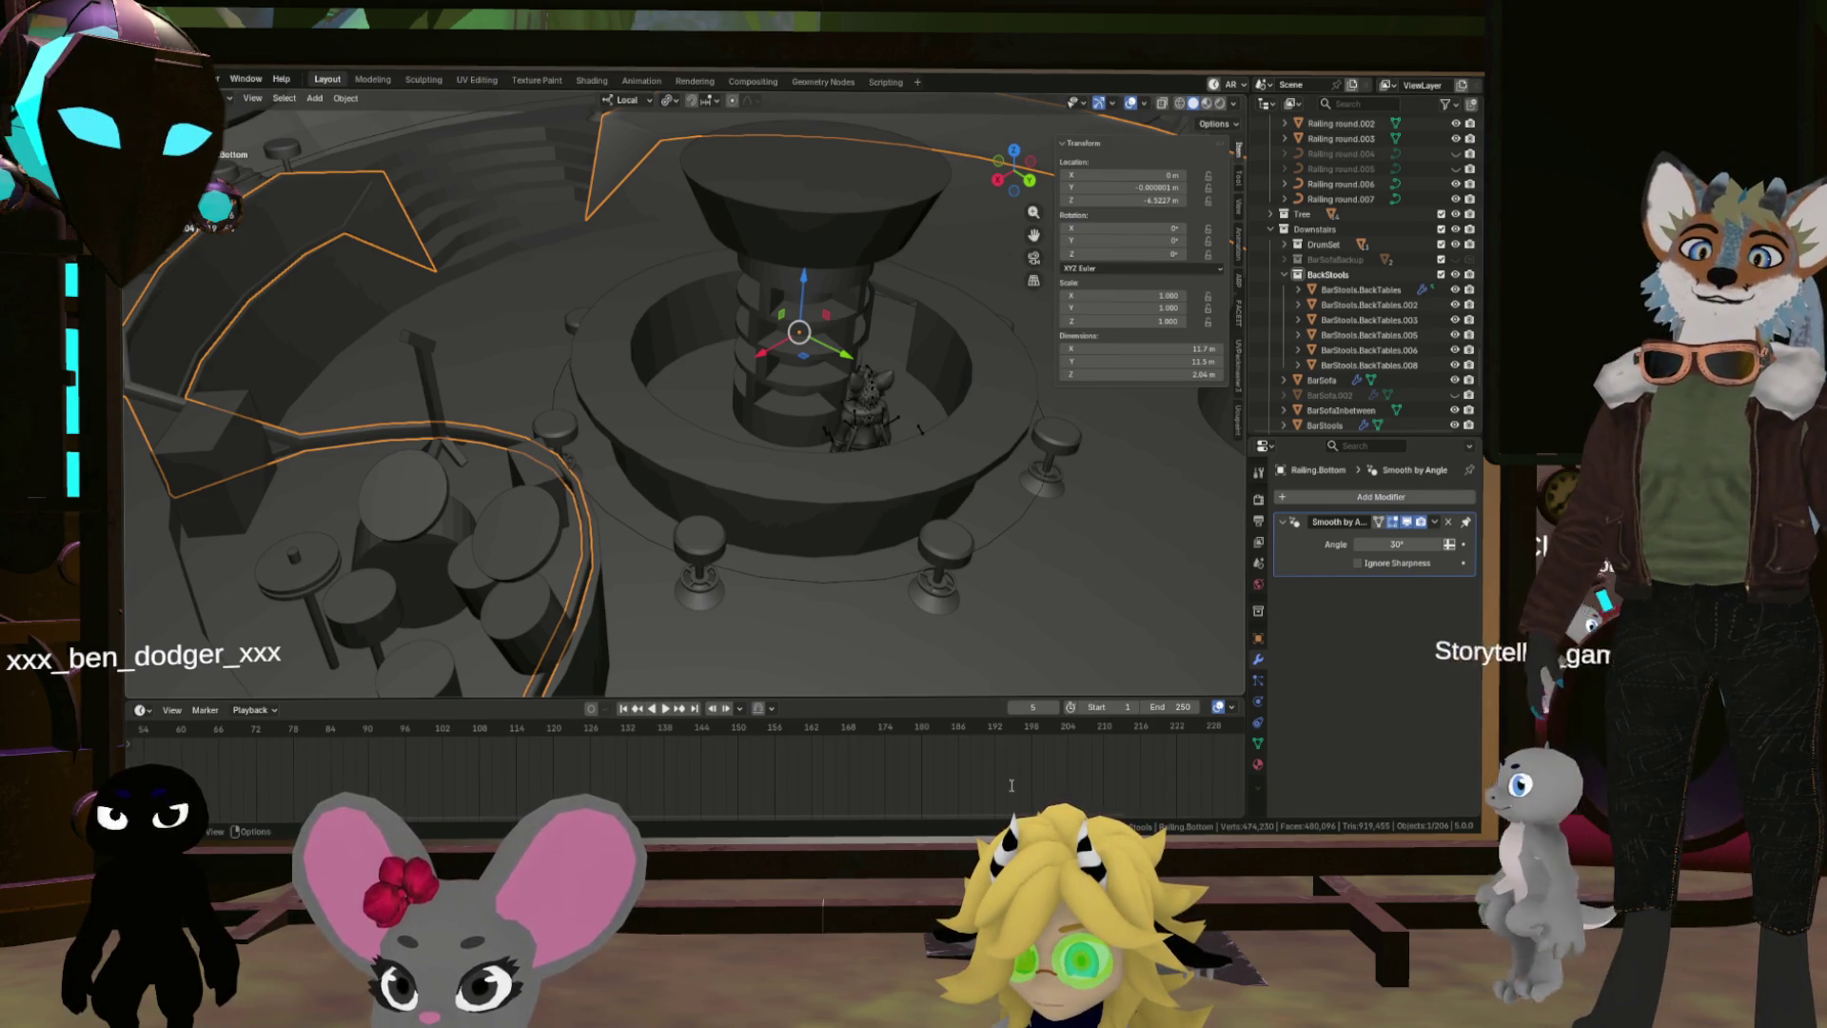
click(152, 79)
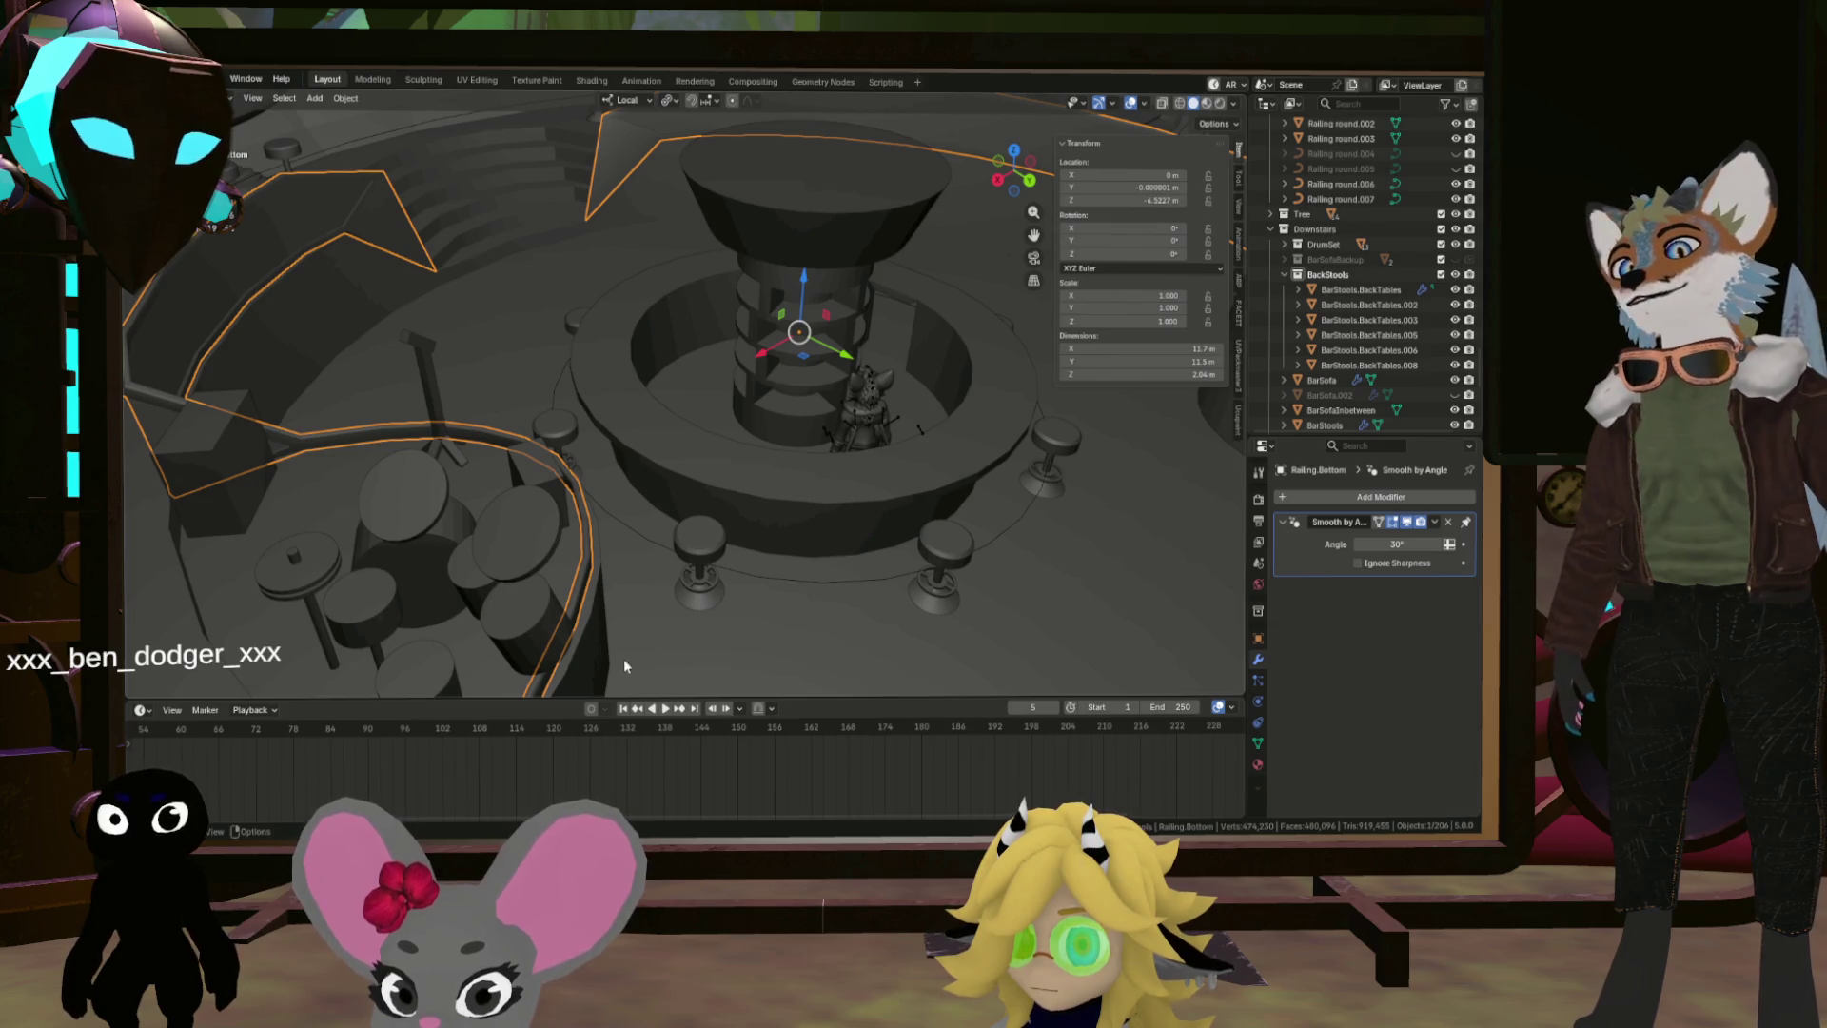
click(754, 552)
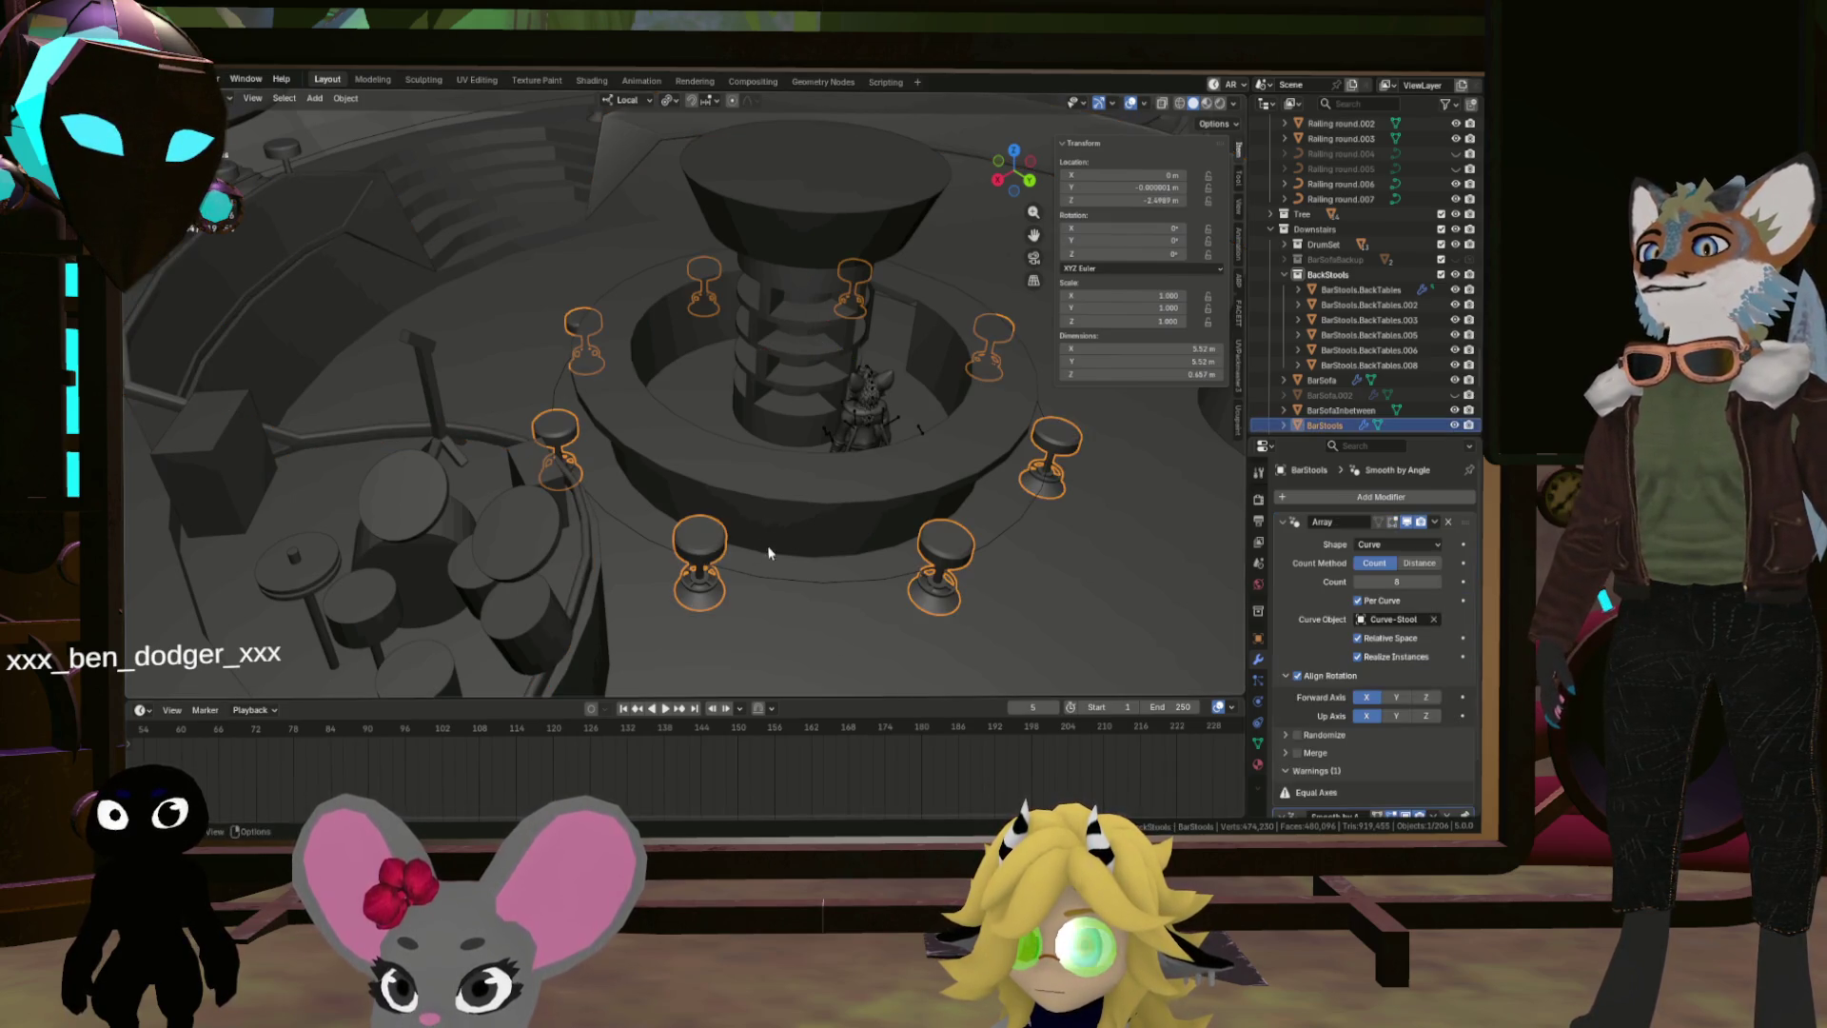
Step: Select and frame the BarTable counter, then the CentralShelf column
click(737, 507)
key(KP_Decimal)
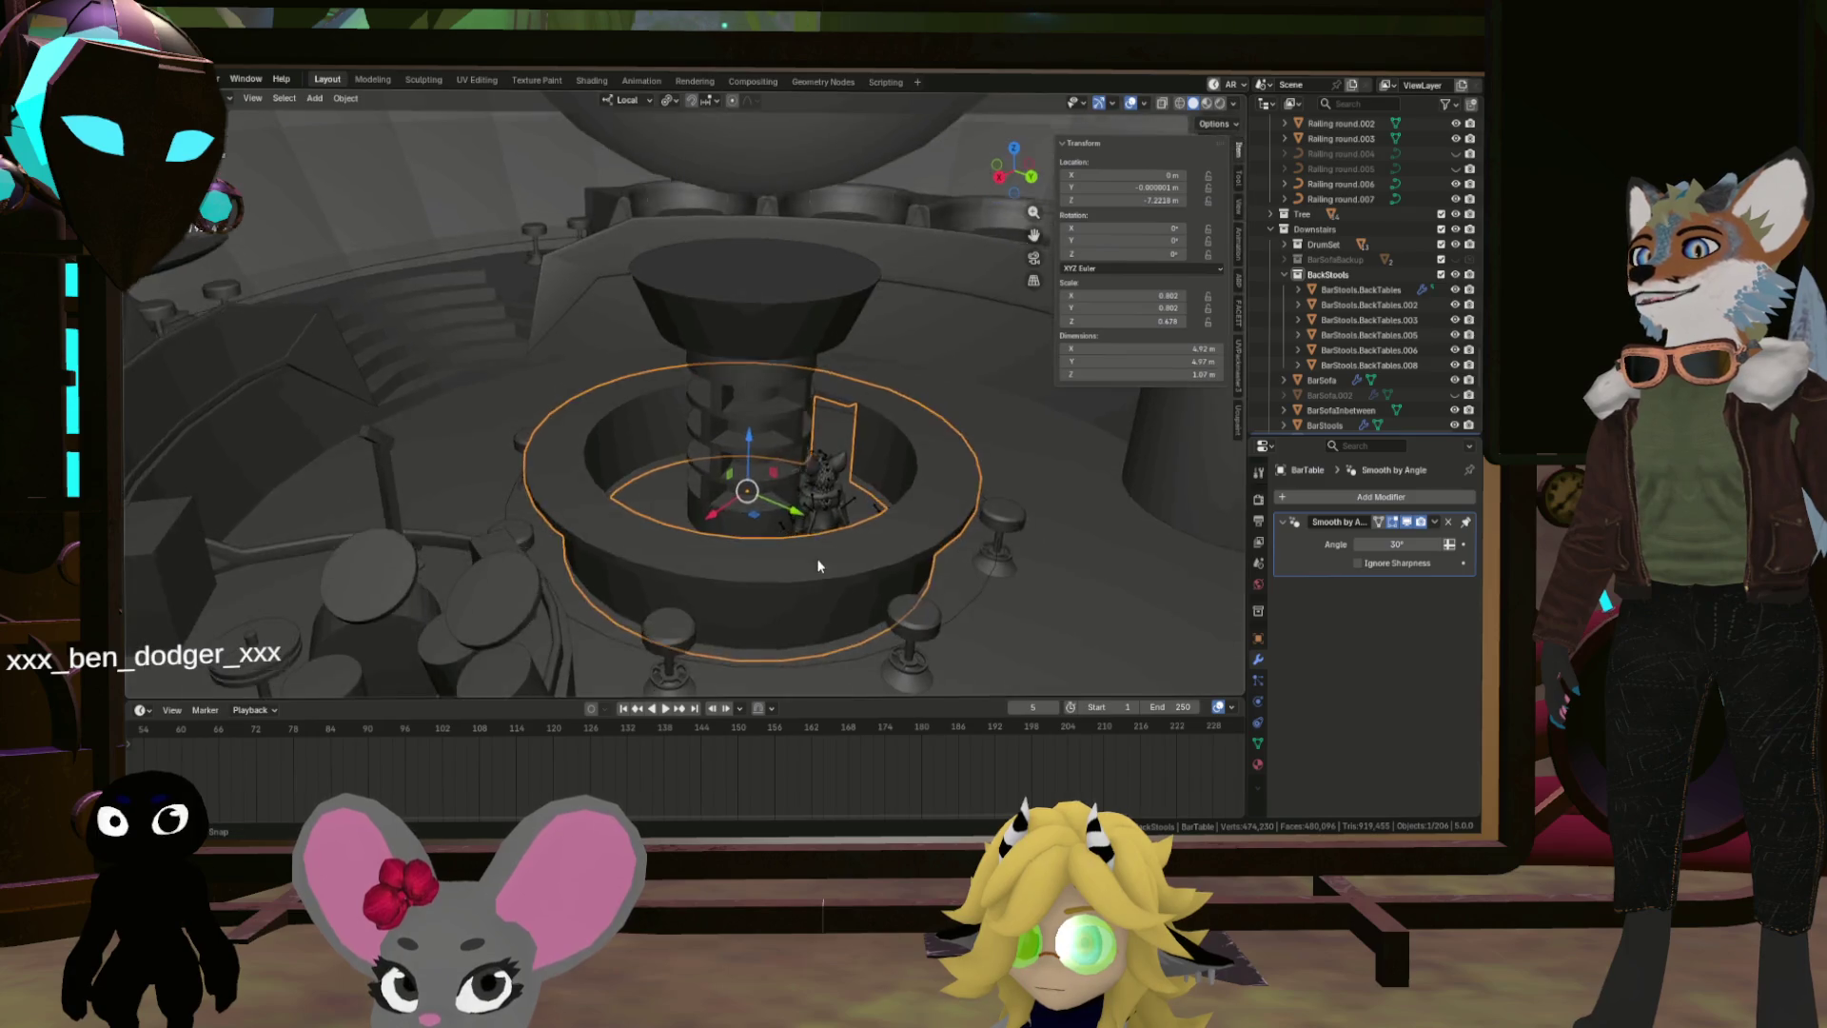
click(695, 447)
key(KP_Decimal)
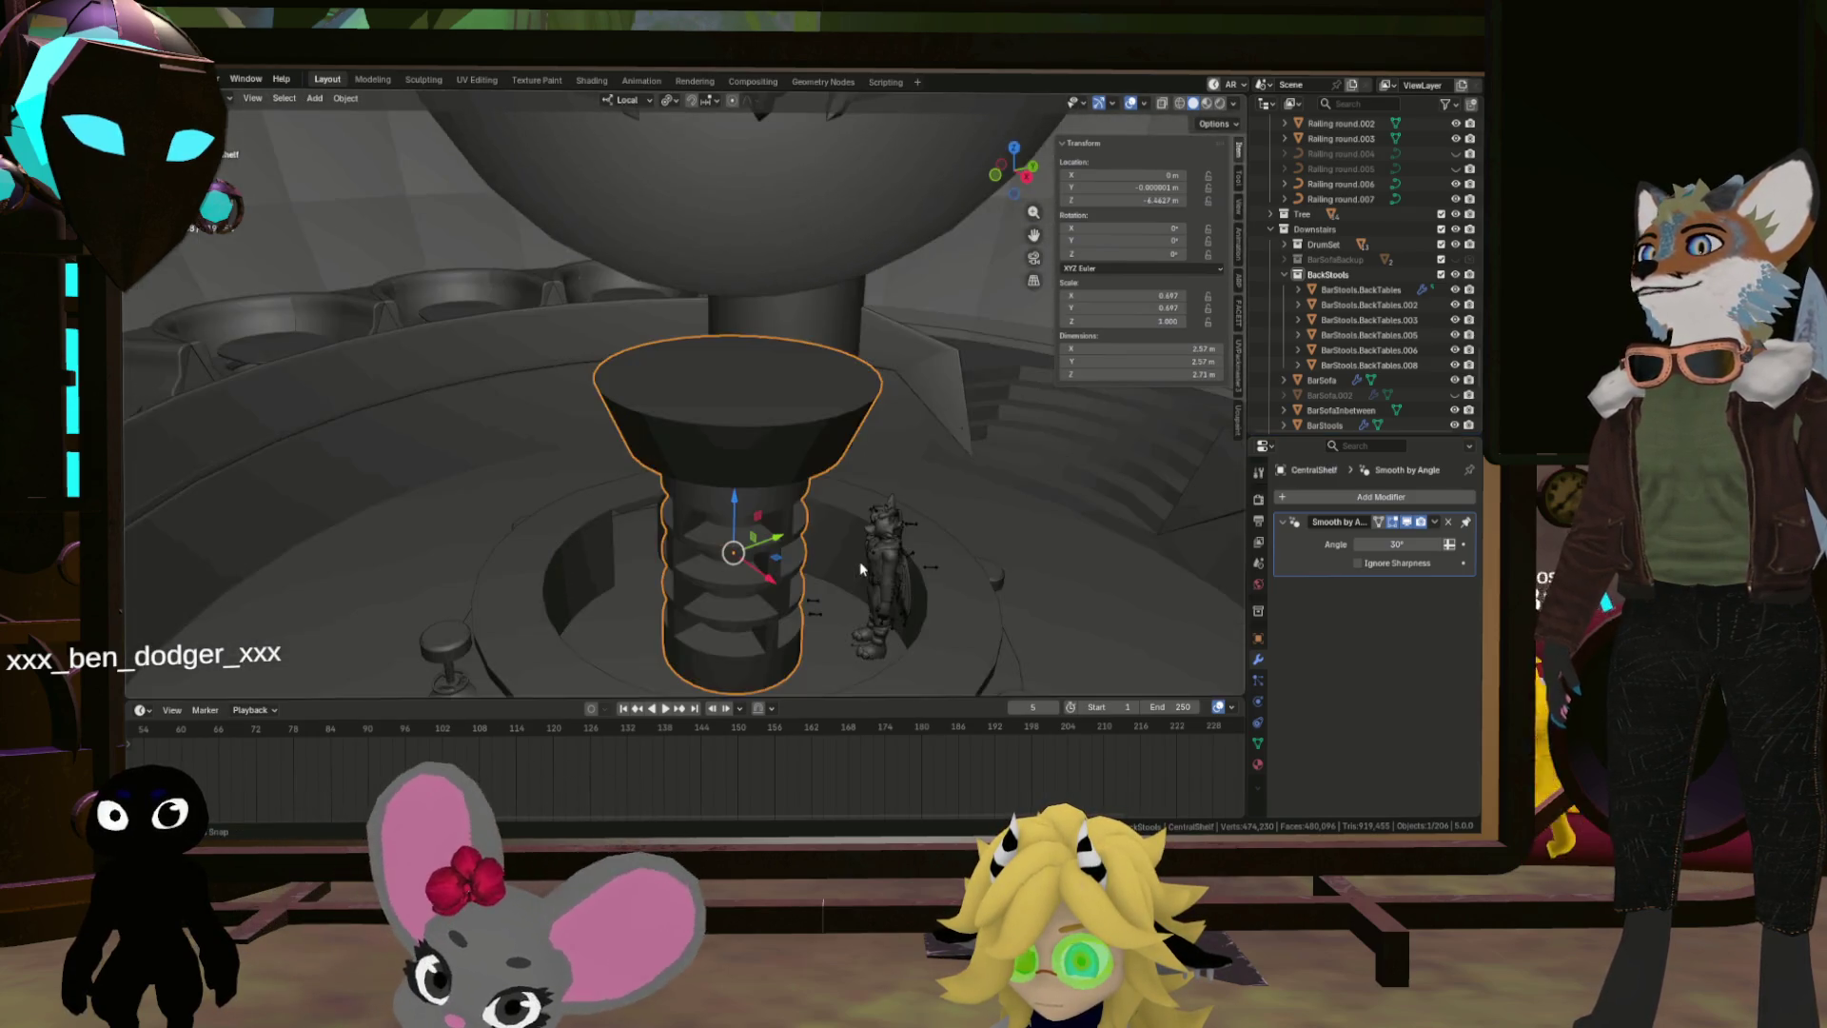
Step: Orbit to a steep top-down view, then reselect and frame the BarTable counter
mouse_move(857, 569)
mouse_down()
mouse_move(1036, 568)
mouse_move(926, 562)
mouse_move(1018, 596)
mouse_up()
scroll(1018, 596, up, 2)
mouse_move(638, 703)
mouse_down()
mouse_move(736, 516)
mouse_move(810, 502)
mouse_move(795, 477)
mouse_move(787, 514)
mouse_move(721, 540)
mouse_move(767, 340)
mouse_up()
scroll(722, 539, down, 6)
scroll(767, 340, up, 6)
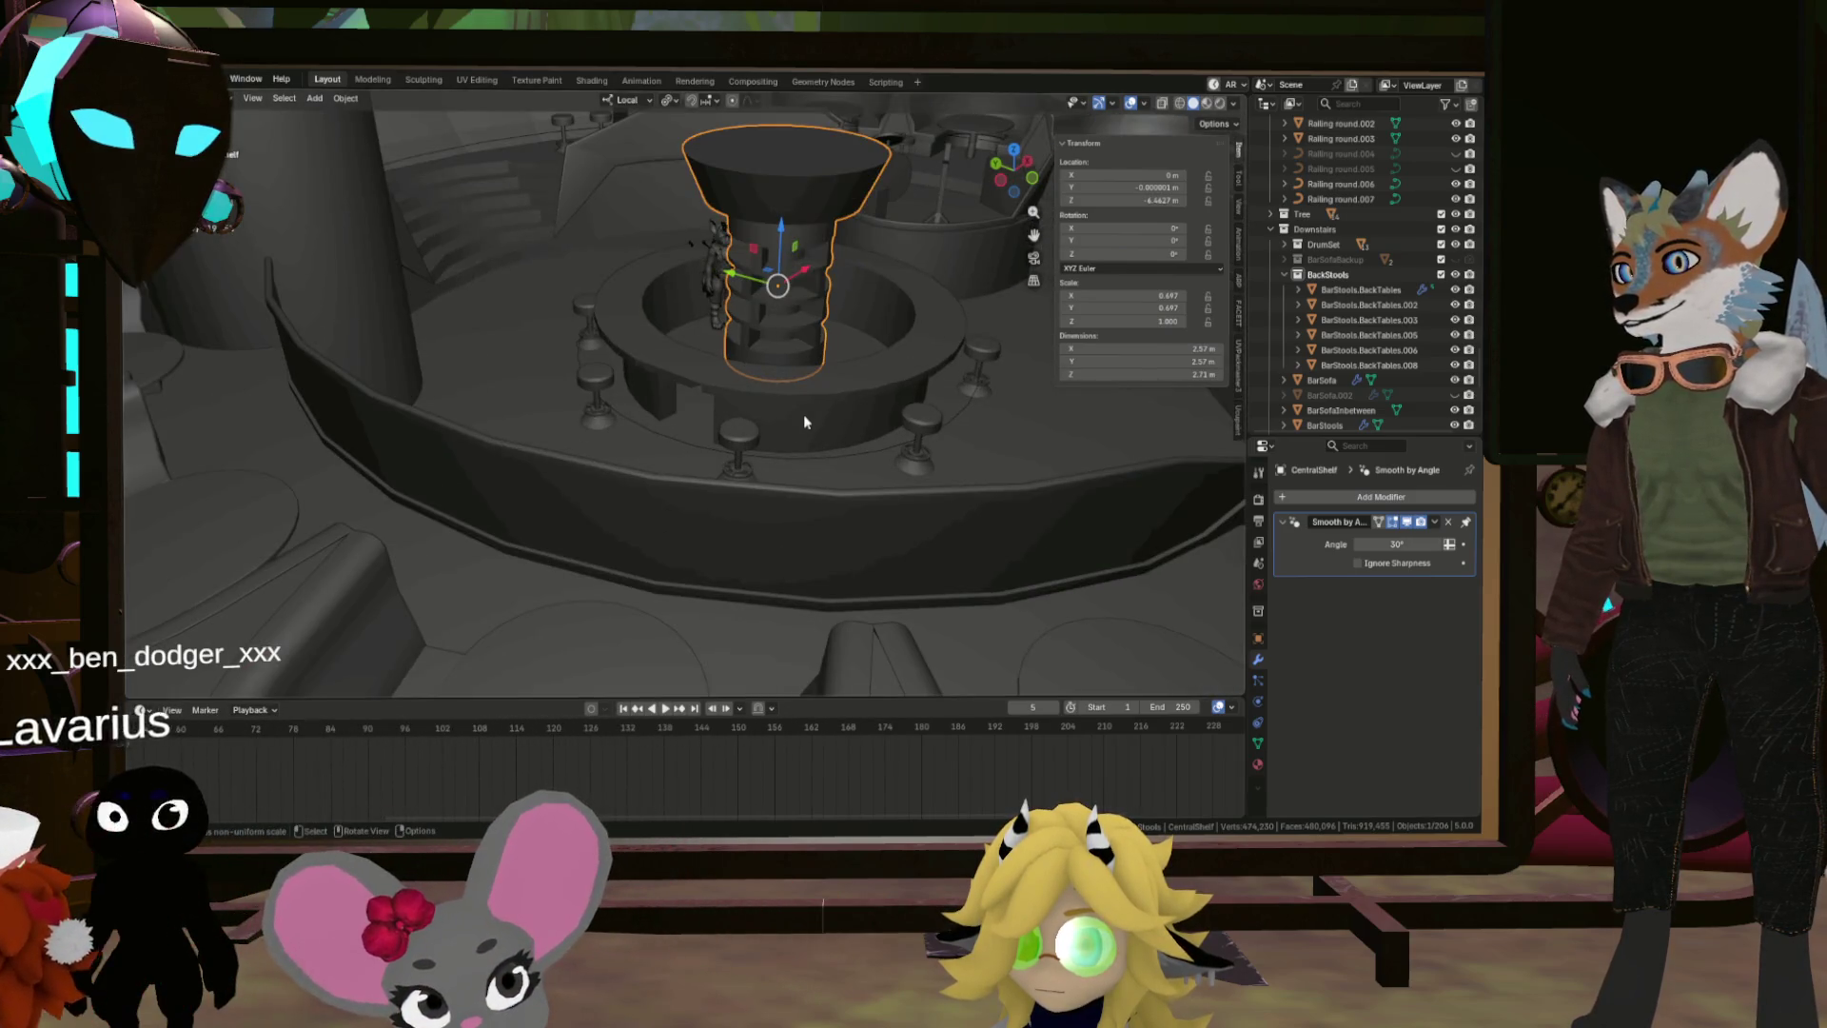
click(851, 430)
key(KP_Decimal)
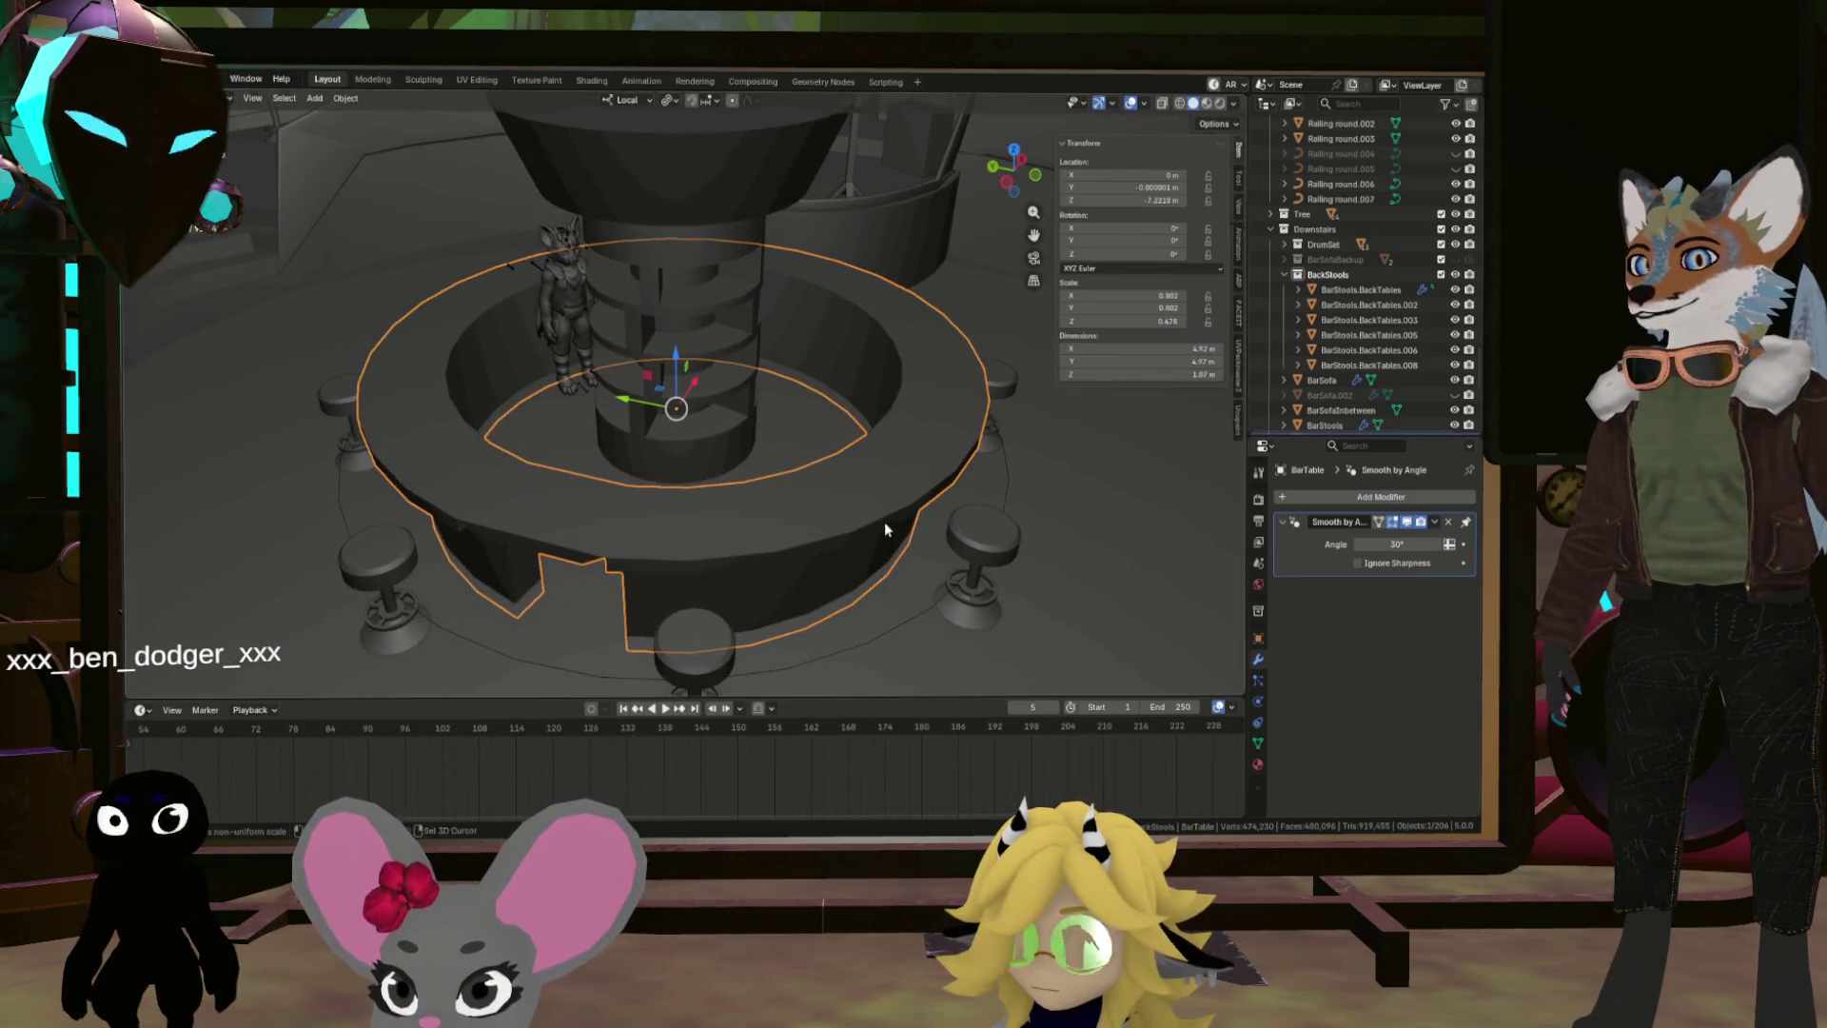
click(154, 79)
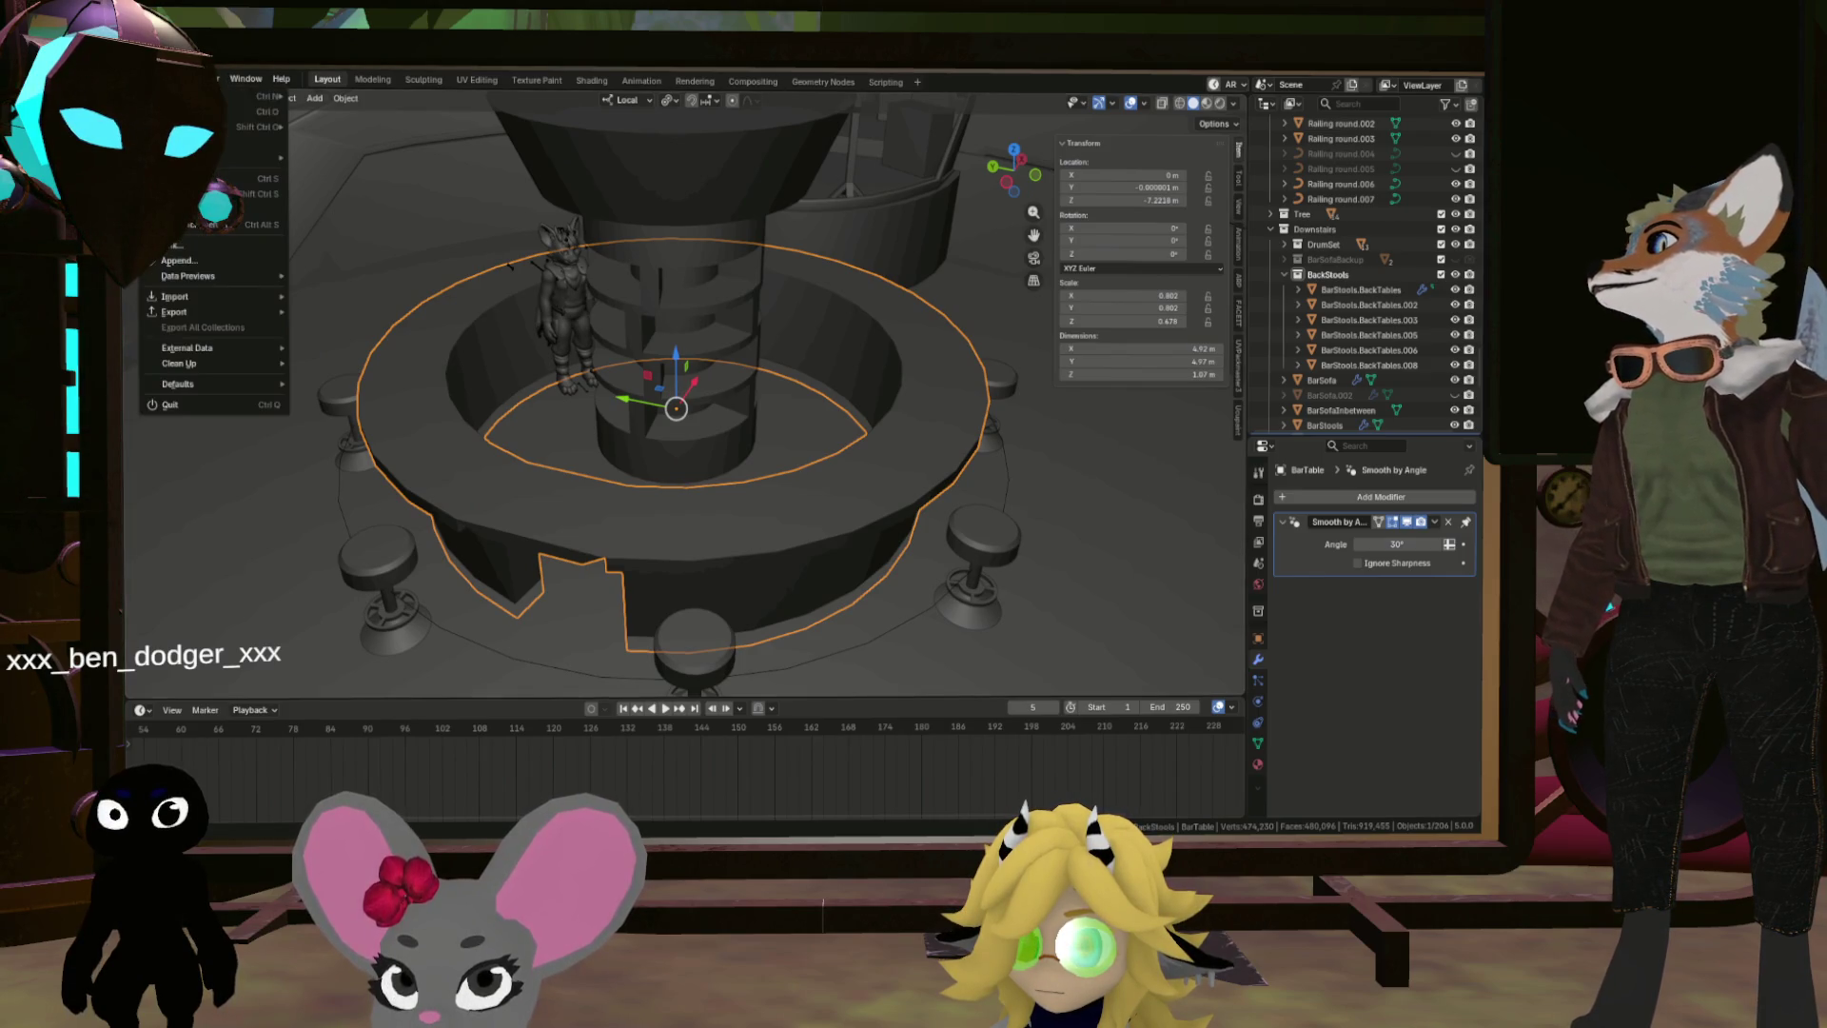
Step: Export BarTable as FBX, then select the CentralShelf column for export
mouse_move(208, 310)
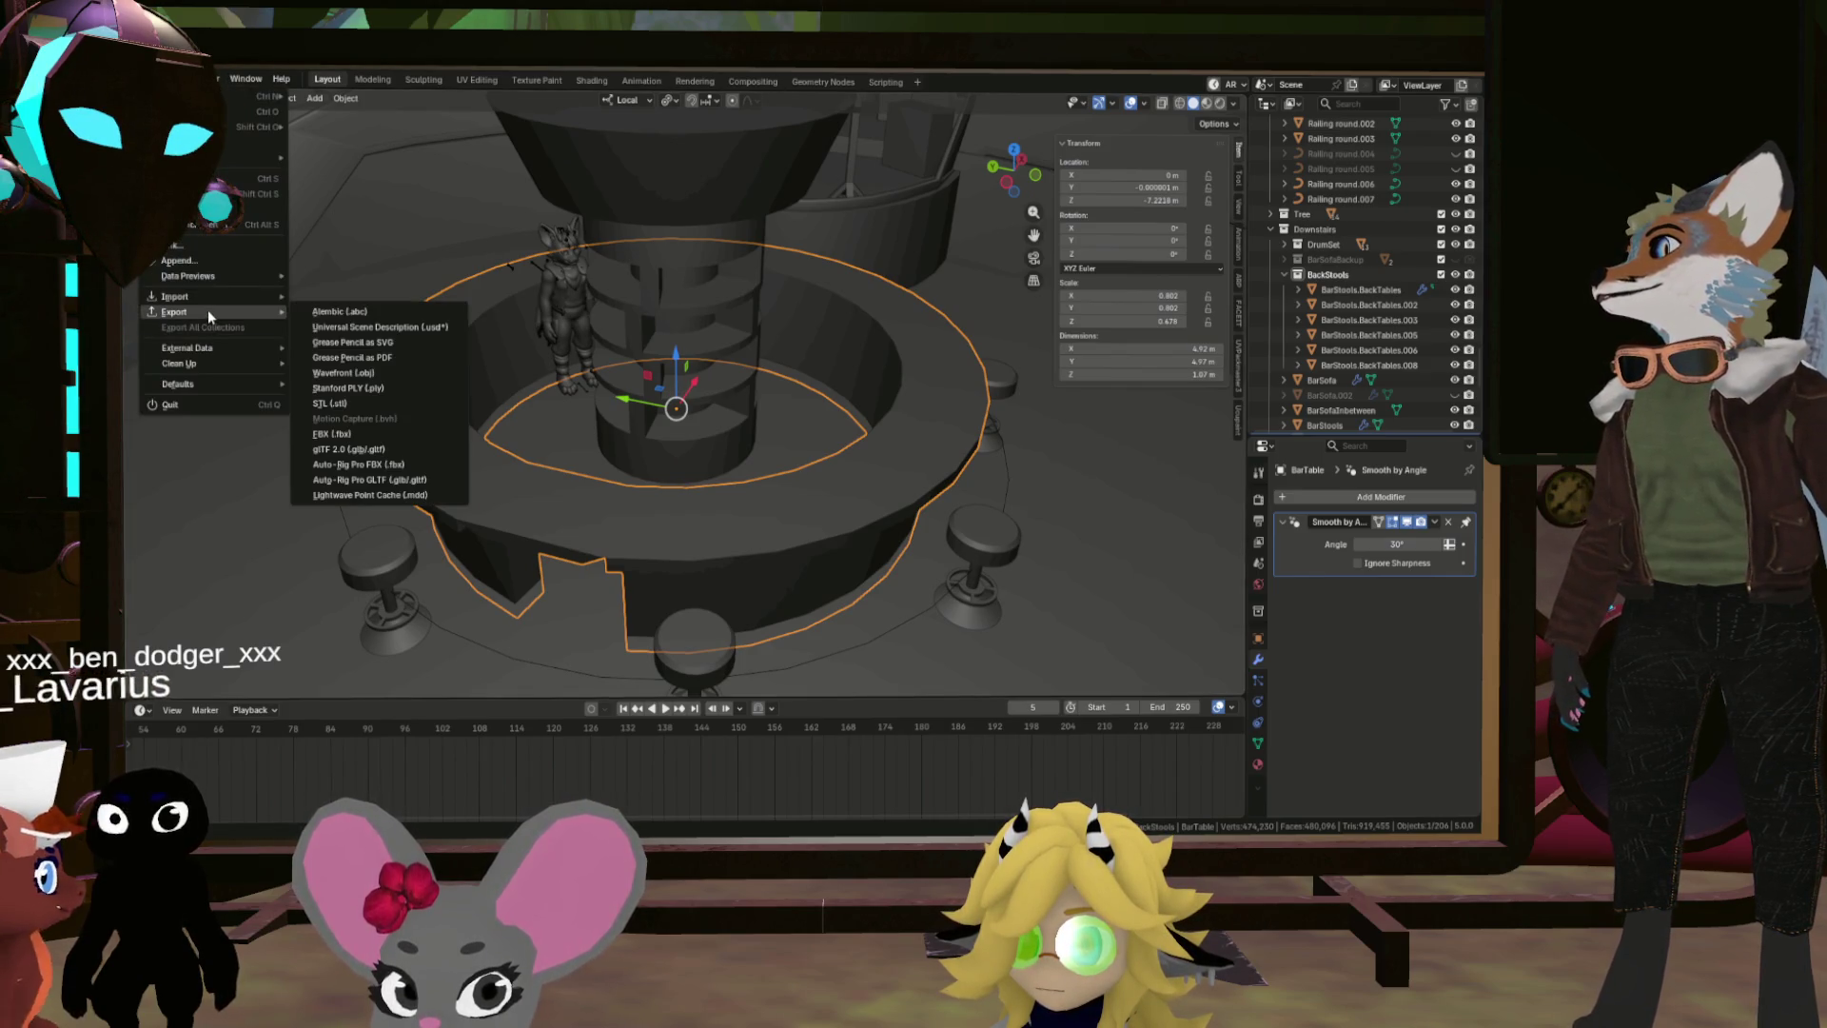
click(378, 436)
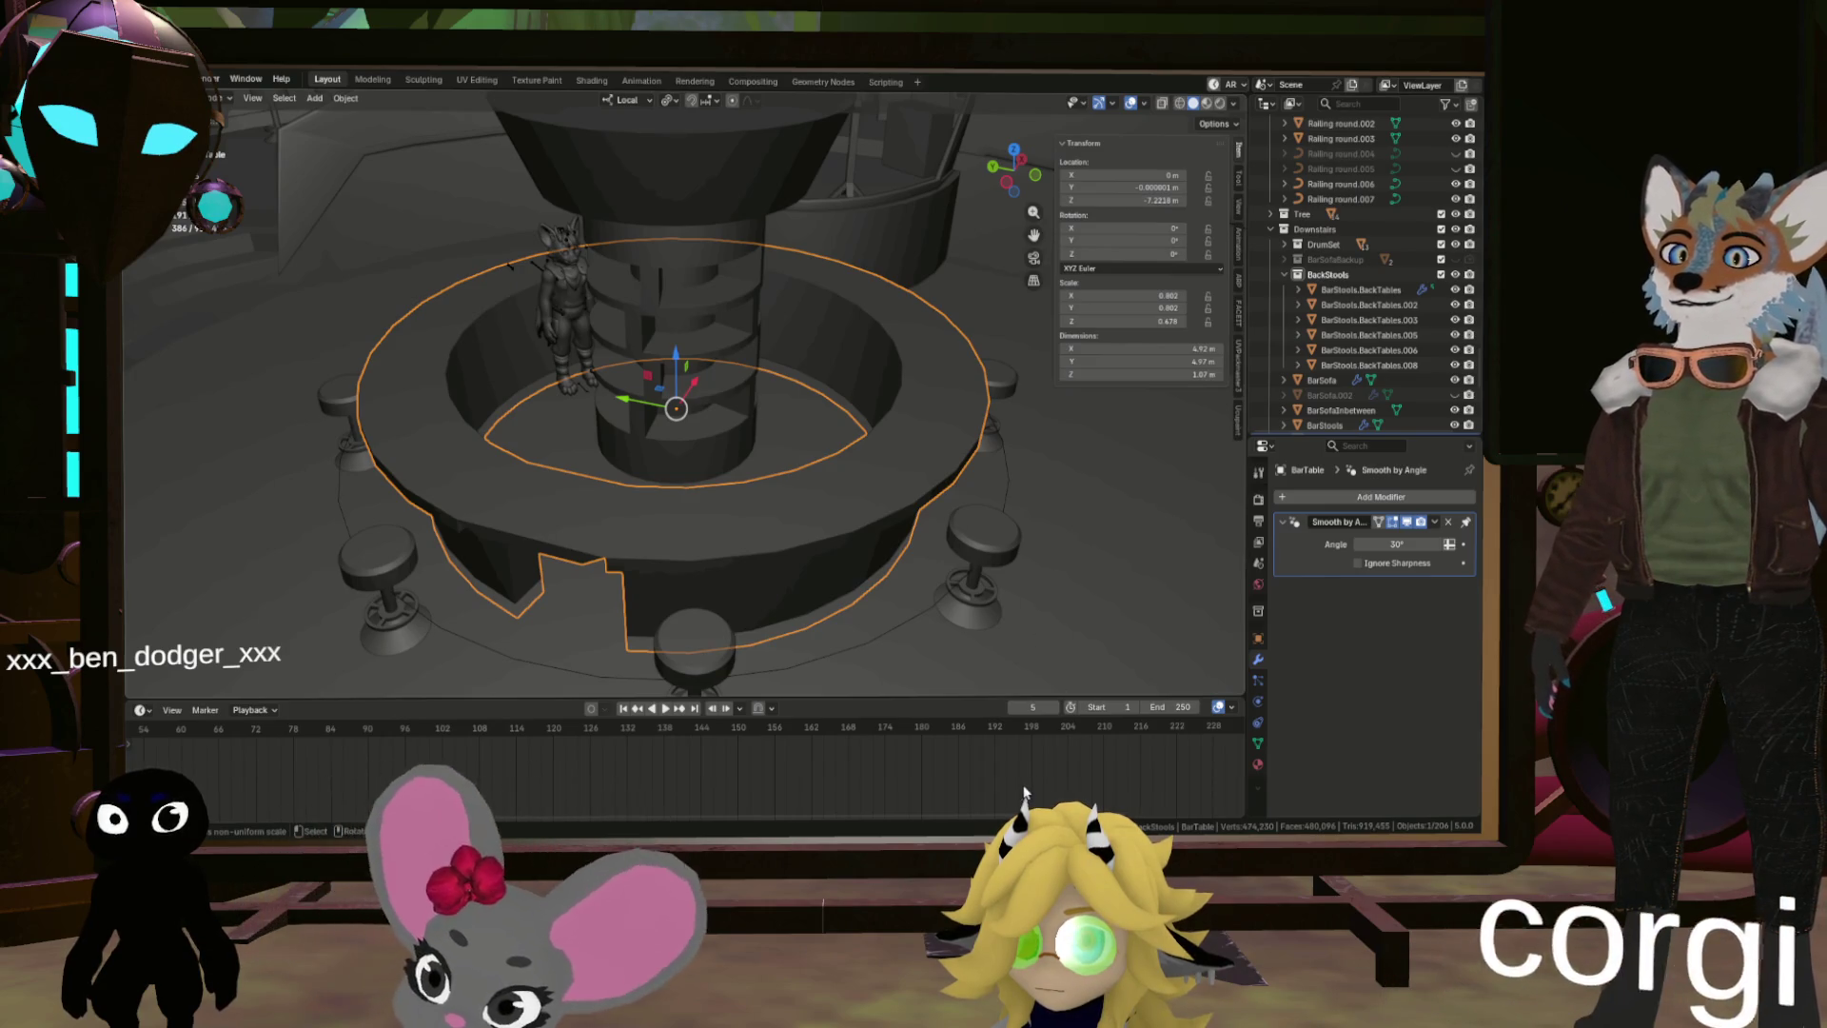
click(153, 79)
mouse_move(190, 311)
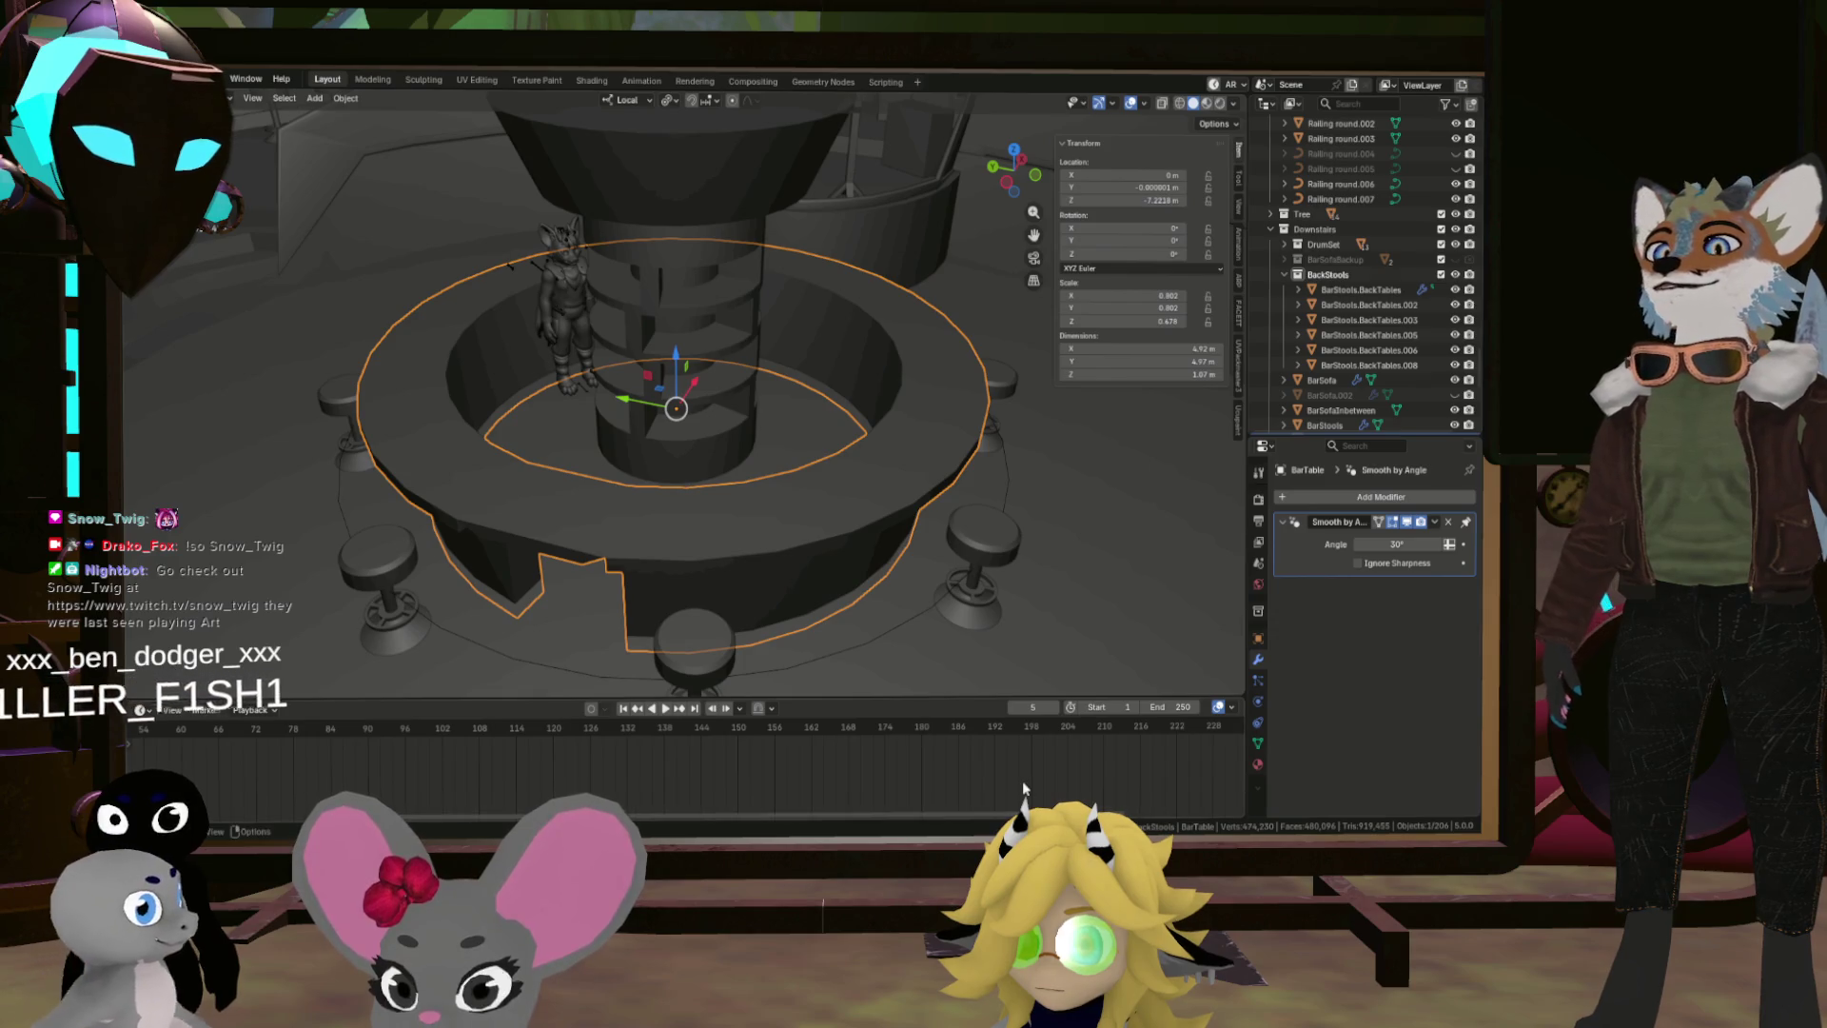
click(653, 327)
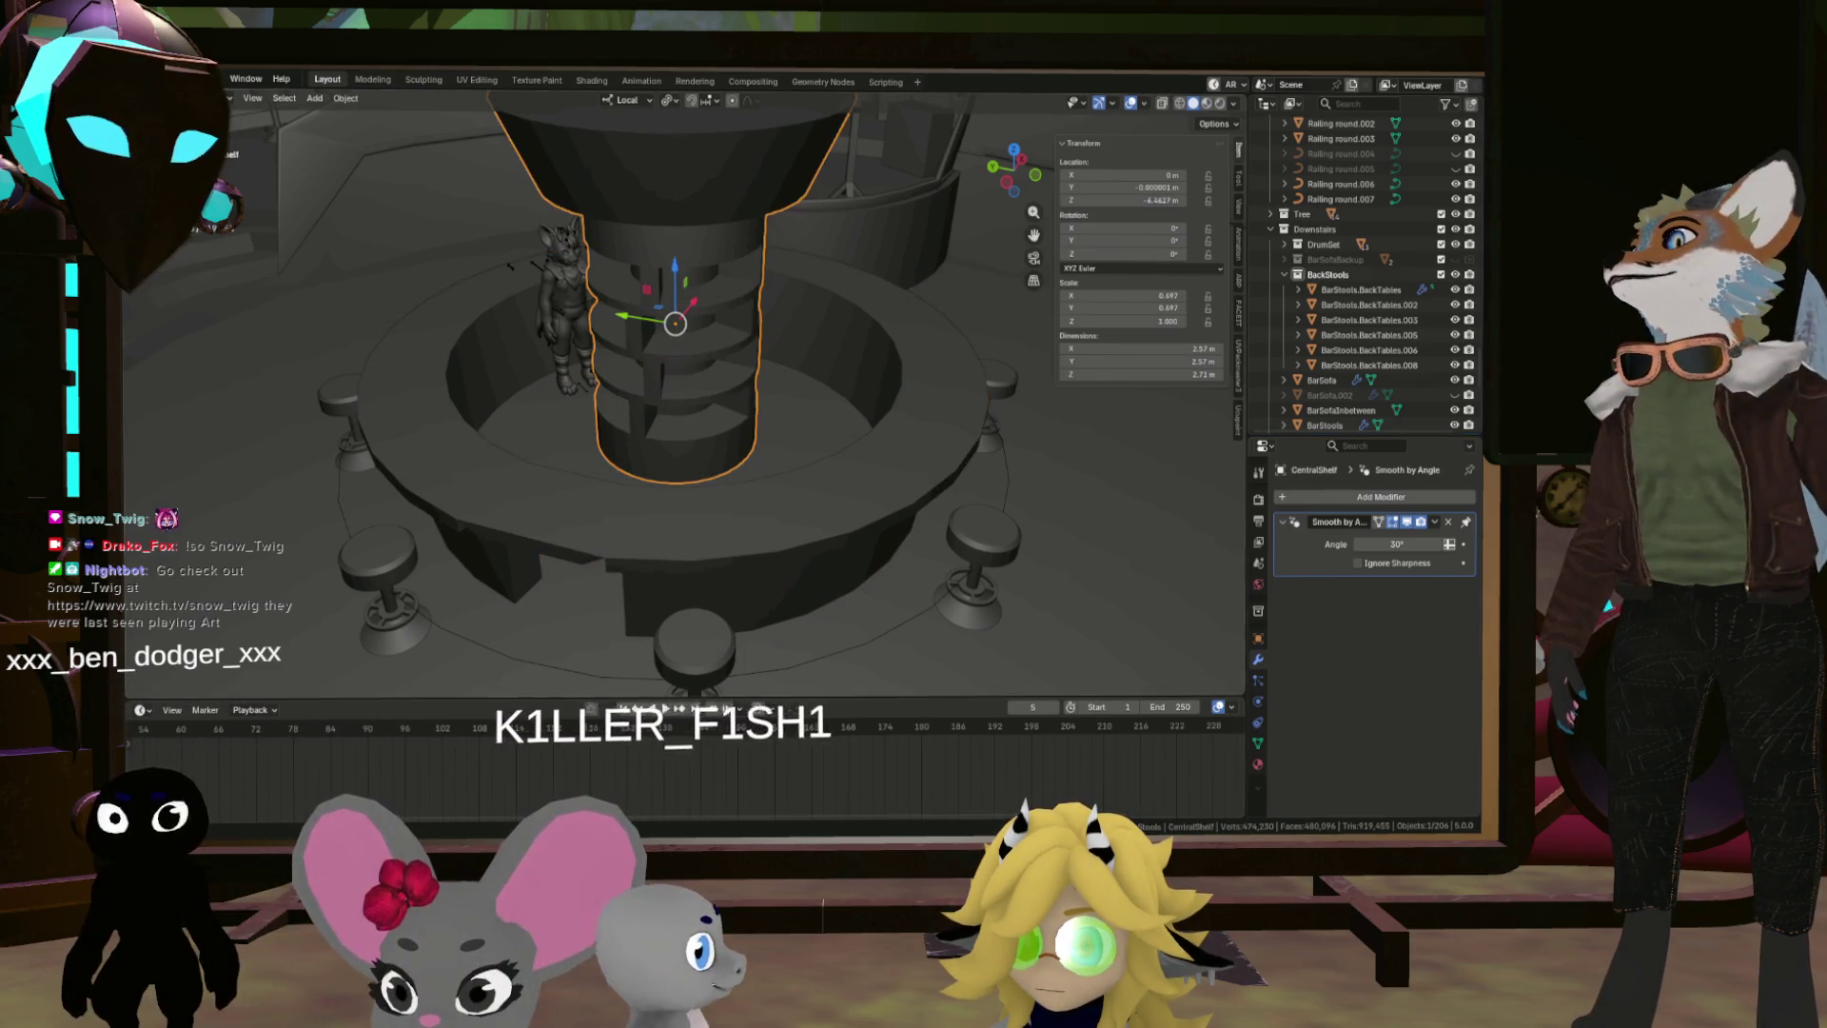
click(152, 79)
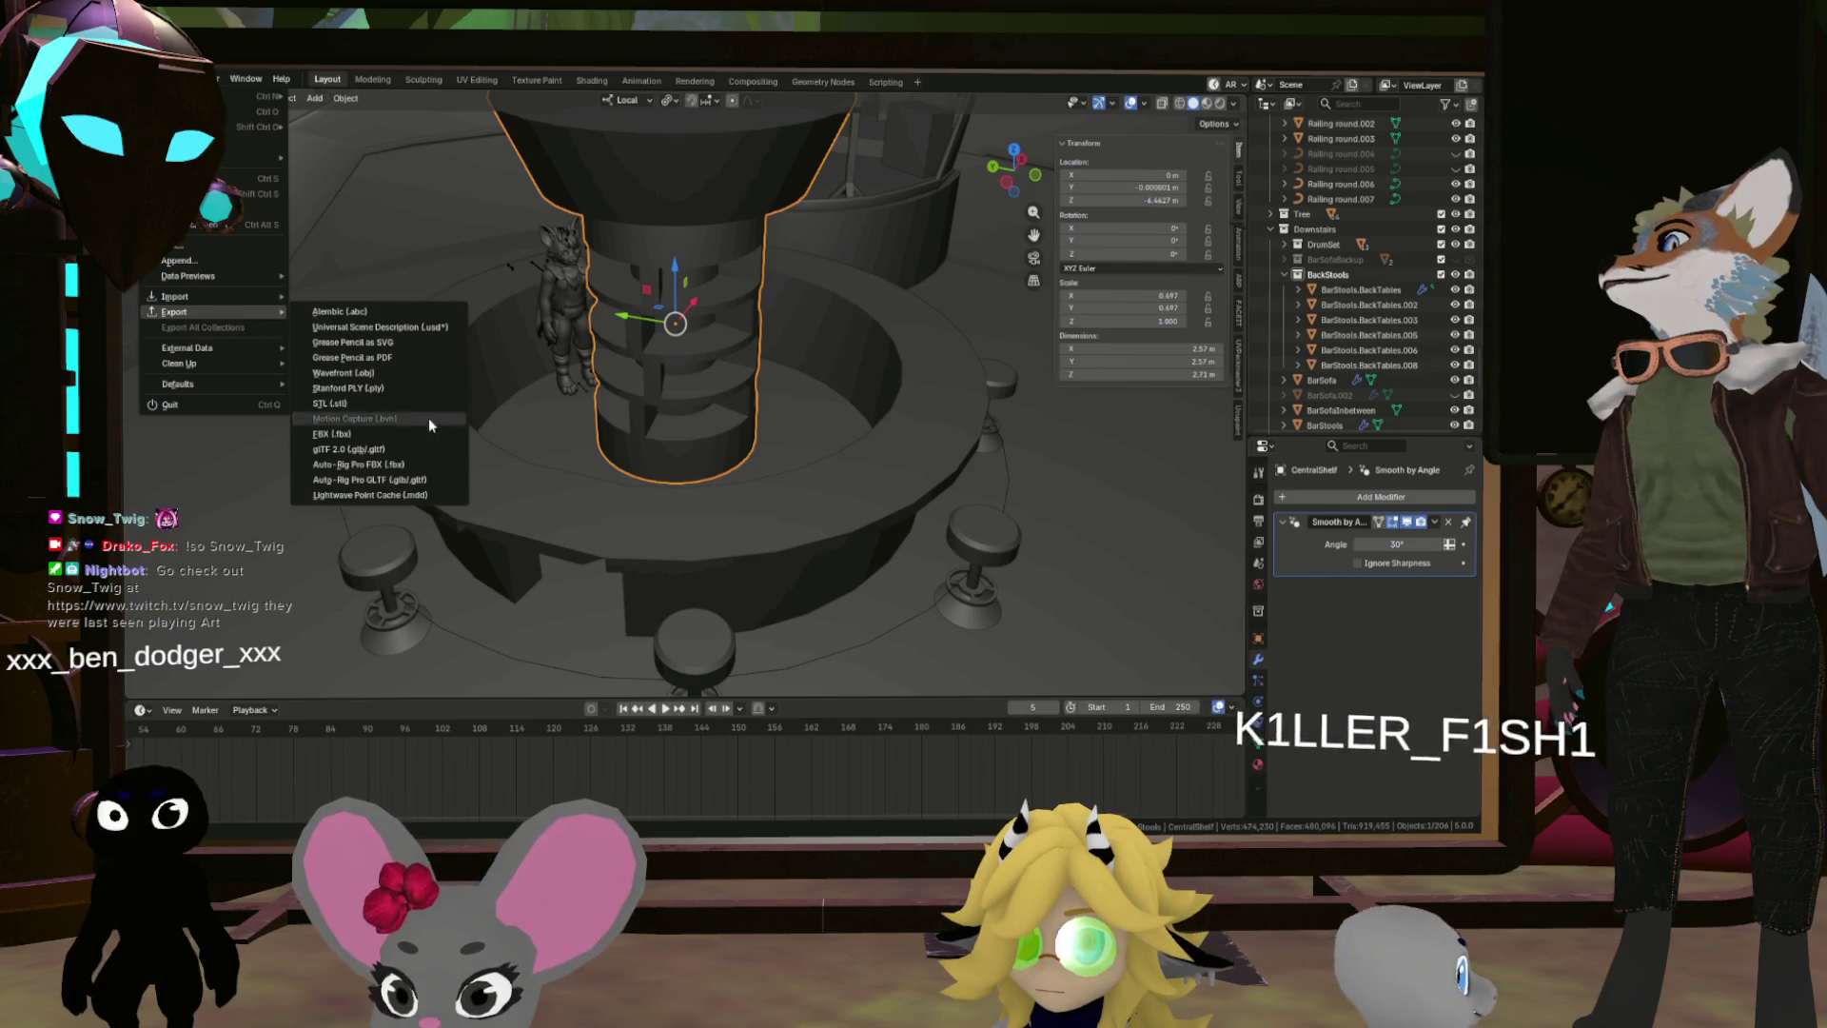